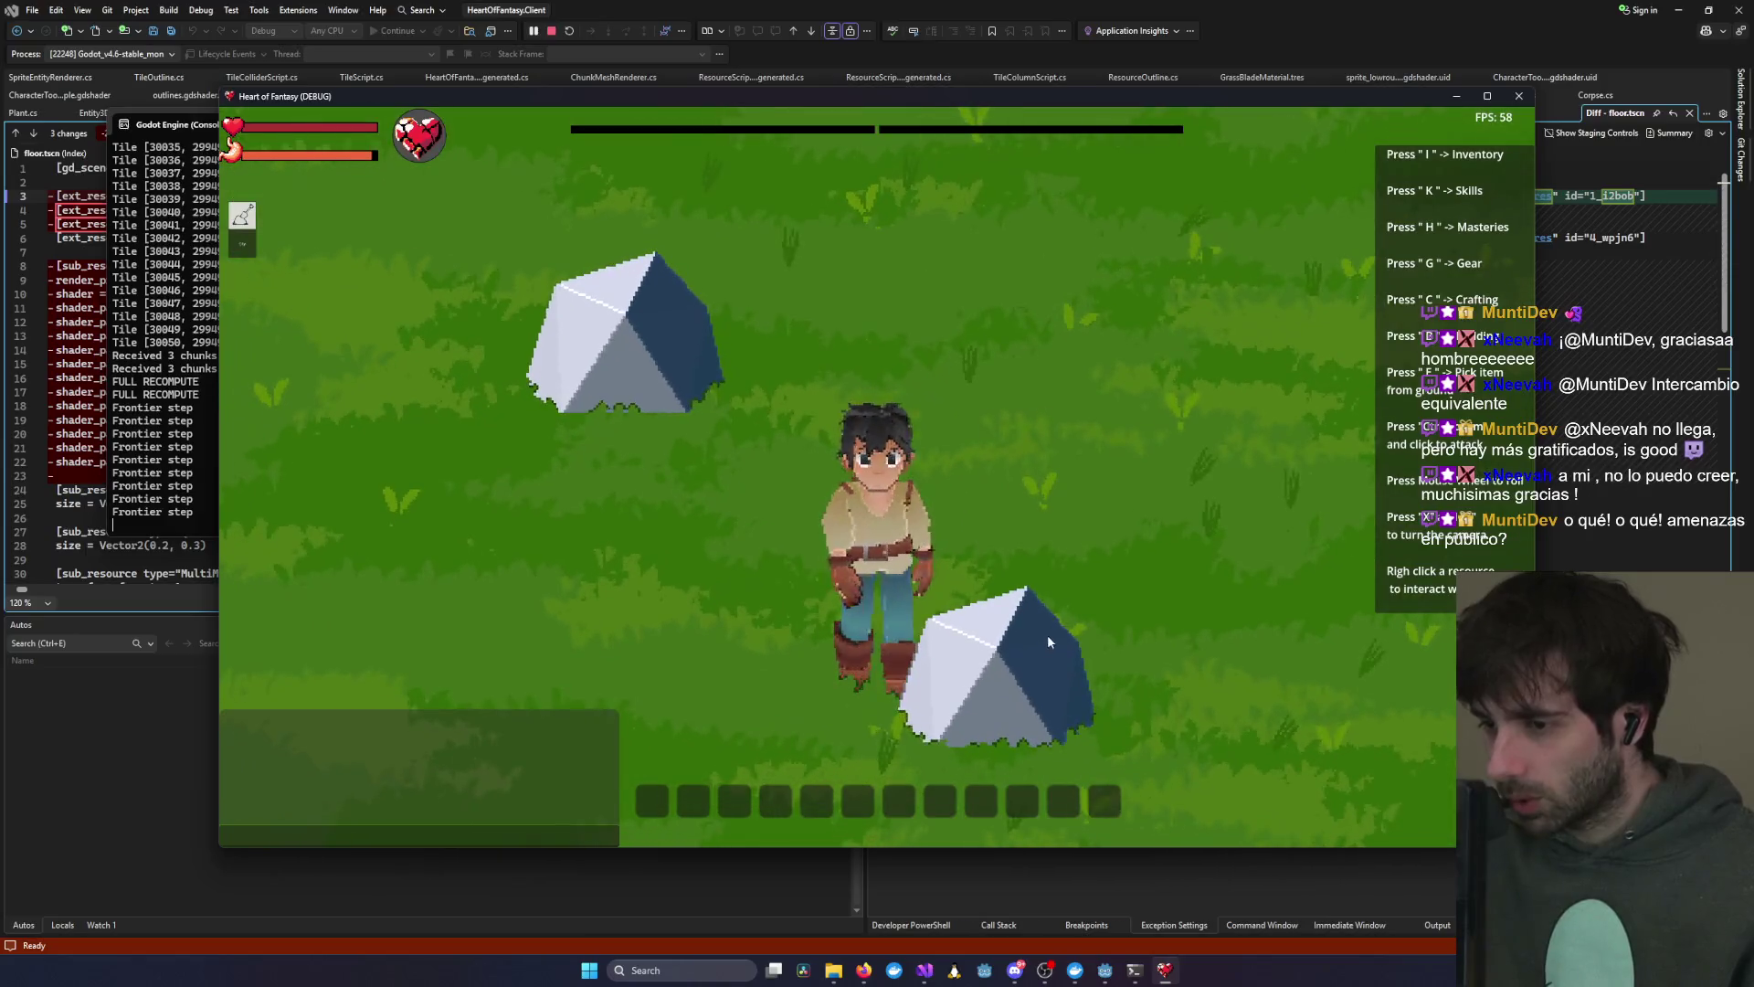
pyautogui.scroll(2, 1028, 638)
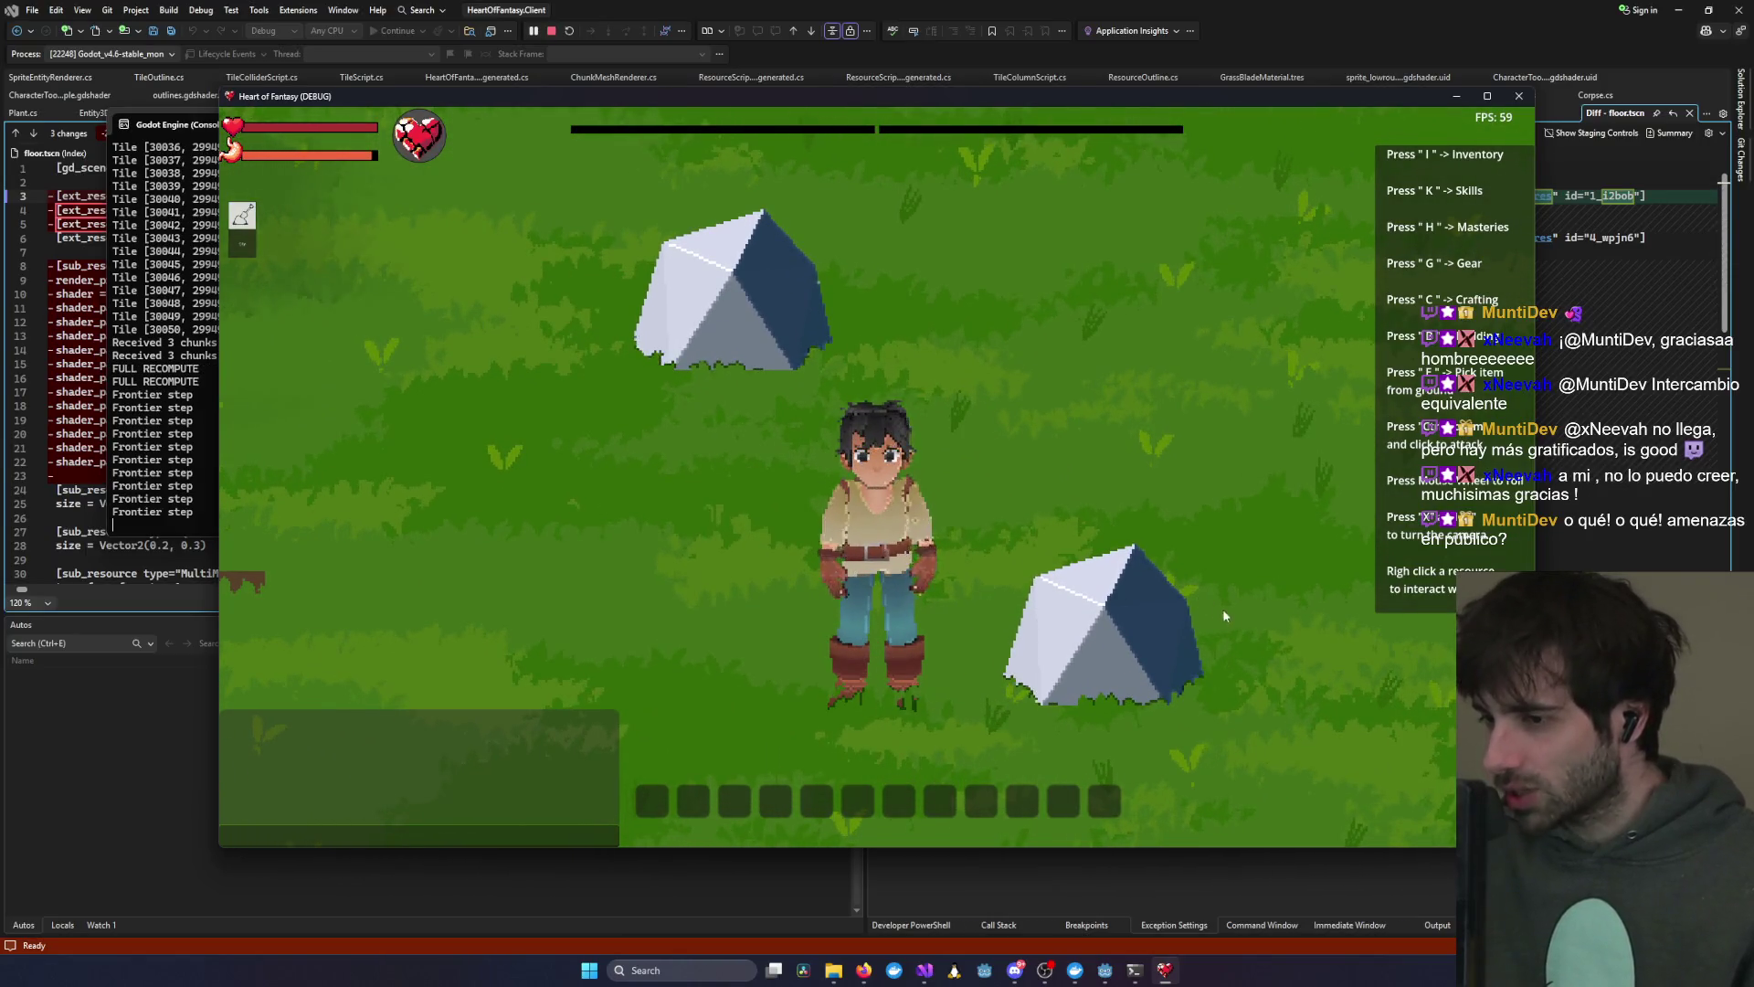
# Swing the game camera to a low side view, then behind the character
pyautogui.press('x')
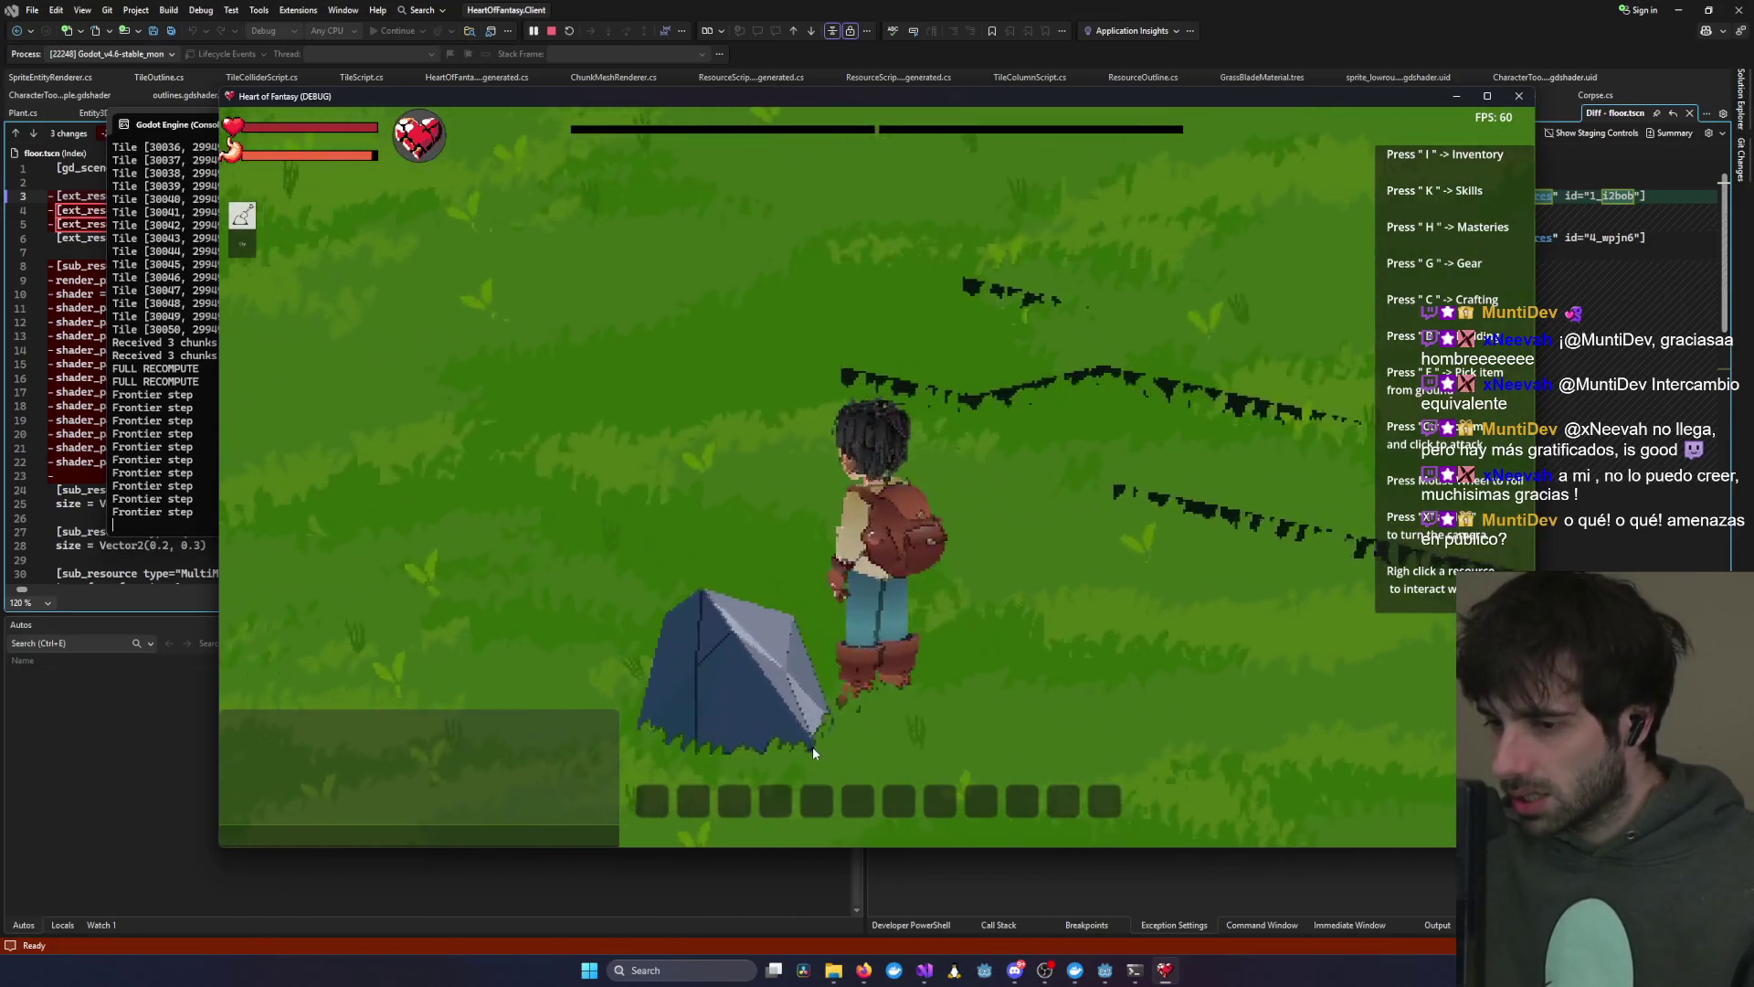
pyautogui.press('q')
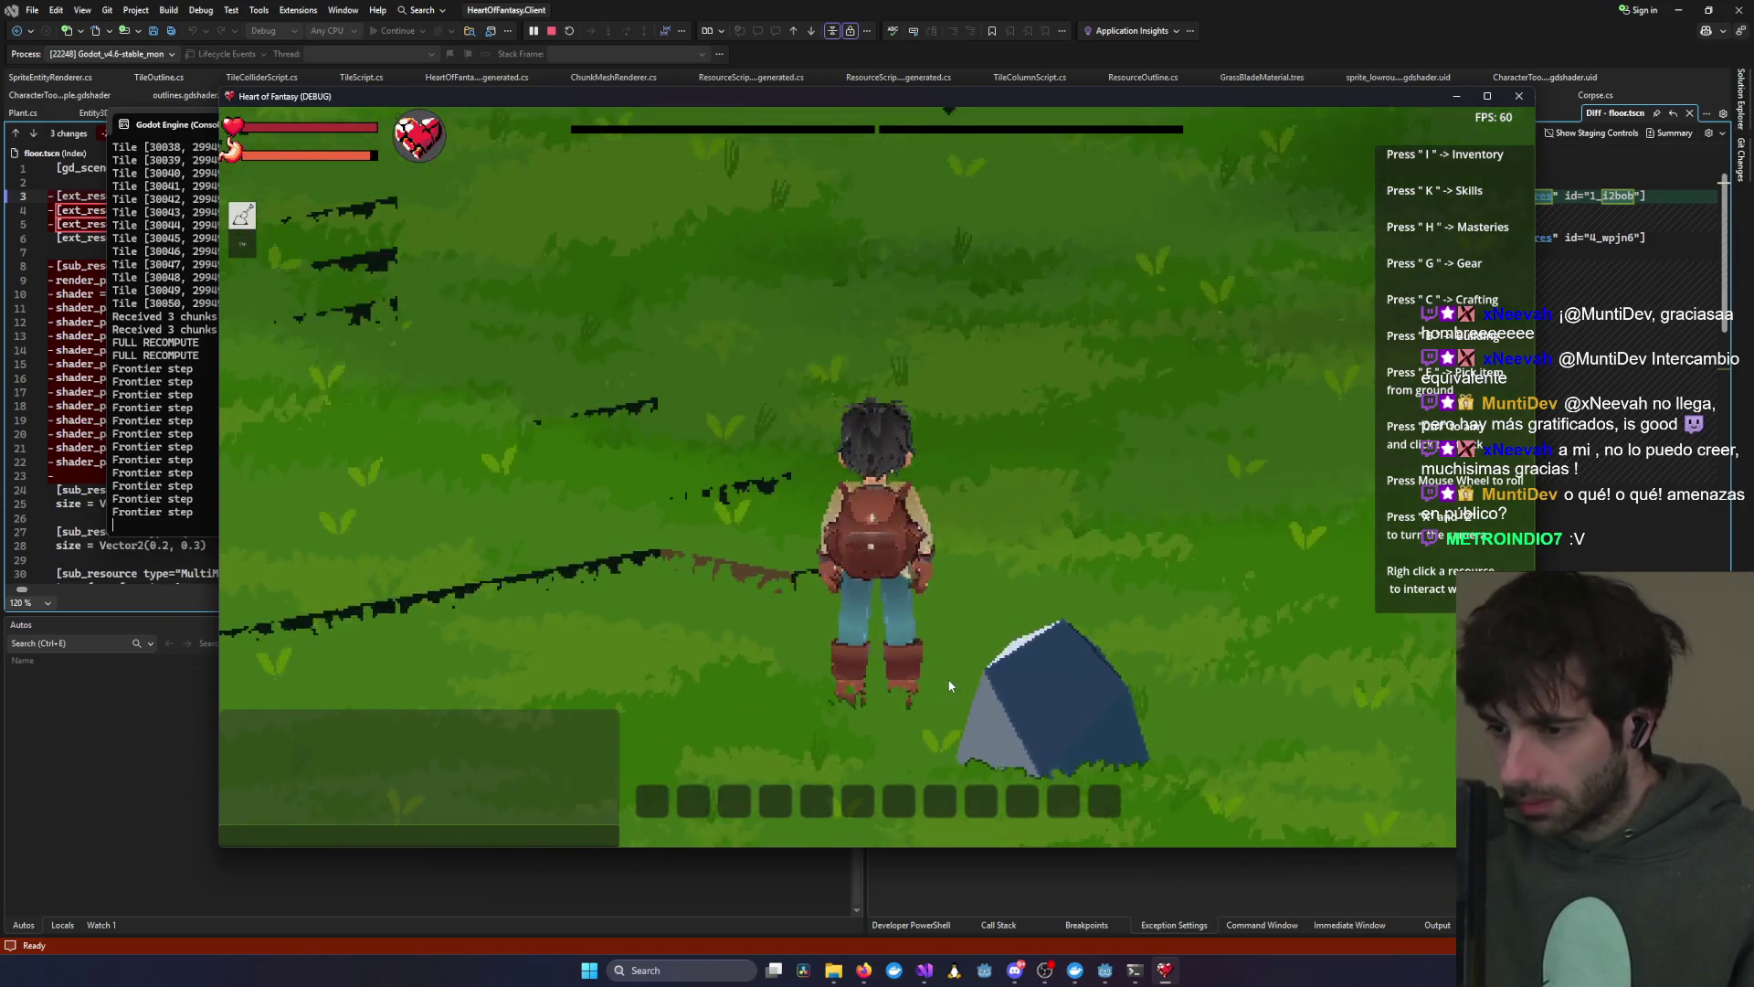
pyautogui.press('q')
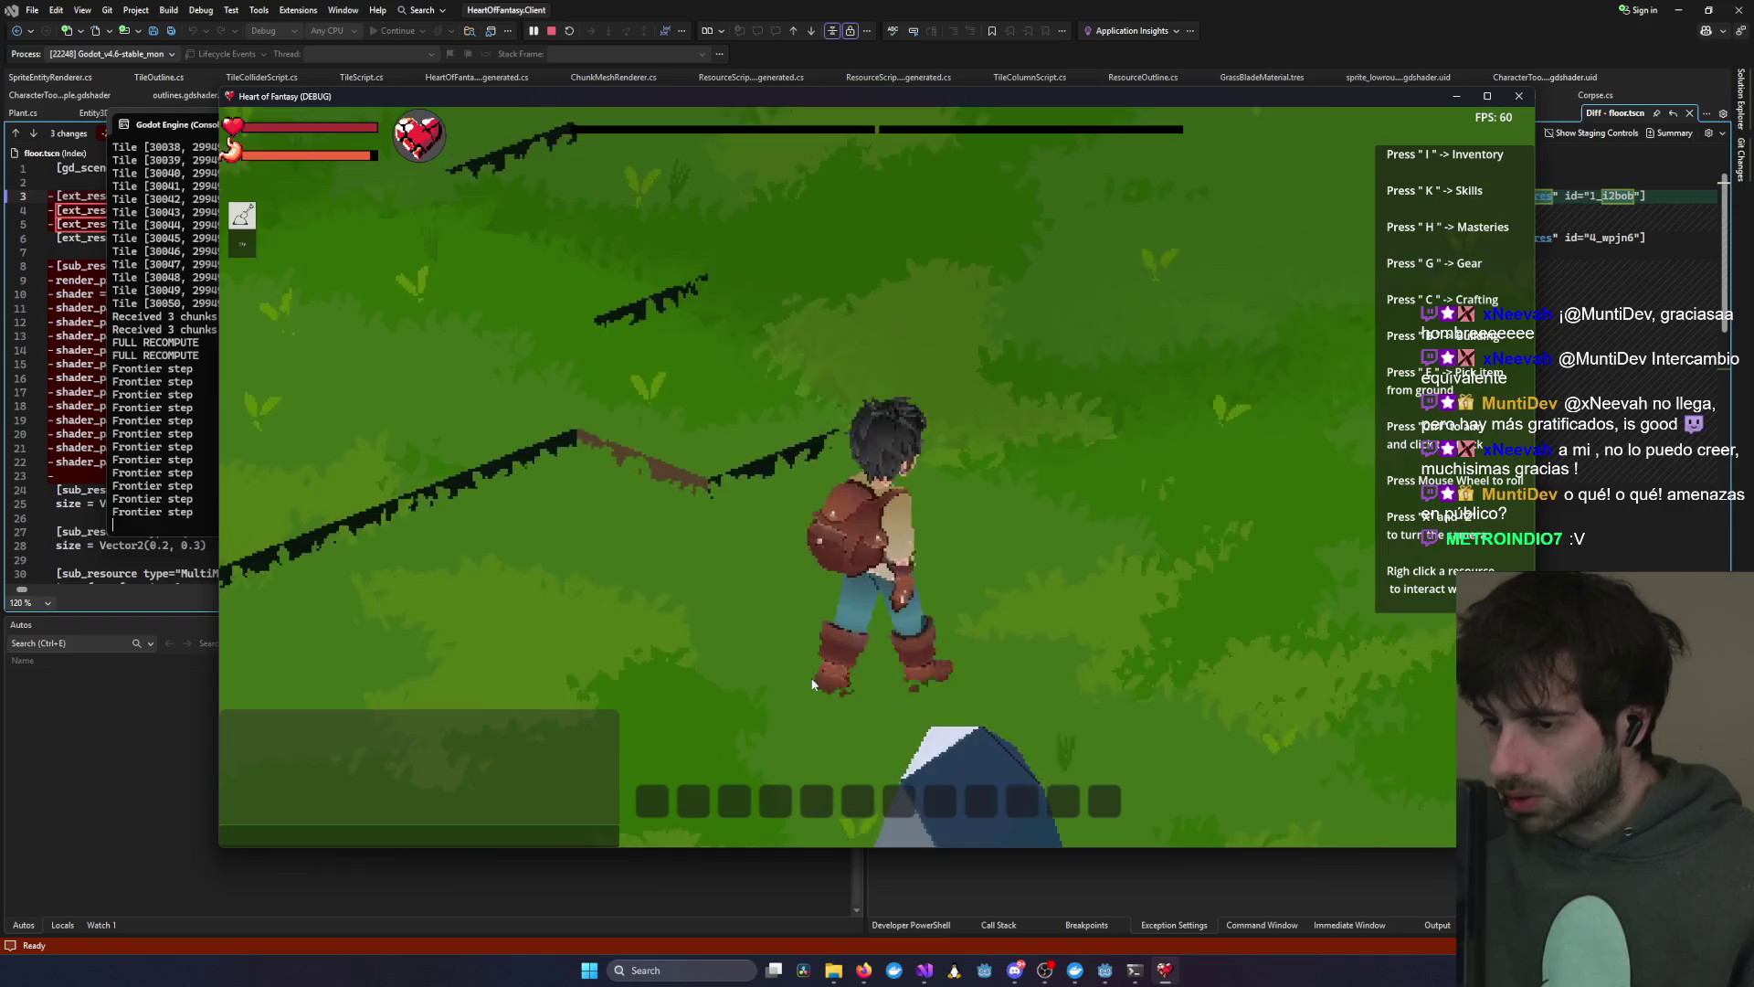
pyautogui.scroll(-5, 808, 677)
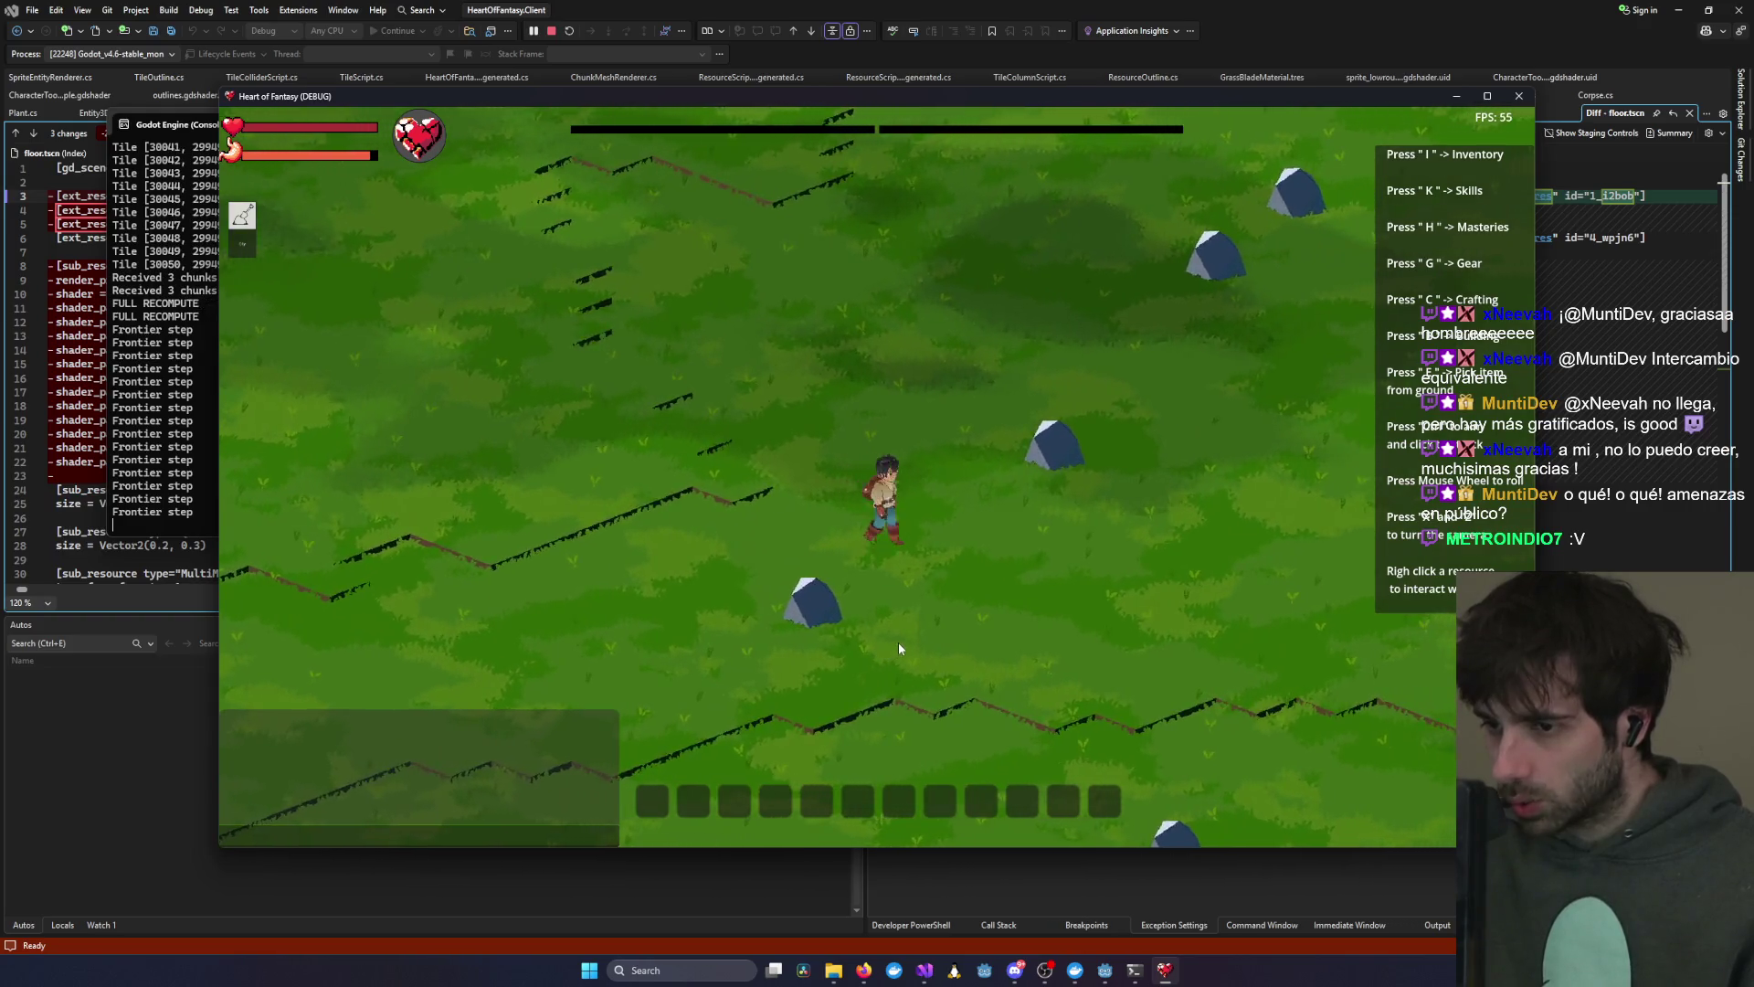
pyautogui.scroll(5, 899, 646)
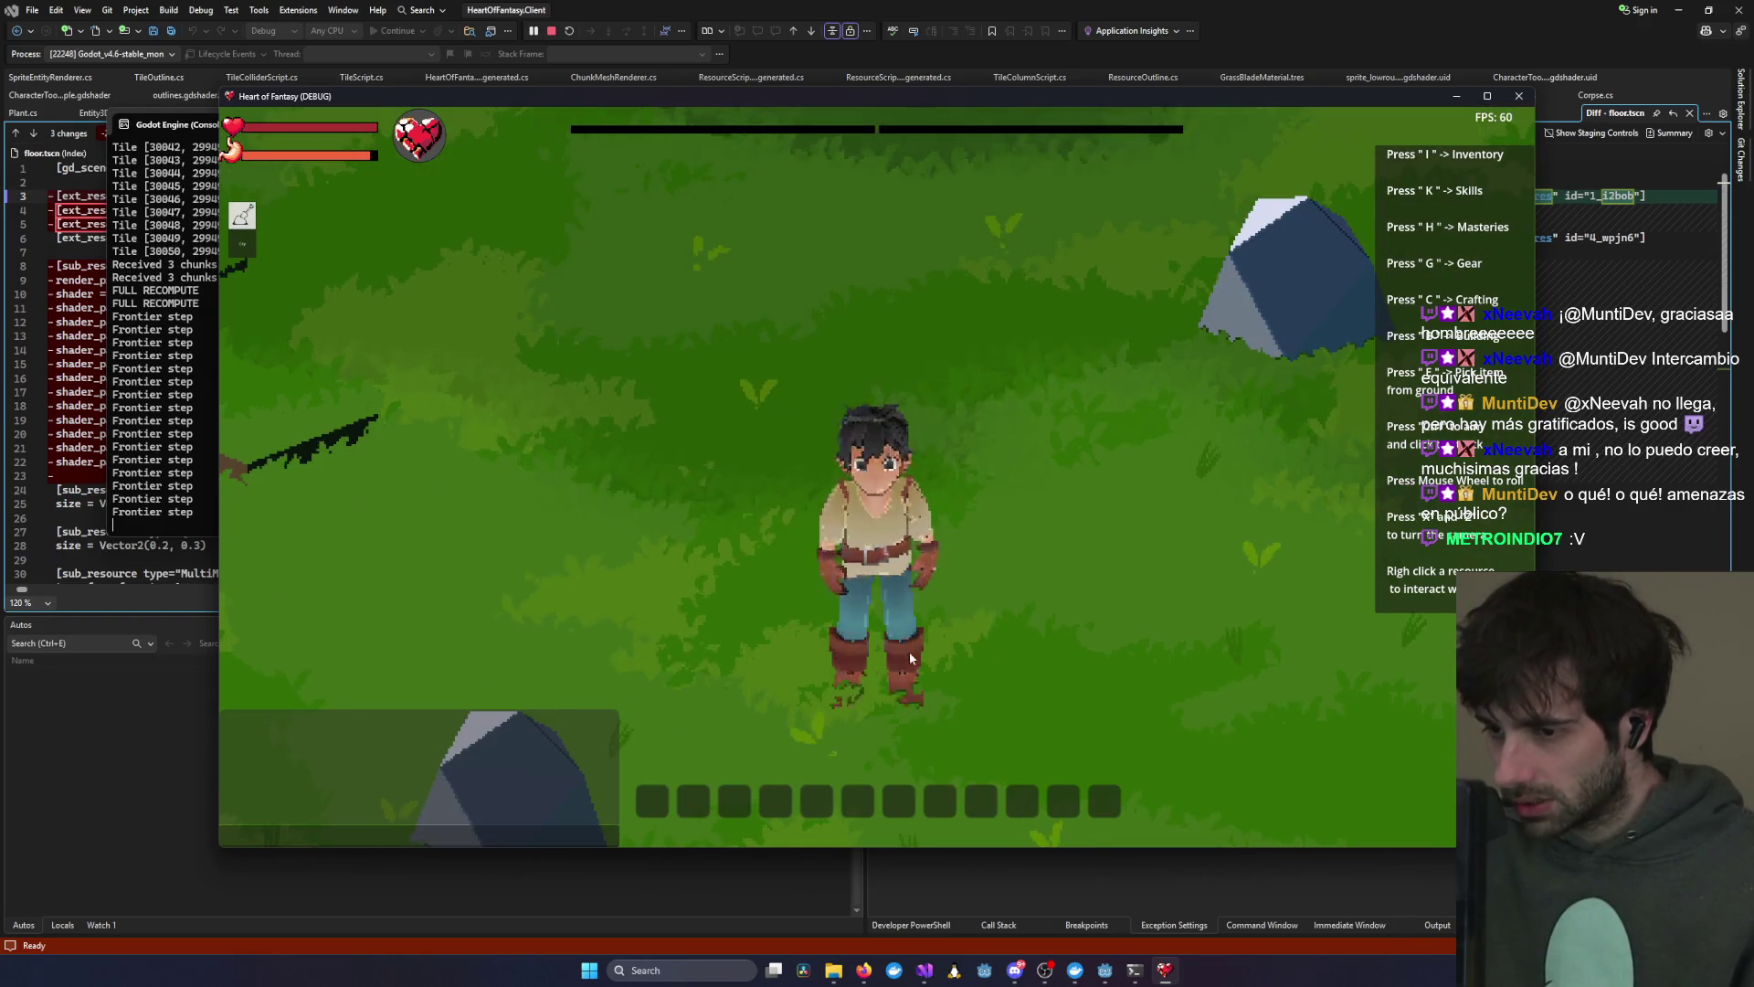
# Walk the character around the grass in short moves in every direction
pyautogui.press('s')
pyautogui.press('s')
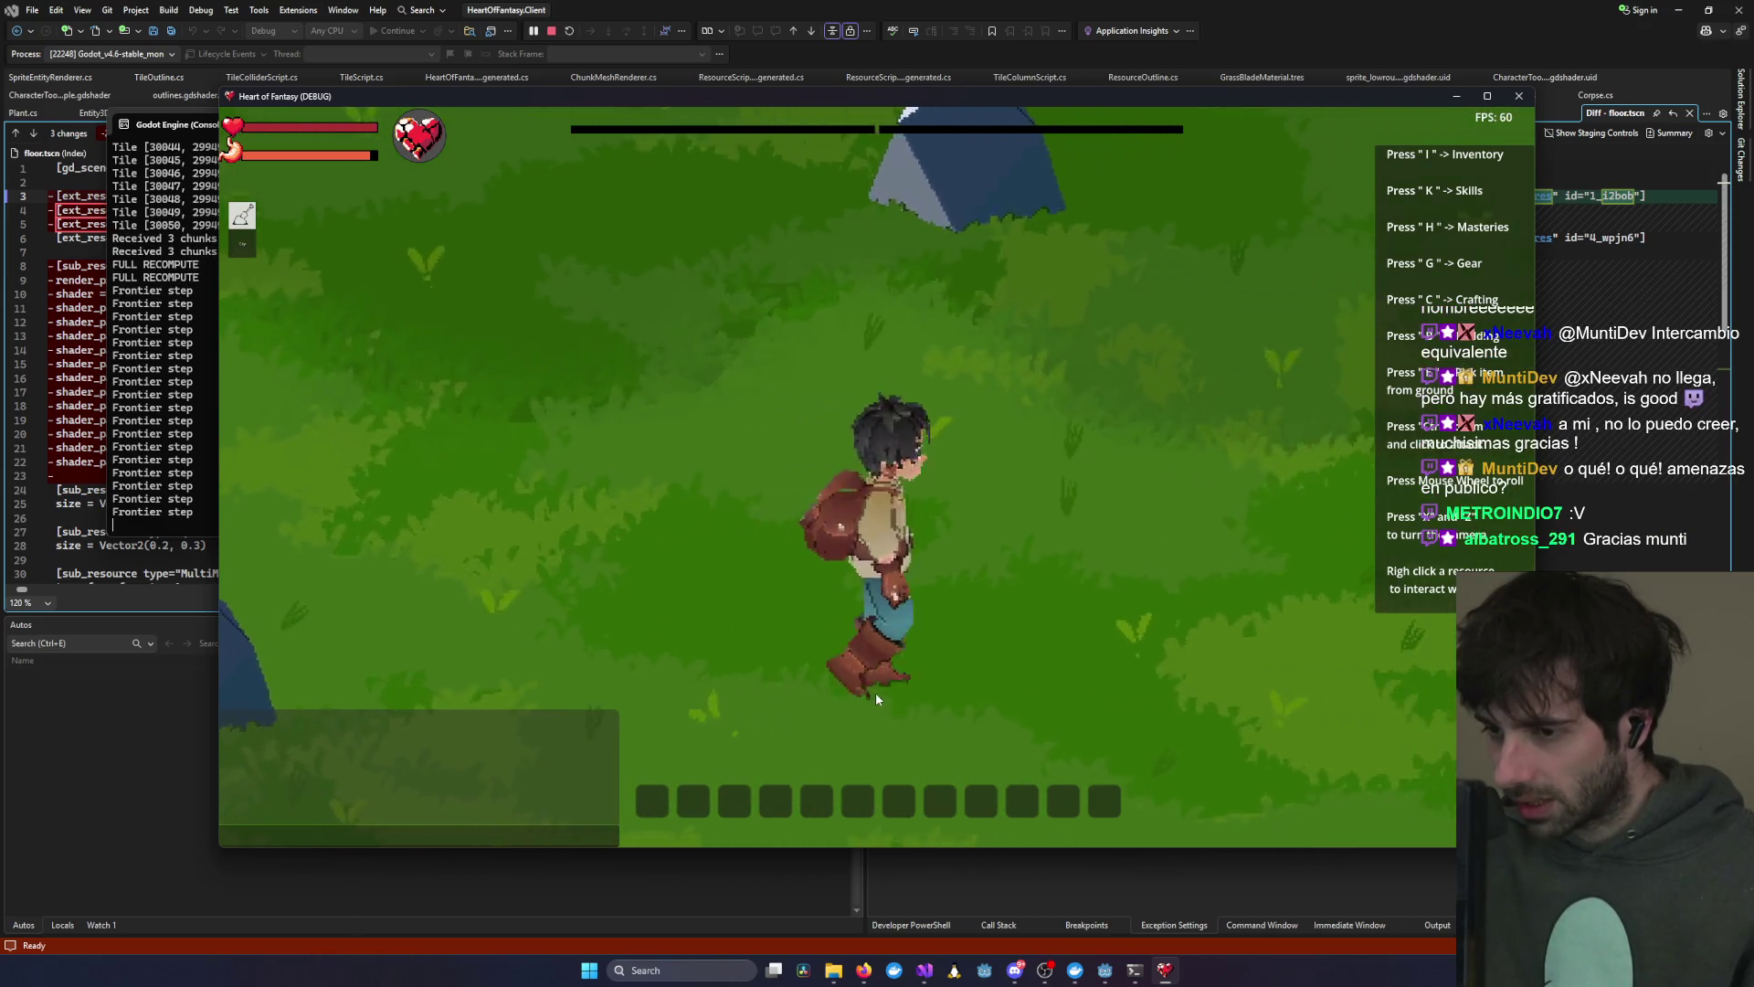
pyautogui.press('a')
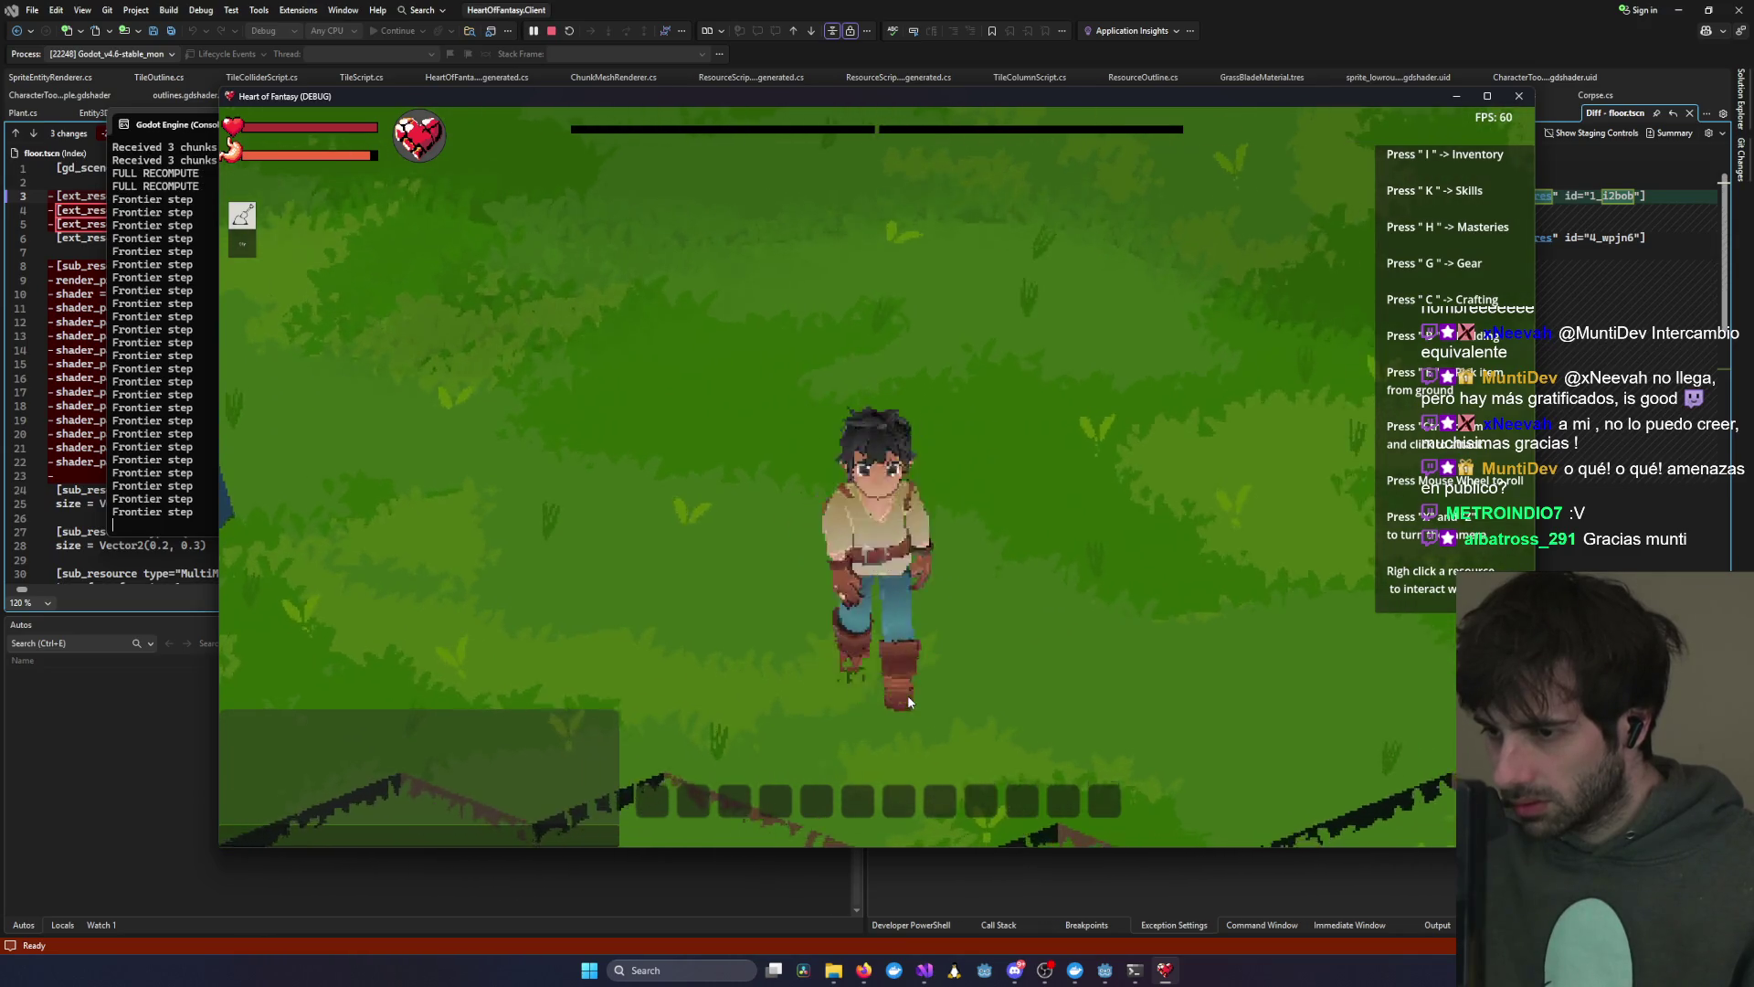
pyautogui.press('w')
pyautogui.press('d')
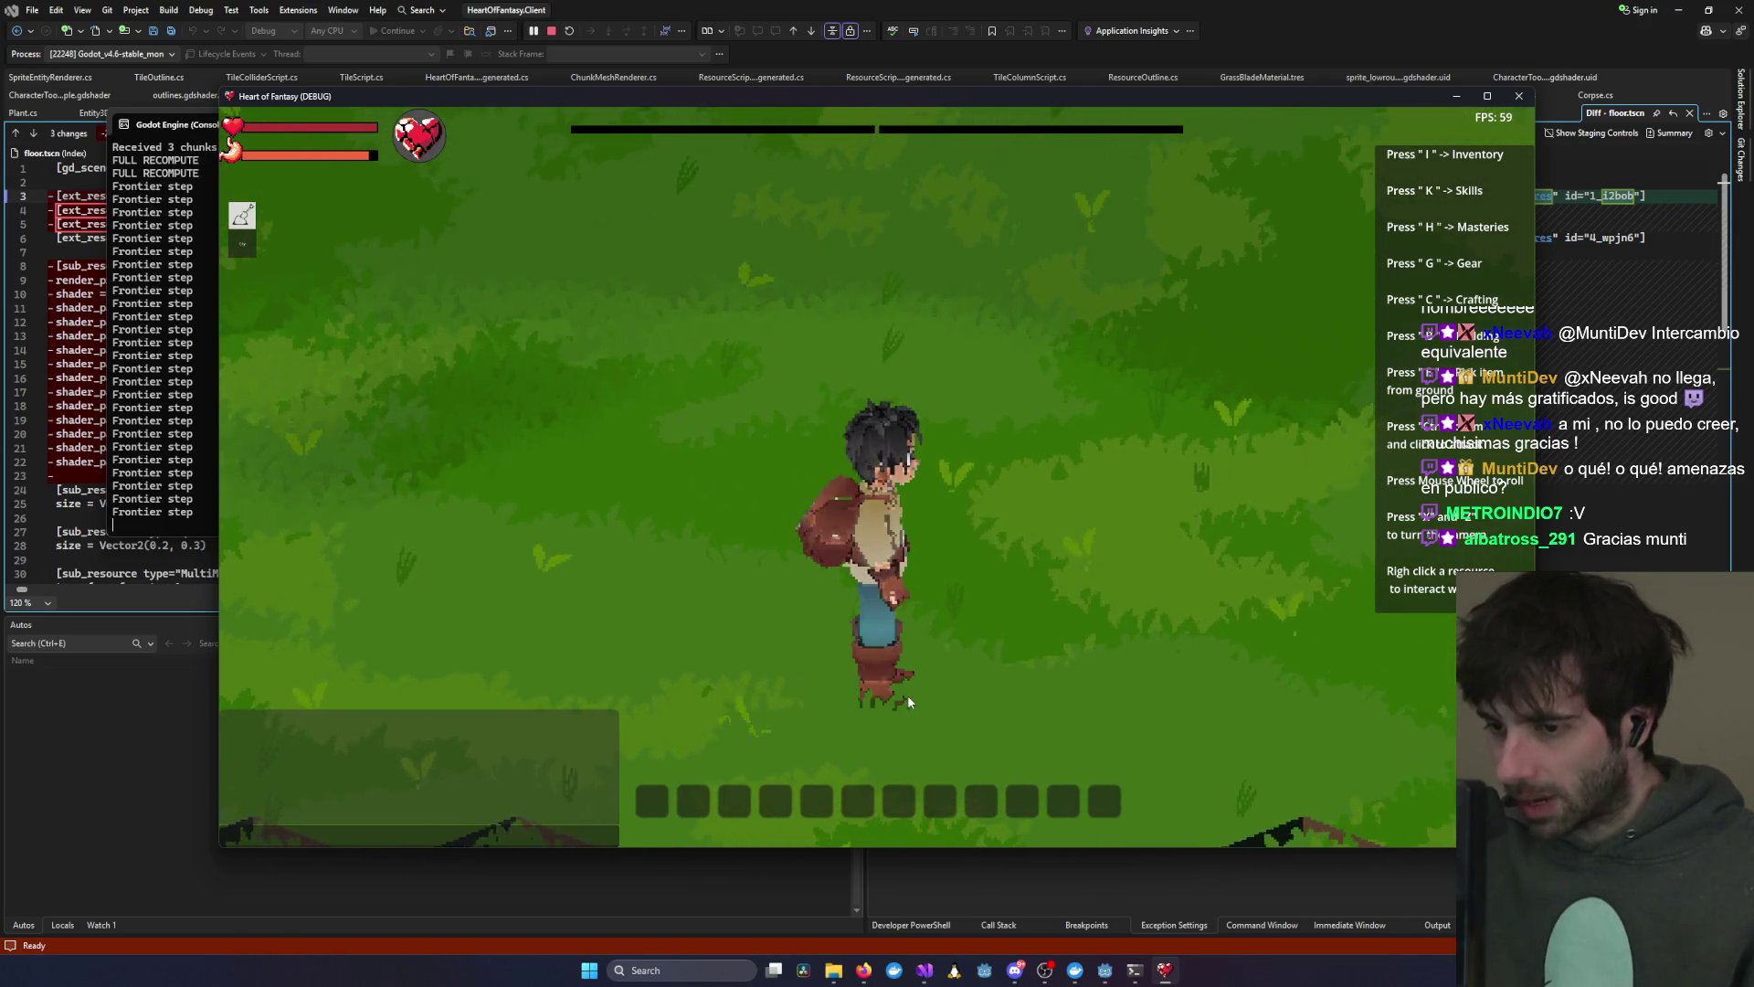
pyautogui.press('s')
pyautogui.press('d')
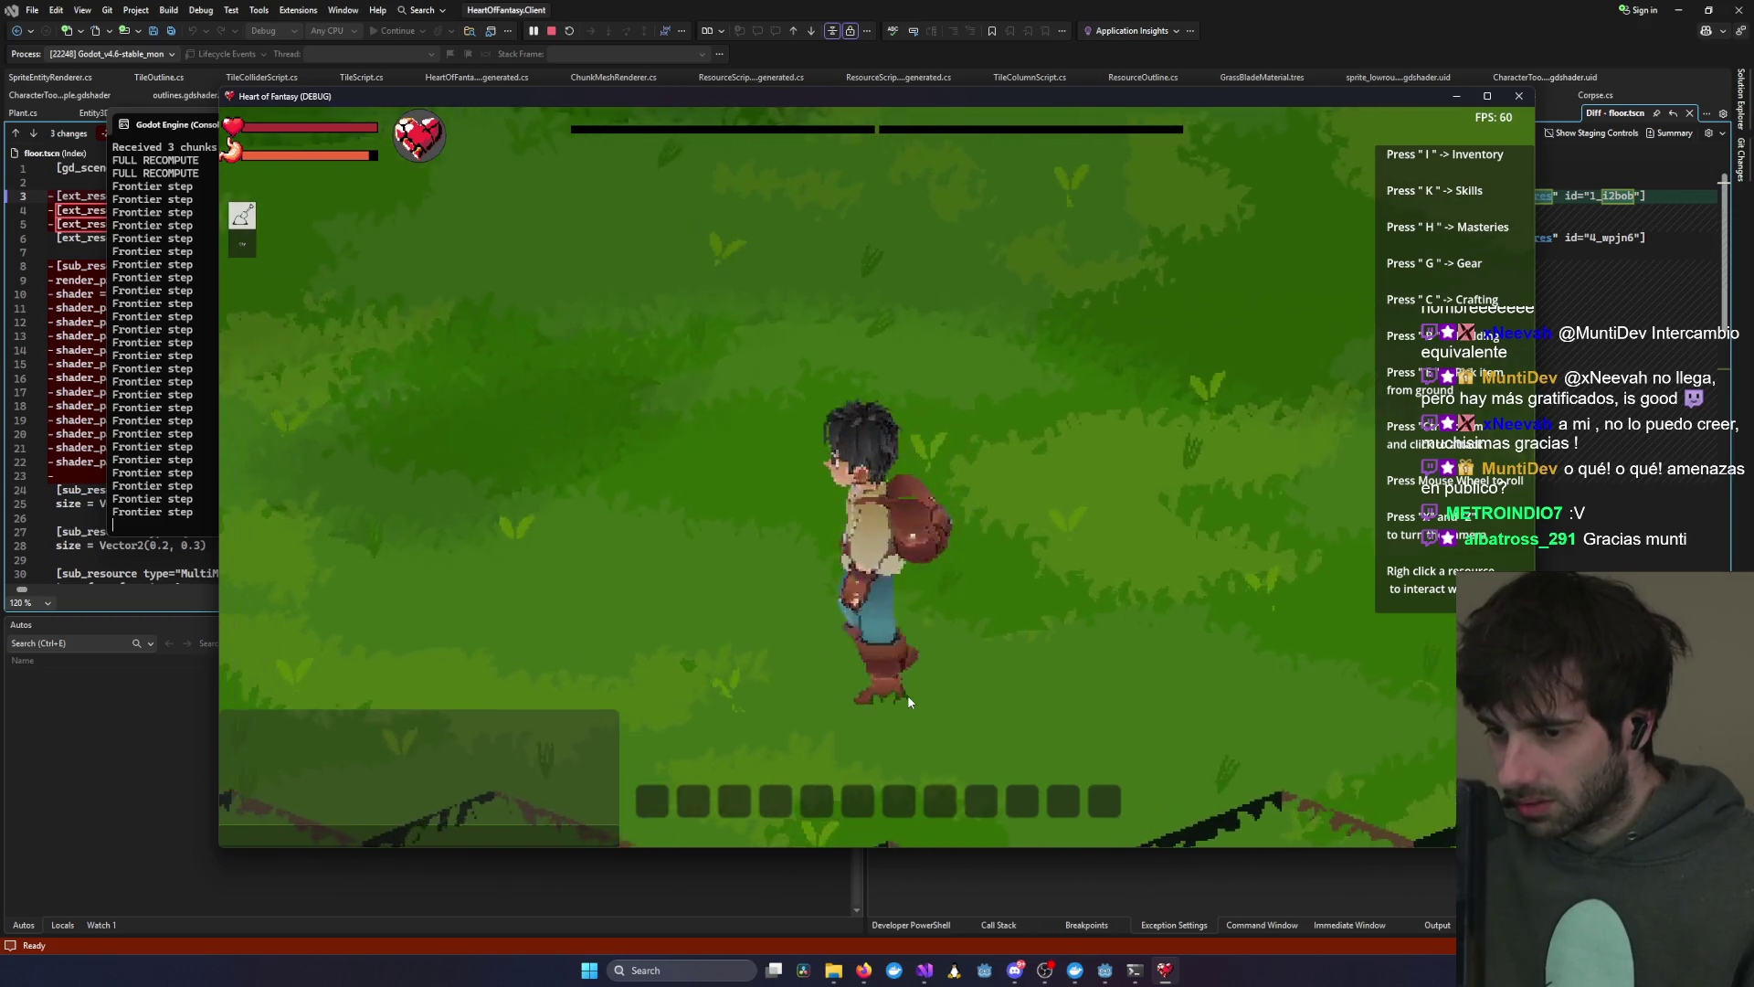
pyautogui.press('w')
pyautogui.press('w')
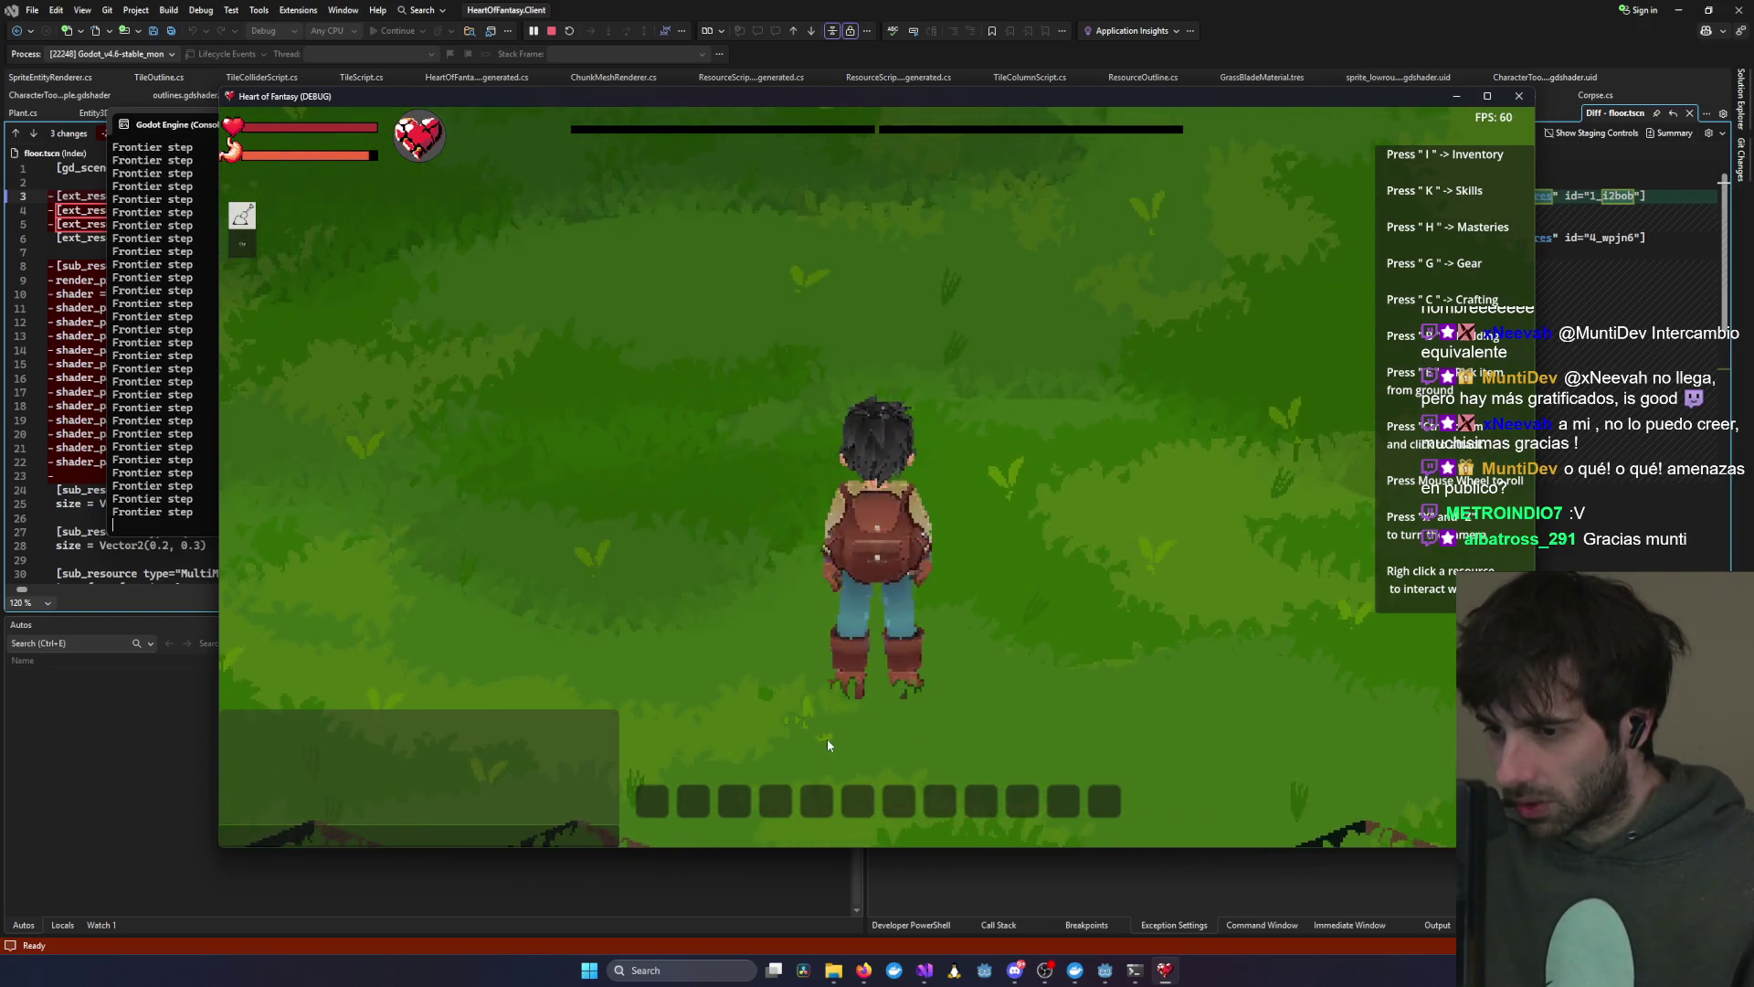
pyautogui.press('s')
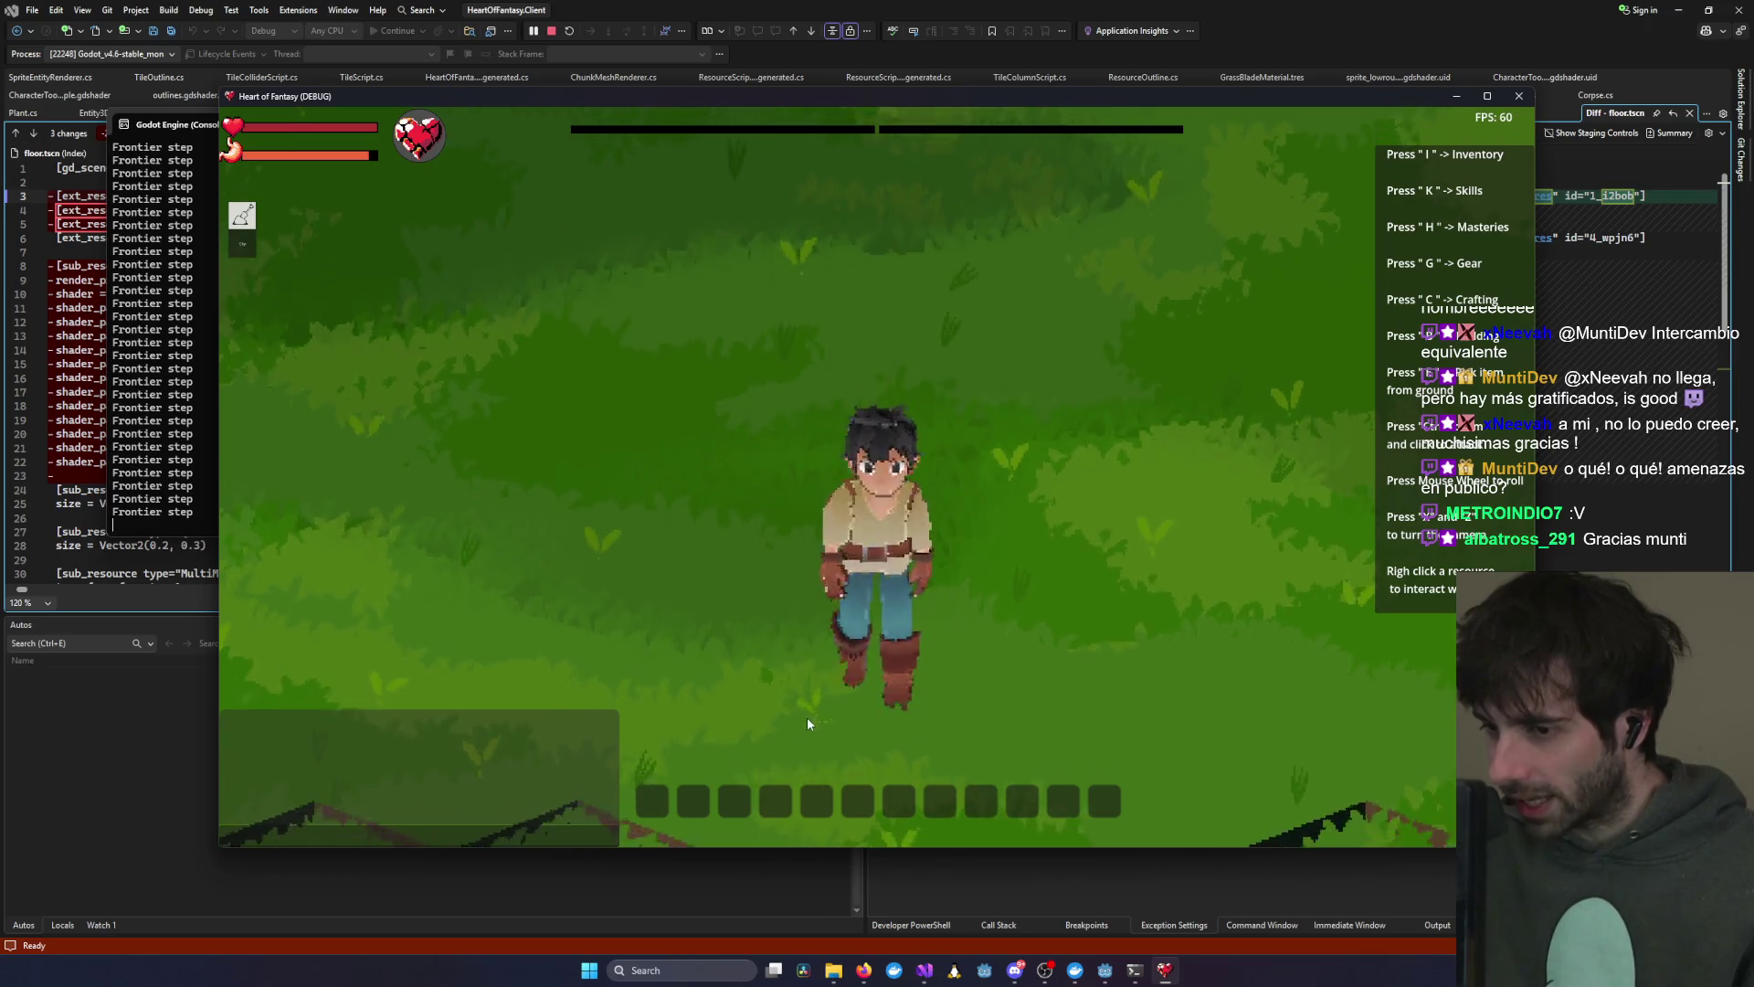
pyautogui.press('w')
pyautogui.press('s')
pyautogui.press('w')
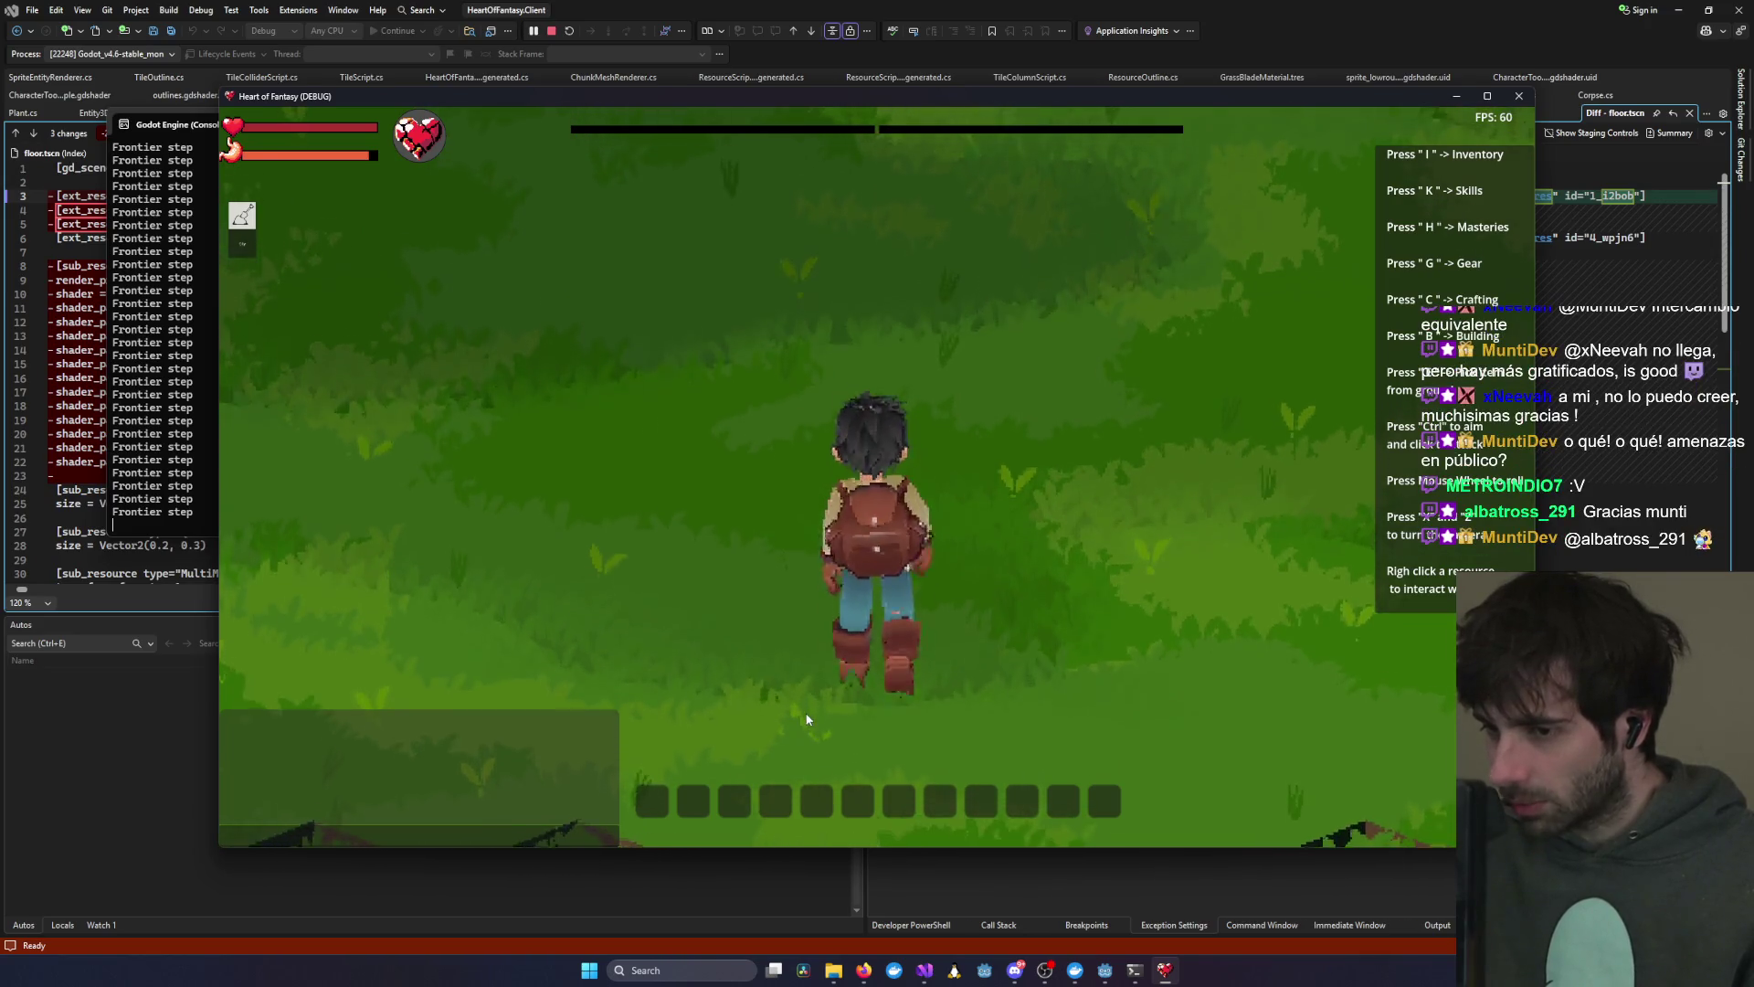
pyautogui.press('a')
pyautogui.press('d')
pyautogui.press('w')
pyautogui.press('w')
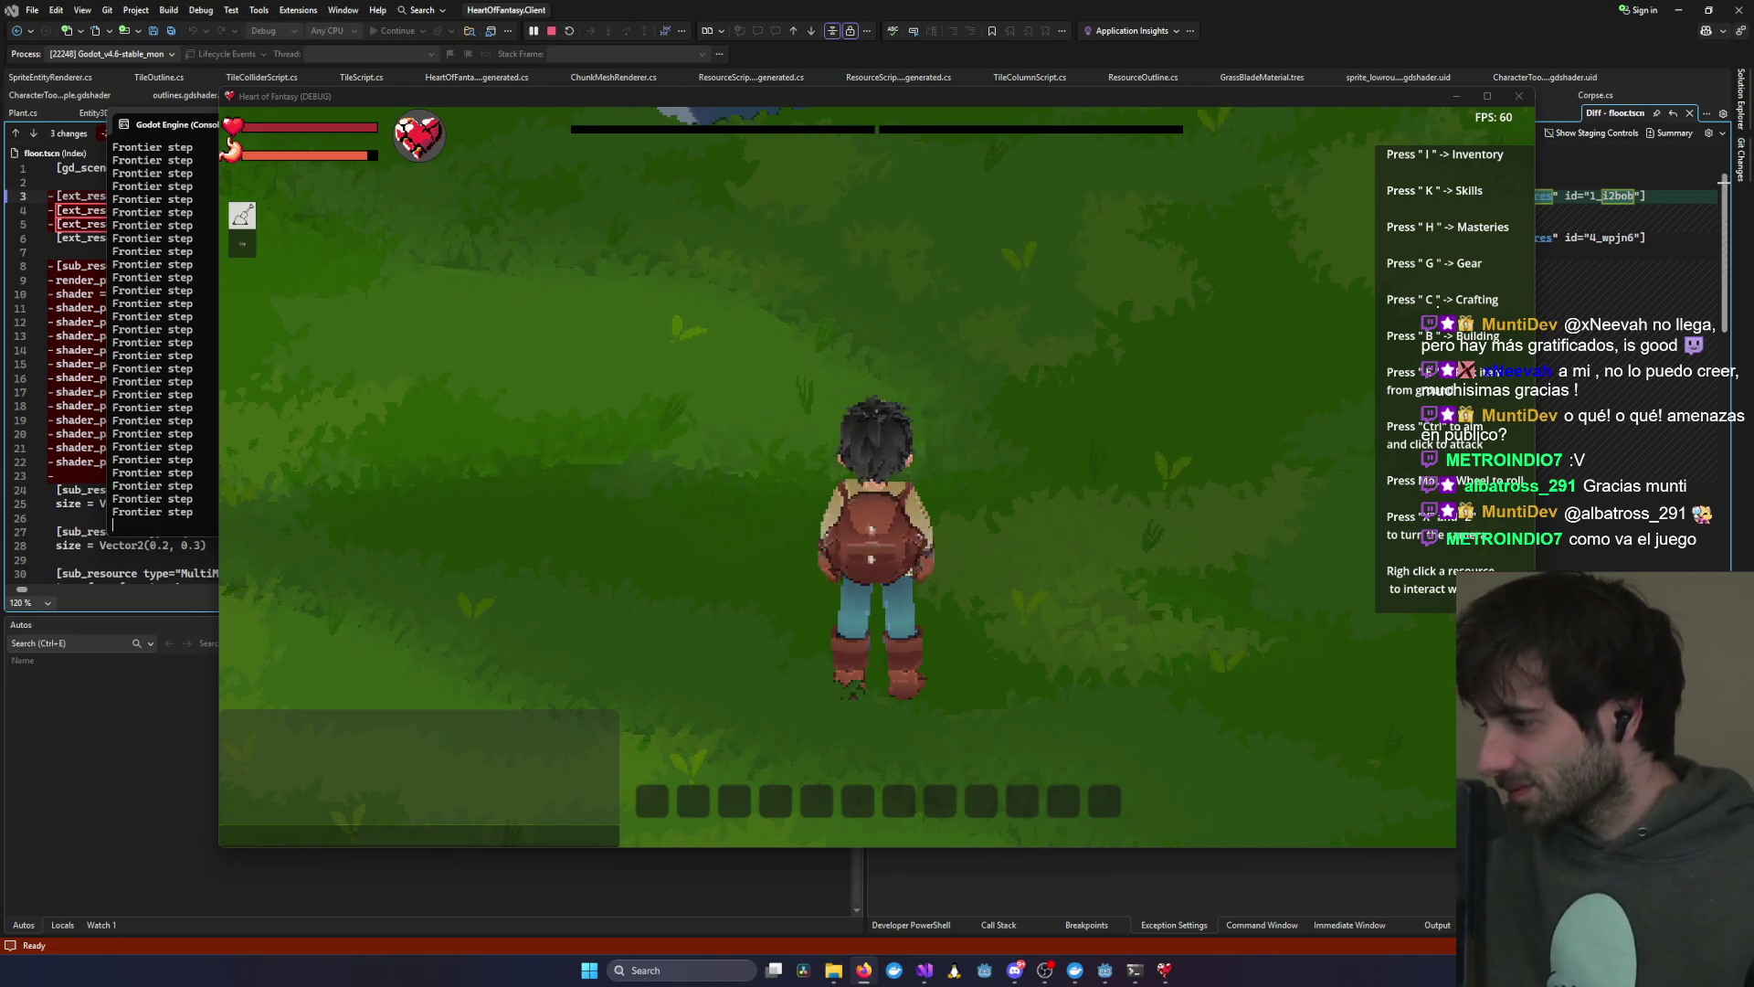
# Keep roaming the grass with WASD, heading up toward the tent
pyautogui.press('d')
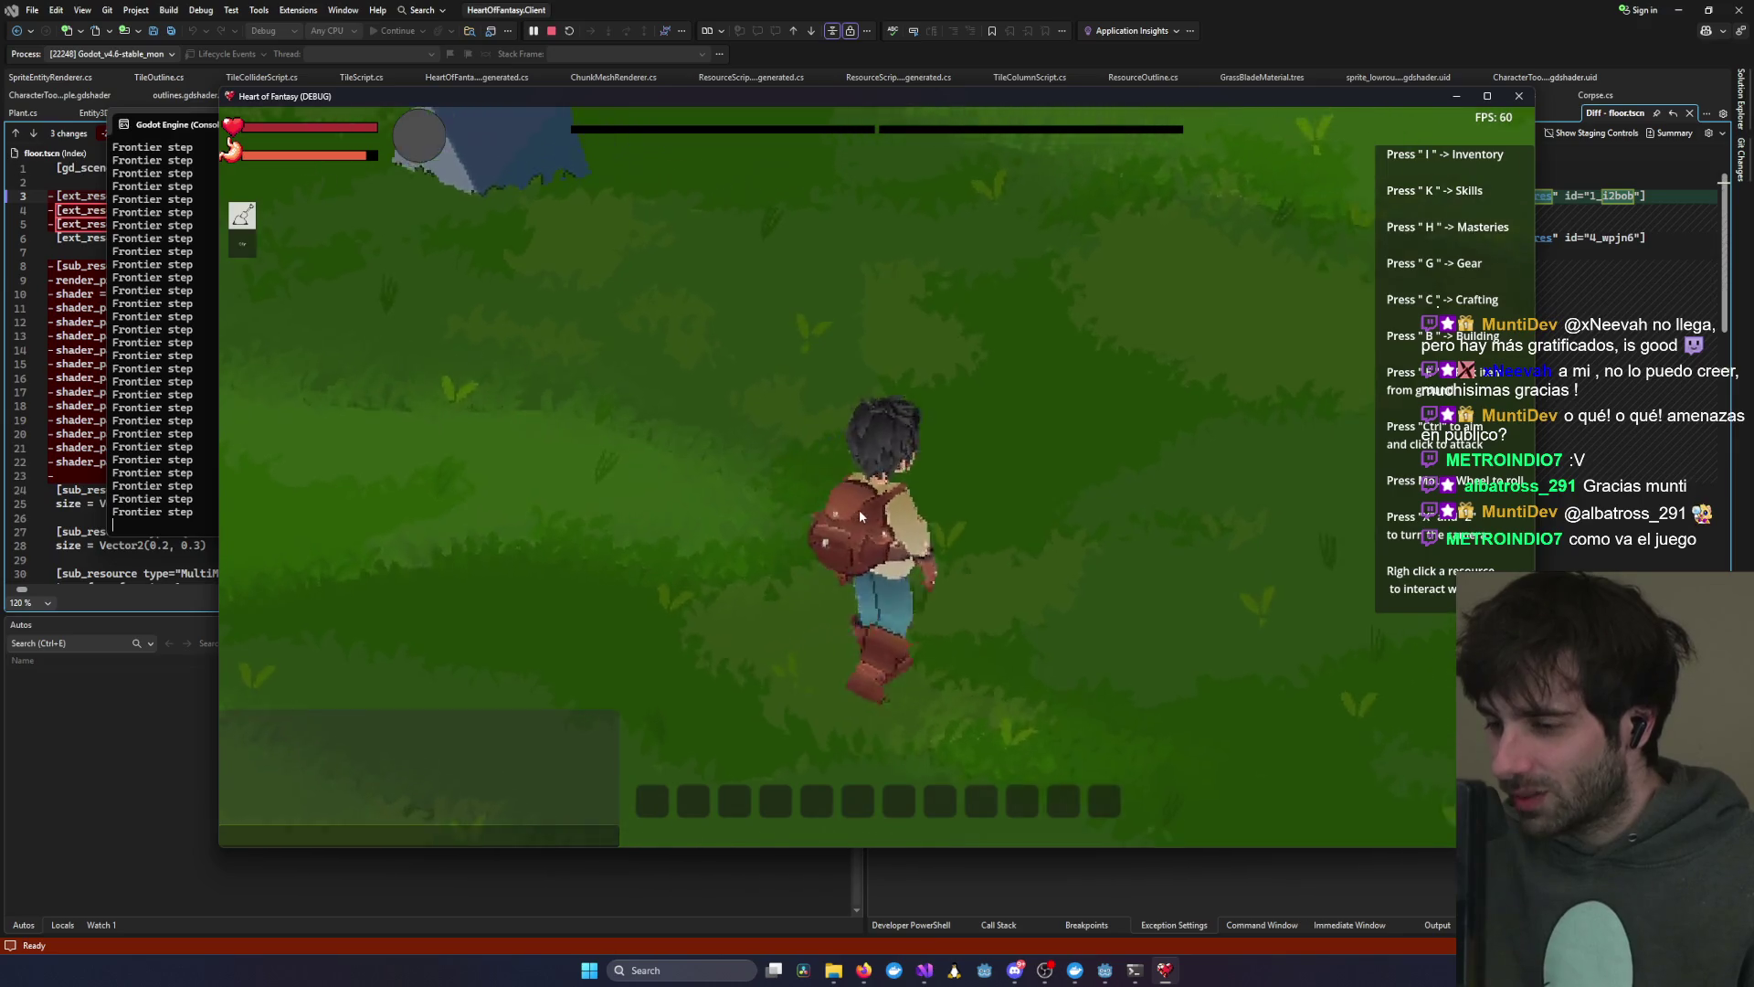
pyautogui.press('a')
pyautogui.press('w')
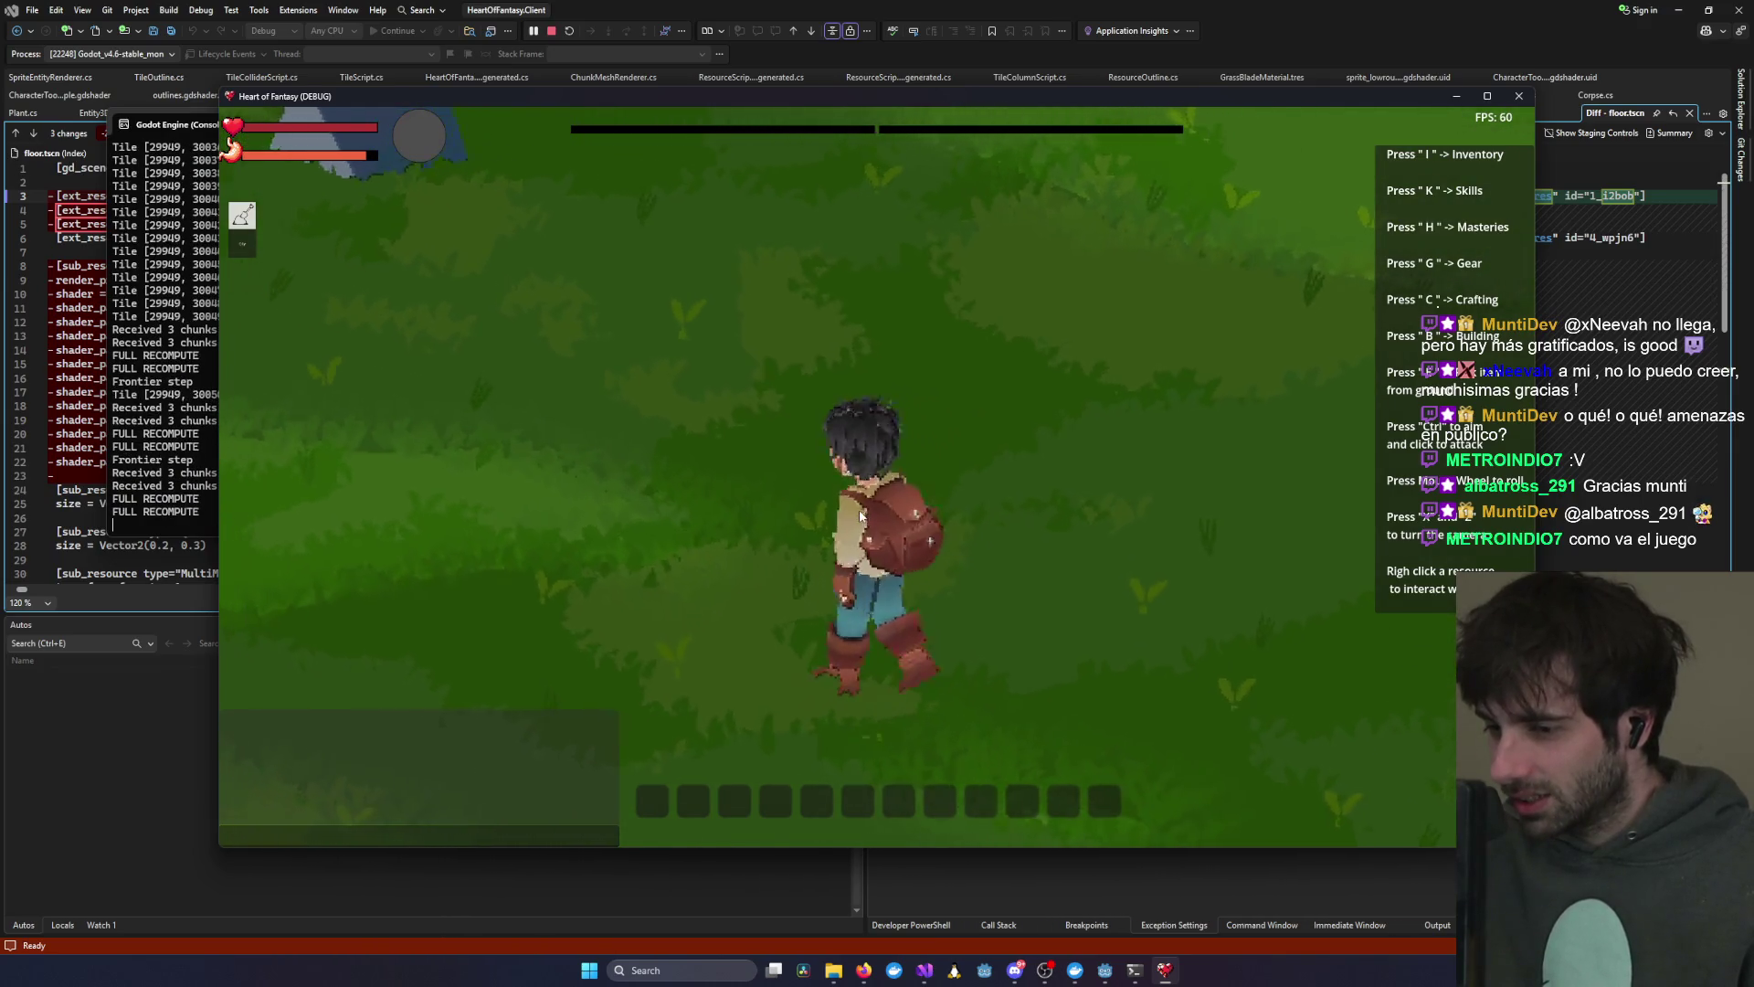
pyautogui.press('d')
pyautogui.press('s')
pyautogui.press('a')
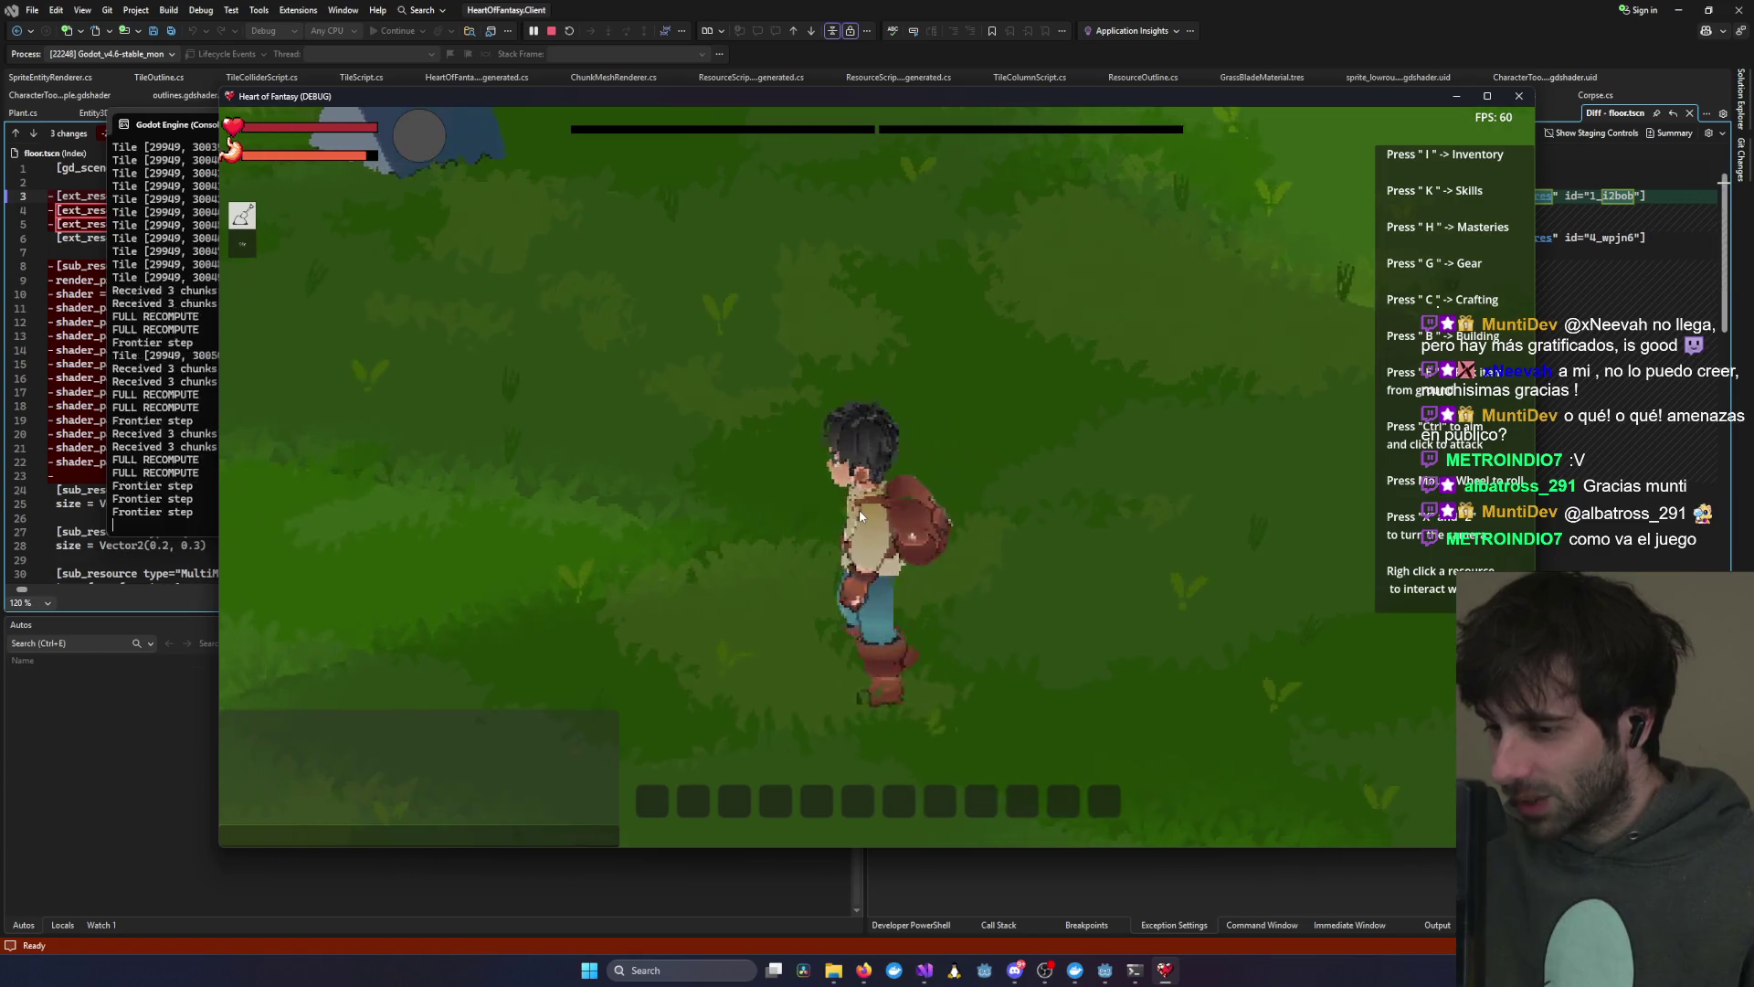
pyautogui.scroll(-3, 859, 517)
pyautogui.press('d')
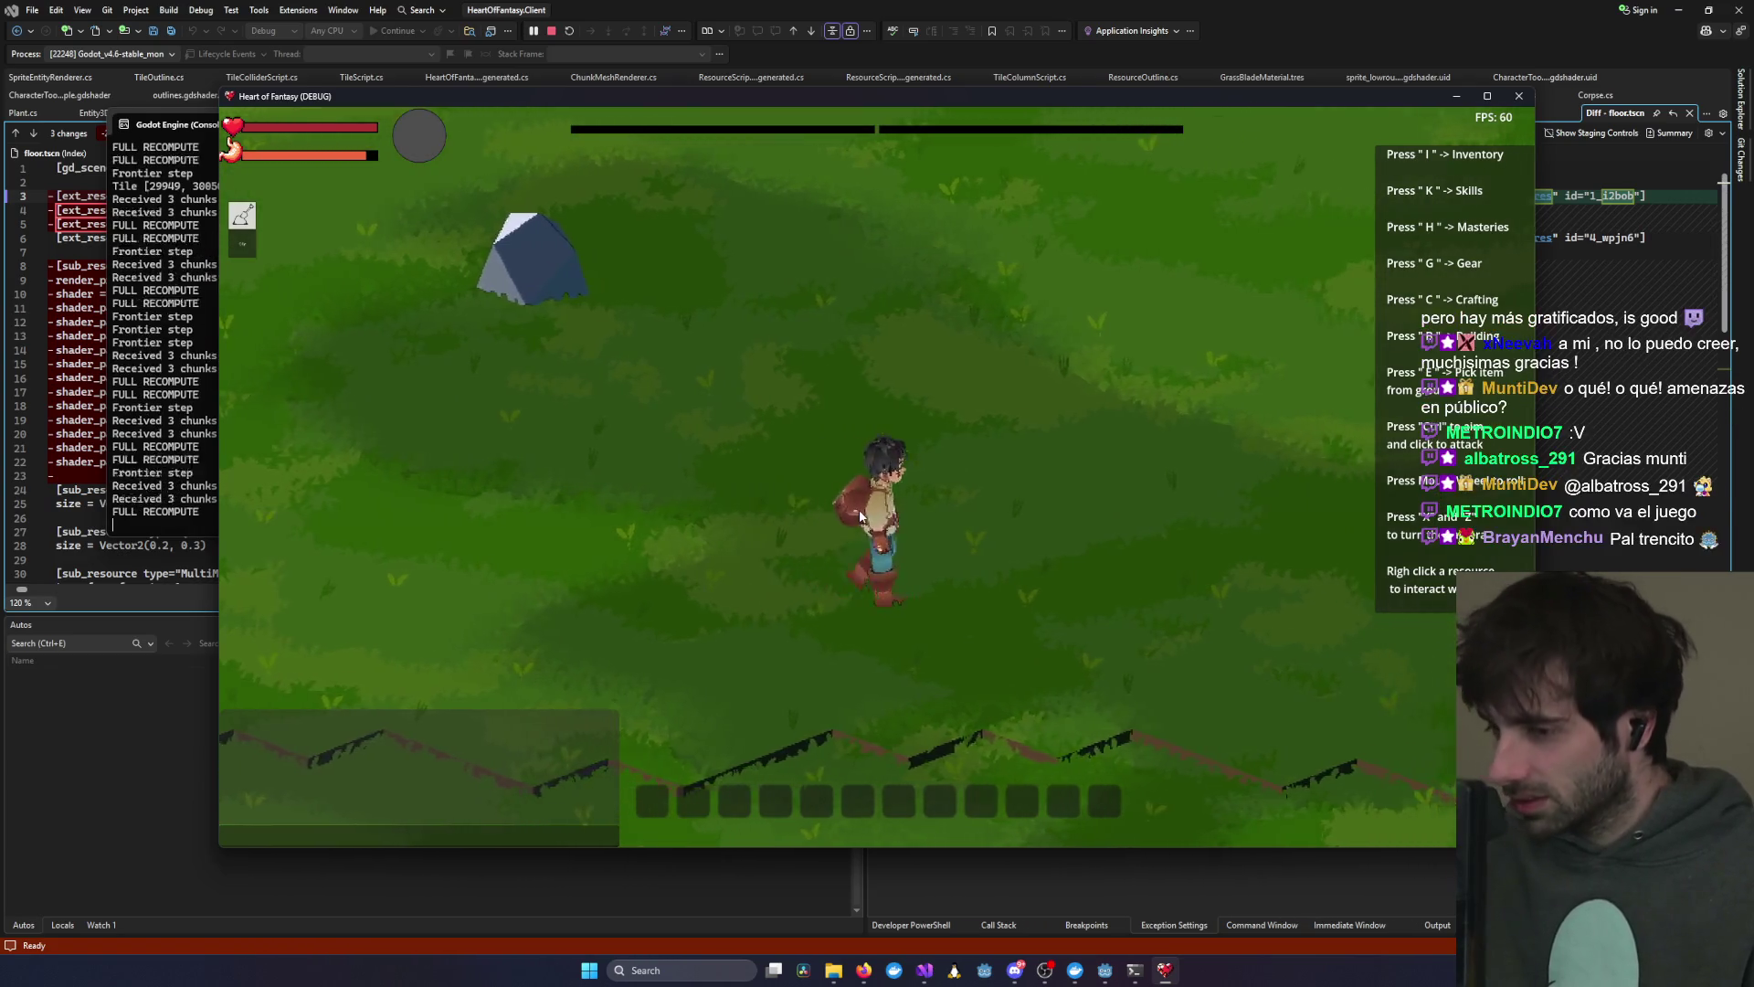
pyautogui.press('a')
pyautogui.press('w')
pyautogui.scroll(3, 859, 516)
pyautogui.scroll(-3, 859, 517)
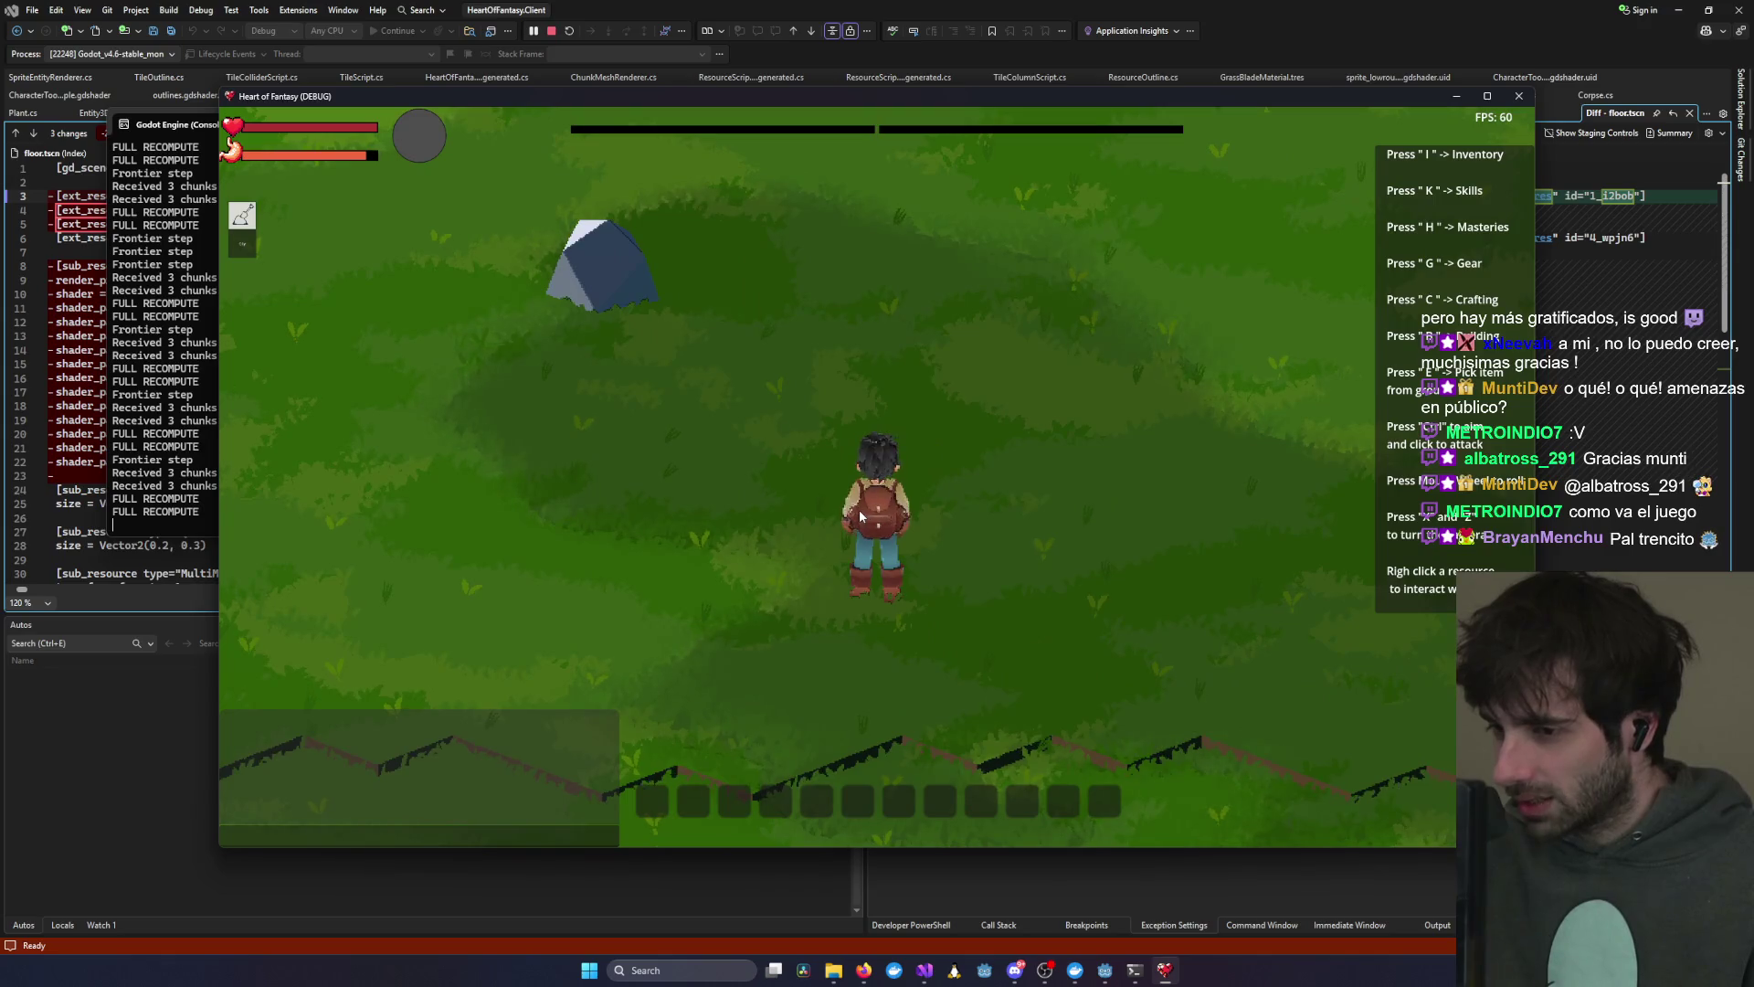
pyautogui.press('d')
pyautogui.press('a')
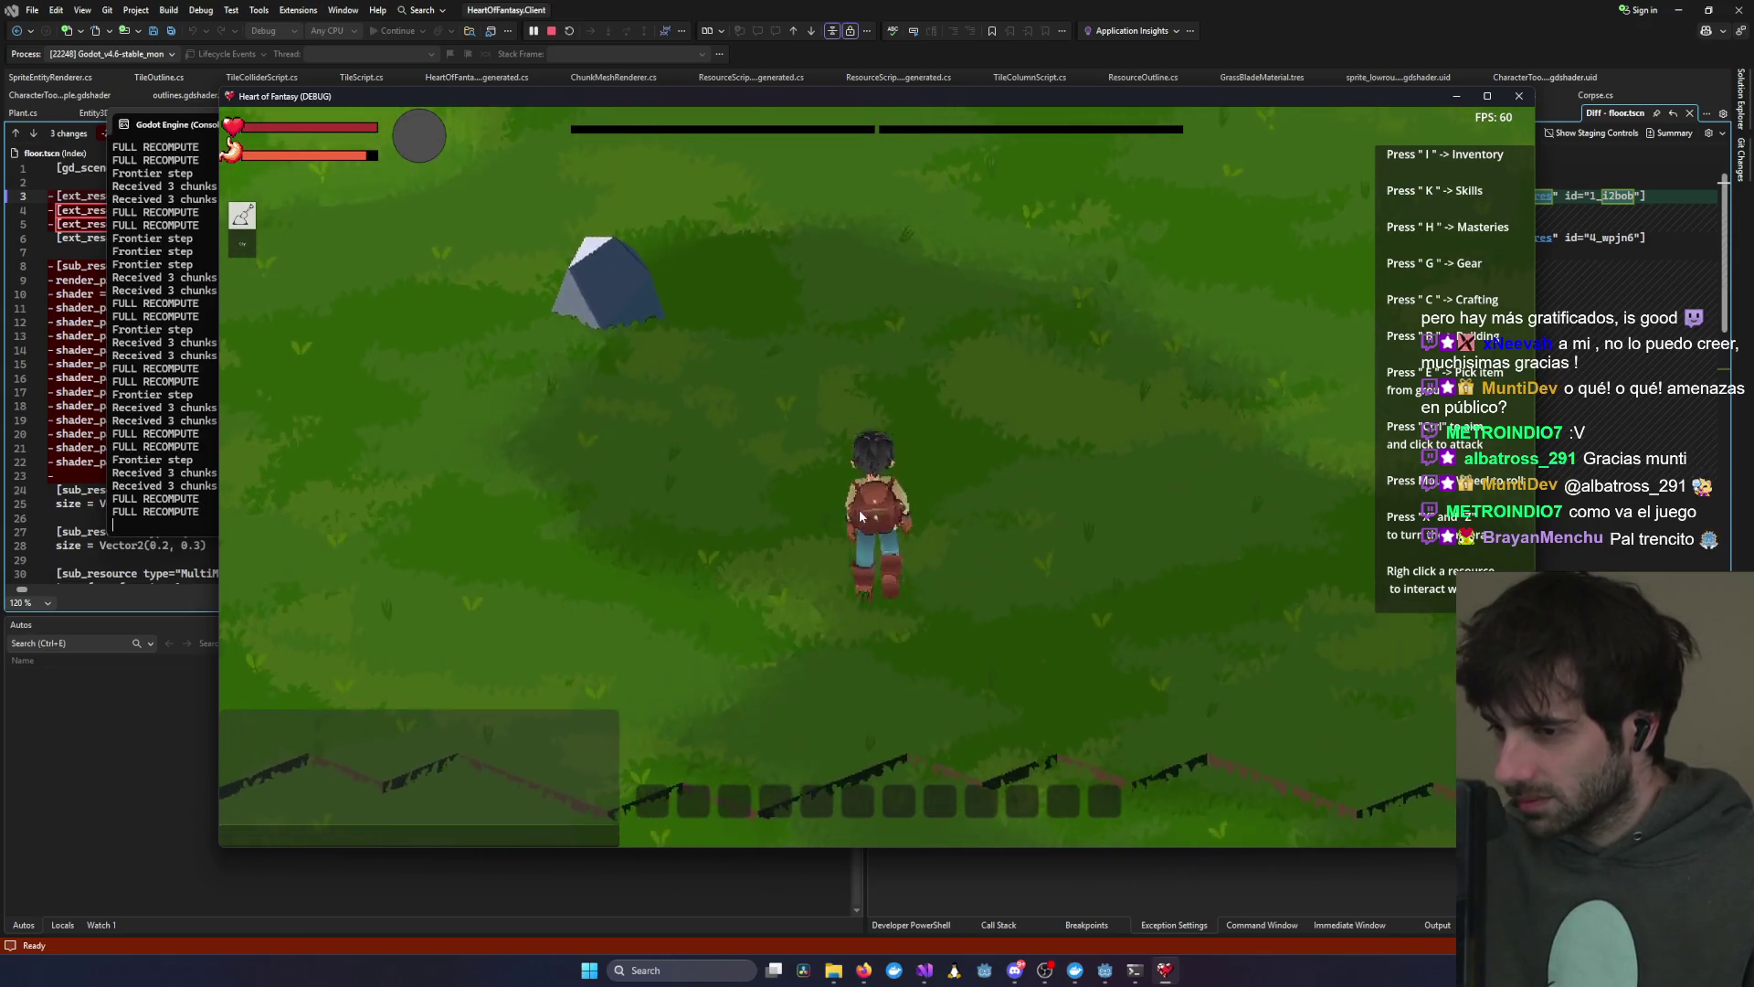
pyautogui.press('w')
pyautogui.press('s')
pyautogui.scroll(3, 836, 576)
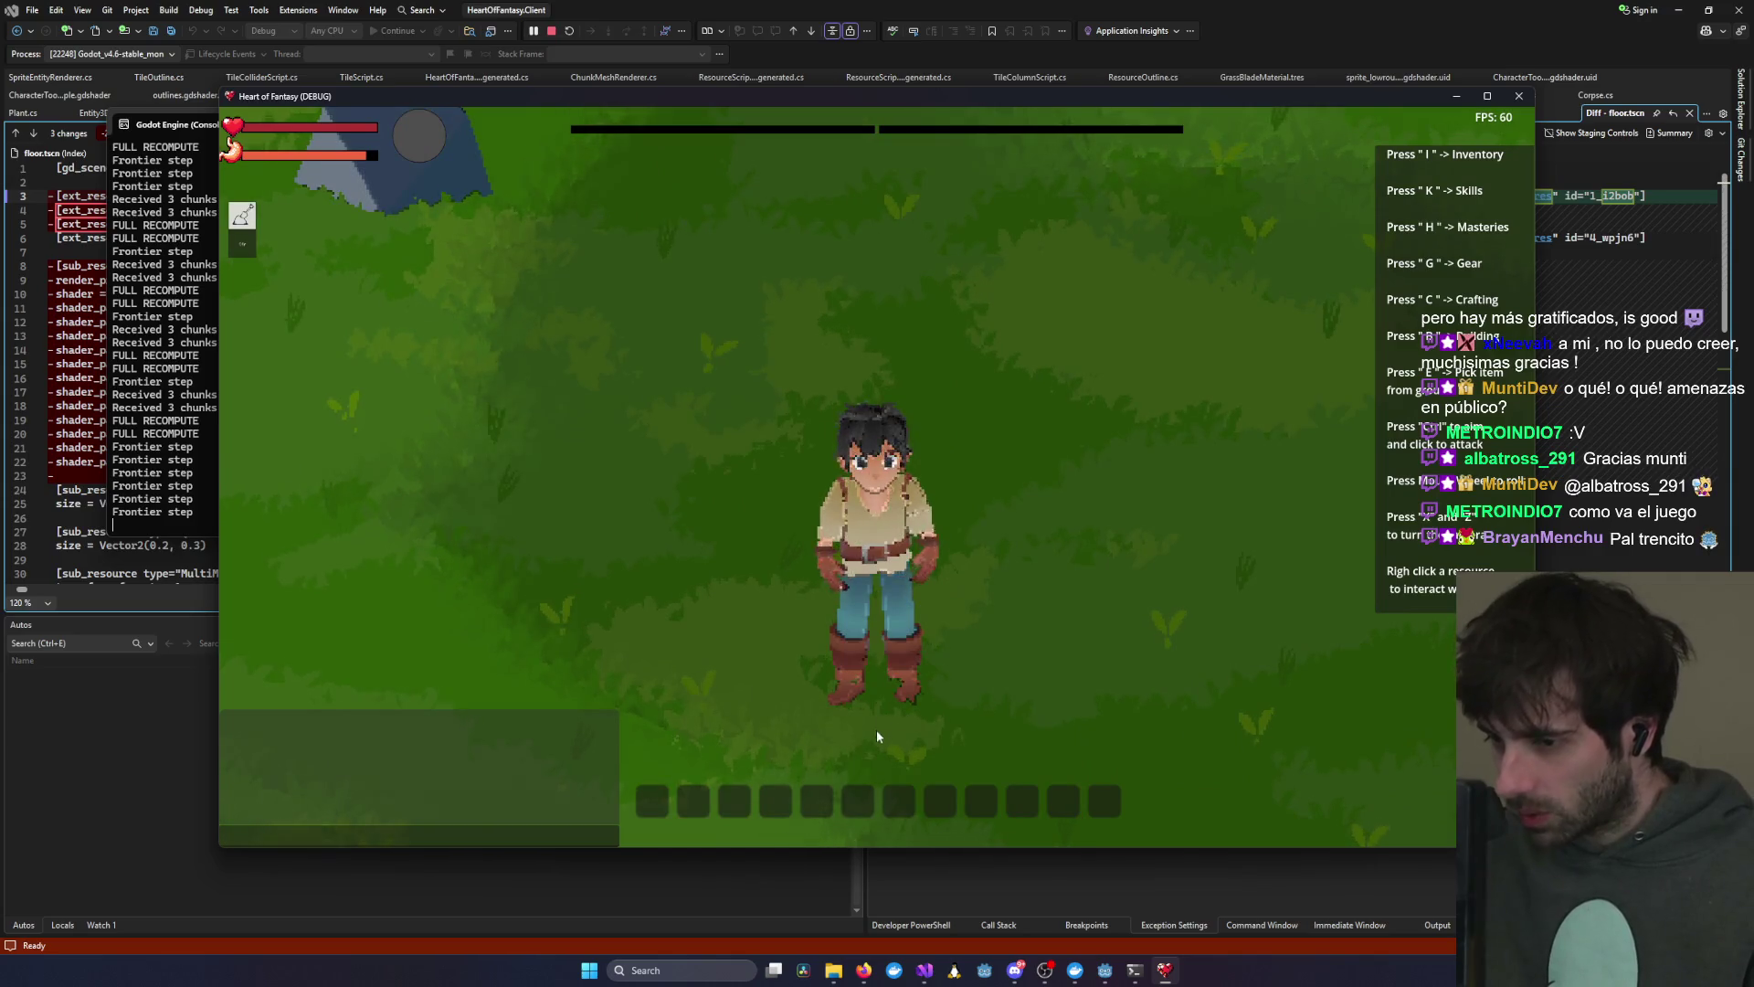
pyautogui.press('a')
pyautogui.press('d')
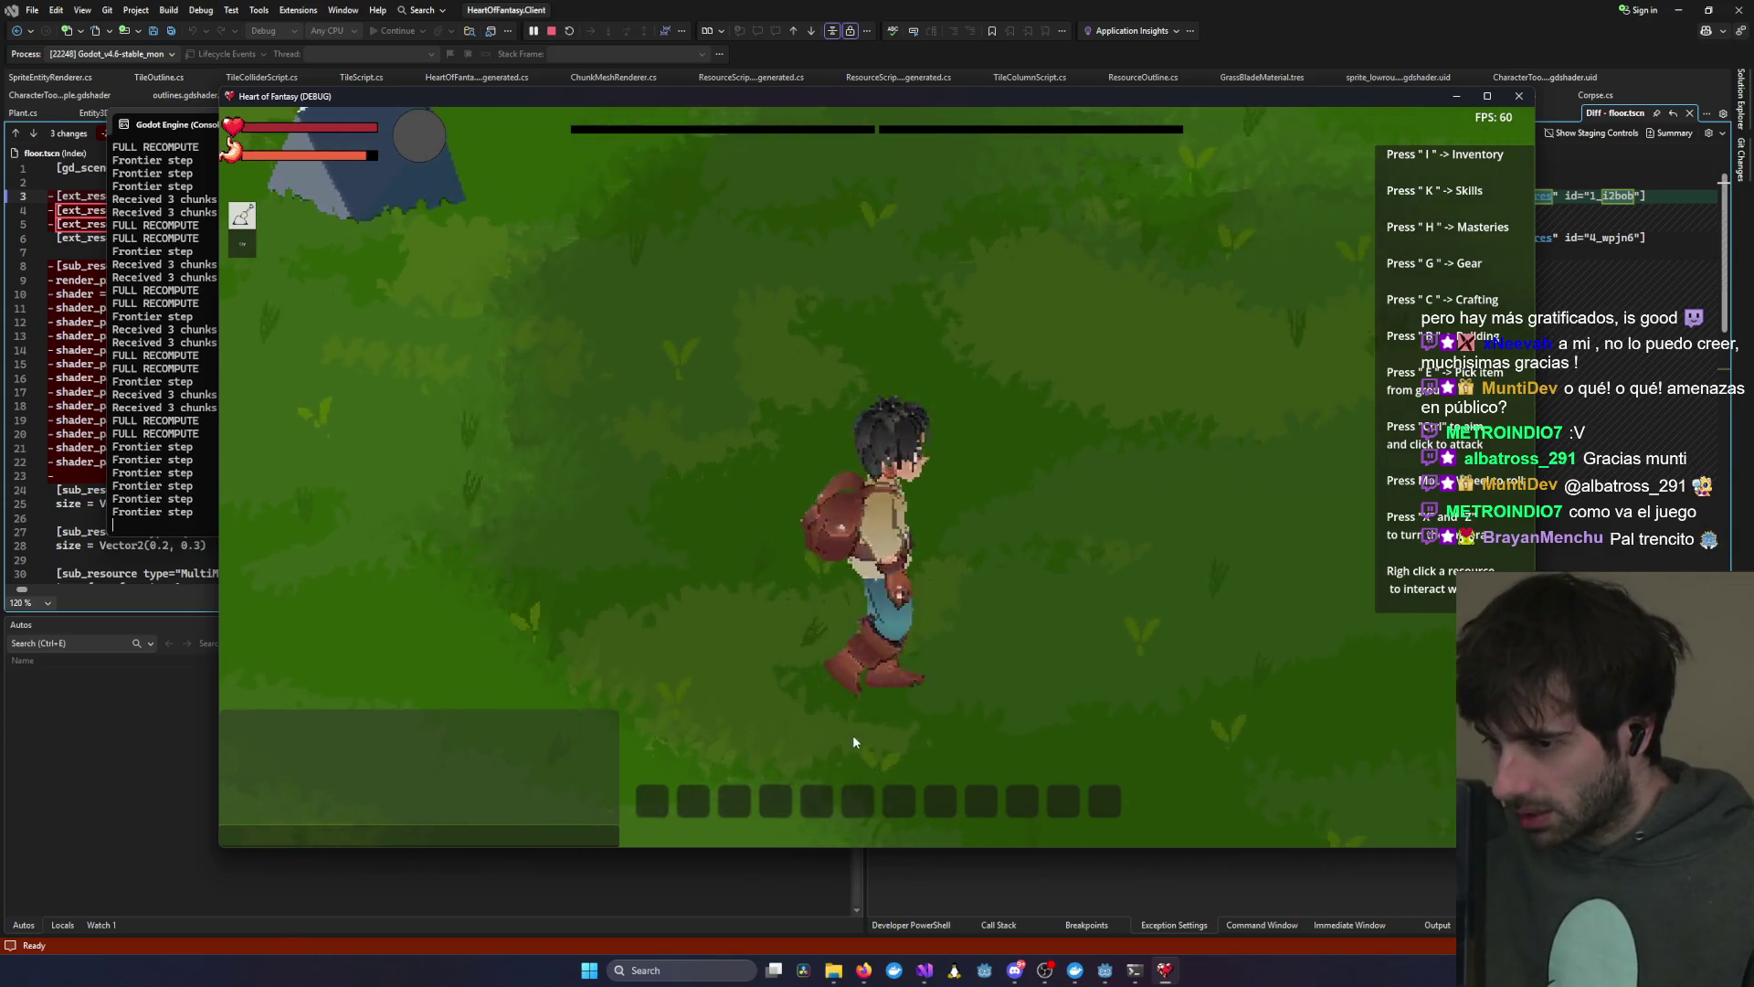
pyautogui.press('s')
pyautogui.press('a')
pyautogui.press('d')
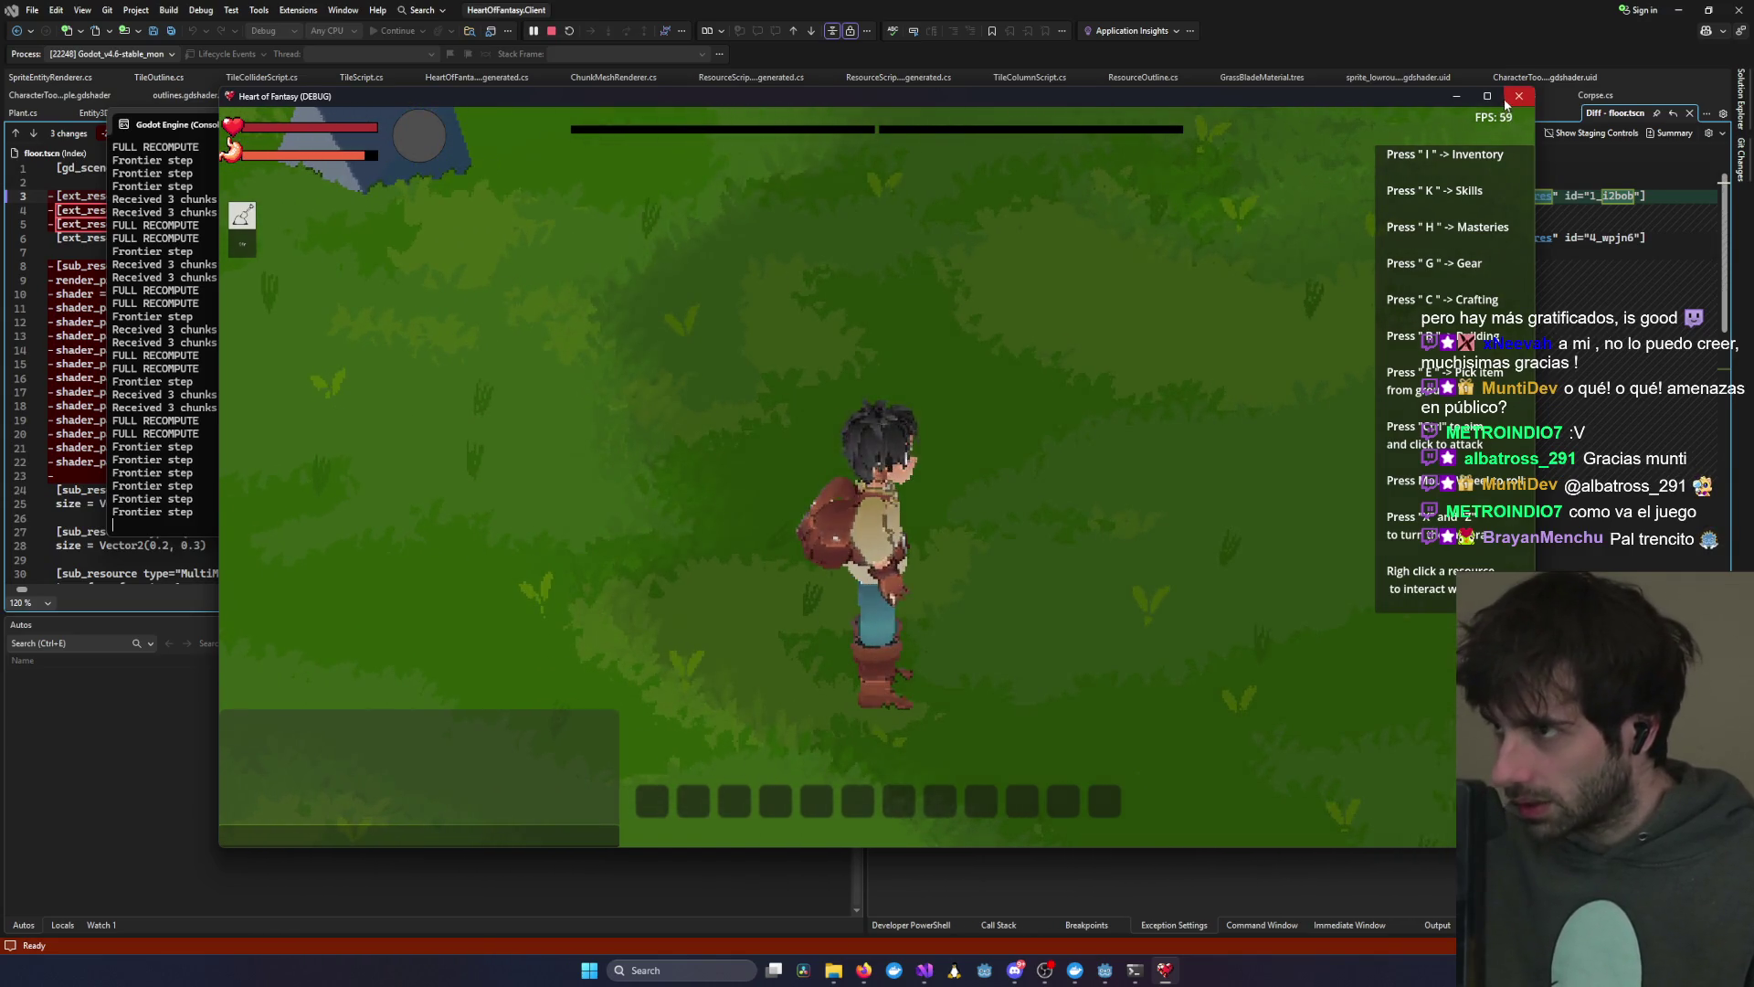
# Make the game window fullscreen and walk the character up the field past the large grey rock
pyautogui.click(1489, 96)
pyautogui.press('s')
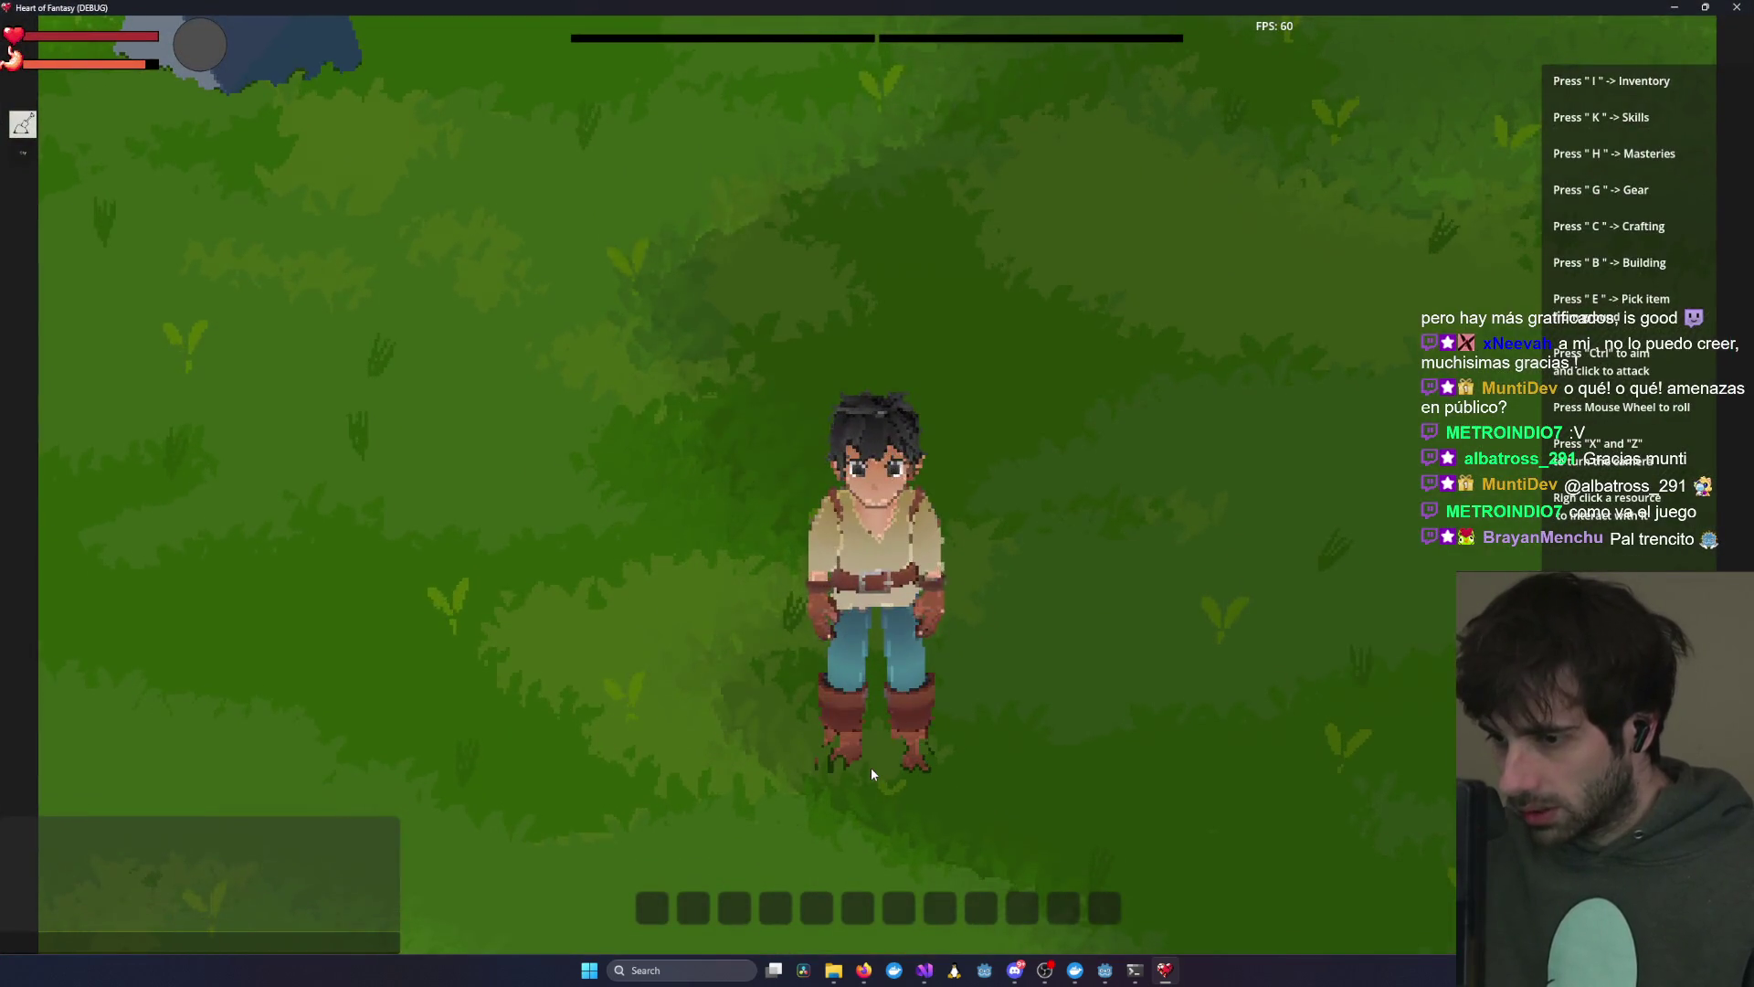
pyautogui.press('w')
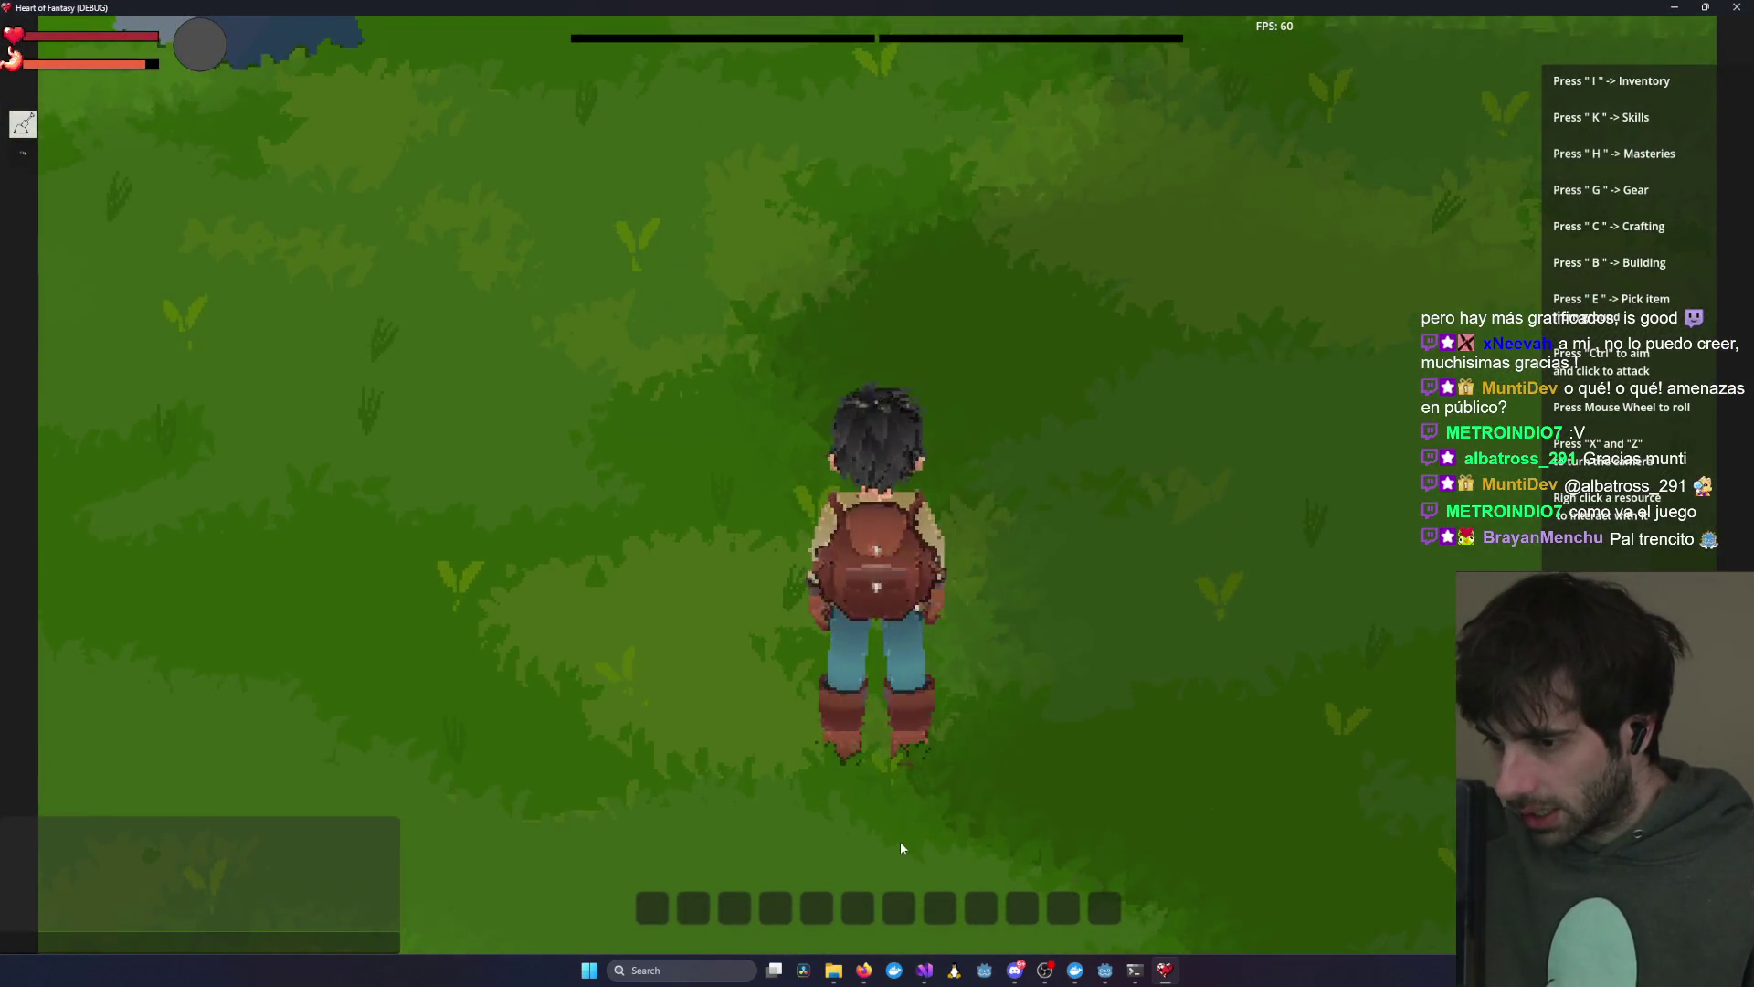
pyautogui.press('s')
pyautogui.press('w')
pyautogui.press('s')
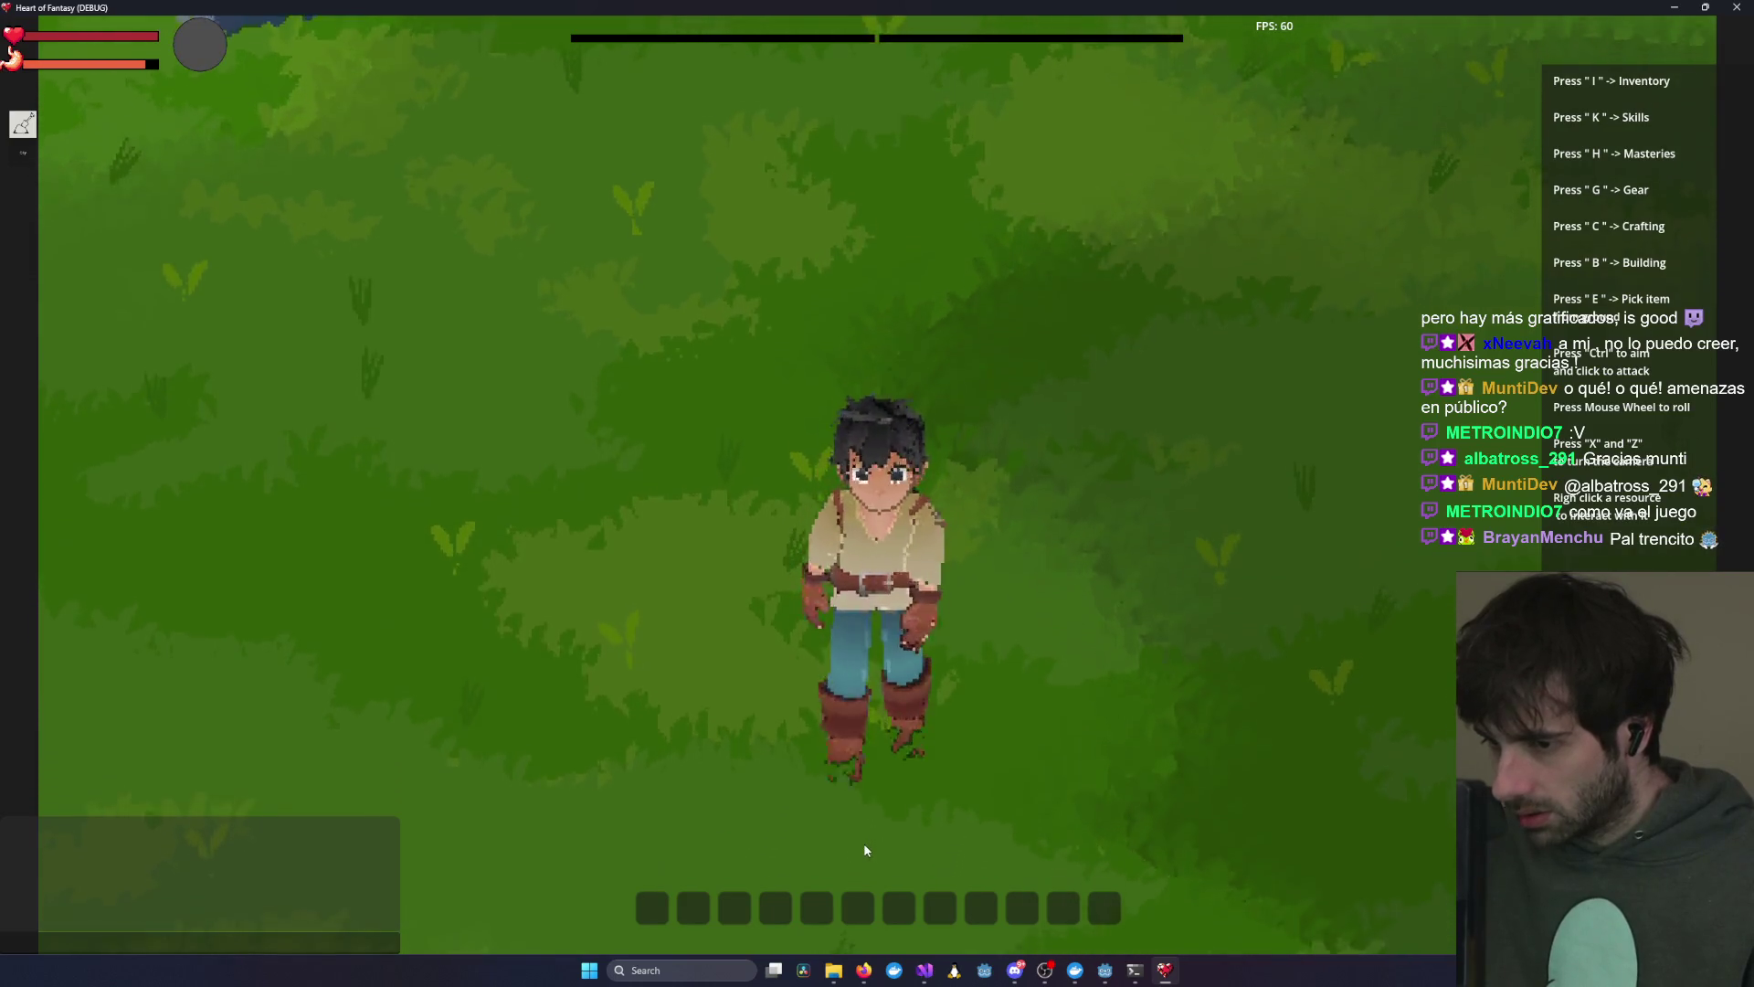
pyautogui.press('w')
pyautogui.press('a')
pyautogui.press('s')
pyautogui.press('w')
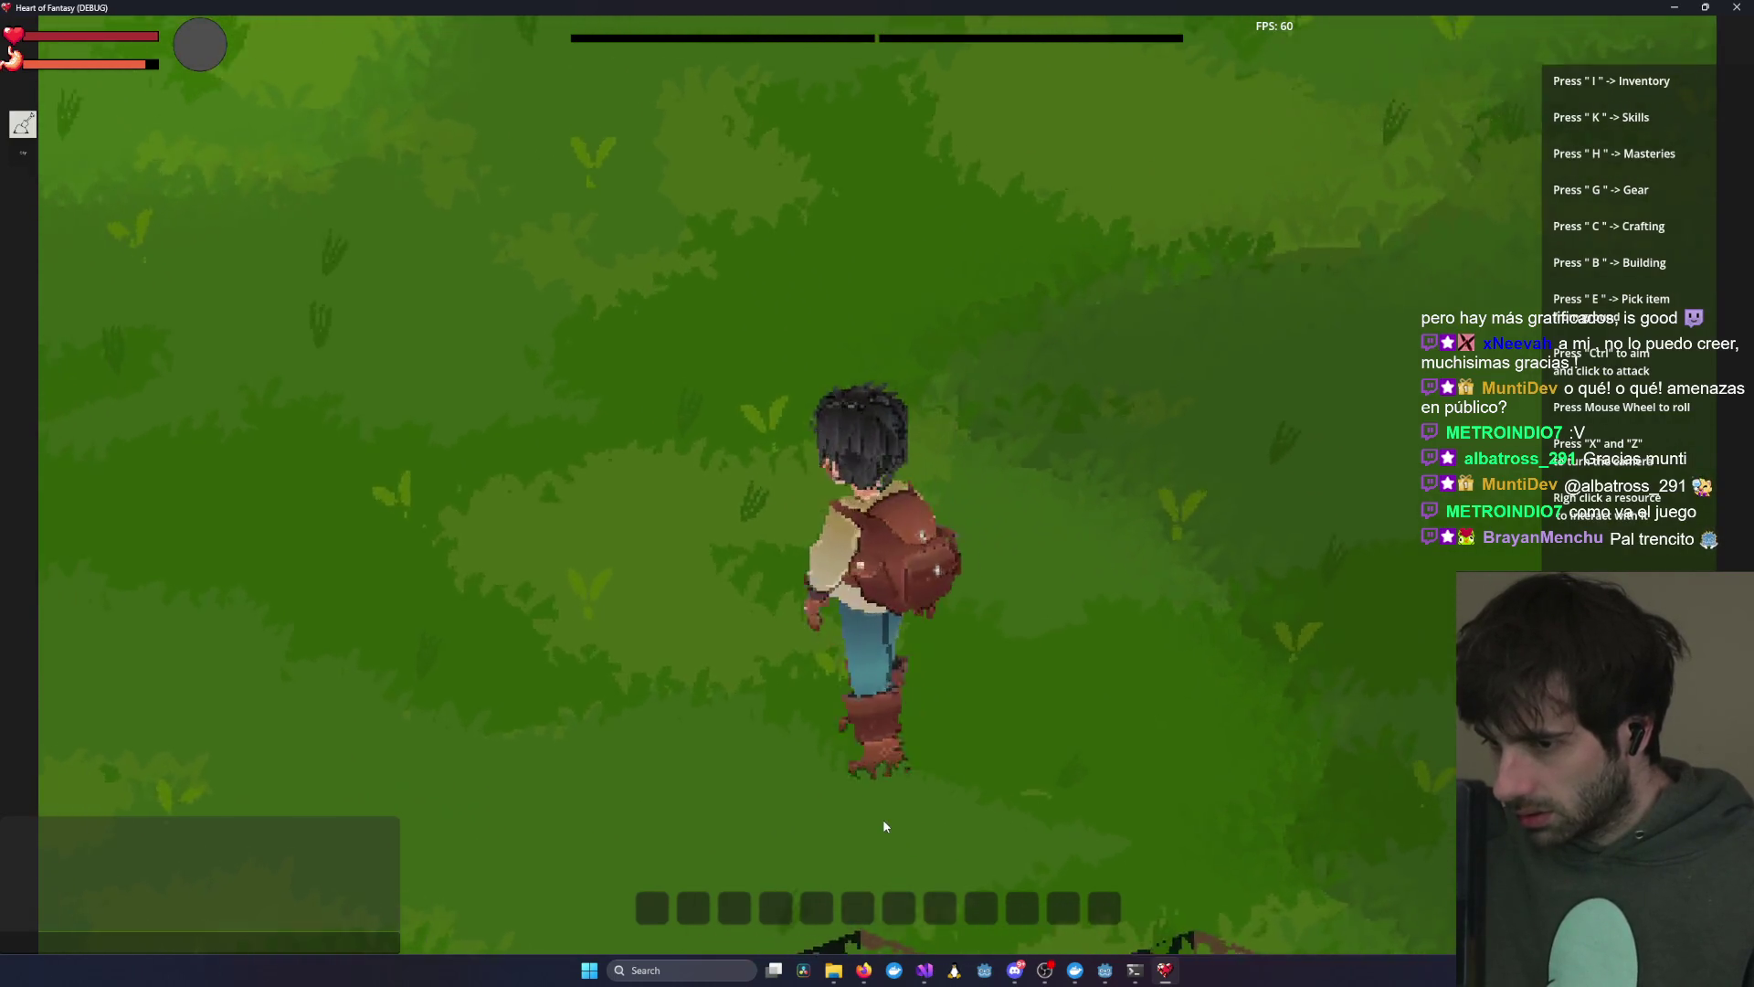
pyautogui.press('a')
pyautogui.press('w')
pyautogui.press('a')
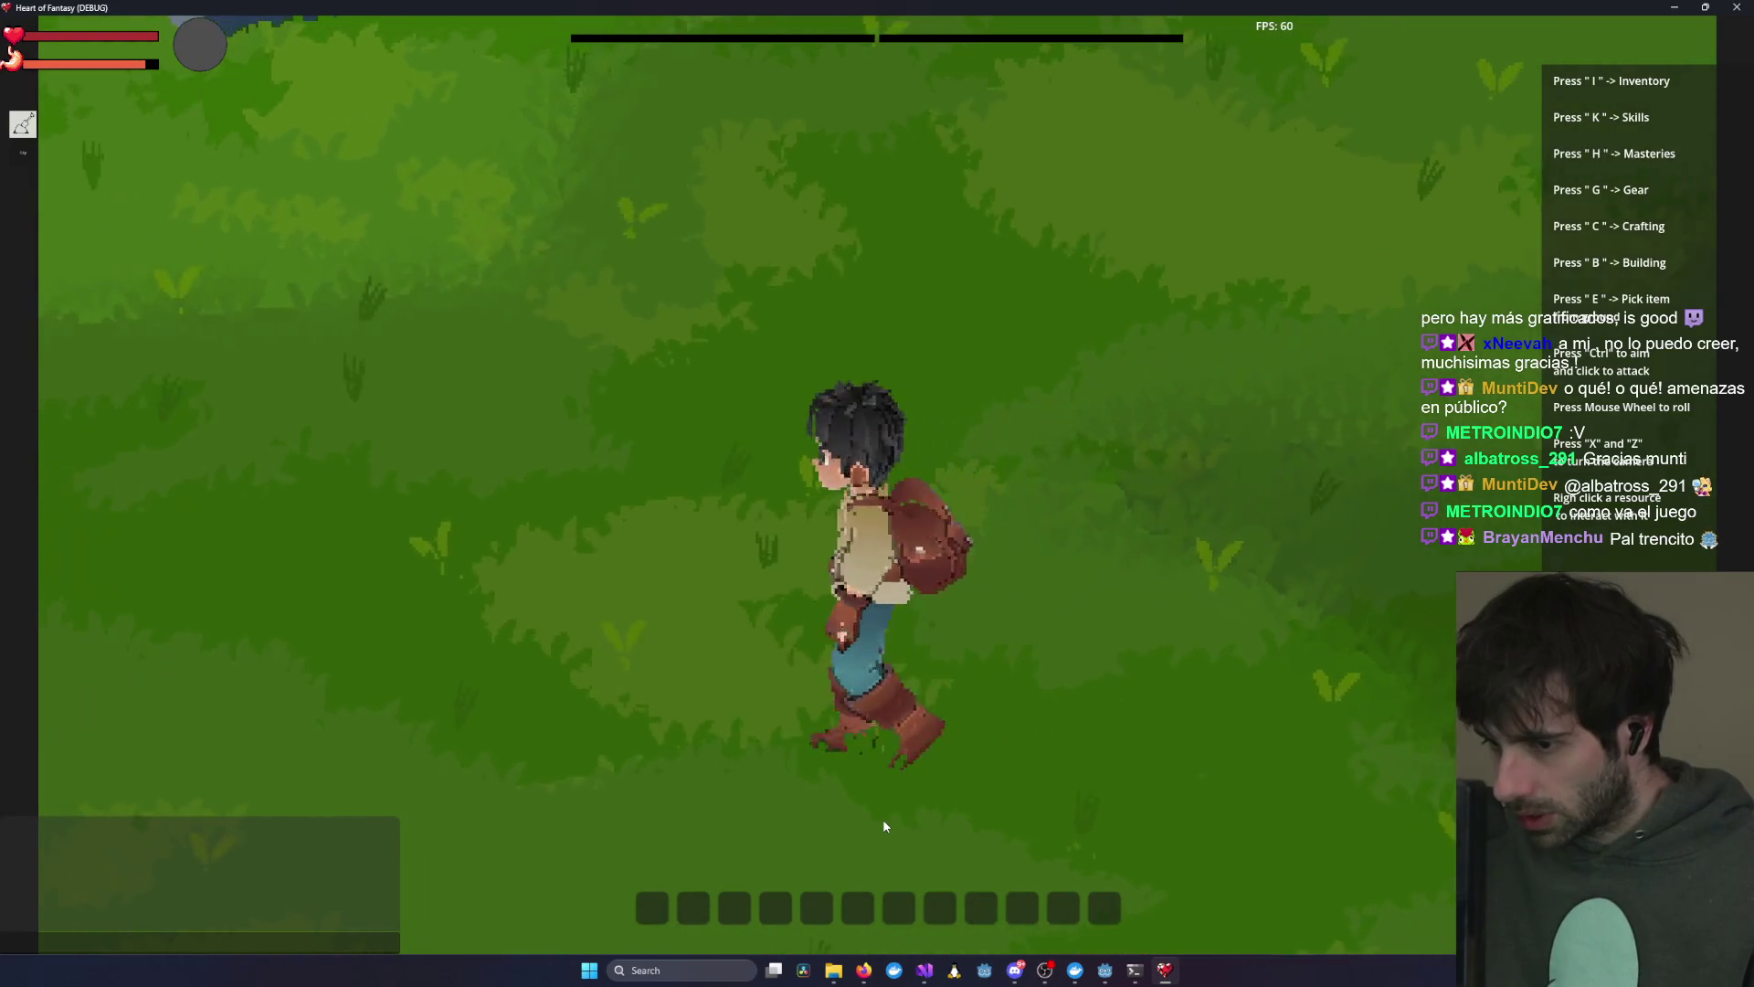
pyautogui.press('d')
pyautogui.press('s')
pyautogui.press('d')
pyautogui.press('a')
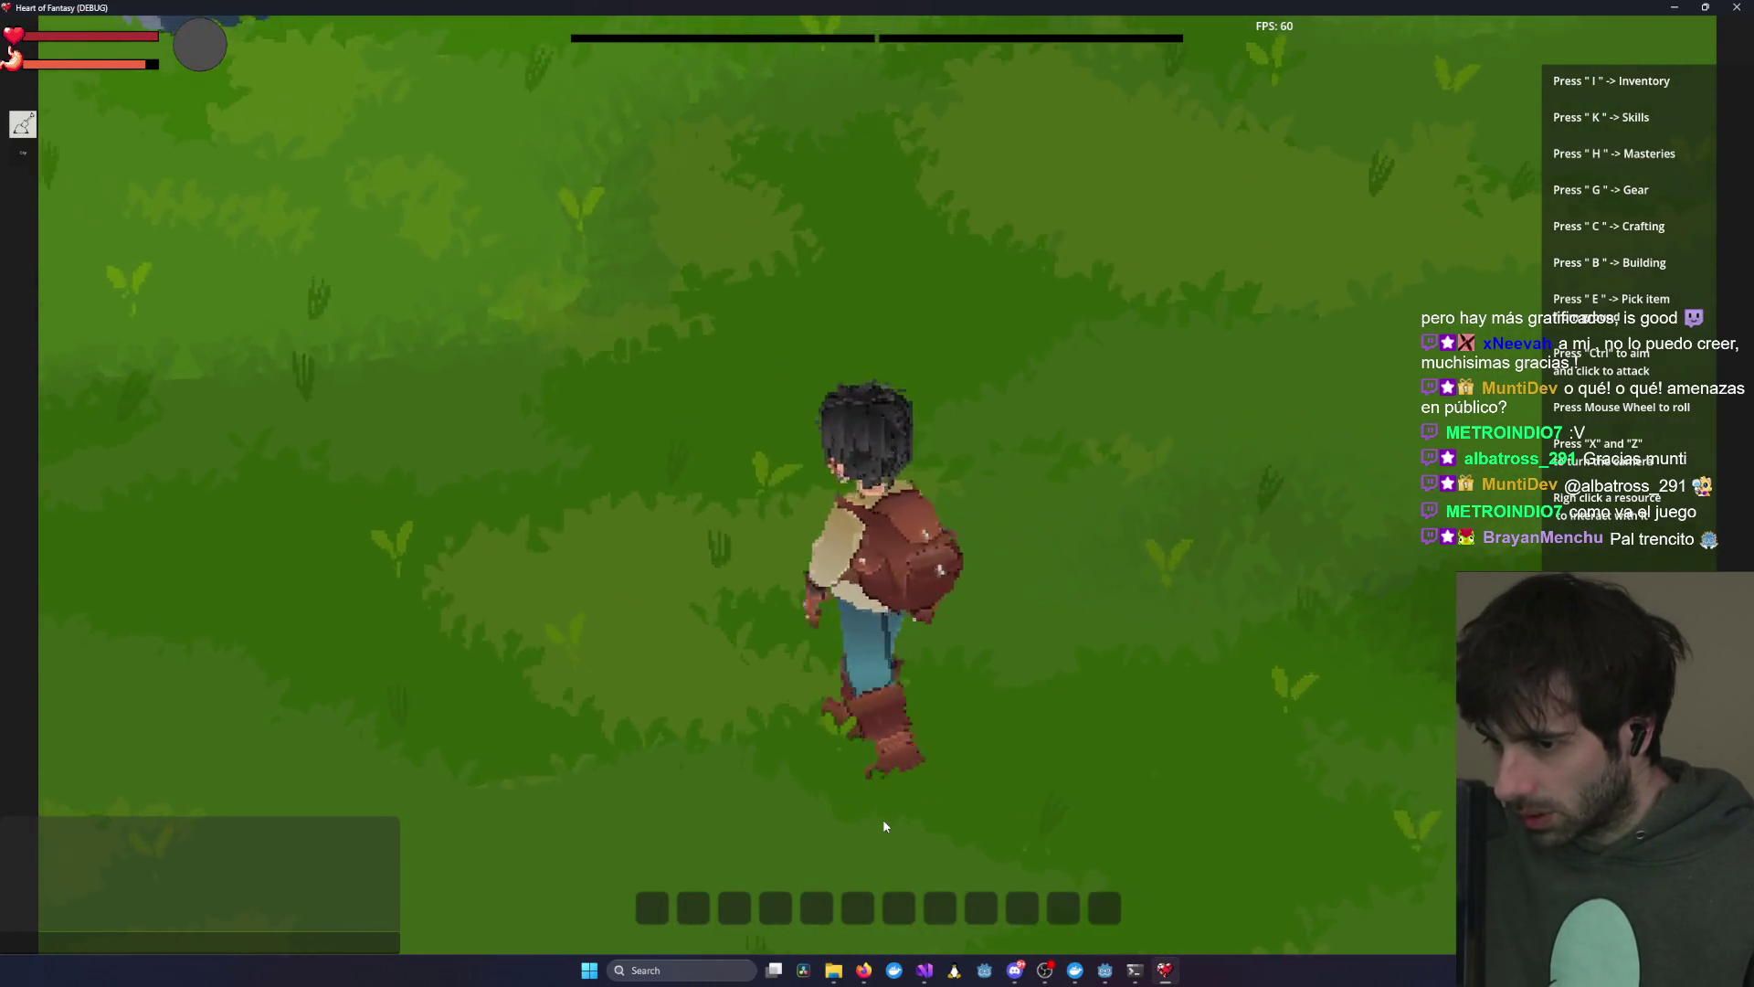
pyautogui.press('w')
pyautogui.press('a')
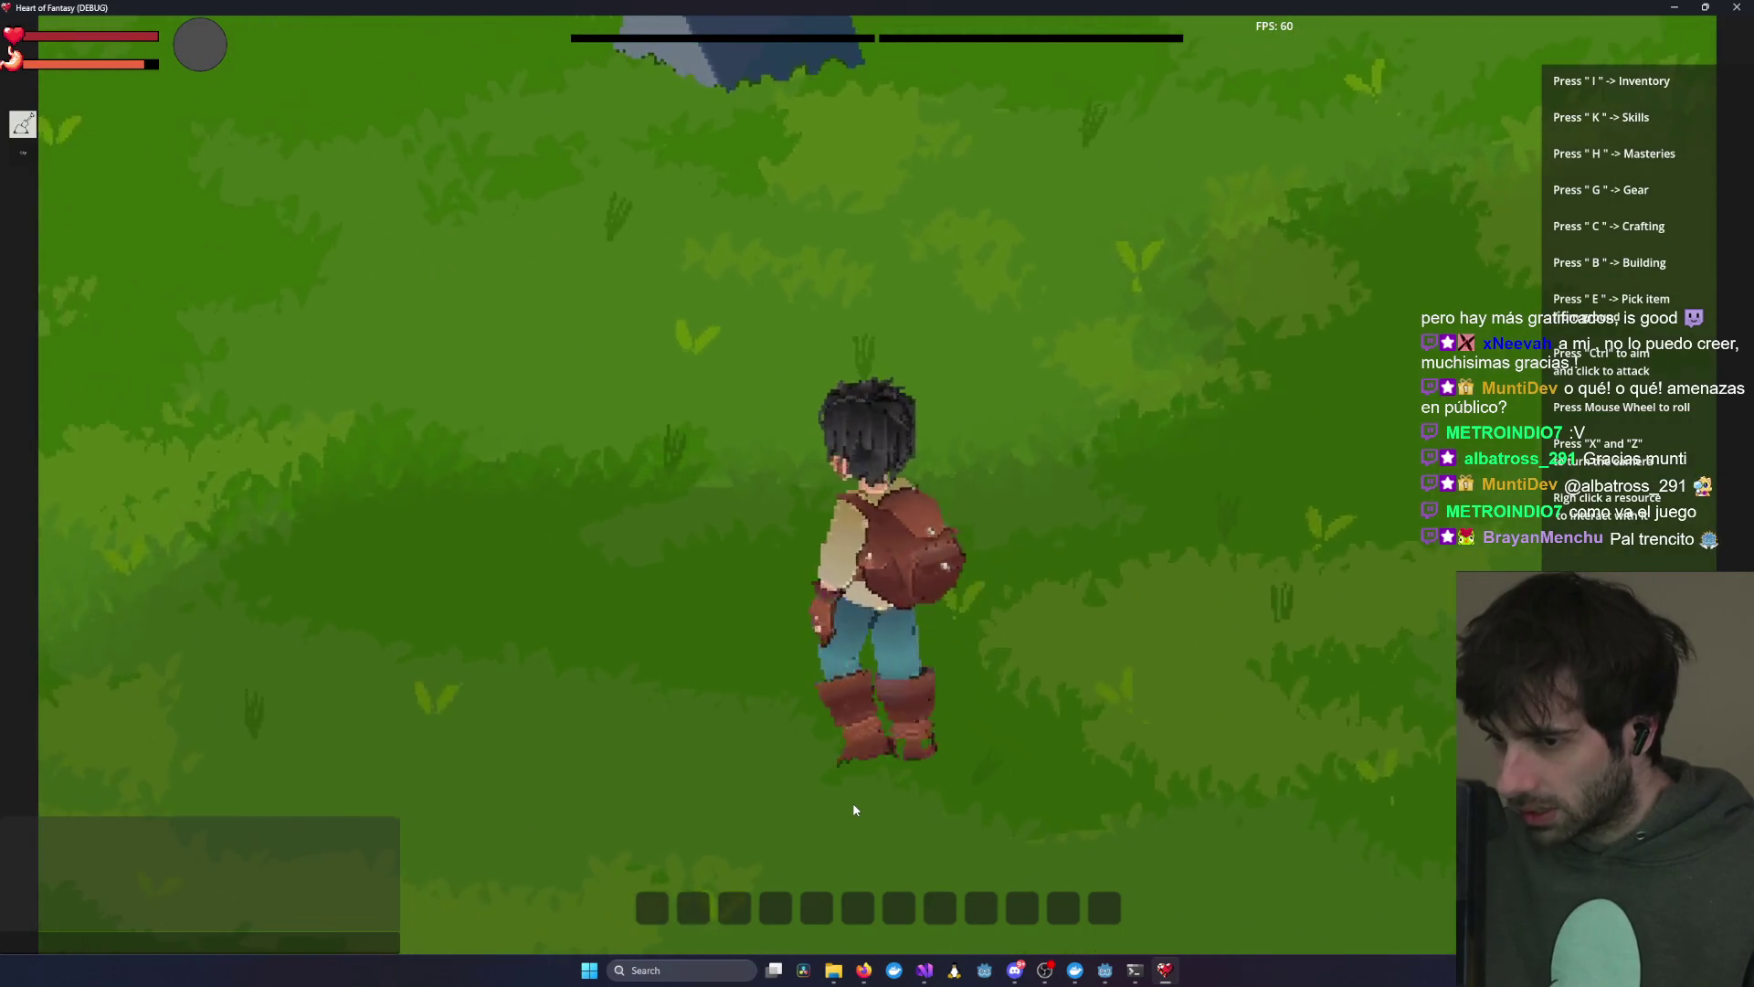
pyautogui.press('w')
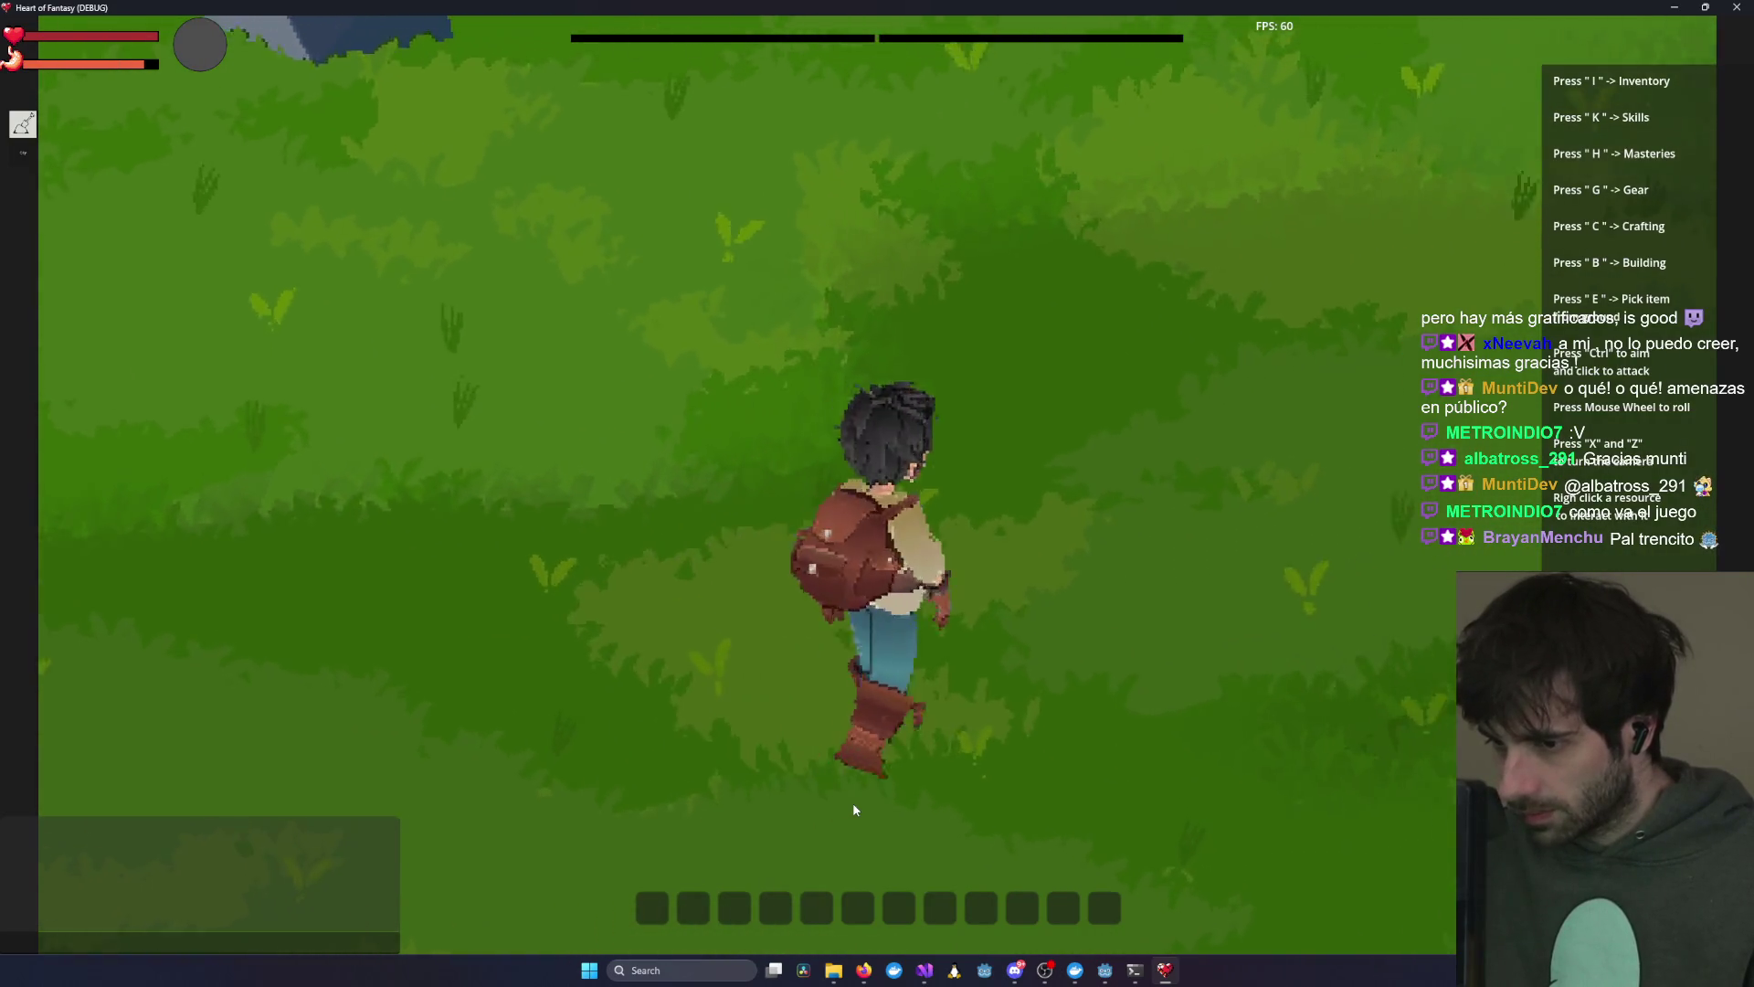
pyautogui.press('a')
pyautogui.press('w')
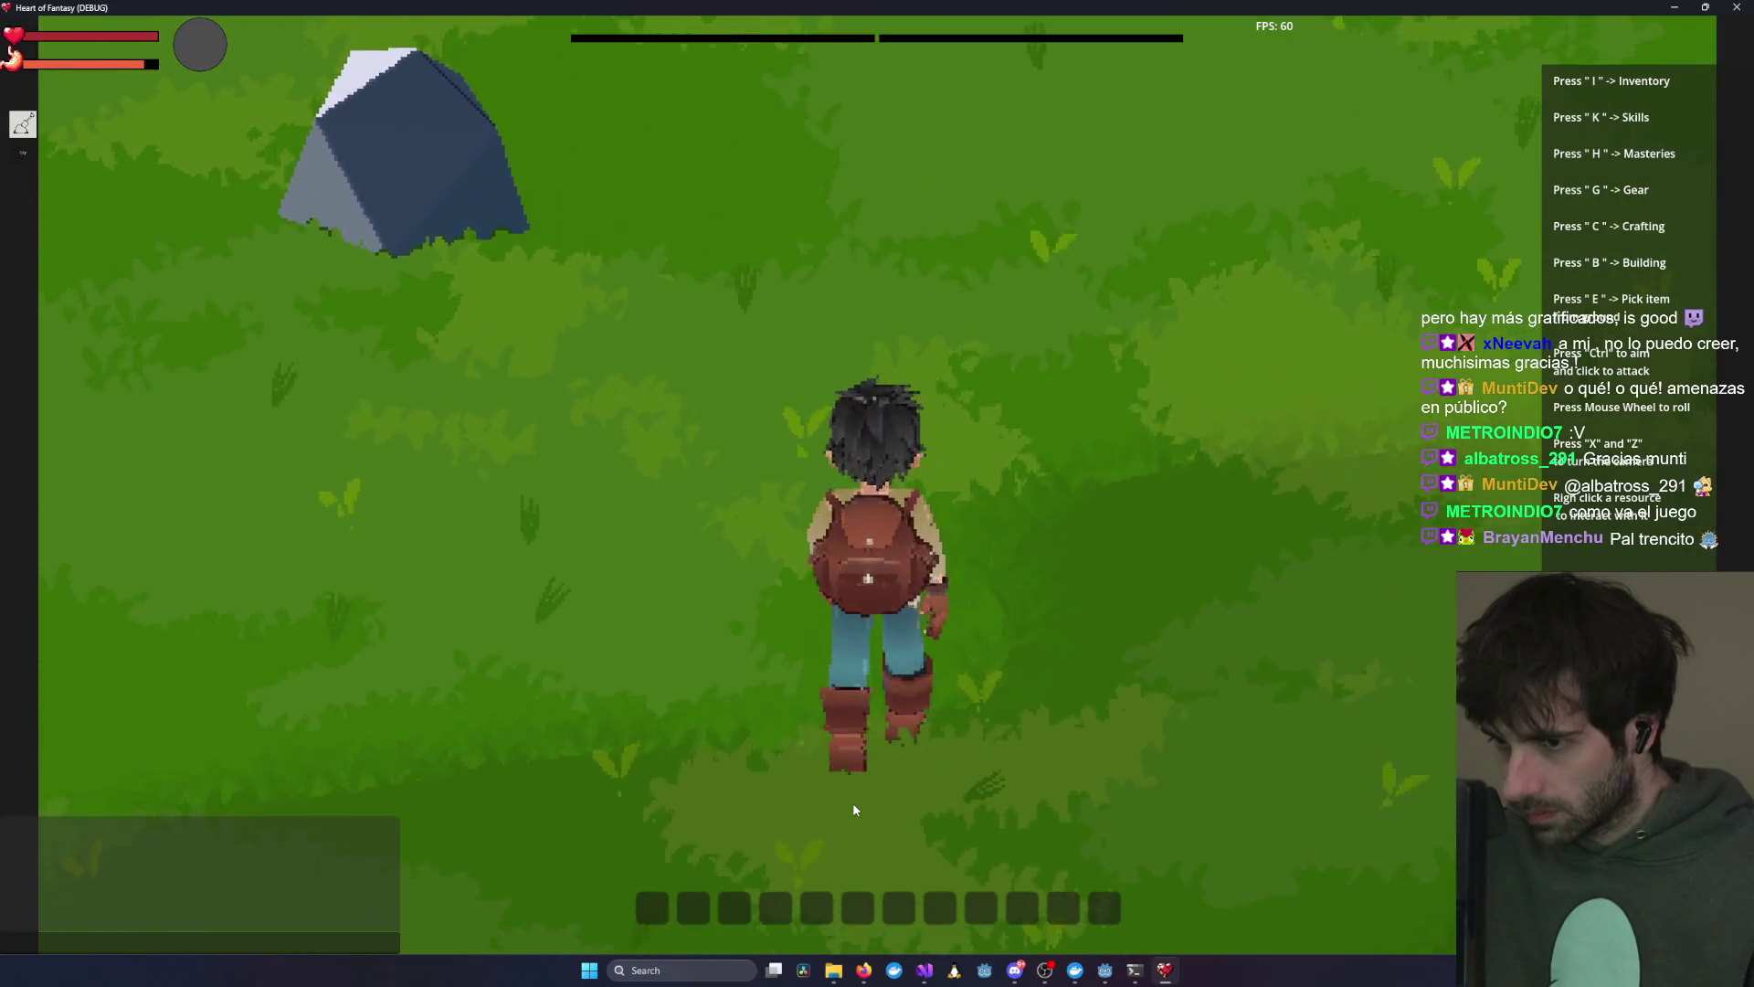
pyautogui.scroll(-5, 854, 809)
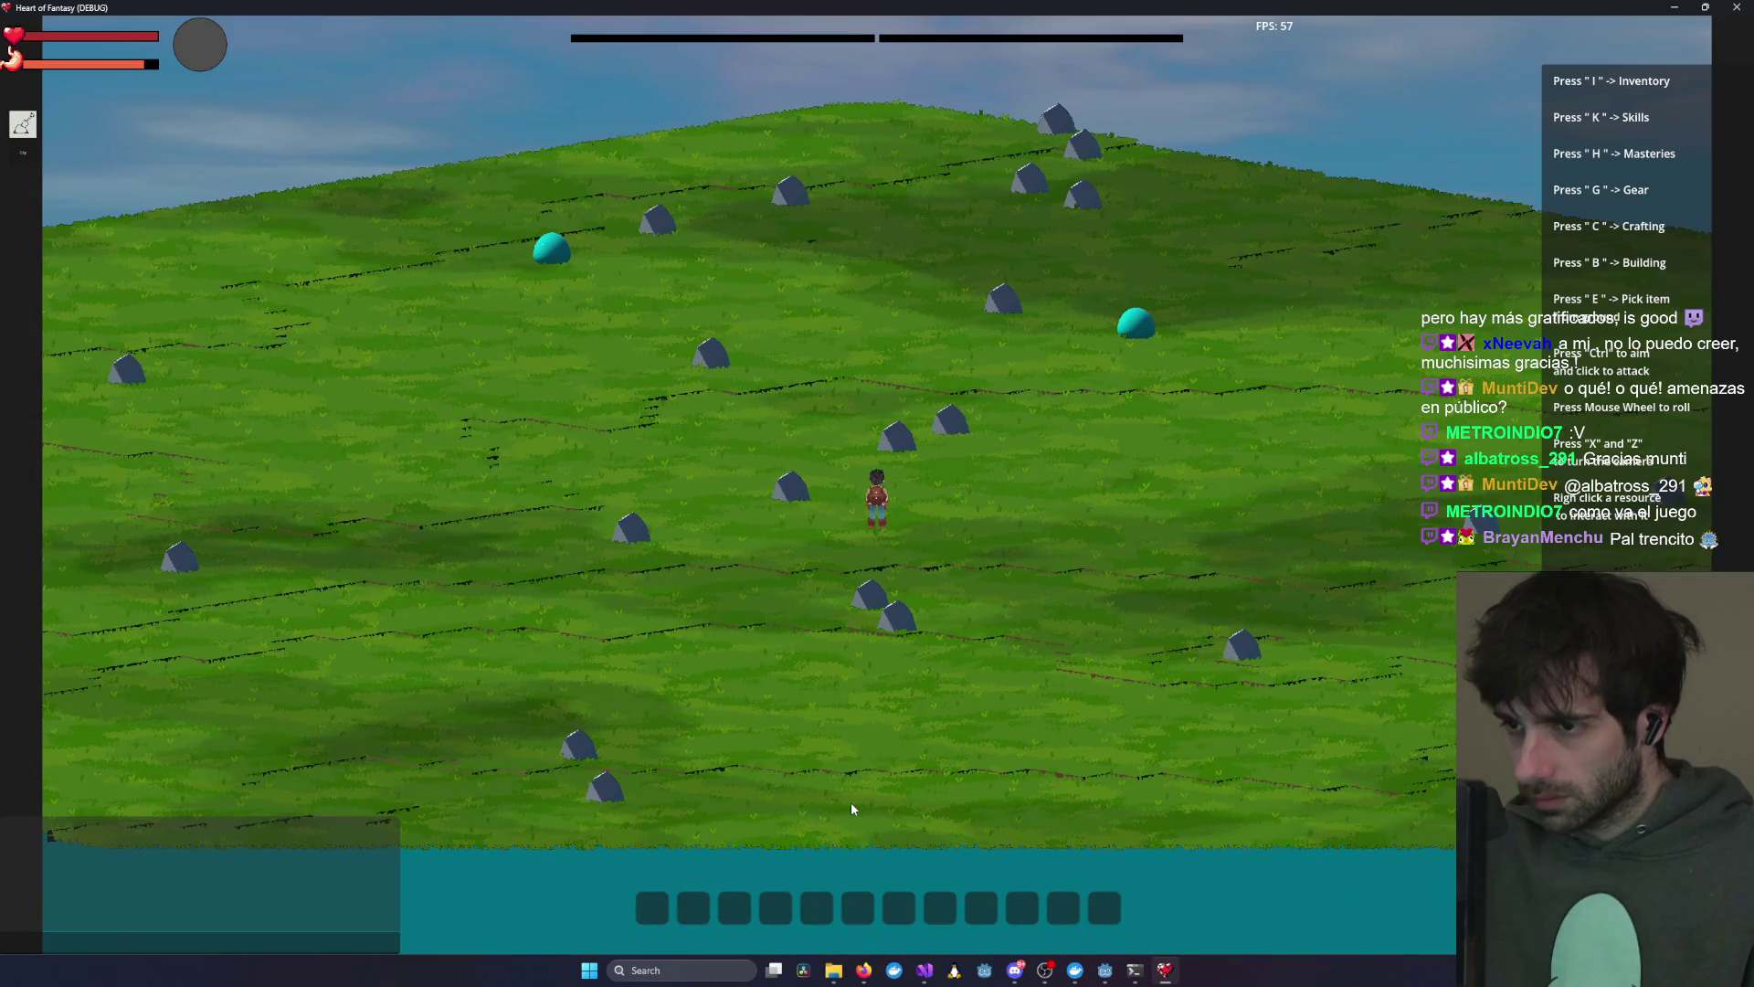
# Zoom the camera out to survey the whole grassy island with its rocks and water
pyautogui.scroll(5, 852, 810)
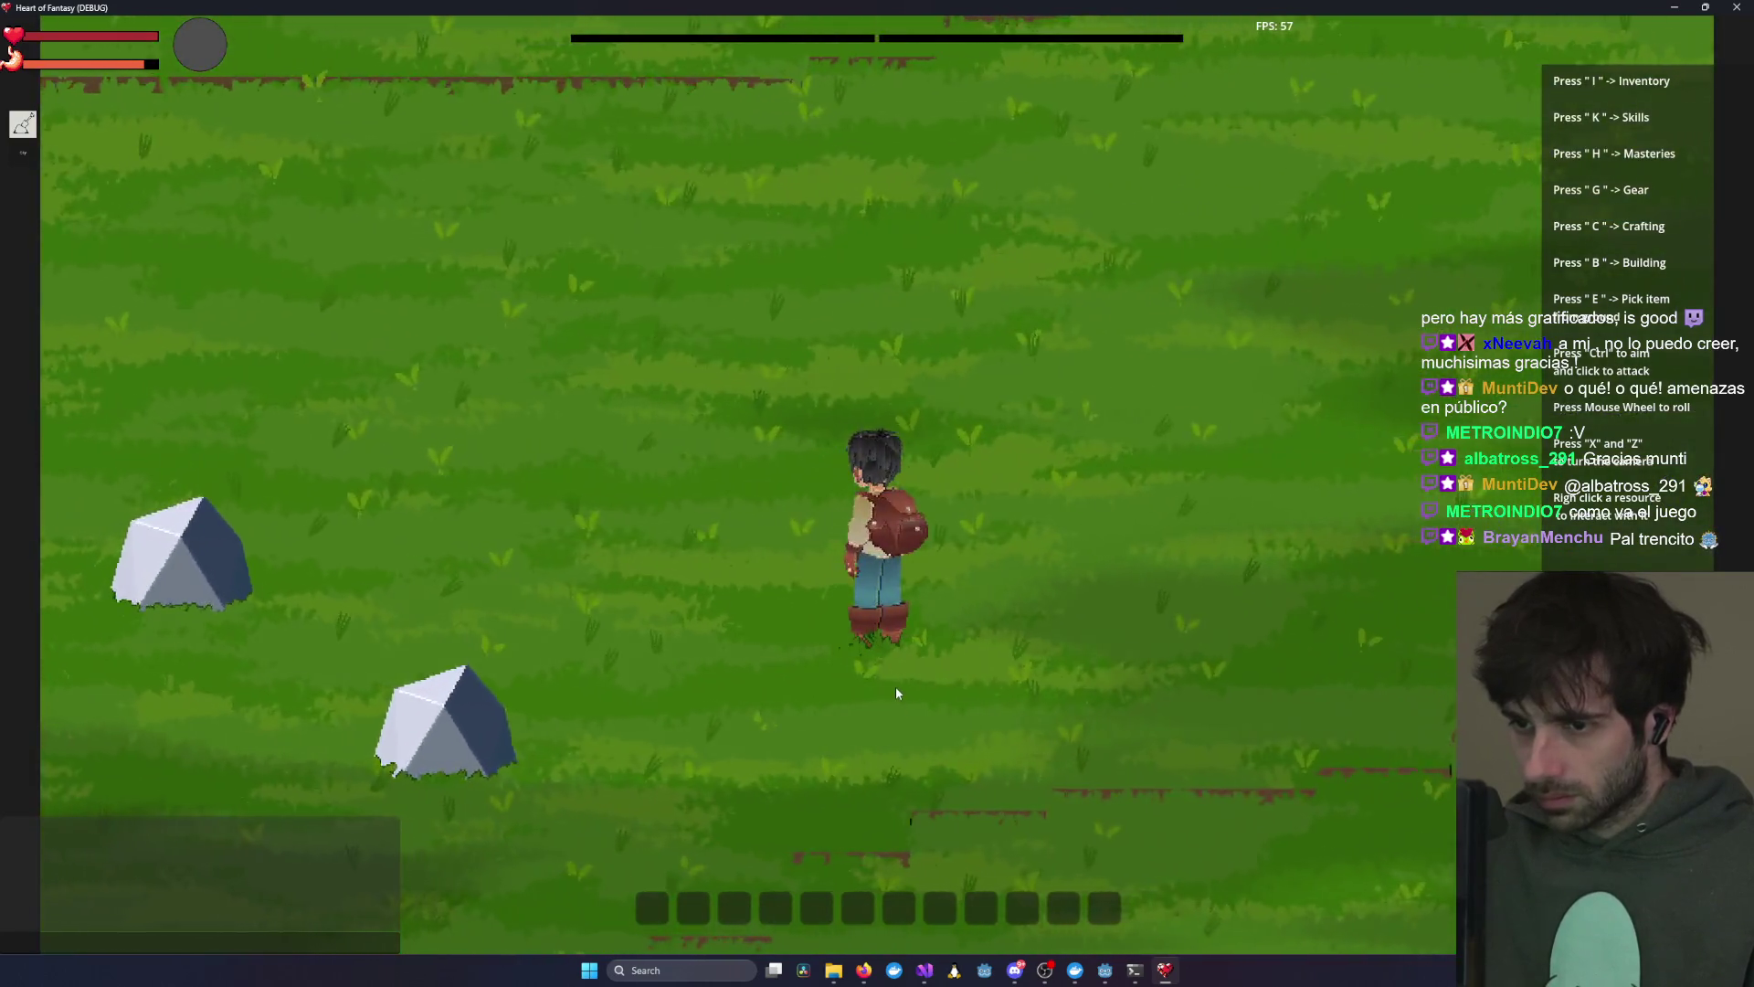
pyautogui.scroll(-4, 896, 694)
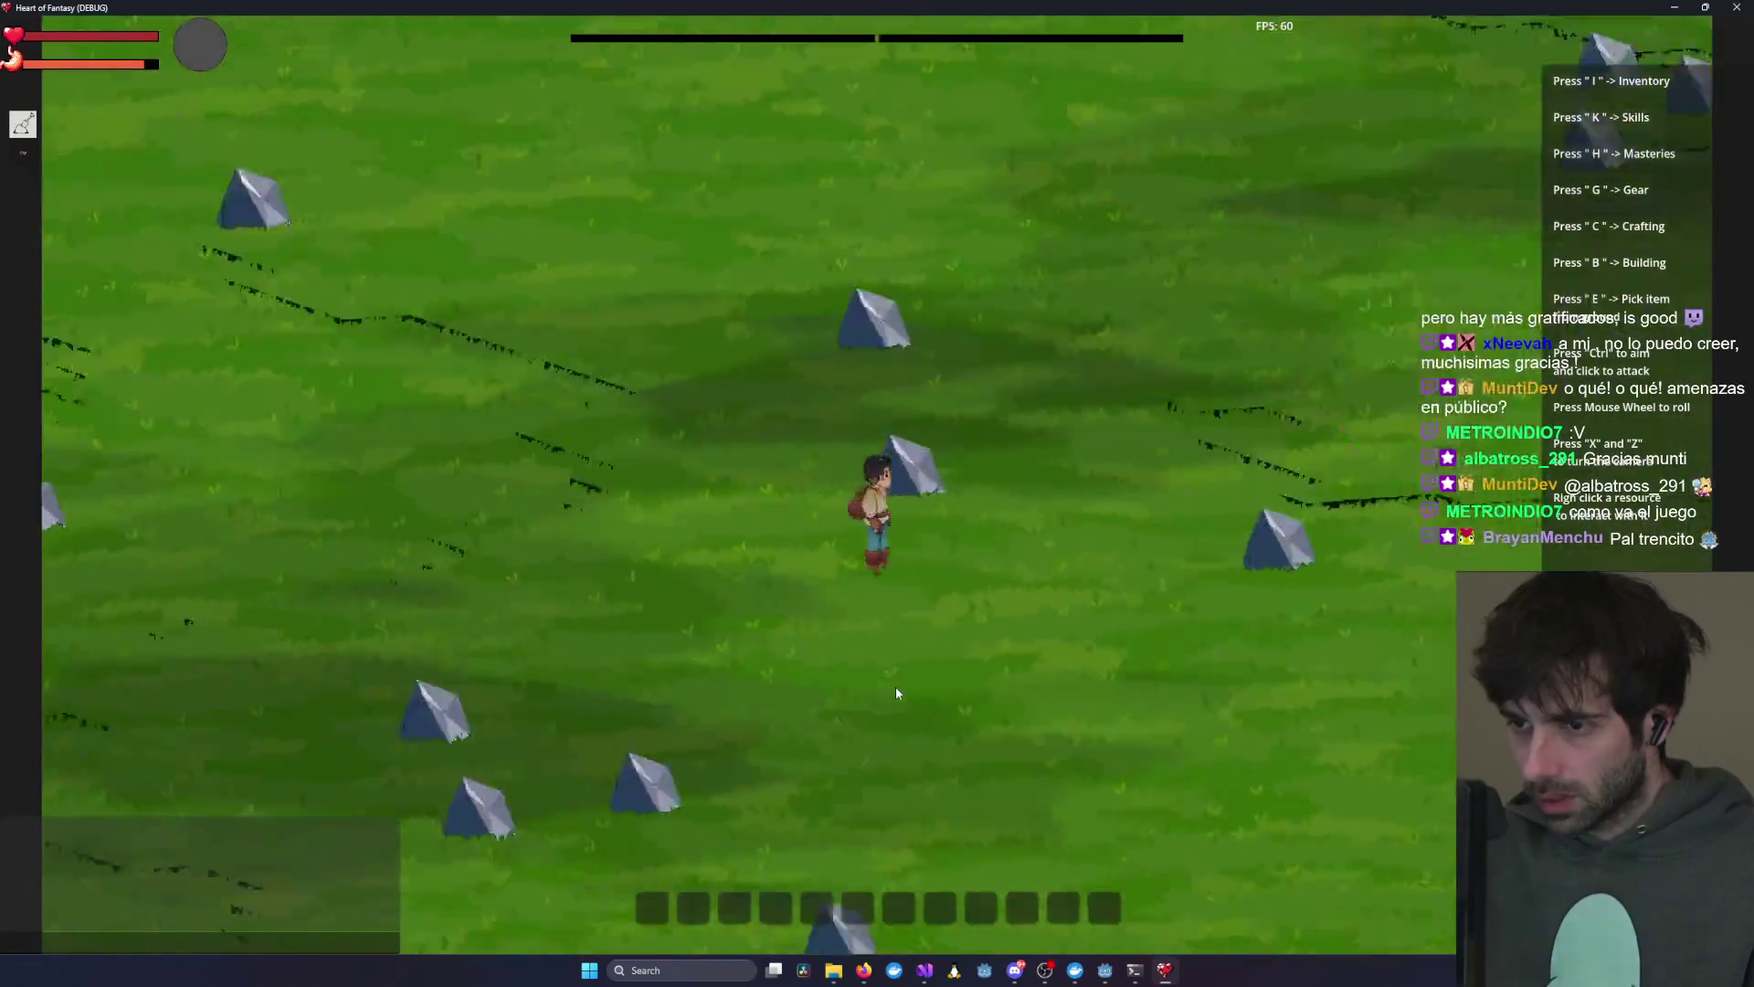
pyautogui.scroll(-5, 897, 692)
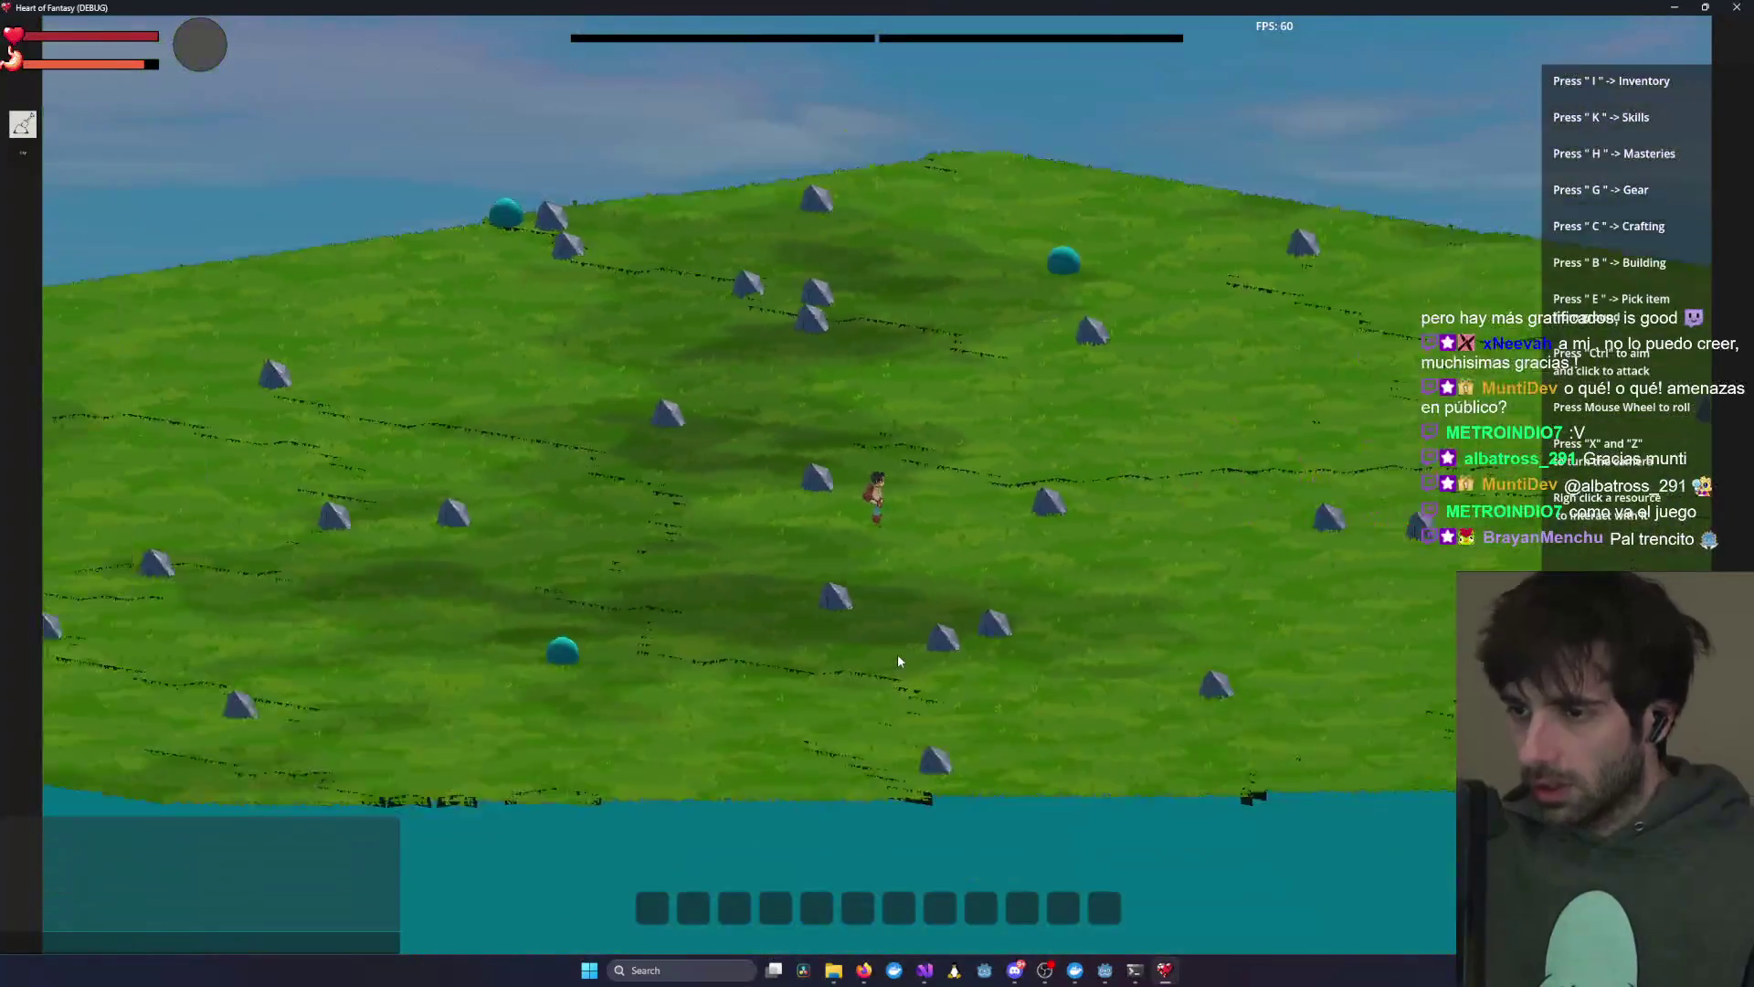
pyautogui.scroll(3, 897, 662)
pyautogui.scroll(-3, 897, 662)
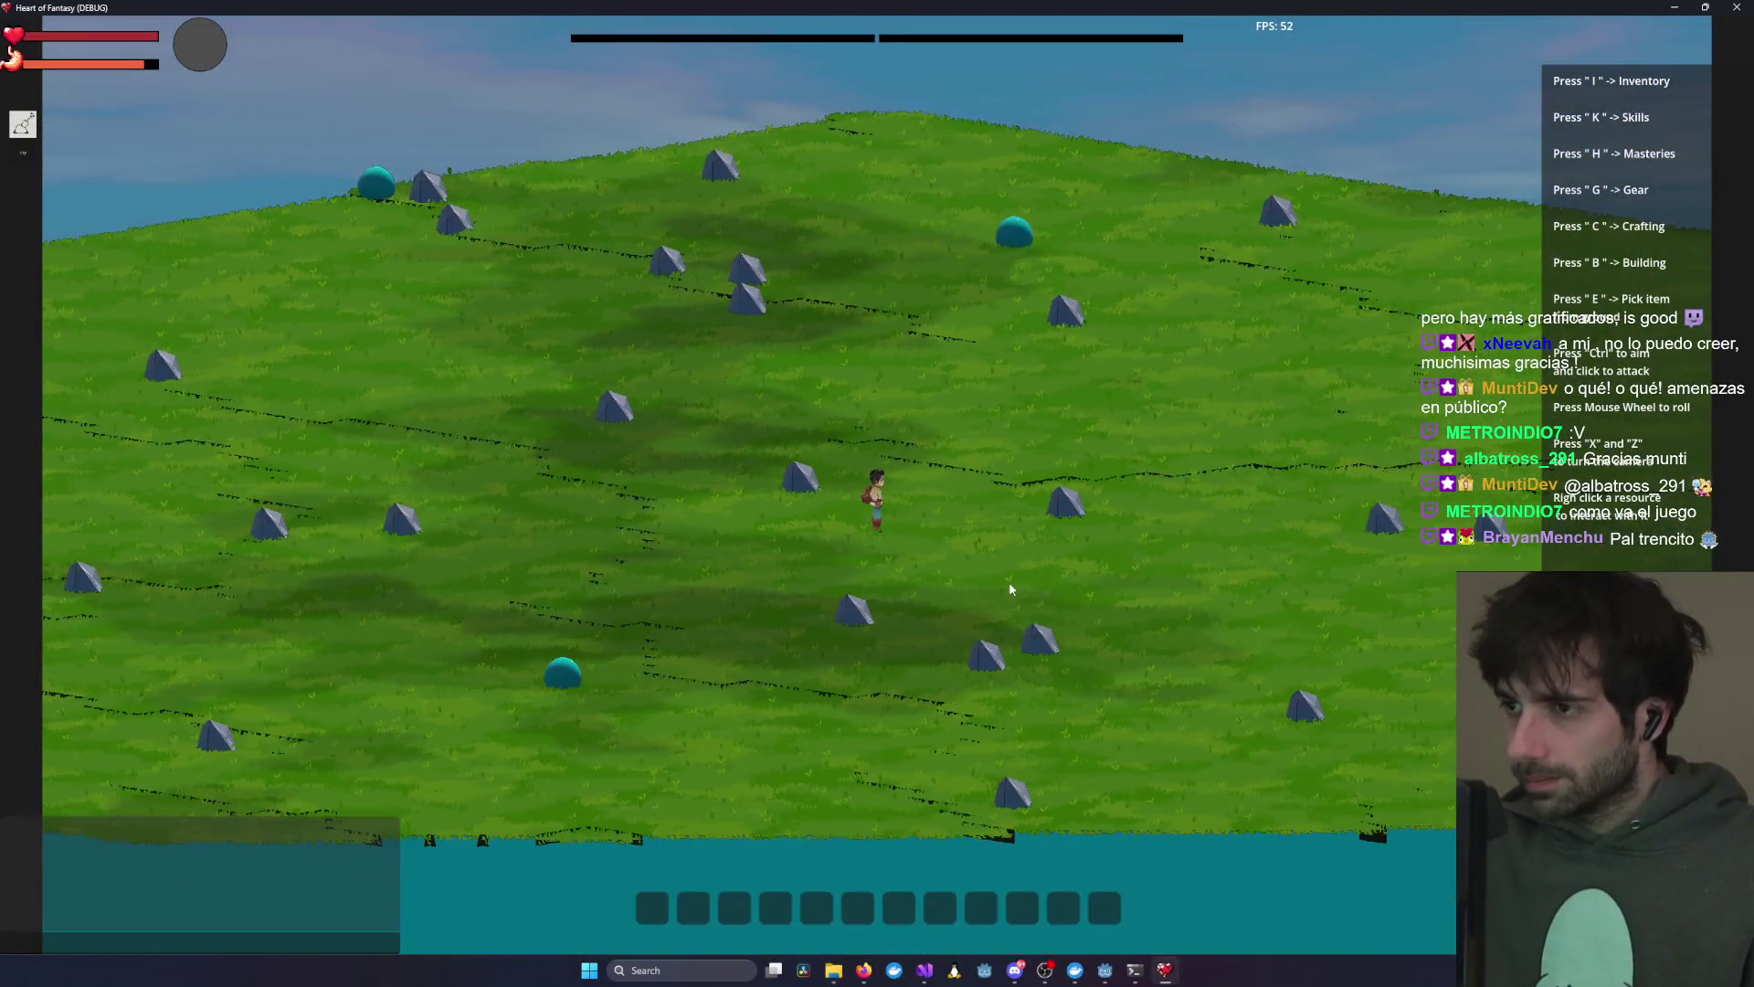
# Zoom back in and walk the character up and to the right across the hill
pyautogui.press('w')
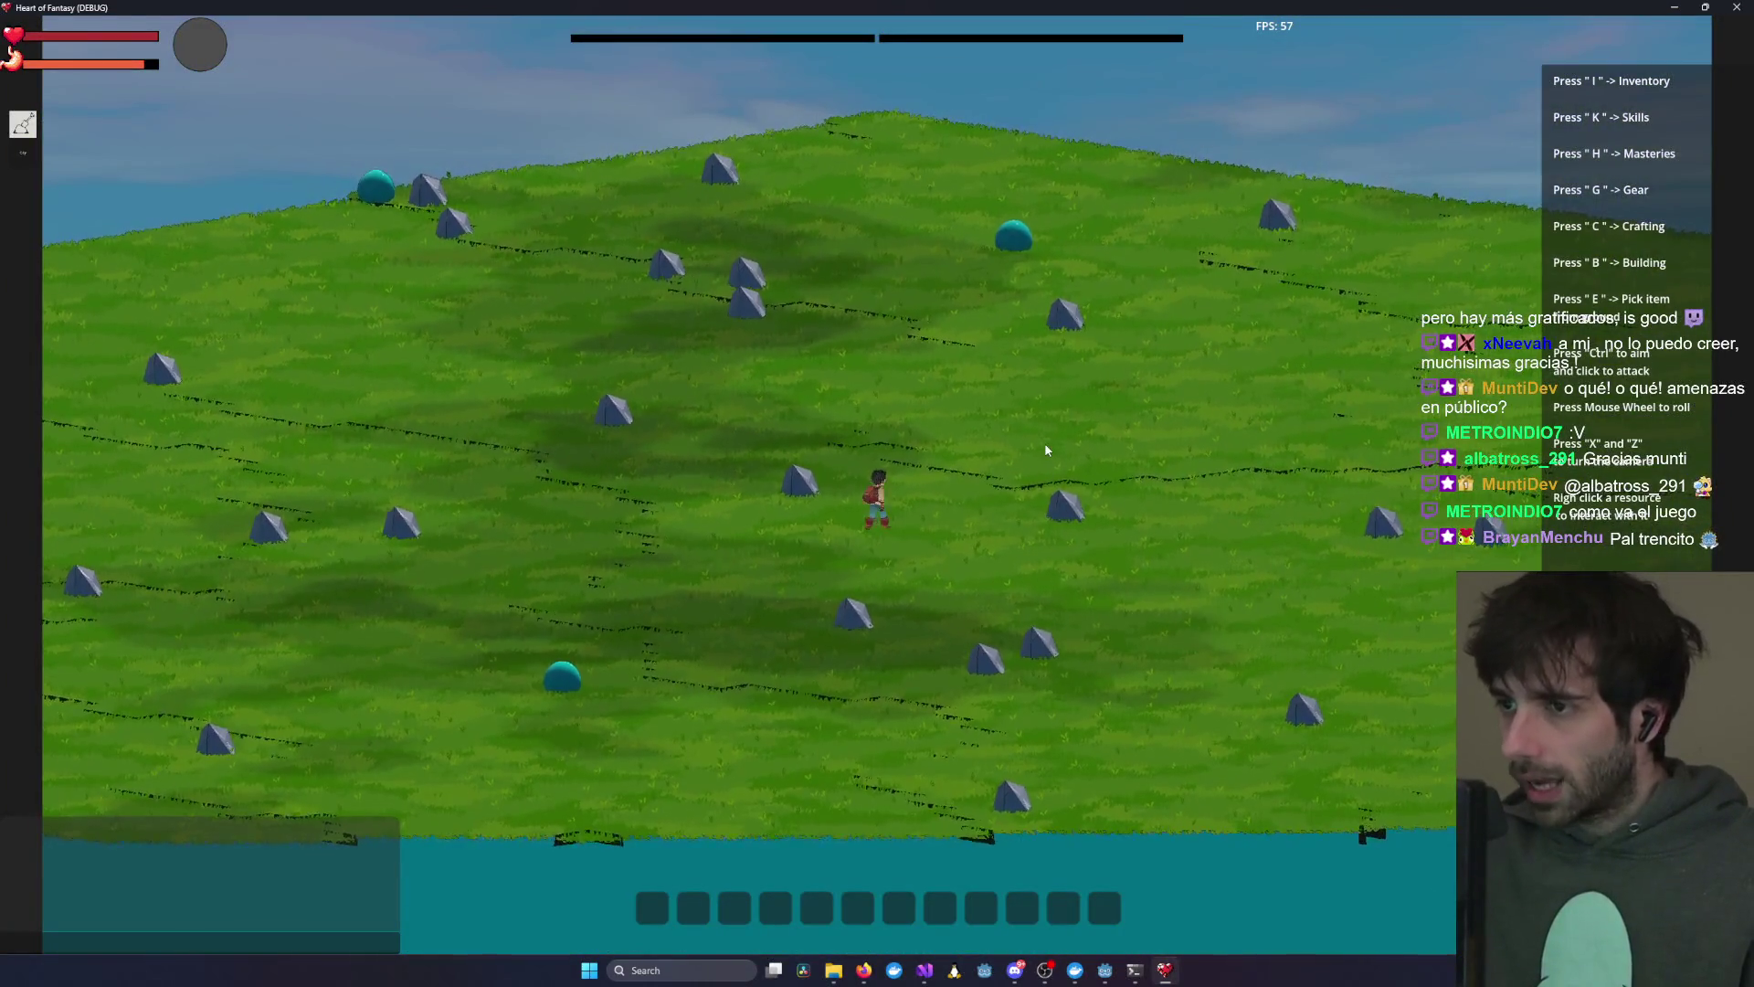
pyautogui.scroll(-2, 1014, 484)
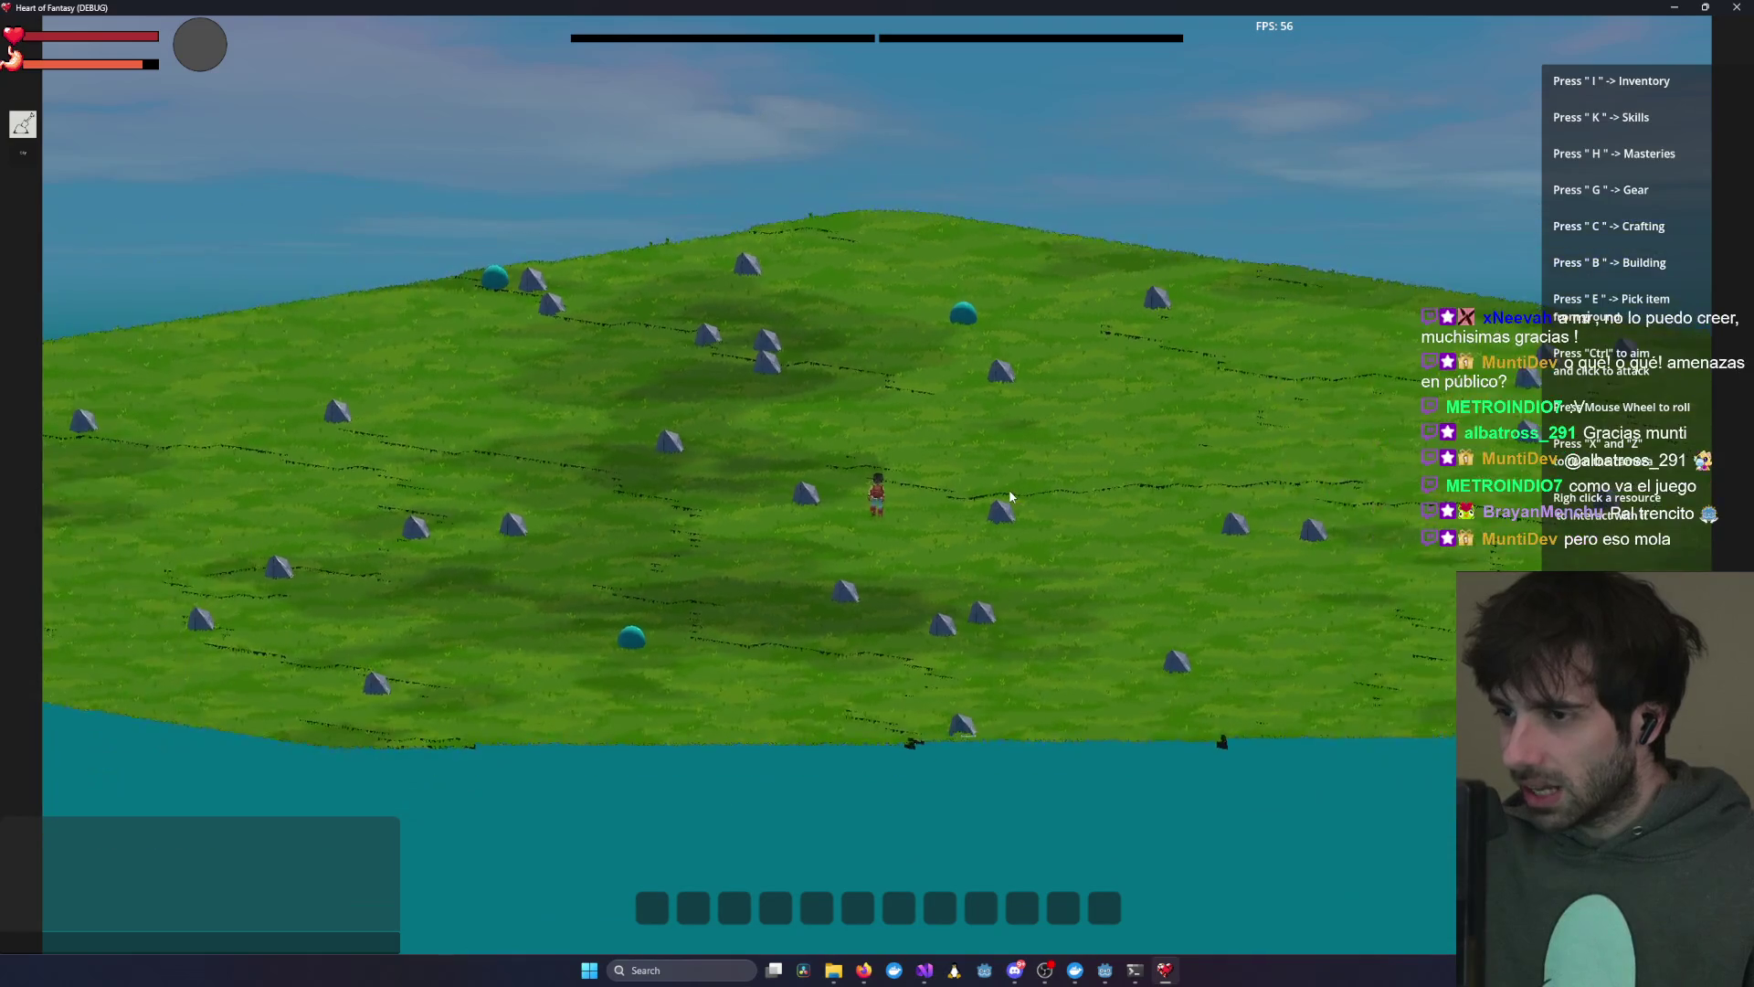
pyautogui.scroll(3, 1008, 489)
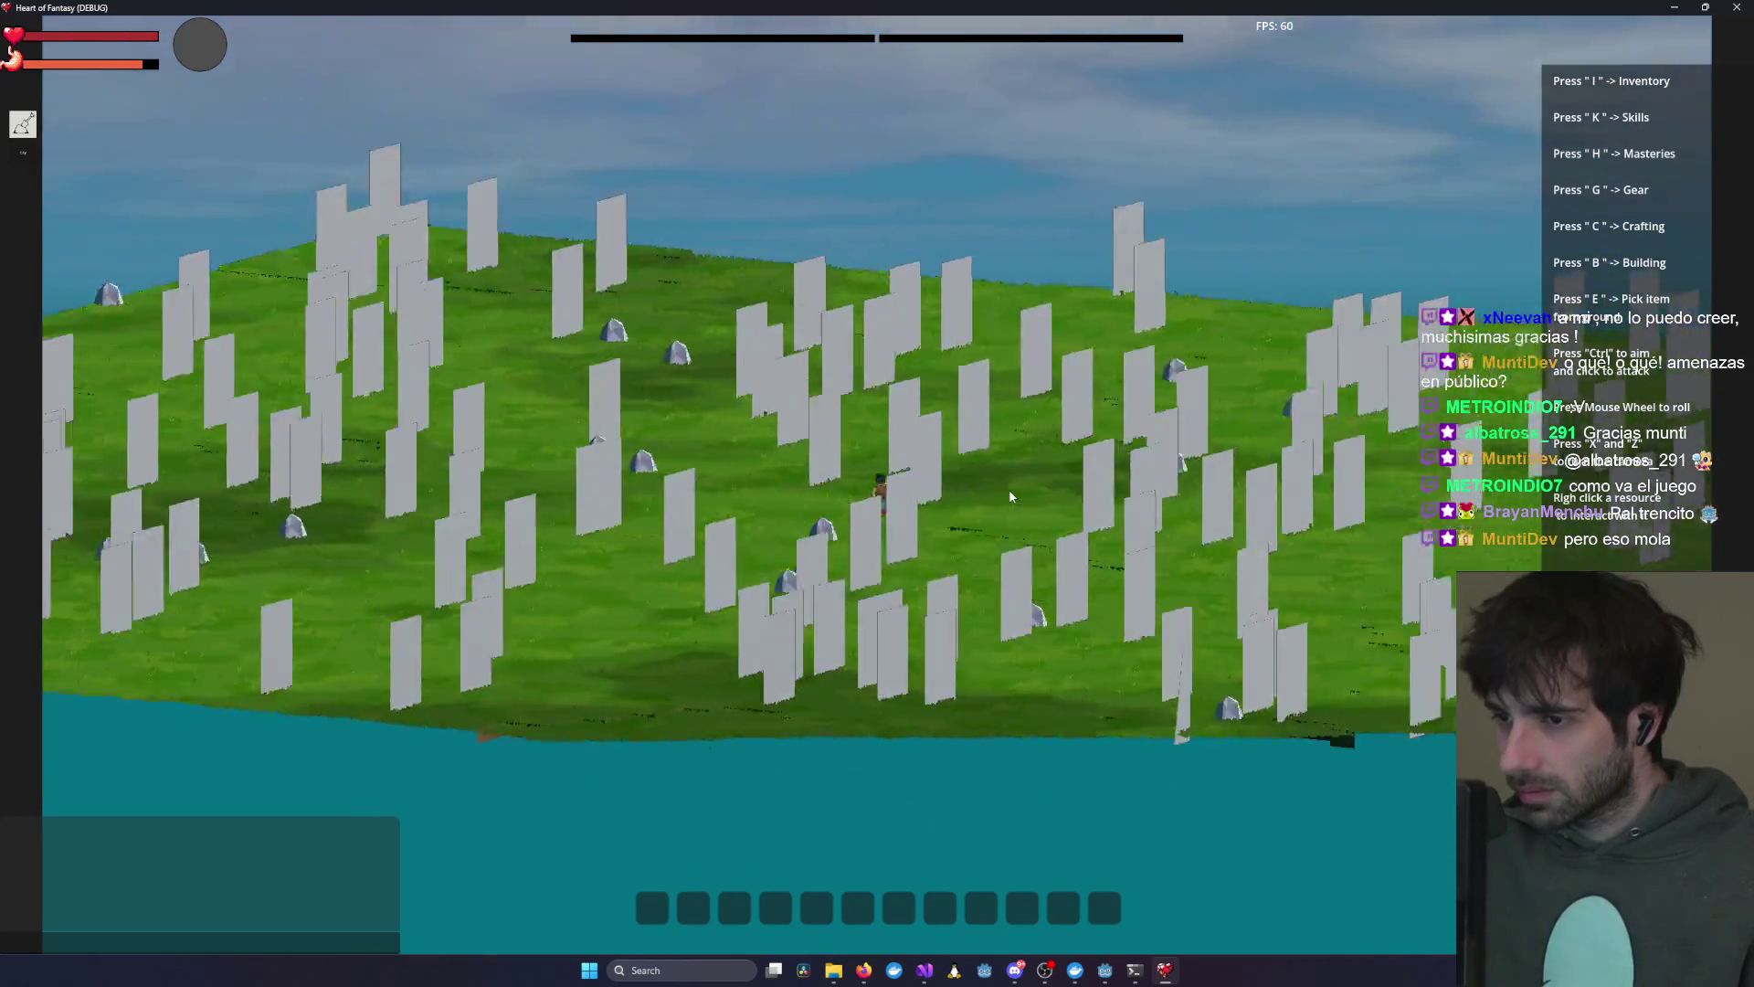
pyautogui.scroll(-3, 1010, 496)
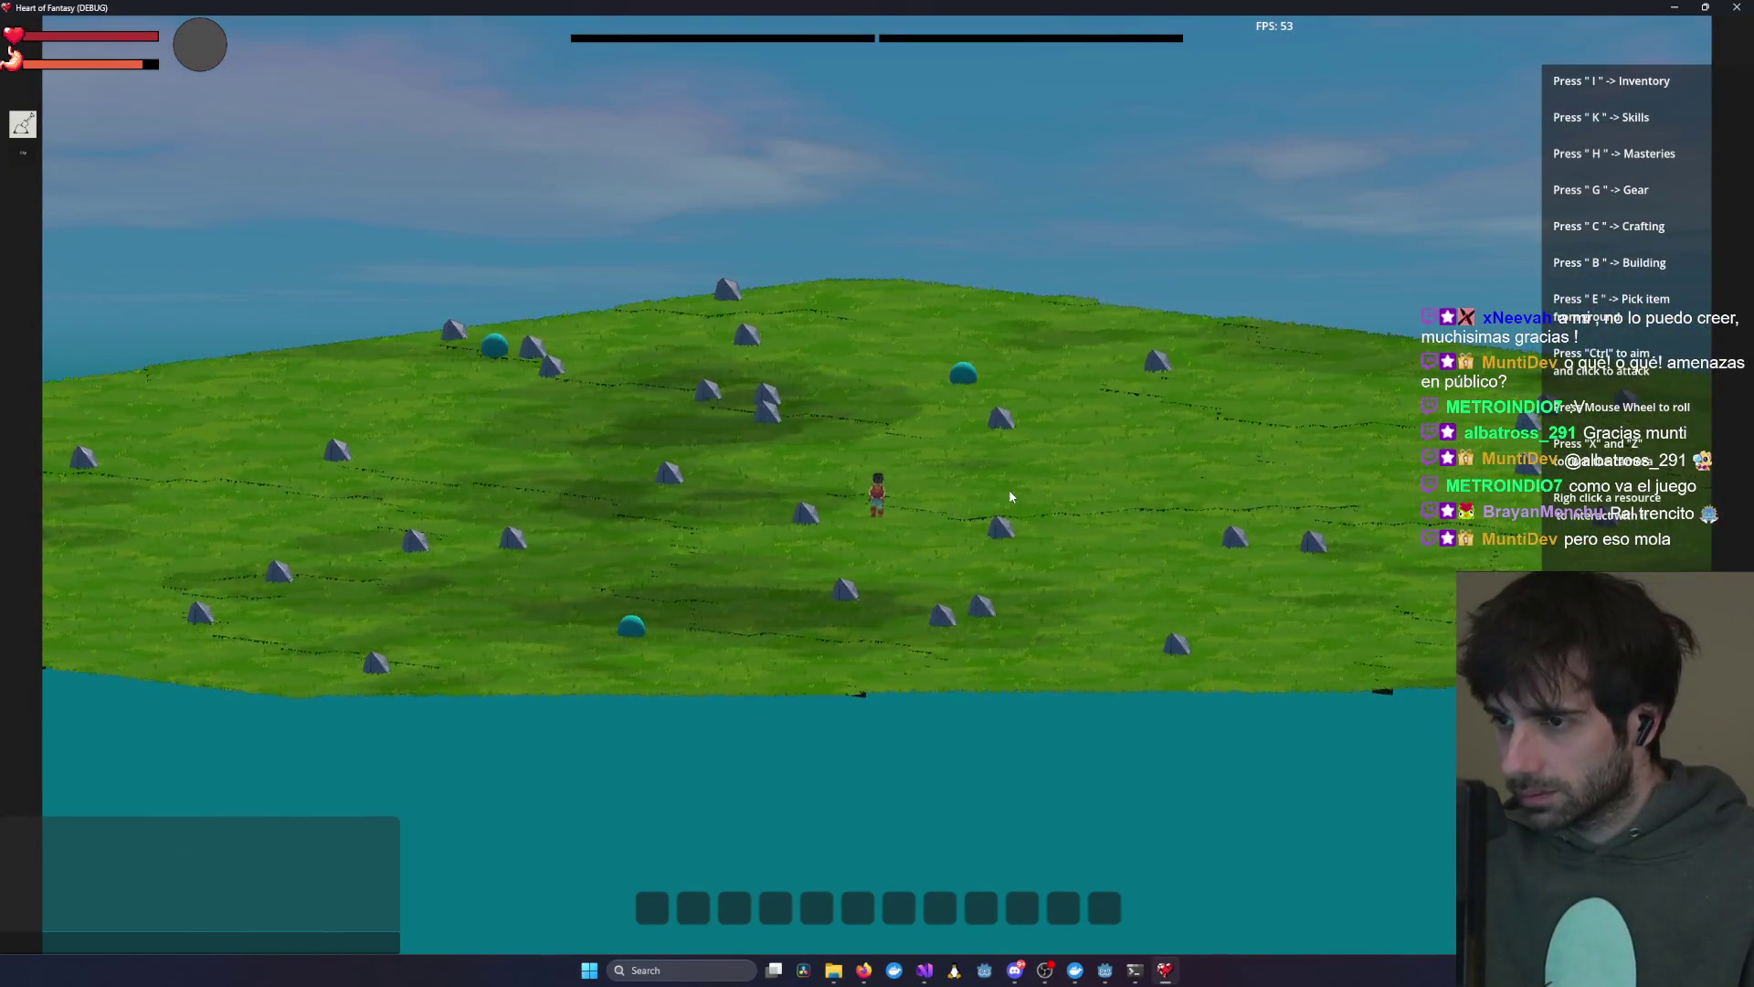
pyautogui.scroll(-3, 1014, 438)
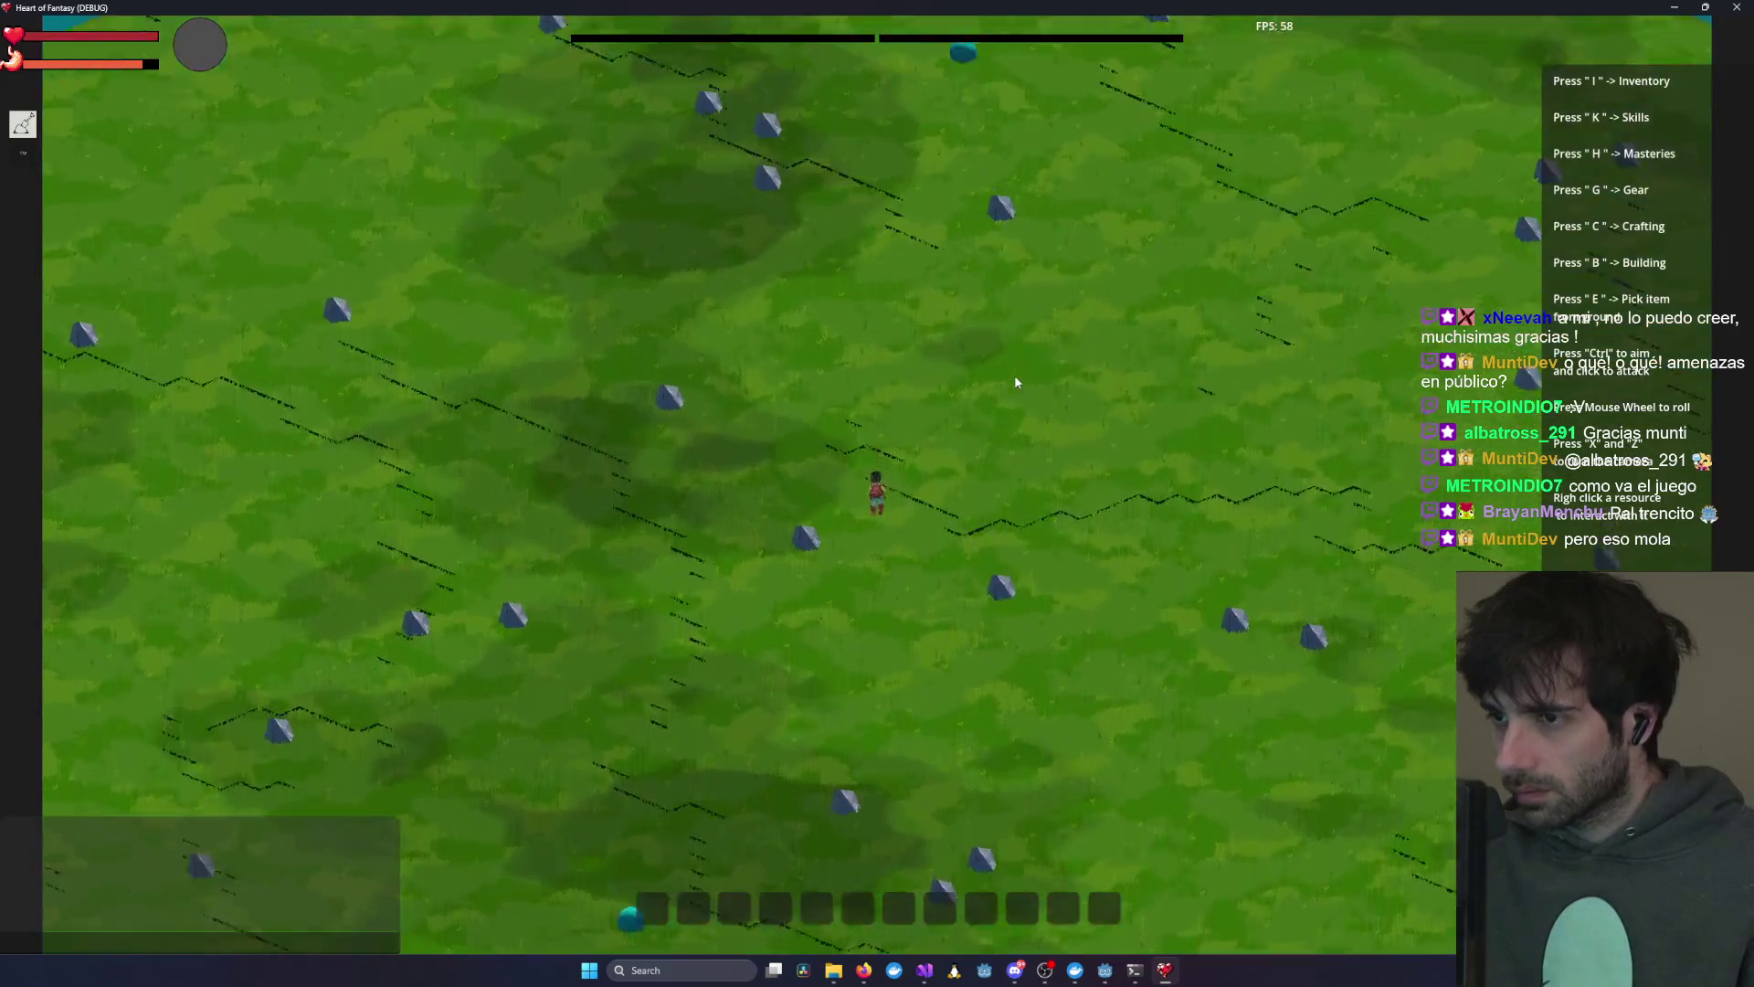
pyautogui.scroll(3, 950, 445)
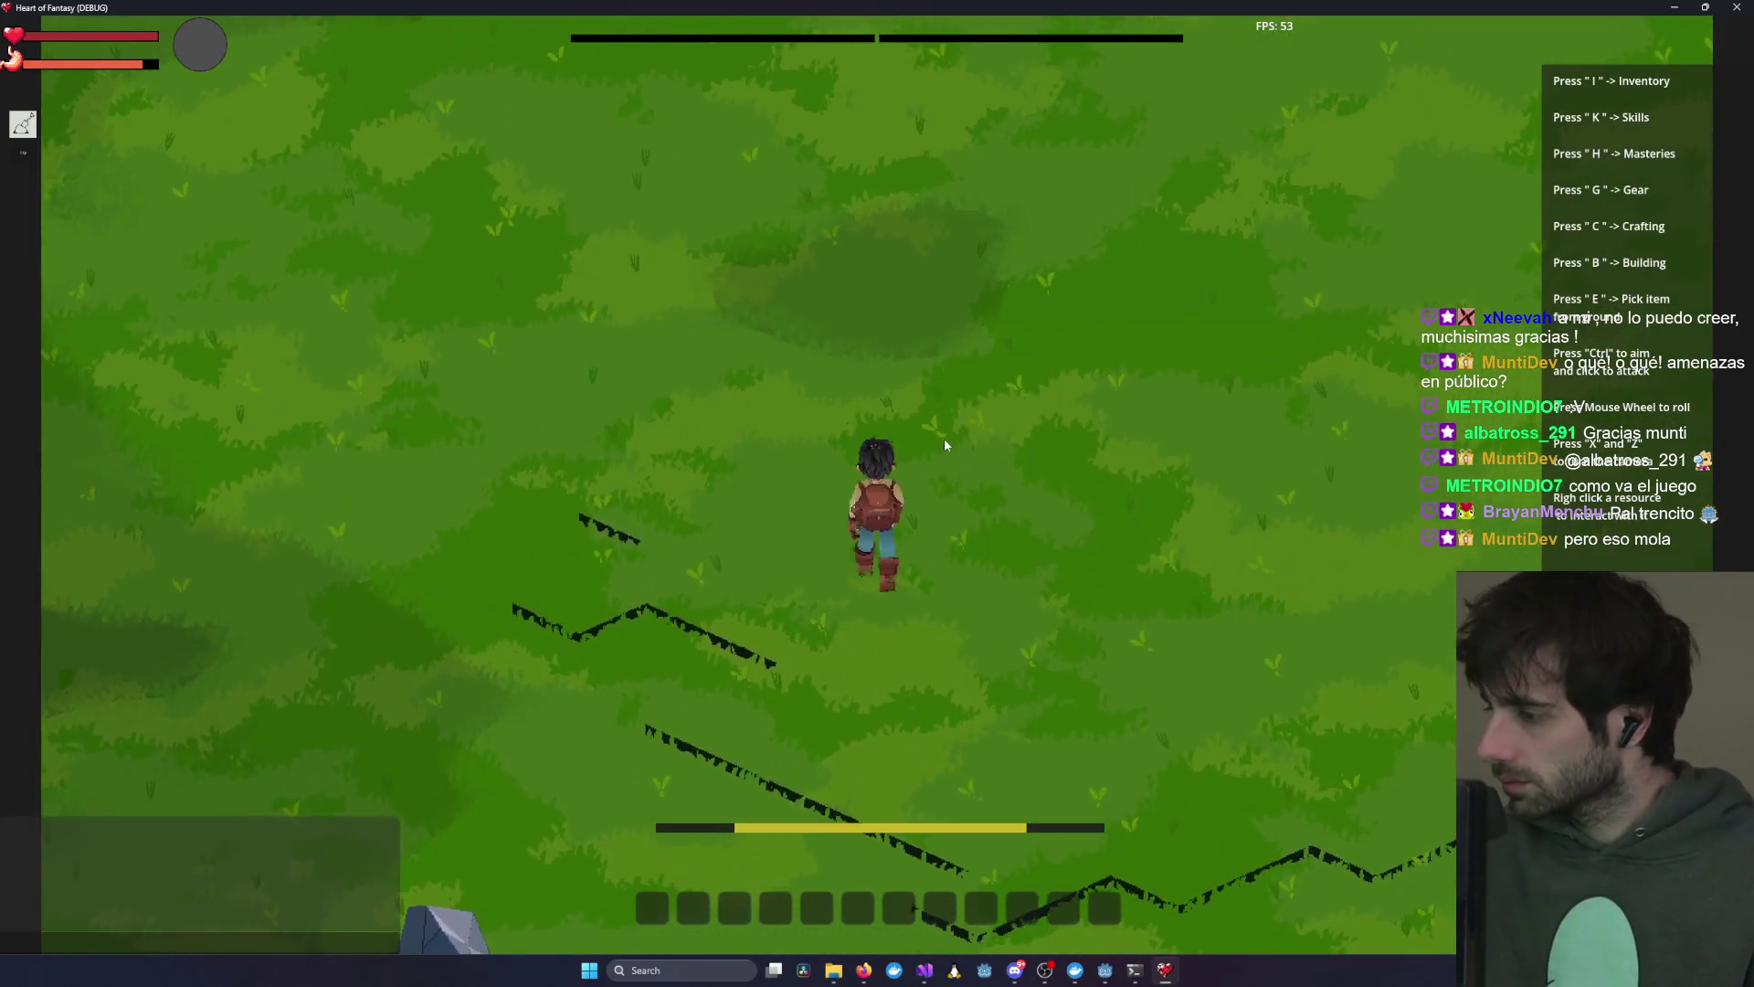
pyautogui.press('w')
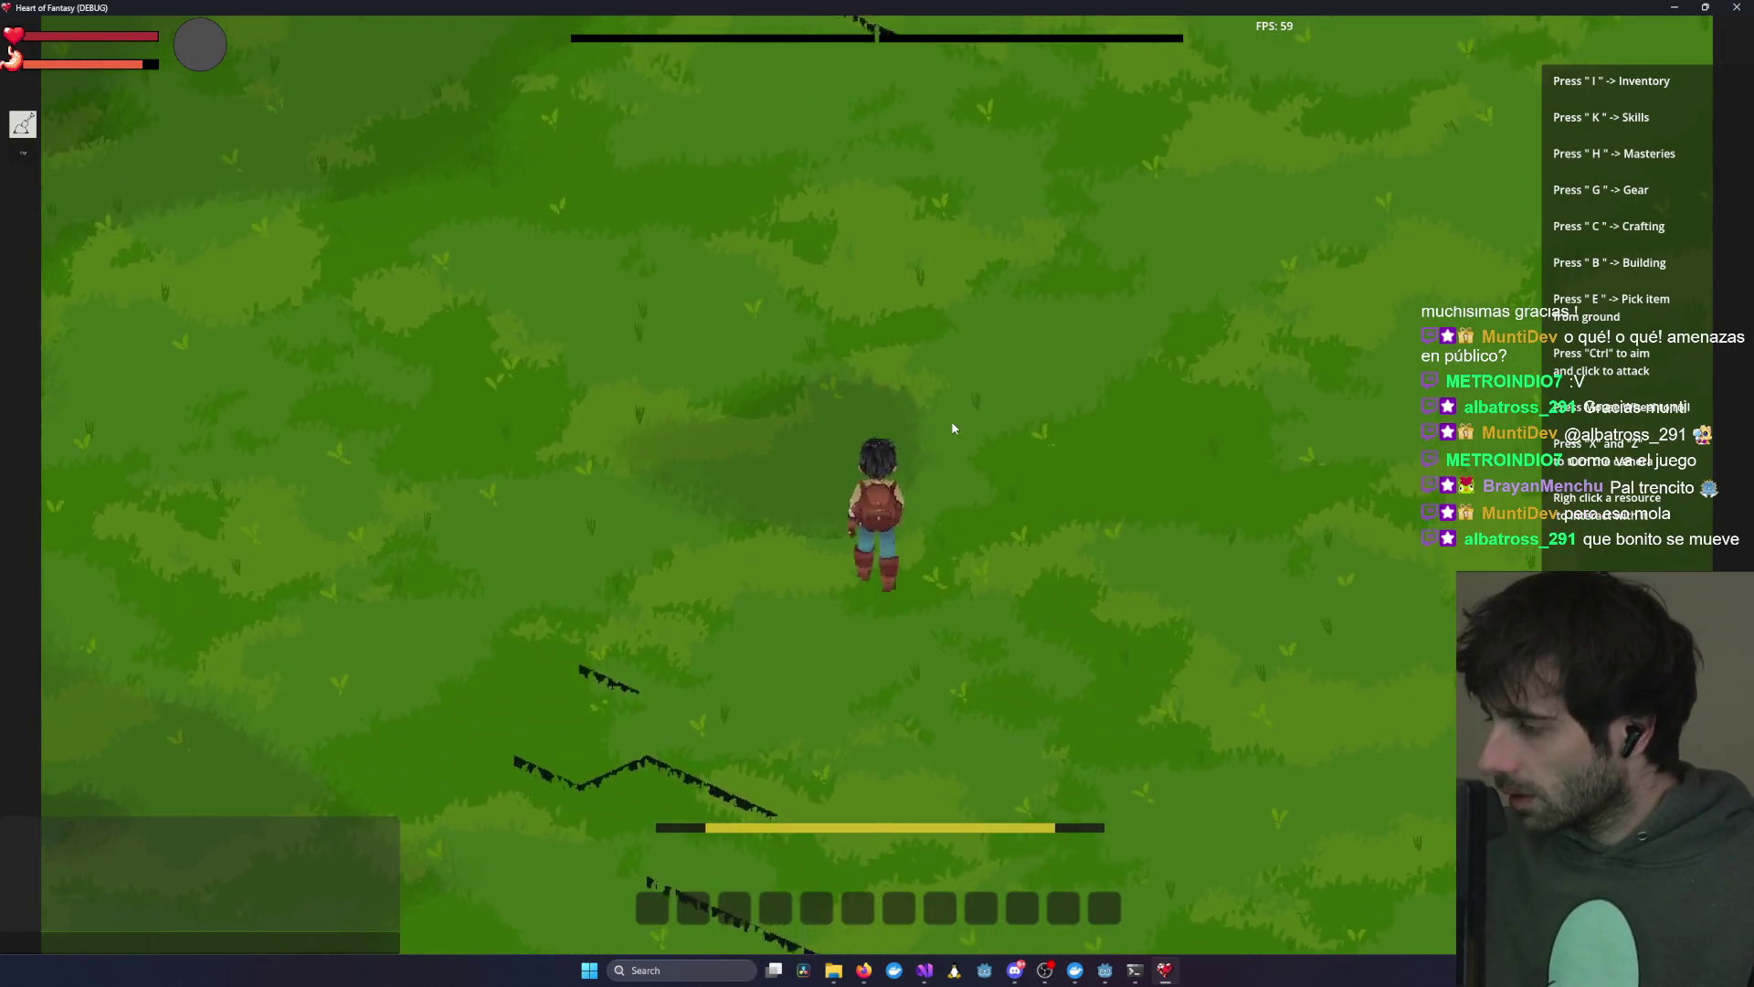
# Walk the character up-right and down-right across the grass, then back up-left
pyautogui.press('d')
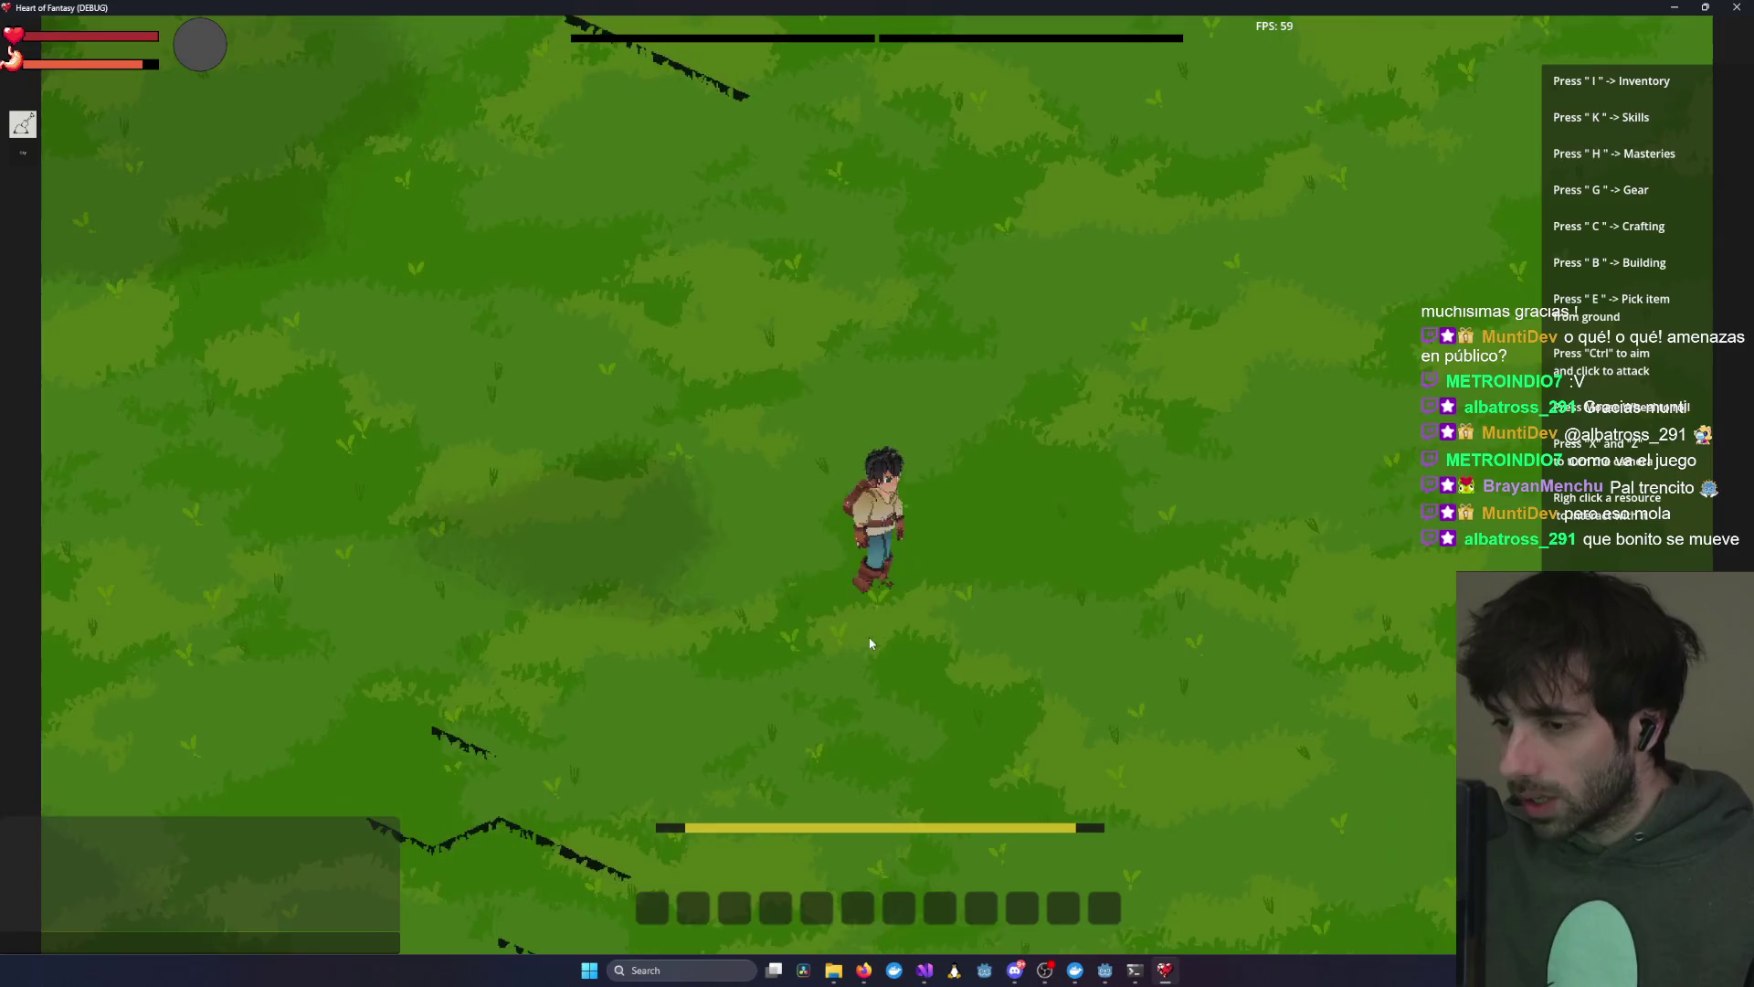
pyautogui.scroll(2, 868, 622)
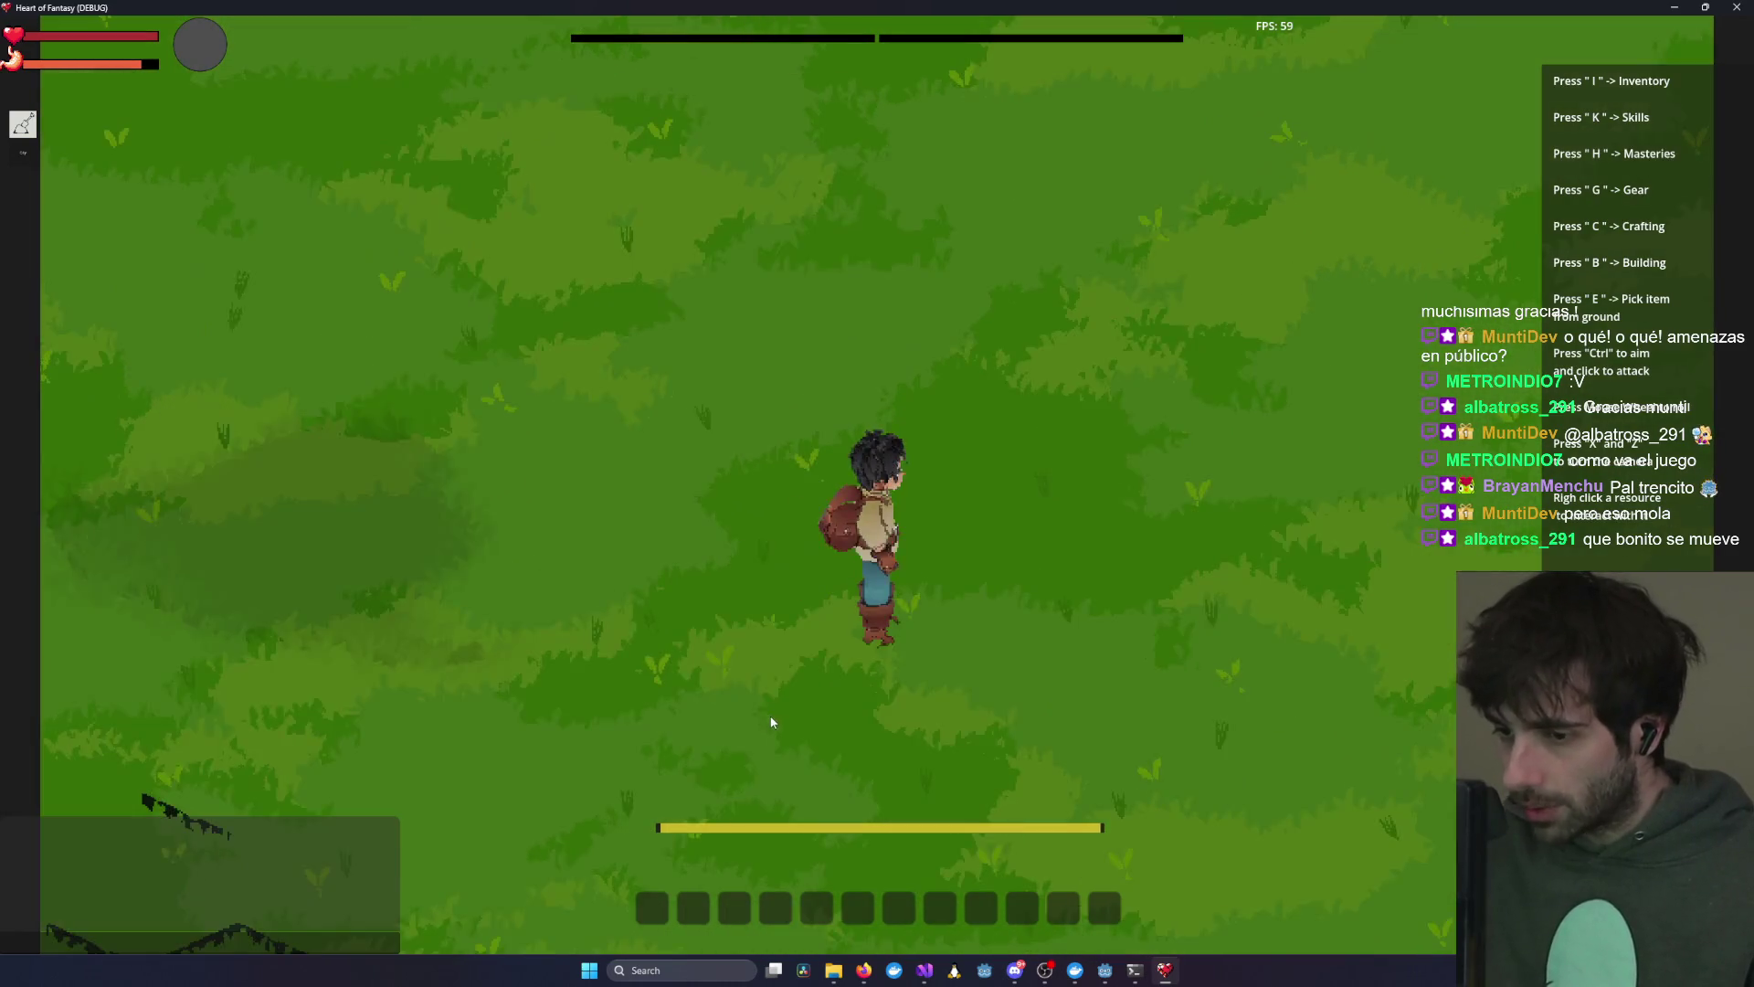
pyautogui.press('w')
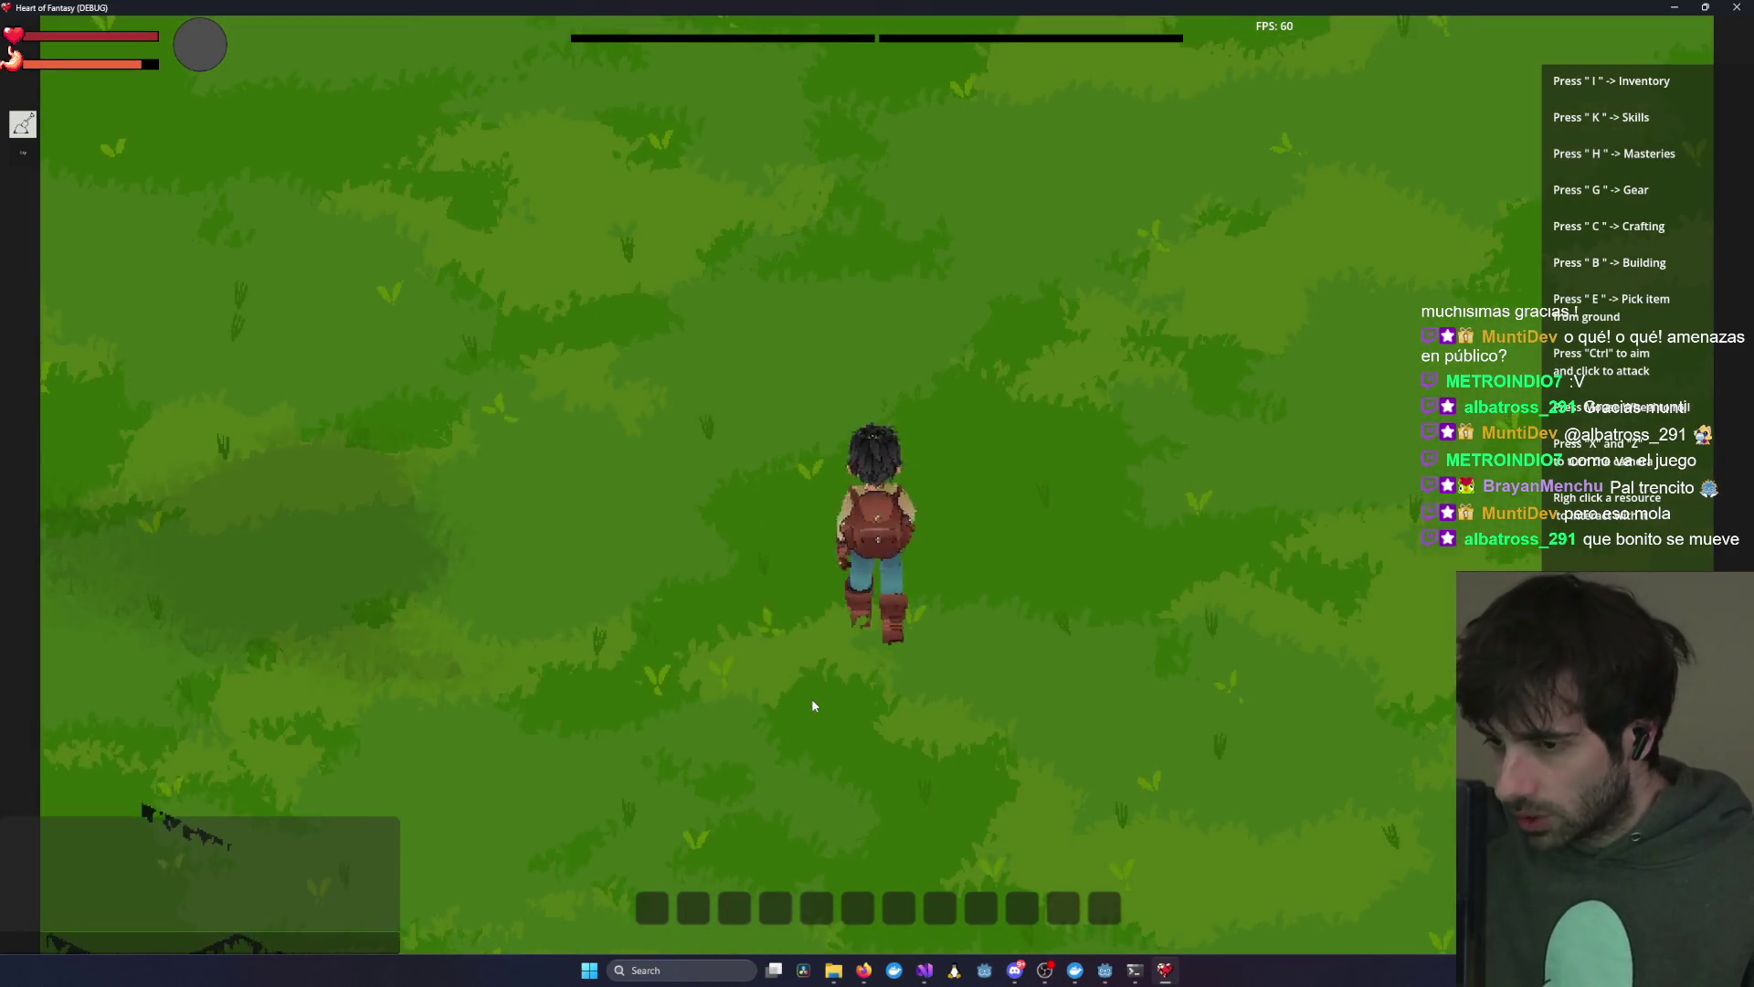
pyautogui.press('s')
pyautogui.press('s')
pyautogui.press('d')
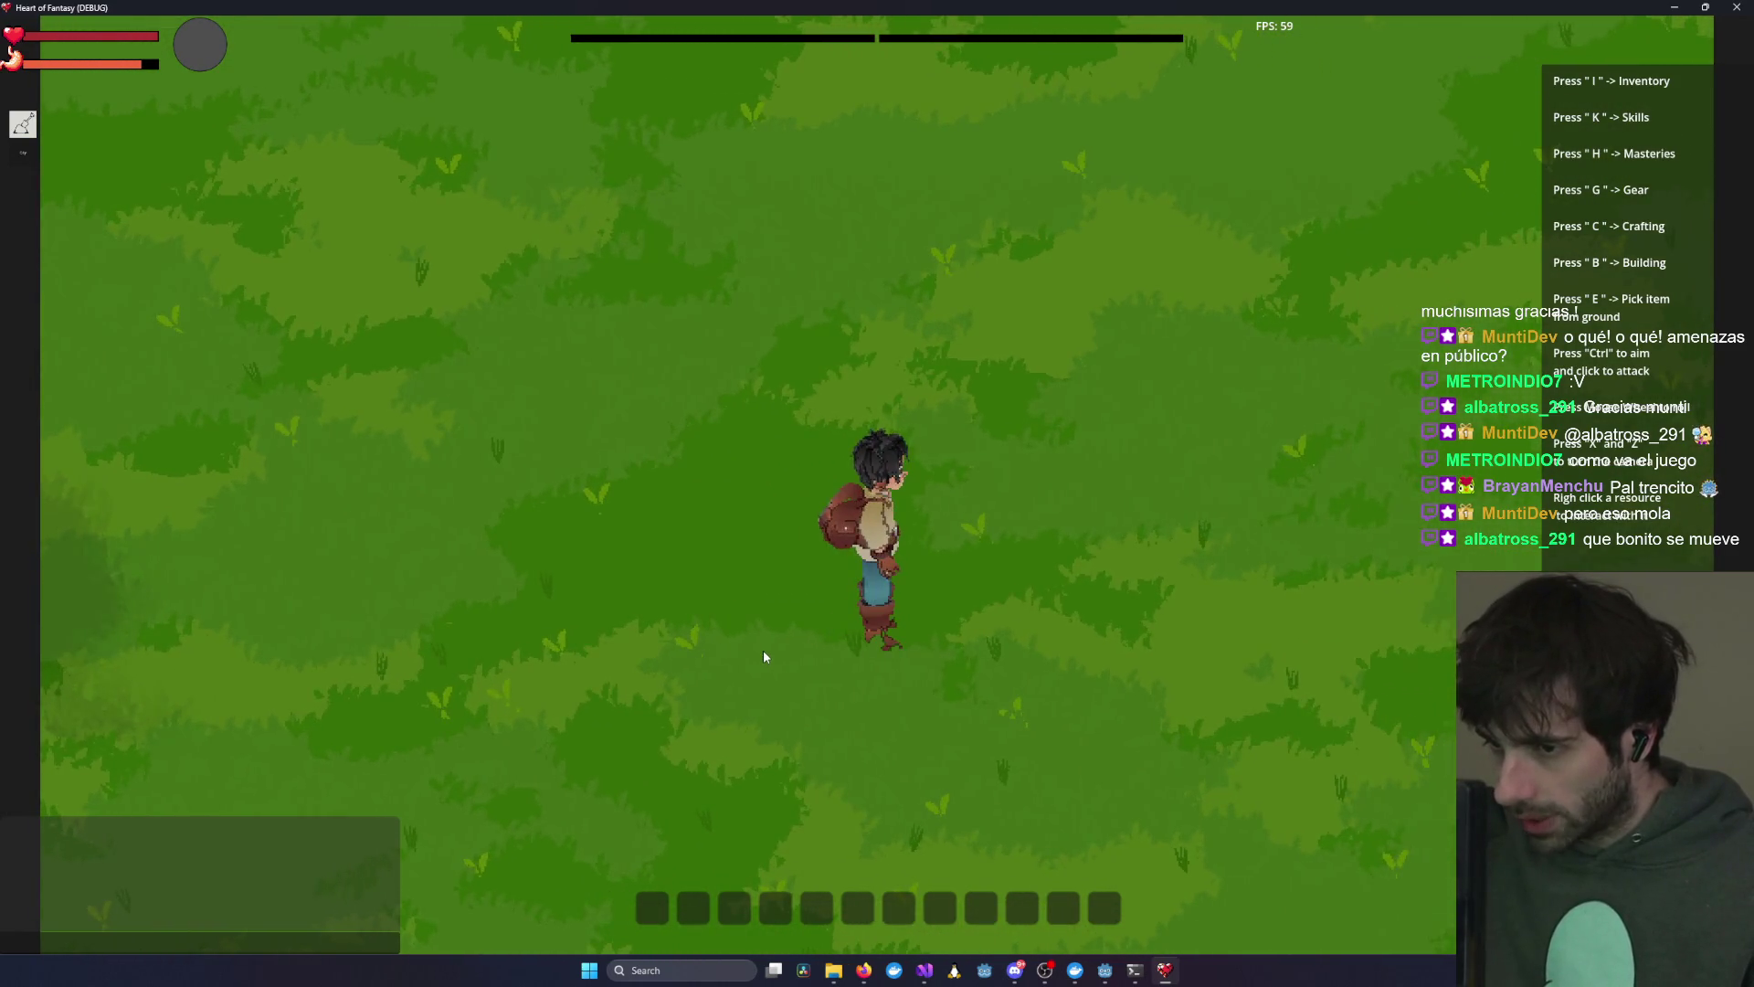
pyautogui.press('d')
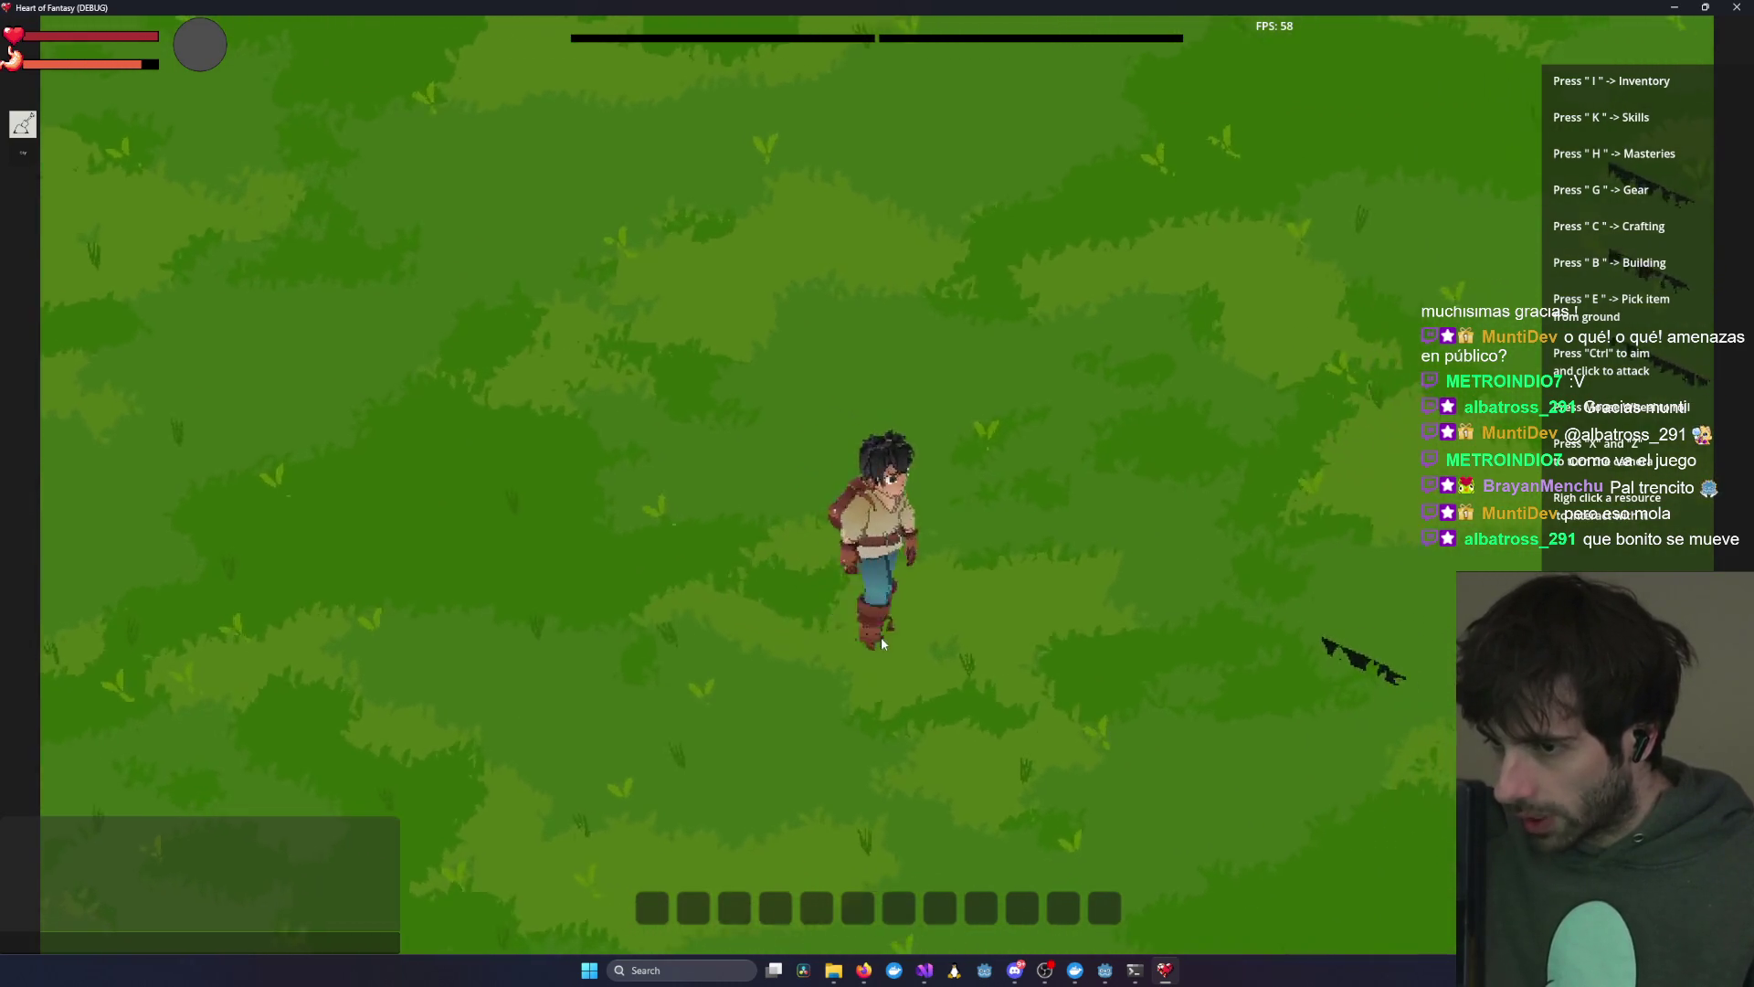
pyautogui.press('s')
pyautogui.press('s')
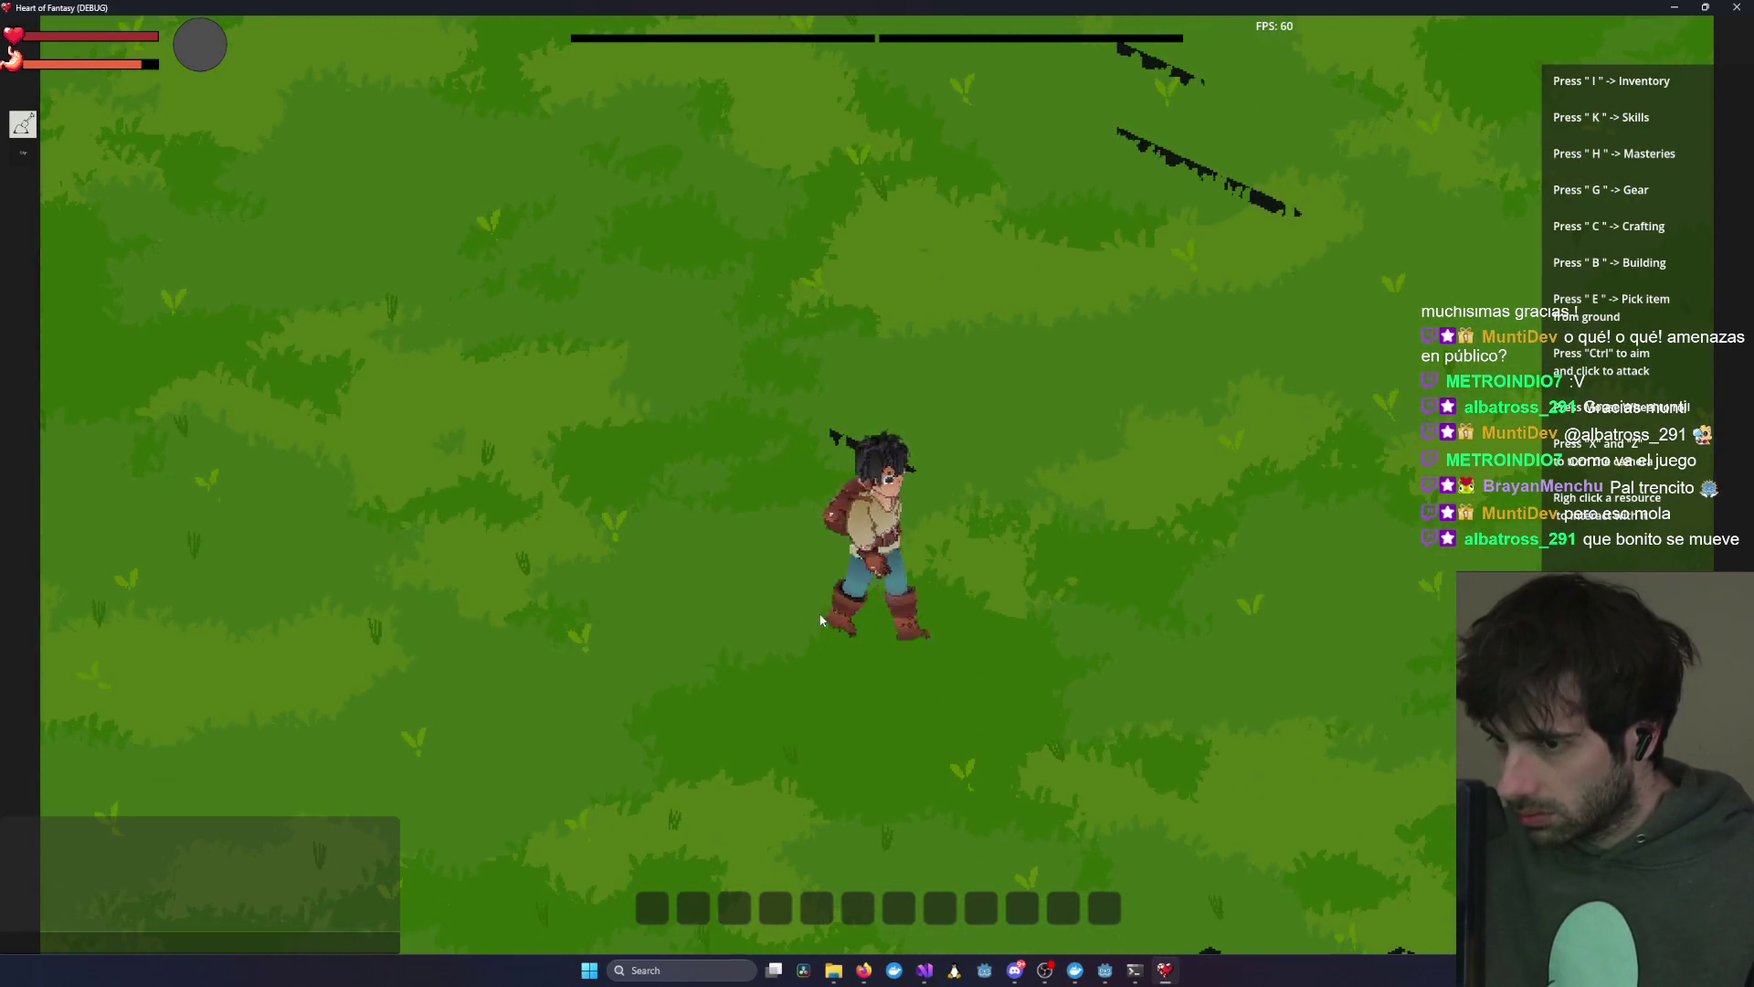
pyautogui.press('w')
# Tilt and zoom the game camera between low, top-down and far-out views of the field
pyautogui.scroll(5, 817, 510)
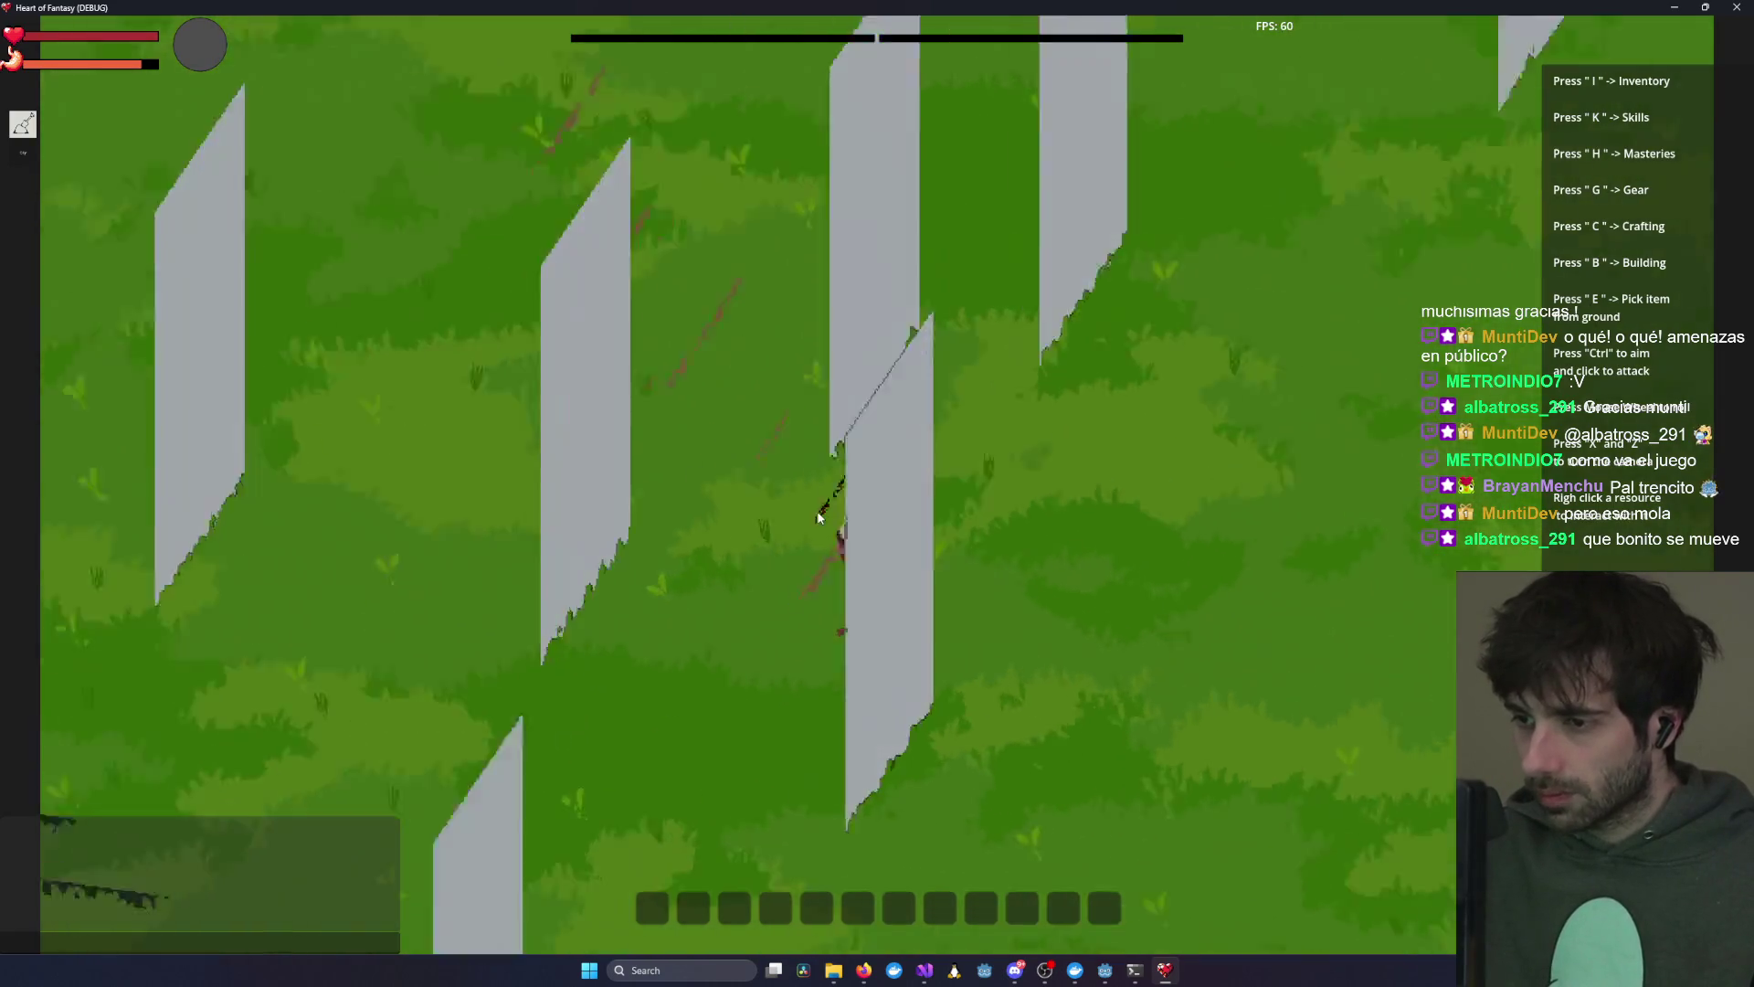
pyautogui.scroll(-5, 907, 557)
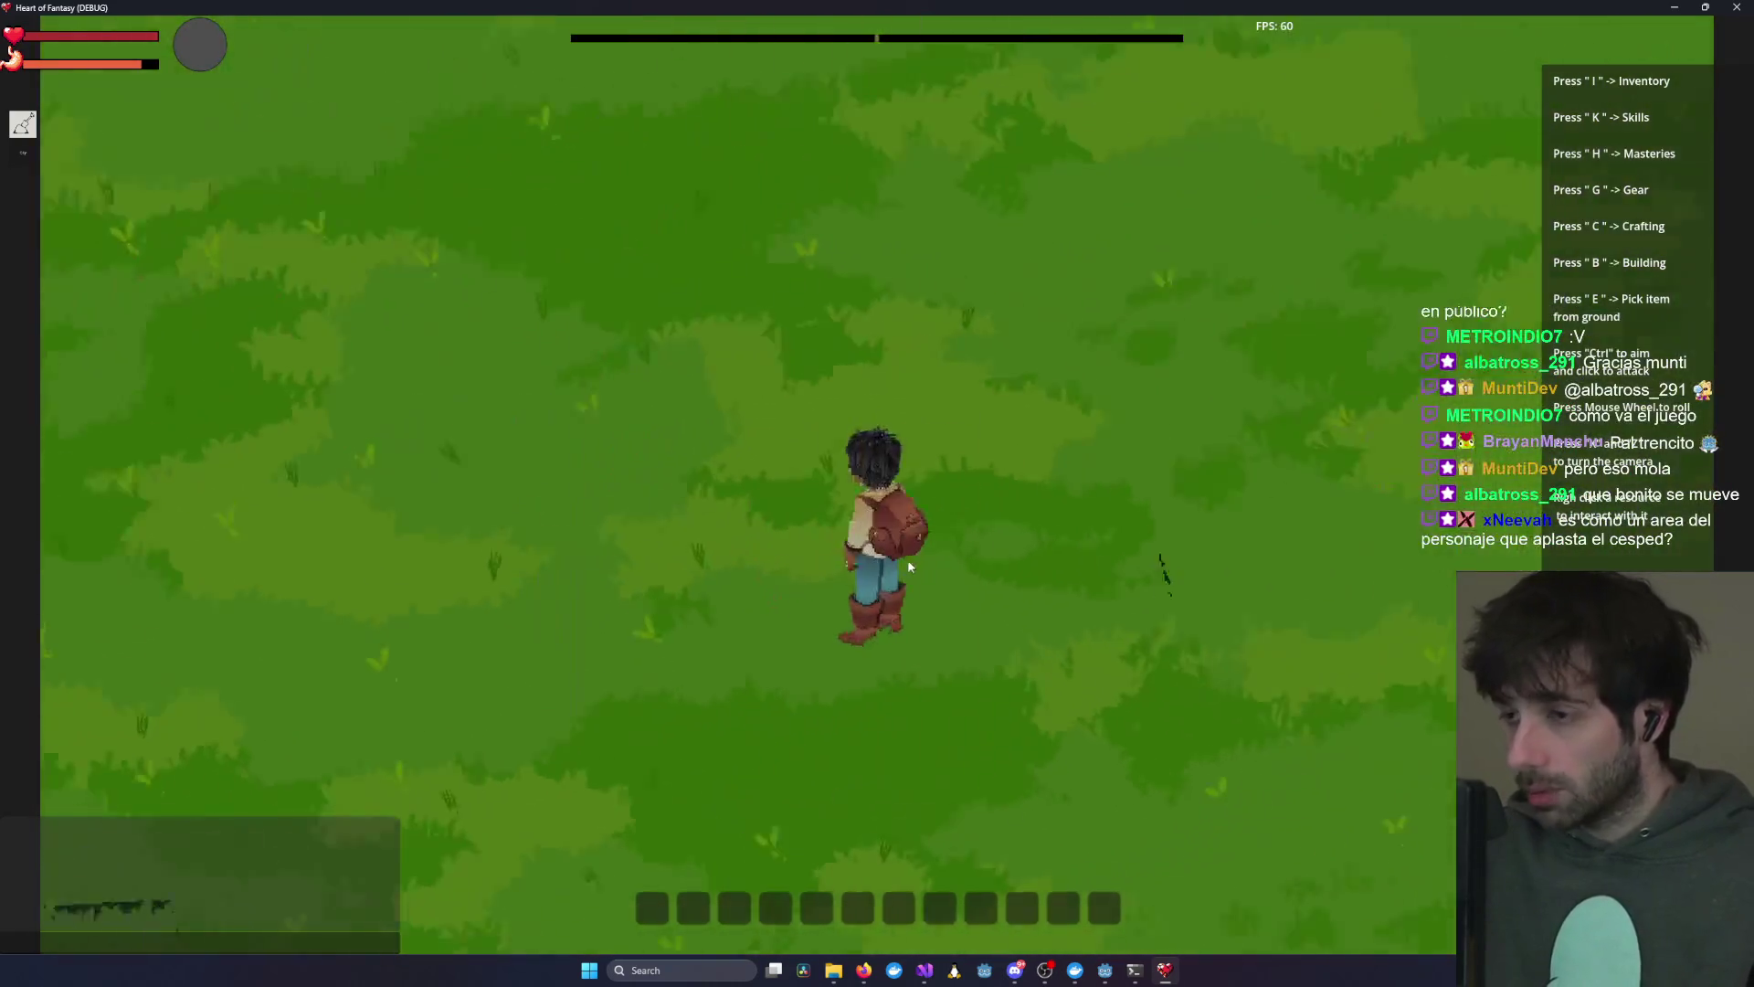
pyautogui.scroll(5, 908, 565)
pyautogui.scroll(-5, 907, 574)
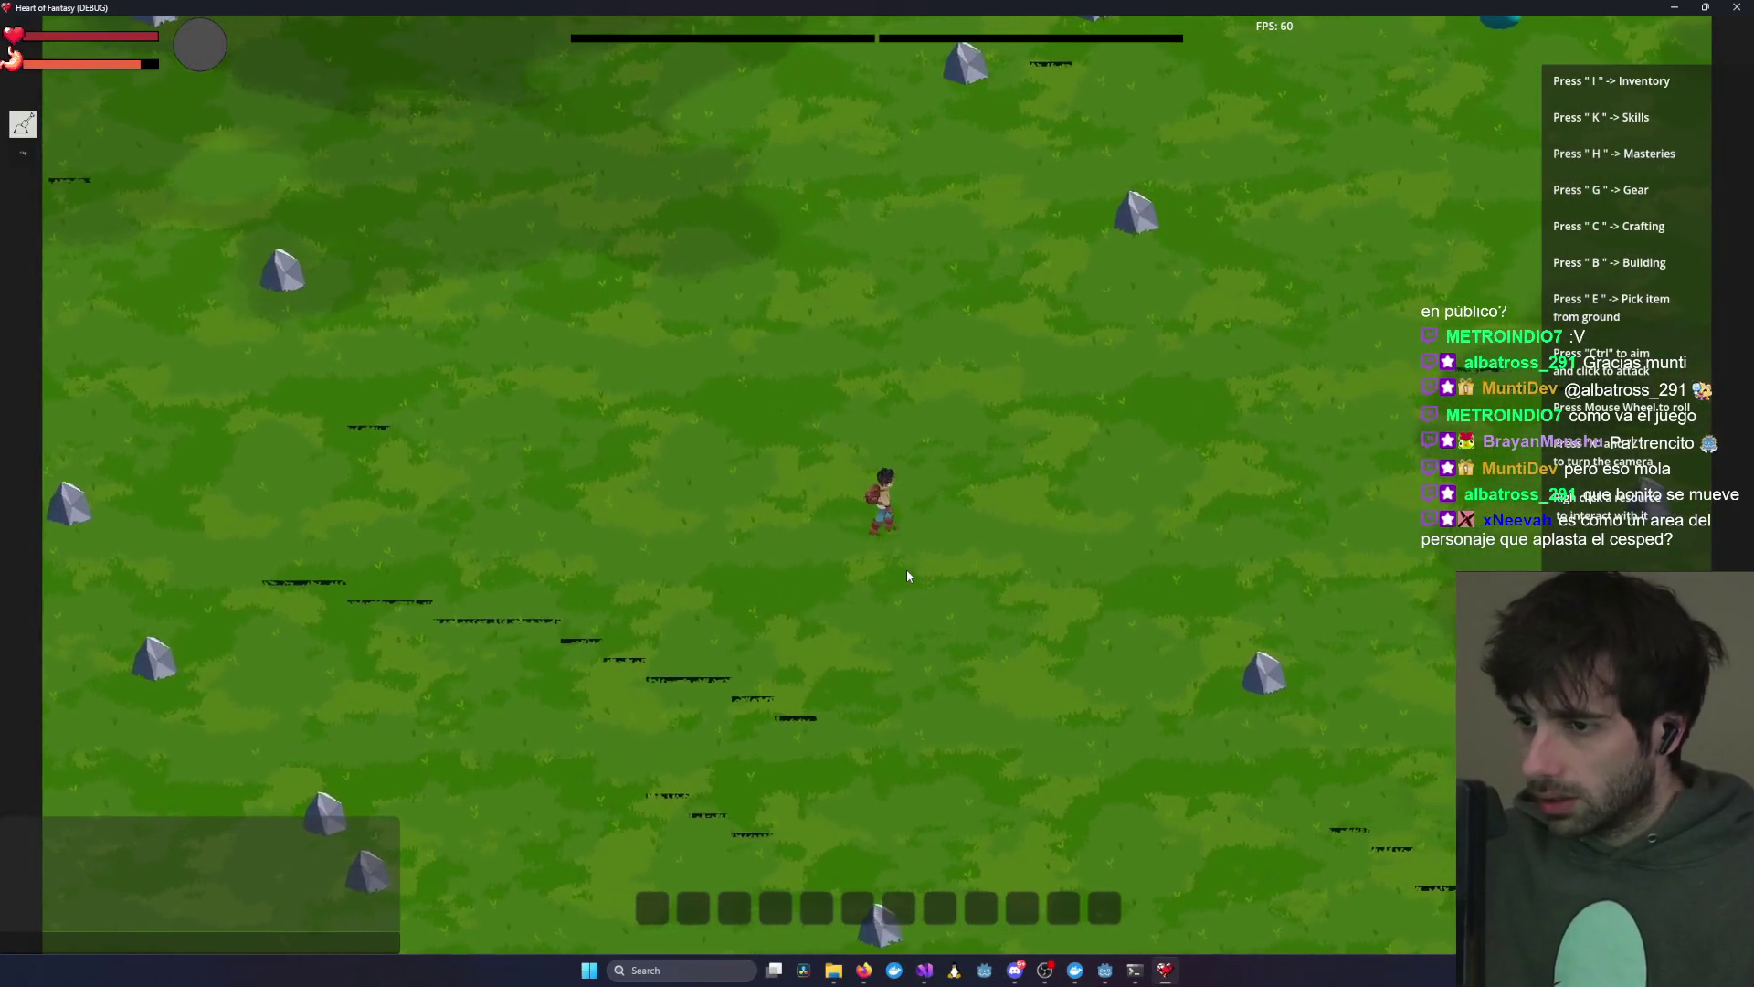
pyautogui.scroll(-5, 969, 554)
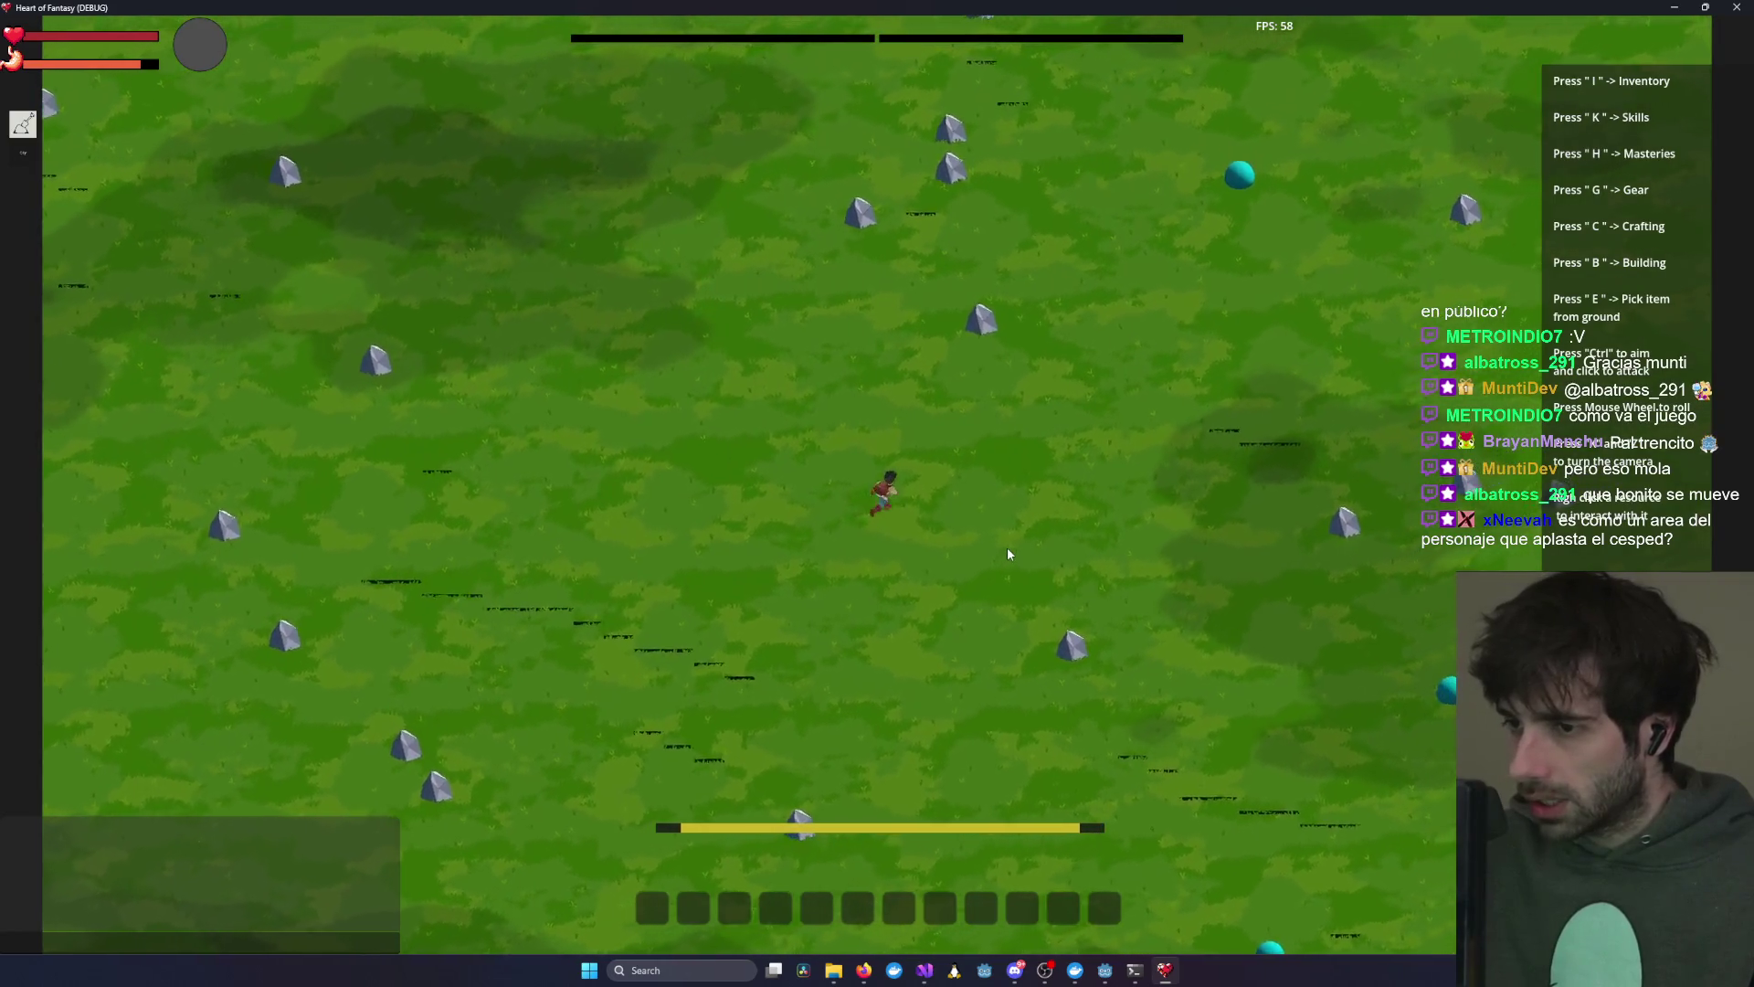
pyautogui.scroll(5, 1116, 469)
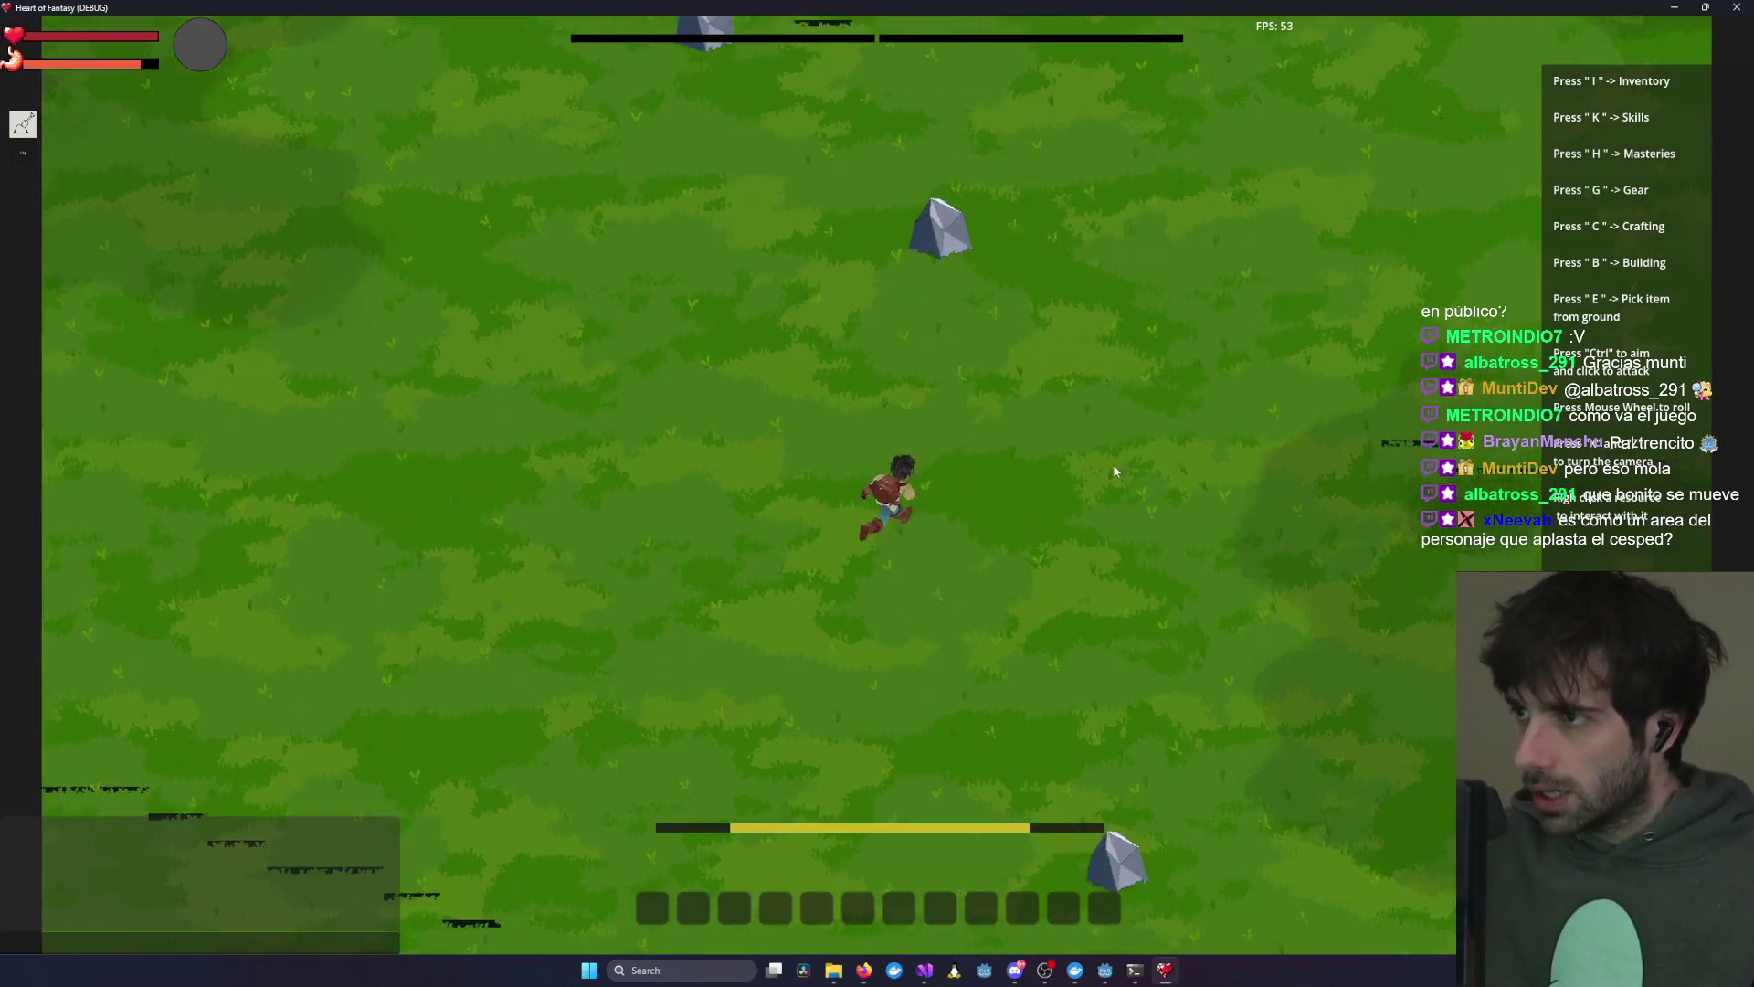
pyautogui.scroll(-3, 1101, 473)
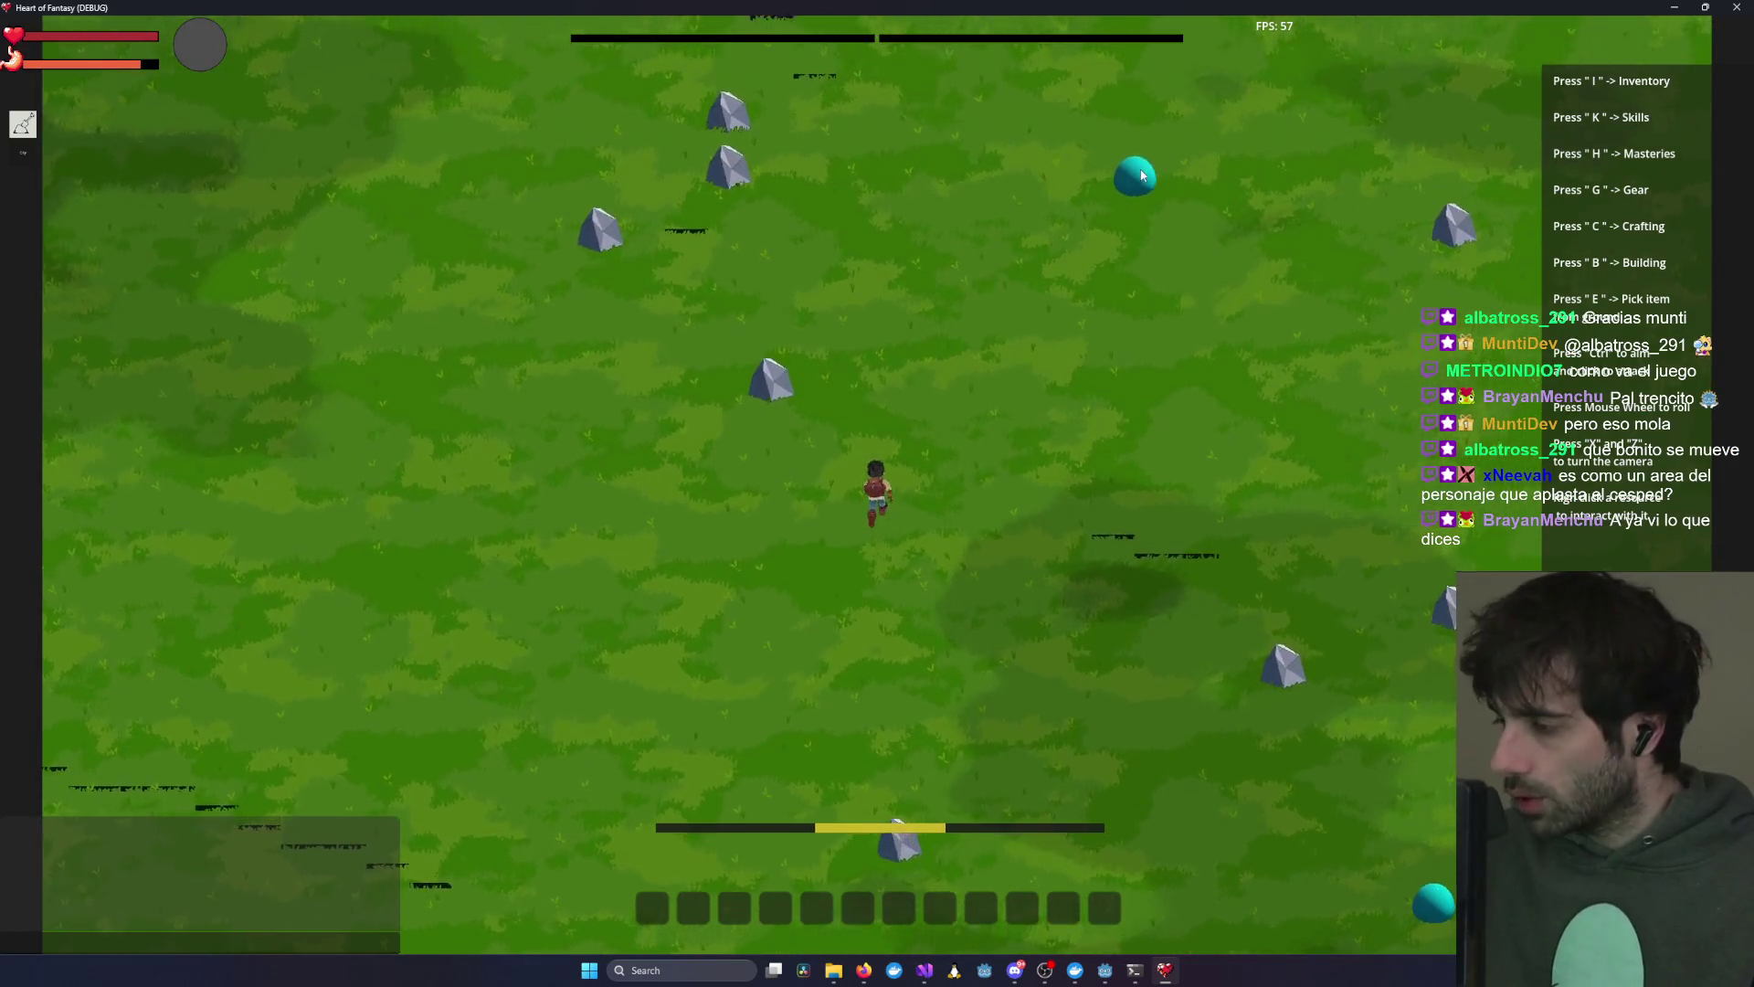
pyautogui.scroll(3, 1129, 240)
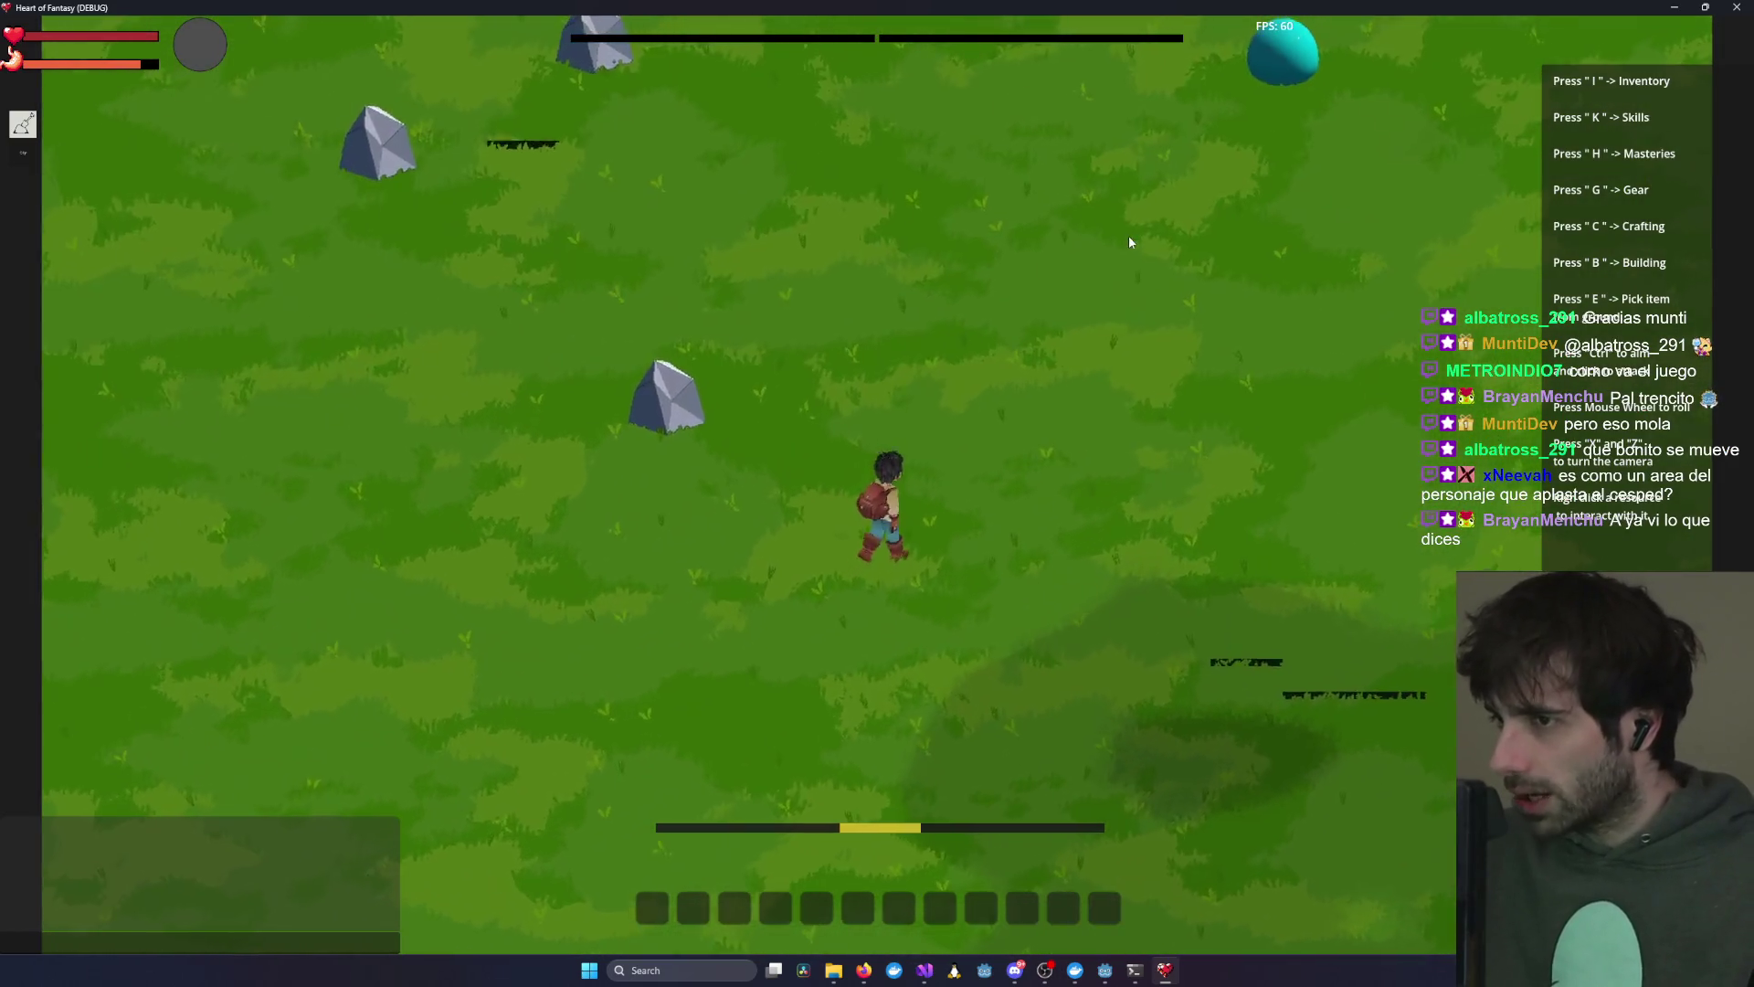
pyautogui.scroll(-3, 1228, 80)
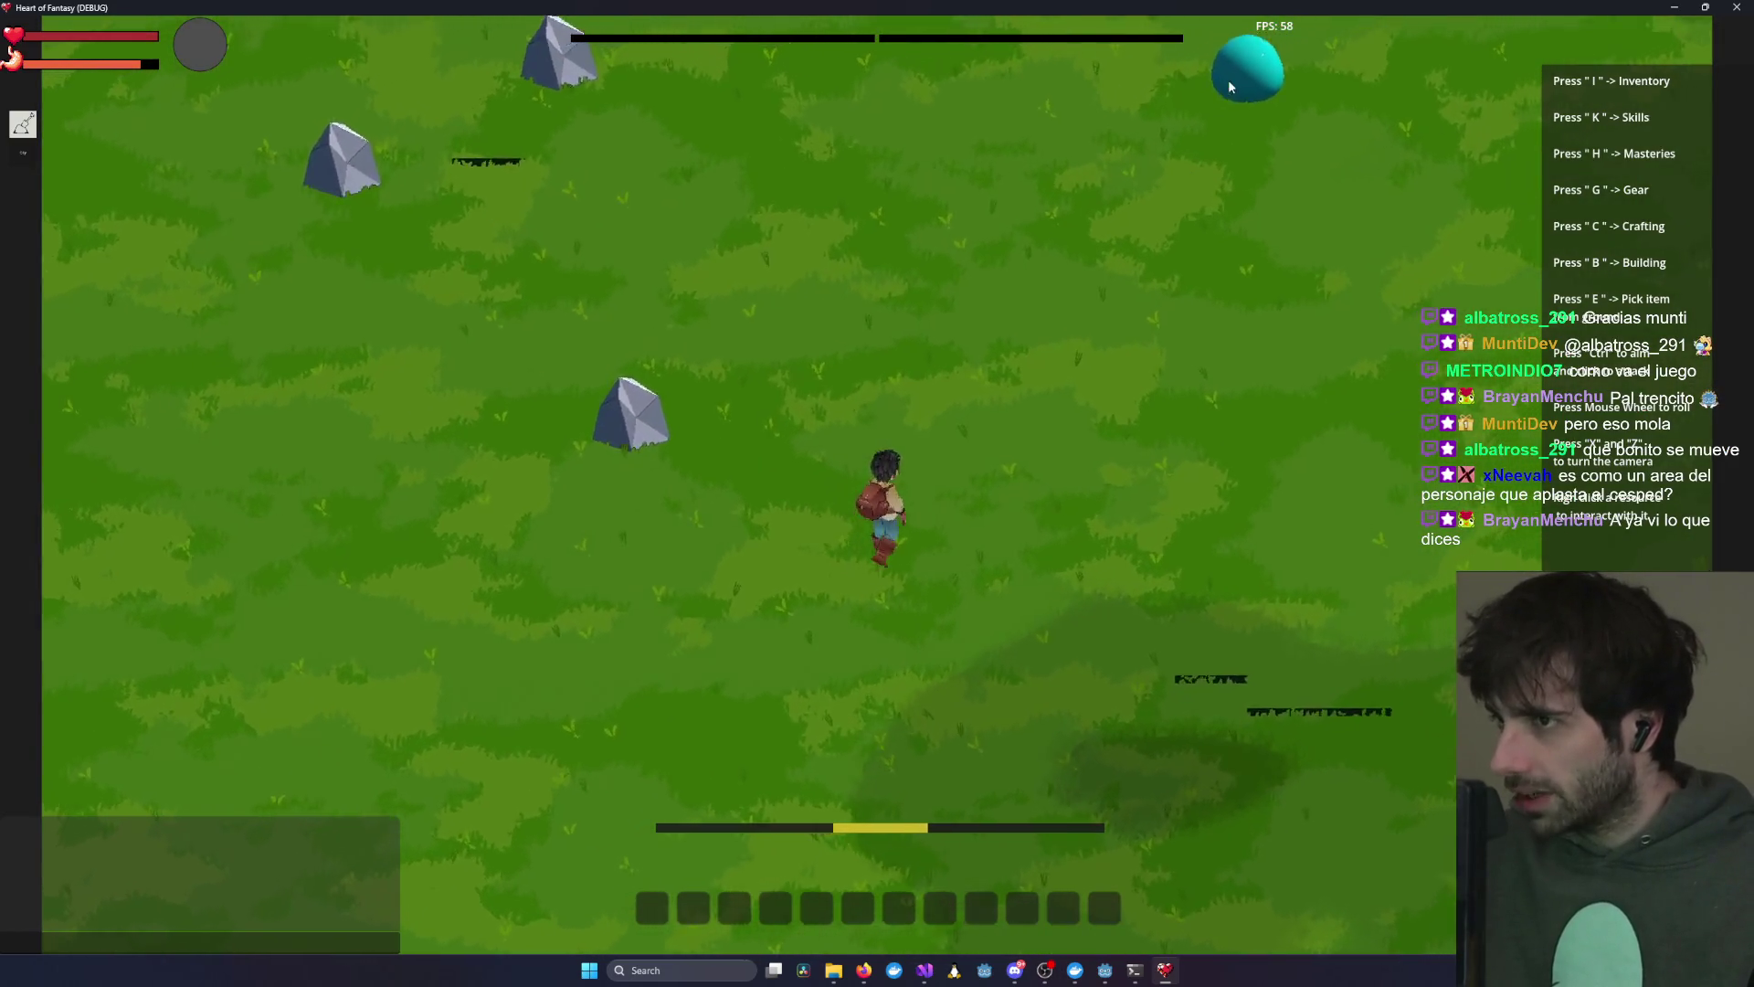
pyautogui.scroll(4, 1204, 140)
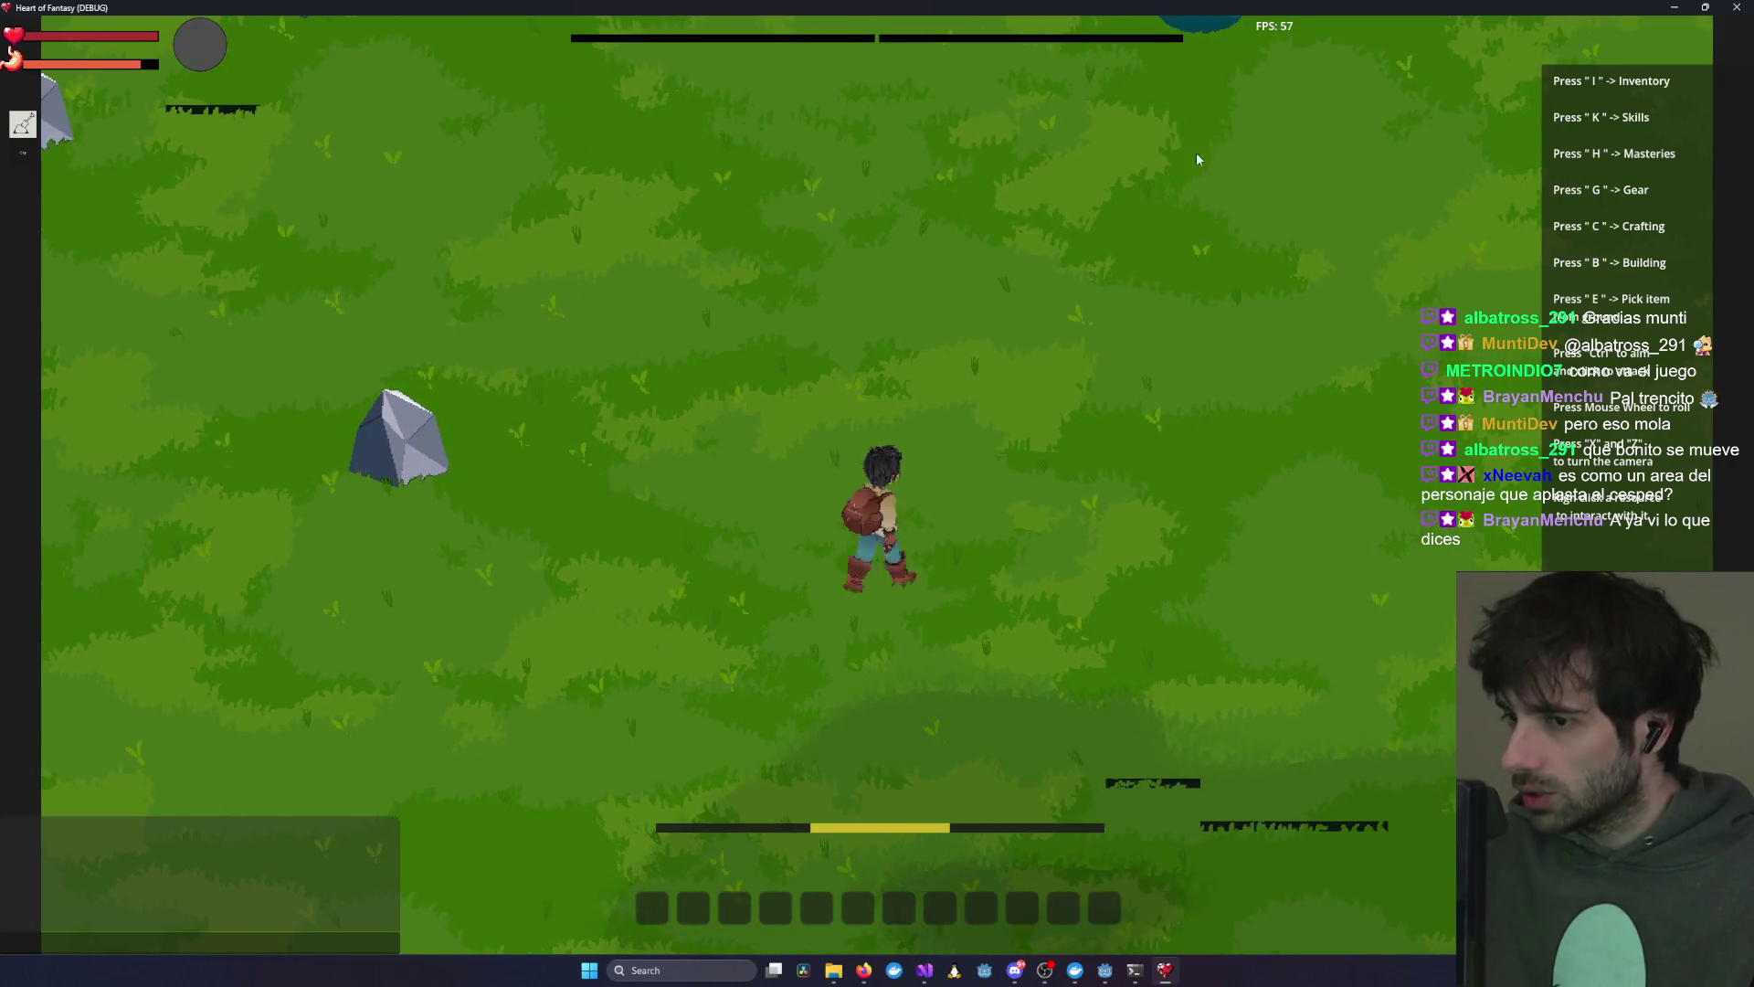
# Rotate the camera around the character and zoom back in beside the cyan slime
pyautogui.press('x')
pyautogui.scroll(-6, 984, 389)
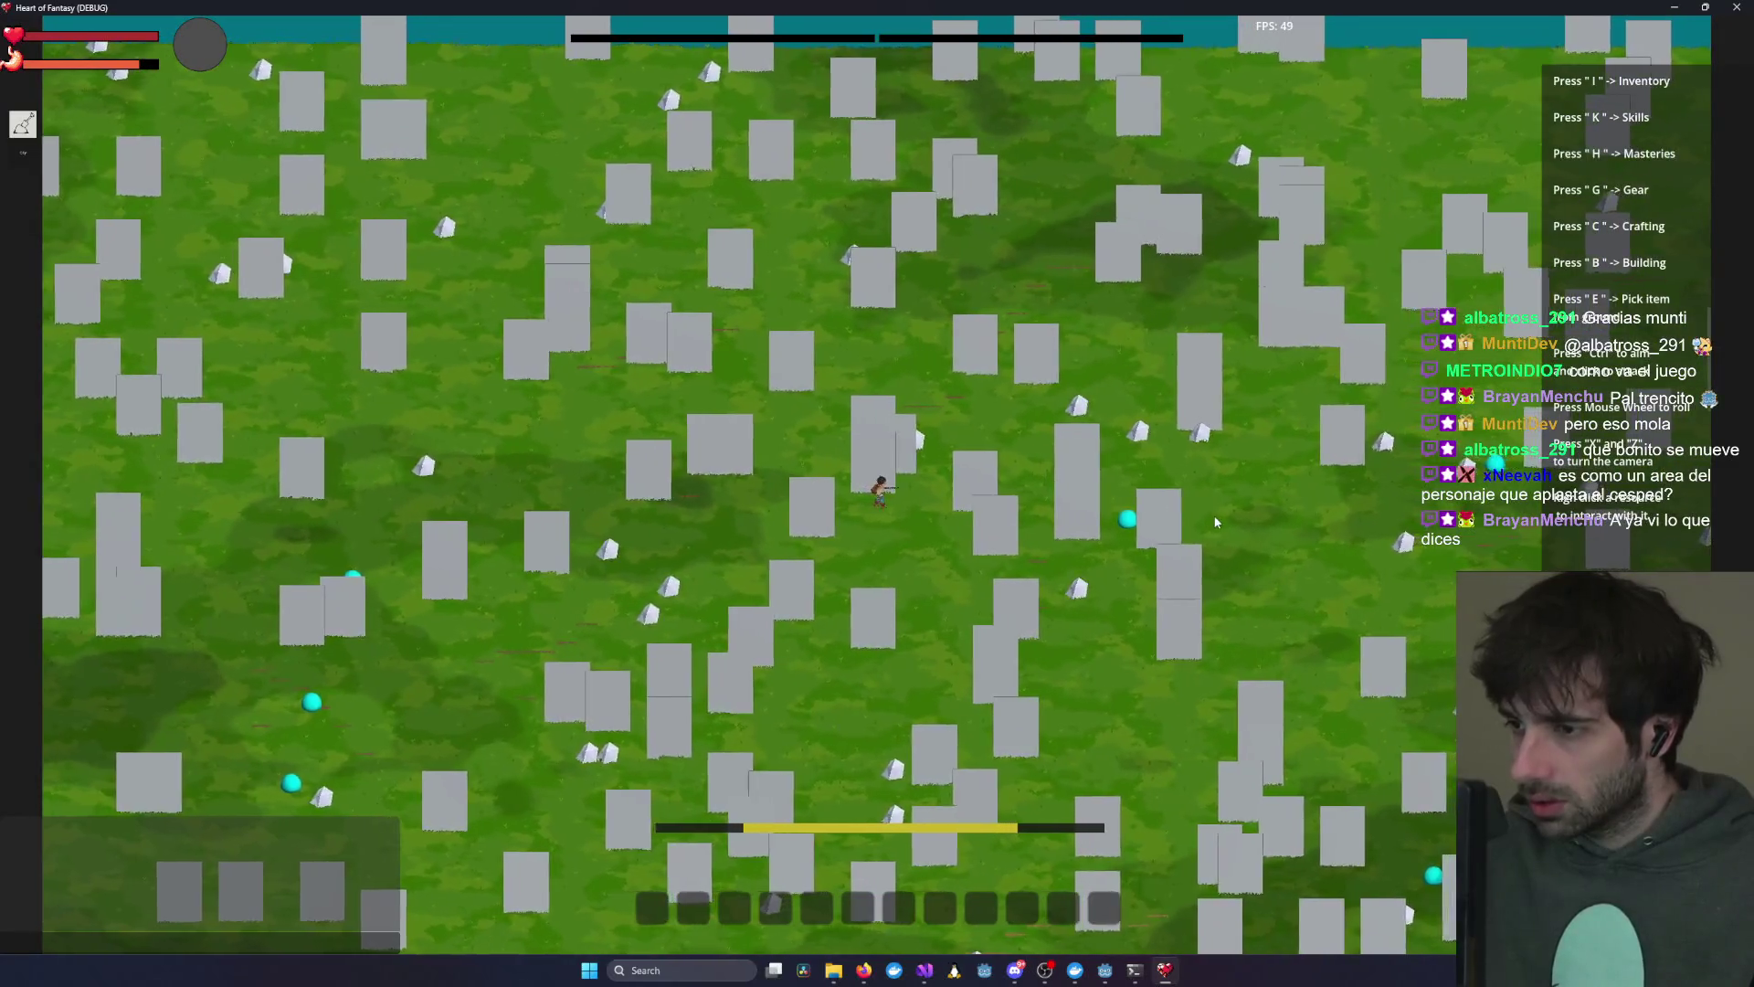
pyautogui.scroll(5, 1214, 517)
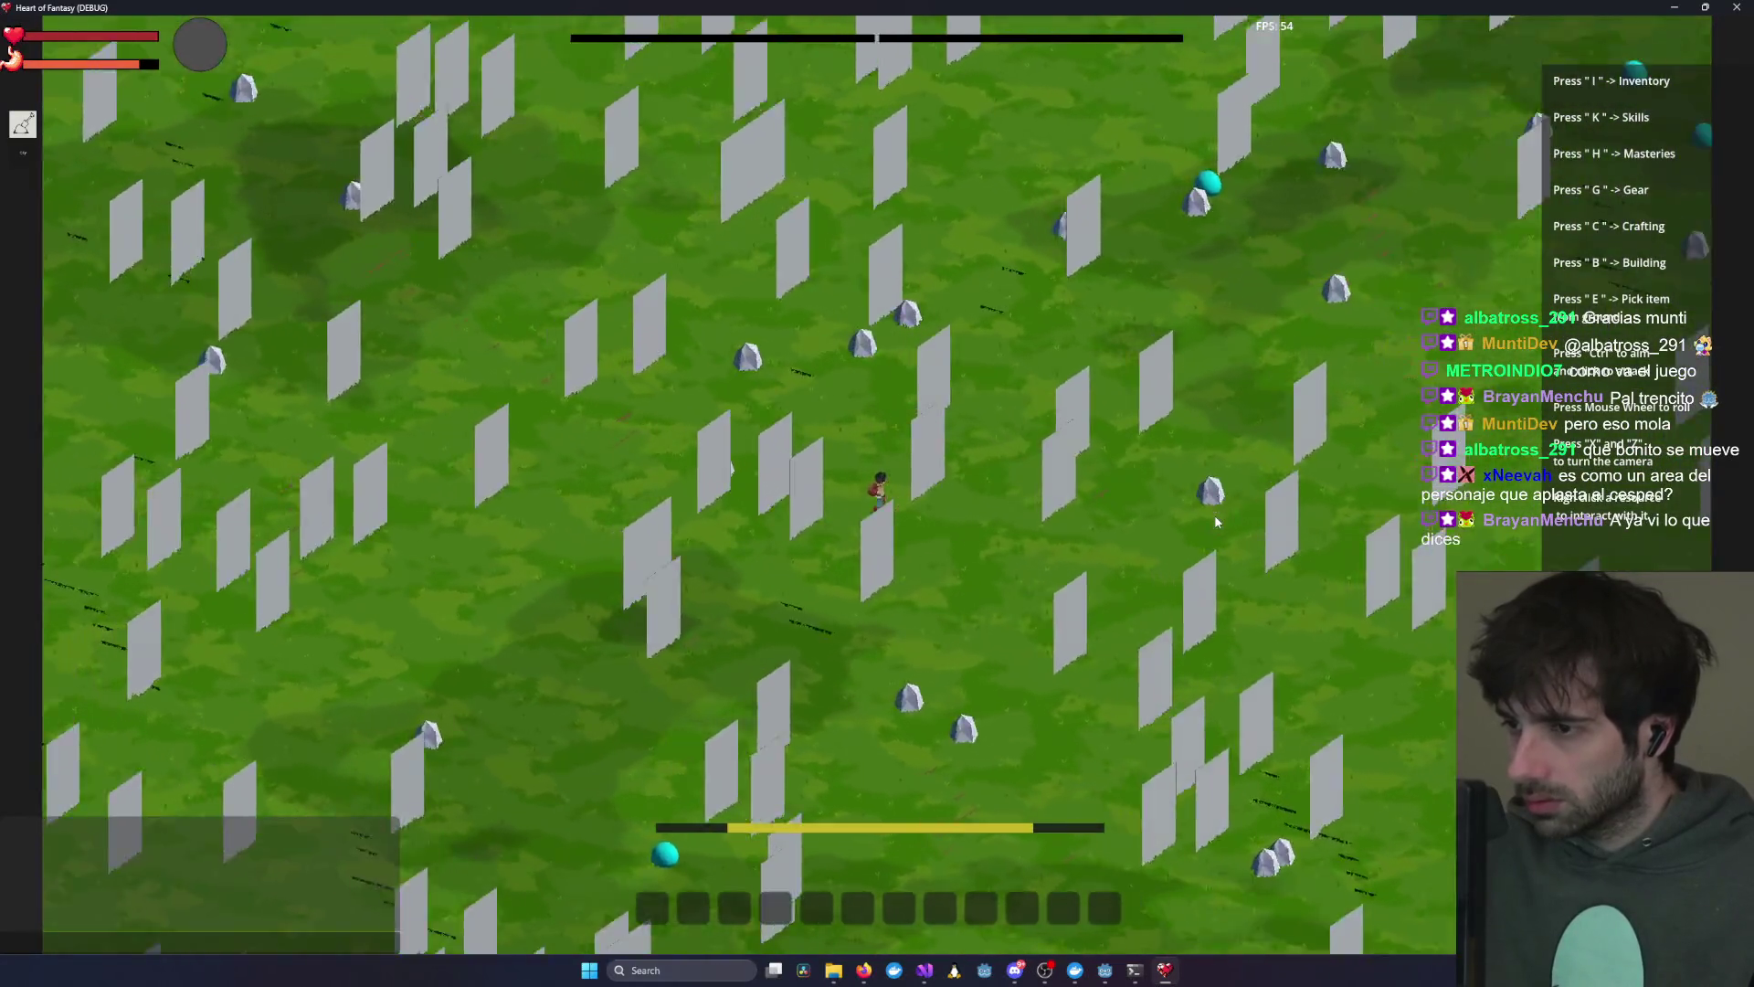
pyautogui.scroll(8, 1214, 513)
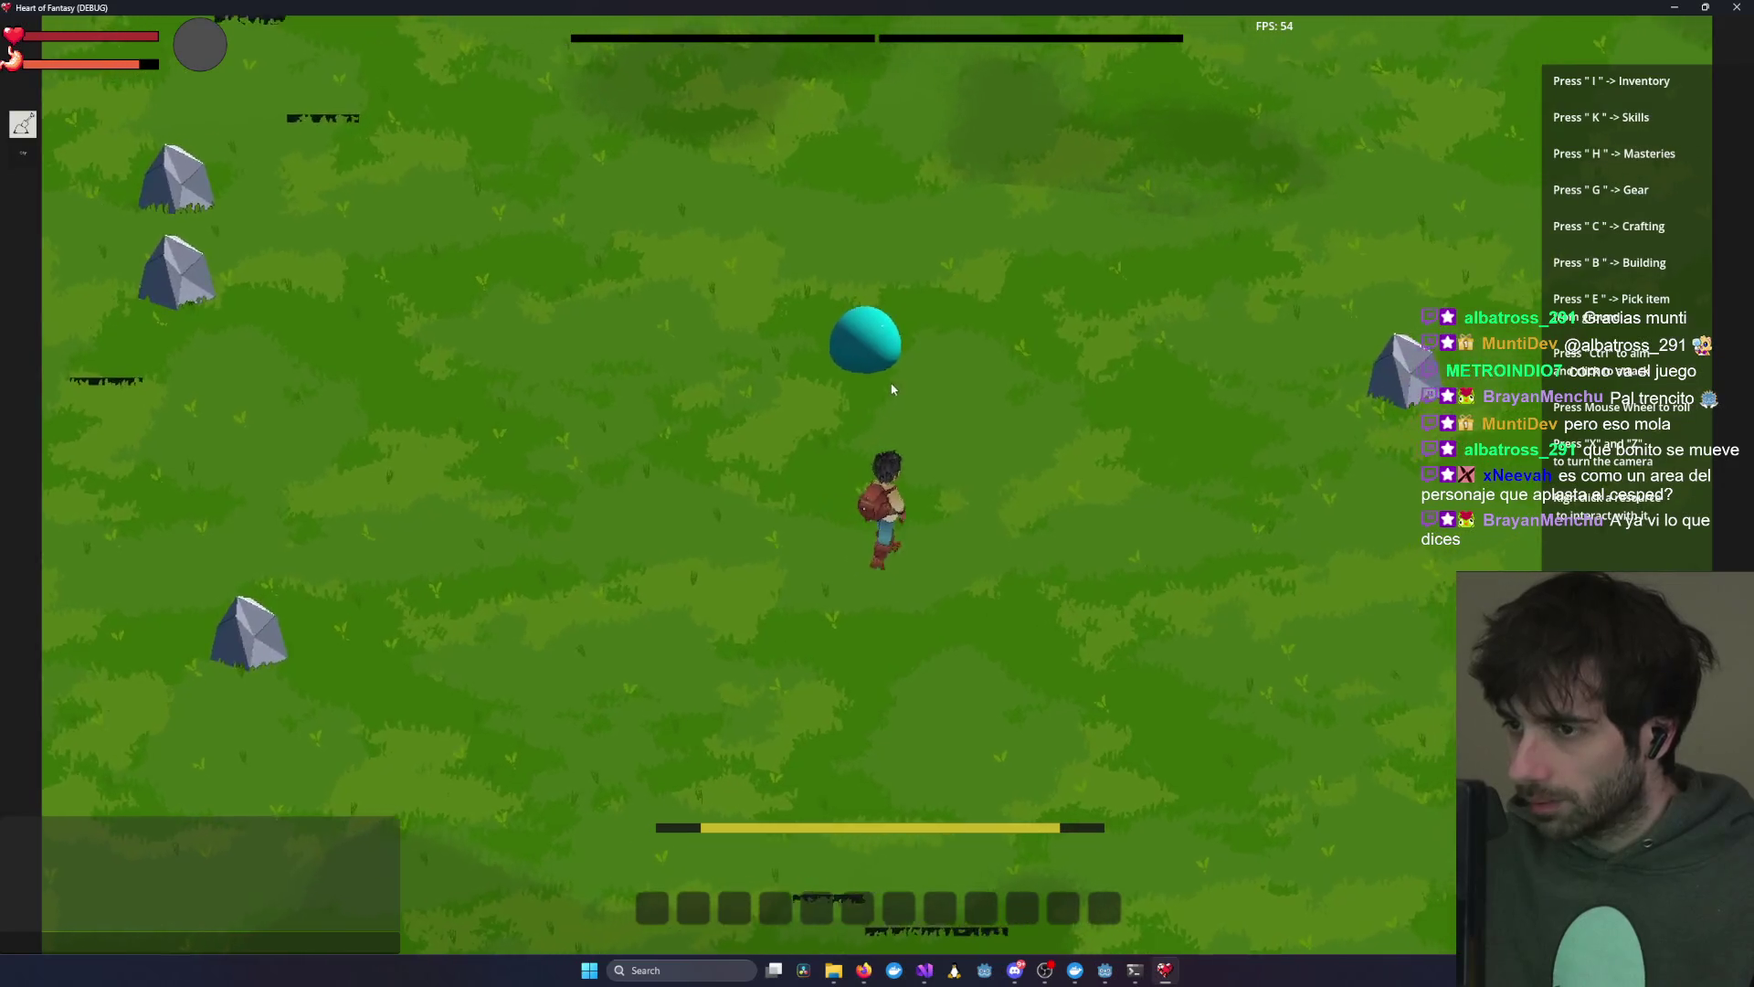
pyautogui.scroll(3, 857, 414)
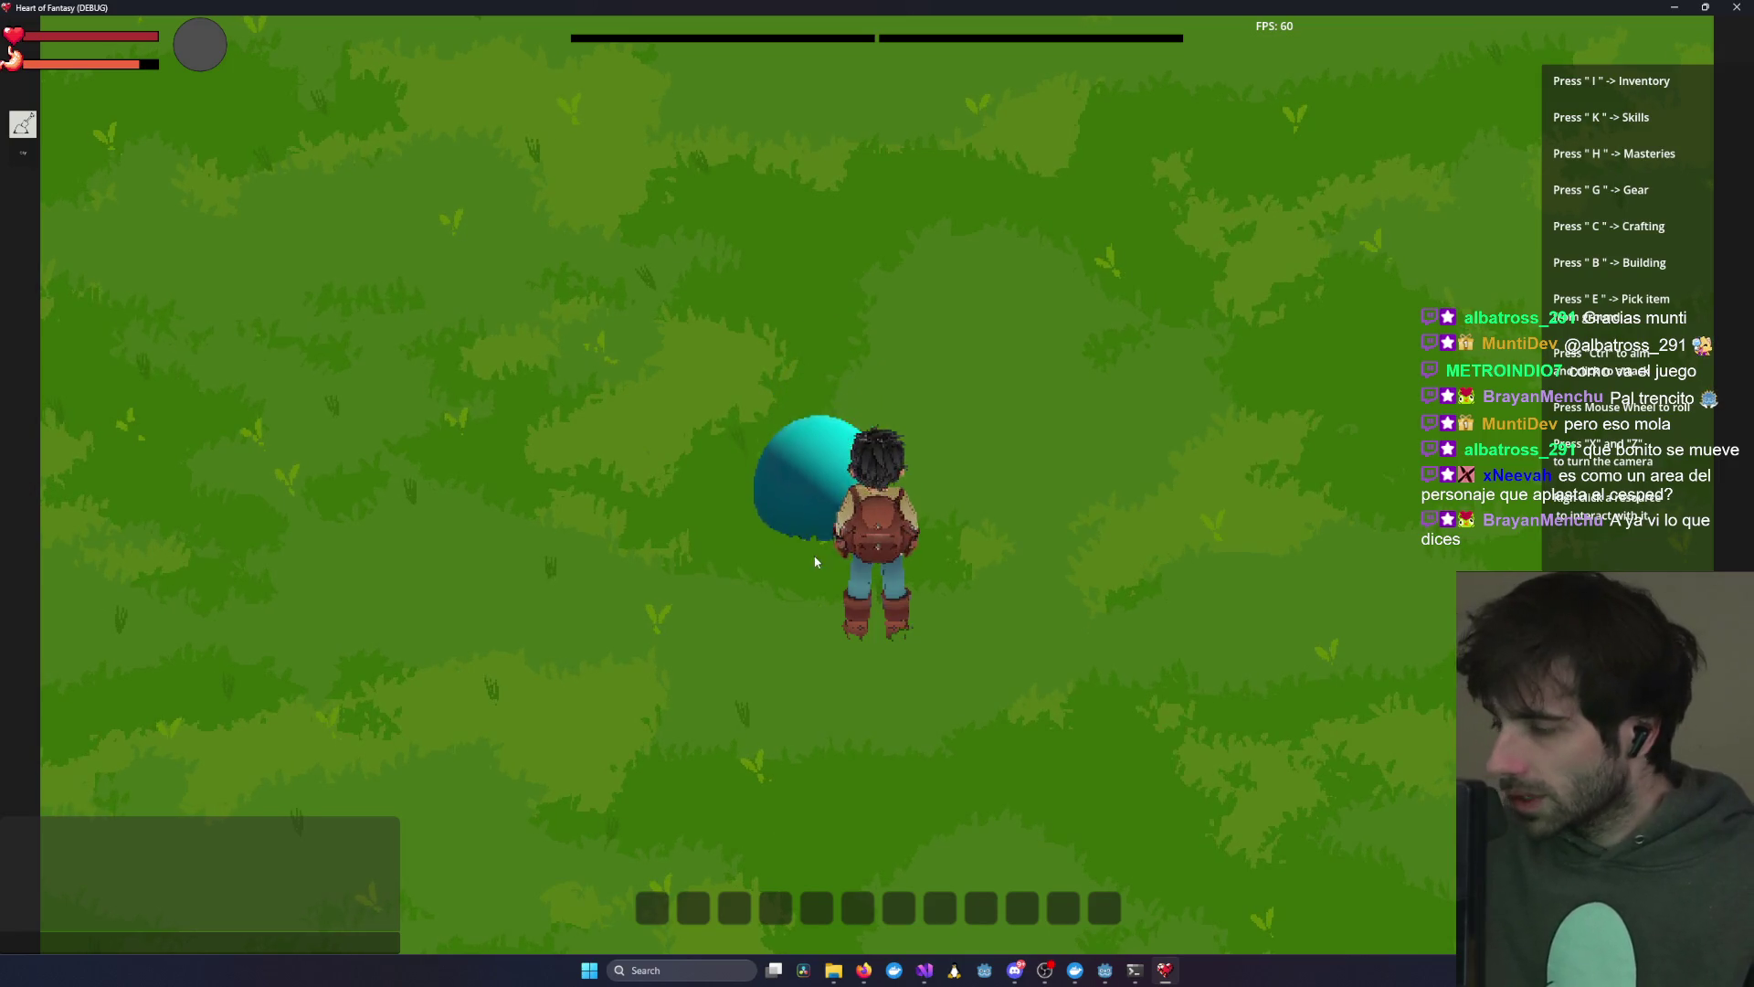
# Walk the character past the cyan slime and back left toward it
pyautogui.press('d')
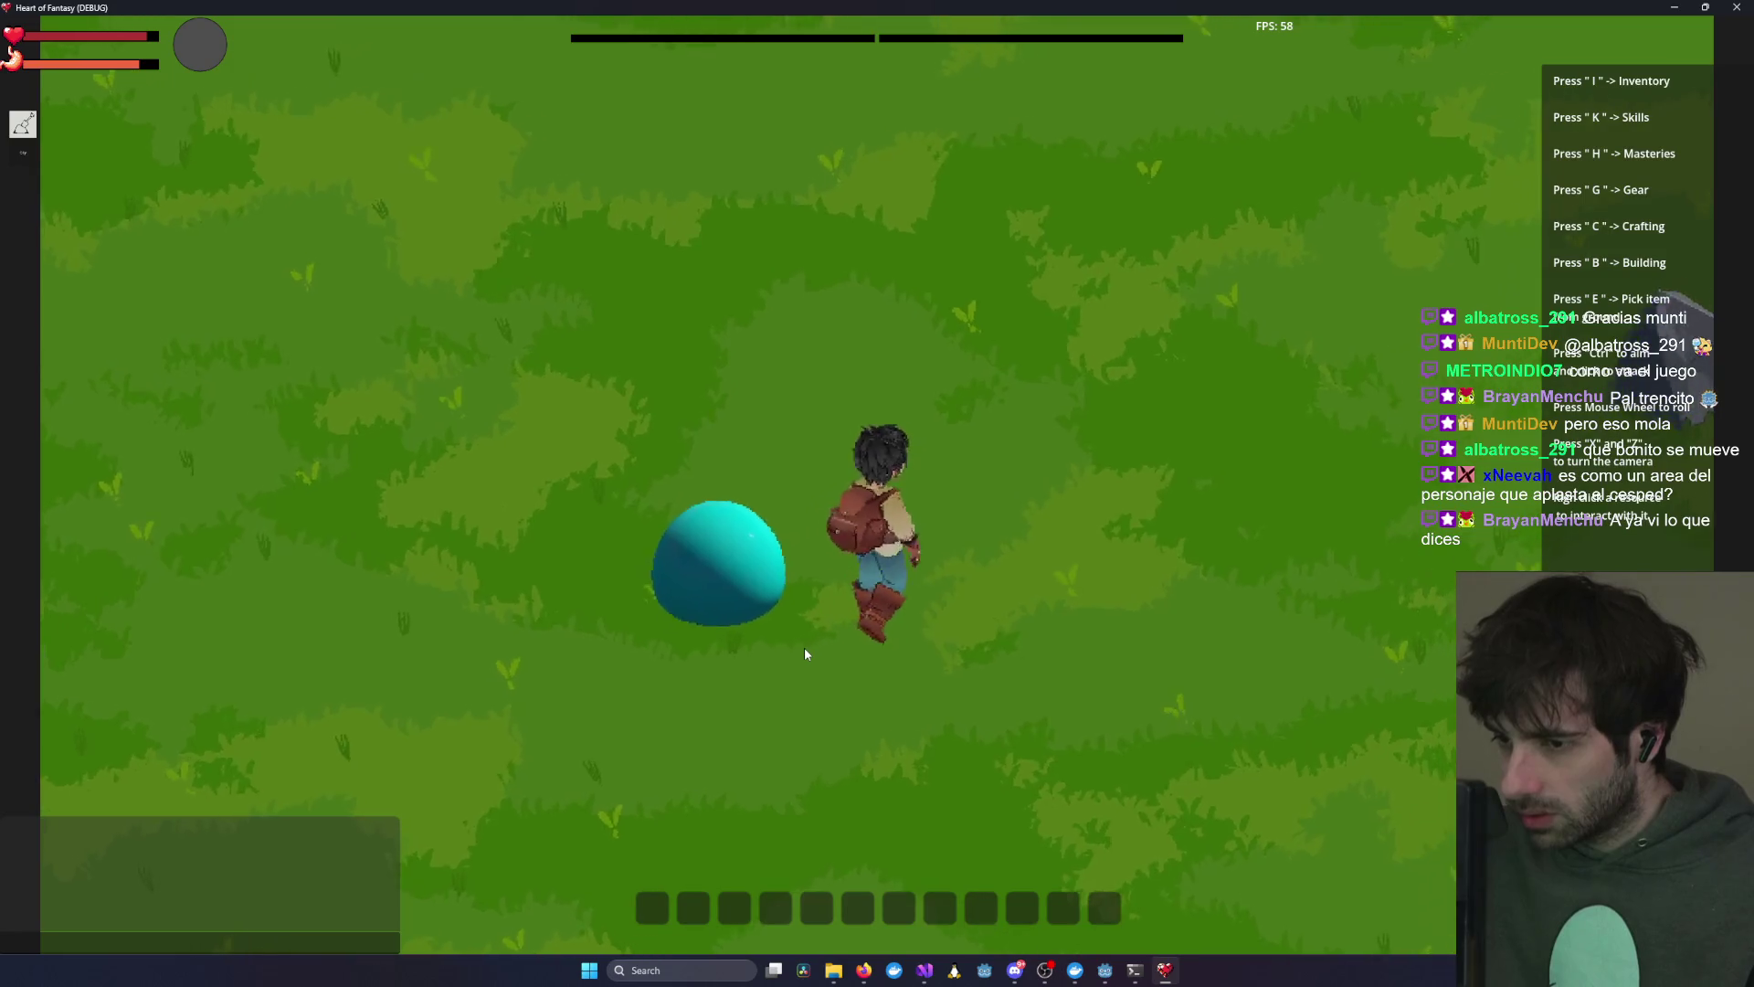
pyautogui.press('w')
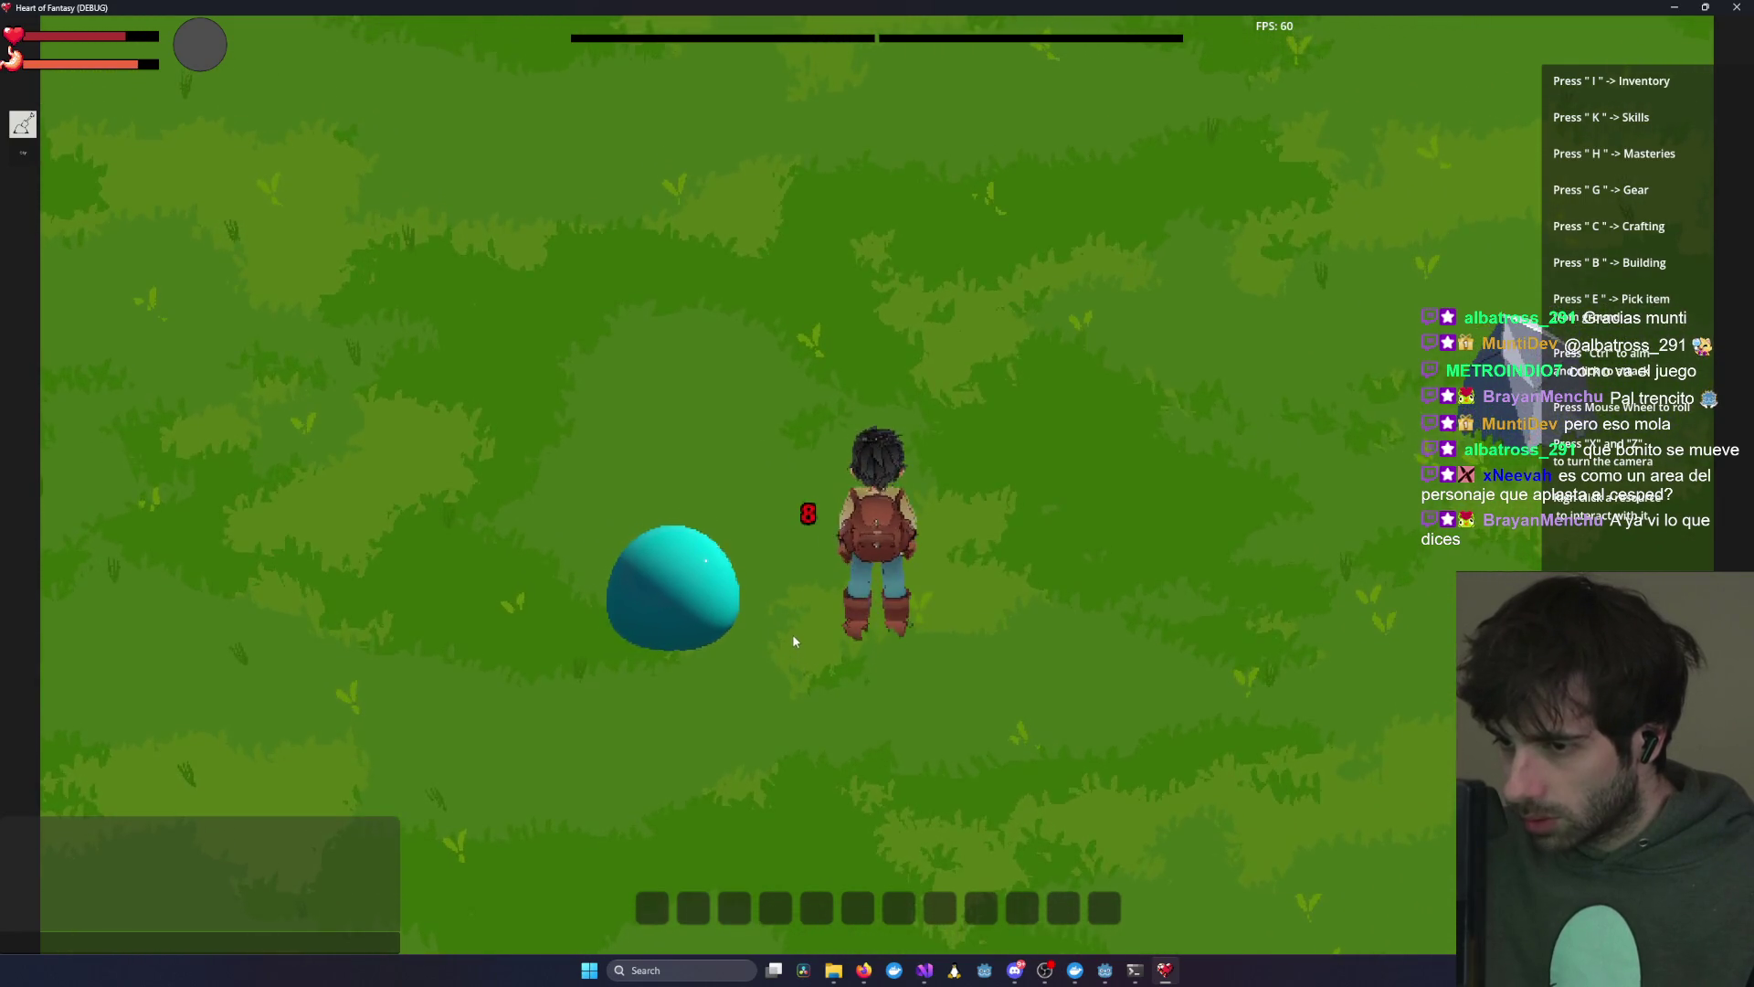
pyautogui.press('s')
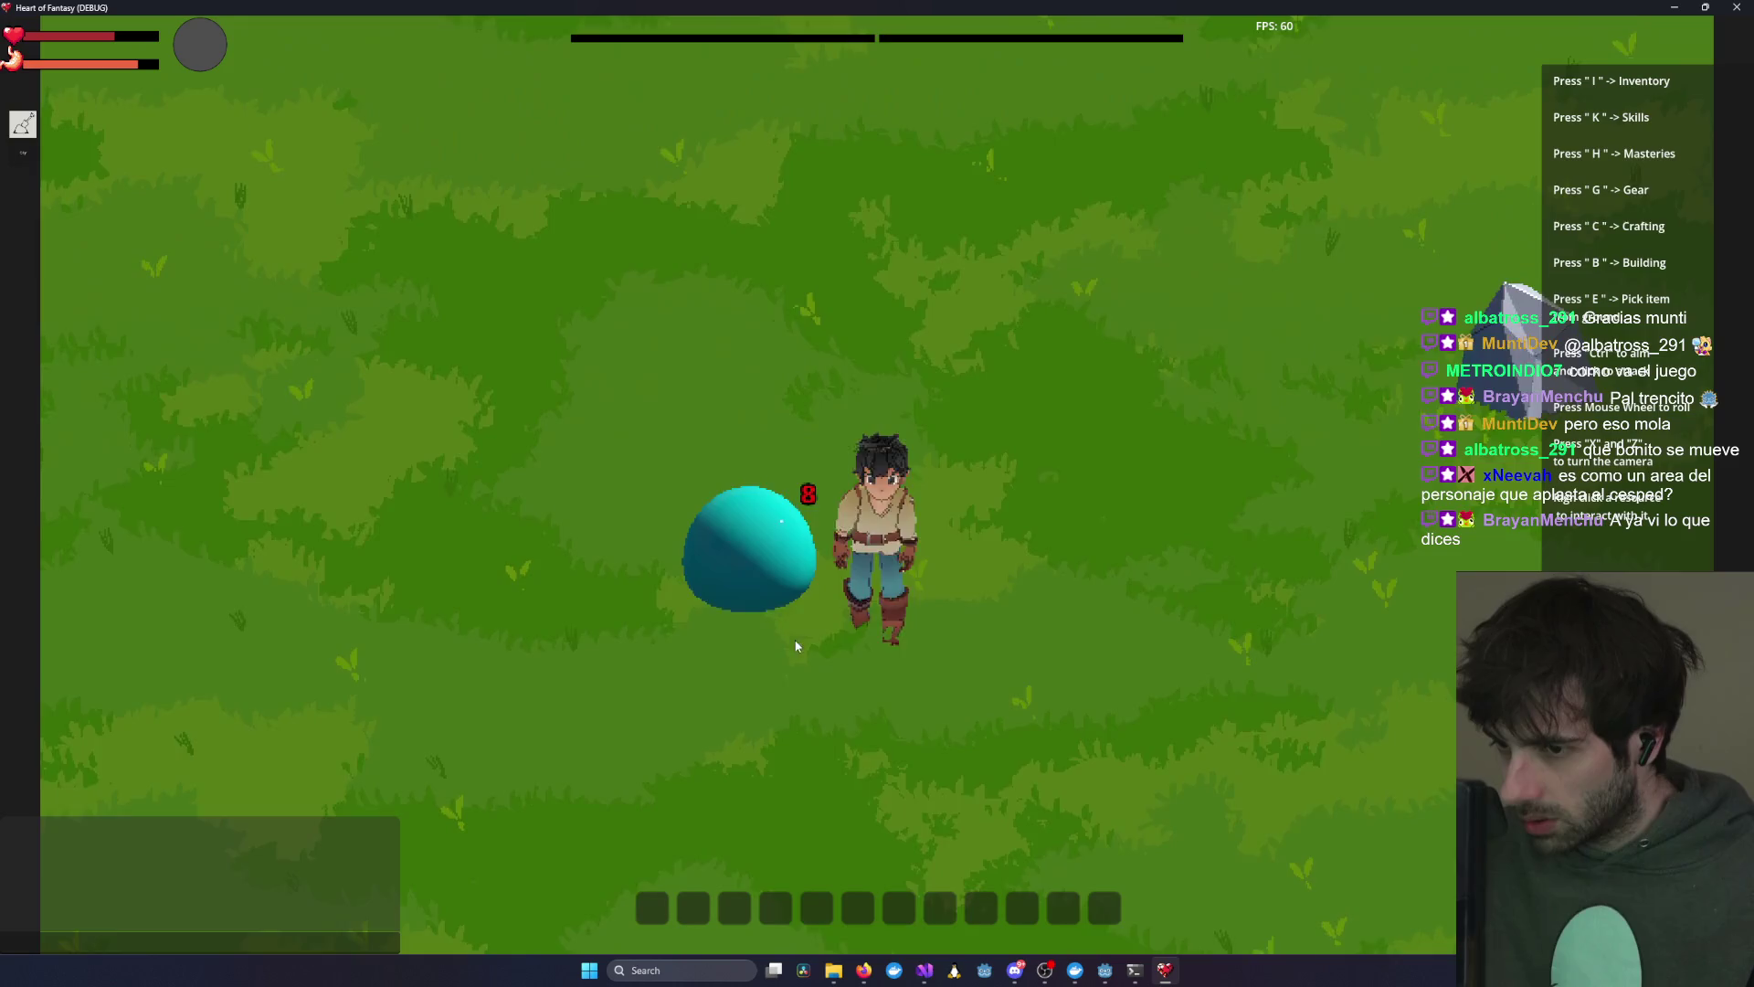
pyautogui.press('d')
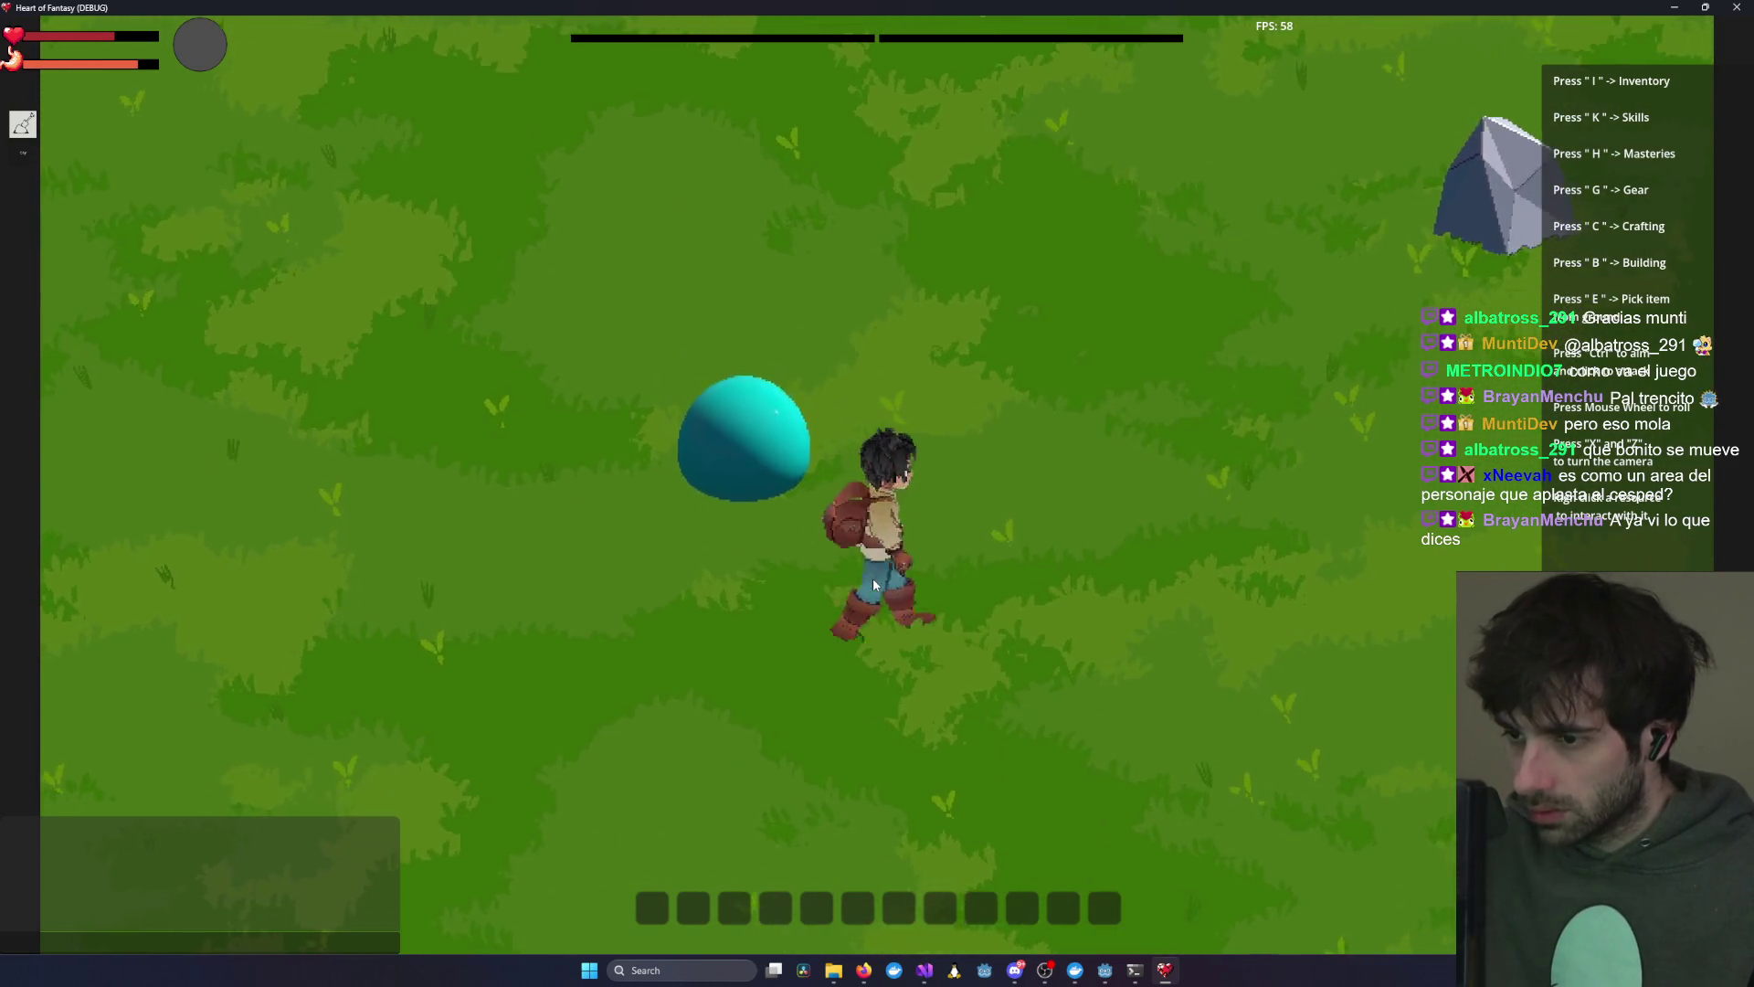
pyautogui.press('s')
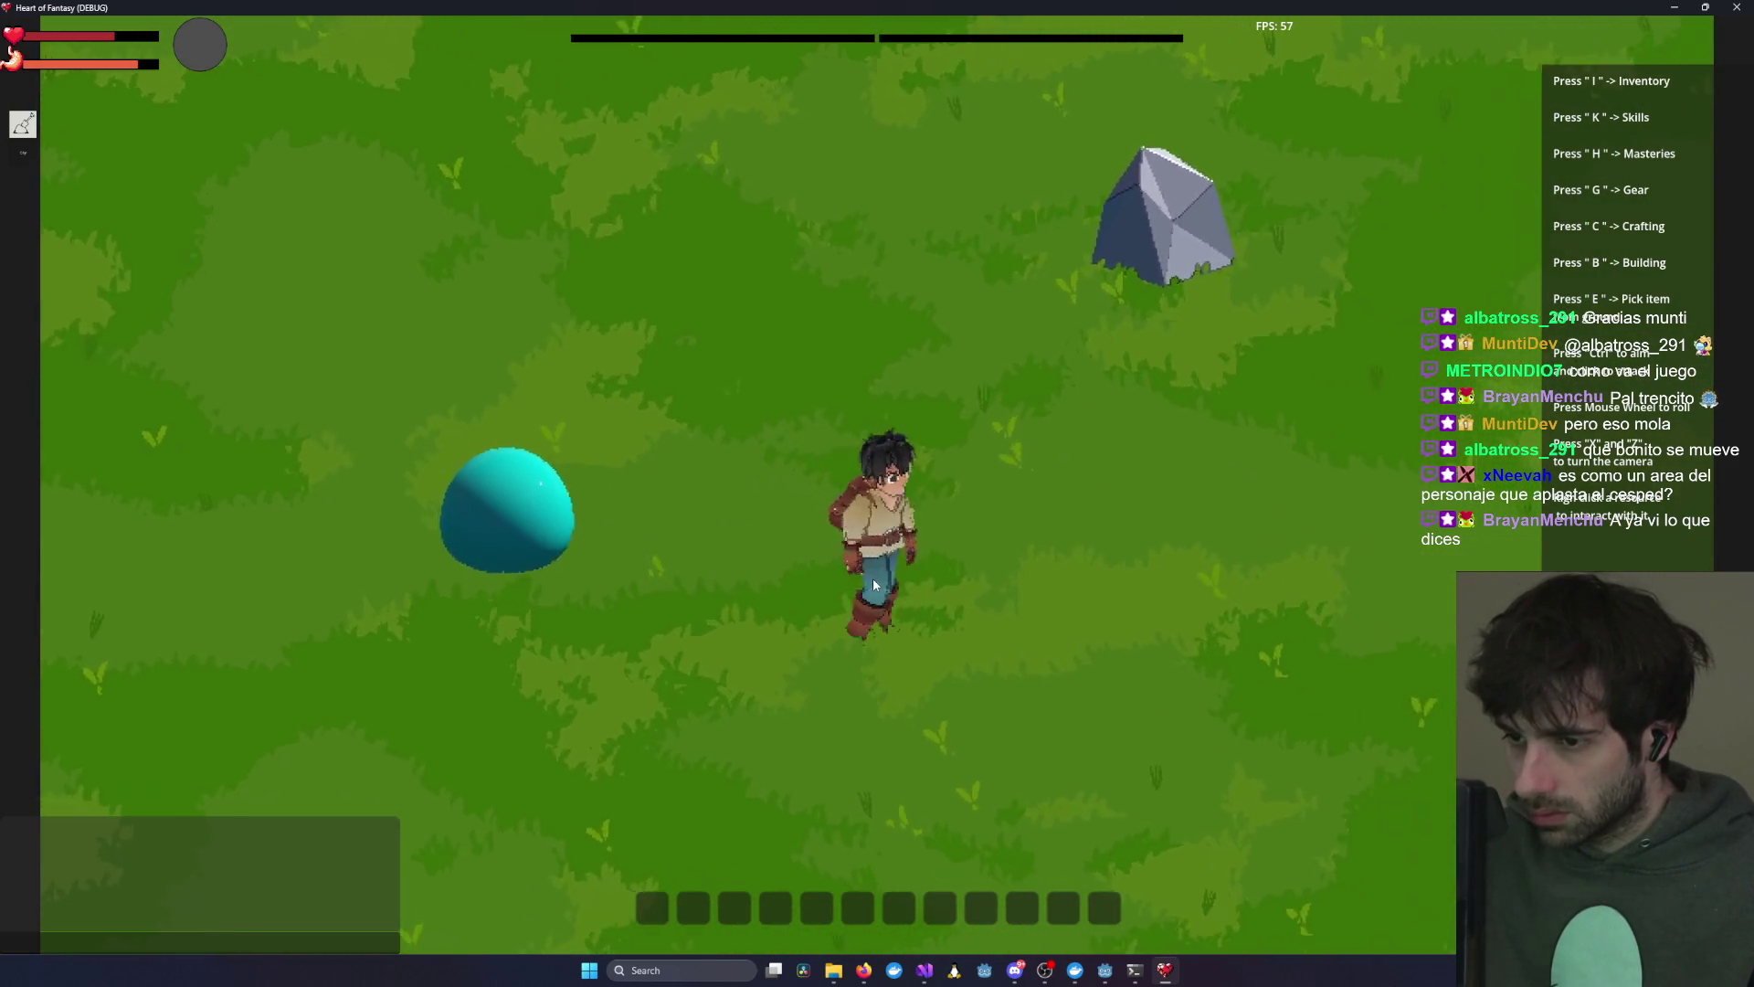
pyautogui.press('a')
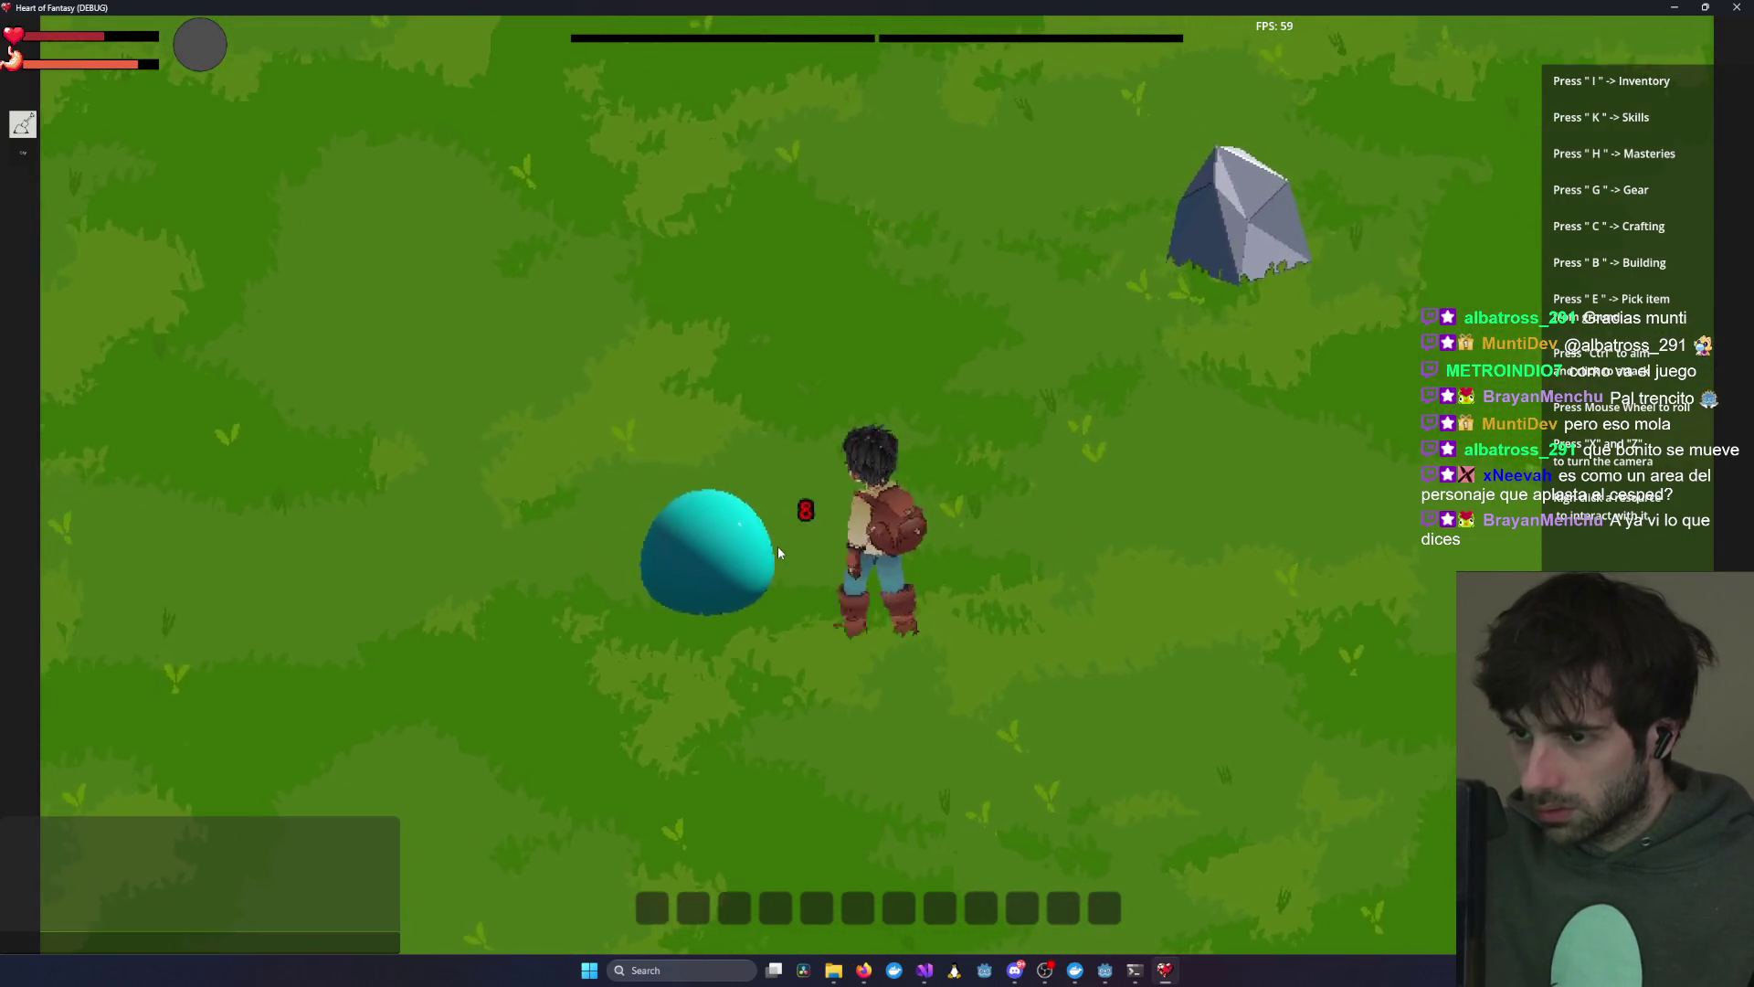
# Attack the cyan slime four times, stepping right between swings
pyautogui.click(891, 517)
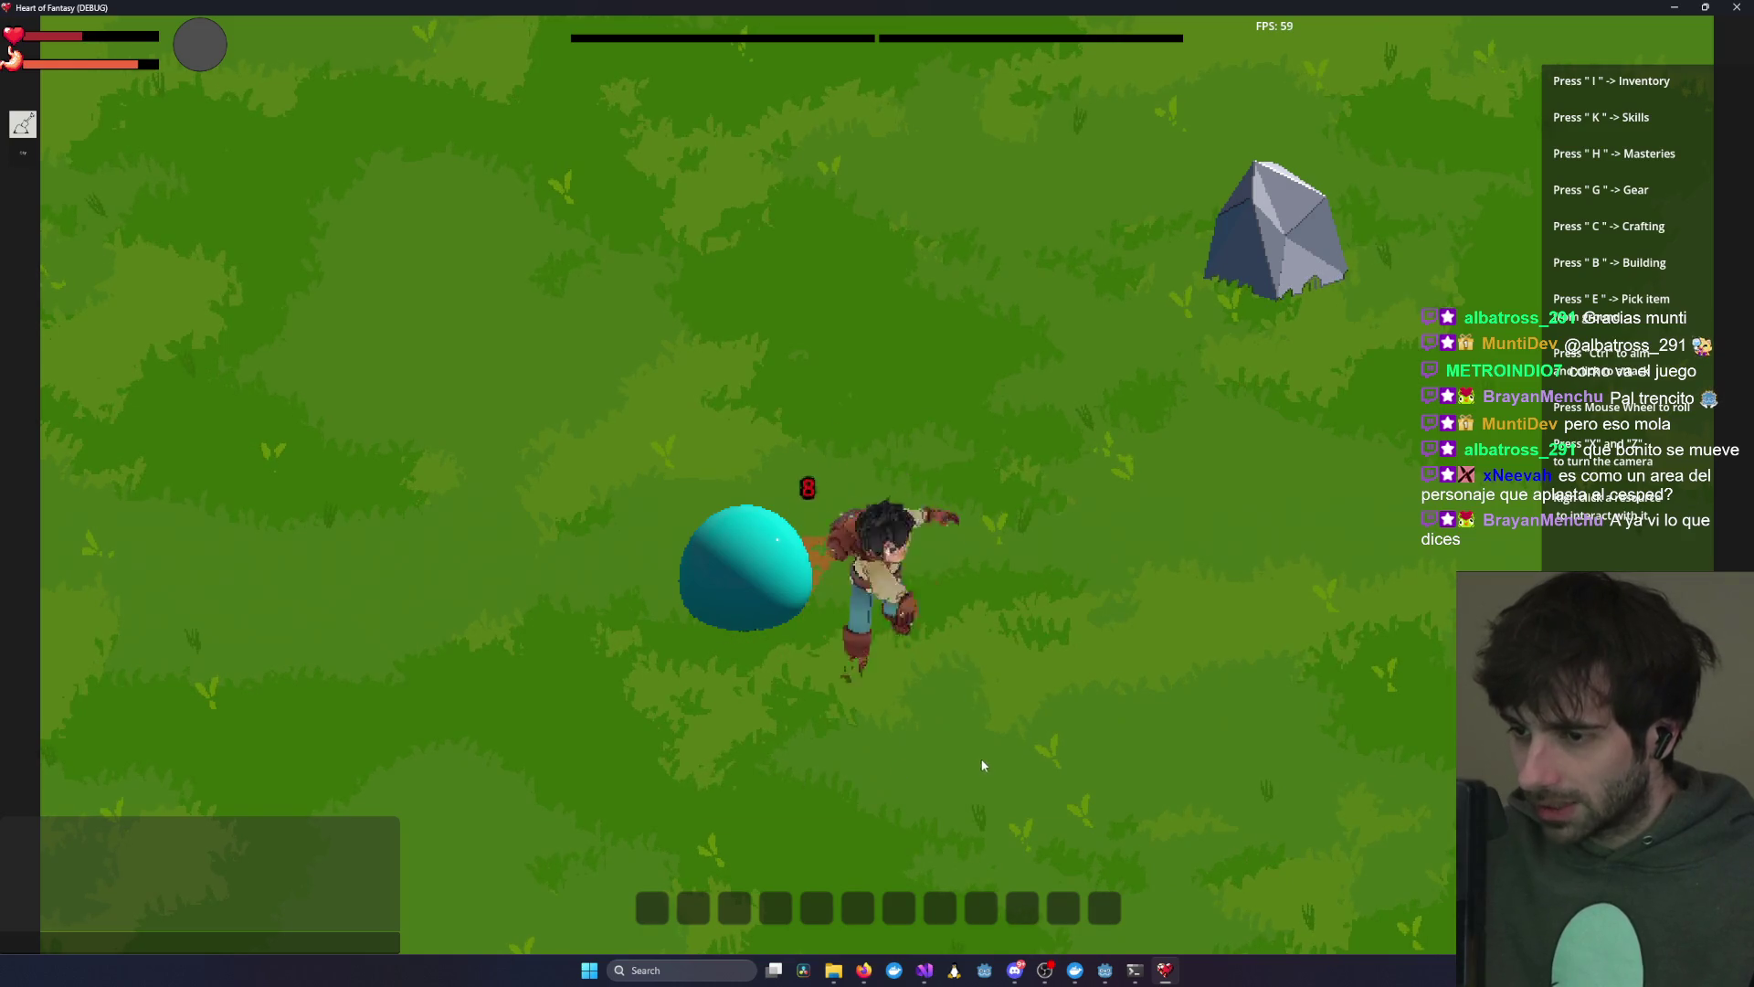
pyautogui.press('d')
pyautogui.click(988, 703)
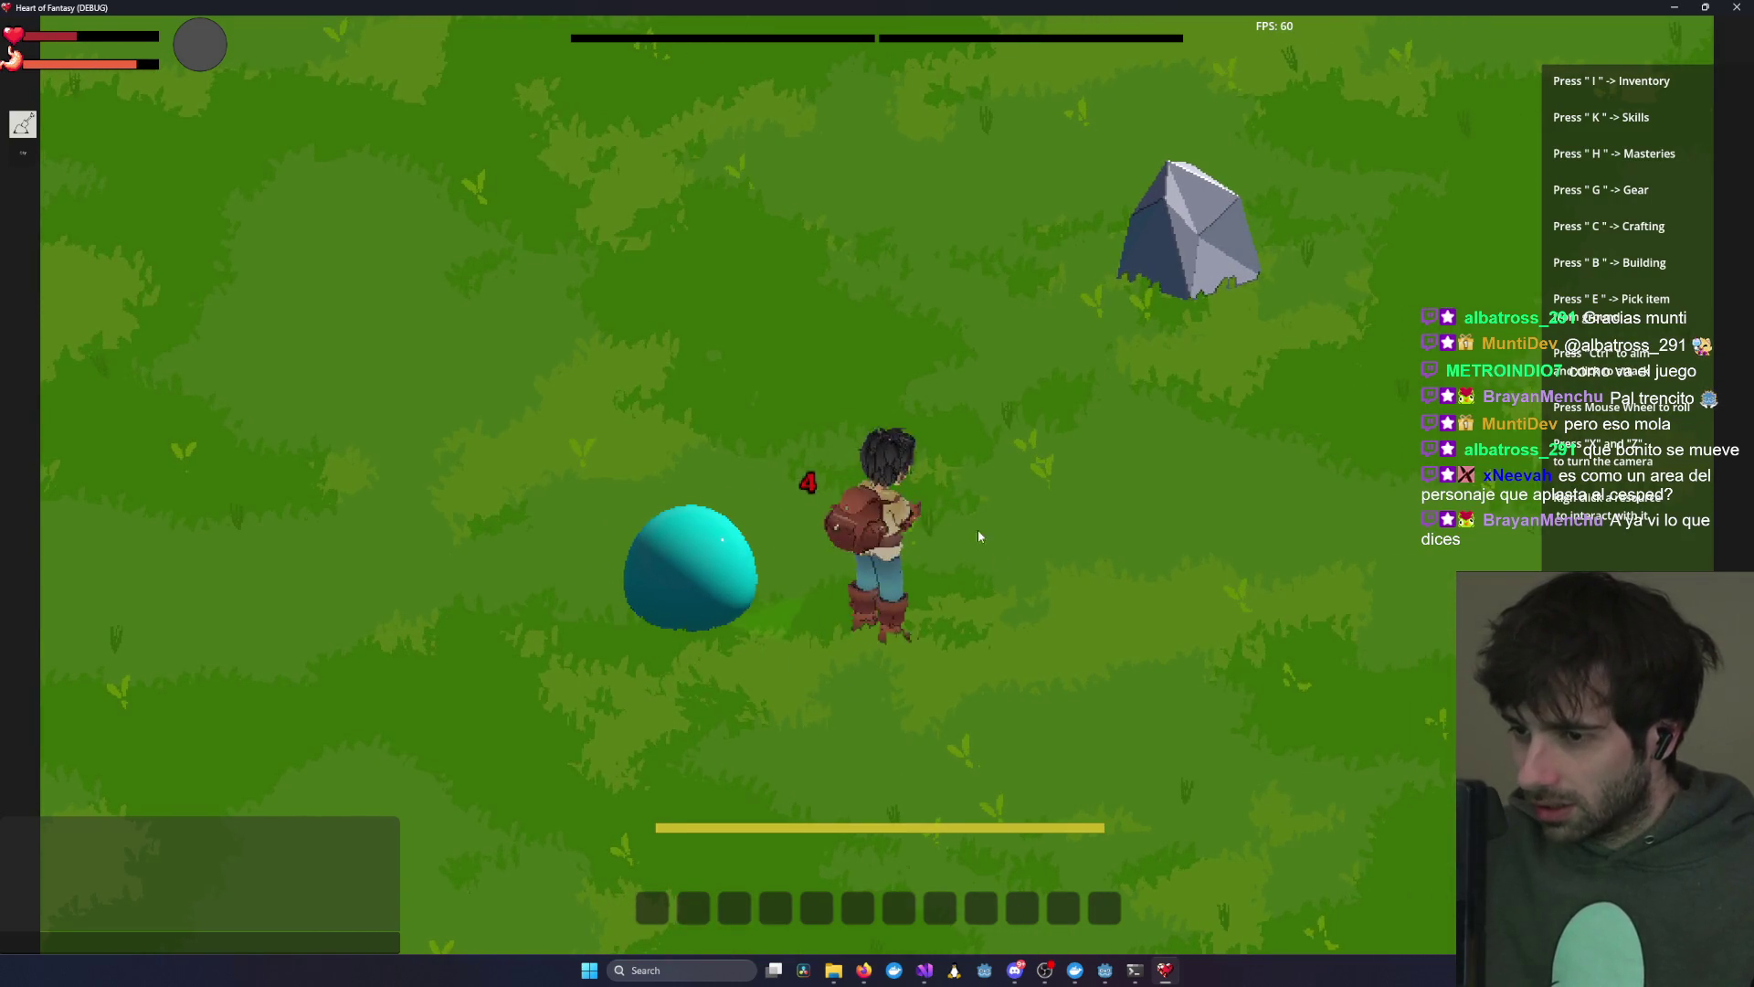
pyautogui.click(731, 661)
pyautogui.click(698, 468)
pyautogui.press('d')
pyautogui.scroll(-10, 760, 634)
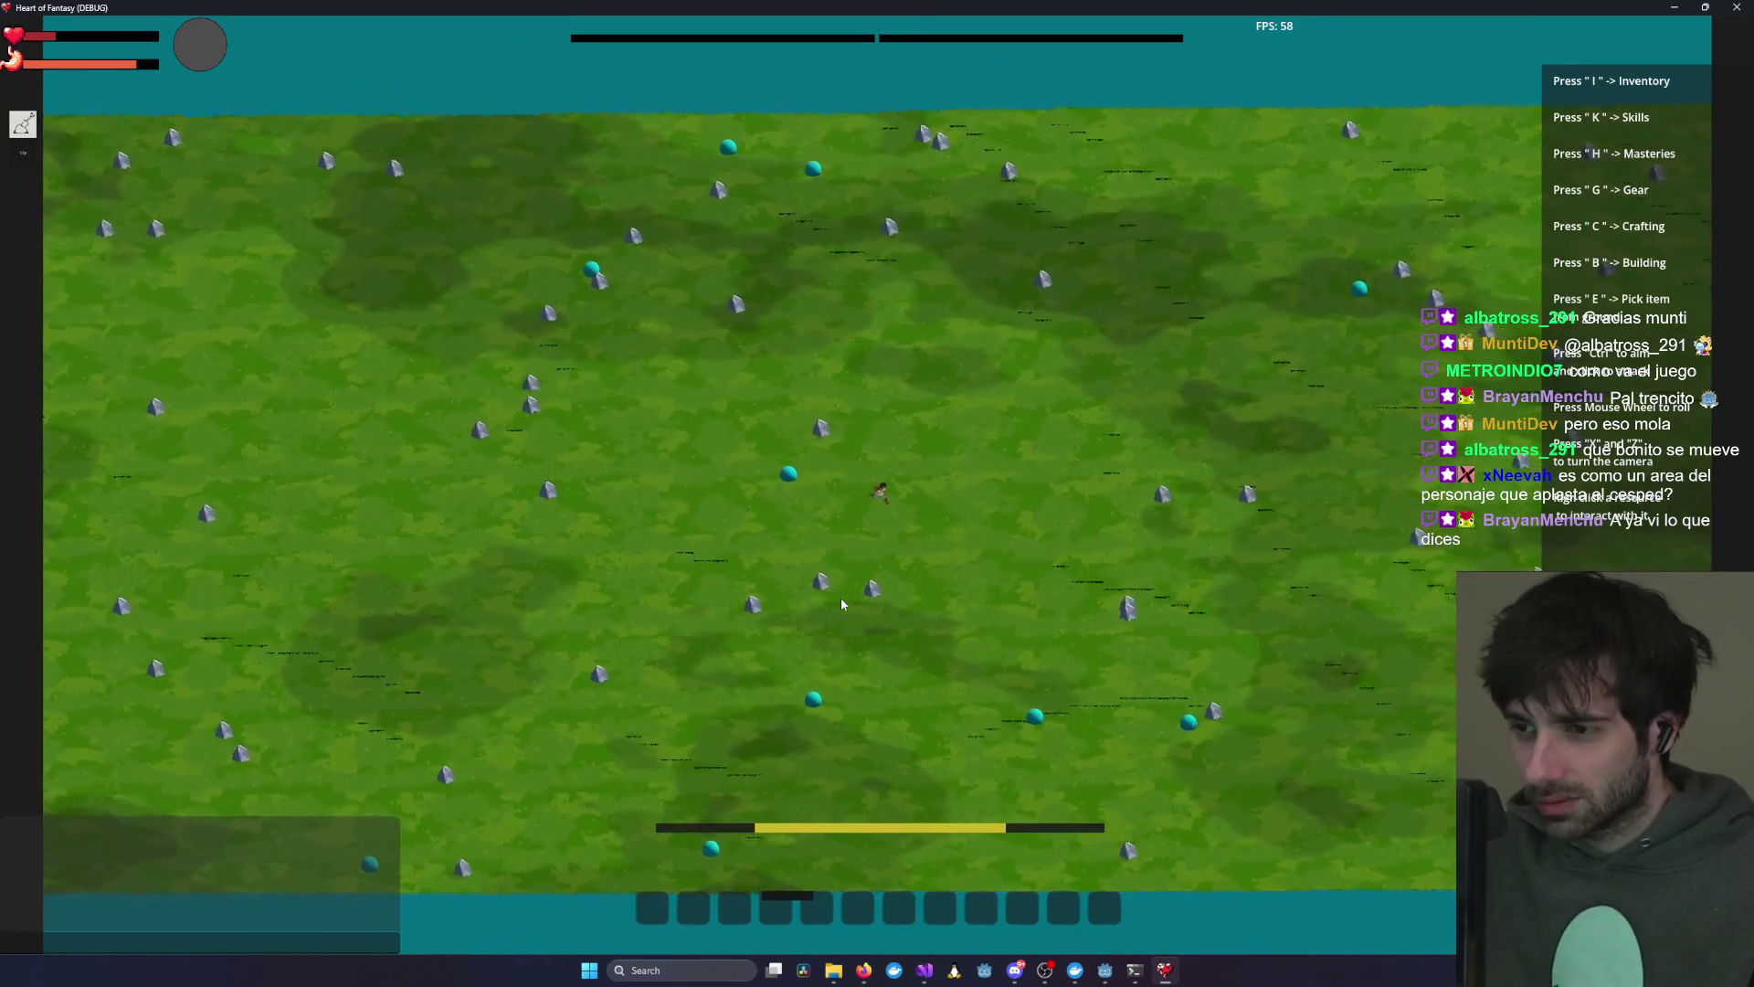
# Tilt the camera to an angled map view and back to isometric, walk up-left, then quit the game
pyautogui.press('z')
pyautogui.press('y')
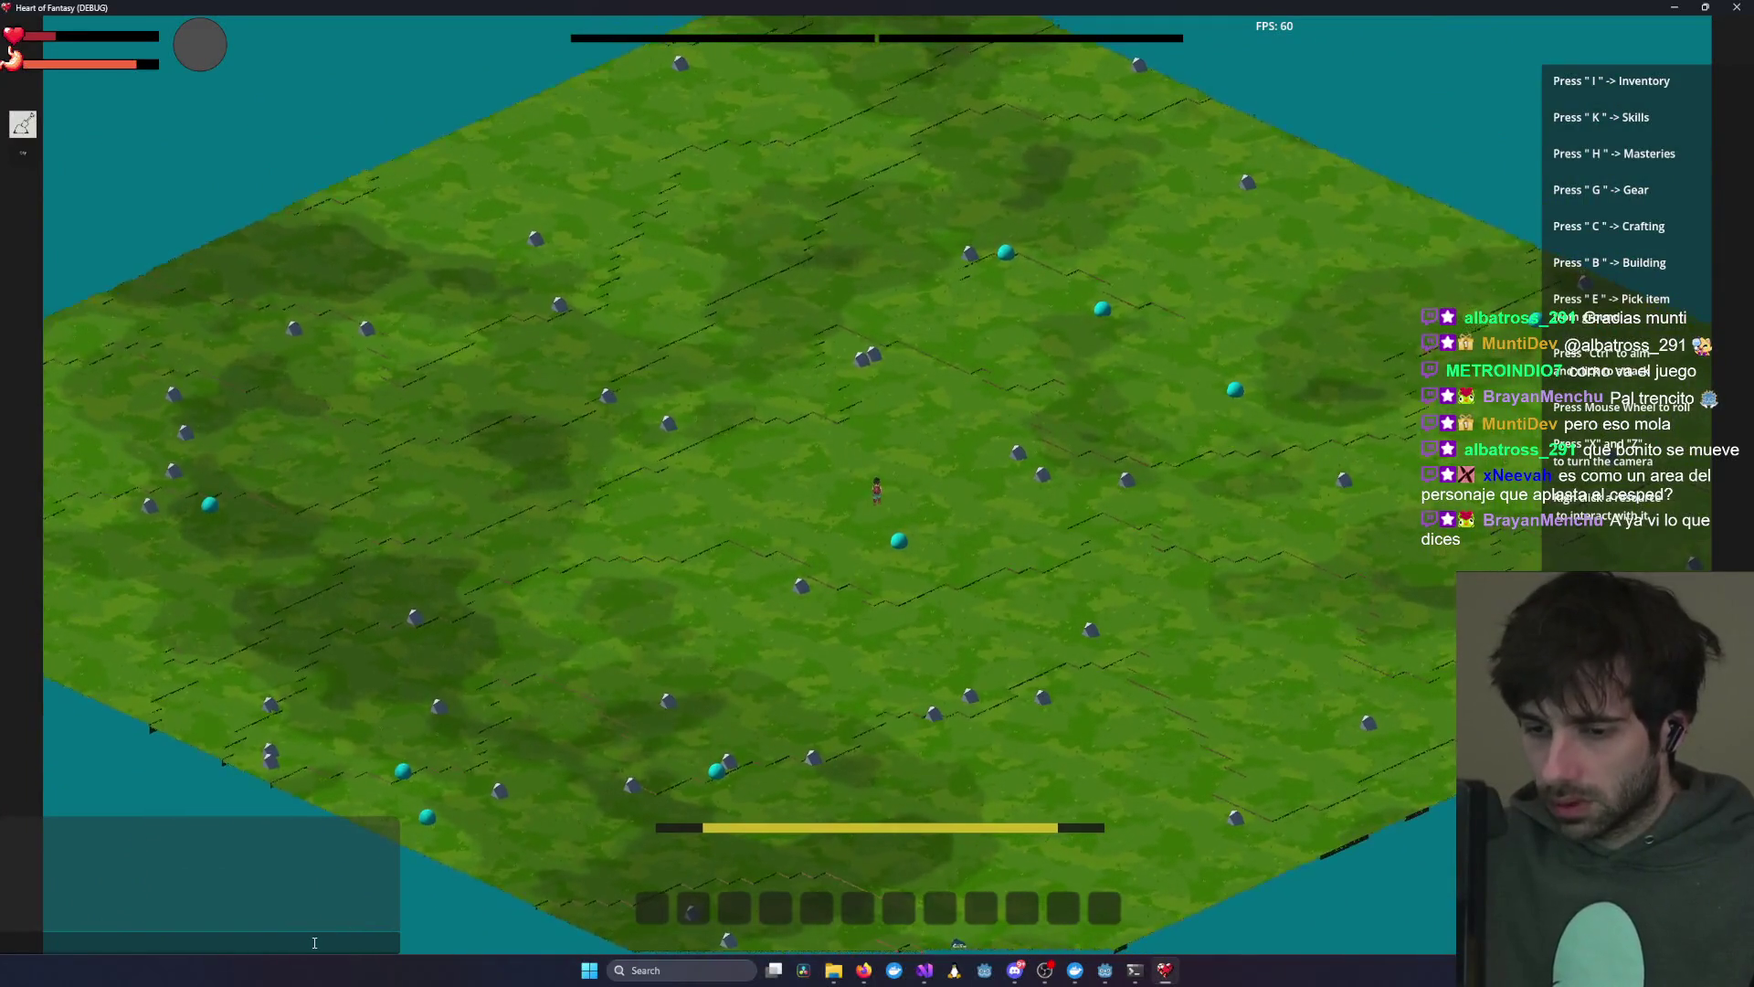
pyautogui.press('w')
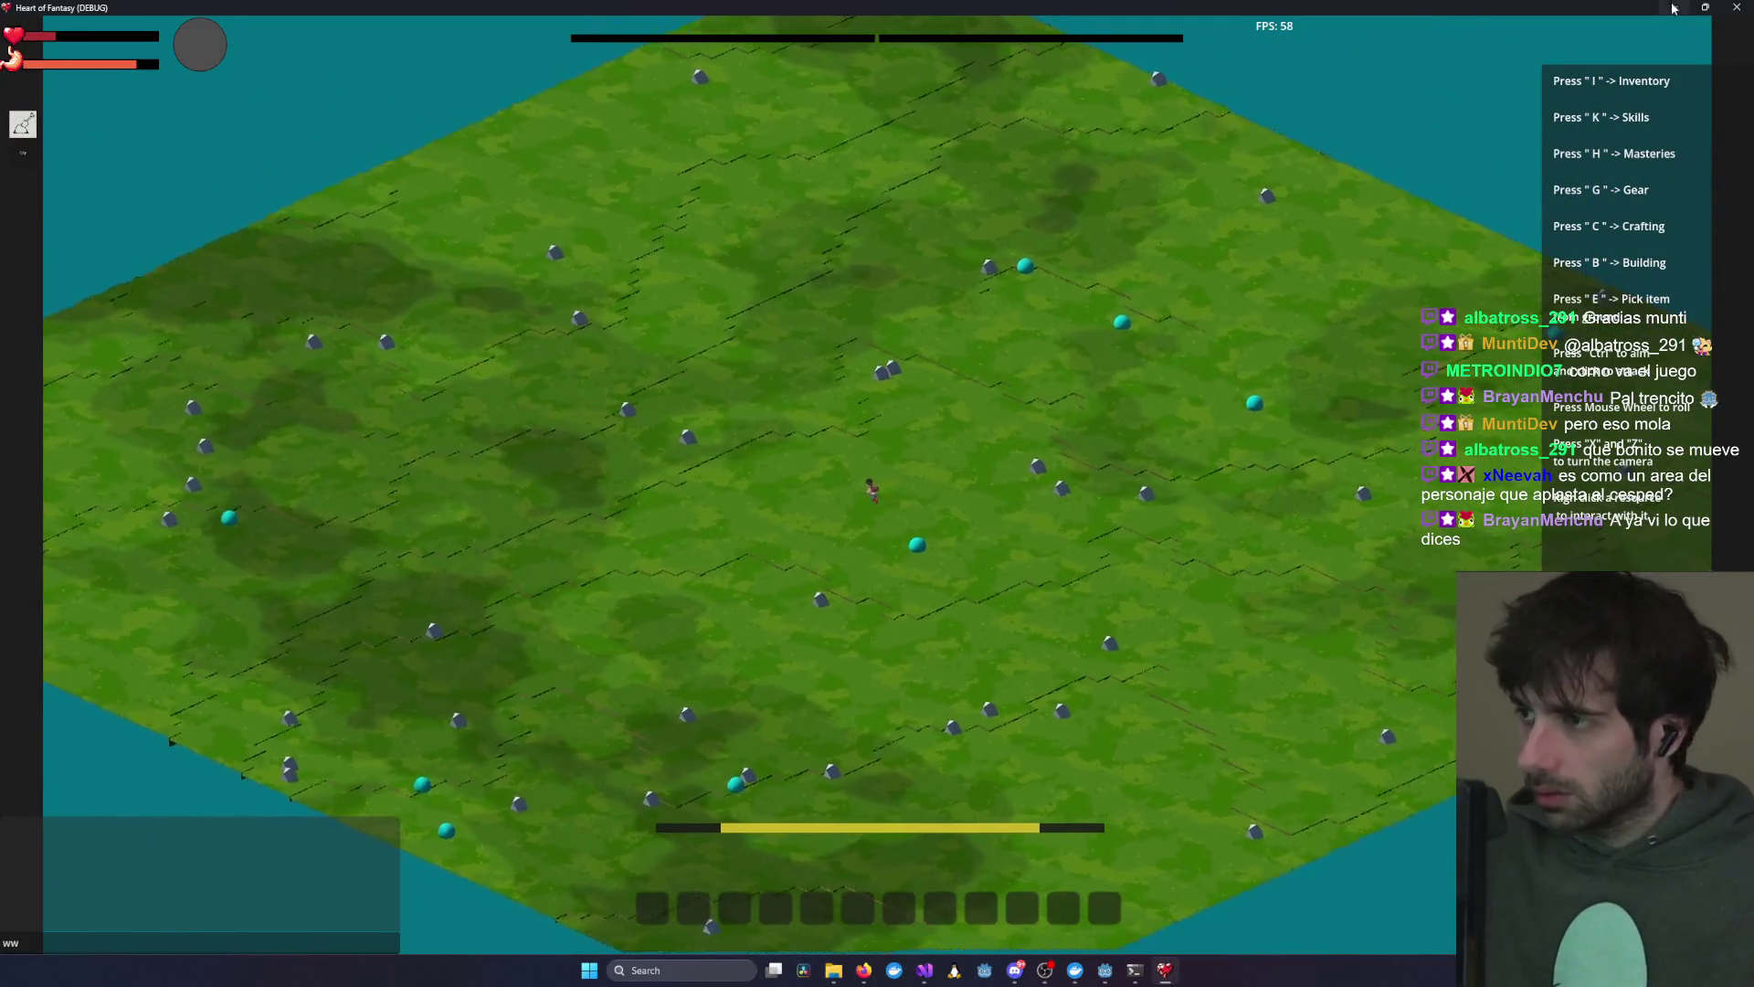
pyautogui.hotkey('alt', 'F4')
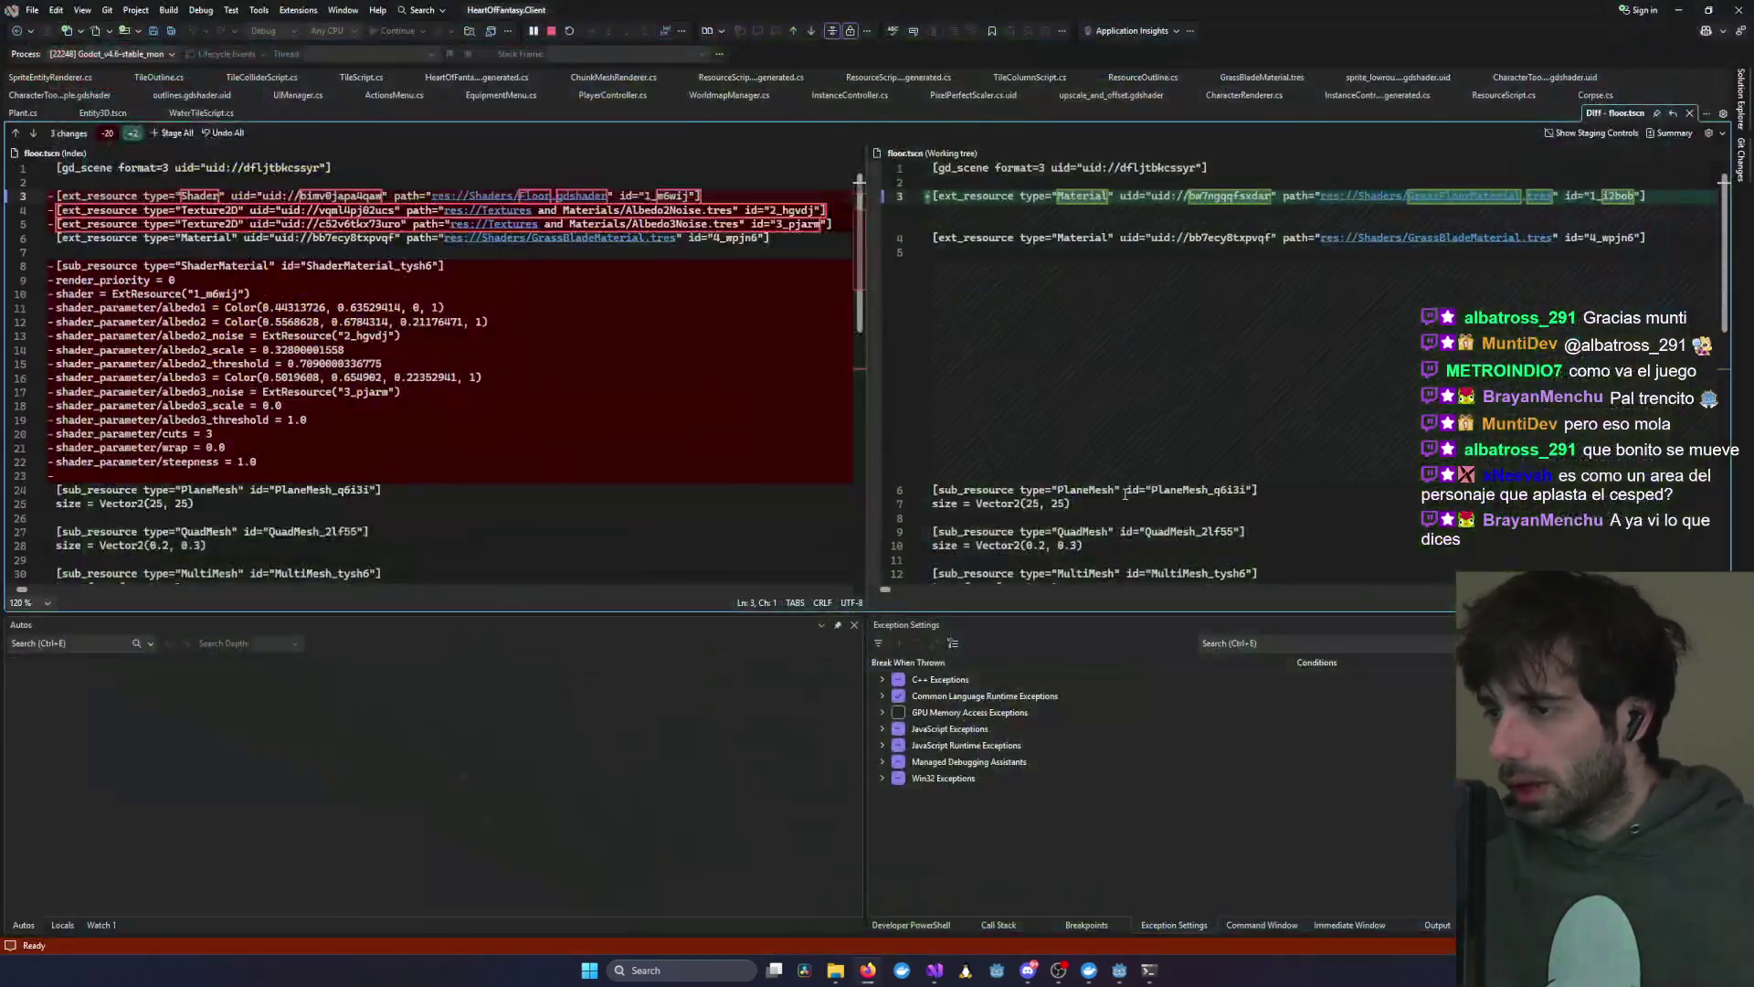
# Commit all floor changes as 'fixed grass floor', then minimize Visual Studio and tilt Godot's grass view flatter
pyautogui.click(1541, 126)
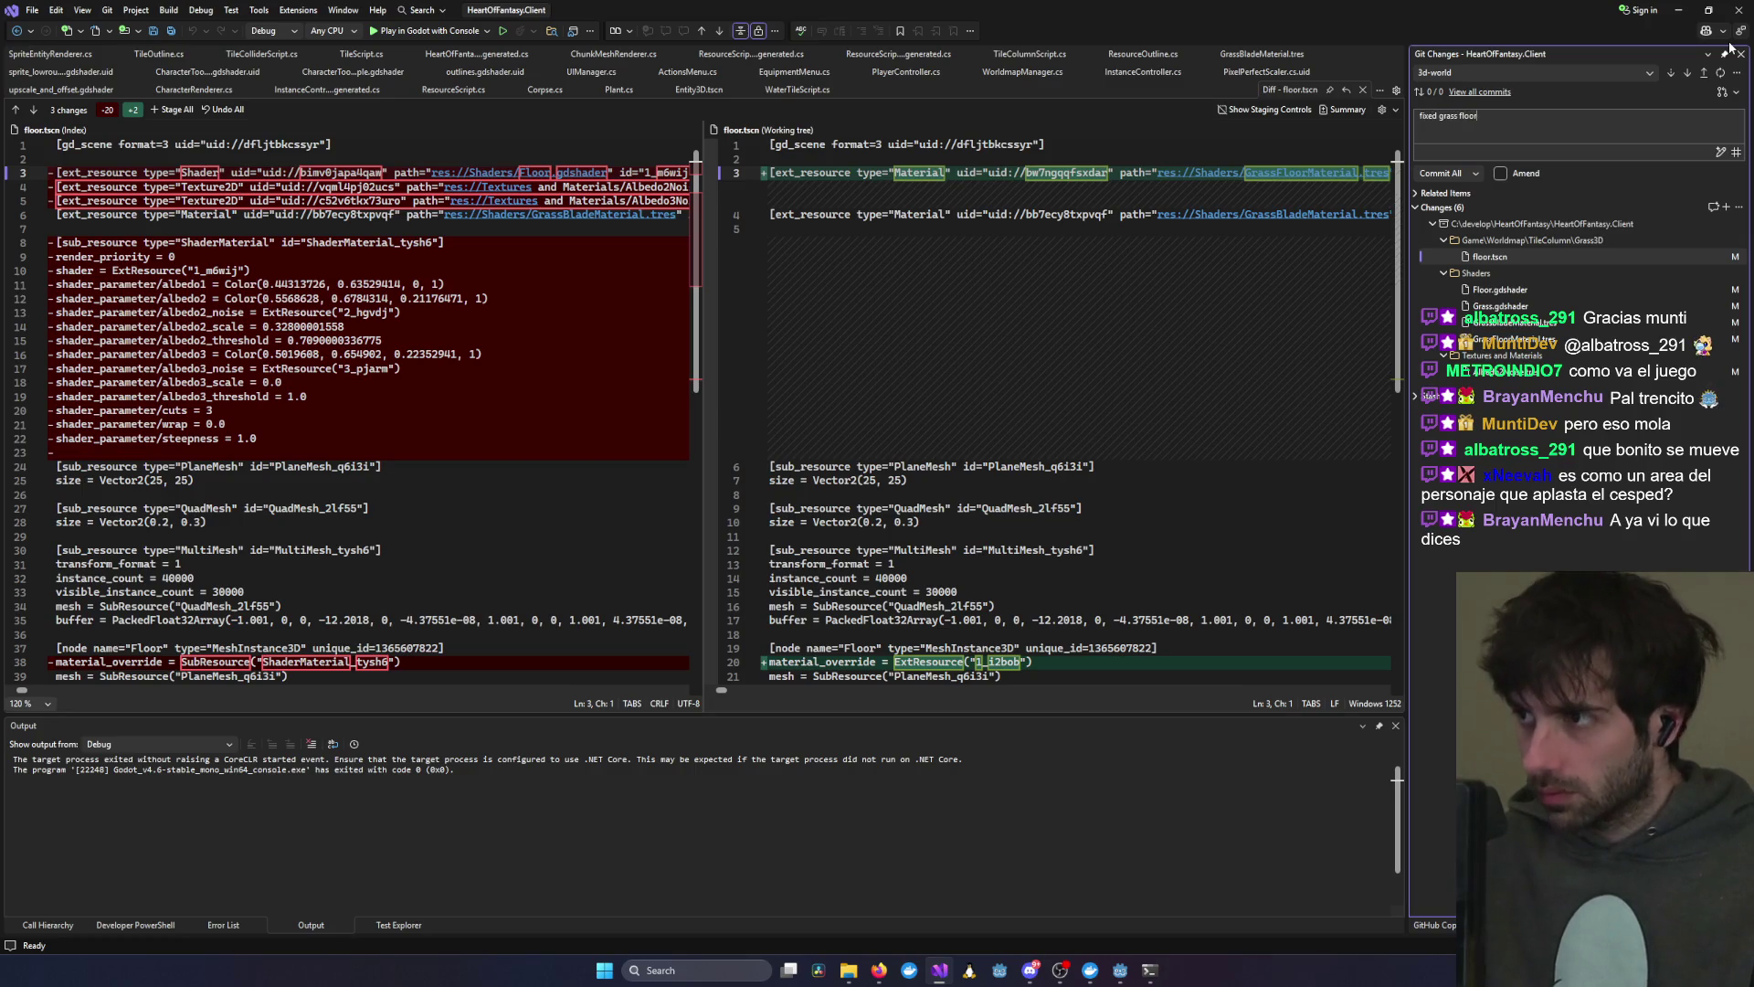
pyautogui.click(1484, 199)
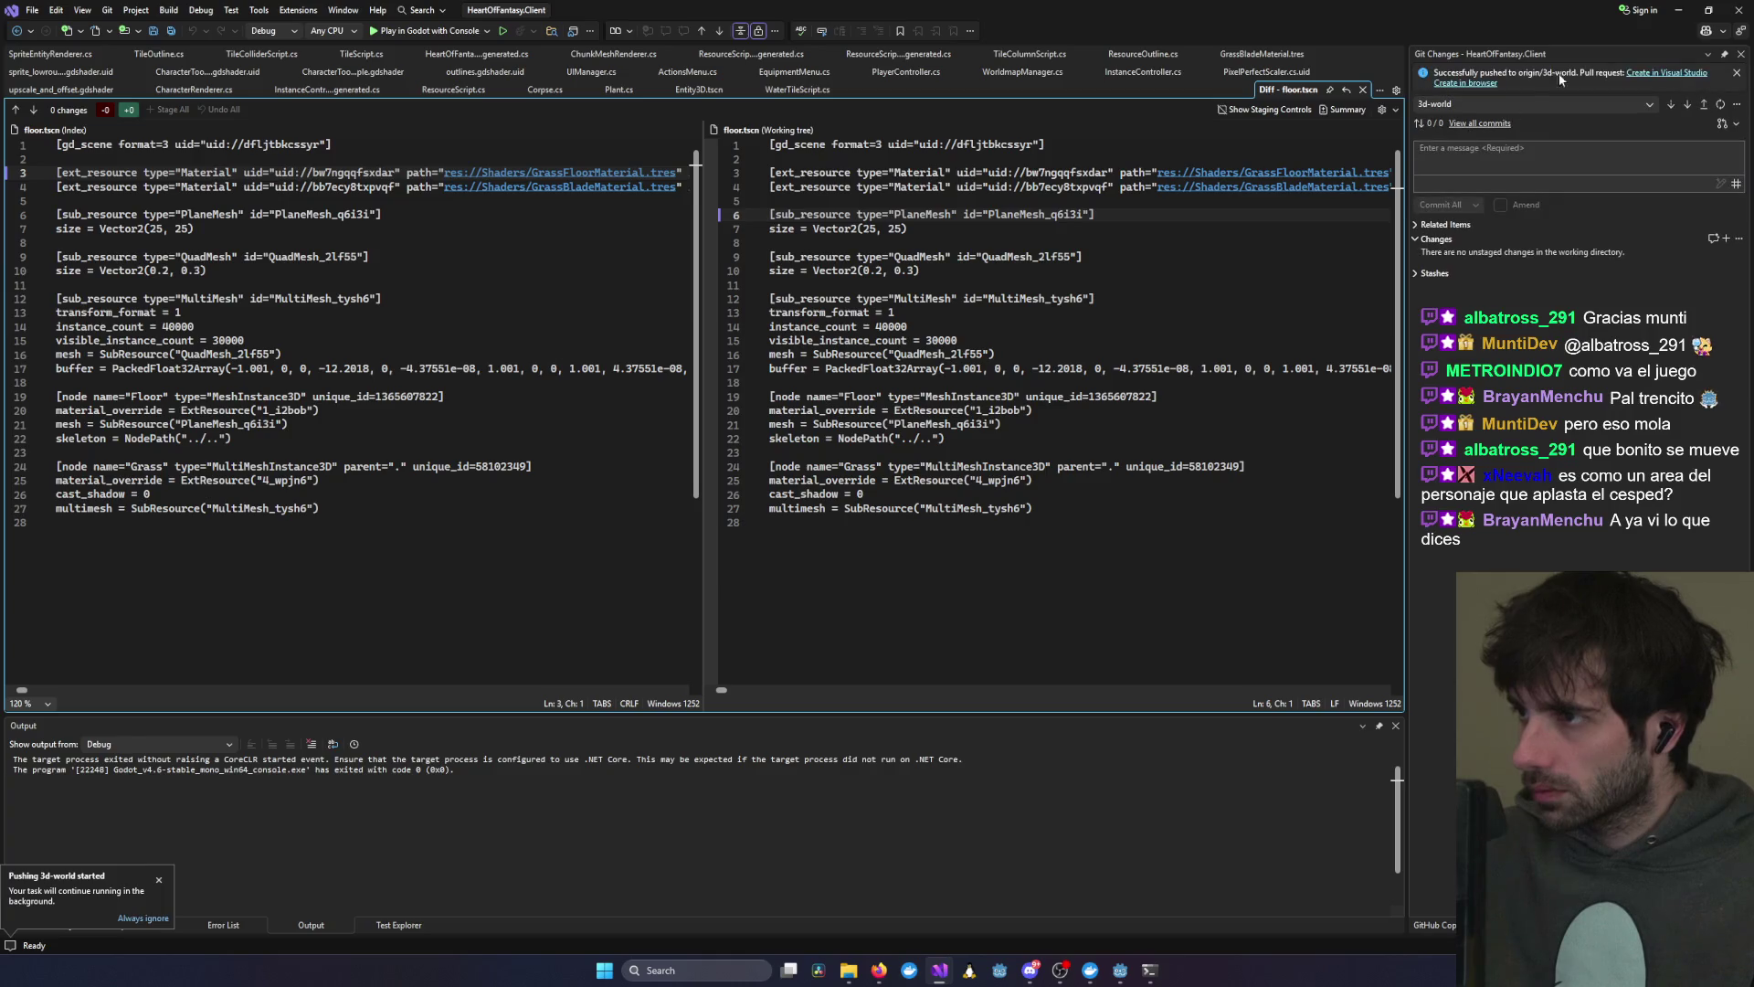
pyautogui.click(1678, 10)
pyautogui.moveTo(956, 338)
pyautogui.mouseDown()
pyautogui.moveTo(1172, 254)
pyautogui.moveTo(925, 267)
pyautogui.moveTo(1092, 239)
pyautogui.moveTo(1028, 269)
pyautogui.moveTo(1071, 270)
pyautogui.mouseUp()
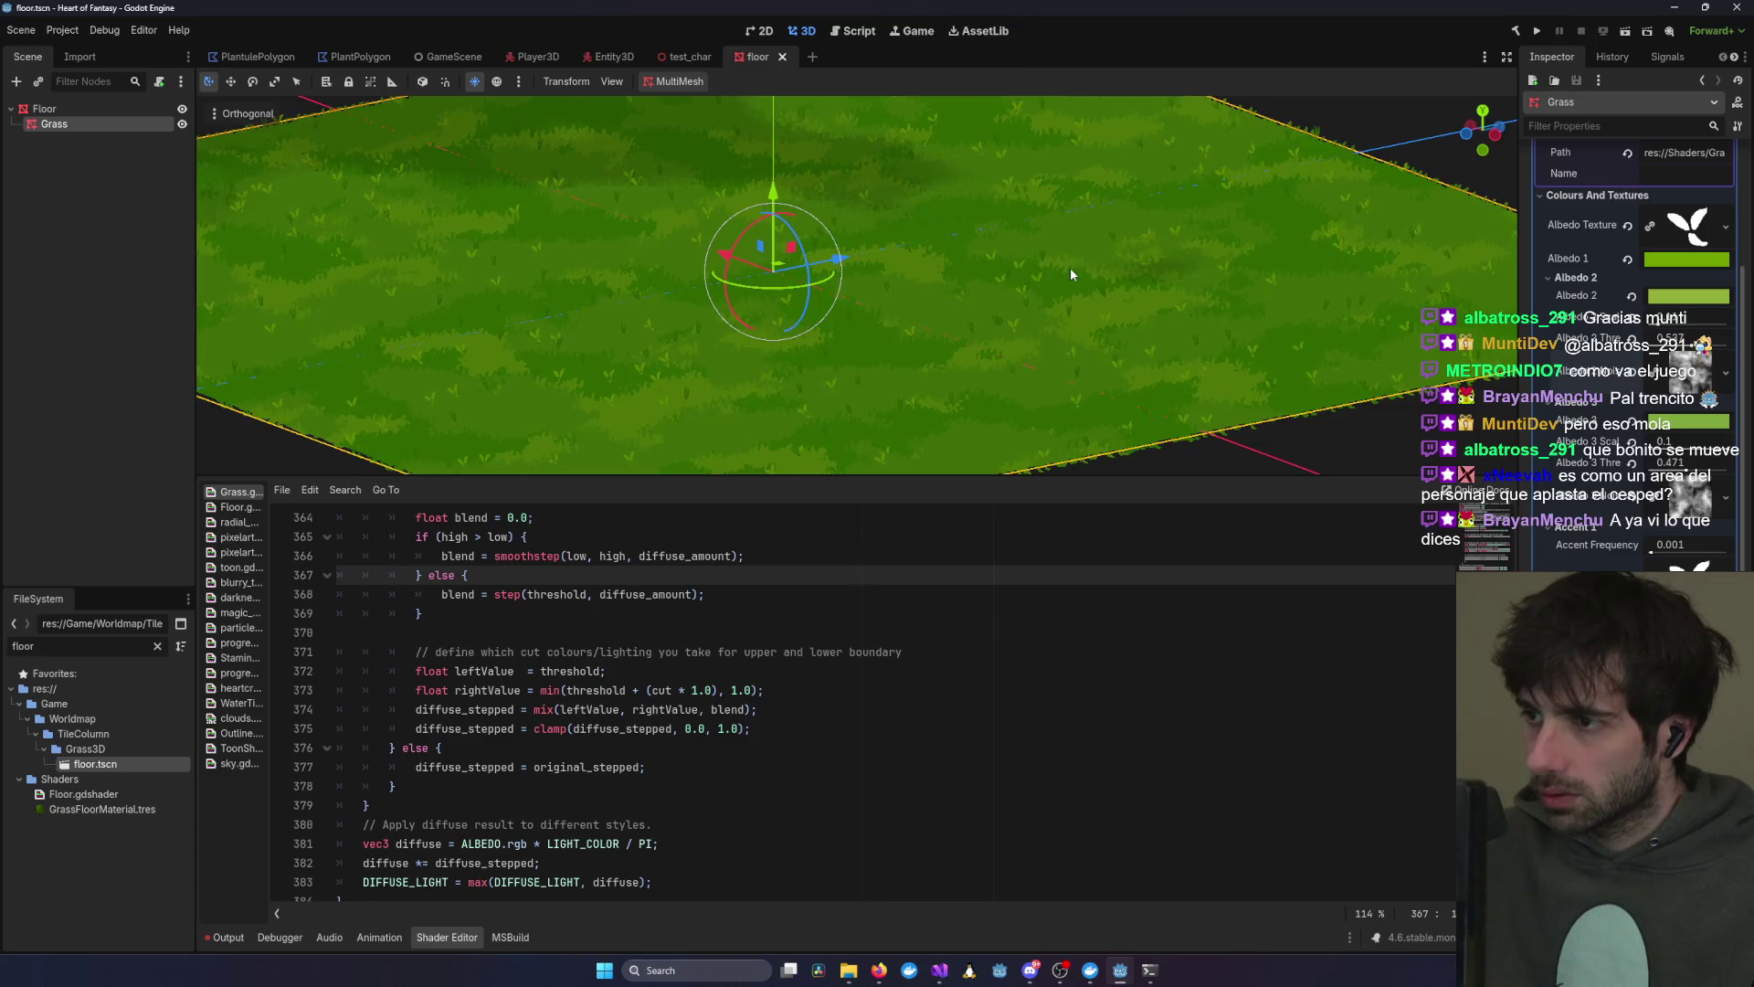
pyautogui.scroll(1, 1071, 269)
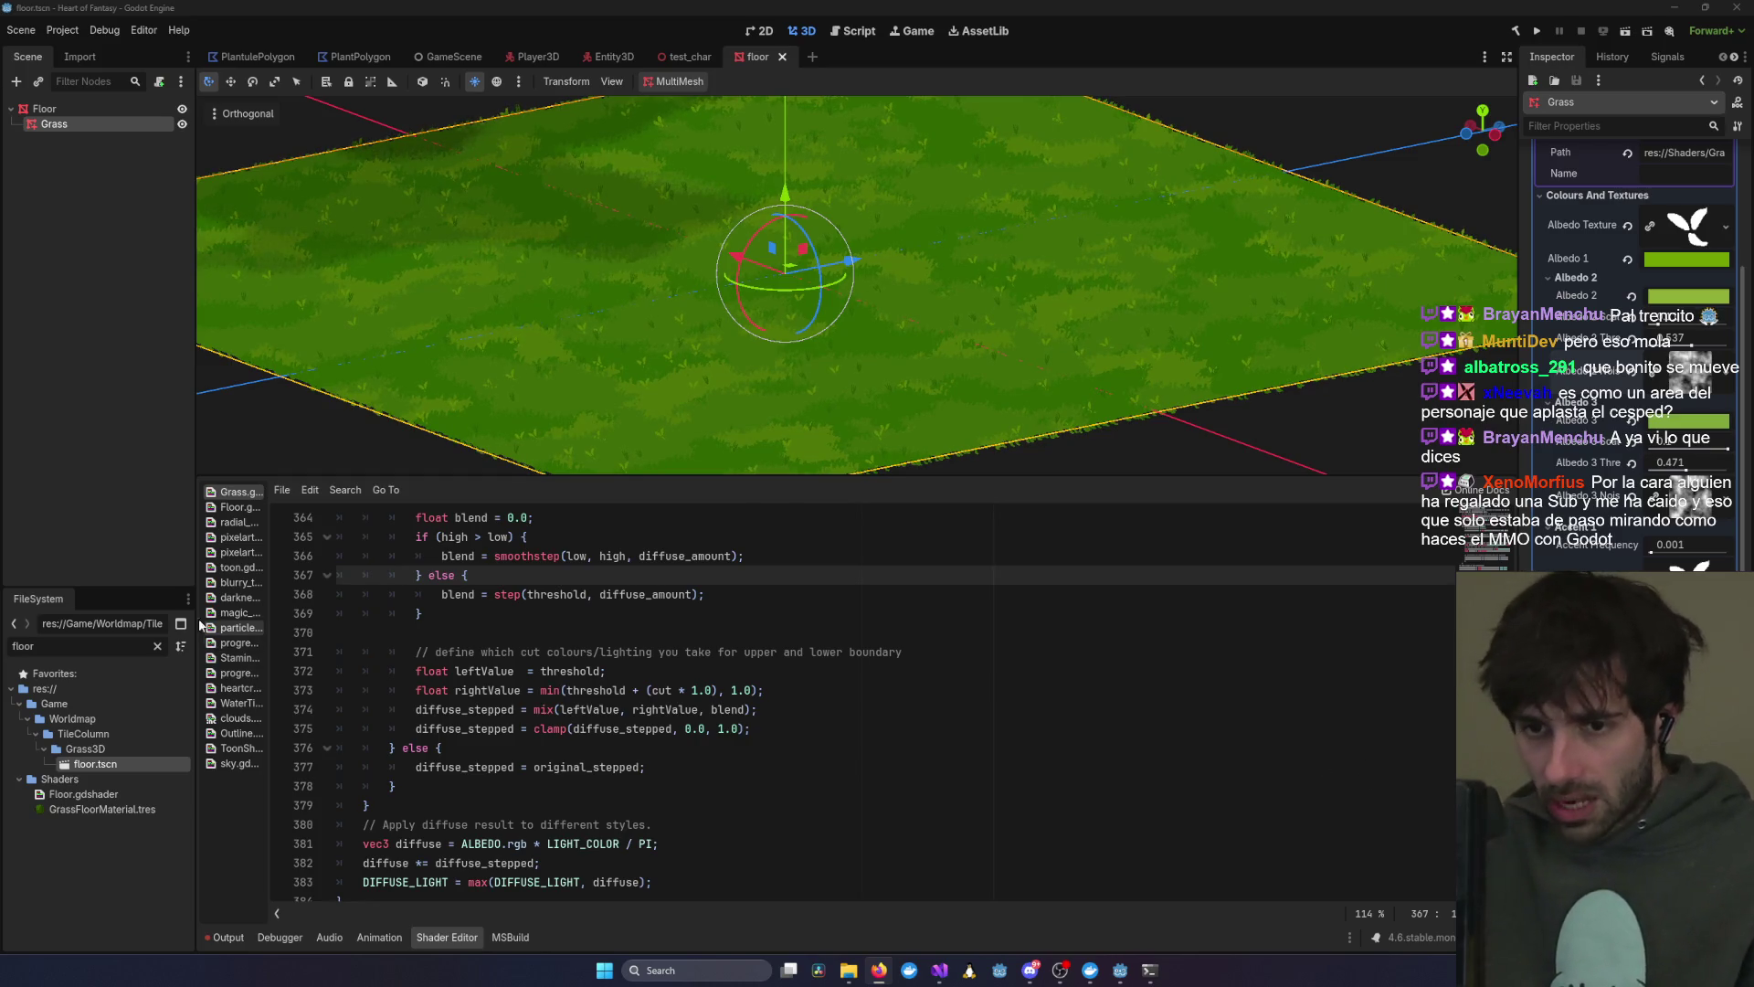
pyautogui.scroll(20, 703, 658)
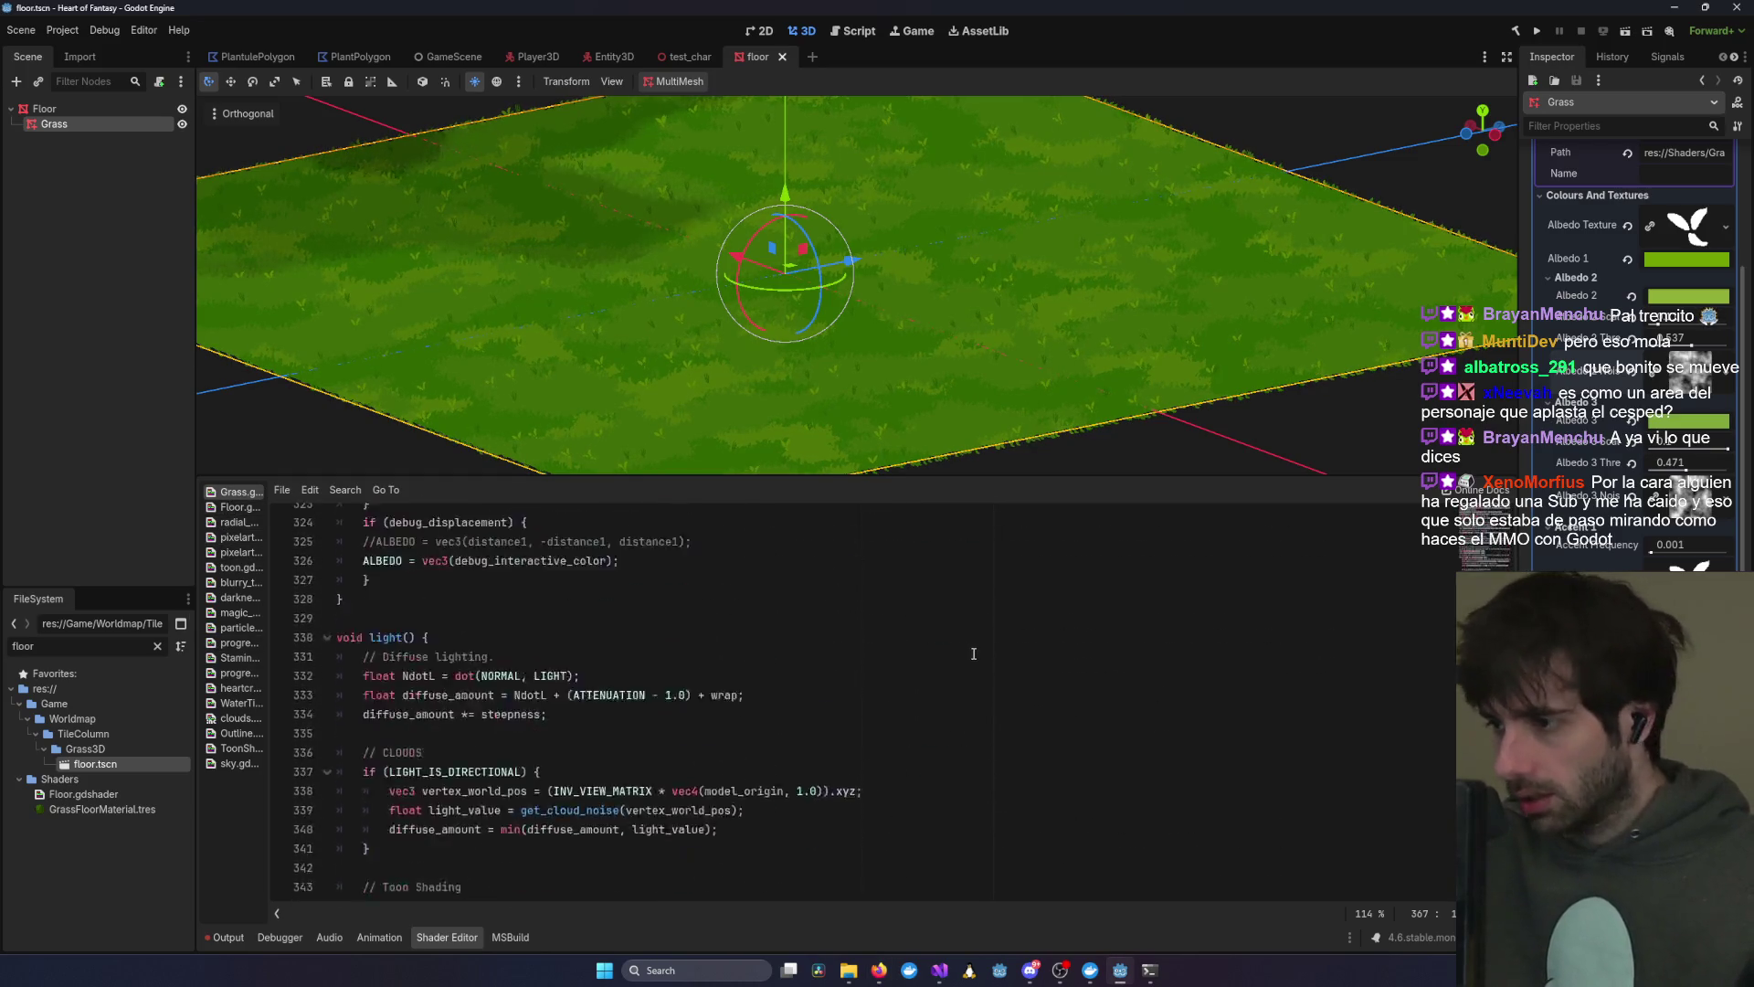
pyautogui.scroll(20, 602, 654)
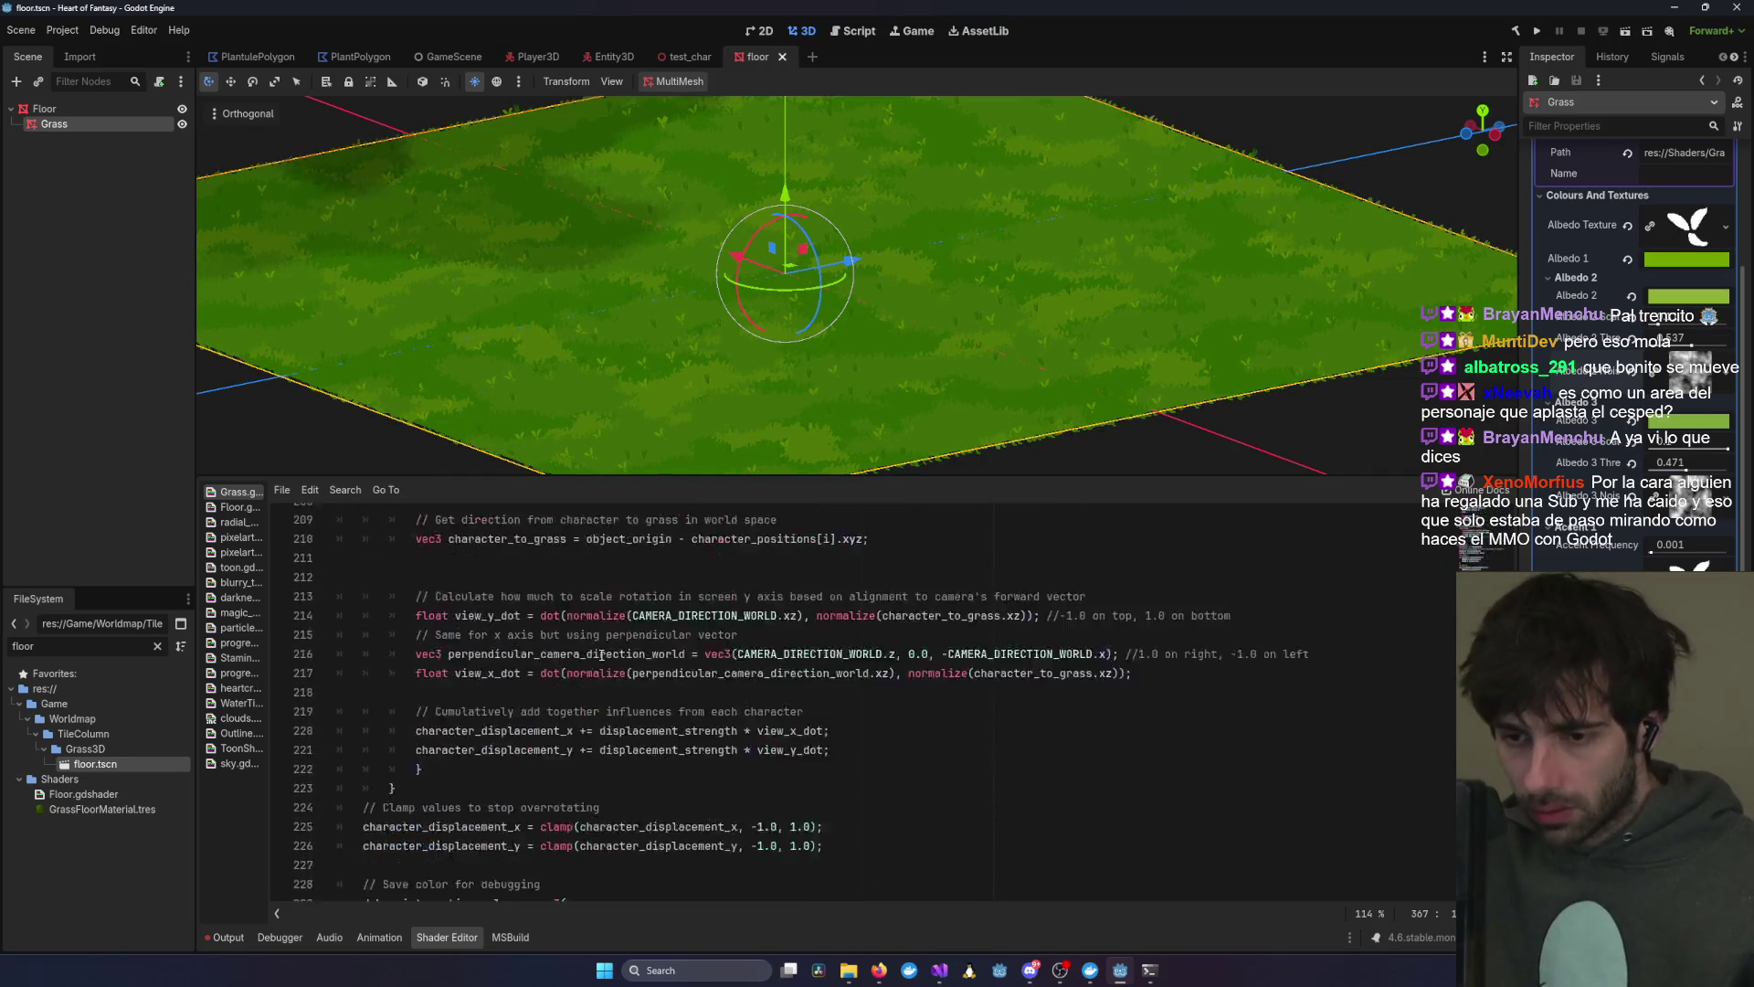
pyautogui.scroll(15, 912, 899)
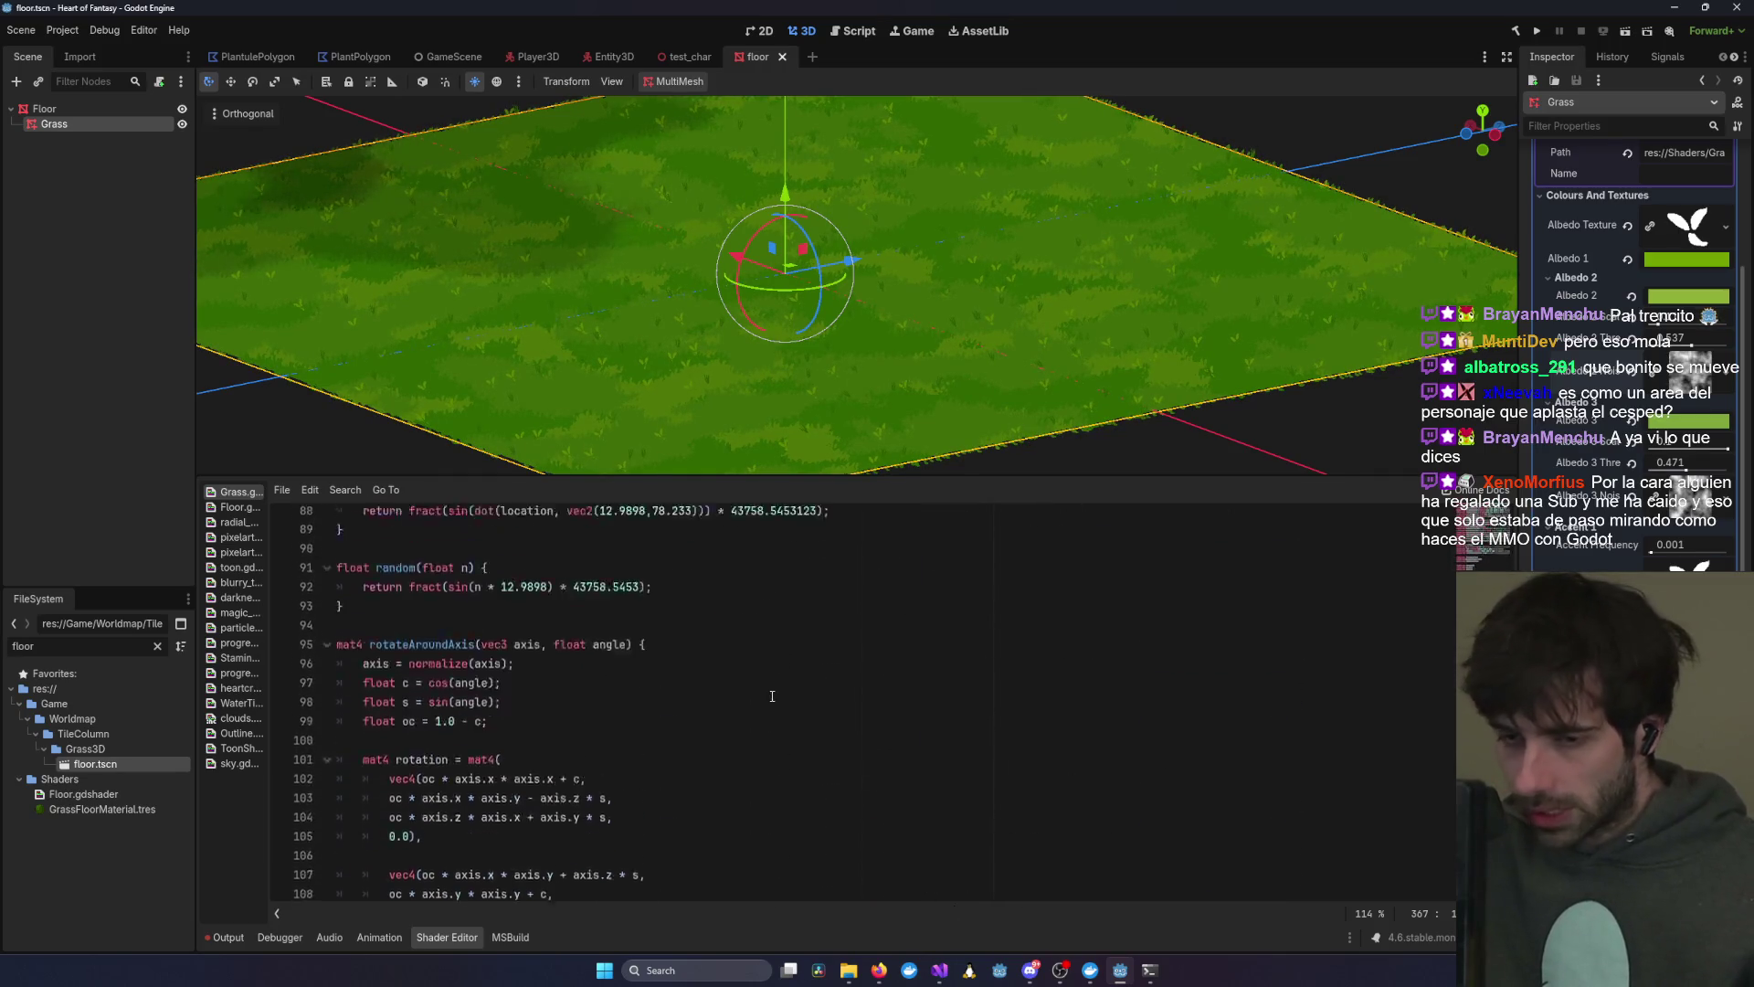
pyautogui.scroll(4, 1323, 692)
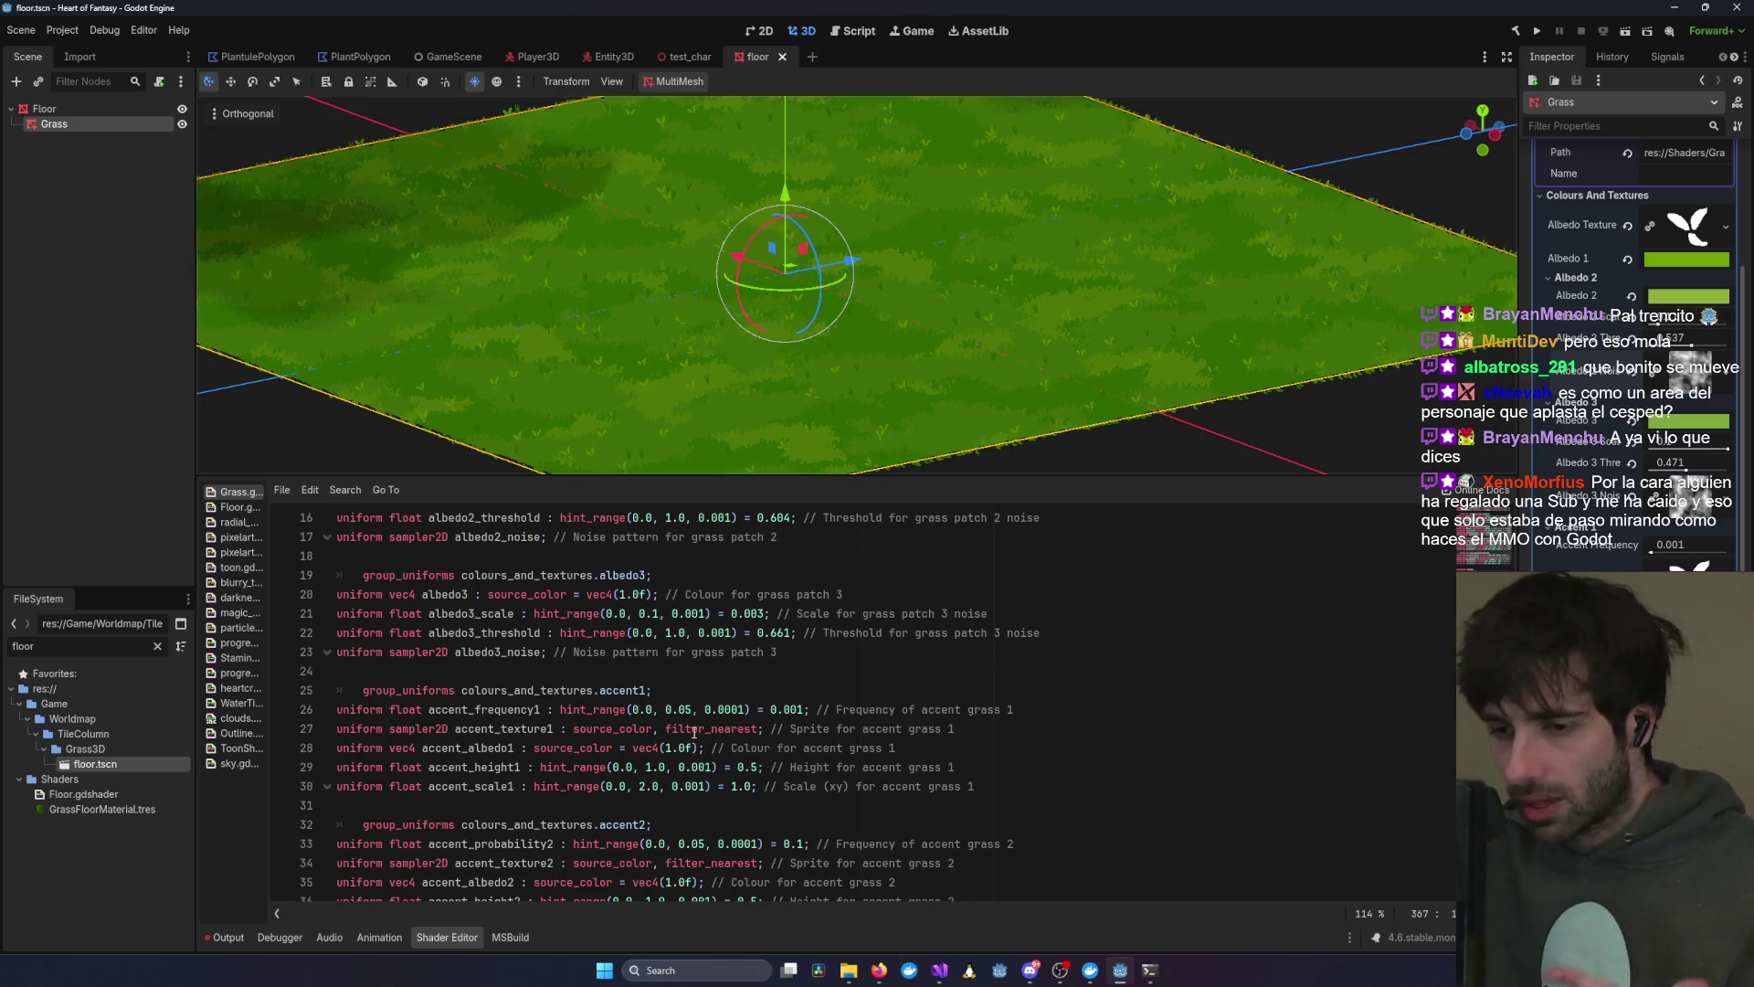
pyautogui.scroll(4, 654, 709)
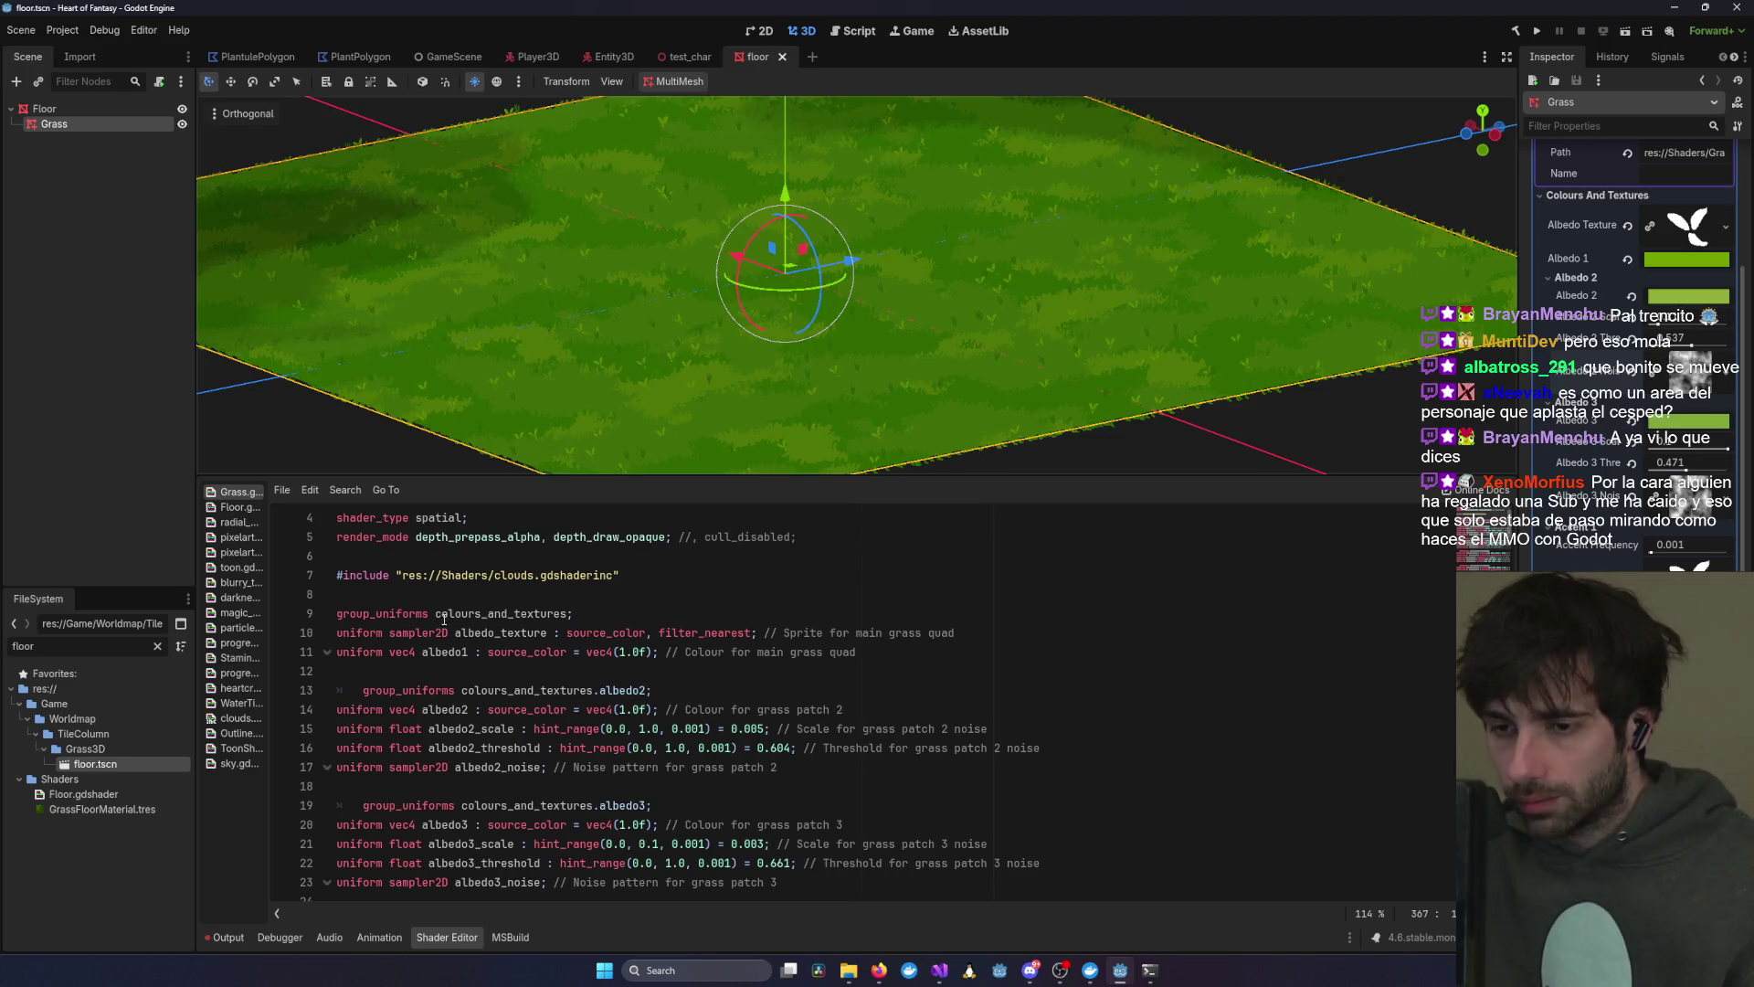
pyautogui.scroll(-7, 486, 640)
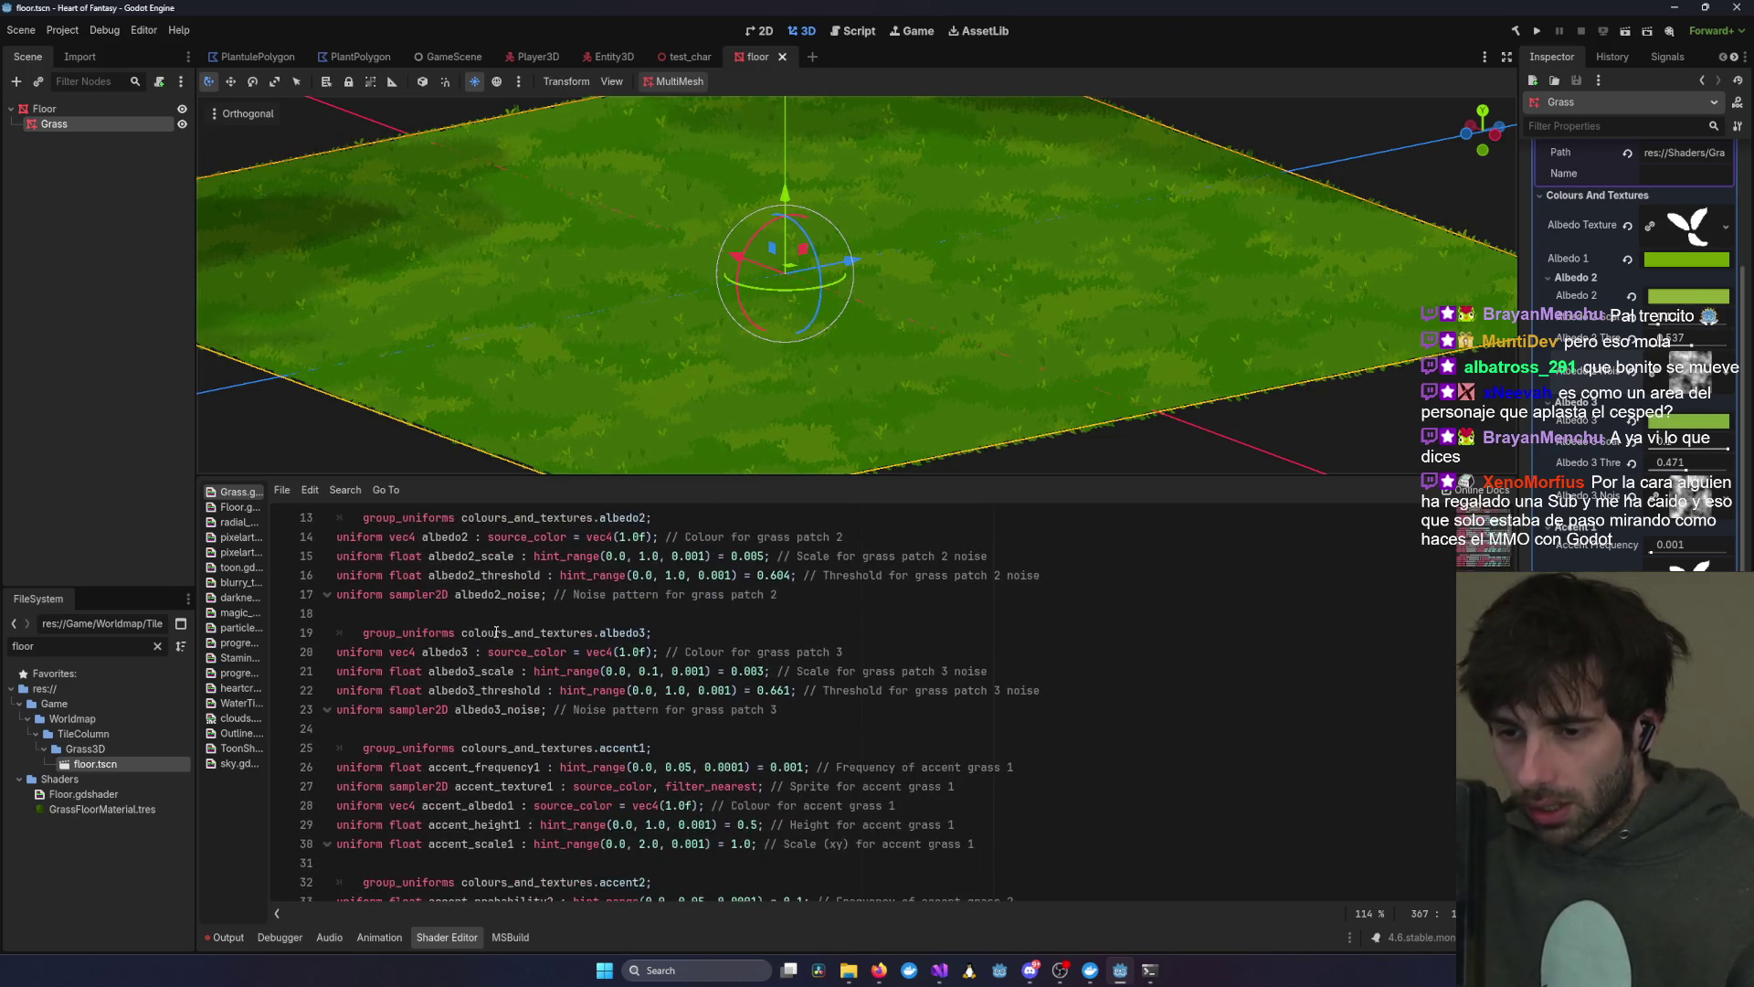
pyautogui.scroll(-2, 496, 734)
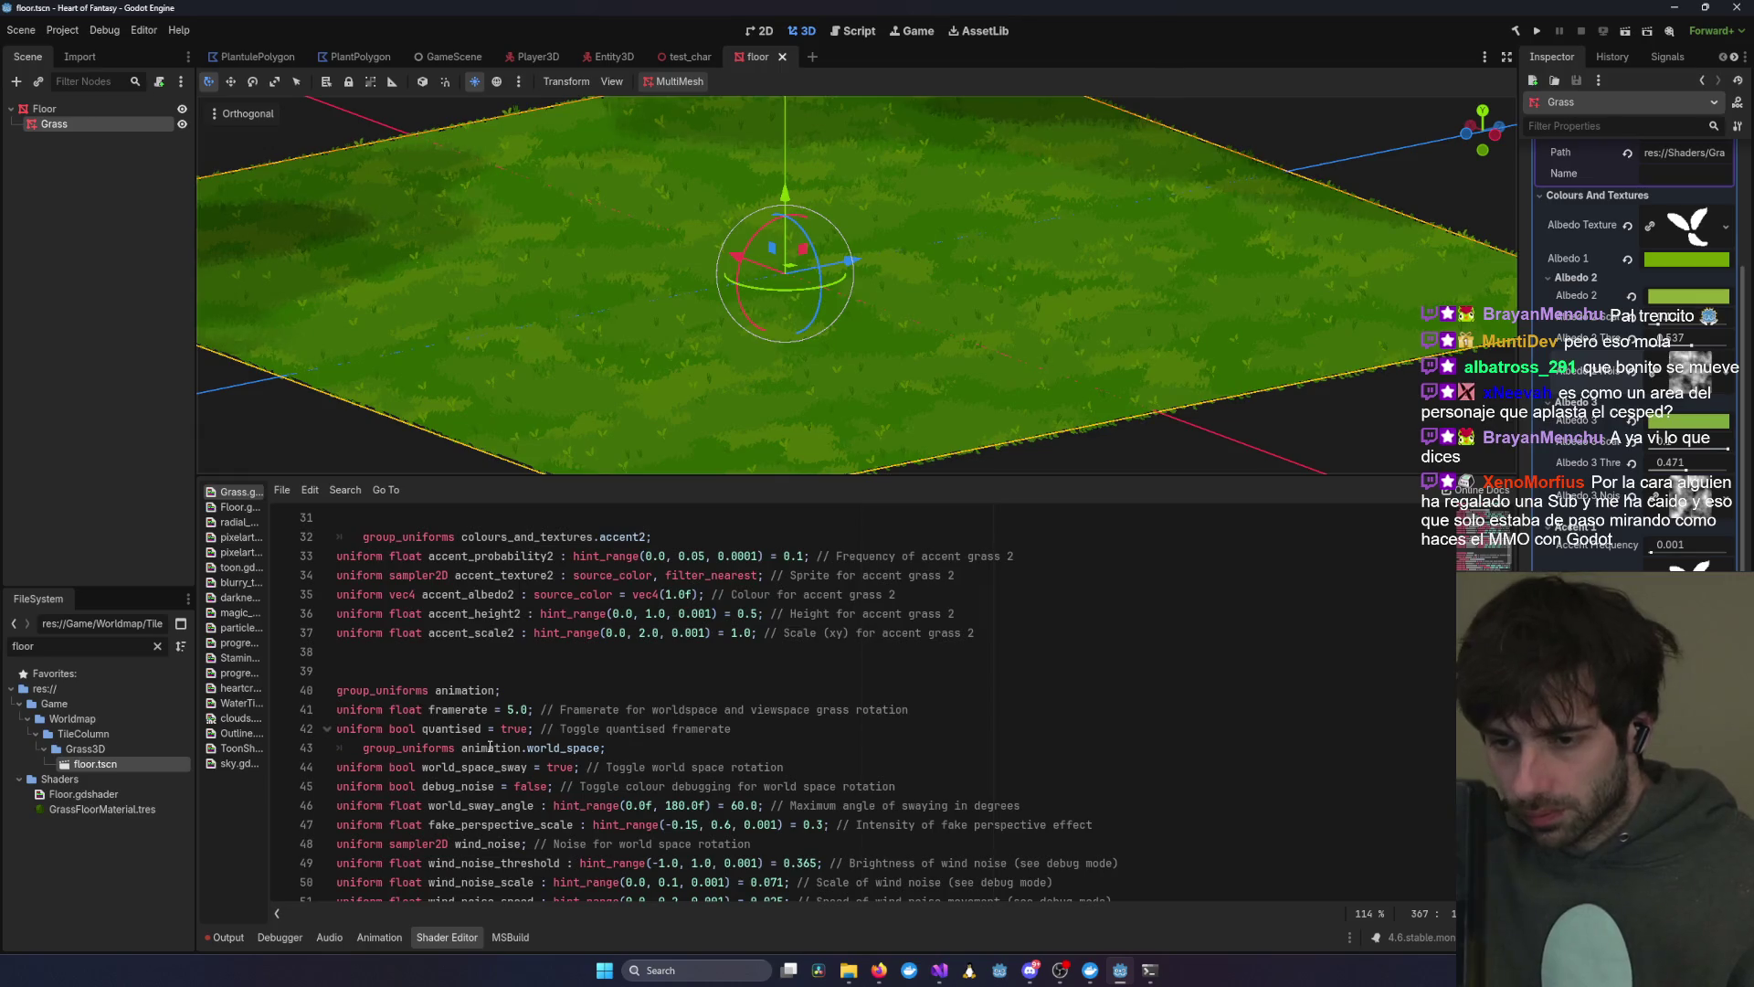
pyautogui.scroll(-2, 443, 735)
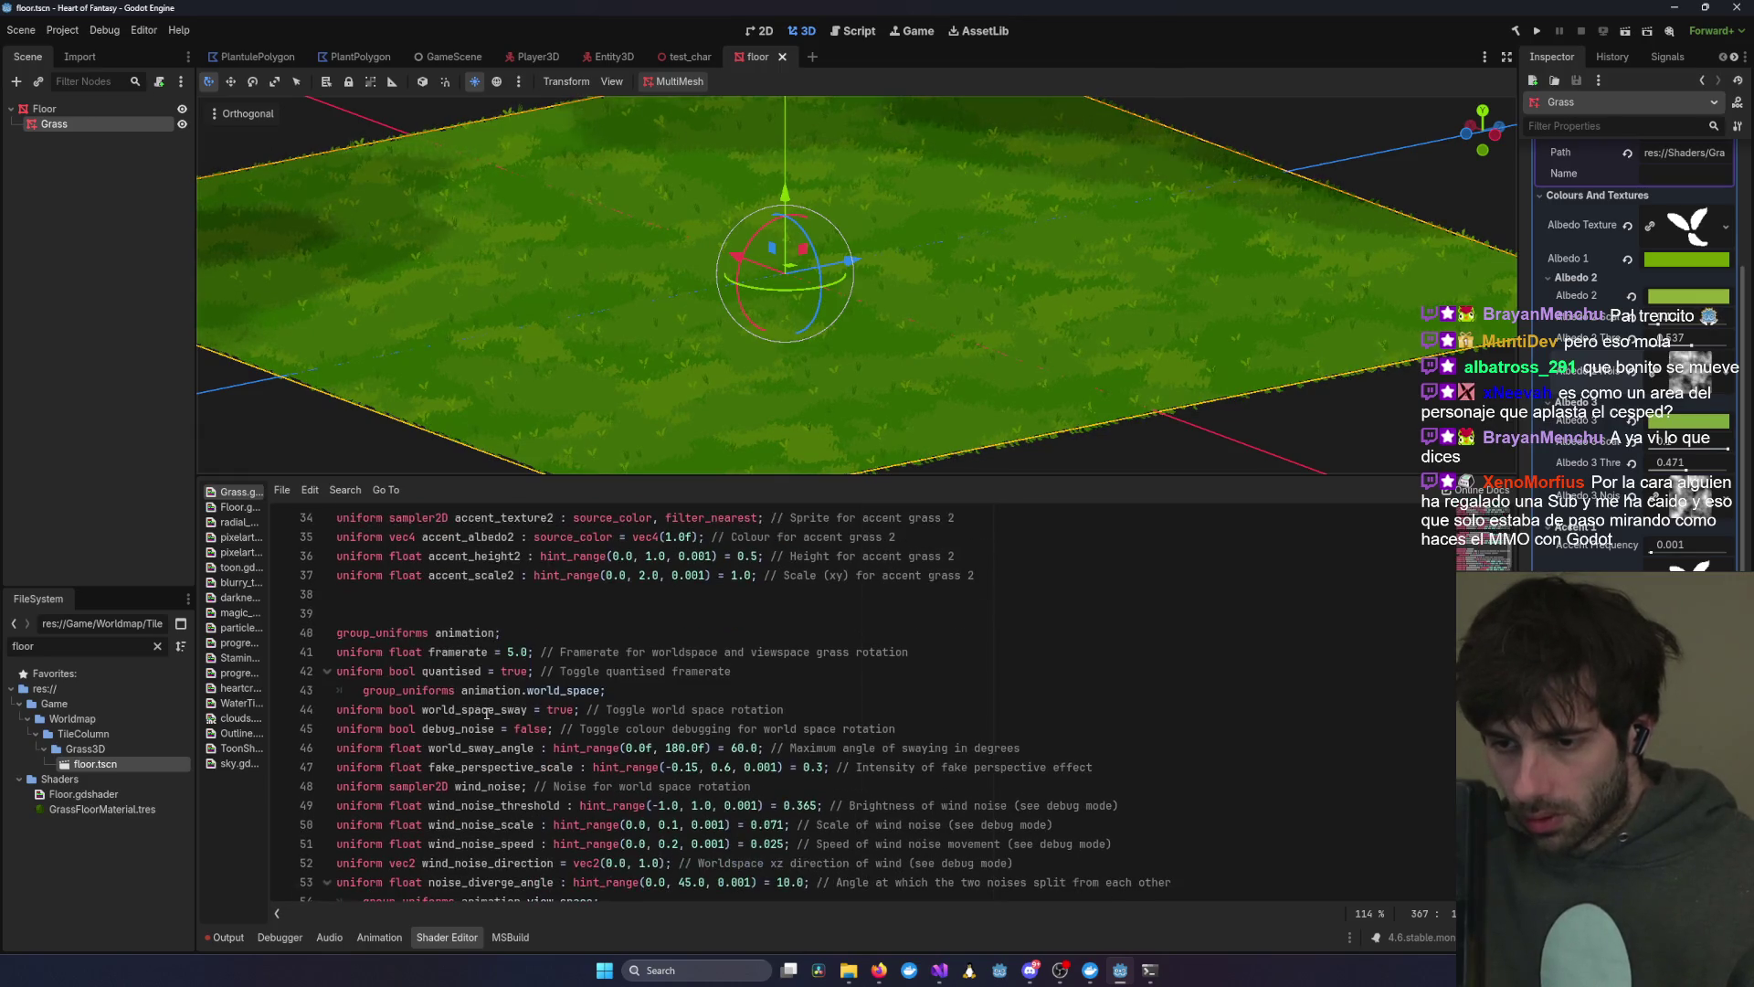
pyautogui.scroll(-5, 454, 694)
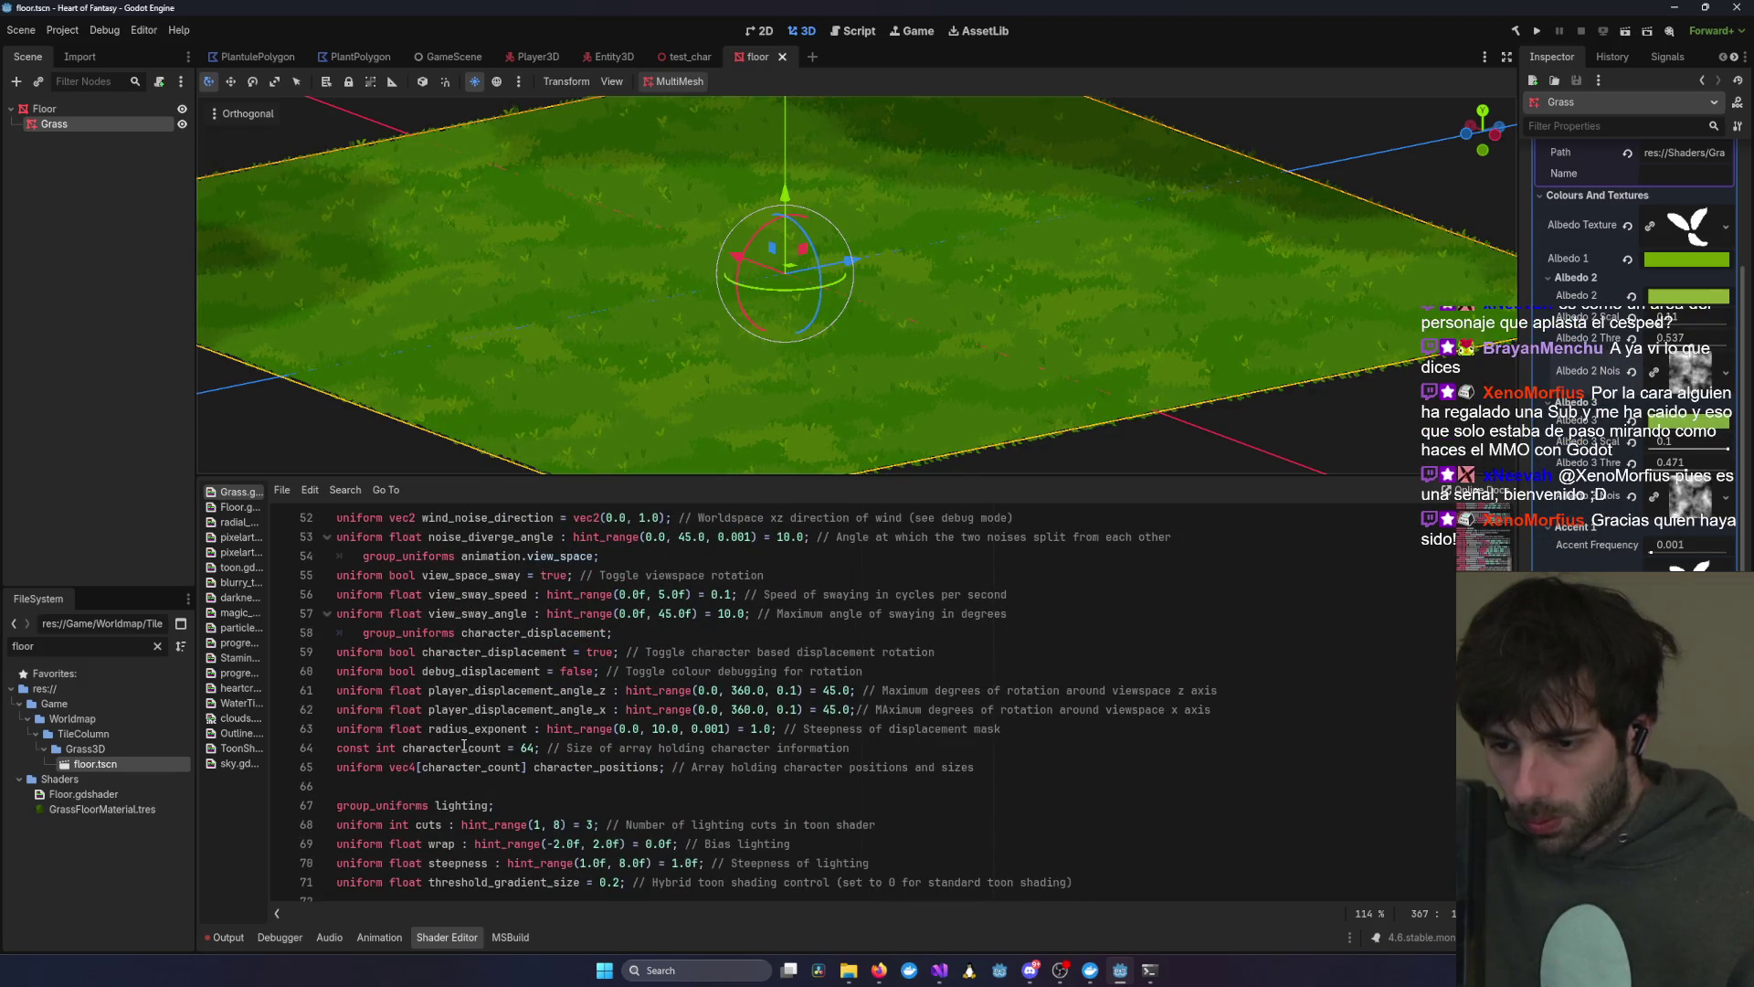
# Select character_positions in the shader, save, nudge the Albedo 3 Scale lower, and save floor.tscn again
pyautogui.doubleClick(589, 766)
pyautogui.scroll(-4, 590, 751)
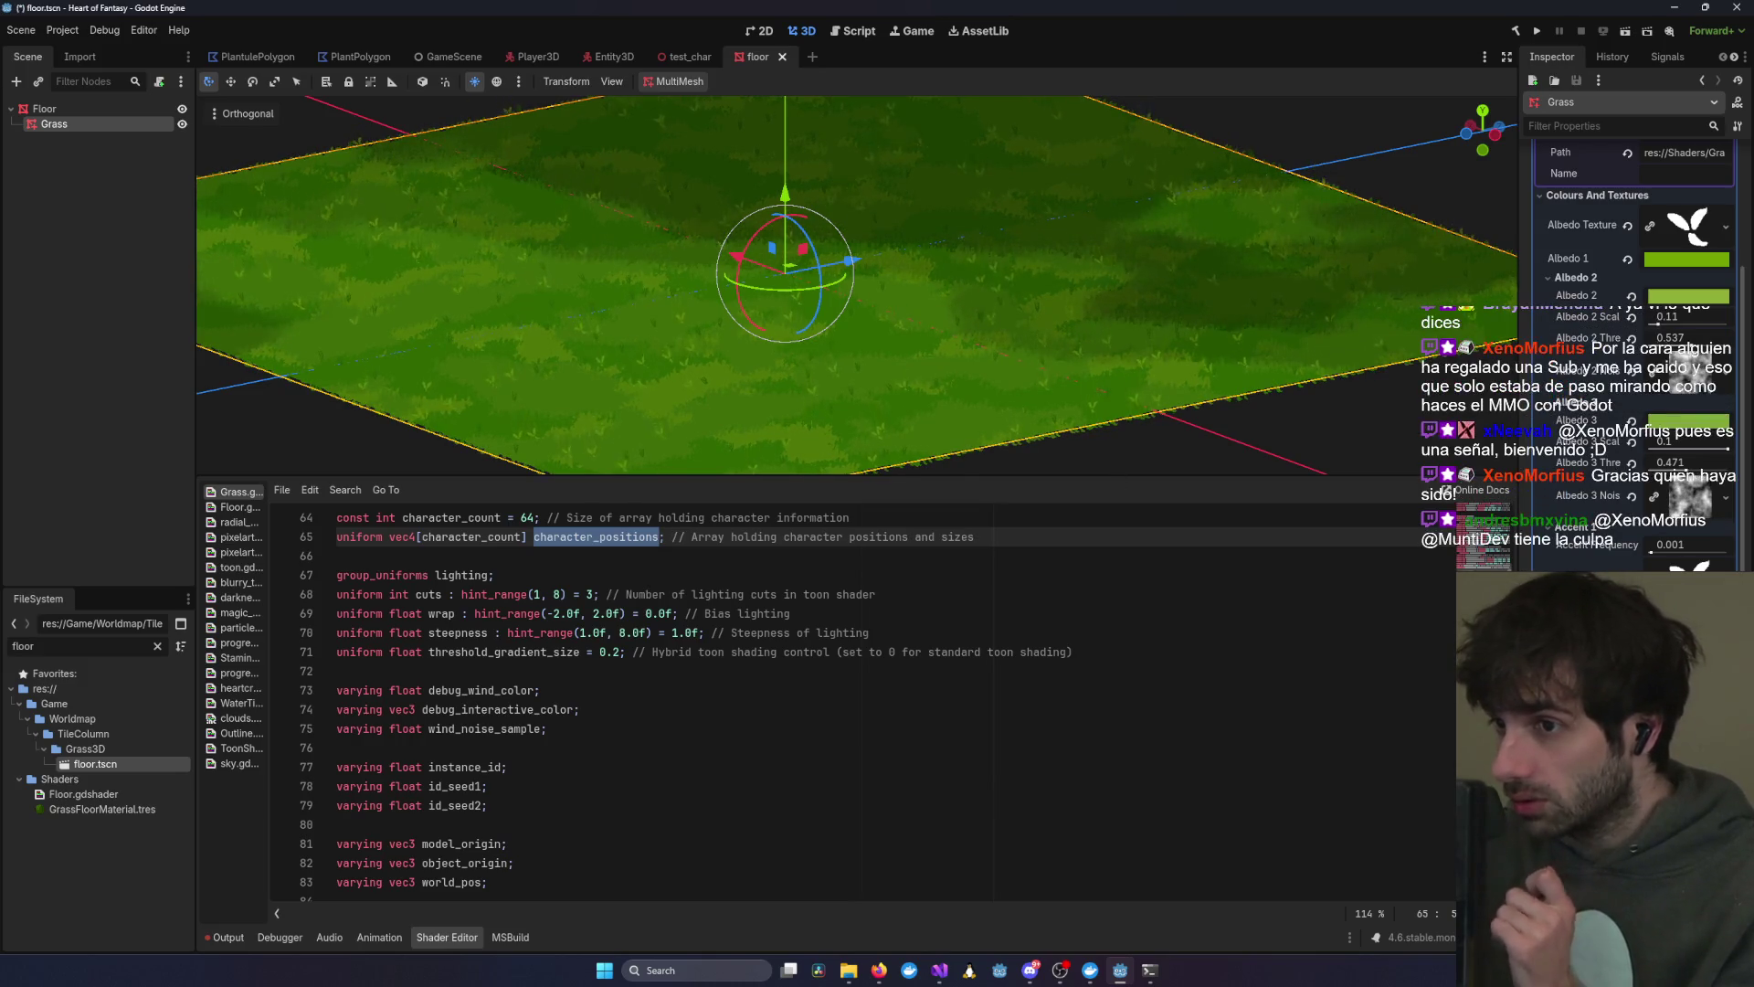
pyautogui.hotkey('ctrl', 's')
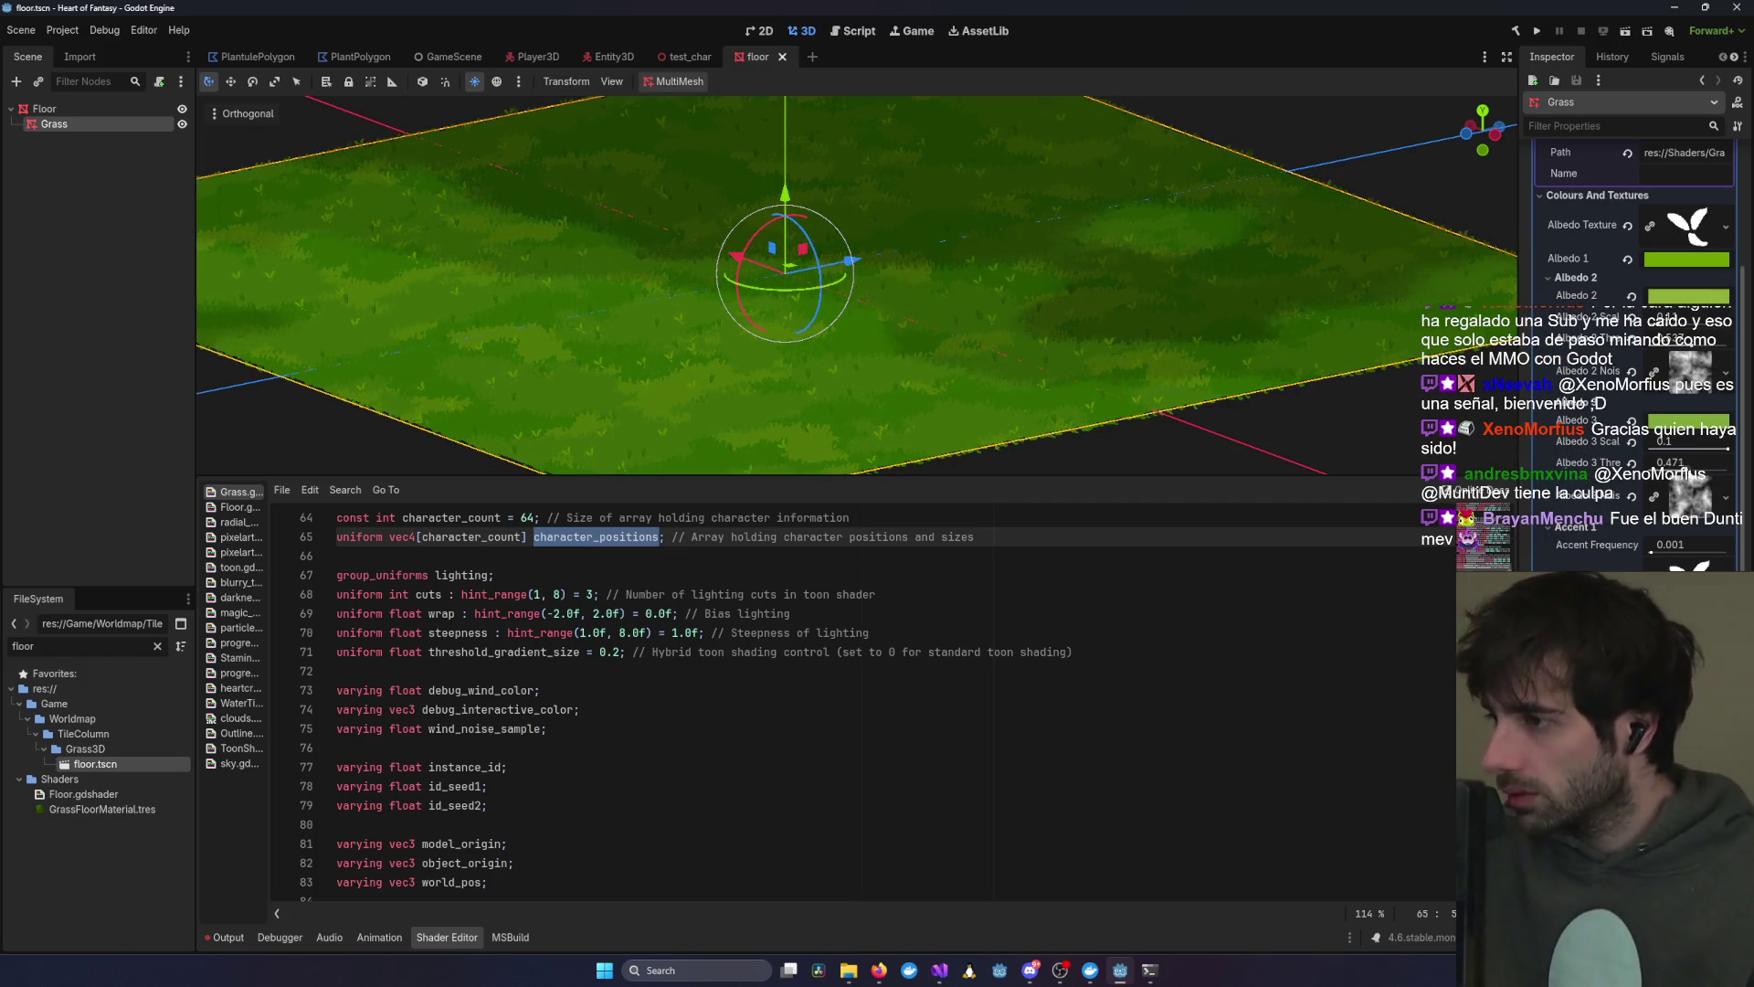
pyautogui.moveTo(1726, 450)
pyautogui.mouseDown()
pyautogui.moveTo(1697, 451)
pyautogui.moveTo(1727, 451)
pyautogui.mouseUp()
pyautogui.hotkey('ctrl', 's')
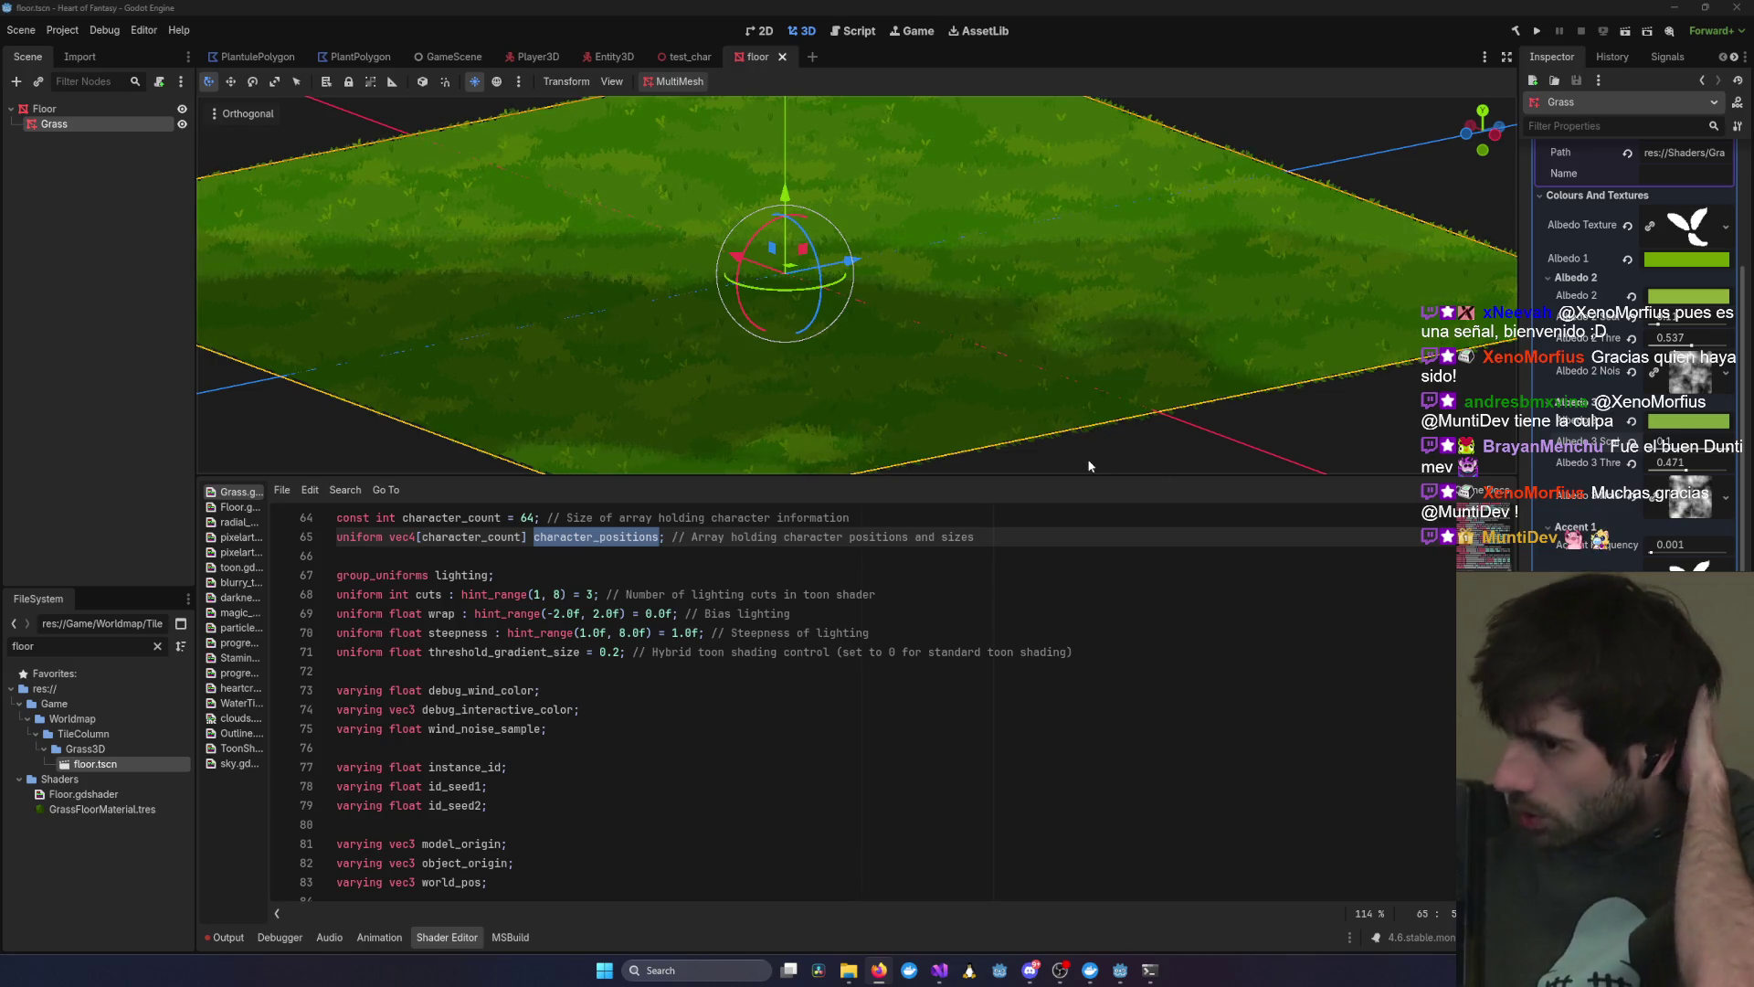
pyautogui.moveTo(948, 375)
pyautogui.mouseDown()
pyautogui.moveTo(1018, 341)
pyautogui.moveTo(764, 332)
pyautogui.moveTo(1041, 344)
pyautogui.moveTo(998, 367)
pyautogui.moveTo(1111, 379)
pyautogui.moveTo(983, 344)
pyautogui.mouseUp()
pyautogui.moveTo(1084, 315); pyautogui.dragTo(1058, 331)
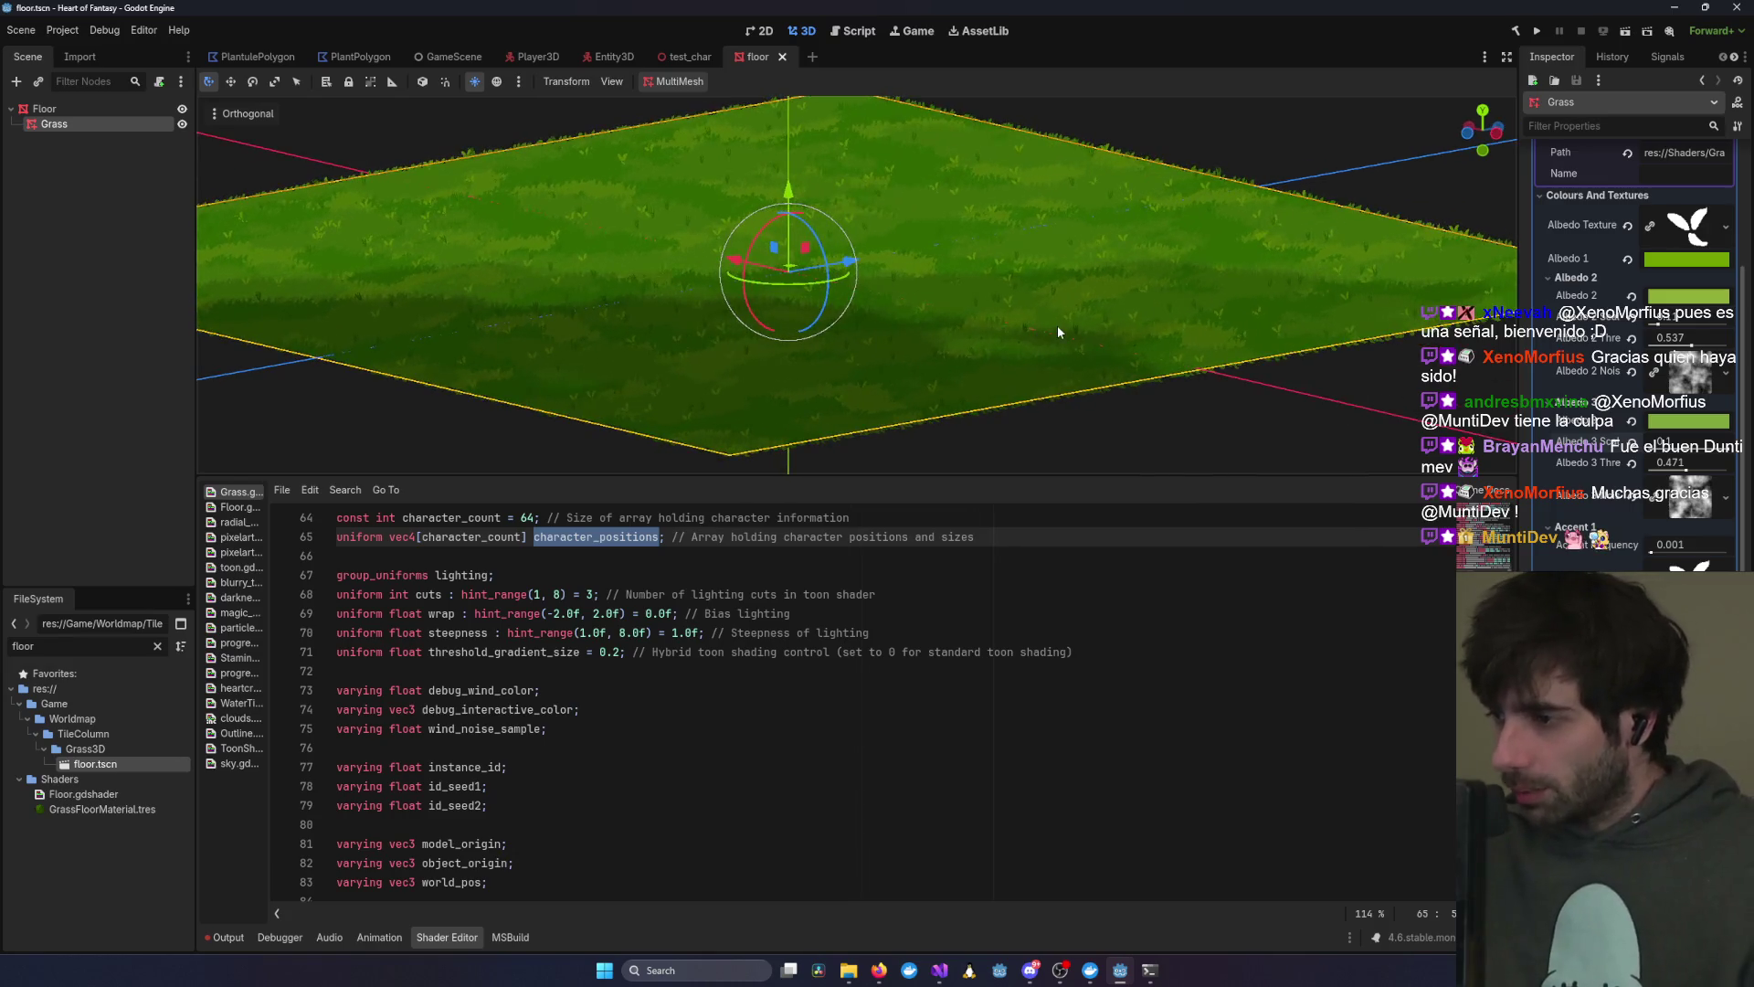
pyautogui.moveTo(1312, 272)
pyautogui.mouseDown()
pyautogui.moveTo(1351, 287)
pyautogui.moveTo(908, 331)
pyautogui.moveTo(701, 281)
pyautogui.moveTo(908, 263)
pyautogui.mouseUp()
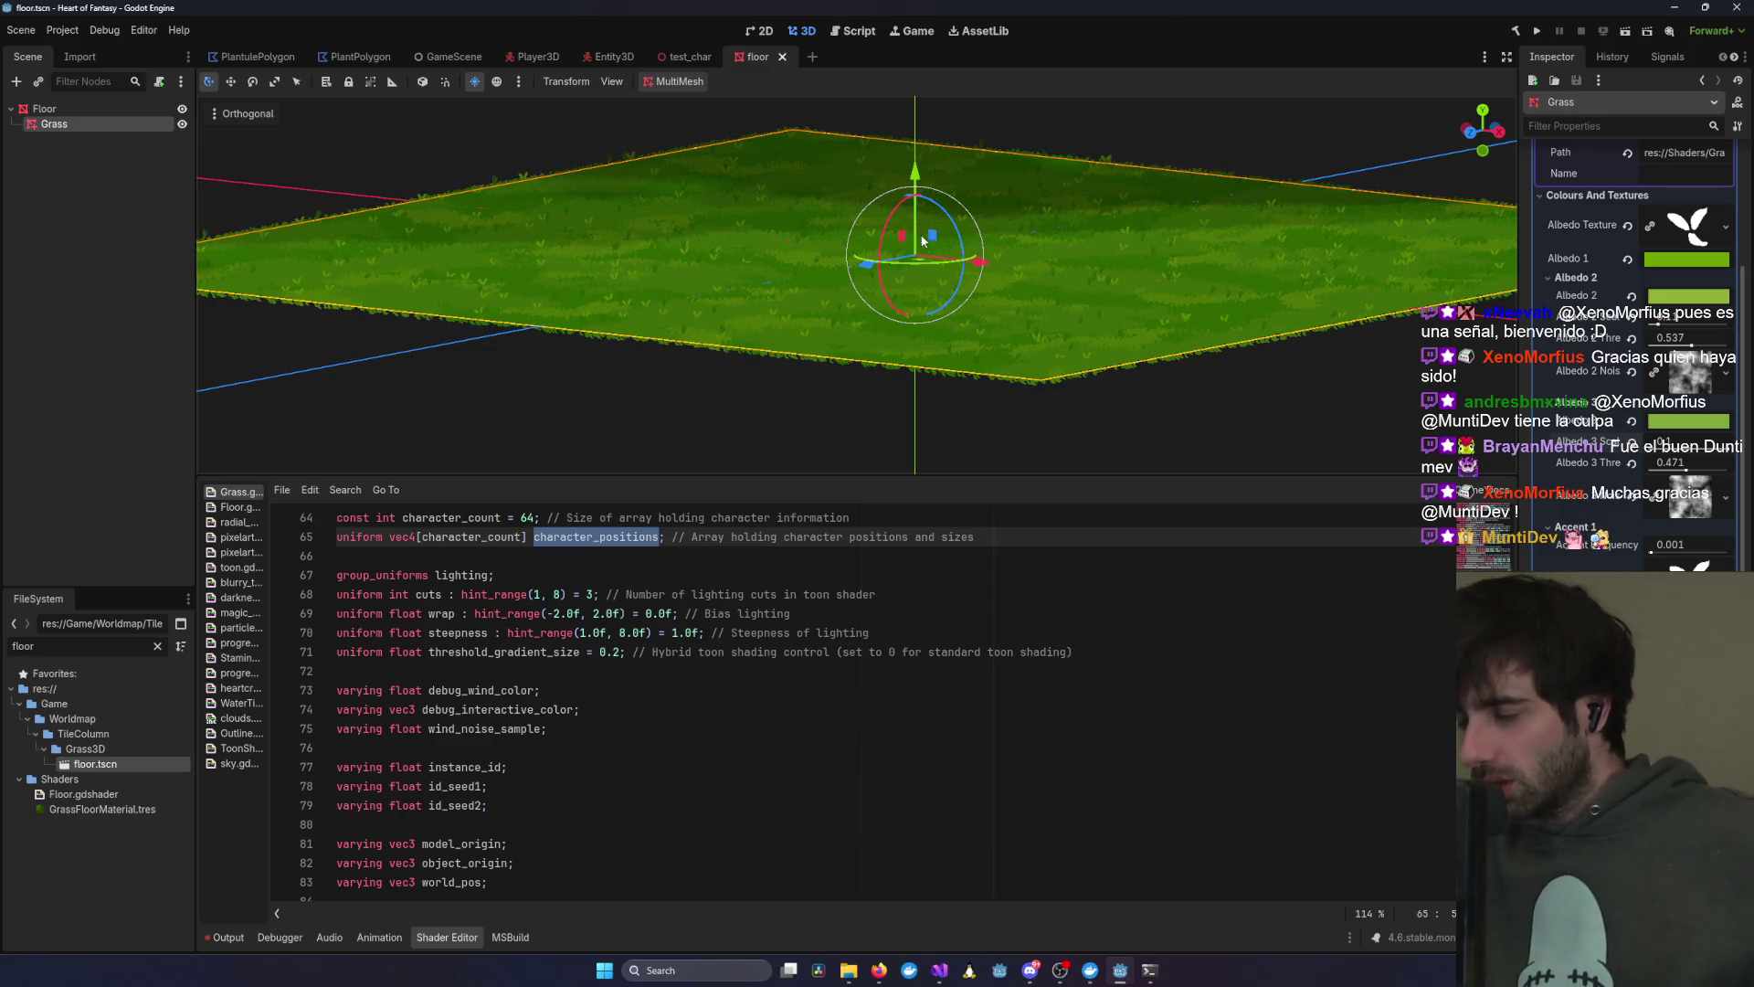
pyautogui.moveTo(1060, 272); pyautogui.dragTo(950, 274)
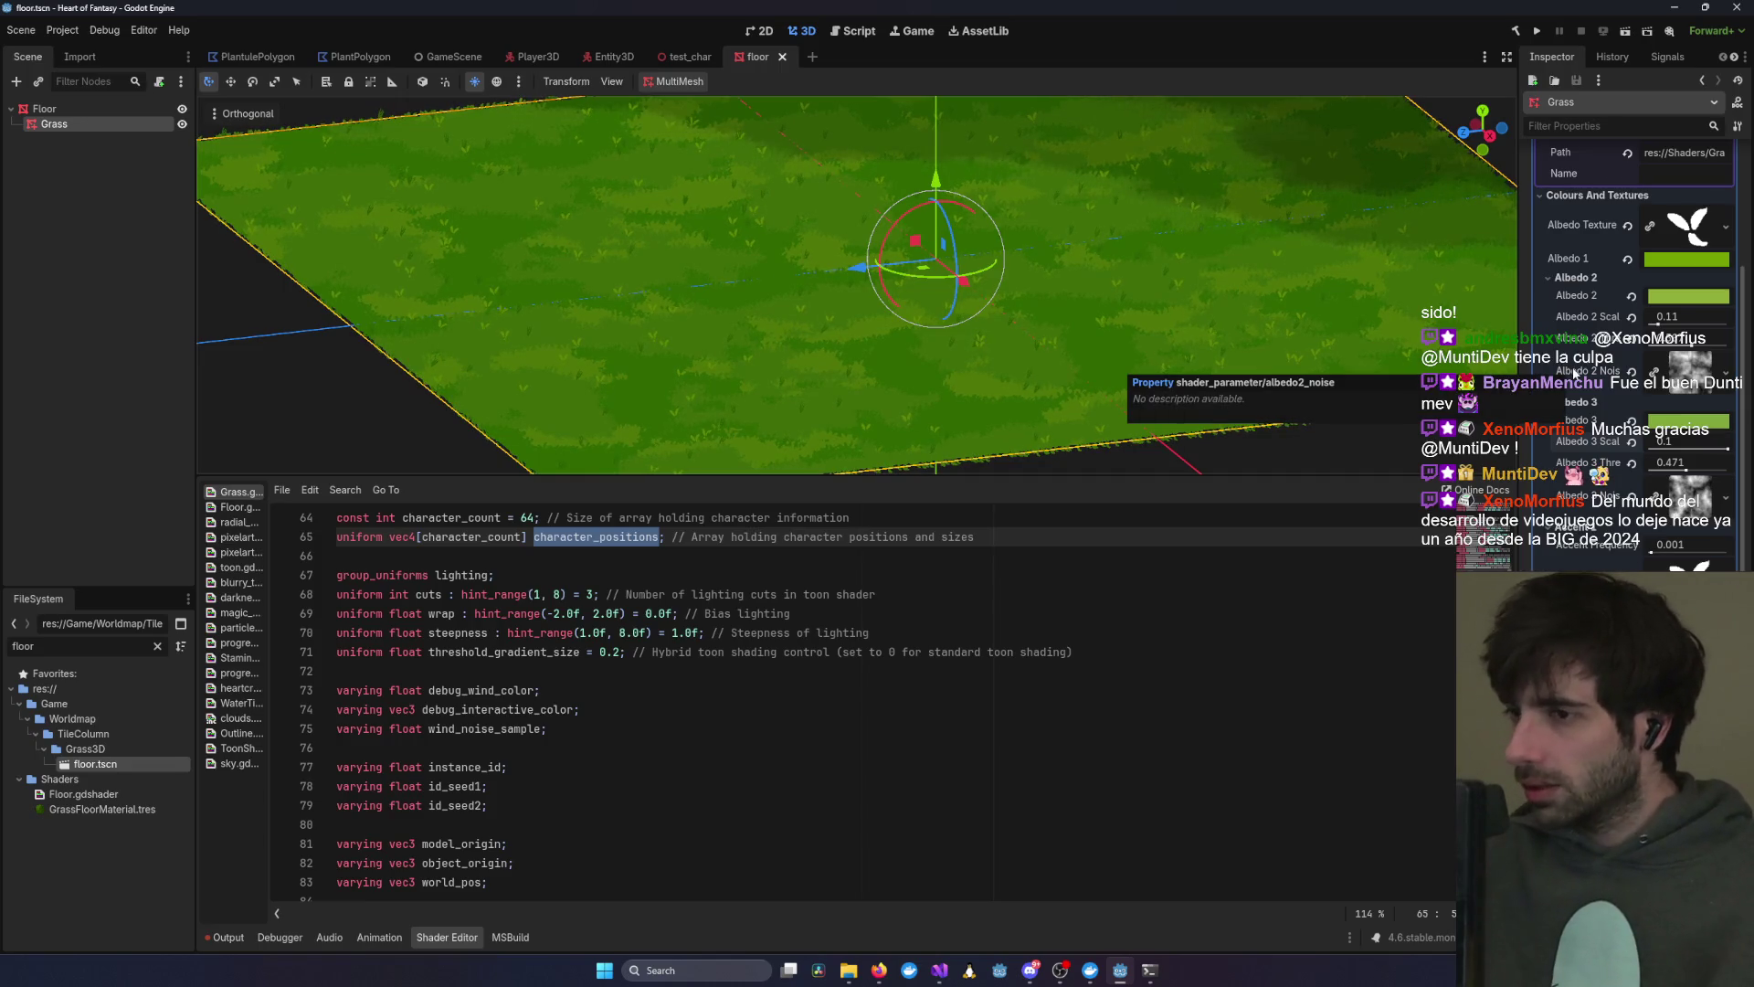
pyautogui.scroll(3, 870, 455)
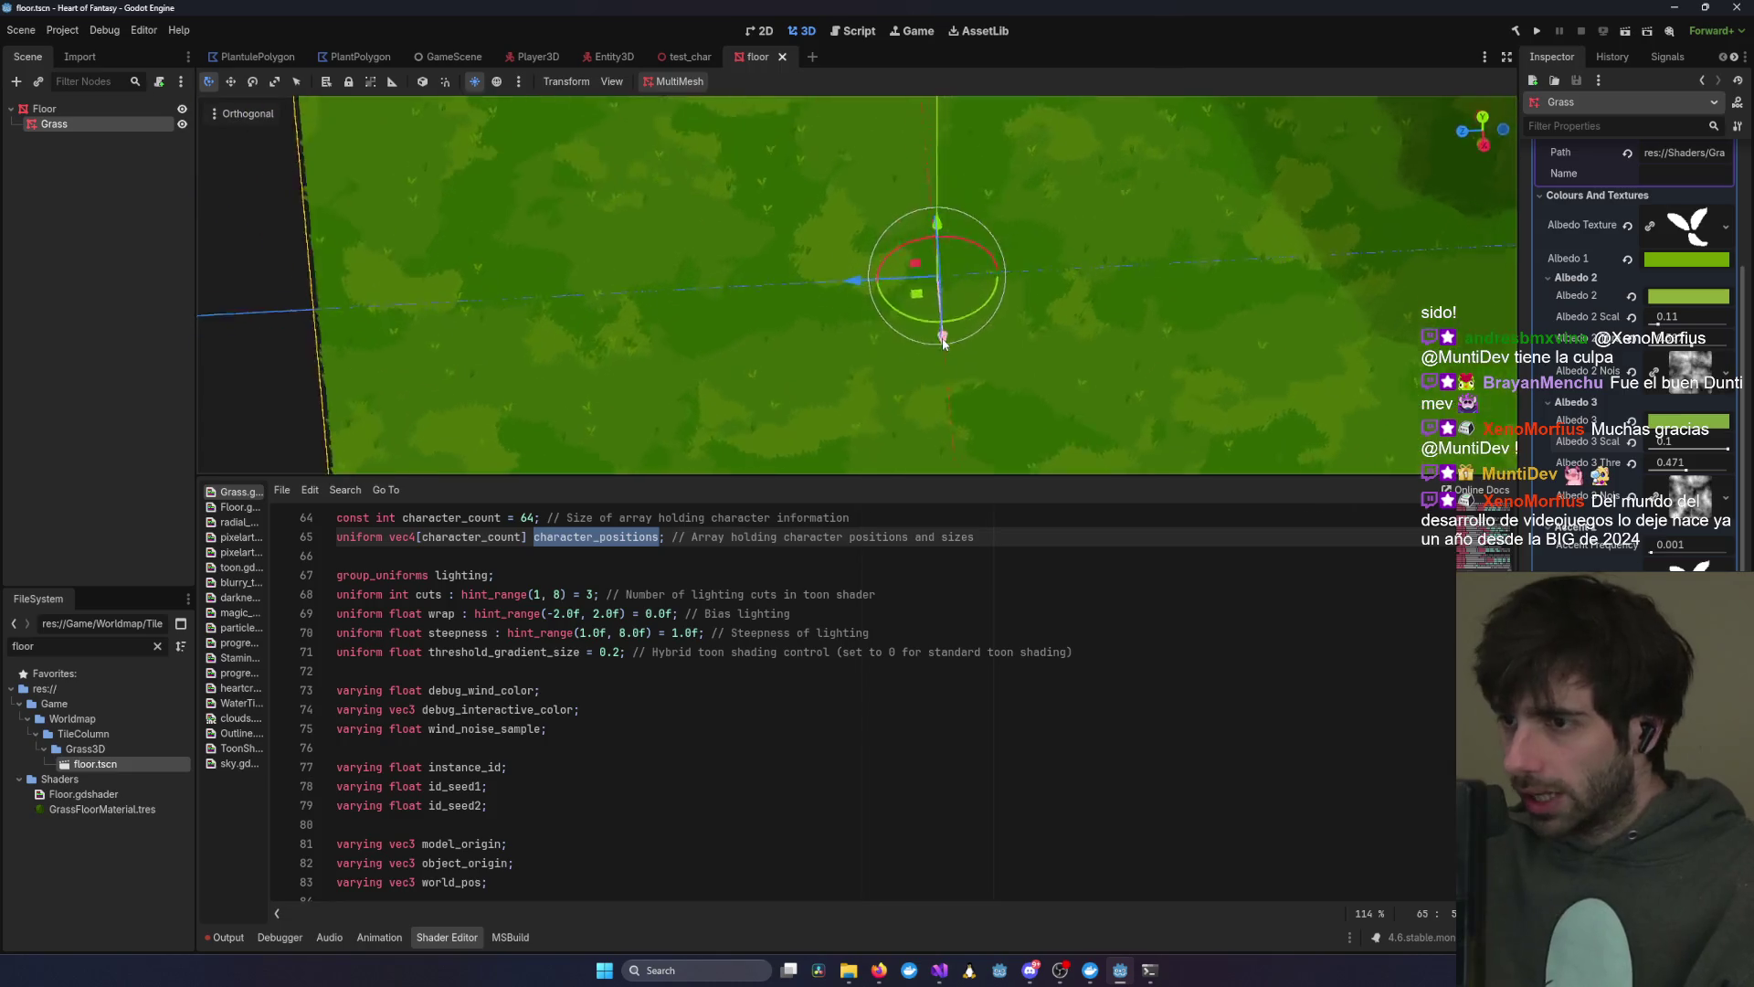
# Swing the view down onto the grass, enlarge the 3D viewport and snap to a top-down view
pyautogui.moveTo(870, 455)
pyautogui.mouseDown()
pyautogui.moveTo(638, 134)
pyautogui.moveTo(1200, 200)
pyautogui.mouseUp()
pyautogui.scroll(-2, 1201, 200)
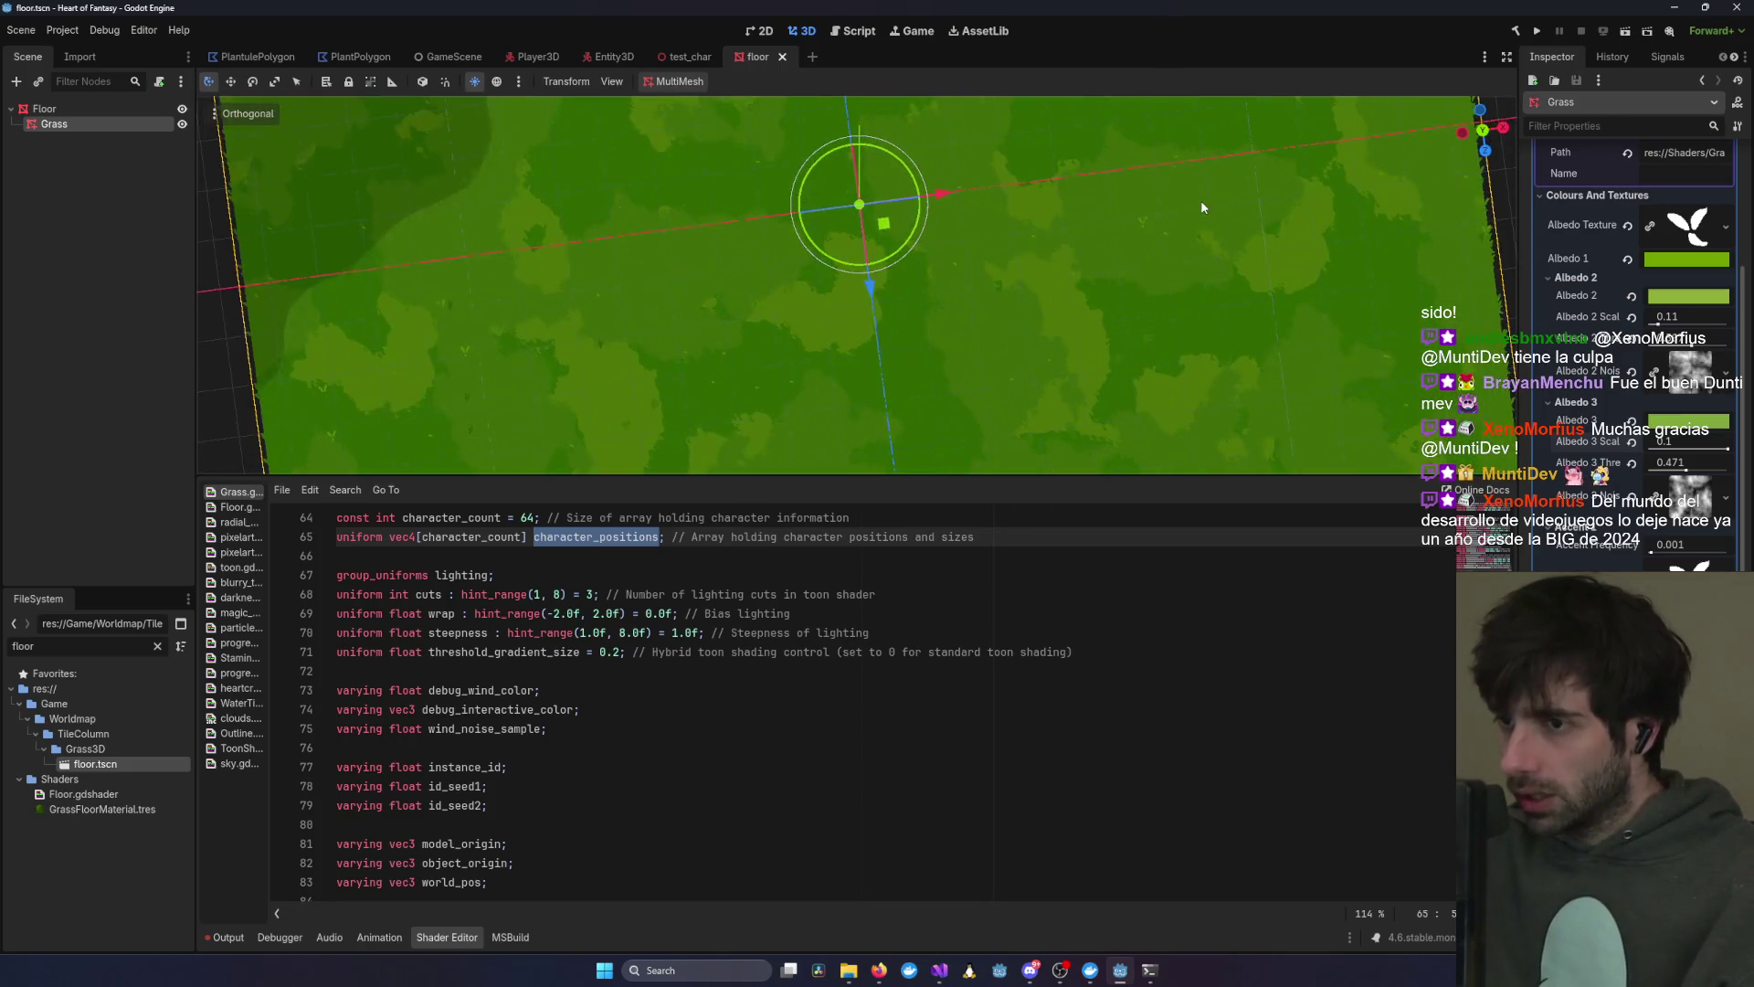
pyautogui.scroll(-3, 1203, 208)
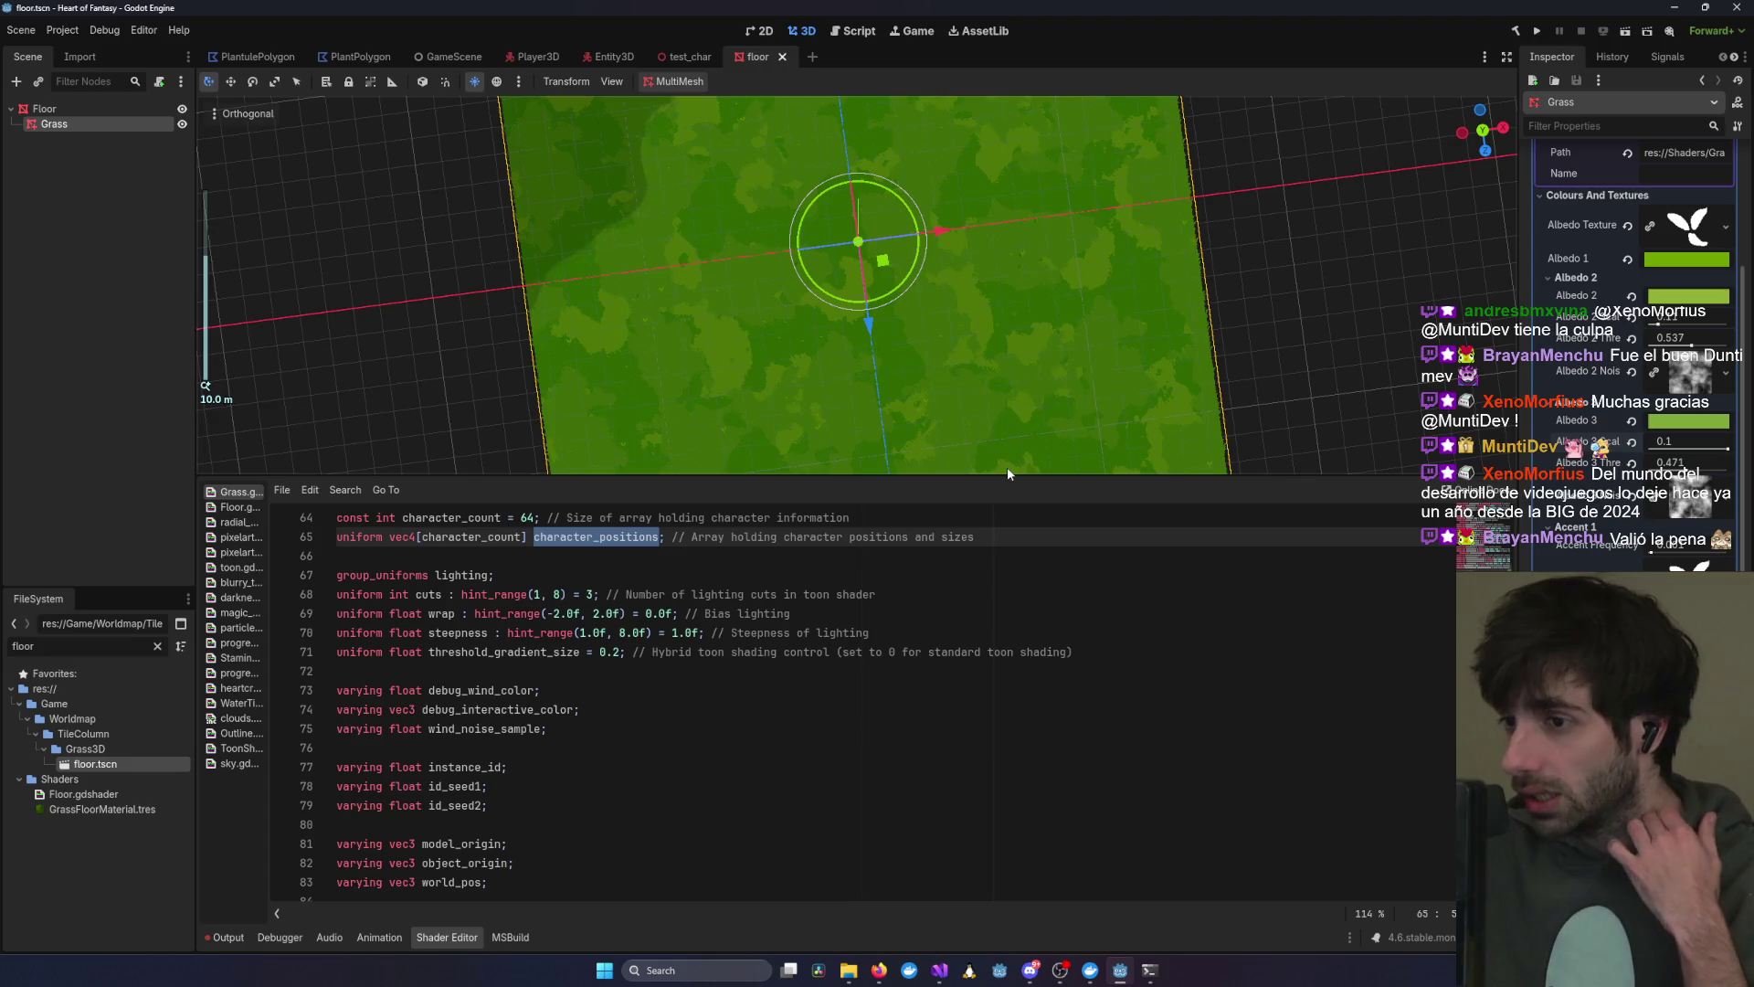
pyautogui.moveTo(1011, 476); pyautogui.dragTo(1012, 683)
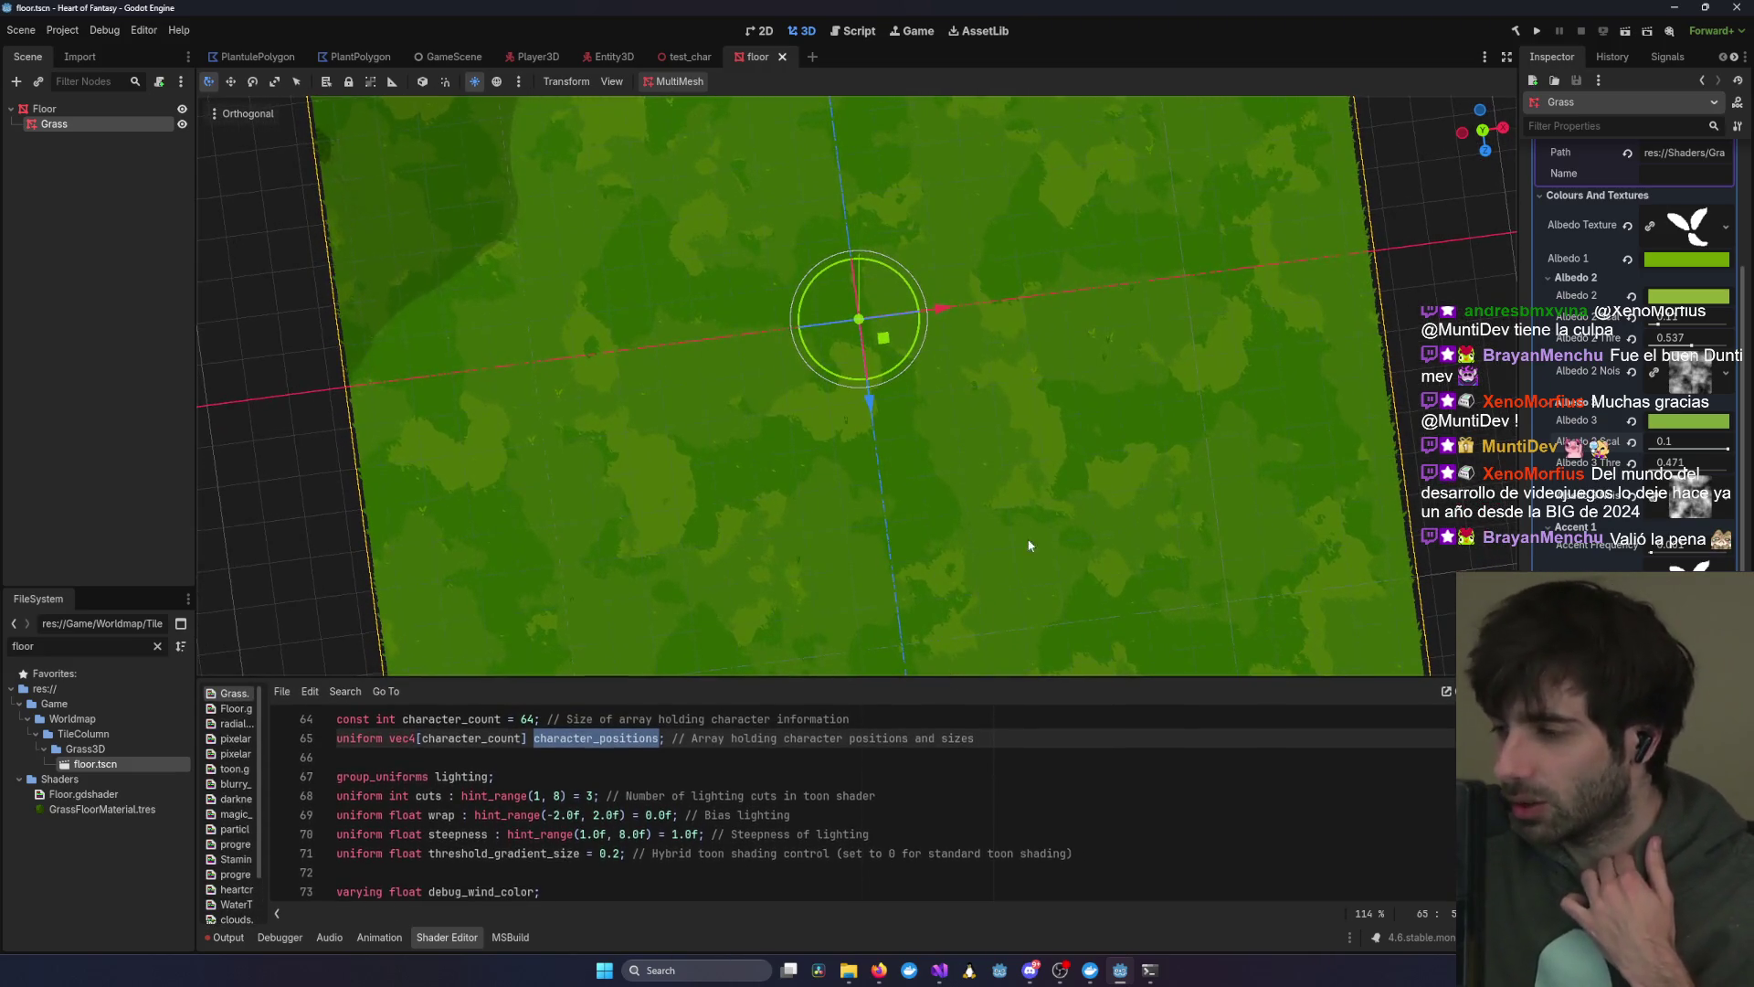
pyautogui.press('KP_7')
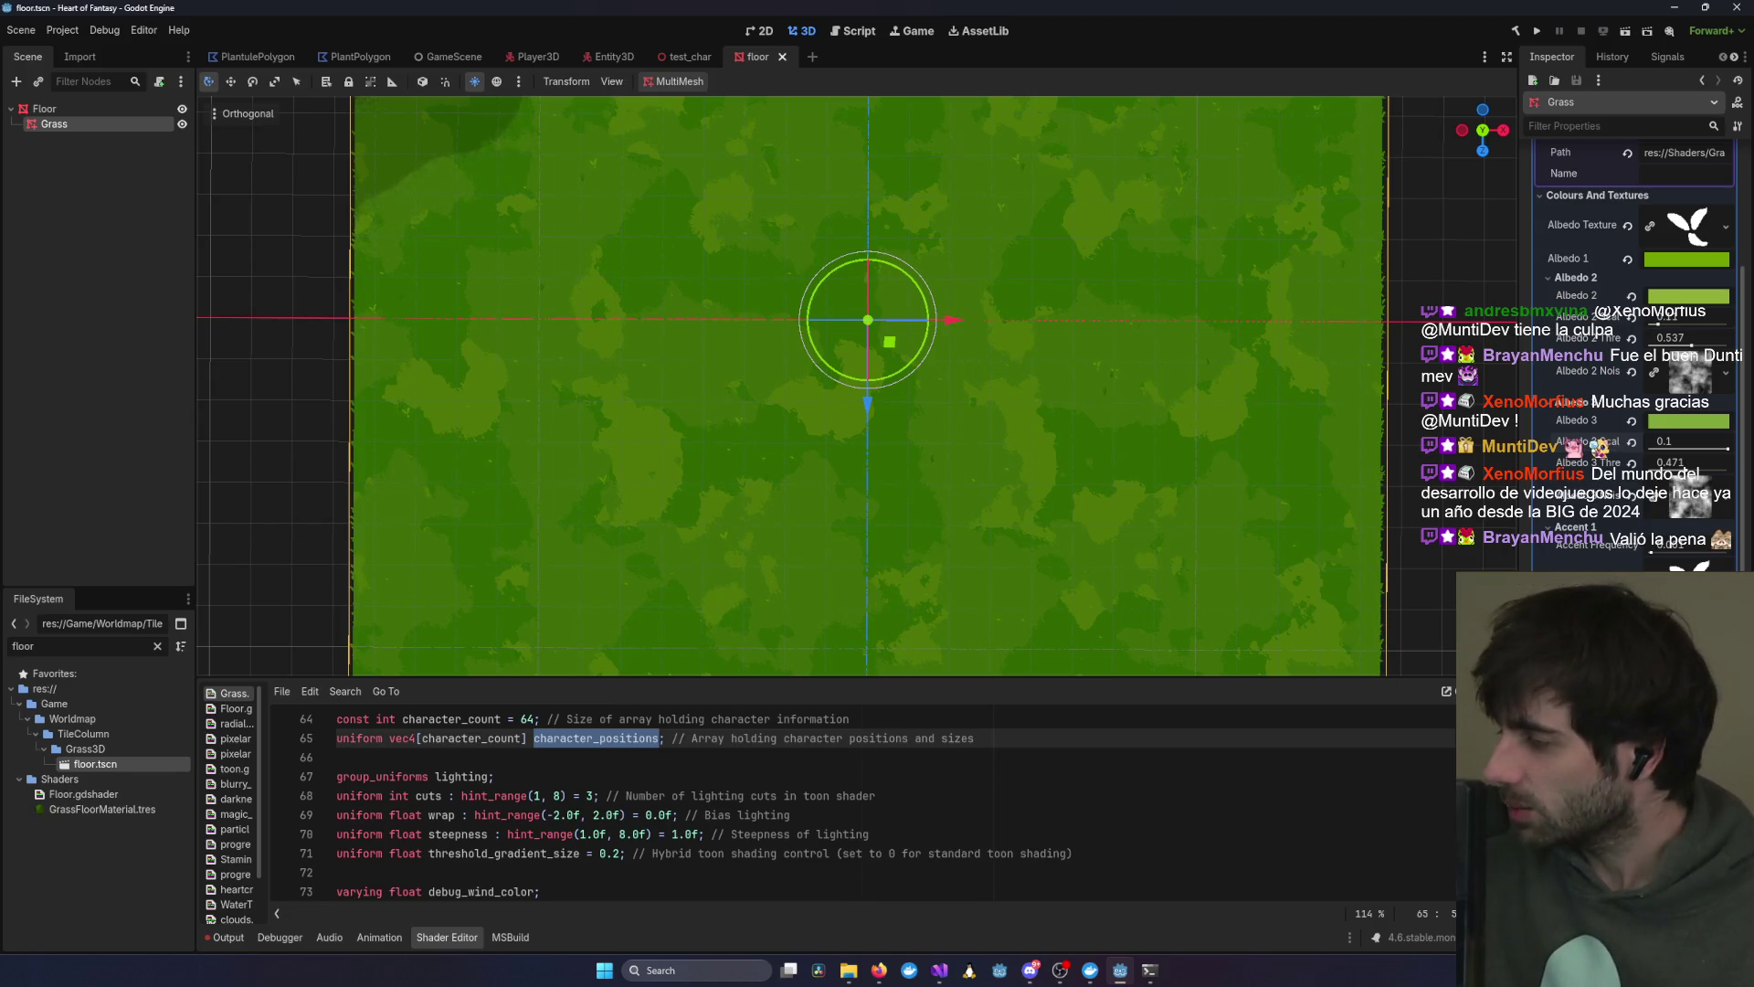
# Switch to Firefox and scroll down and back up the page
pyautogui.hotkey('alt', 'Tab')
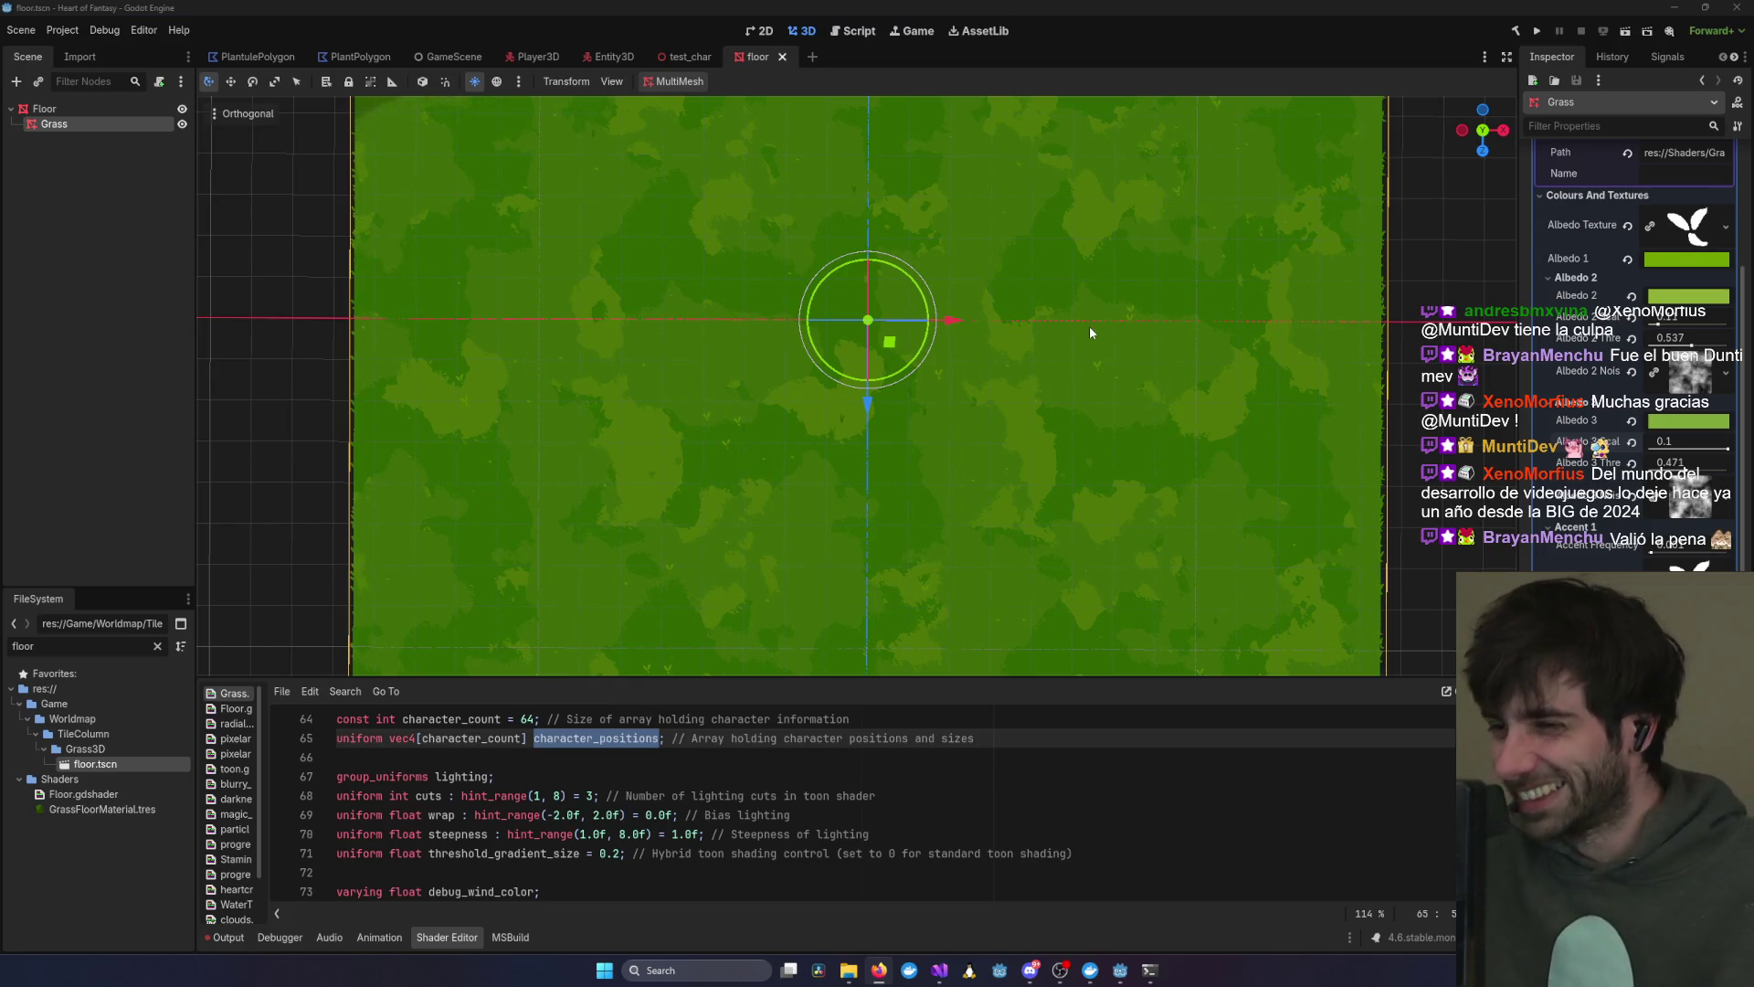
pyautogui.scroll(-3, 1032, 376)
pyautogui.scroll(-4, 1032, 376)
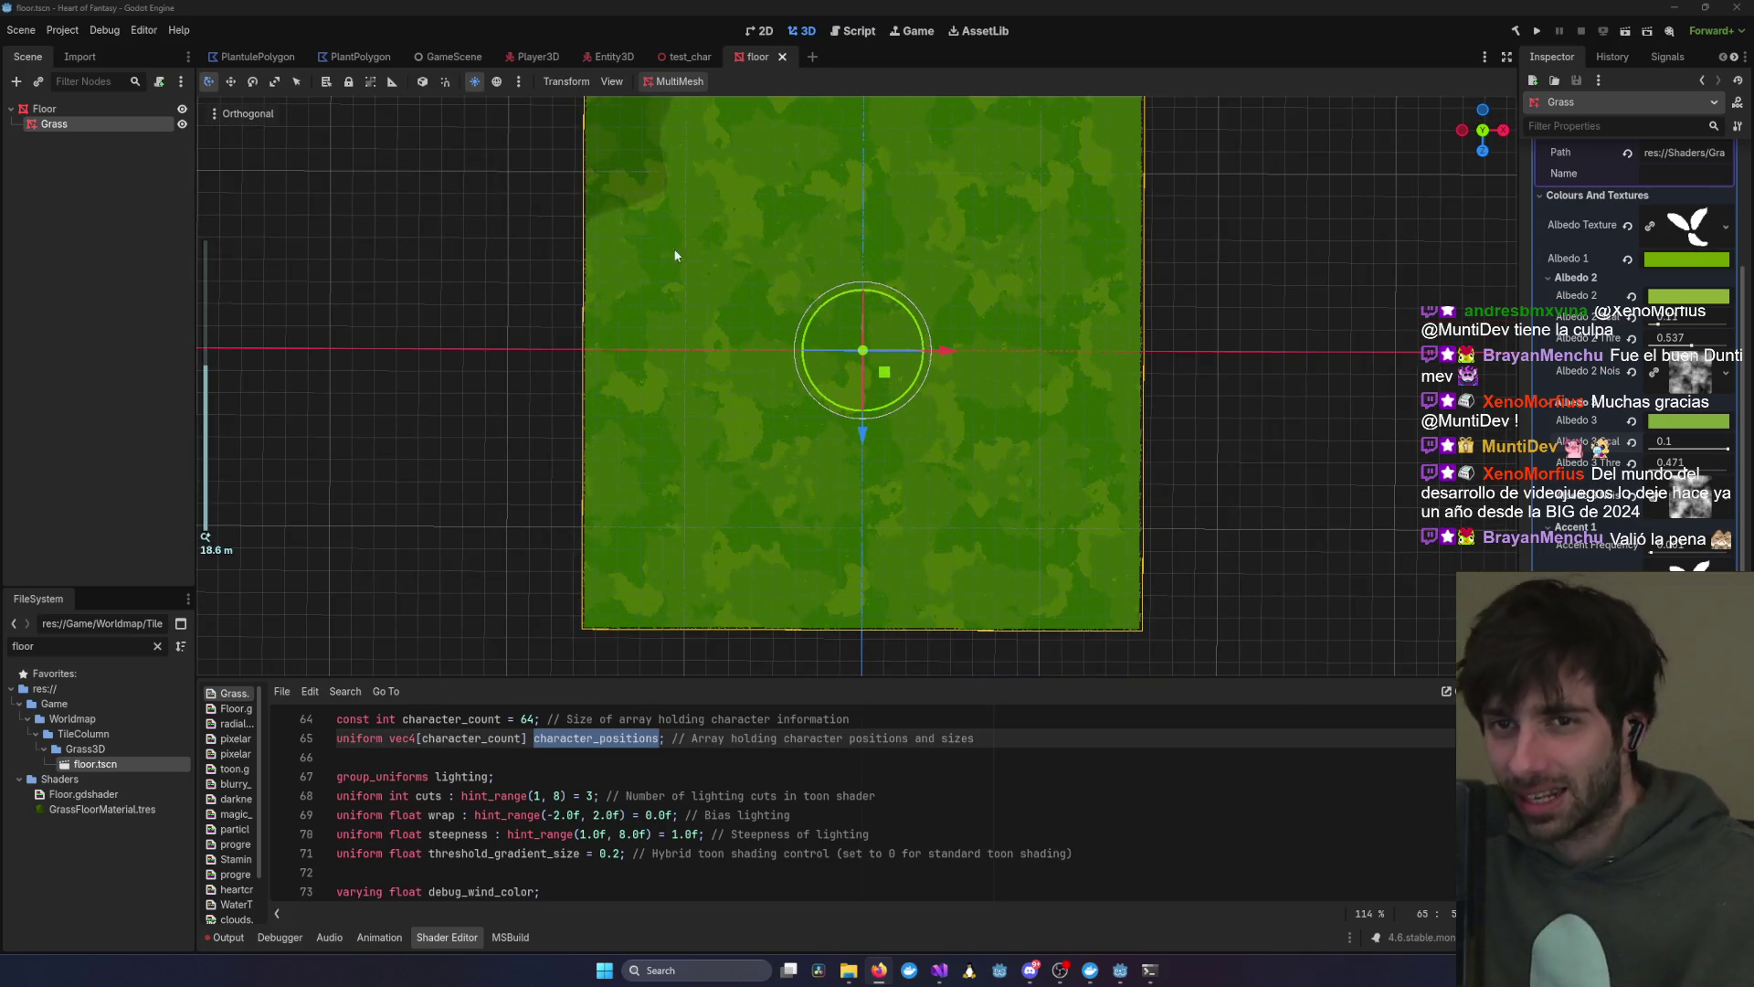
pyautogui.scroll(6, 771, 266)
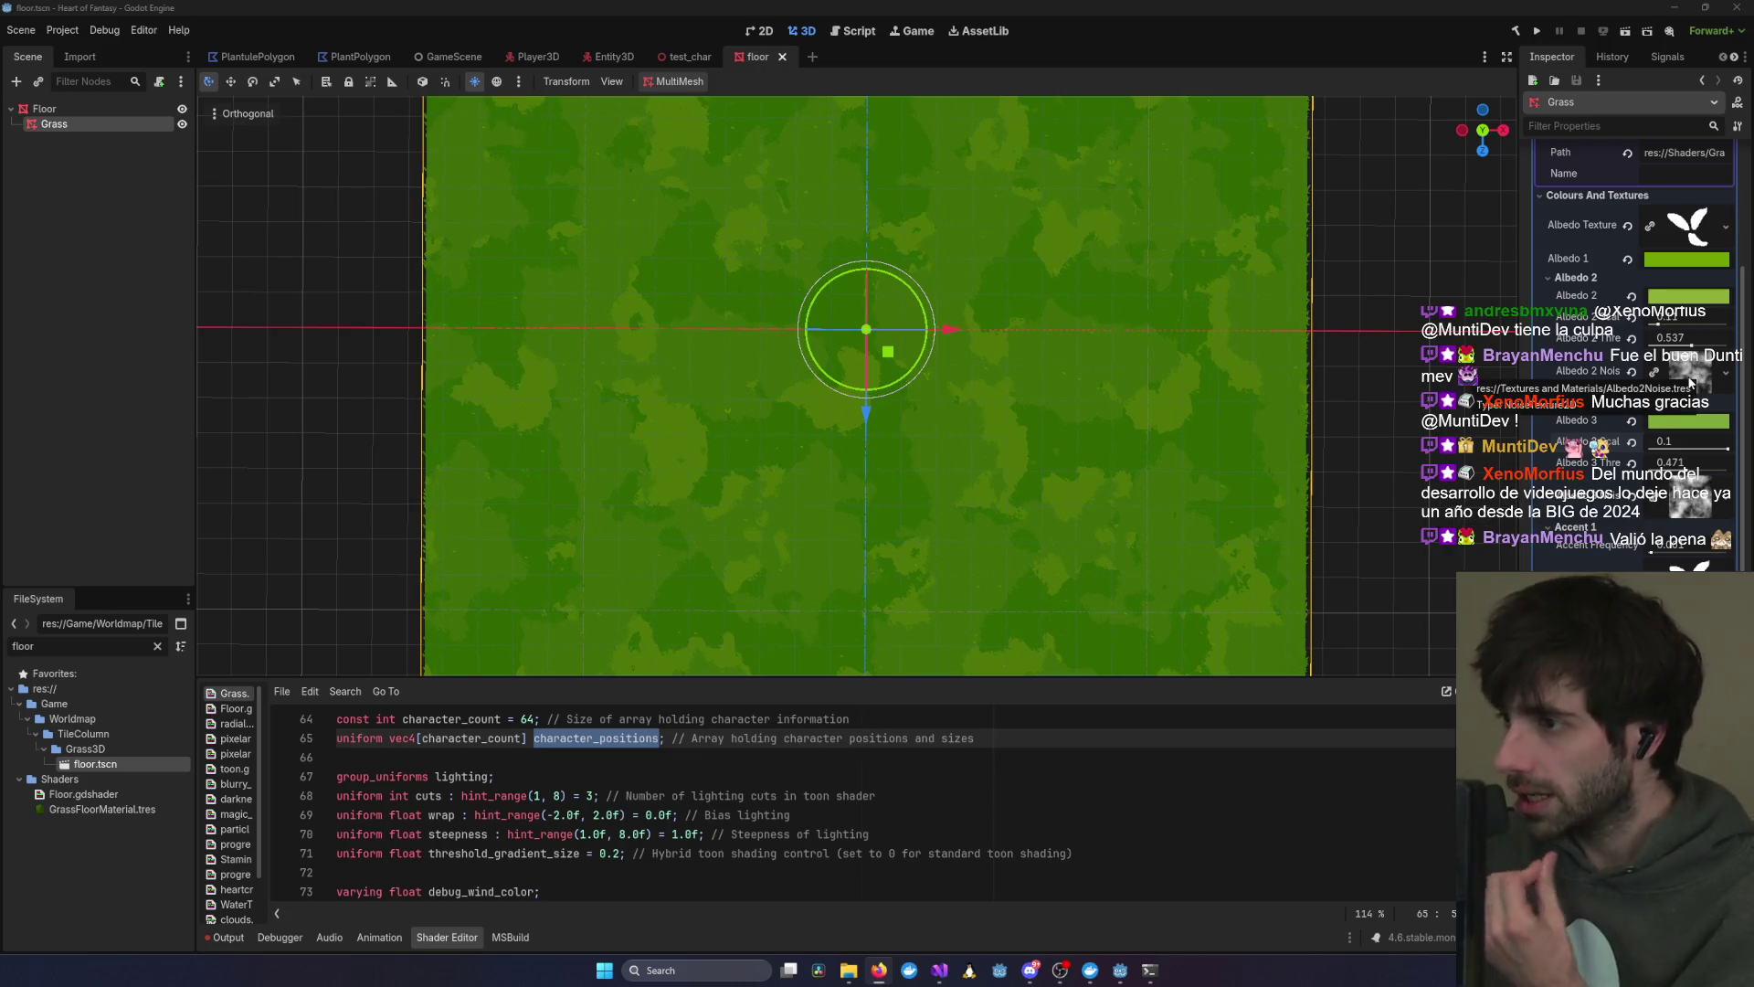
pyautogui.scroll(3, 959, 419)
pyautogui.scroll(4, 959, 418)
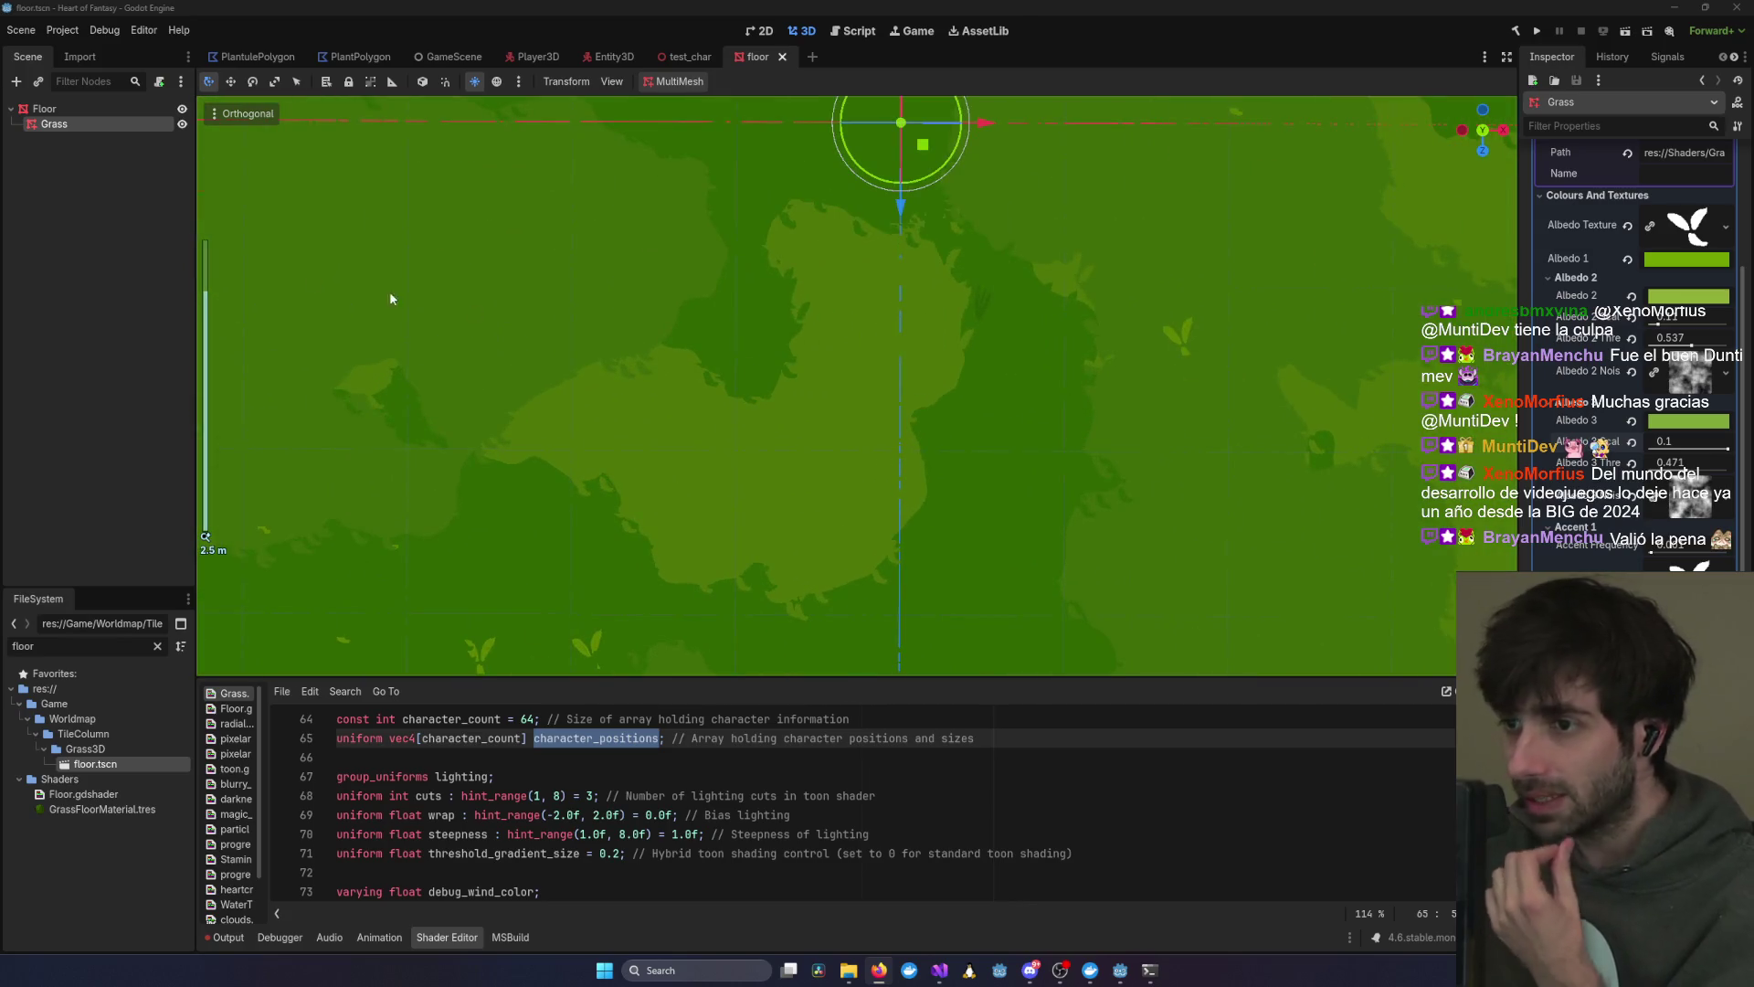
# Hide the Grass node, briefly toggle Floor visibility, and orbit to view the bare patchy floor
pyautogui.click(182, 125)
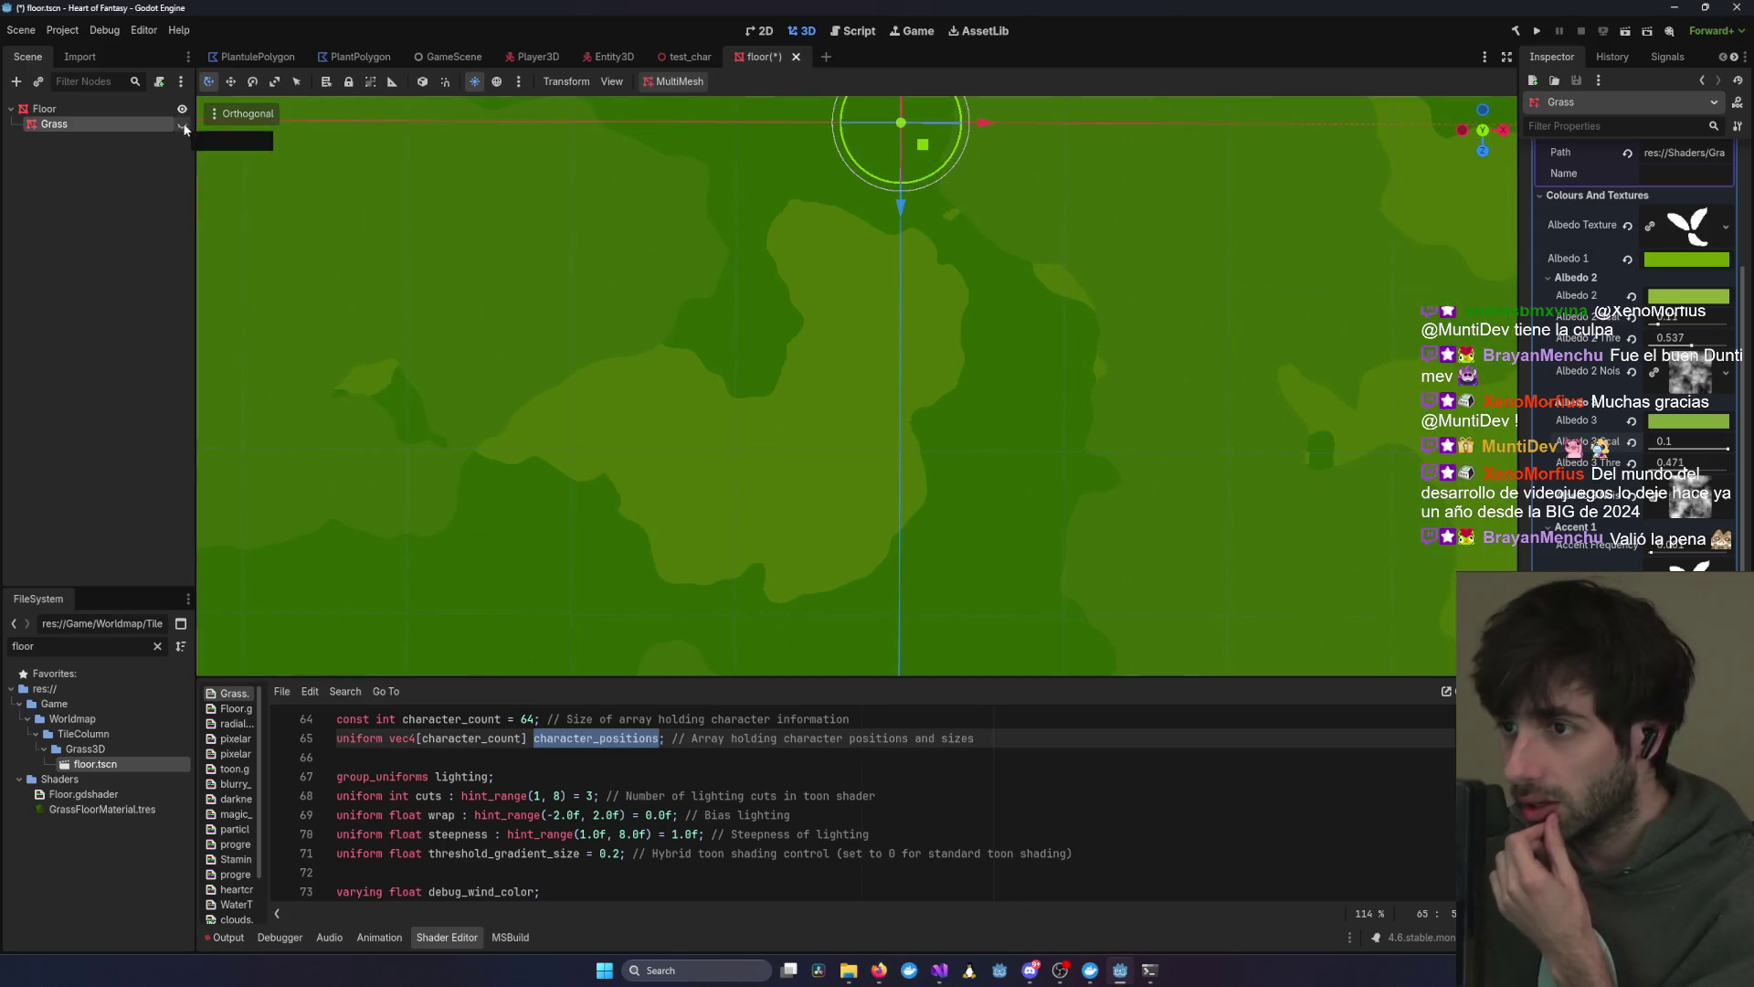
pyautogui.click(182, 109)
pyautogui.click(182, 109)
pyautogui.press('f')
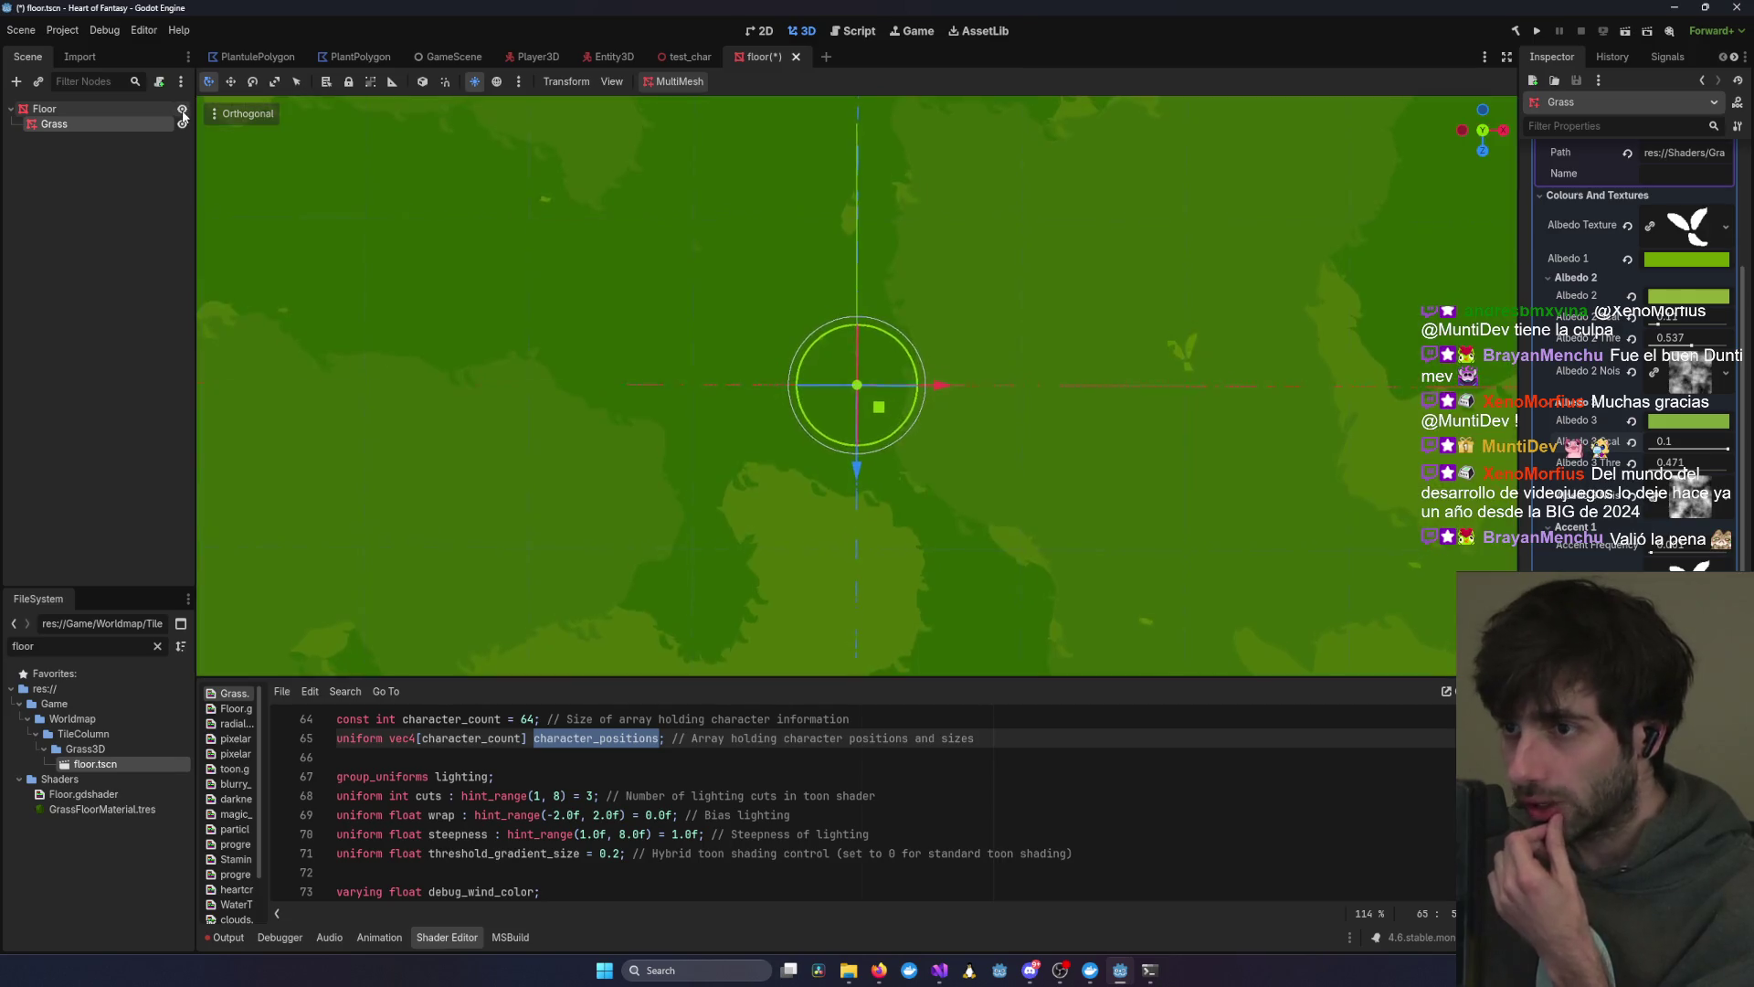
pyautogui.click(182, 125)
pyautogui.moveTo(850, 393)
pyautogui.mouseDown()
pyautogui.moveTo(791, 269)
pyautogui.moveTo(804, 226)
pyautogui.mouseUp()
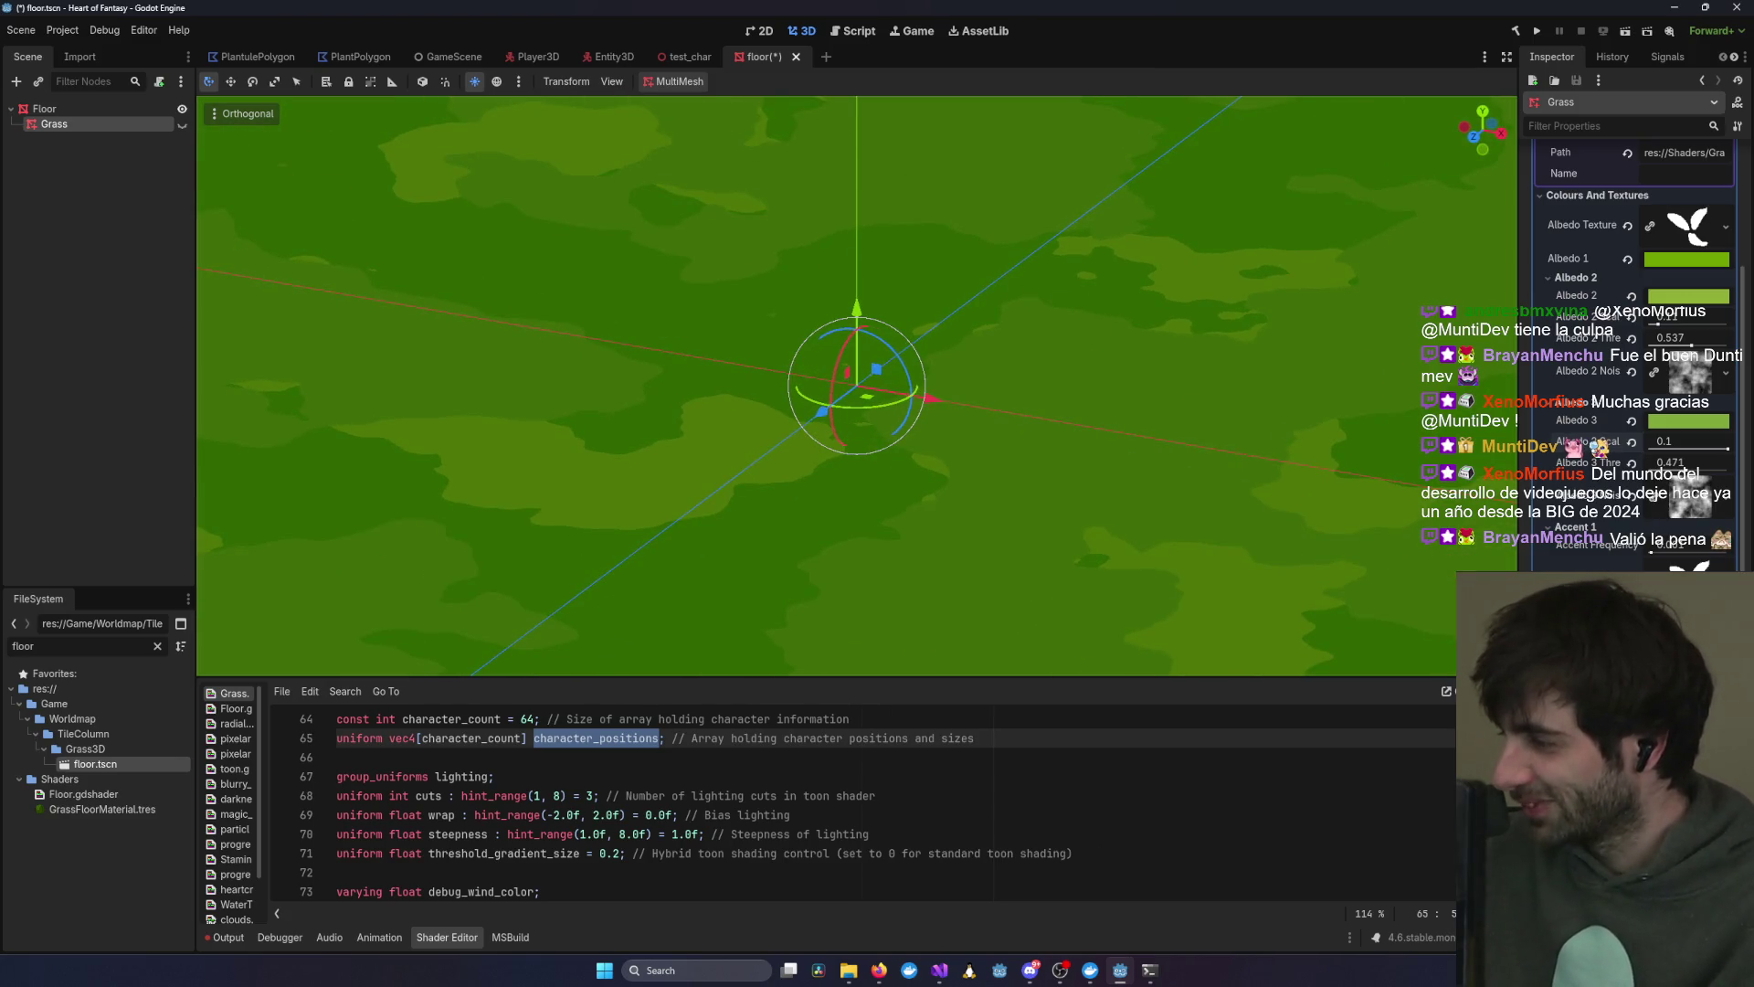
pyautogui.hotkey('alt', 'Tab')
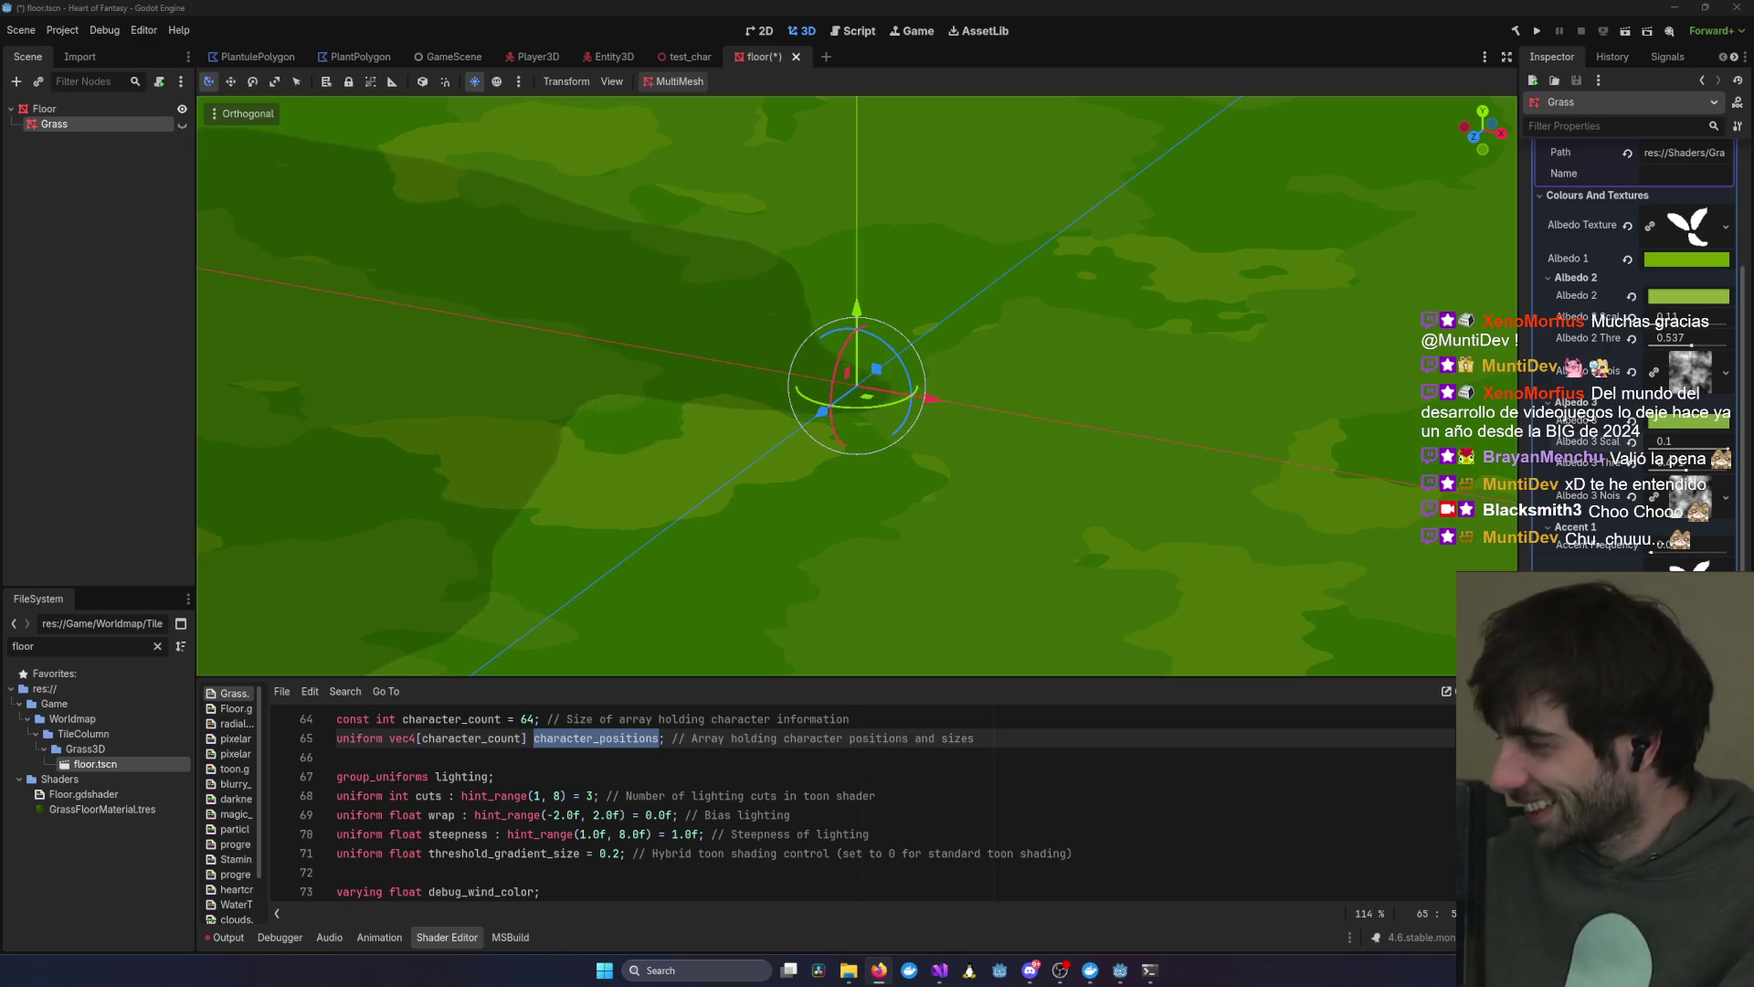
# Unhide the Grass blades, orbit around the floor, and save floor.tscn
pyautogui.click(183, 125)
pyautogui.moveTo(775, 303); pyautogui.dragTo(833, 457)
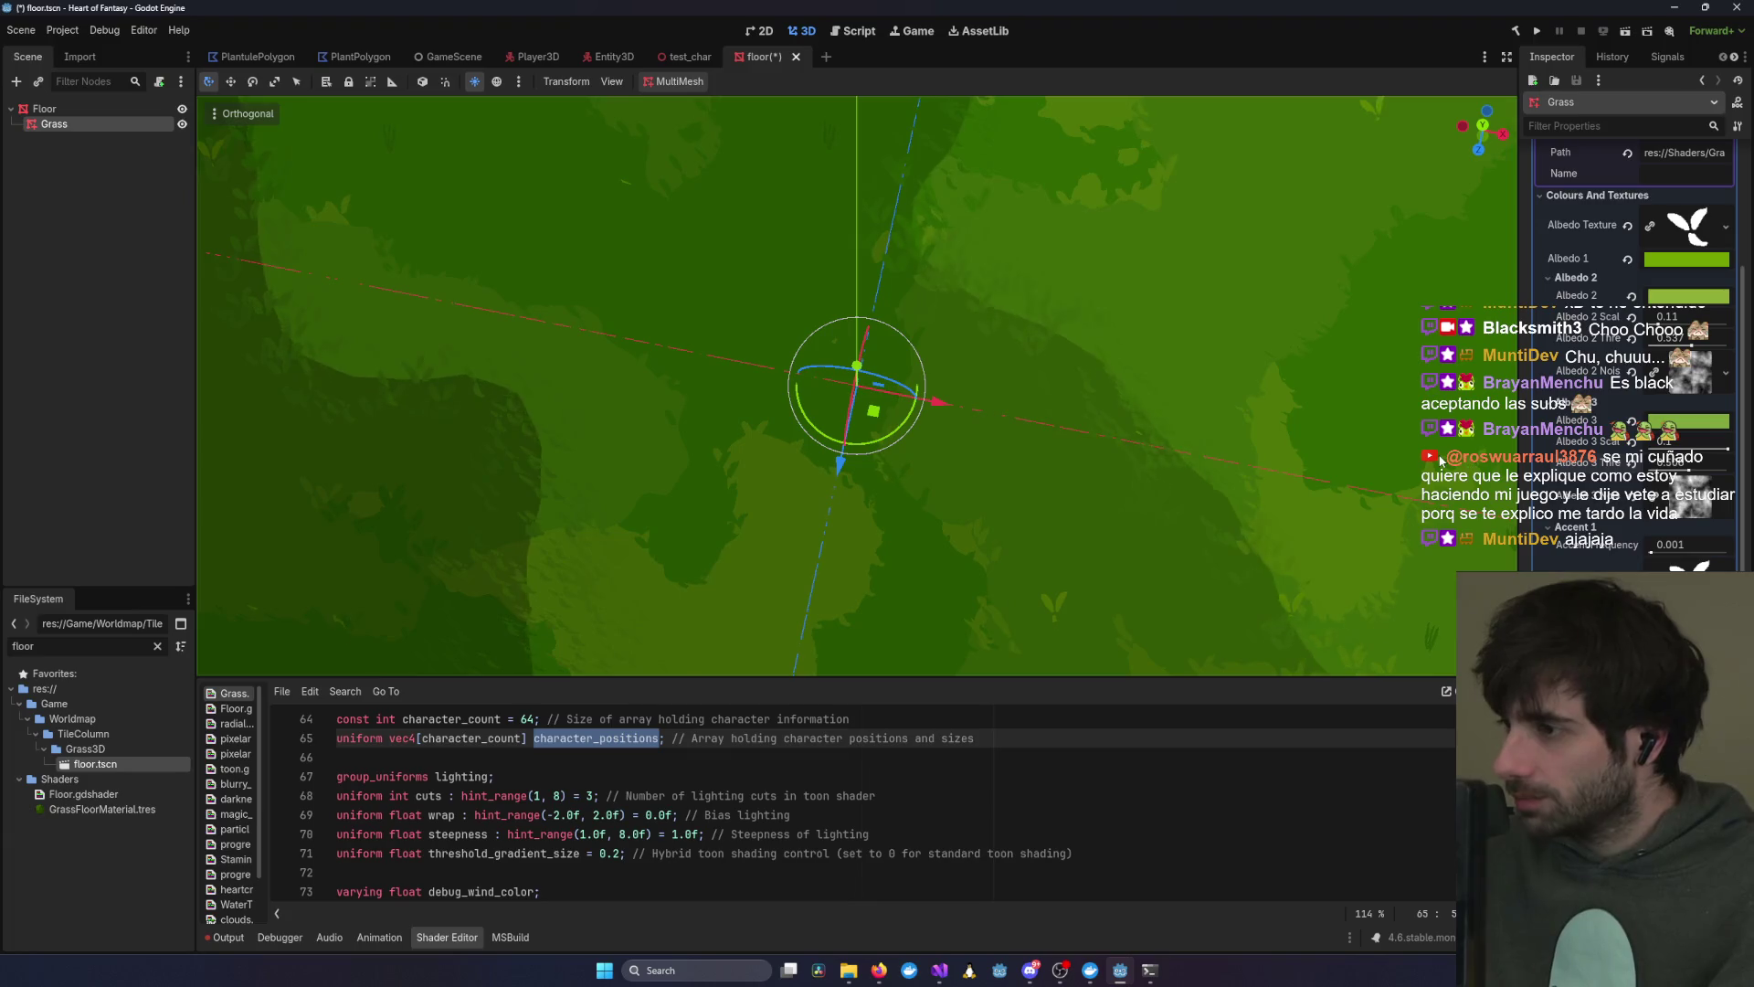
pyautogui.scroll(-4, 1073, 462)
pyautogui.moveTo(1125, 374)
pyautogui.mouseDown()
pyautogui.moveTo(1011, 495)
pyautogui.moveTo(951, 526)
pyautogui.moveTo(937, 419)
pyautogui.mouseUp()
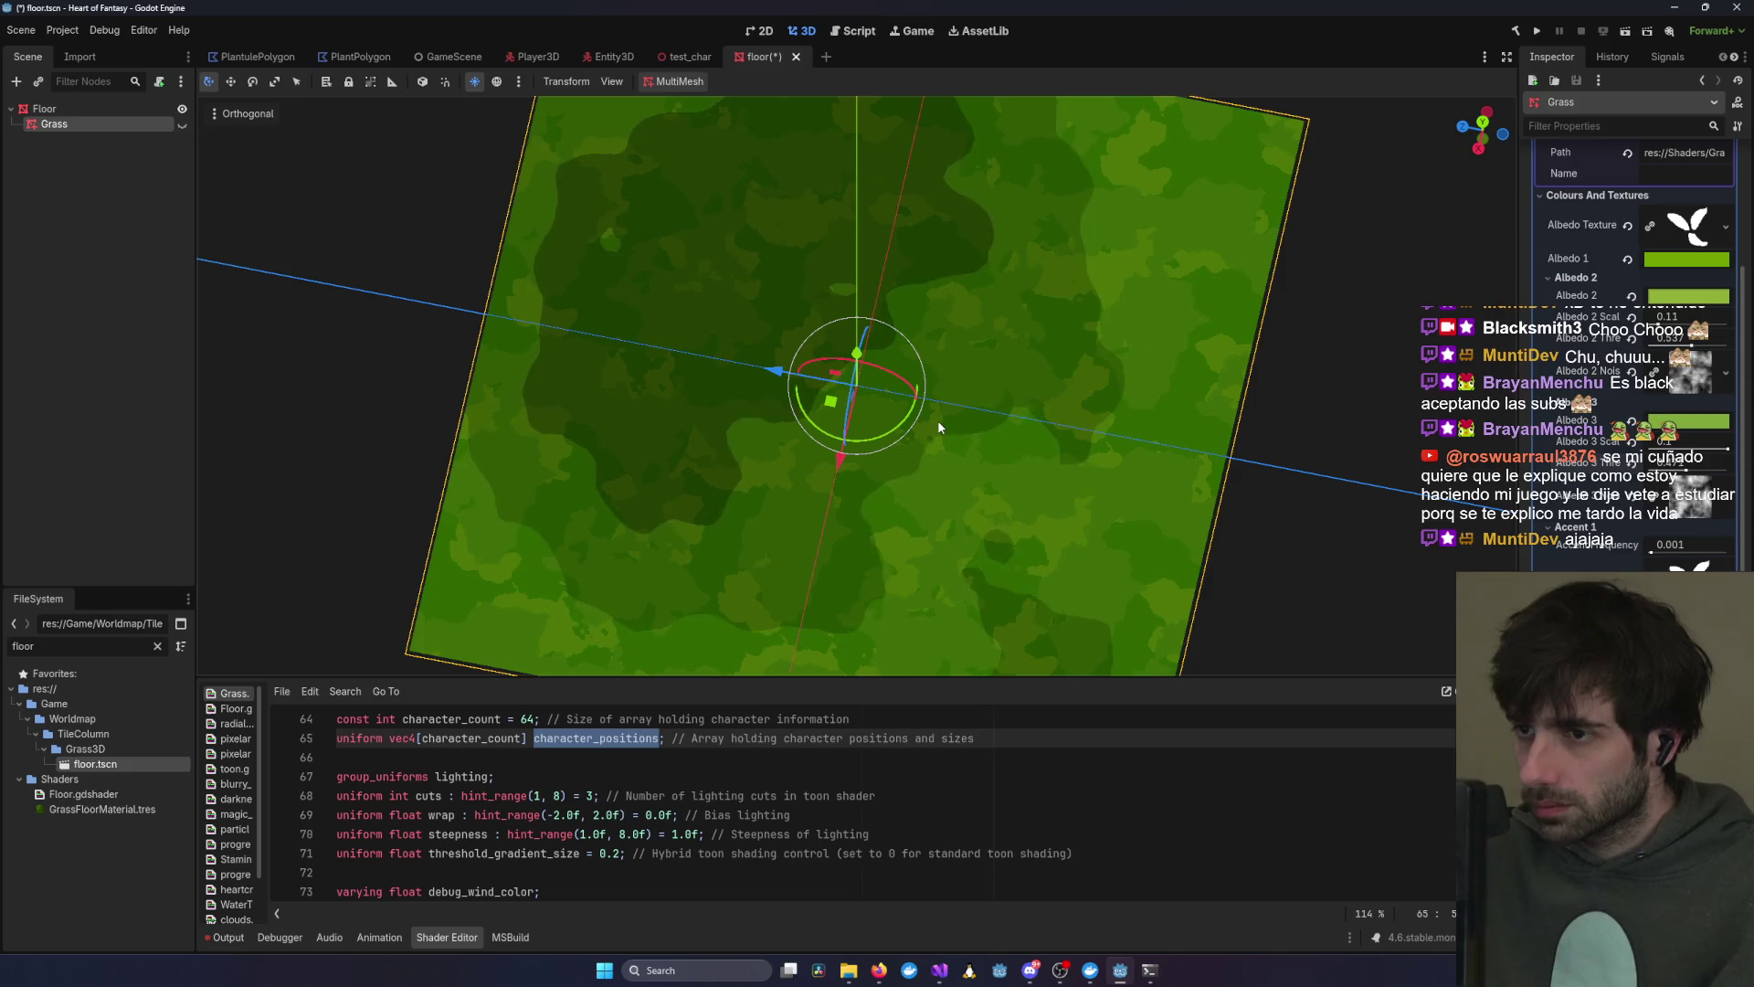
pyautogui.hotkey('ctrl', 's')
# Orbit, zoom and tilt around the grass plane toward a near top-down view
pyautogui.moveTo(983, 413)
pyautogui.mouseDown()
pyautogui.moveTo(1005, 431)
pyautogui.moveTo(917, 589)
pyautogui.mouseUp()
pyautogui.scroll(5, 1186, 438)
pyautogui.moveTo(1201, 422); pyautogui.dragTo(1126, 474)
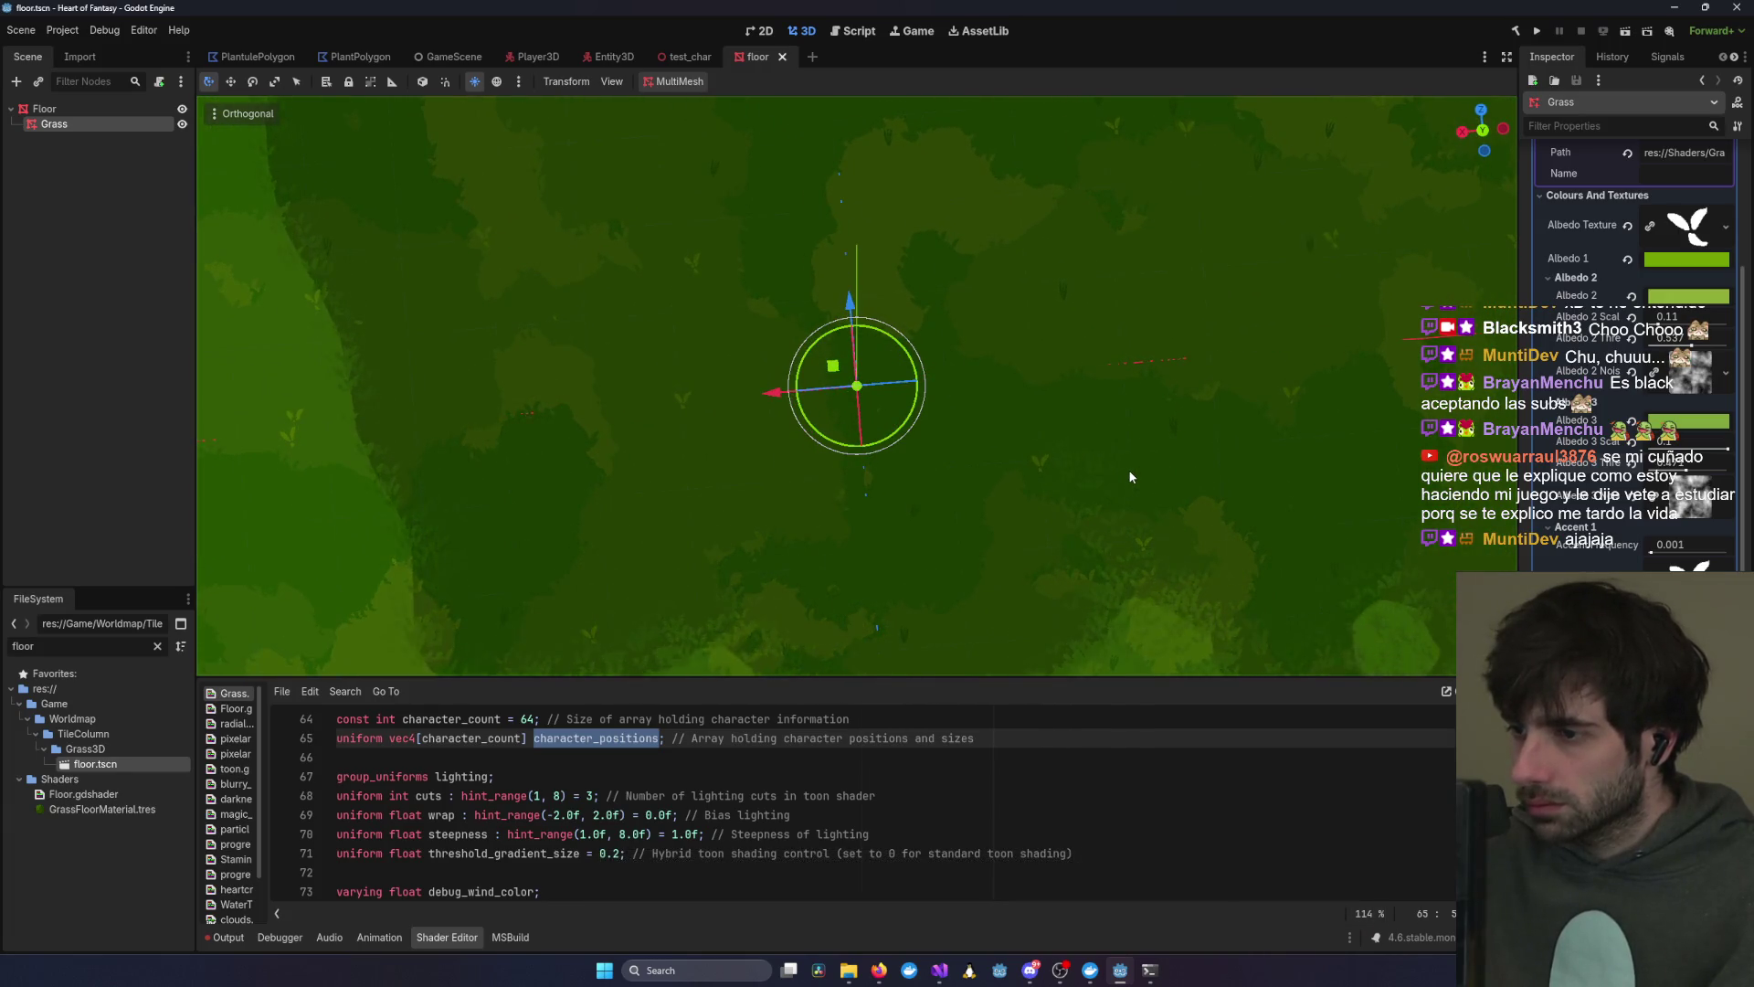
pyautogui.scroll(-4, 1130, 476)
pyautogui.scroll(3, 827, 504)
pyautogui.moveTo(803, 497)
pyautogui.mouseDown()
pyautogui.moveTo(905, 440)
pyautogui.moveTo(955, 336)
pyautogui.mouseUp()
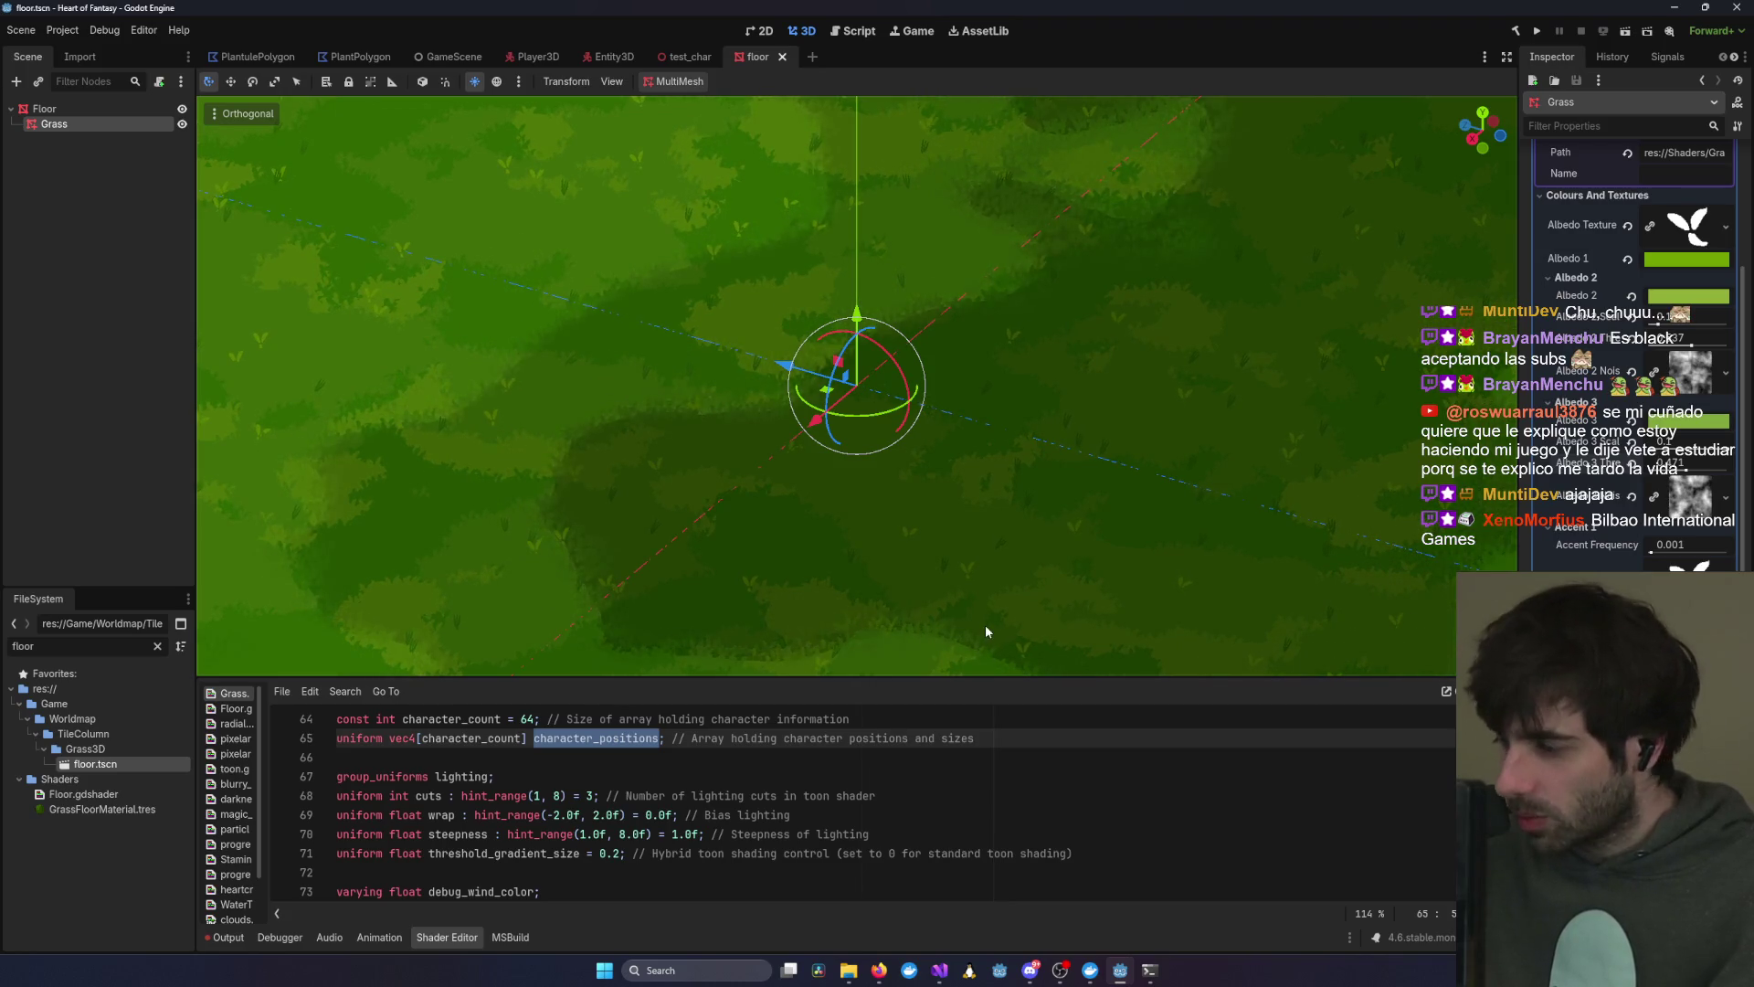
pyautogui.hotkey('alt', 'Tab')
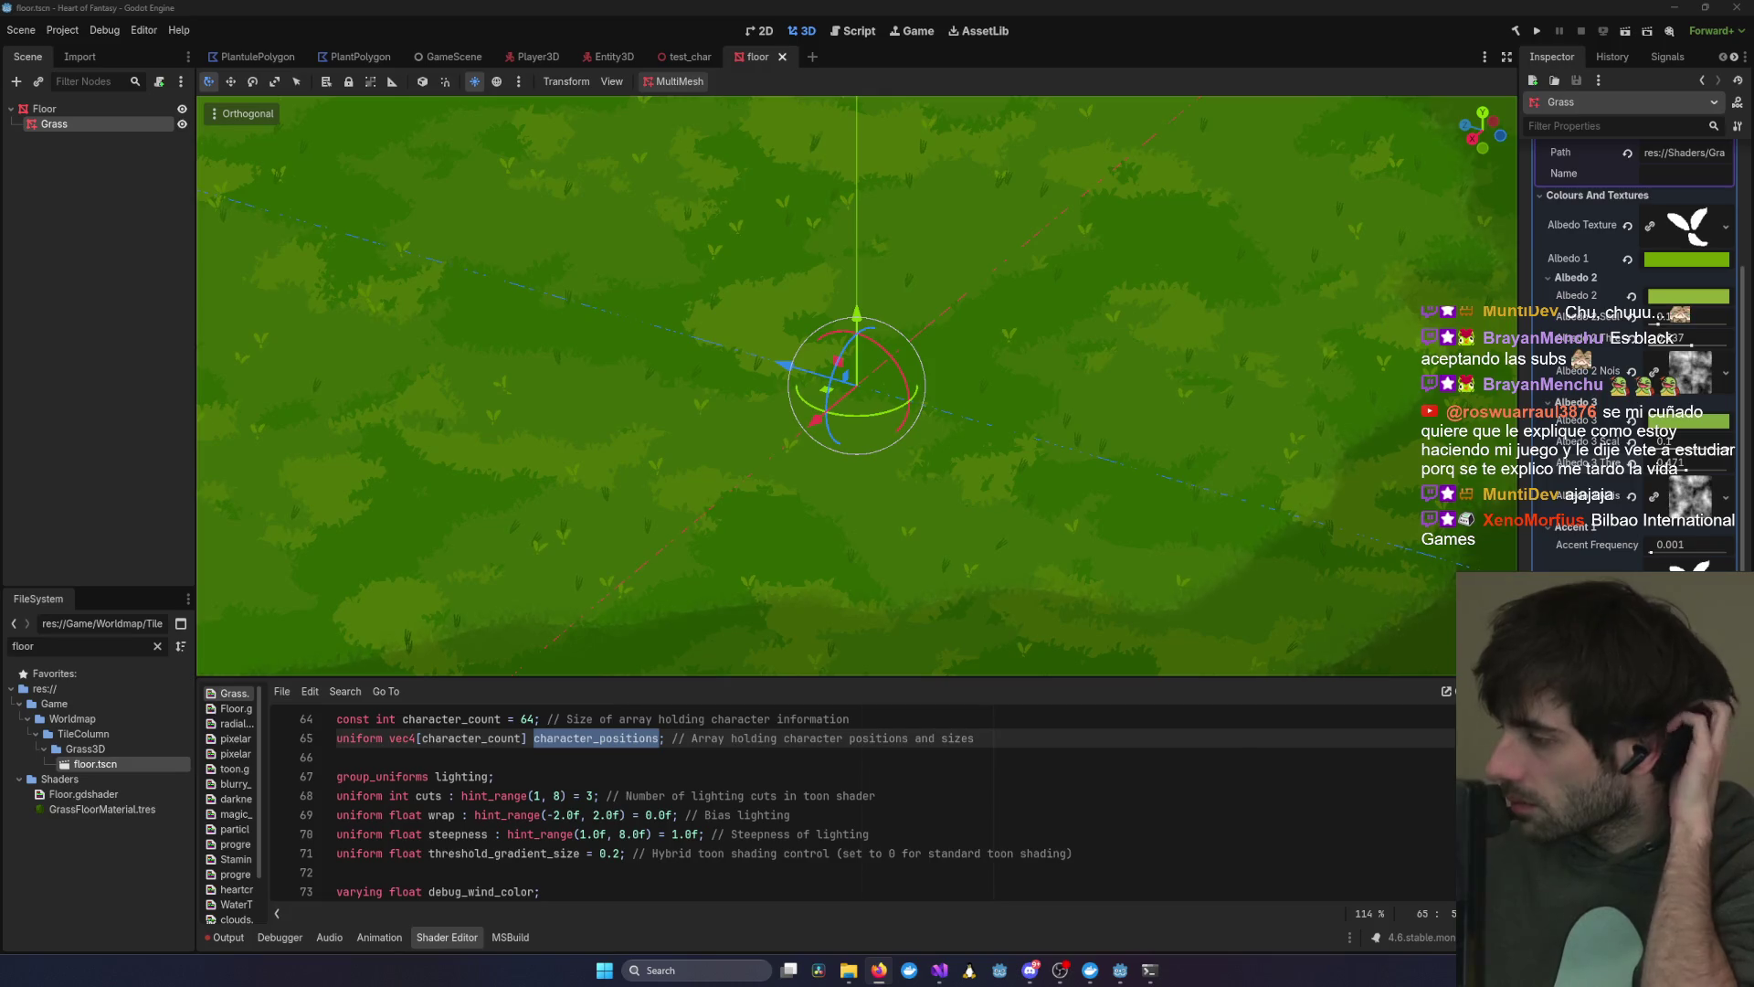
# Look straight down on the whole grass plane and save floor.tscn again
pyautogui.moveTo(1130, 370)
pyautogui.mouseDown()
pyautogui.moveTo(1005, 502)
pyautogui.moveTo(867, 567)
pyautogui.mouseUp()
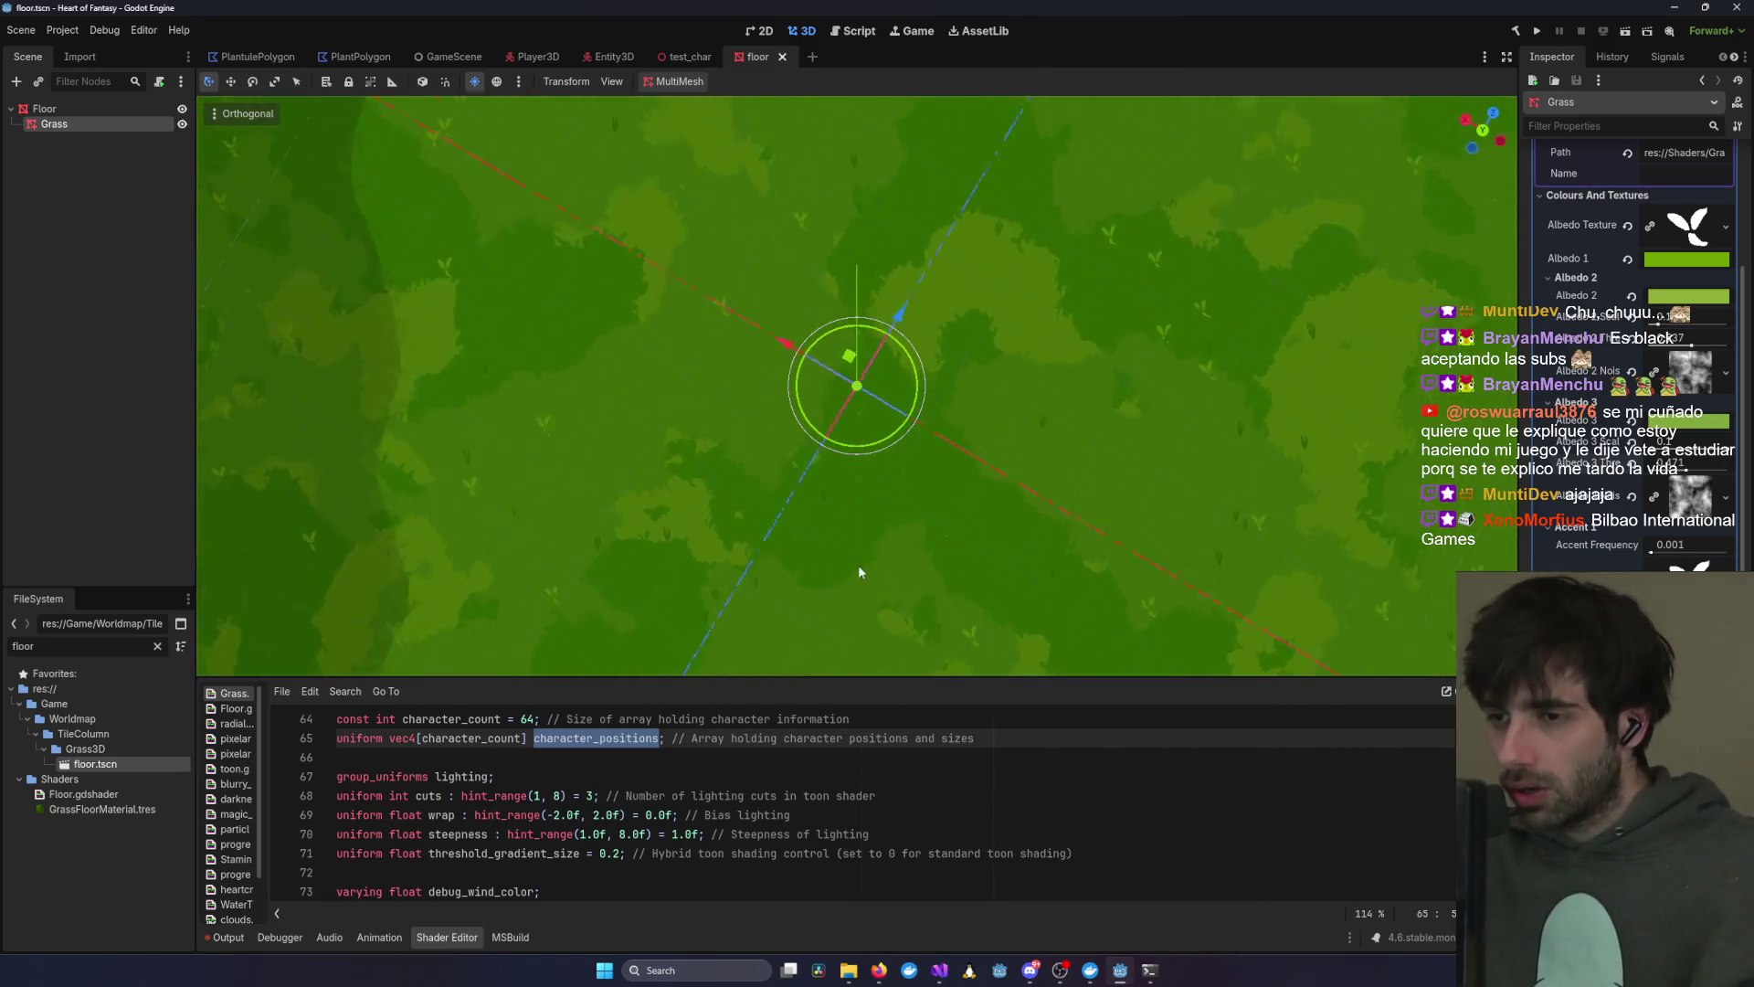
pyautogui.scroll(-2, 1005, 494)
pyautogui.moveTo(1143, 423); pyautogui.dragTo(1042, 490)
pyautogui.scroll(-3, 1043, 489)
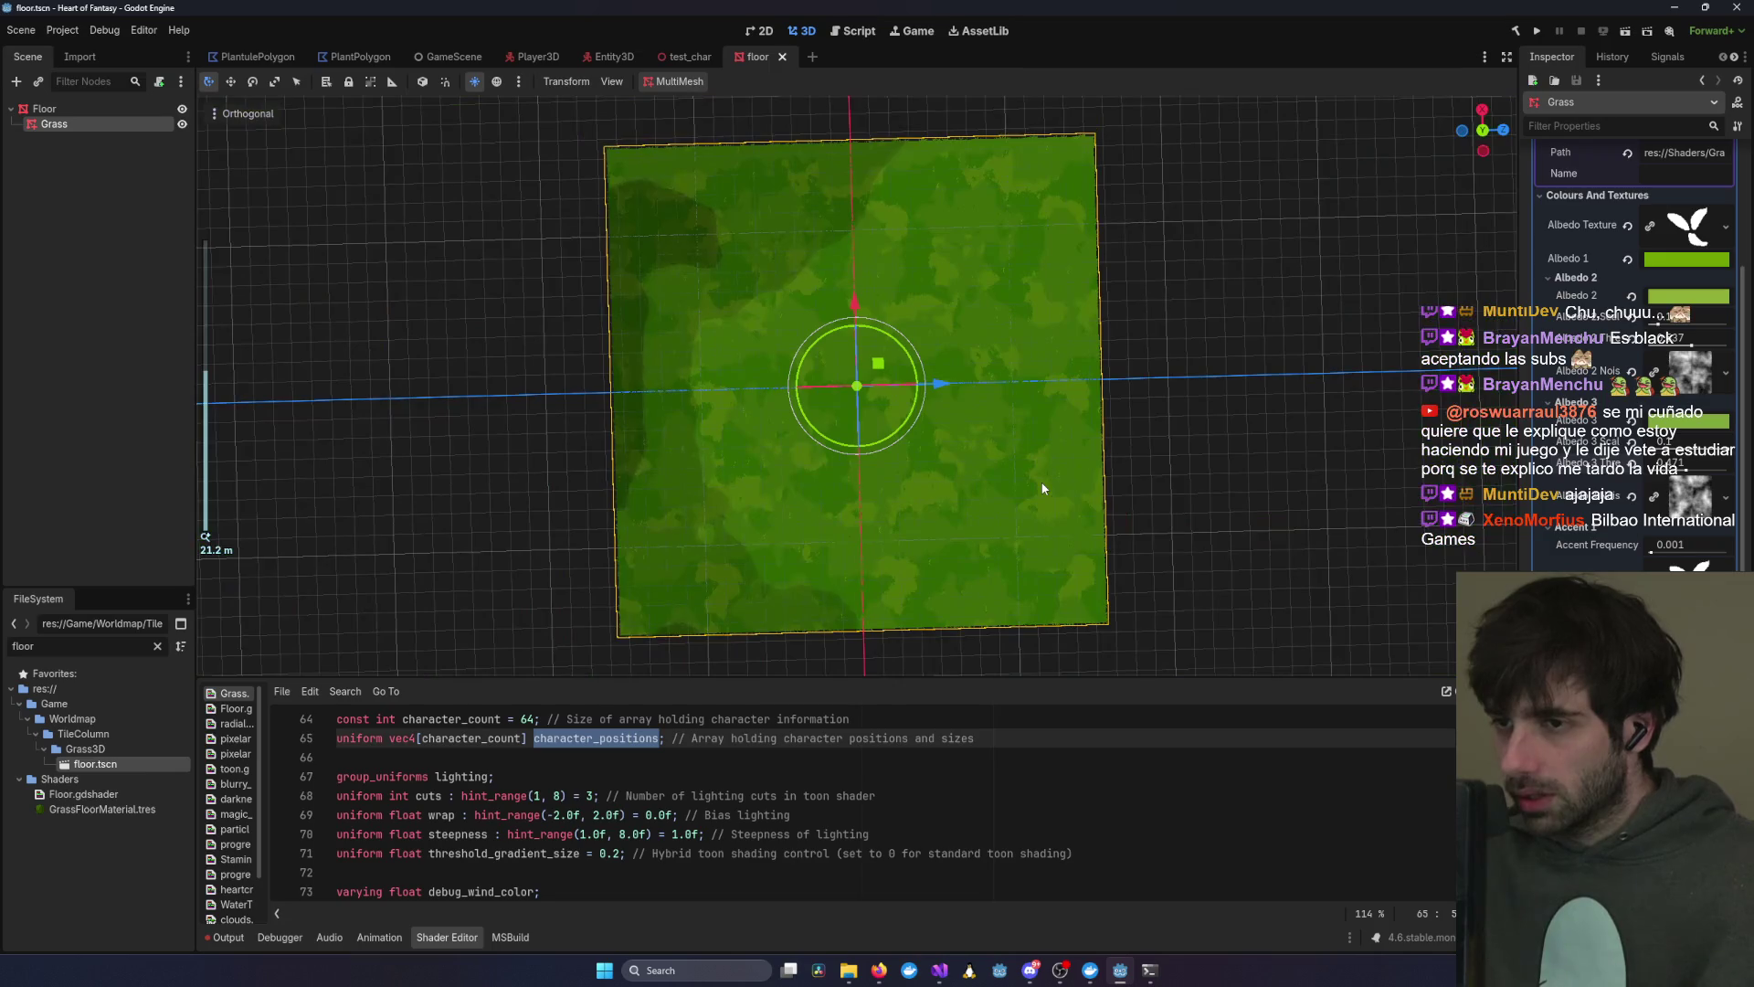
pyautogui.scroll(8, 1041, 490)
pyautogui.scroll(-2, 1040, 489)
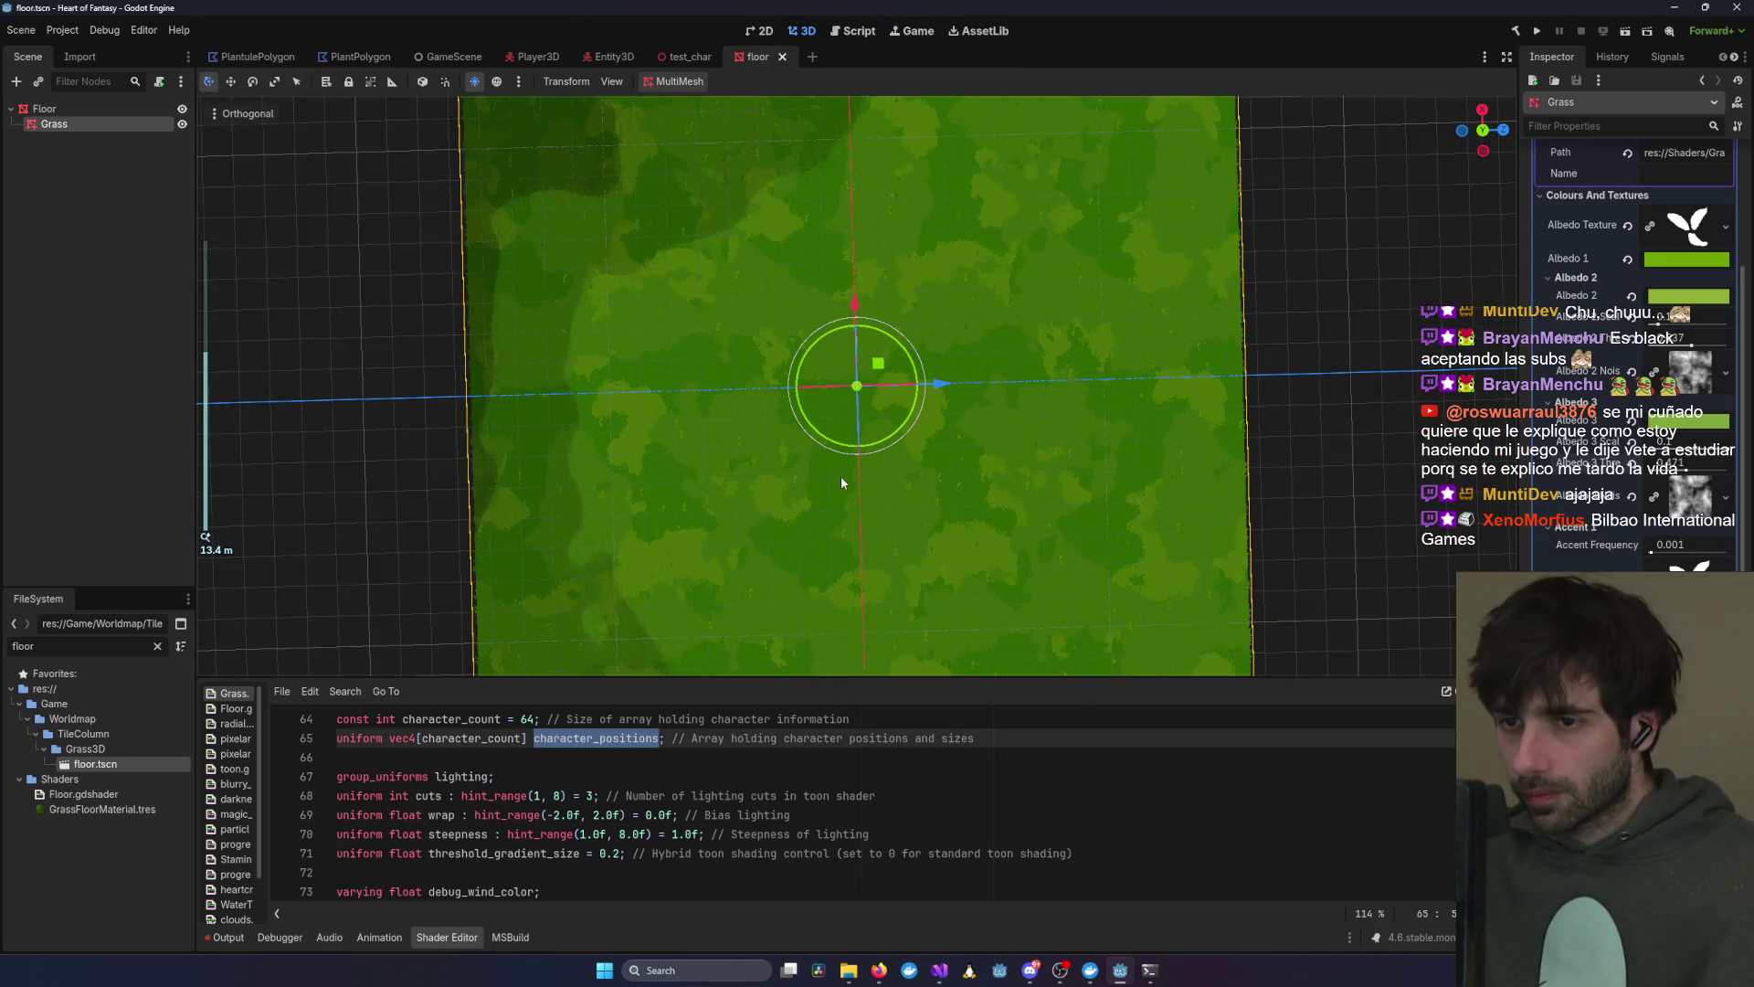
pyautogui.hotkey('ctrl', 's')
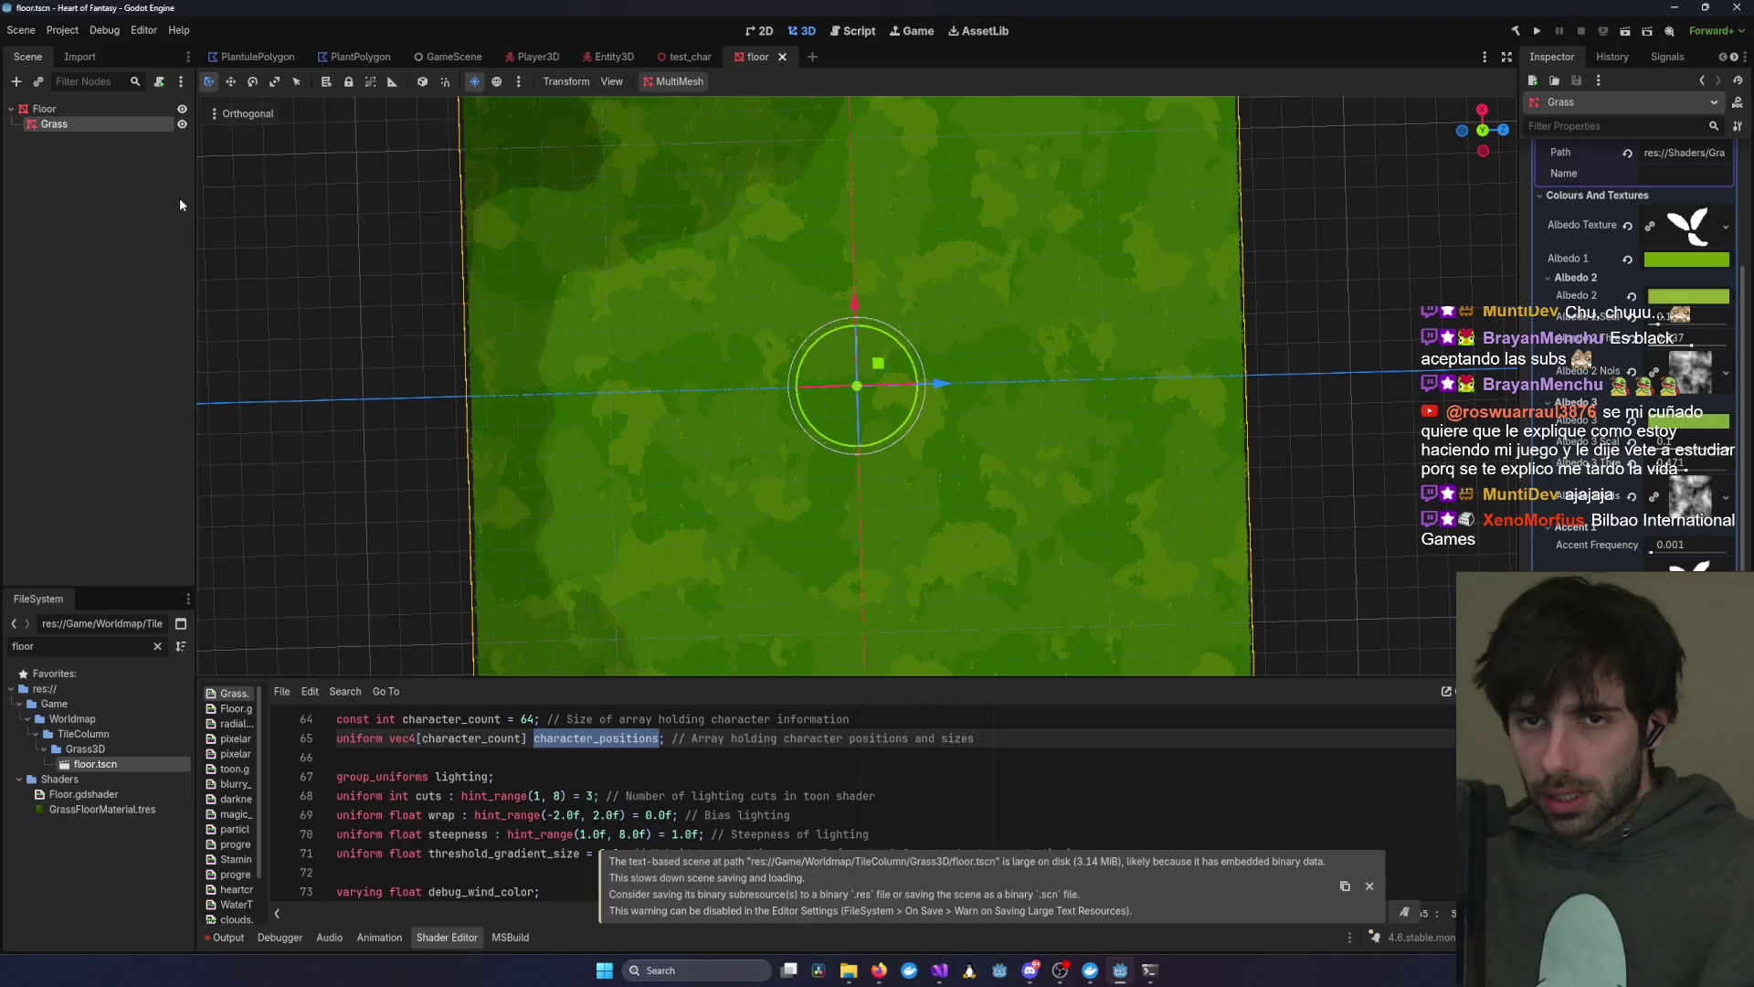
# Select the Floor node, then reselect the Grass node
pyautogui.click(56, 111)
pyautogui.click(54, 123)
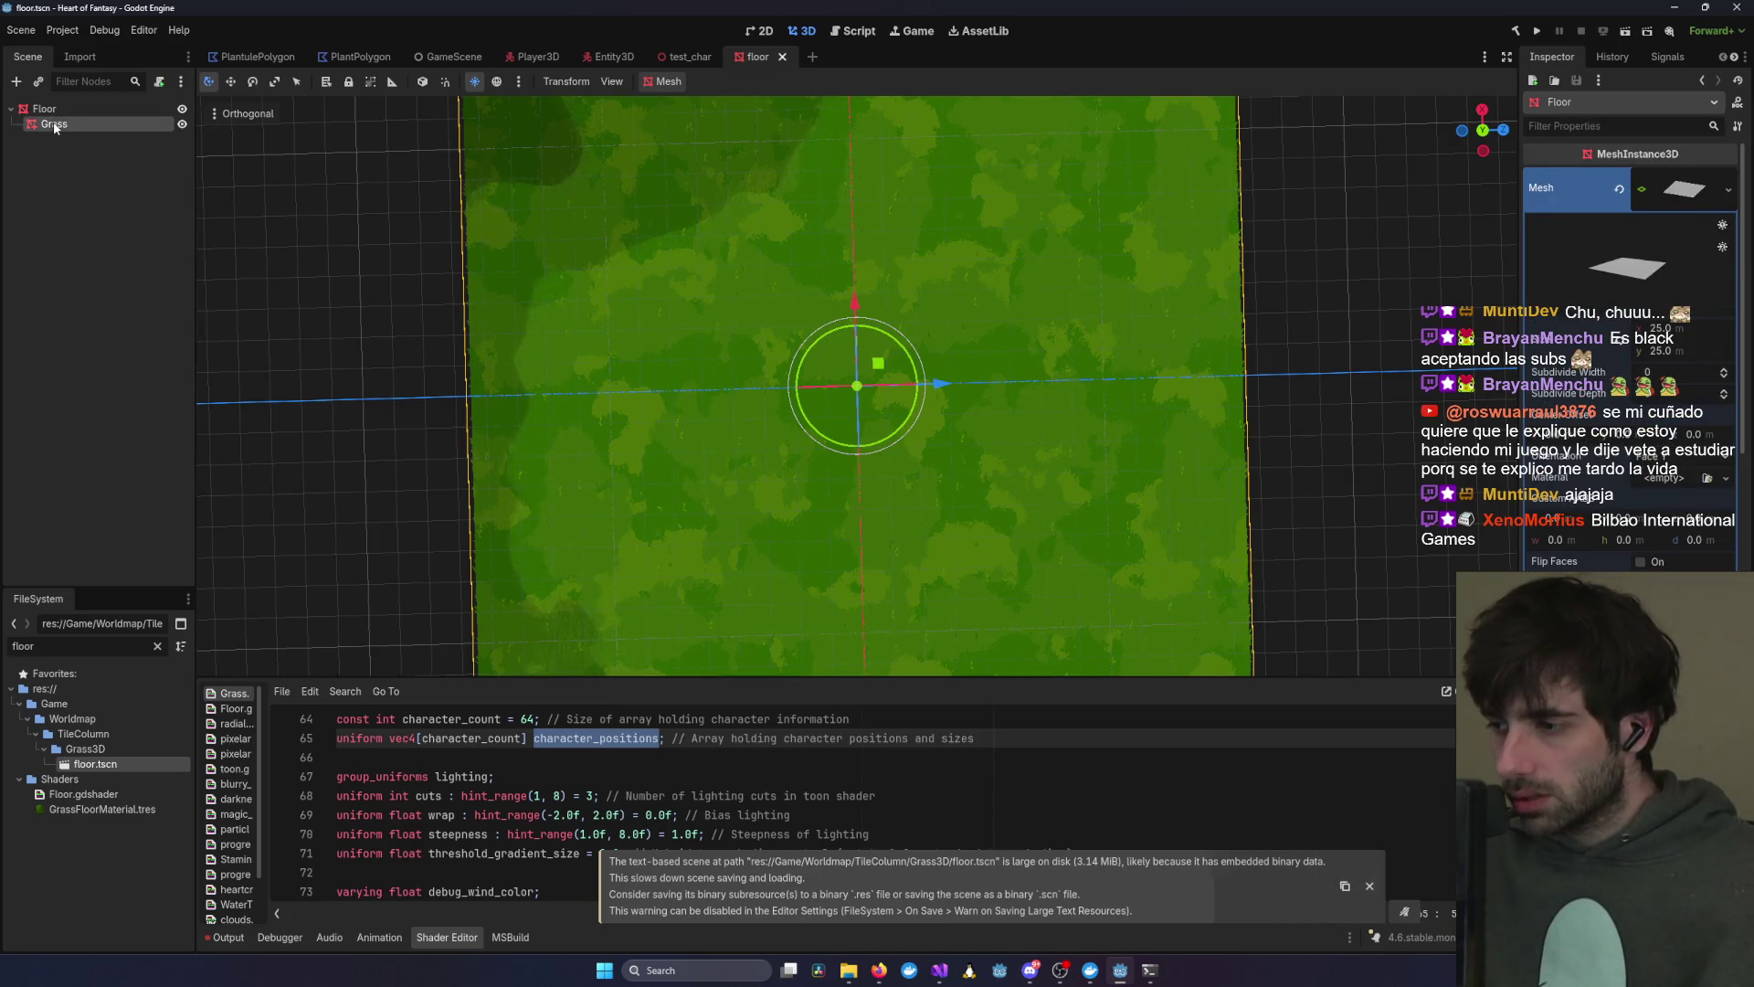
pyautogui.moveTo(938, 972)
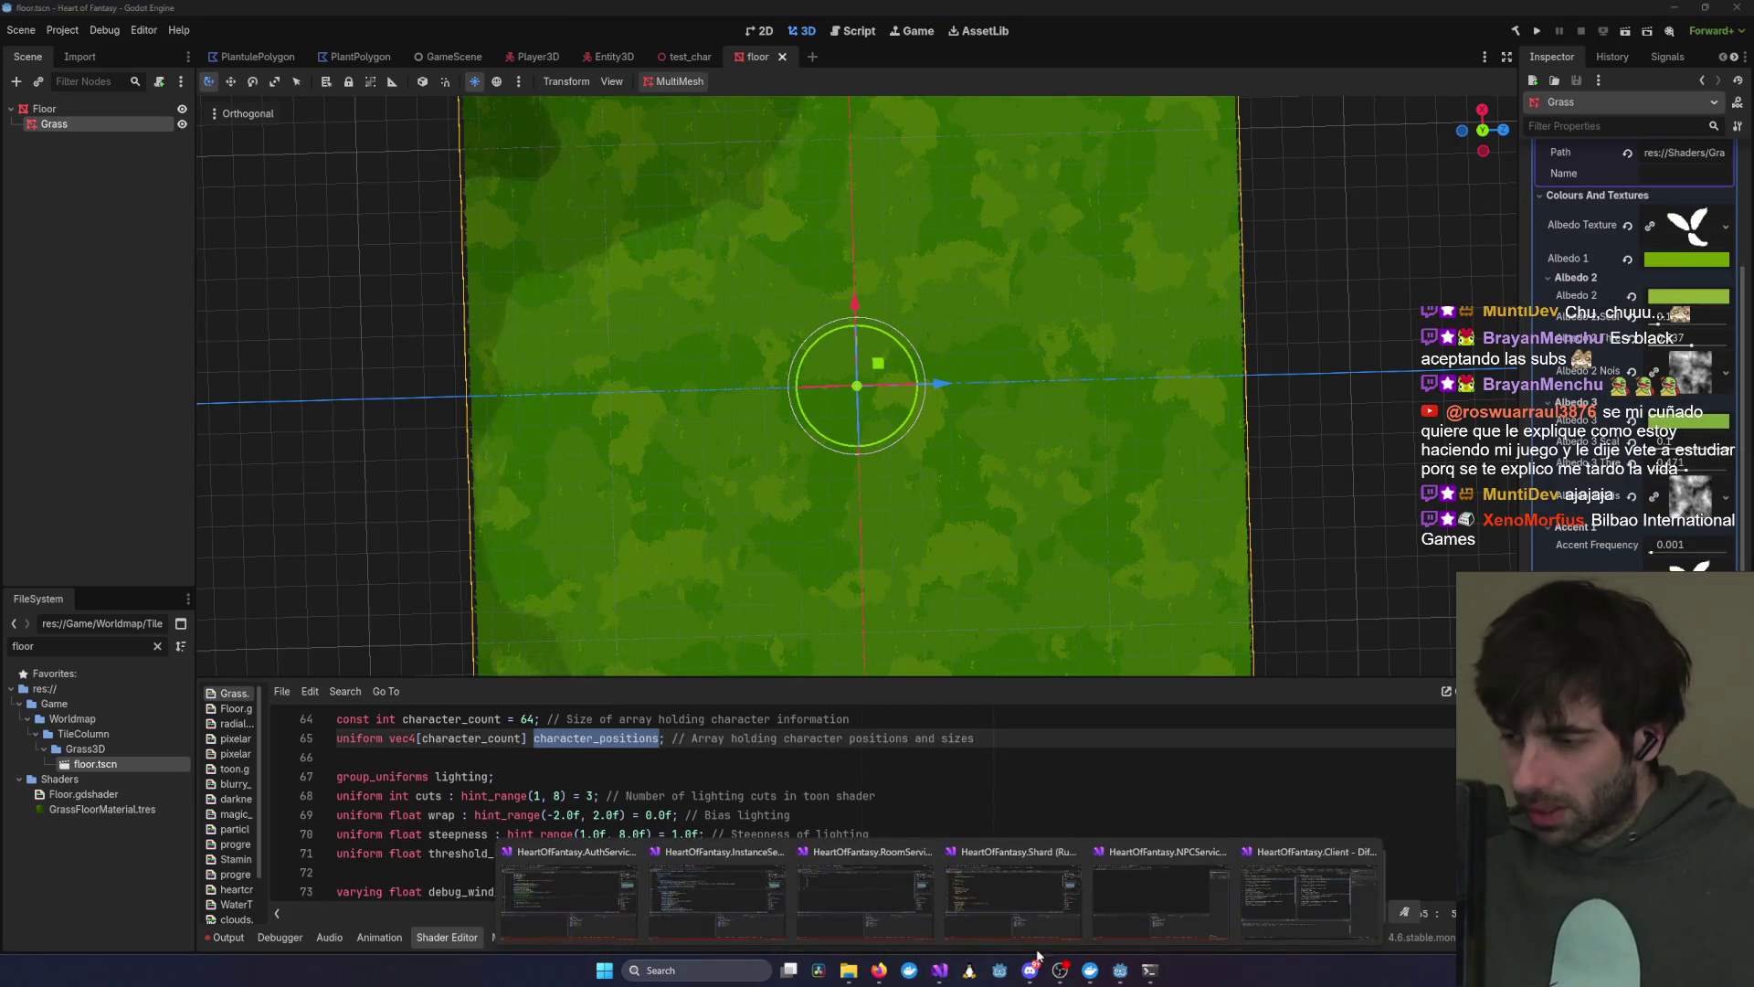
pyautogui.moveTo(1307, 893)
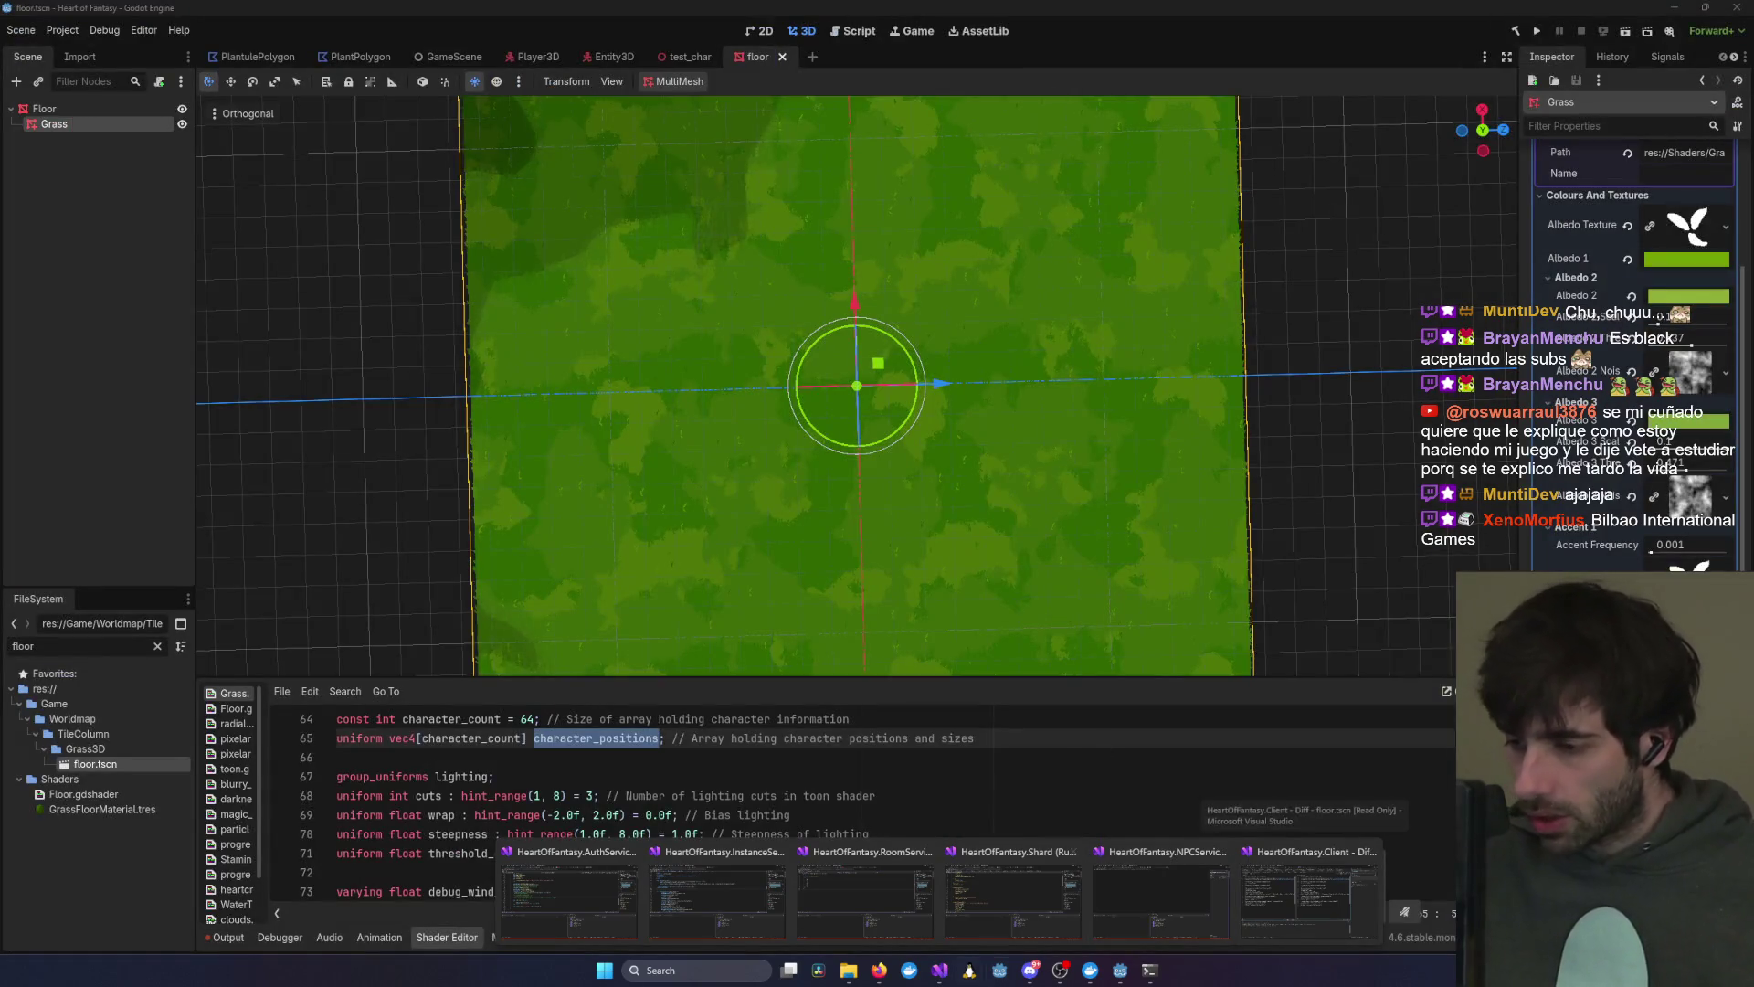
# Launch Blender from Windows search and open Tree.blend from recent files
pyautogui.click(736, 973)
pyautogui.write('blend')
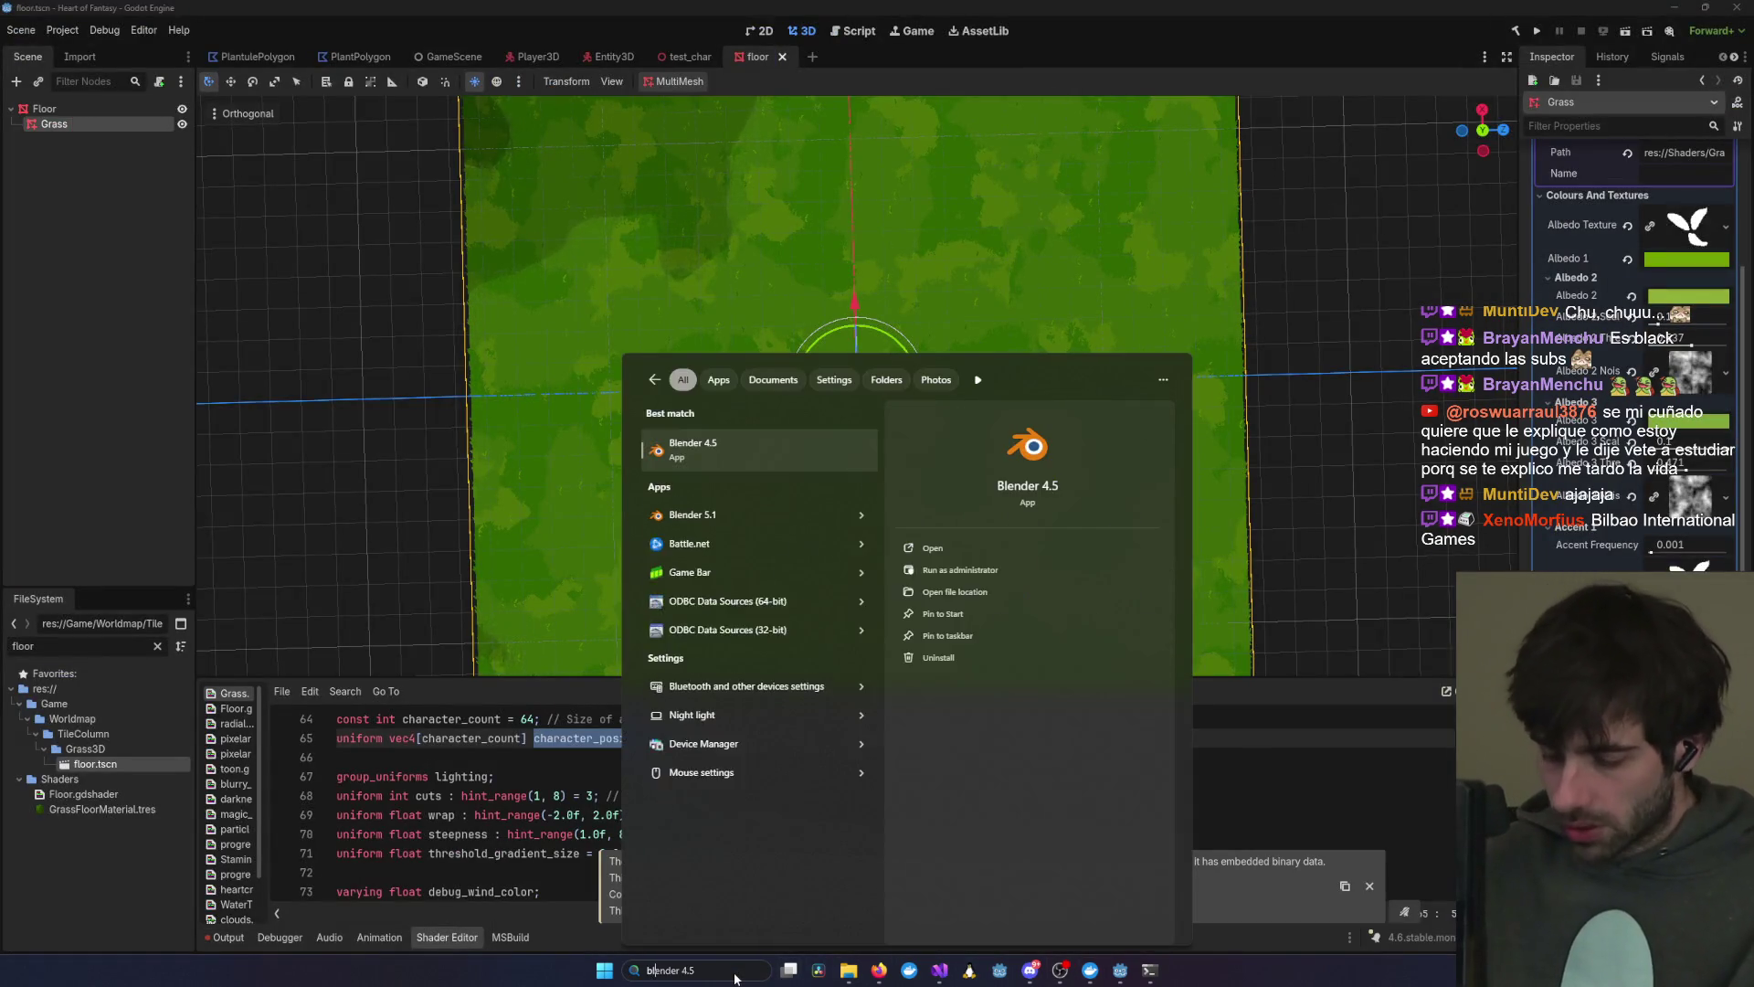
pyautogui.press('Down')
pyautogui.press('Return')
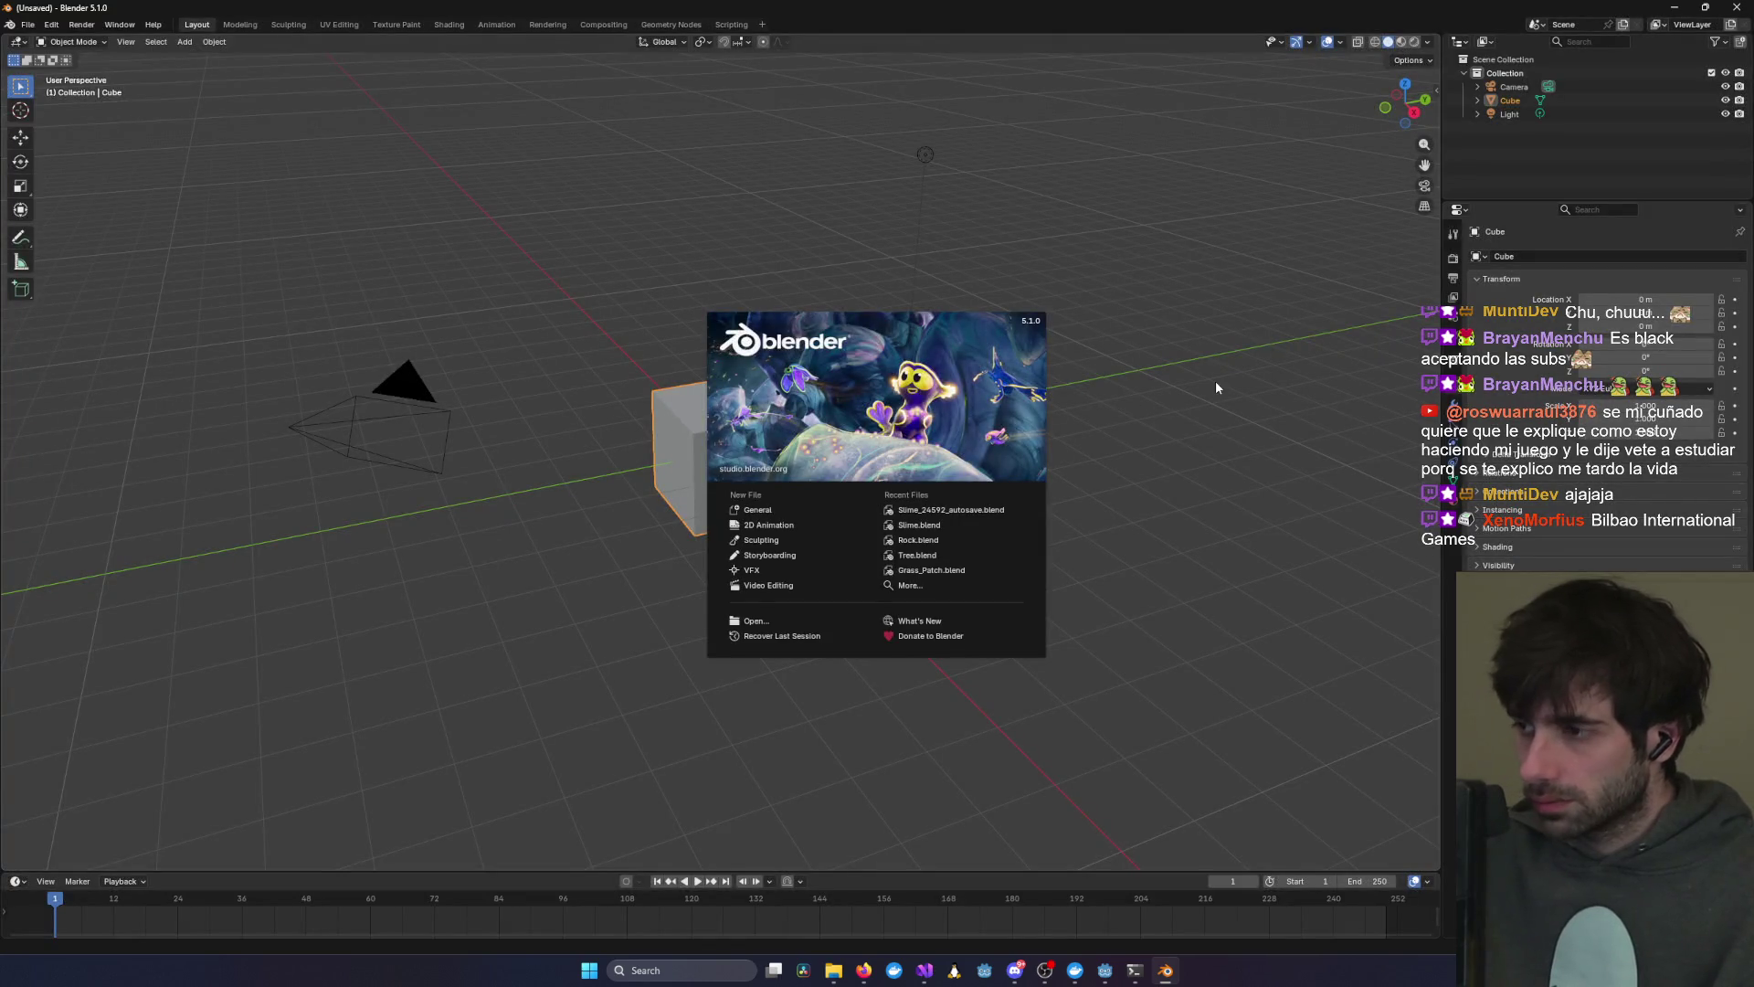
pyautogui.click(1248, 346)
pyautogui.click(28, 25)
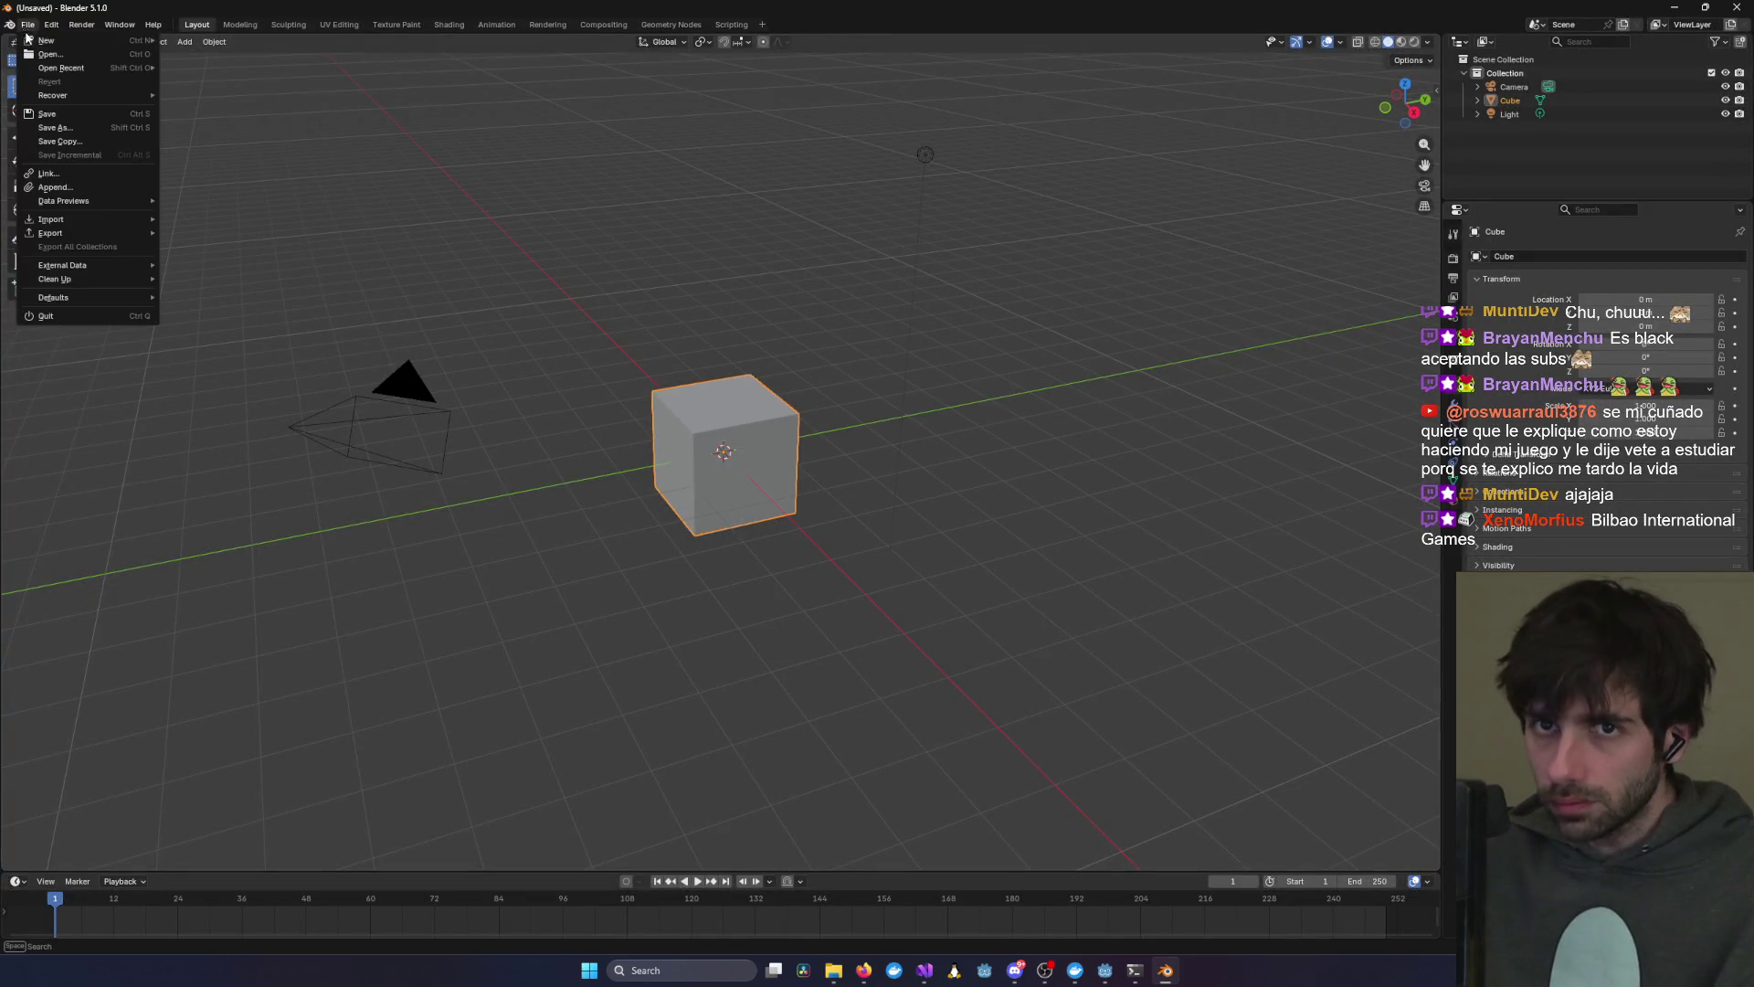
pyautogui.moveTo(102, 66)
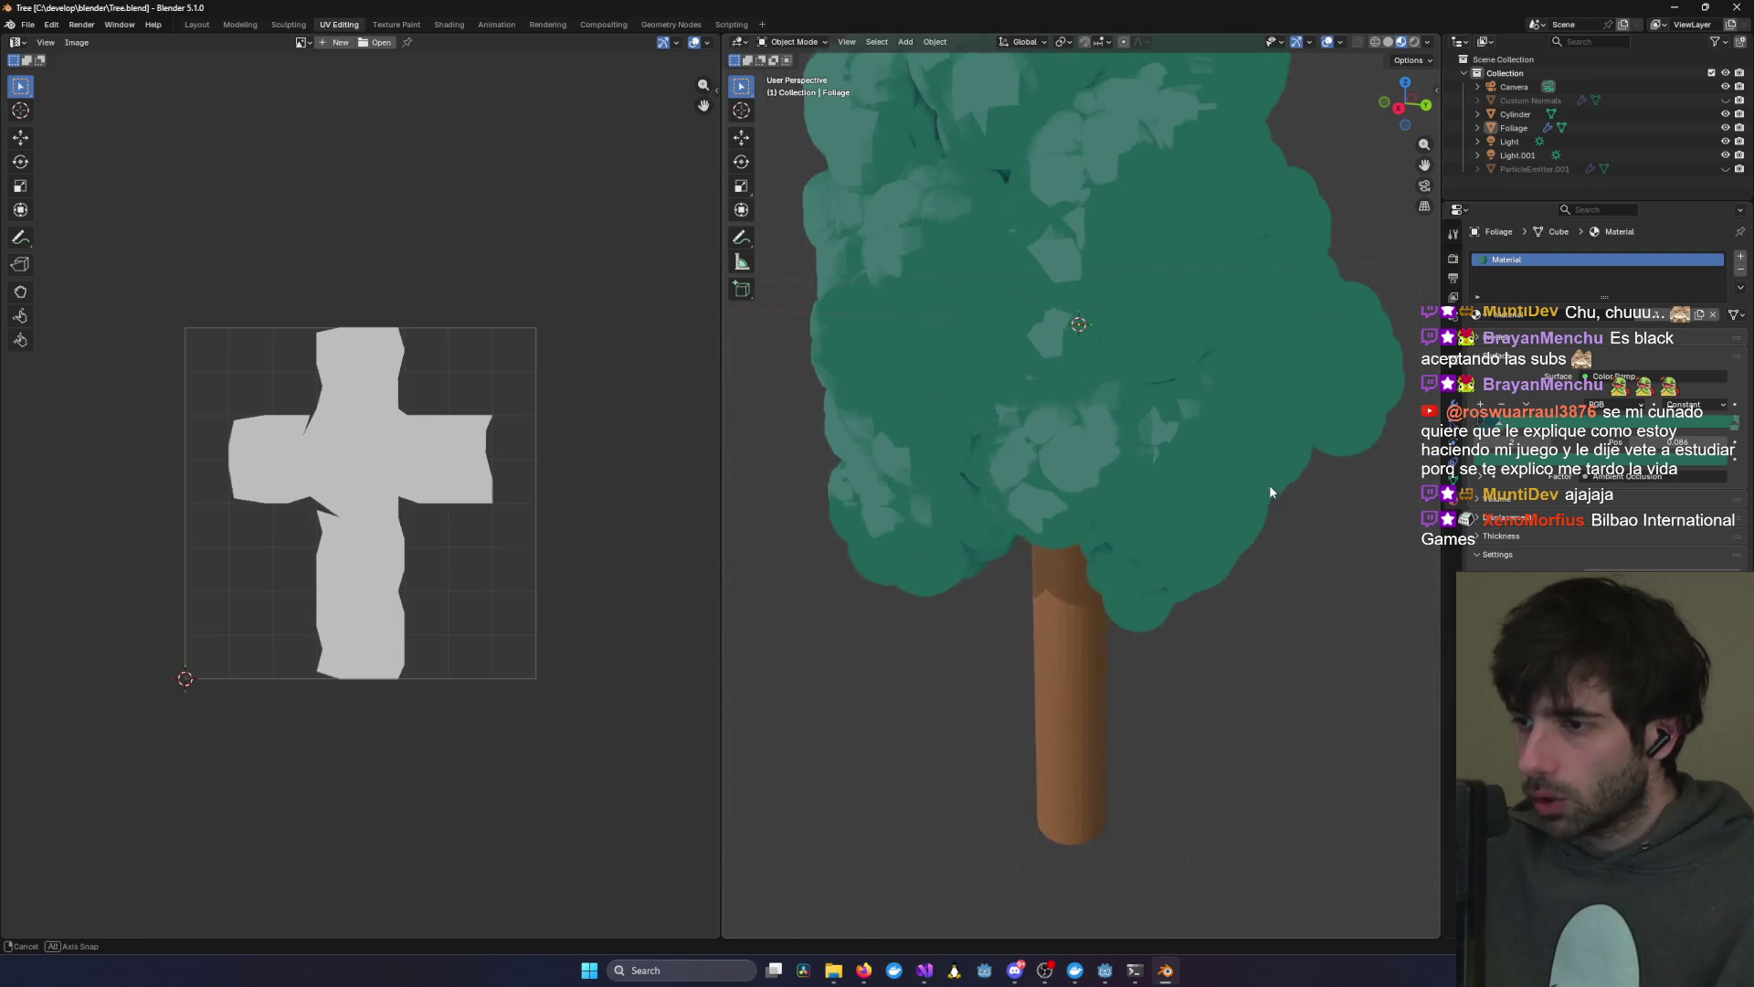
# Orbit around the tree, select its foliage, and return to Godot
pyautogui.moveTo(1269, 490)
pyautogui.mouseDown()
pyautogui.moveTo(1019, 502)
pyautogui.moveTo(885, 391)
pyautogui.moveTo(841, 429)
pyautogui.moveTo(1124, 579)
pyautogui.moveTo(1130, 520)
pyautogui.mouseUp()
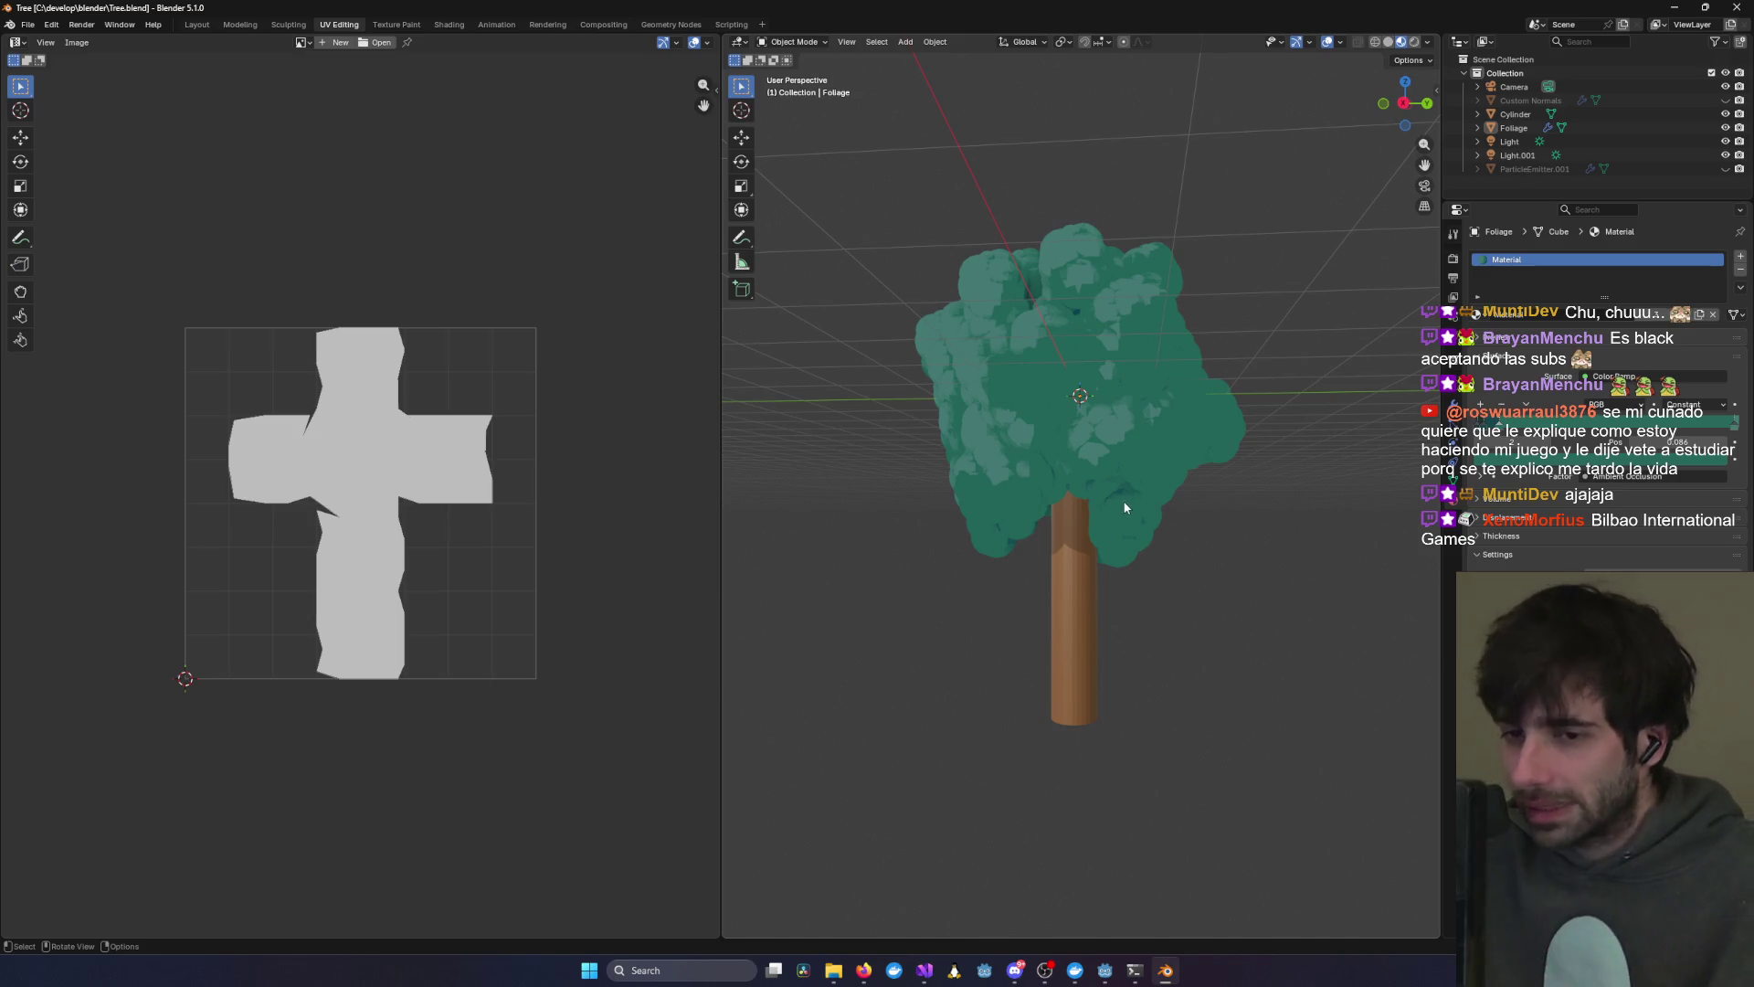
pyautogui.moveTo(1123, 503)
pyautogui.mouseDown()
pyautogui.moveTo(1056, 444)
pyautogui.moveTo(837, 466)
pyautogui.moveTo(1188, 493)
pyautogui.moveTo(1087, 392)
pyautogui.moveTo(1129, 479)
pyautogui.moveTo(1048, 373)
pyautogui.mouseUp()
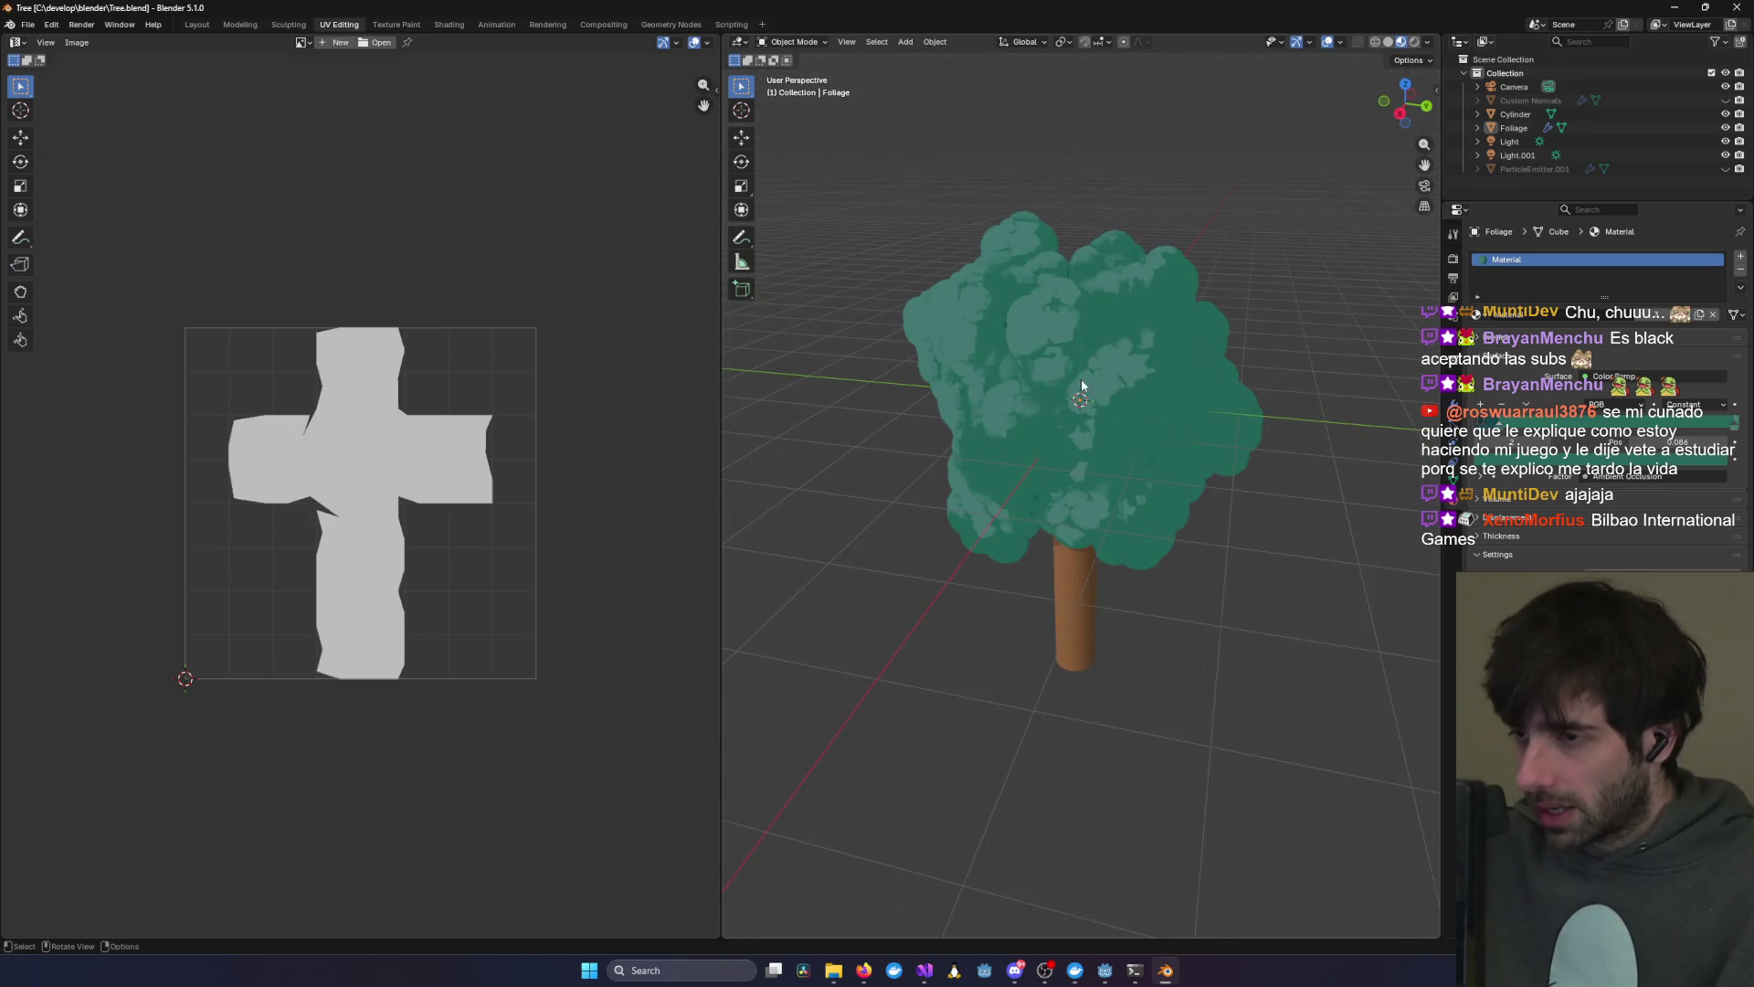
pyautogui.click(1063, 343)
pyautogui.hotkey('alt', 'Tab')
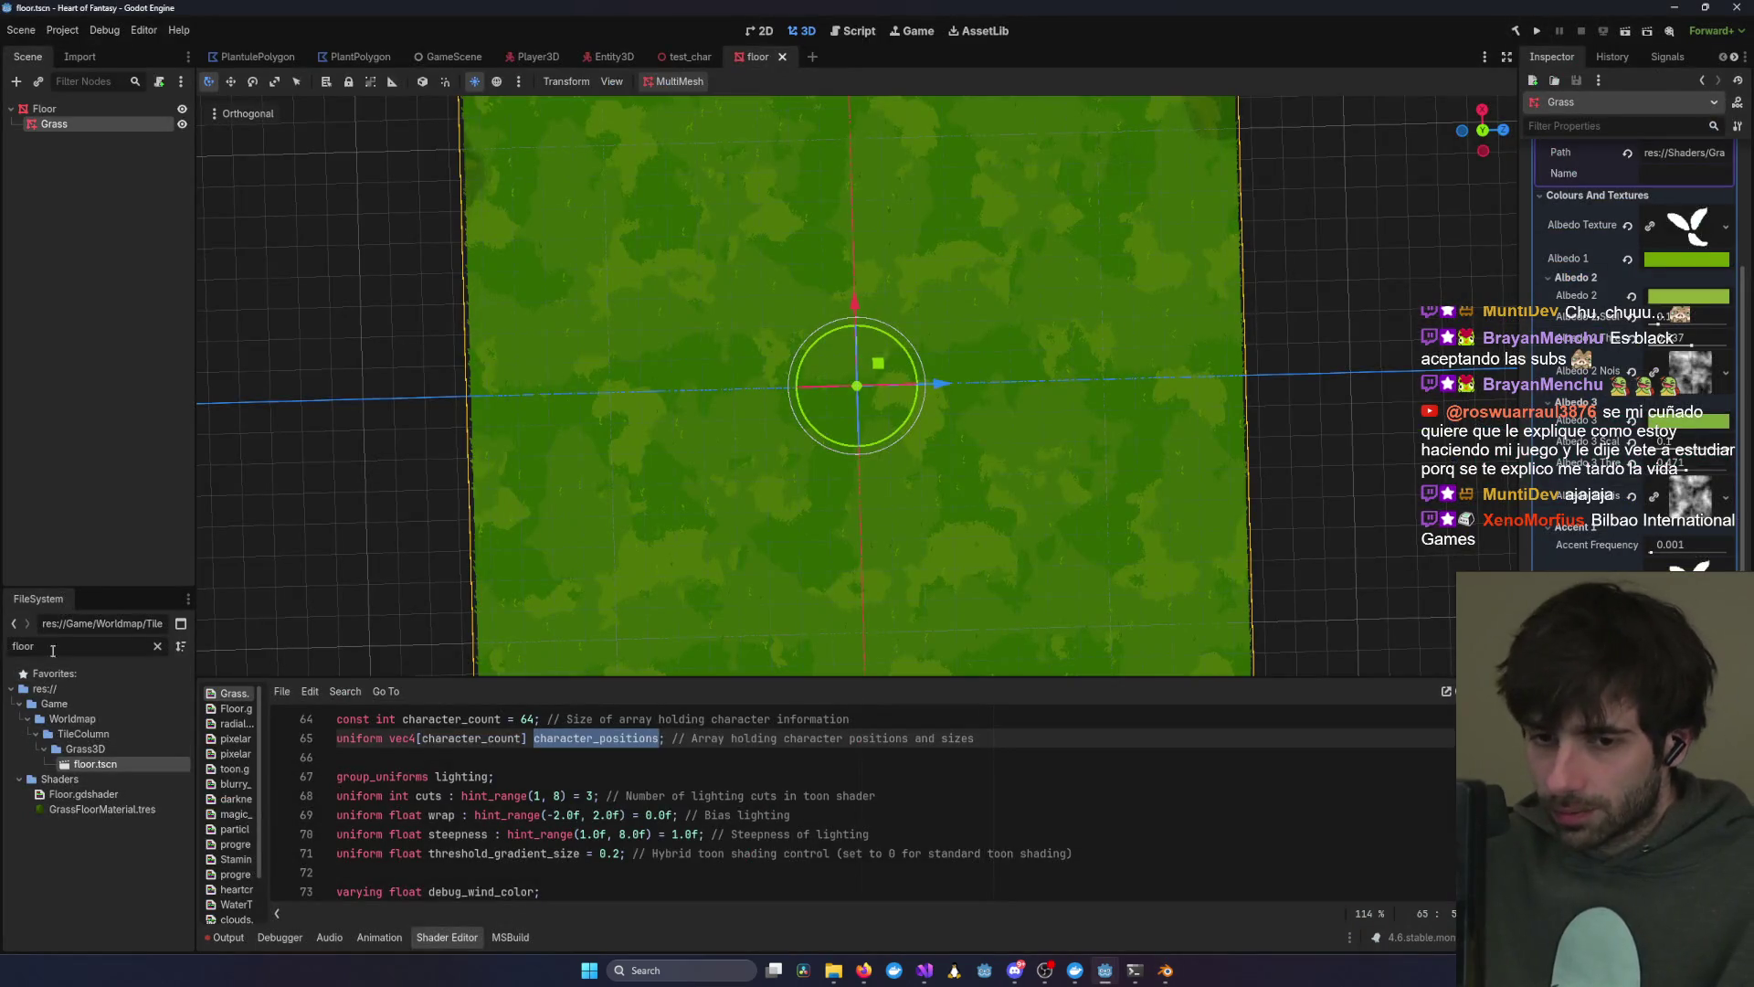
# Filter the FileSystem dock to 'Tree' then 'Plant', then bring the Blender window forward
pyautogui.press('BackSpace')
pyautogui.press('BackSpace')
pyautogui.press('BackSpace')
pyautogui.write('Tree')
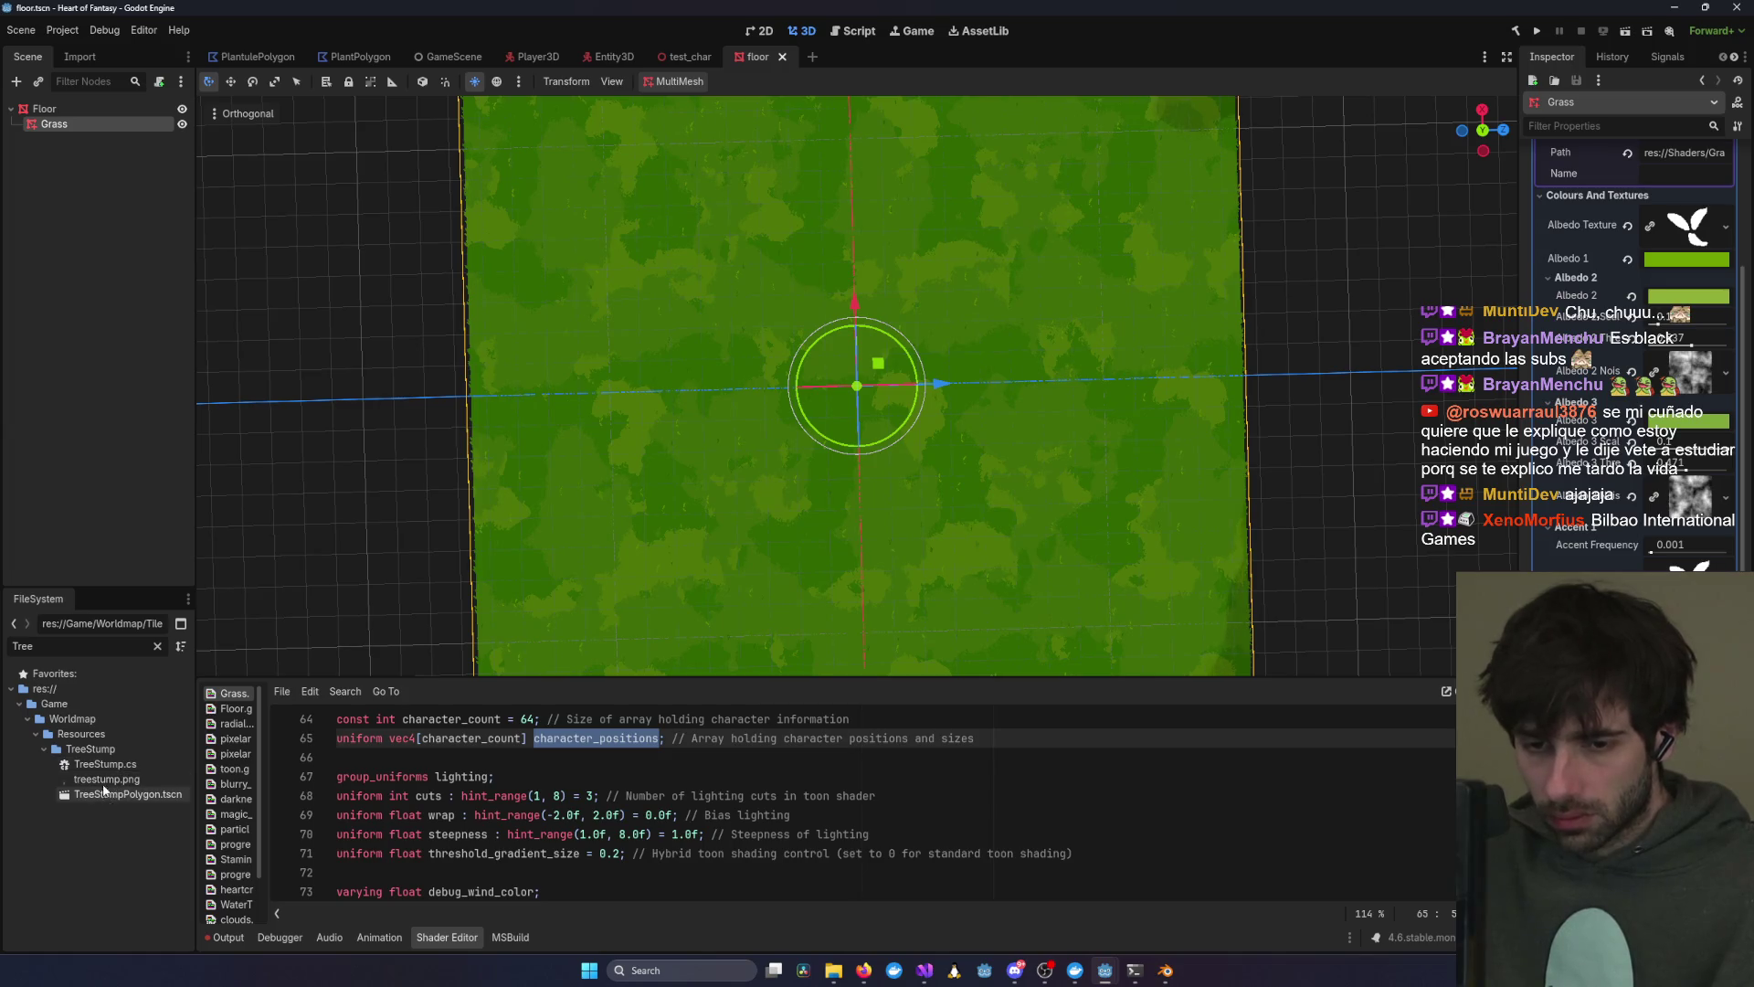
pyautogui.press('BackSpace')
pyautogui.press('BackSpace')
pyautogui.press('BackSpace')
pyautogui.write('Plant')
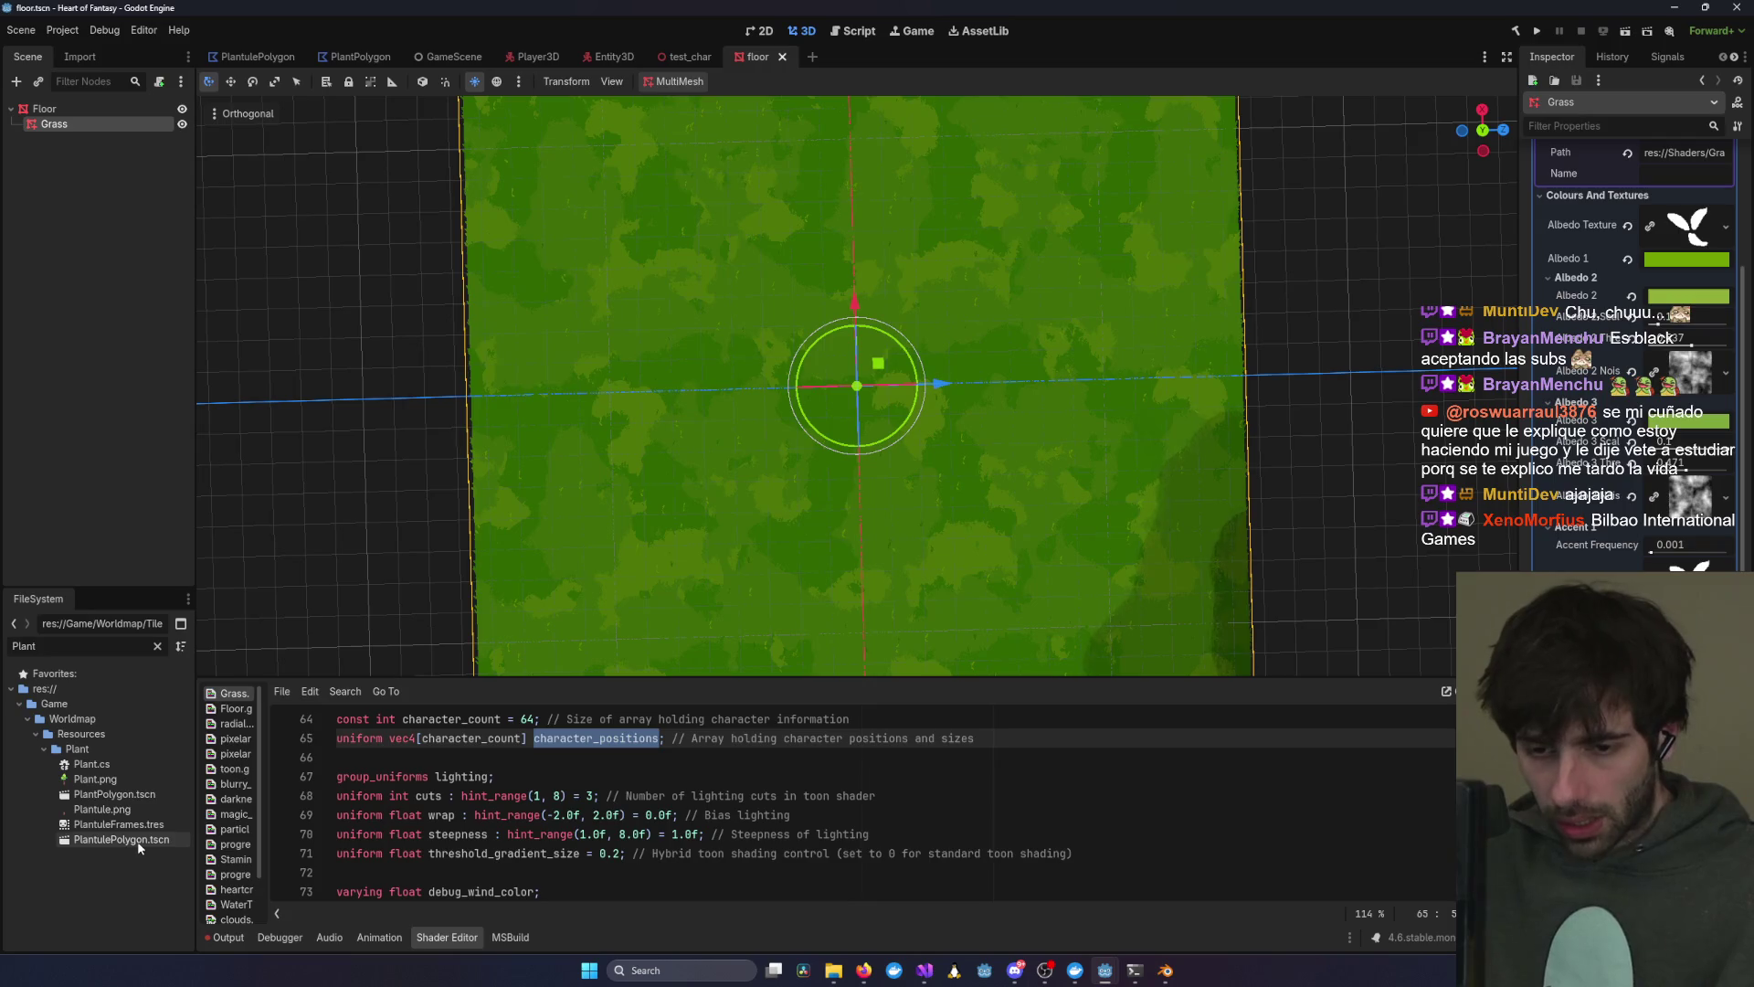
pyautogui.click(1165, 971)
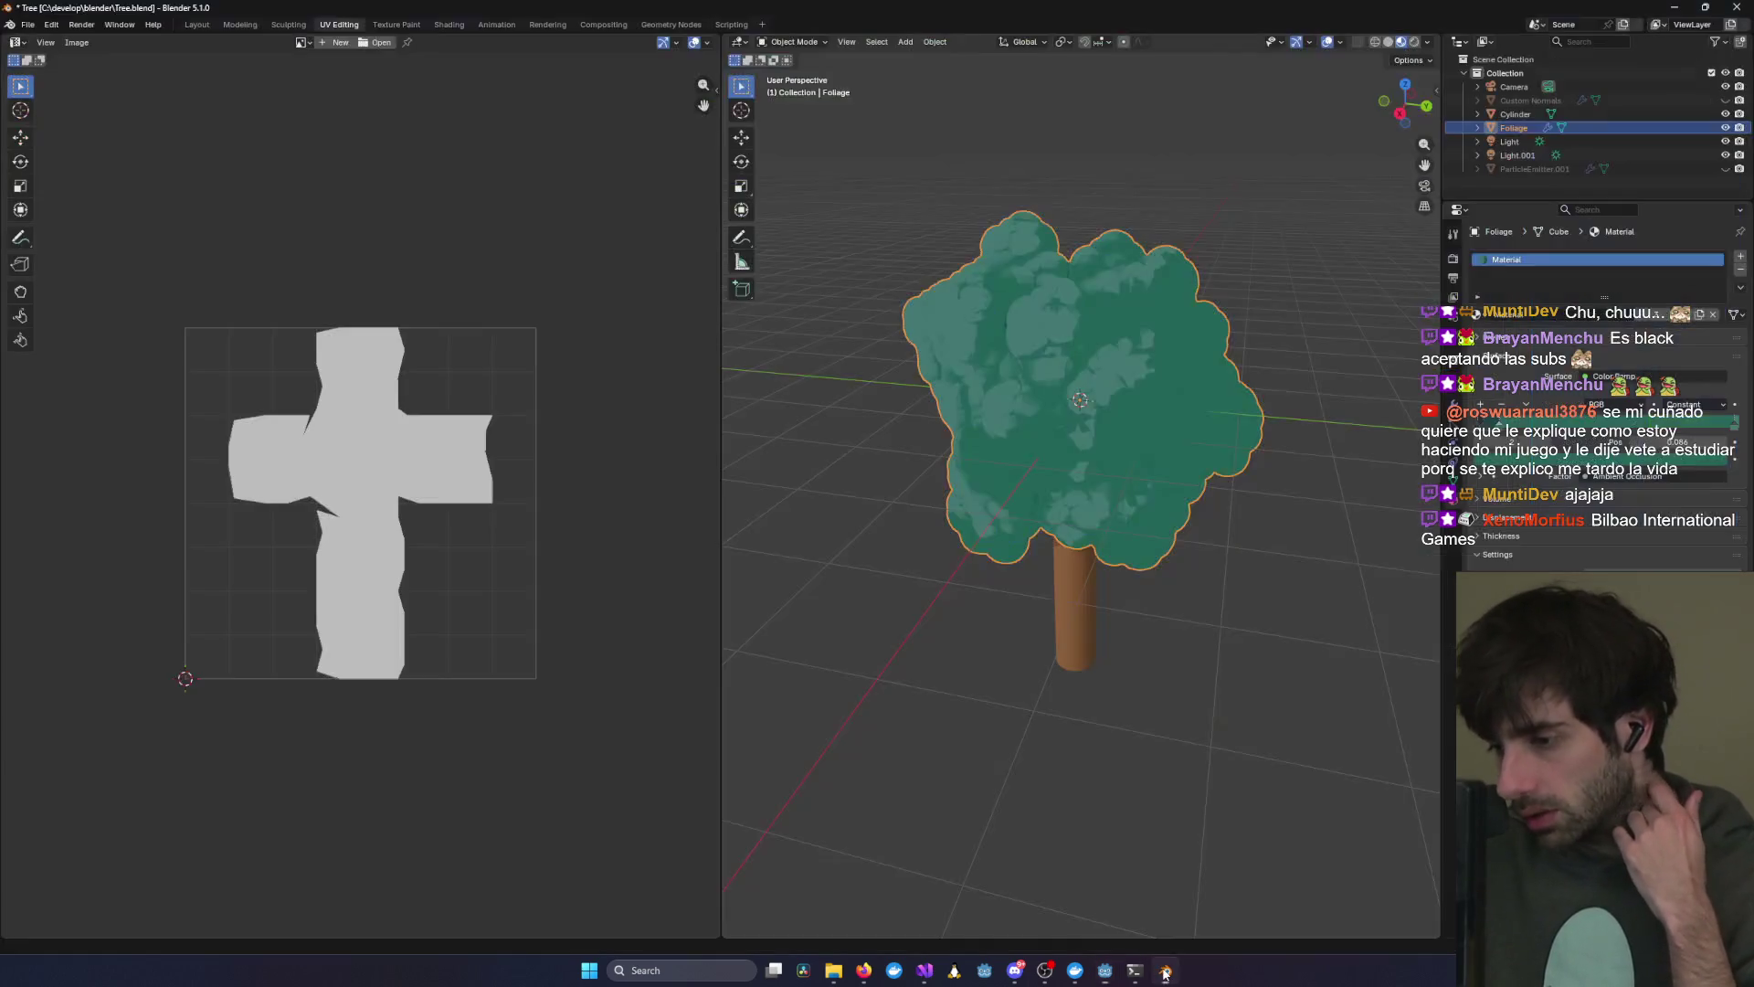
# Orbit around the tree and switch to the Shading workspace
pyautogui.click(28, 25)
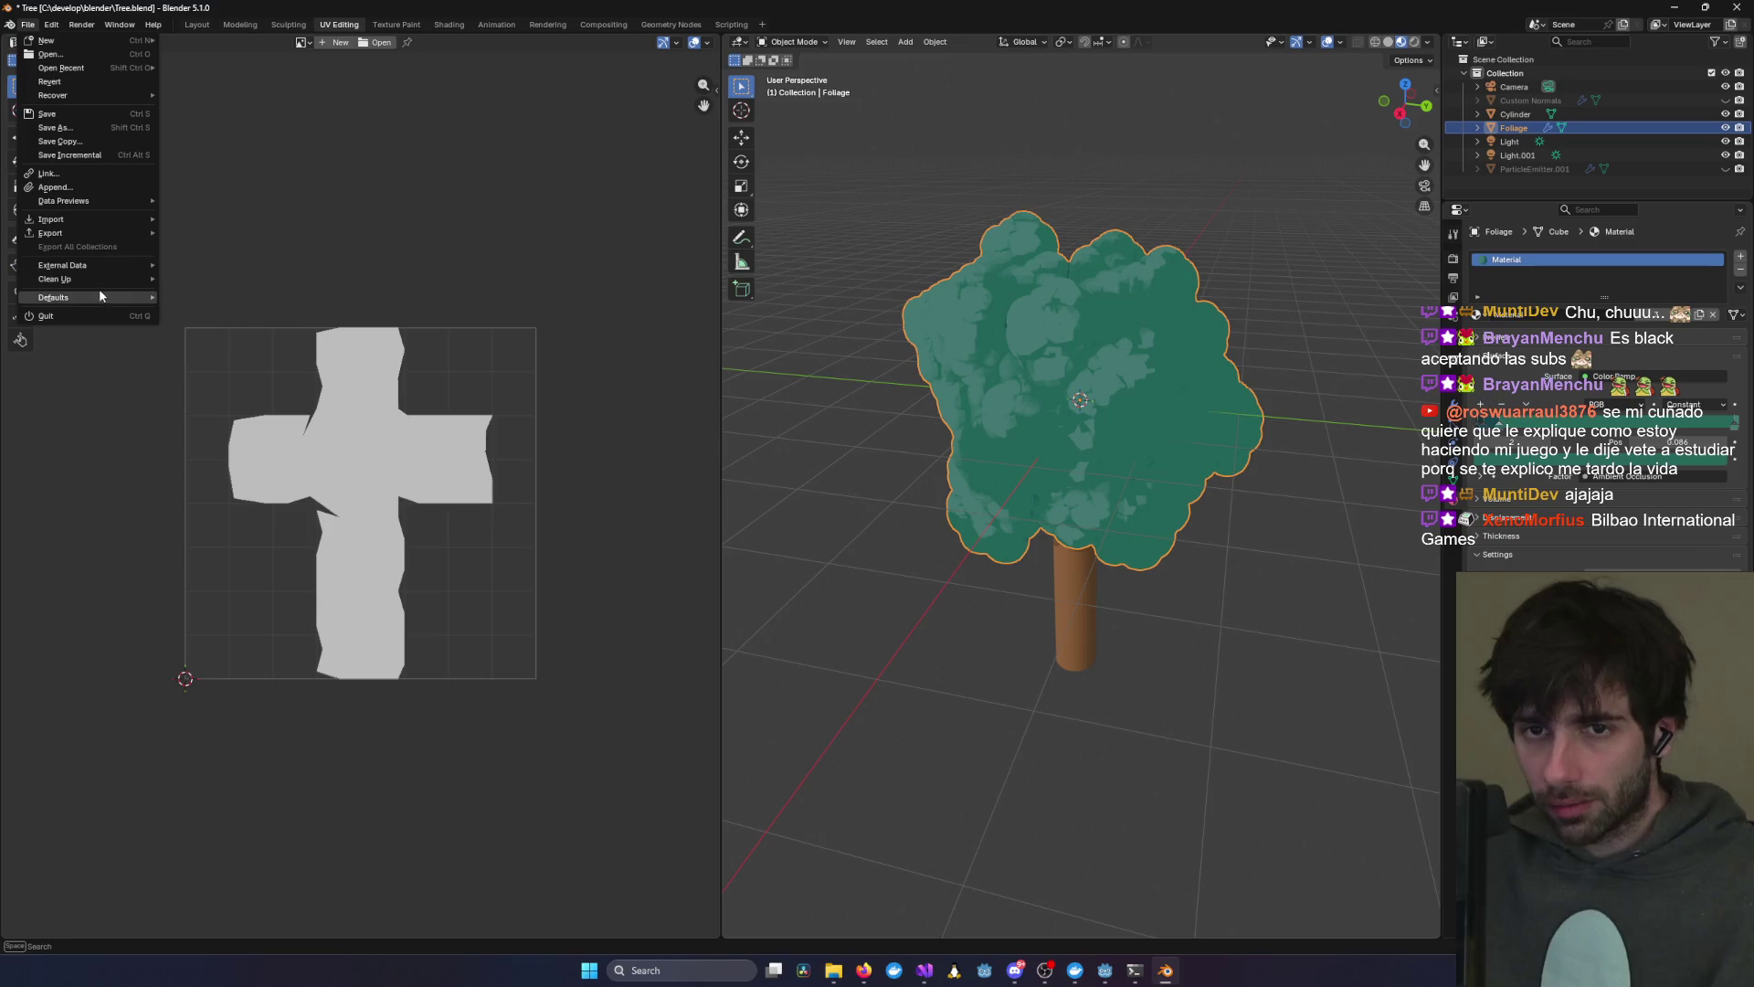
pyautogui.moveTo(55, 233)
pyautogui.moveTo(1106, 413)
pyautogui.mouseDown()
pyautogui.moveTo(1260, 329)
pyautogui.moveTo(826, 332)
pyautogui.moveTo(1142, 351)
pyautogui.moveTo(1155, 320)
pyautogui.moveTo(813, 318)
pyautogui.mouseUp()
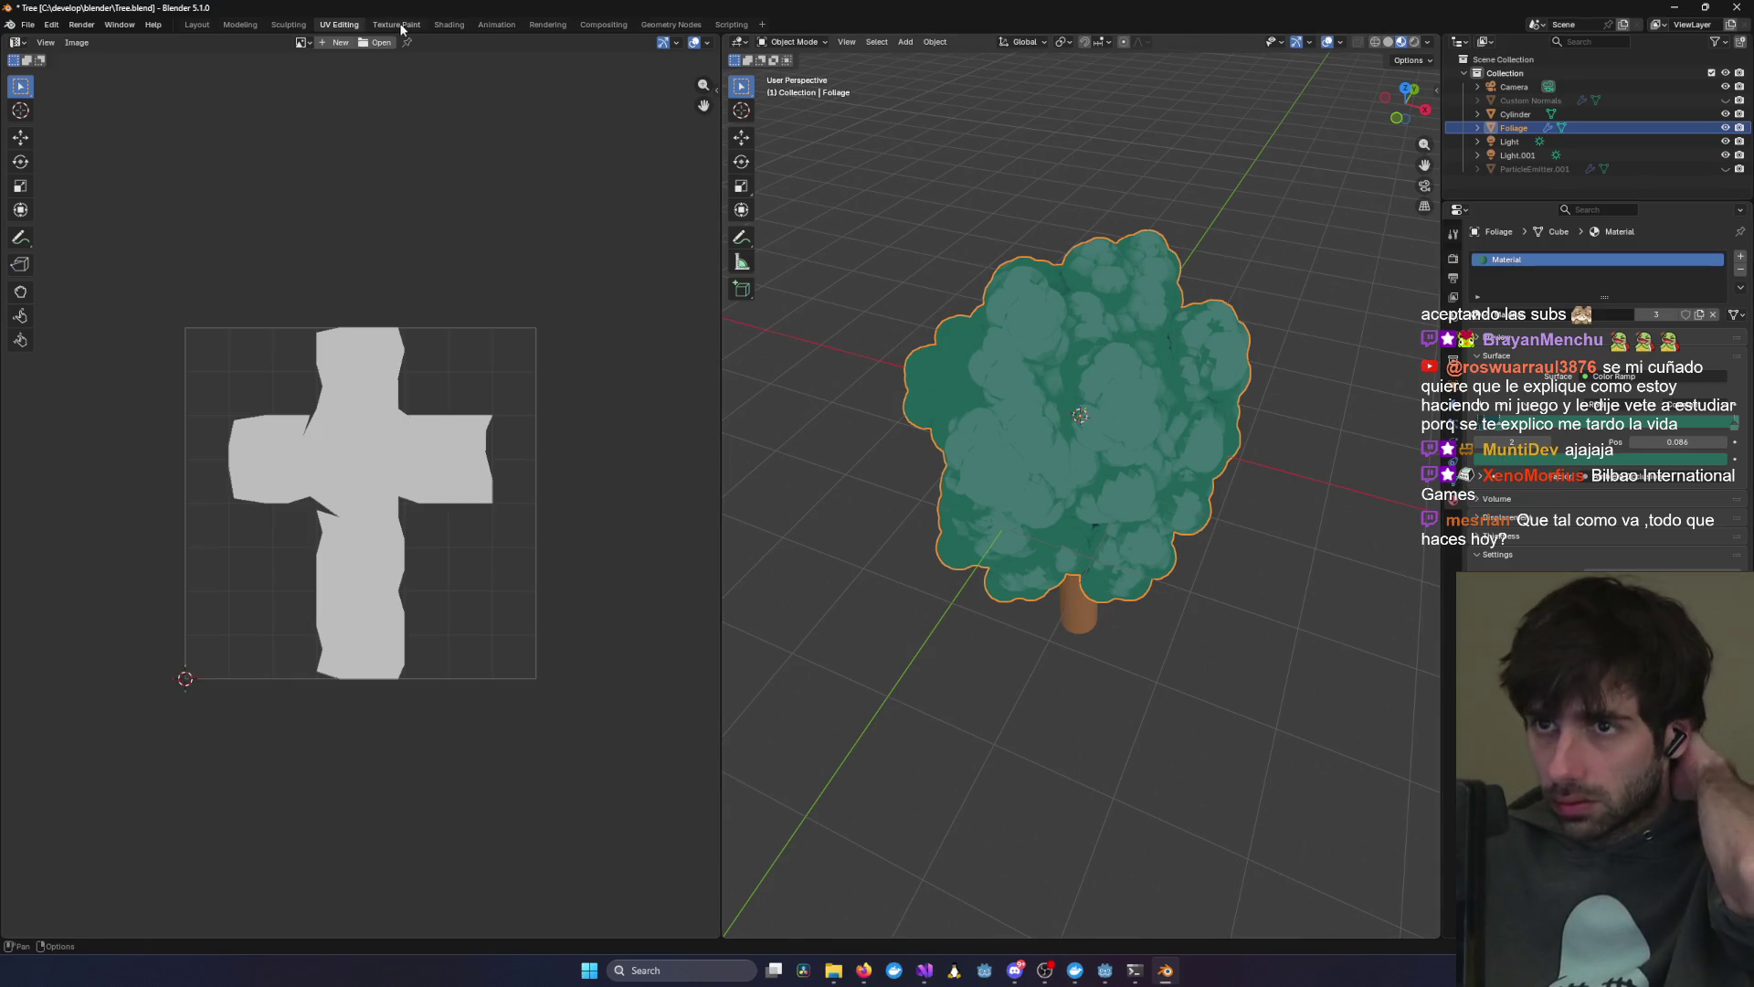
pyautogui.click(448, 24)
pyautogui.scroll(-3, 937, 735)
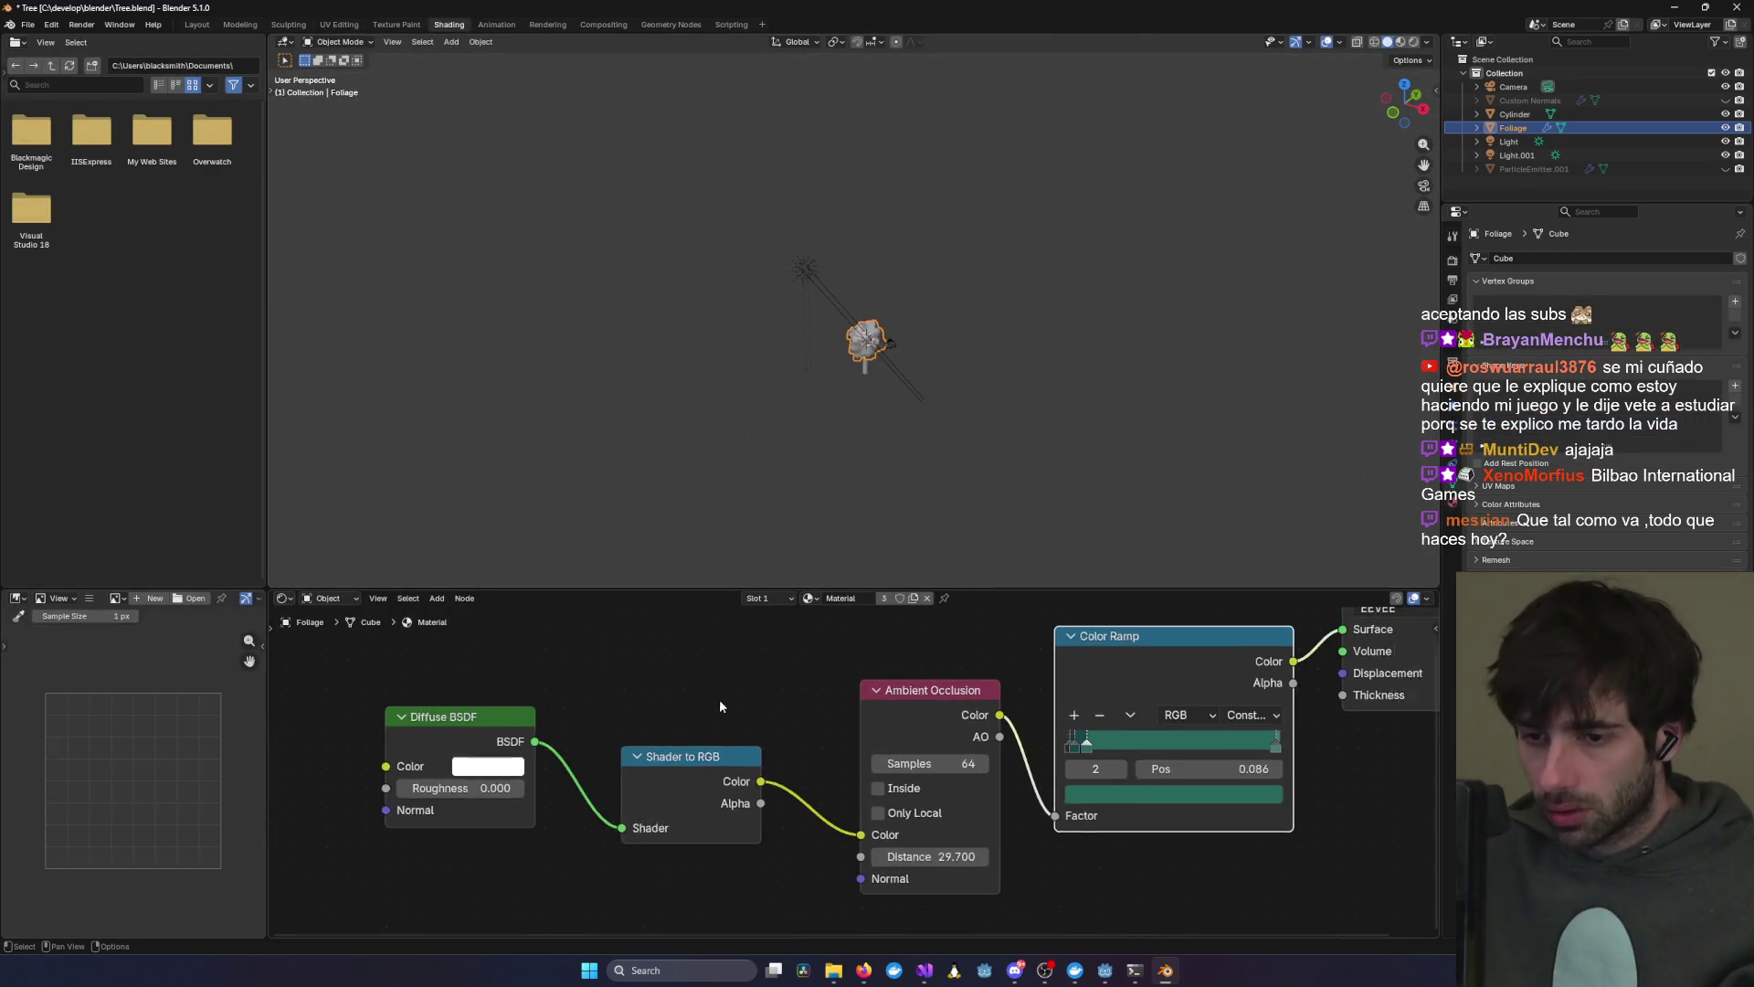
pyautogui.scroll(-1, 936, 735)
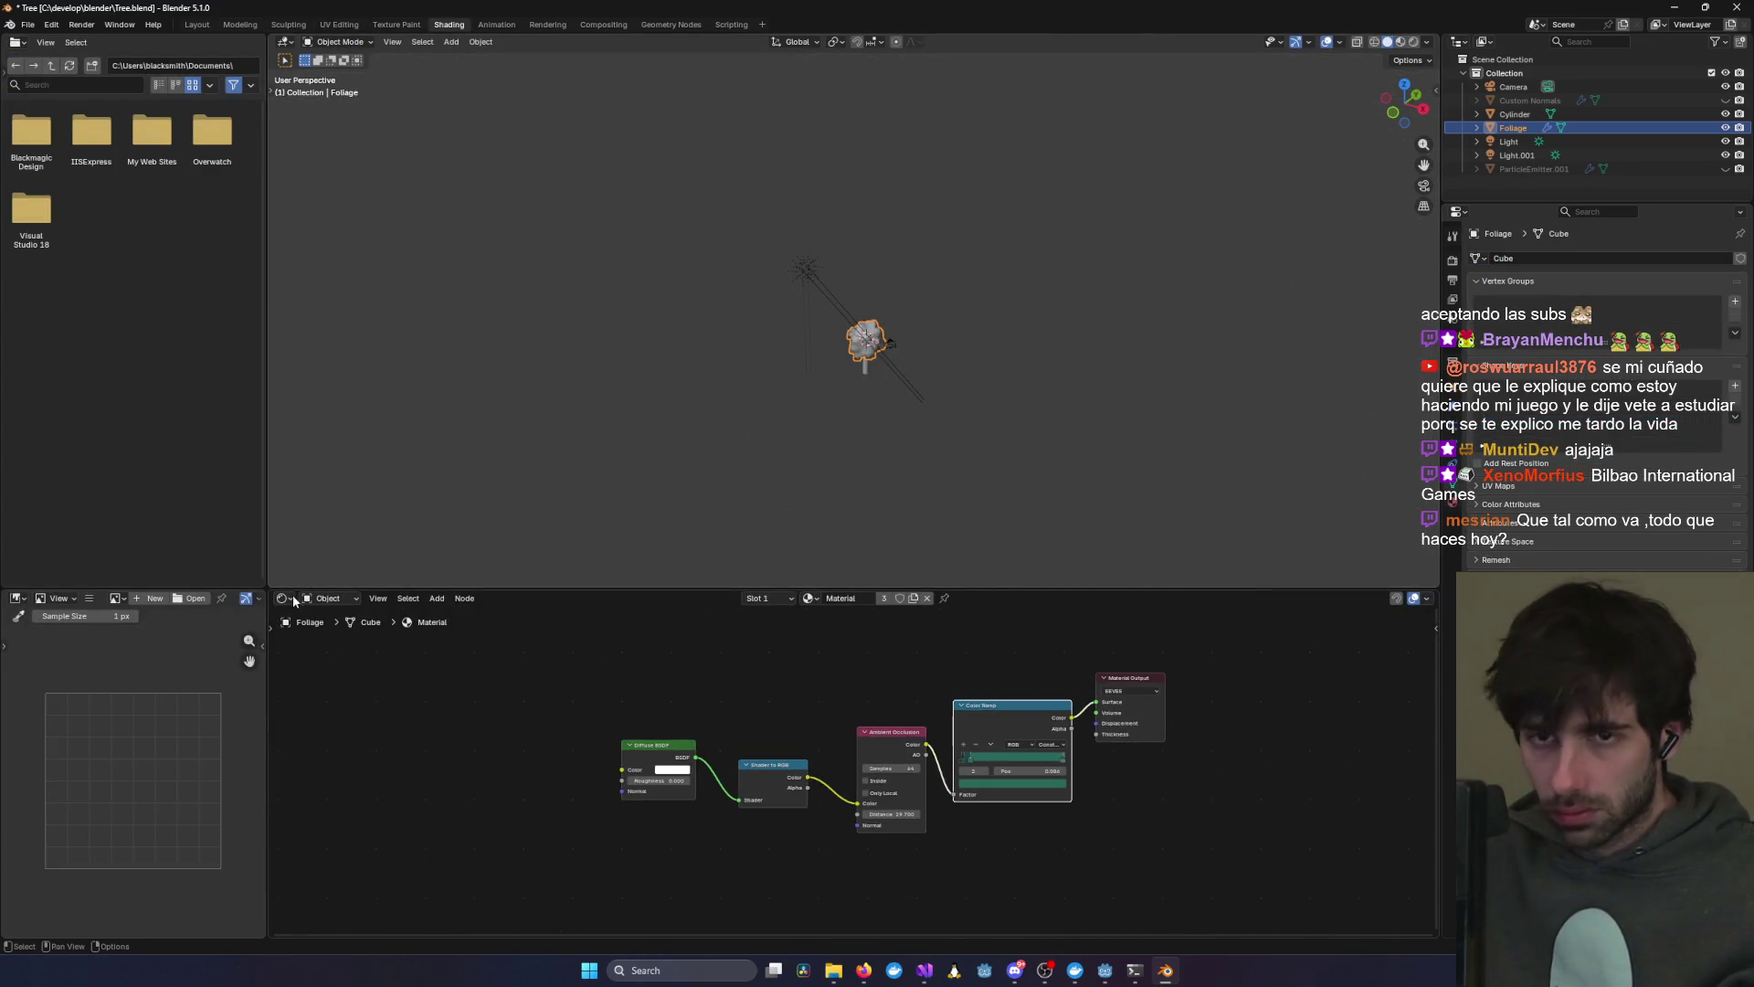
# In the foliage's Material tab, try Material.001, then restore the toon 'Material'
pyautogui.click(1453, 500)
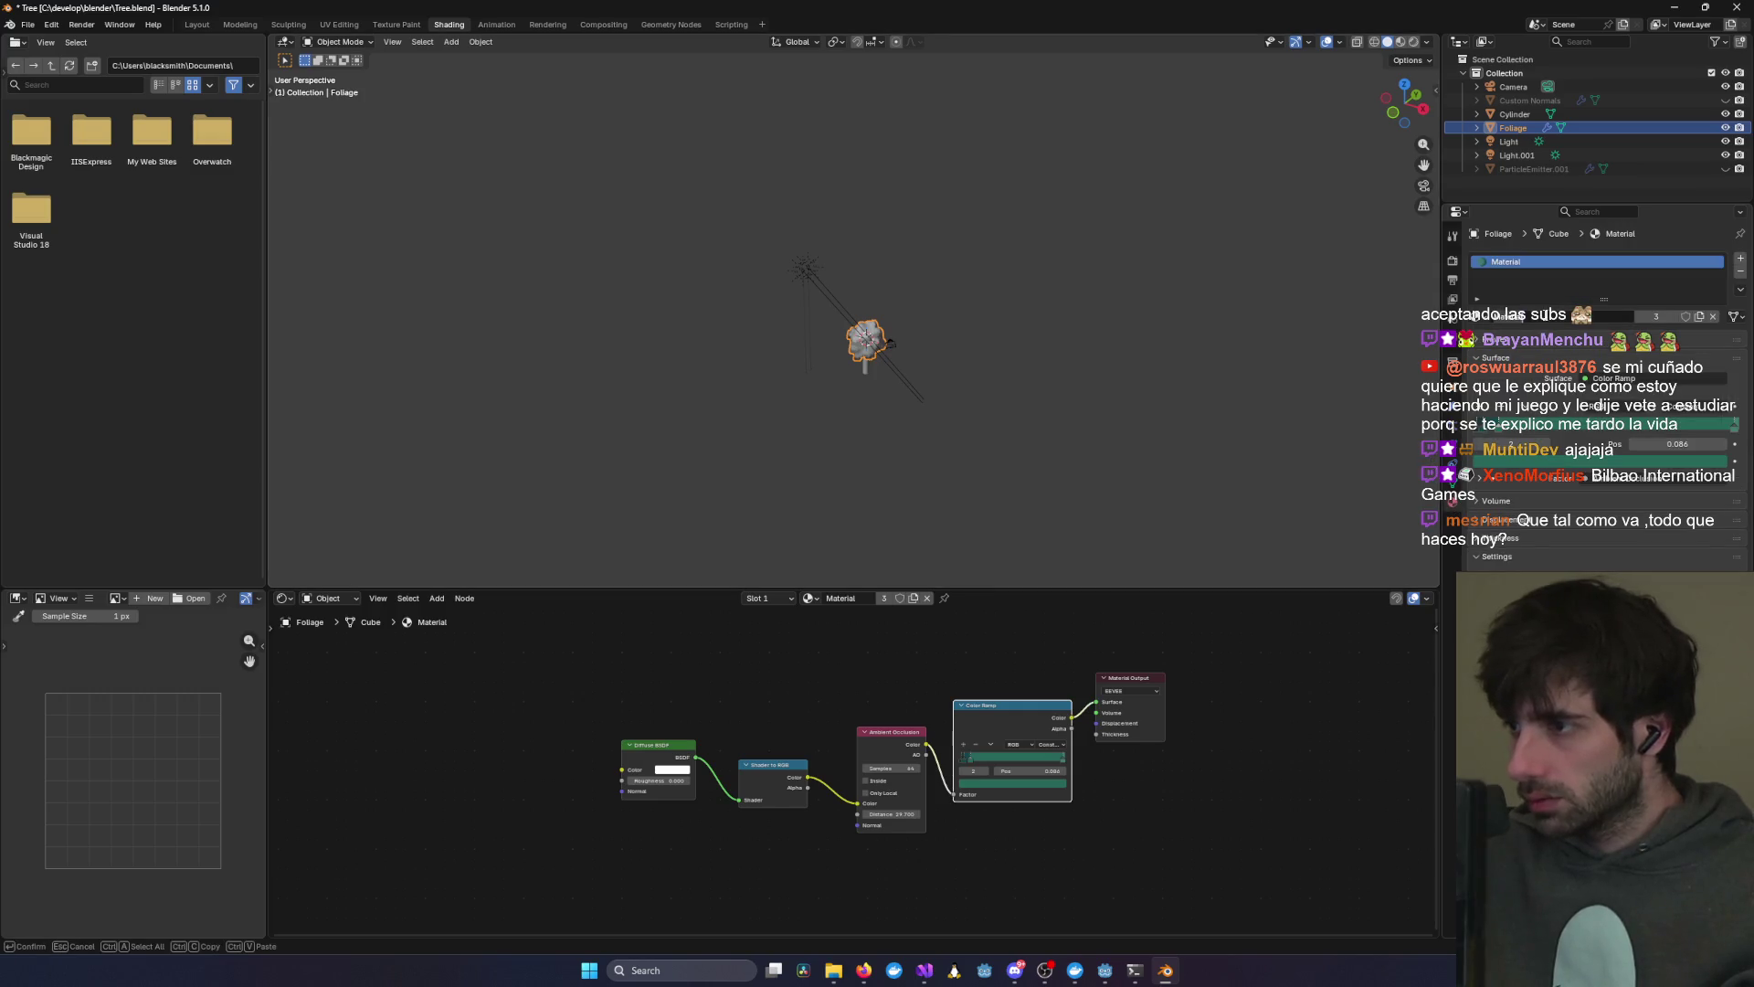
pyautogui.click(1480, 316)
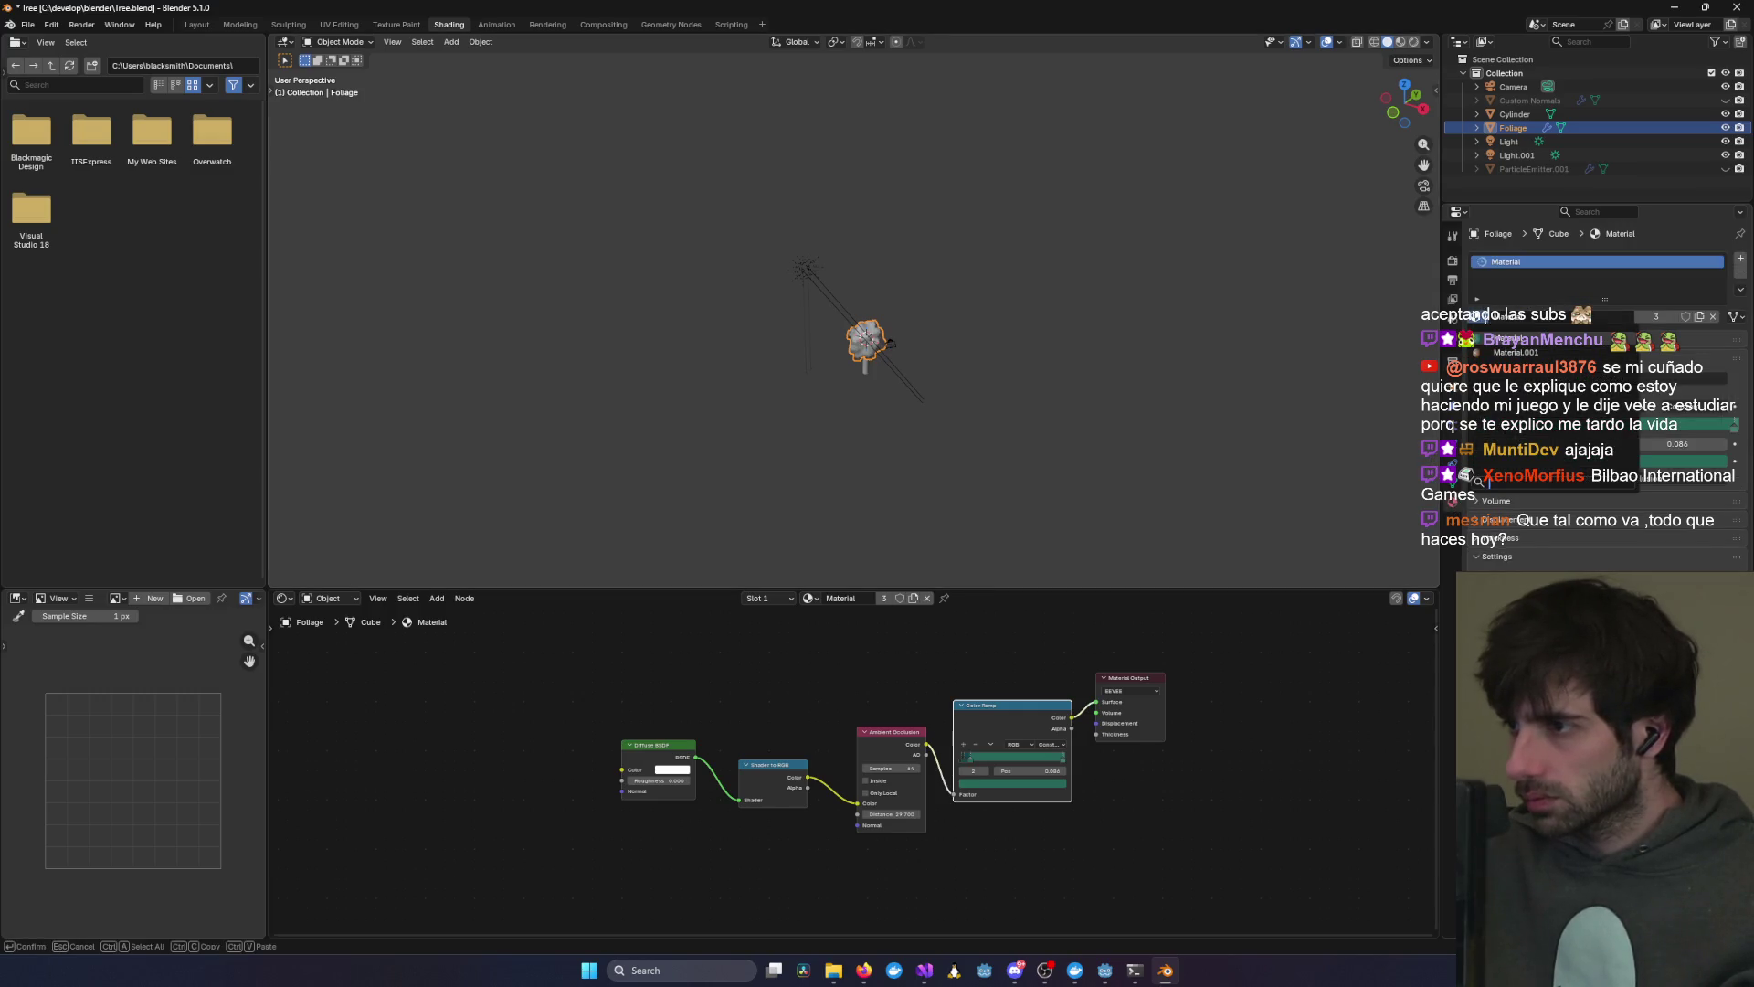
pyautogui.click(1520, 353)
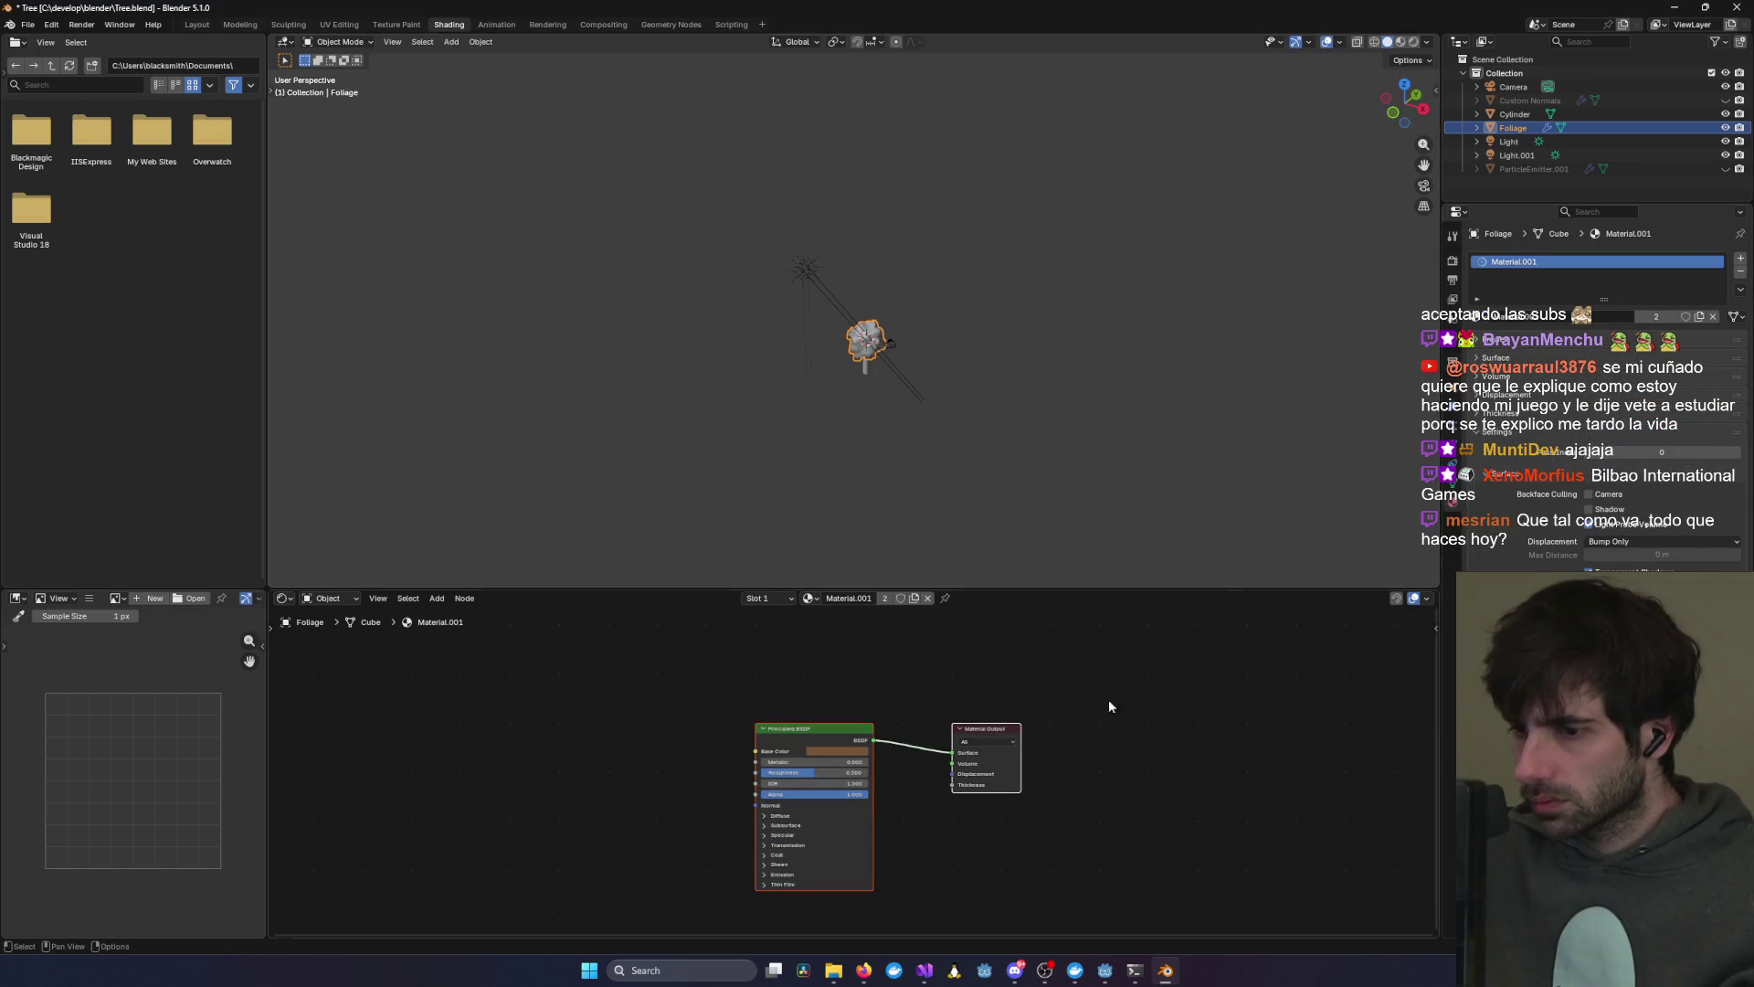
pyautogui.click(1480, 315)
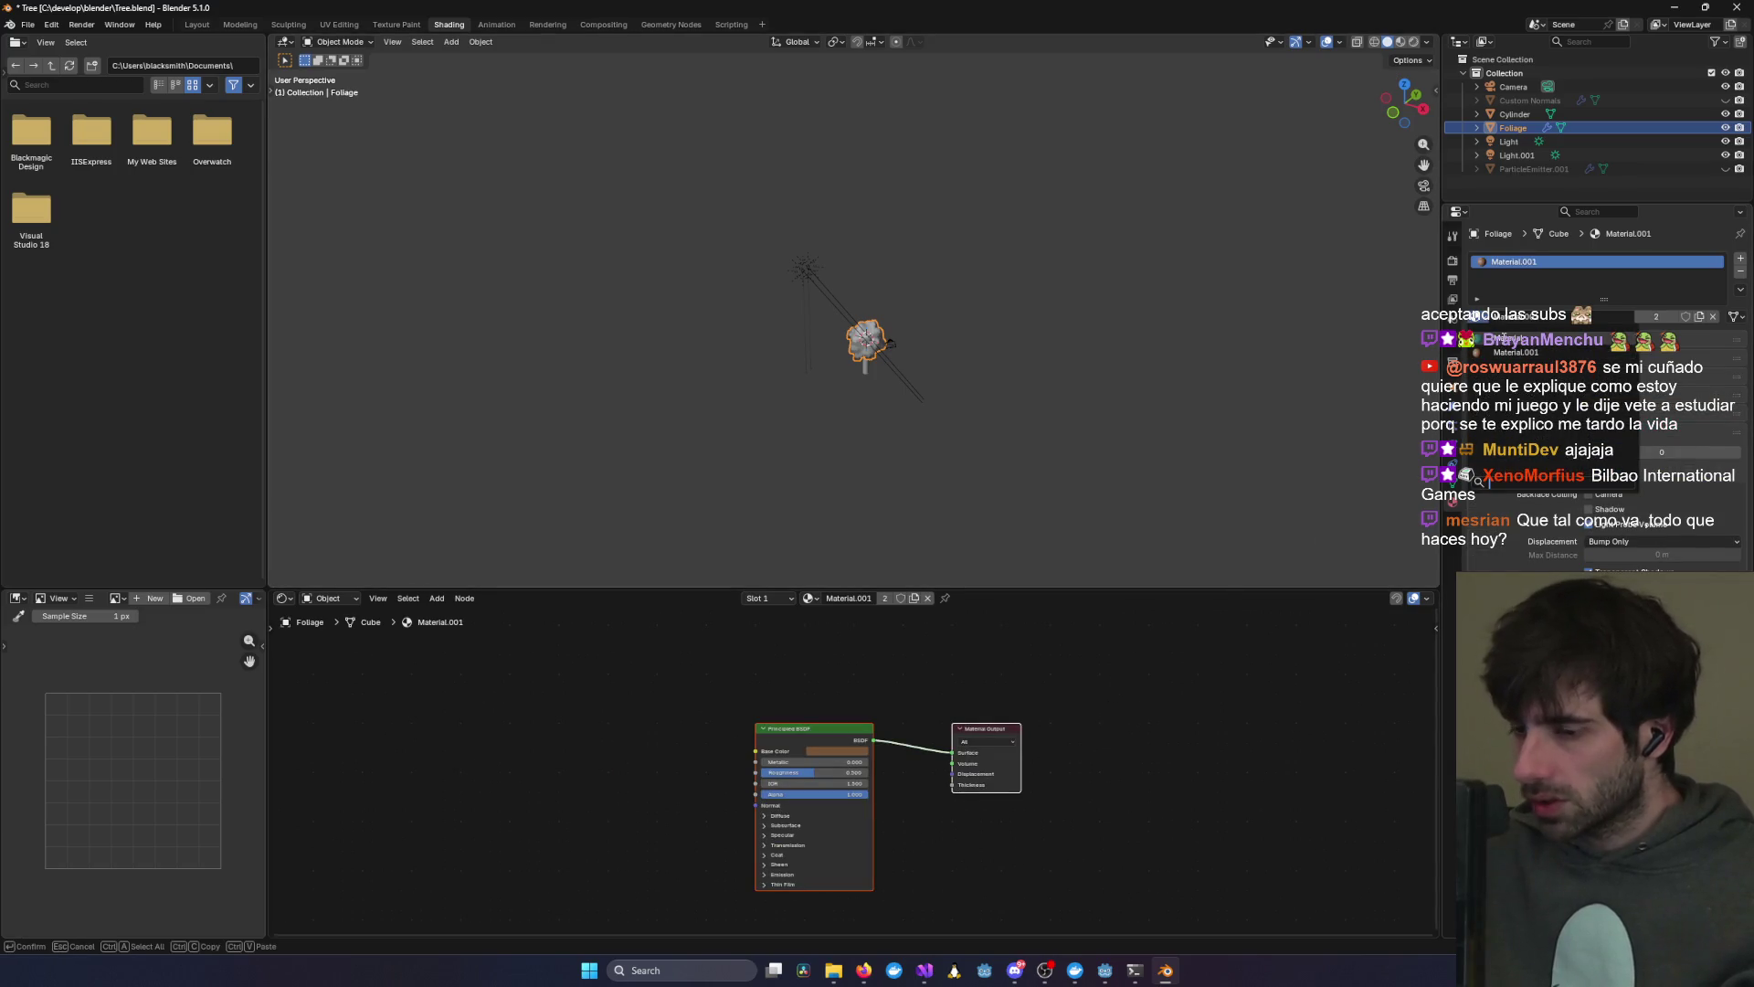
pyautogui.press('Return')
# Centre the toon node tree in the node editor and save Tree.blend
pyautogui.scroll(3, 1131, 744)
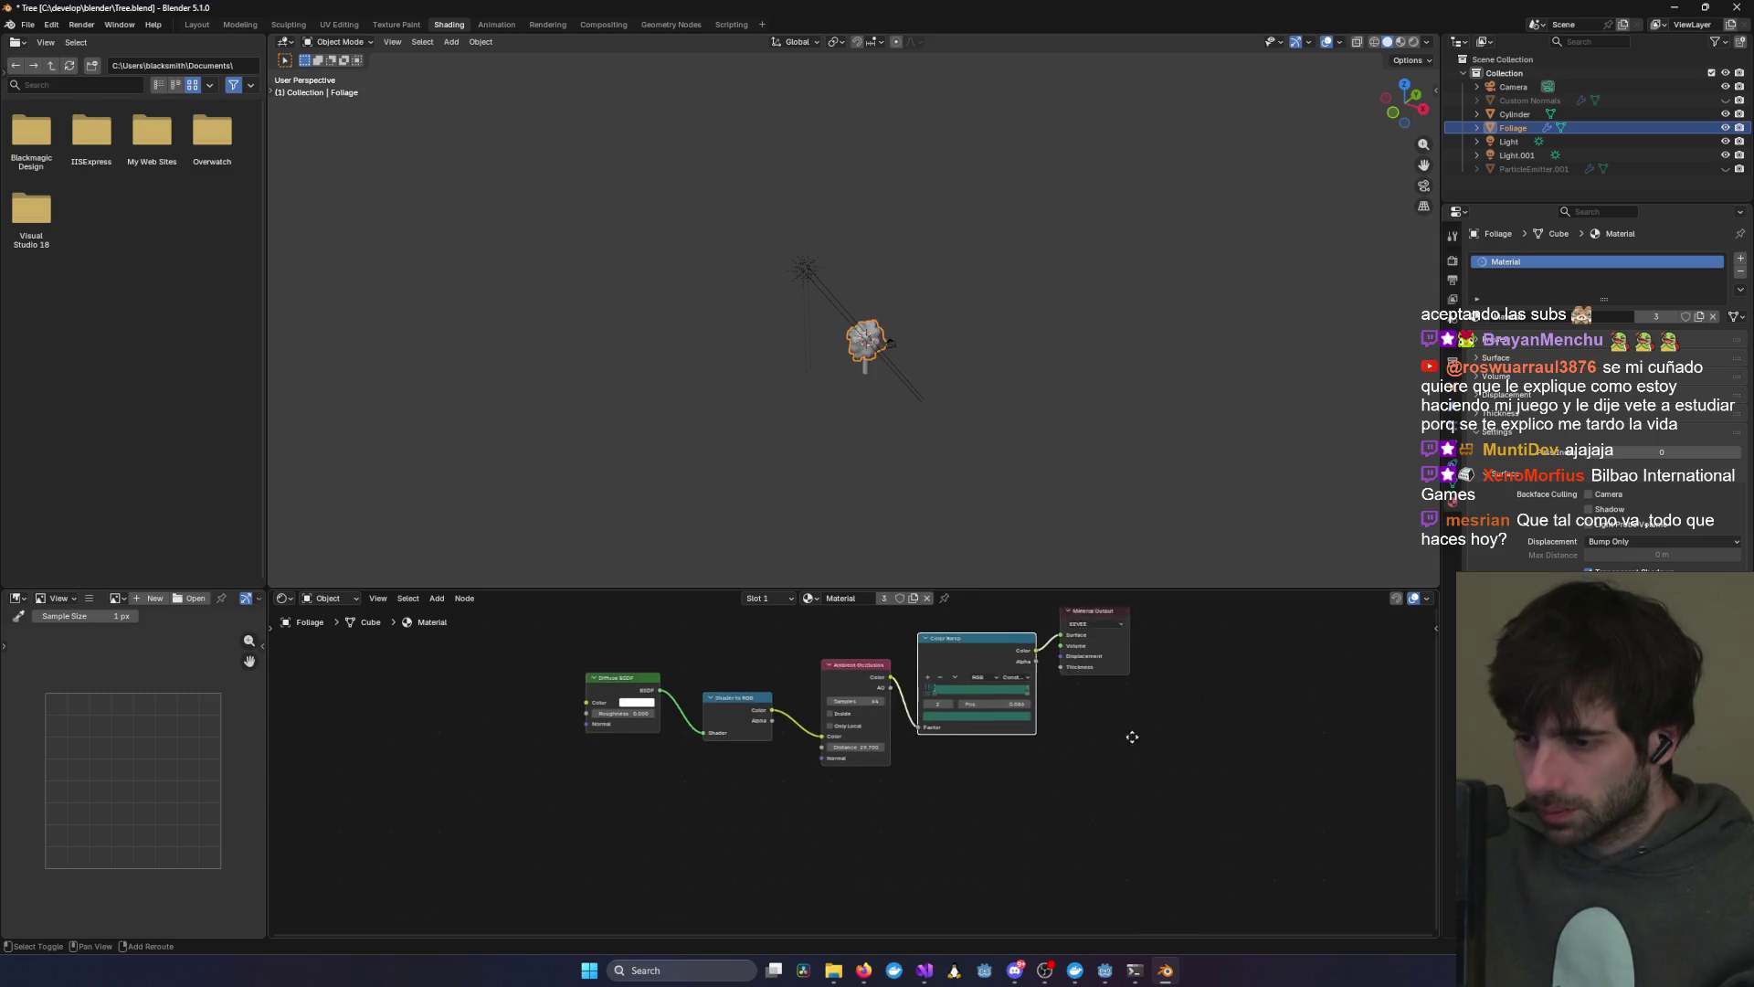
pyautogui.moveTo(1029, 716)
pyautogui.mouseDown()
pyautogui.moveTo(1033, 888)
pyautogui.moveTo(1075, 842)
pyautogui.mouseUp()
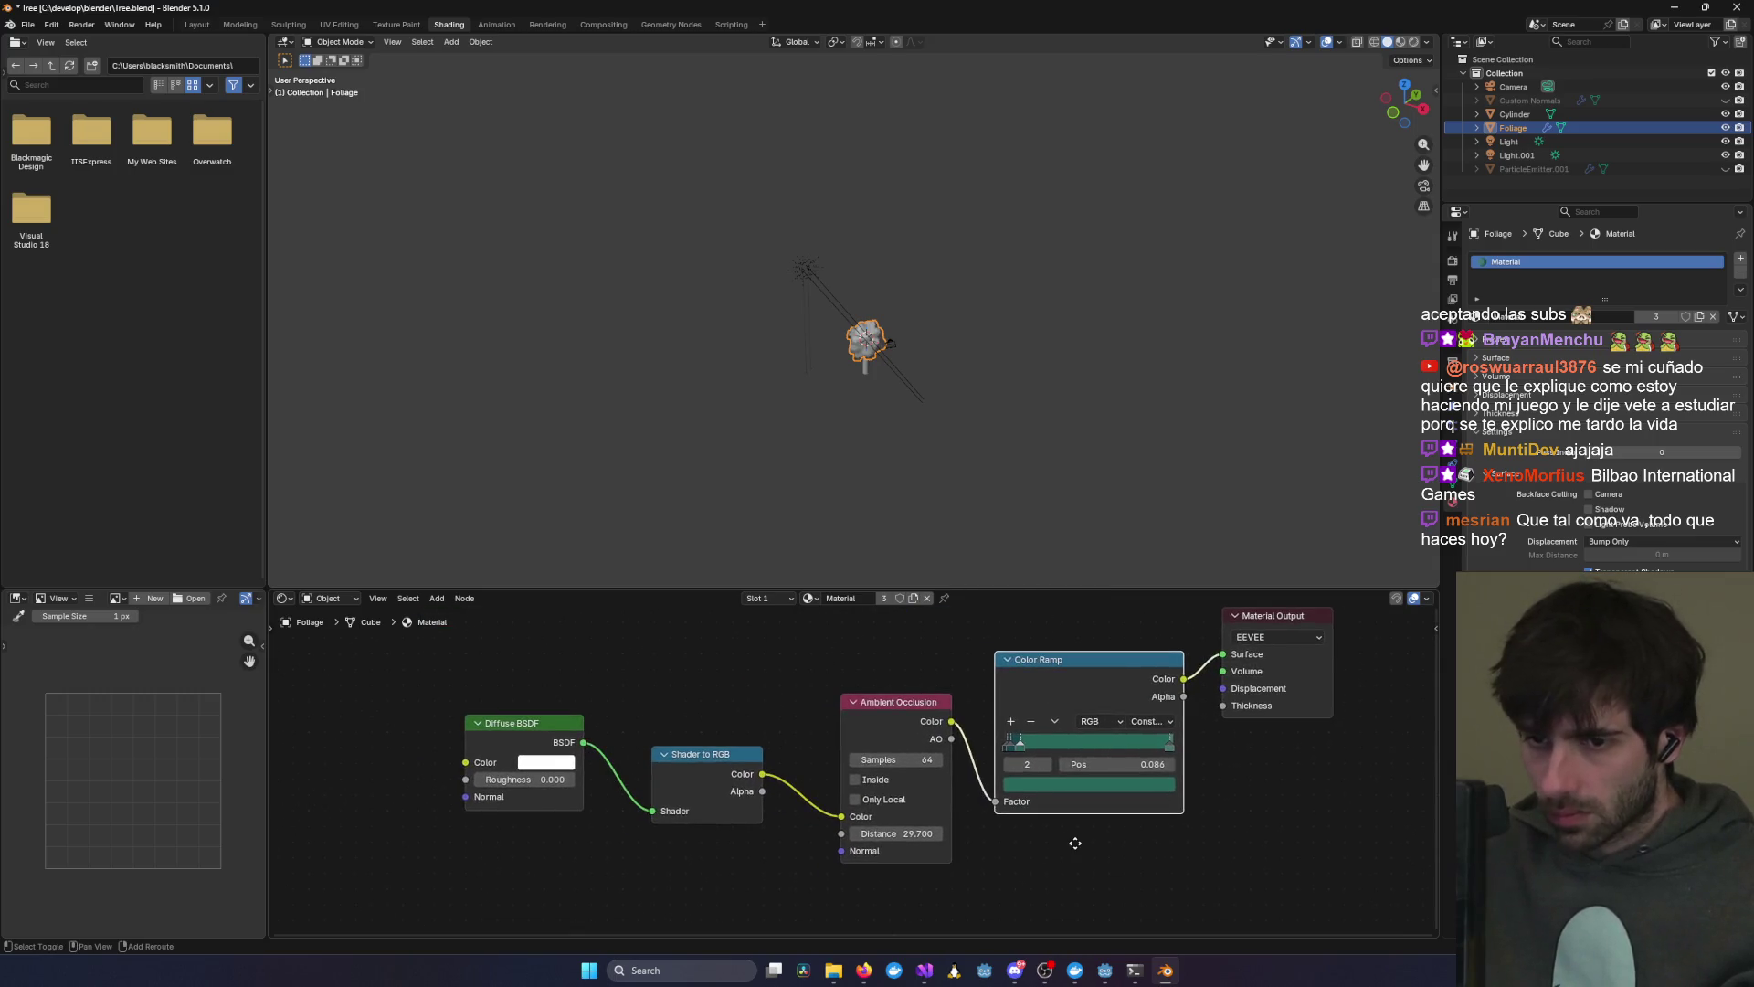
pyautogui.moveTo(1327, 759); pyautogui.dragTo(1275, 793)
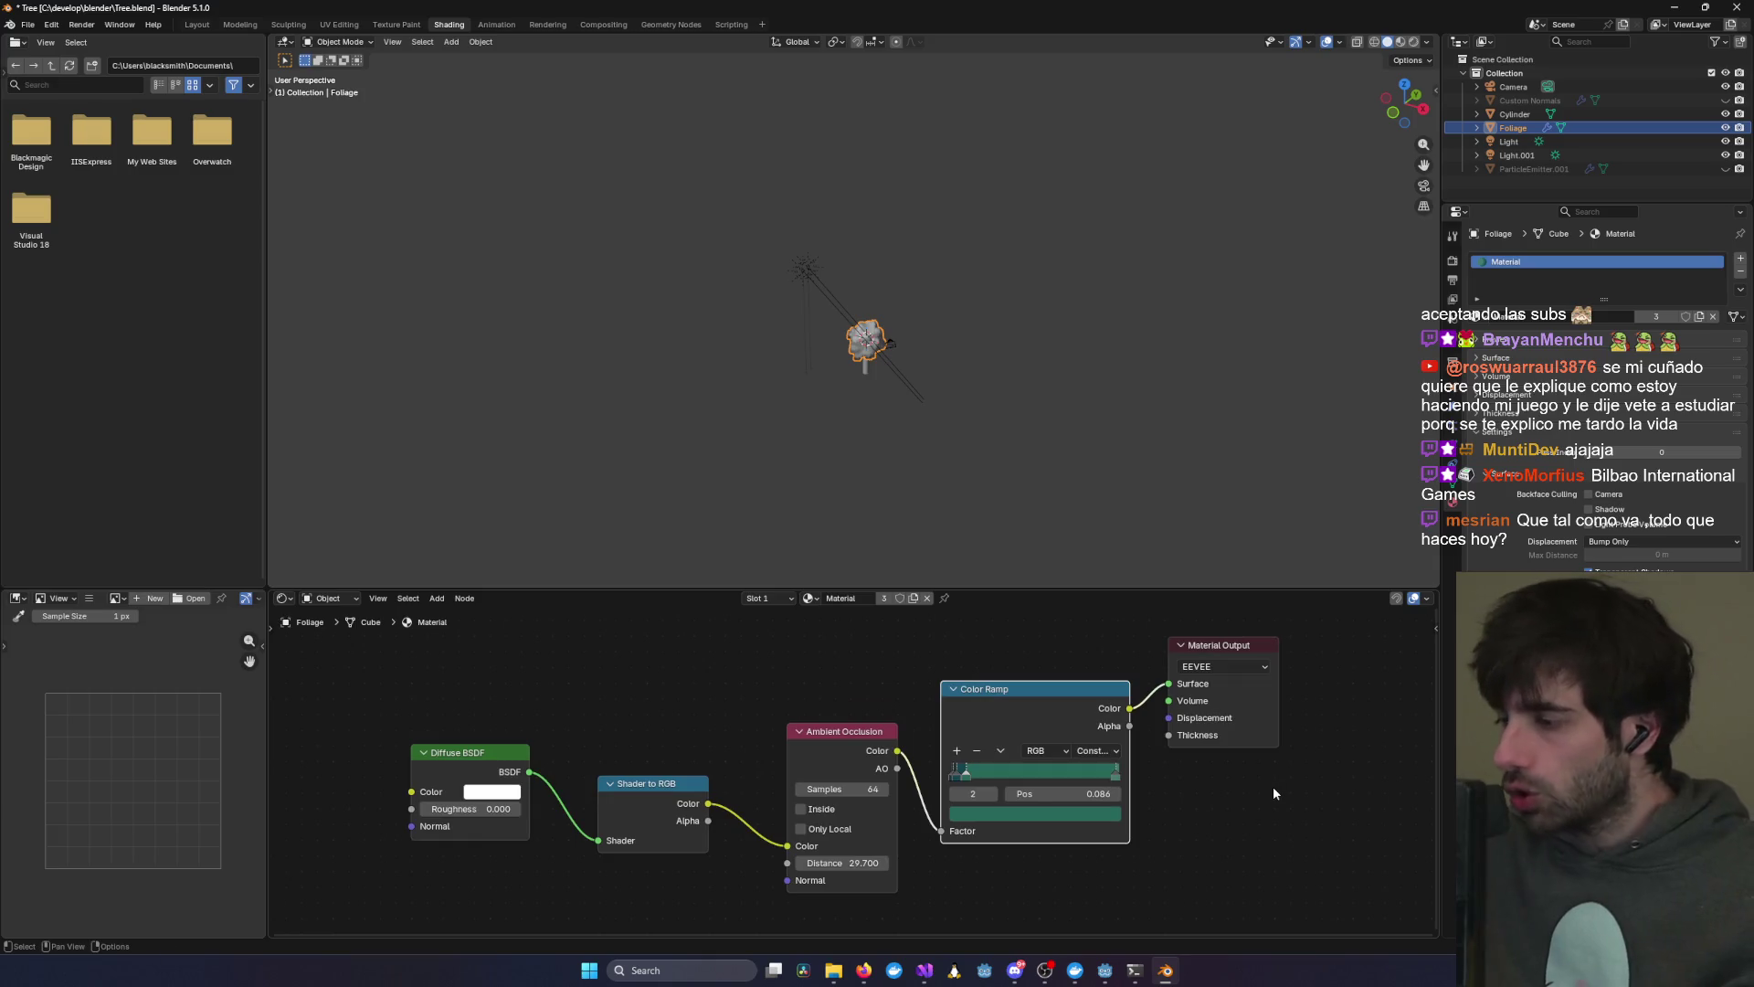
pyautogui.scroll(10, 1018, 396)
pyautogui.moveTo(1147, 506)
pyautogui.mouseDown()
pyautogui.moveTo(1104, 435)
pyautogui.moveTo(1240, 371)
pyautogui.moveTo(1299, 433)
pyautogui.moveTo(1366, 434)
pyautogui.mouseUp()
pyautogui.hotkey('ctrl', 's')
pyautogui.hotkey('alt', 'Tab')
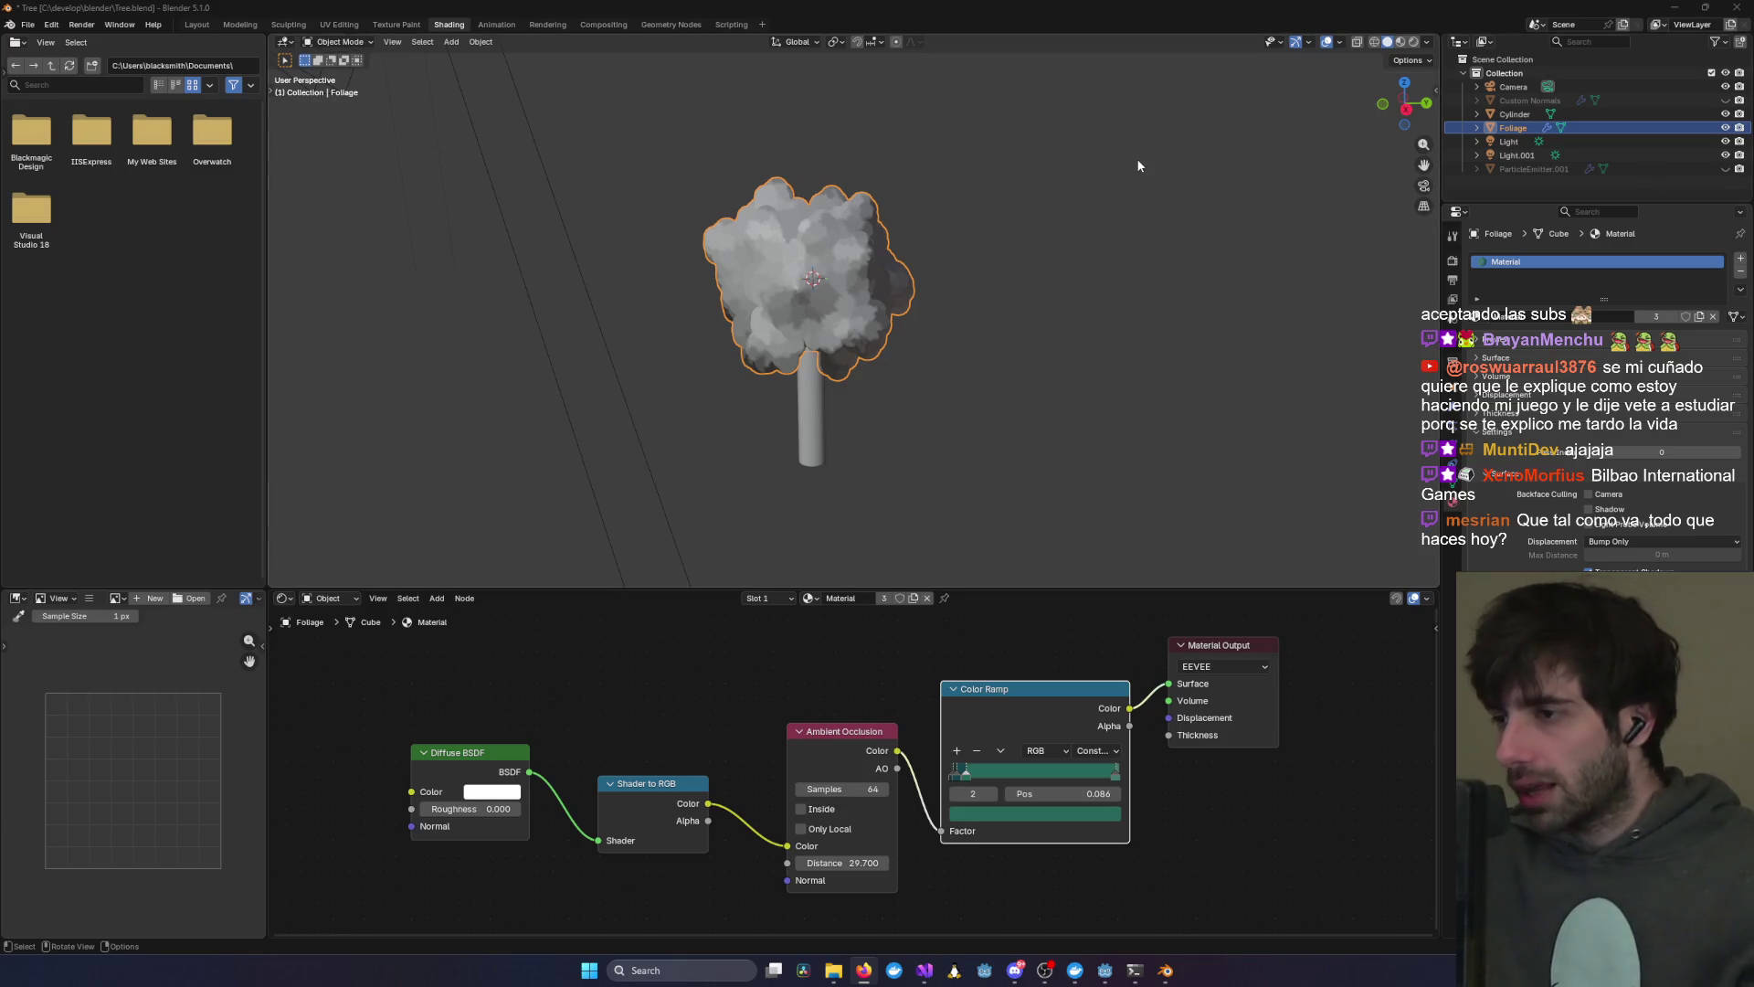
# Box-select the foliage and trunk and view the teal tree in Material Preview shading
pyautogui.click(1253, 251)
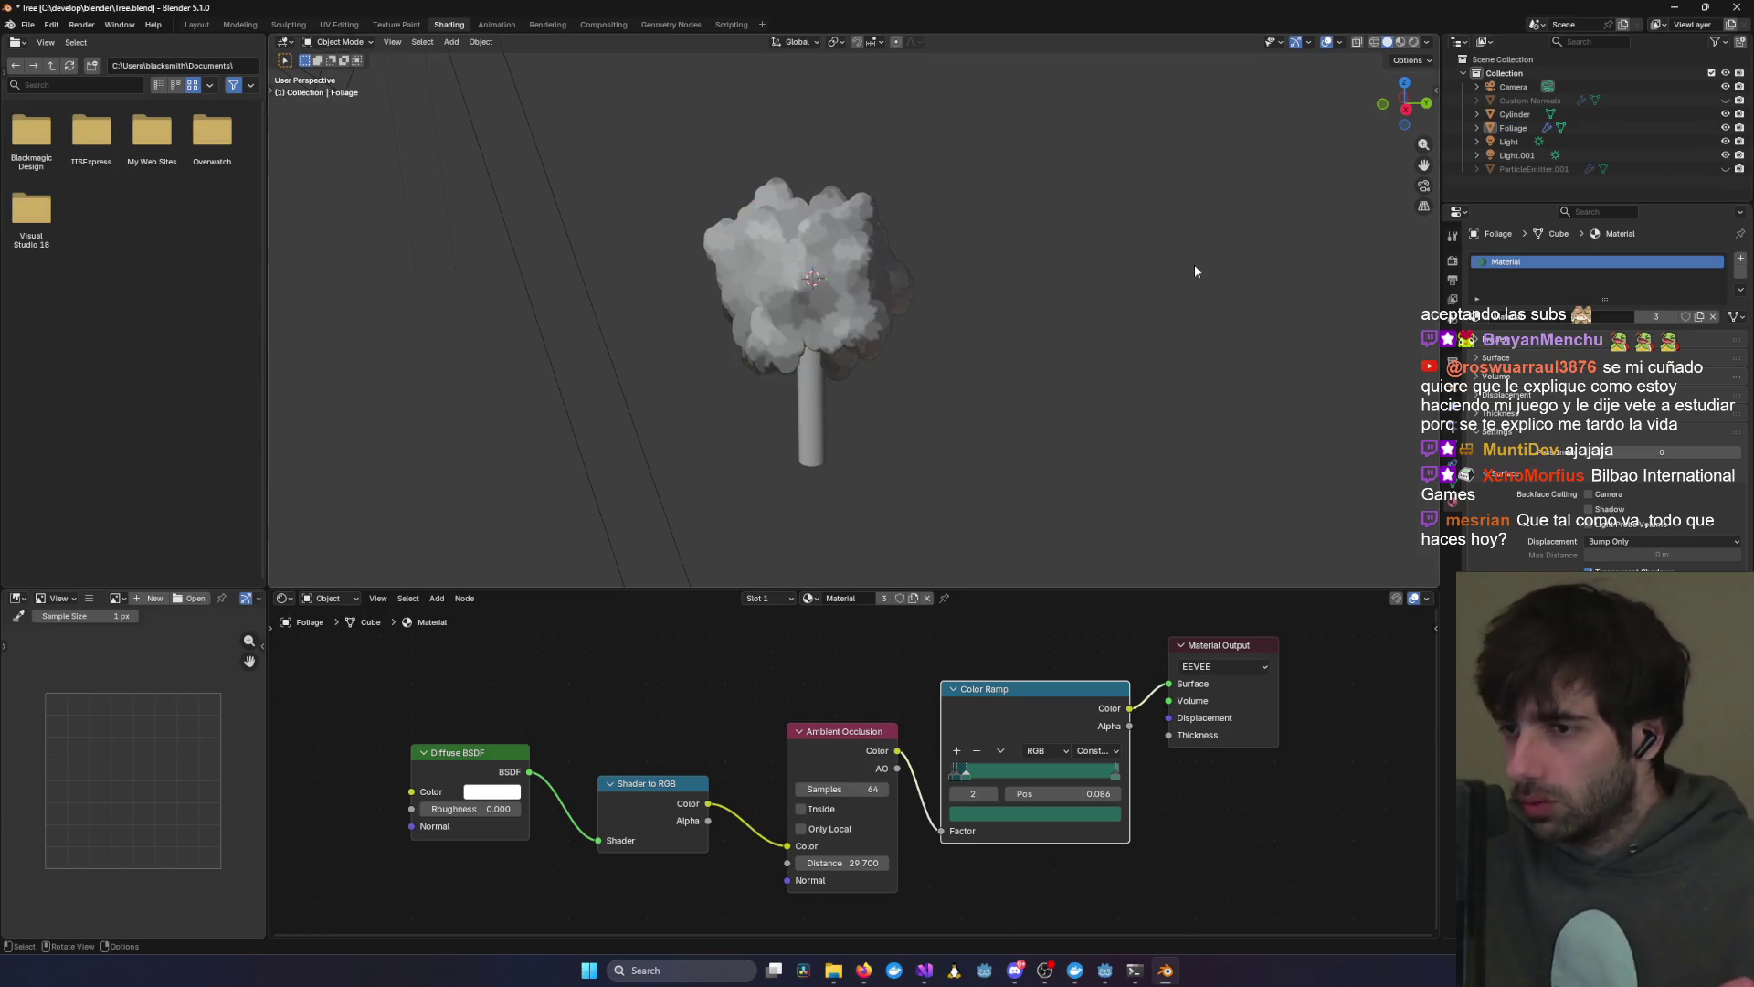
pyautogui.moveTo(699, 150)
pyautogui.mouseDown()
pyautogui.moveTo(901, 305)
pyautogui.moveTo(1042, 502)
pyautogui.mouseUp()
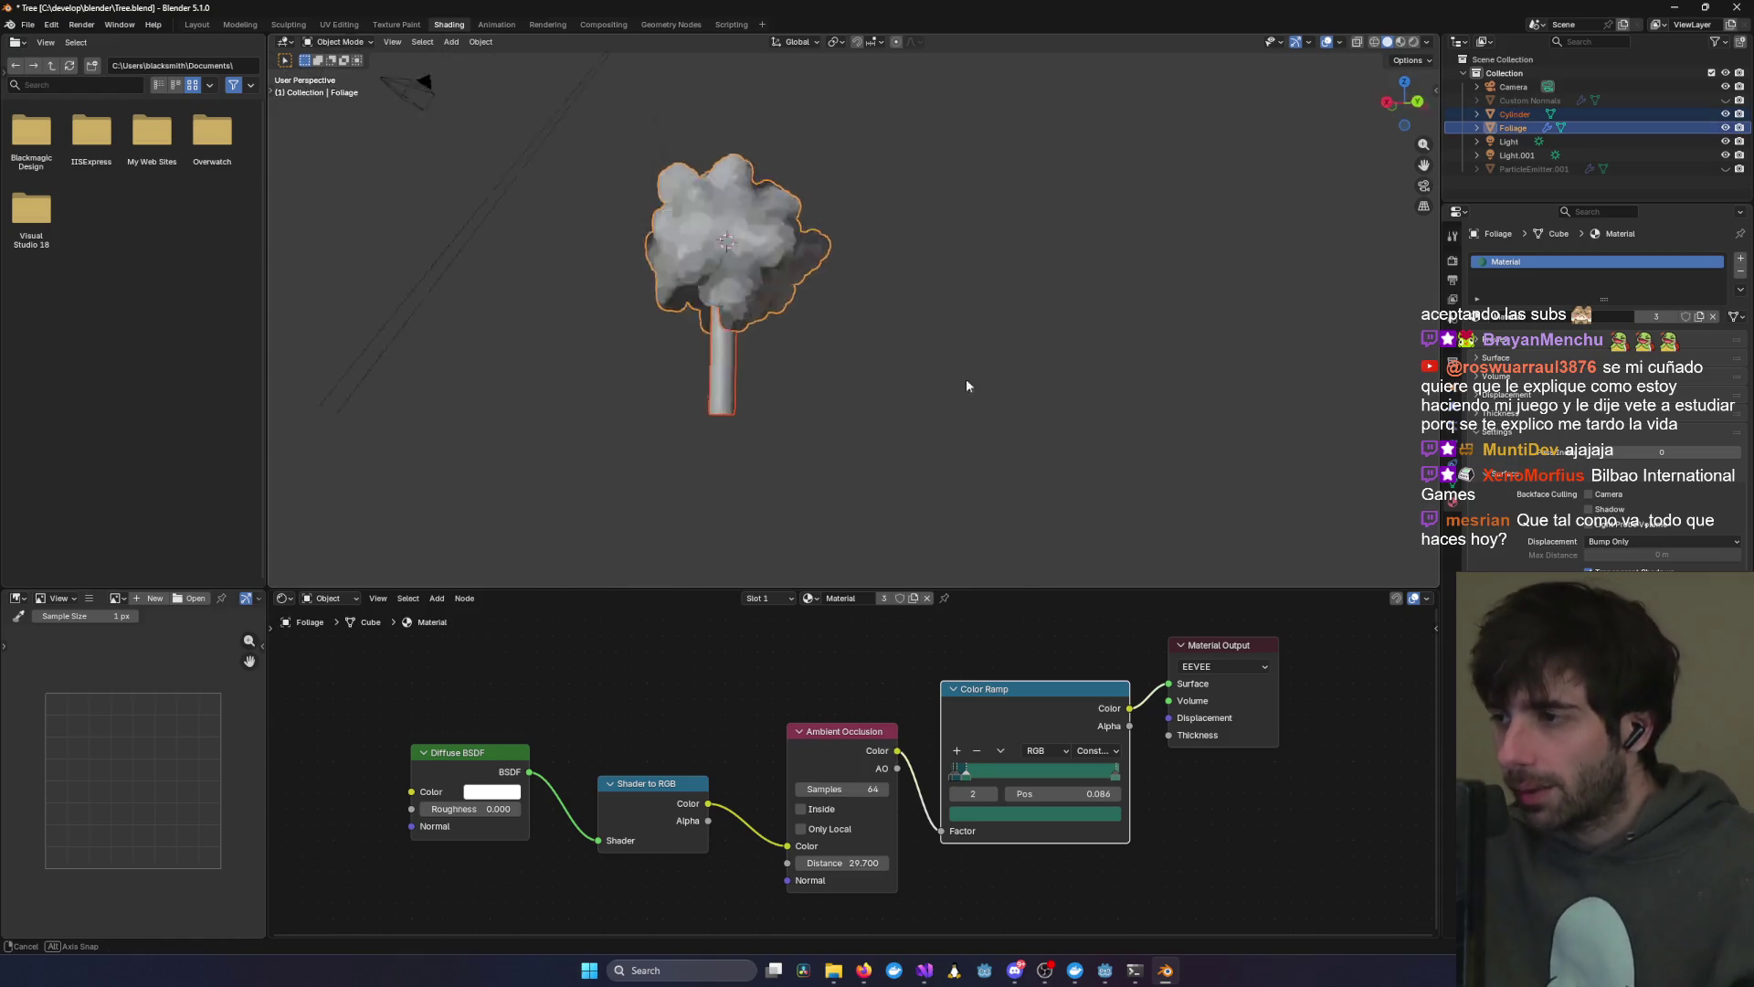
pyautogui.moveTo(930, 365)
pyautogui.mouseDown()
pyautogui.moveTo(1063, 376)
pyautogui.moveTo(965, 369)
pyautogui.mouseUp()
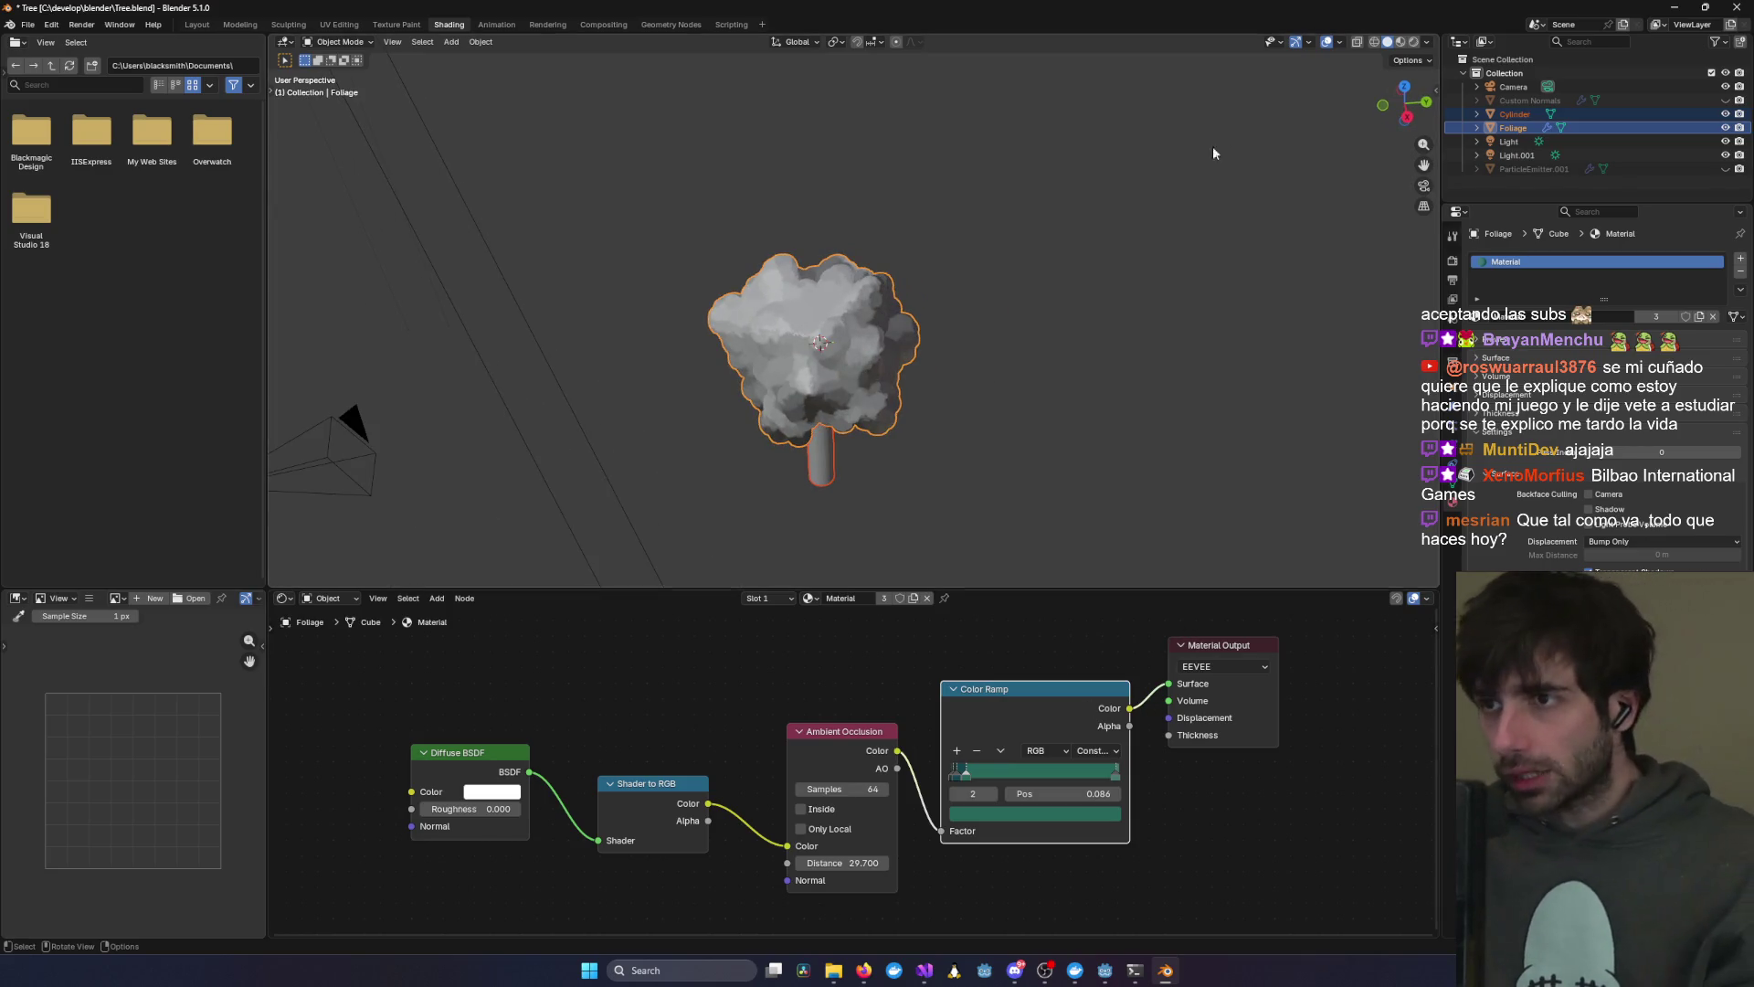
pyautogui.click(1400, 42)
pyautogui.click(974, 382)
pyautogui.moveTo(974, 382)
pyautogui.mouseDown()
pyautogui.moveTo(869, 336)
pyautogui.moveTo(1076, 342)
pyautogui.moveTo(933, 323)
pyautogui.moveTo(764, 349)
pyautogui.moveTo(1072, 376)
pyautogui.moveTo(760, 376)
pyautogui.moveTo(864, 380)
pyautogui.moveTo(1059, 332)
pyautogui.moveTo(1123, 393)
pyautogui.mouseUp()
# Select the foliage, save Tree.blend, and bring up the YouTube baking video
pyautogui.click(1110, 429)
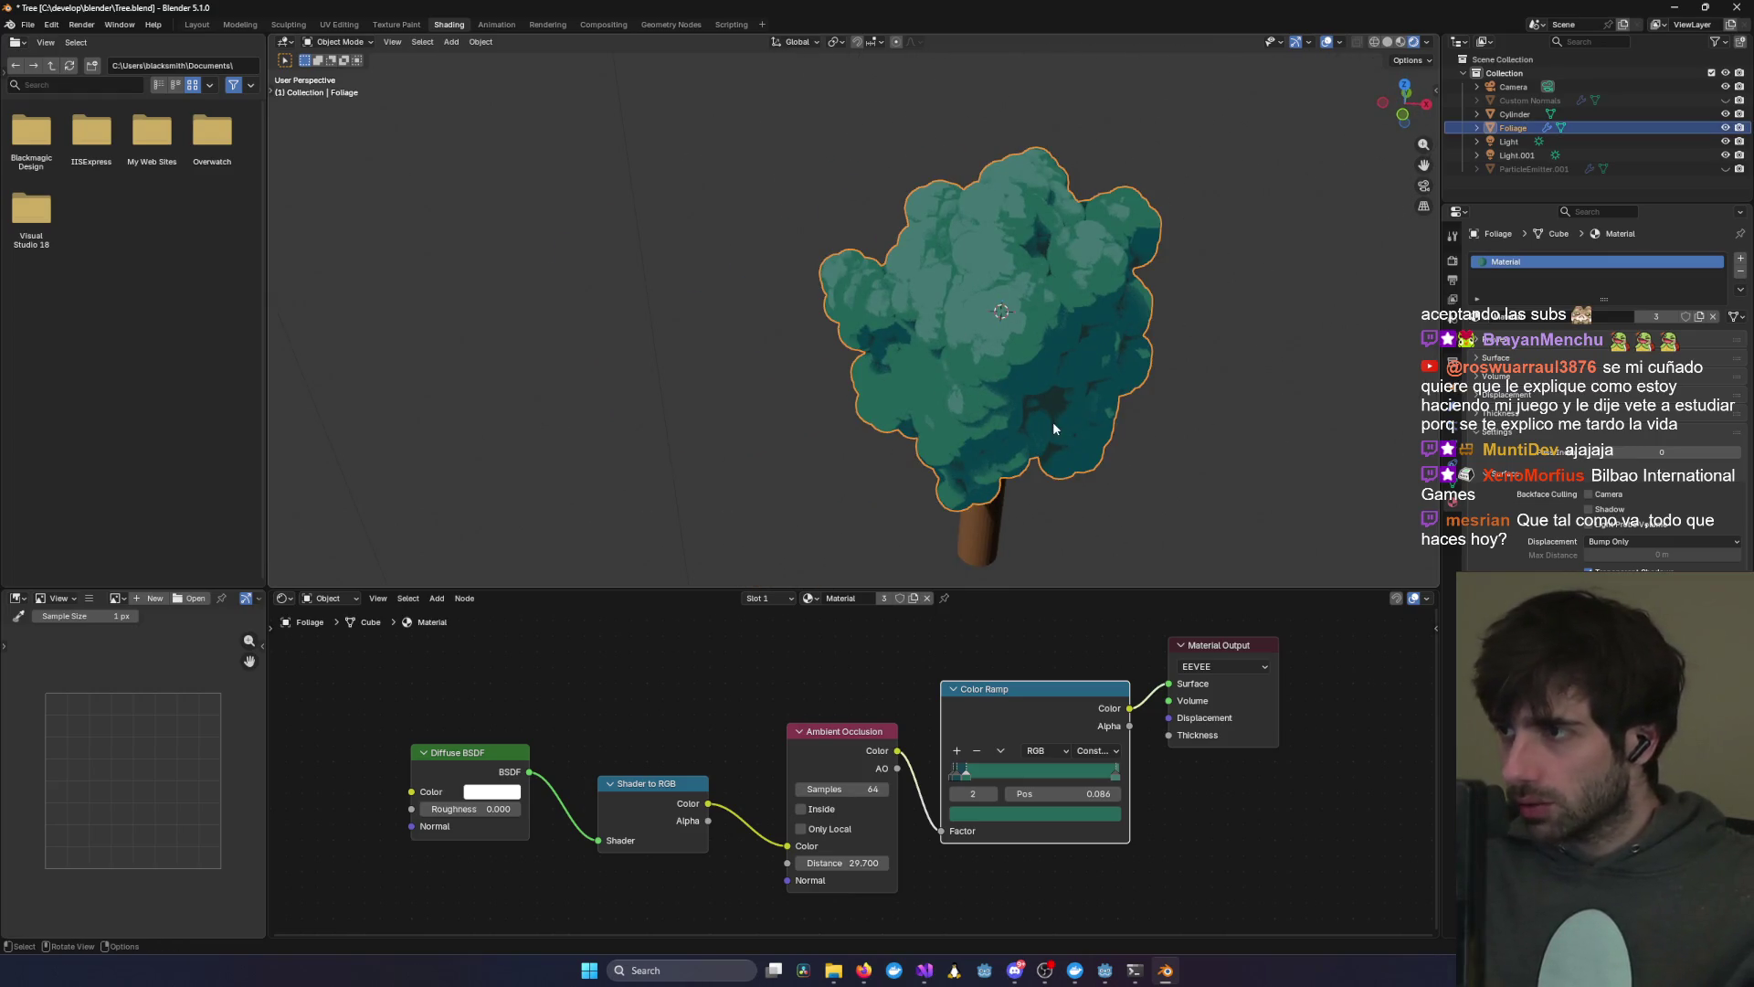
pyautogui.hotkey('ctrl', 's')
pyautogui.hotkey('alt', 'Tab')
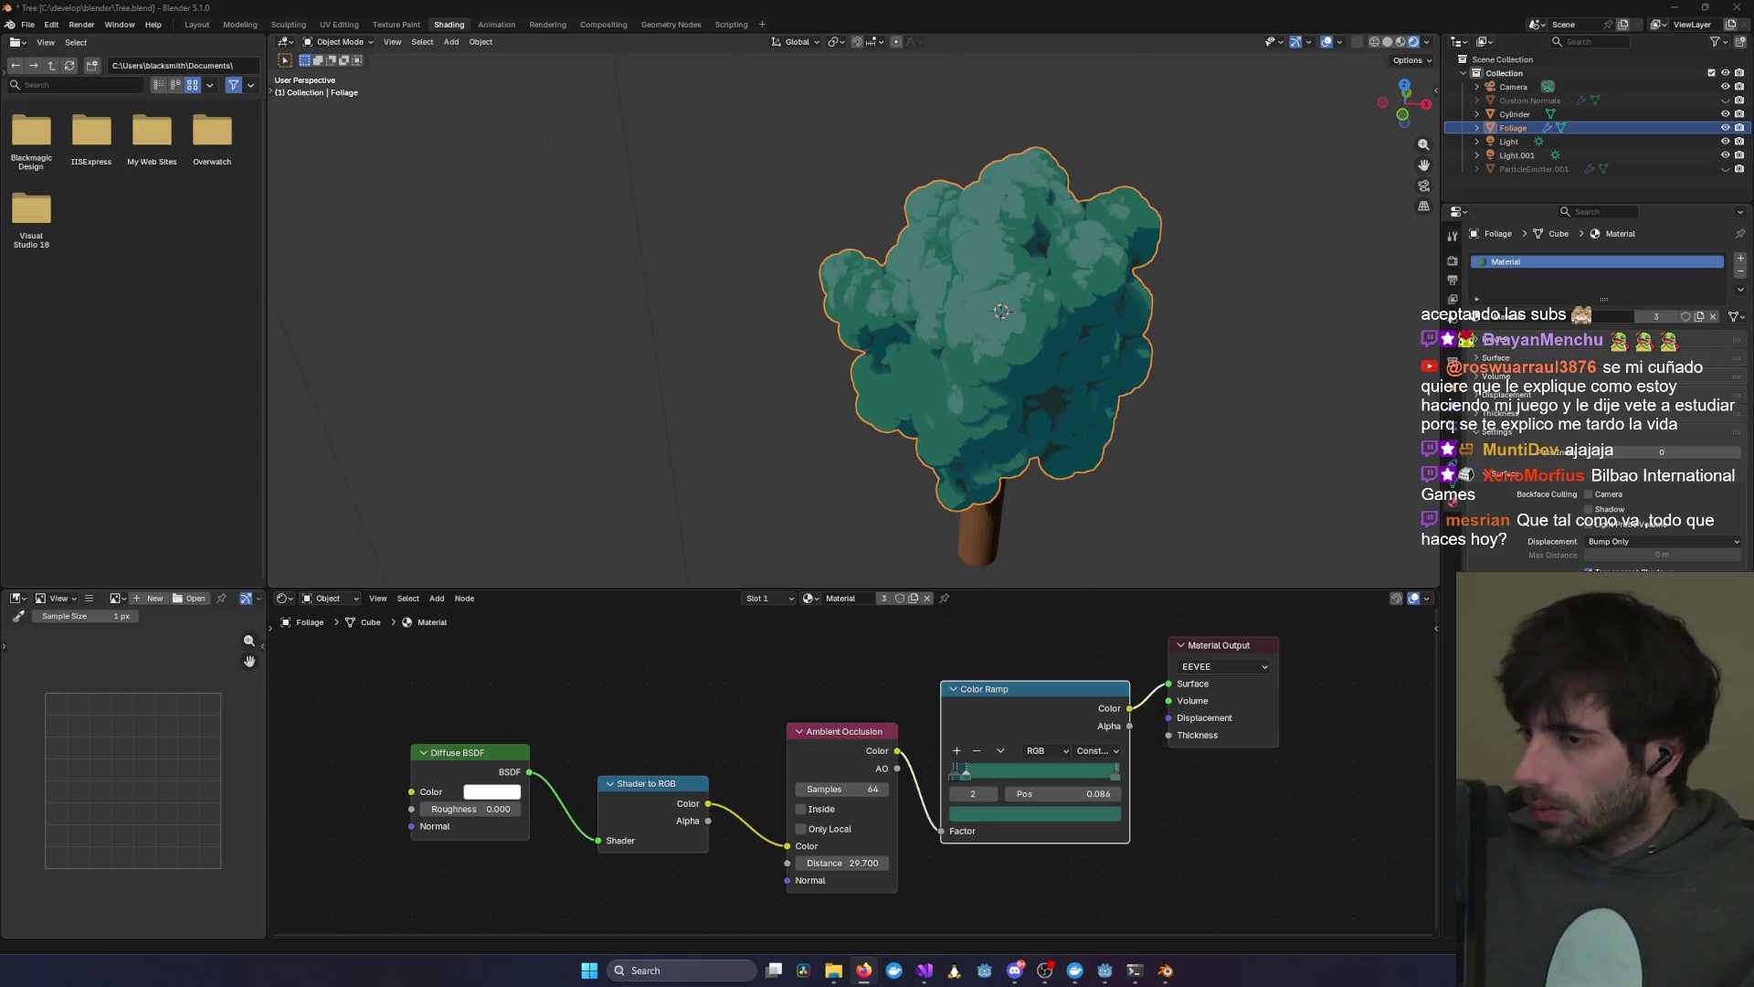
pyautogui.moveTo(1216, 161)
pyautogui.mouseDown()
pyautogui.moveTo(1195, 286)
pyautogui.moveTo(1138, 246)
pyautogui.moveTo(891, 251)
pyautogui.moveTo(1069, 223)
pyautogui.moveTo(1347, 283)
pyautogui.moveTo(1391, 276)
pyautogui.moveTo(1145, 281)
pyautogui.moveTo(929, 227)
pyautogui.moveTo(1072, 258)
pyautogui.moveTo(1430, 258)
pyautogui.mouseUp()
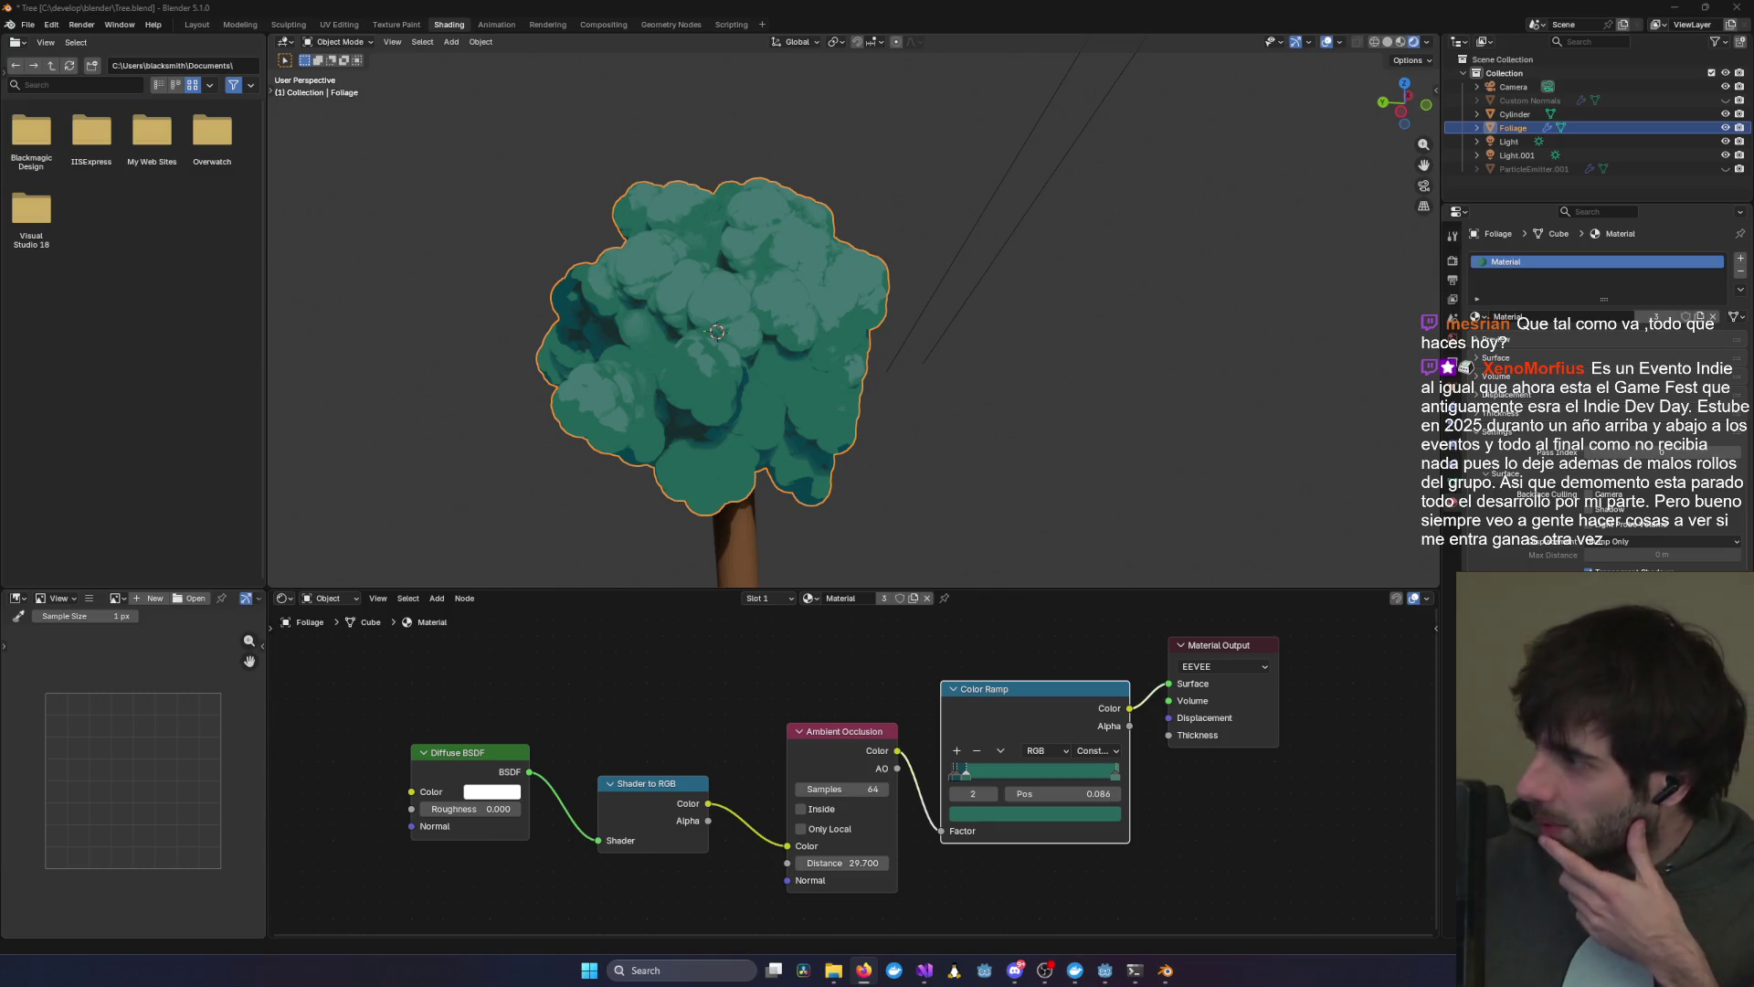
pyautogui.hotkey('alt', 'Tab')
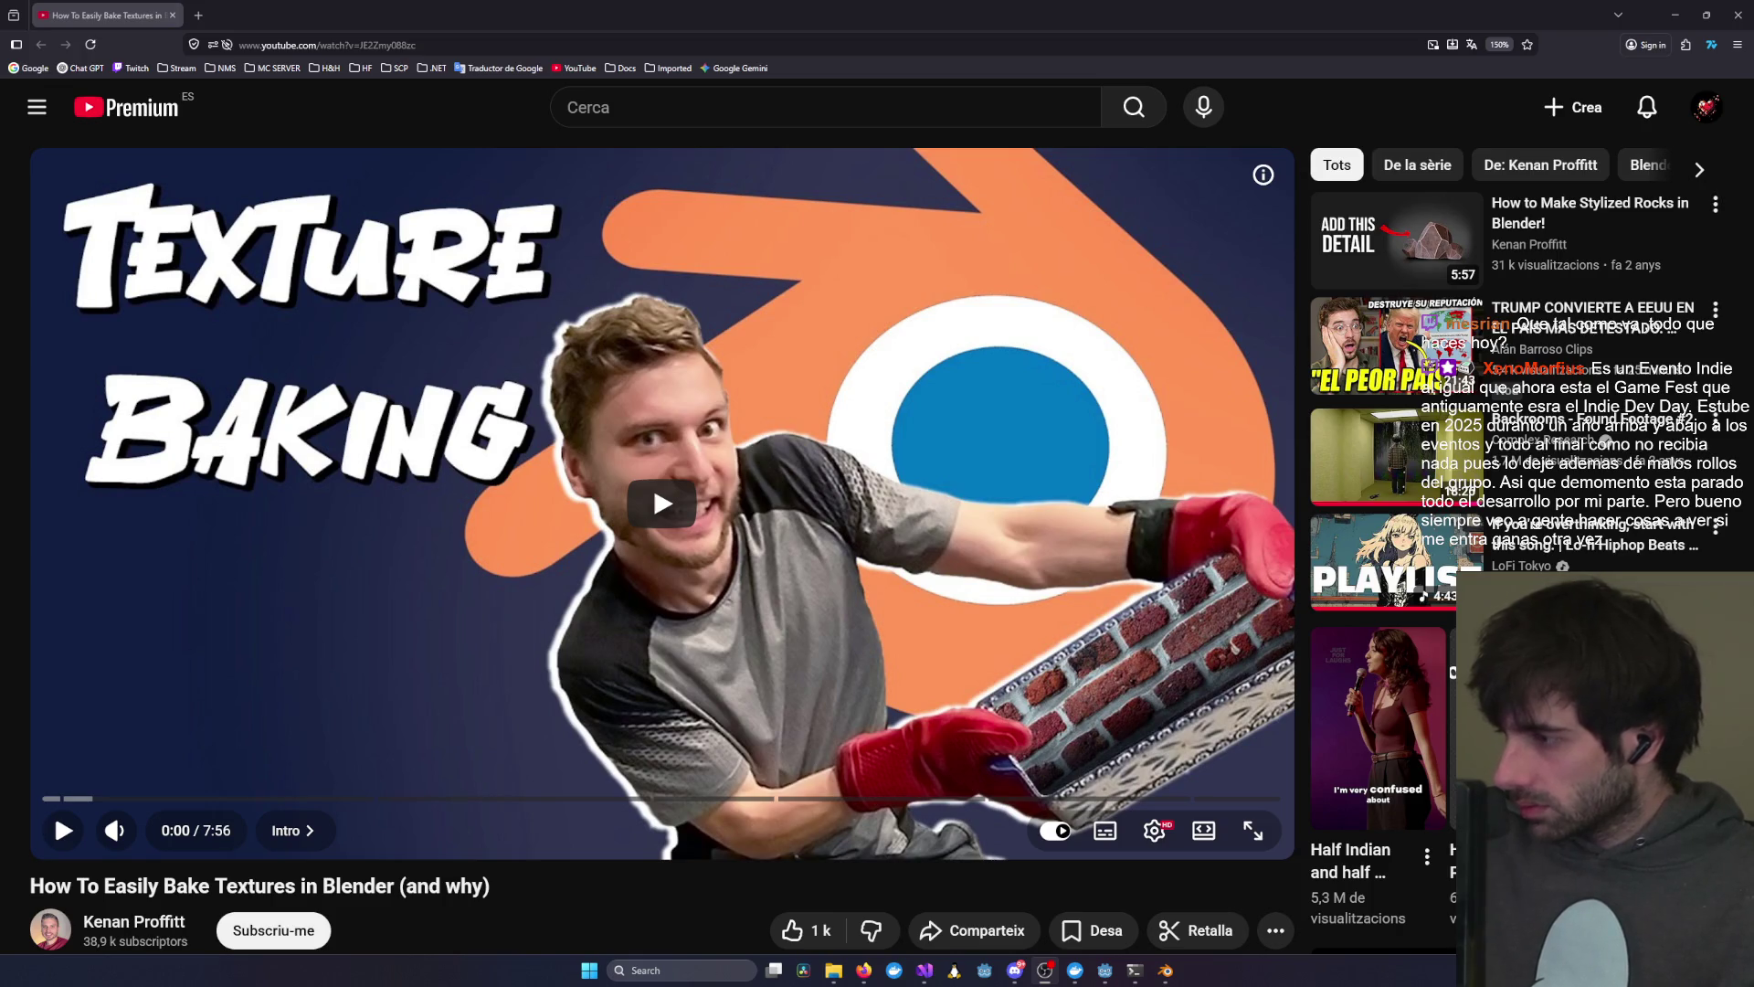
# Play the 'How To Easily Bake Textures in Blender (and why)' video in Firefox
pyautogui.hotkey('alt', 'Tab')
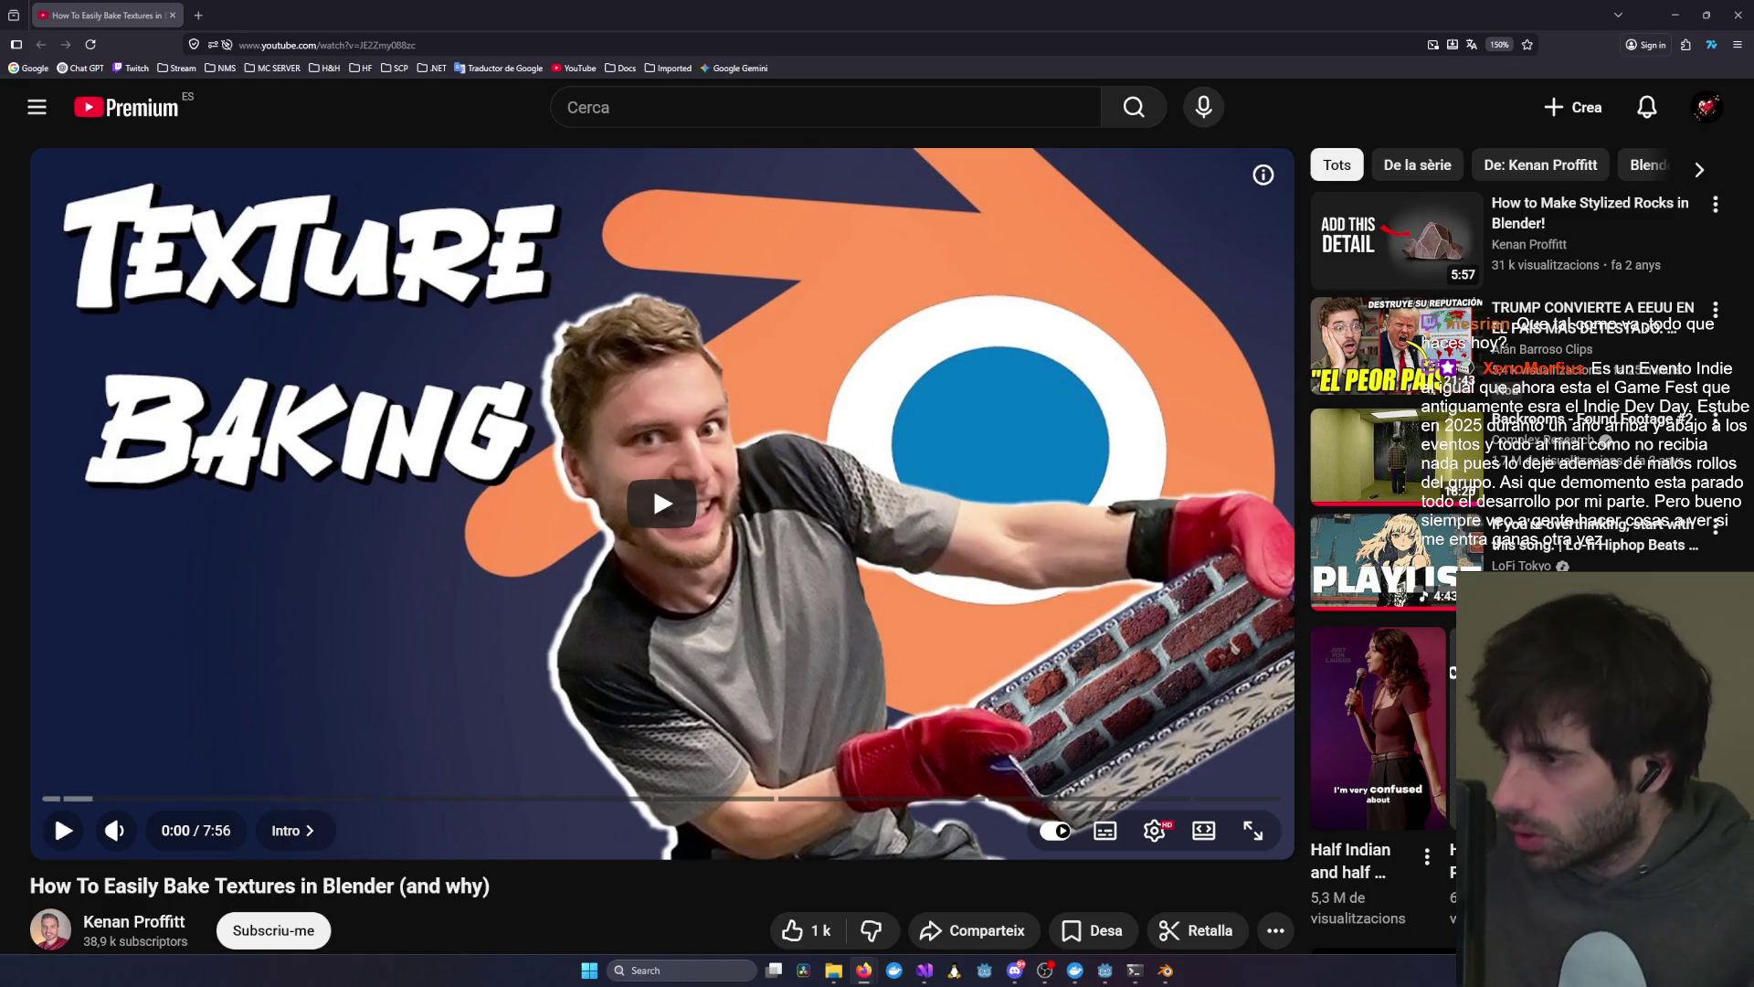
pyautogui.click(663, 503)
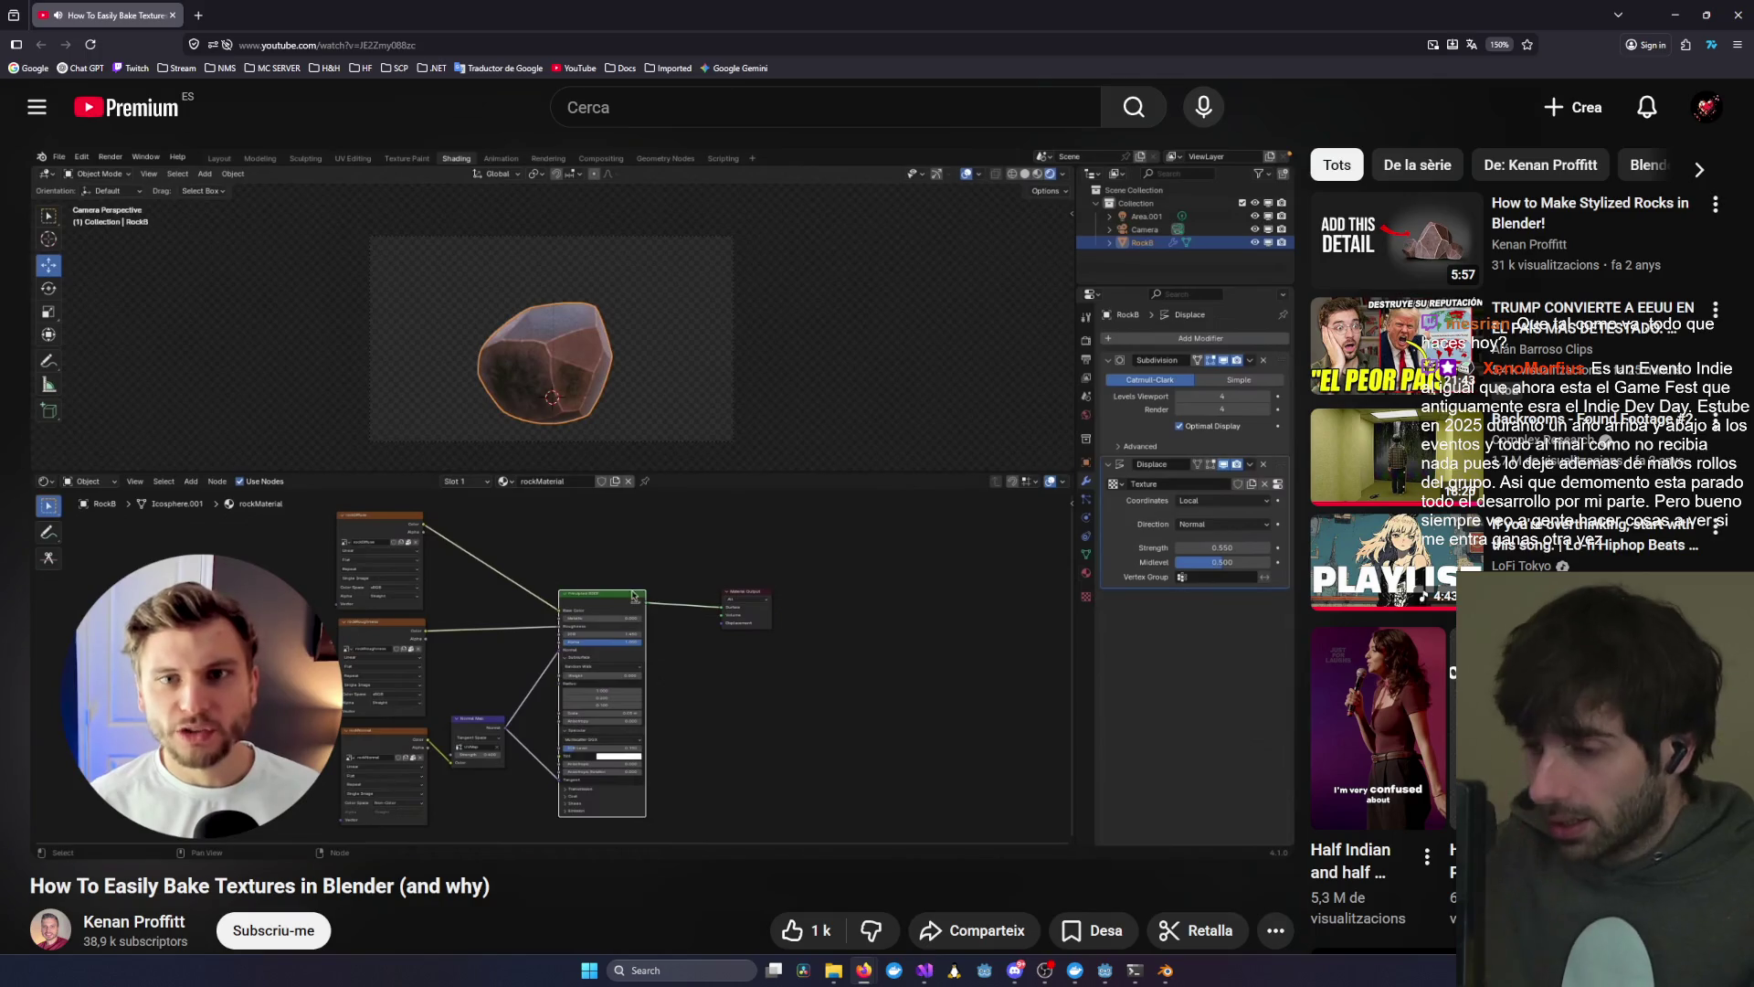
# Pause and resume the video, then scrub ahead to about 0:41–0:44
pyautogui.click(957, 682)
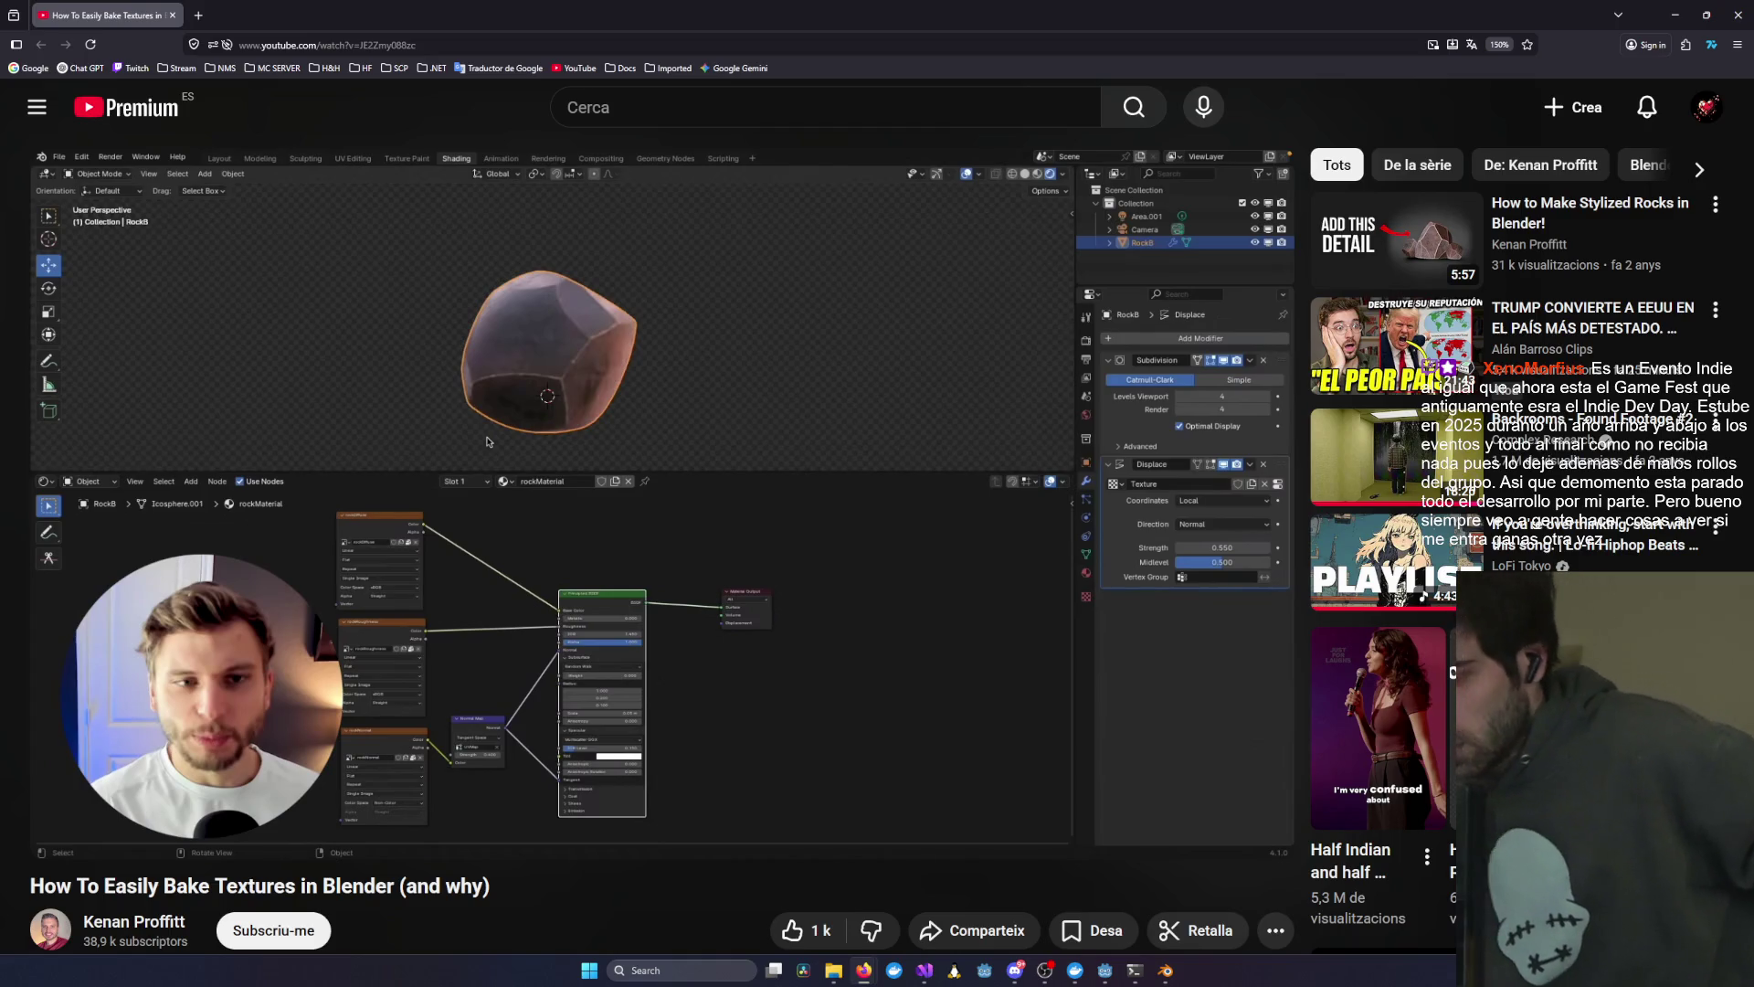
pyautogui.click(906, 620)
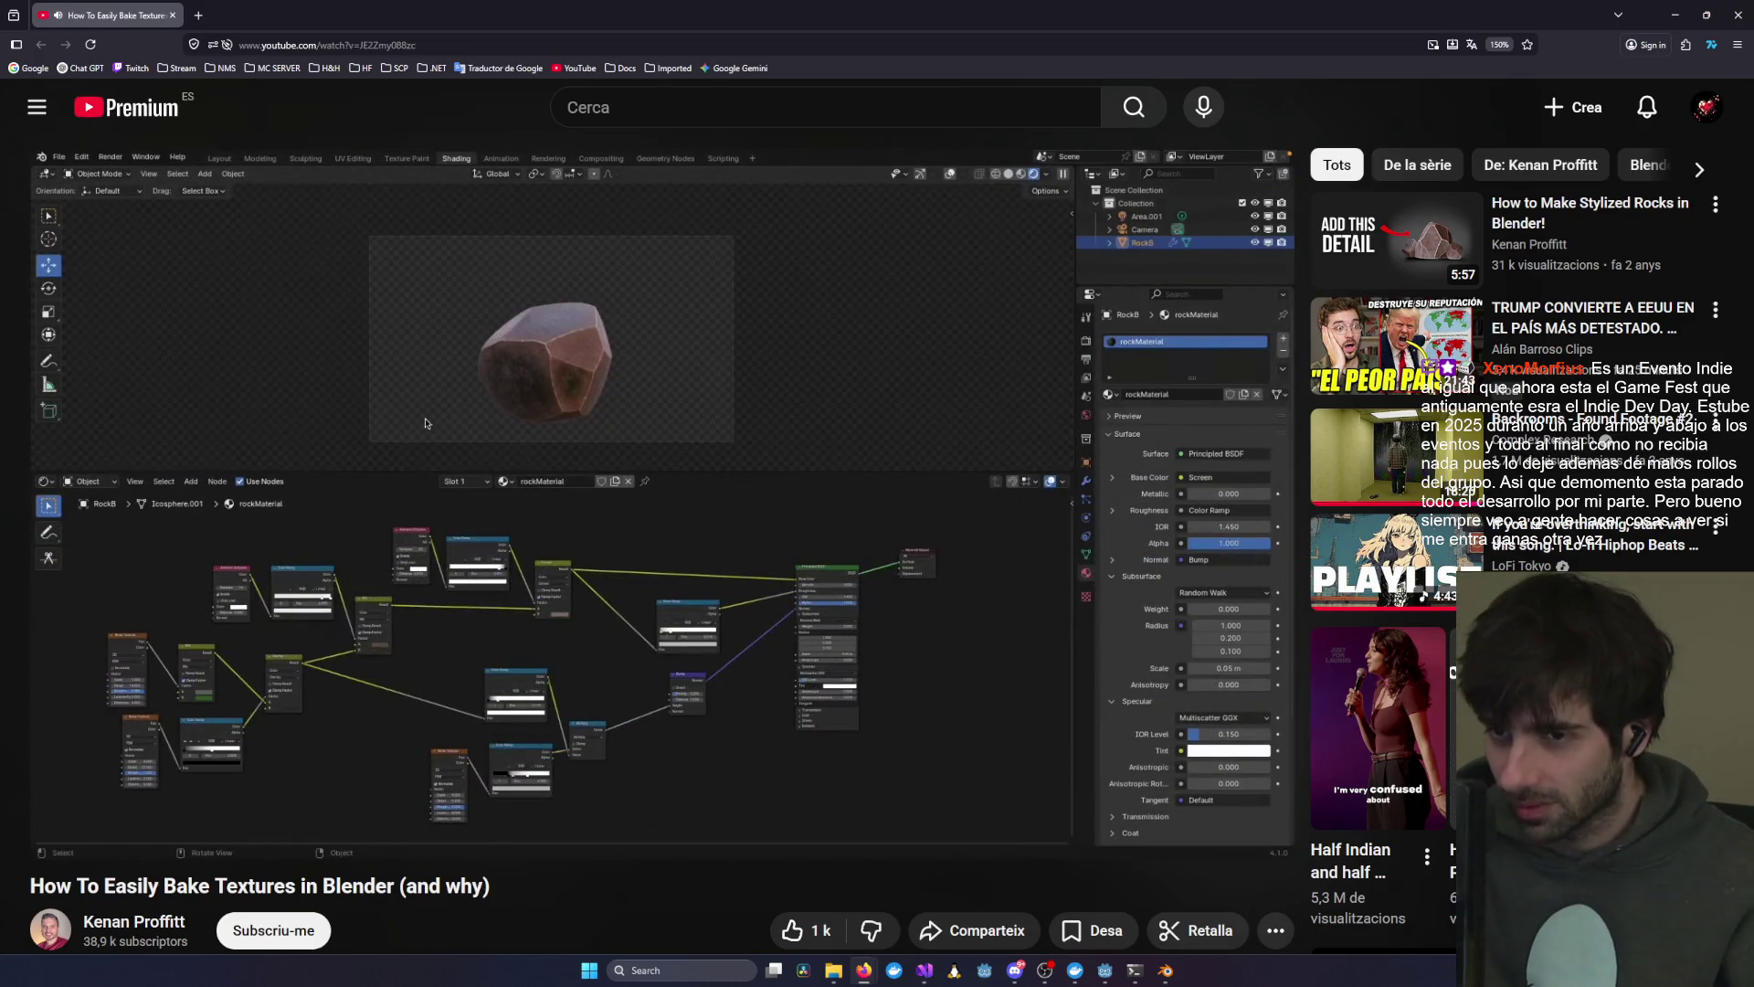
pyautogui.moveTo(682, 392)
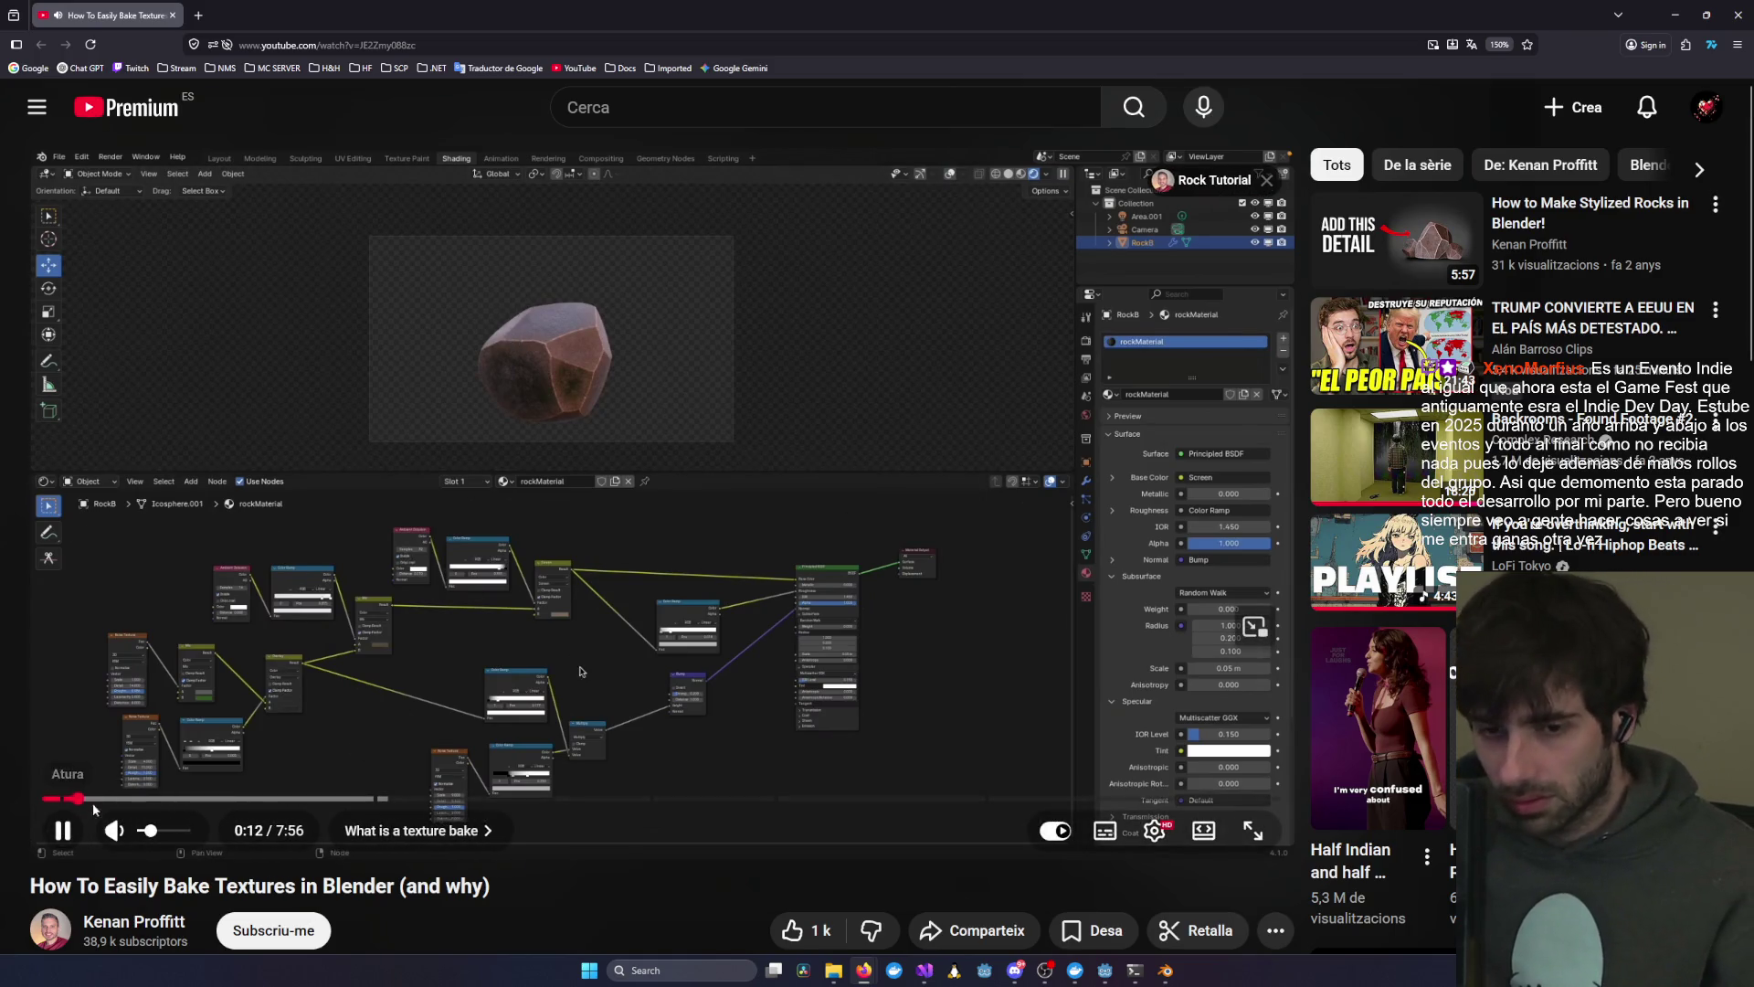
pyautogui.moveTo(92, 799); pyautogui.dragTo(158, 798)
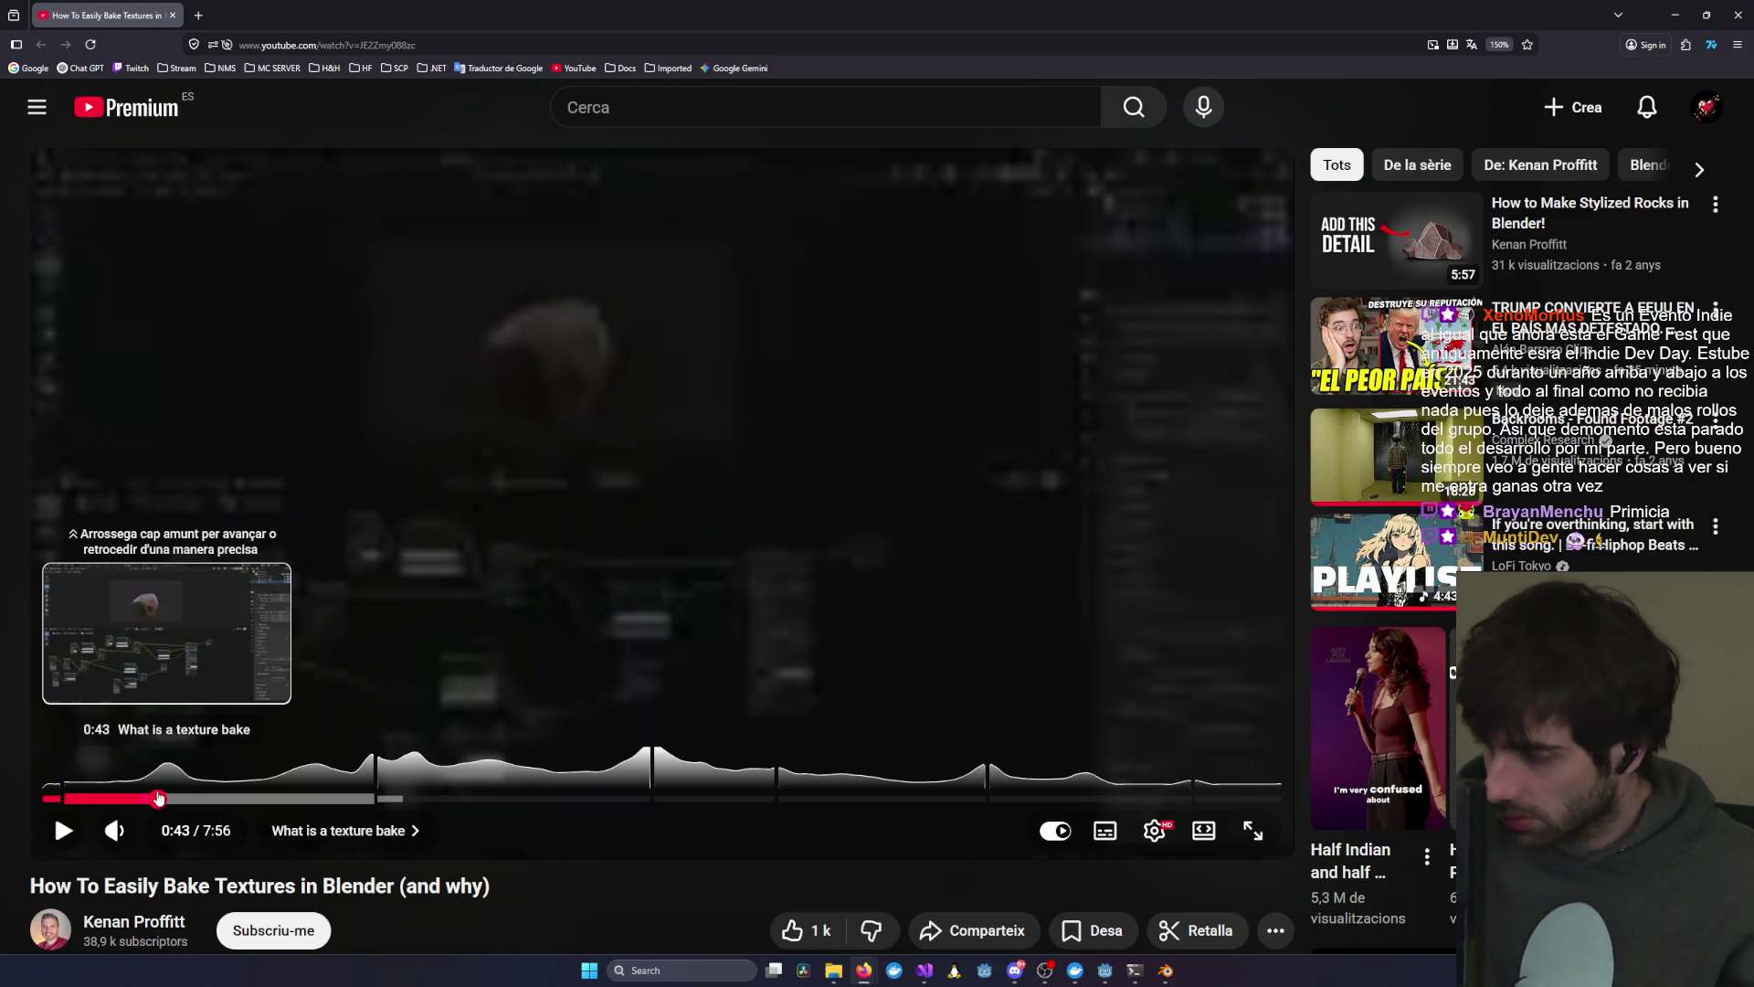
pyautogui.moveTo(158, 798); pyautogui.dragTo(154, 804)
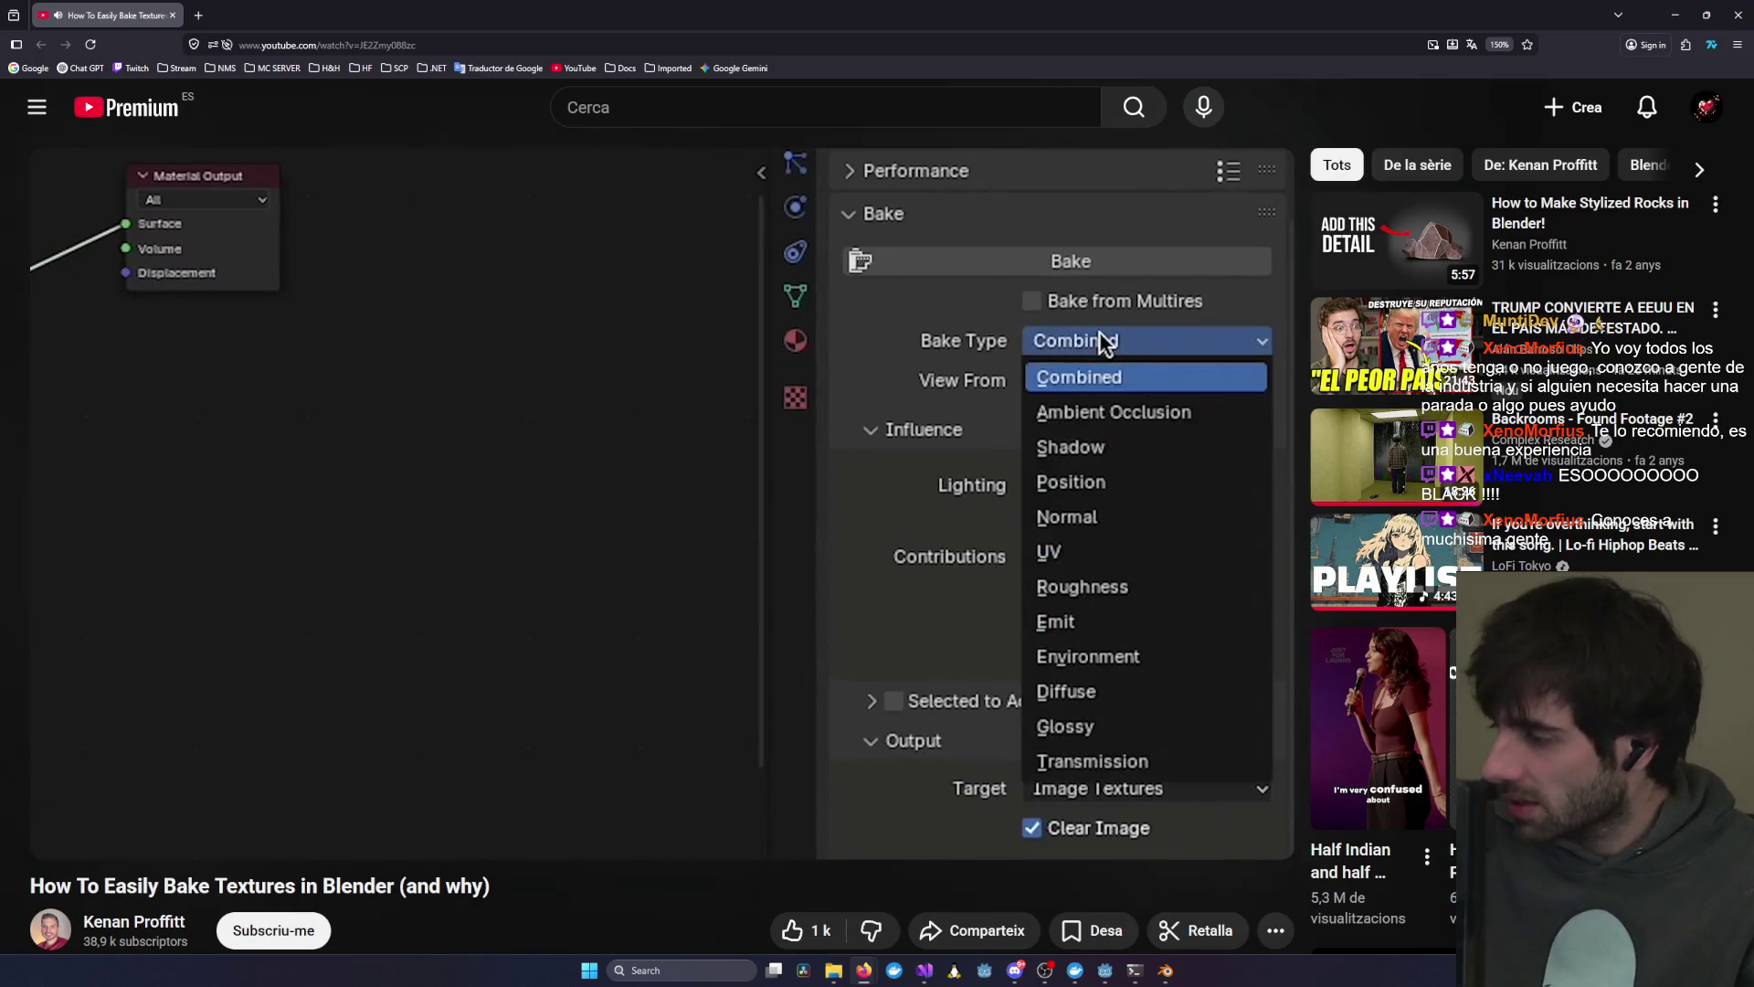
# Rewind the baking video through 1:13, 0:50 and 0:36, pause at 0:45, then return to Blender
pyautogui.moveTo(232, 732)
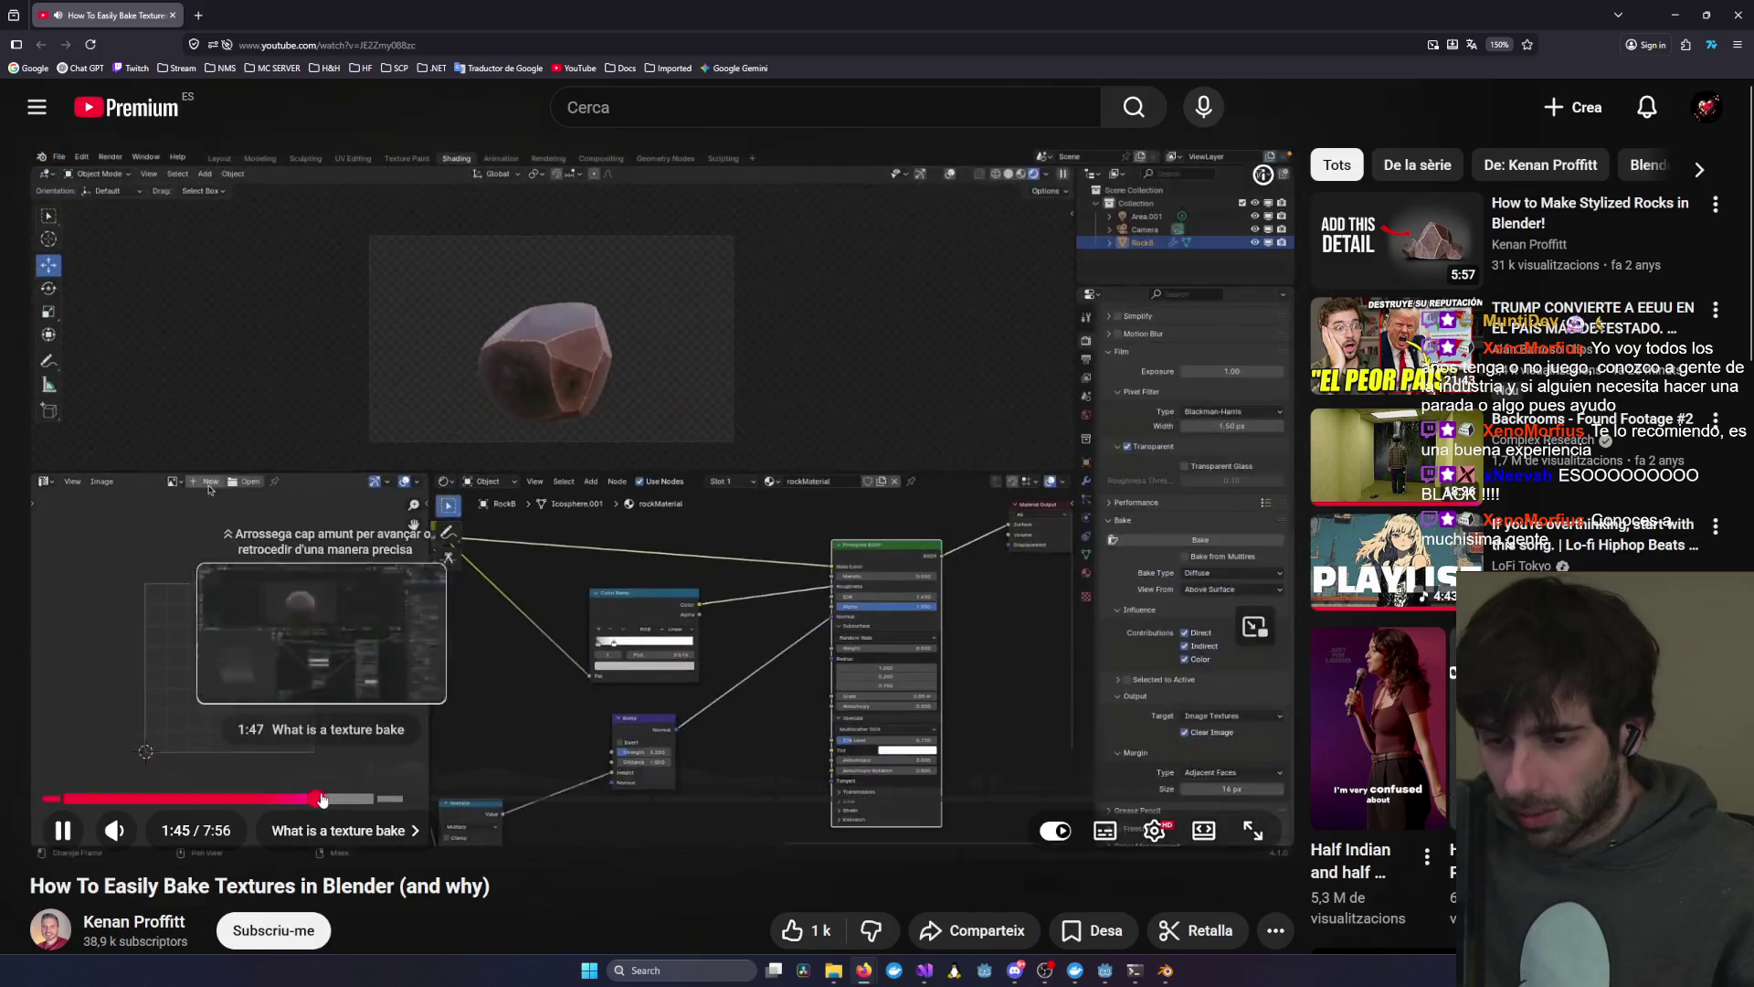
pyautogui.click(234, 799)
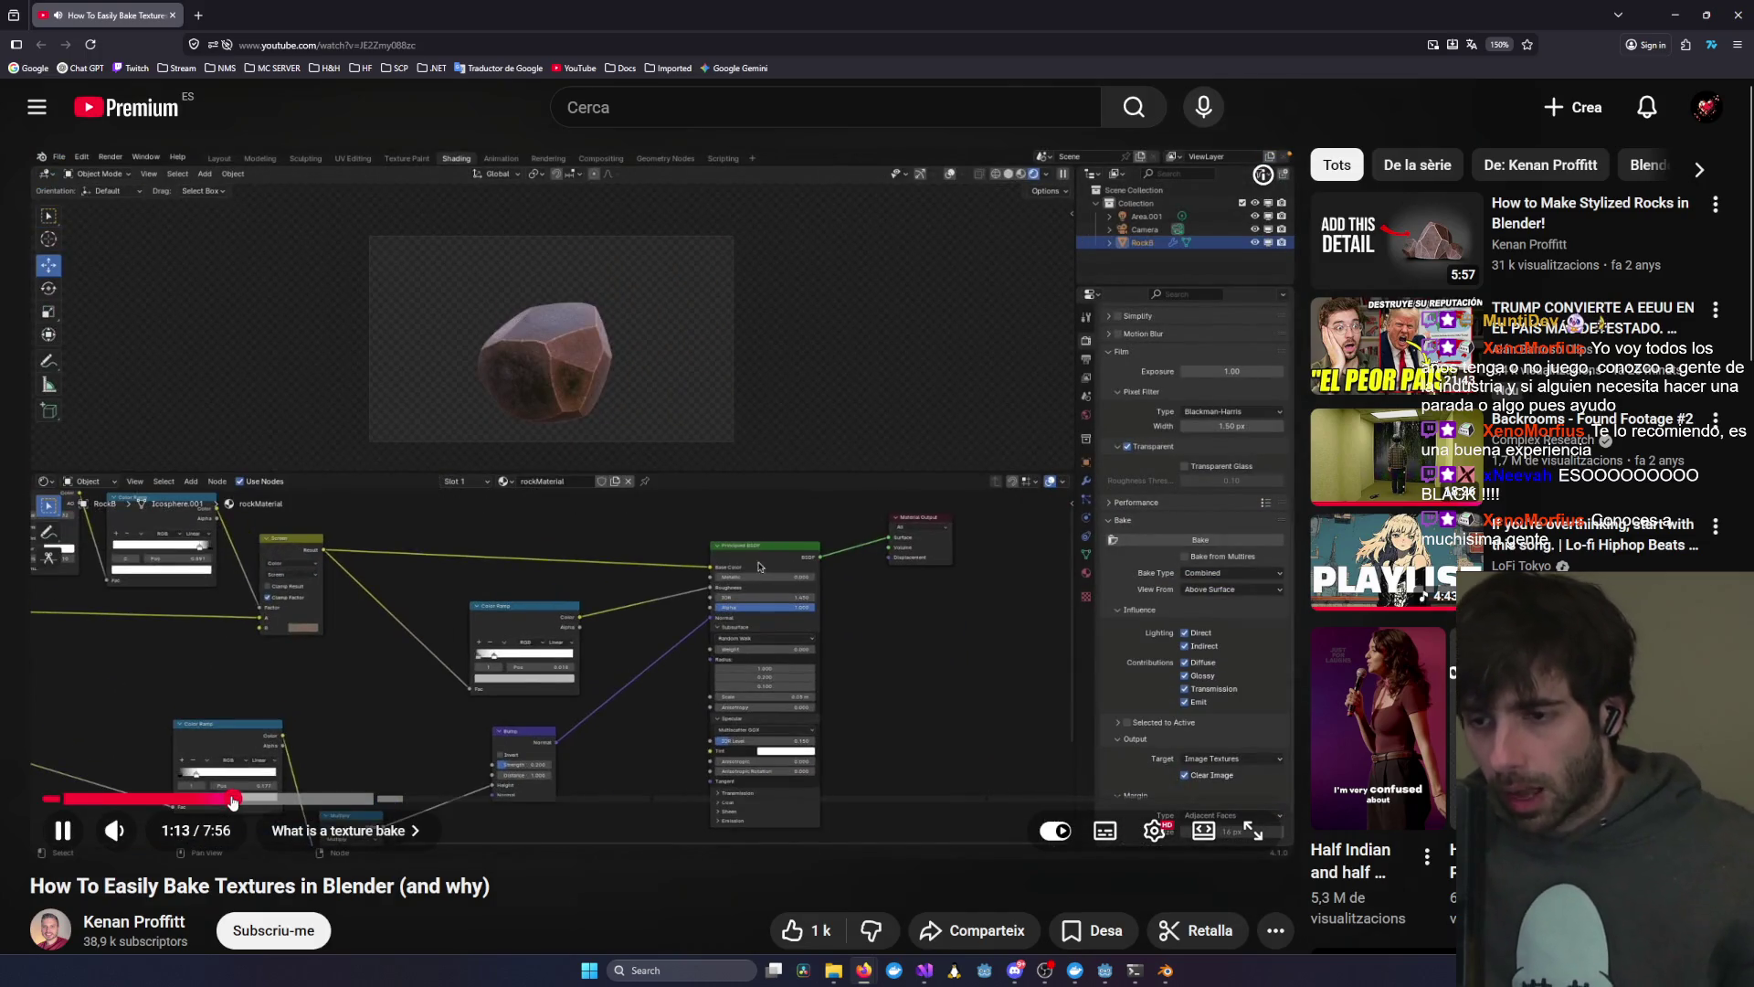
pyautogui.click(175, 800)
pyautogui.click(150, 800)
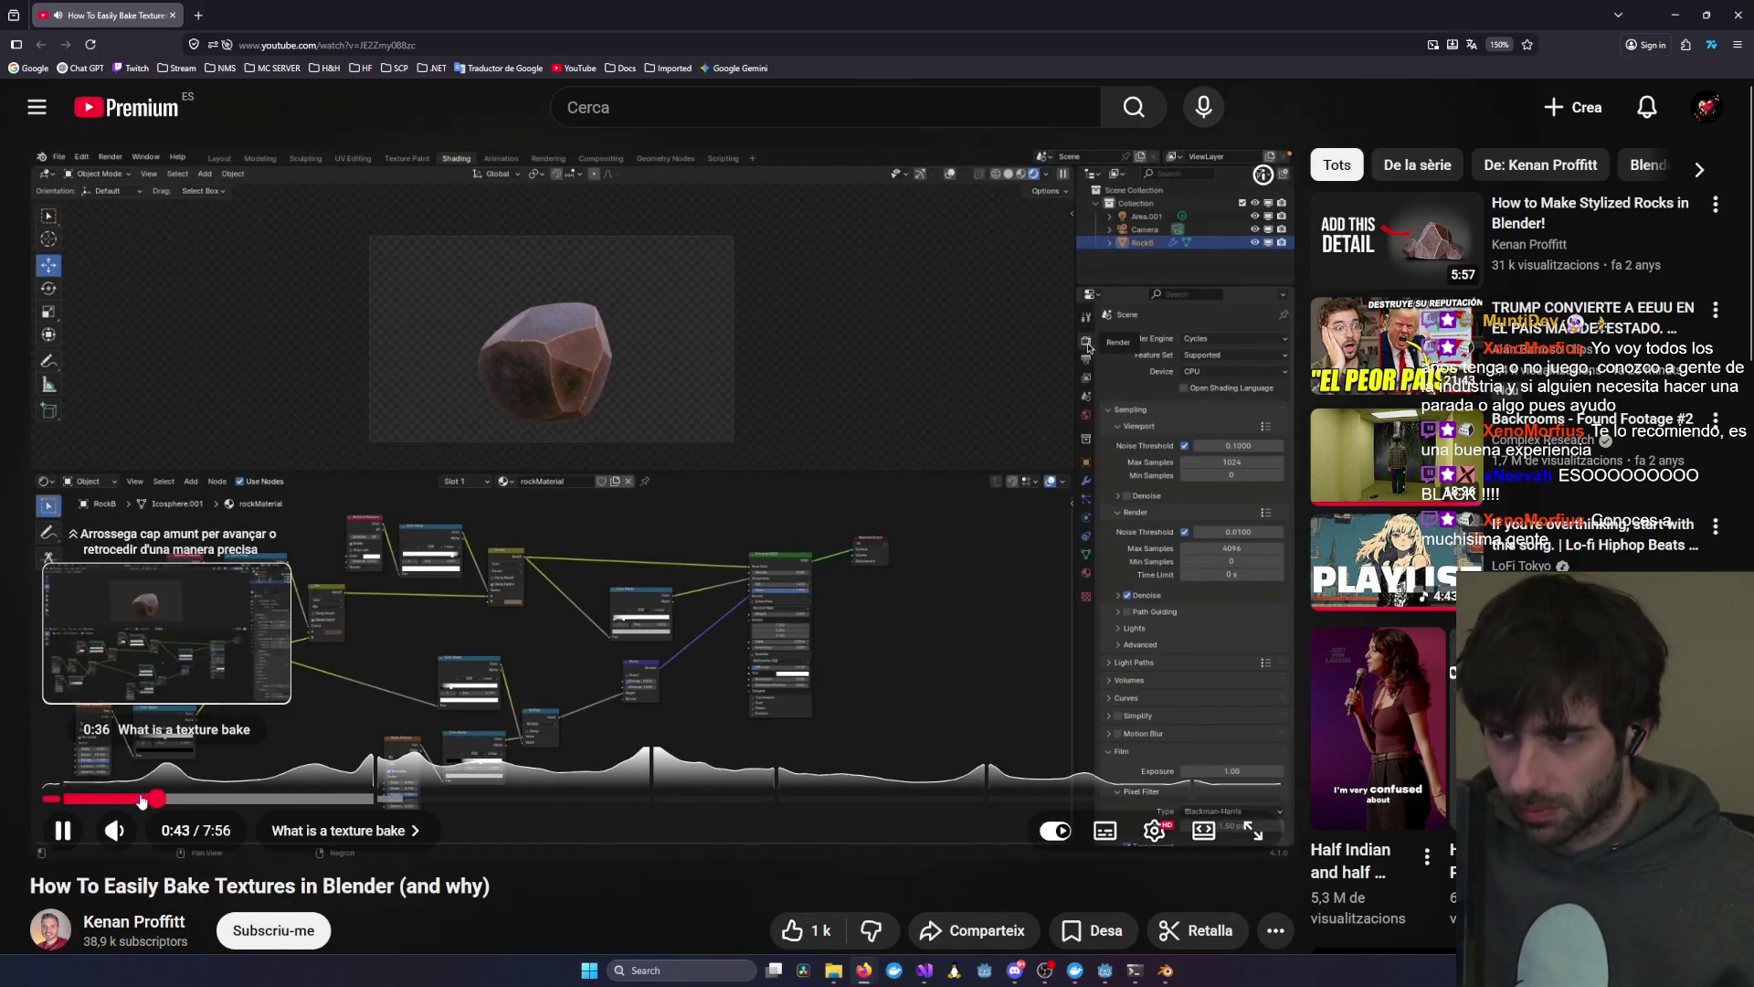
pyautogui.click(142, 800)
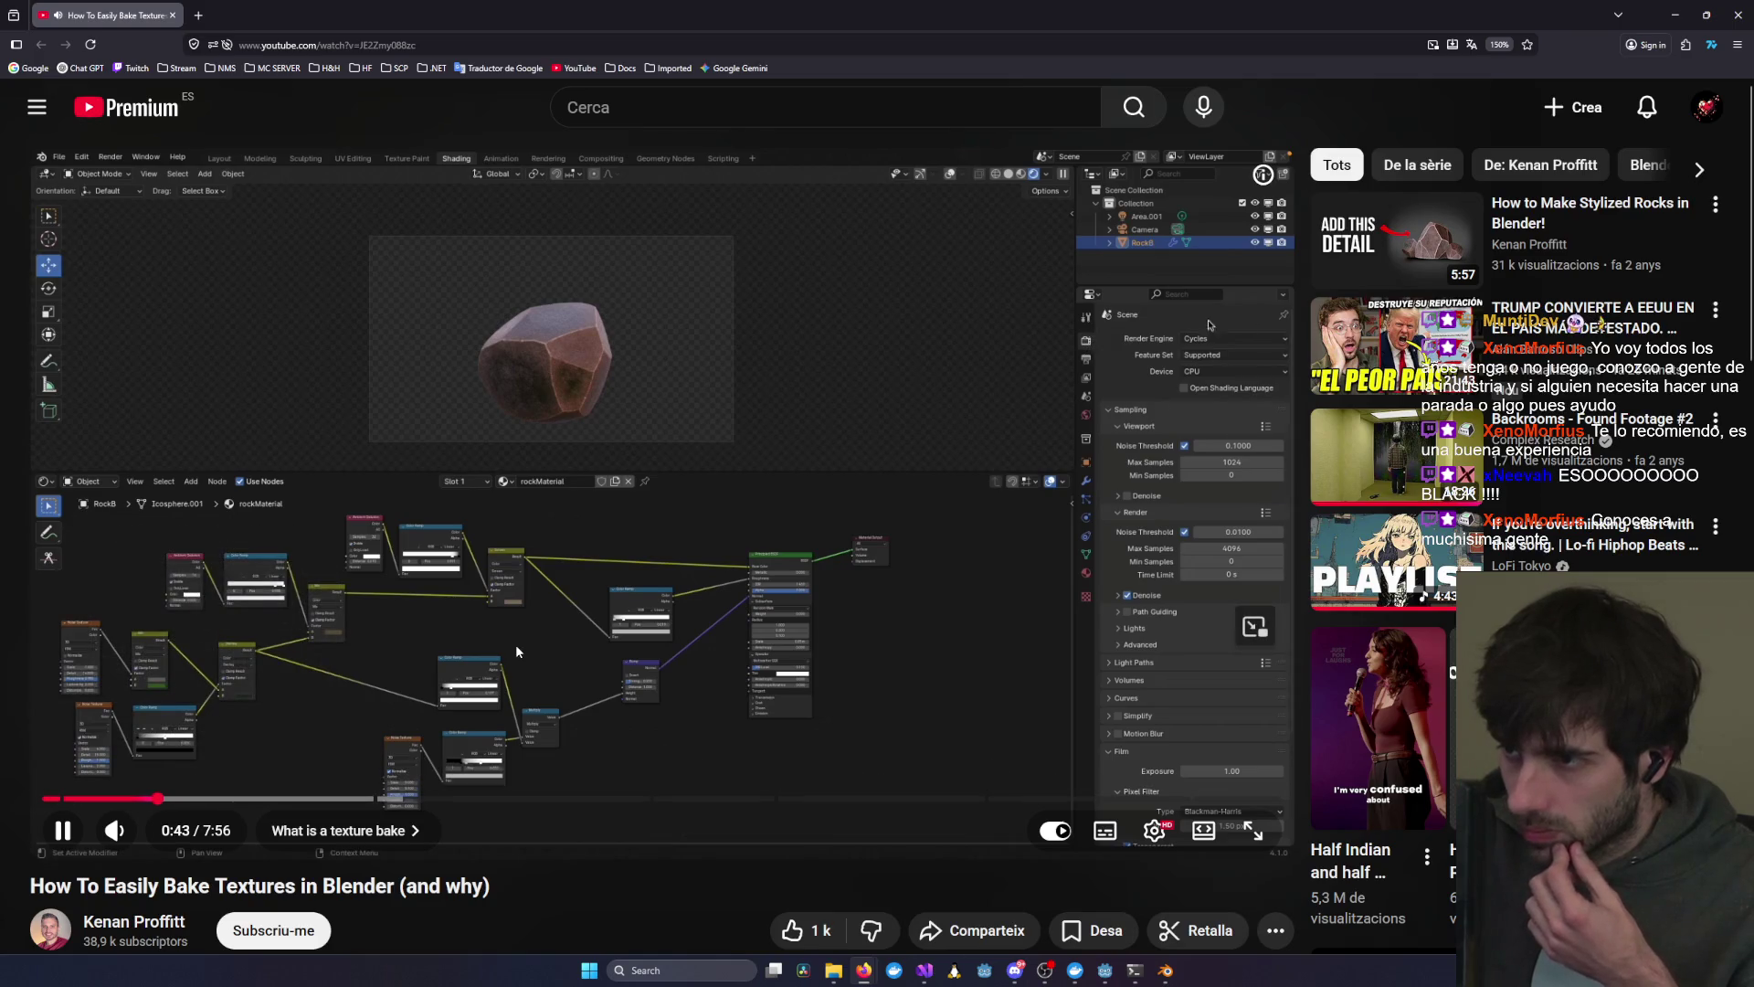
pyautogui.click(687, 493)
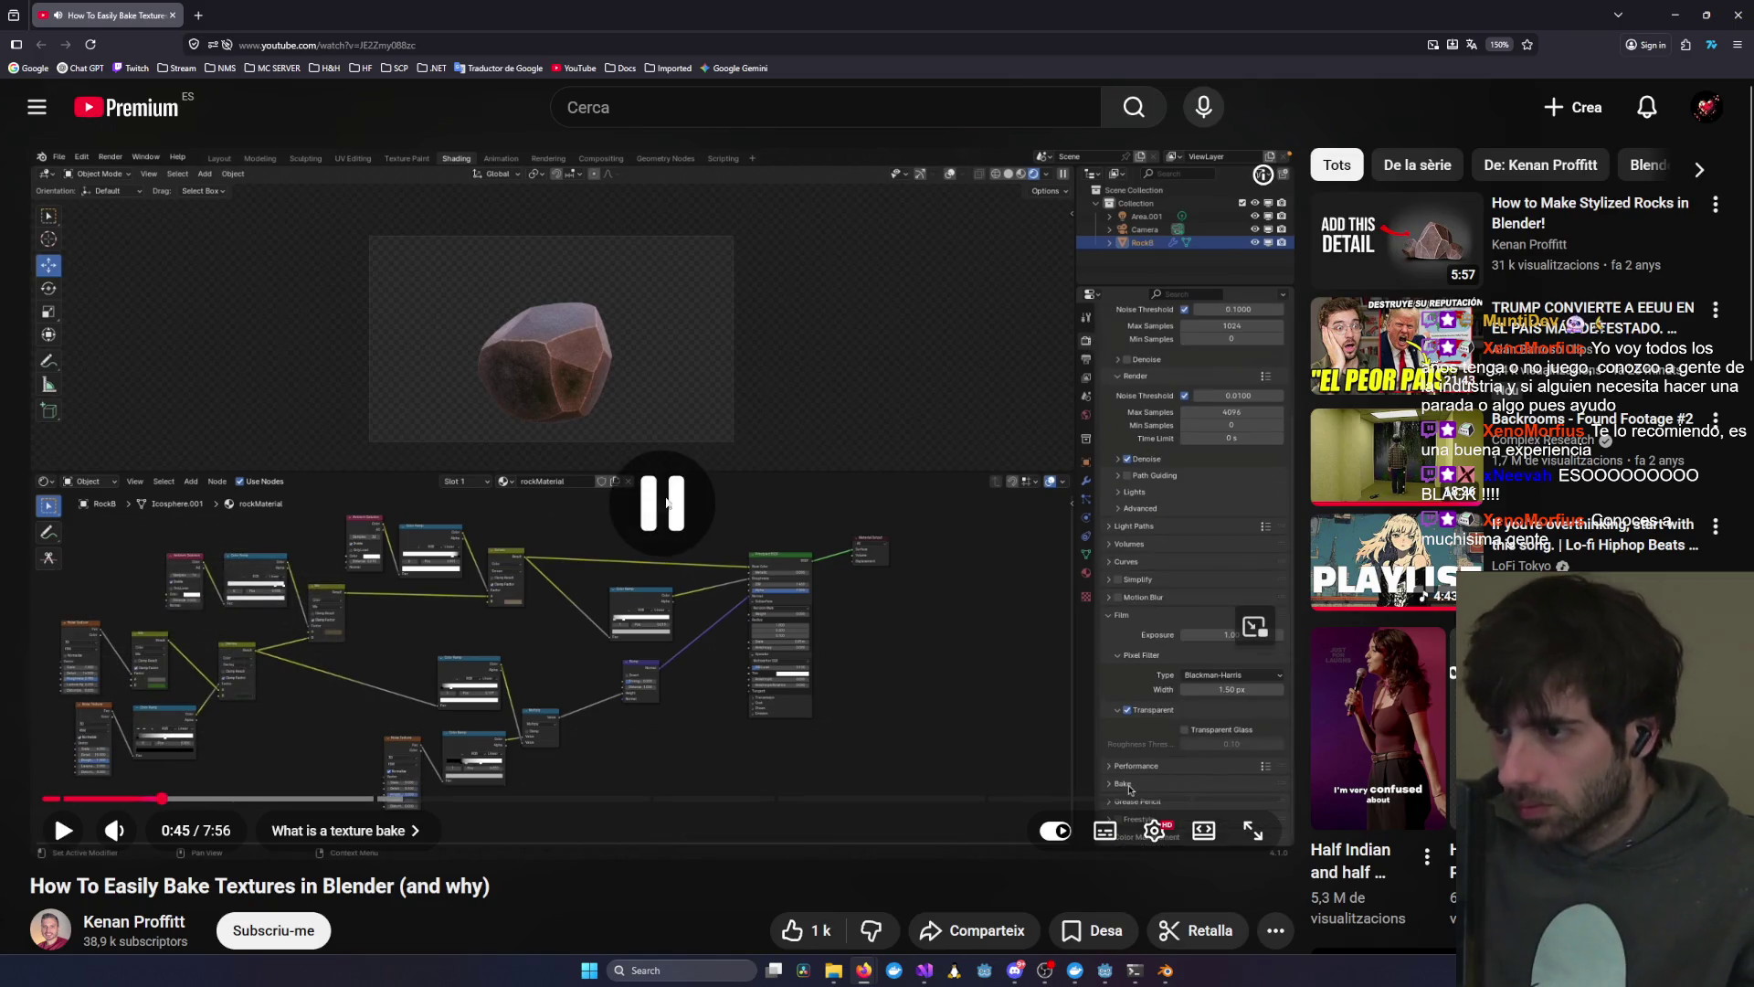
pyautogui.hotkey('alt', 'Tab')
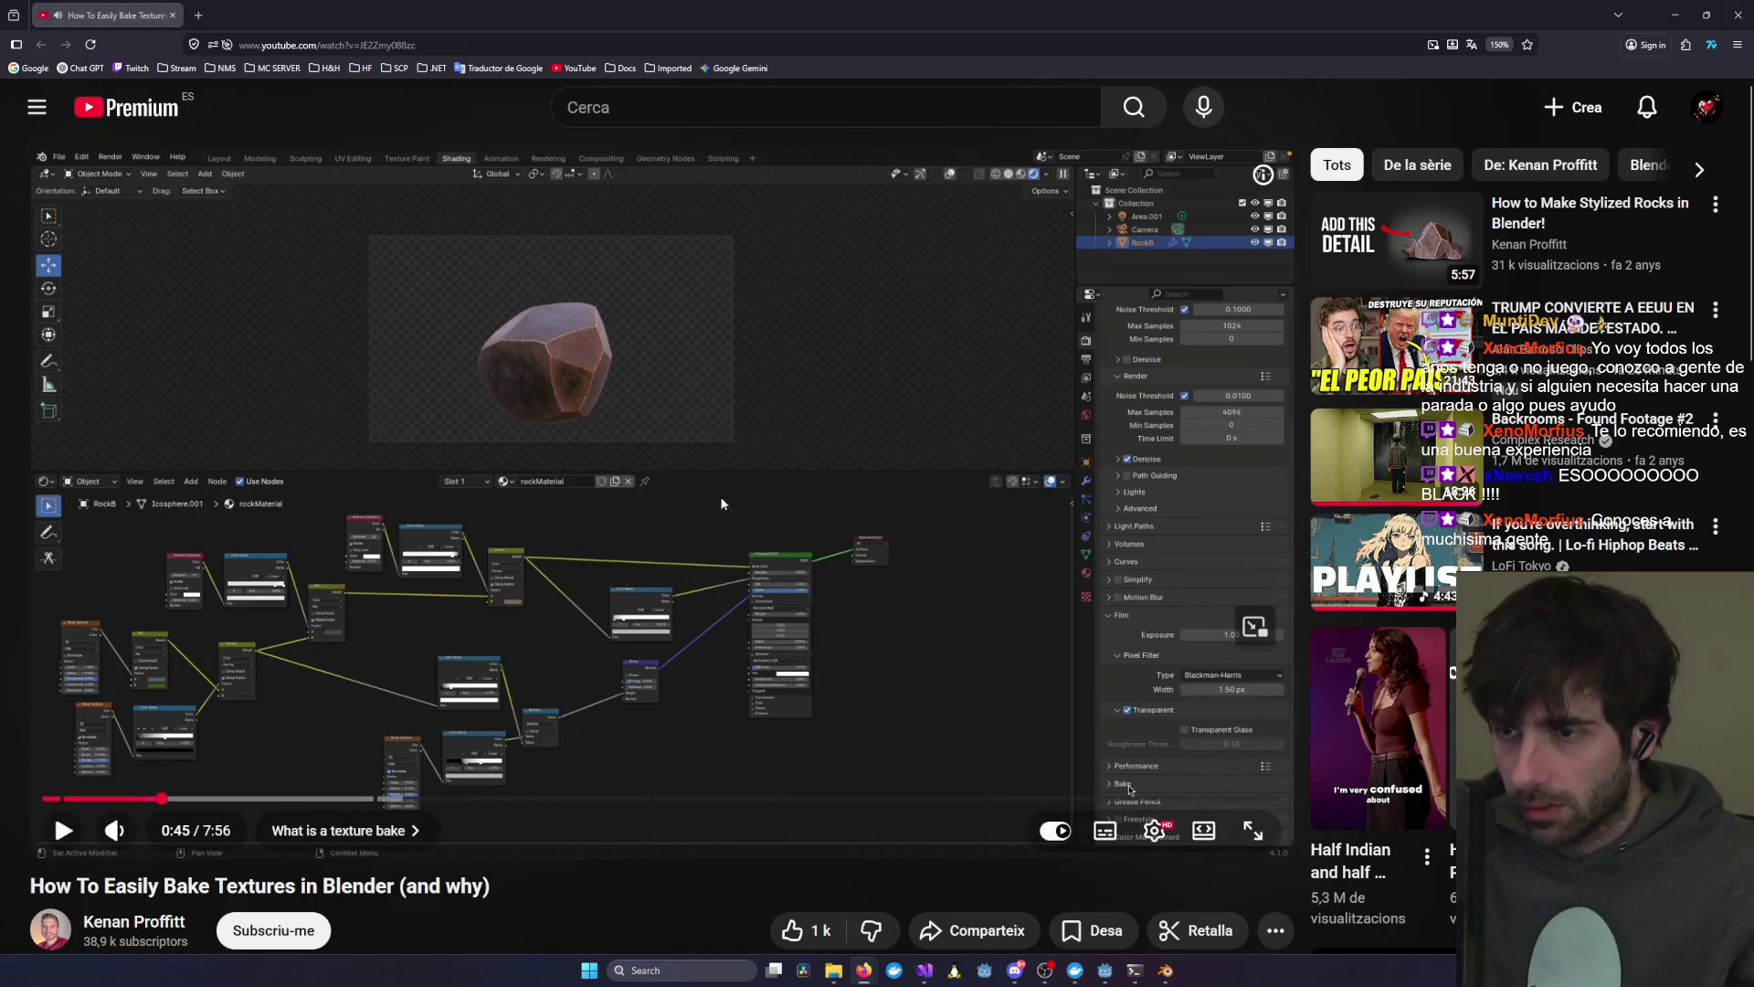
pyautogui.click(1175, 979)
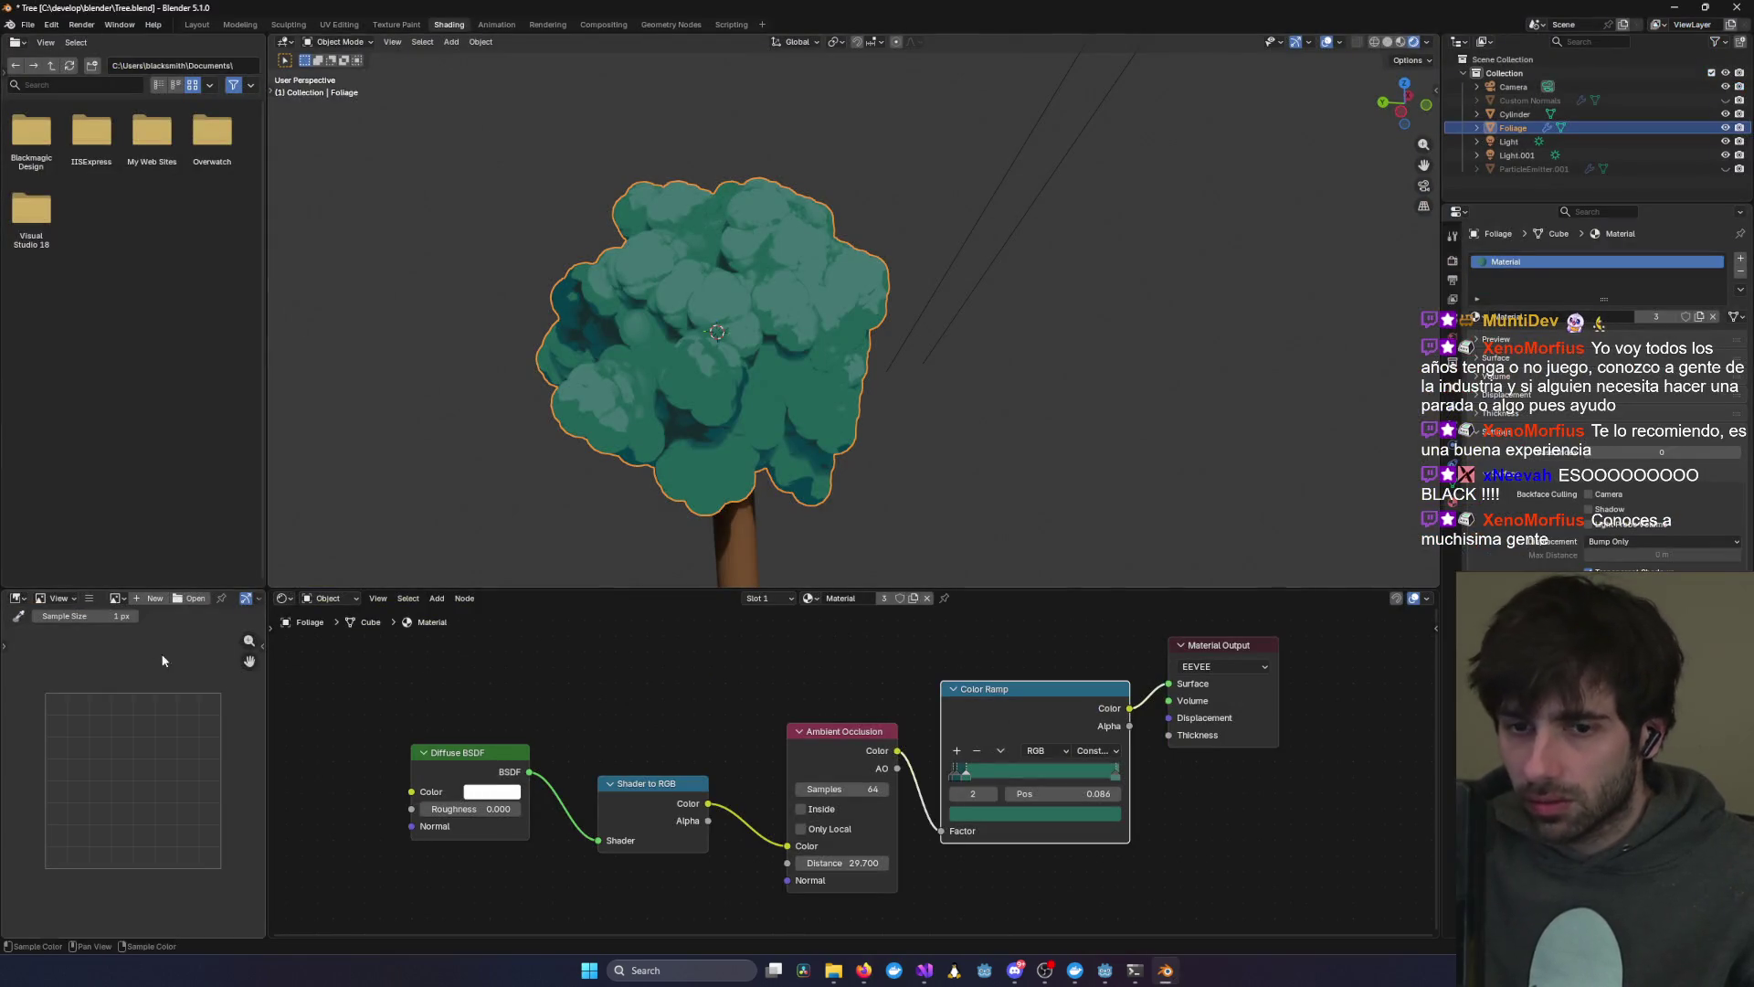
pyautogui.click(1453, 260)
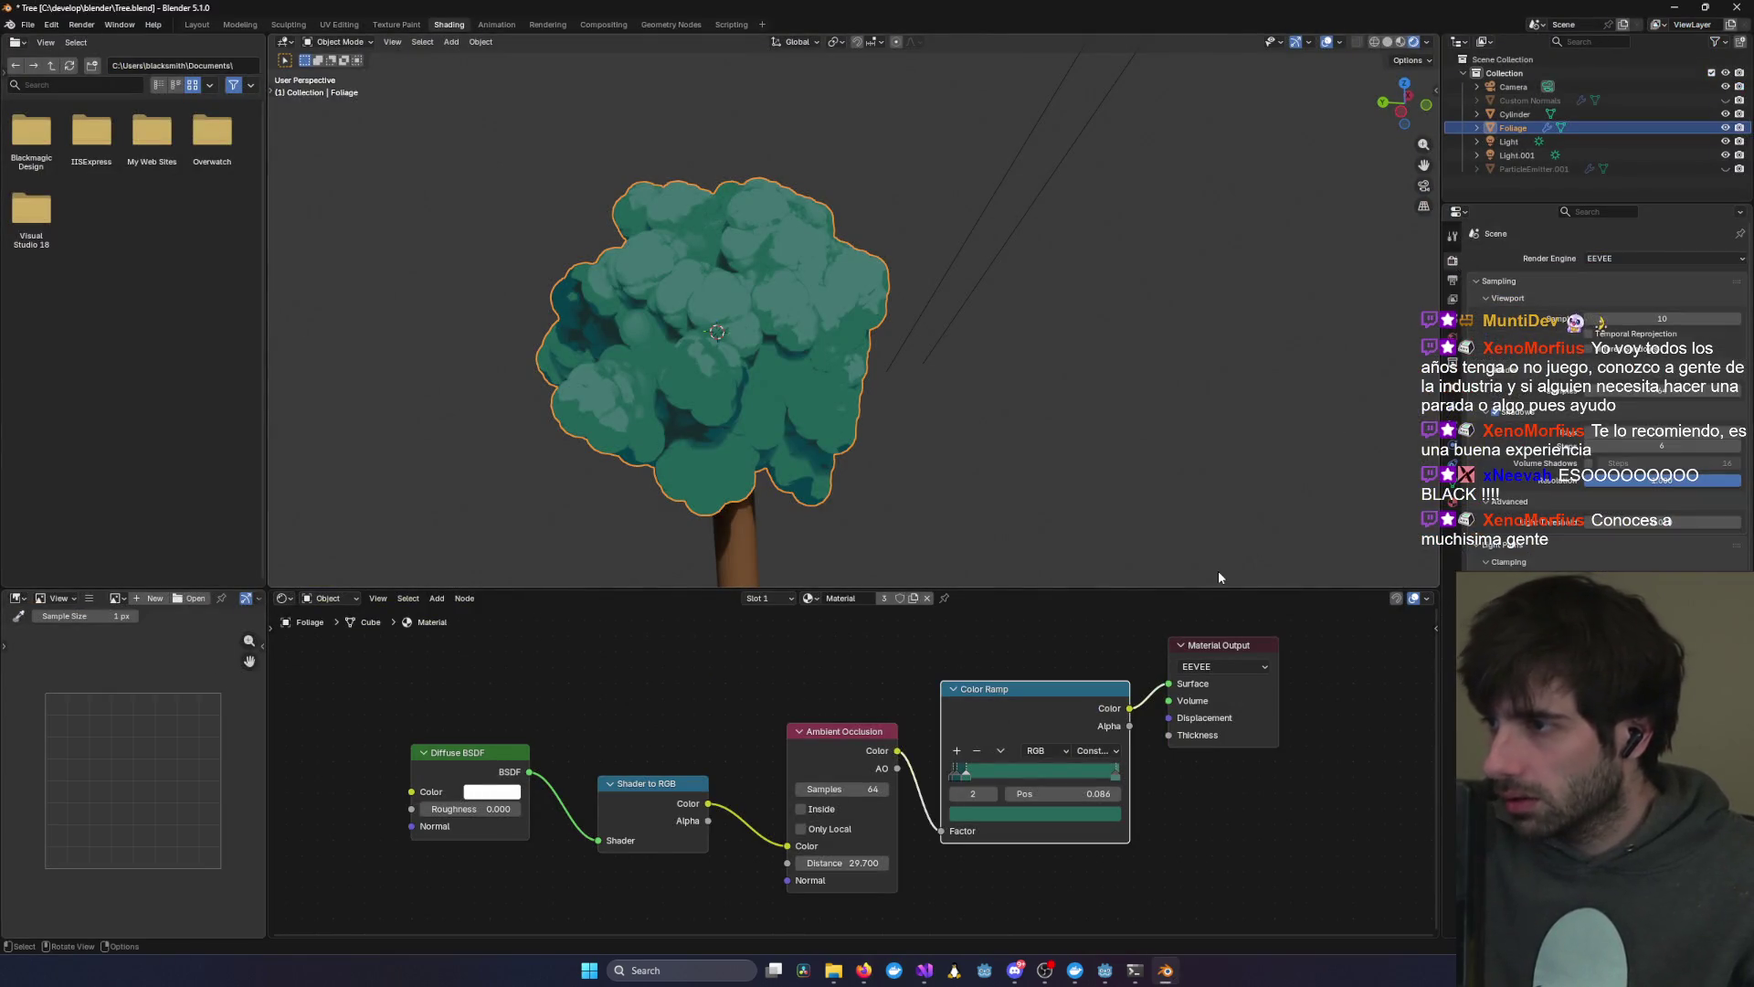
pyautogui.click(1616, 259)
pyautogui.click(1601, 304)
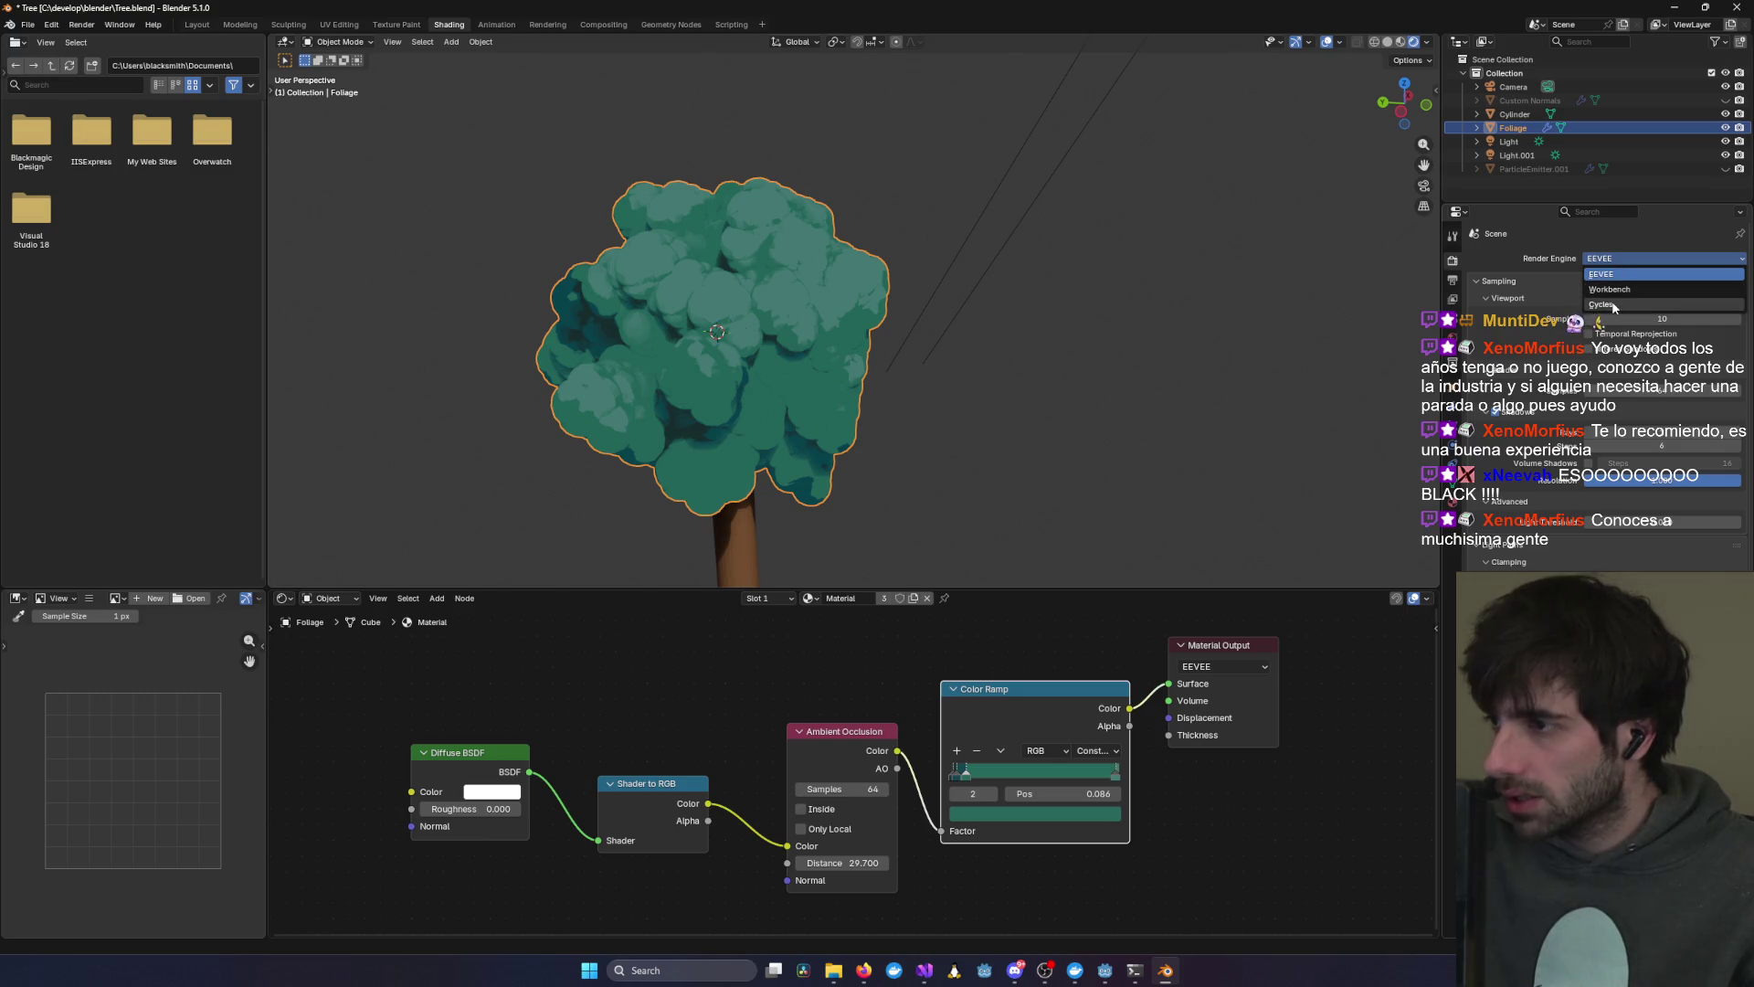
pyautogui.moveTo(1104, 441)
pyautogui.mouseDown()
pyautogui.moveTo(1257, 415)
pyautogui.moveTo(923, 354)
pyautogui.moveTo(1306, 374)
pyautogui.moveTo(1228, 639)
pyautogui.mouseUp()
pyautogui.click(1224, 666)
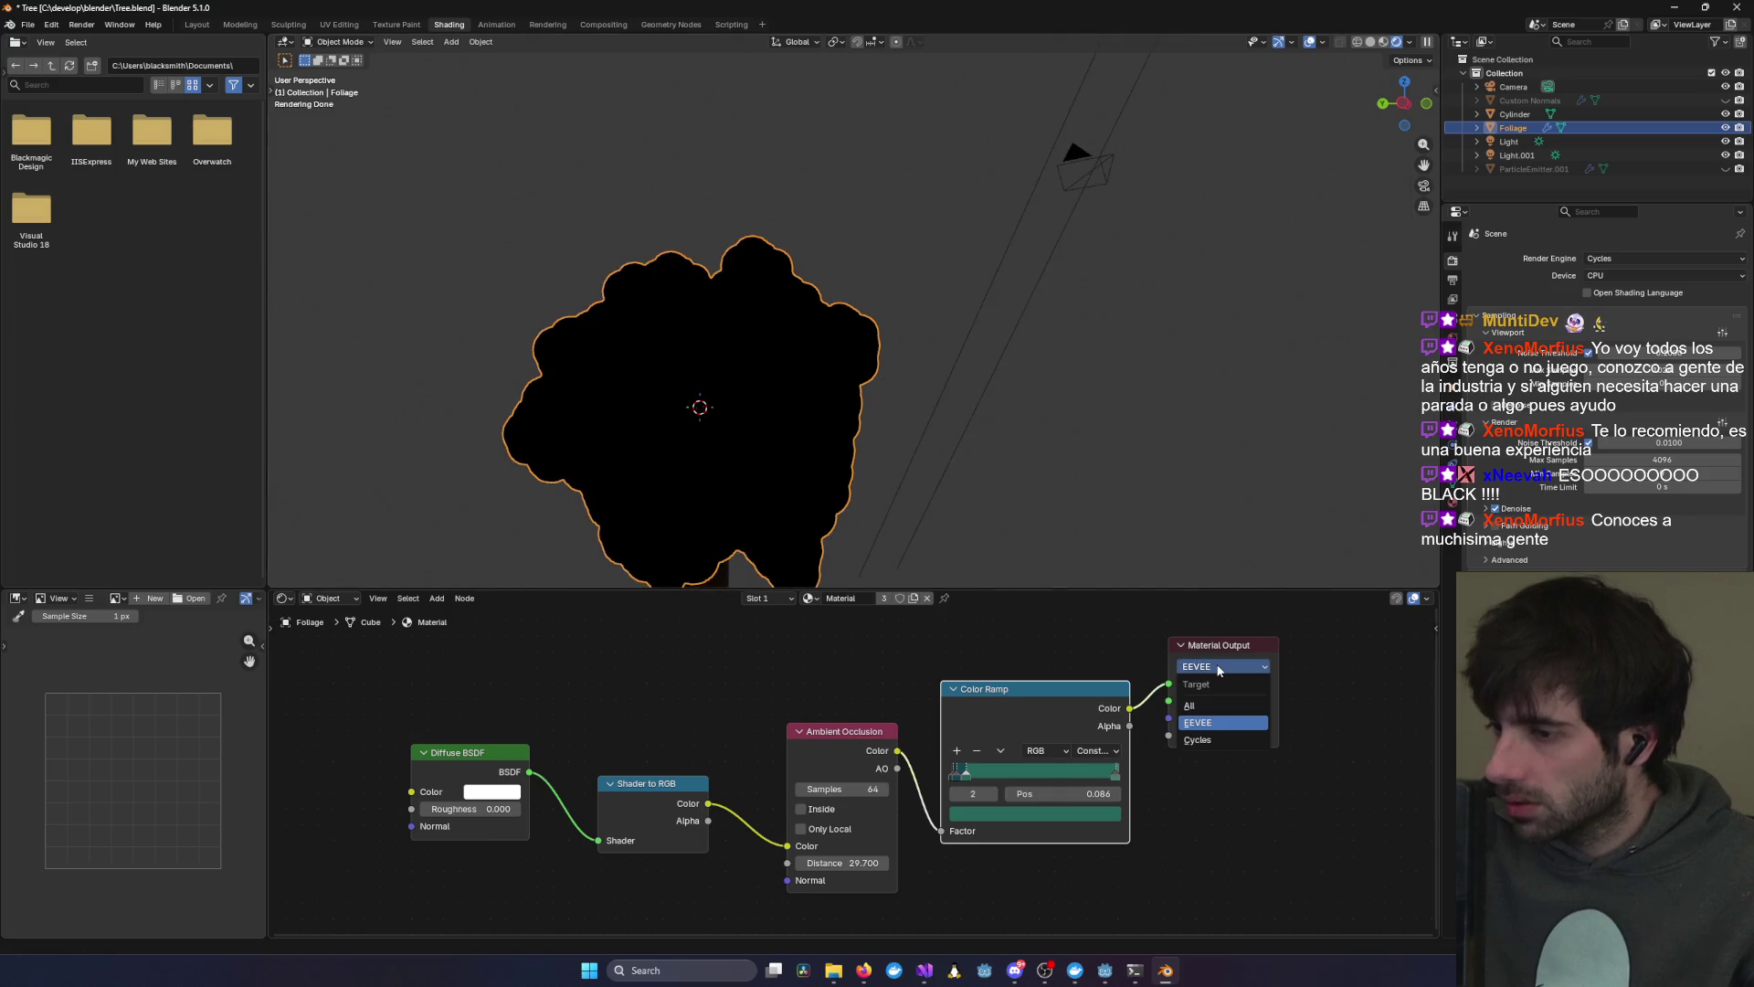
pyautogui.click(1211, 744)
pyautogui.moveTo(1208, 486)
pyautogui.mouseDown()
pyautogui.moveTo(1061, 434)
pyautogui.moveTo(880, 428)
pyautogui.moveTo(1057, 428)
pyautogui.mouseUp()
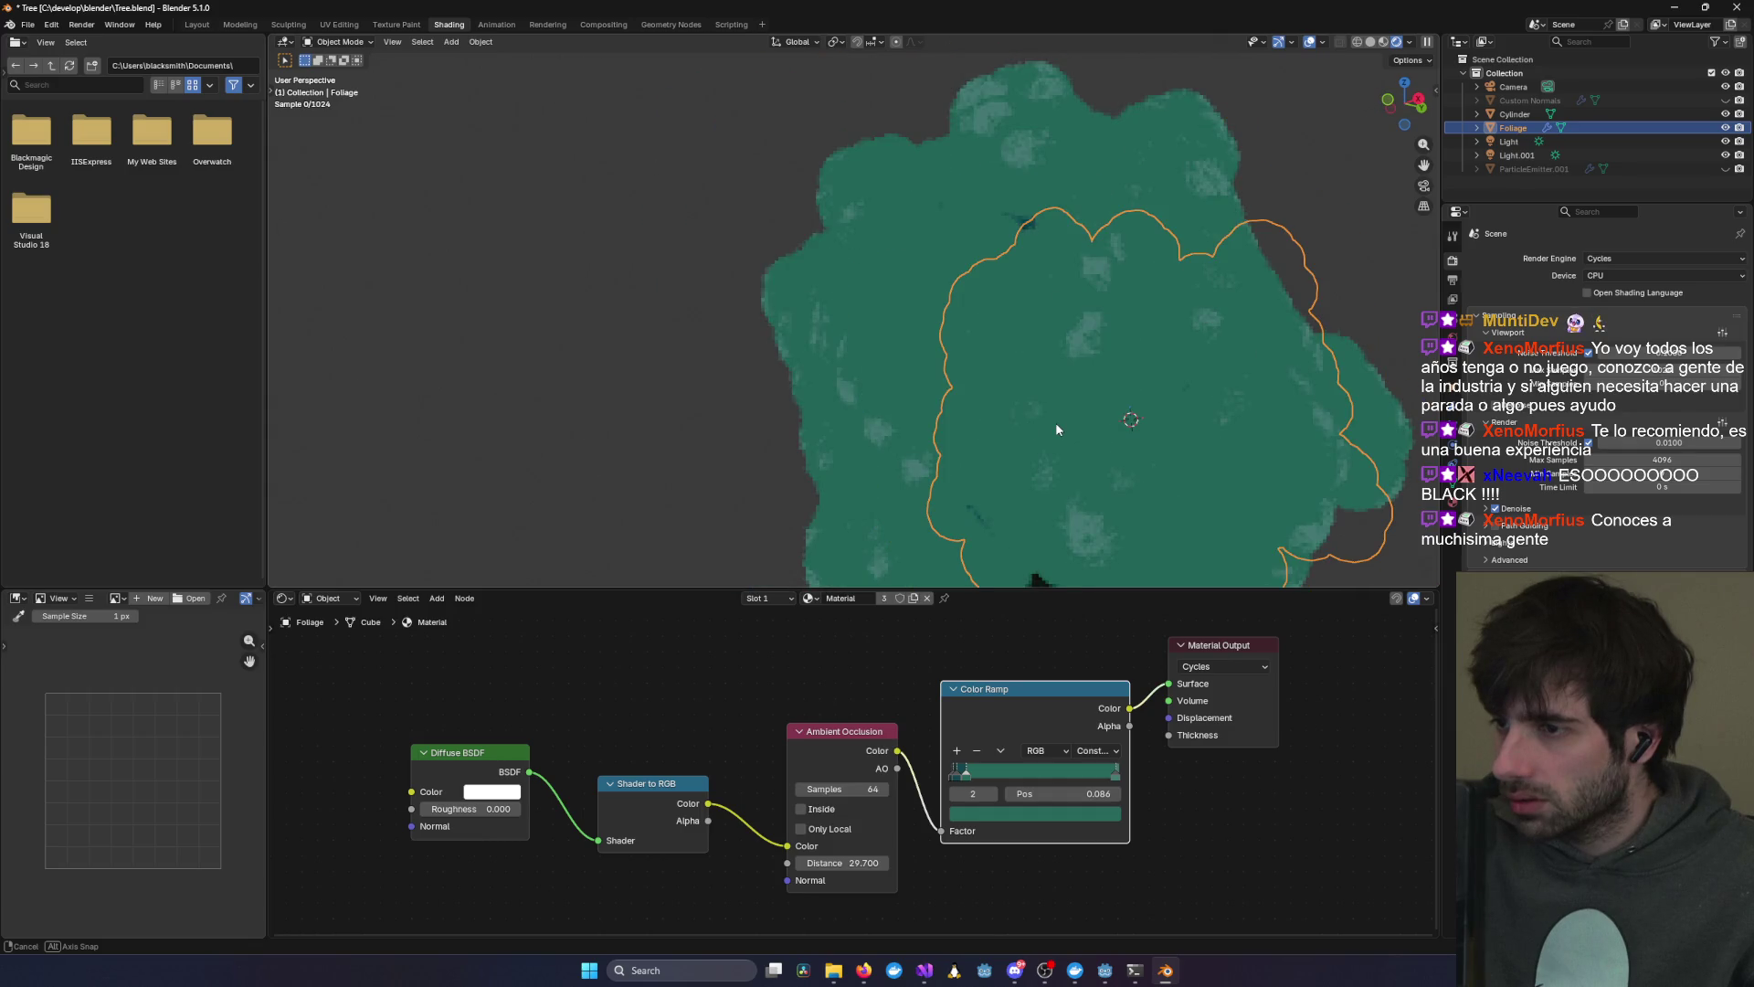
pyautogui.moveTo(1056, 422); pyautogui.dragTo(1056, 422)
pyautogui.scroll(-5, 1056, 422)
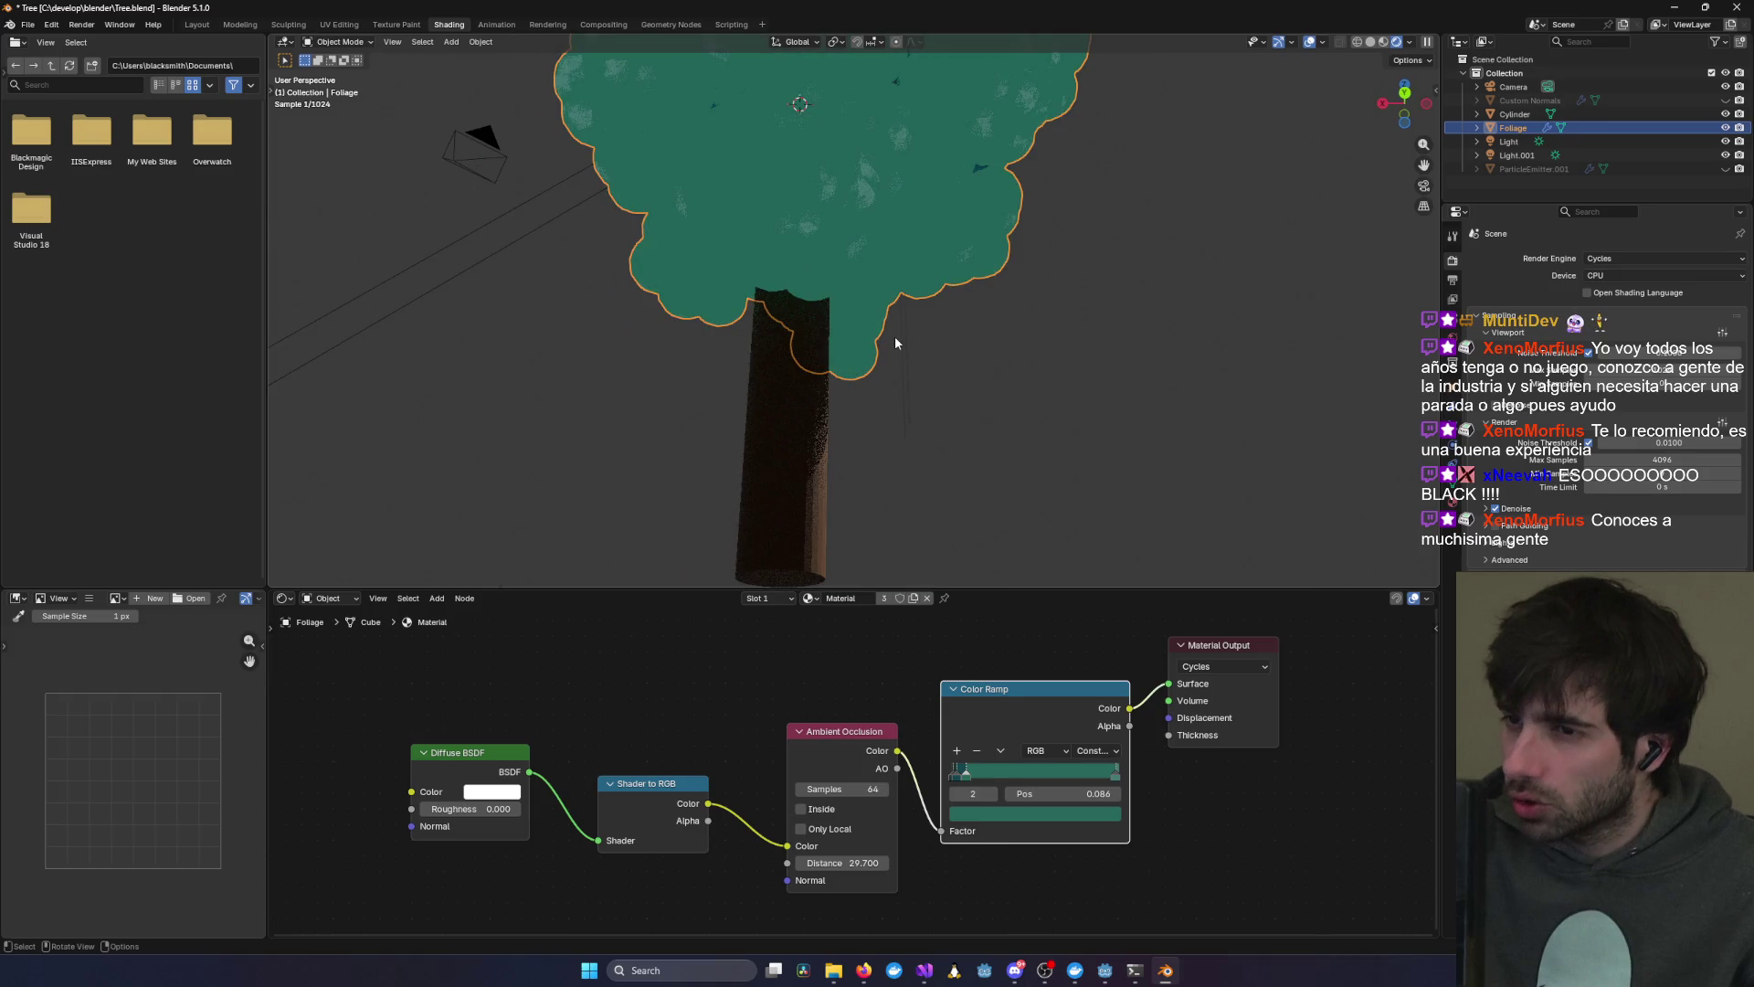
pyautogui.moveTo(895, 341); pyautogui.dragTo(917, 315)
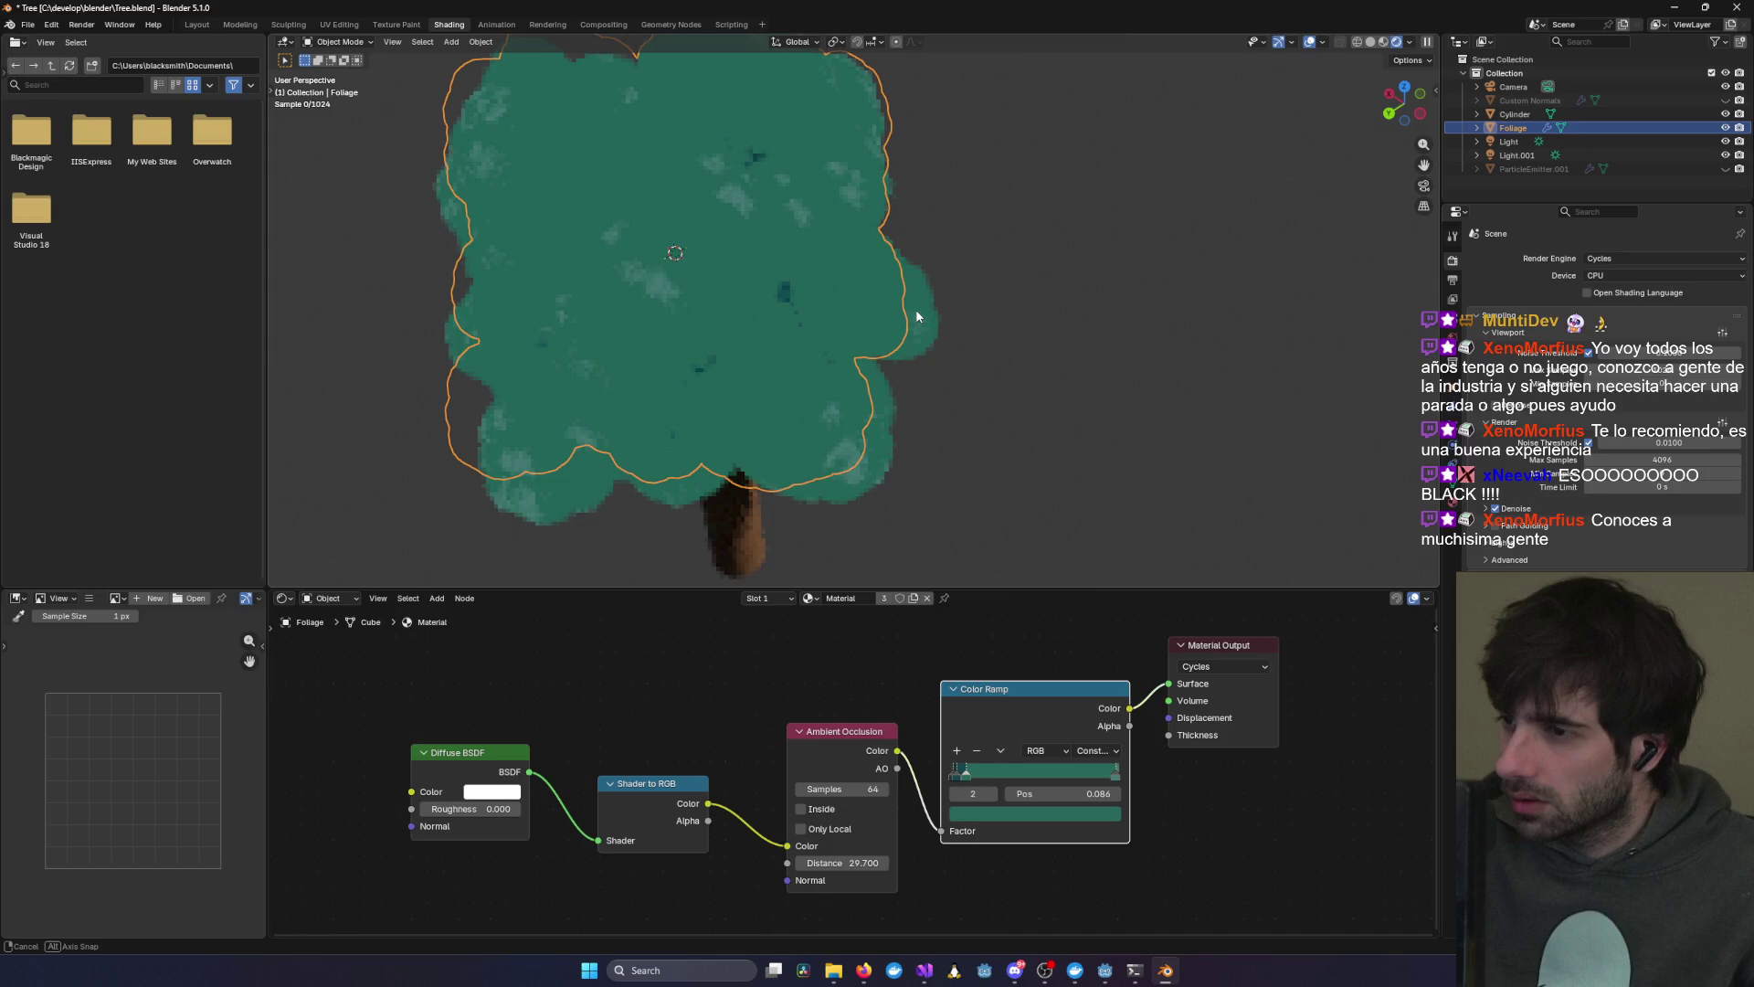
pyautogui.click(1224, 666)
pyautogui.click(1206, 684)
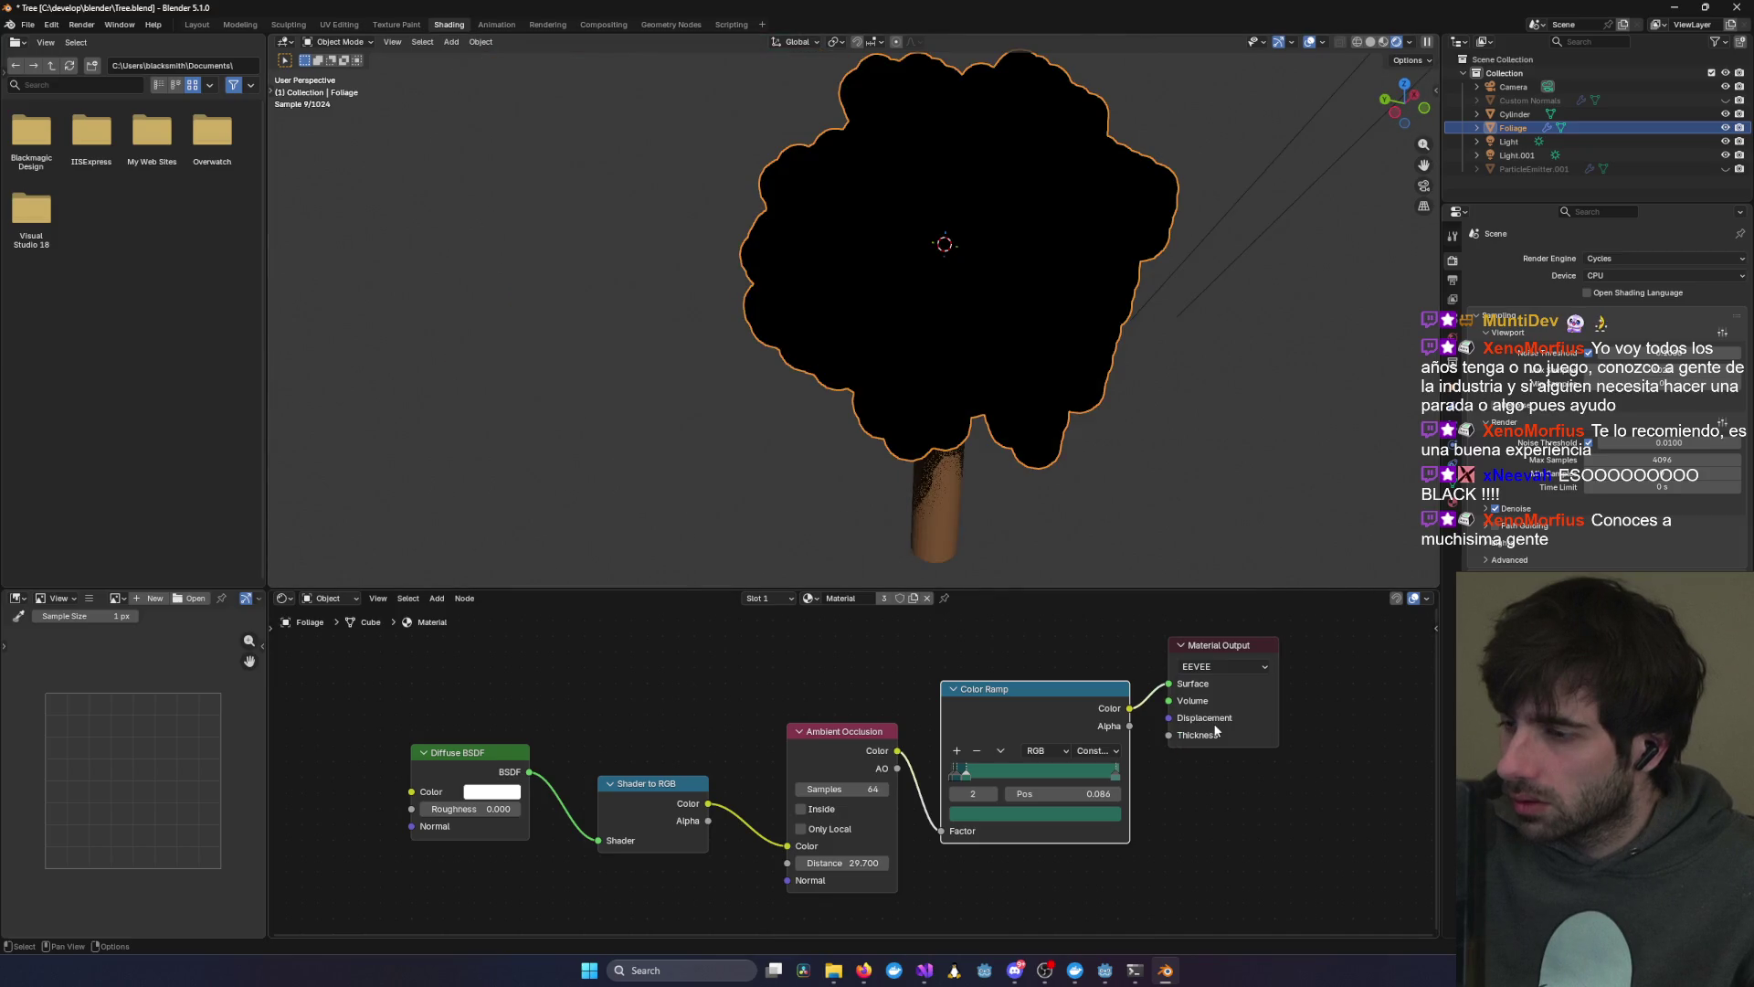
pyautogui.click(1636, 257)
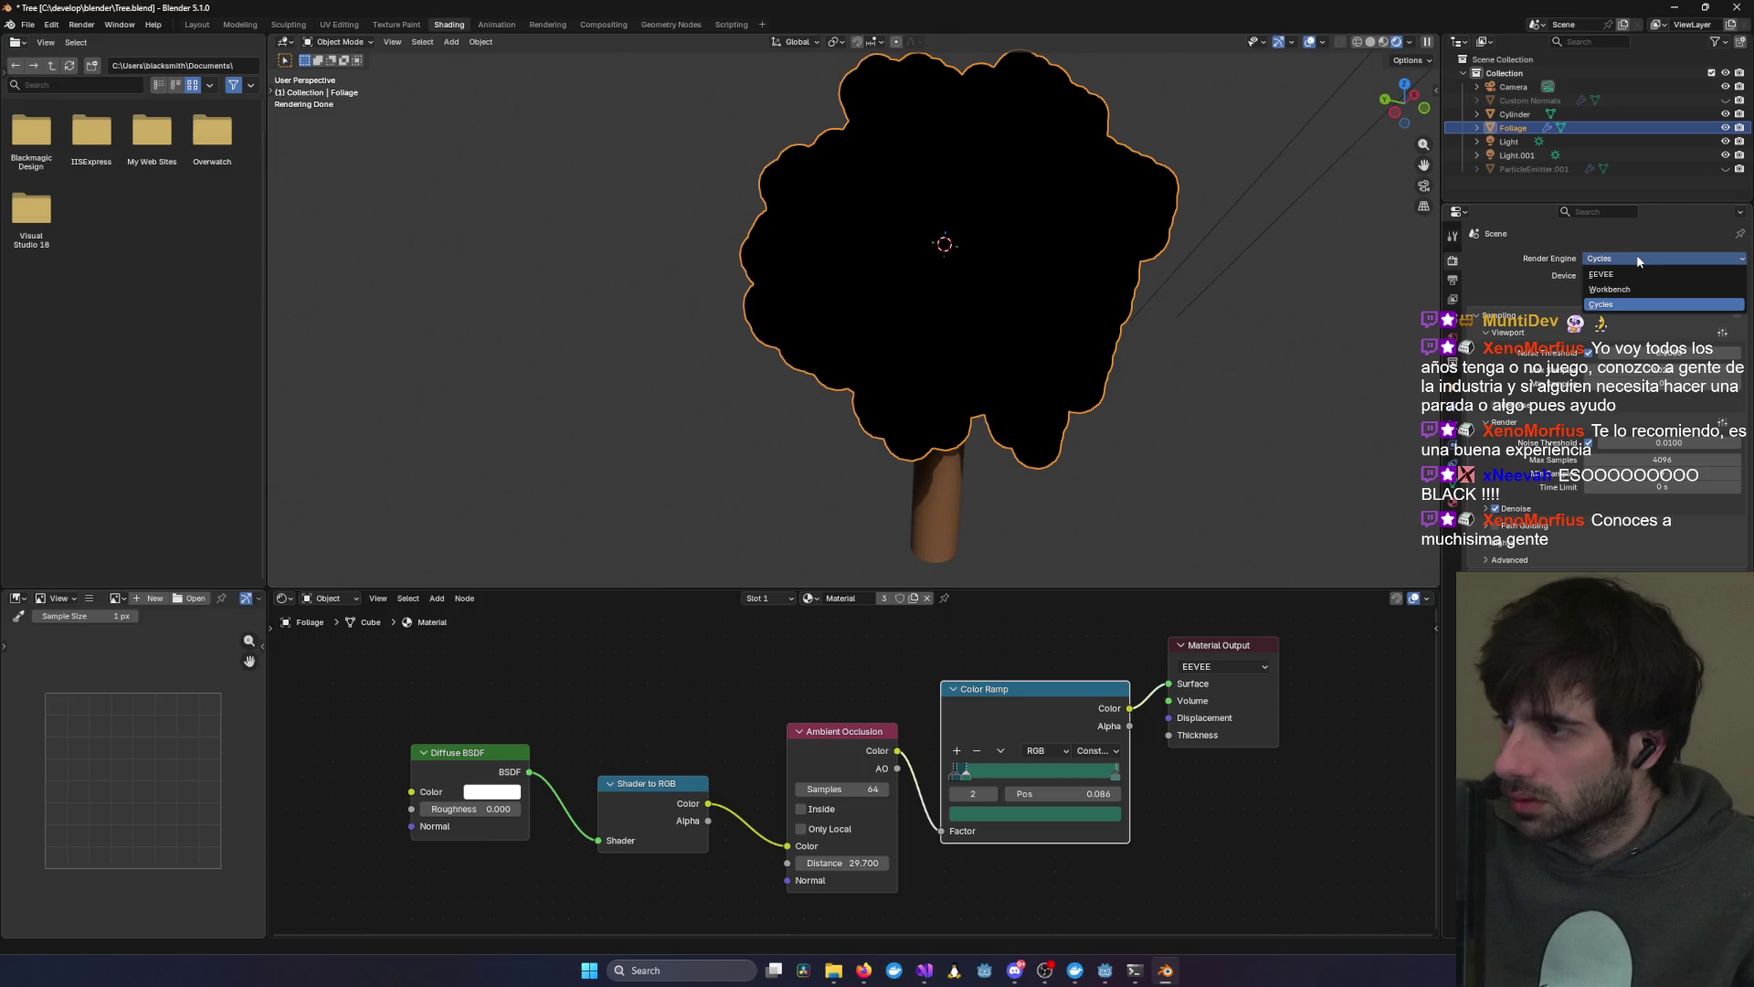
pyautogui.click(1608, 274)
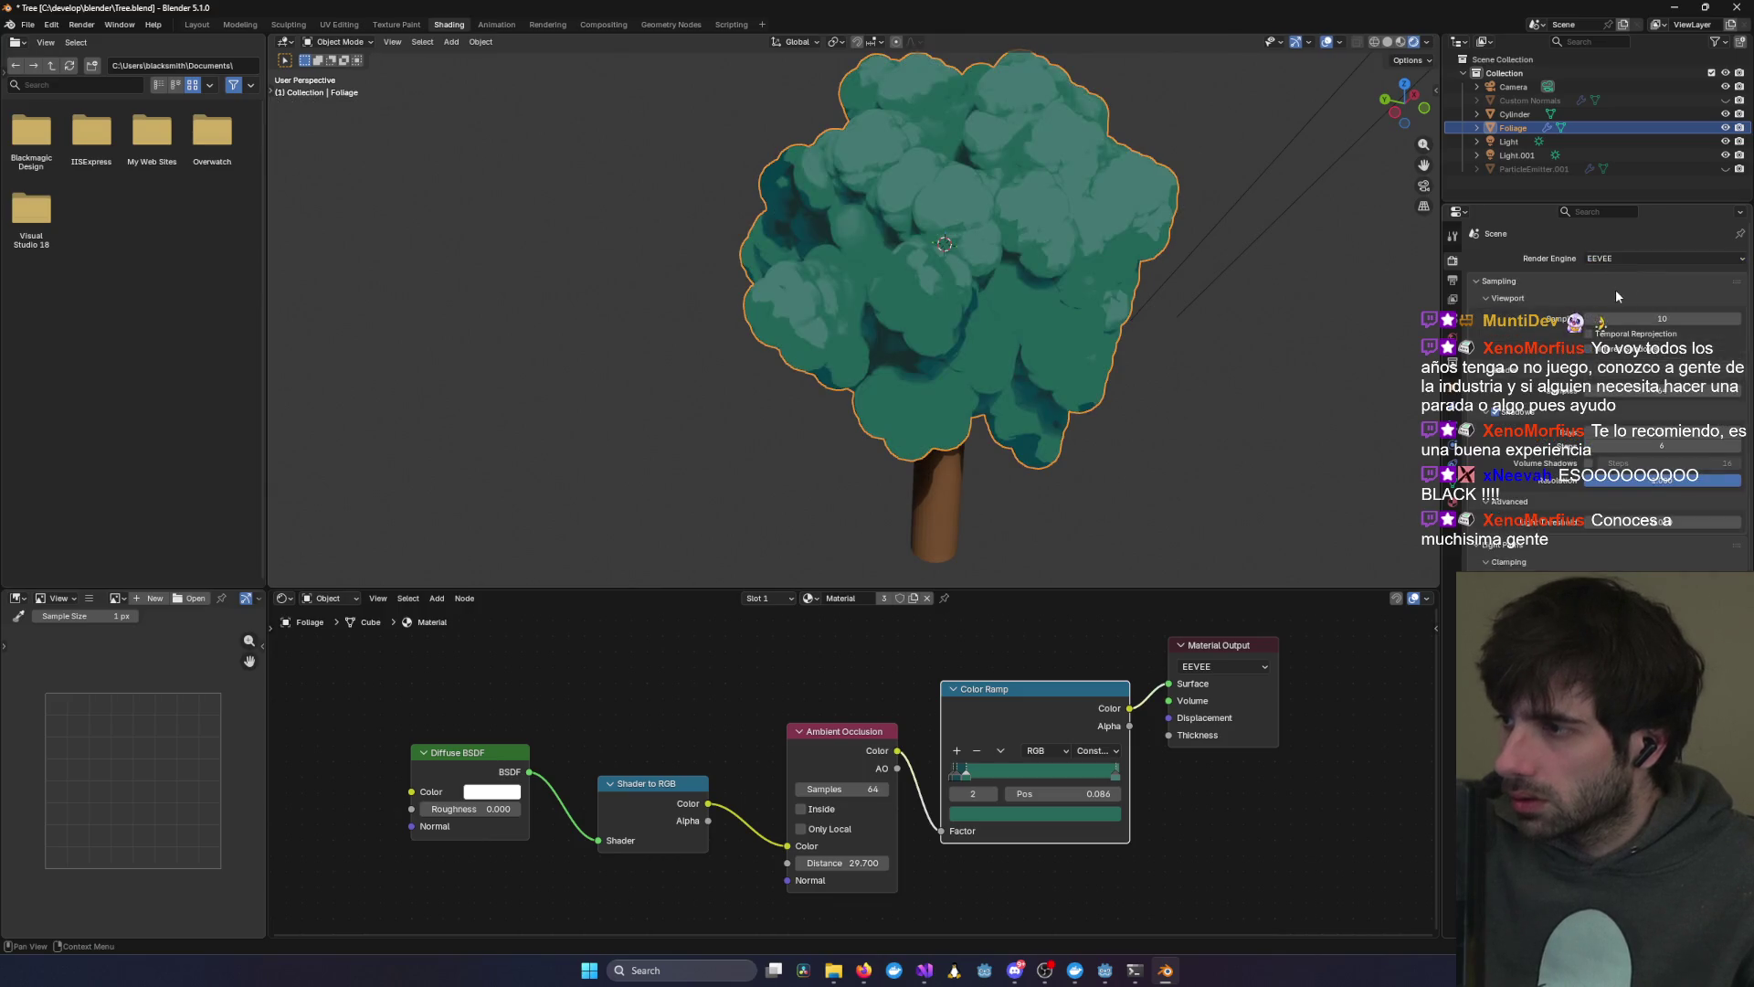
pyautogui.click(1254, 344)
pyautogui.moveTo(1254, 343)
pyautogui.mouseDown()
pyautogui.moveTo(1233, 371)
pyautogui.moveTo(988, 329)
pyautogui.moveTo(757, 349)
pyautogui.moveTo(1133, 352)
pyautogui.moveTo(1202, 343)
pyautogui.moveTo(1250, 278)
pyautogui.moveTo(1258, 293)
pyautogui.mouseUp()
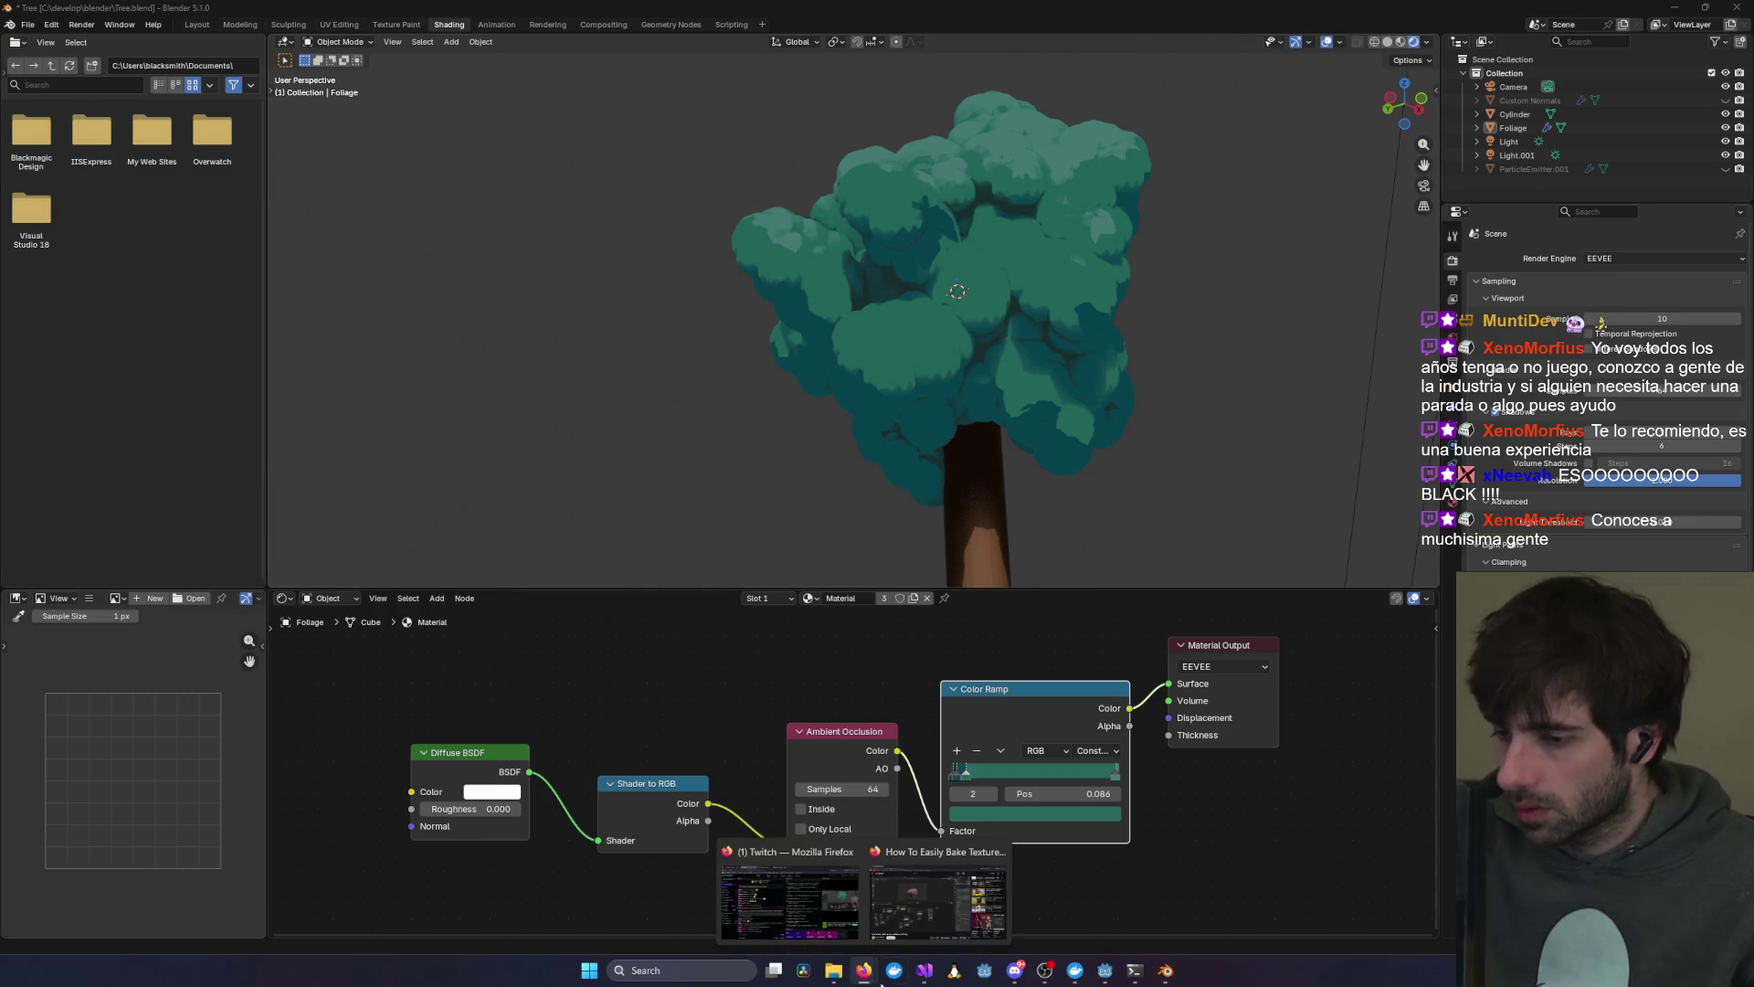
# Orbit around the tree with numpad 6, minimize Blender, and open the HeartOfFantasy.Client Visual Studio window
pyautogui.moveTo(1076, 970)
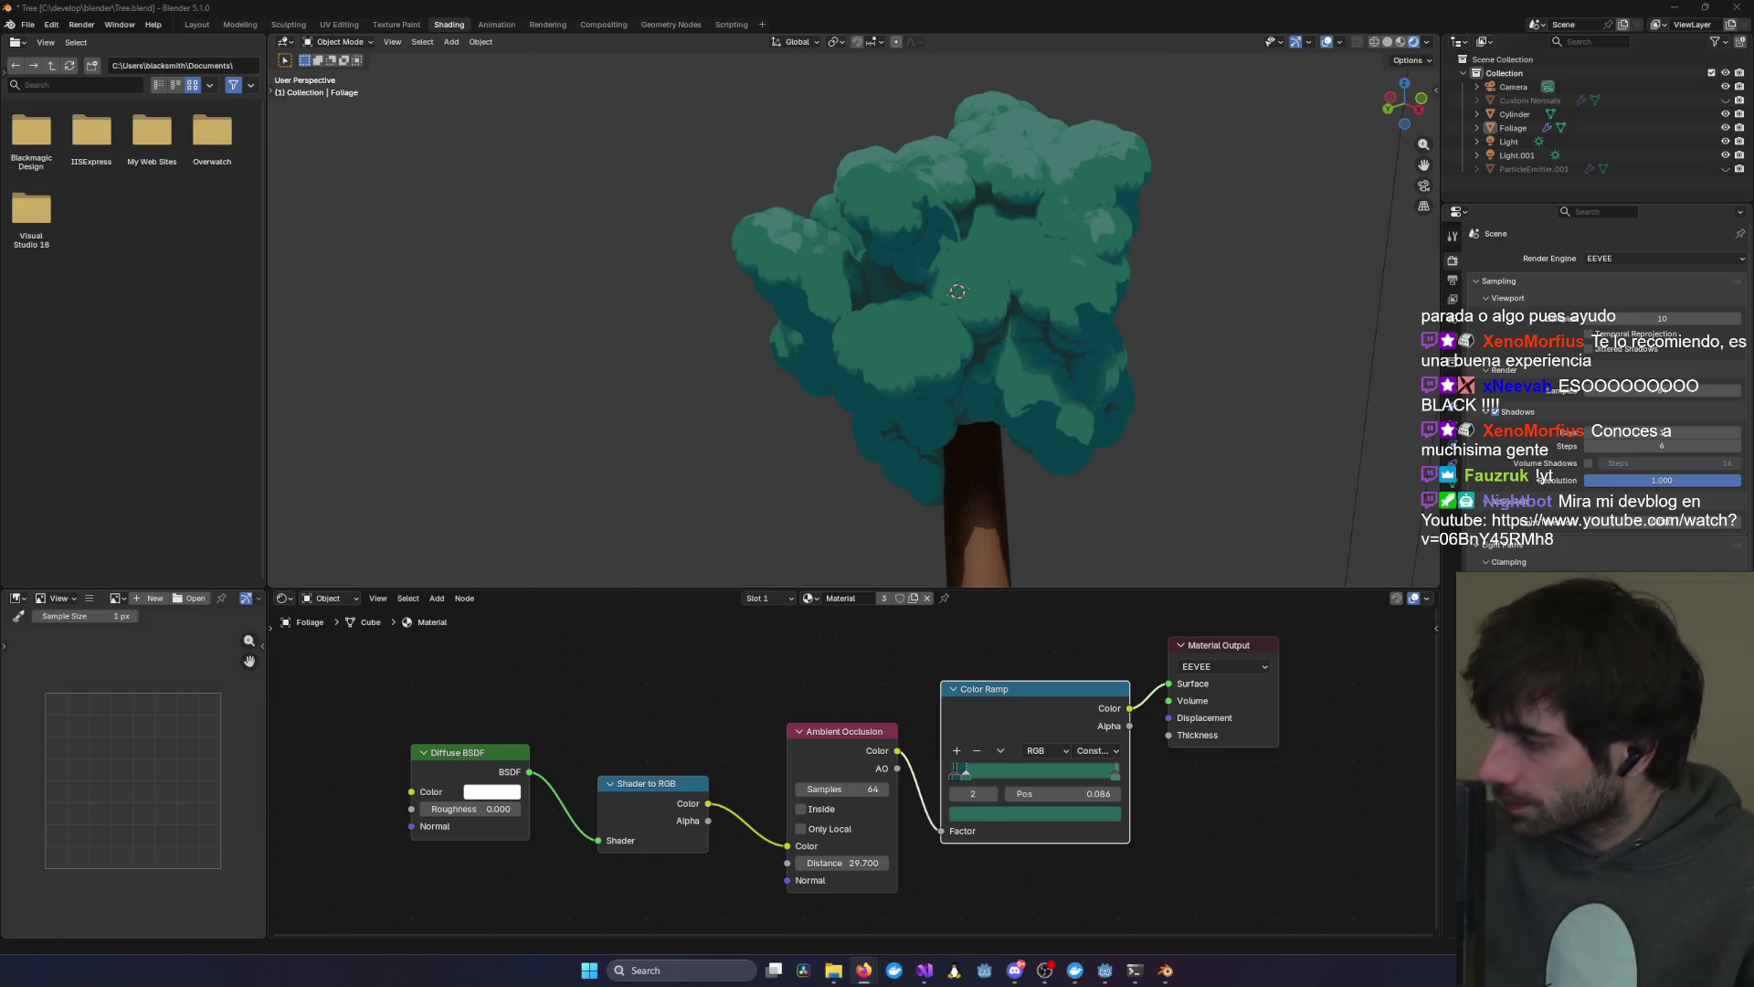
pyautogui.scroll(2, 1111, 360)
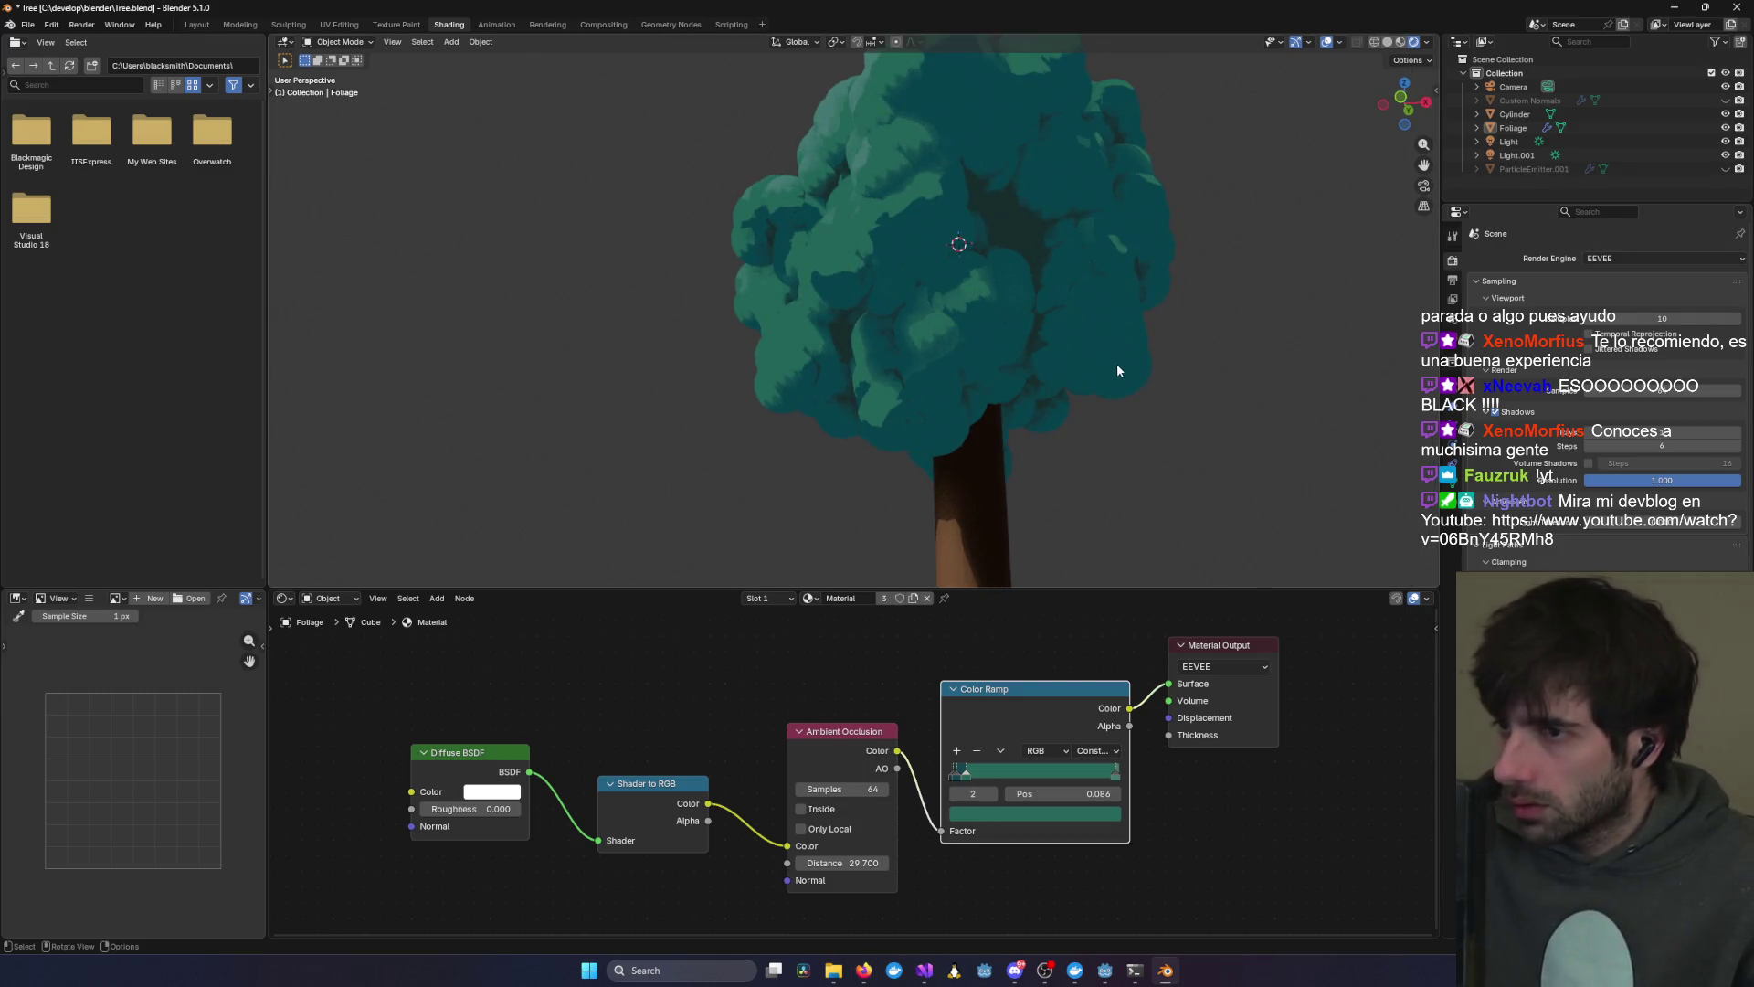
pyautogui.hotkey('alt', 'Tab')
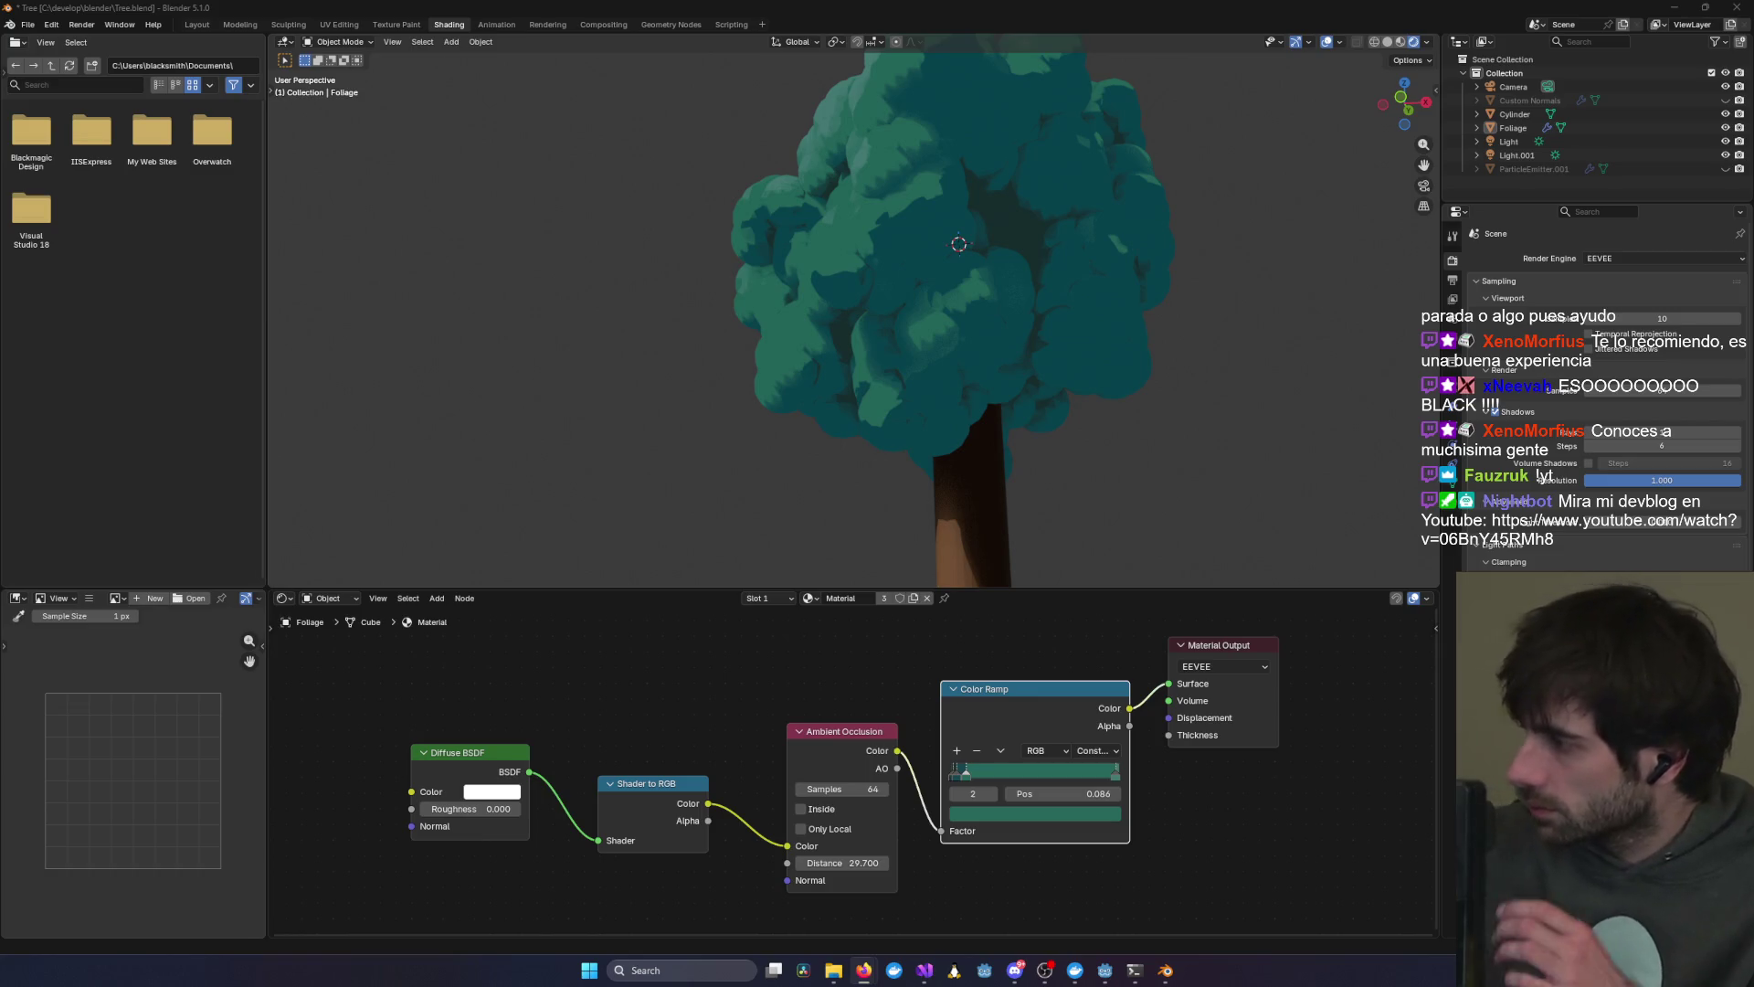
pyautogui.press('KP_6')
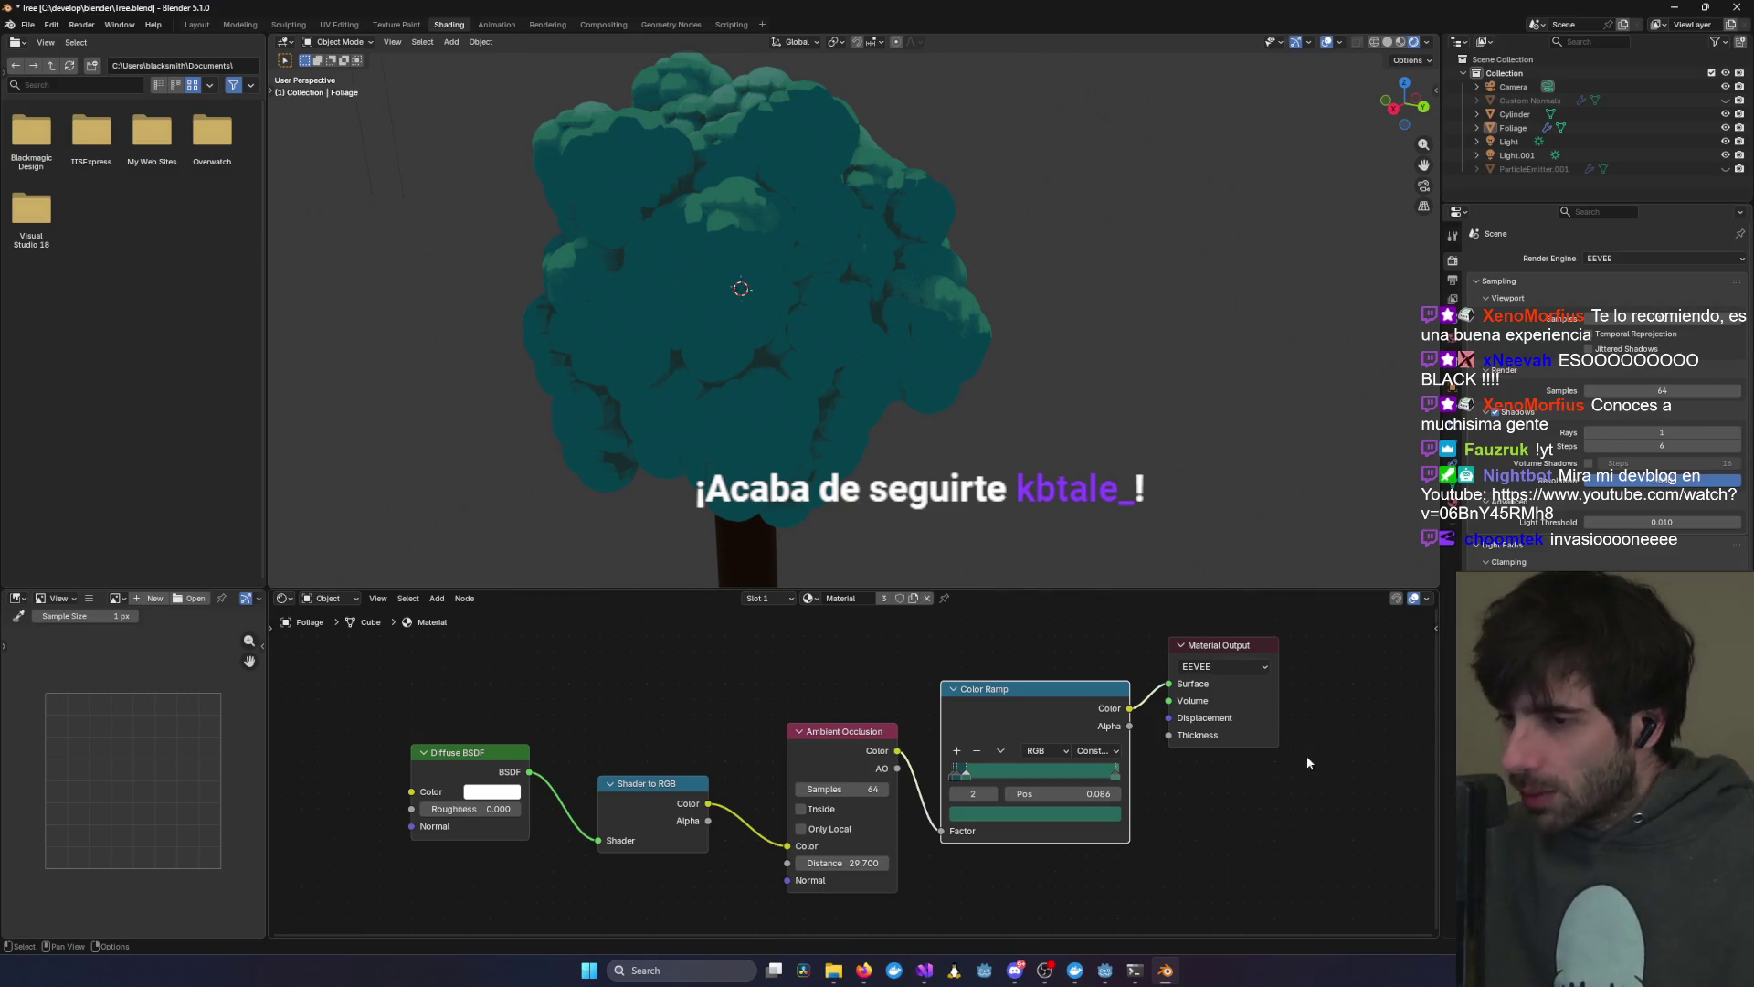
pyautogui.click(1676, 8)
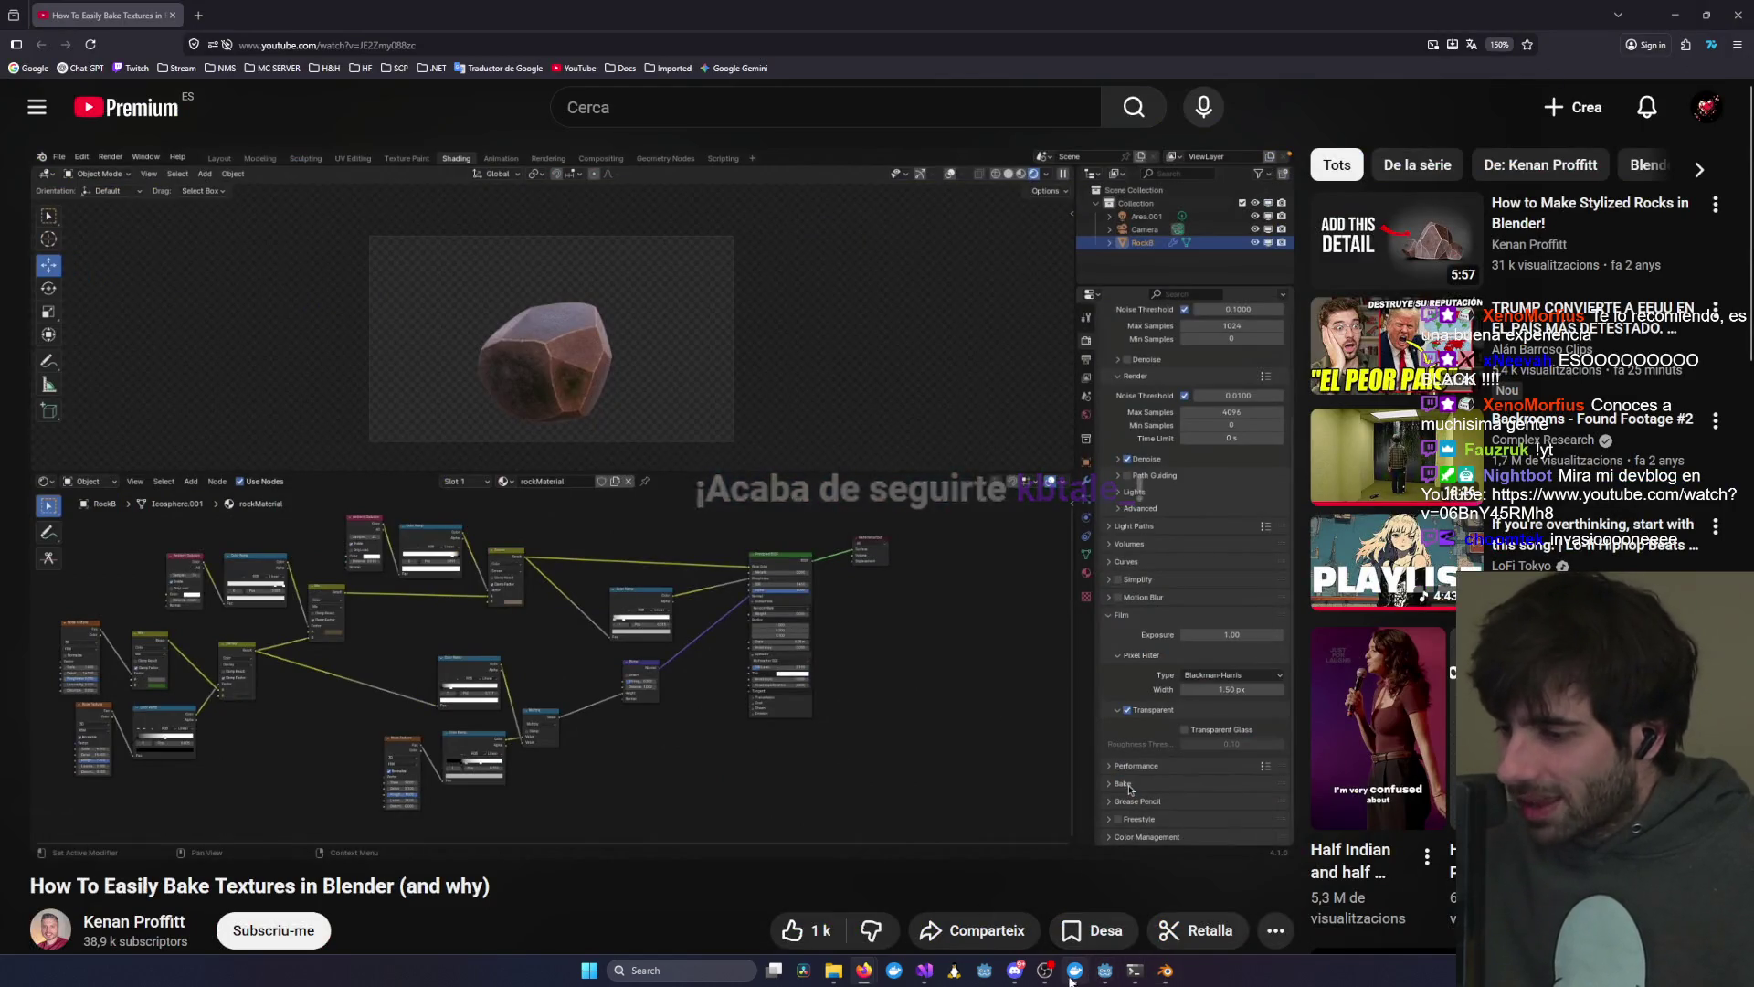
pyautogui.moveTo(1106, 975)
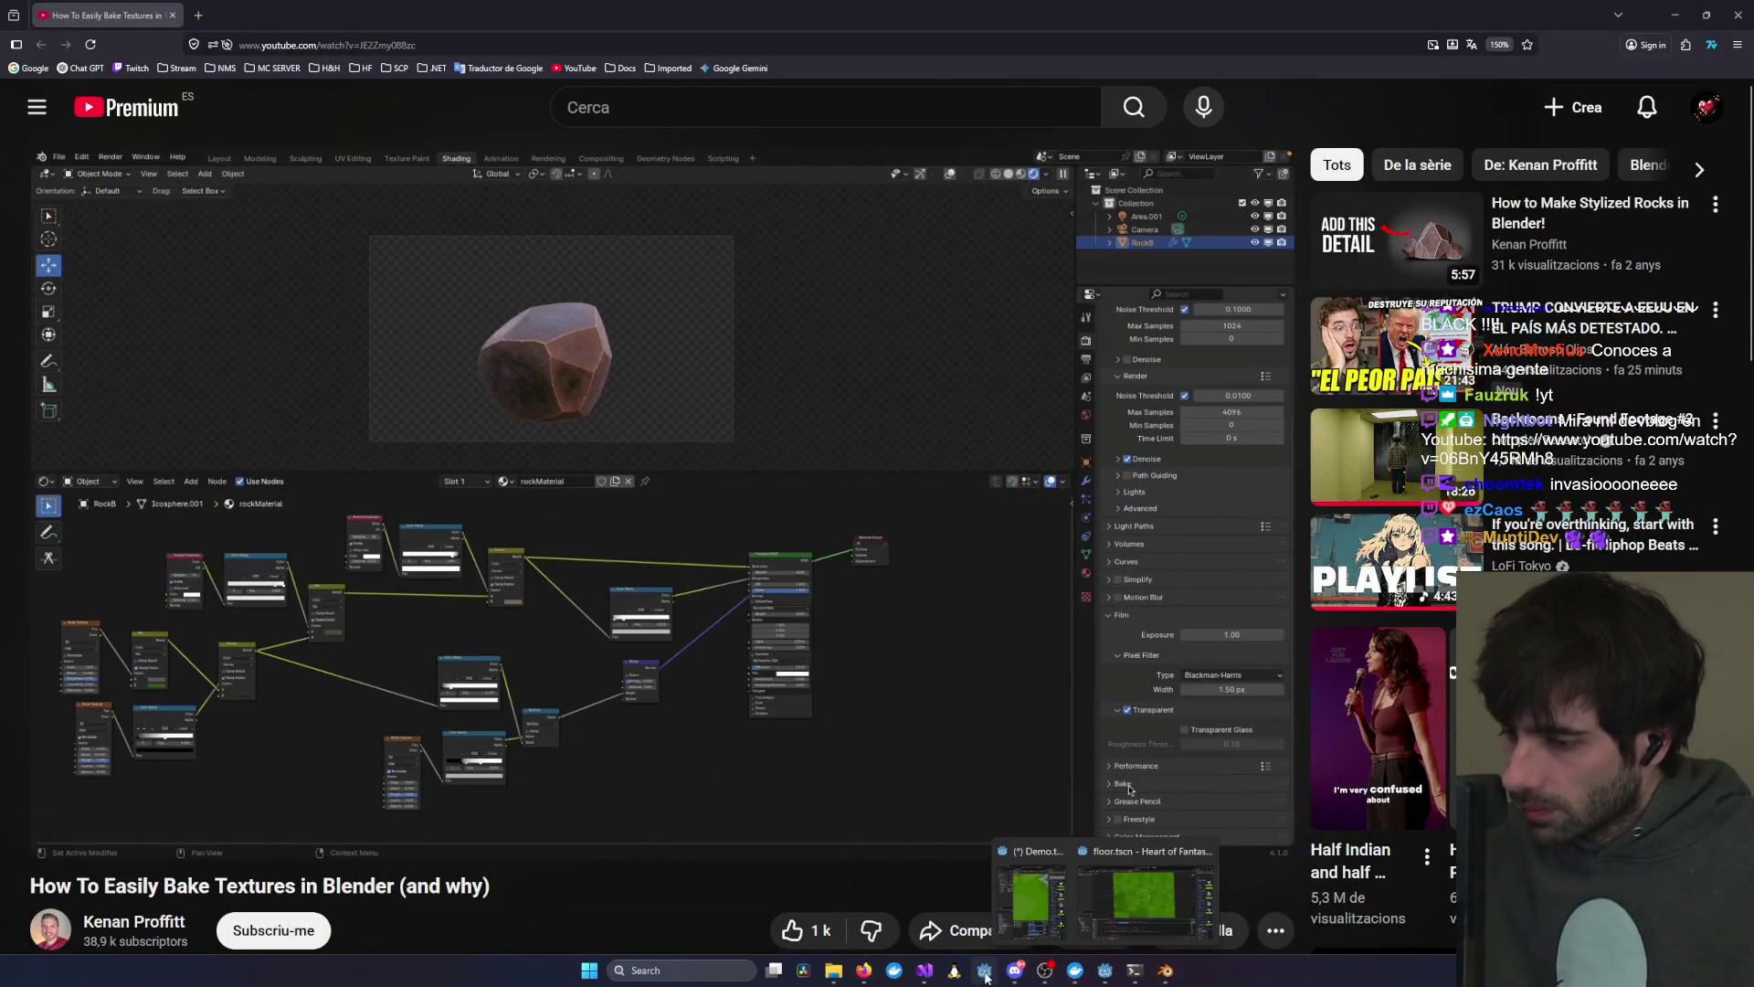
pyautogui.moveTo(924, 970)
pyautogui.click(1281, 886)
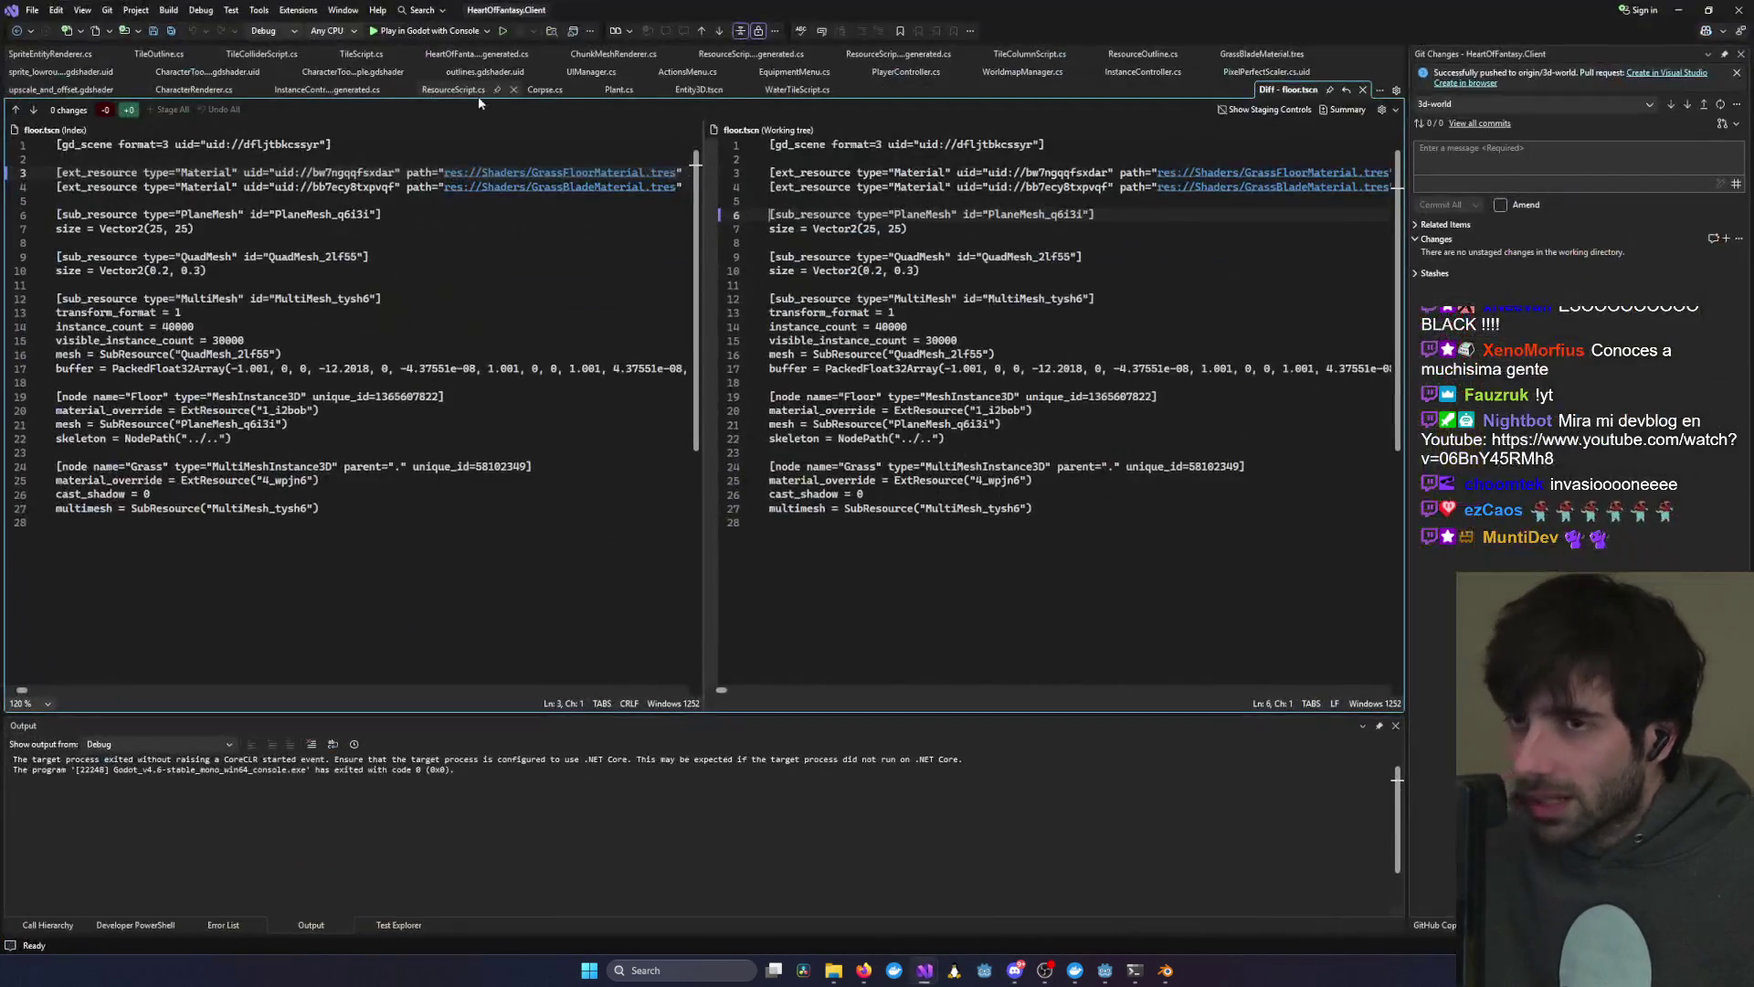
# Launch the Heart of Fantasy debug build, log in, and enter the world with the first character
pyautogui.press('F5')
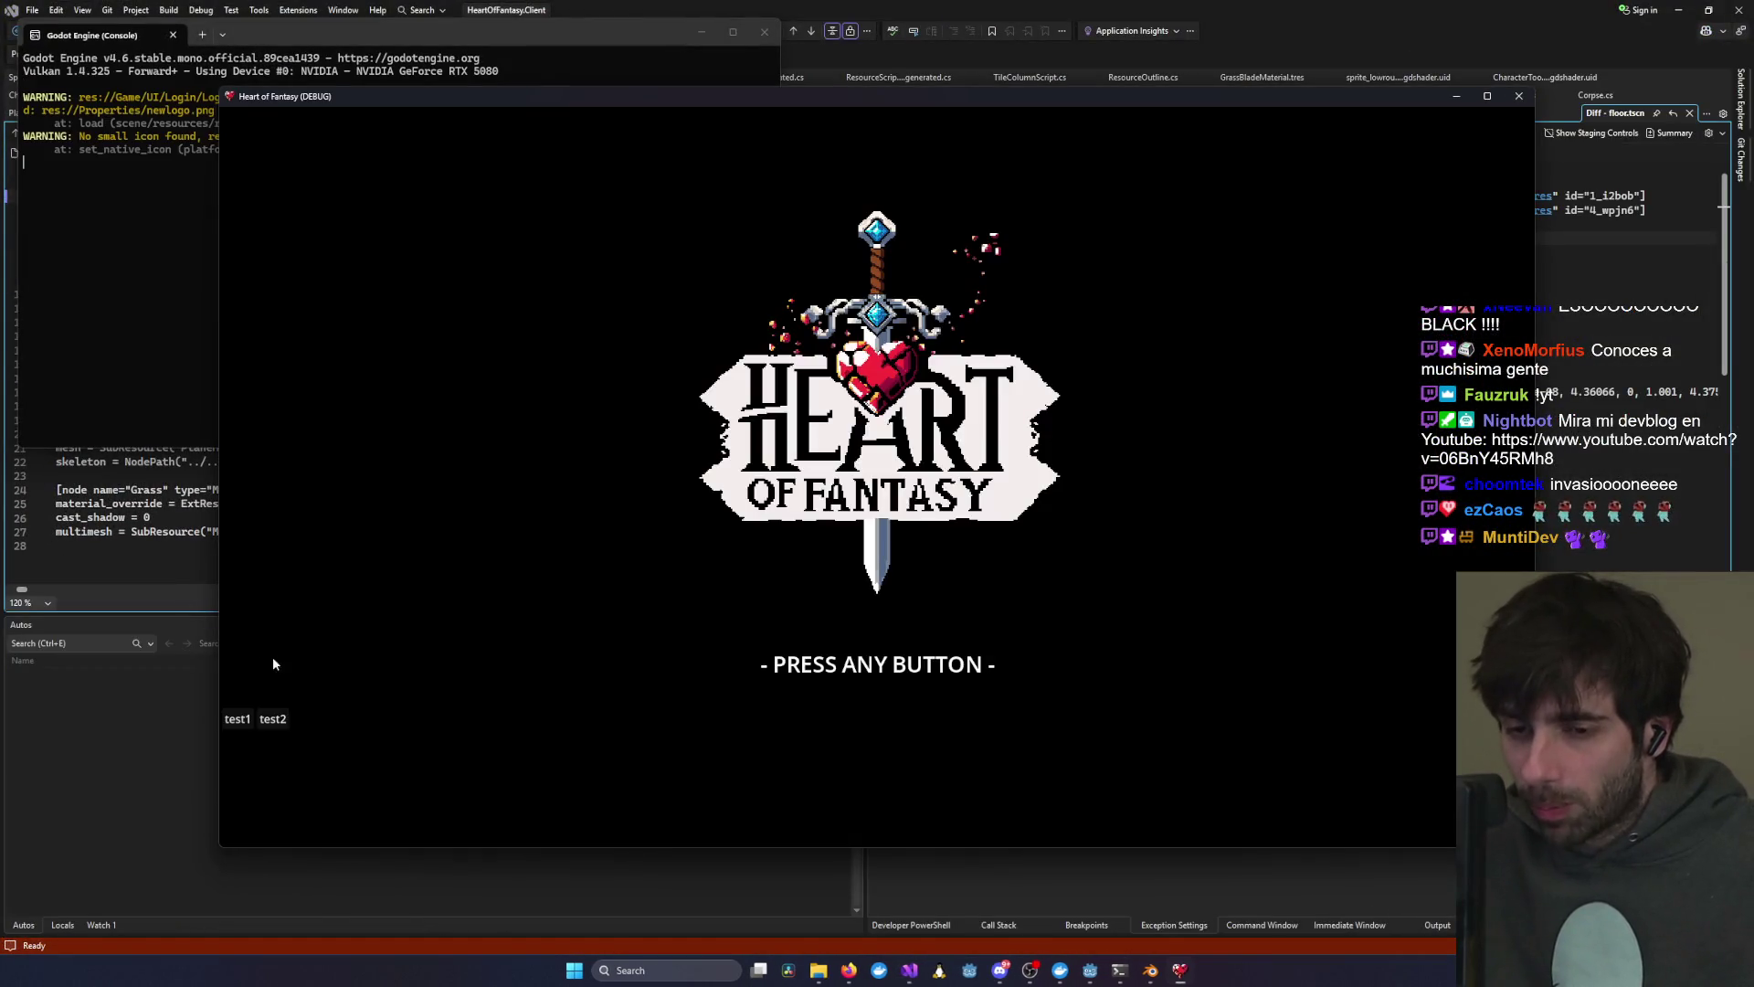
pyautogui.click(243, 720)
pyautogui.click(865, 710)
pyautogui.click(301, 606)
pyautogui.click(511, 519)
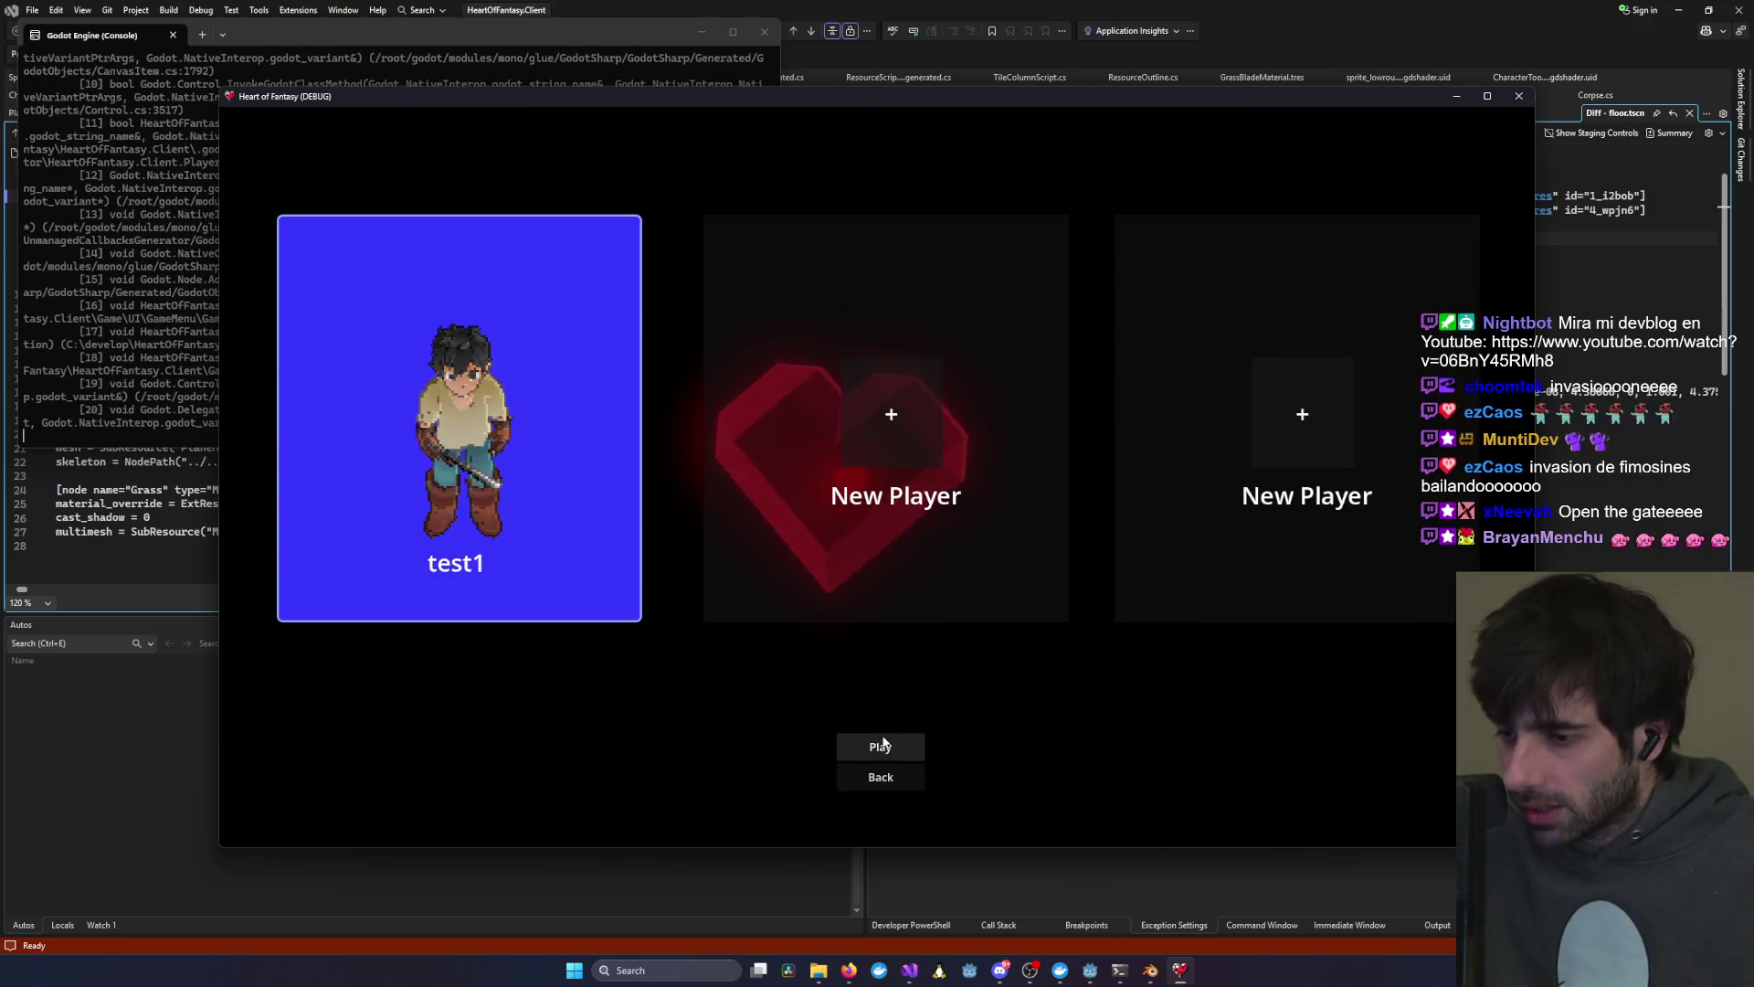
pyautogui.click(880, 744)
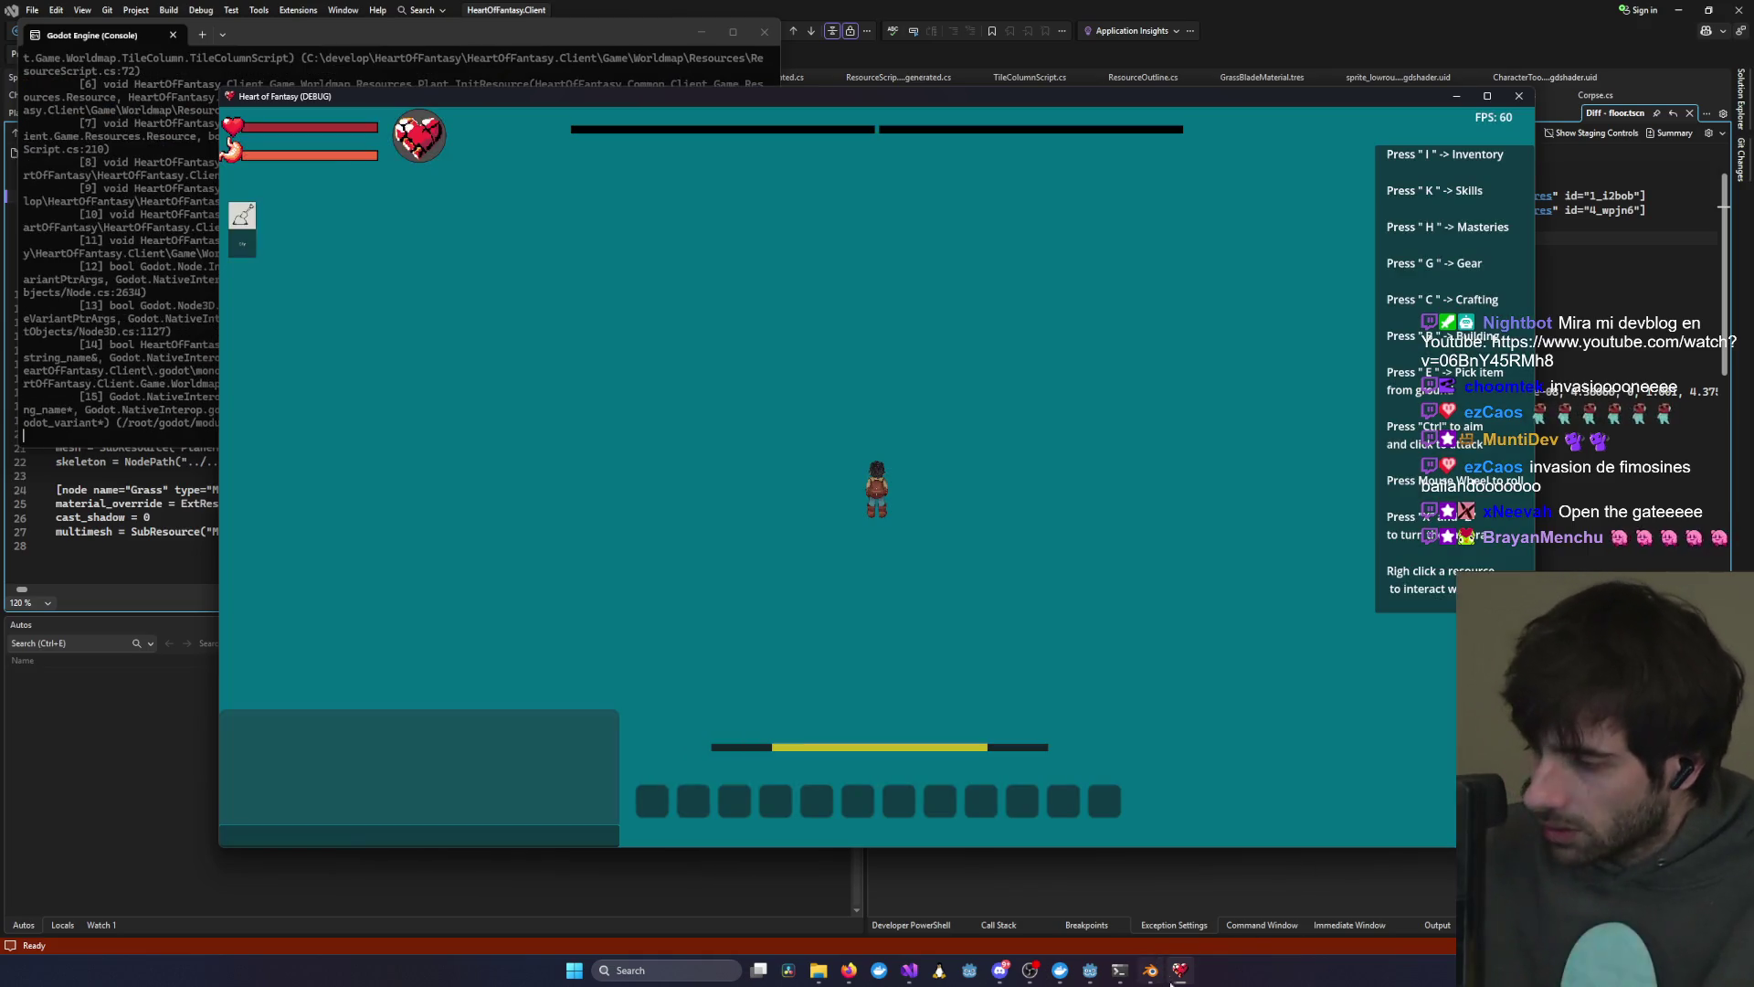
# Compare the running game with Blender, orbiting Blender's view to bring the camera into sight
pyautogui.click(1150, 970)
pyautogui.scroll(-5, 1018, 430)
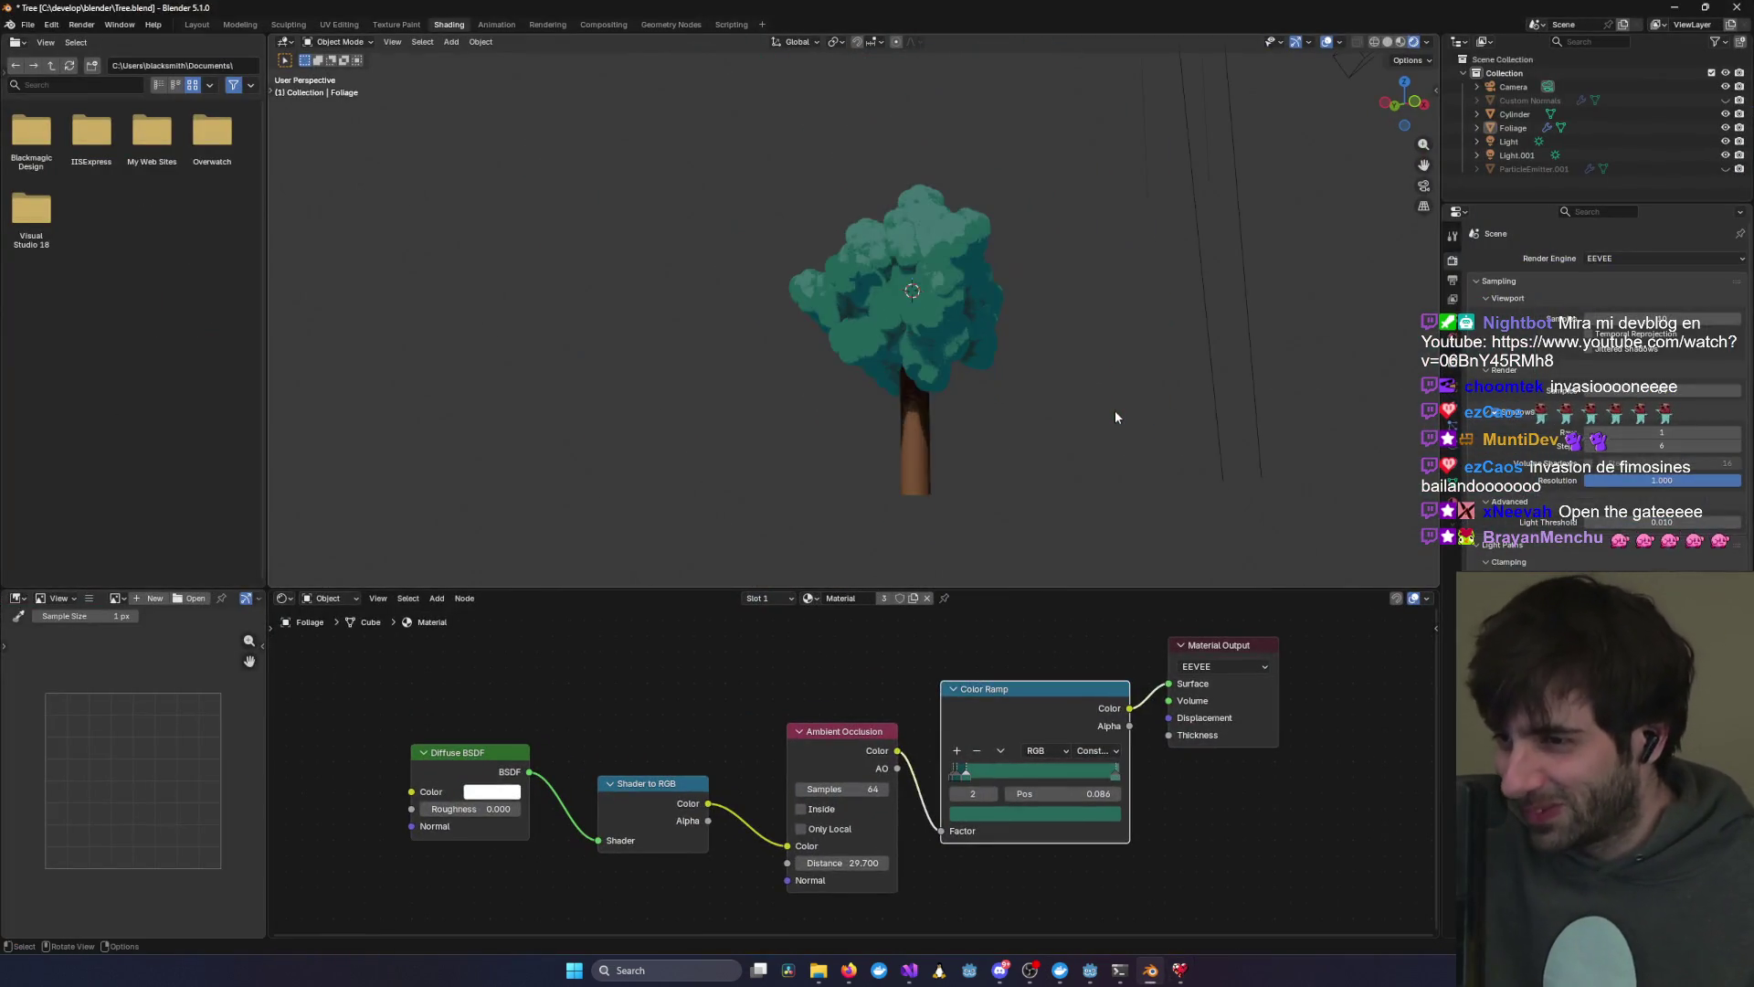
pyautogui.moveTo(728, 462); pyautogui.dragTo(995, 429)
pyautogui.click(1684, 9)
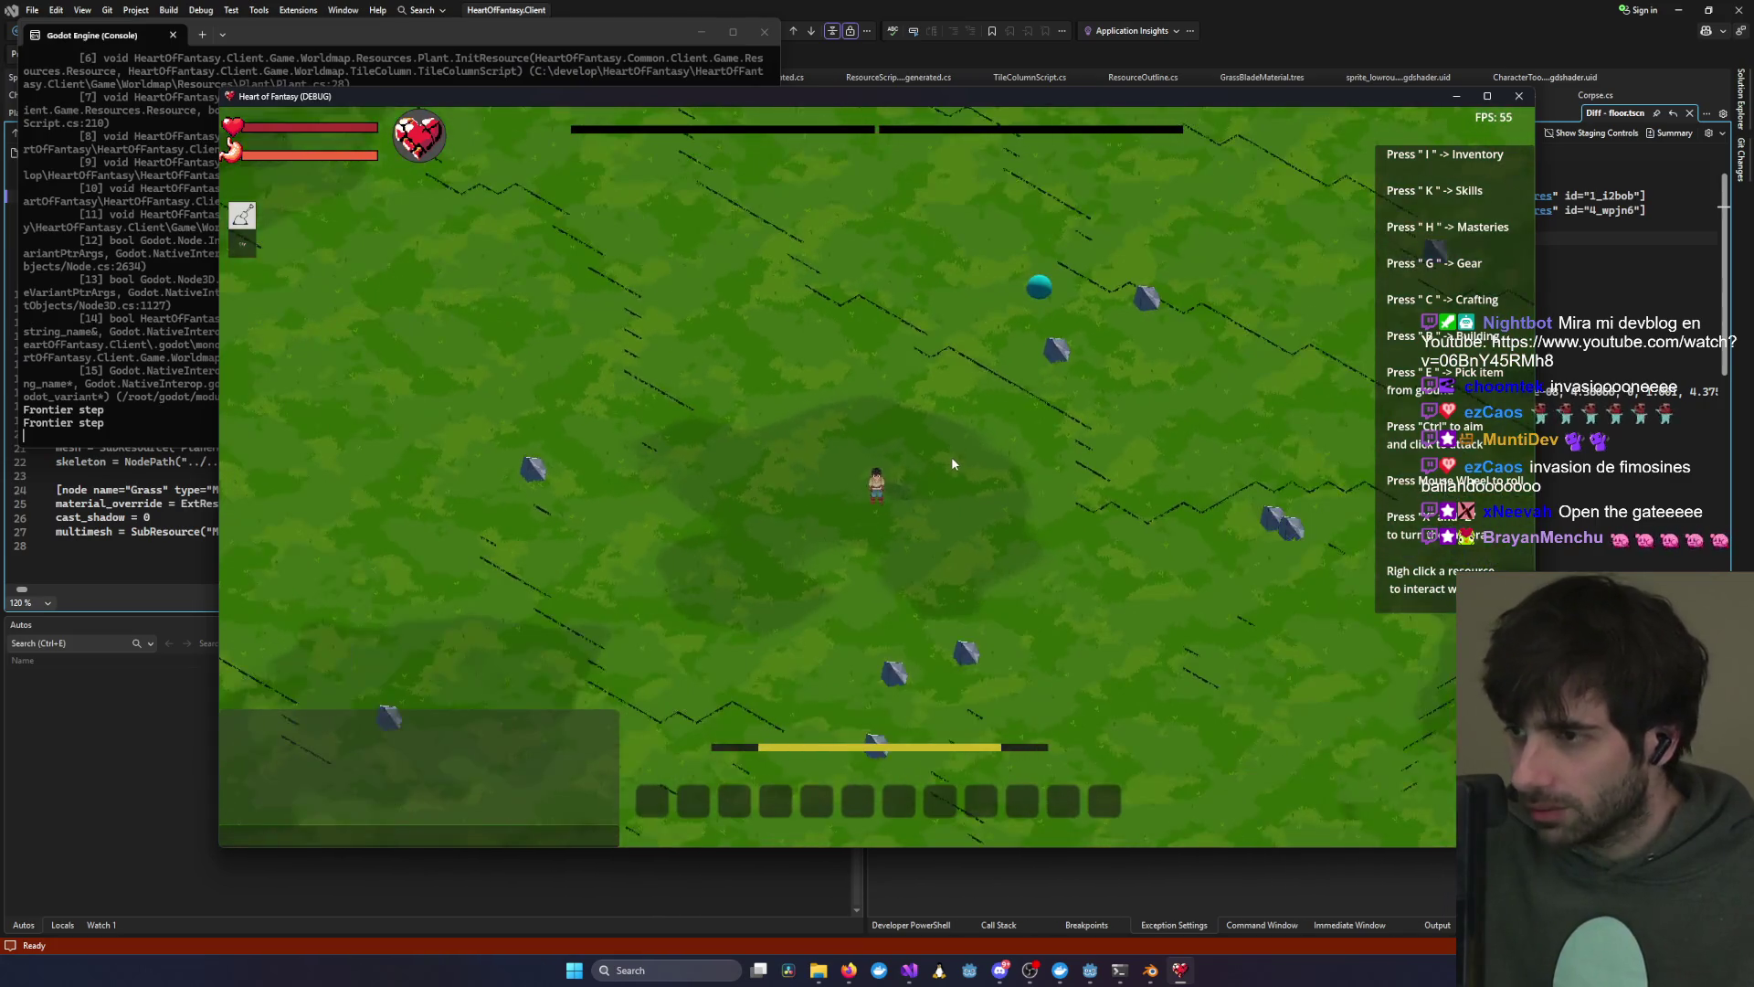
pyautogui.hotkey('alt', 'Tab')
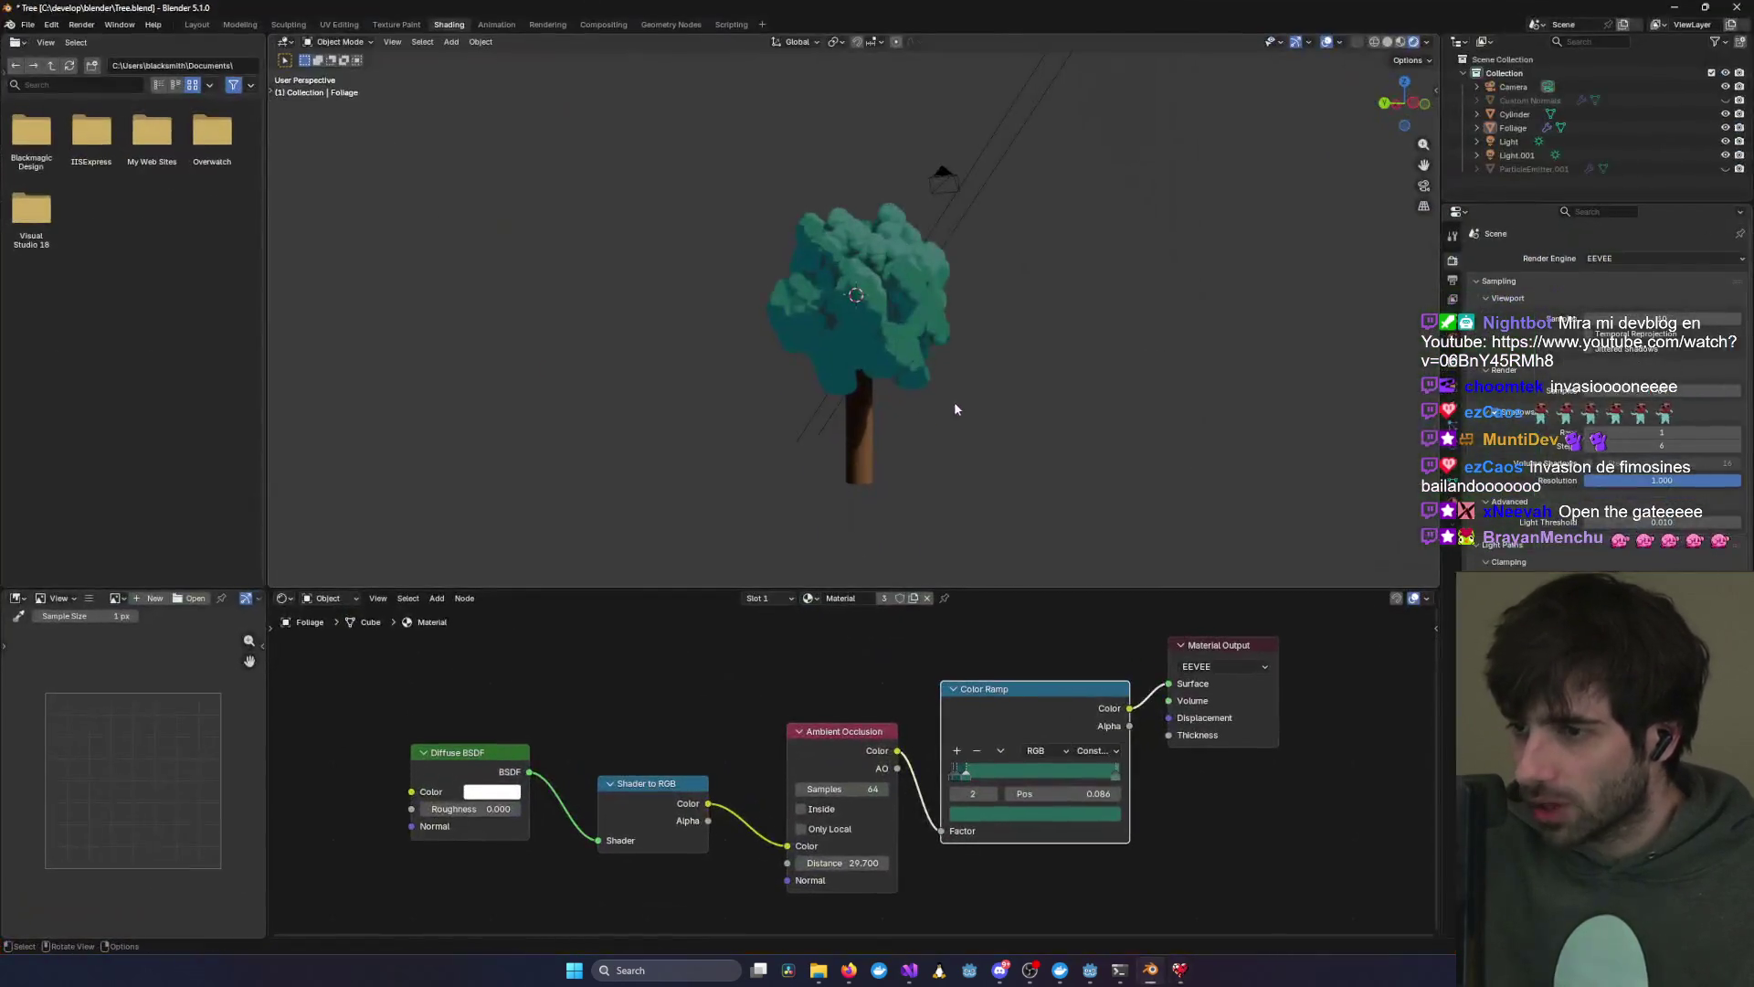
pyautogui.hotkey('alt', 'Tab')
pyautogui.hotkey('alt', 'Tab')
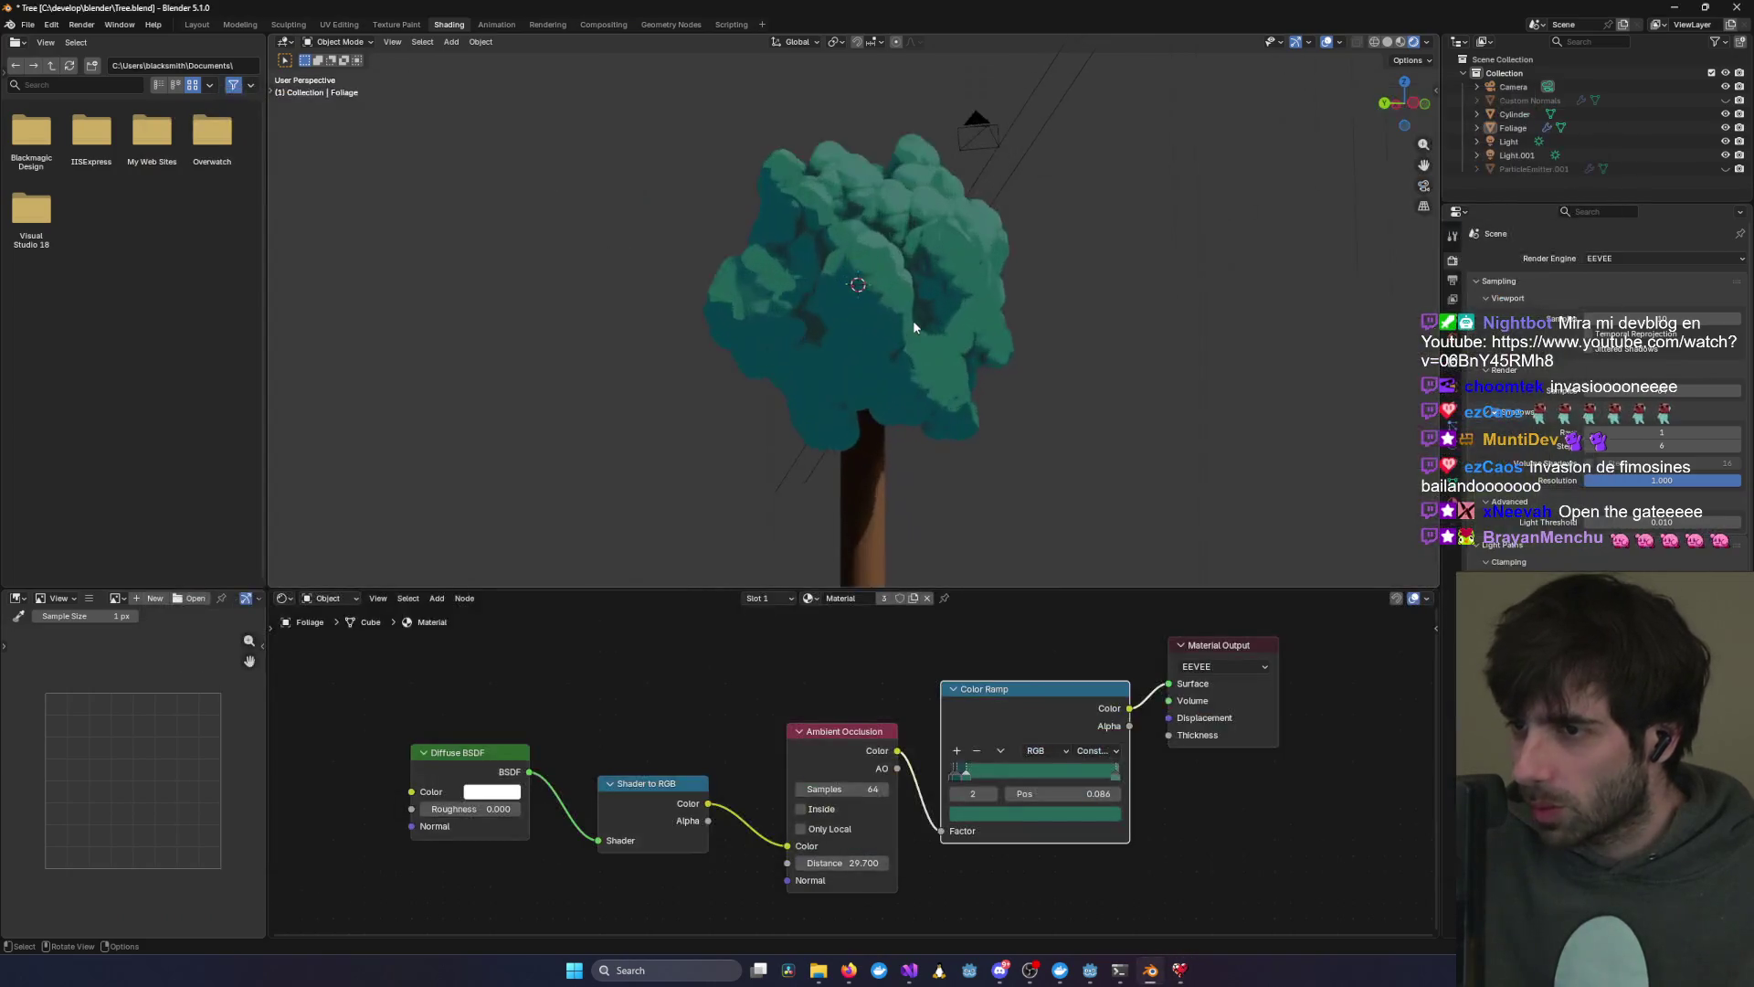
pyautogui.scroll(4, 913, 320)
pyautogui.scroll(3, 1174, 350)
pyautogui.hotkey('alt', 'Tab')
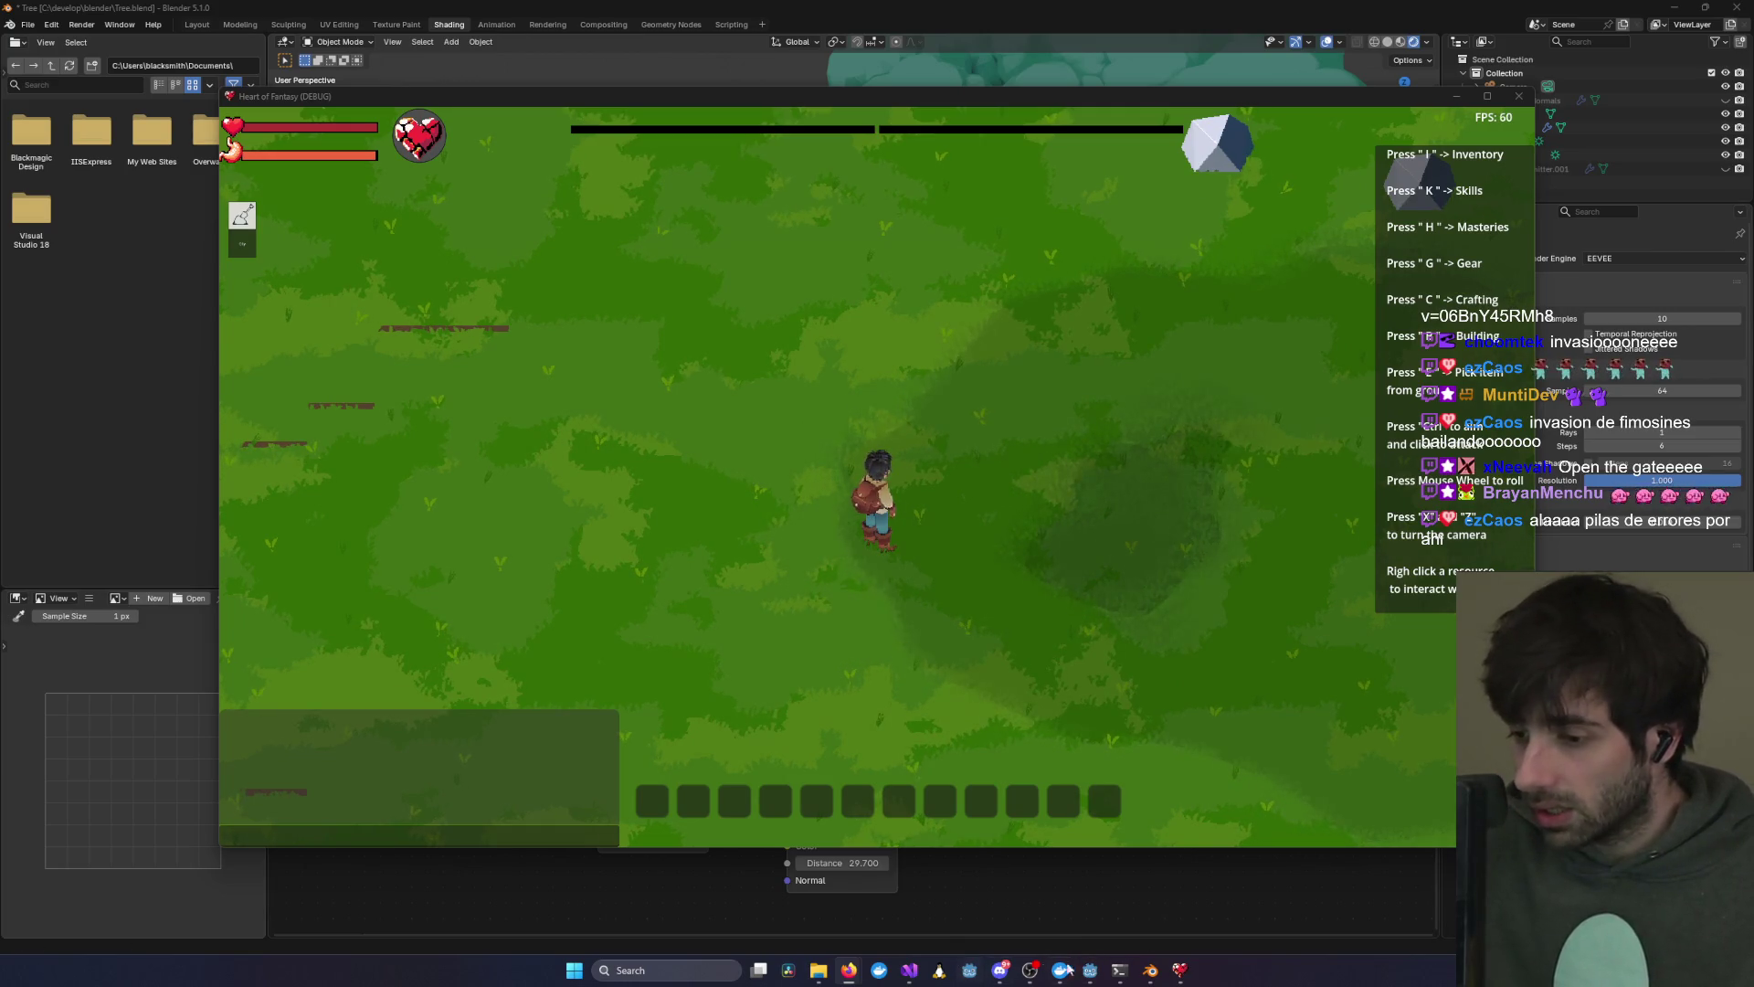
# Bring the Godot console forward and scroll up through its output to the error
pyautogui.moveTo(1129, 977)
pyautogui.click(1435, 914)
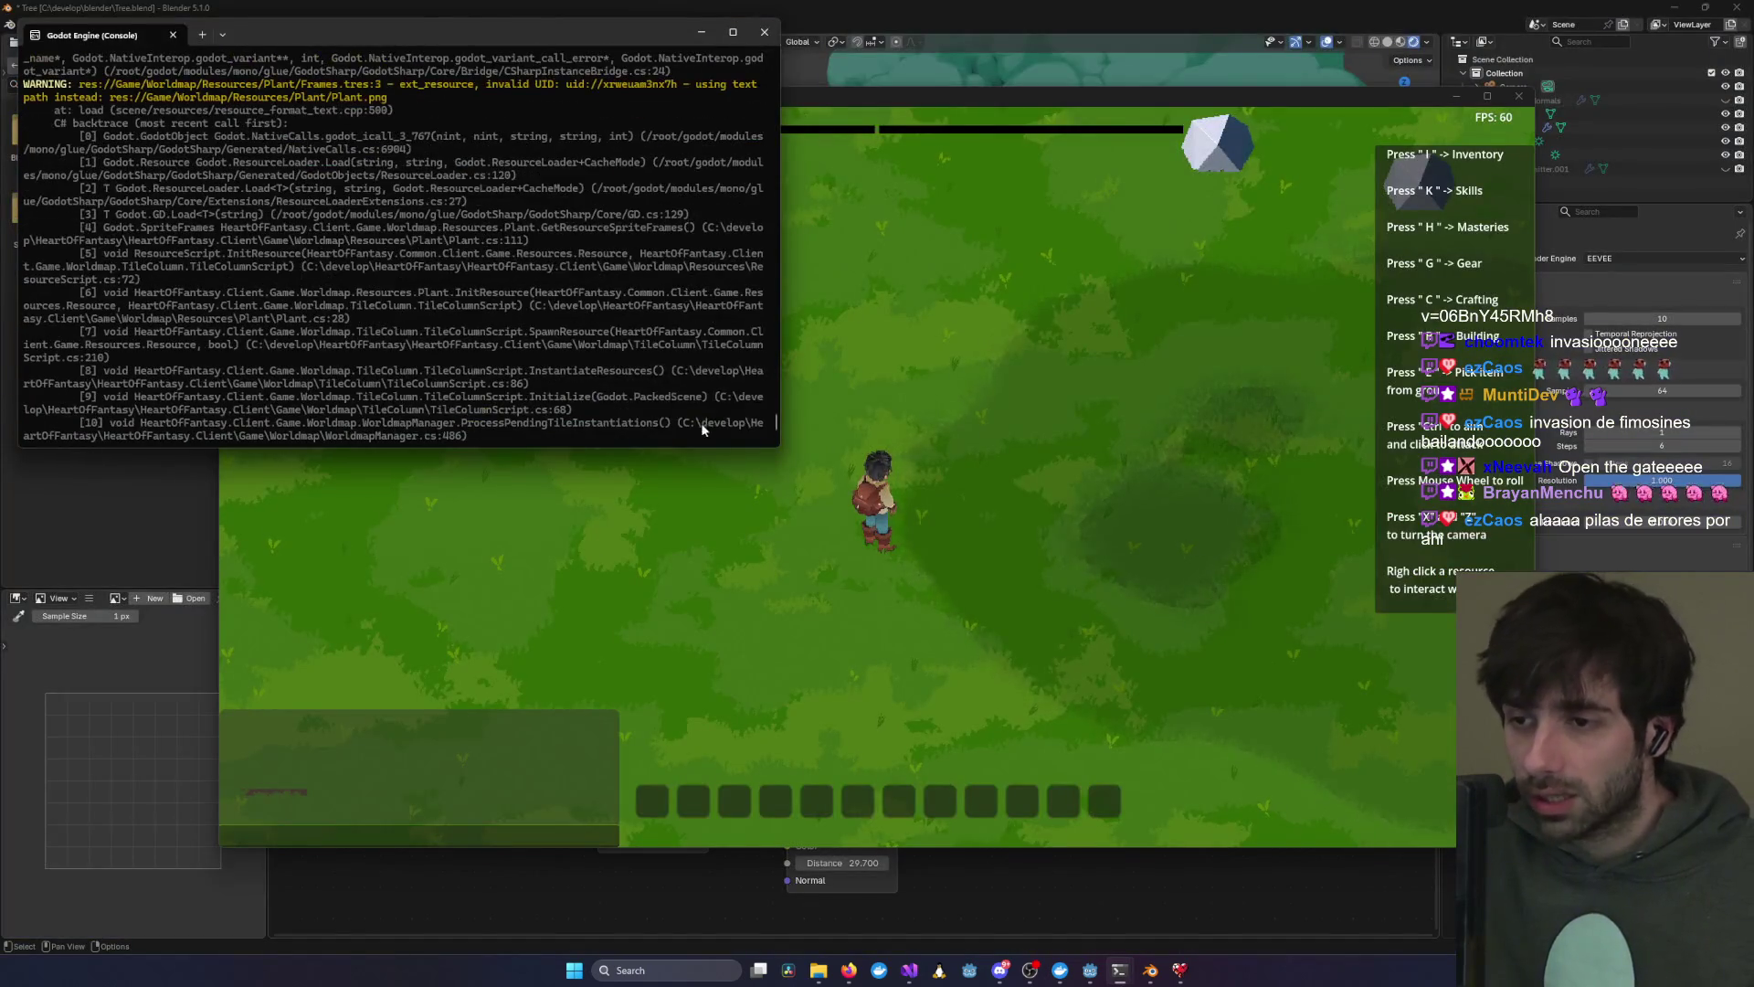
pyautogui.moveTo(775, 423); pyautogui.dragTo(776, 404)
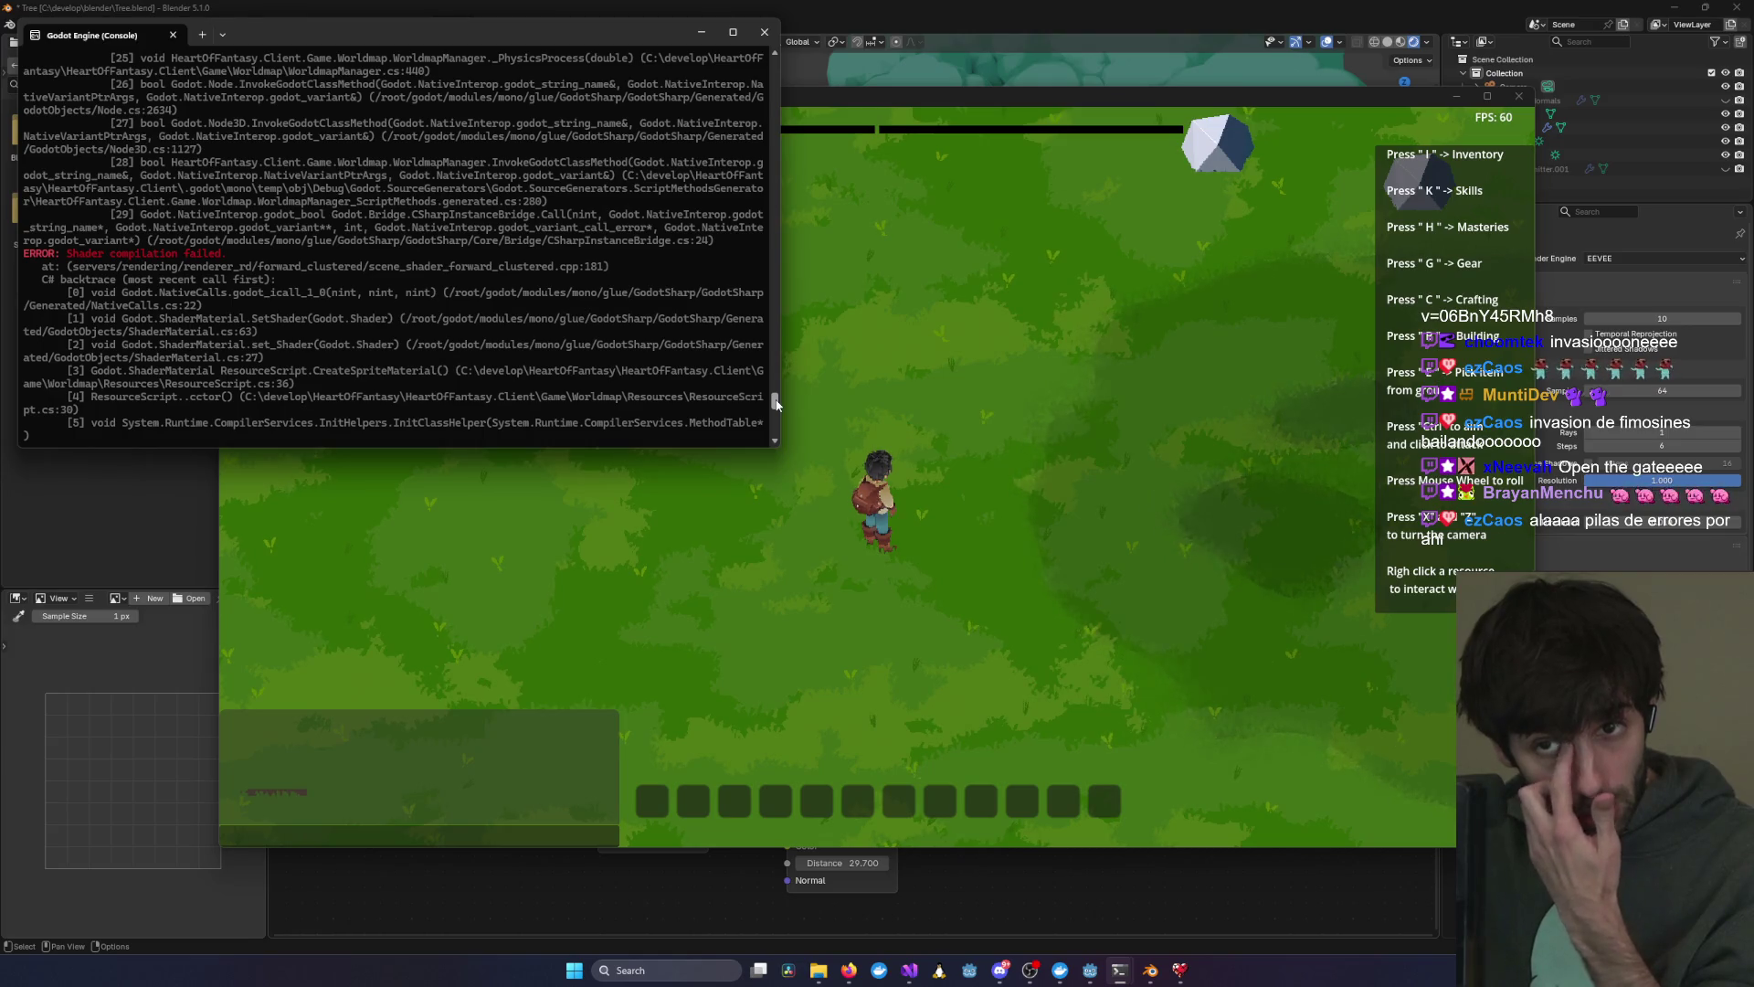
pyautogui.scroll(10, 776, 403)
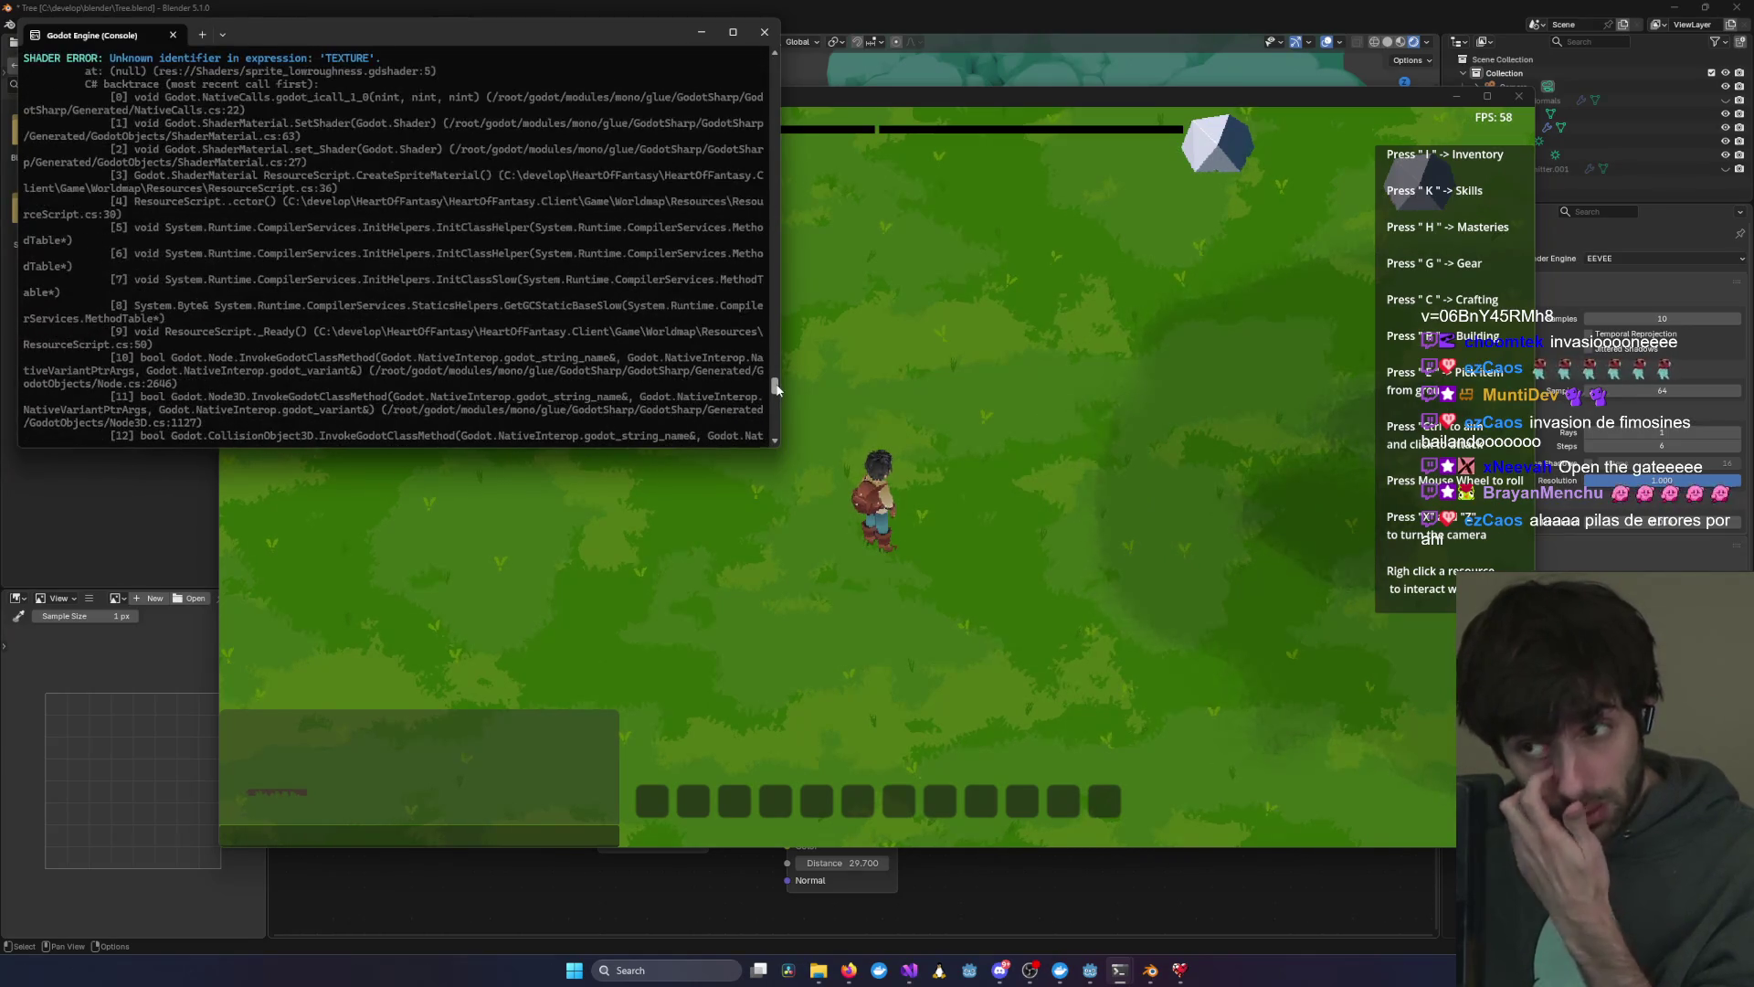
pyautogui.click(1017, 391)
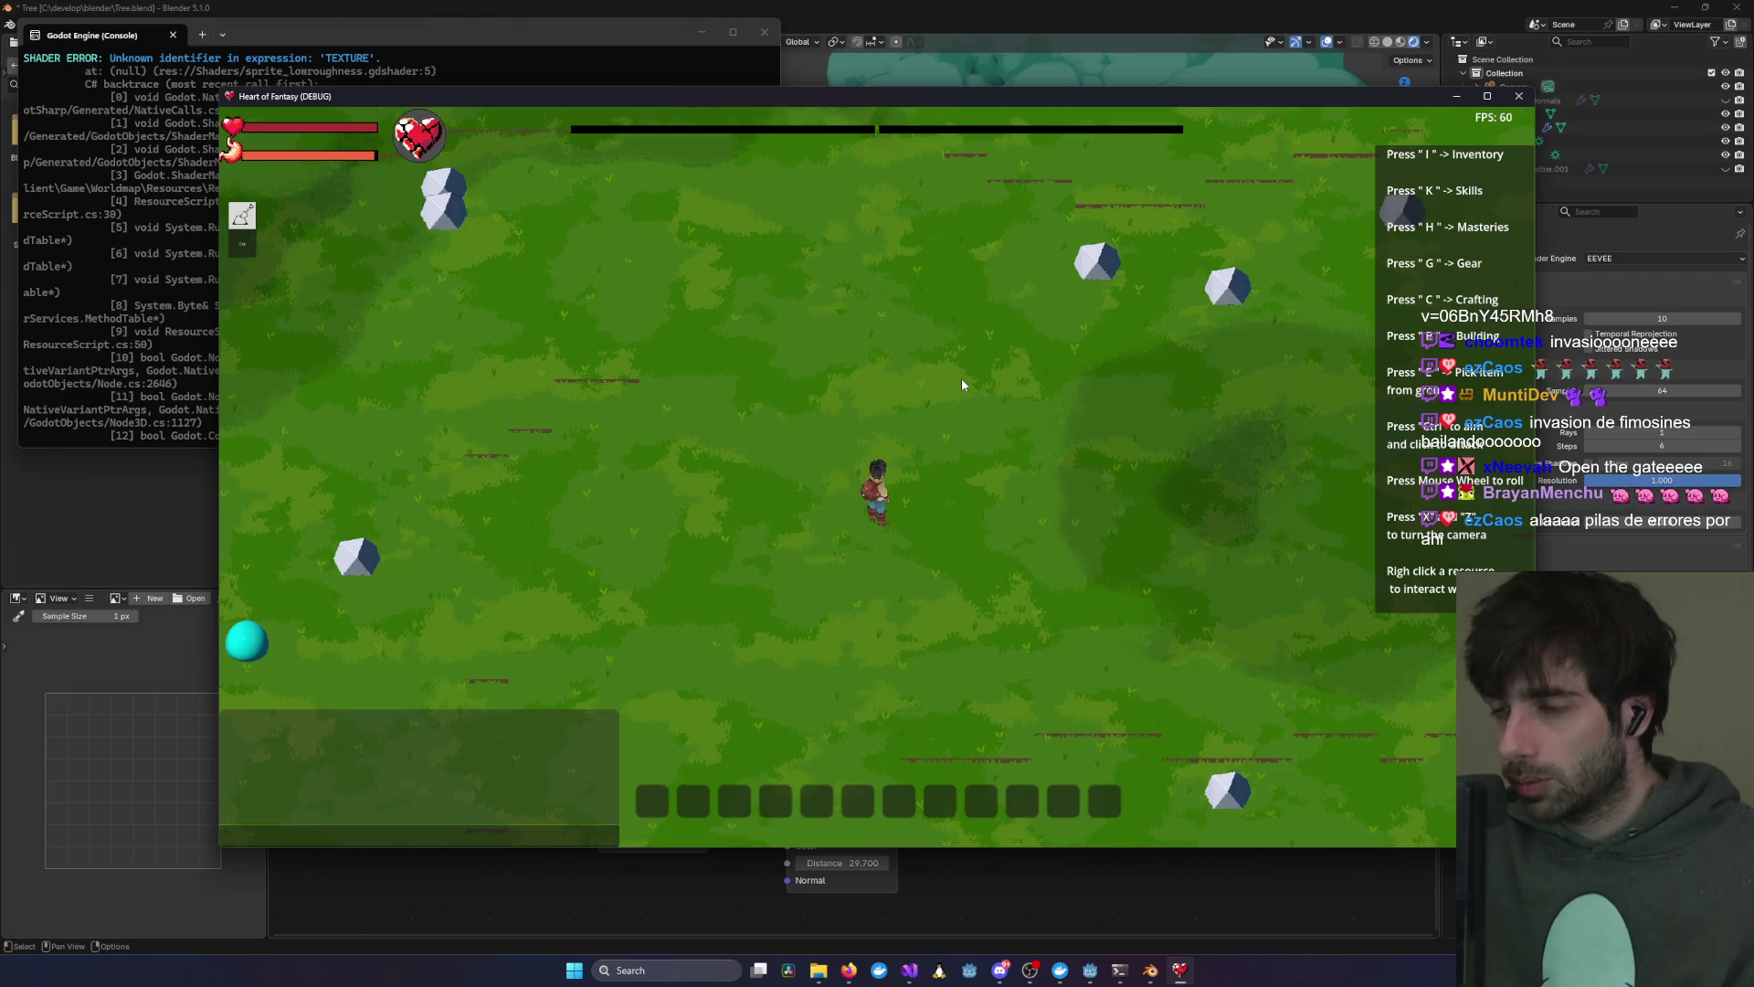
pyautogui.hotkey('alt', 'Tab')
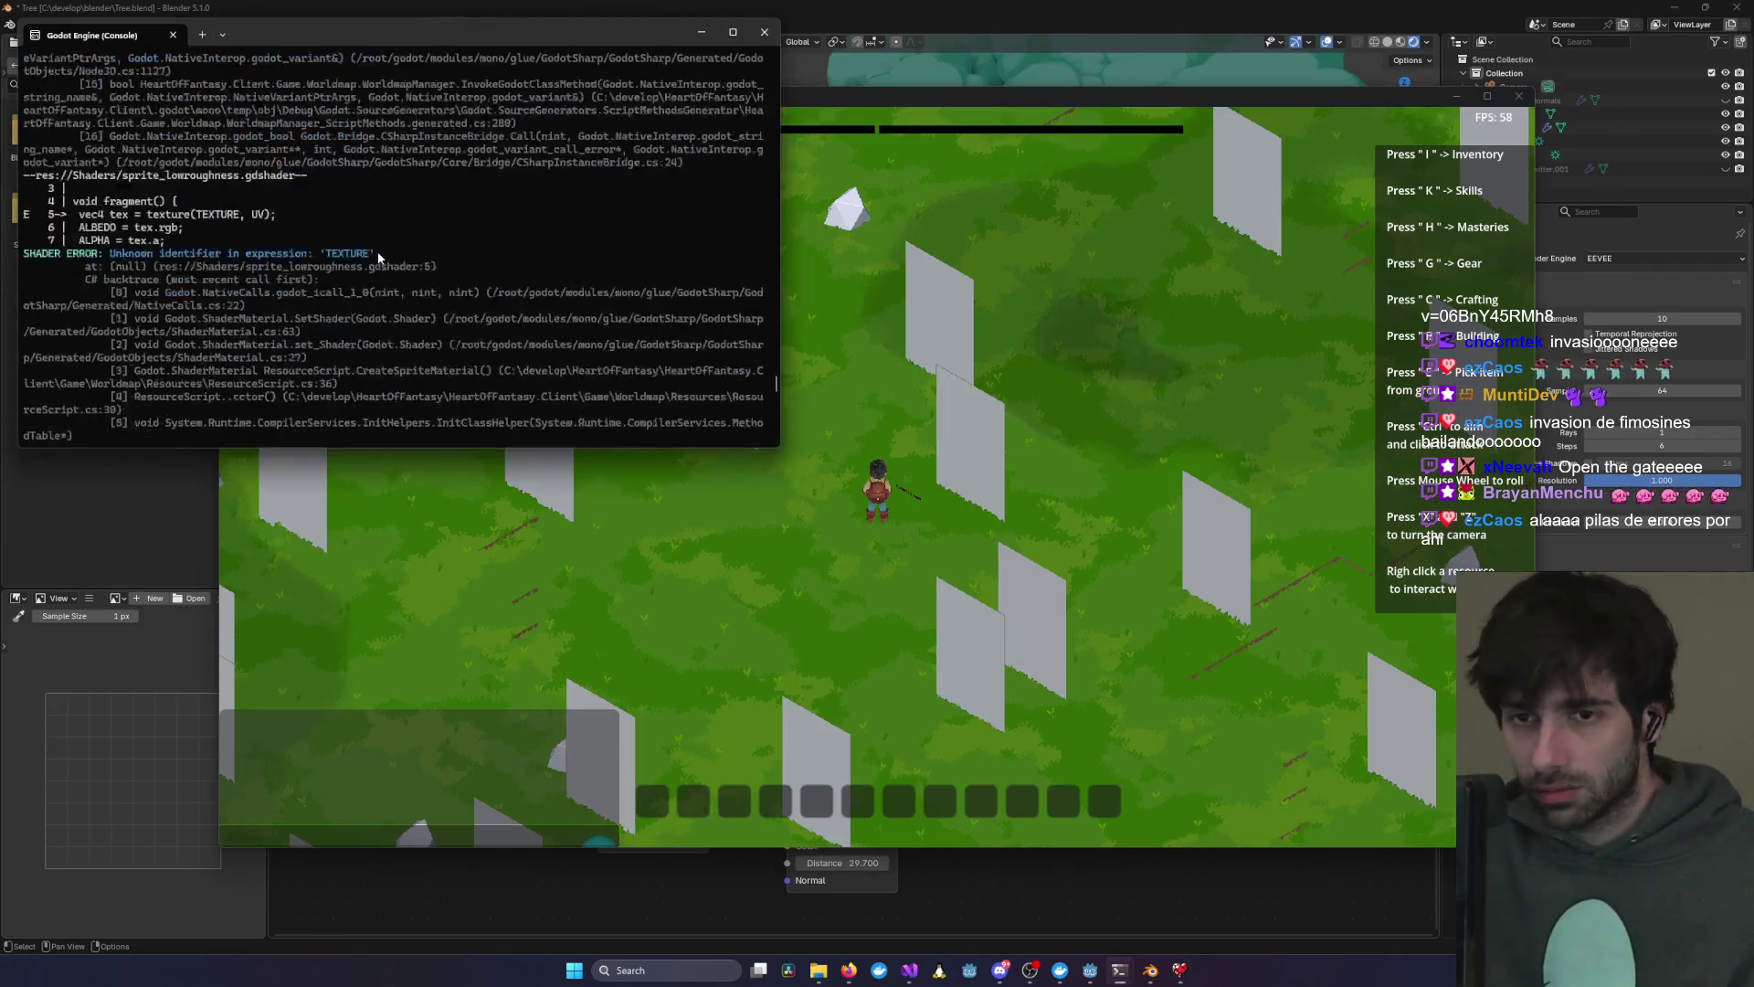
pyautogui.moveTo(775, 437)
pyautogui.mouseDown()
pyautogui.moveTo(770, 69)
pyautogui.moveTo(783, 402)
pyautogui.moveTo(787, 221)
pyautogui.moveTo(787, 236)
pyautogui.mouseUp()
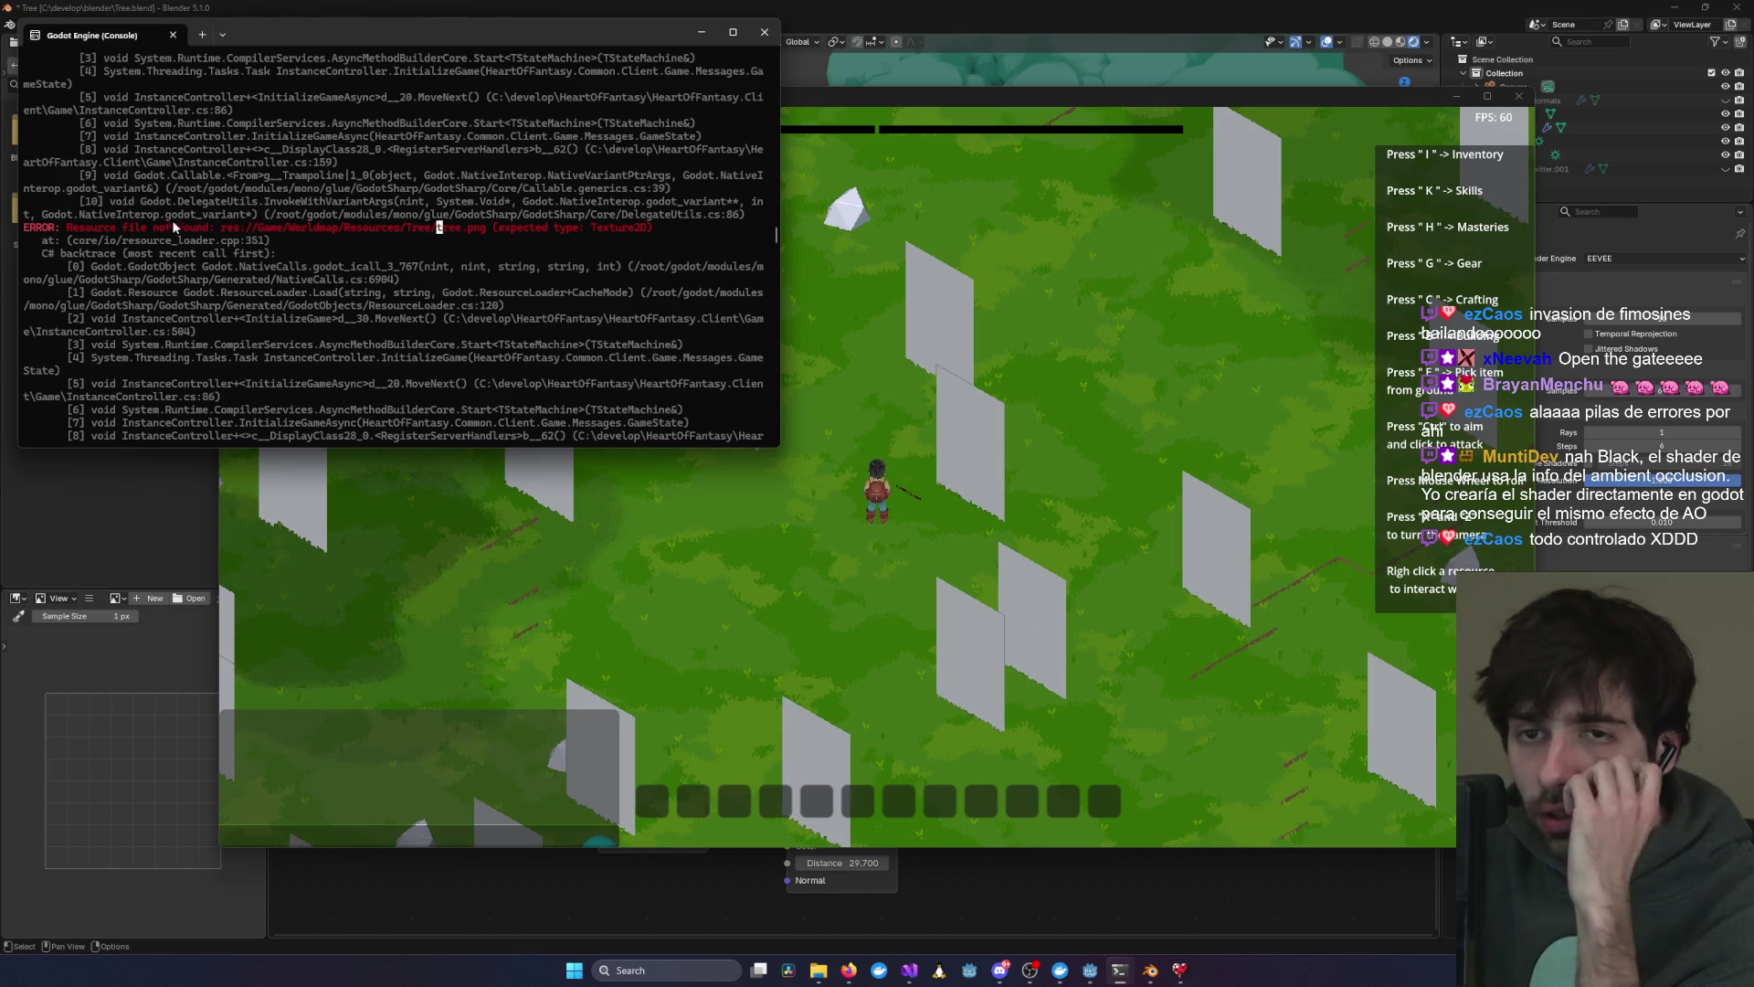
# Highlight the missing tree.png path in the ERROR line, scroll to the bottom, and minimize the console
pyautogui.moveTo(72, 228); pyautogui.dragTo(503, 228)
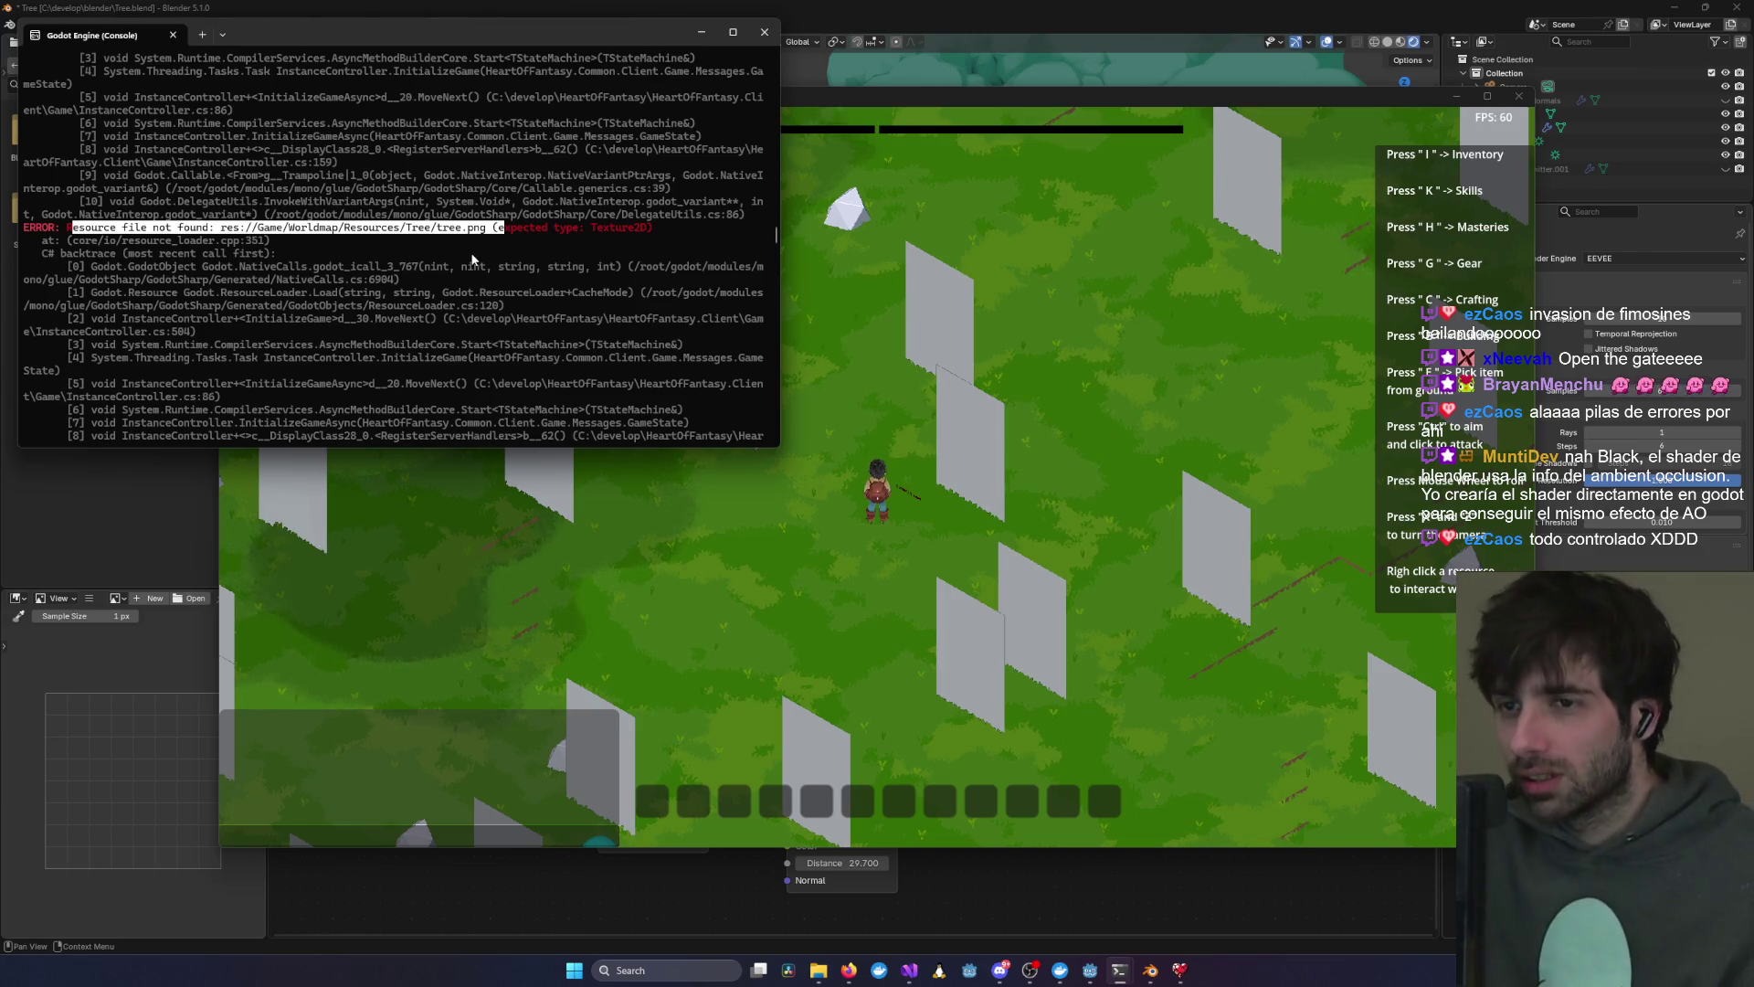
pyautogui.scroll(-10, 594, 283)
pyautogui.moveTo(776, 262); pyautogui.dragTo(757, 448)
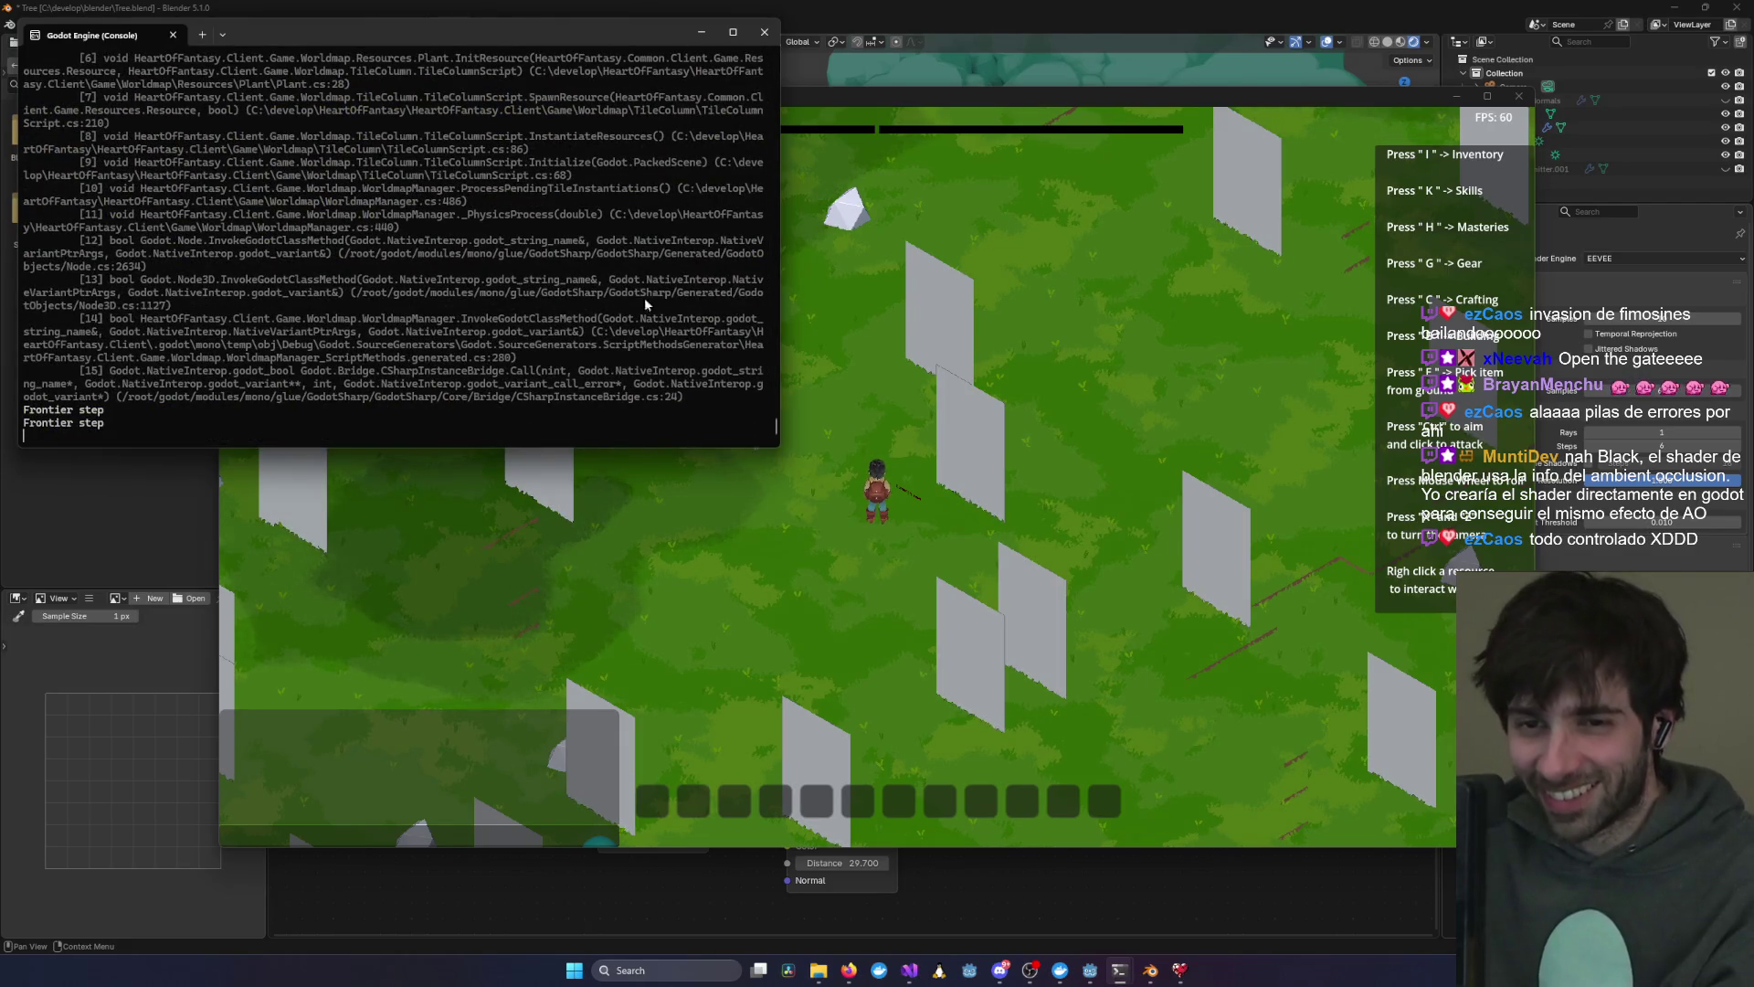
pyautogui.click(701, 32)
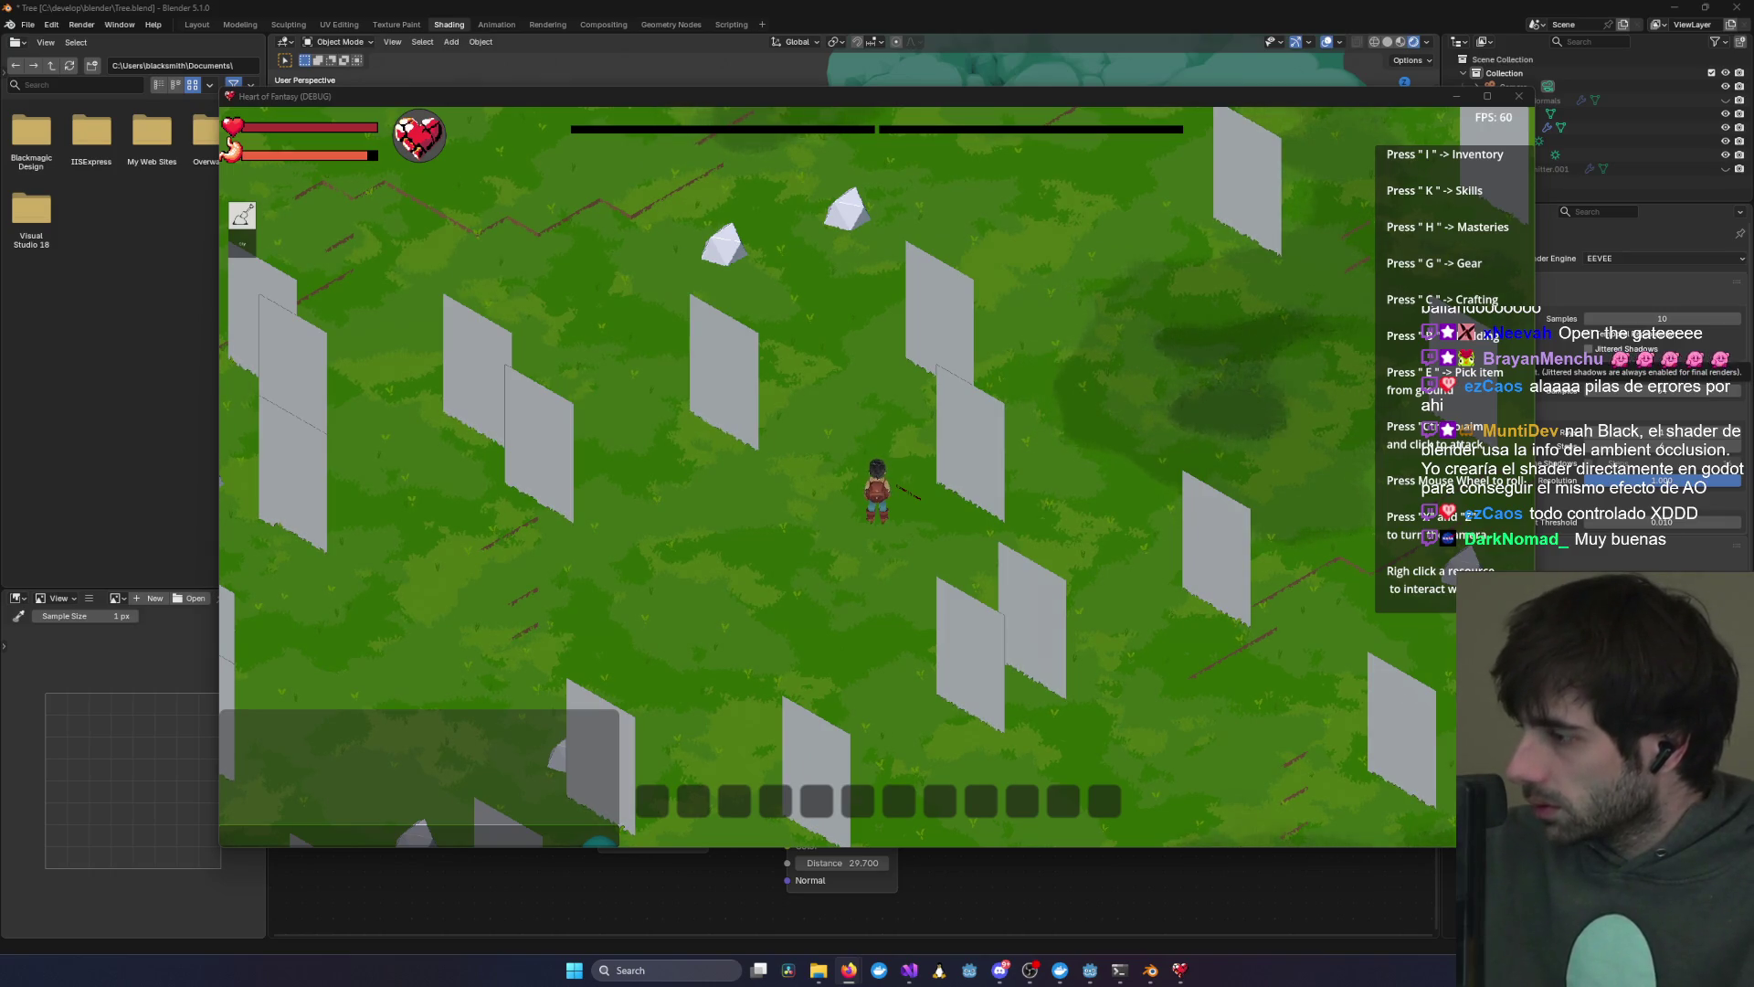
# Glance at the YouTube video, then minimize the game window to reveal Blender's tree scene
pyautogui.click(849, 970)
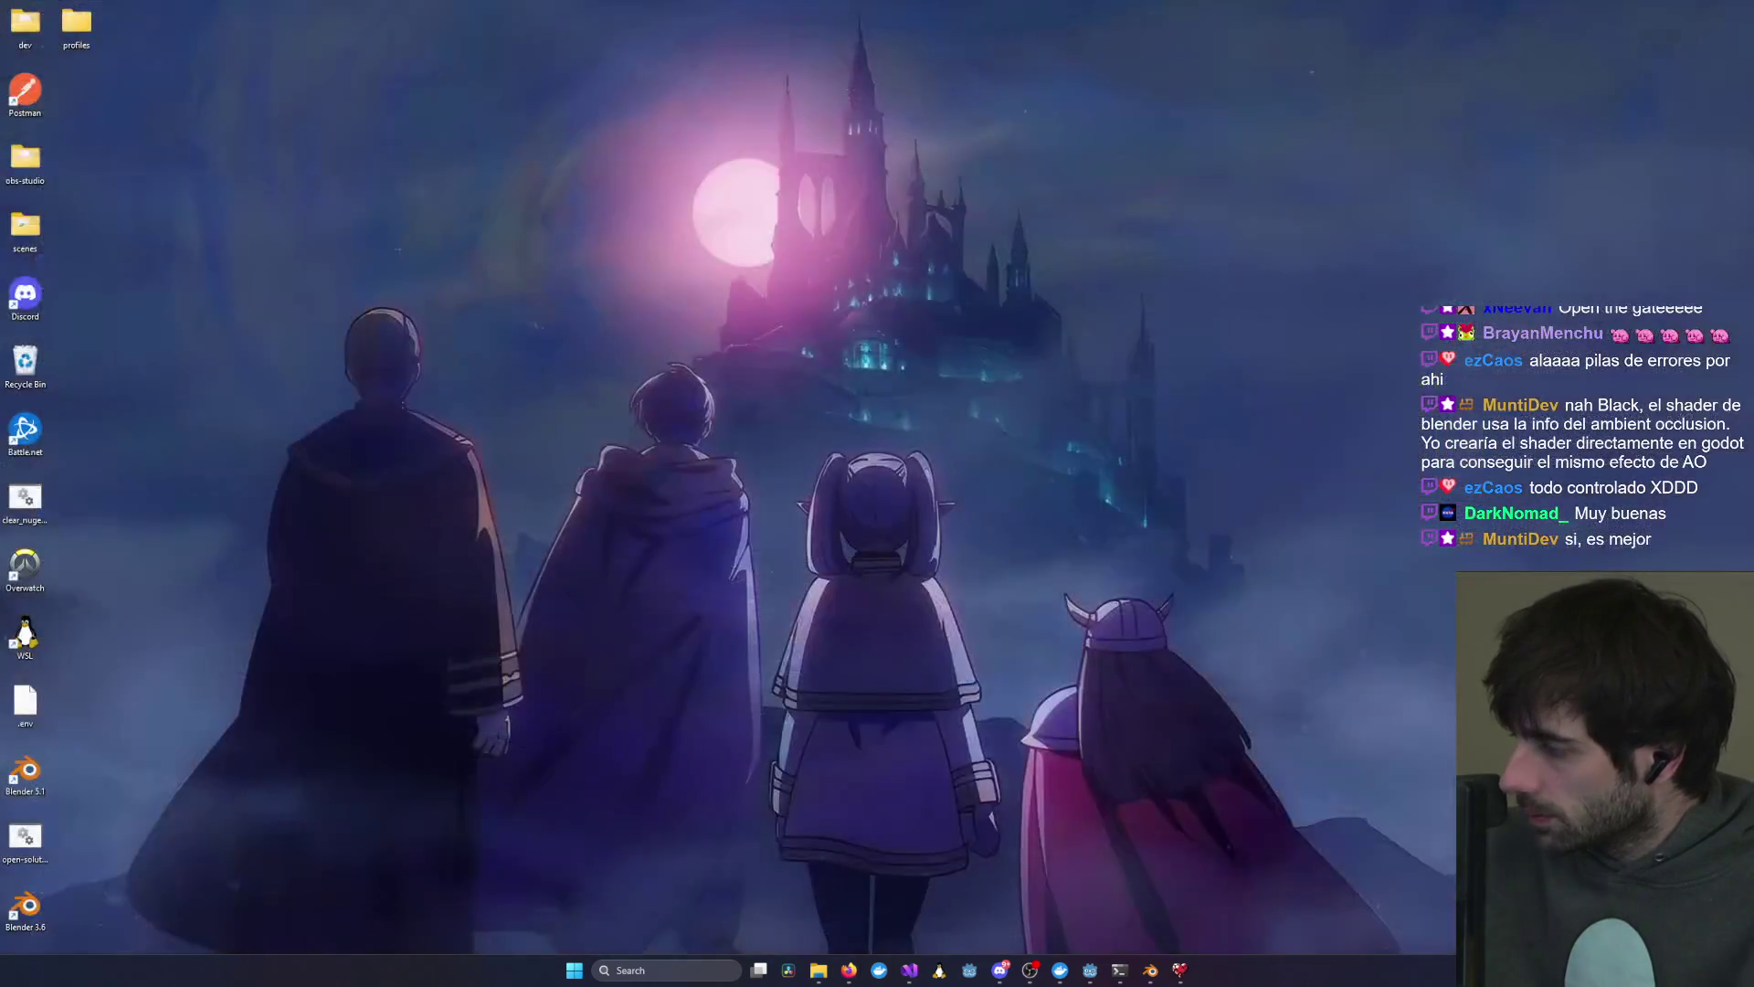
pyautogui.hotkey('alt', 'Tab')
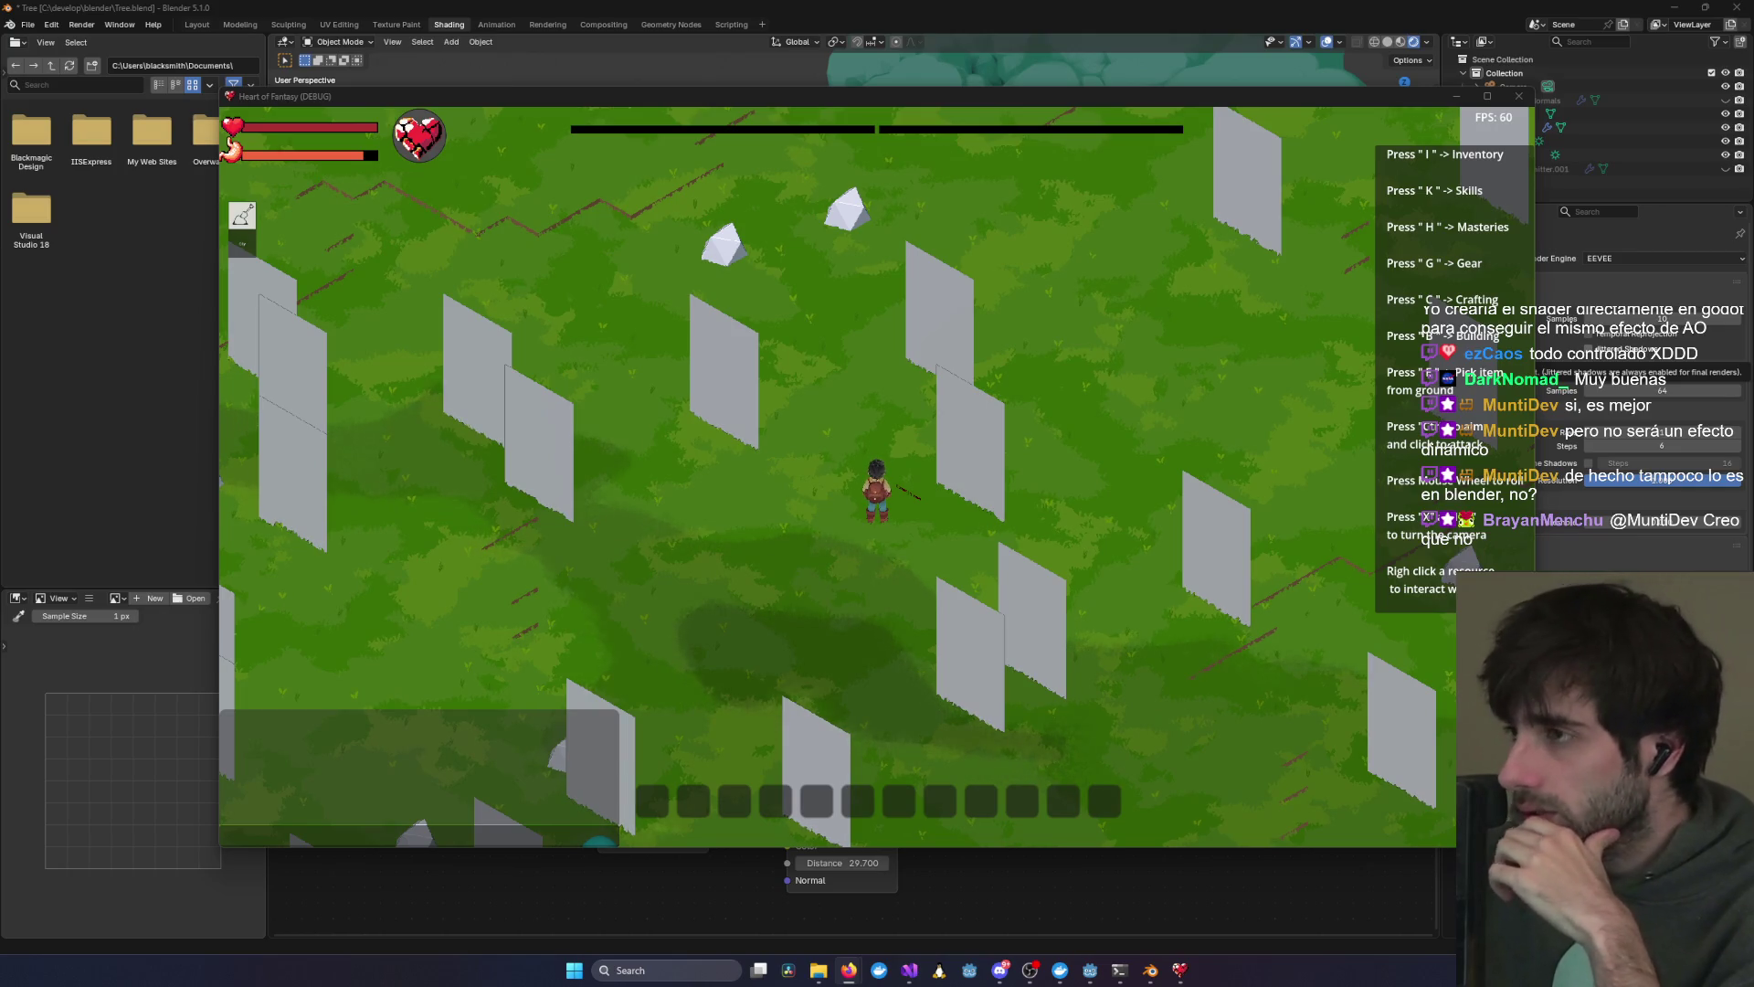
pyautogui.click(1457, 96)
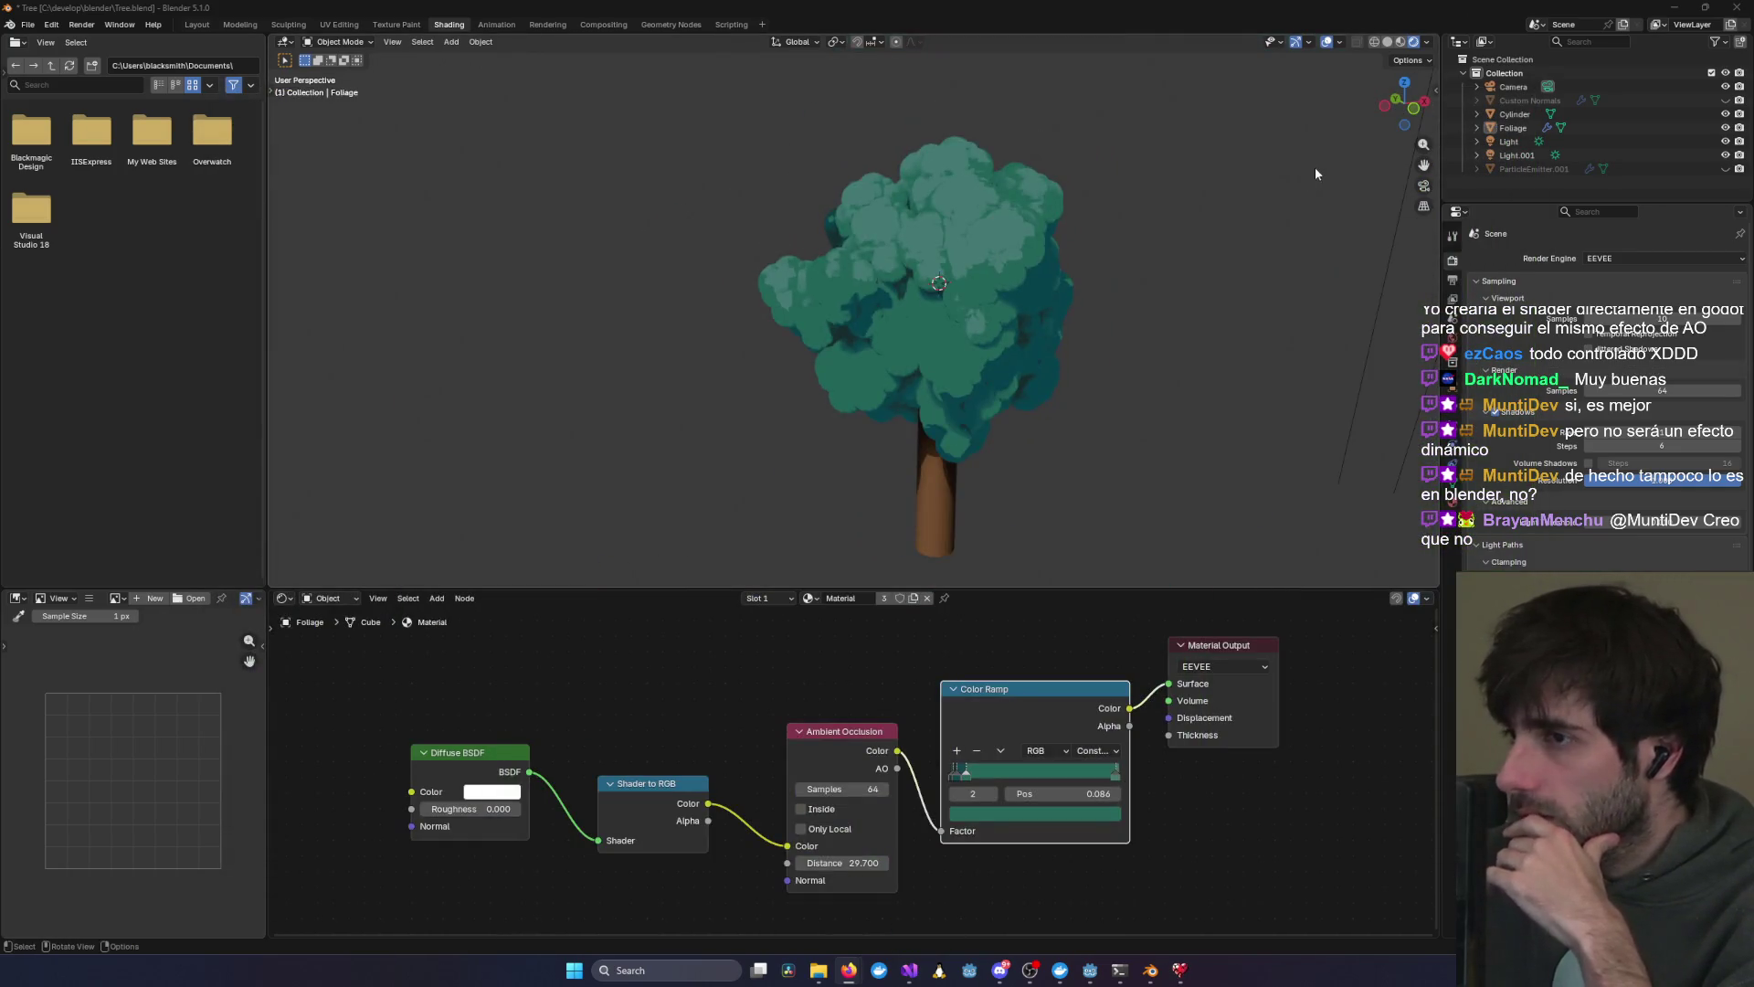
# Box-select both lights above the tree and move them further up and to the left
pyautogui.moveTo(951, 411); pyautogui.dragTo(1013, 240)
pyautogui.scroll(-7, 1051, 233)
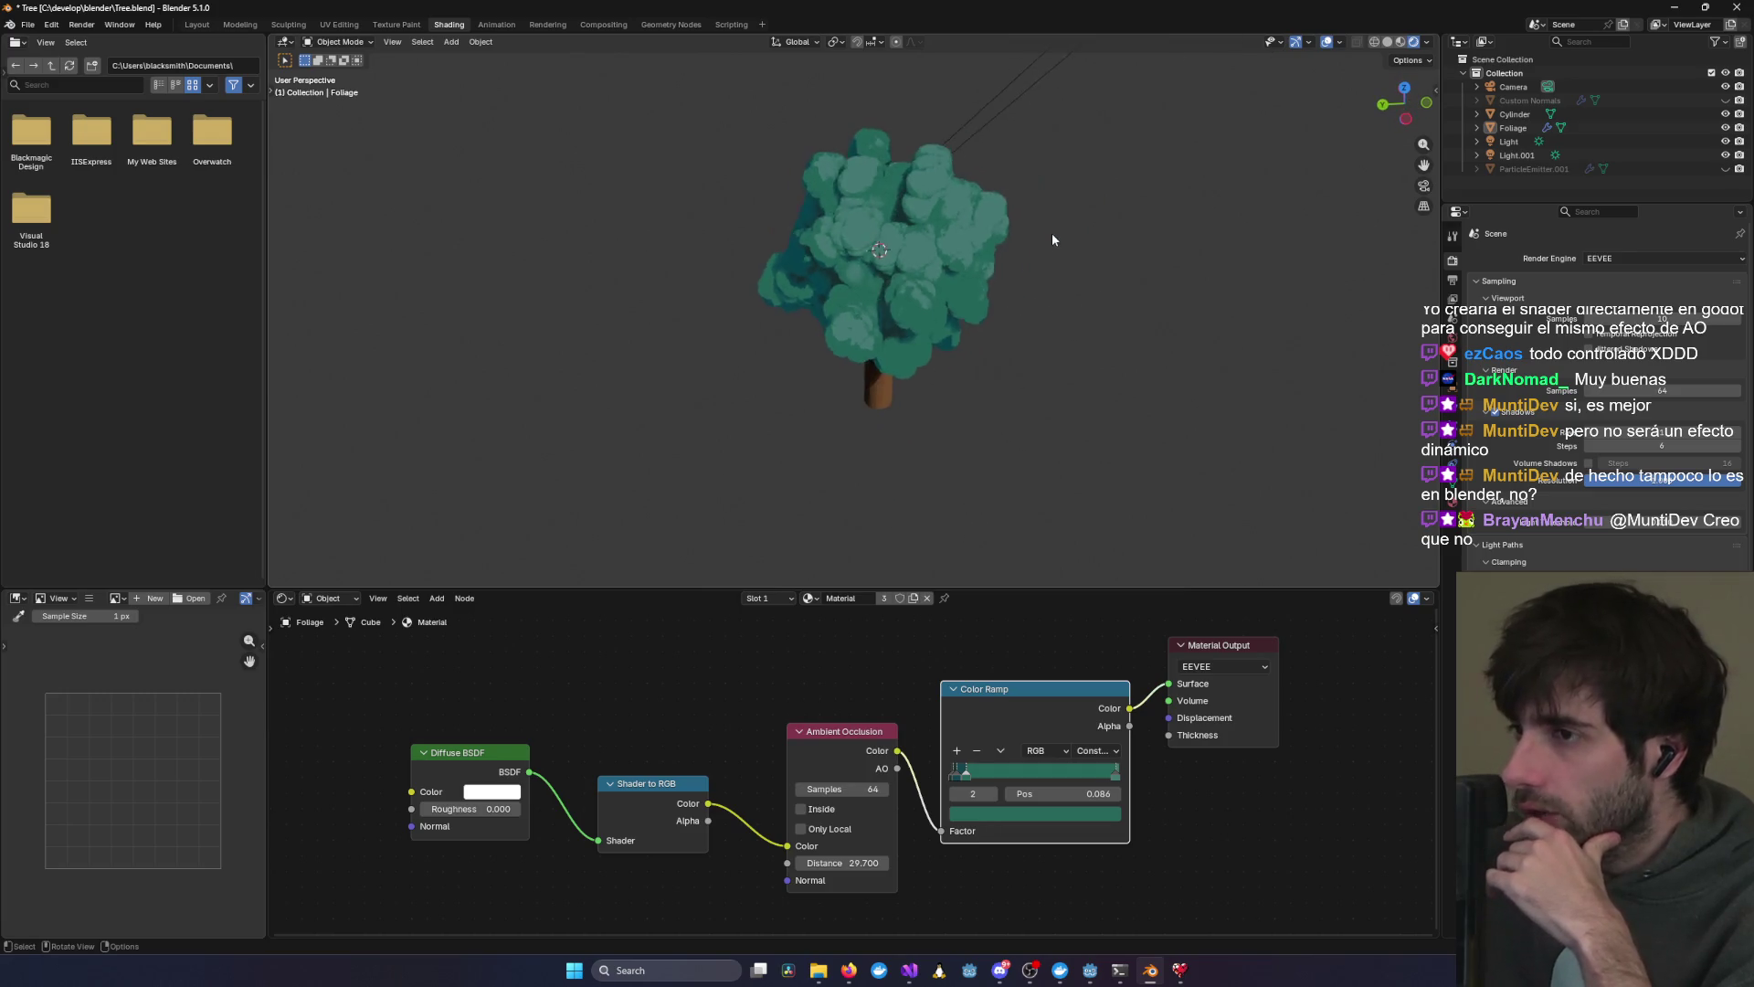
pyautogui.press('b')
pyautogui.moveTo(1080, 115); pyautogui.dragTo(1079, 118)
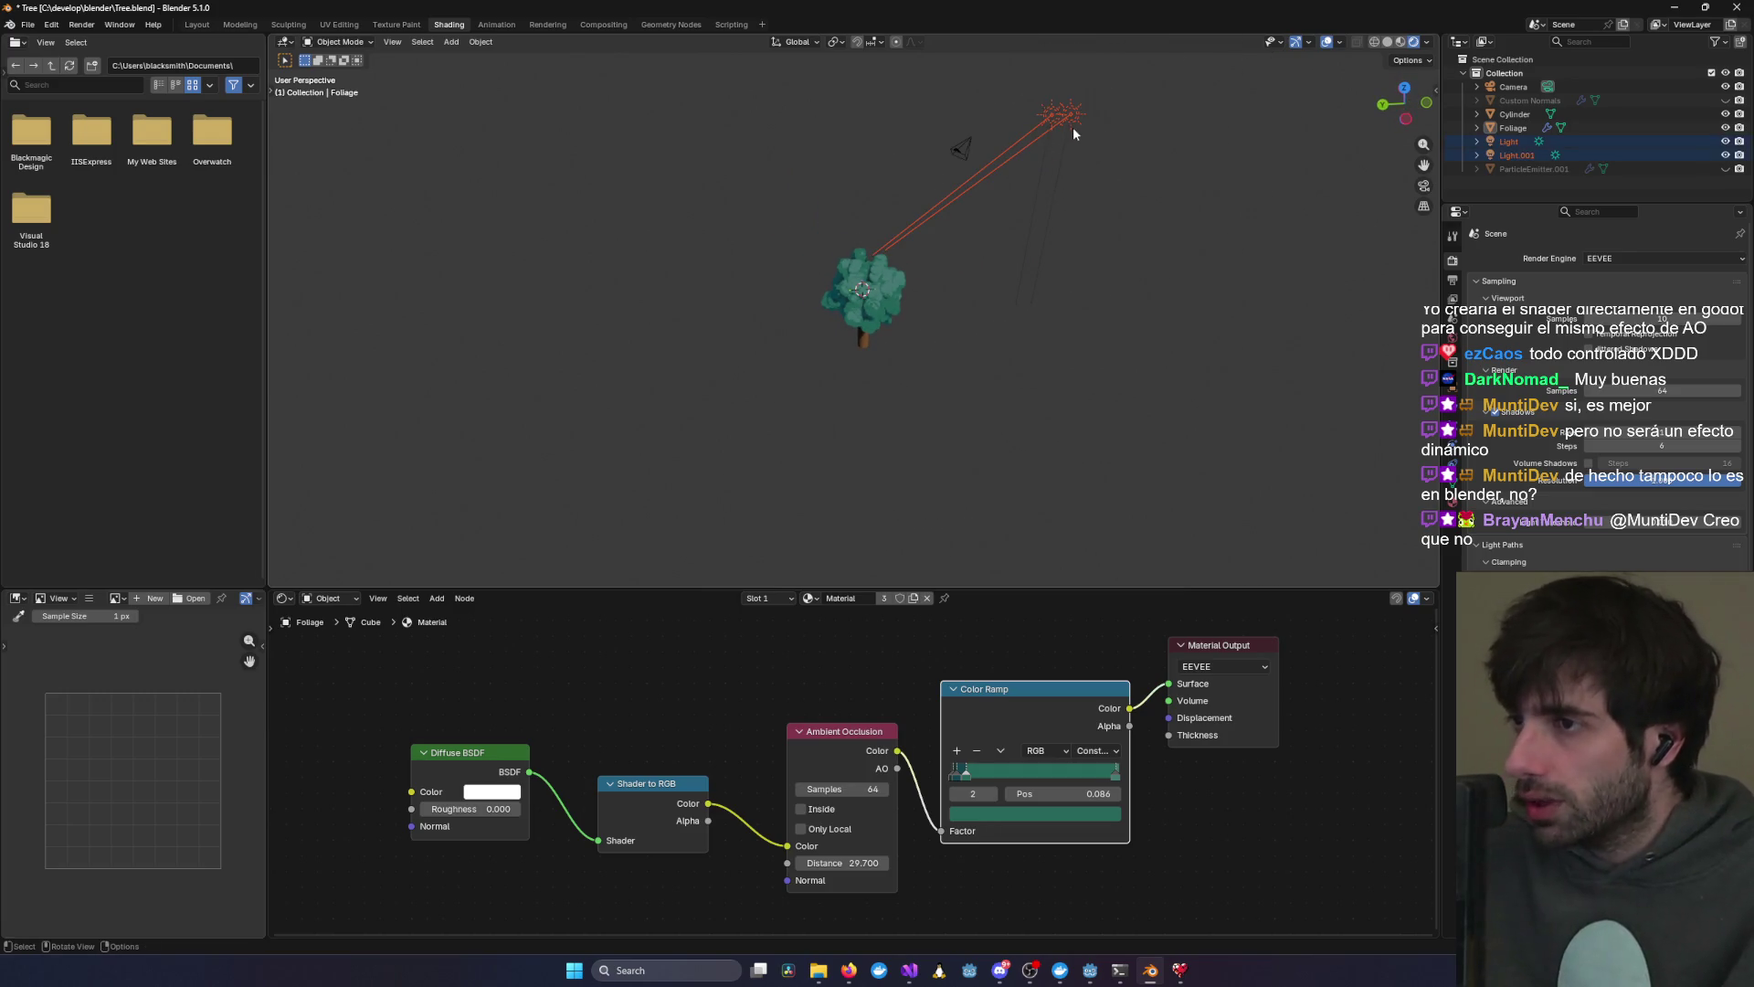
pyautogui.press('g')
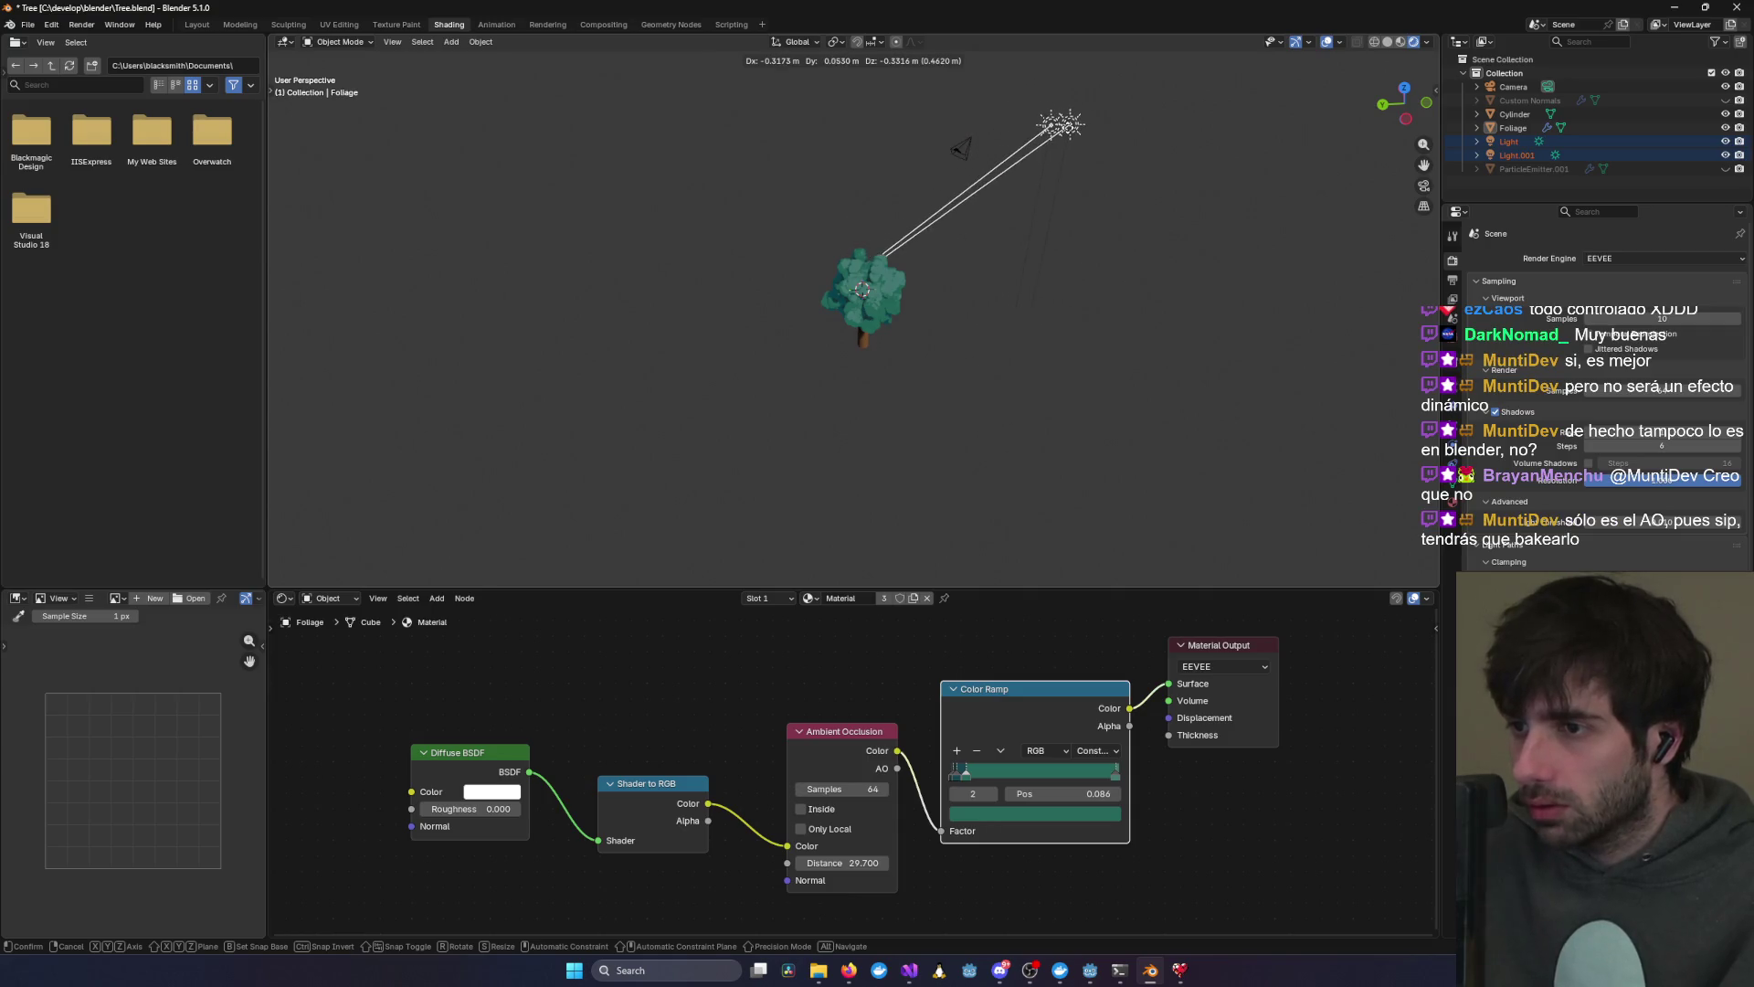
pyautogui.click(1031, 117)
pyautogui.scroll(3, 967, 254)
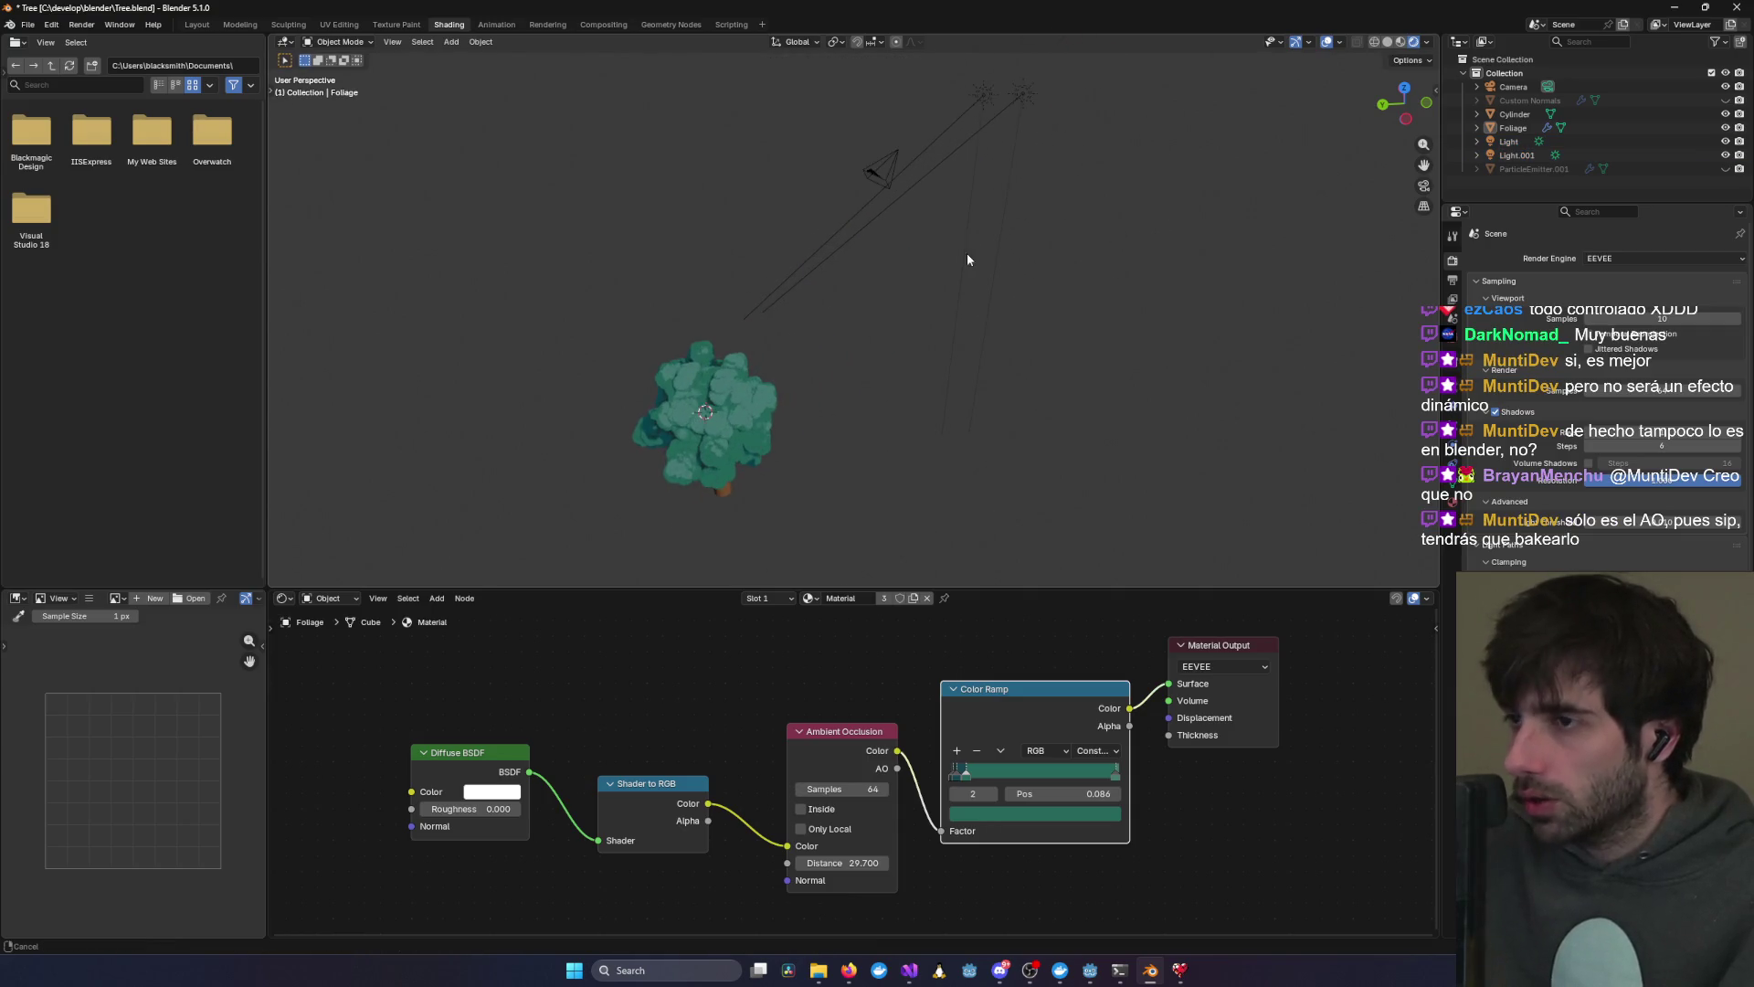
# Re-aim the directions of Light and Light.001, ending with Light.001 selected
pyautogui.click(924, 177)
pyautogui.moveTo(986, 124)
pyautogui.mouseDown()
pyautogui.moveTo(996, 275)
pyautogui.moveTo(960, 132)
pyautogui.moveTo(998, 137)
pyautogui.moveTo(1005, 96)
pyautogui.moveTo(980, 65)
pyautogui.moveTo(1069, 91)
pyautogui.moveTo(1001, 37)
pyautogui.moveTo(731, 101)
pyautogui.moveTo(991, 265)
pyautogui.moveTo(1370, 92)
pyautogui.moveTo(1242, 71)
pyautogui.mouseUp()
pyautogui.click(935, 138)
pyautogui.click(1020, 90)
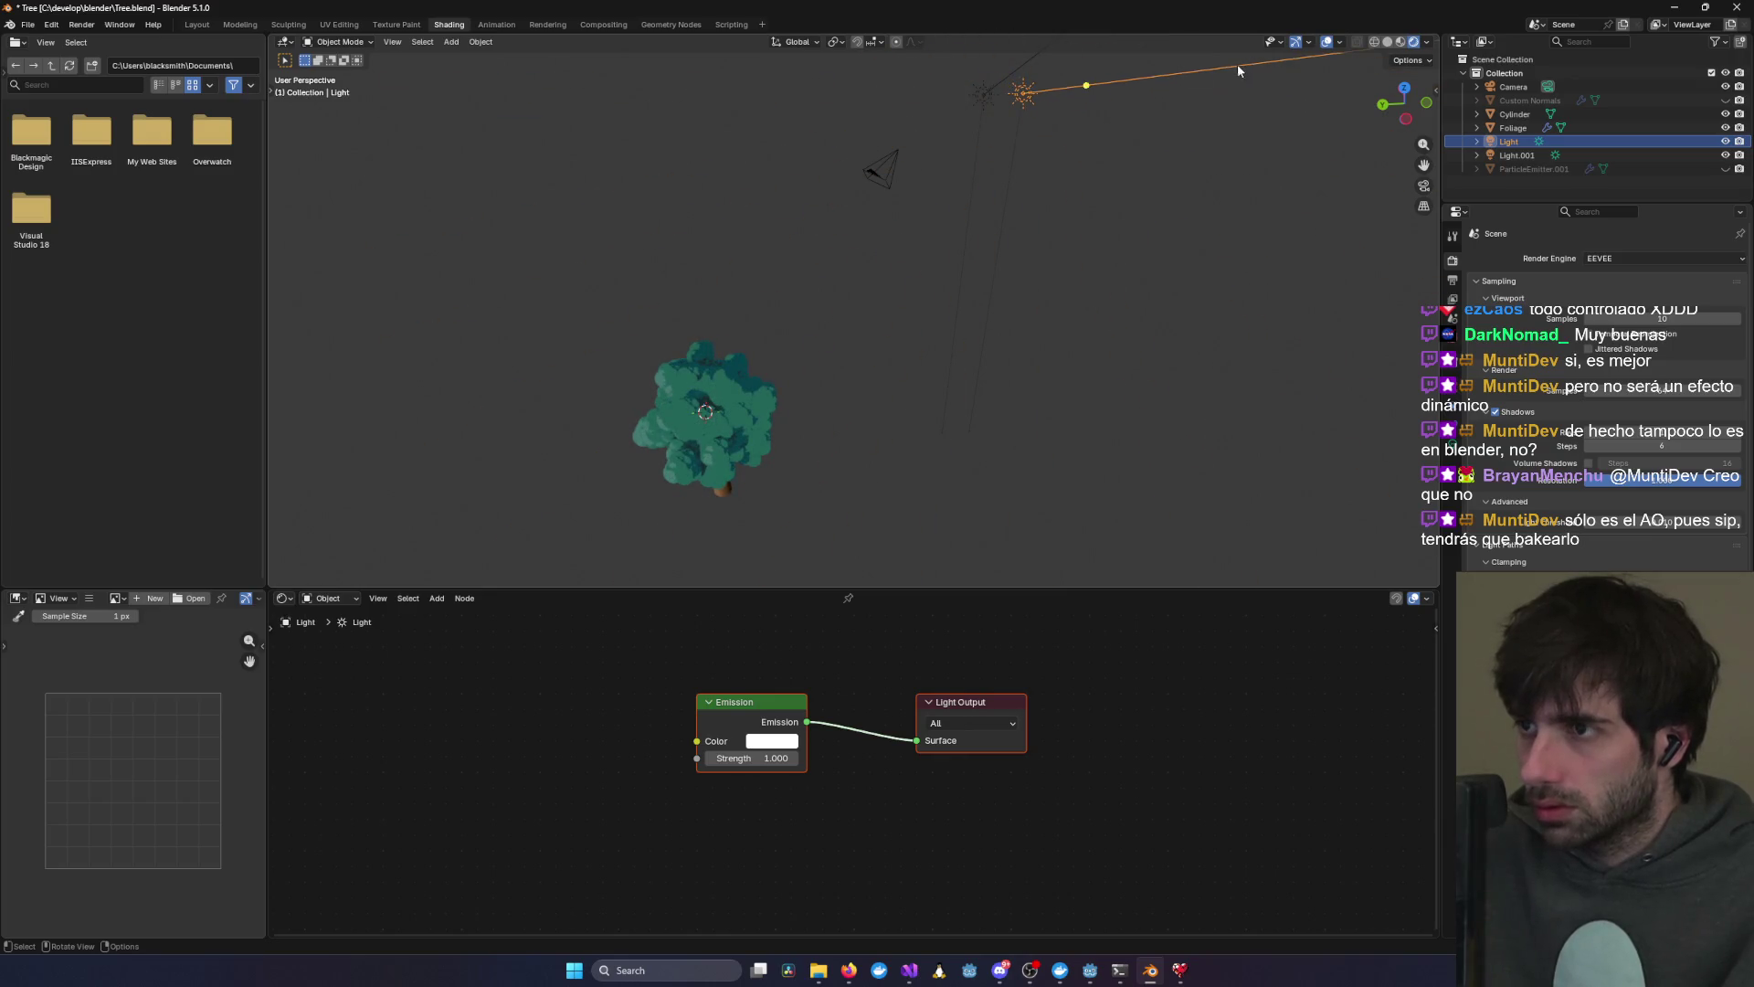
pyautogui.click(983, 92)
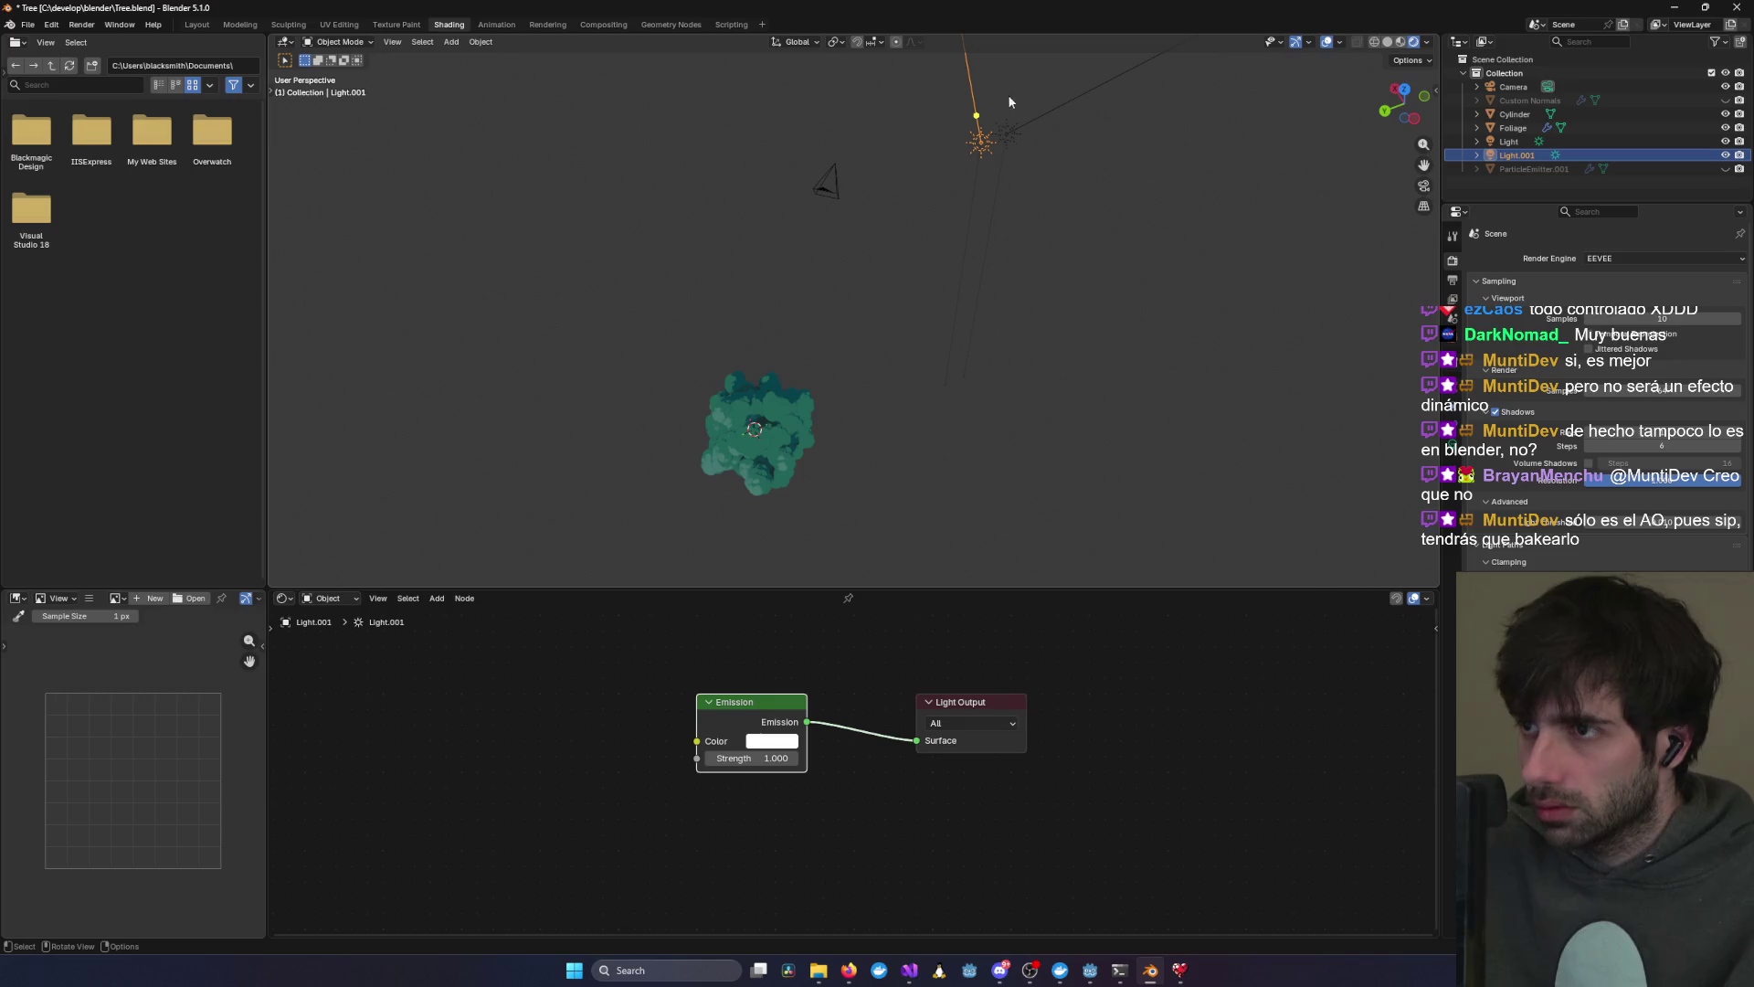
# Swing Light.001's direction to point right and view the tree upright from the side
pyautogui.moveTo(978, 114)
pyautogui.mouseDown()
pyautogui.moveTo(1014, 160)
pyautogui.moveTo(1064, 126)
pyautogui.moveTo(1032, 119)
pyautogui.mouseUp()
pyautogui.moveTo(814, 344)
pyautogui.mouseDown()
pyautogui.moveTo(824, 216)
pyautogui.moveTo(679, 348)
pyautogui.moveTo(919, 320)
pyautogui.moveTo(913, 290)
pyautogui.mouseUp()
pyautogui.hotkey('alt', 'Tab')
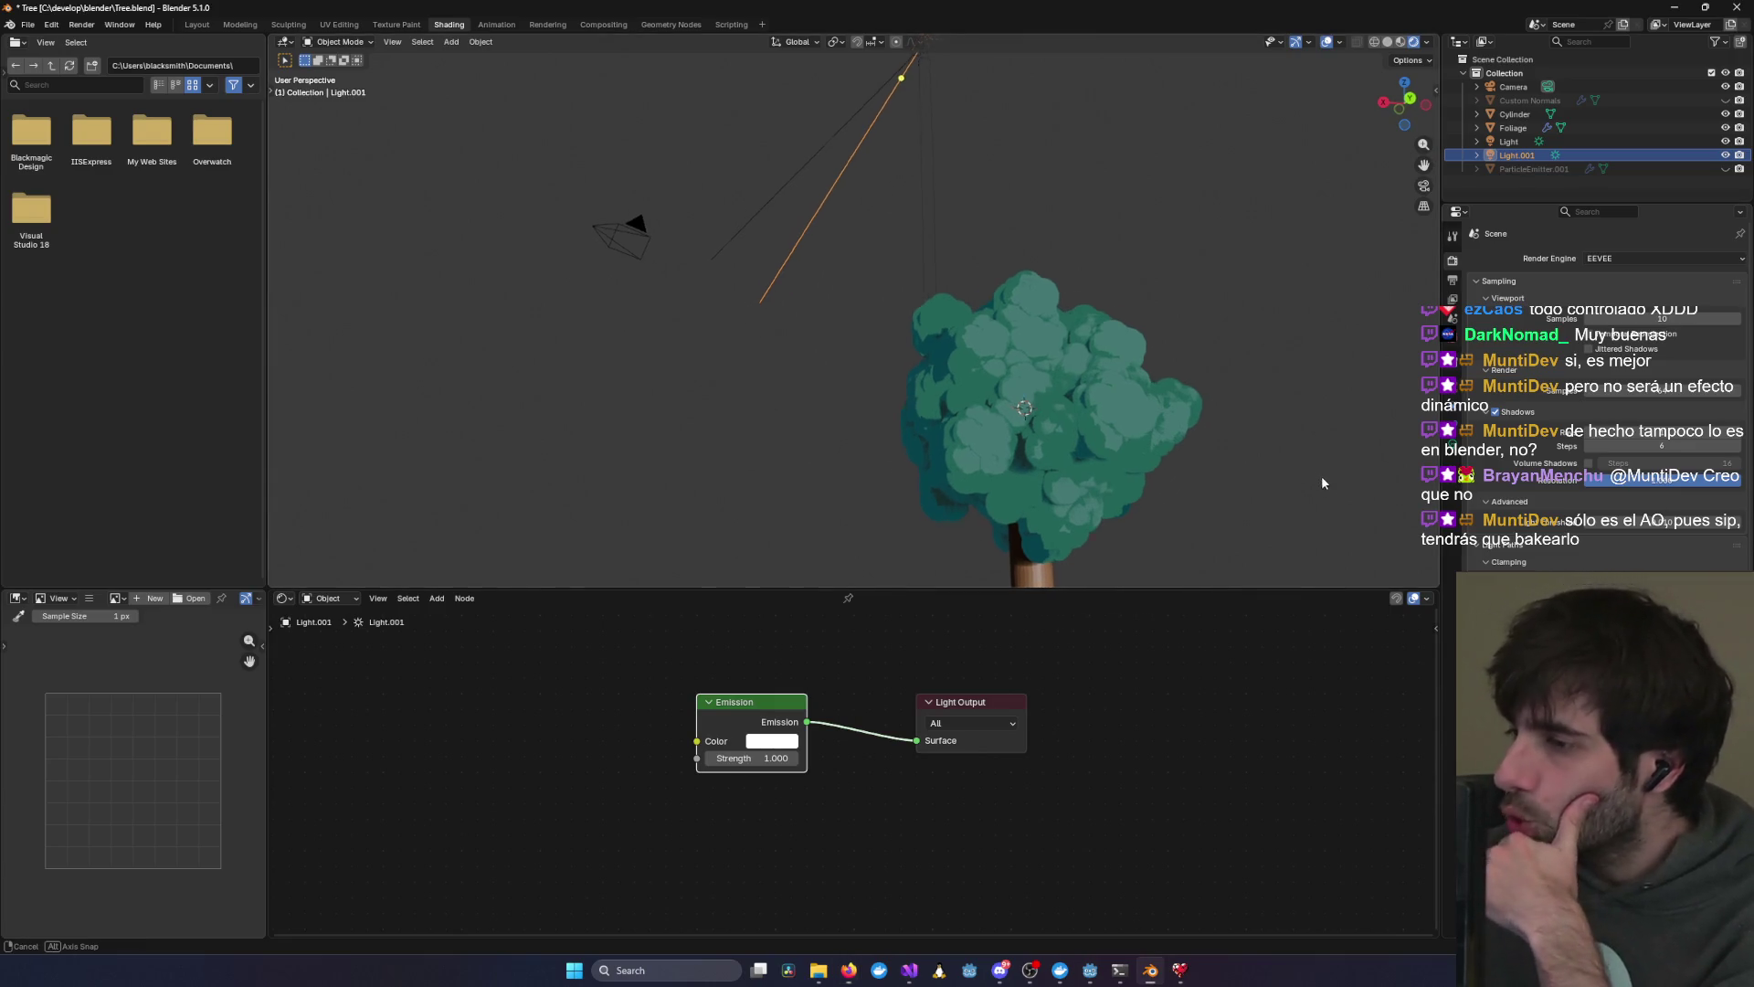
pyautogui.moveTo(1323, 475); pyautogui.dragTo(1247, 413)
pyautogui.scroll(-3, 1246, 414)
pyautogui.moveTo(1049, 346)
pyautogui.mouseDown()
pyautogui.moveTo(972, 444)
pyautogui.moveTo(1173, 352)
pyautogui.mouseUp()
pyautogui.scroll(2, 1173, 352)
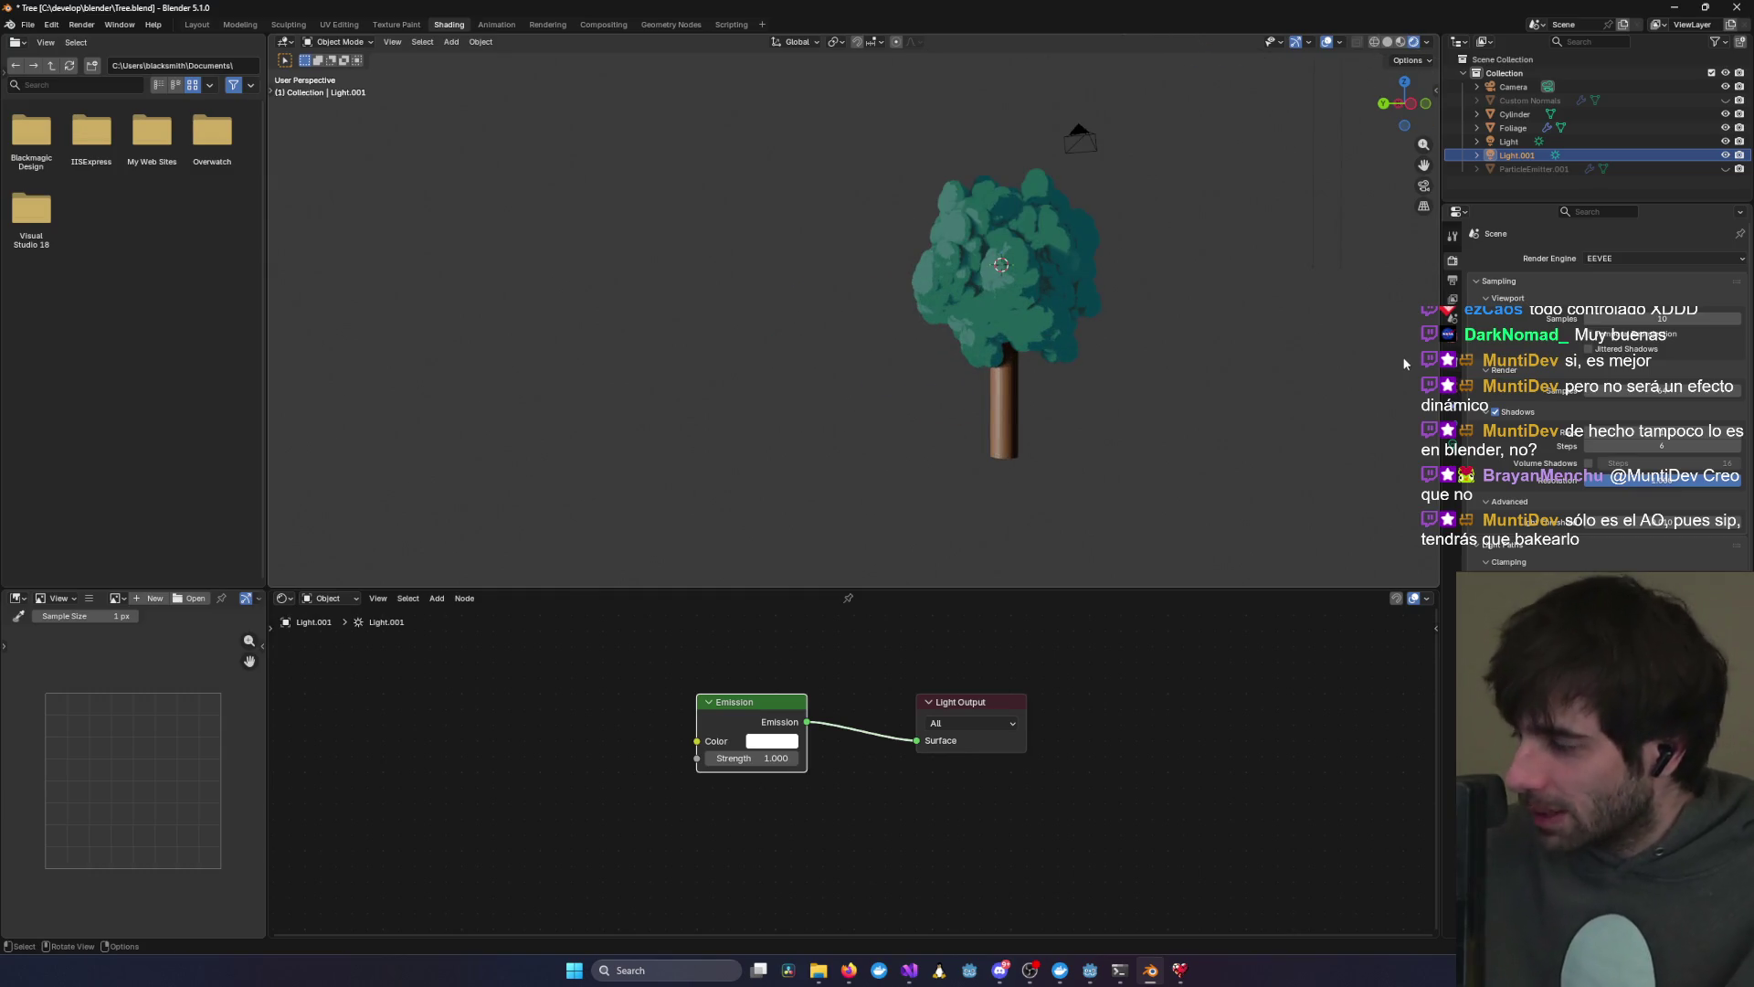
pyautogui.hotkey('alt', 'Tab')
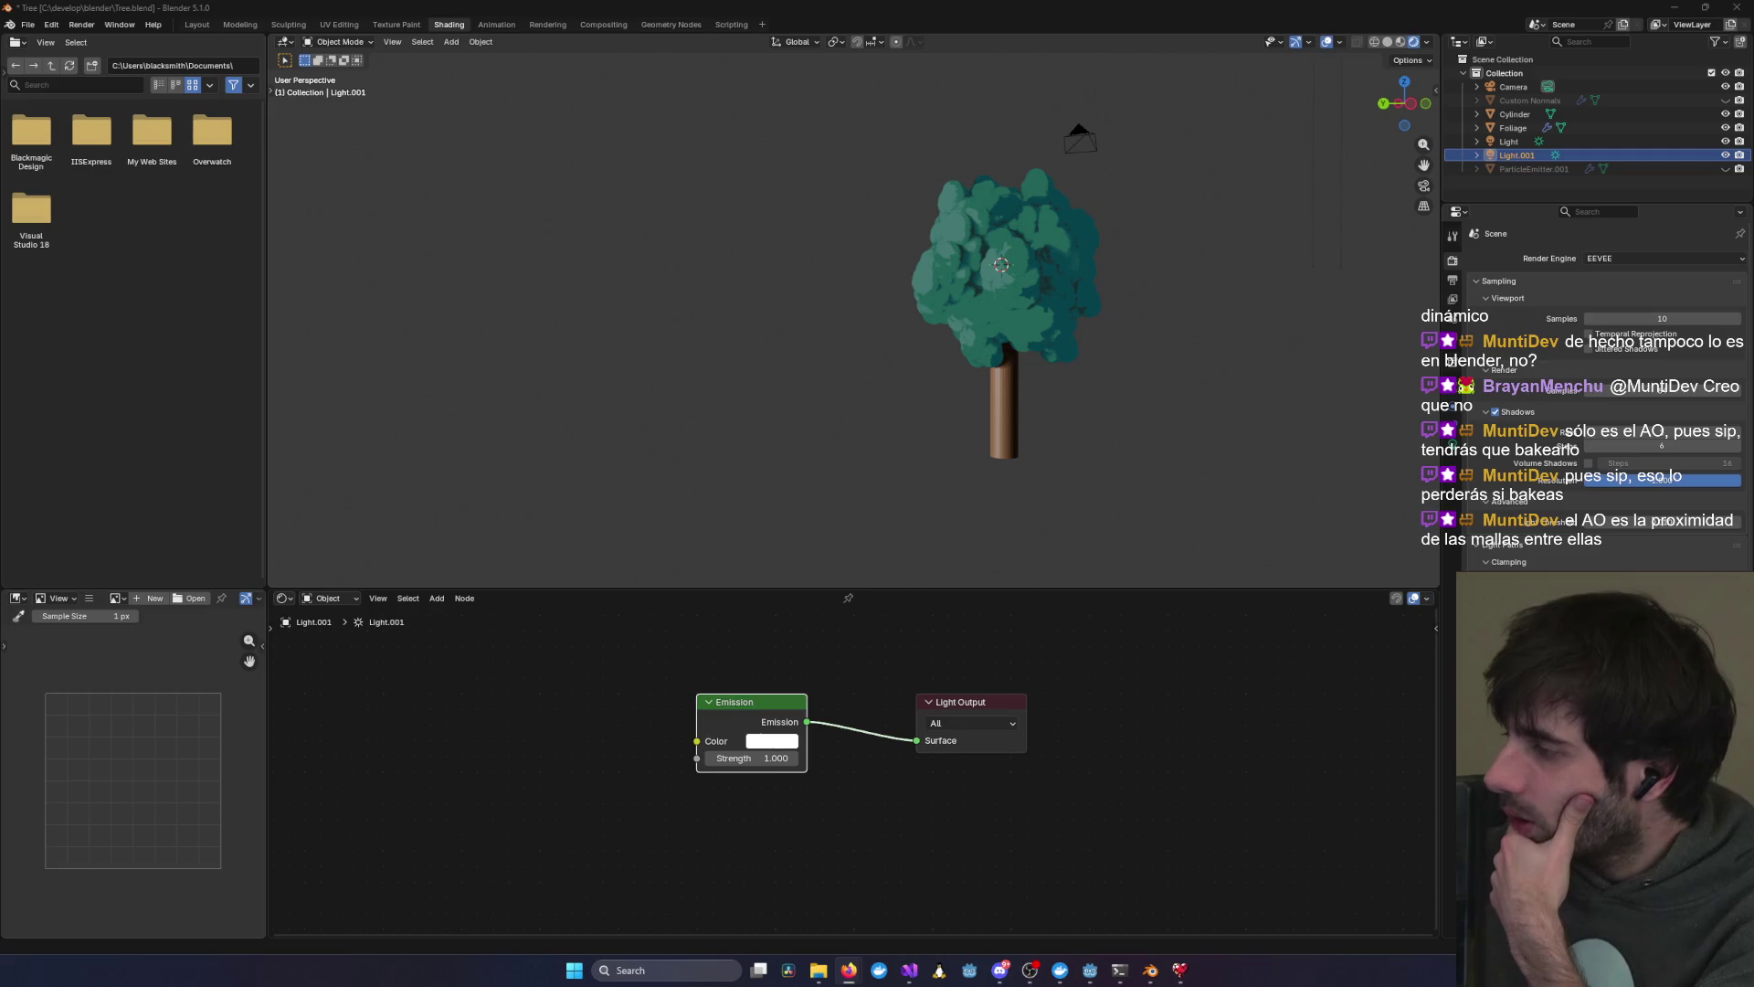
pyautogui.scroll(6, 1206, 262)
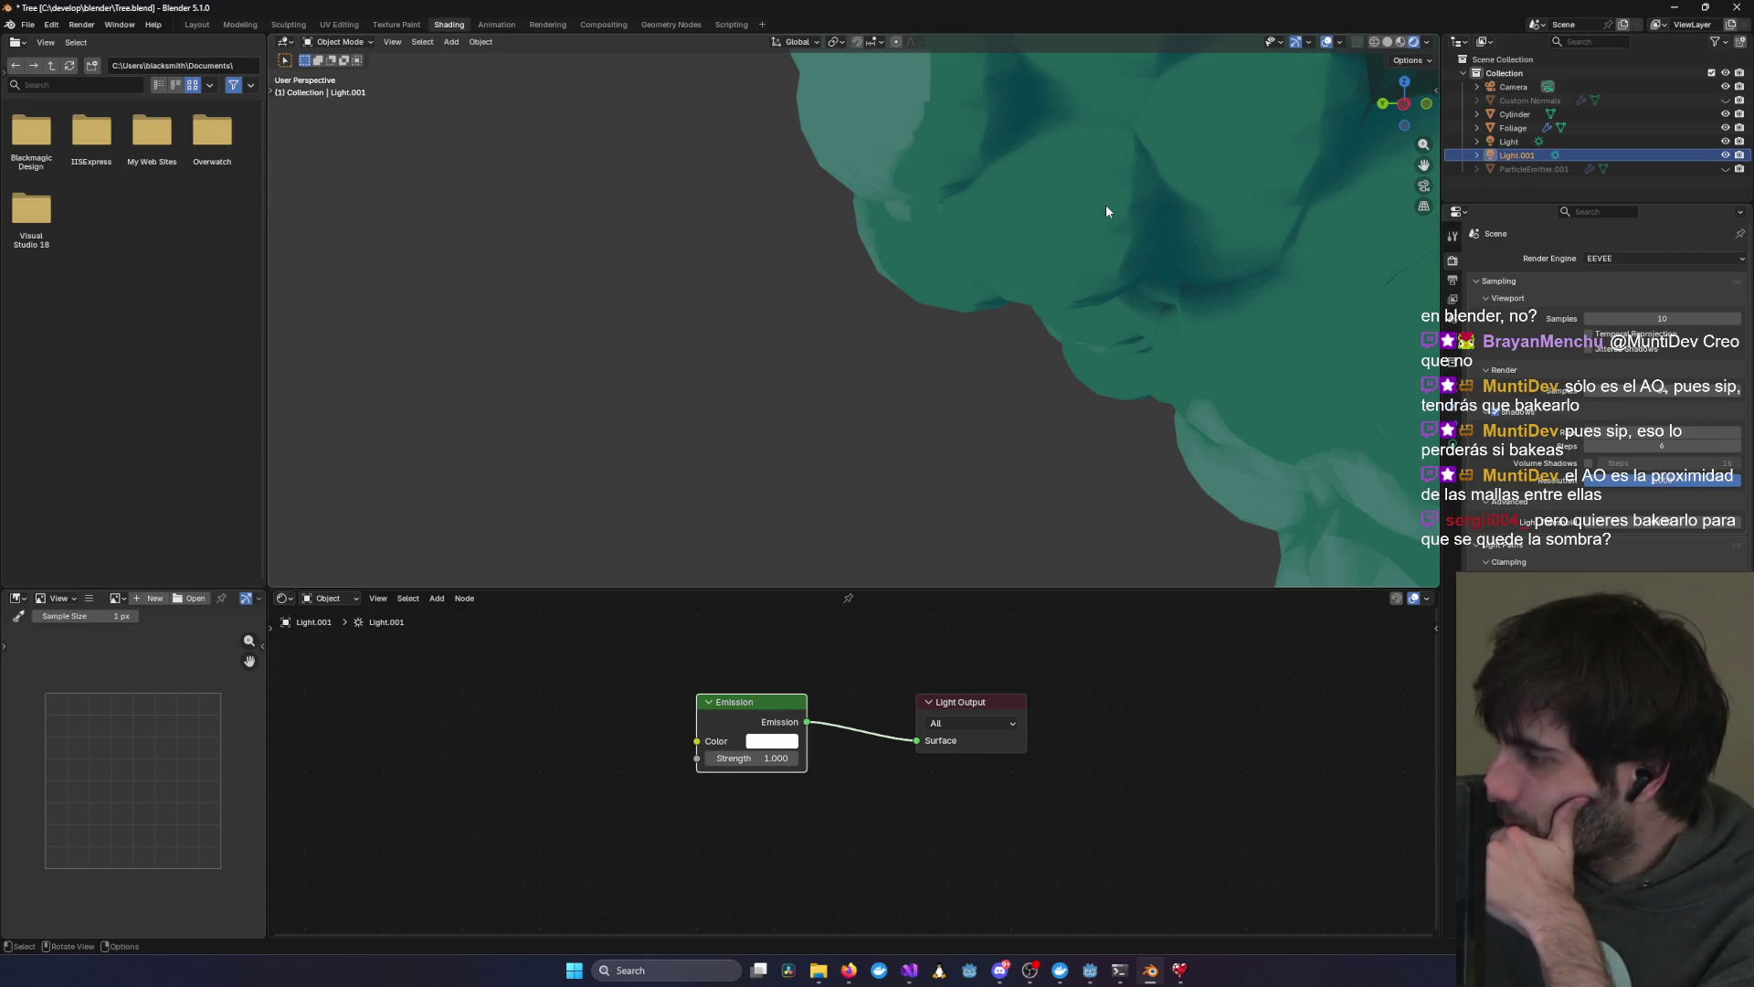
# Zoom in and orbit around the canopy to inspect its ambient-occlusion shading
pyautogui.scroll(-3, 1105, 211)
pyautogui.scroll(6, 1297, 243)
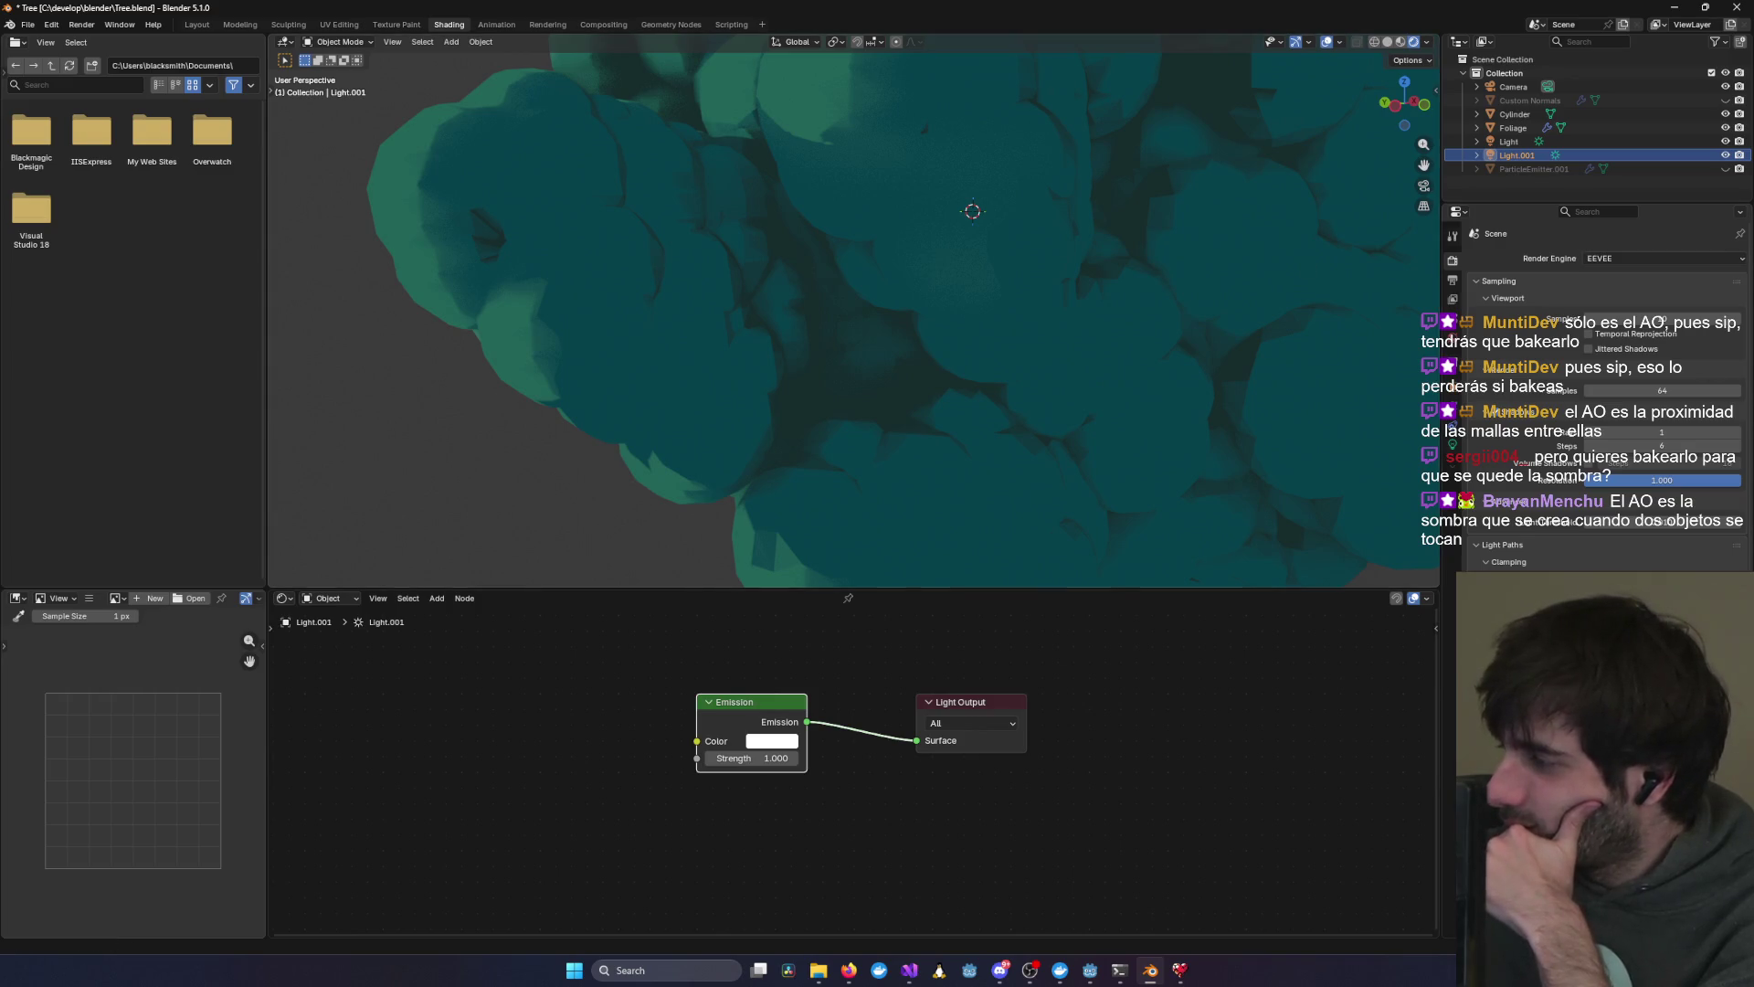
pyautogui.hotkey('alt', 'Tab')
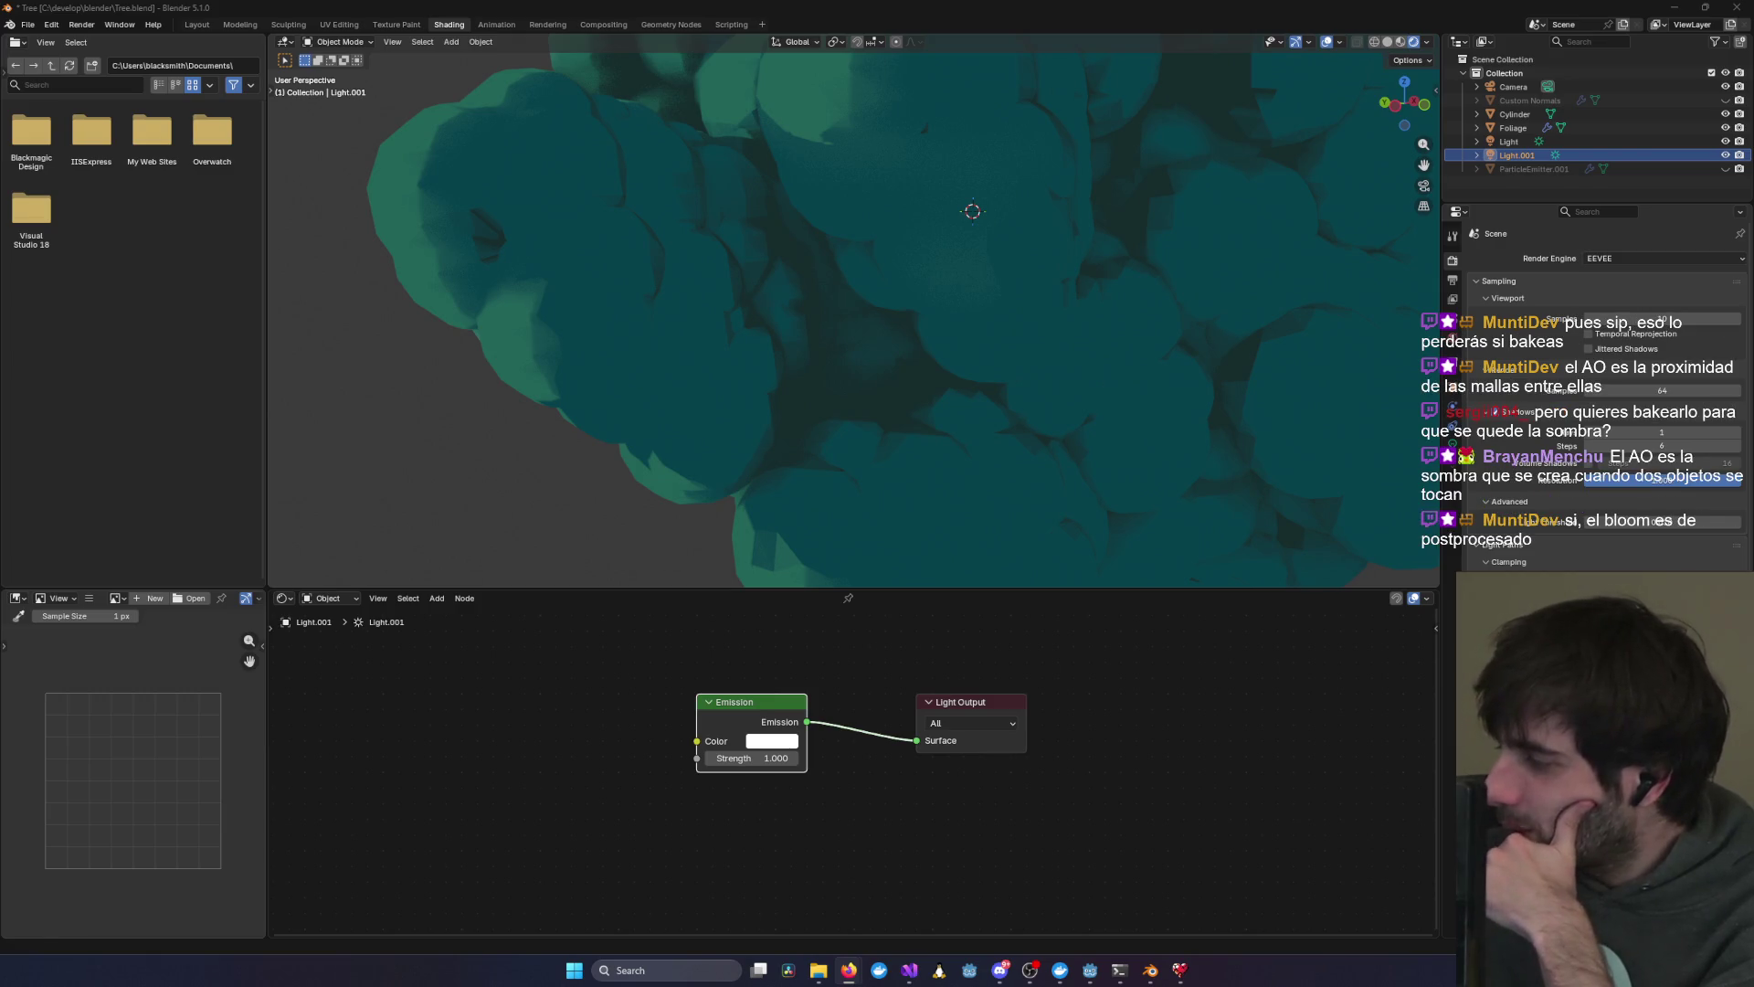
pyautogui.scroll(-3, 1216, 275)
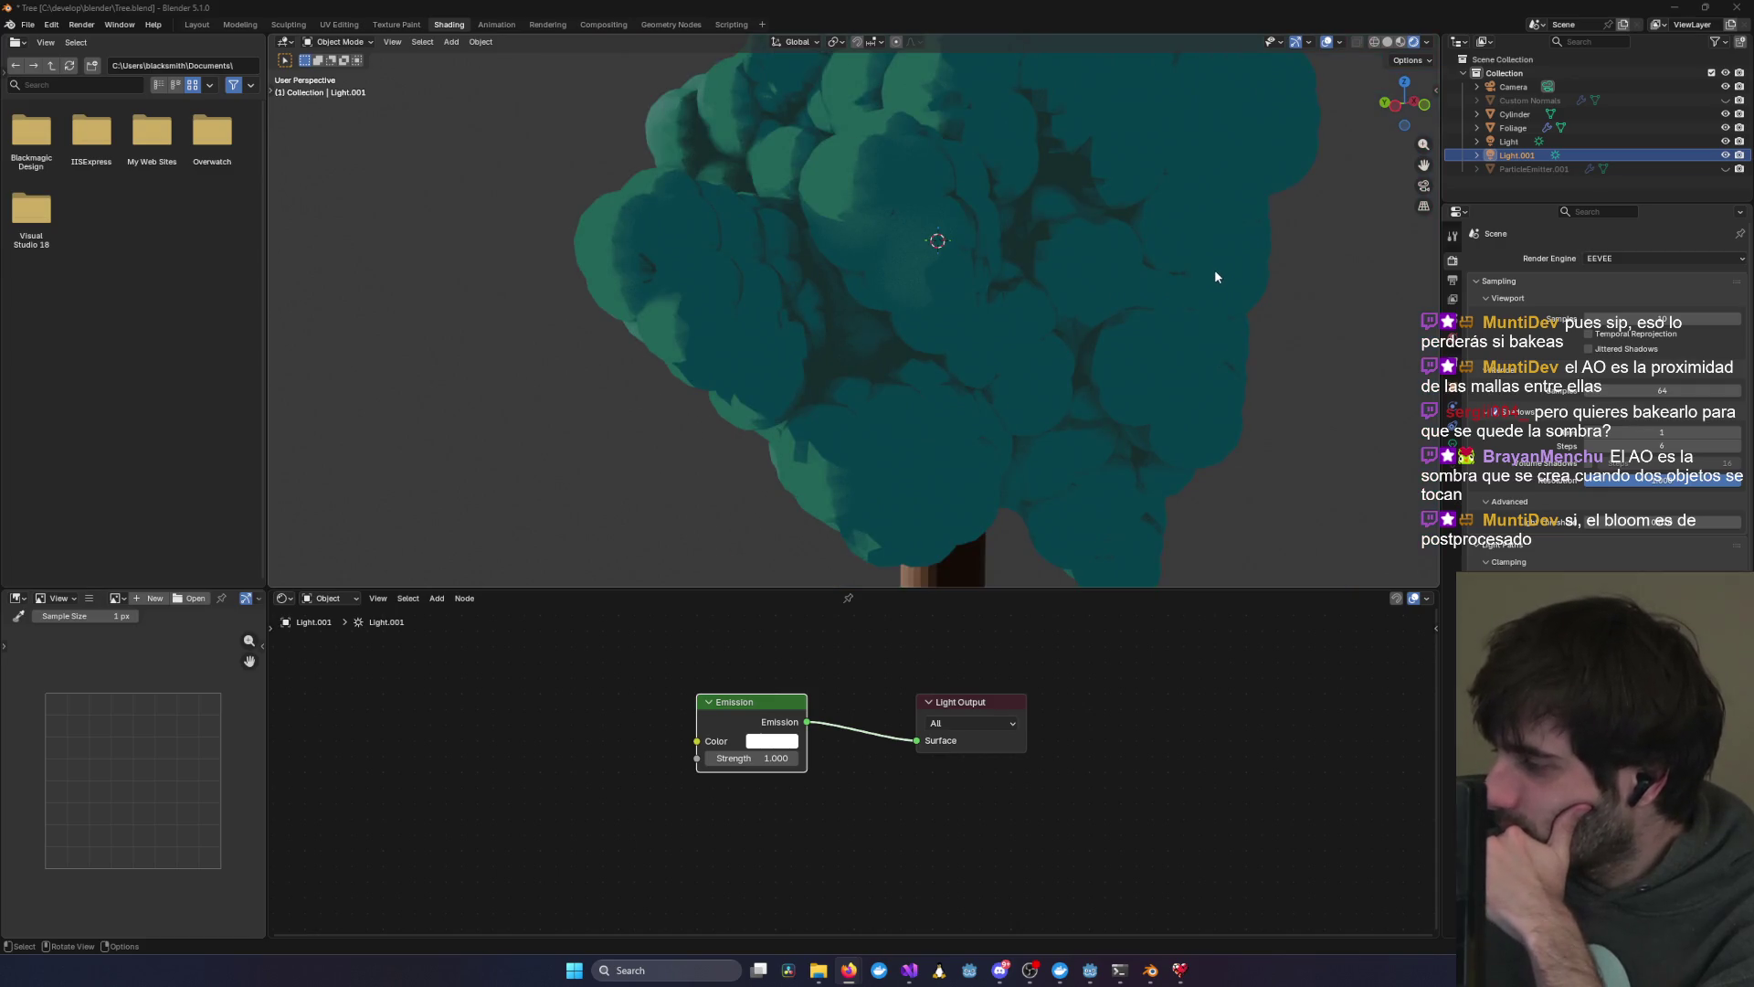
pyautogui.scroll(-4, 1214, 271)
pyautogui.scroll(-3, 1186, 263)
pyautogui.moveTo(1186, 262)
pyautogui.mouseDown()
pyautogui.moveTo(900, 309)
pyautogui.moveTo(1139, 295)
pyautogui.moveTo(1254, 314)
pyautogui.moveTo(1208, 359)
pyautogui.moveTo(952, 310)
pyautogui.moveTo(833, 310)
pyautogui.moveTo(1135, 304)
pyautogui.moveTo(1302, 319)
pyautogui.moveTo(1329, 347)
pyautogui.moveTo(939, 348)
pyautogui.mouseUp()
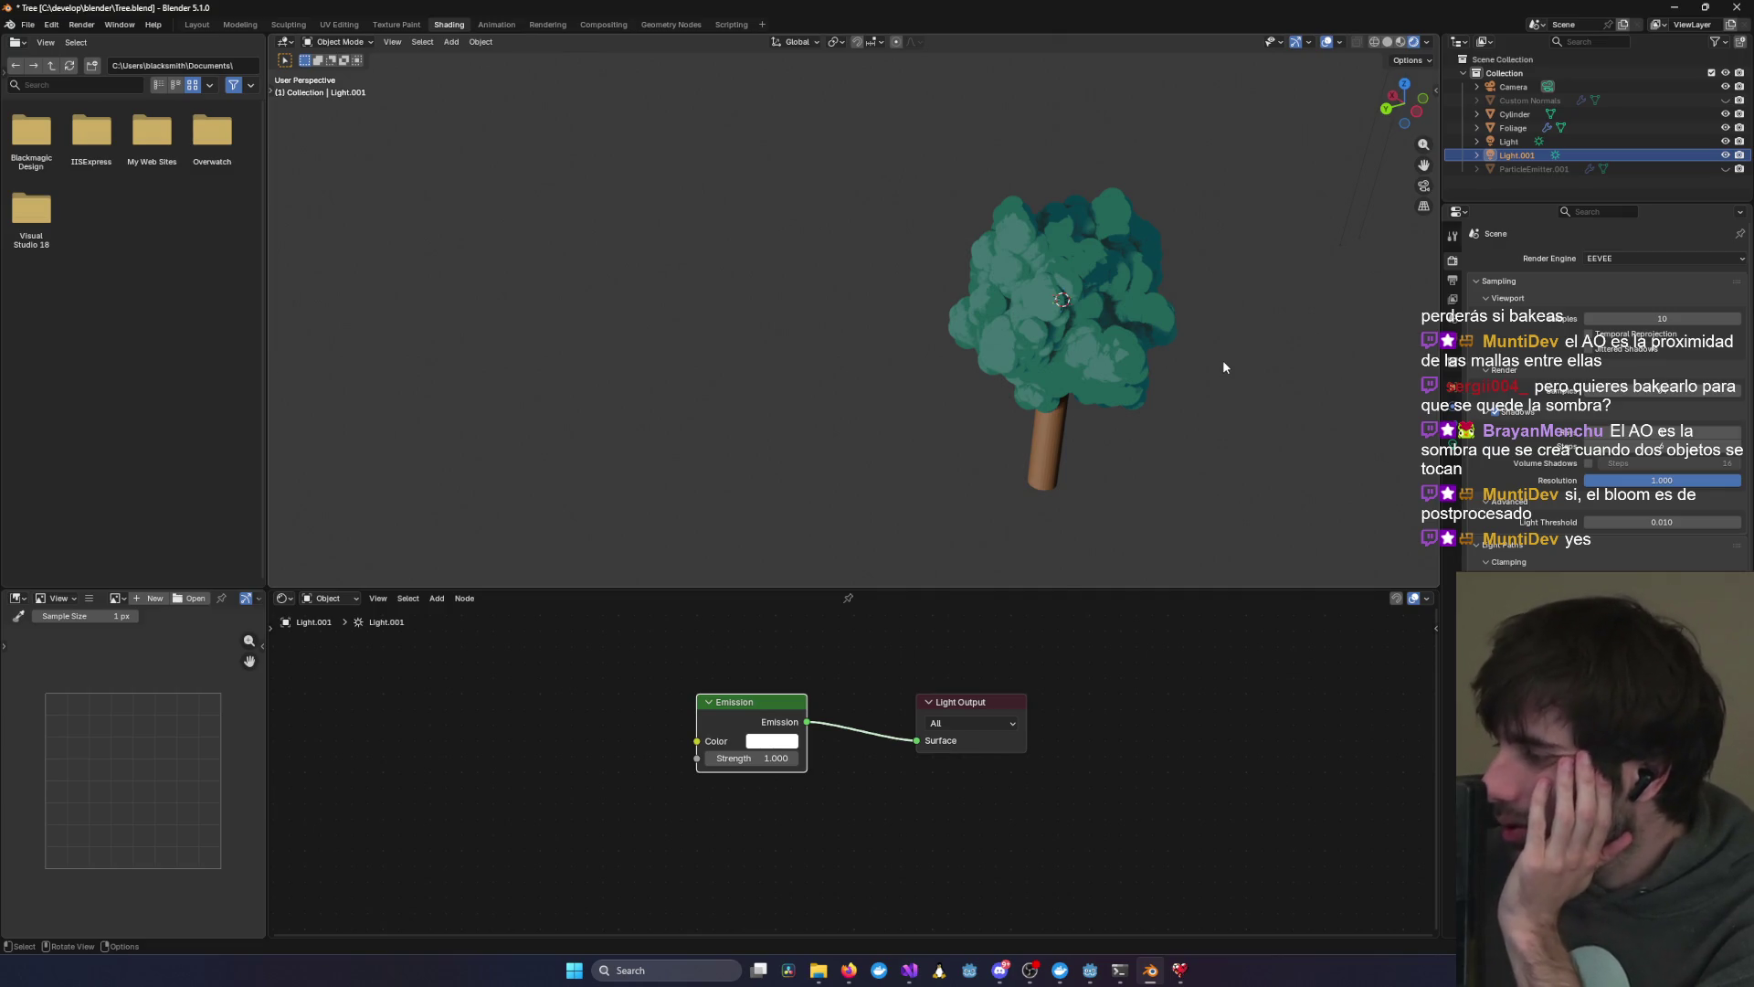
pyautogui.moveTo(1224, 366); pyautogui.dragTo(1204, 304)
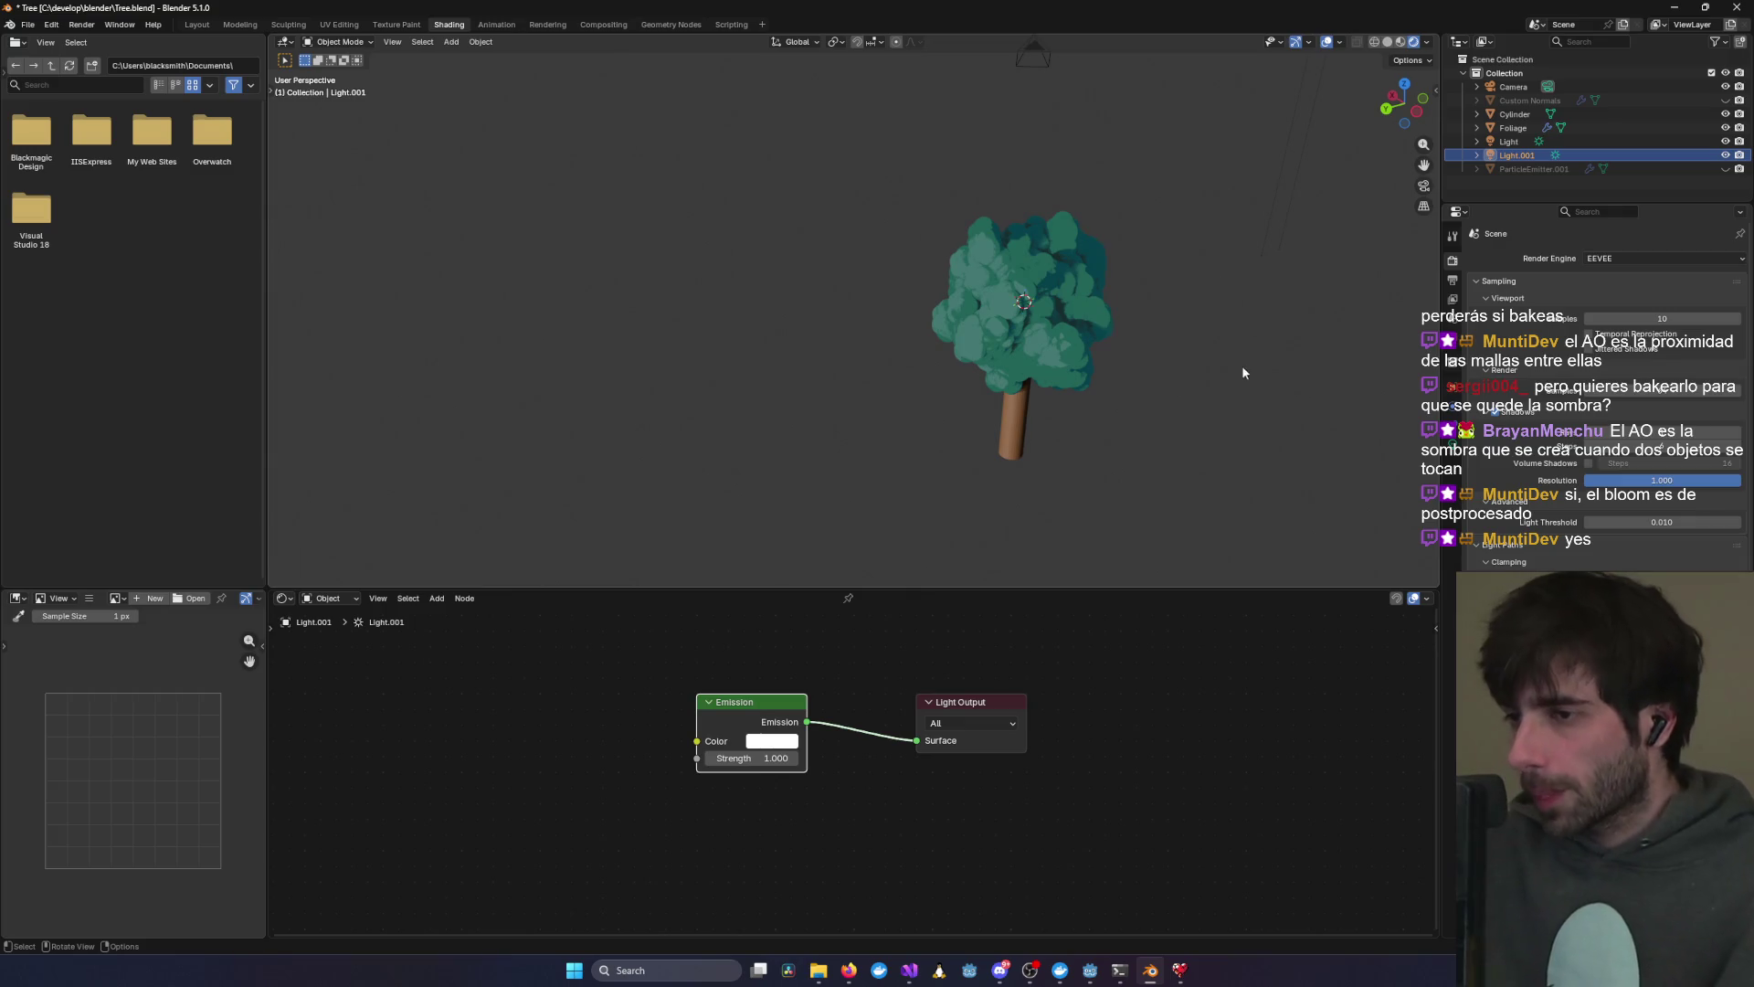
pyautogui.scroll(4, 1245, 362)
pyautogui.moveTo(912, 260)
pyautogui.mouseDown()
pyautogui.moveTo(1018, 281)
pyautogui.moveTo(1115, 255)
pyautogui.moveTo(989, 267)
pyautogui.mouseUp()
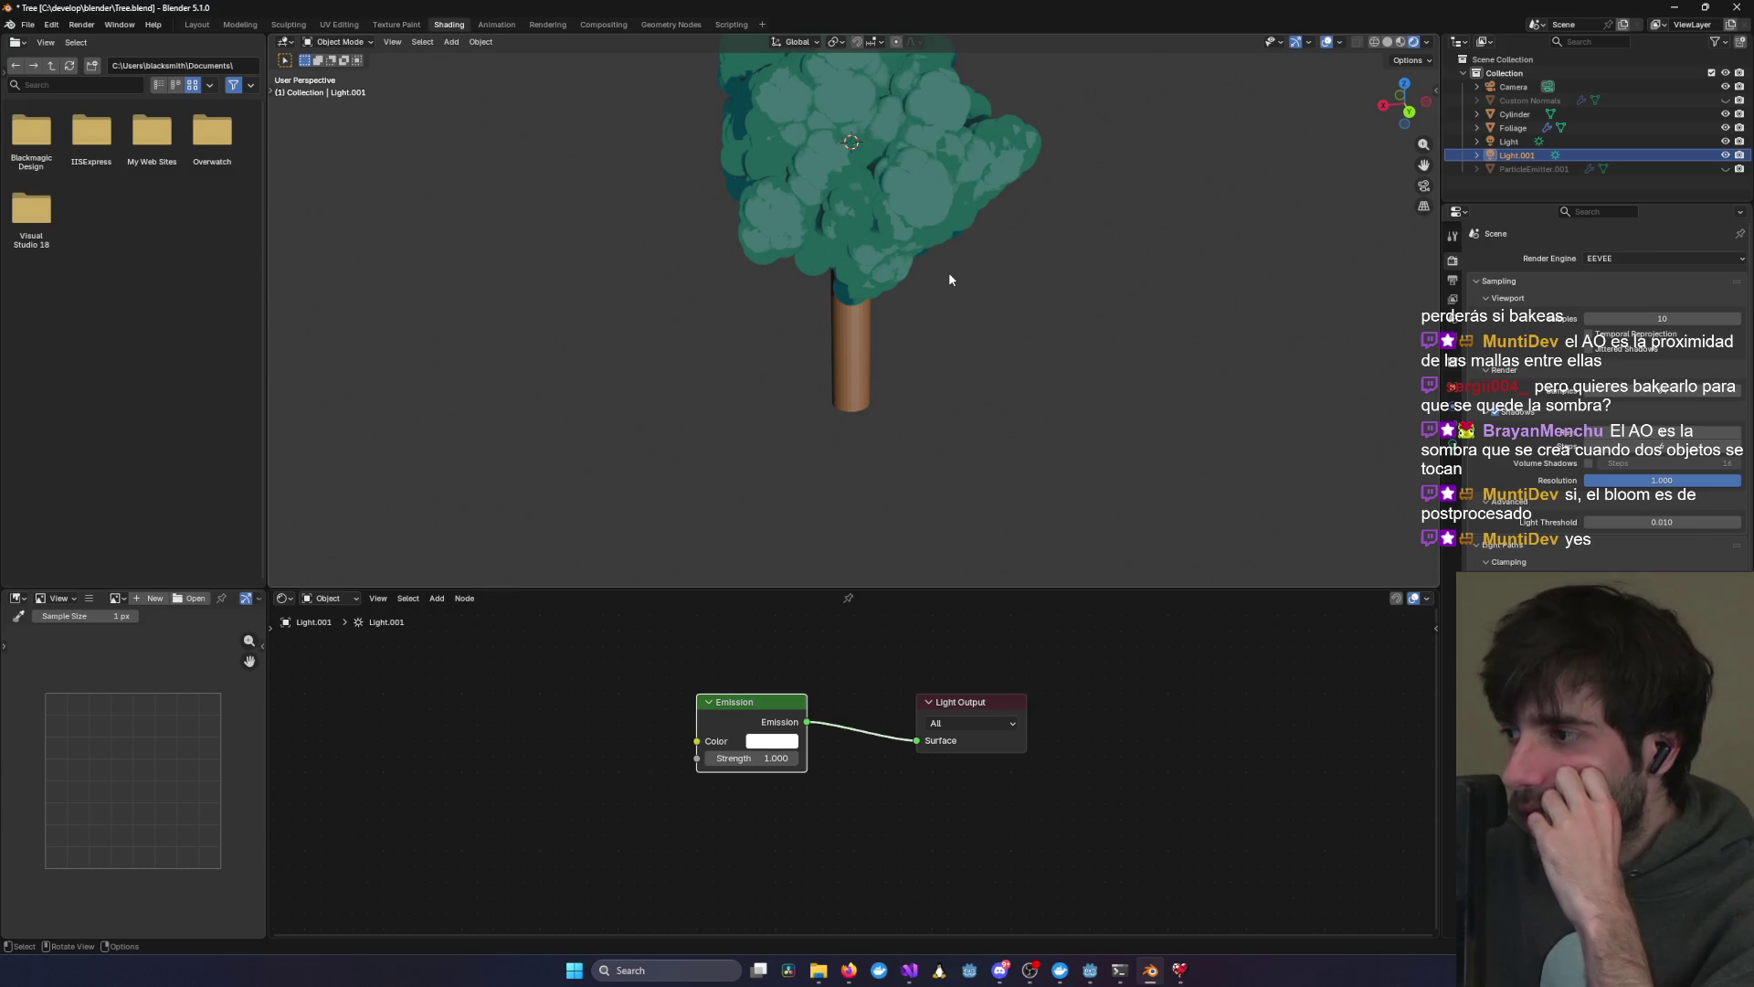
pyautogui.moveTo(1113, 193)
pyautogui.mouseDown()
pyautogui.moveTo(1160, 333)
pyautogui.moveTo(1181, 326)
pyautogui.moveTo(1088, 362)
pyautogui.mouseUp()
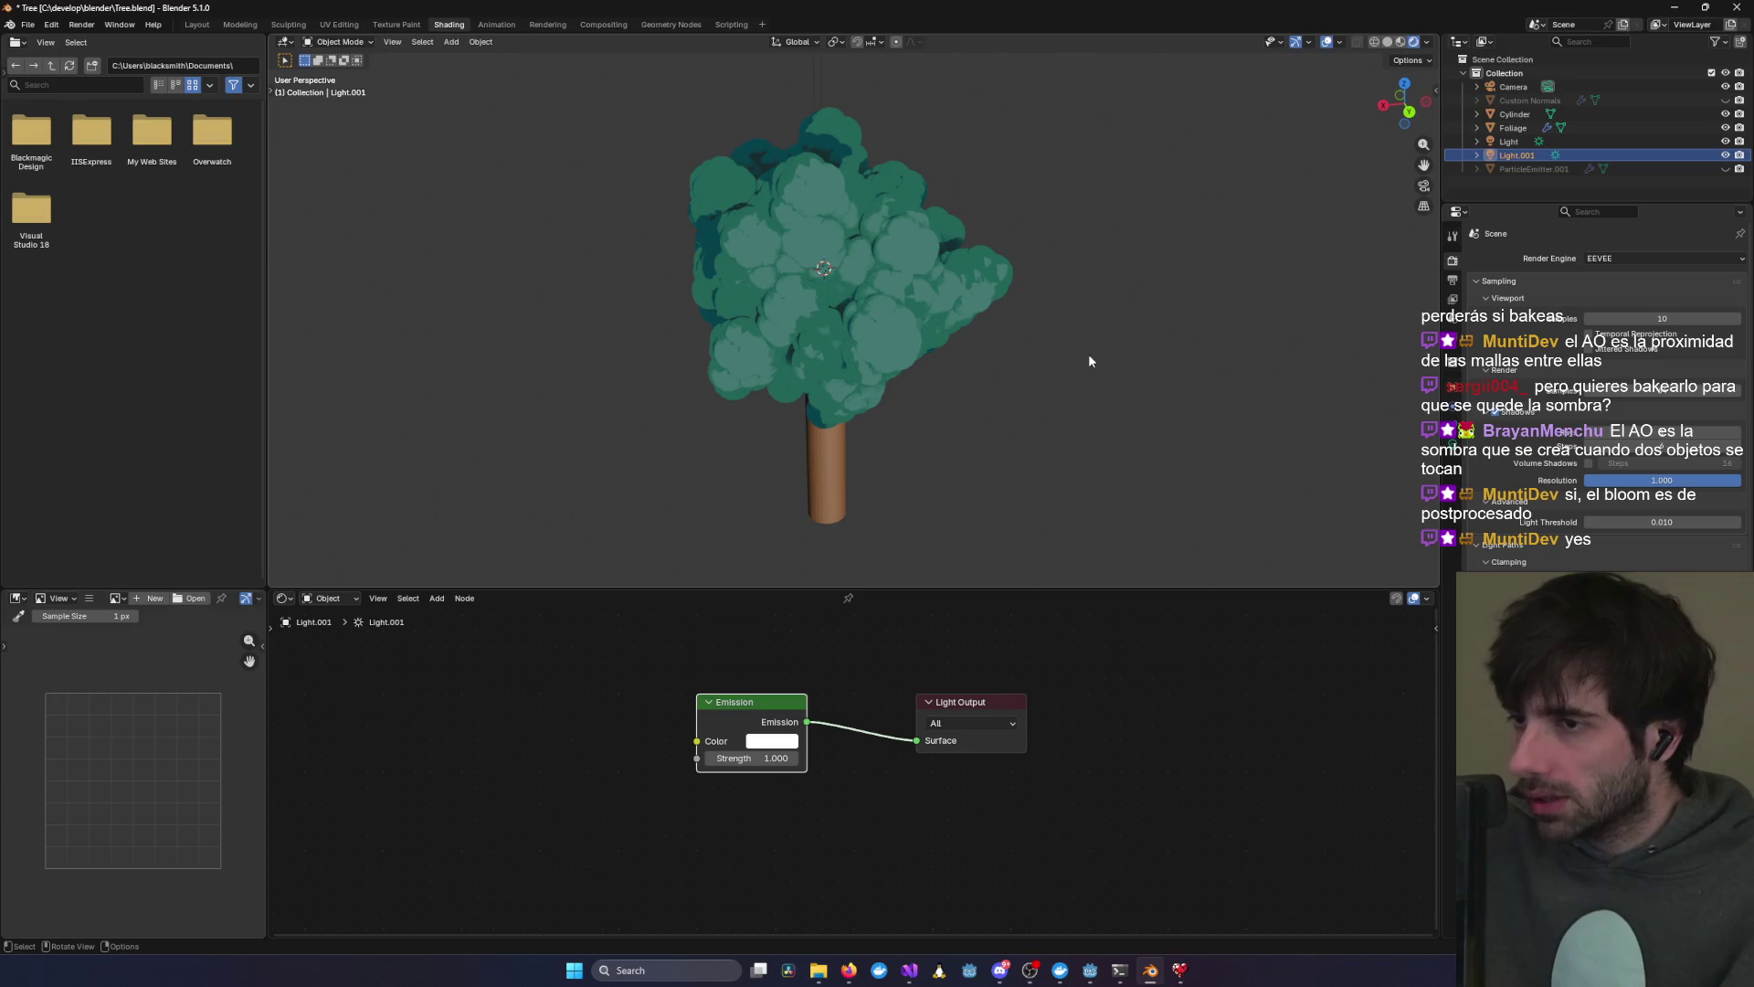
# Shrink the YouTube browser window, restore Blender, and reselect the Foliage canopy
pyautogui.click(1676, 8)
pyautogui.doubleClick(1233, 19)
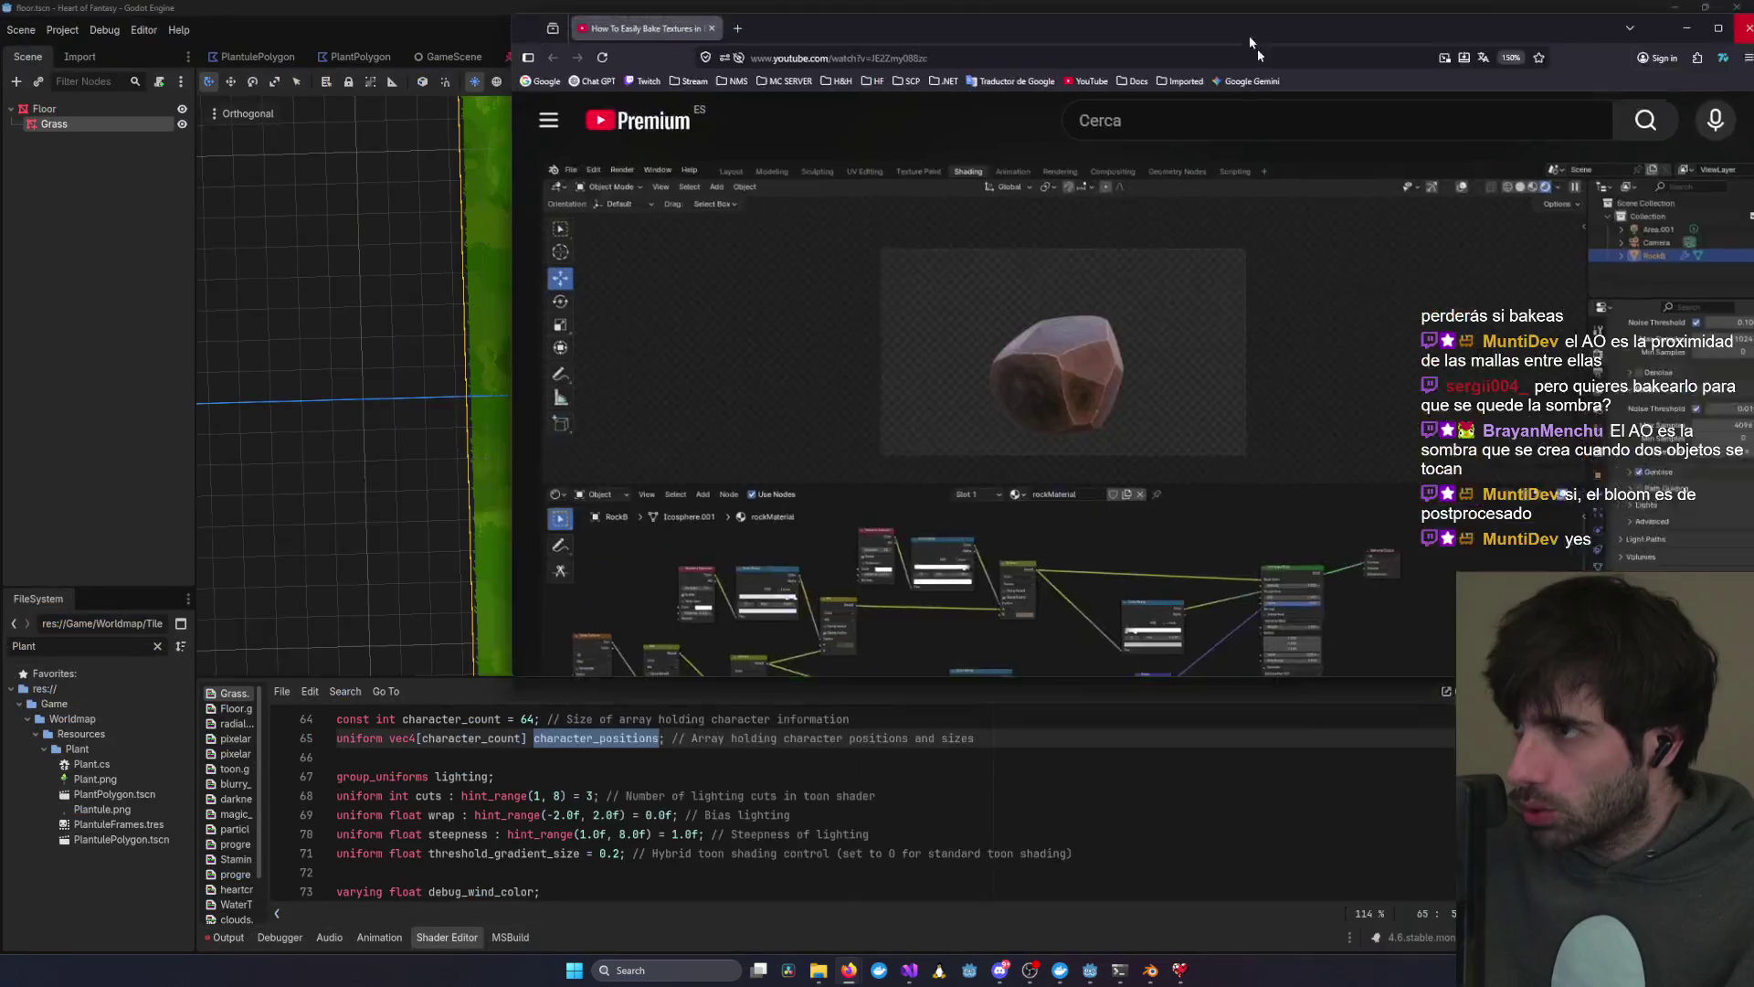
pyautogui.click(1153, 970)
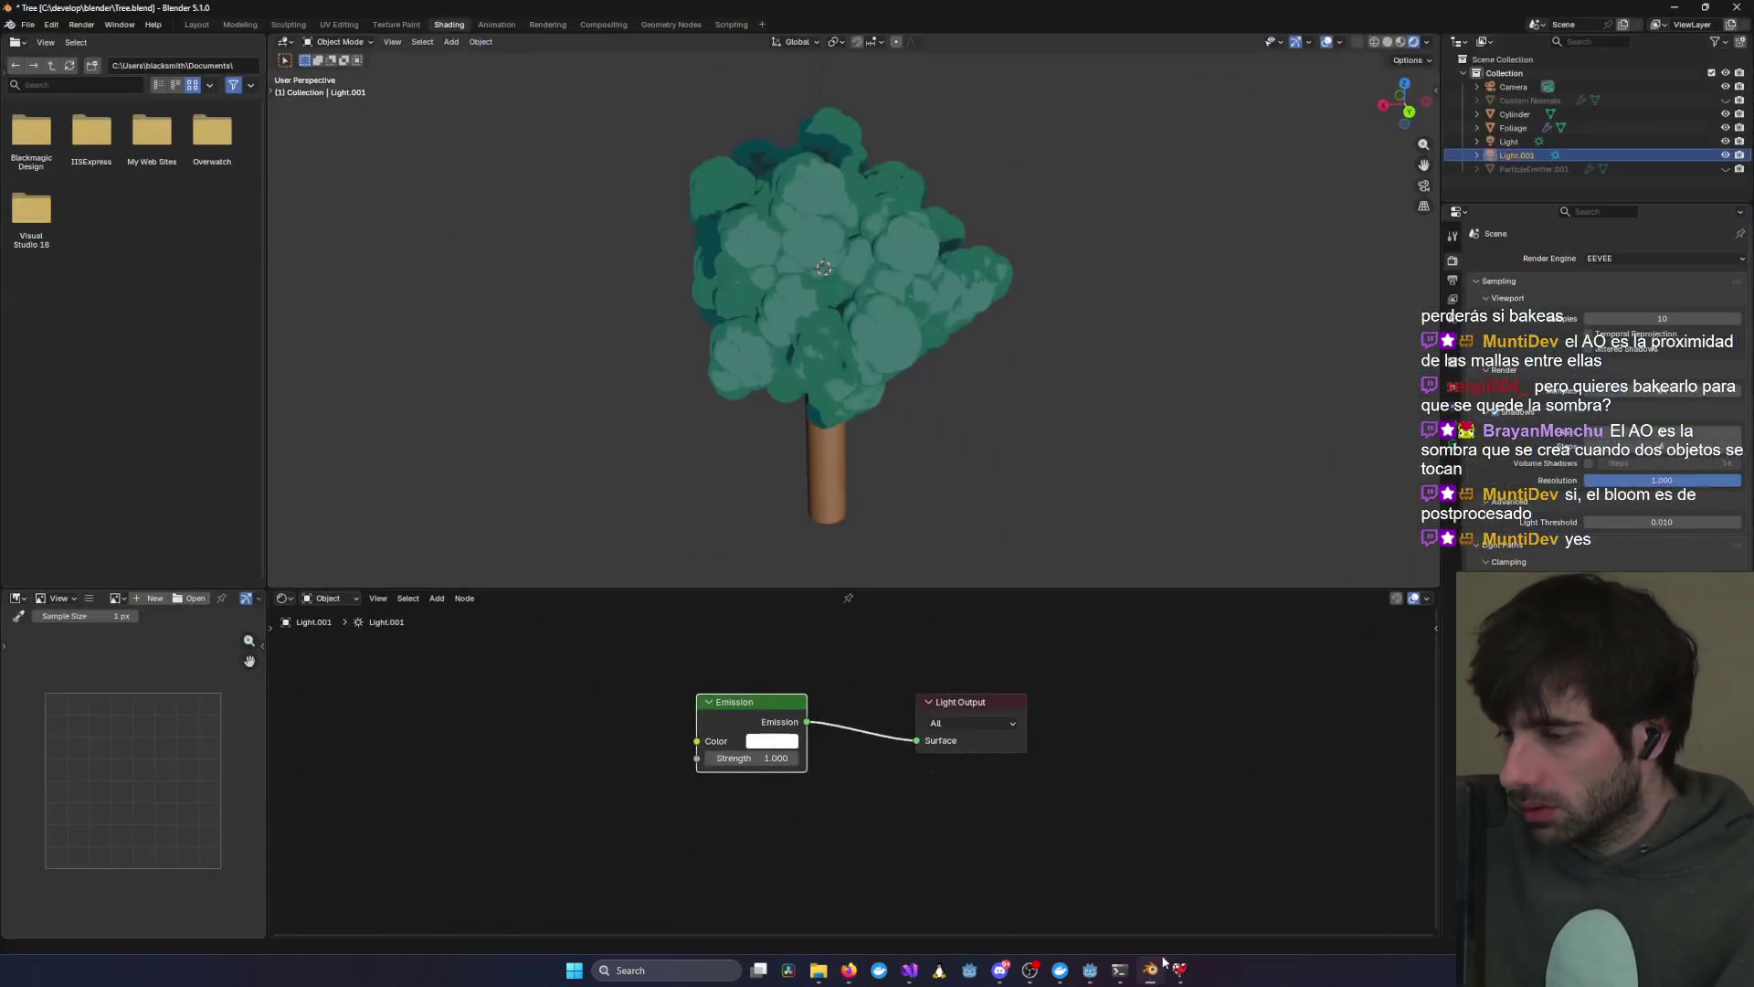
pyautogui.click(840, 274)
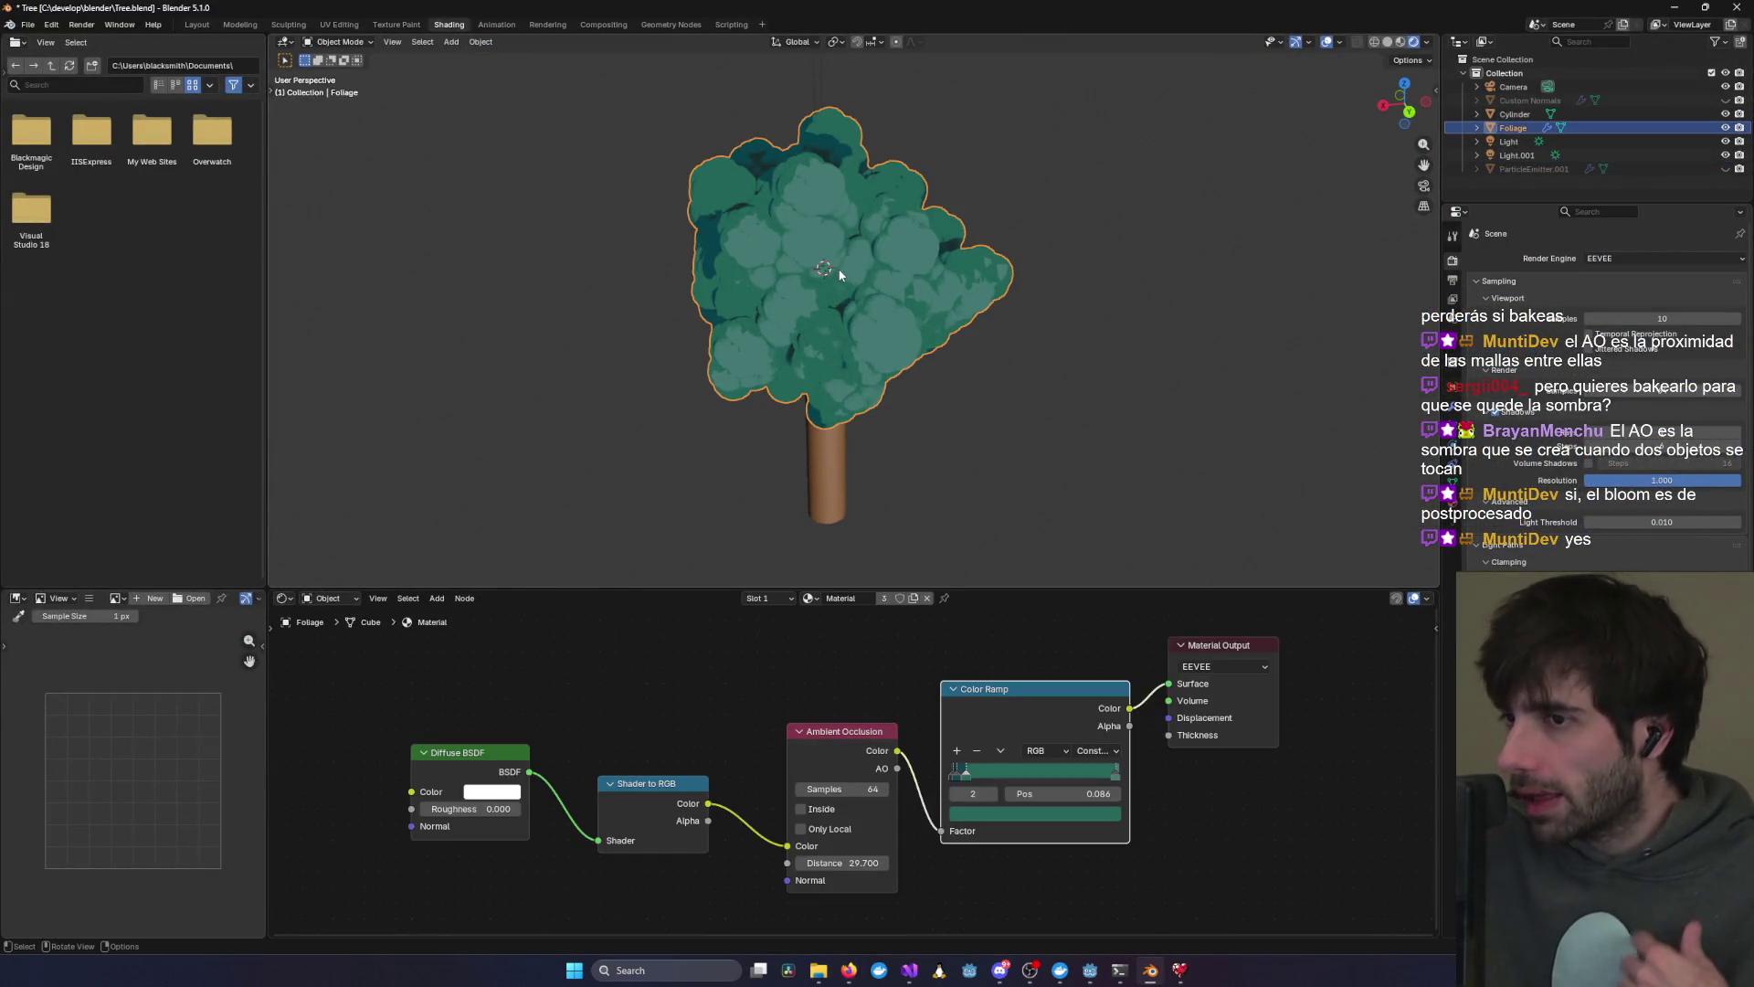
pyautogui.moveTo(1314, 890)
pyautogui.mouseDown()
pyautogui.moveTo(313, 698)
pyautogui.moveTo(313, 639)
pyautogui.mouseUp()
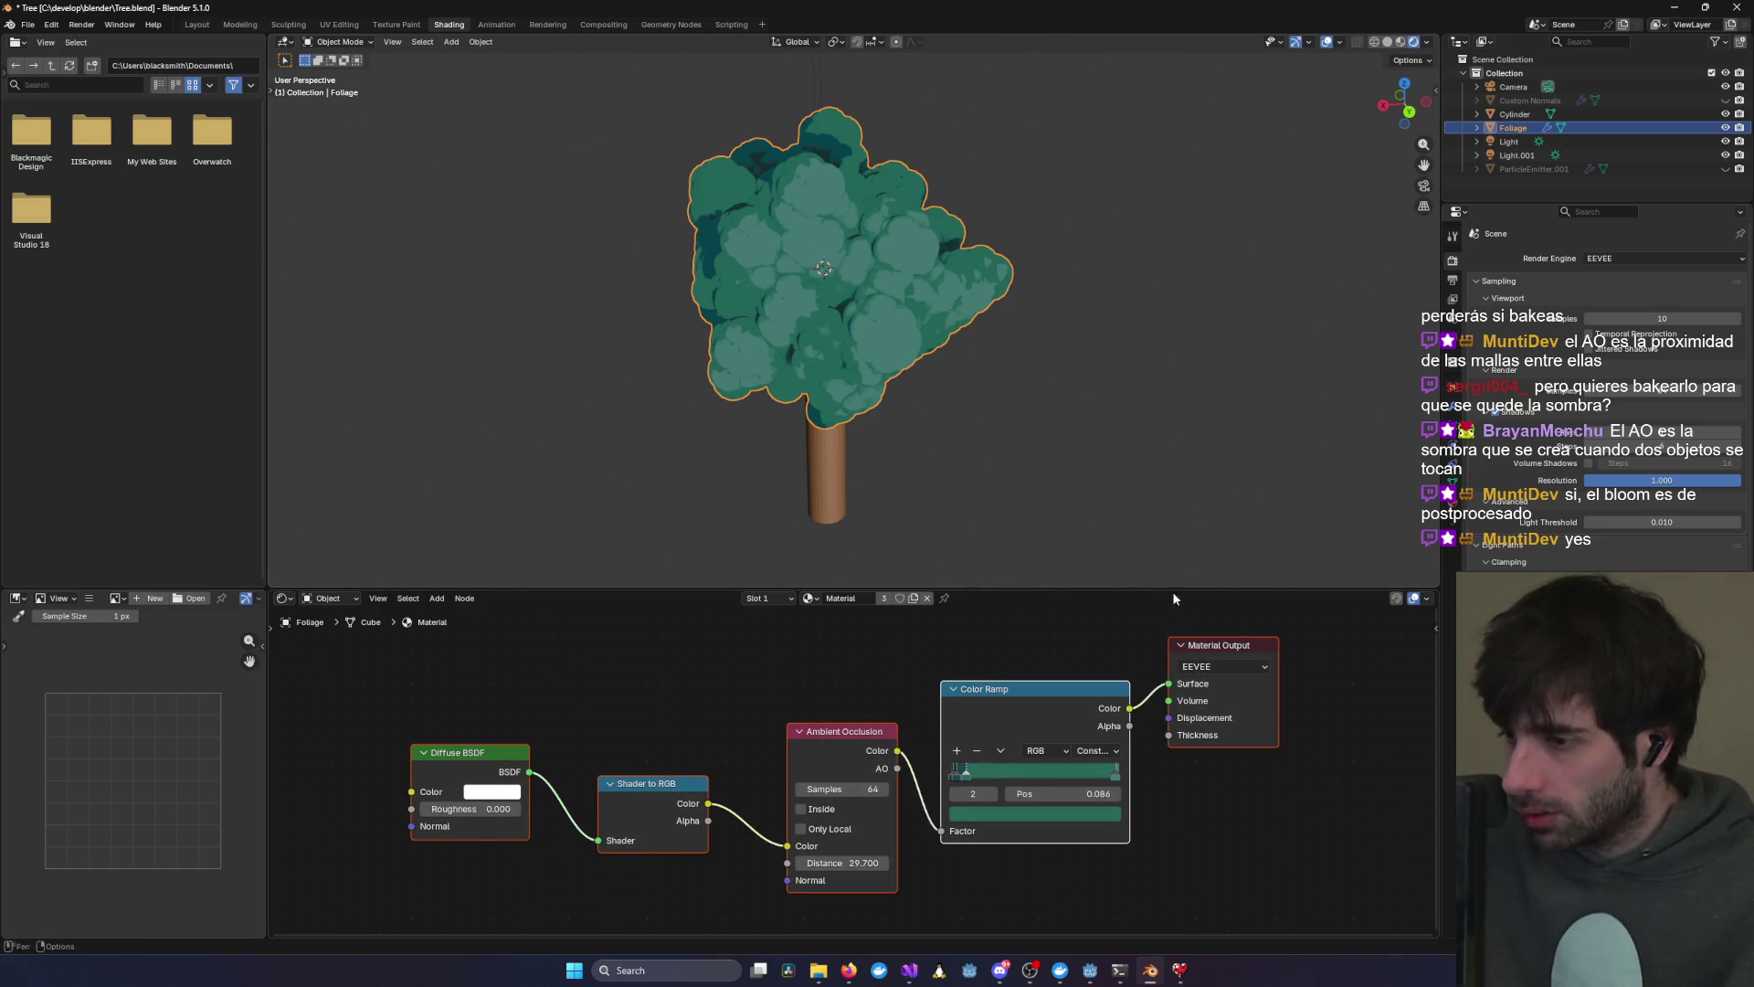
pyautogui.click(1213, 465)
pyautogui.click(863, 353)
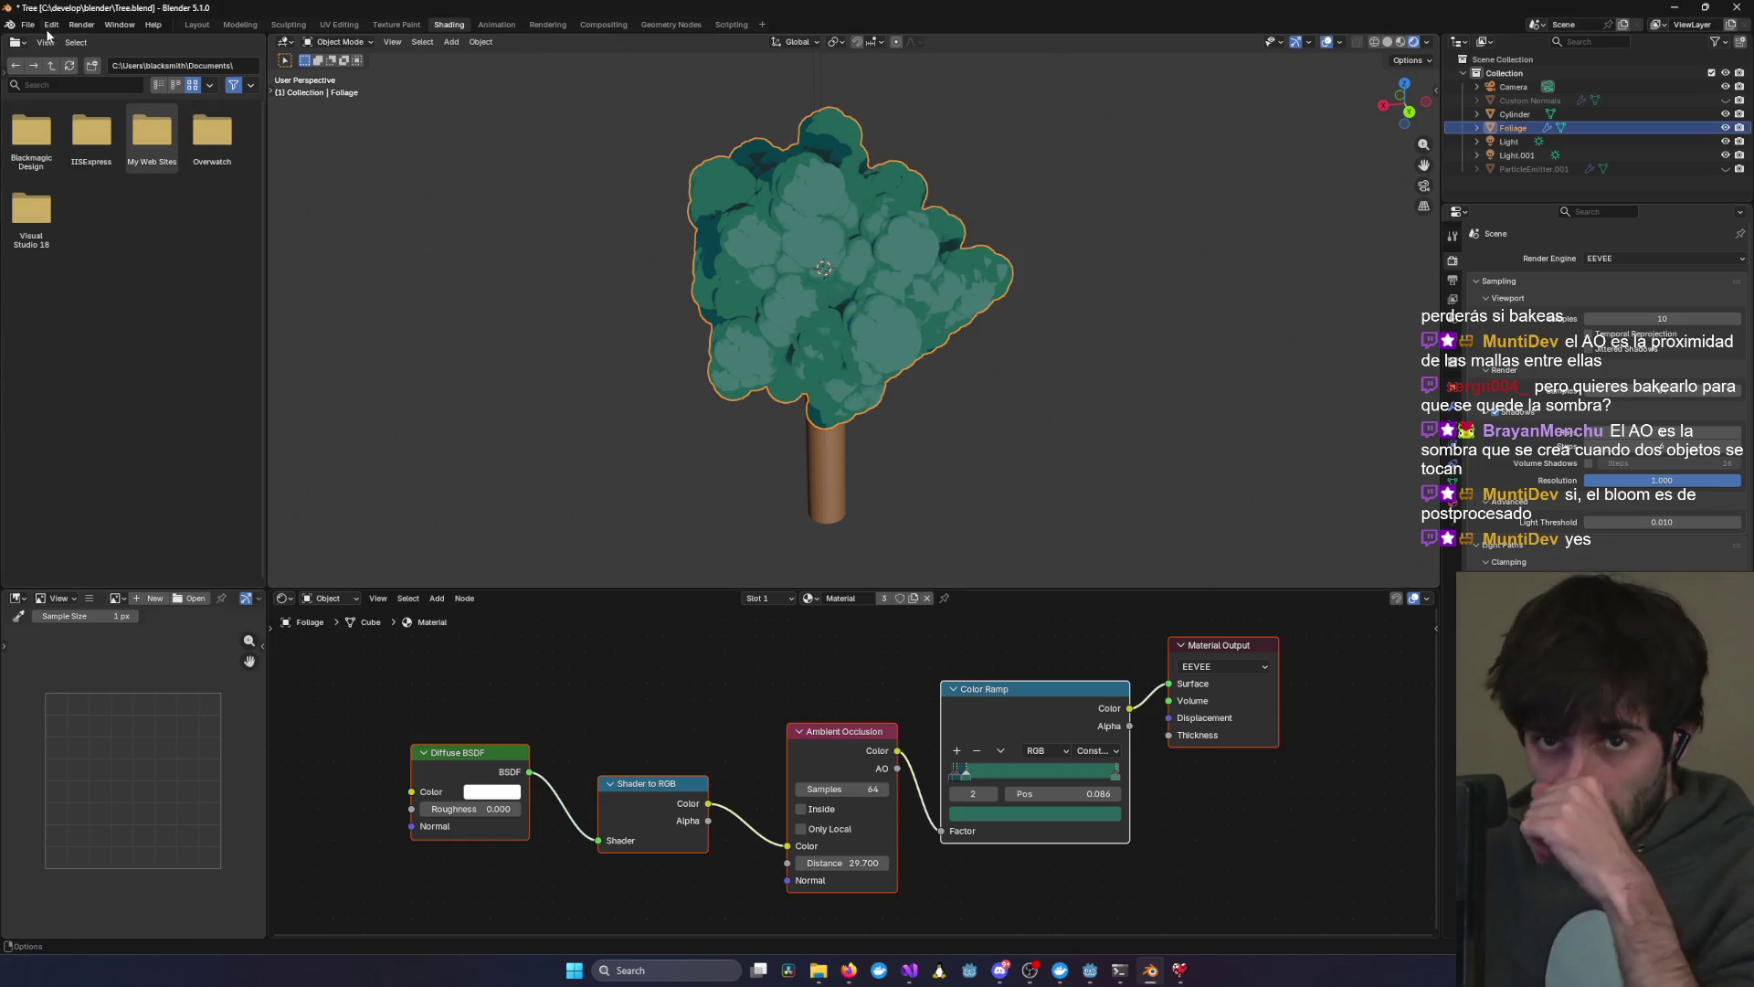
# Start a glTF 2.0 export and browse to HeartOfFantasy.Client\Game\Worldmap\Resources\Plant
pyautogui.click(29, 26)
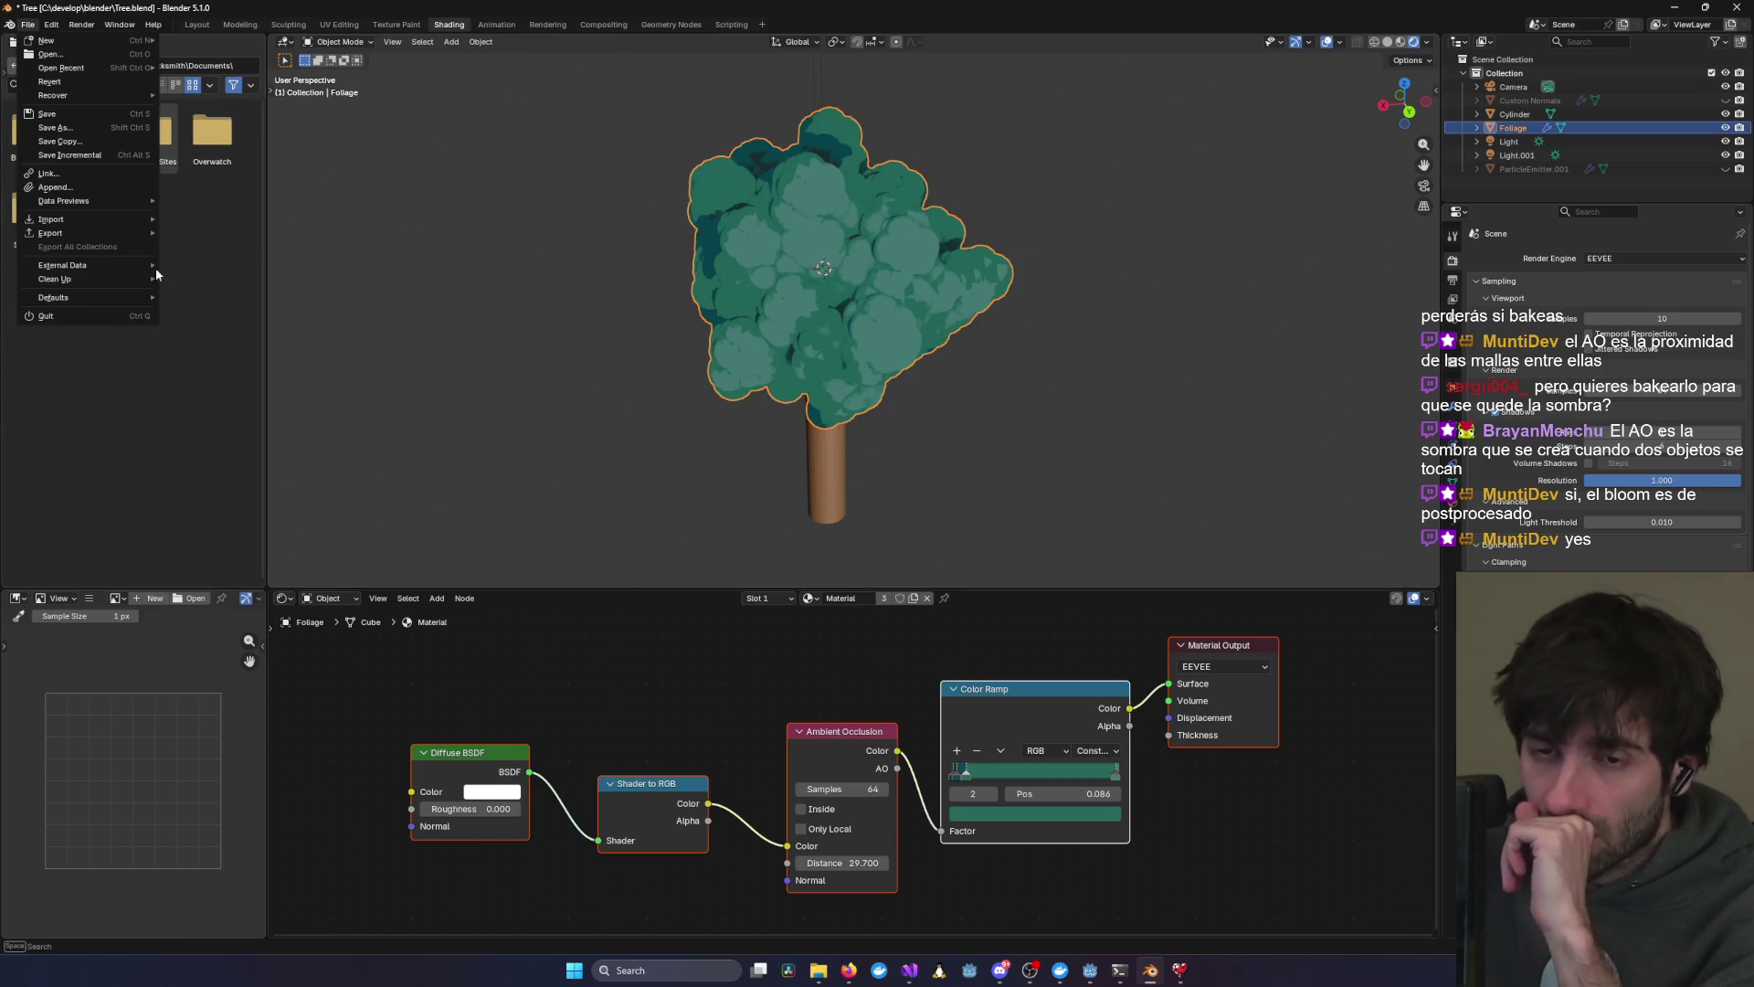
pyautogui.moveTo(110, 265)
pyautogui.moveTo(55, 233)
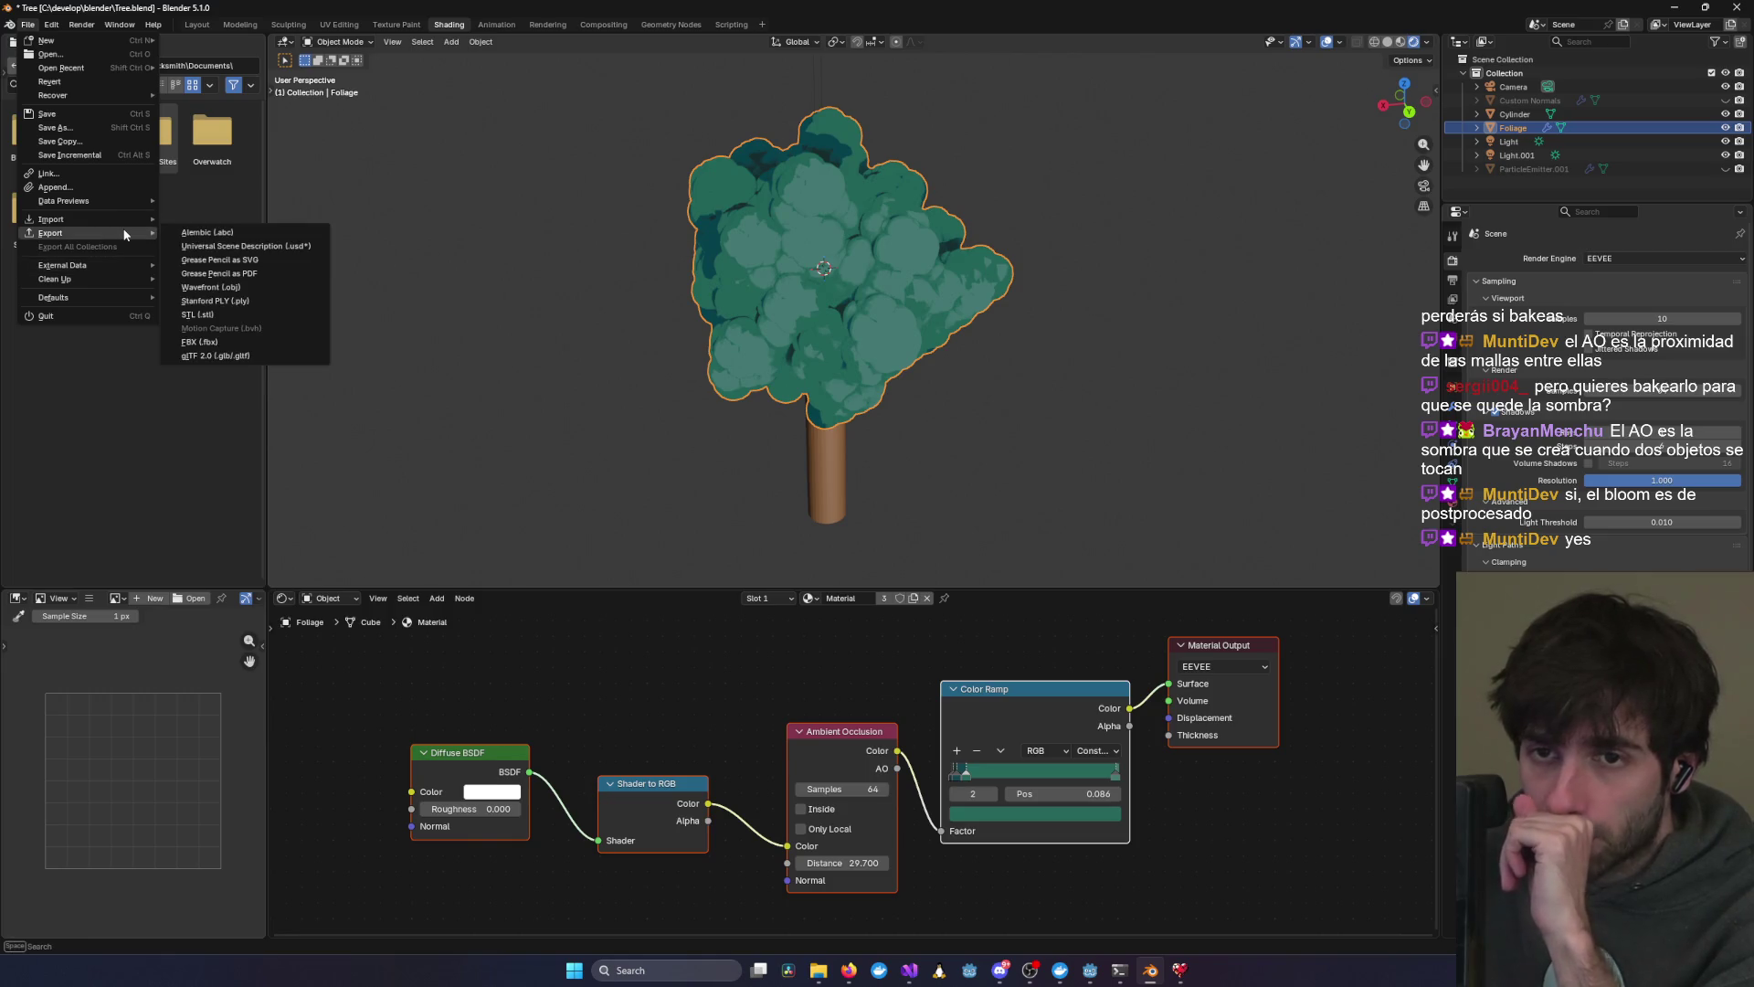
pyautogui.click(224, 356)
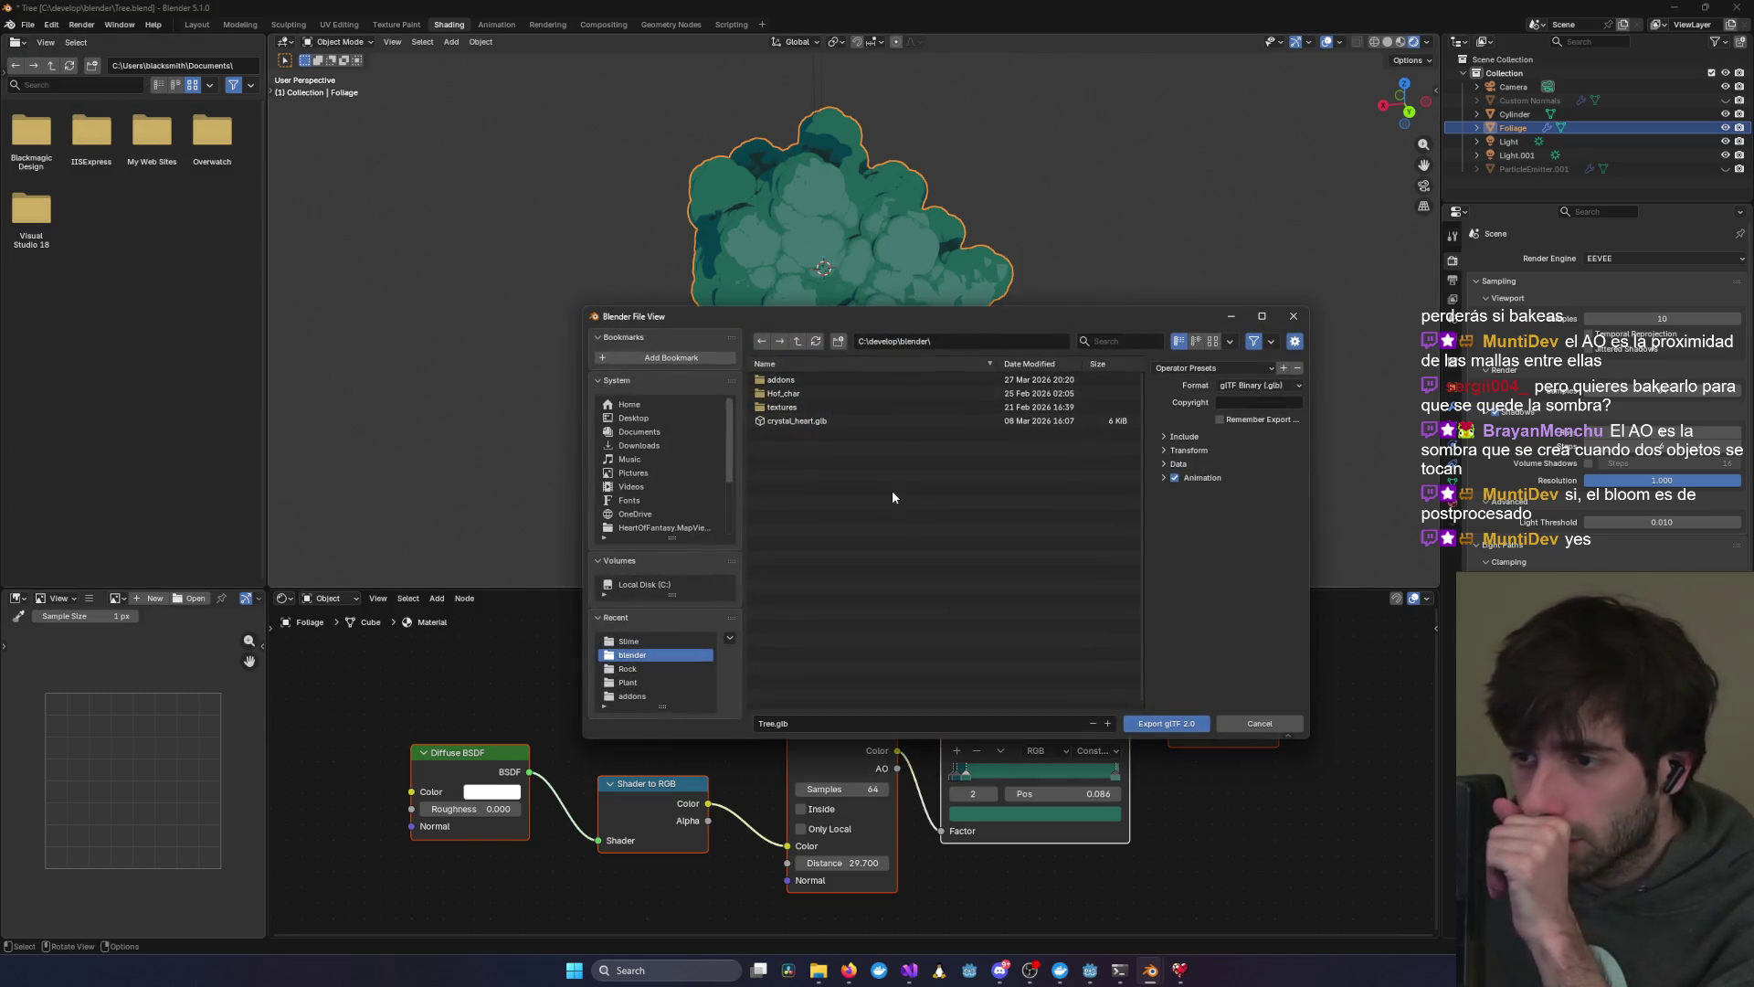
pyautogui.scroll(-2, 652, 528)
pyautogui.click(653, 513)
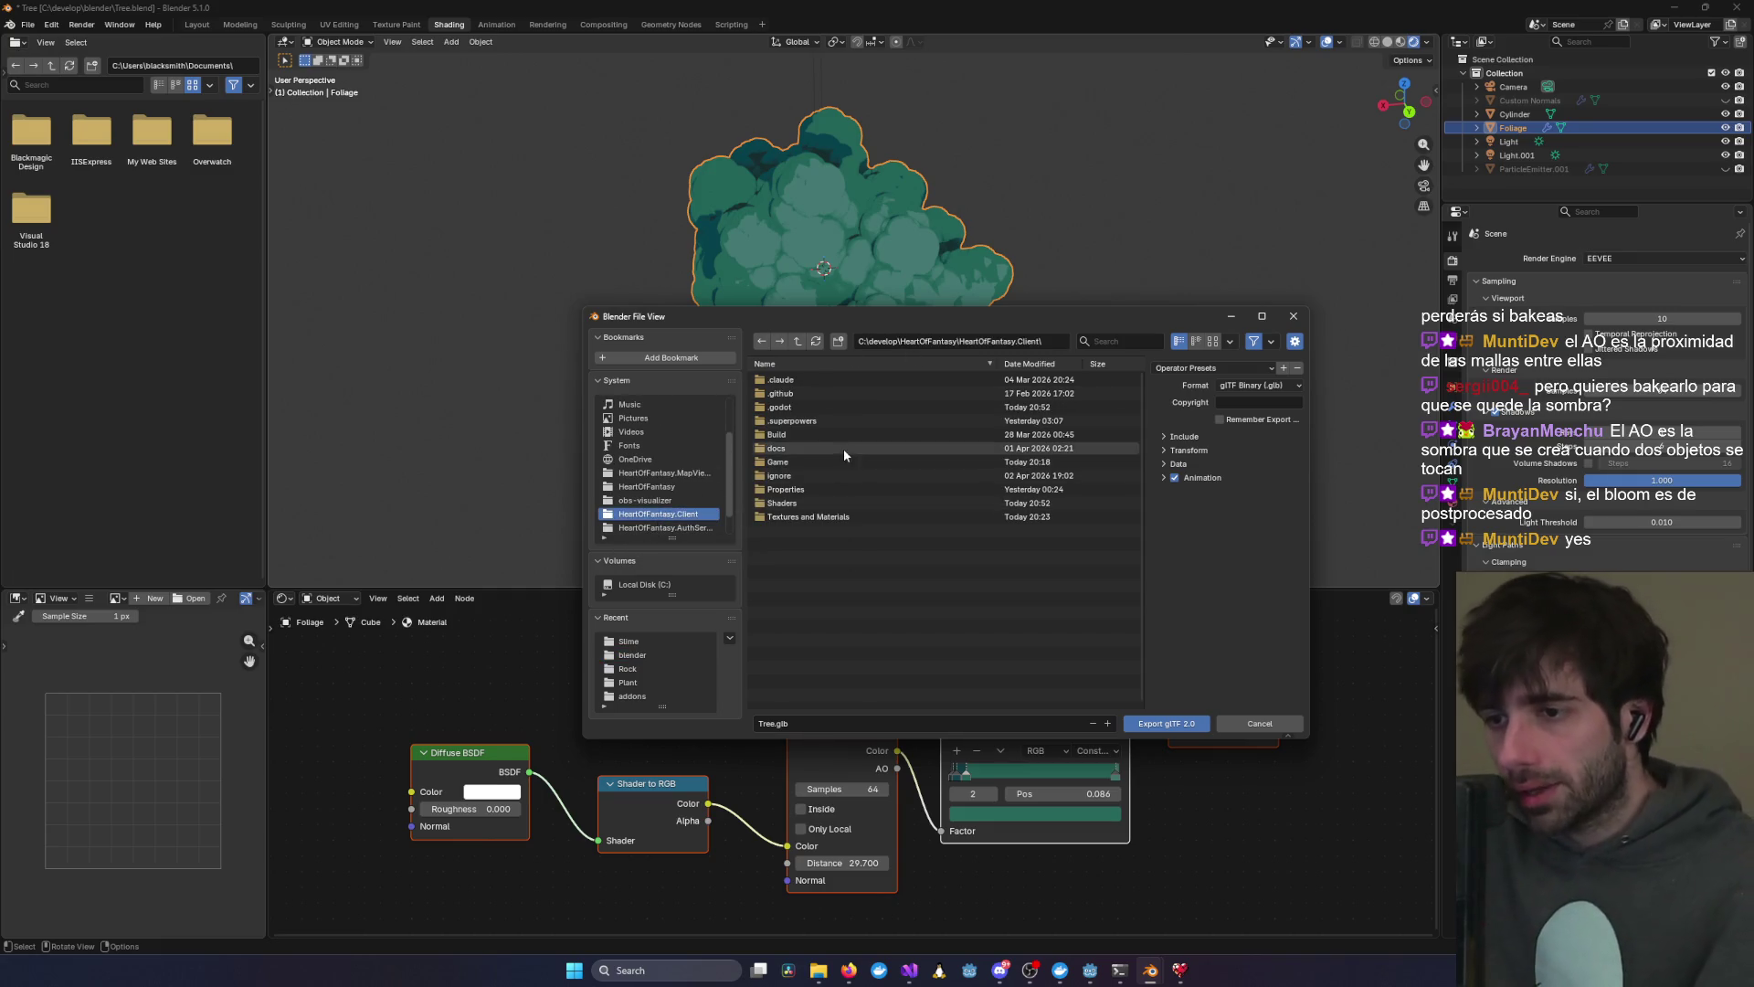
pyautogui.doubleClick(779, 461)
pyautogui.click(779, 477)
pyautogui.doubleClick(779, 476)
pyautogui.doubleClick(781, 436)
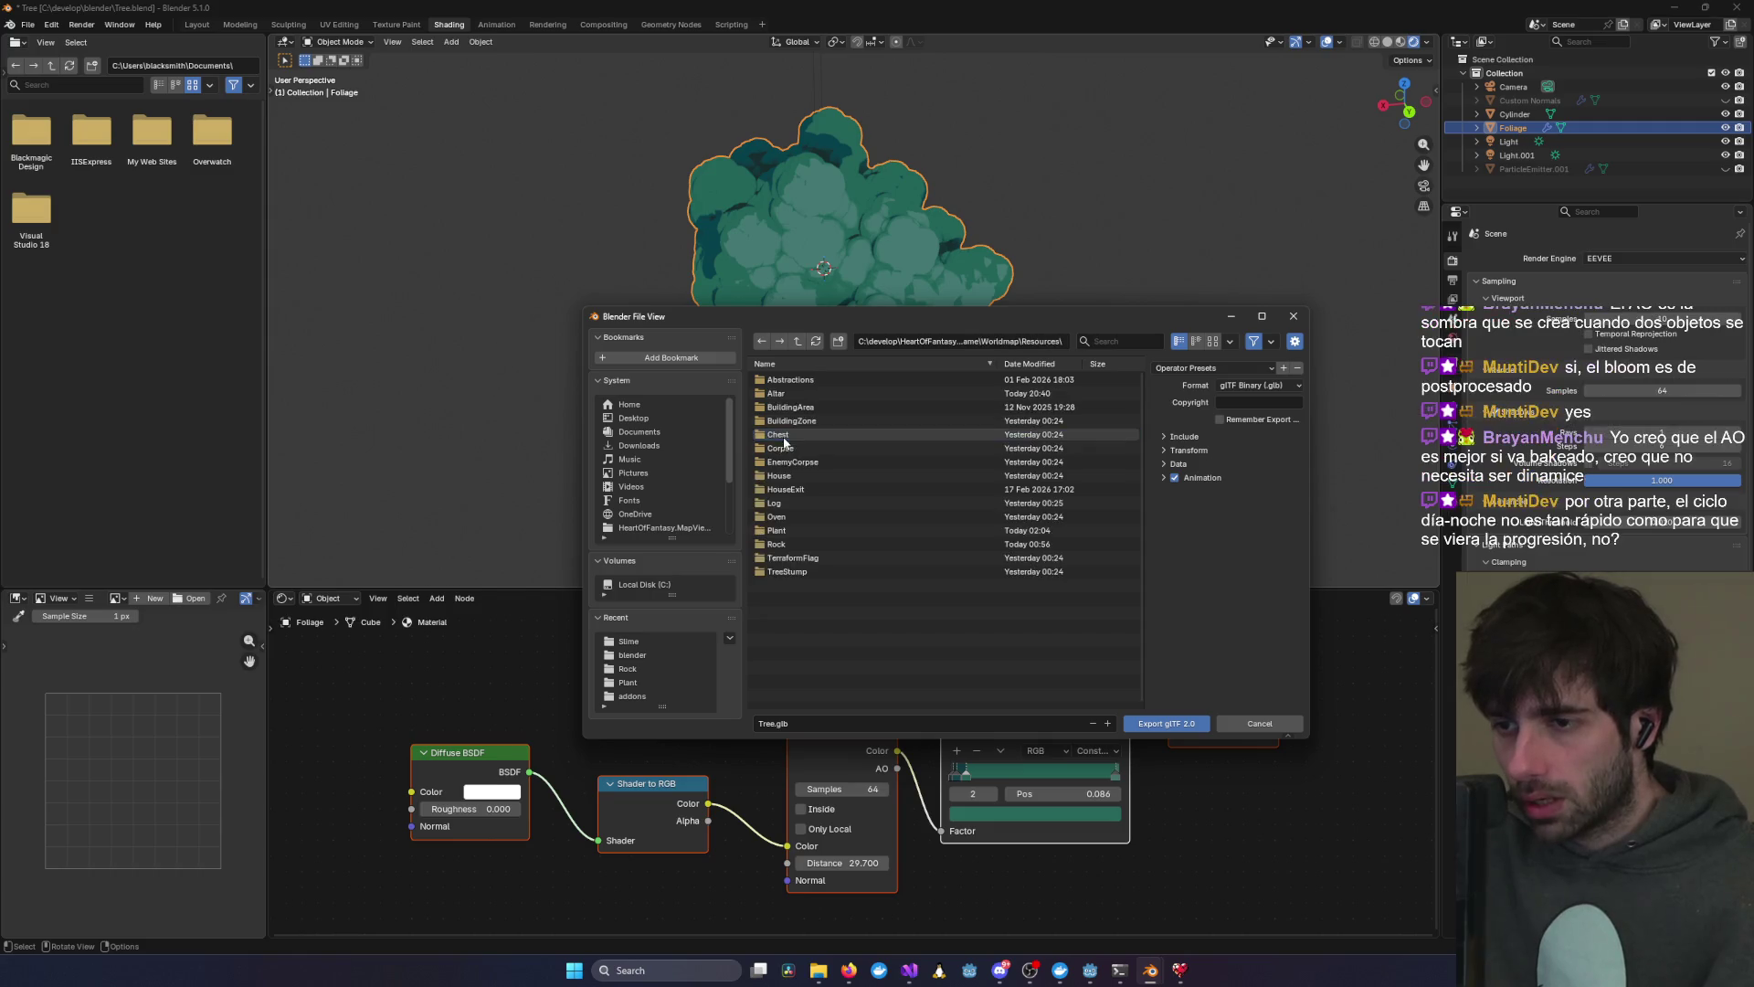
pyautogui.doubleClick(777, 529)
# Rename the export file to Plant.glb and export the tree
pyautogui.click(809, 721)
pyautogui.press('Home')
pyautogui.press('Delete')
pyautogui.press('Delete')
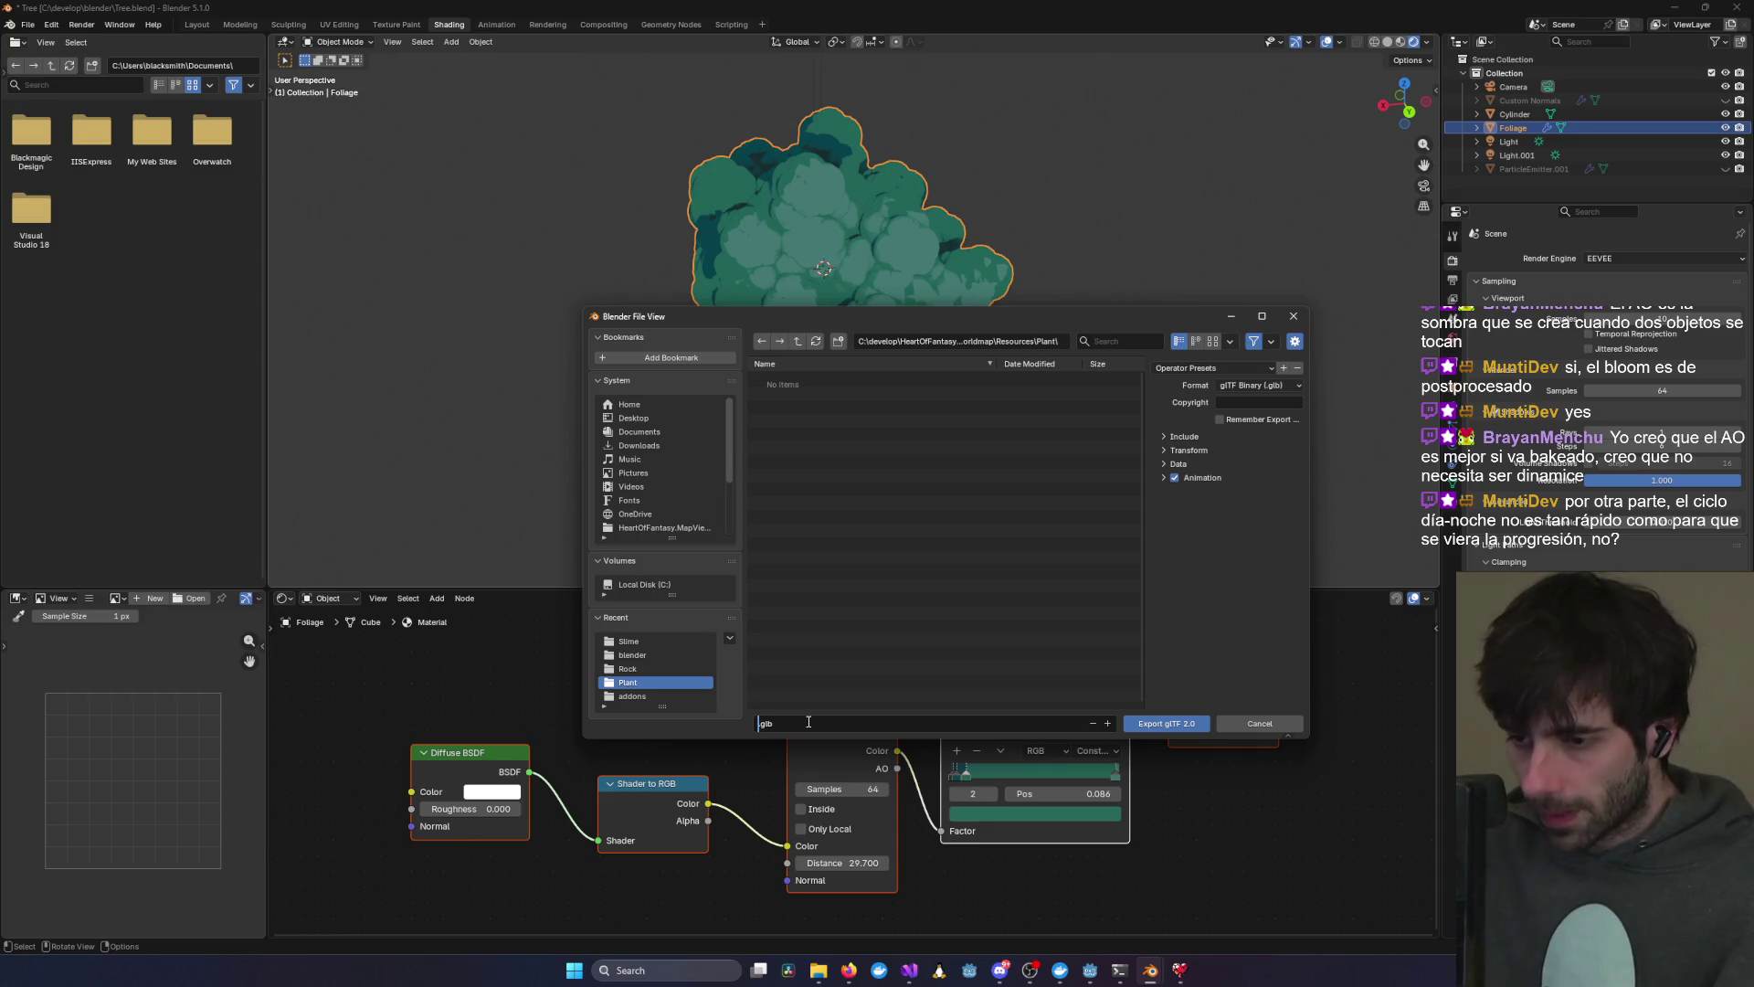
pyautogui.write('Plant')
pyautogui.press('Return')
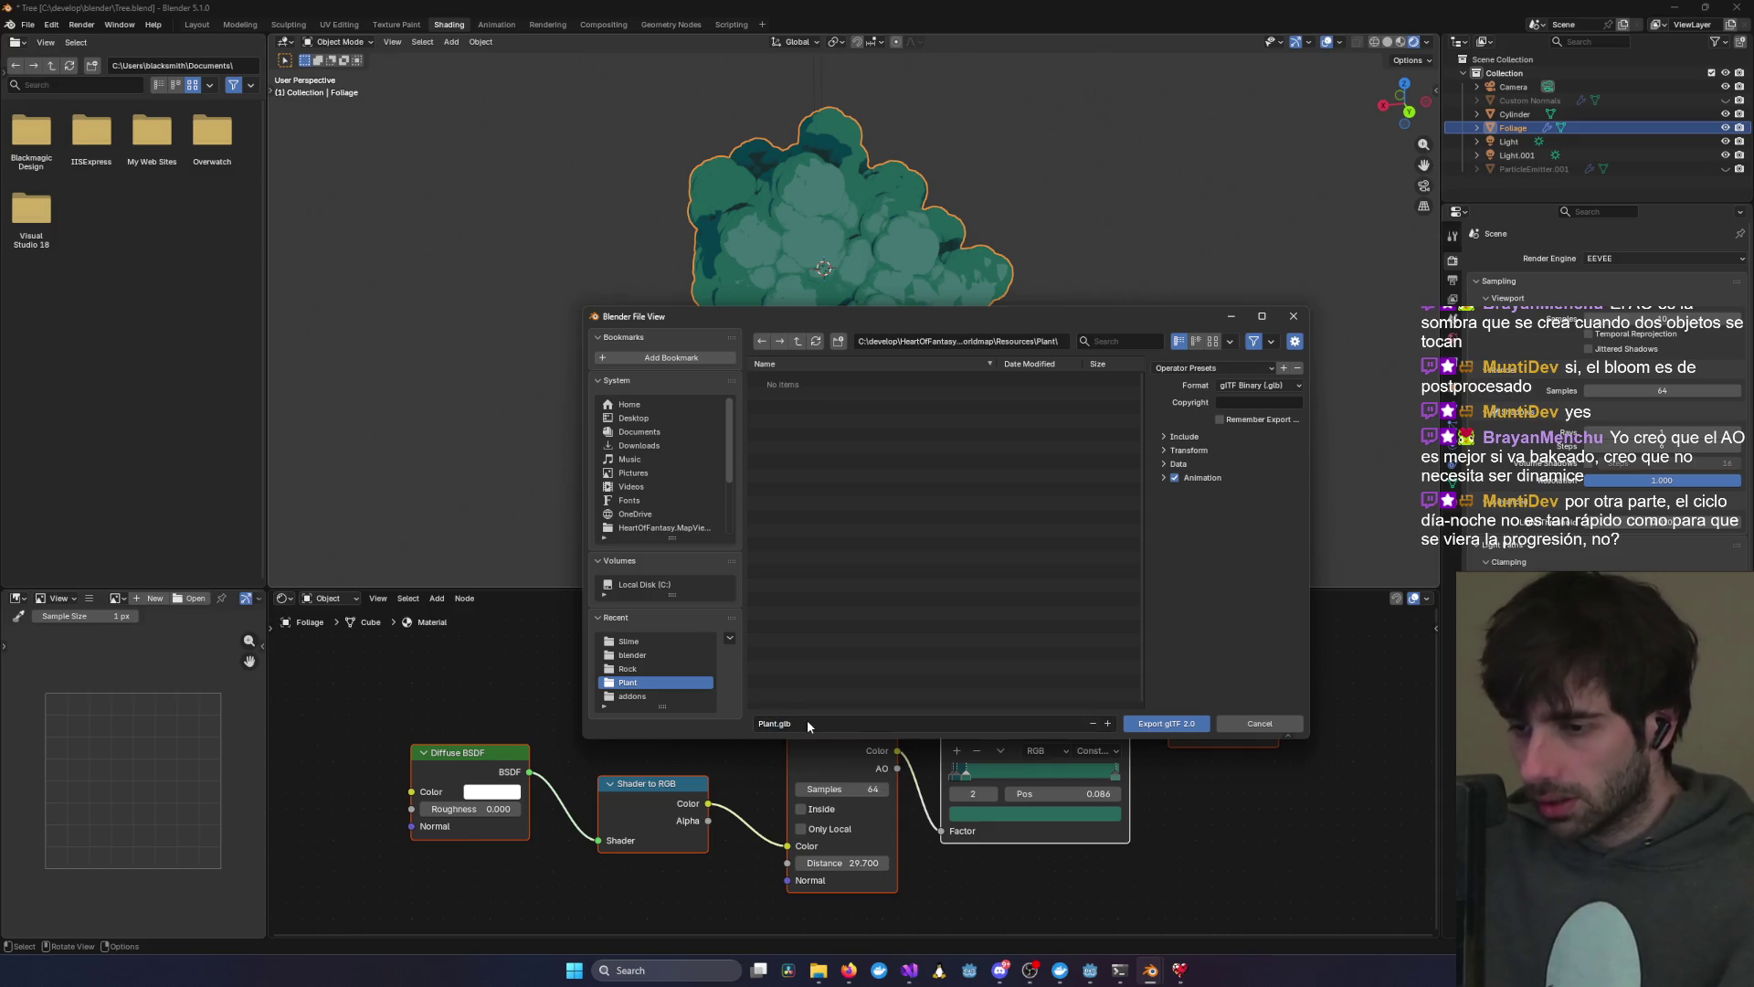
pyautogui.click(1188, 723)
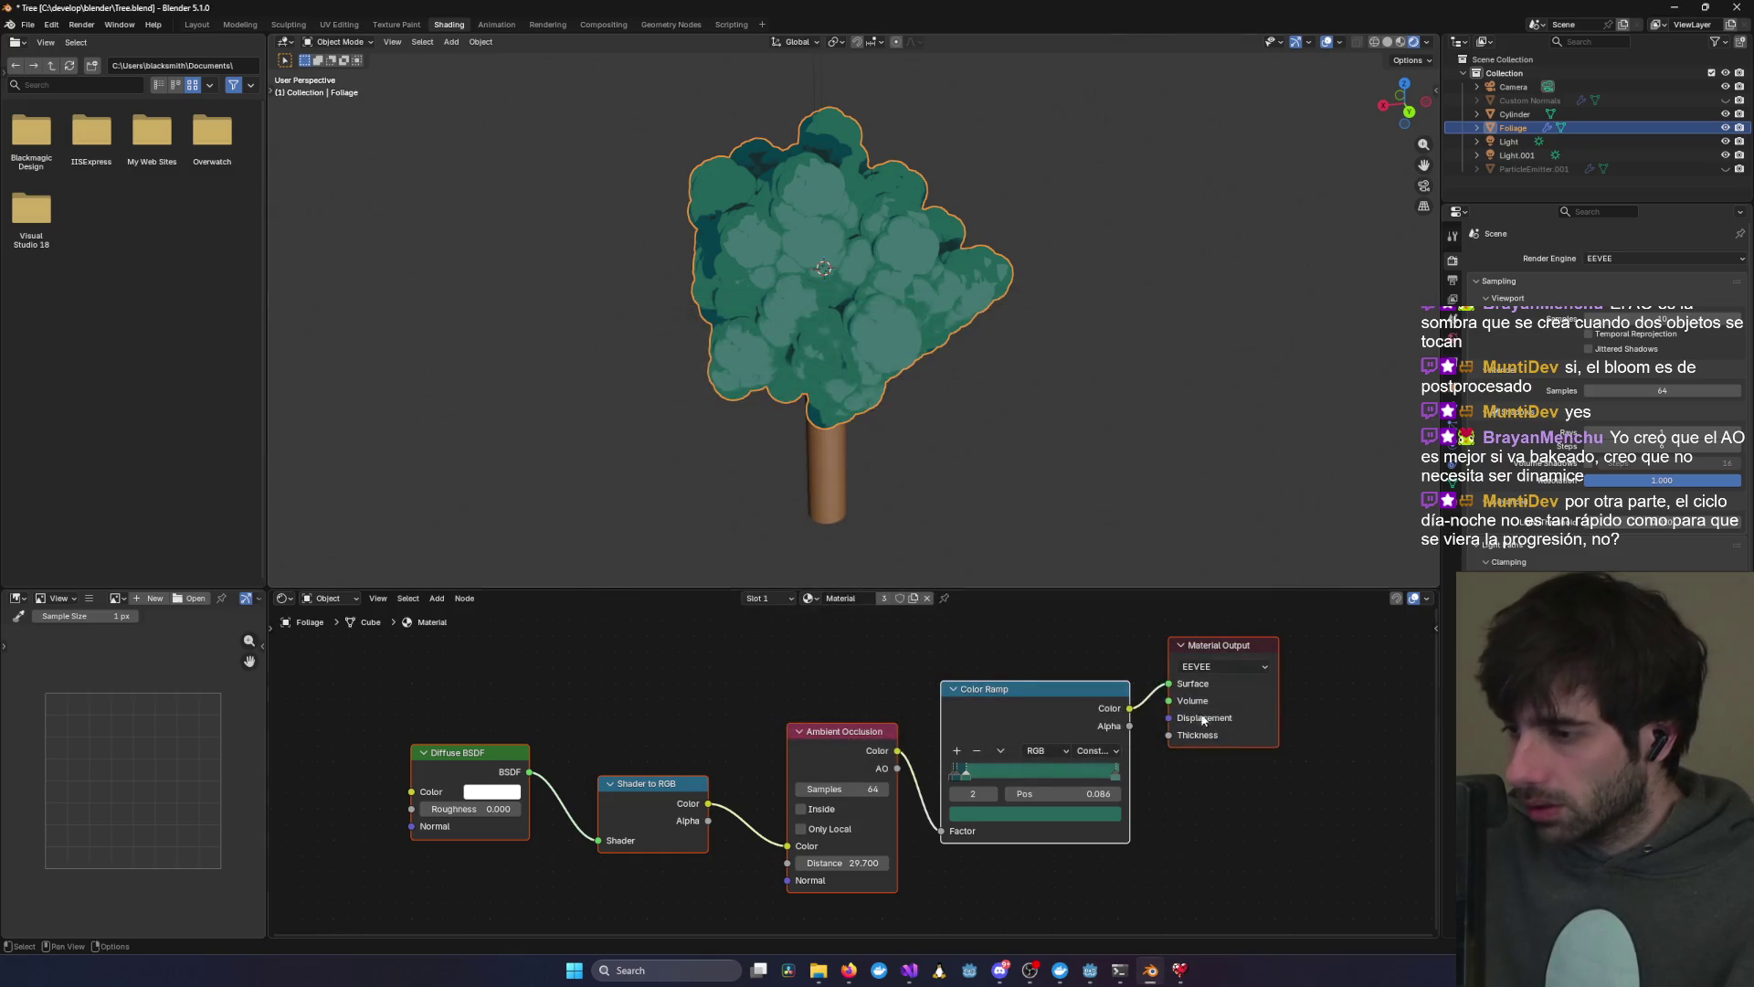
pyautogui.moveTo(1270, 7)
pyautogui.mouseDown()
pyautogui.moveTo(749, 146)
pyautogui.moveTo(1042, 228)
pyautogui.moveTo(1750, 101)
pyautogui.mouseUp()
# Check Plant.glb's import settings from Godot's FileSystem panel, then close them
pyautogui.click(713, 430)
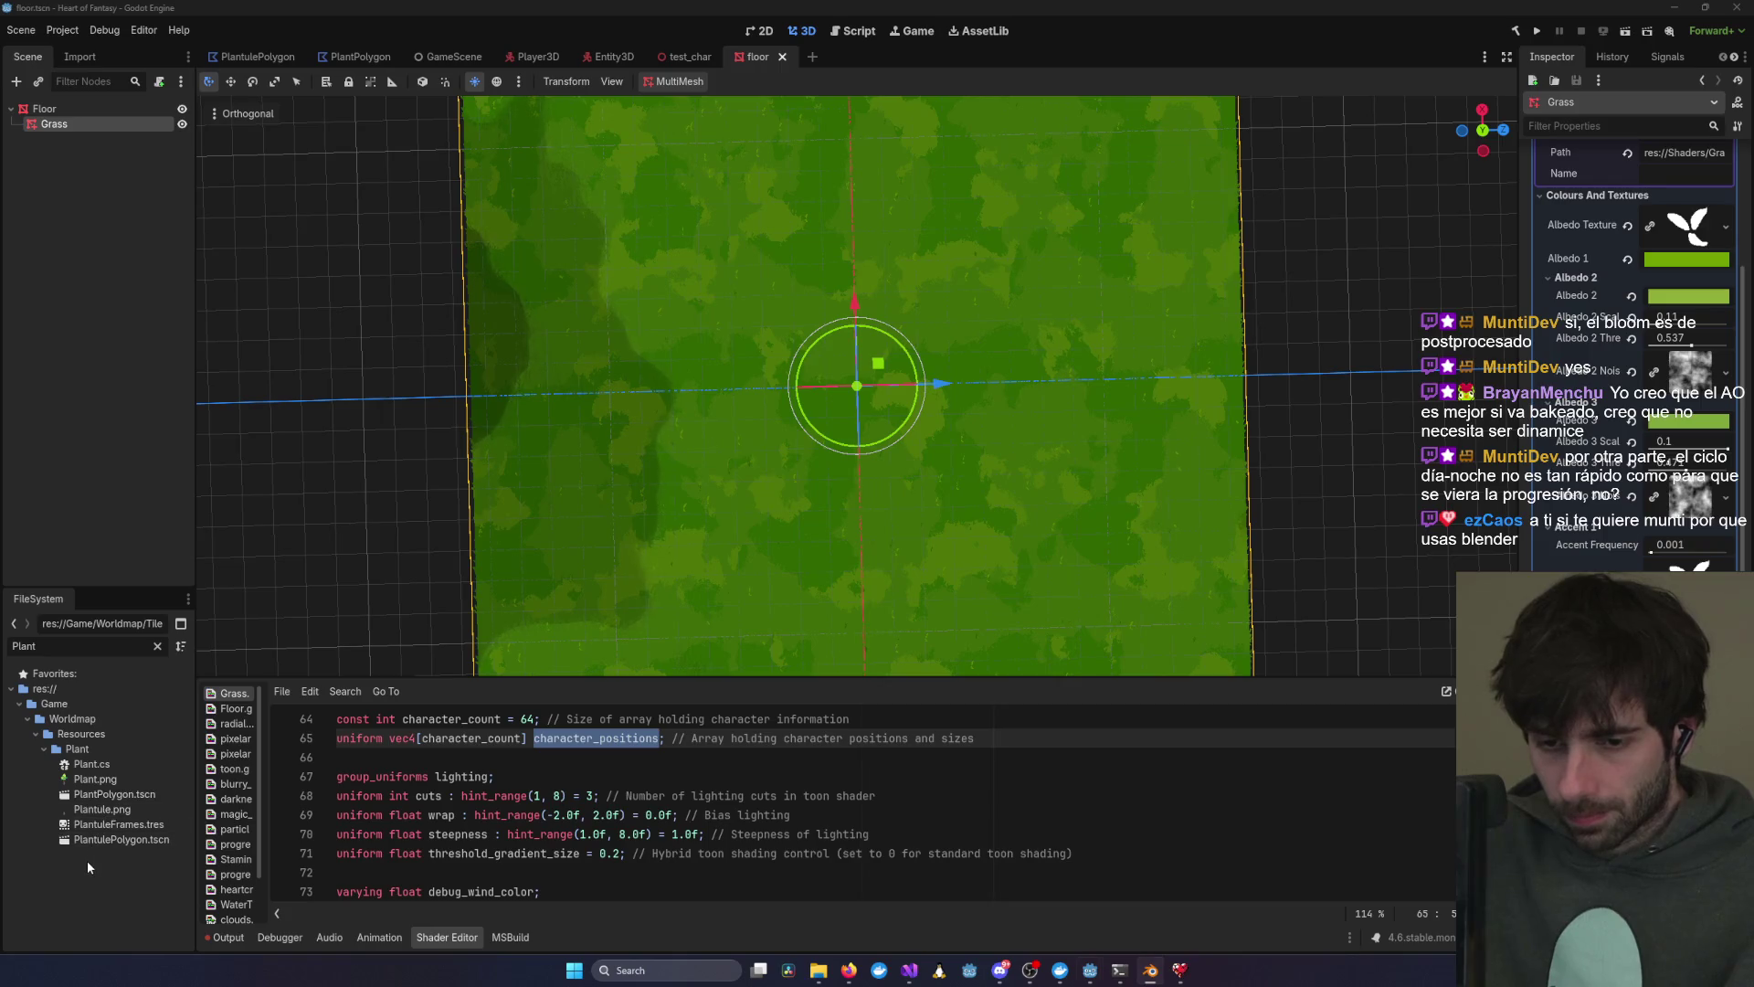
pyautogui.click(107, 778)
pyautogui.doubleClick(108, 779)
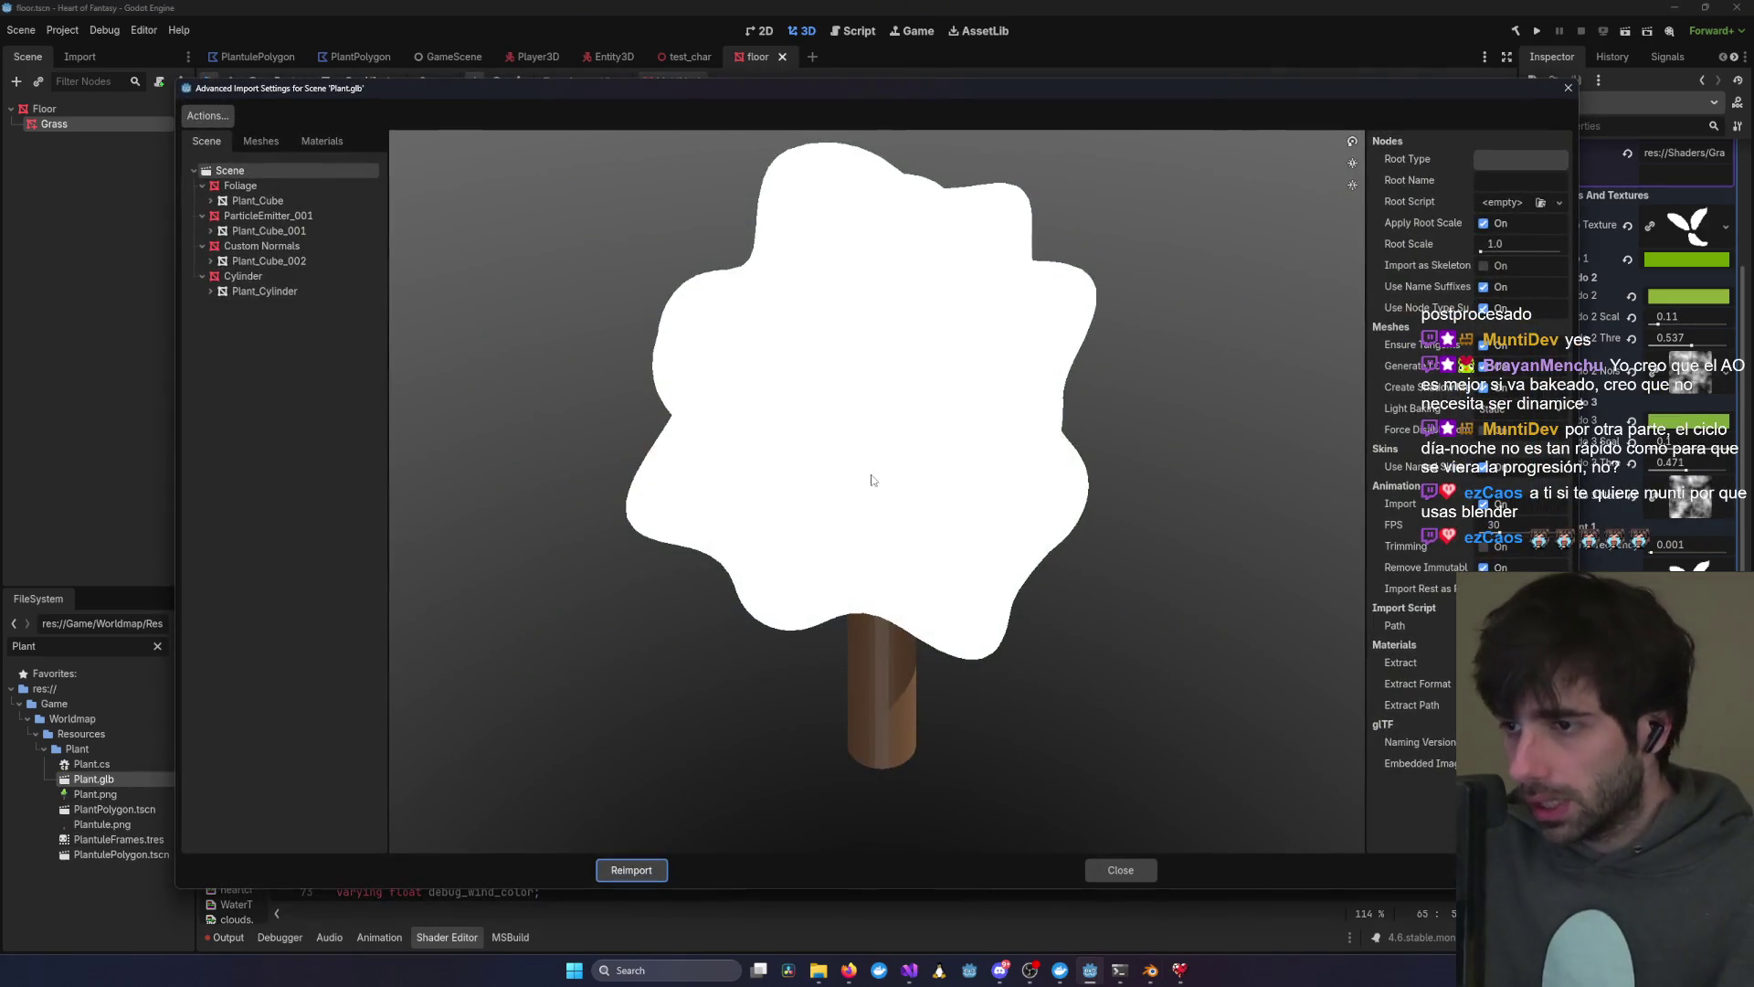
pyautogui.scroll(-3, 770, 498)
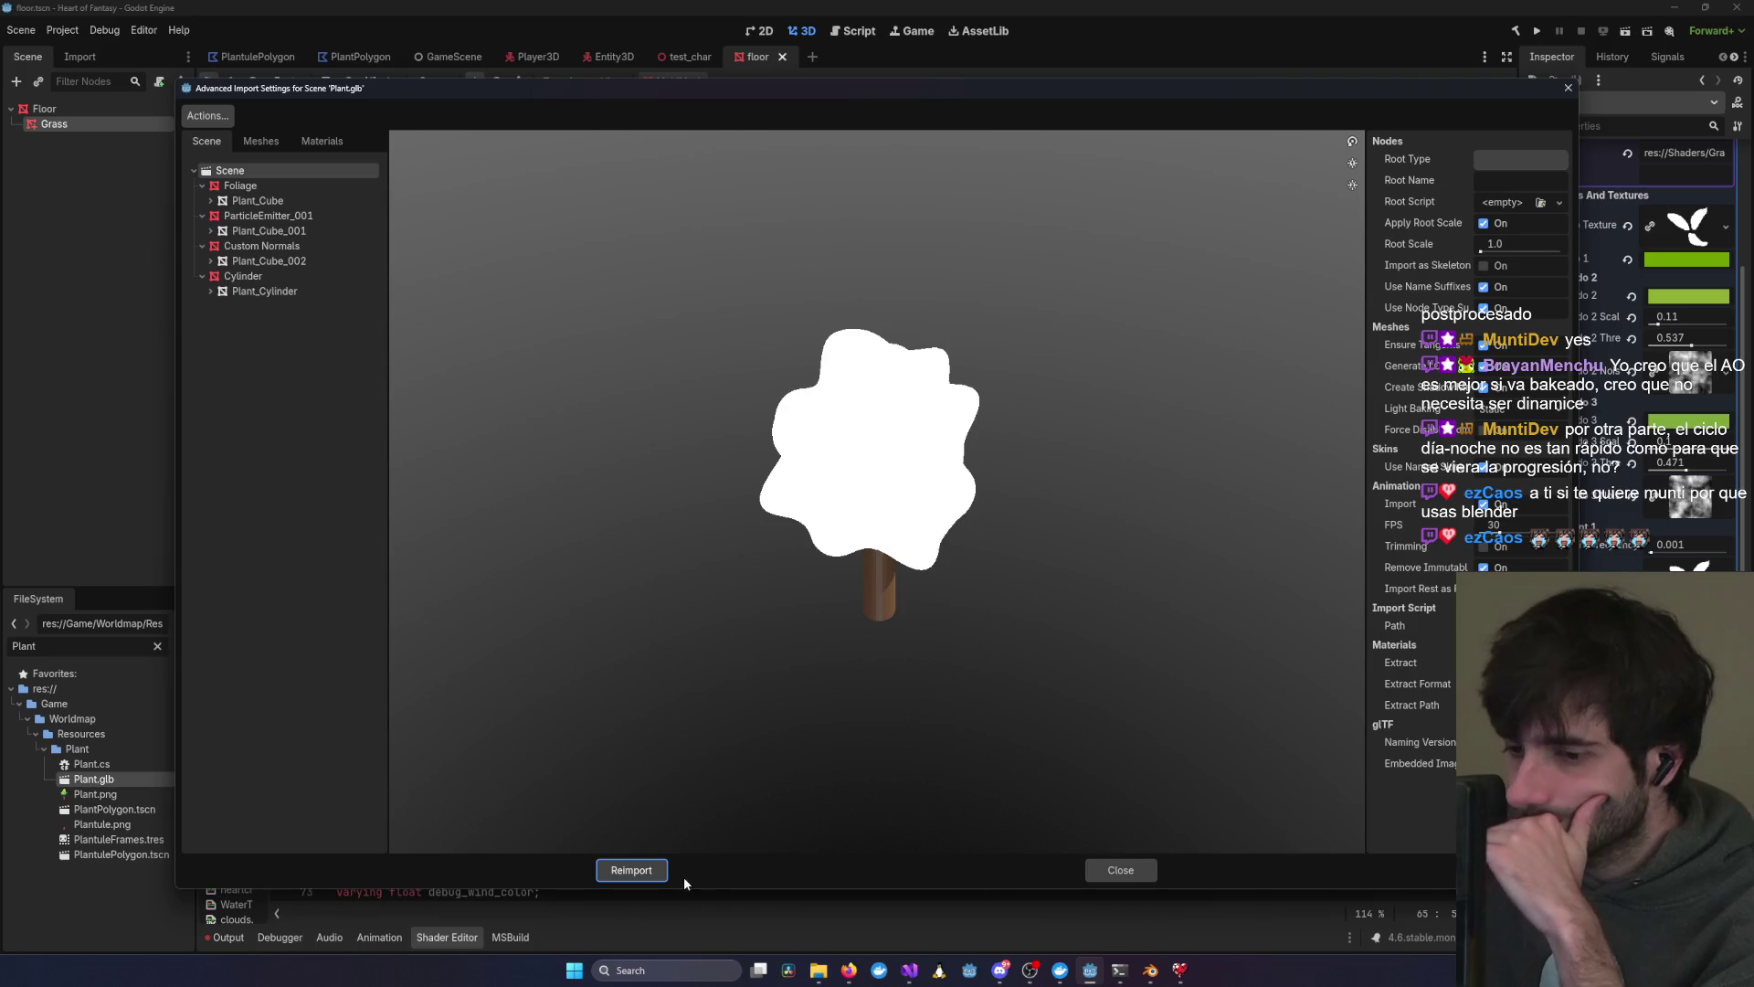
pyautogui.click(1150, 870)
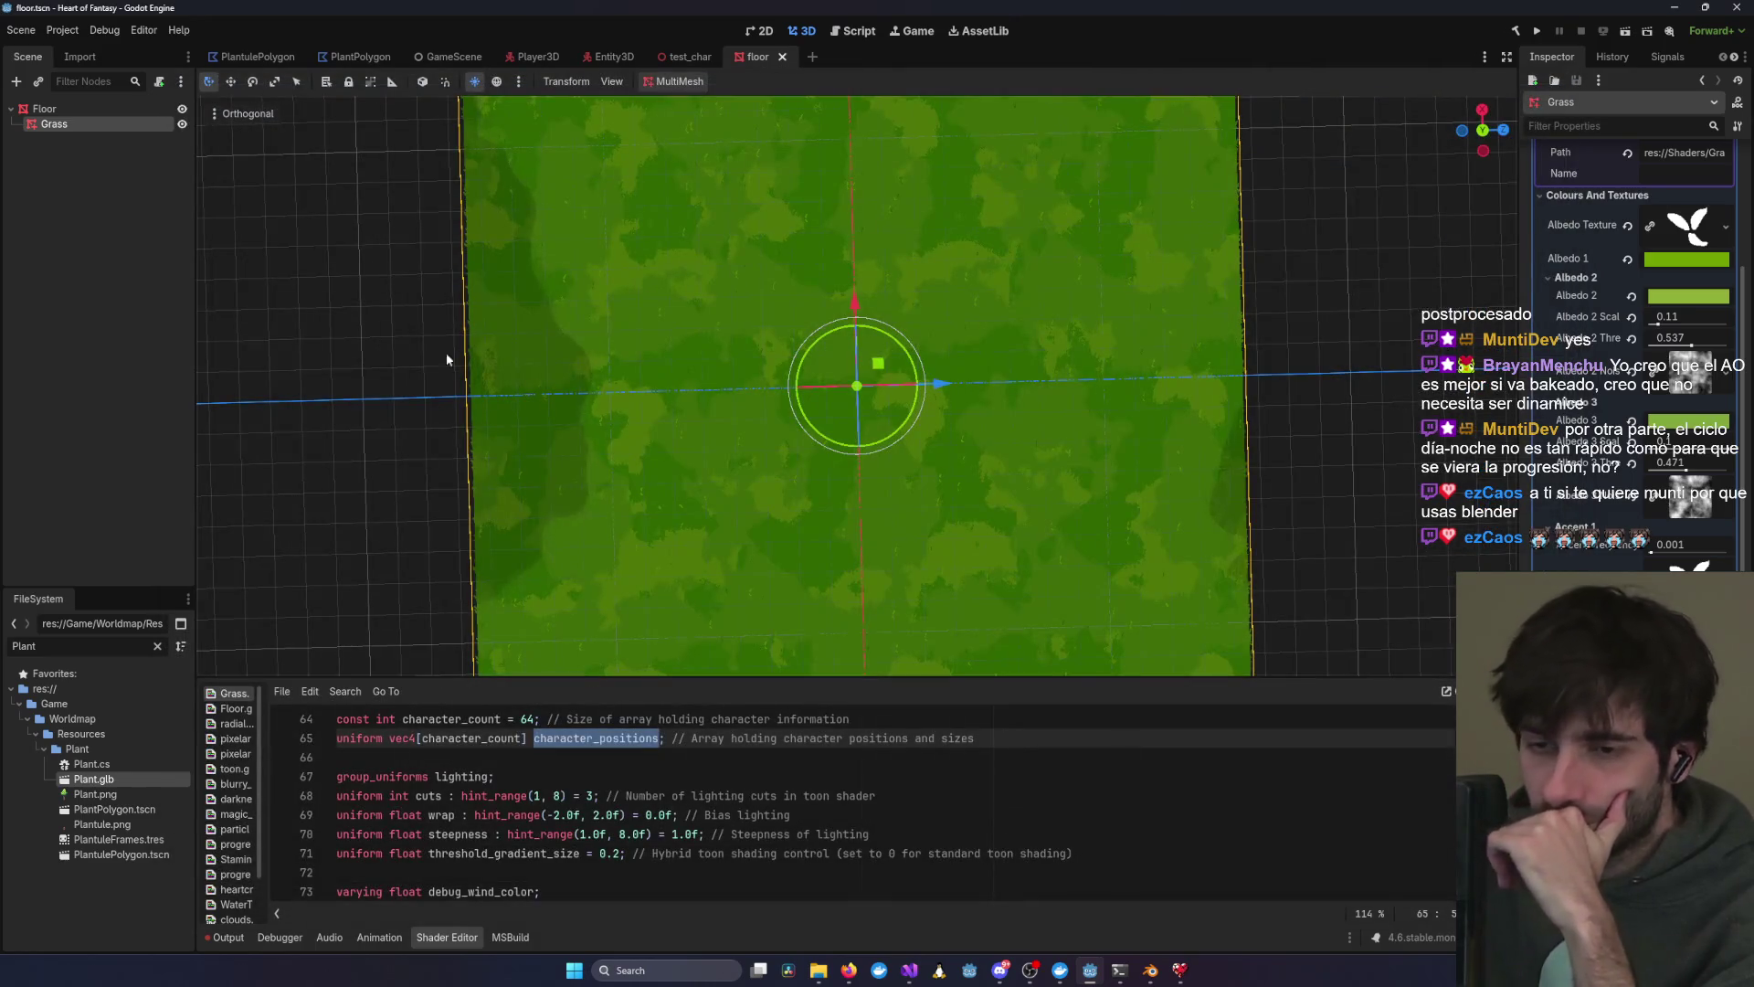
# Drop Plant.glb into the floor scene and raise the tree onto the grass
pyautogui.moveTo(1001, 477); pyautogui.dragTo(914, 429)
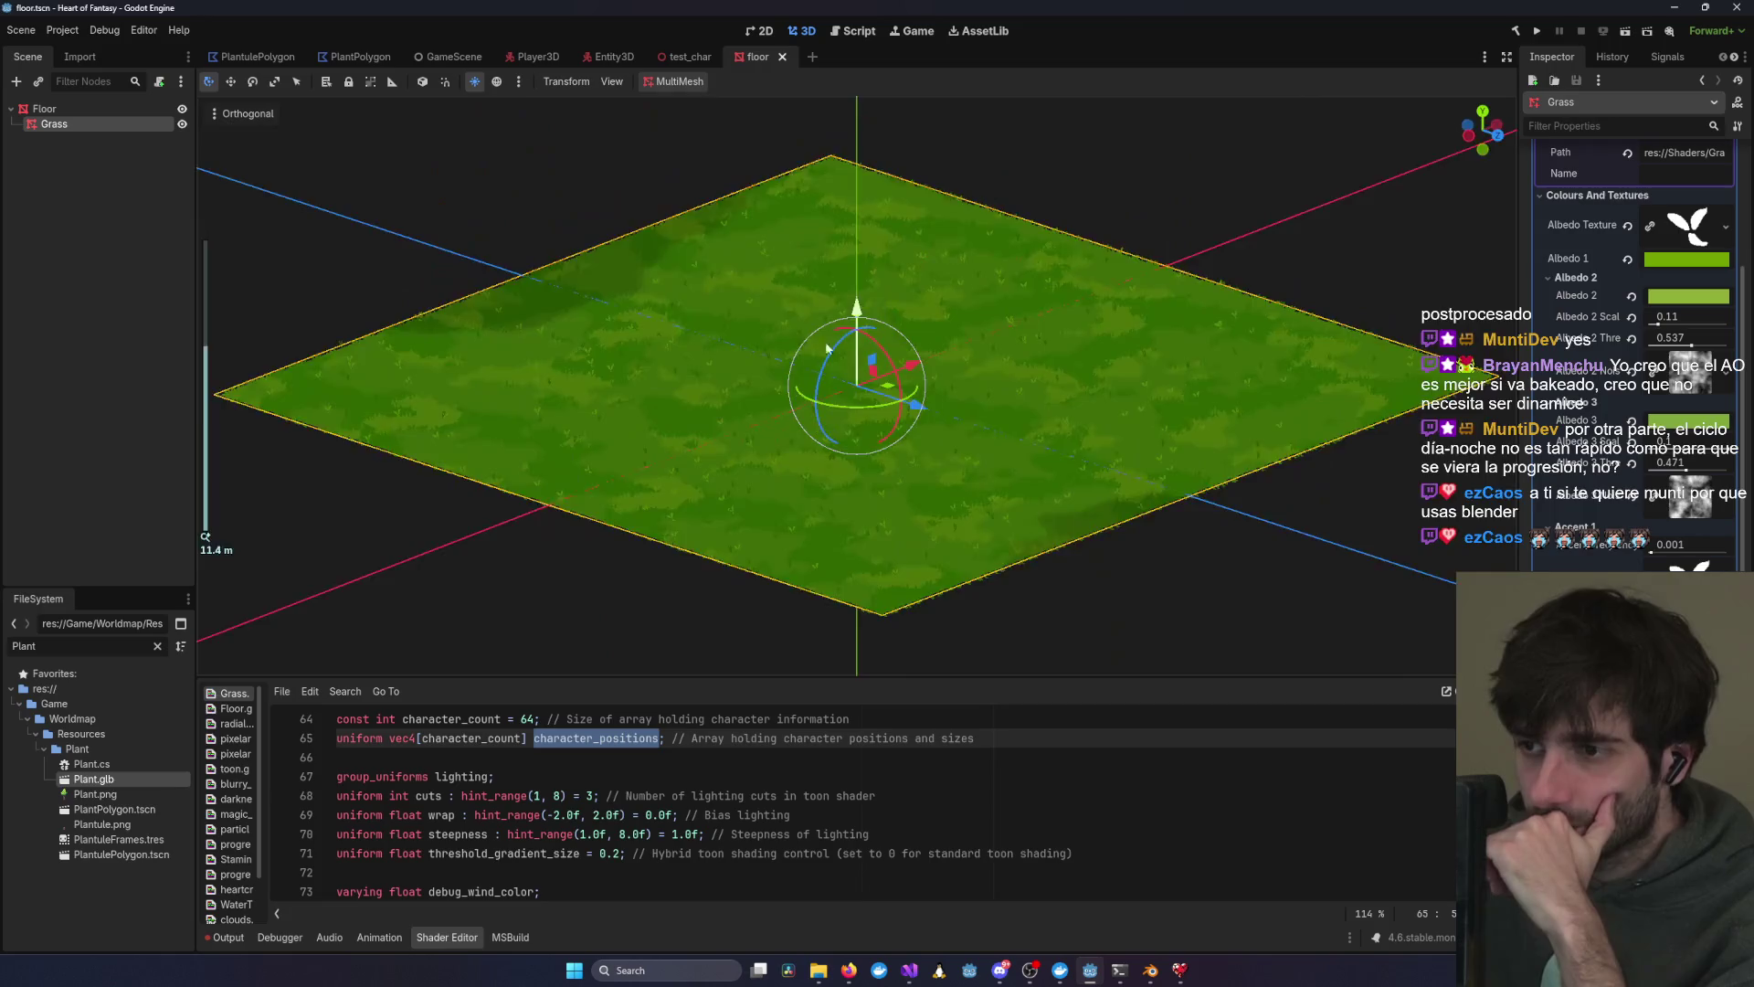
pyautogui.scroll(3, 914, 429)
pyautogui.moveTo(93, 779)
pyautogui.mouseDown()
pyautogui.moveTo(617, 420)
pyautogui.moveTo(769, 182)
pyautogui.mouseUp()
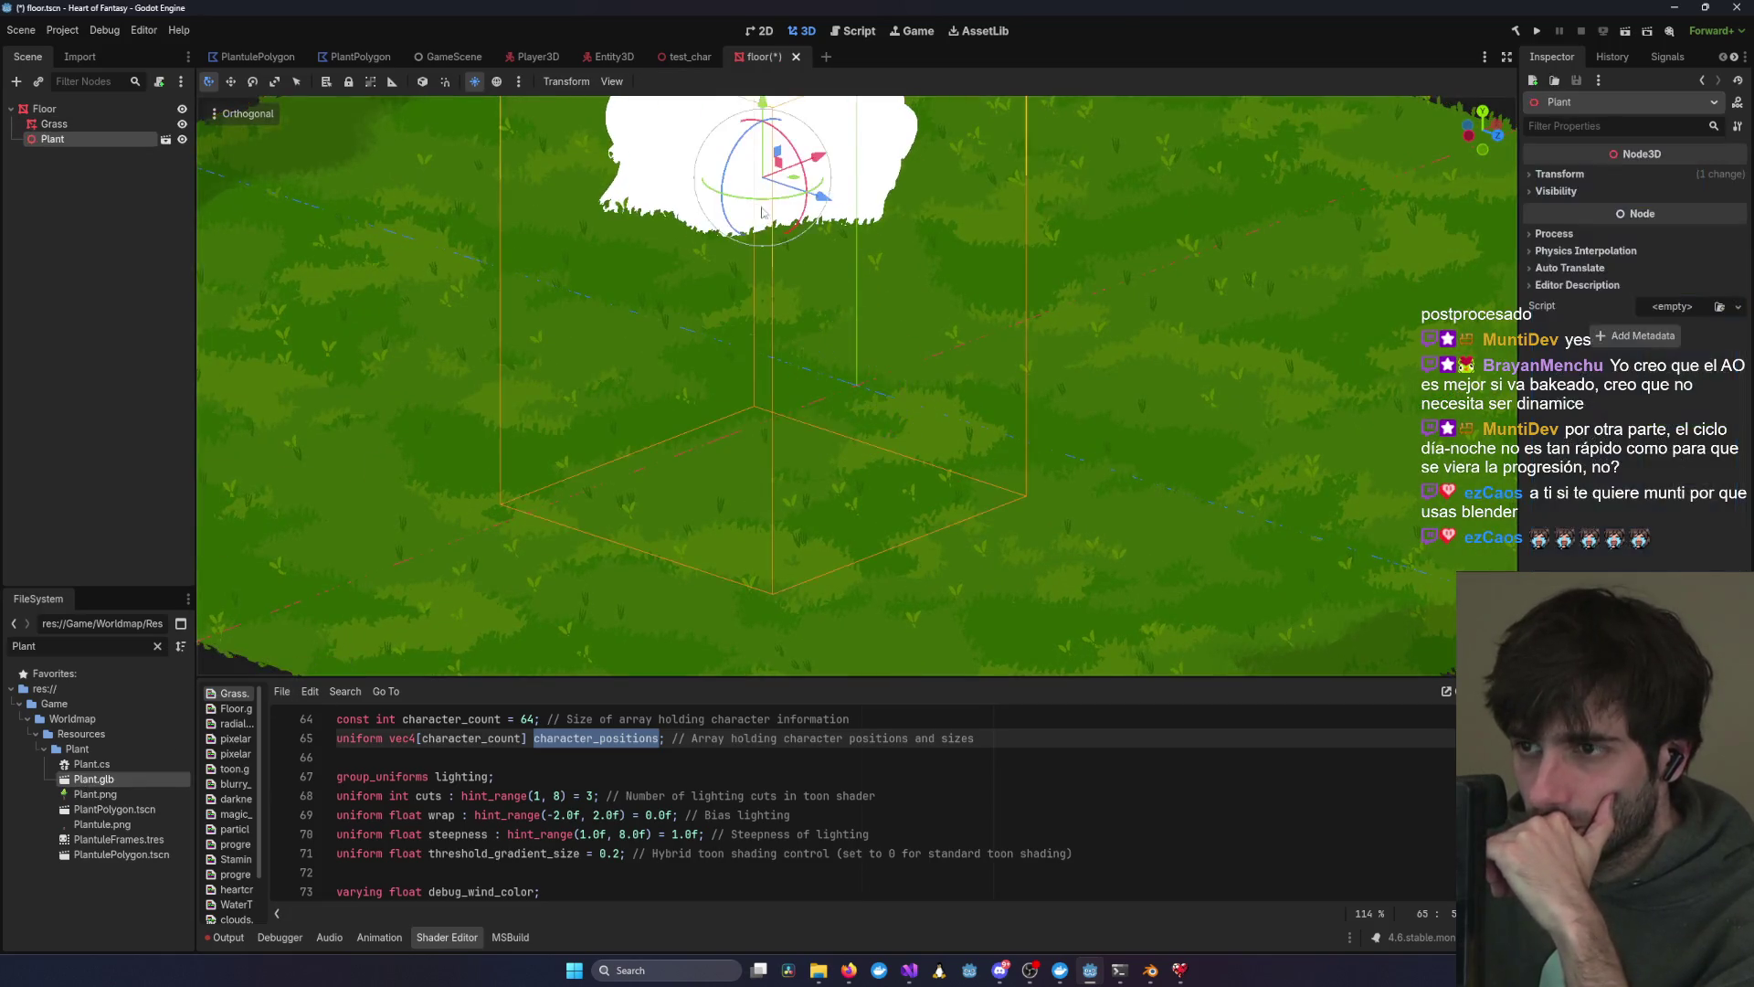
pyautogui.scroll(-5, 913, 311)
pyautogui.moveTo(656, 245)
pyautogui.mouseDown()
pyautogui.moveTo(660, 87)
pyautogui.moveTo(659, 138)
pyautogui.mouseUp()
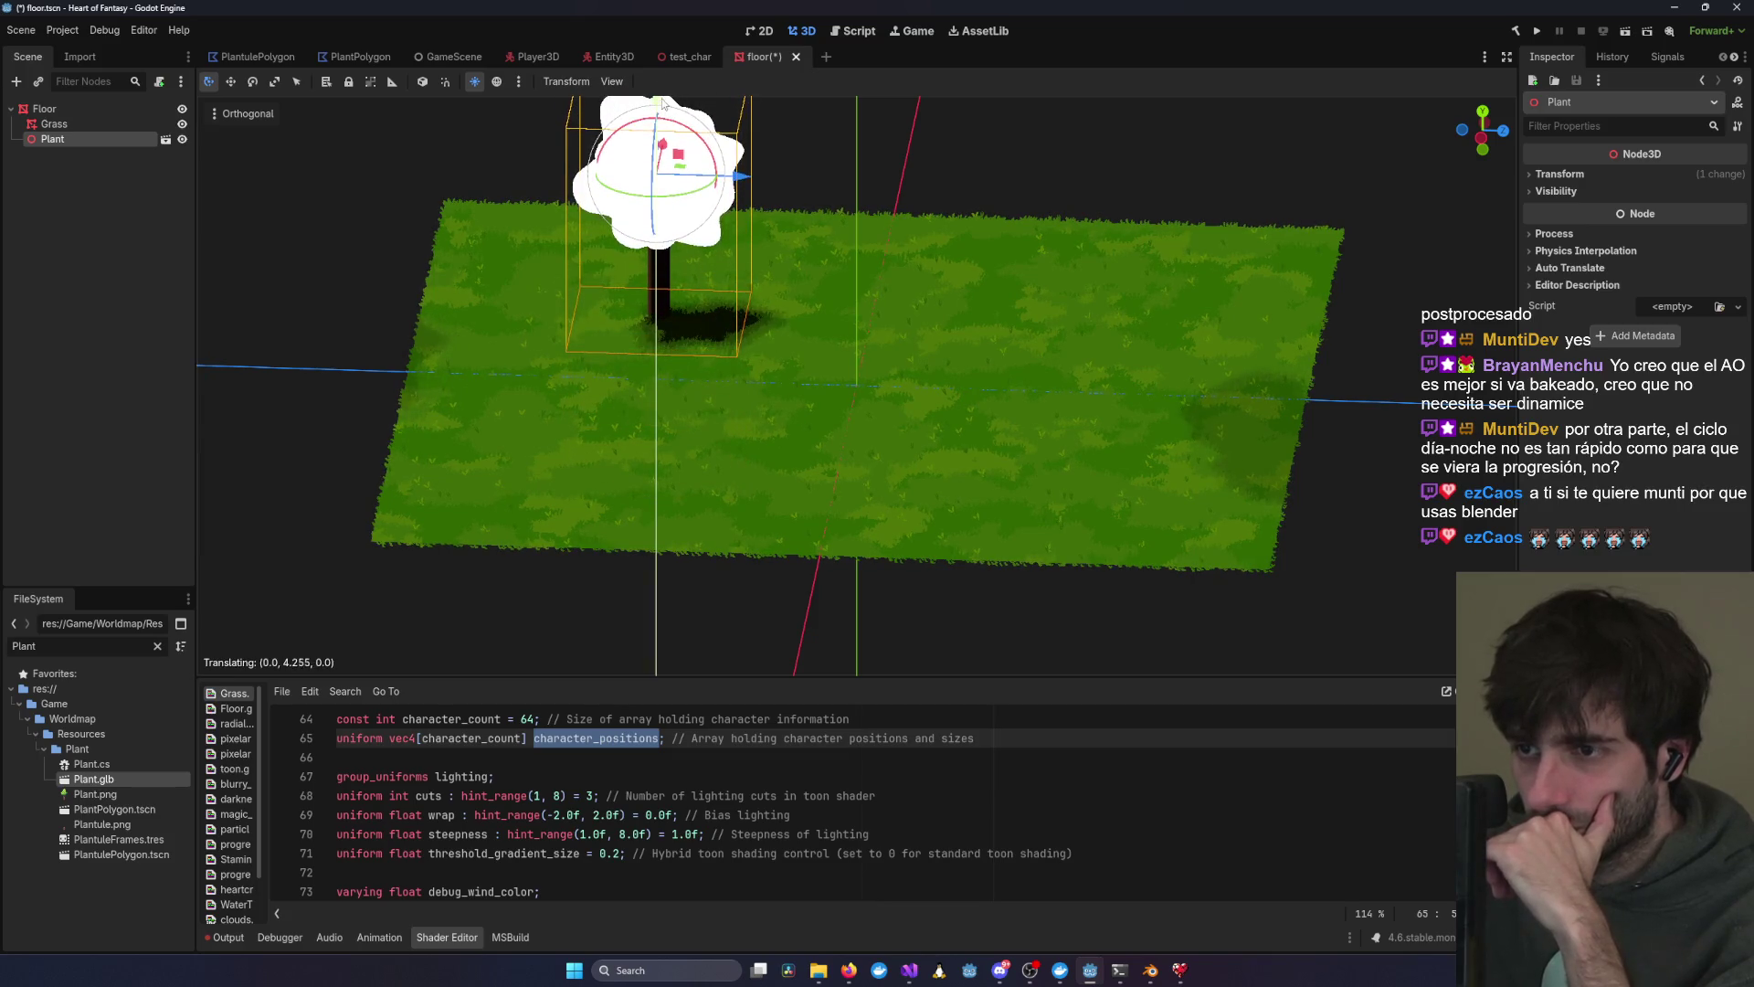
pyautogui.scroll(6, 809, 381)
pyautogui.press('f')
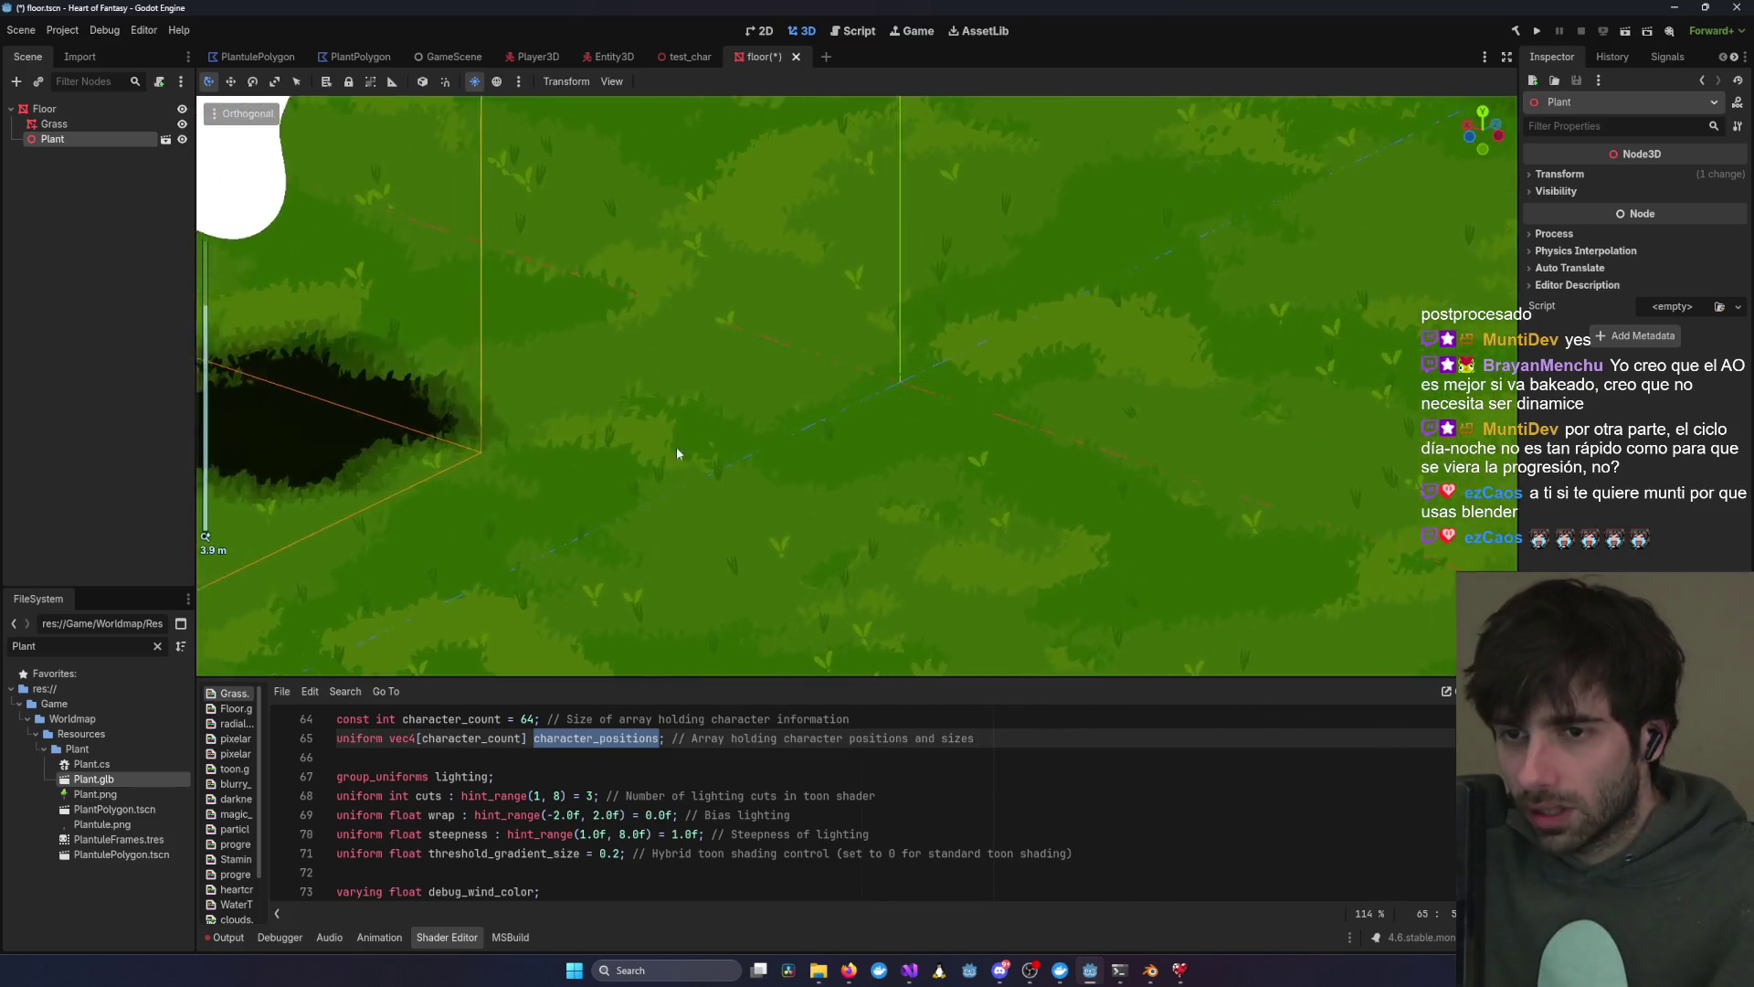
pyautogui.scroll(4, 1142, 479)
pyautogui.scroll(5, 890, 471)
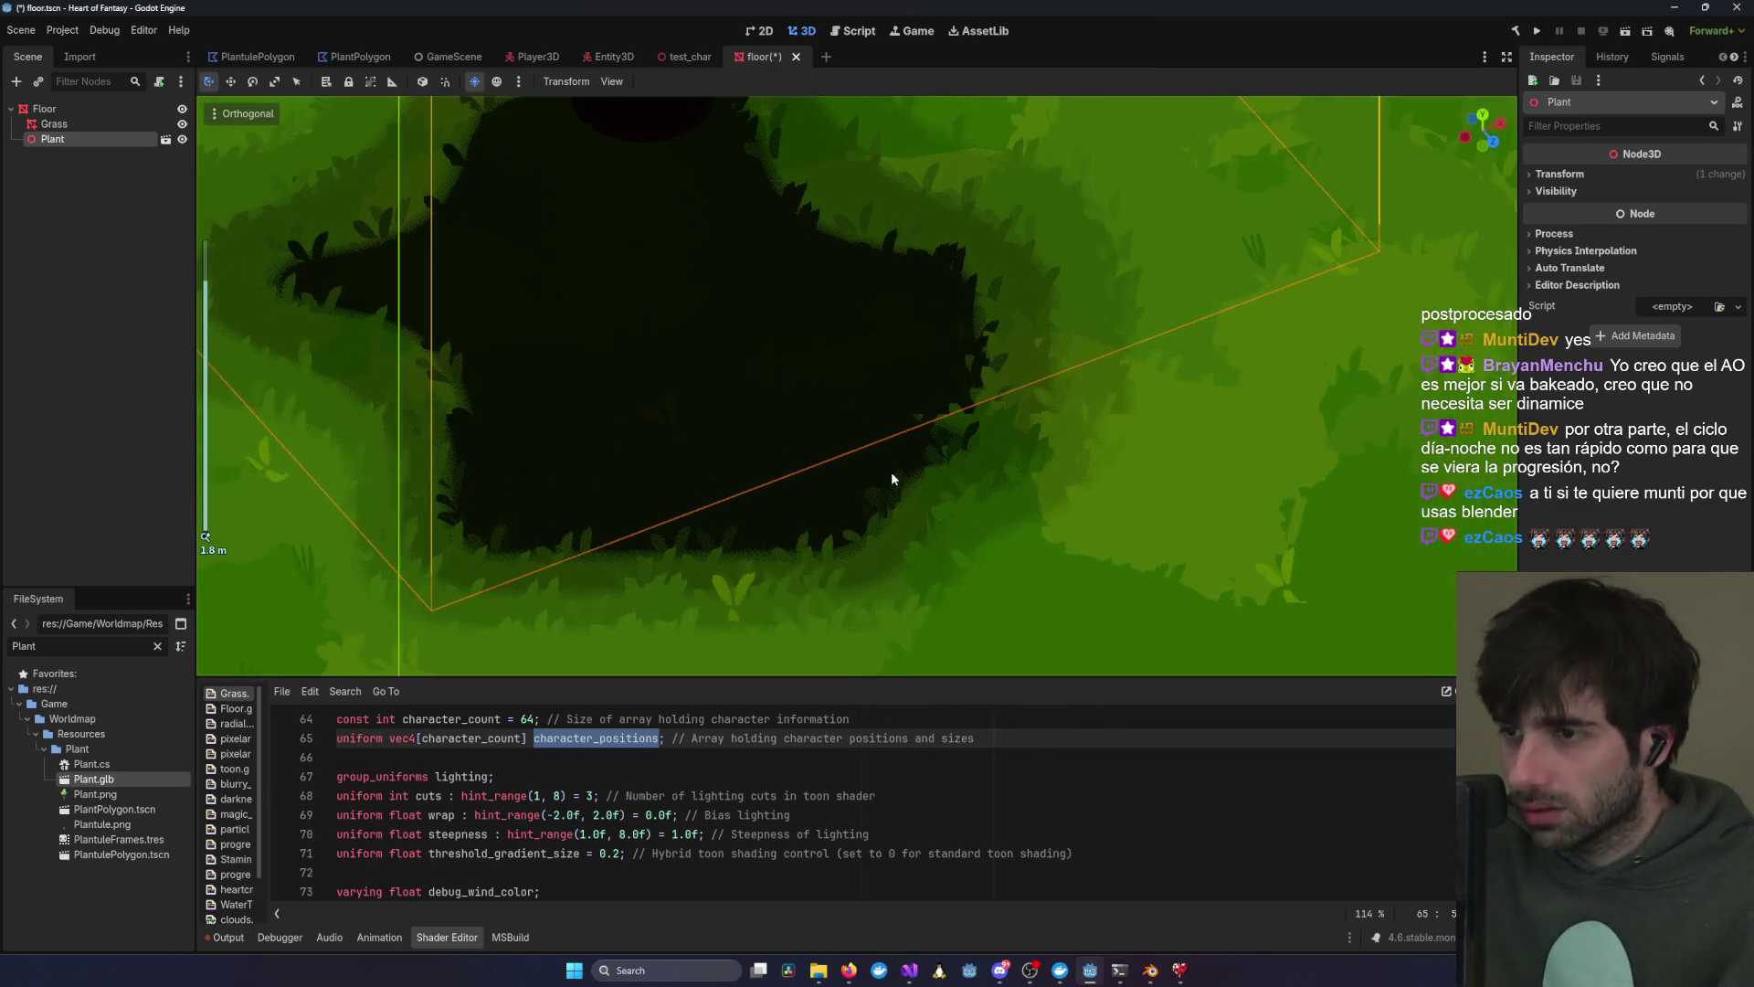
pyautogui.scroll(-8, 447, 439)
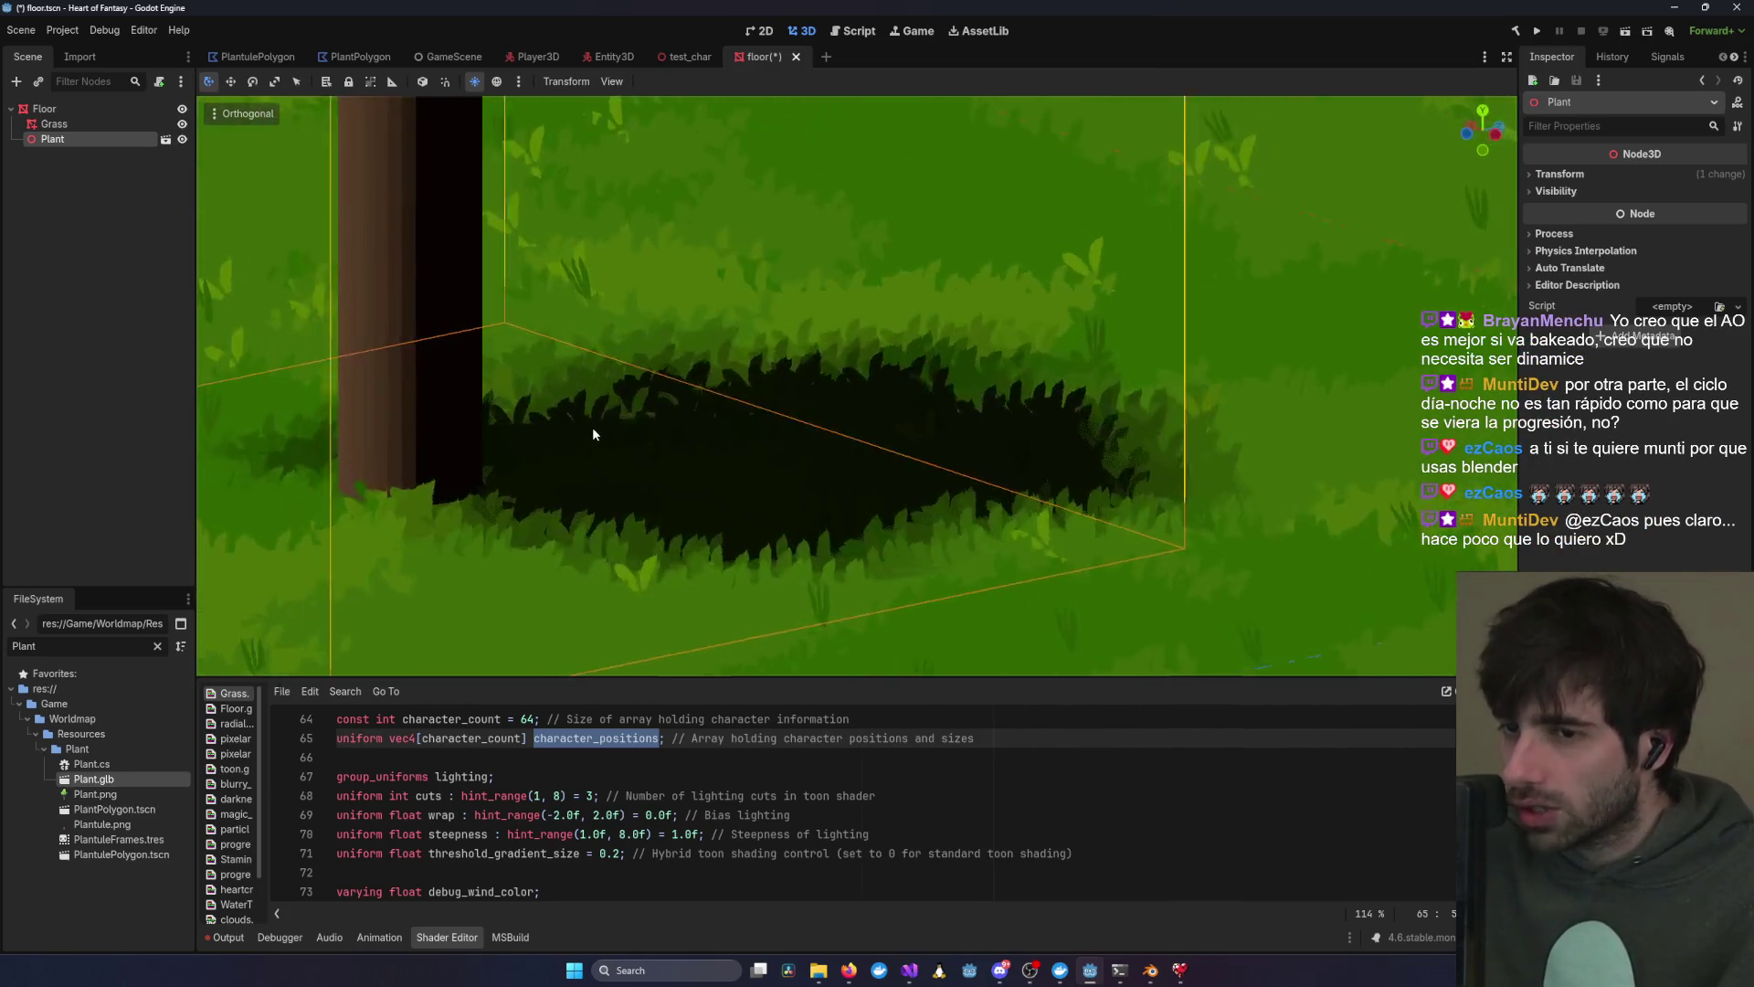
pyautogui.moveTo(849, 321)
pyautogui.mouseDown()
pyautogui.moveTo(869, 326)
pyautogui.moveTo(881, 271)
pyautogui.moveTo(945, 438)
pyautogui.mouseUp()
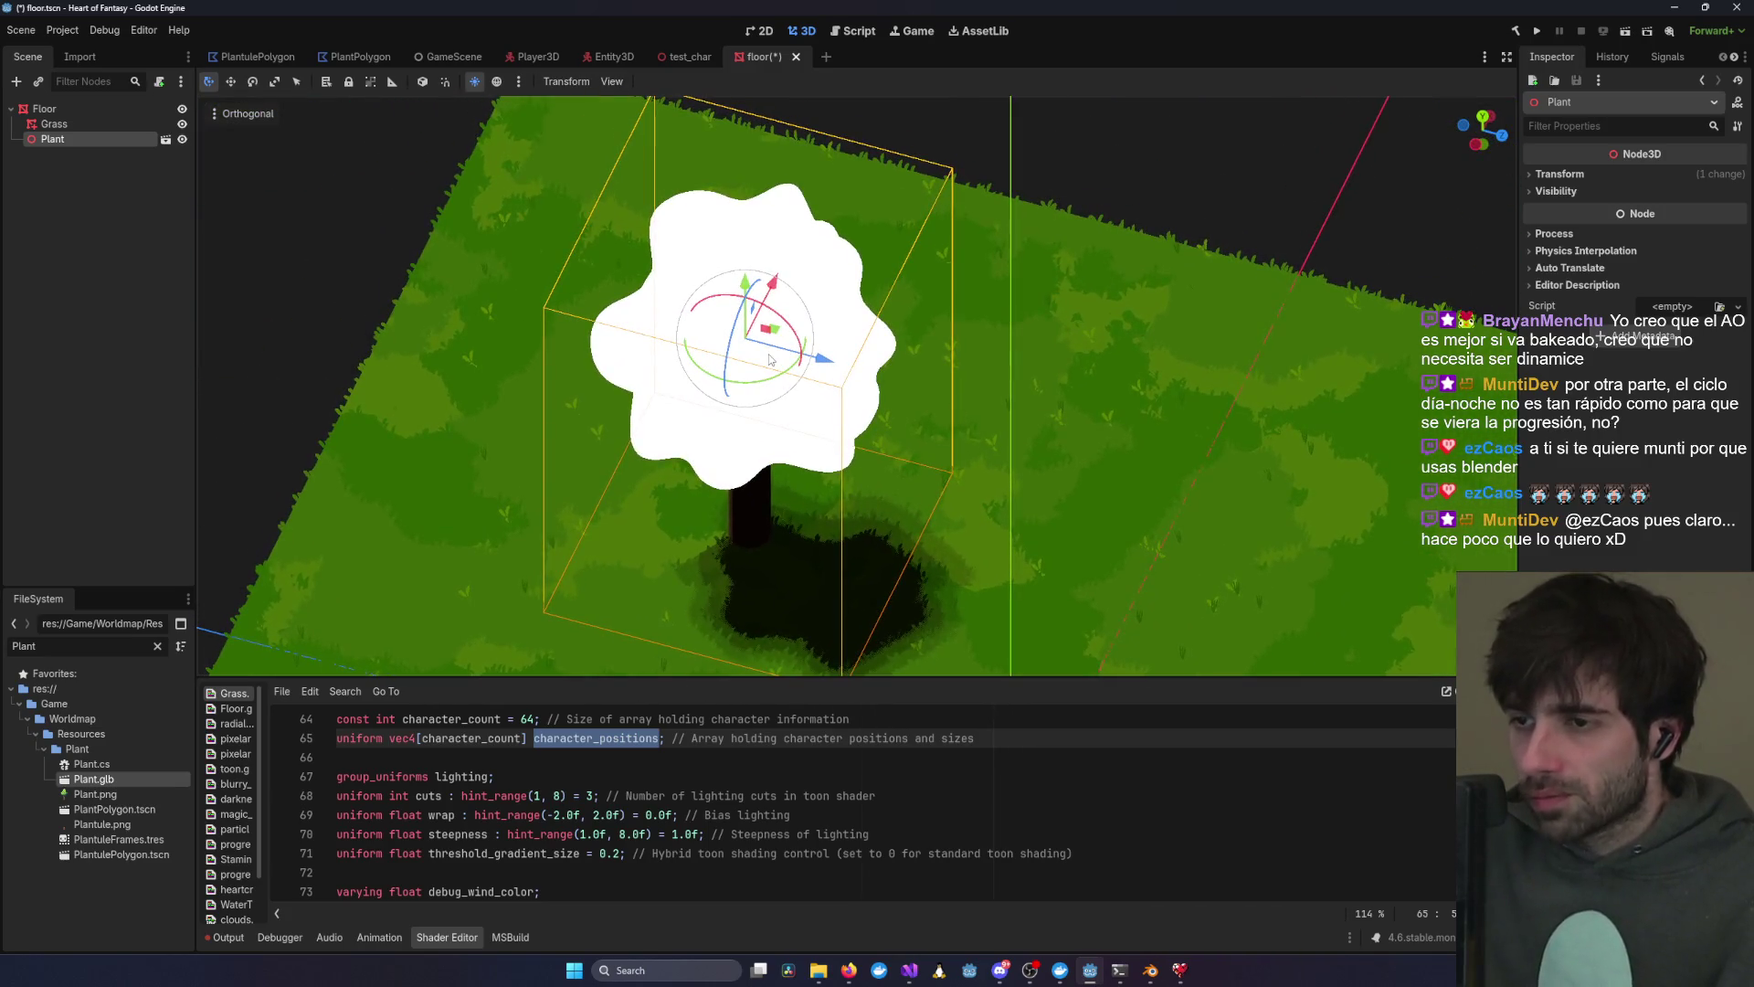
# Enable Editable Children on the Plant node and select its Foliage child
pyautogui.click(100, 211)
pyautogui.rightClick(73, 139)
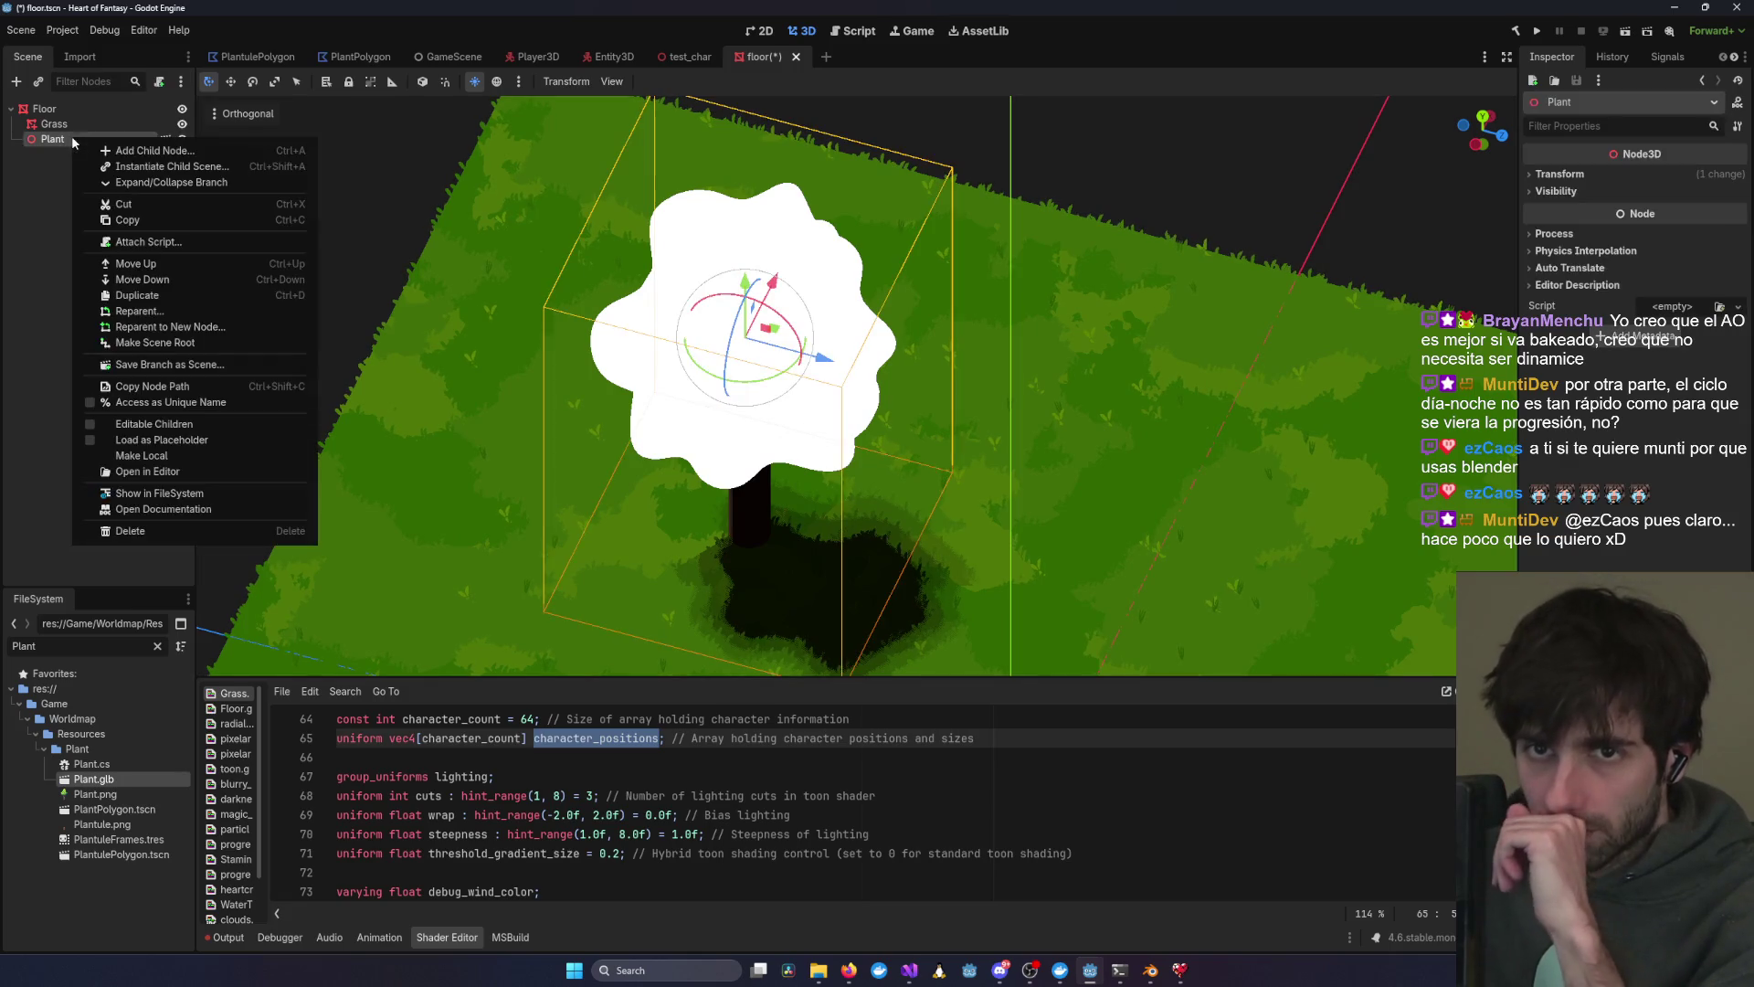
pyautogui.click(180, 424)
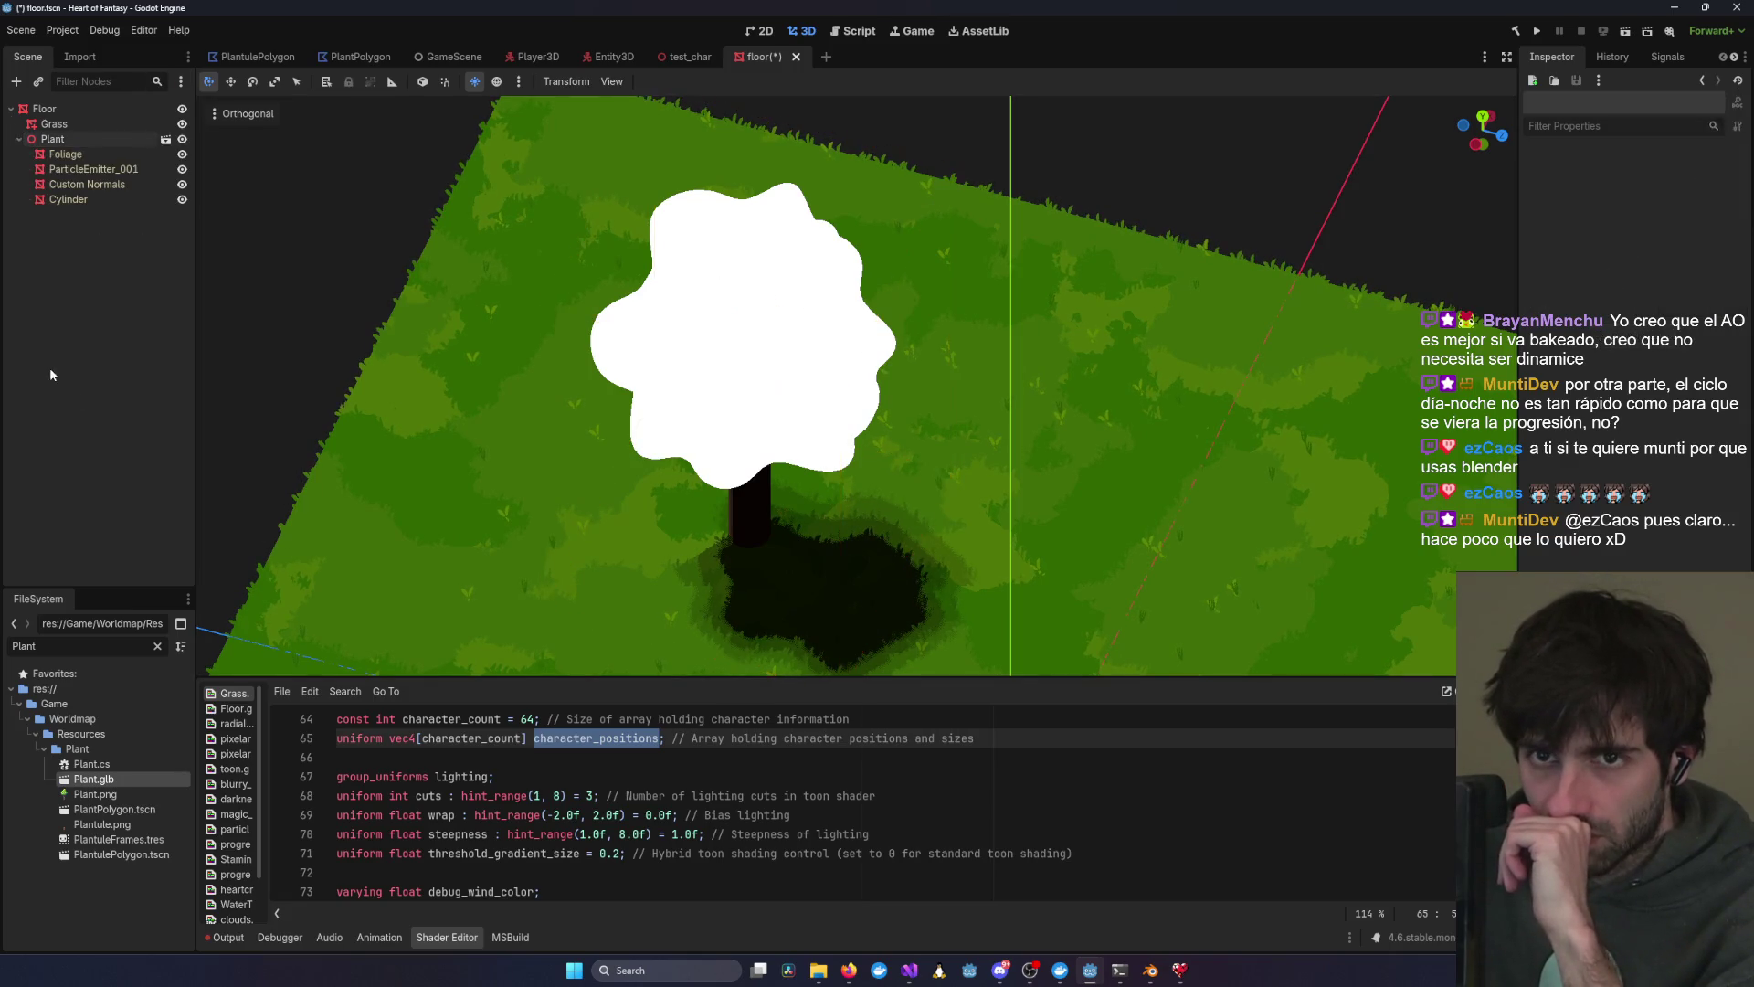
pyautogui.click(65, 154)
# Expand the Foliage node's Mesh resource in the Inspector to examine its nested details
pyautogui.click(1703, 190)
pyautogui.click(1697, 194)
pyautogui.click(1697, 193)
pyautogui.click(1729, 194)
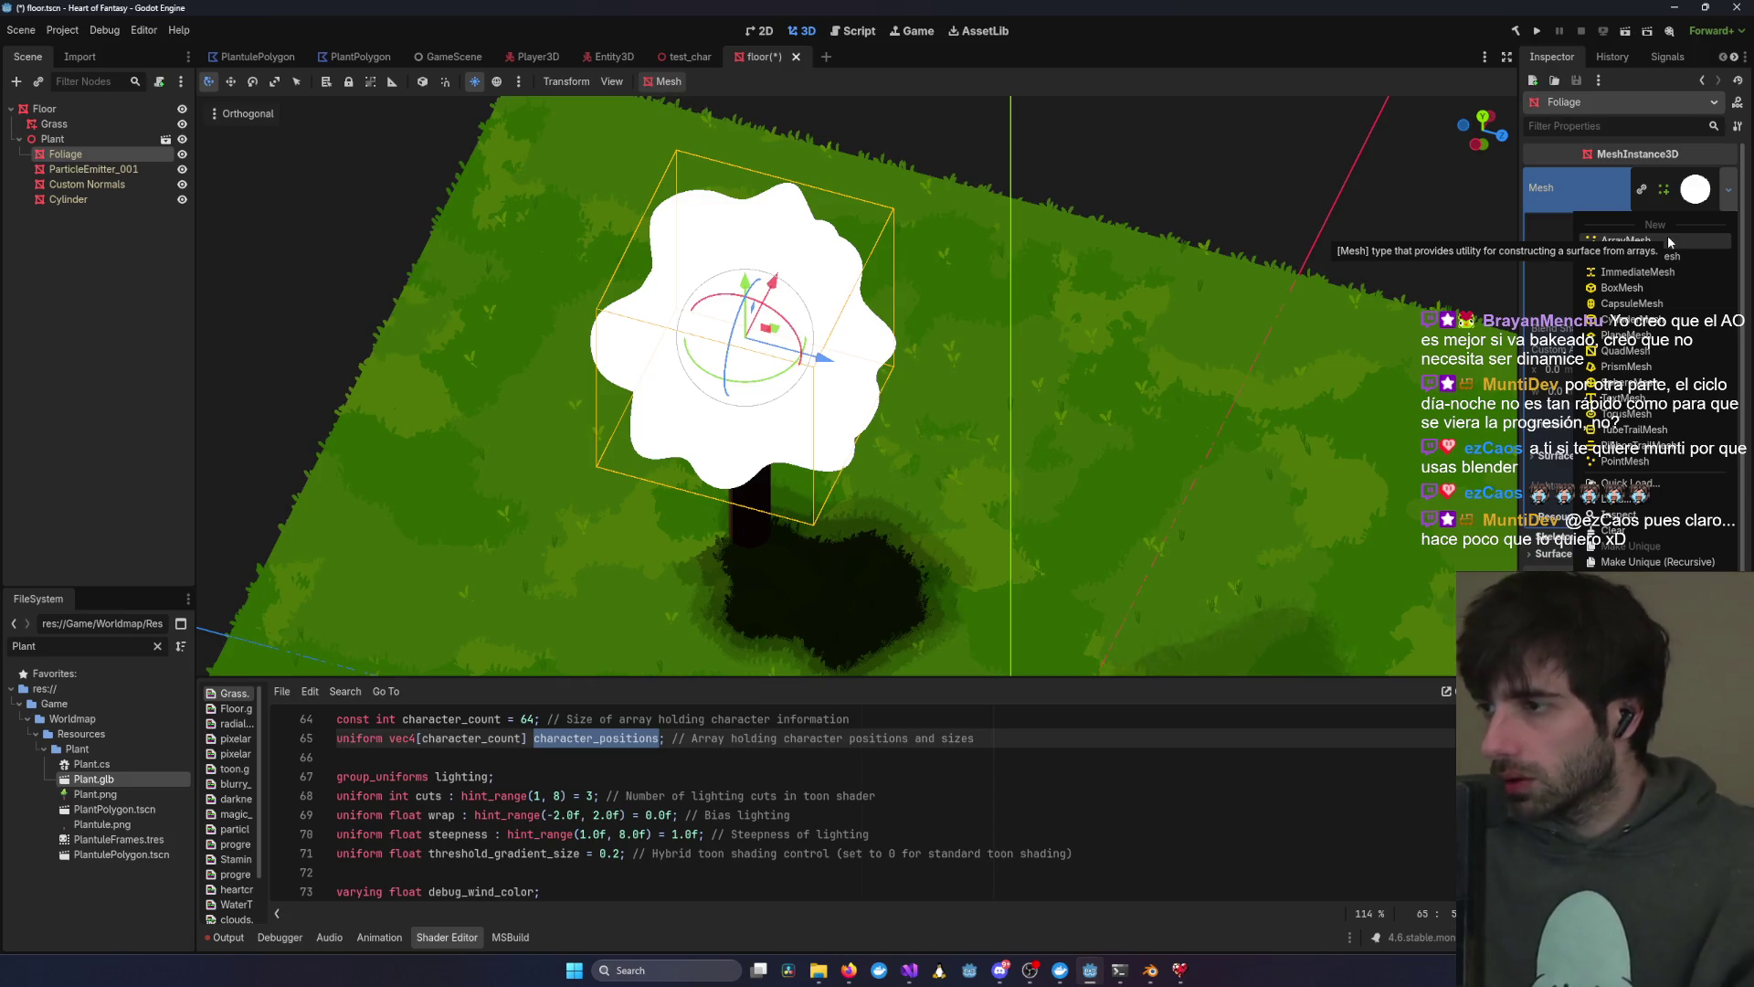
pyautogui.press('Escape')
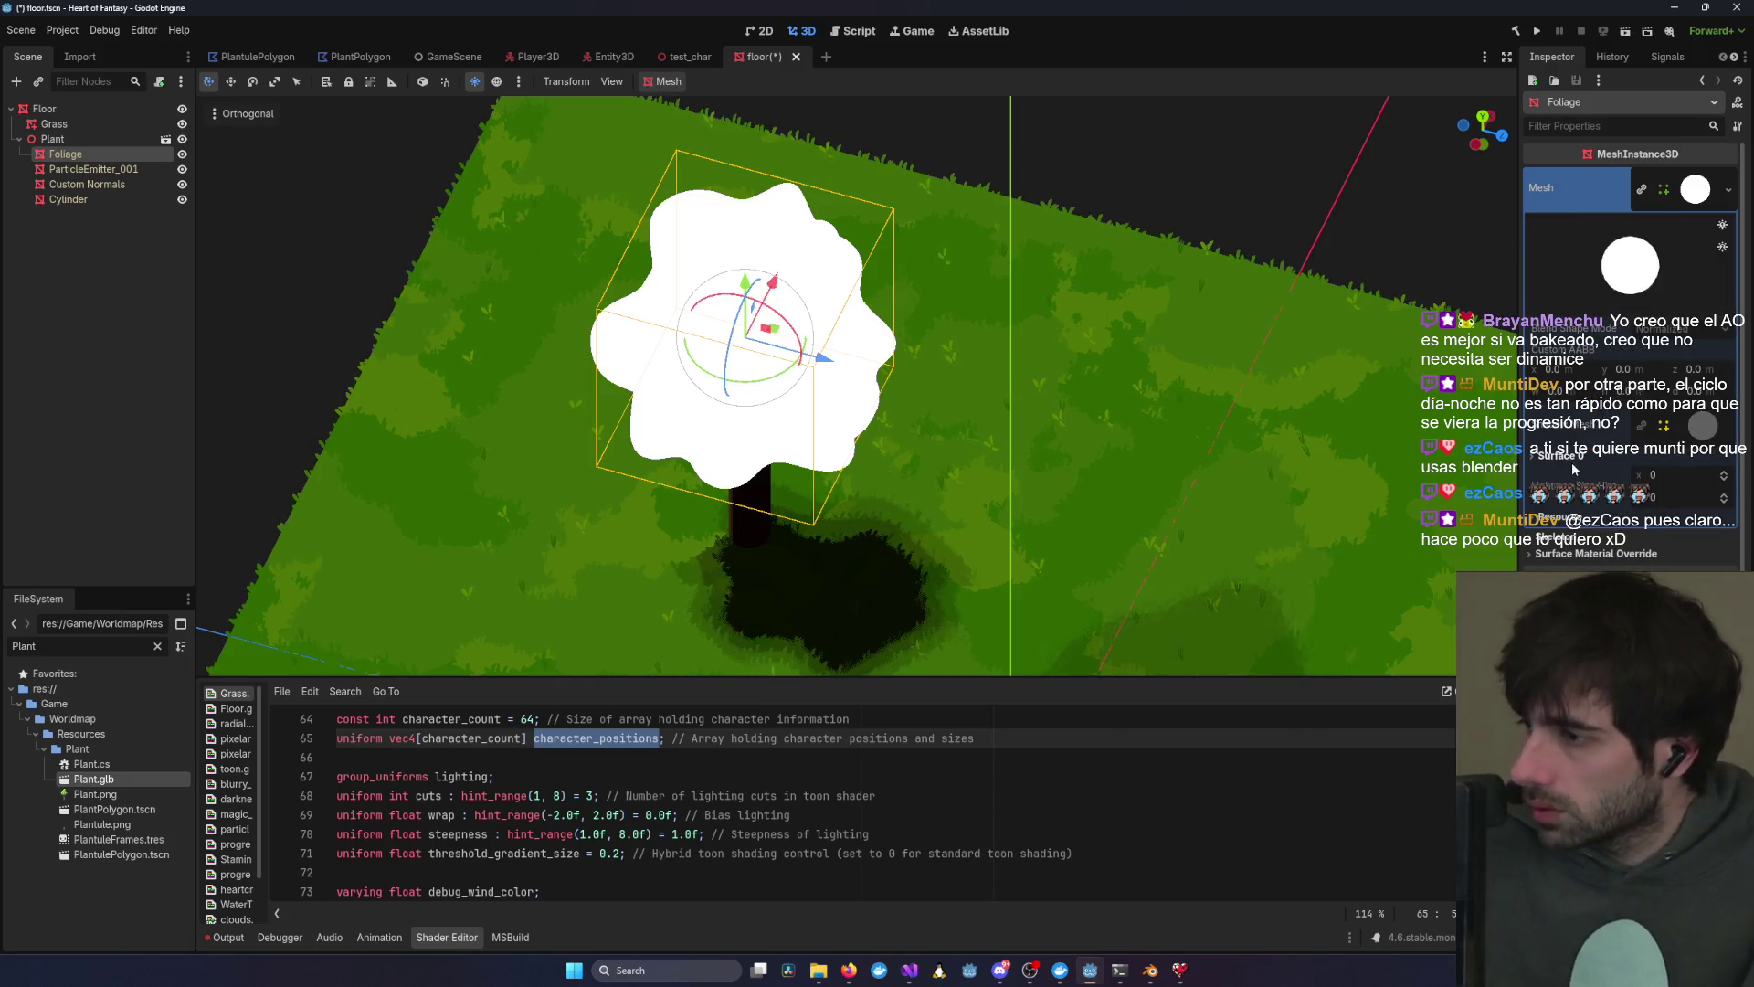
pyautogui.click(1644, 427)
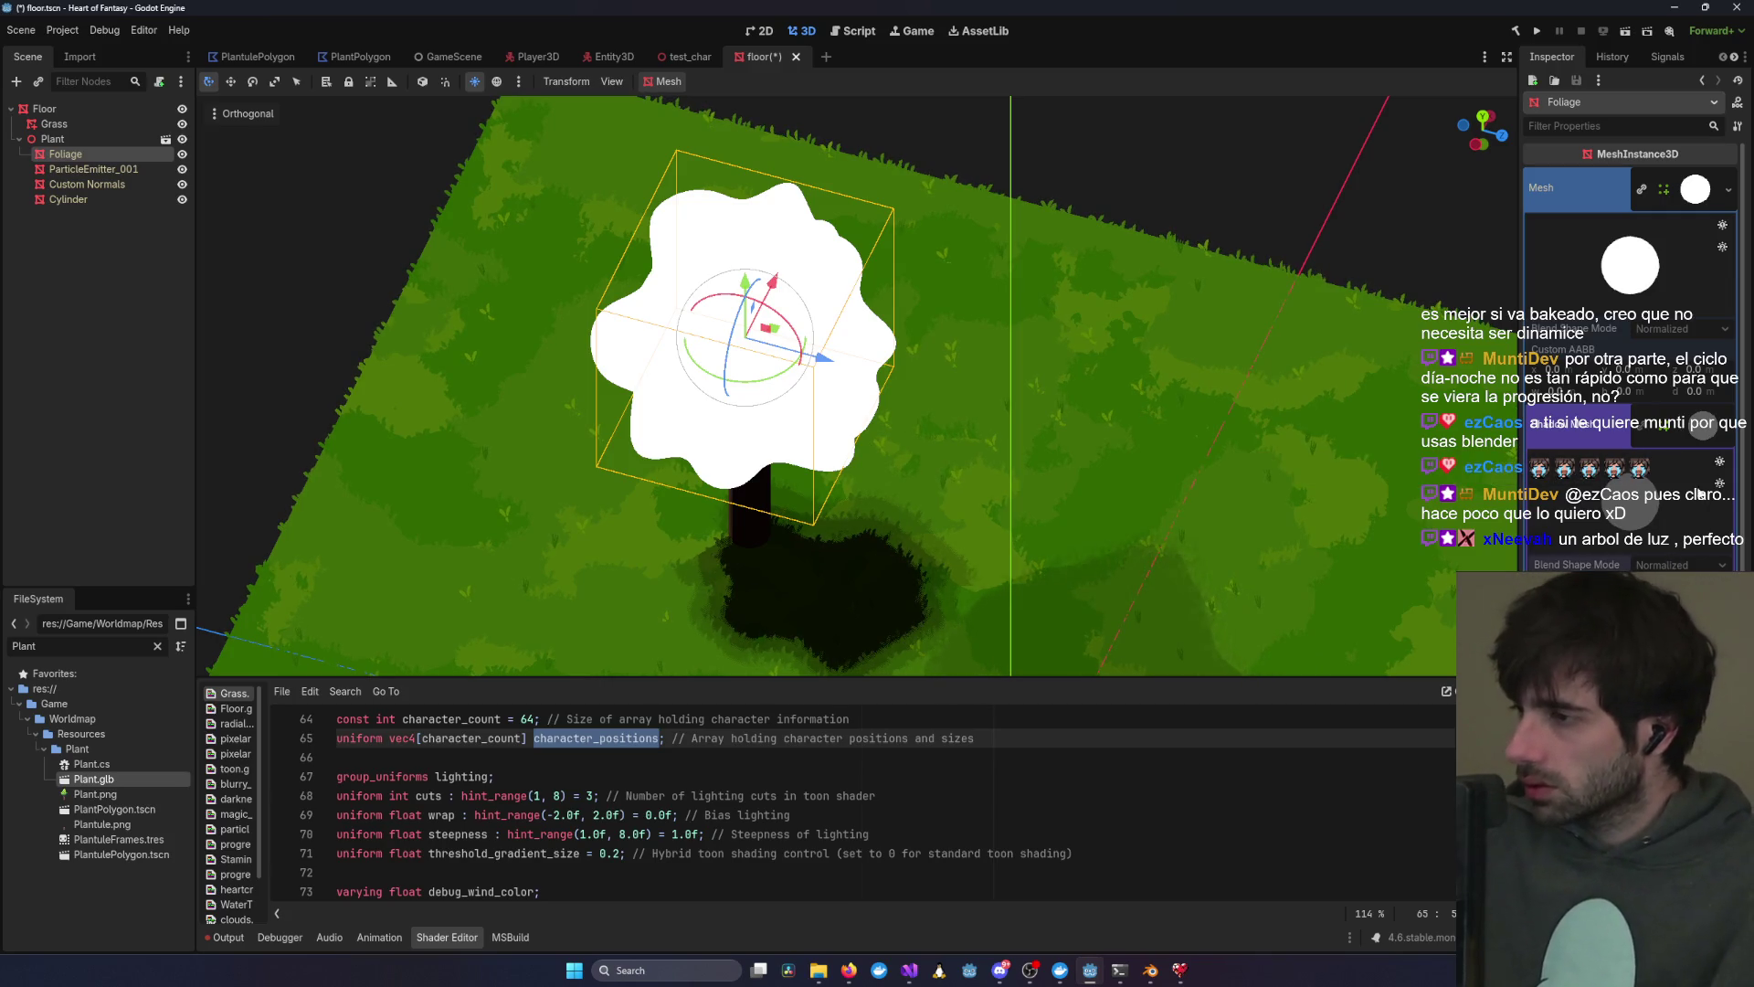
pyautogui.click(1658, 427)
pyautogui.click(1658, 427)
pyautogui.rightClick(1701, 422)
pyautogui.click(1708, 413)
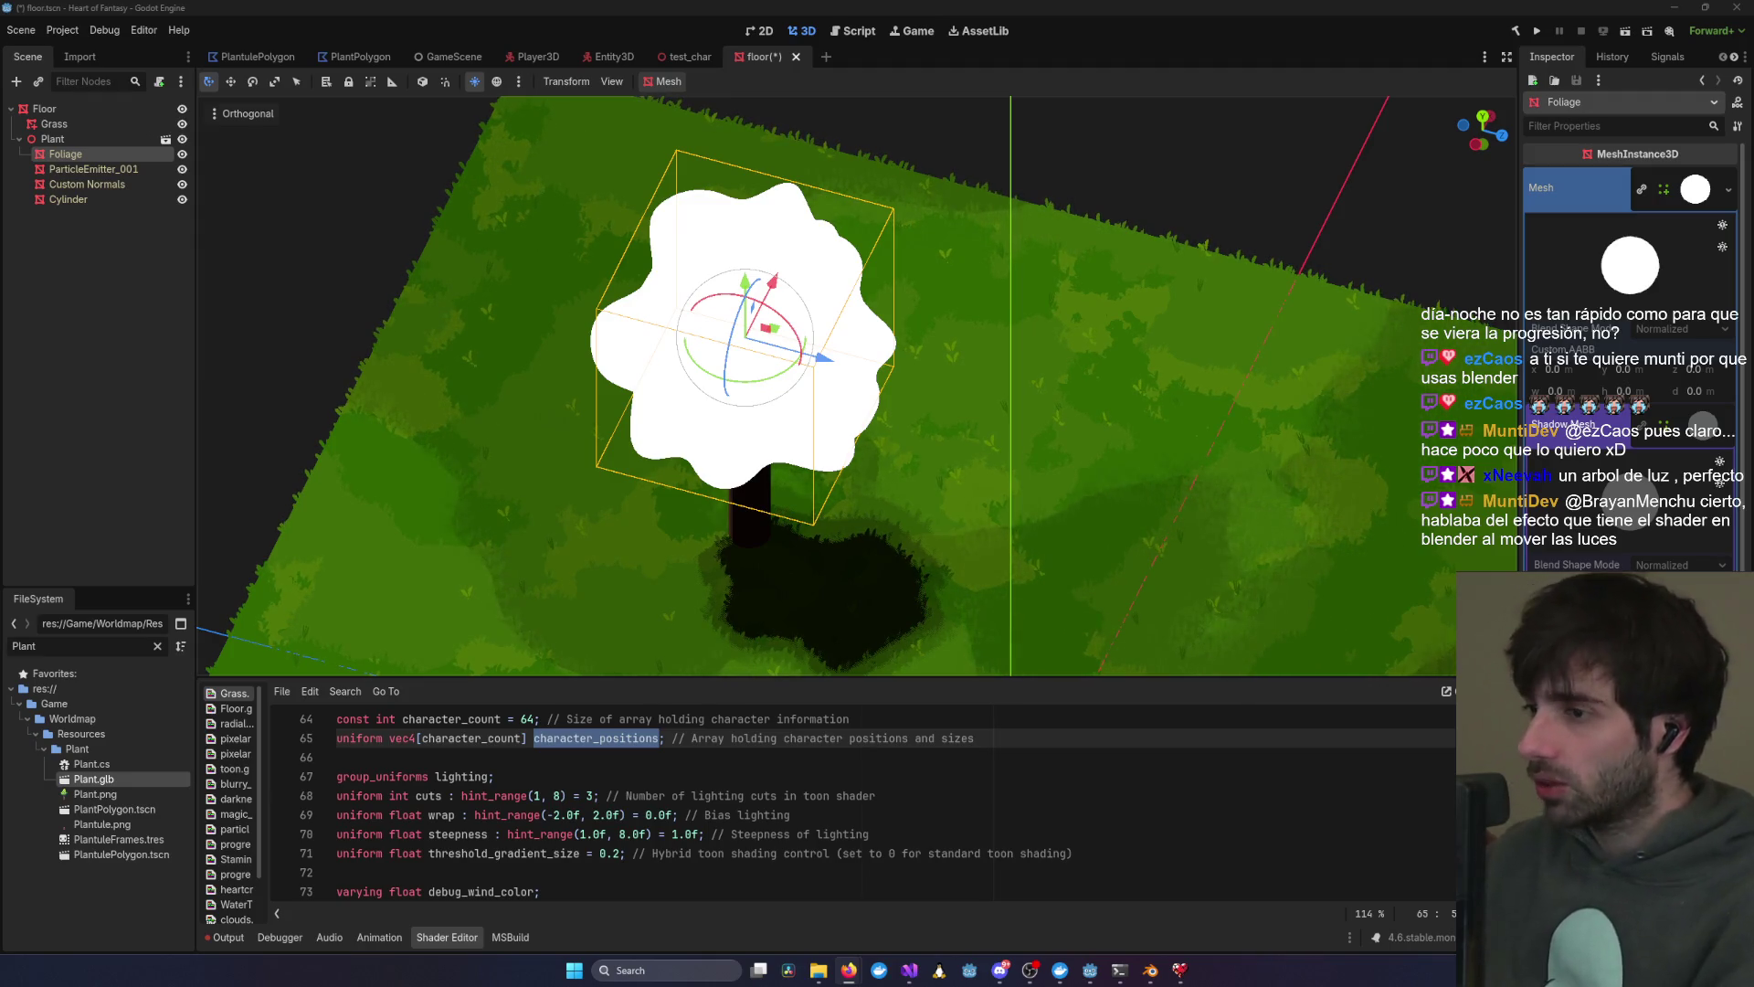
pyautogui.moveTo(941, 393)
pyautogui.mouseDown()
pyautogui.moveTo(1038, 315)
pyautogui.moveTo(941, 439)
pyautogui.mouseUp()
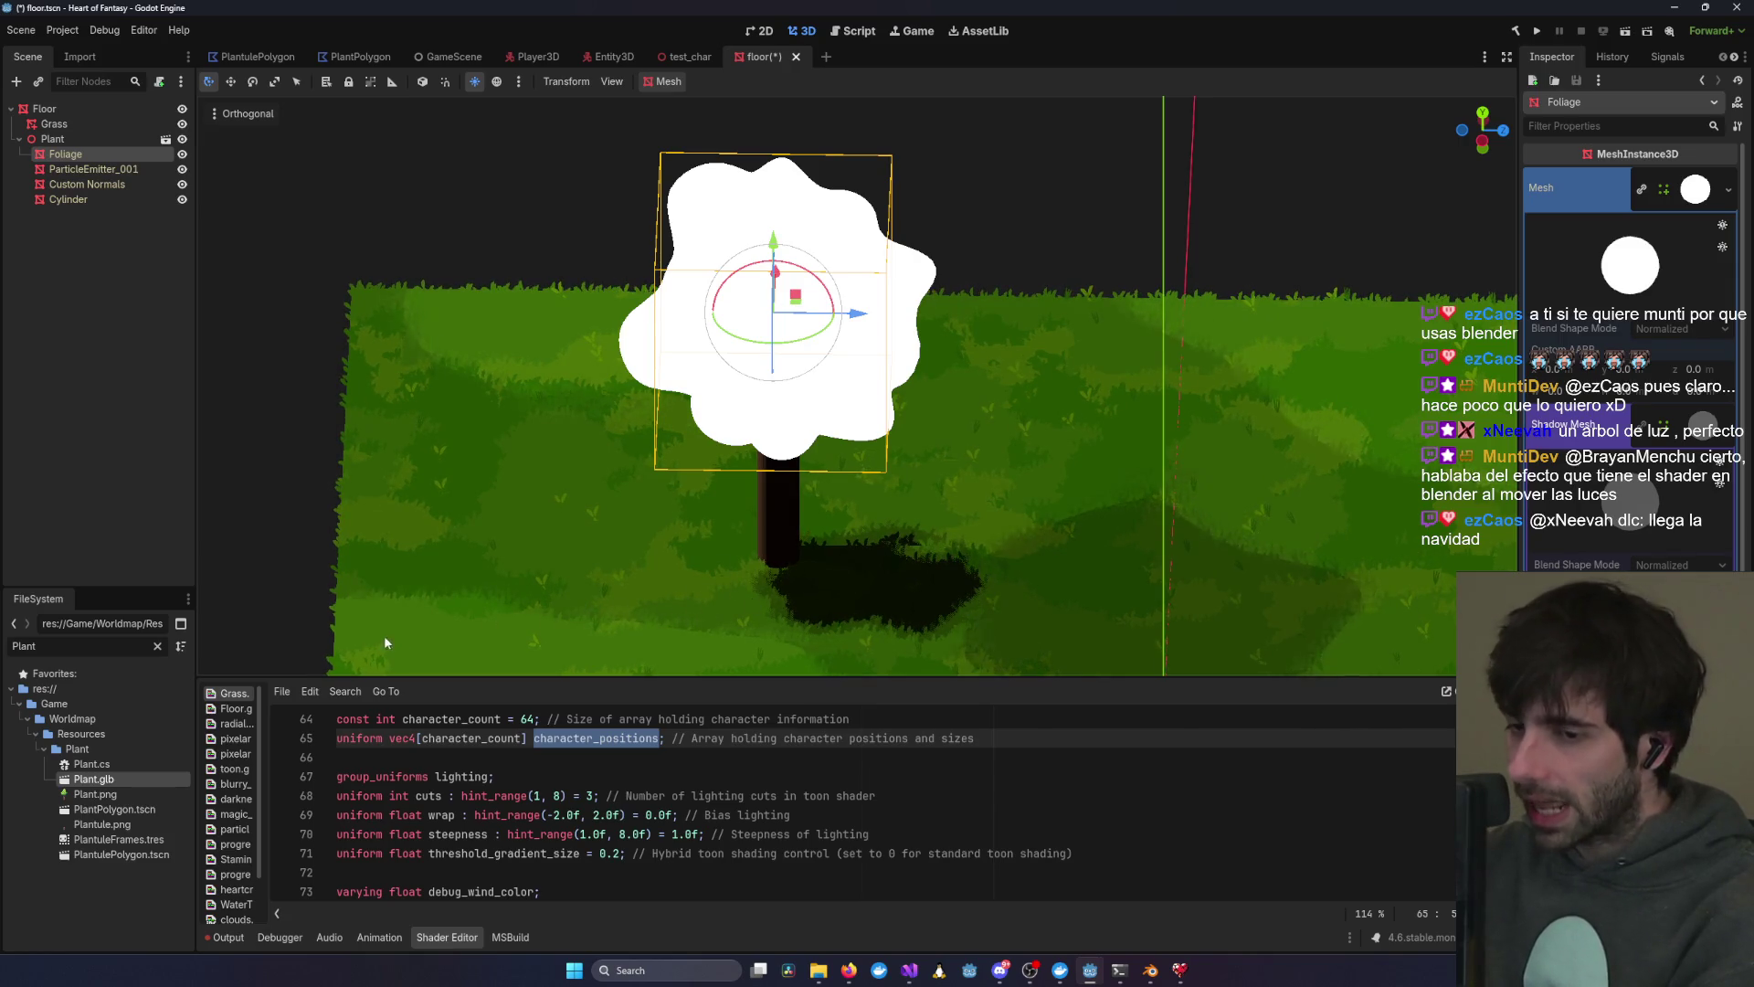
pyautogui.scroll(-3, 898, 539)
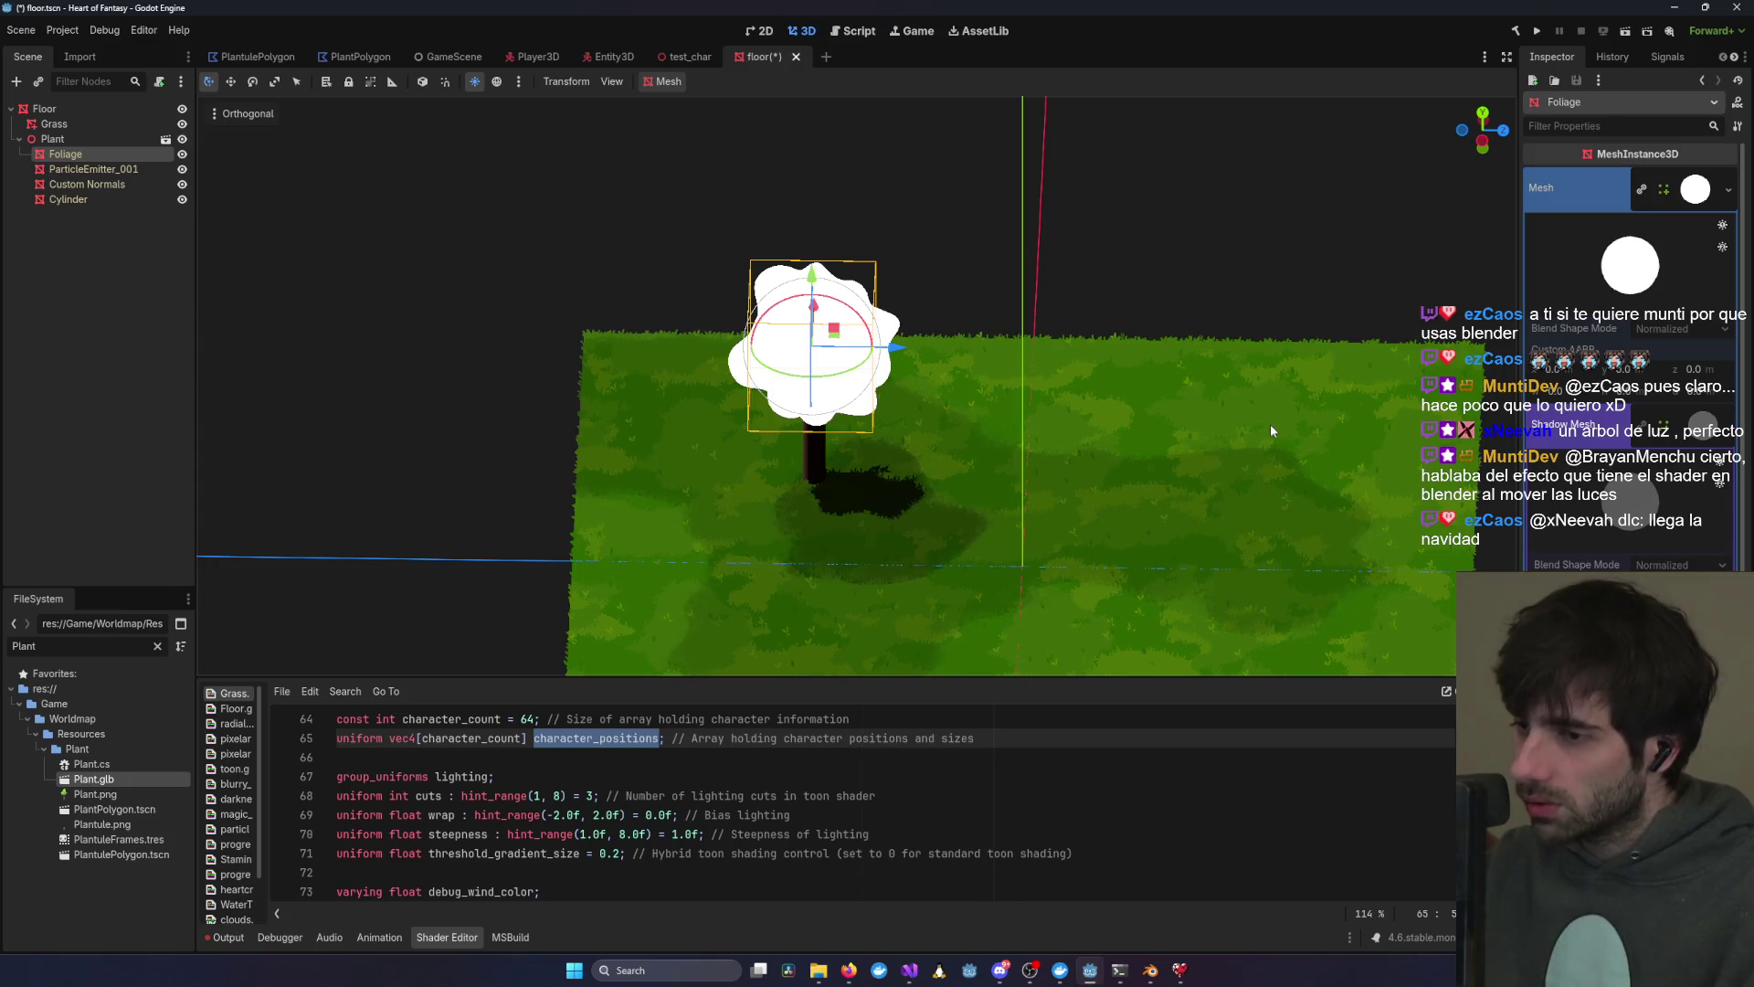
pyautogui.scroll(5, 1271, 430)
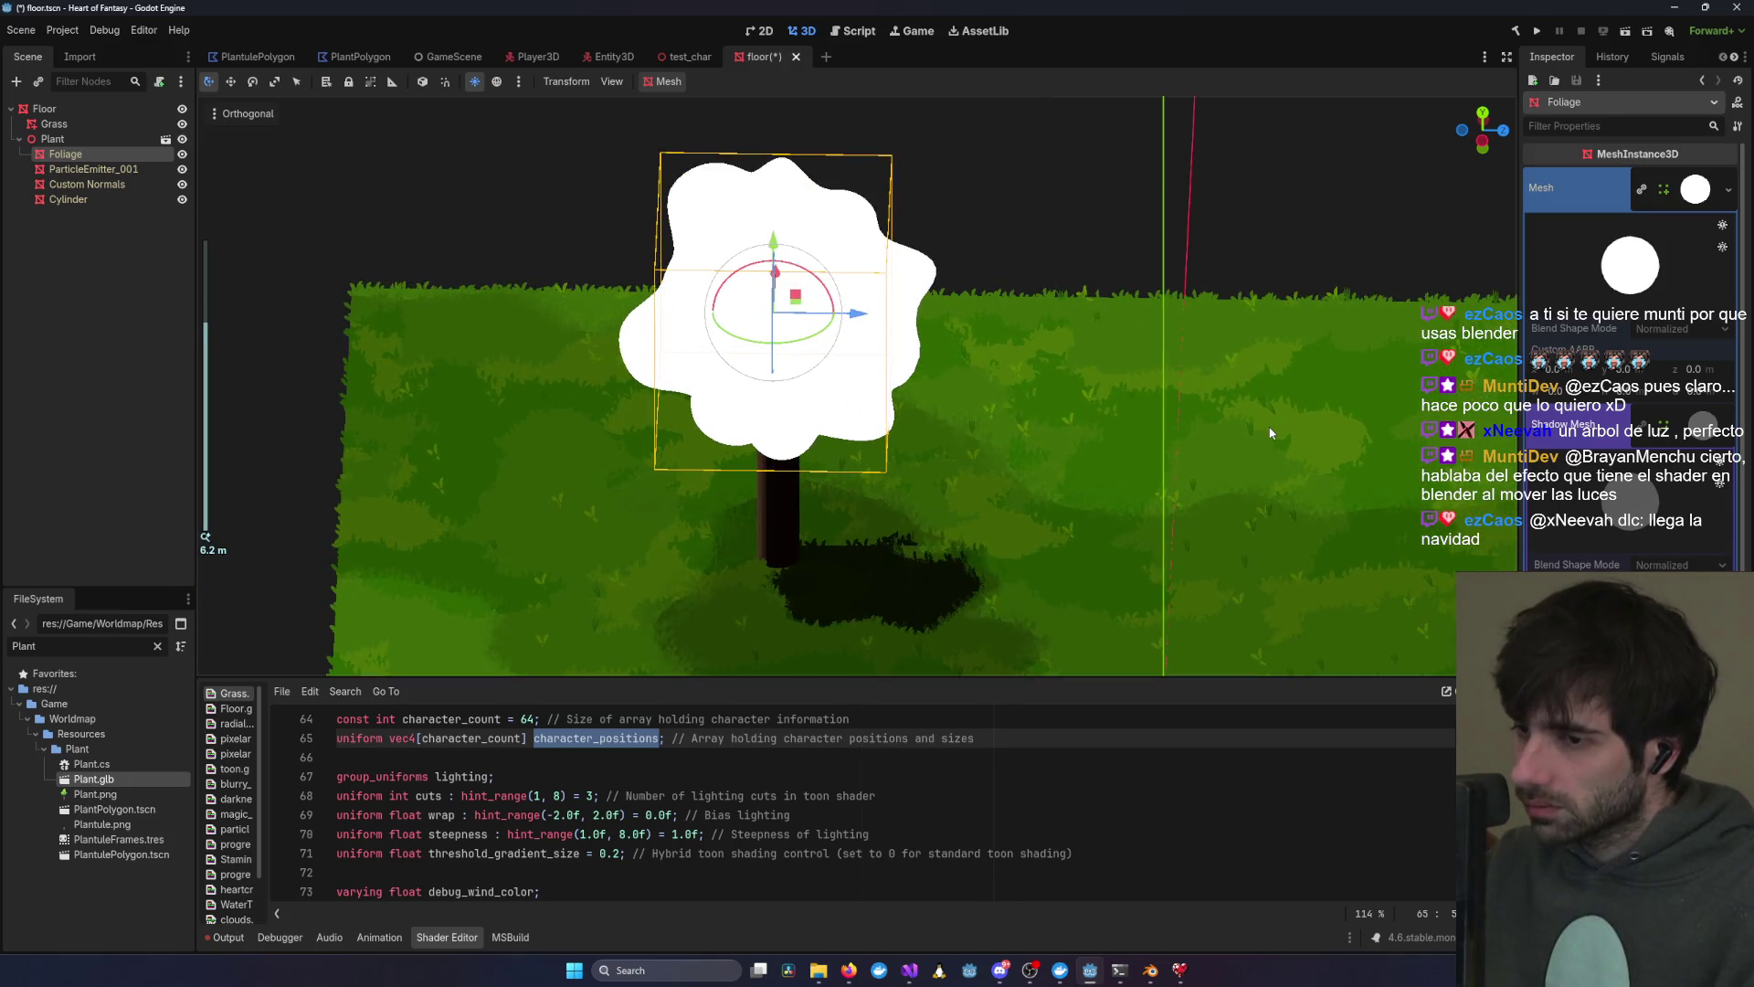
pyautogui.scroll(-5, 1270, 433)
pyautogui.moveTo(1063, 459)
pyautogui.mouseDown()
pyautogui.moveTo(1175, 552)
pyautogui.moveTo(961, 469)
pyautogui.moveTo(1143, 470)
pyautogui.moveTo(1026, 470)
pyautogui.mouseUp()
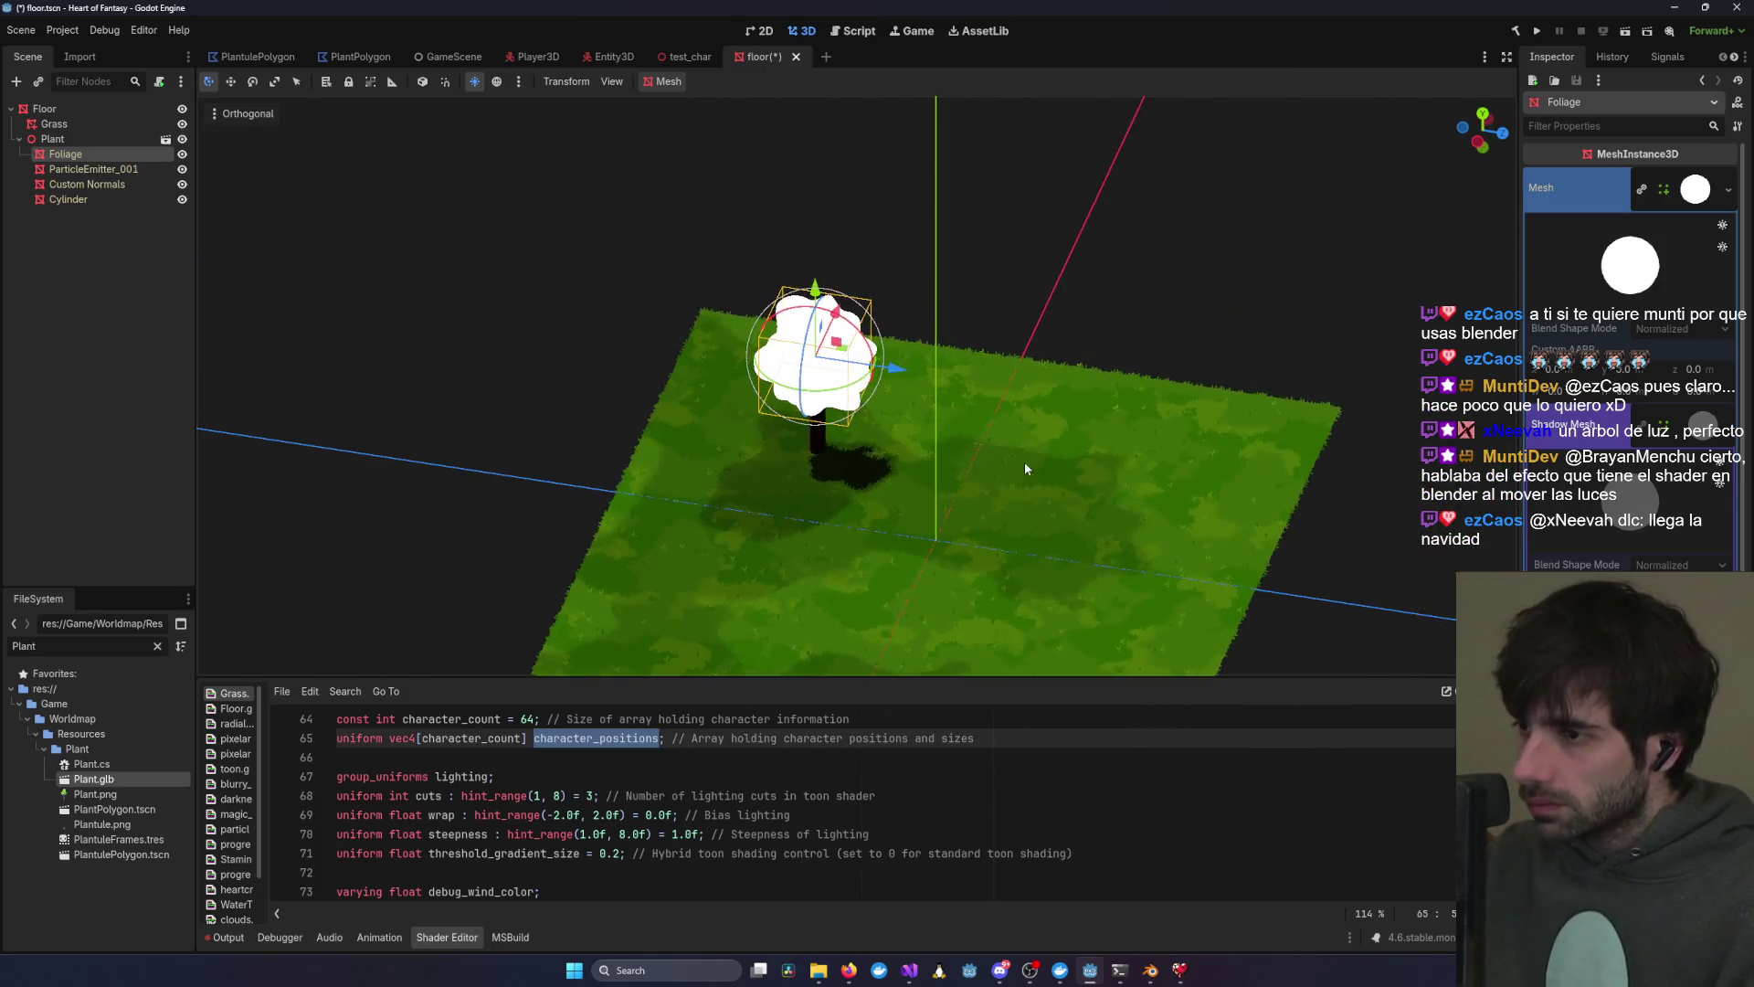
pyautogui.scroll(3, 919, 461)
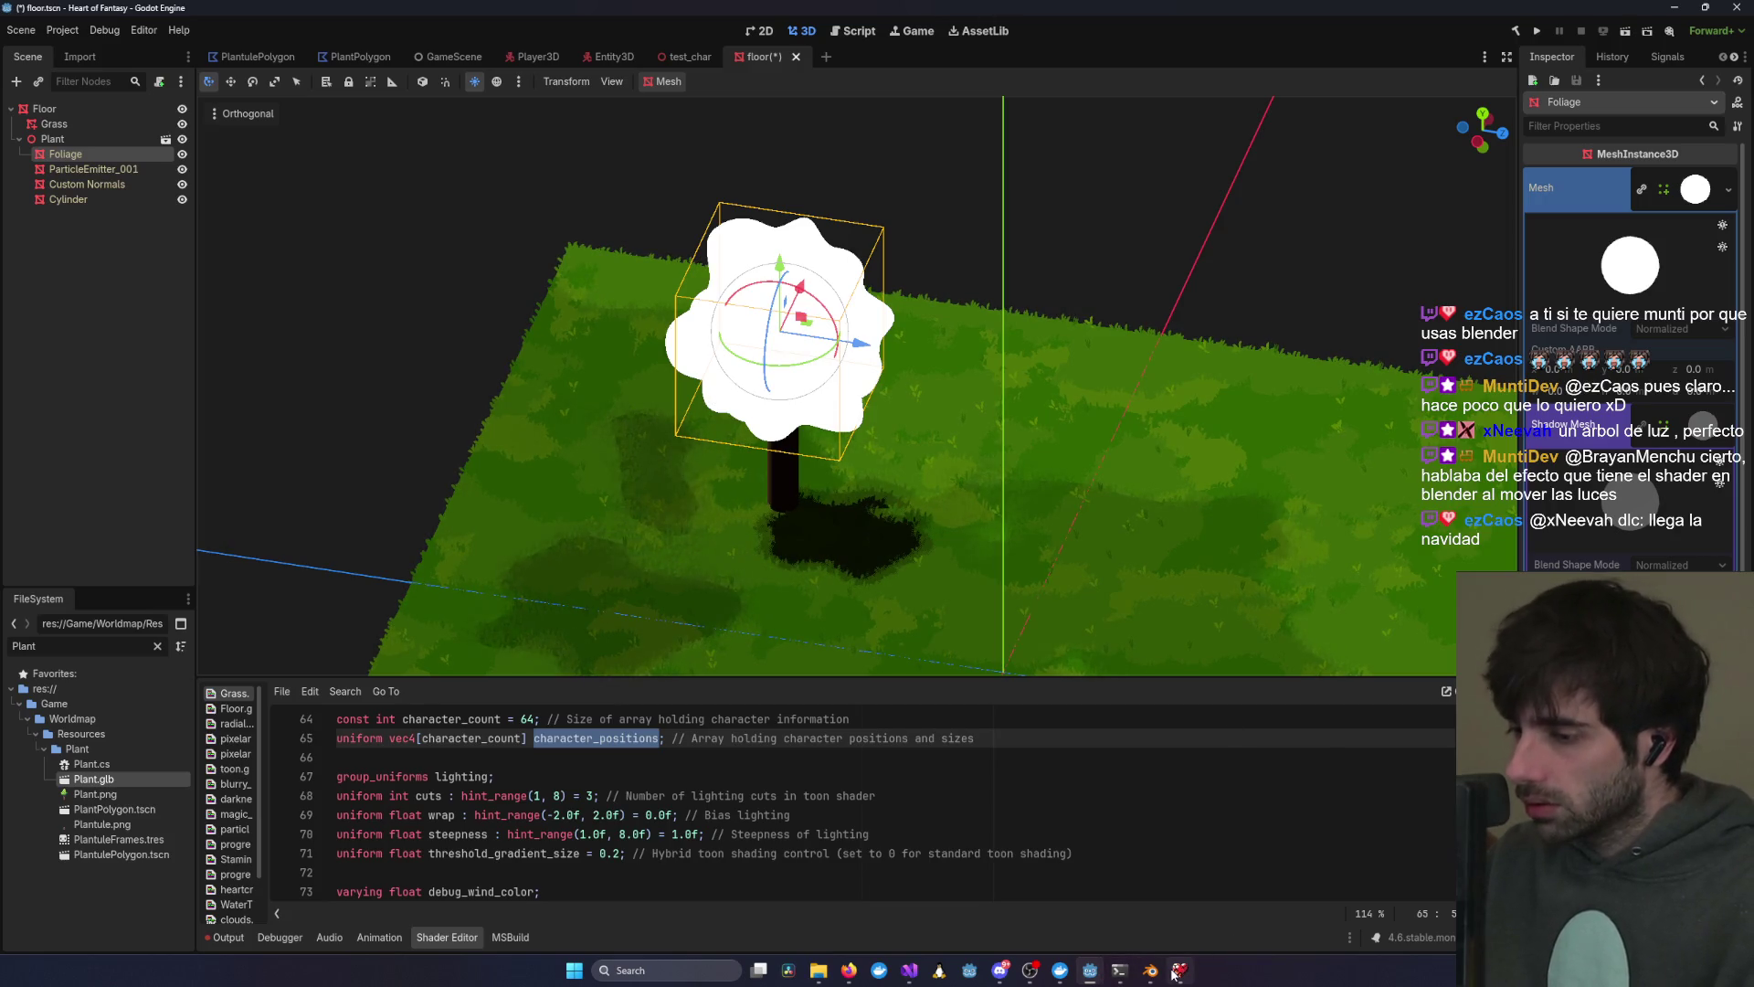
pyautogui.moveTo(1174, 975)
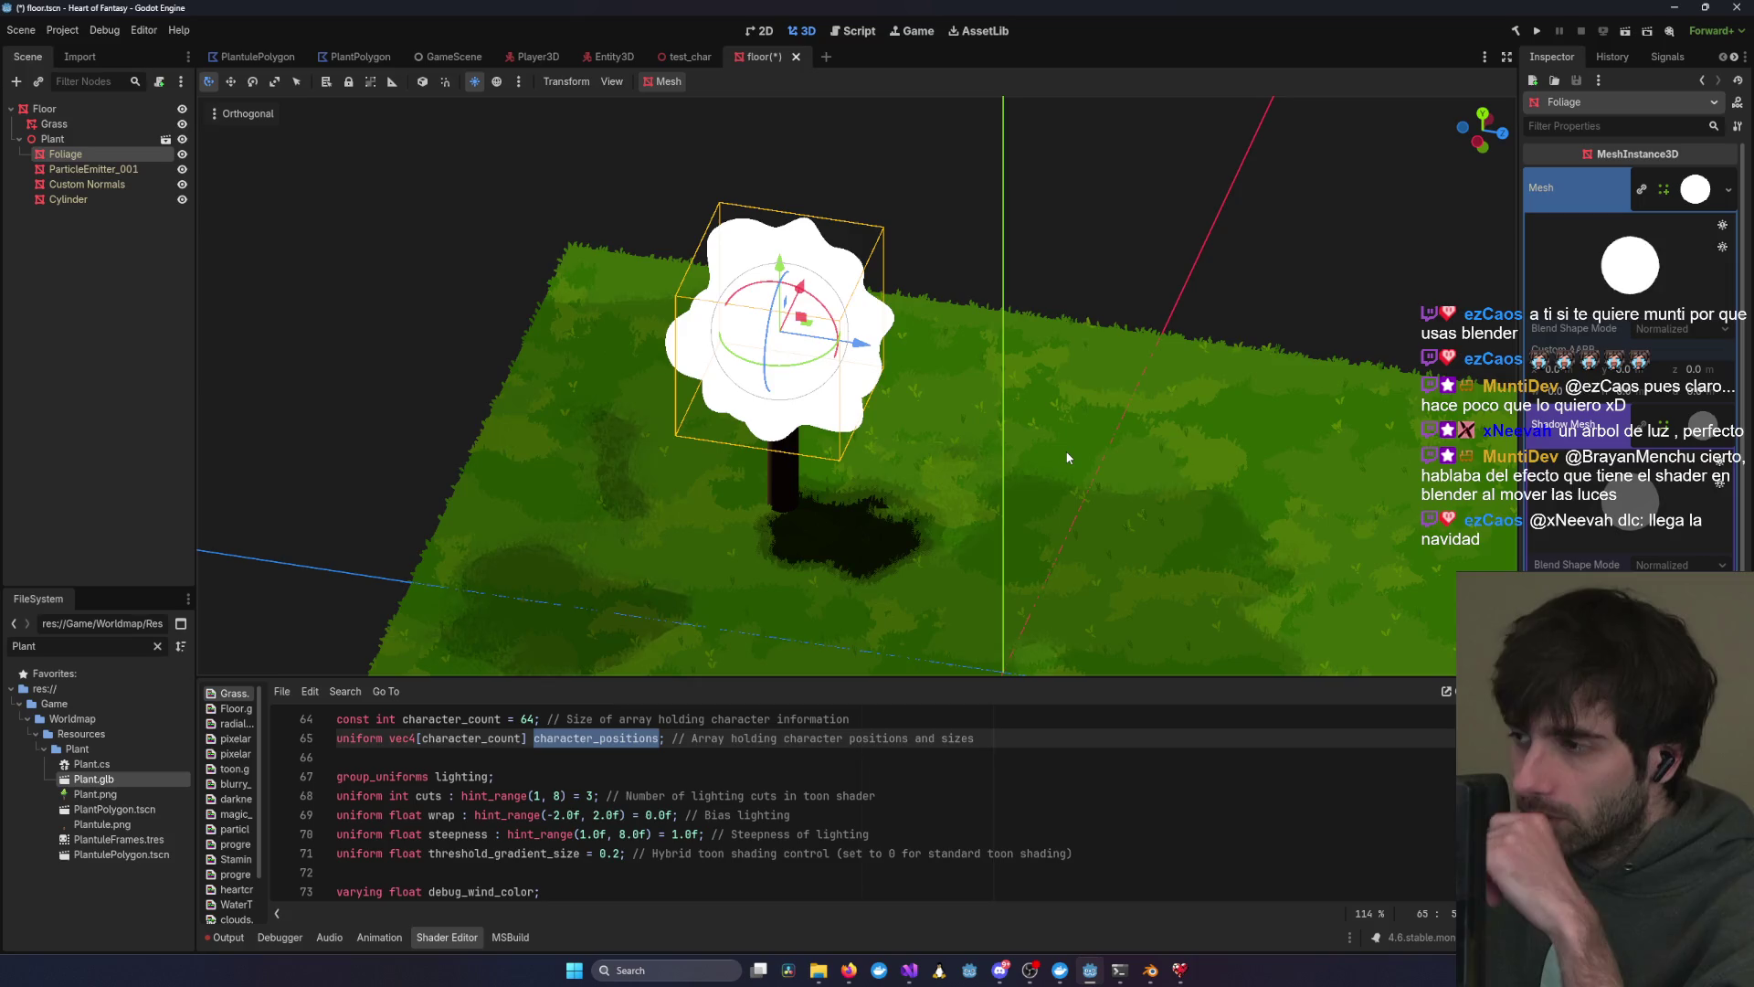
pyautogui.moveTo(1085, 453); pyautogui.dragTo(1114, 443)
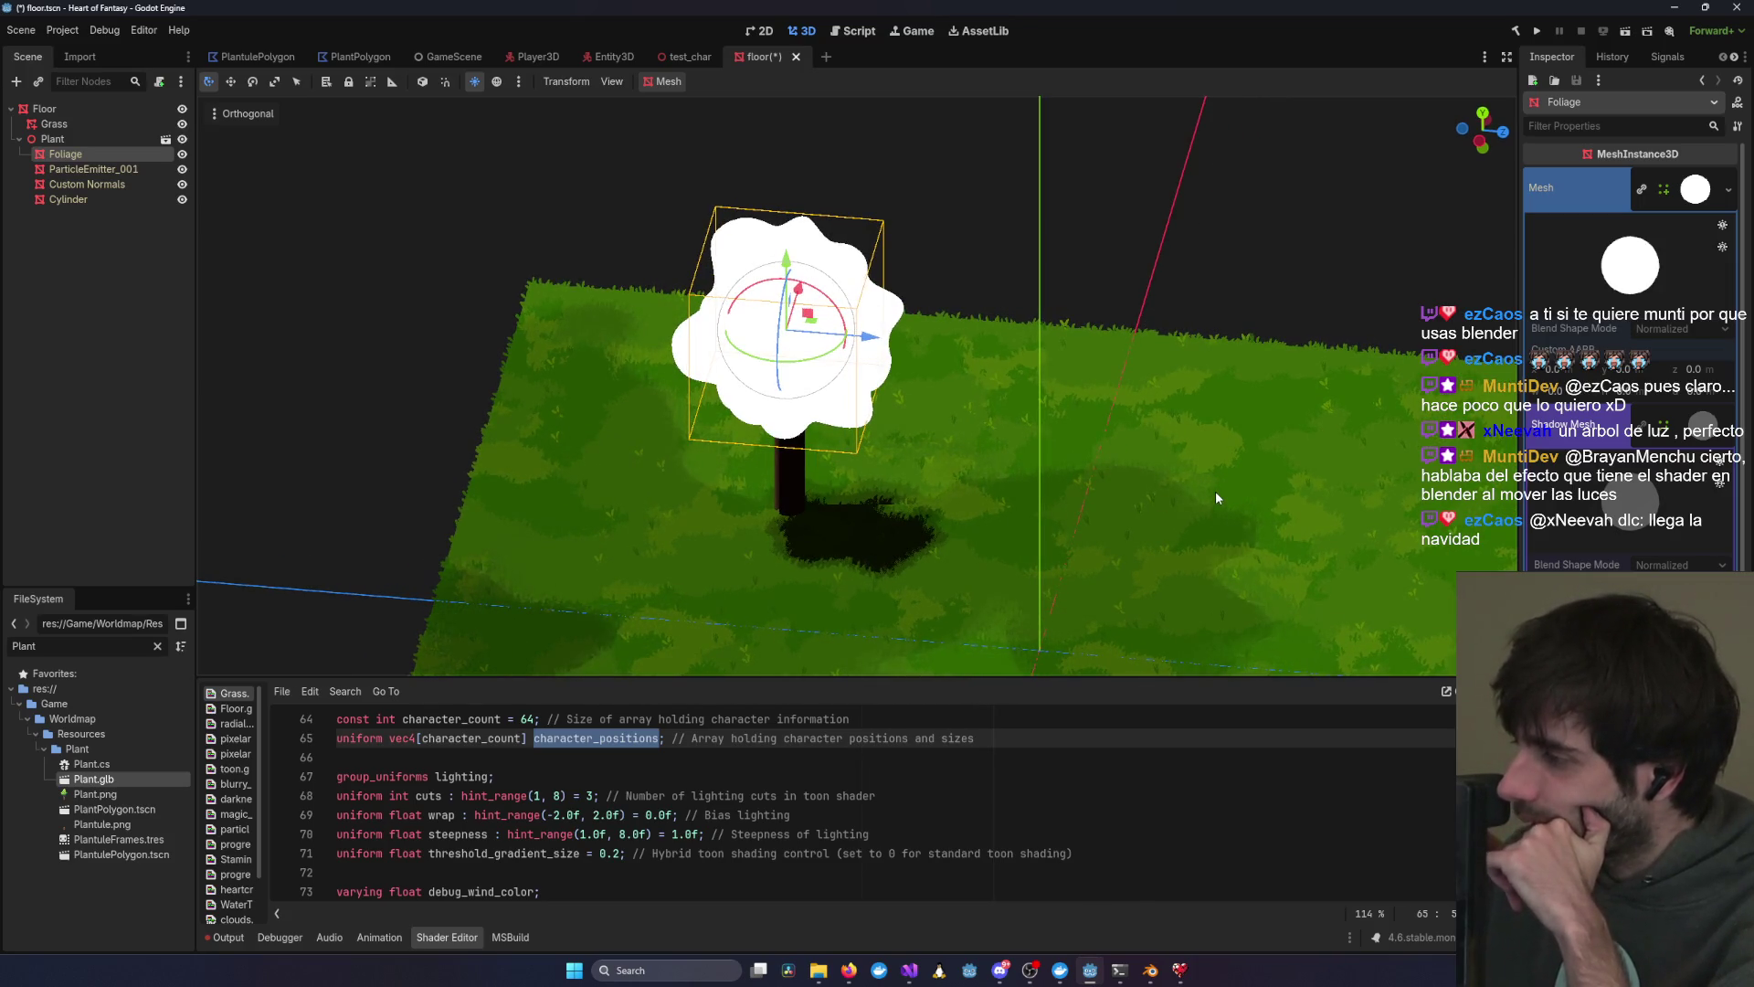
pyautogui.moveTo(1535, 455)
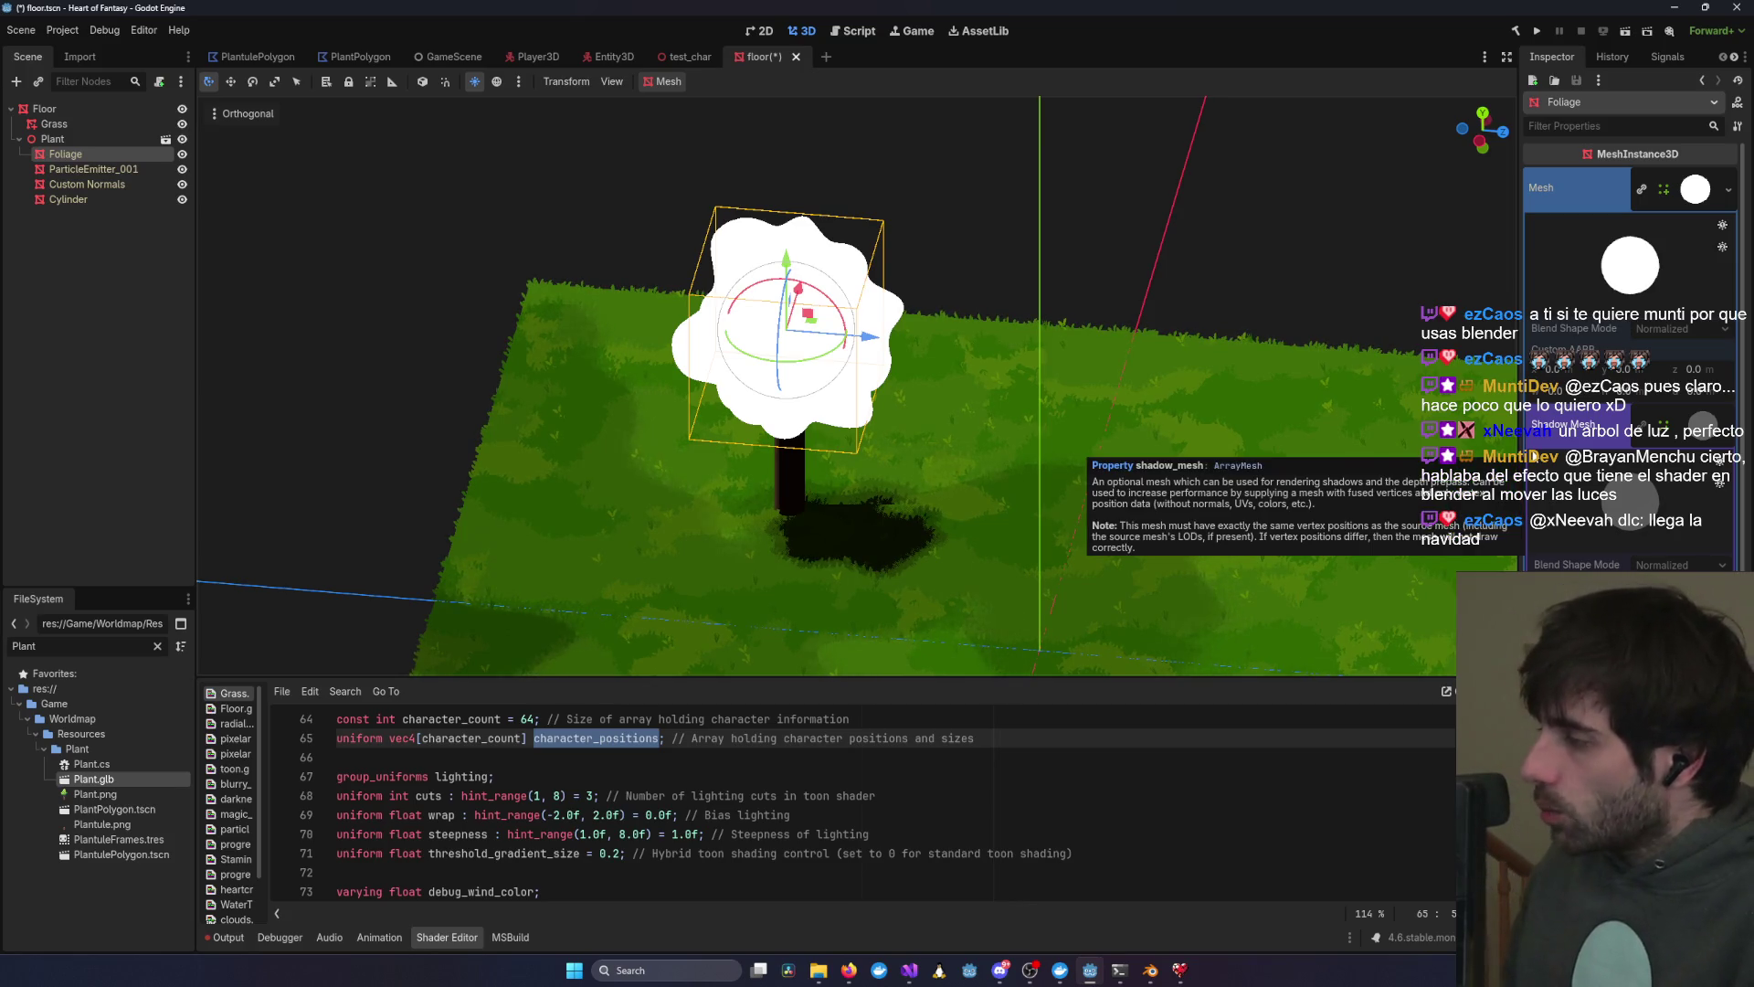
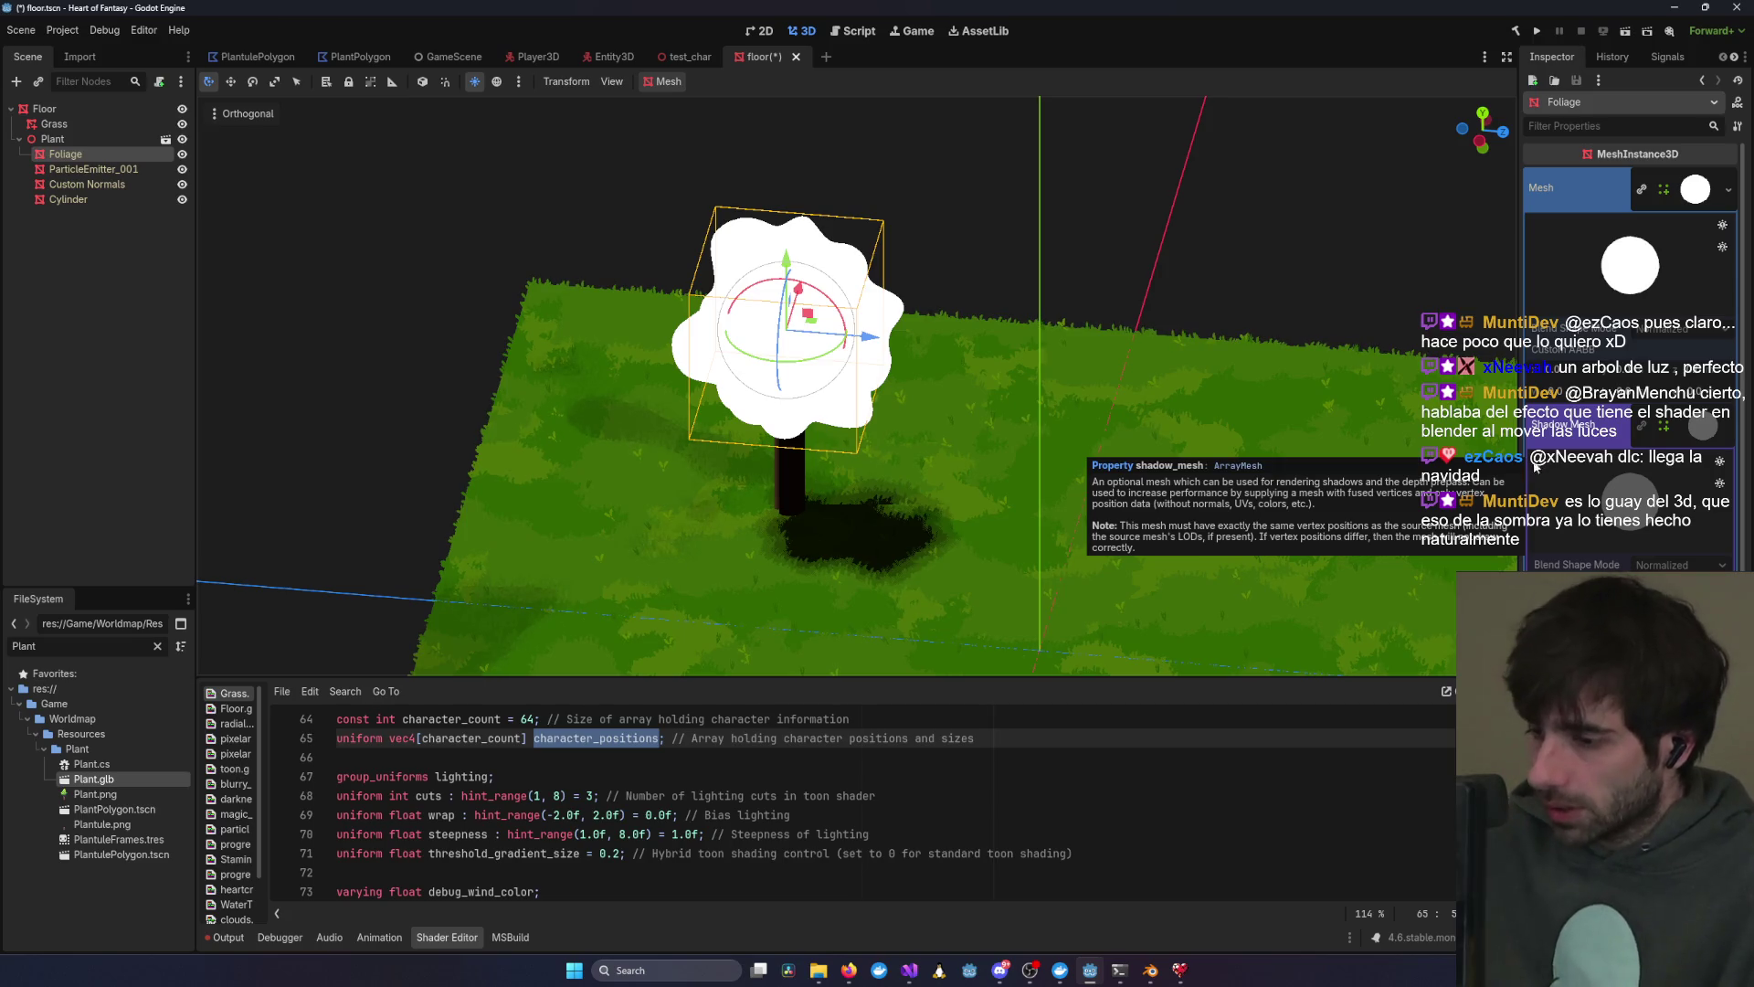
# Glance at the running game window, then switch to Blender's Tree.blend with its Foliage shading nodes
pyautogui.click(1152, 972)
pyautogui.click(1153, 974)
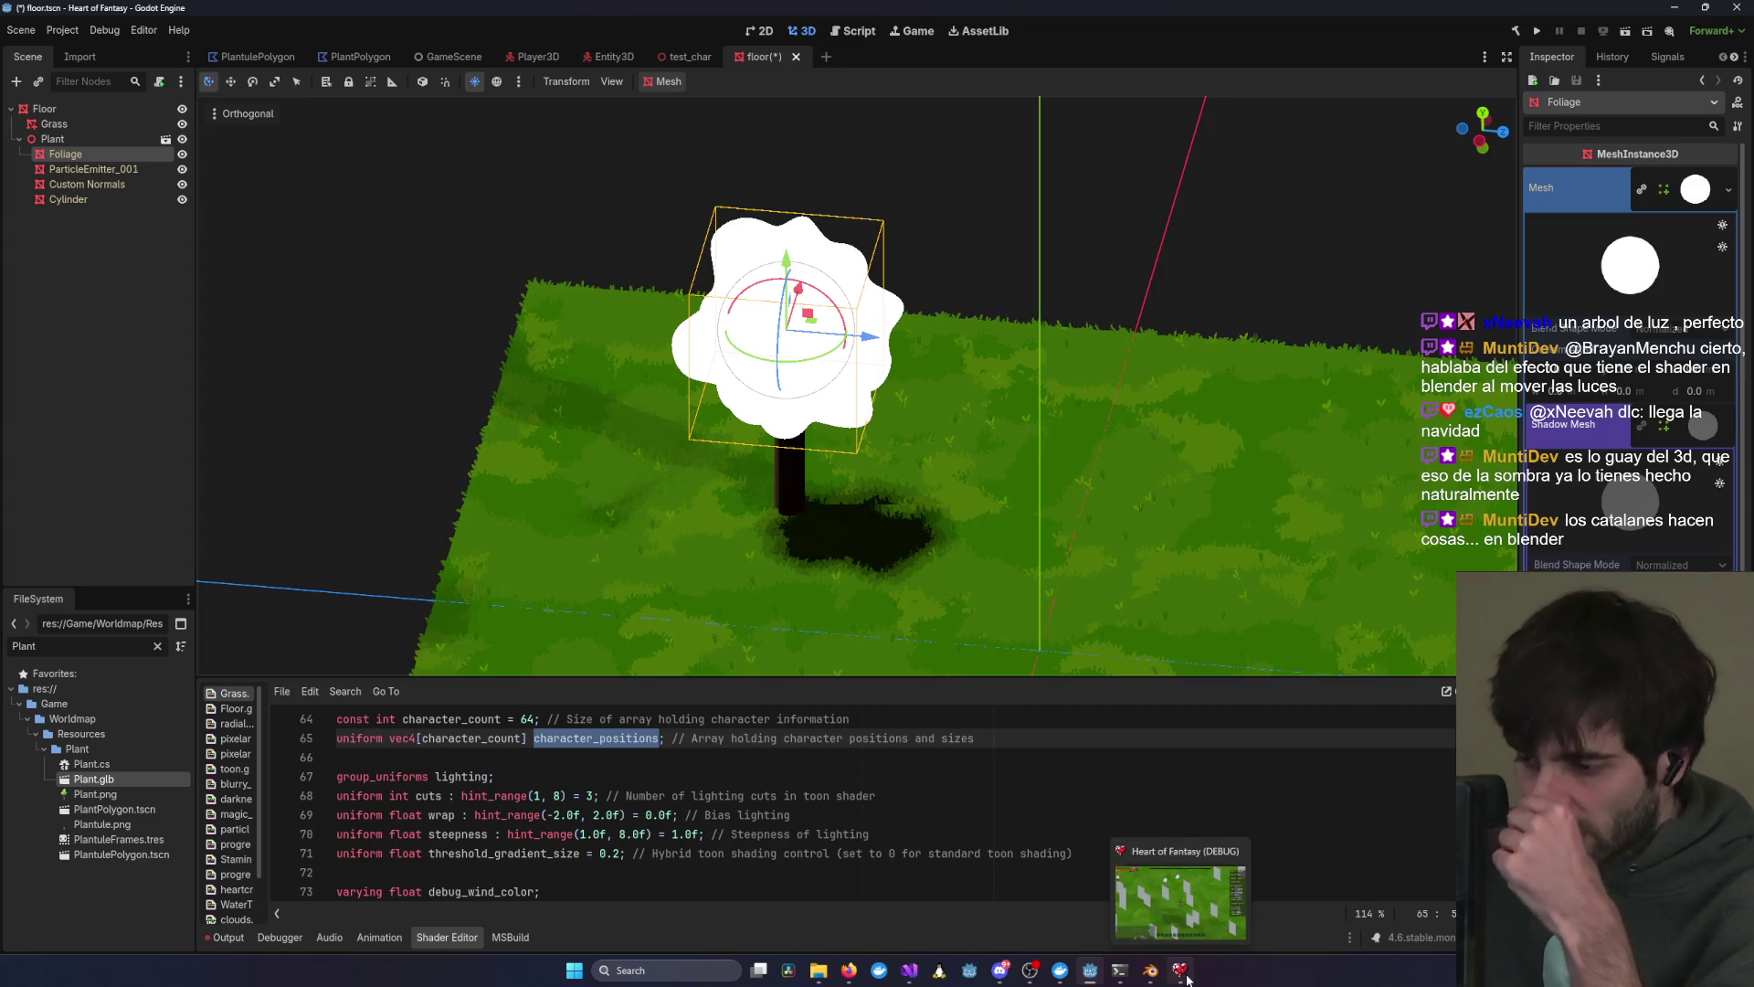
pyautogui.click(1181, 973)
pyautogui.click(1181, 973)
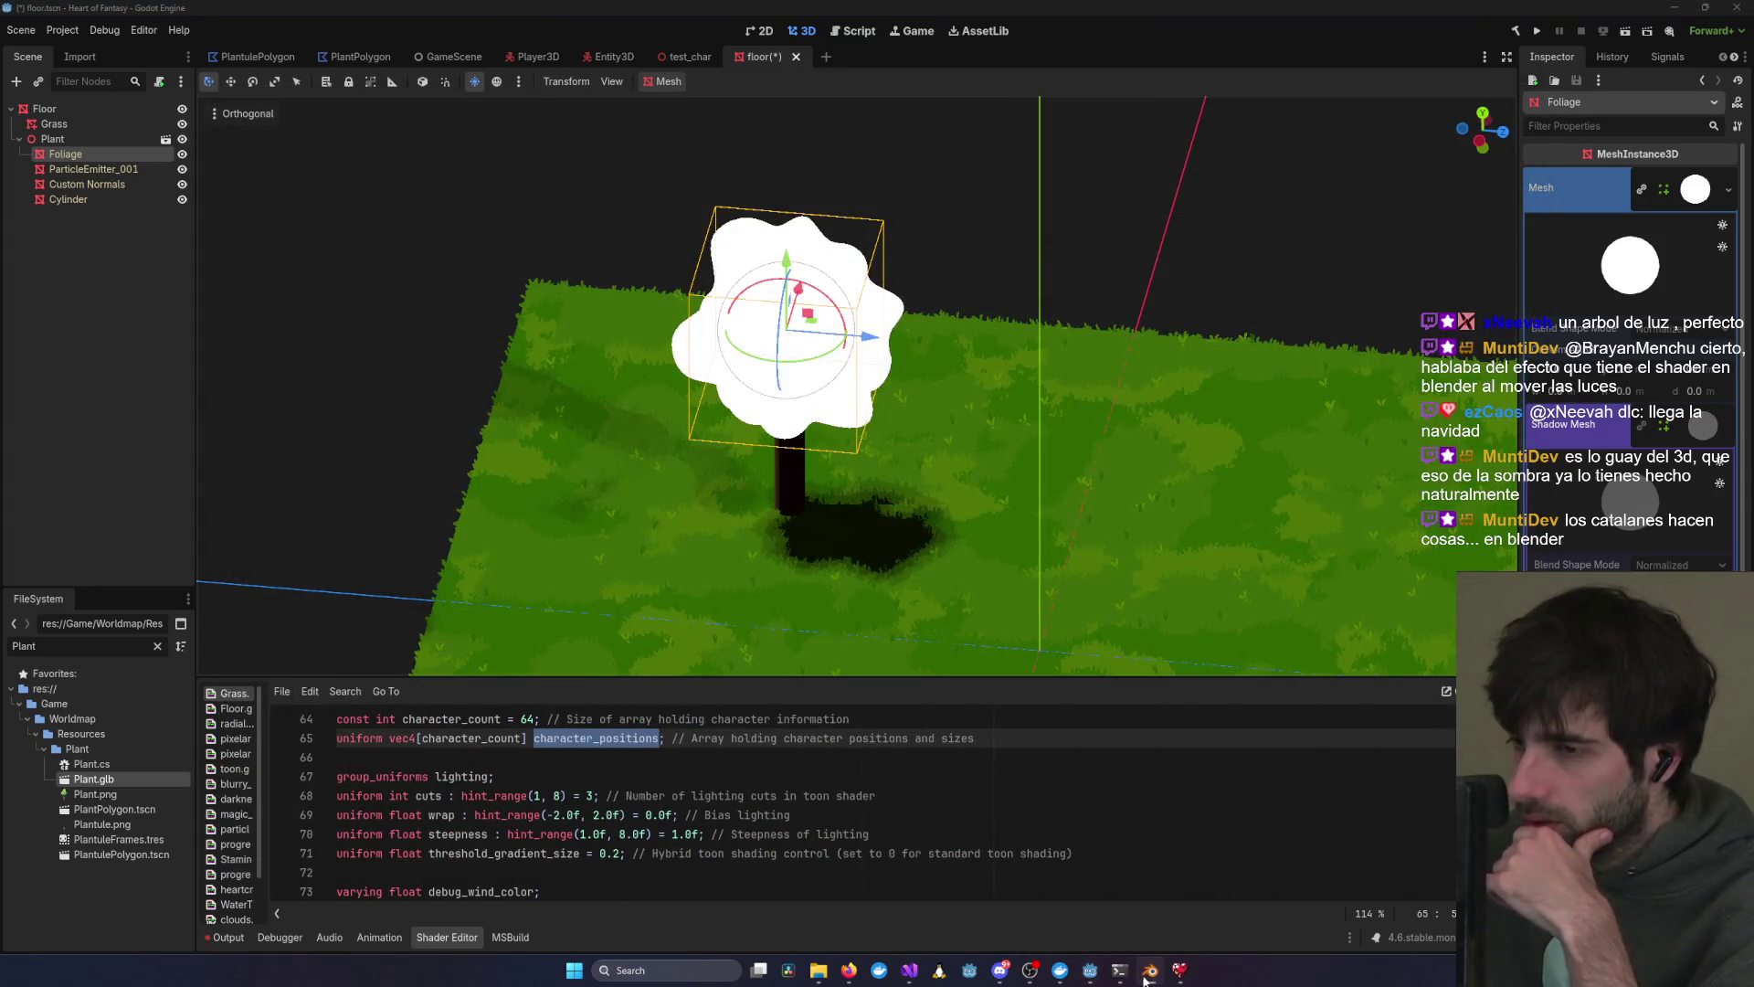
pyautogui.hotkey('alt', 'Tab')
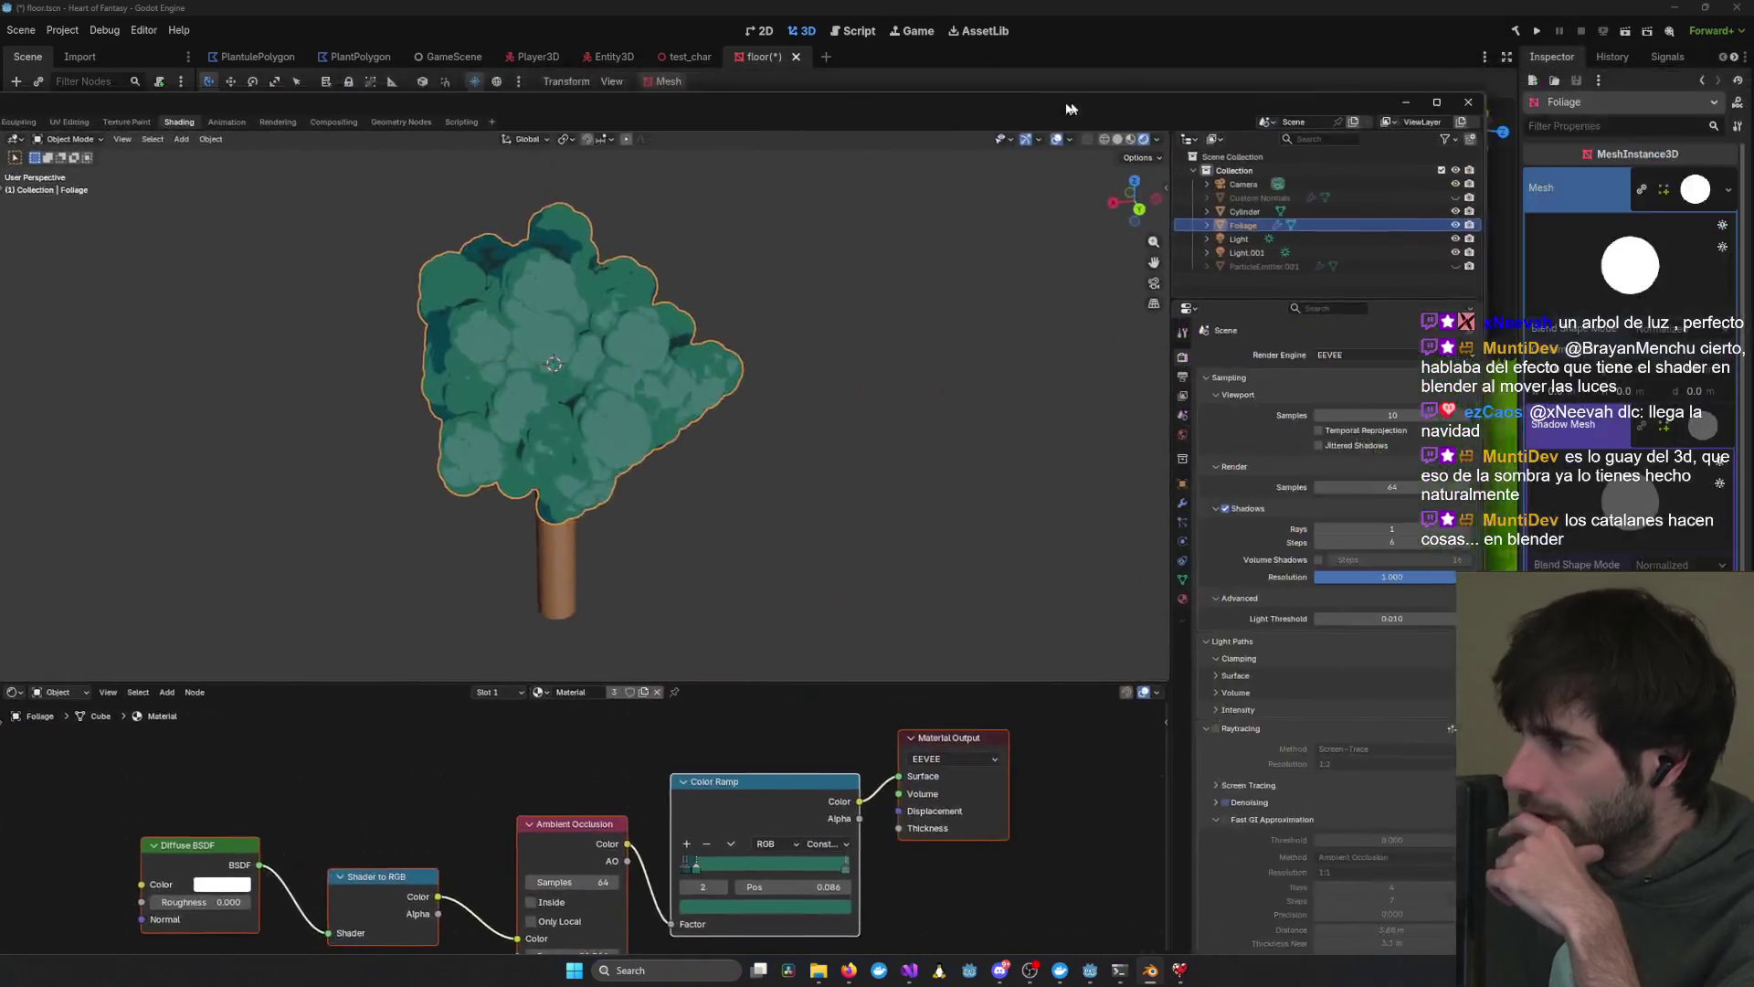
# Rotate Blender's sun light to test the toon foliage shading, then return to Godot
pyautogui.click(807, 84)
pyautogui.press('r')
pyautogui.click(893, 128)
pyautogui.hotkey('alt', 'Tab')
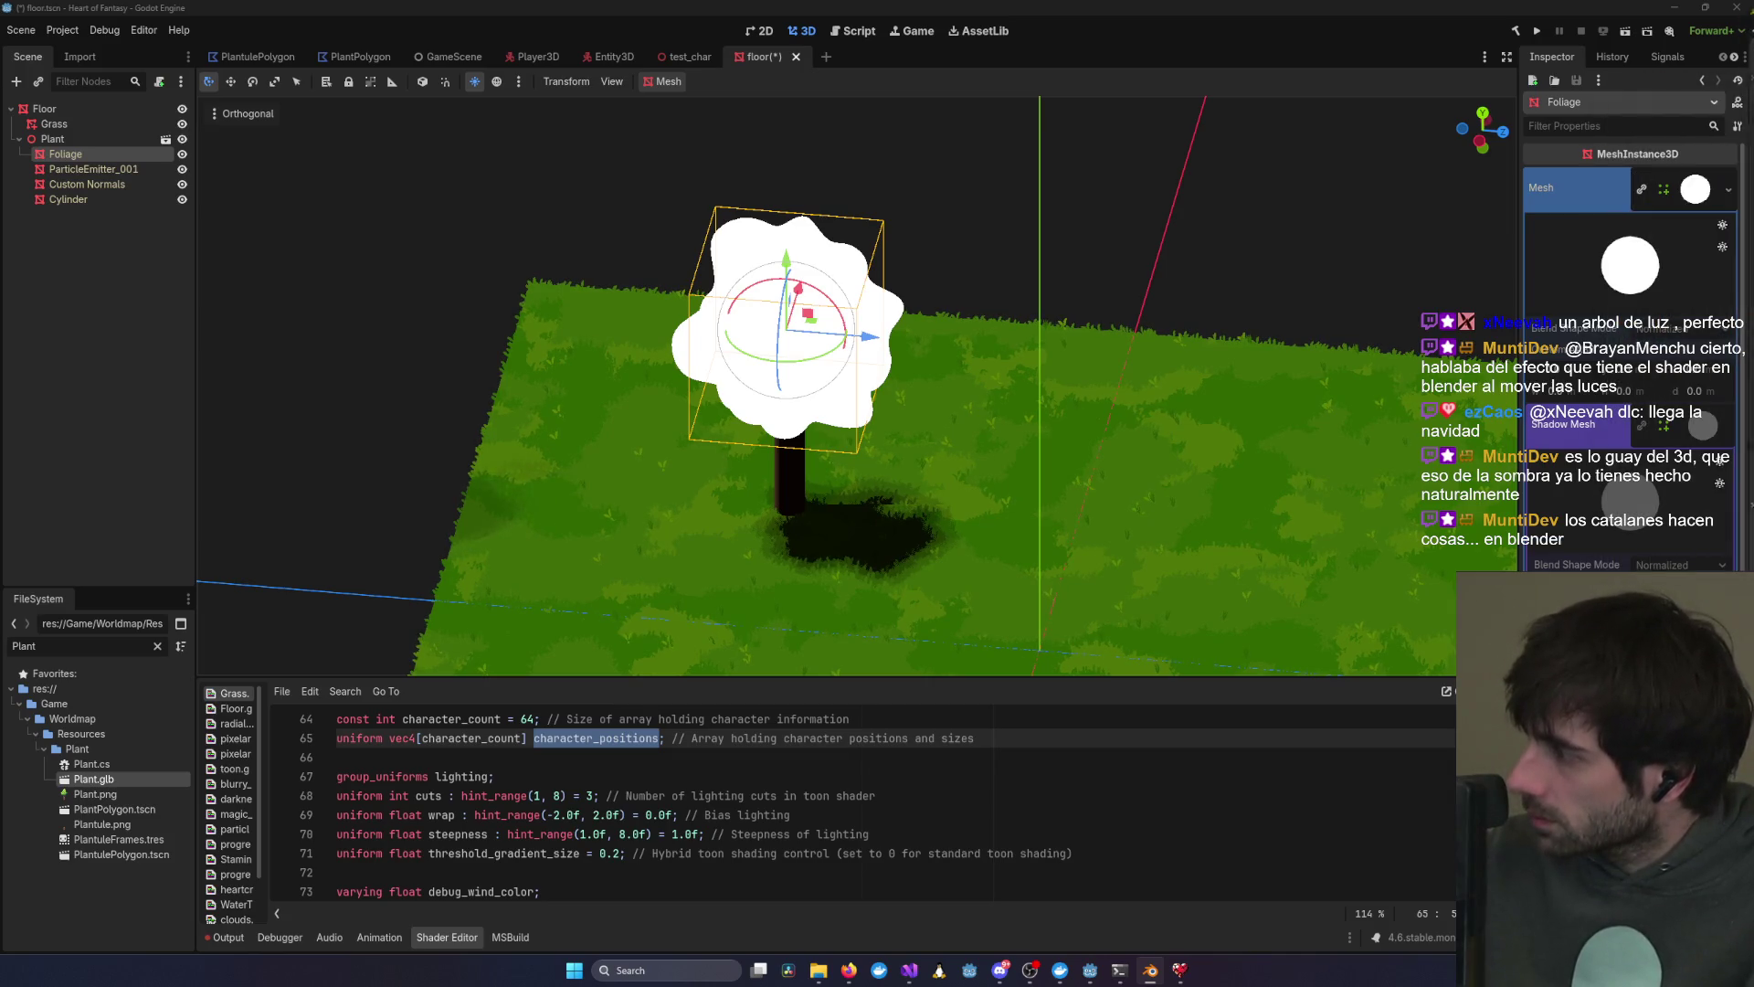
# Expand the Foliage mesh's Mesh and Surface Material Override properties to reach slot 0
pyautogui.hotkey('alt', 'Tab')
pyautogui.hotkey('alt', 'Tab')
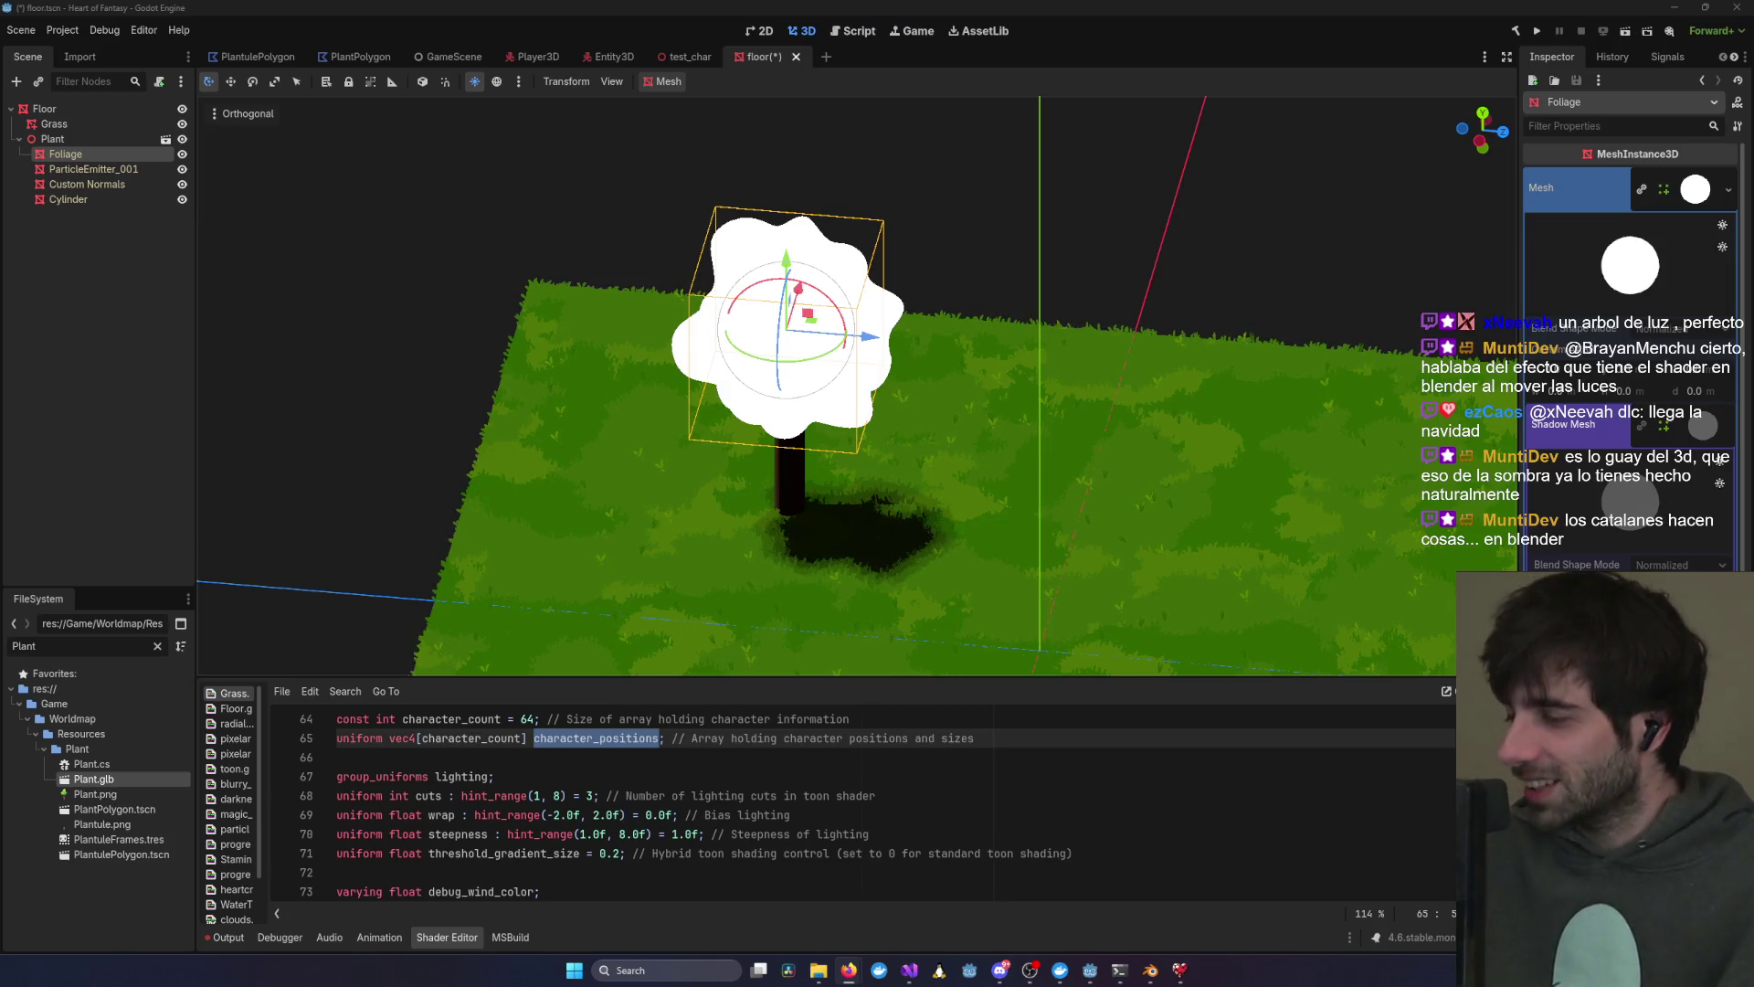
pyautogui.moveTo(1210, 435)
pyautogui.mouseDown()
pyautogui.moveTo(1275, 387)
pyautogui.moveTo(748, 387)
pyautogui.moveTo(1182, 370)
pyautogui.moveTo(1316, 441)
pyautogui.mouseUp()
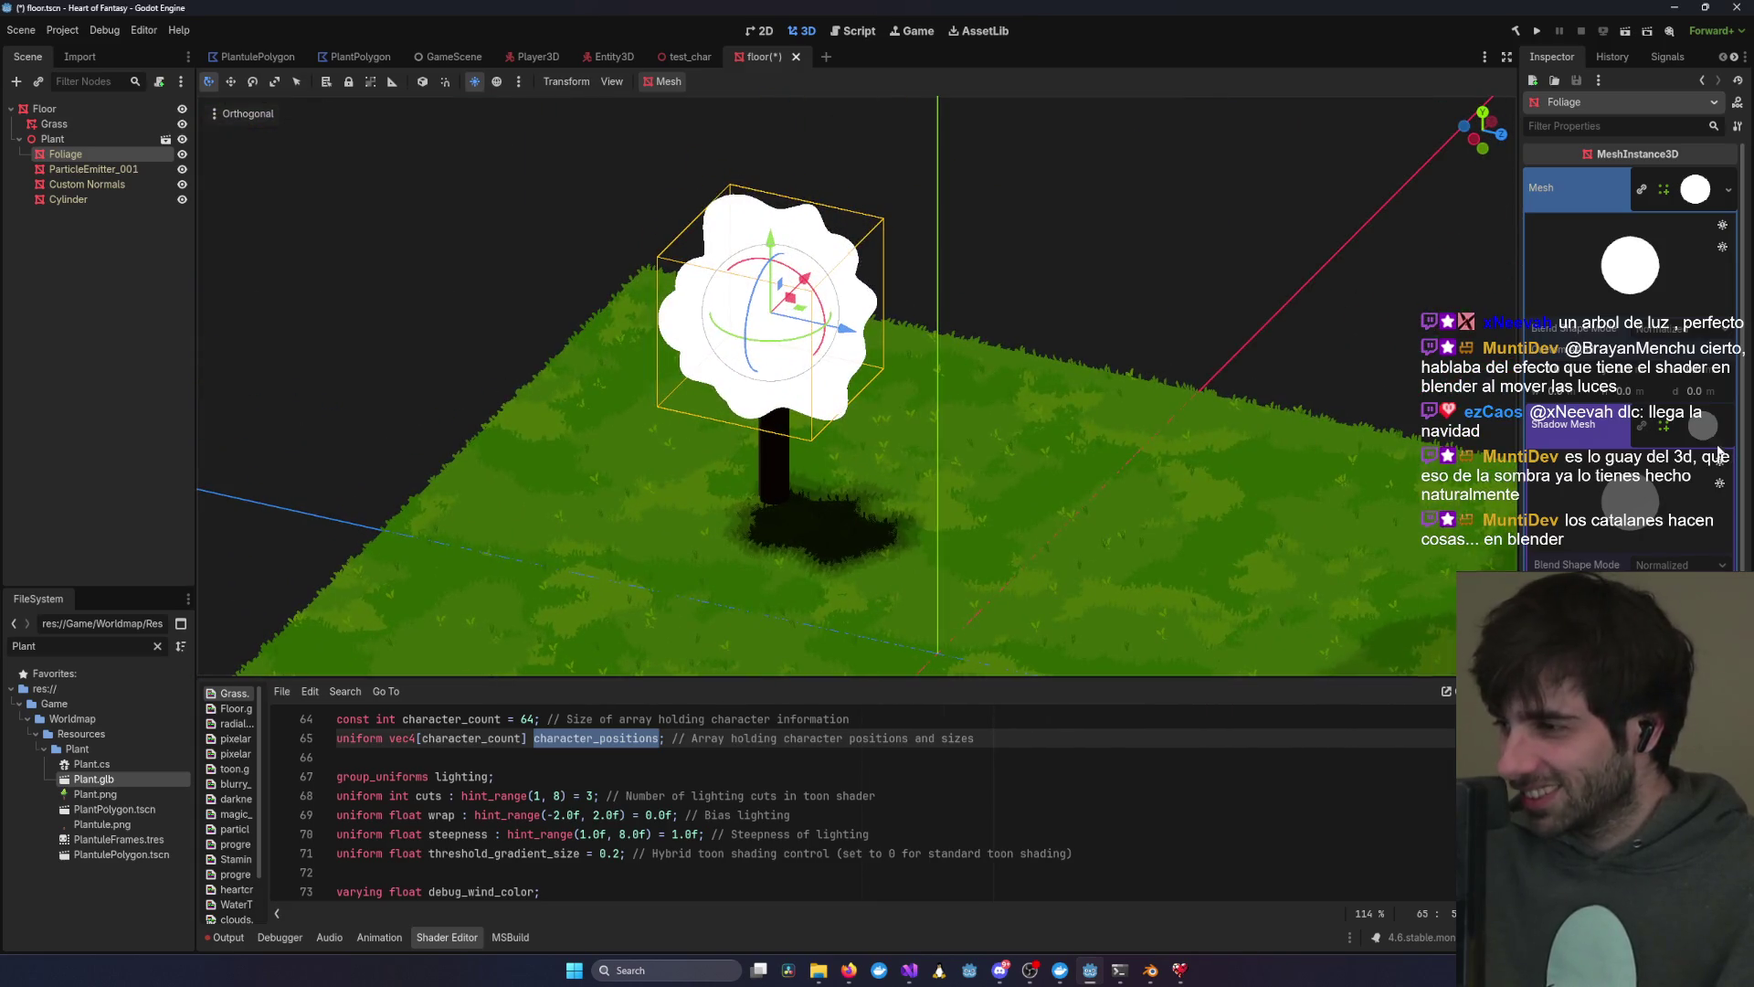
pyautogui.click(1702, 425)
pyautogui.click(1730, 189)
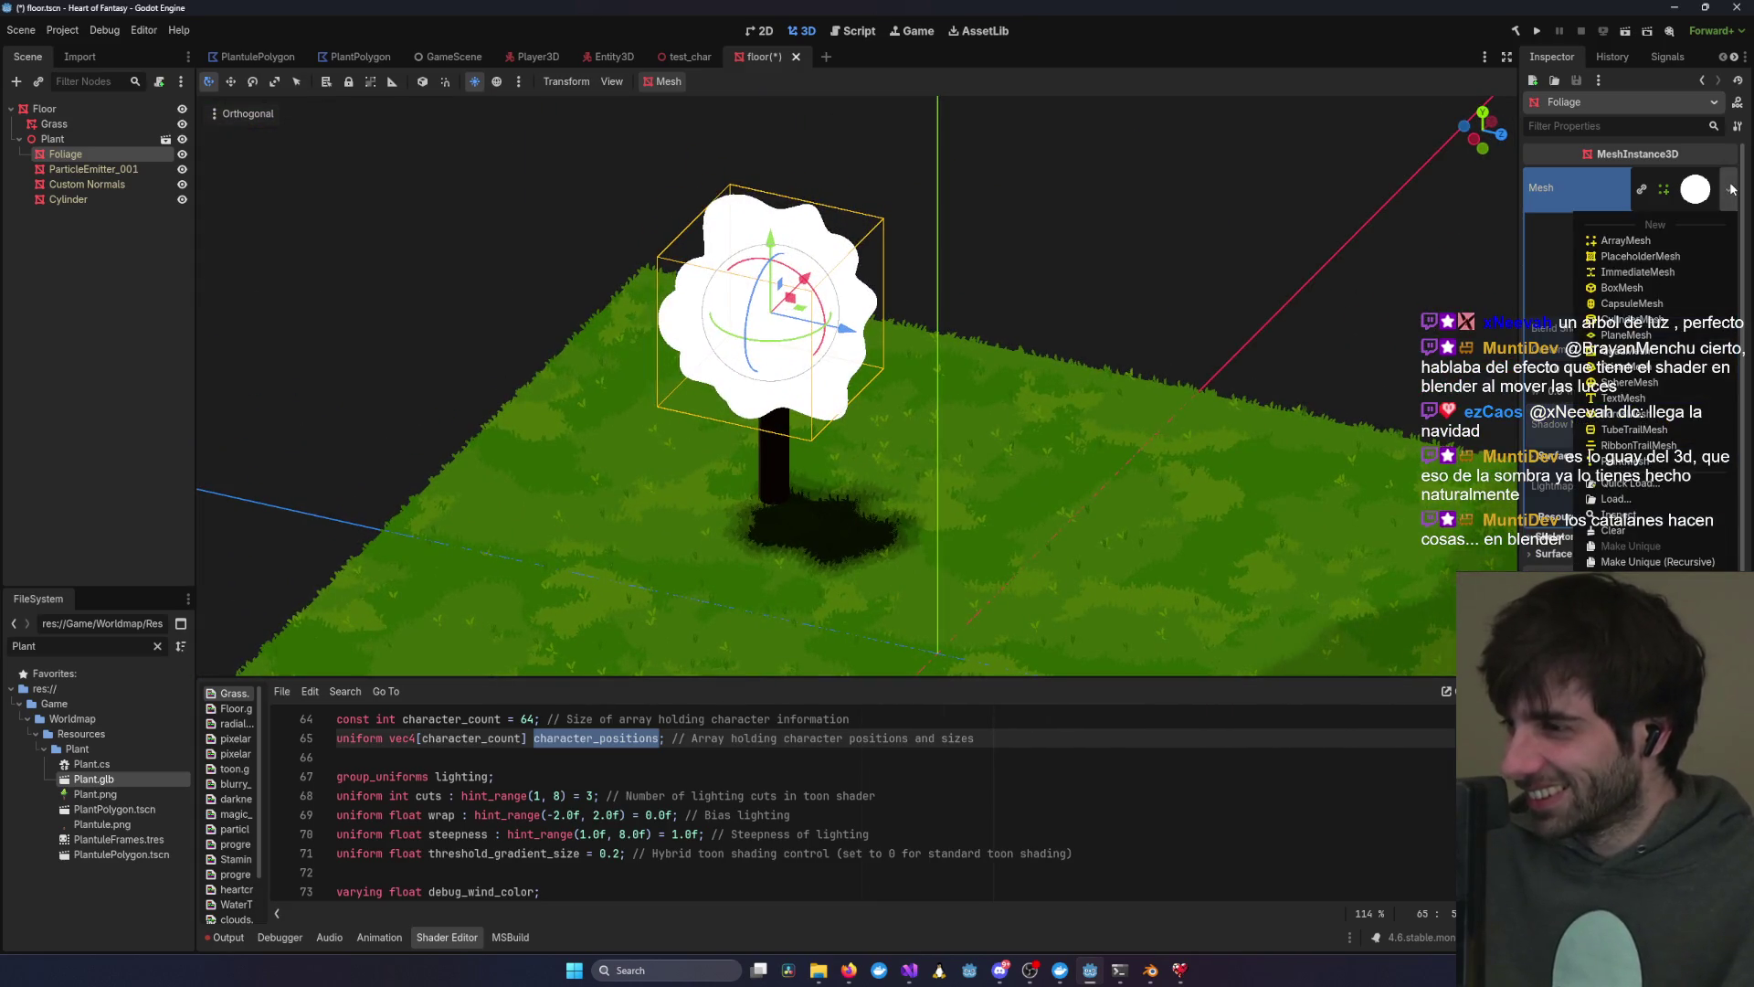
pyautogui.click(1731, 189)
pyautogui.click(1696, 187)
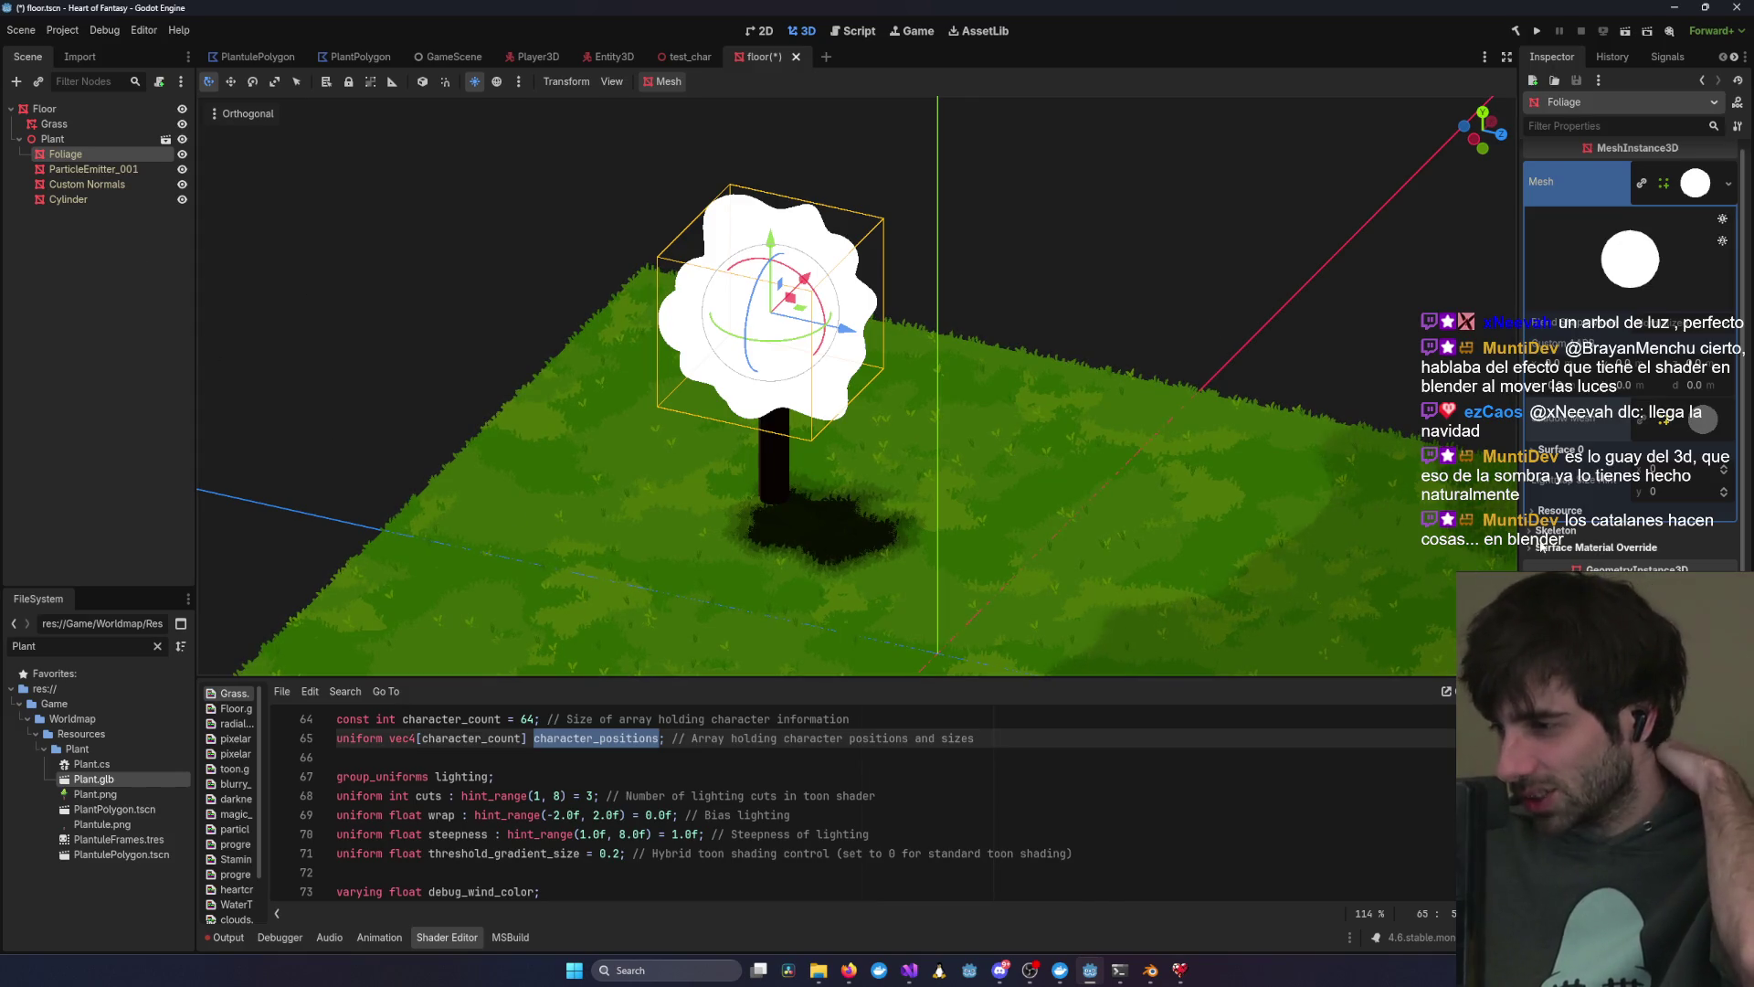
pyautogui.click(1614, 548)
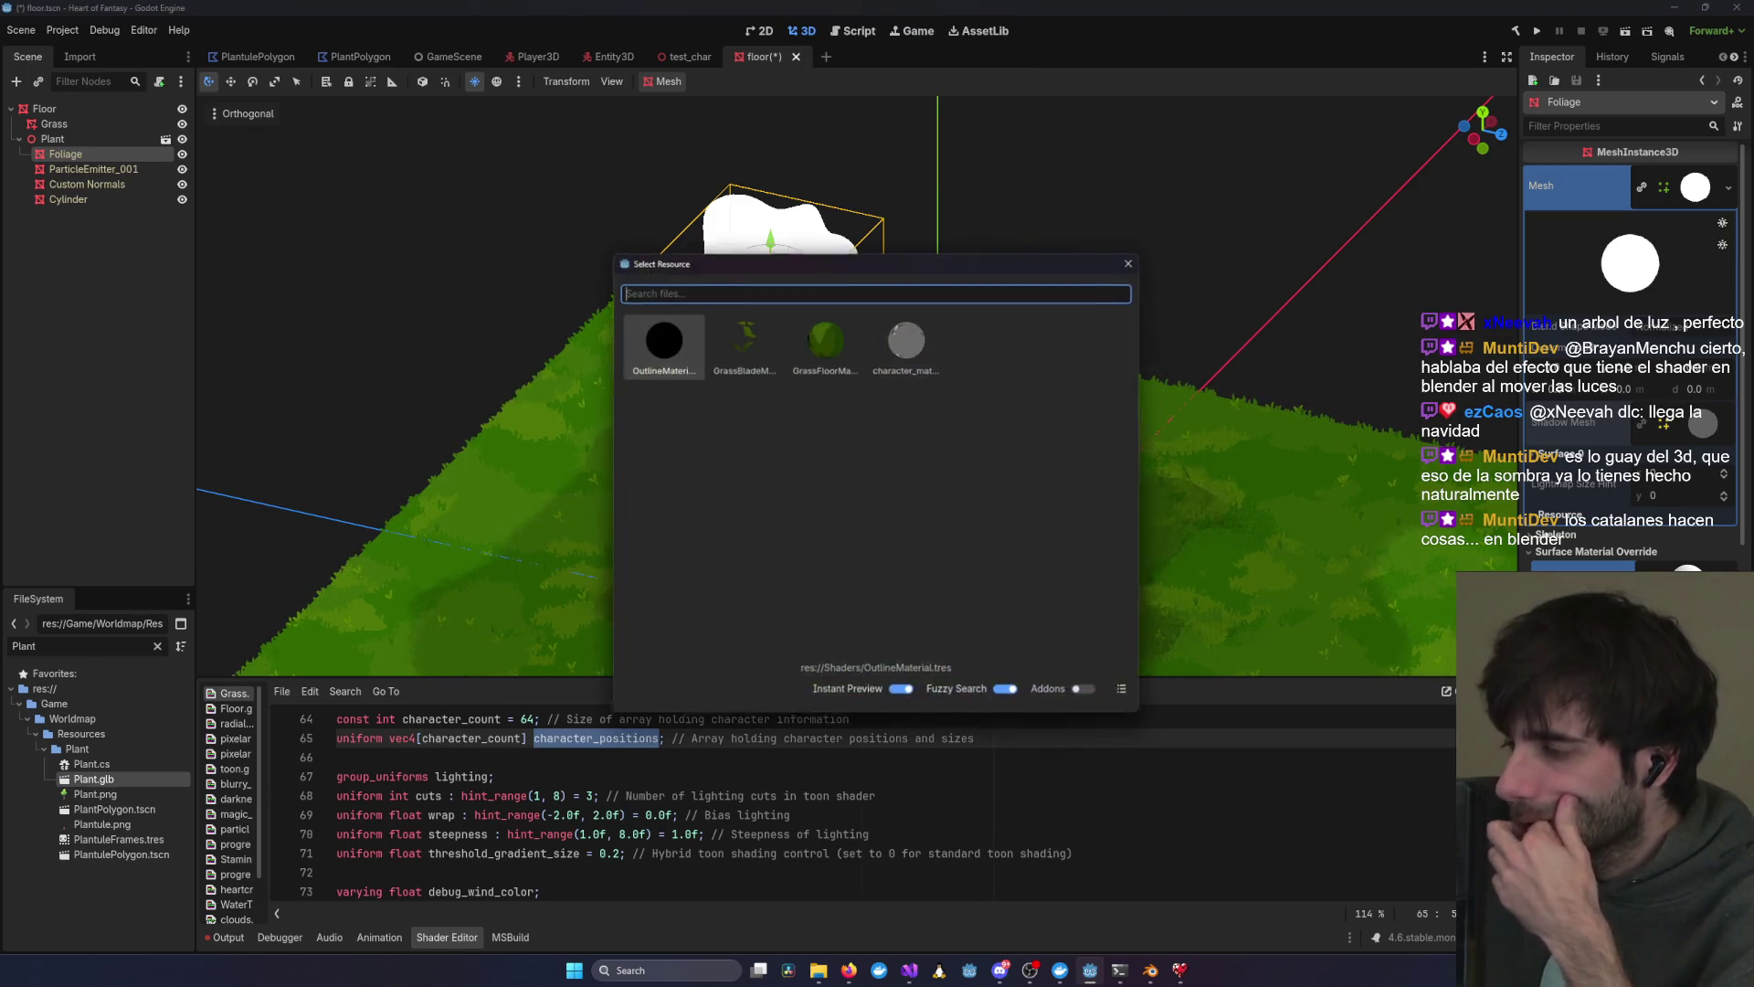
# Assign the green grass material as the Foliage surface override and orbit to view it
pyautogui.doubleClick(829, 344)
pyautogui.moveTo(829, 344)
pyautogui.mouseDown()
pyautogui.moveTo(1224, 532)
pyautogui.moveTo(972, 470)
pyautogui.moveTo(1323, 469)
pyautogui.moveTo(1445, 551)
pyautogui.mouseUp()
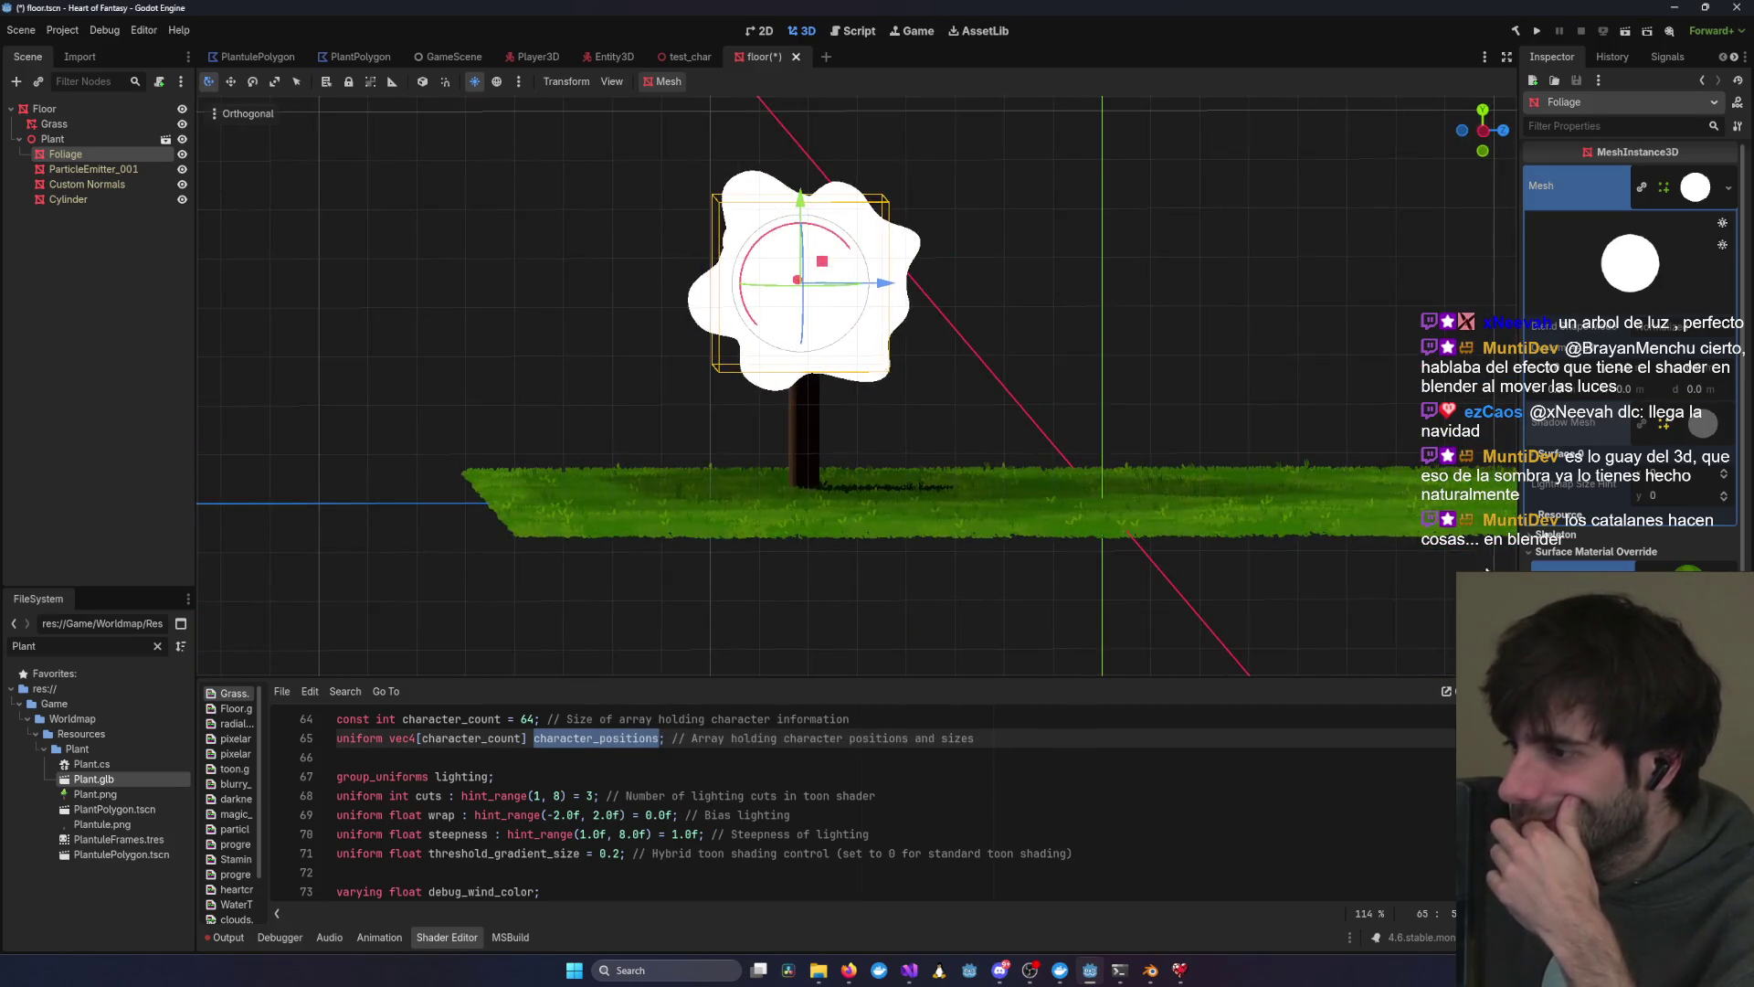
pyautogui.moveTo(1094, 467)
pyautogui.mouseDown()
pyautogui.moveTo(732, 607)
pyautogui.moveTo(924, 485)
pyautogui.mouseUp()
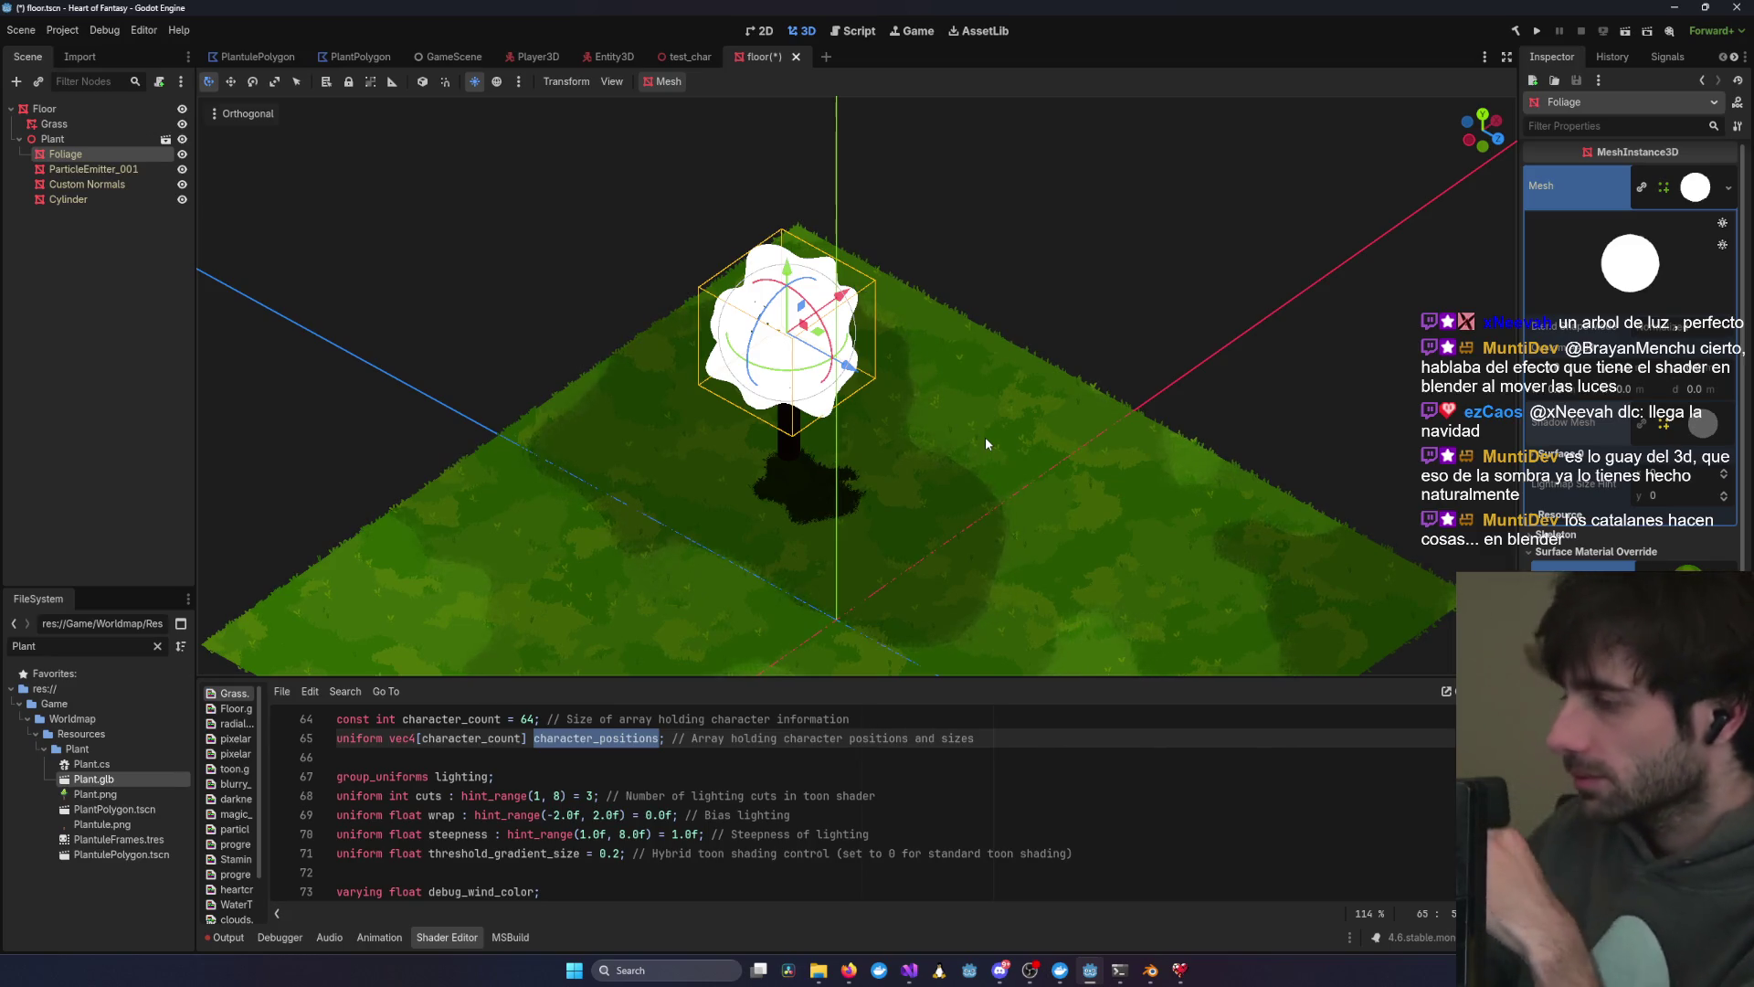
# Review the shader's Colour and Albedo 2 parameters and view the plant from the side
pyautogui.scroll(-5, 1630, 366)
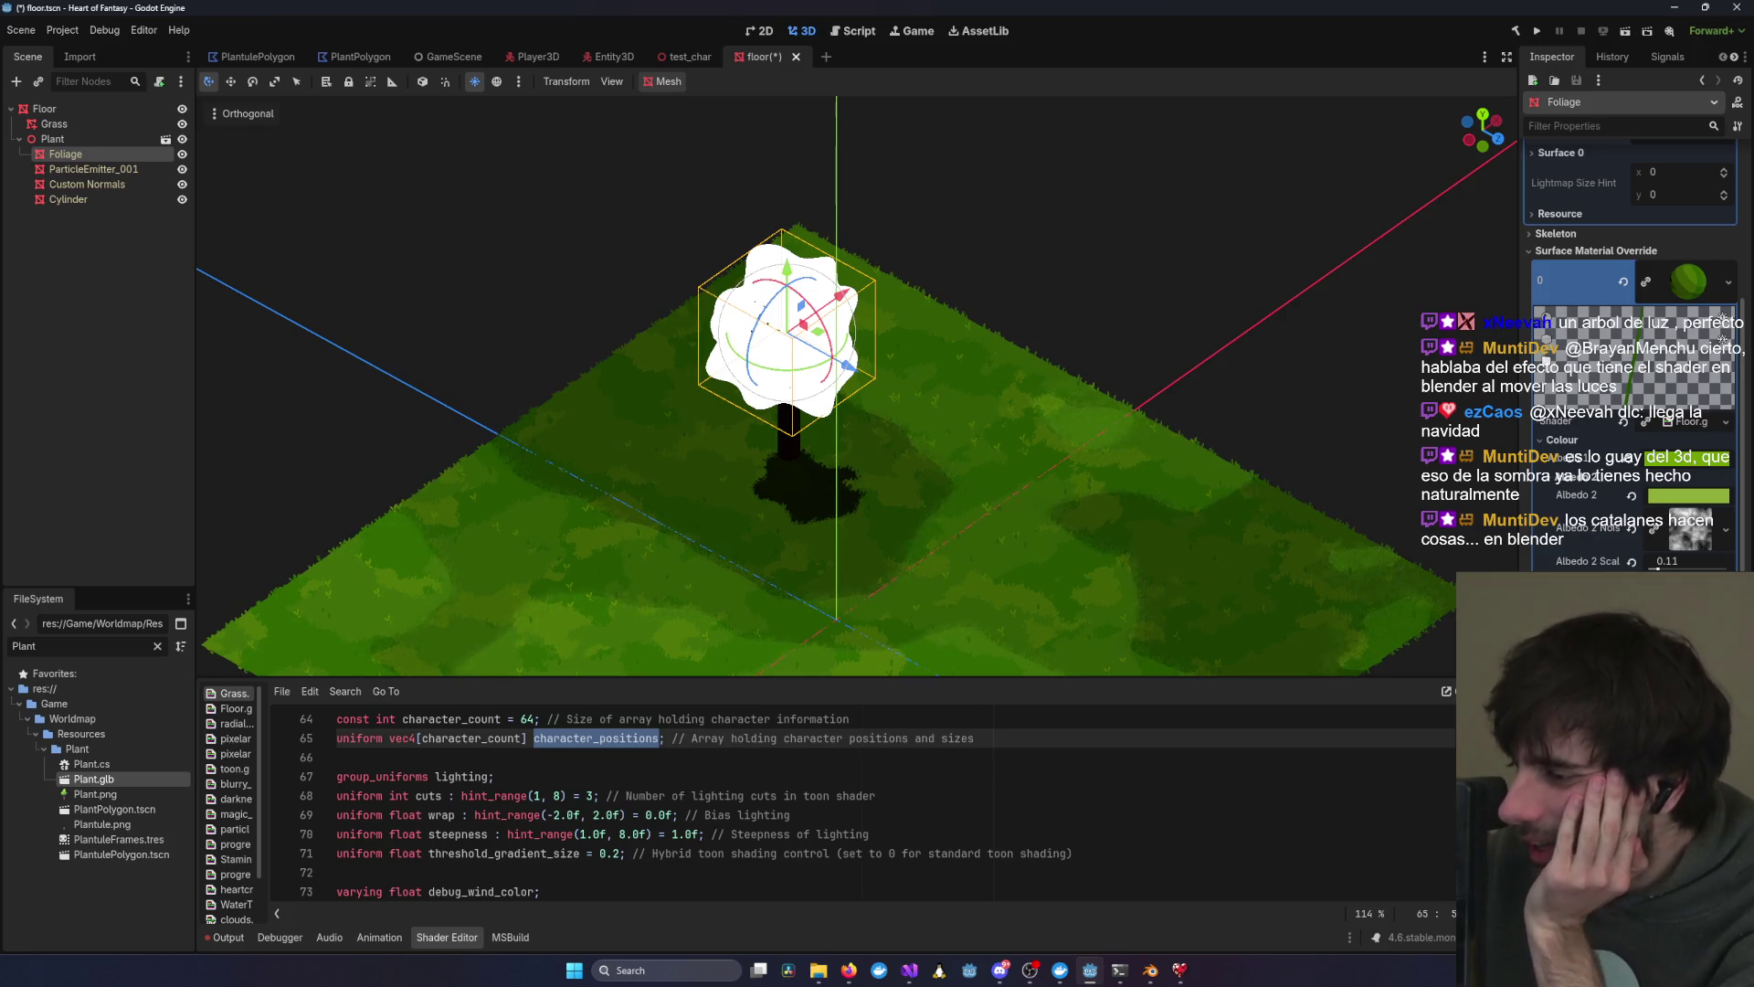
pyautogui.scroll(-5, 1631, 306)
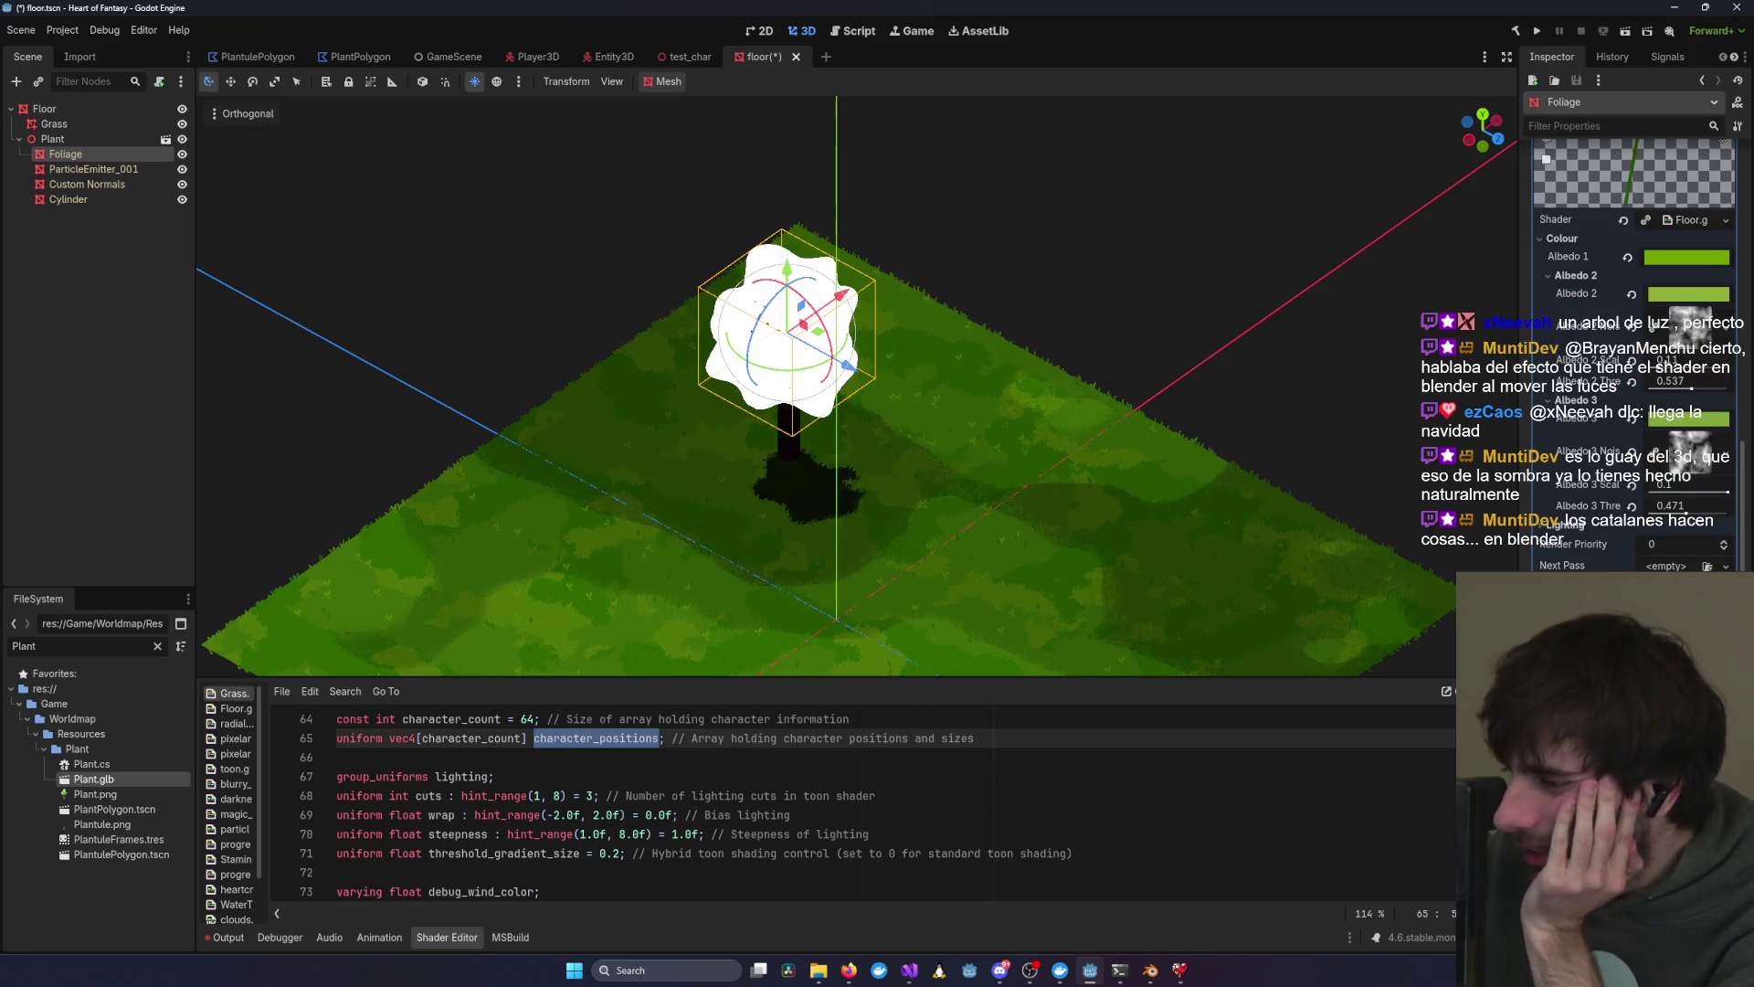
pyautogui.scroll(5, 1631, 348)
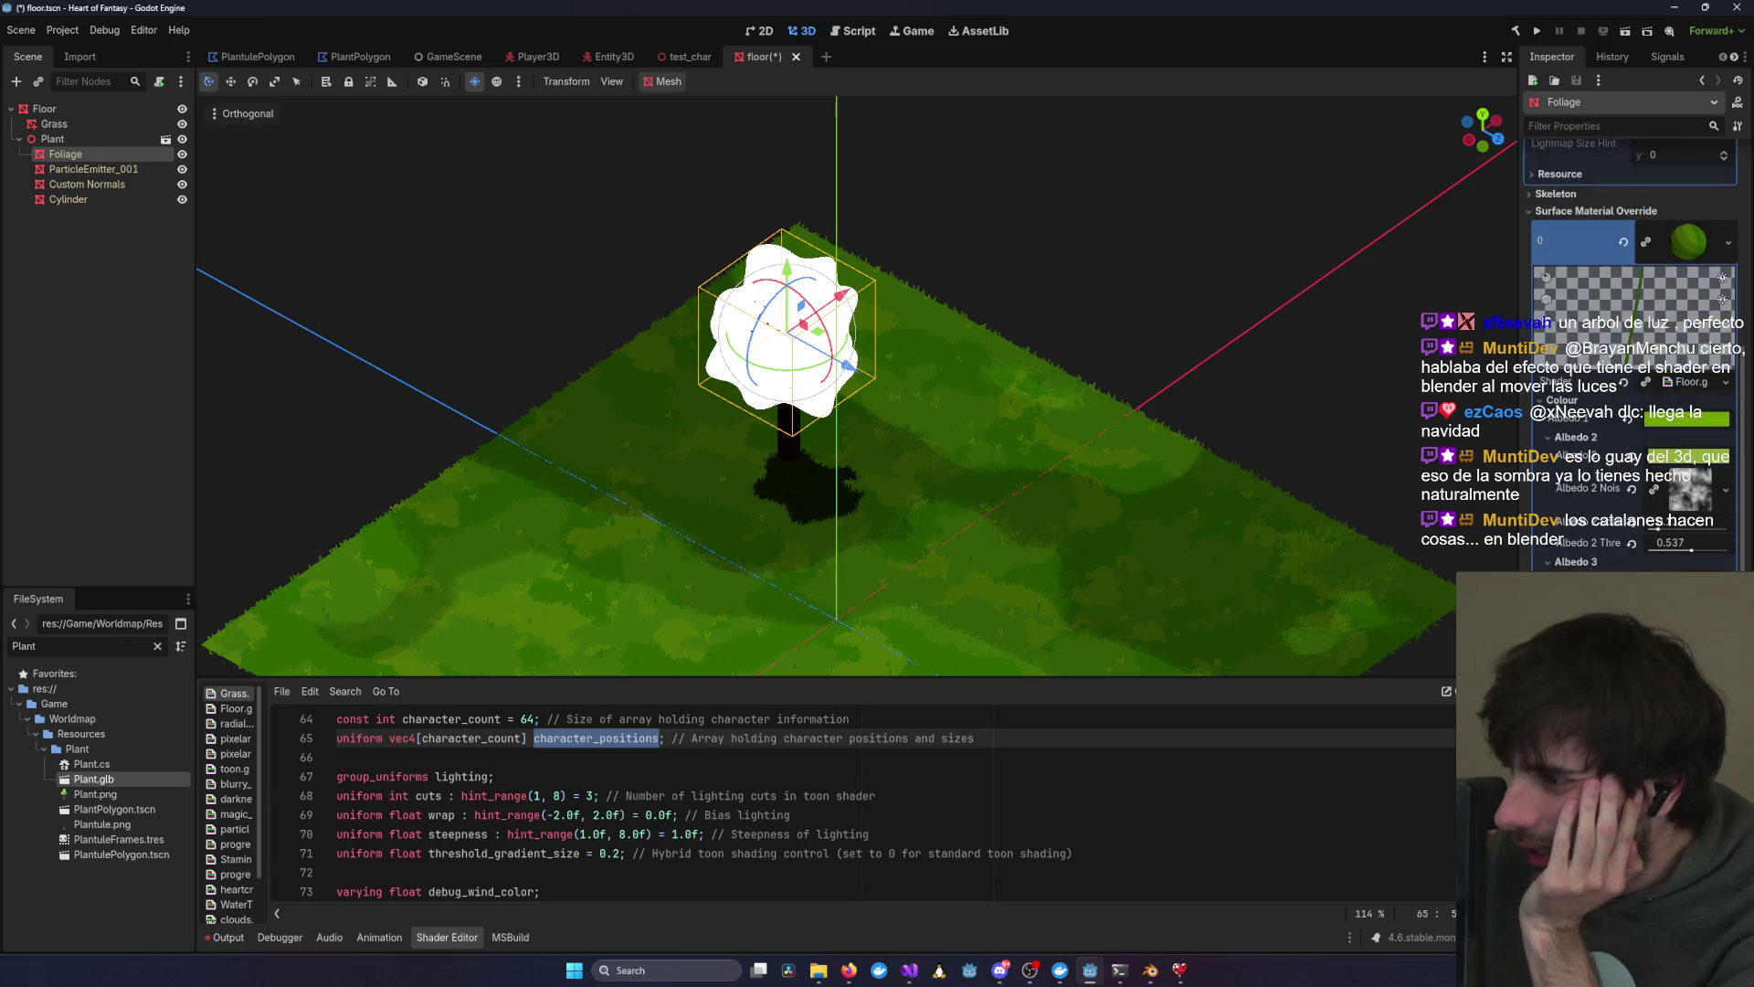
pyautogui.scroll(4, 1632, 365)
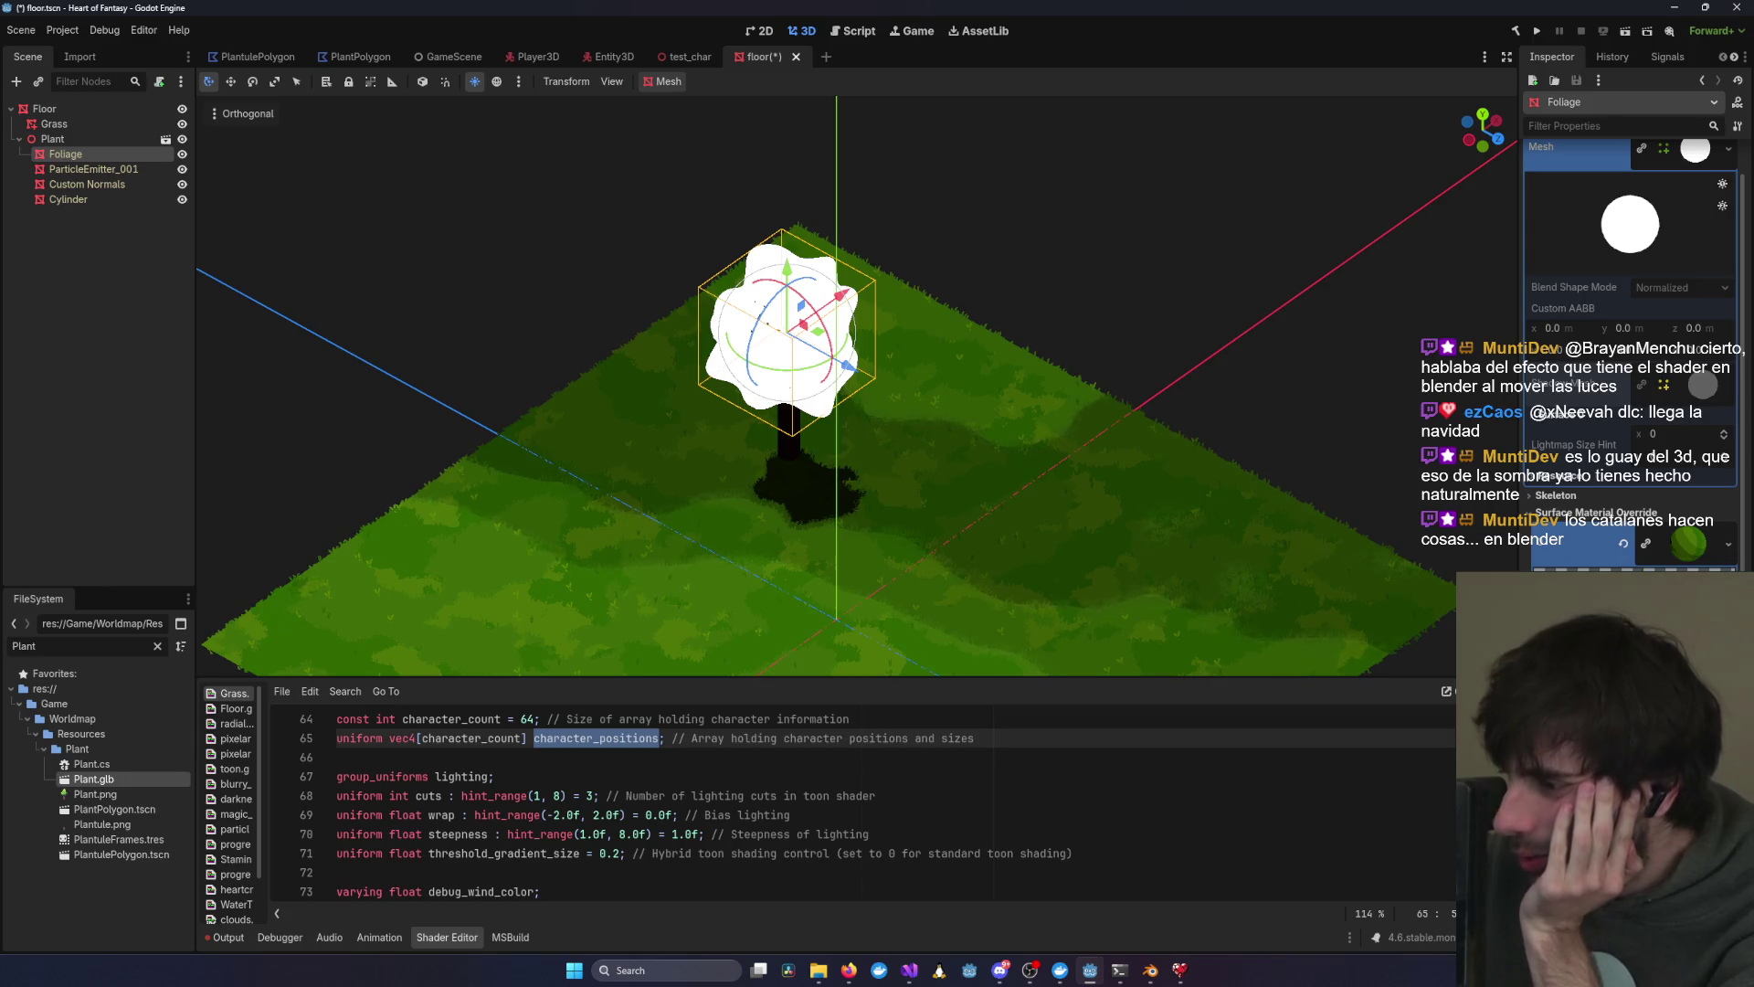
pyautogui.scroll(-3, 1631, 365)
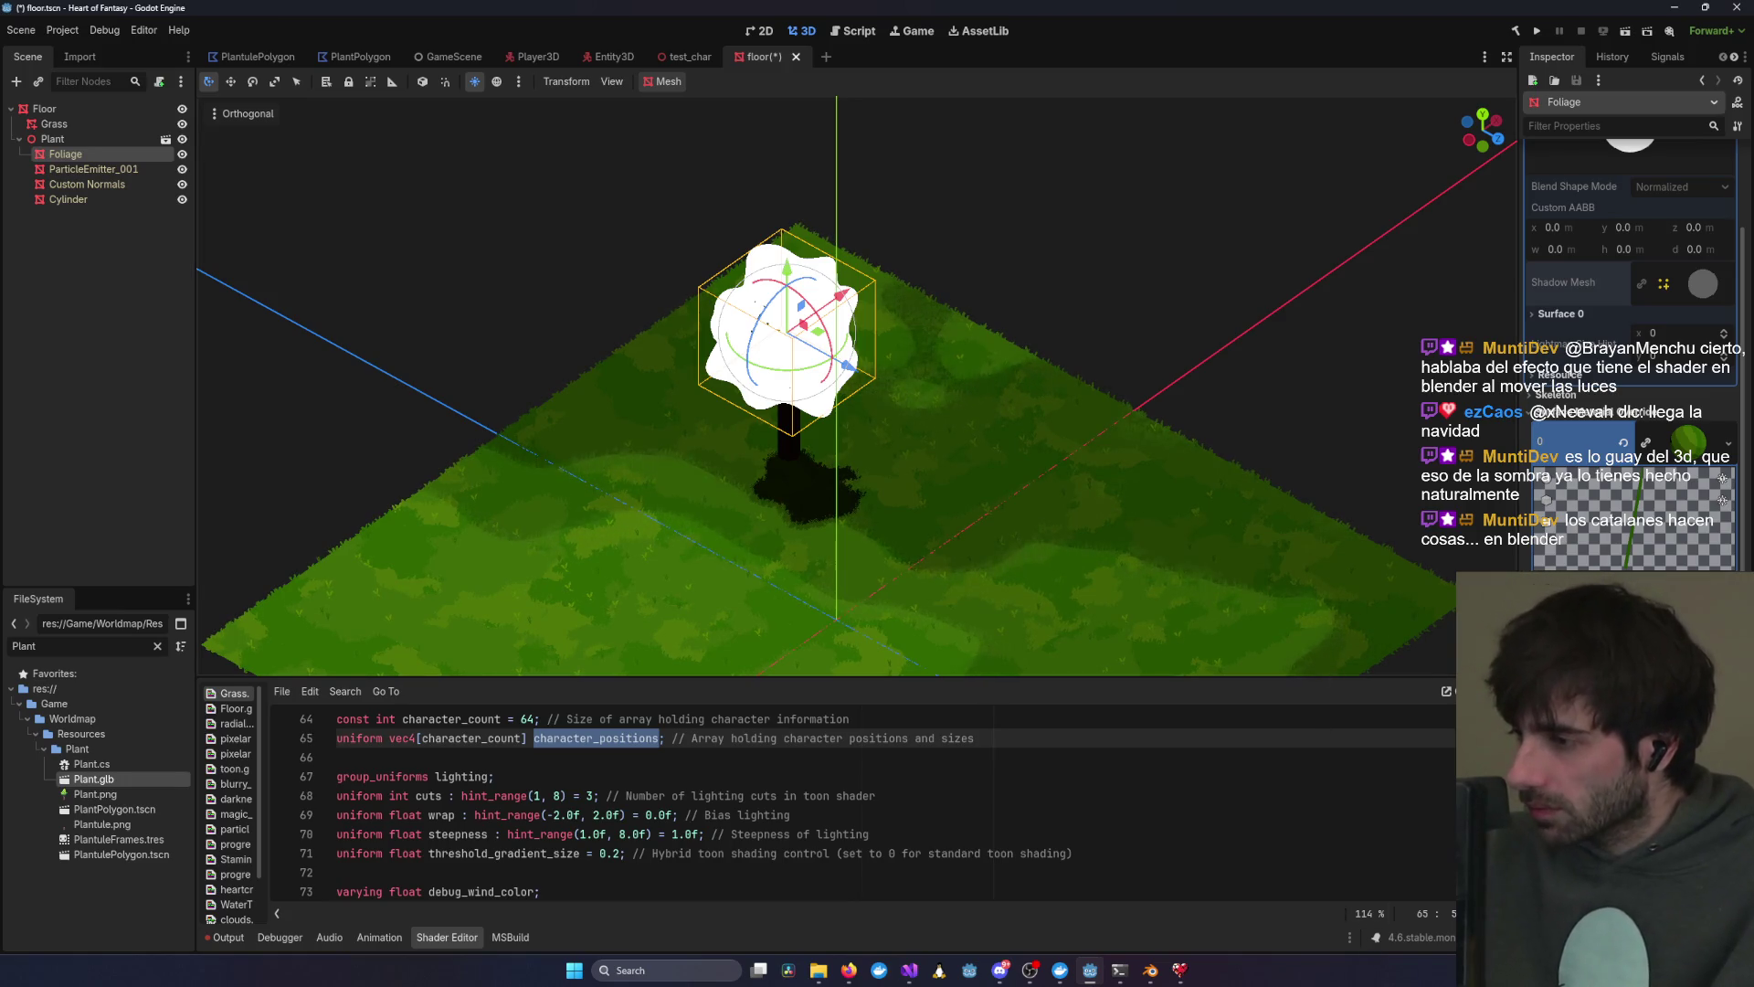
pyautogui.scroll(-3, 1632, 411)
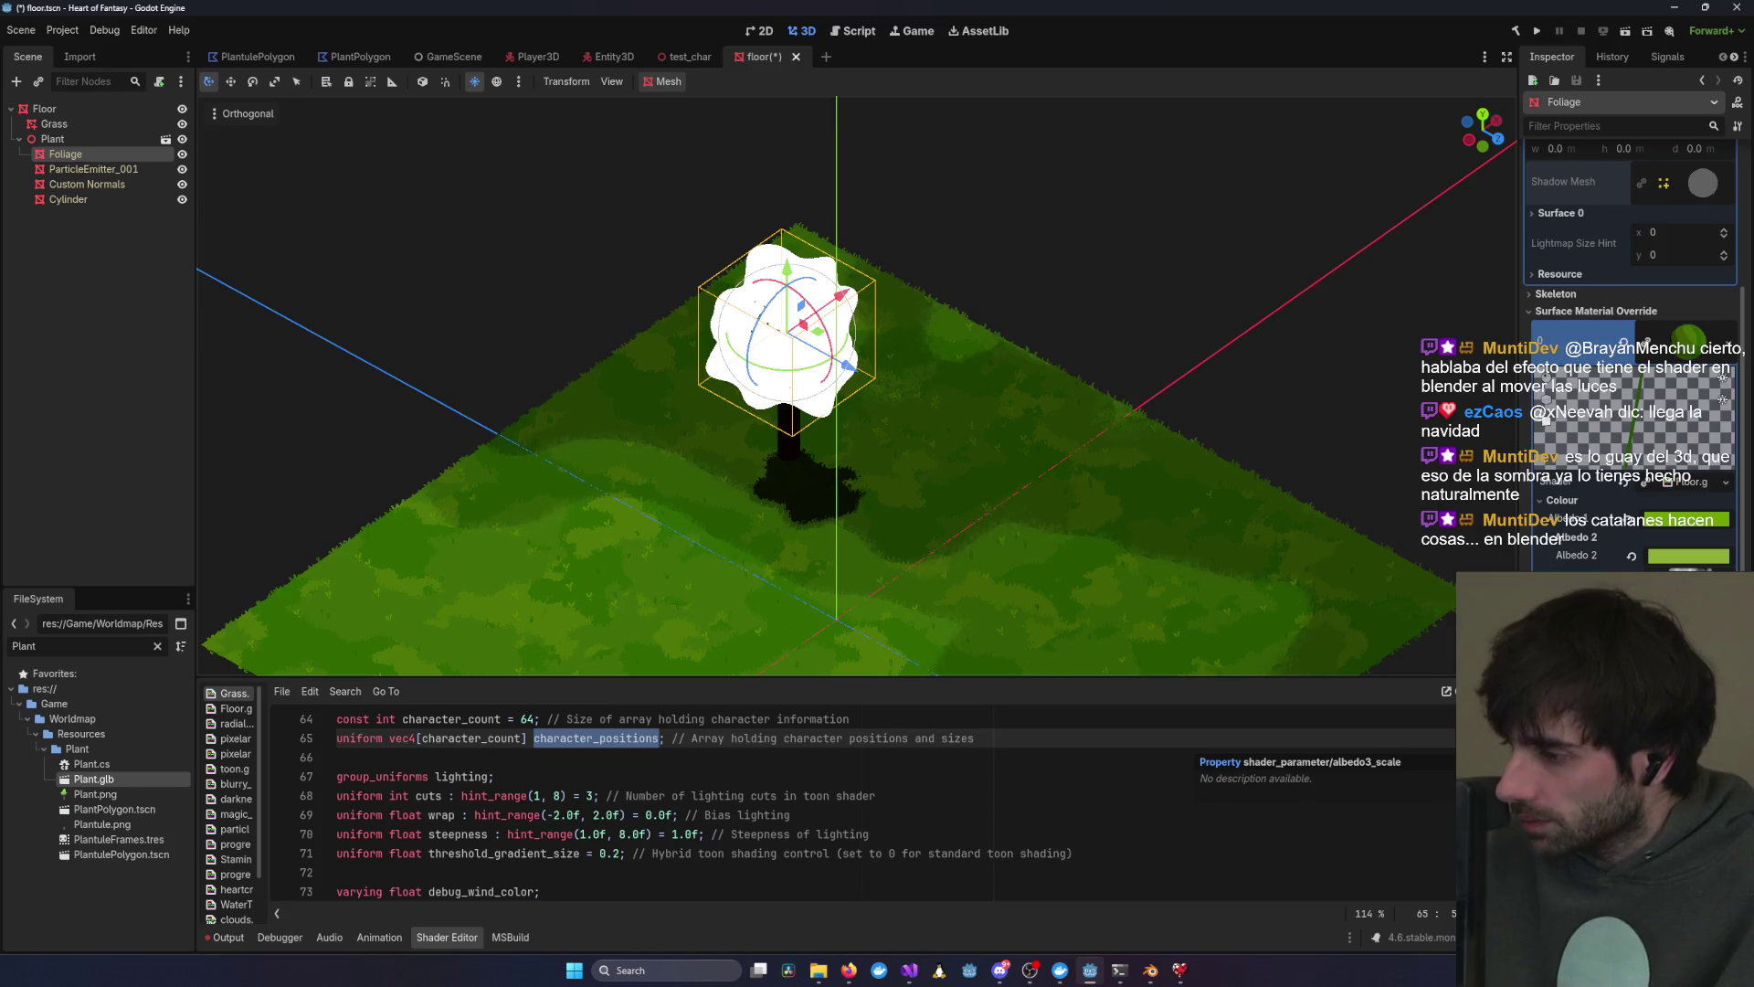
pyautogui.moveTo(777, 512)
pyautogui.mouseDown()
pyautogui.moveTo(1281, 436)
pyautogui.moveTo(536, 406)
pyautogui.moveTo(647, 343)
pyautogui.moveTo(660, 560)
pyautogui.moveTo(681, 539)
pyautogui.mouseUp()
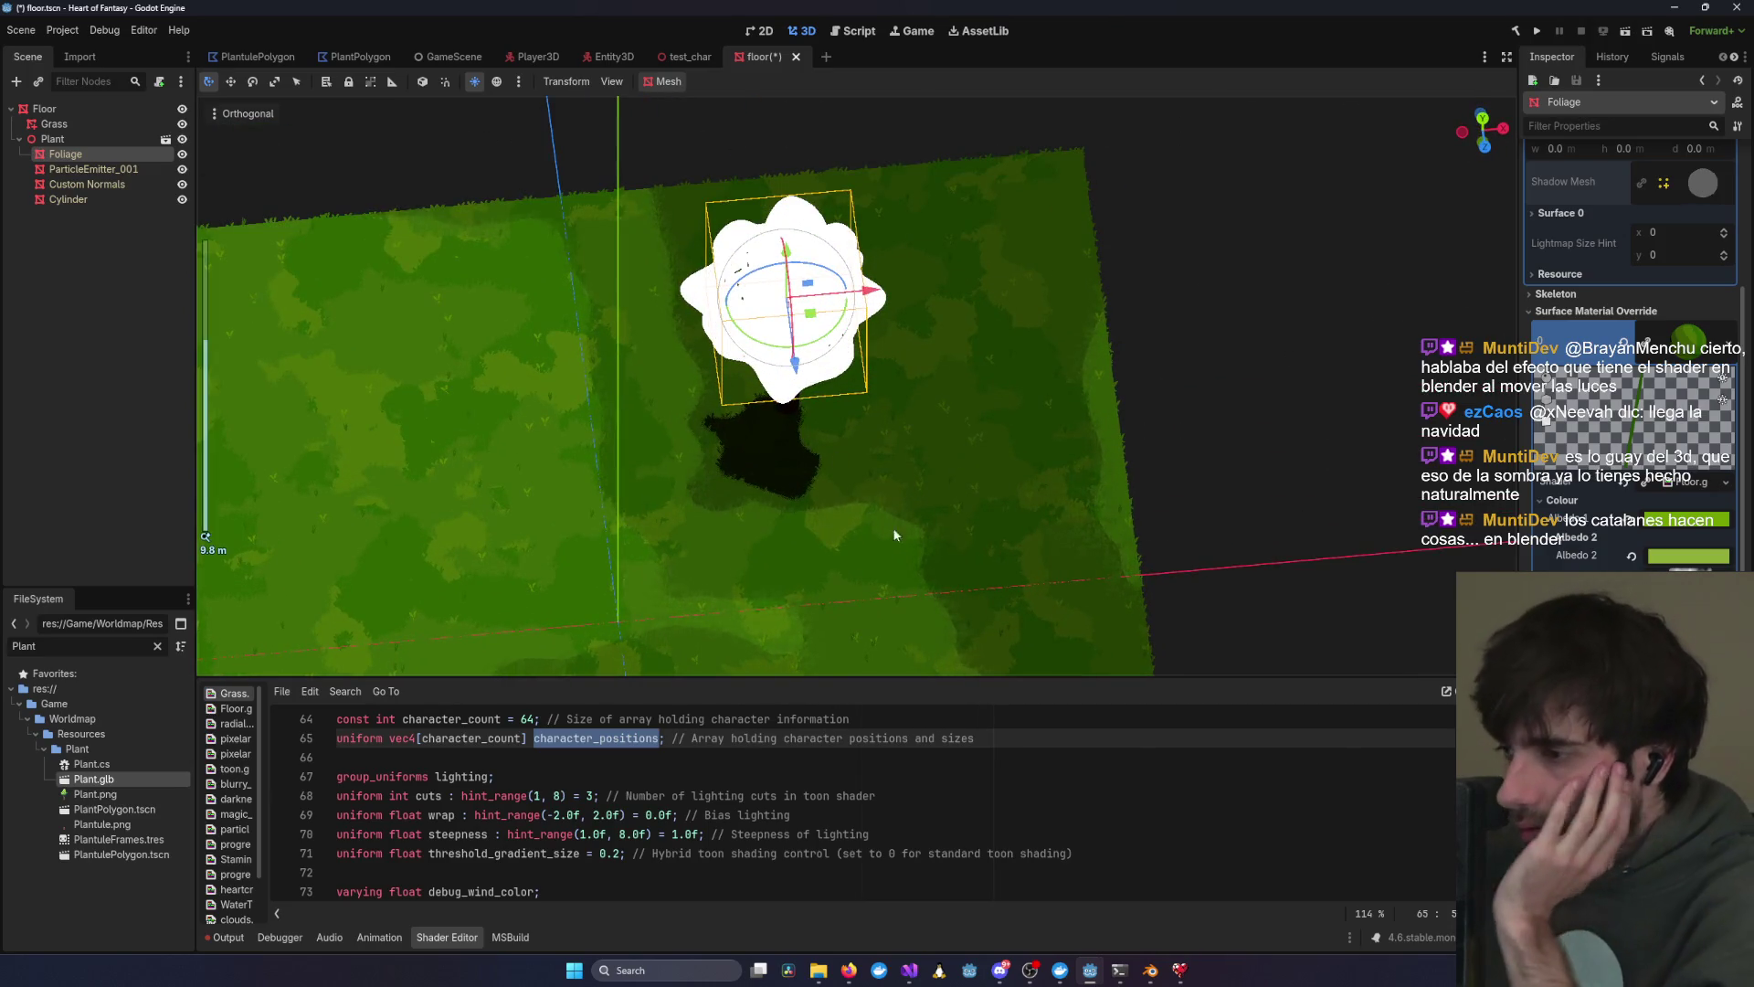
# Clear the Foliage surface material override and inspect the mesh's built-in surface material
pyautogui.click(1728, 341)
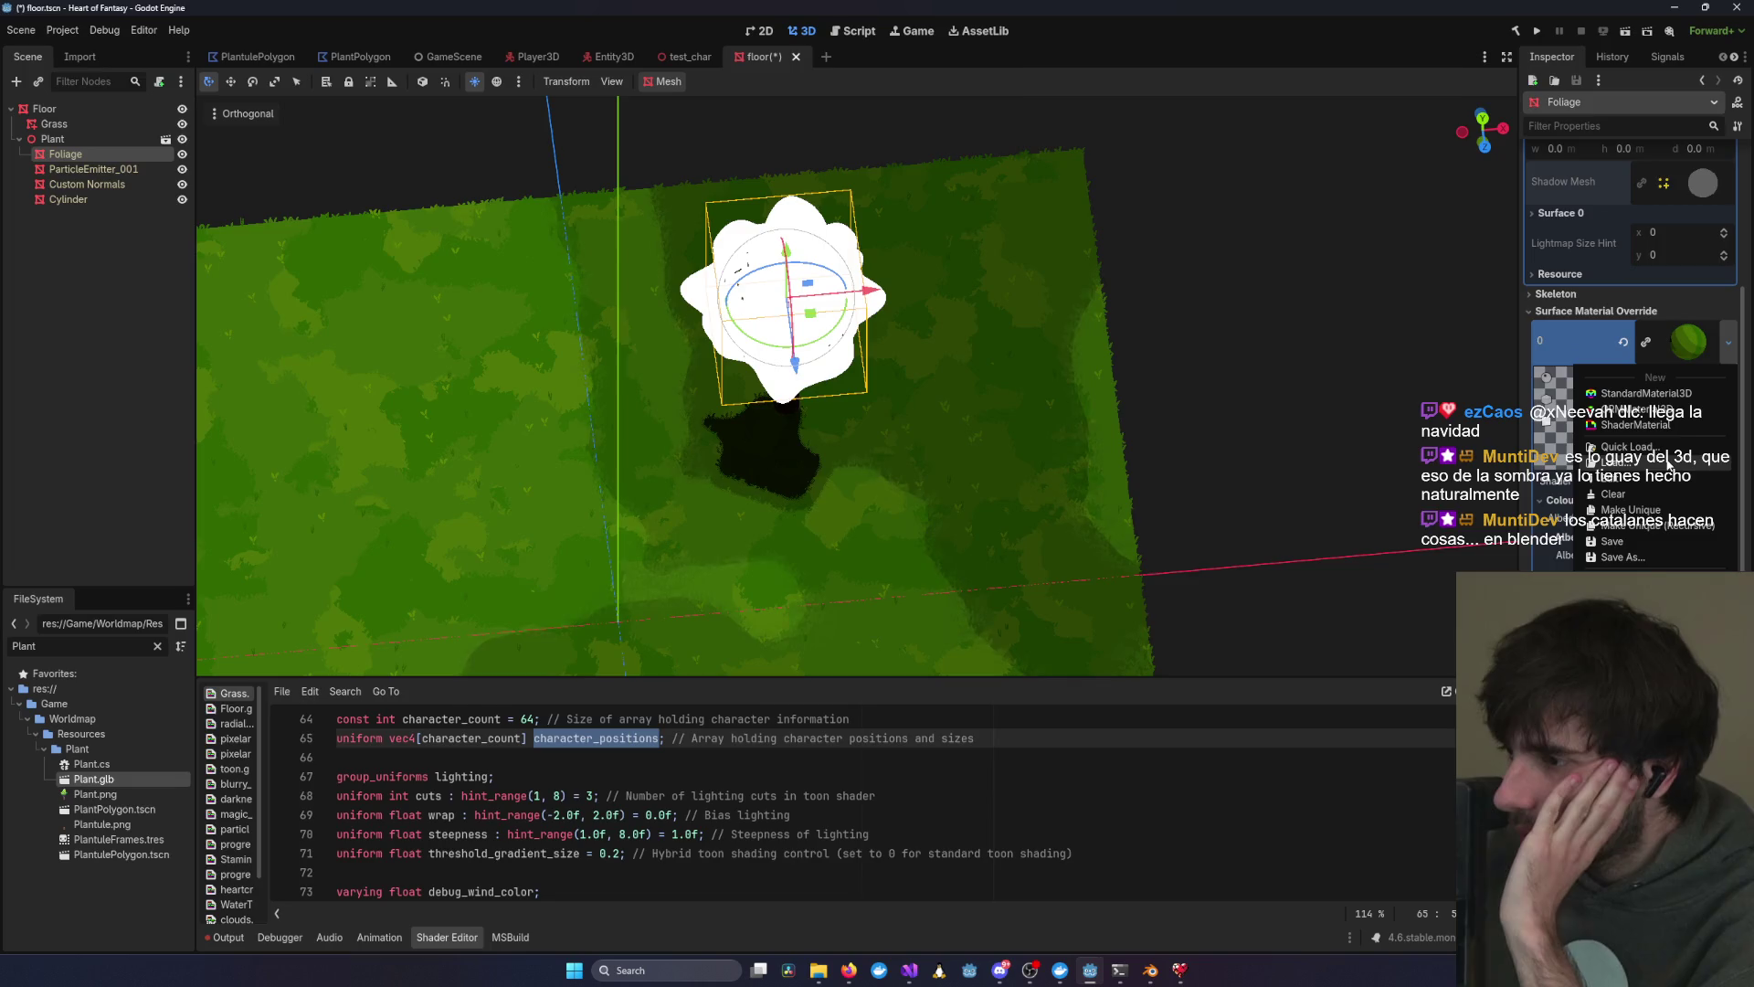
pyautogui.click(1653, 491)
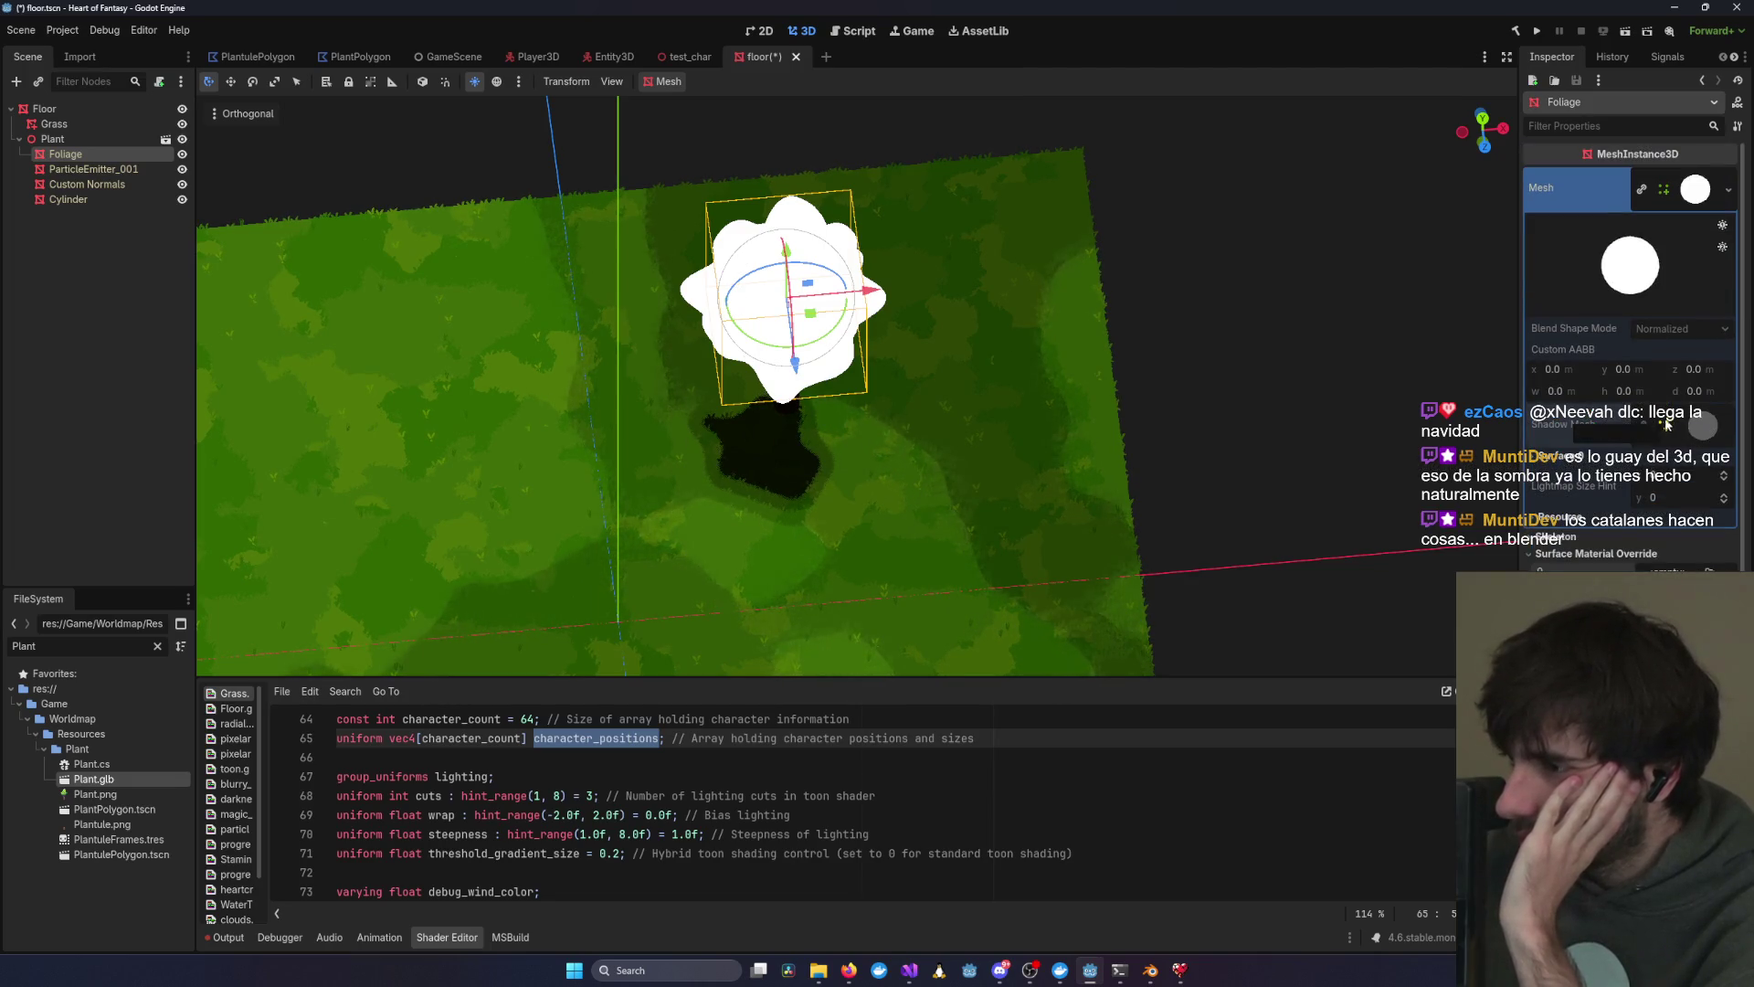
pyautogui.click(1580, 454)
pyautogui.click(1717, 517)
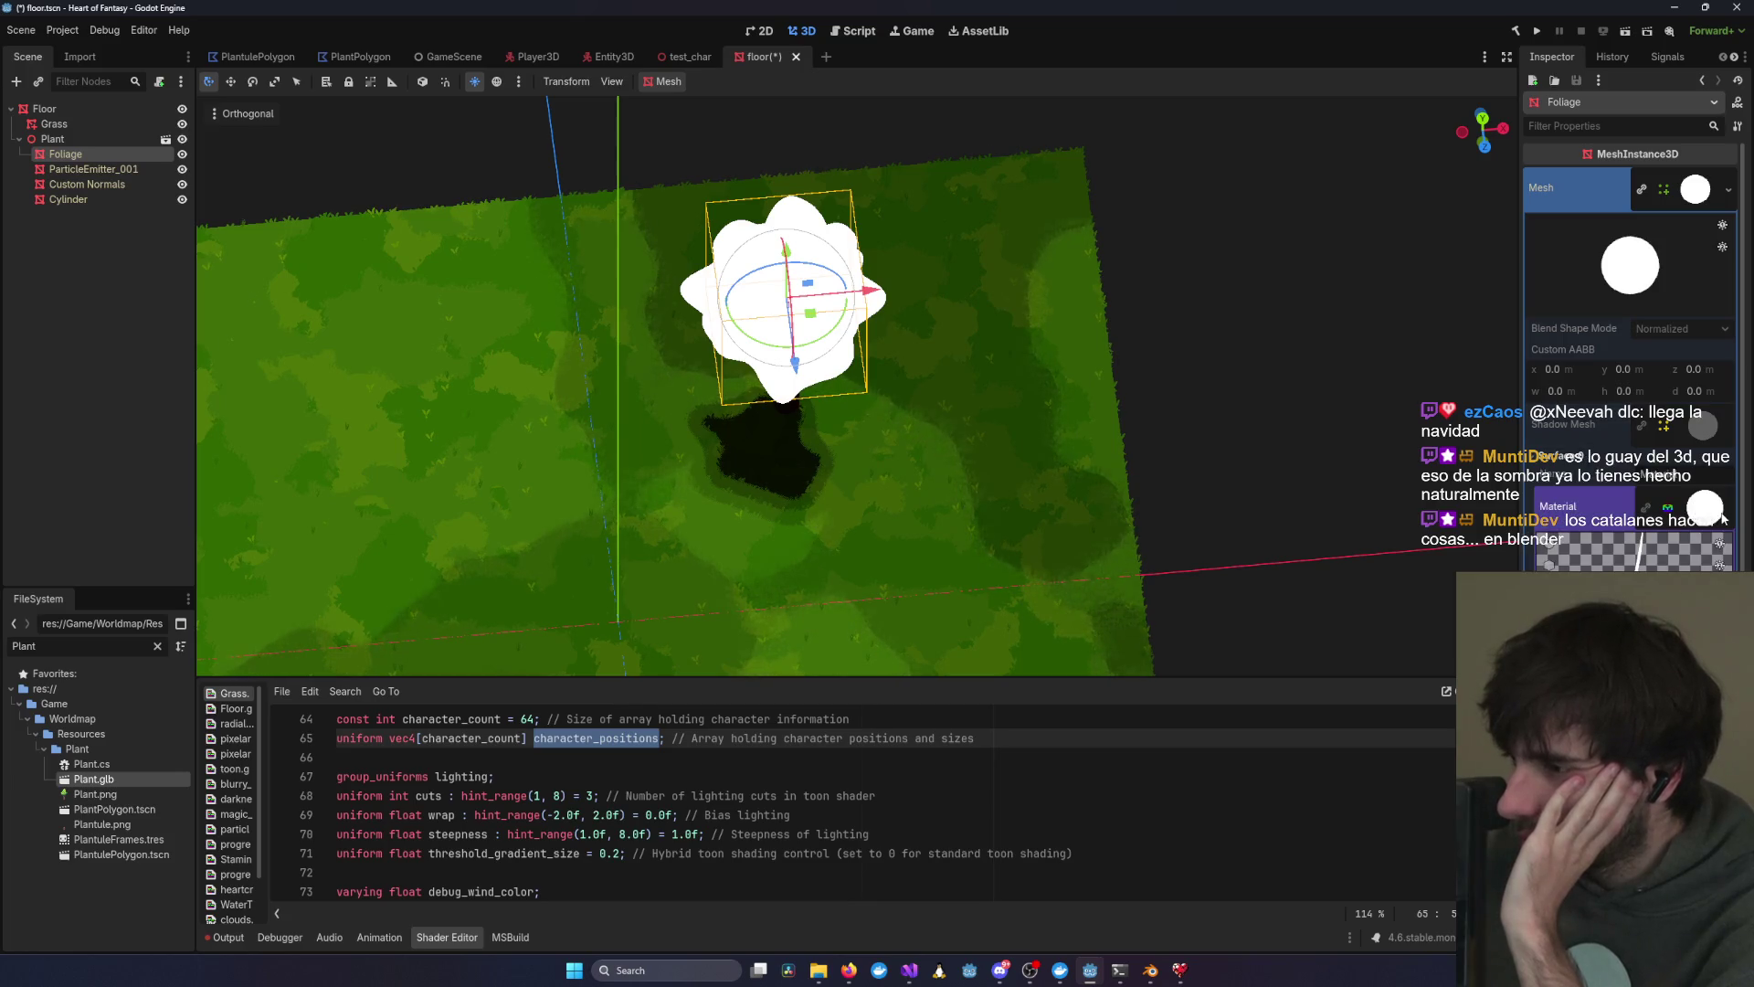
pyautogui.click(1711, 511)
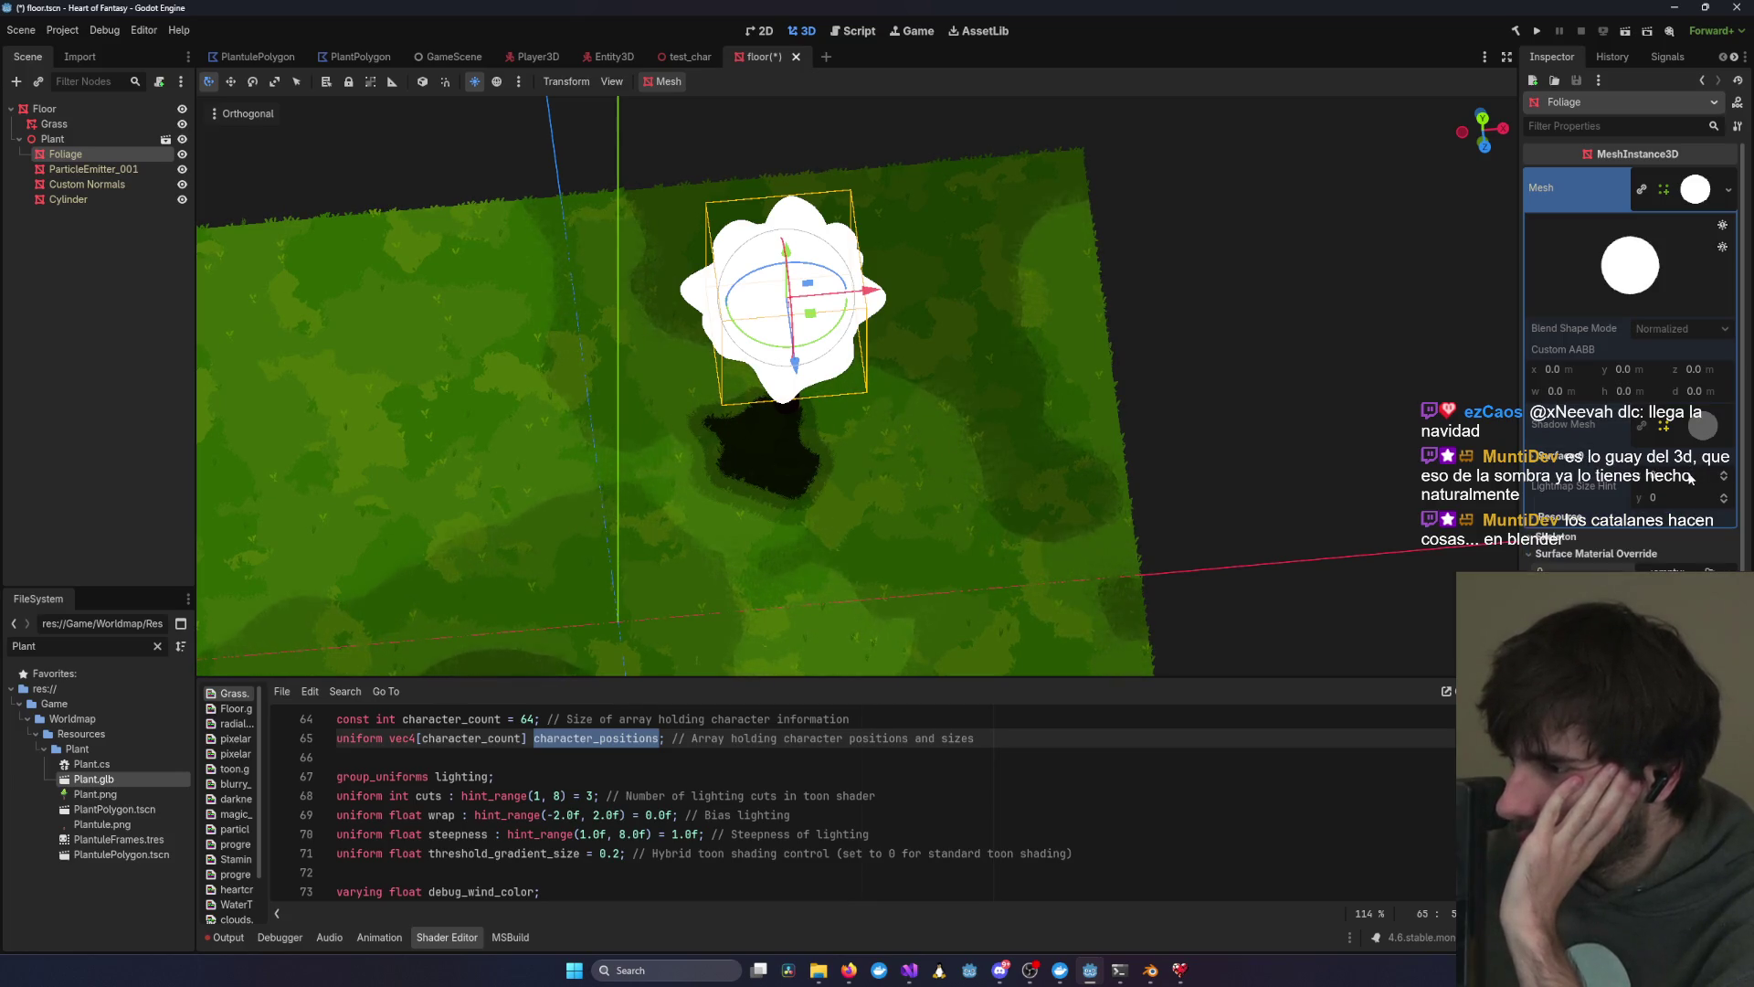
pyautogui.click(1689, 467)
pyautogui.click(1691, 466)
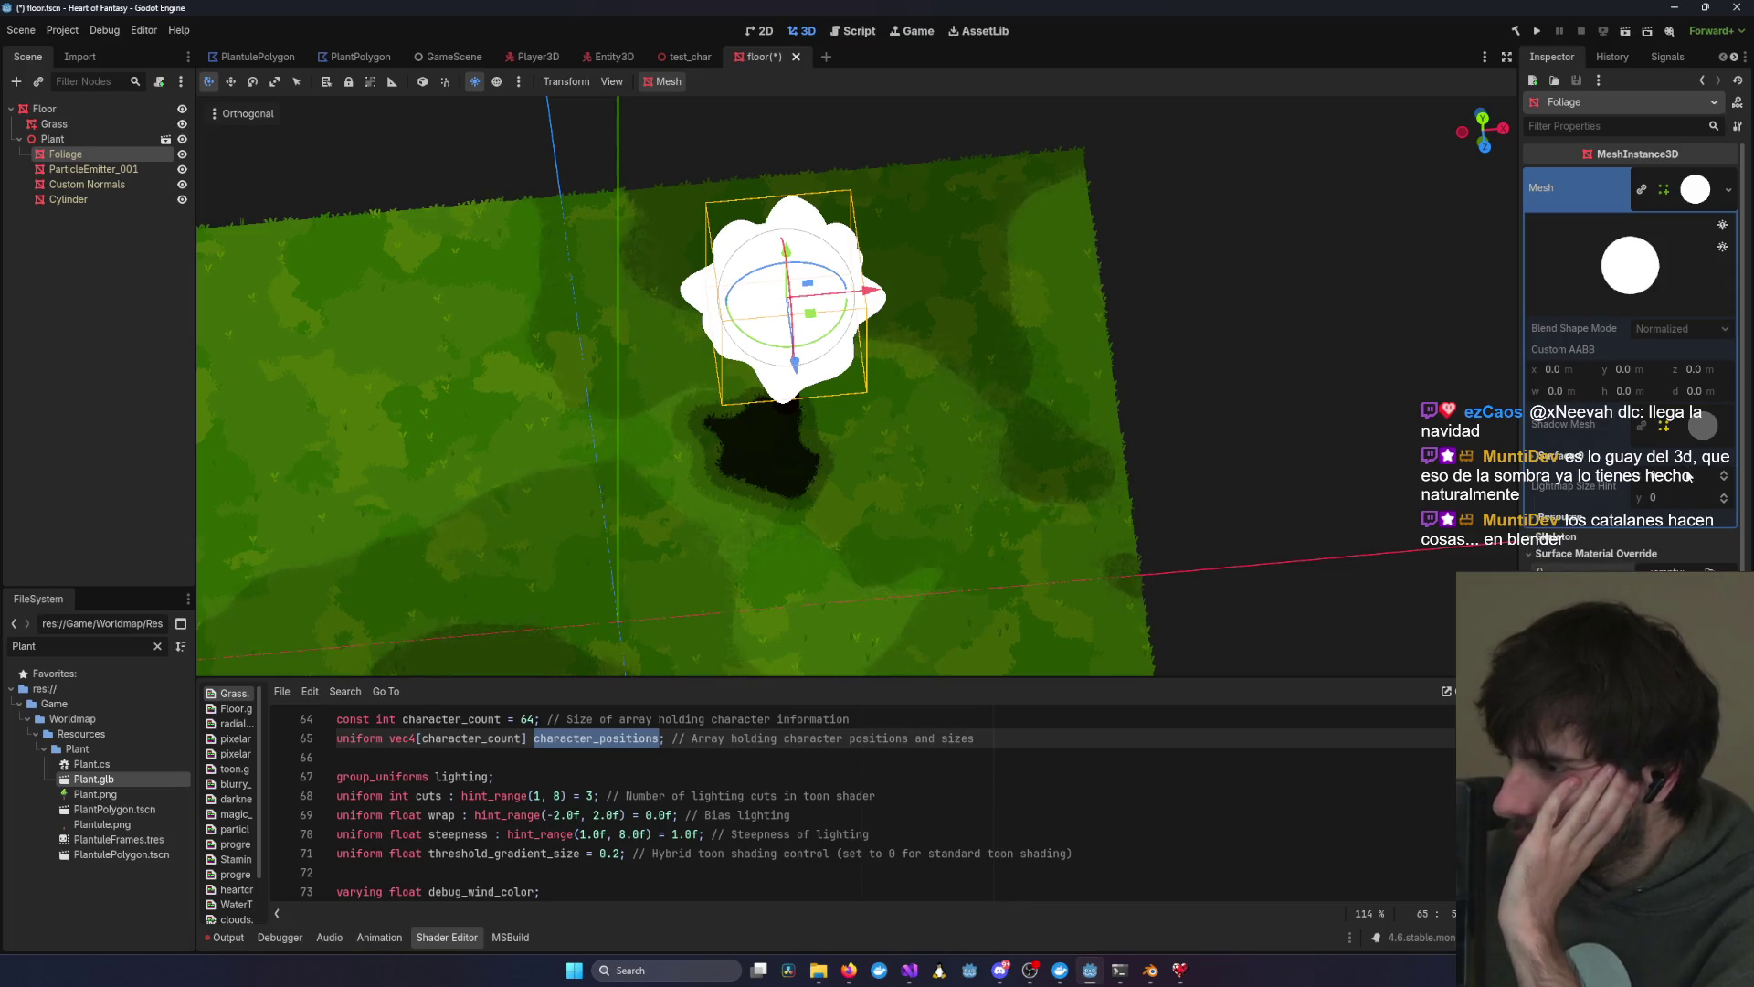
pyautogui.click(1691, 464)
# Dismiss the surface material options and delete the Plant node from the floor scene
pyautogui.rightClick(1705, 510)
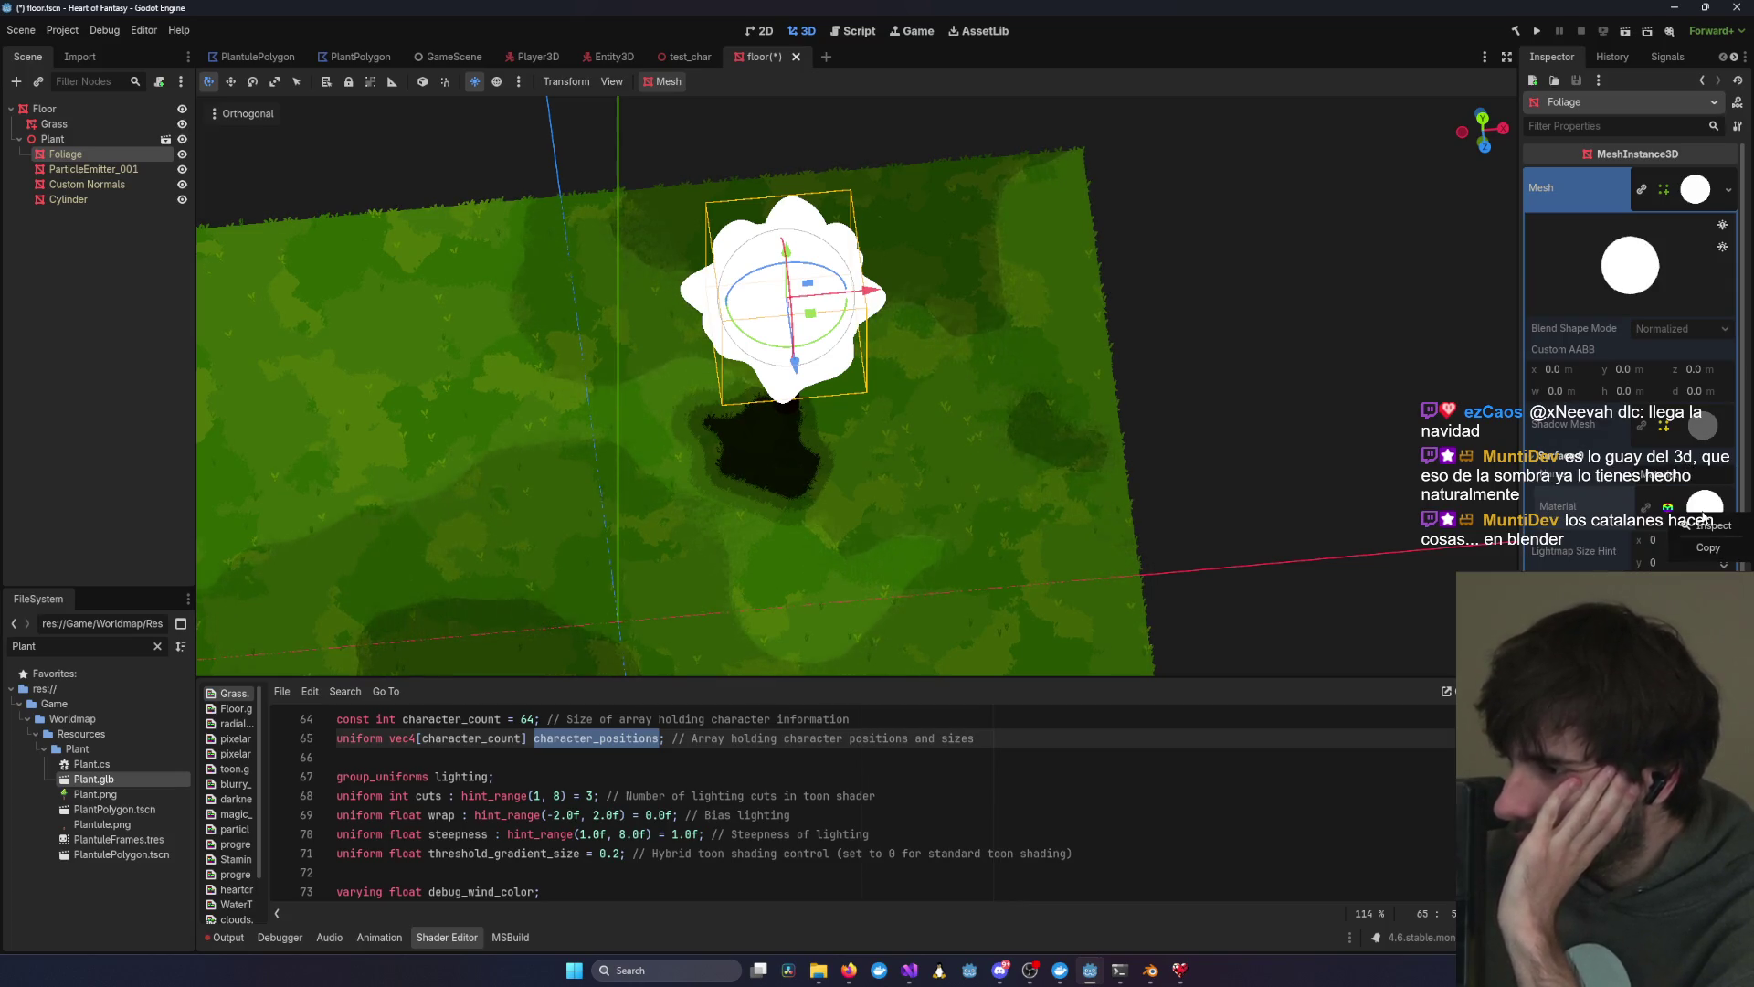
pyautogui.click(1708, 547)
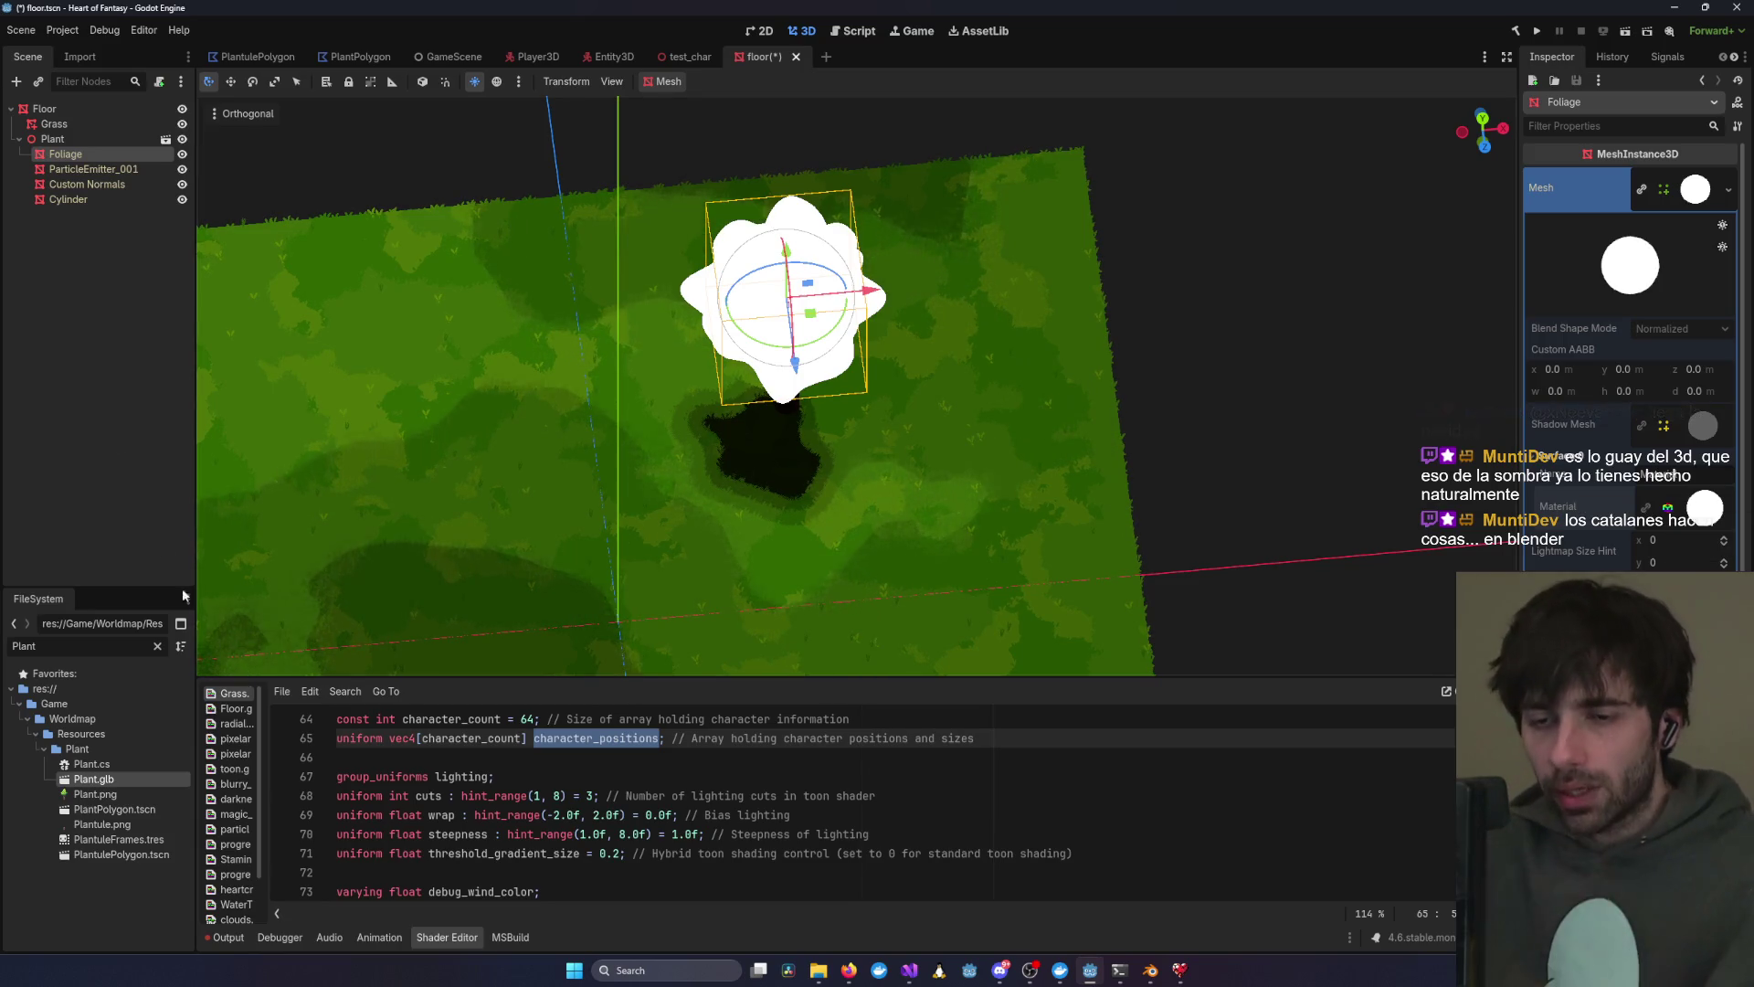
pyautogui.press('Delete')
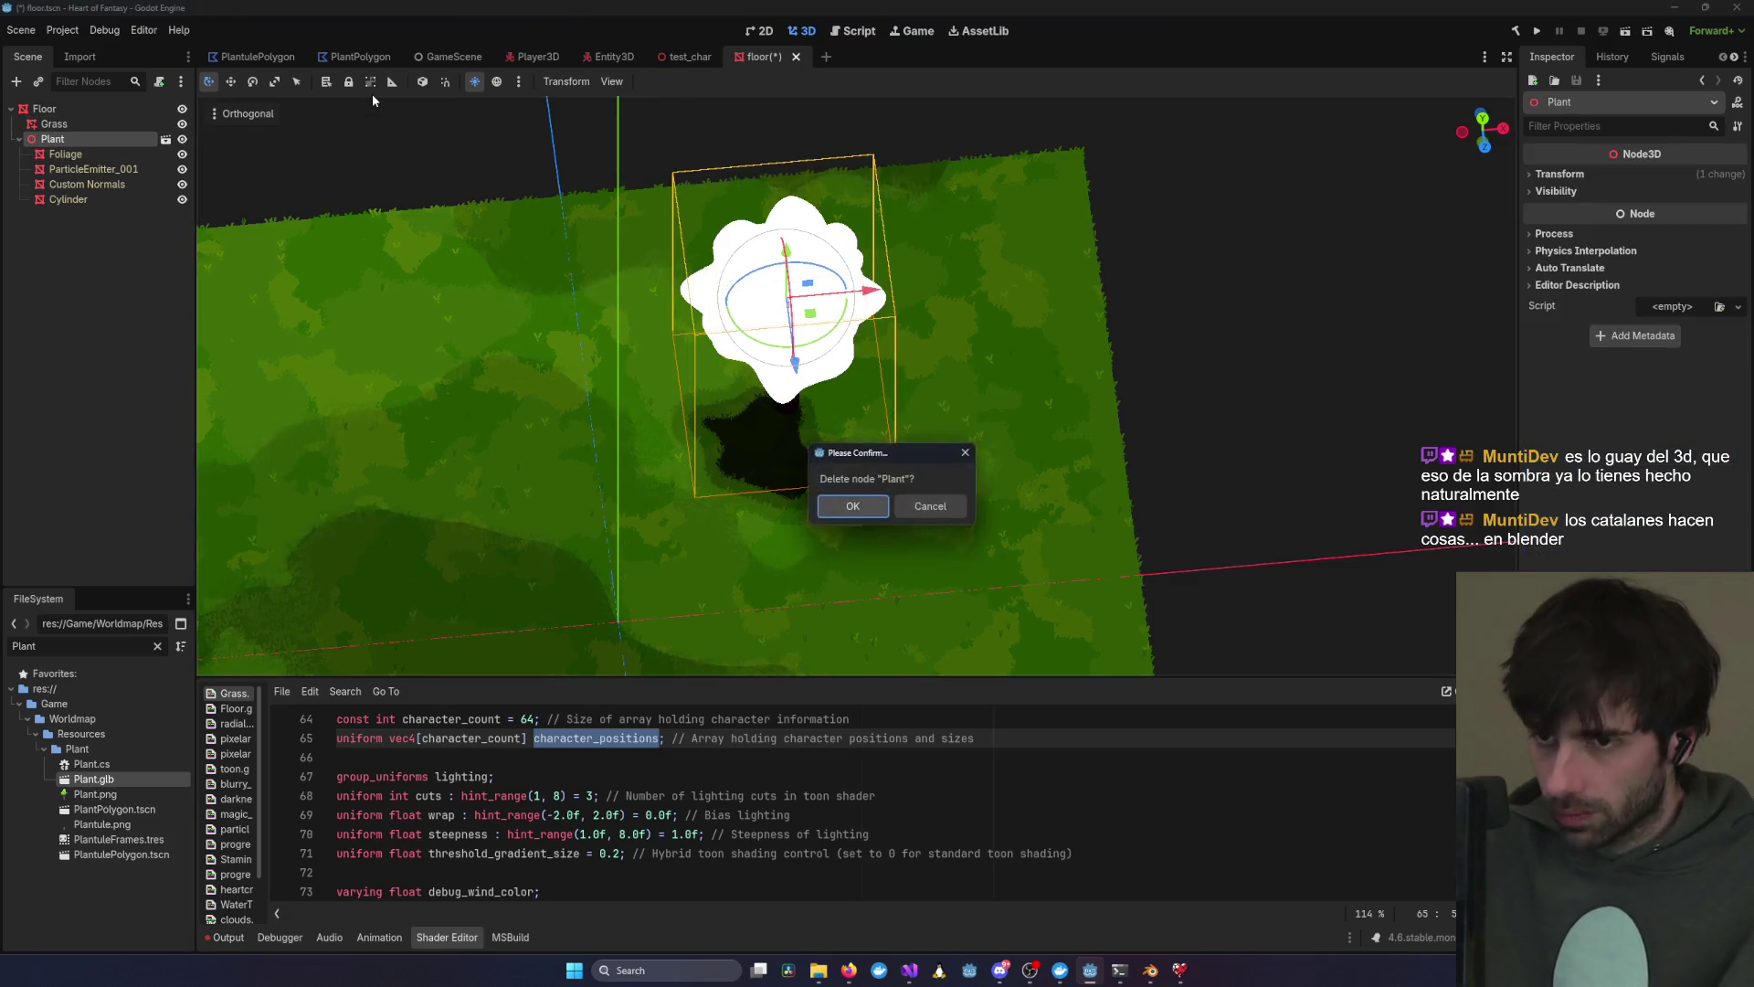
# Confirm the Plant deletion and create a new scene named Plant.tscn in the Plant folder
pyautogui.press('Return')
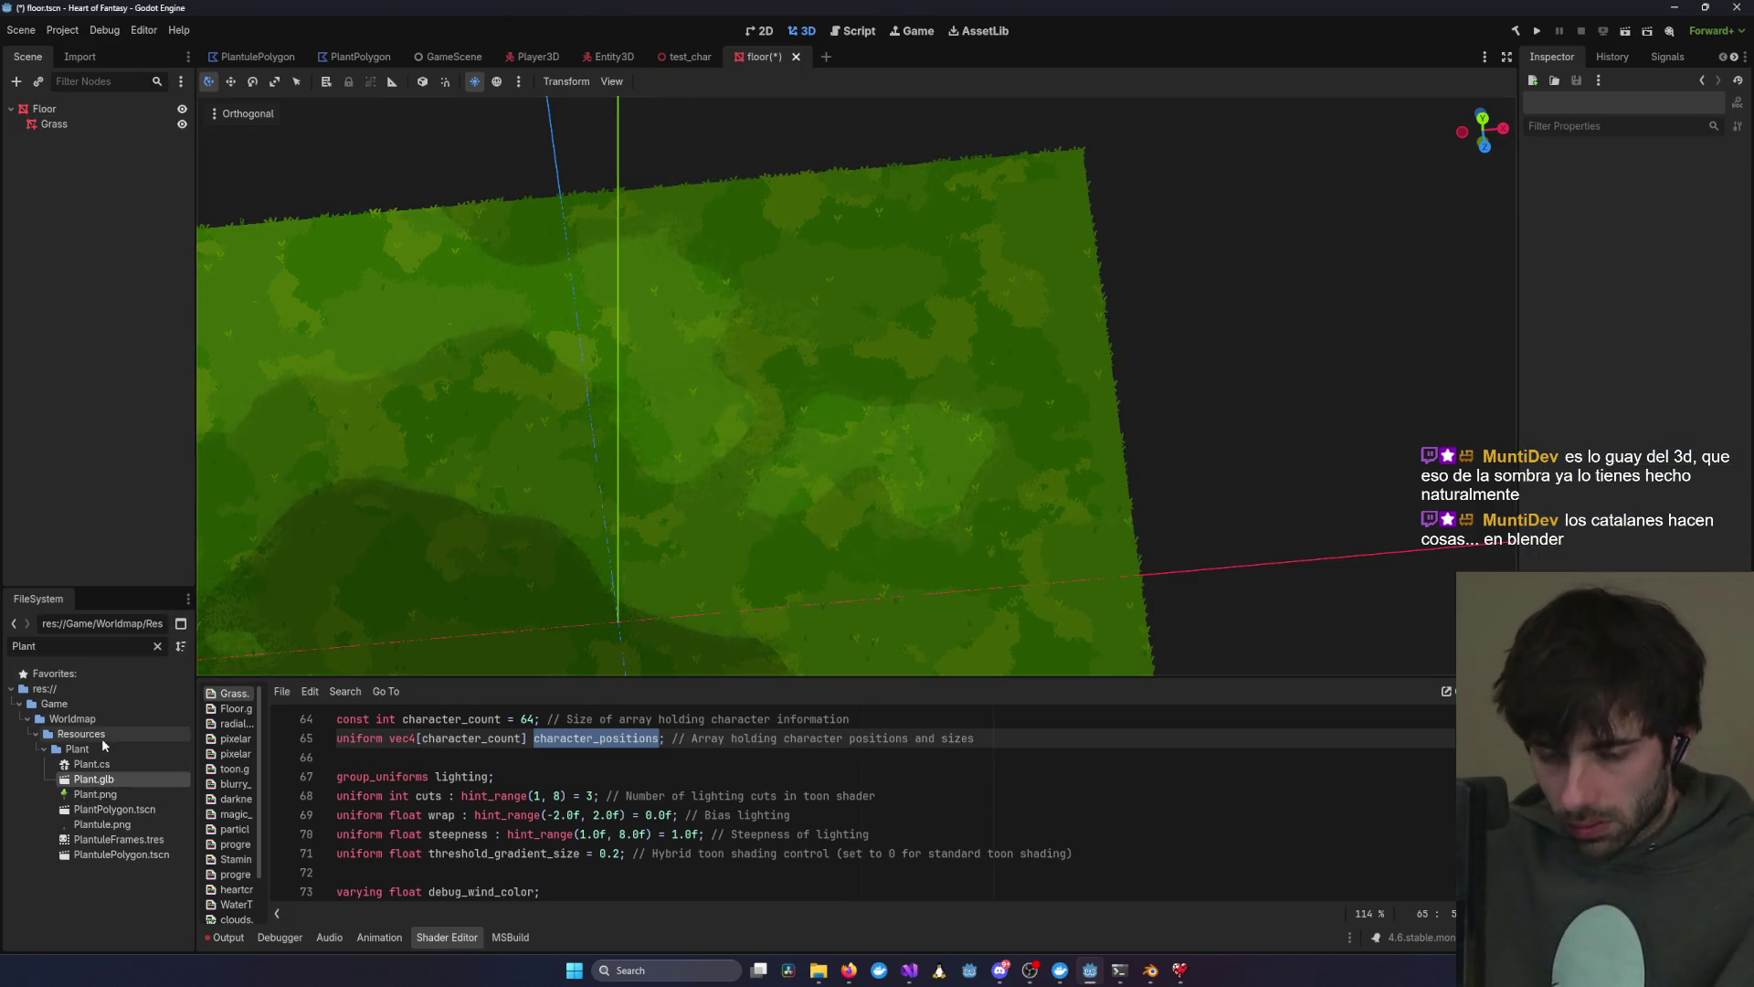
pyautogui.rightClick(96, 748)
pyautogui.moveTo(152, 710)
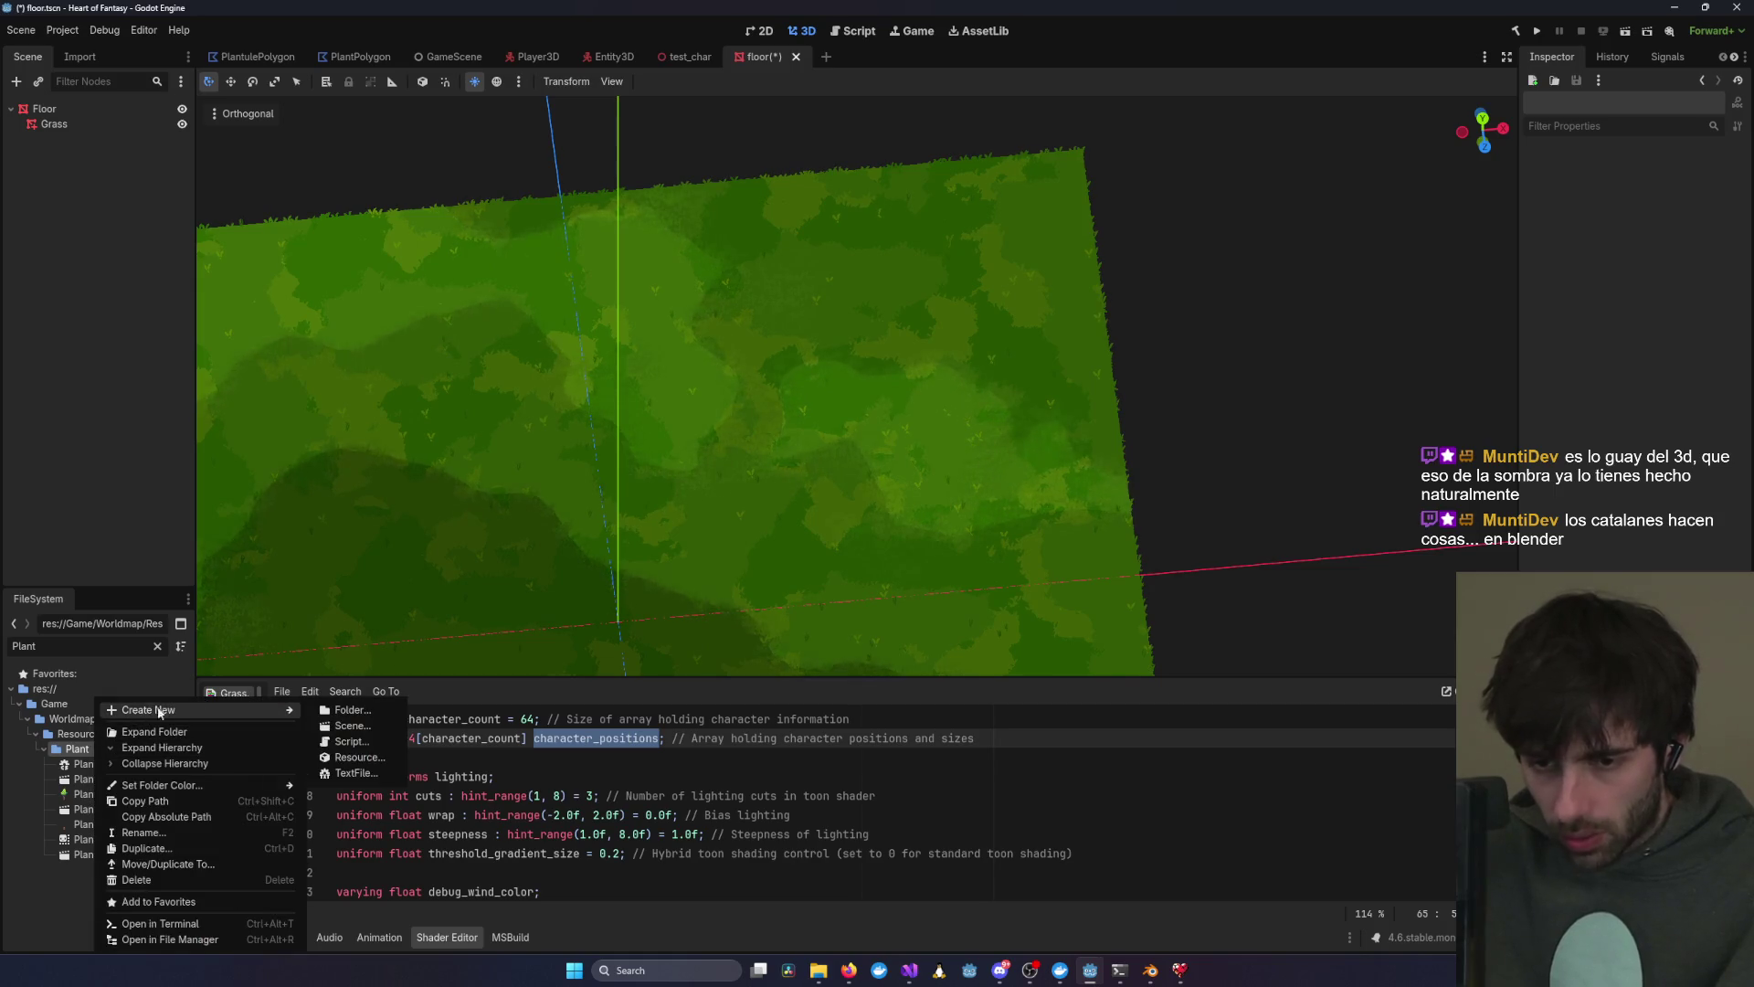
pyautogui.click(365, 718)
pyautogui.write('Plant.t')
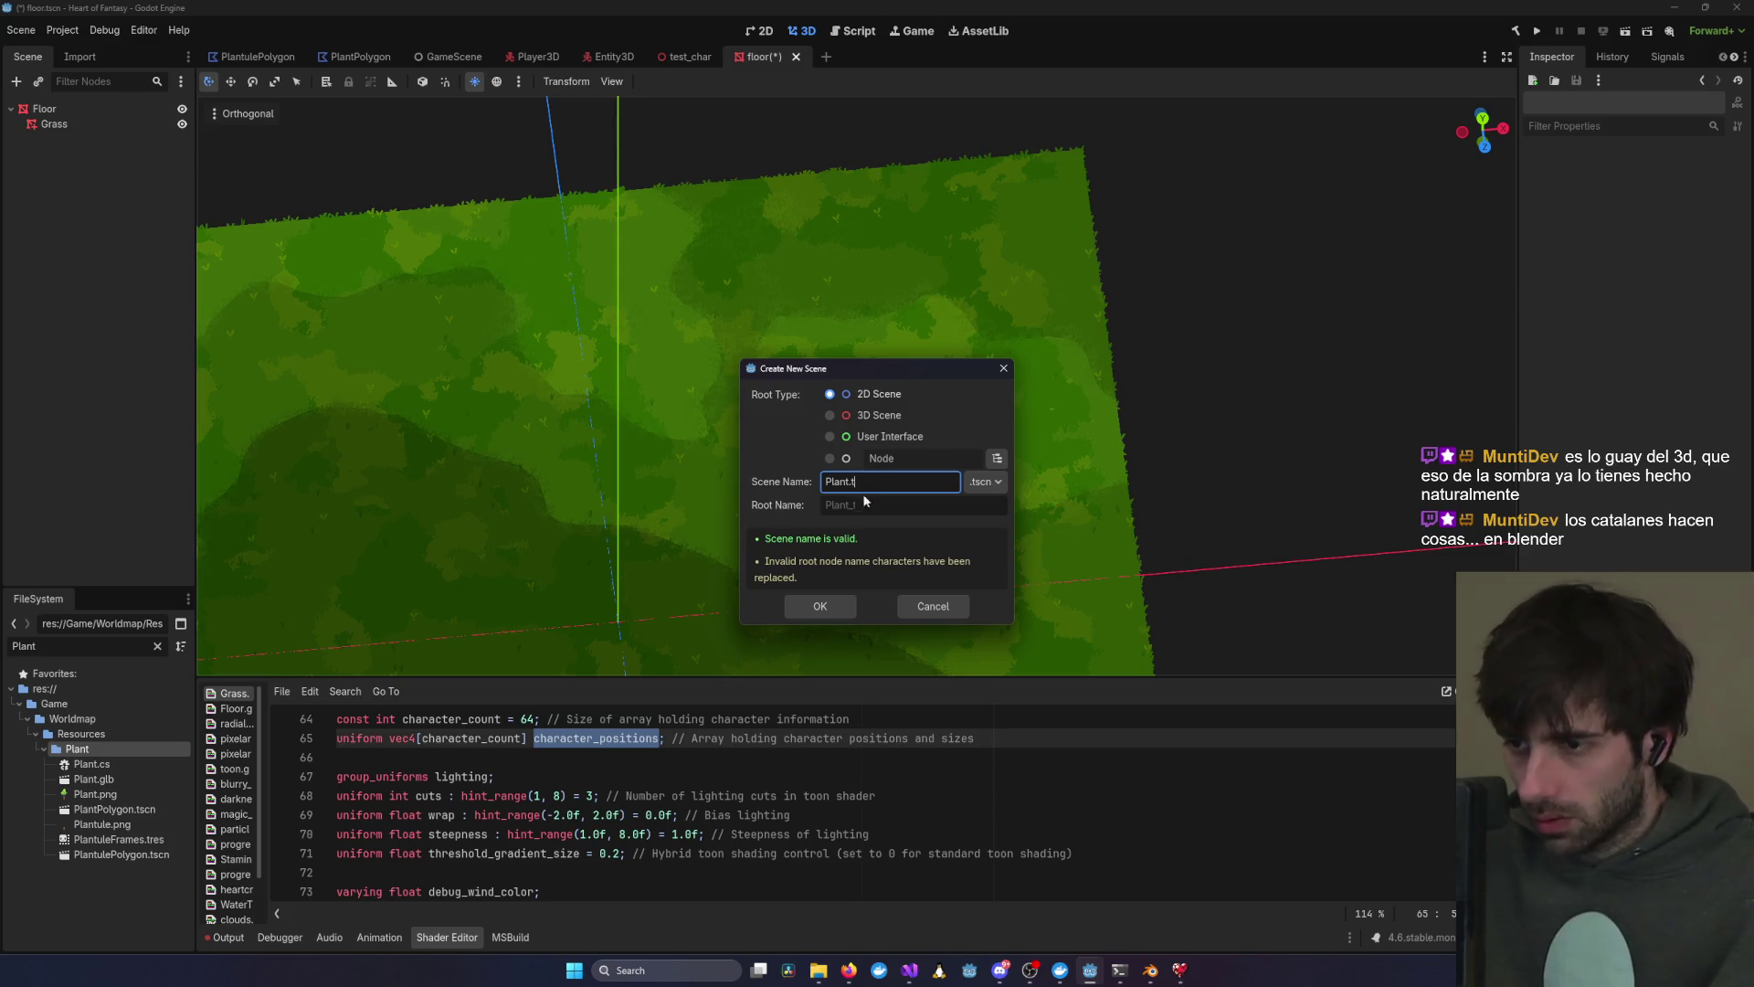
pyautogui.press('BackSpace')
pyautogui.press('BackSpace')
pyautogui.press('BackSpace')
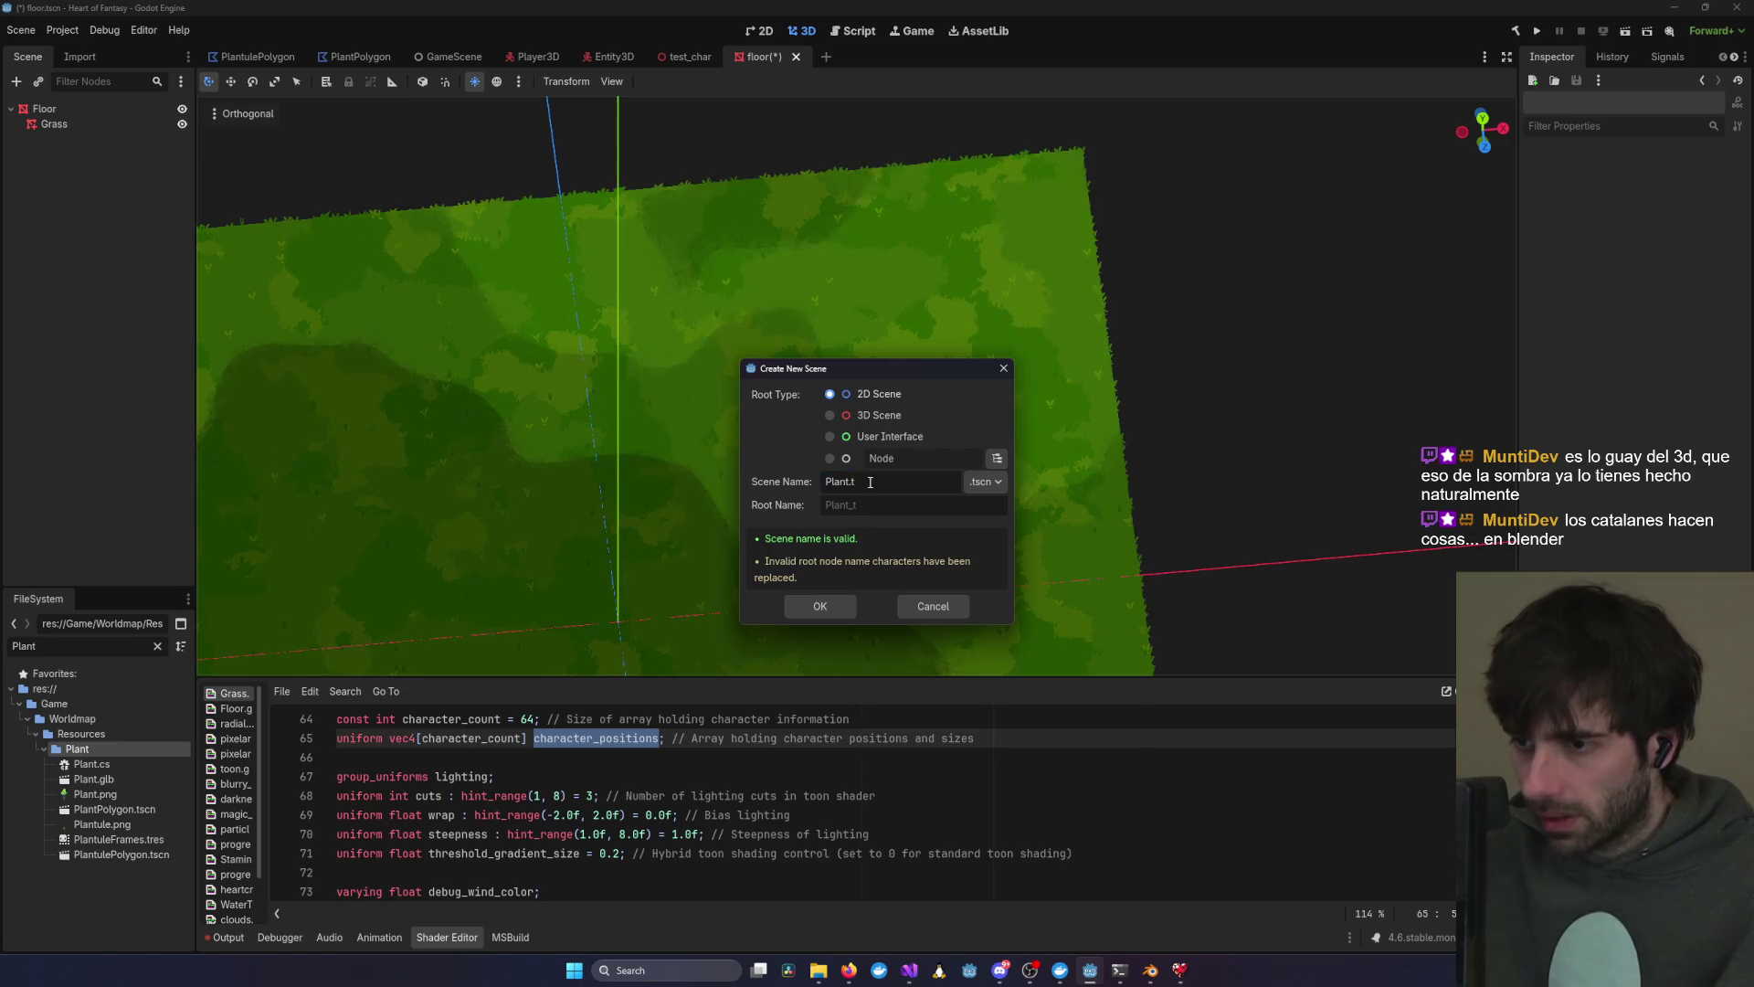
pyautogui.write('scn')
pyautogui.press('Return')
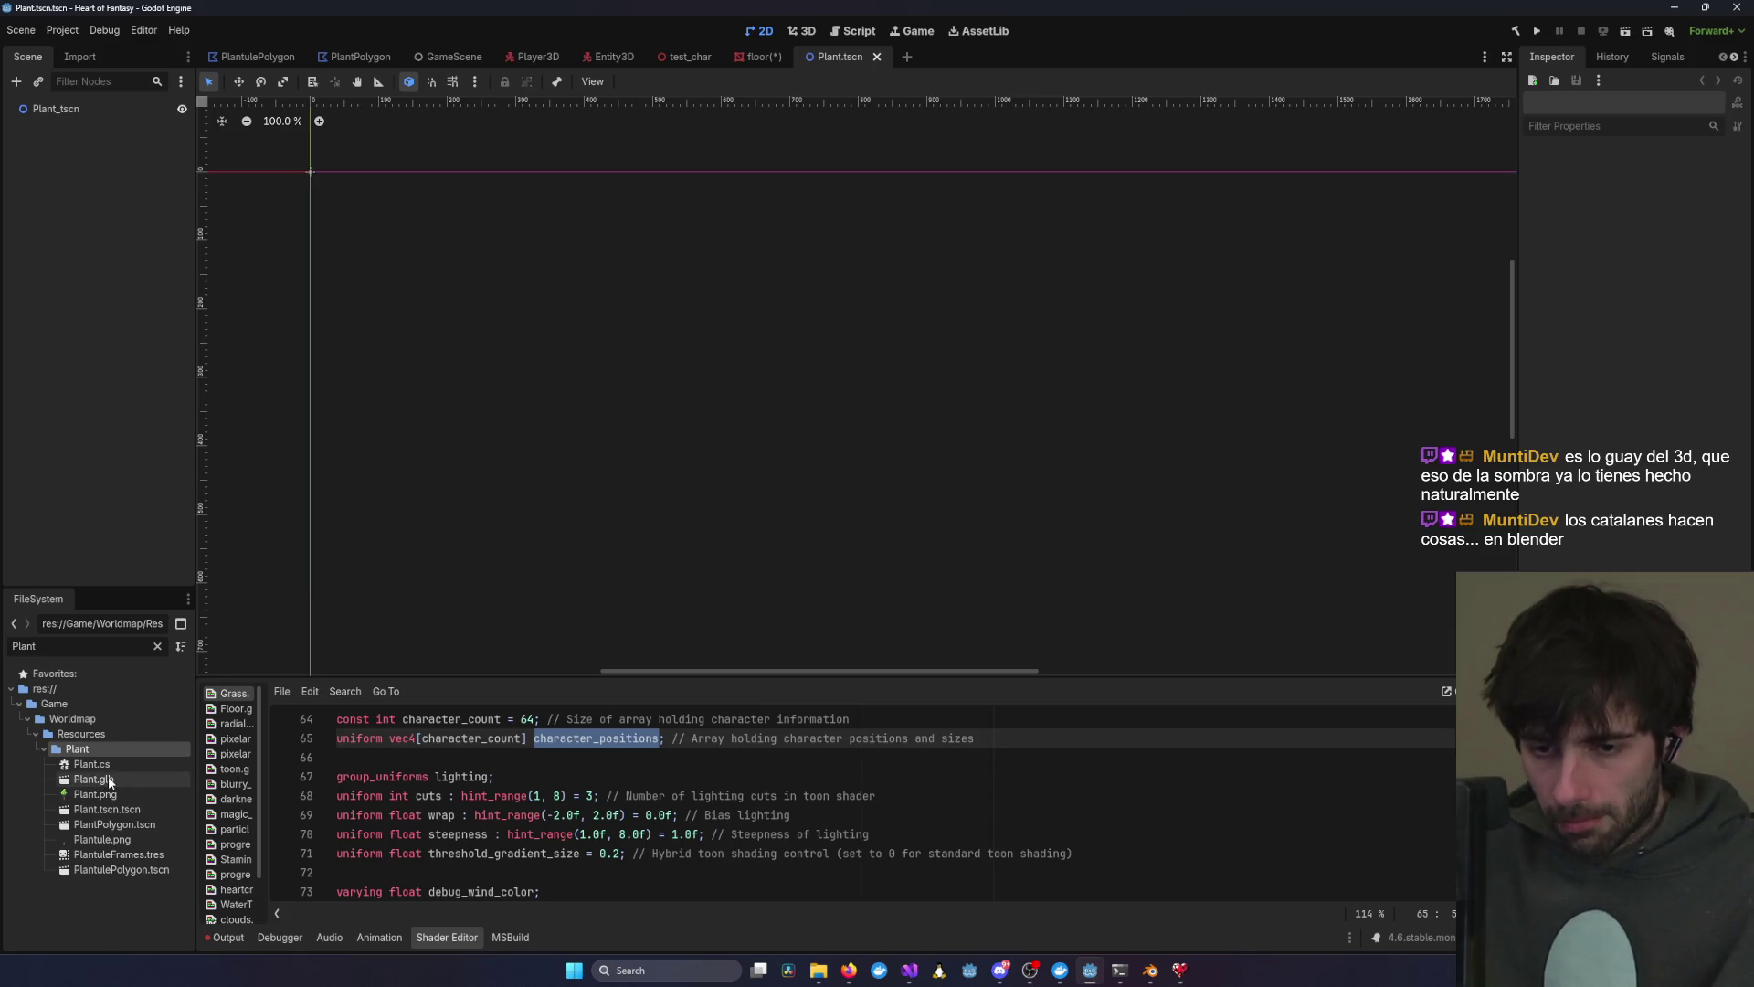
# Add Plant.glb to the Plant scene and enable Editable Children on its Plant node
pyautogui.moveTo(95, 778); pyautogui.dragTo(812, 358)
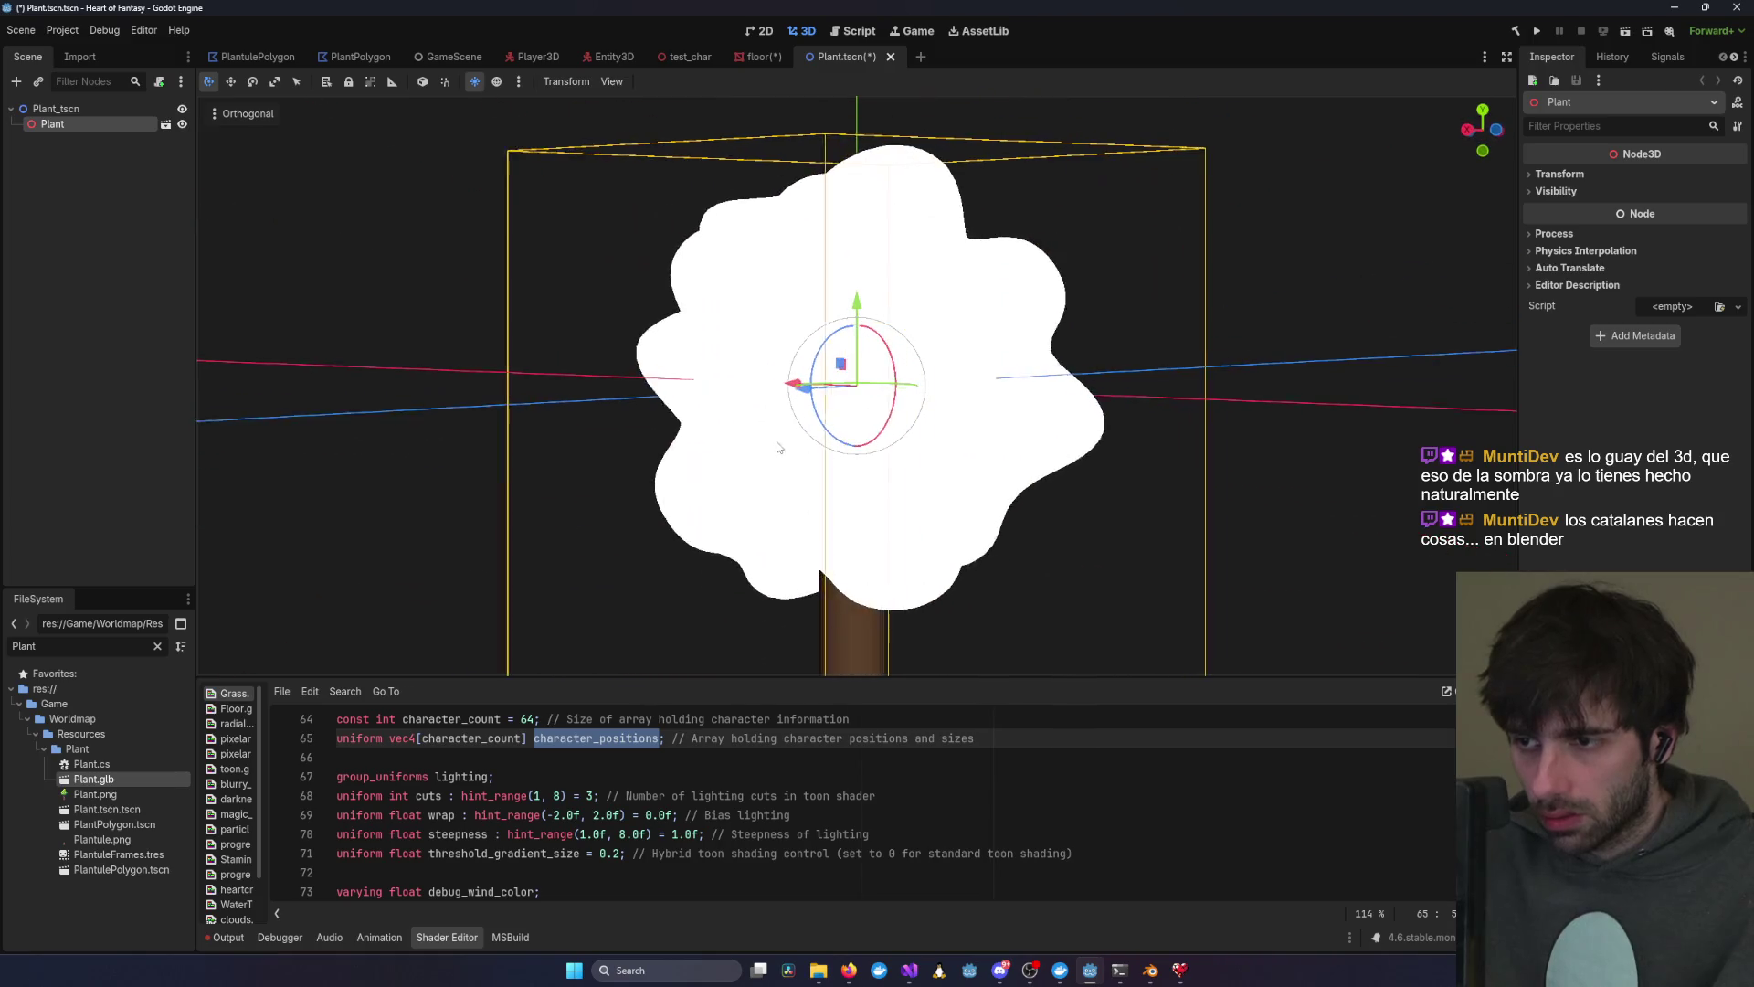
pyautogui.moveTo(755, 442); pyautogui.dragTo(786, 437)
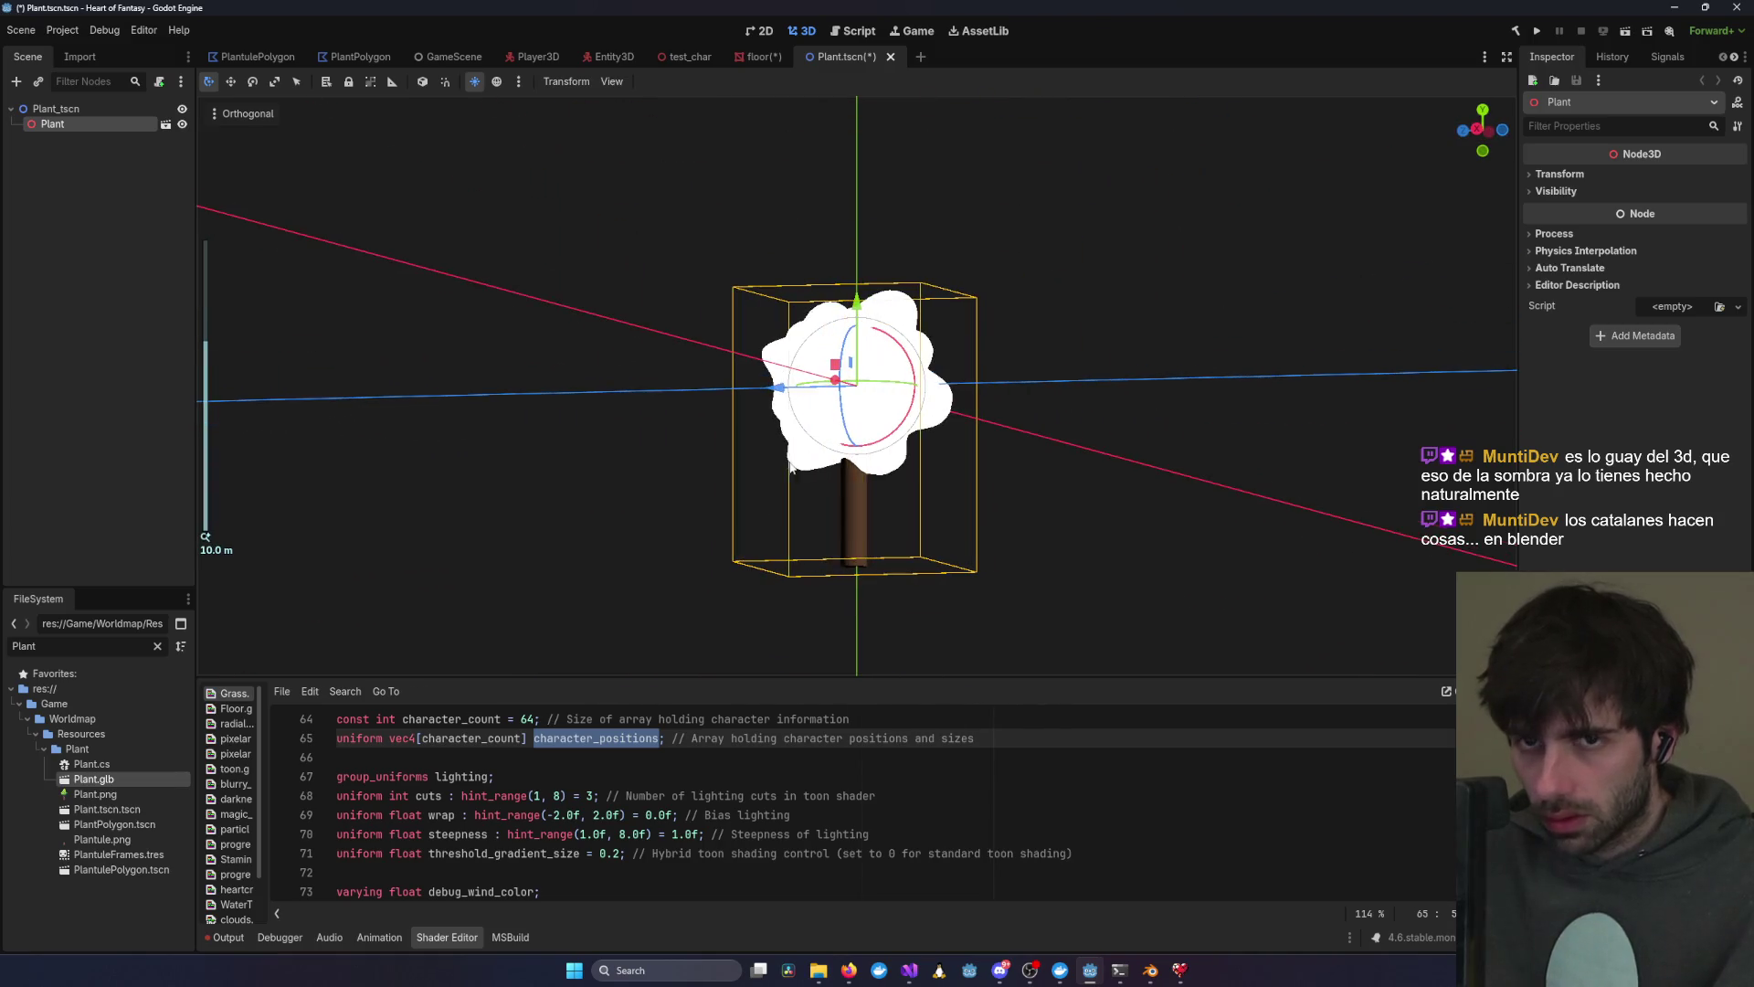
pyautogui.rightClick(66, 126)
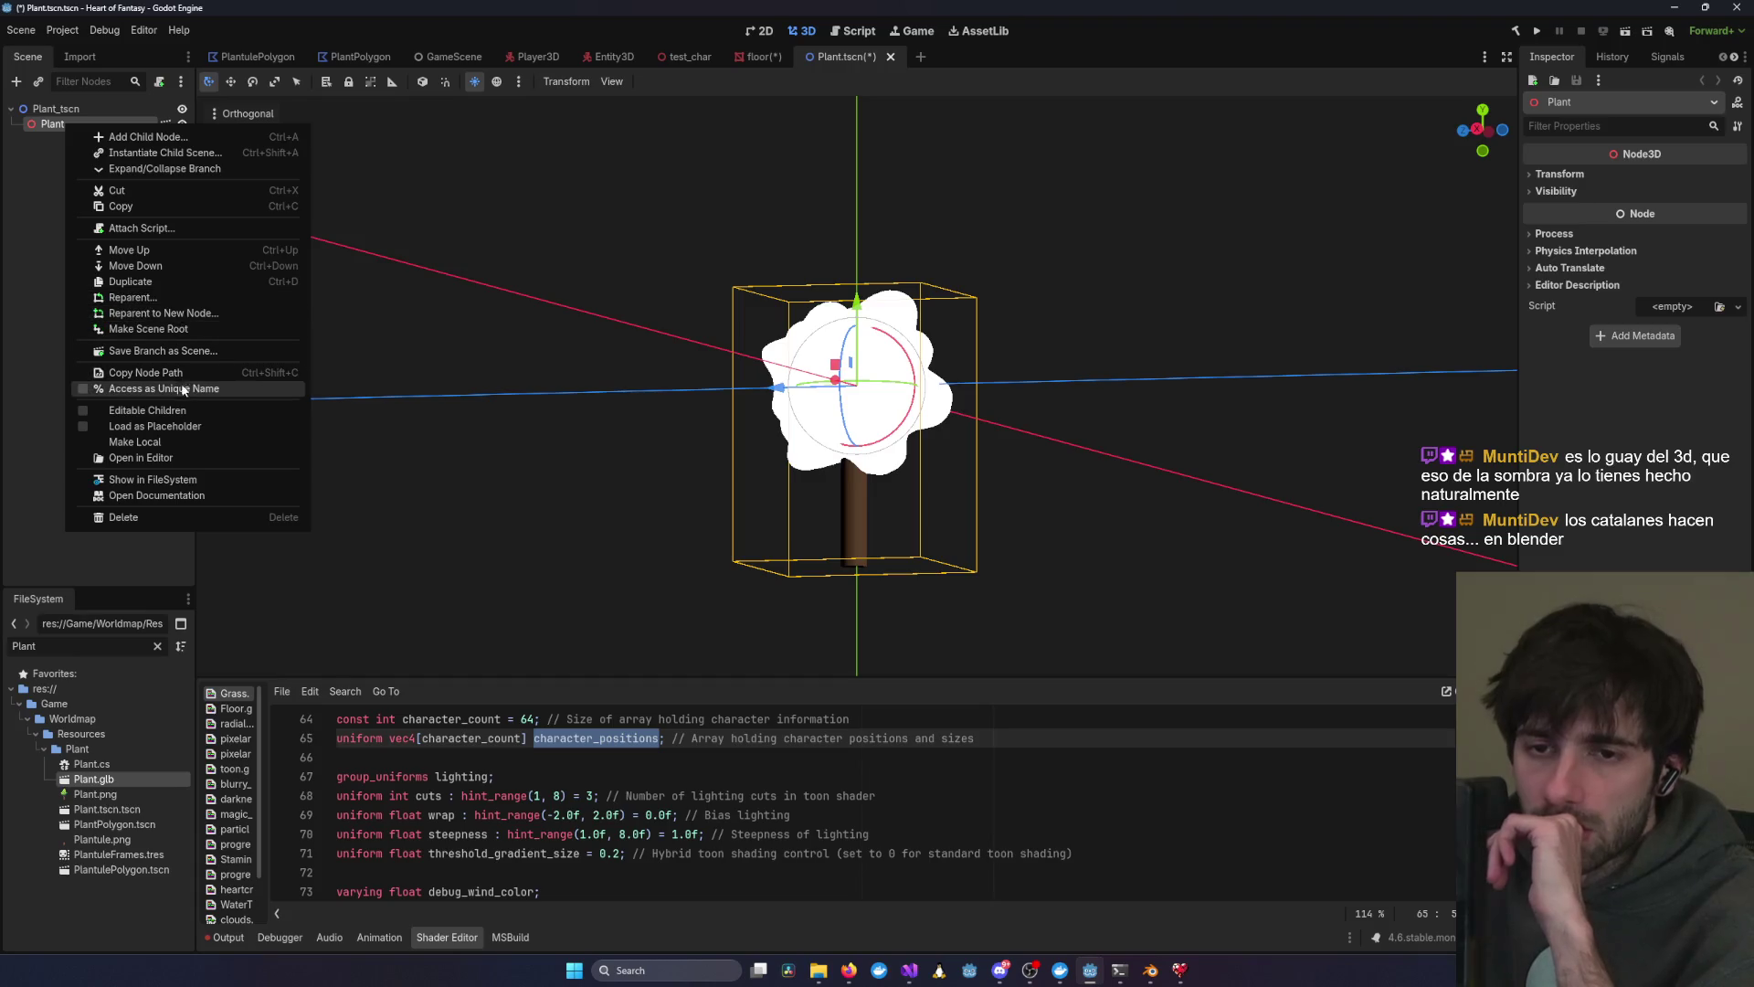
pyautogui.click(146, 411)
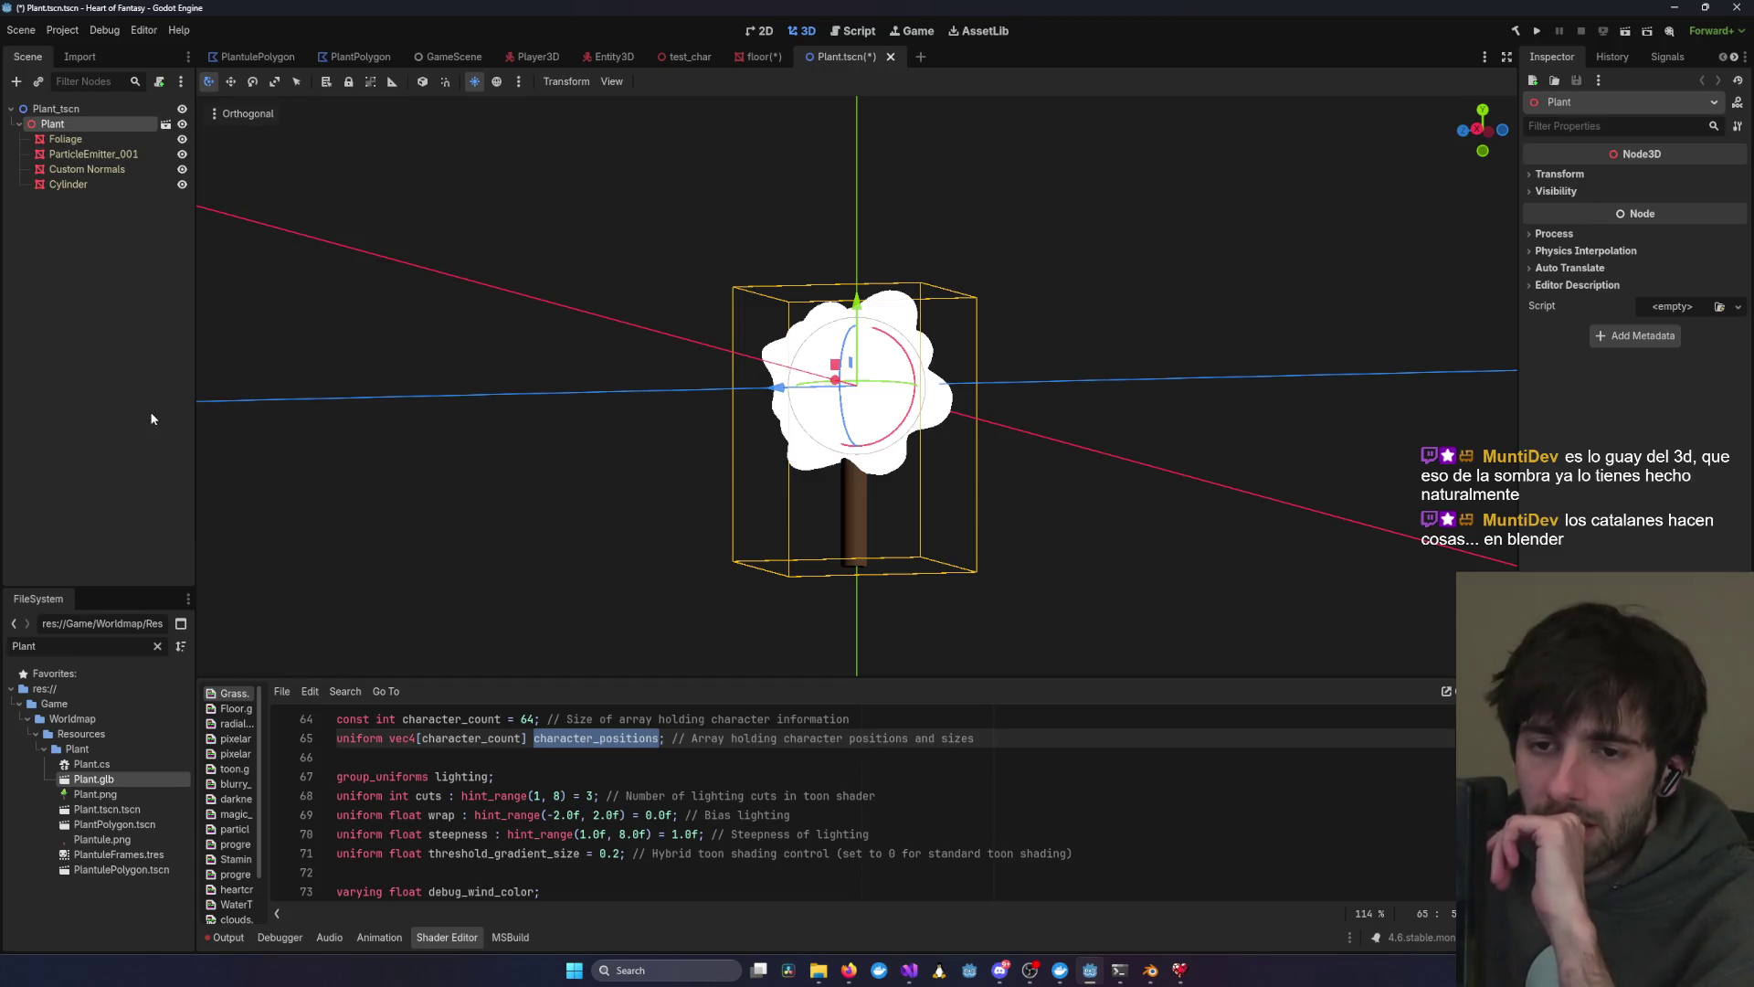
# Inspect the Foliage mesh's surface material, then switch over to the web browser
pyautogui.click(77, 141)
pyautogui.click(1703, 189)
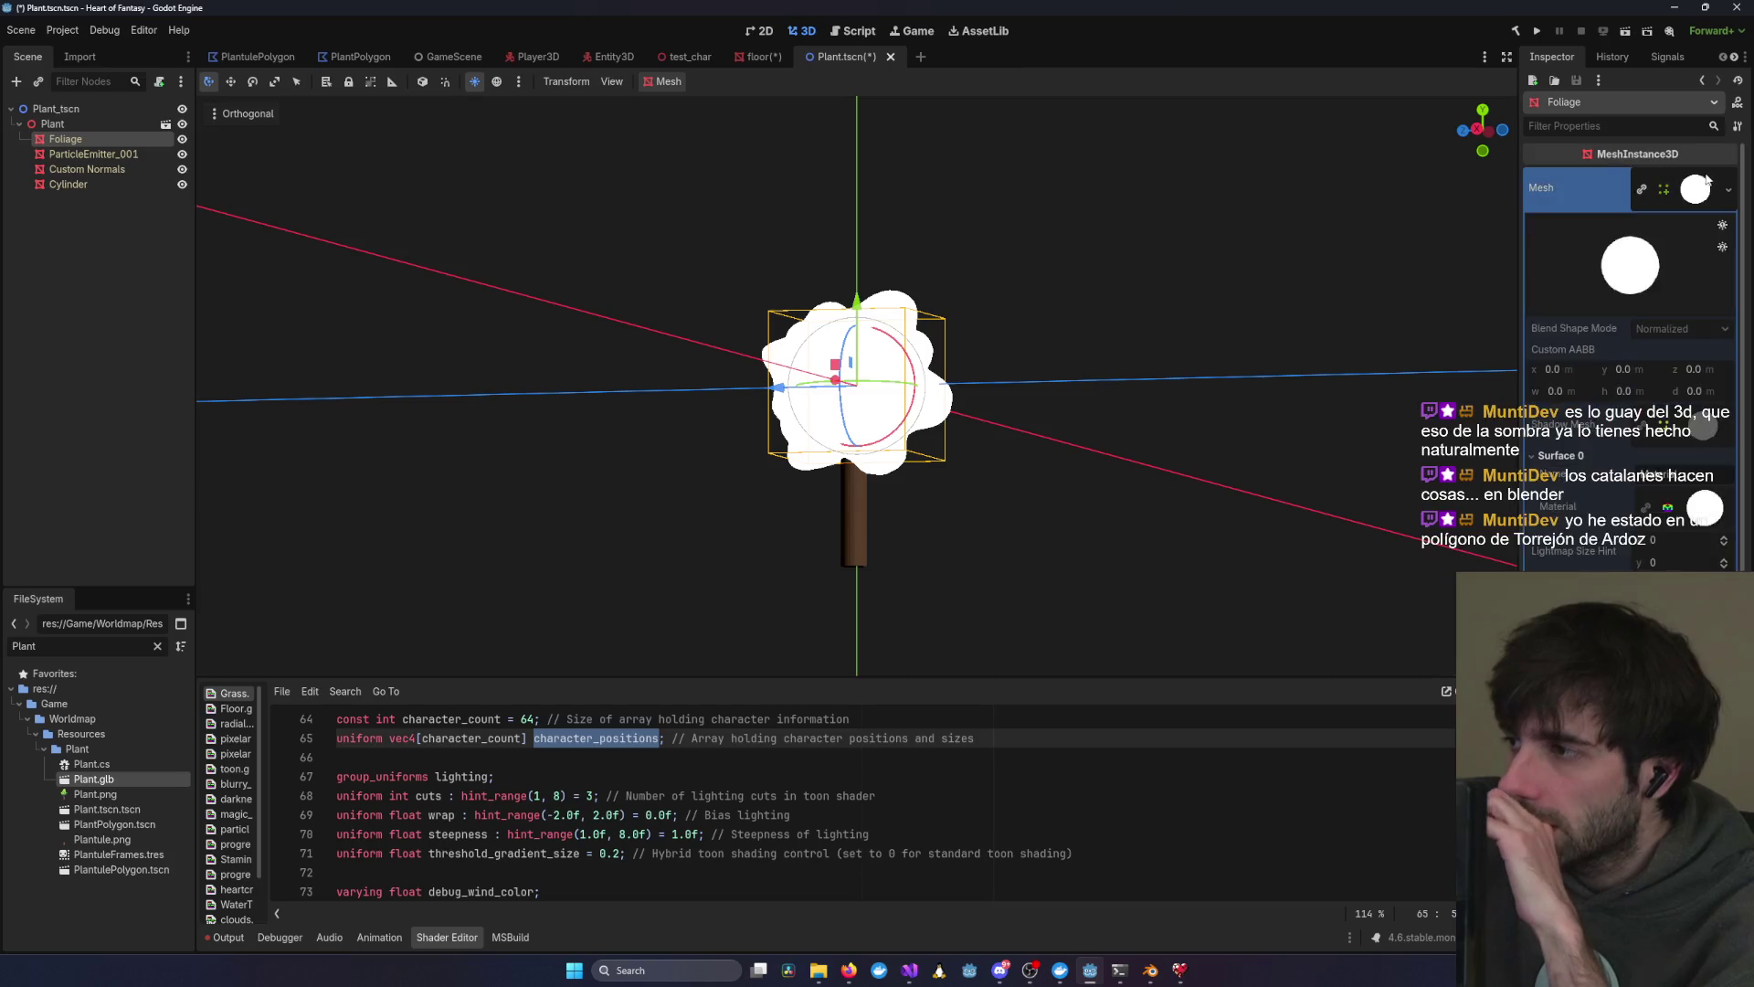
pyautogui.click(1704, 507)
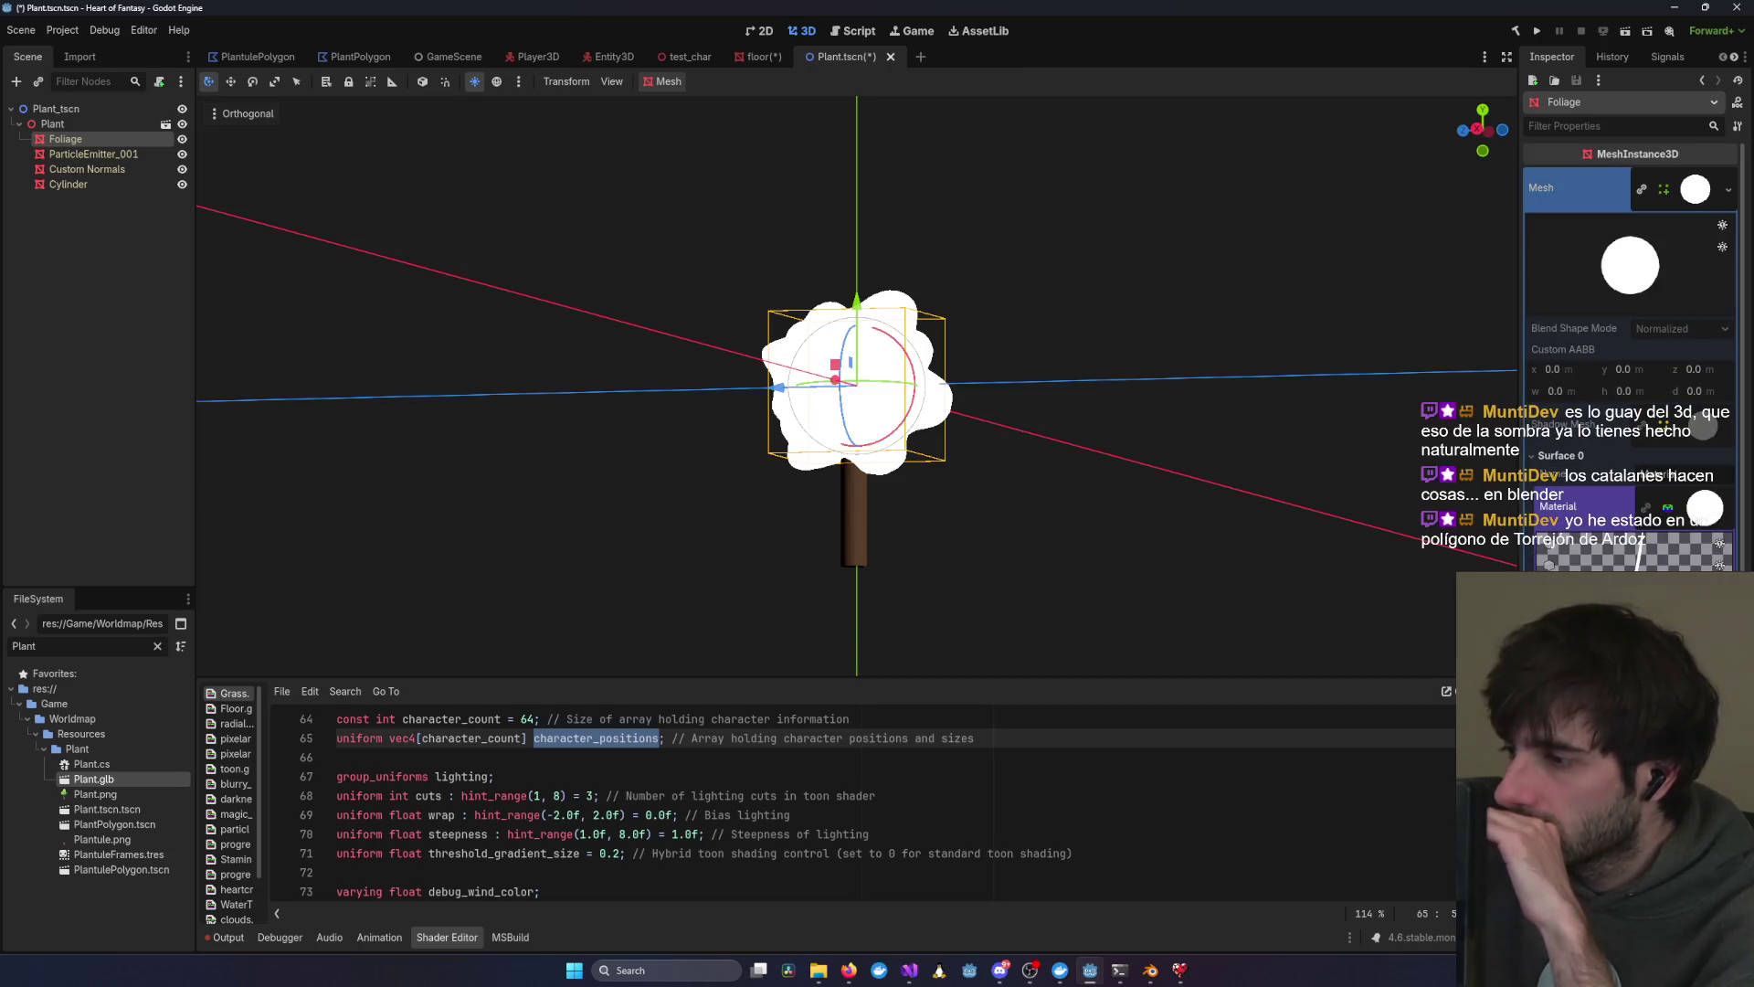
pyautogui.click(1705, 505)
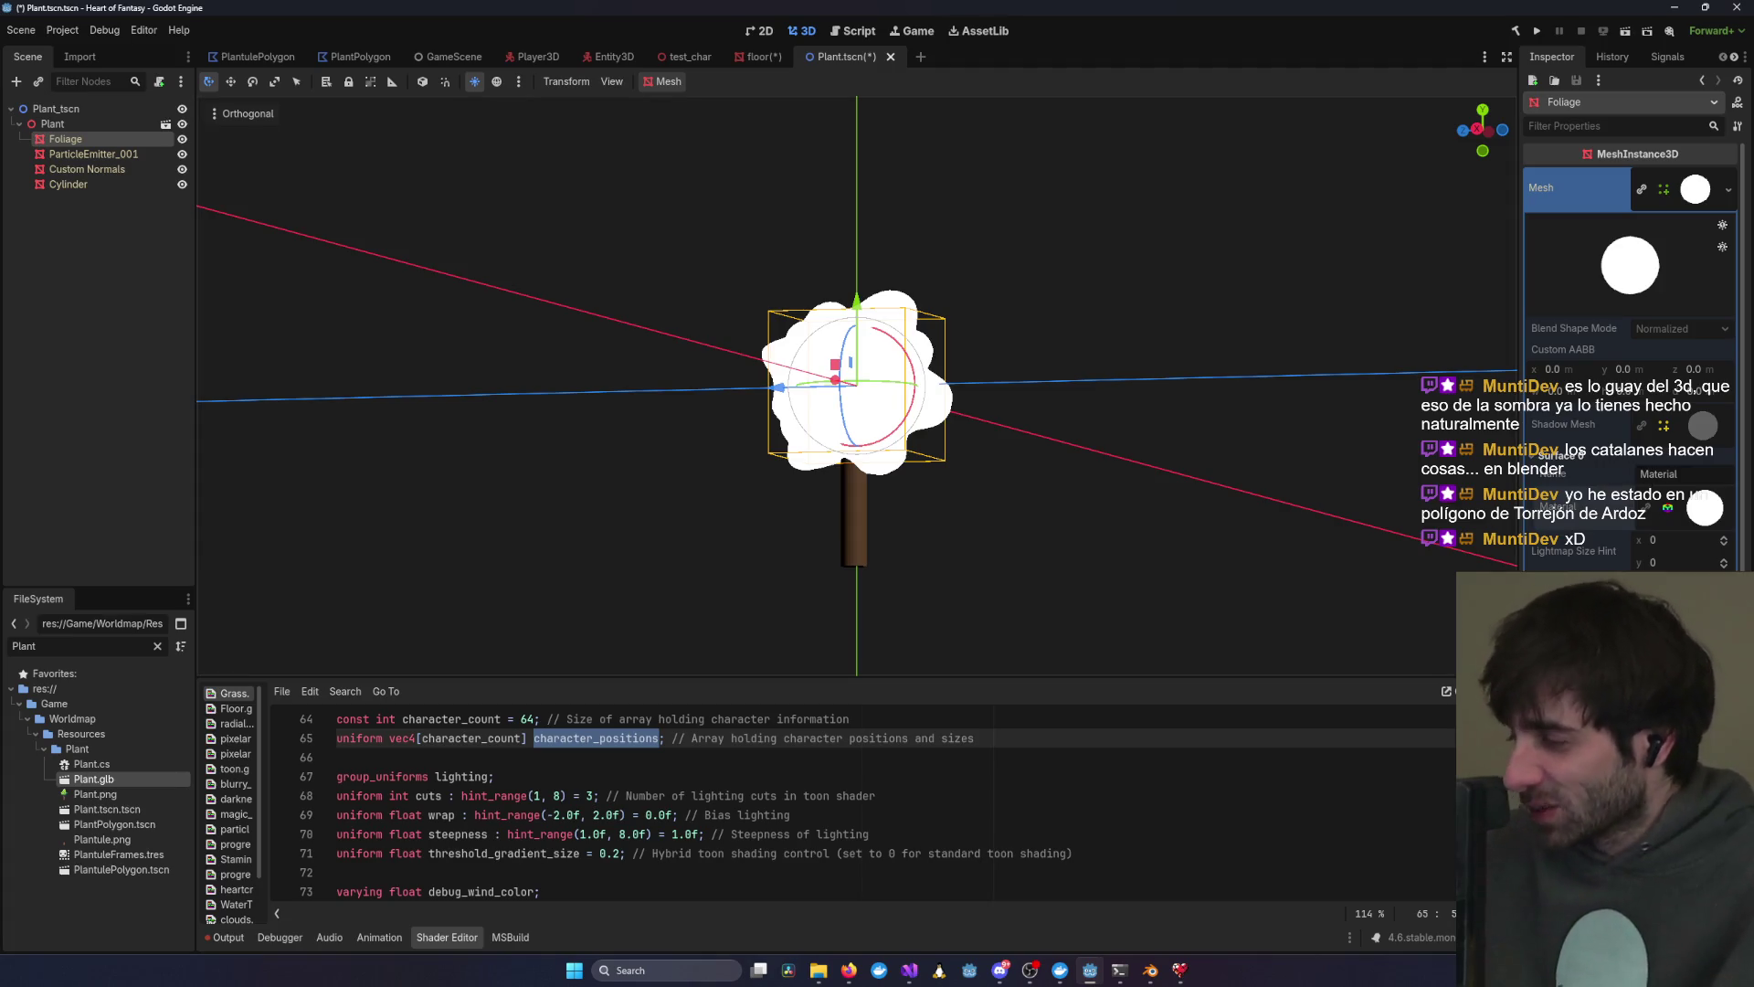
pyautogui.hotkey('alt', 'Tab')
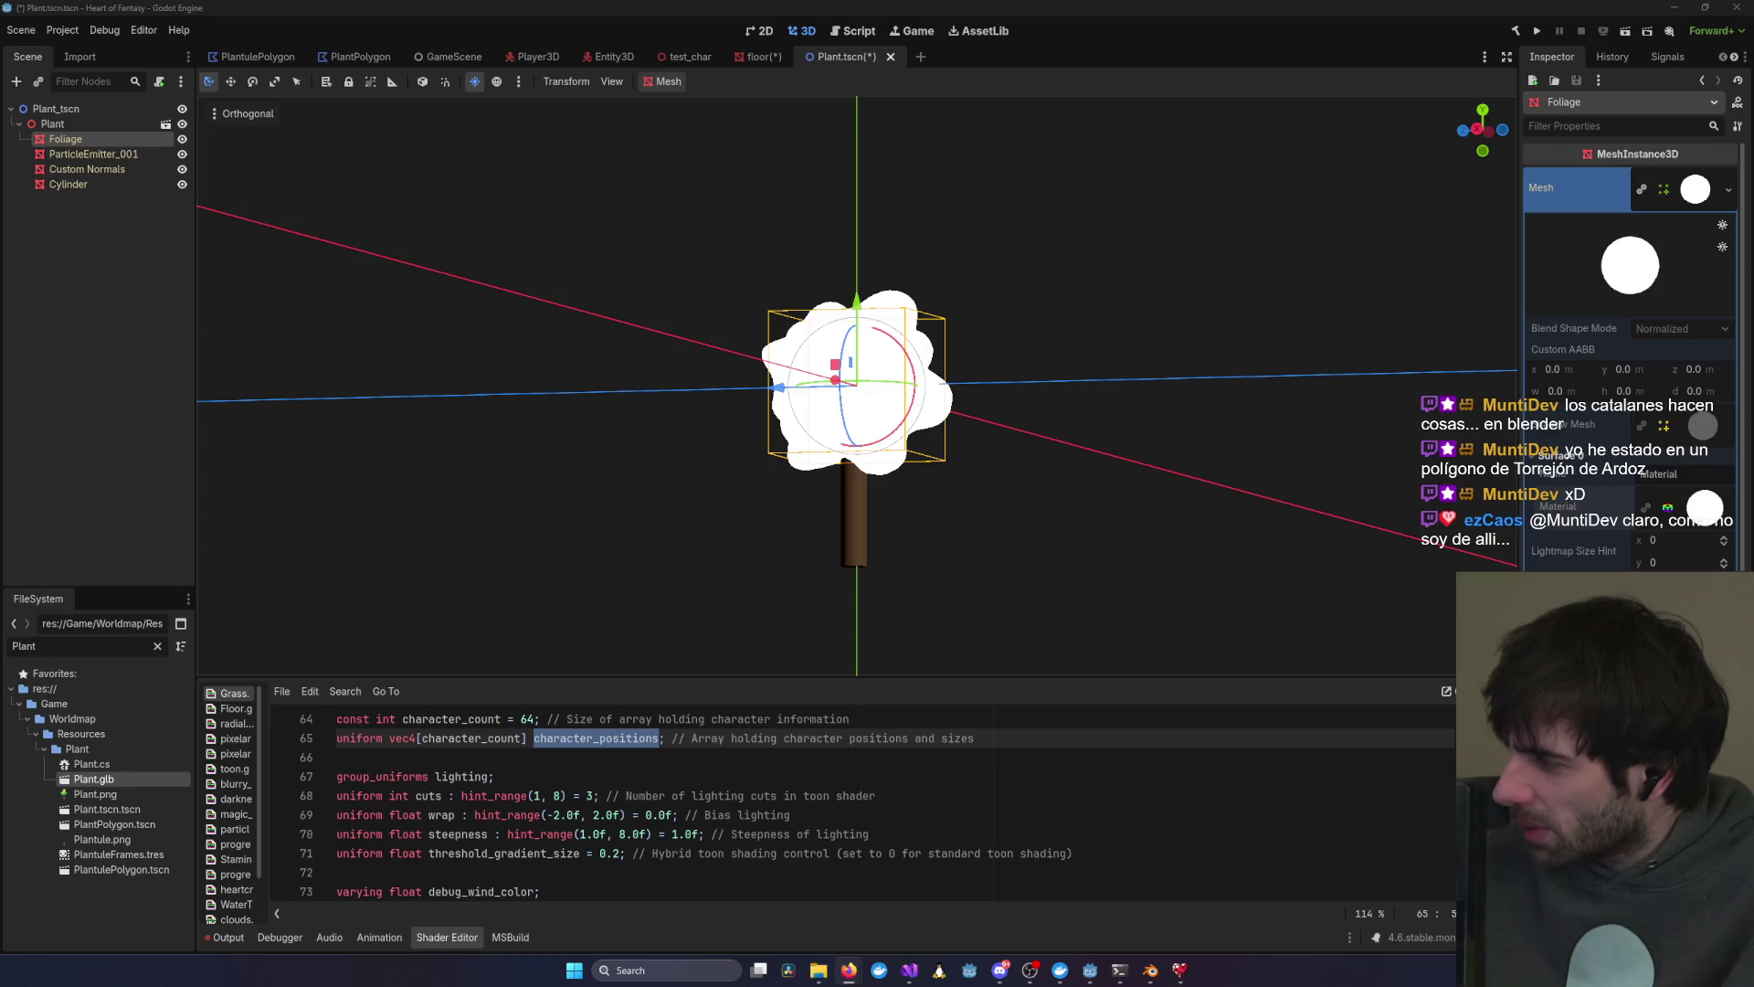
pyautogui.hotkey('alt', 'Tab')
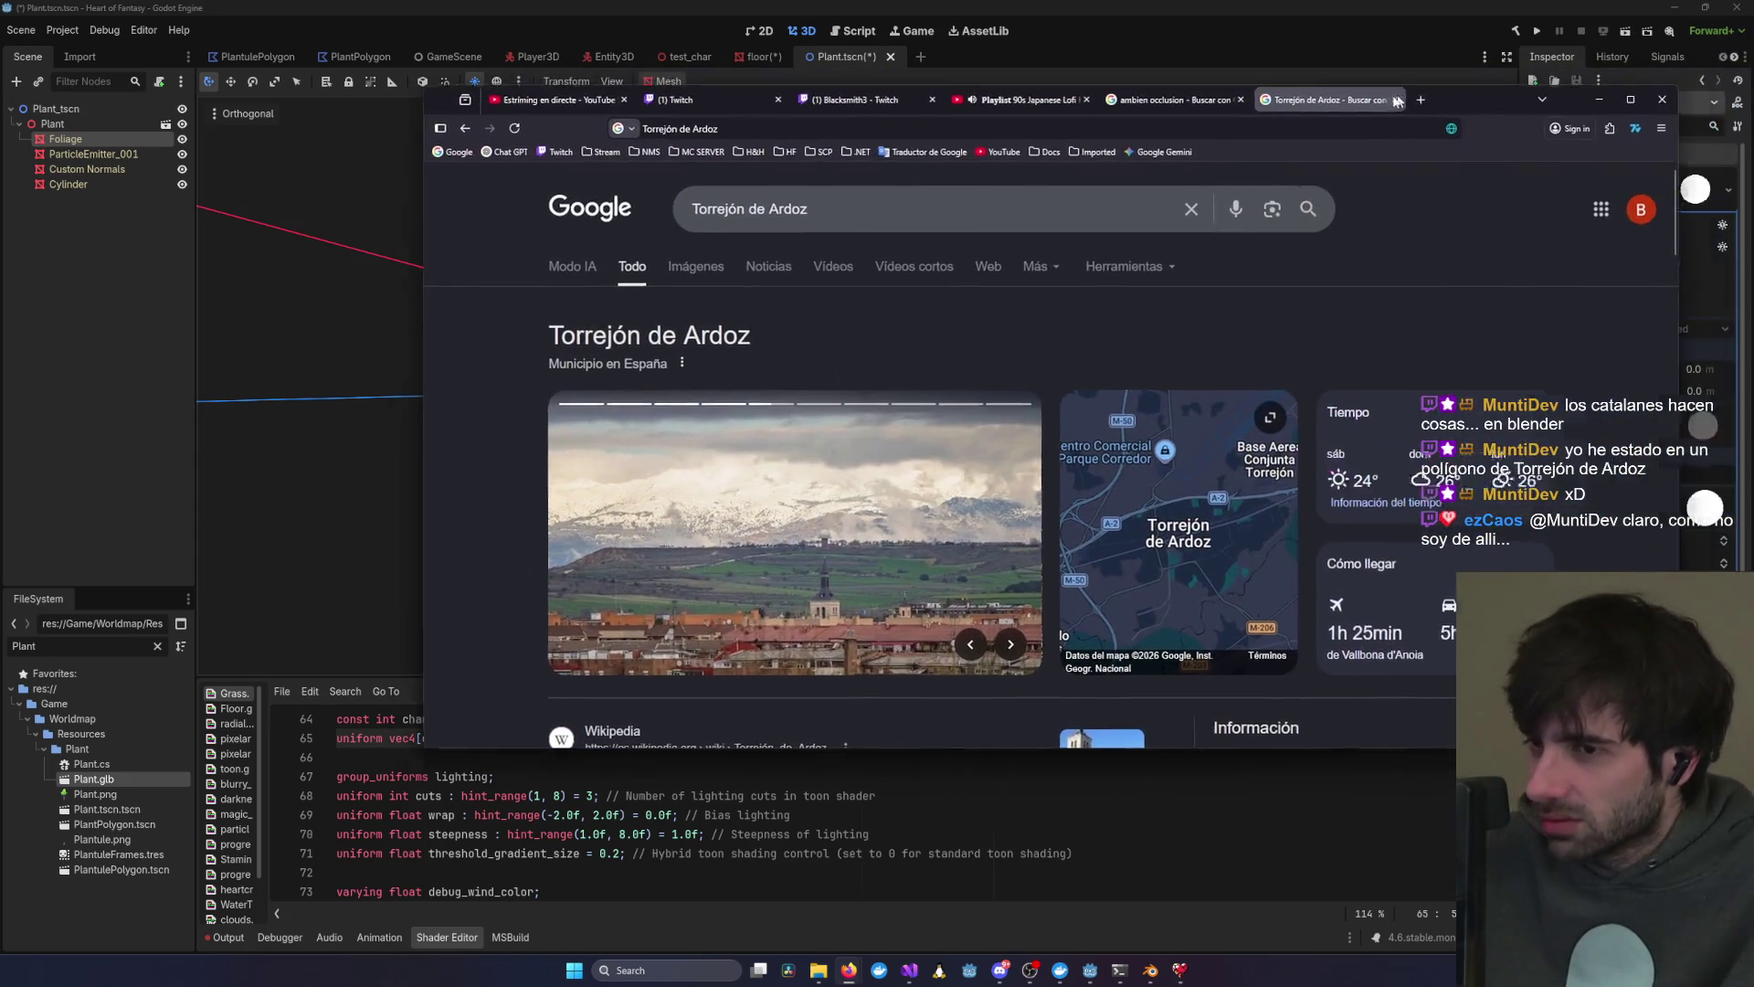
pyautogui.scroll(-2, 1128, 342)
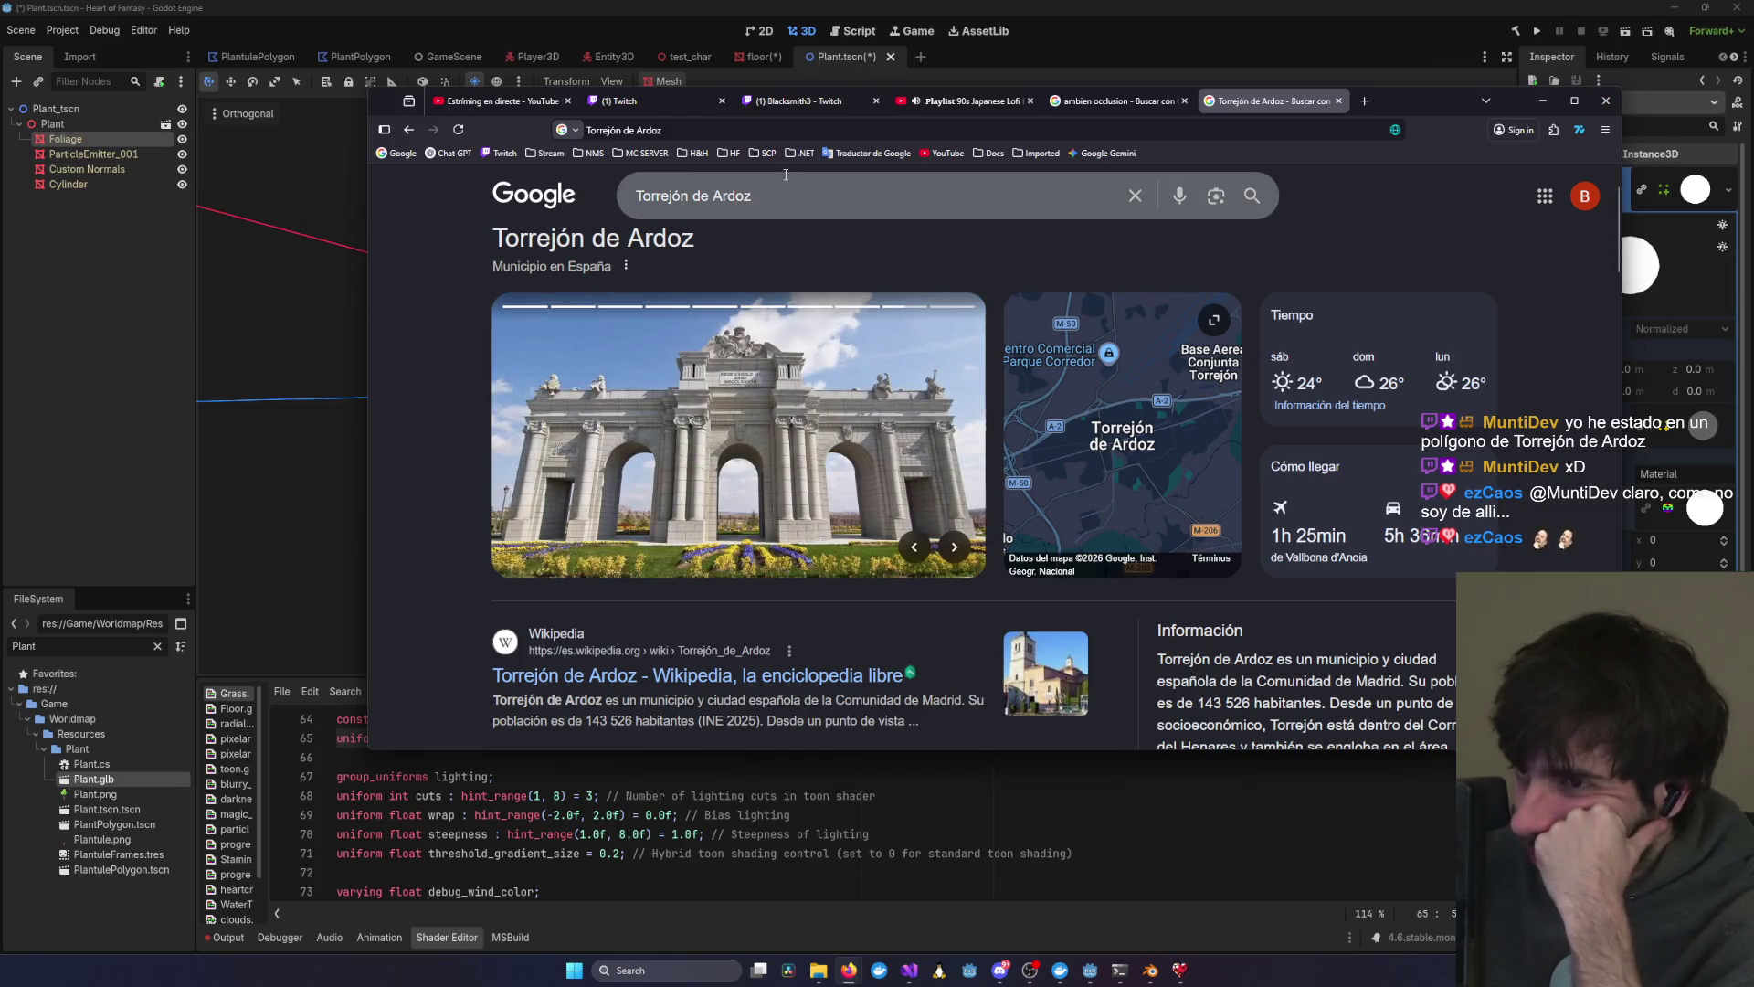
pyautogui.moveTo(1429, 132); pyautogui.dragTo(1753, 151)
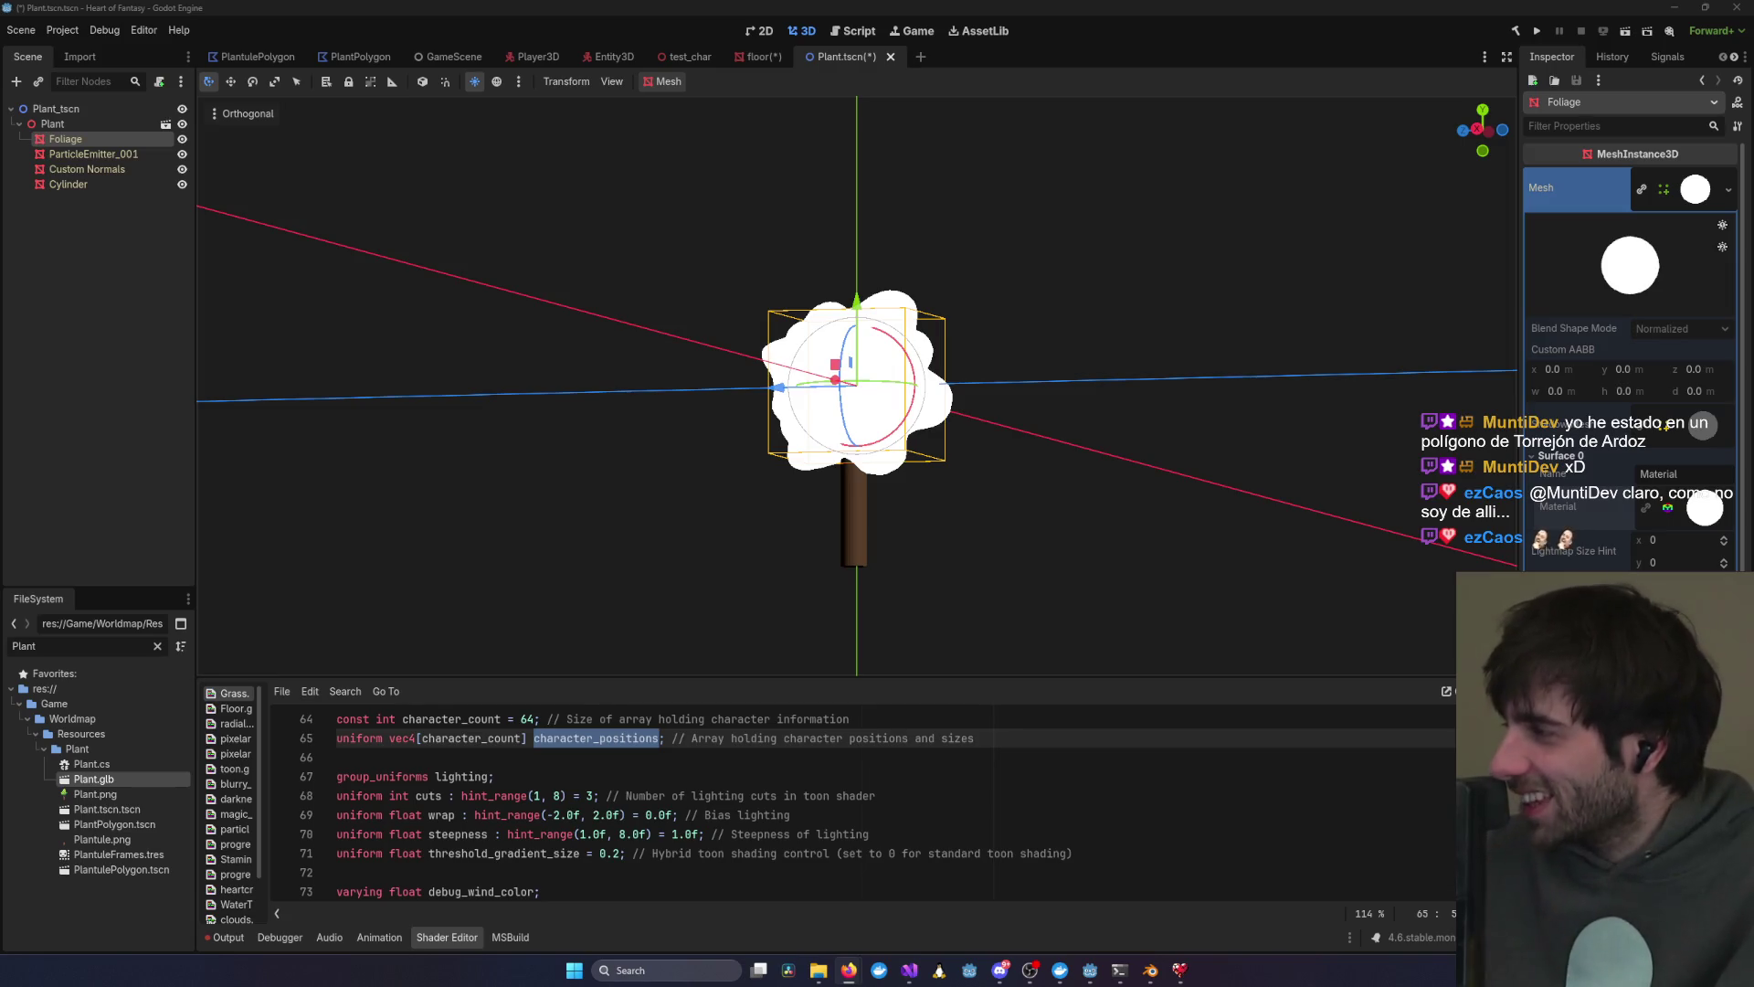
# Check the Foliage surface material and lift the Foliage sphere 4.333 units along Y
pyautogui.hotkey('alt', 'Tab')
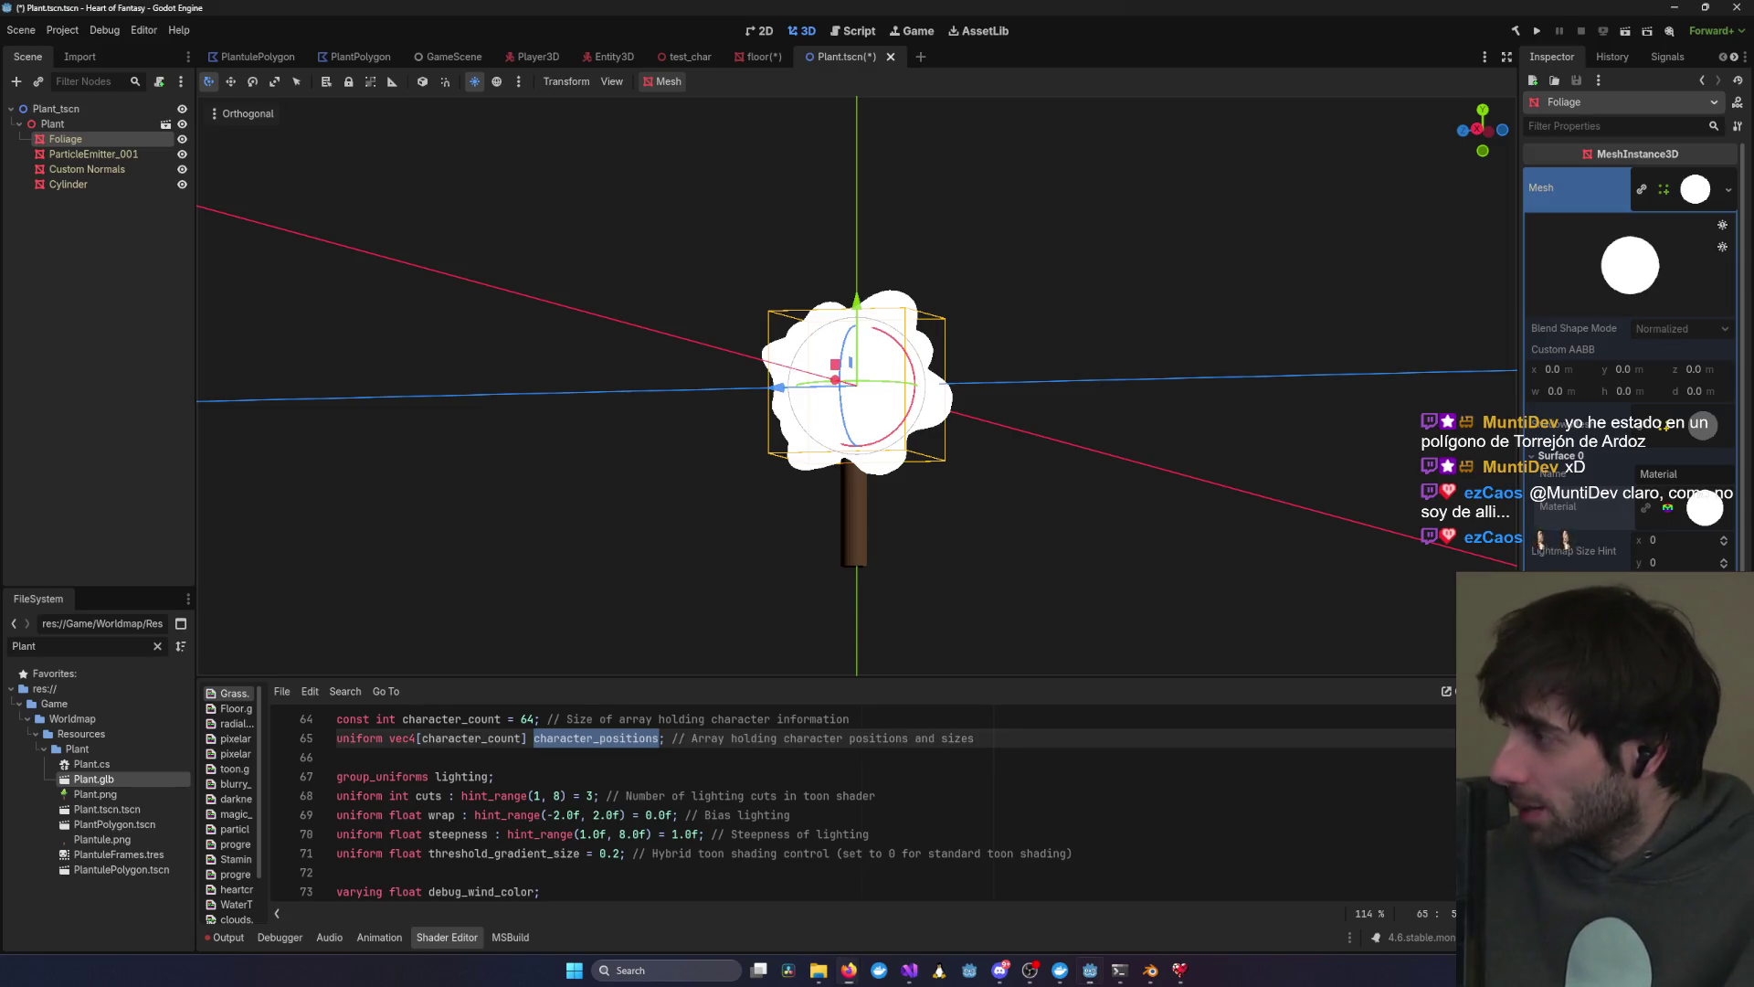
pyautogui.hotkey('alt', 'Tab')
pyautogui.hotkey('alt', 'Tab')
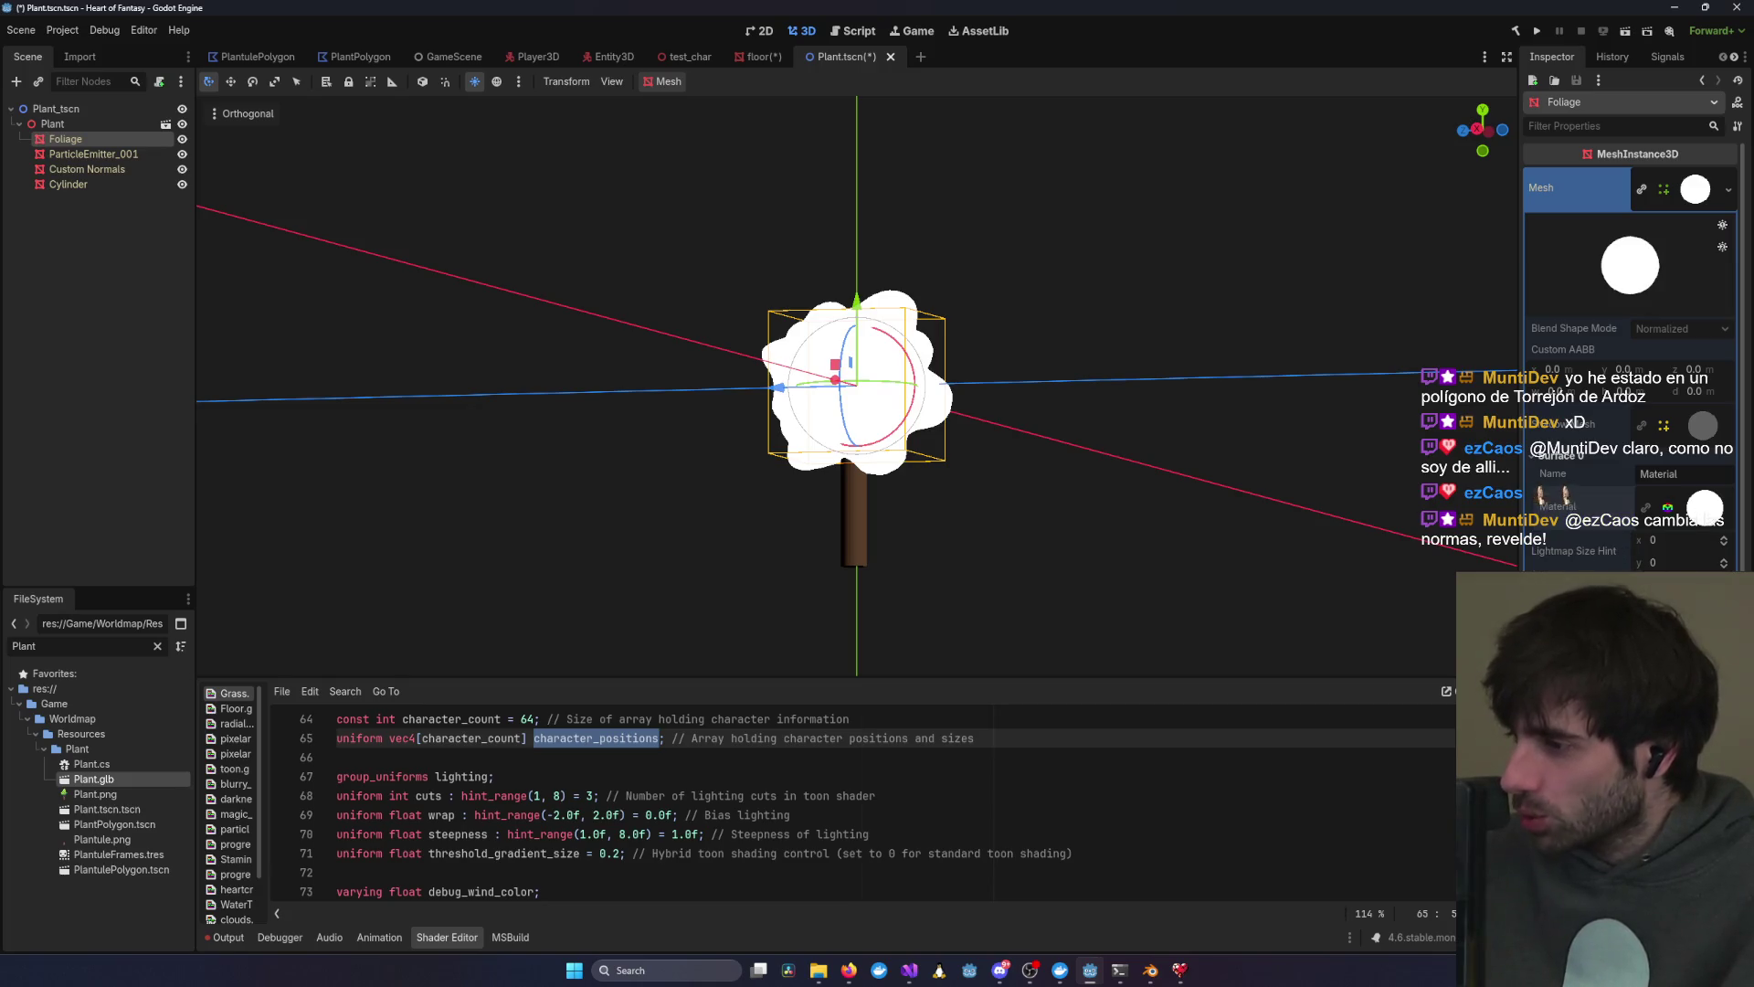
pyautogui.click(1670, 516)
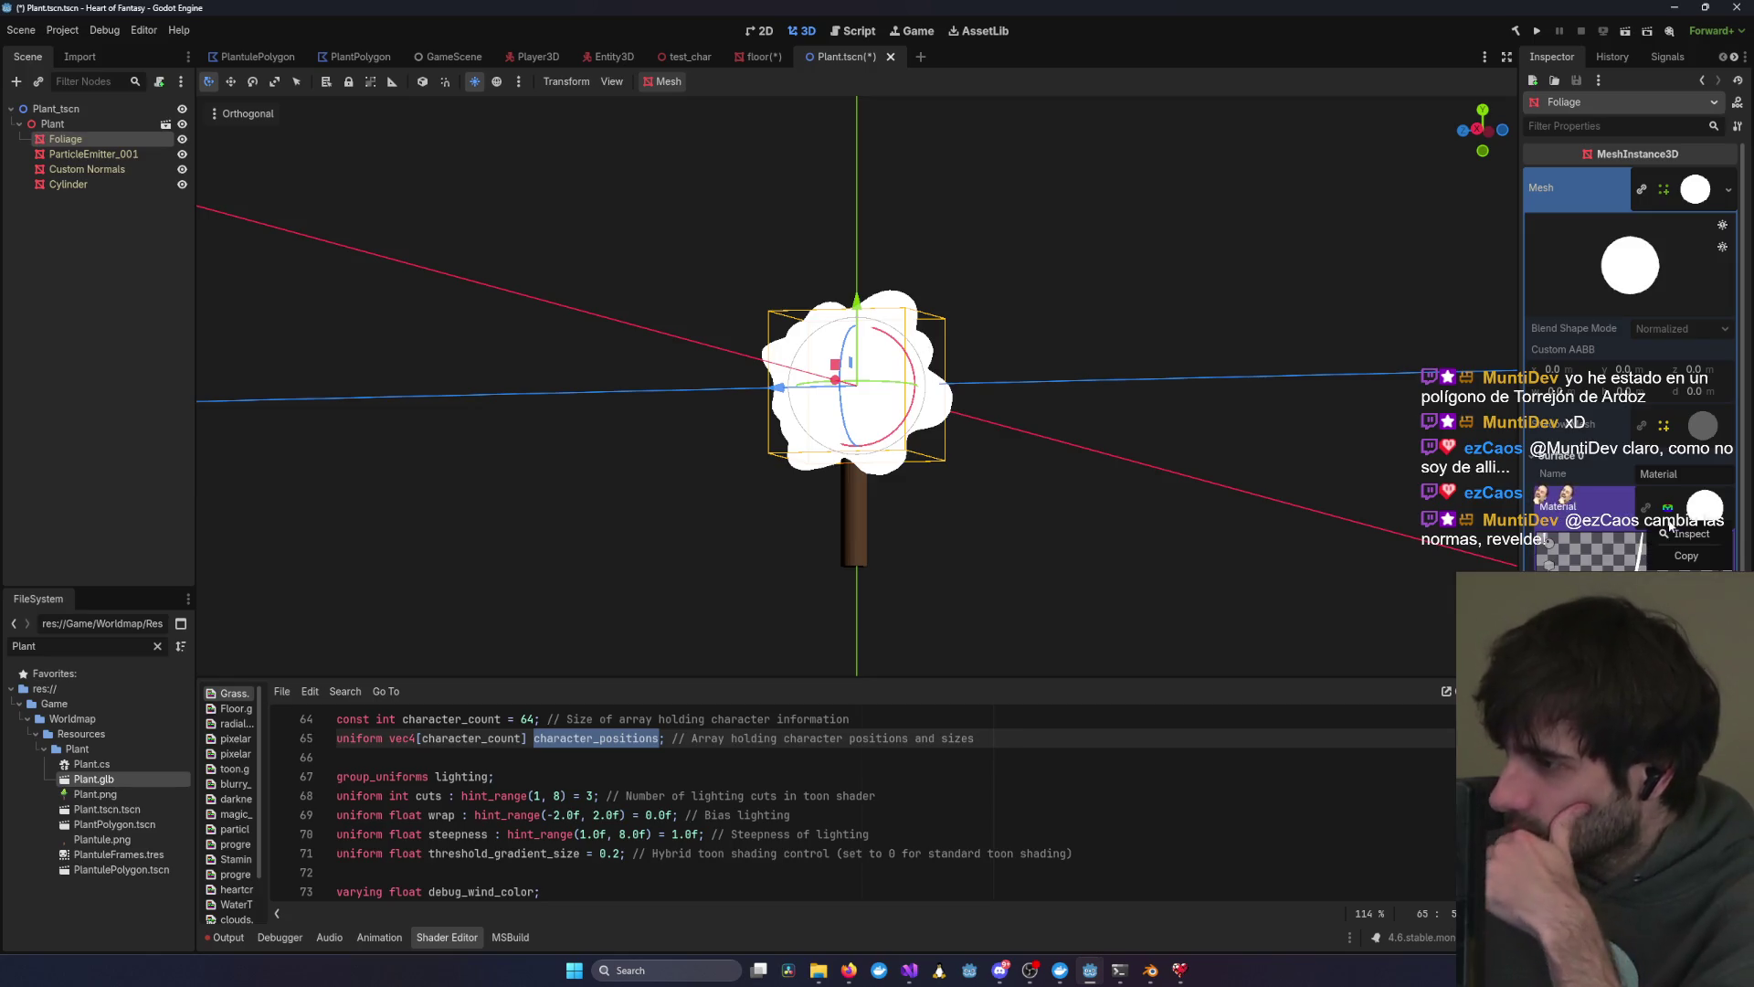
pyautogui.click(1583, 479)
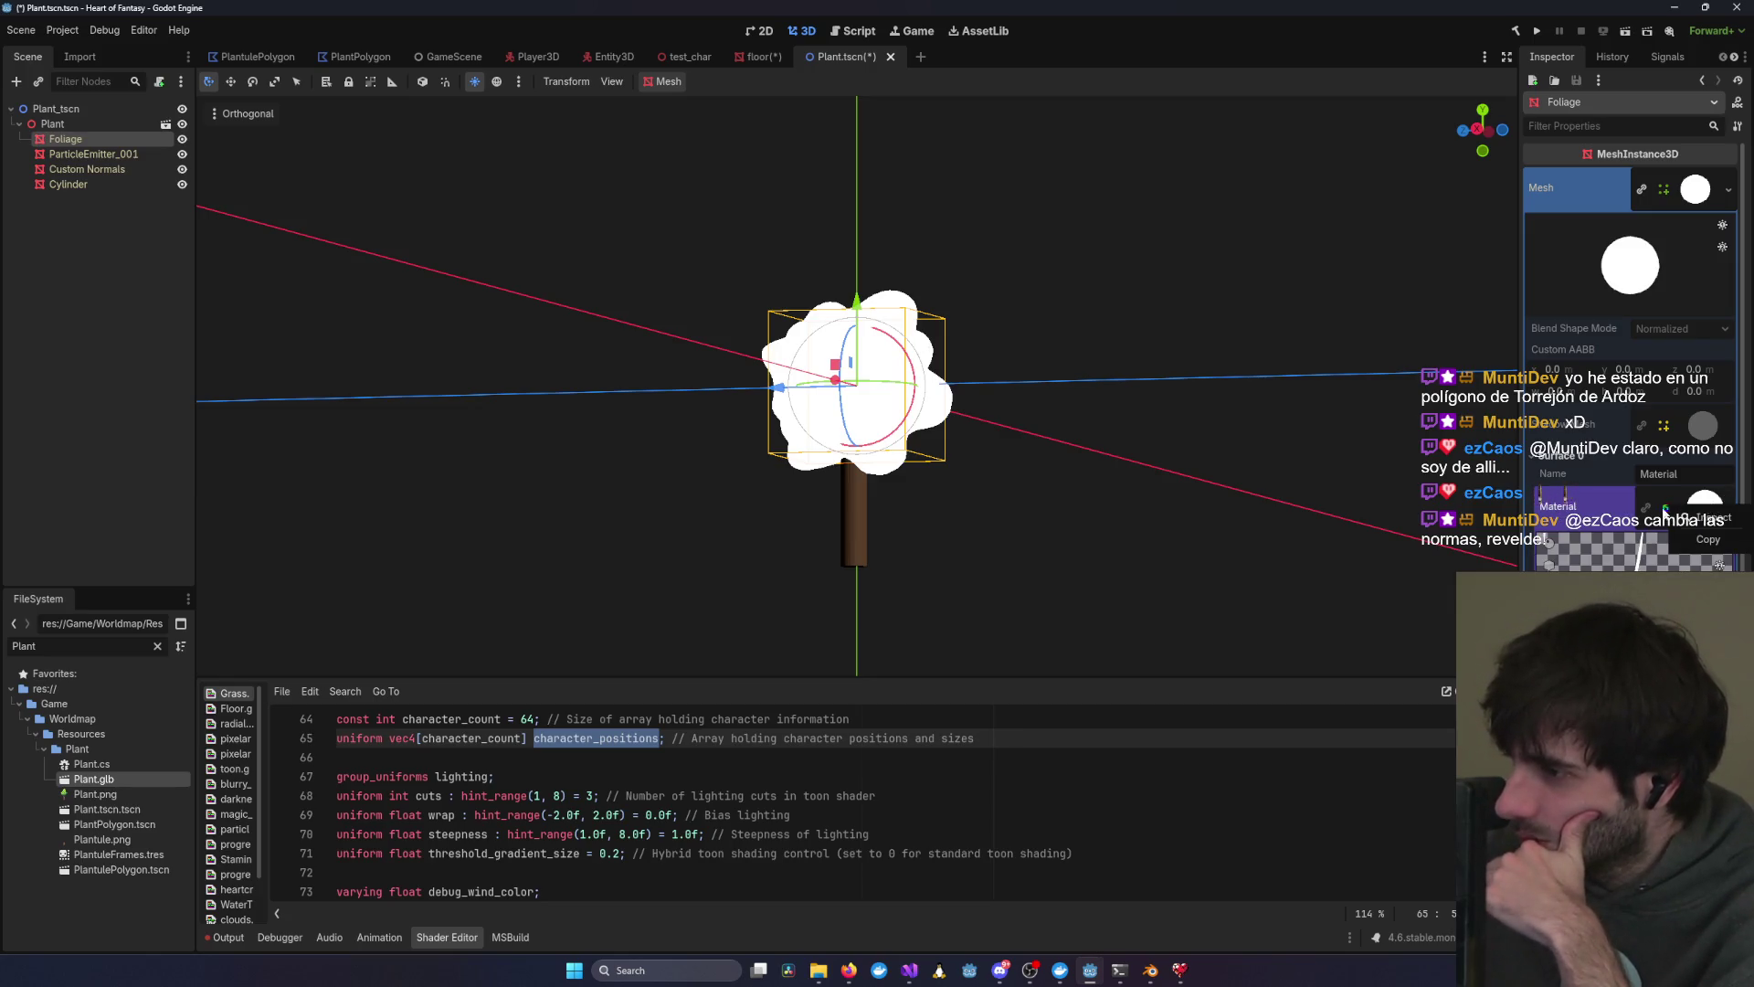
pyautogui.click(1583, 457)
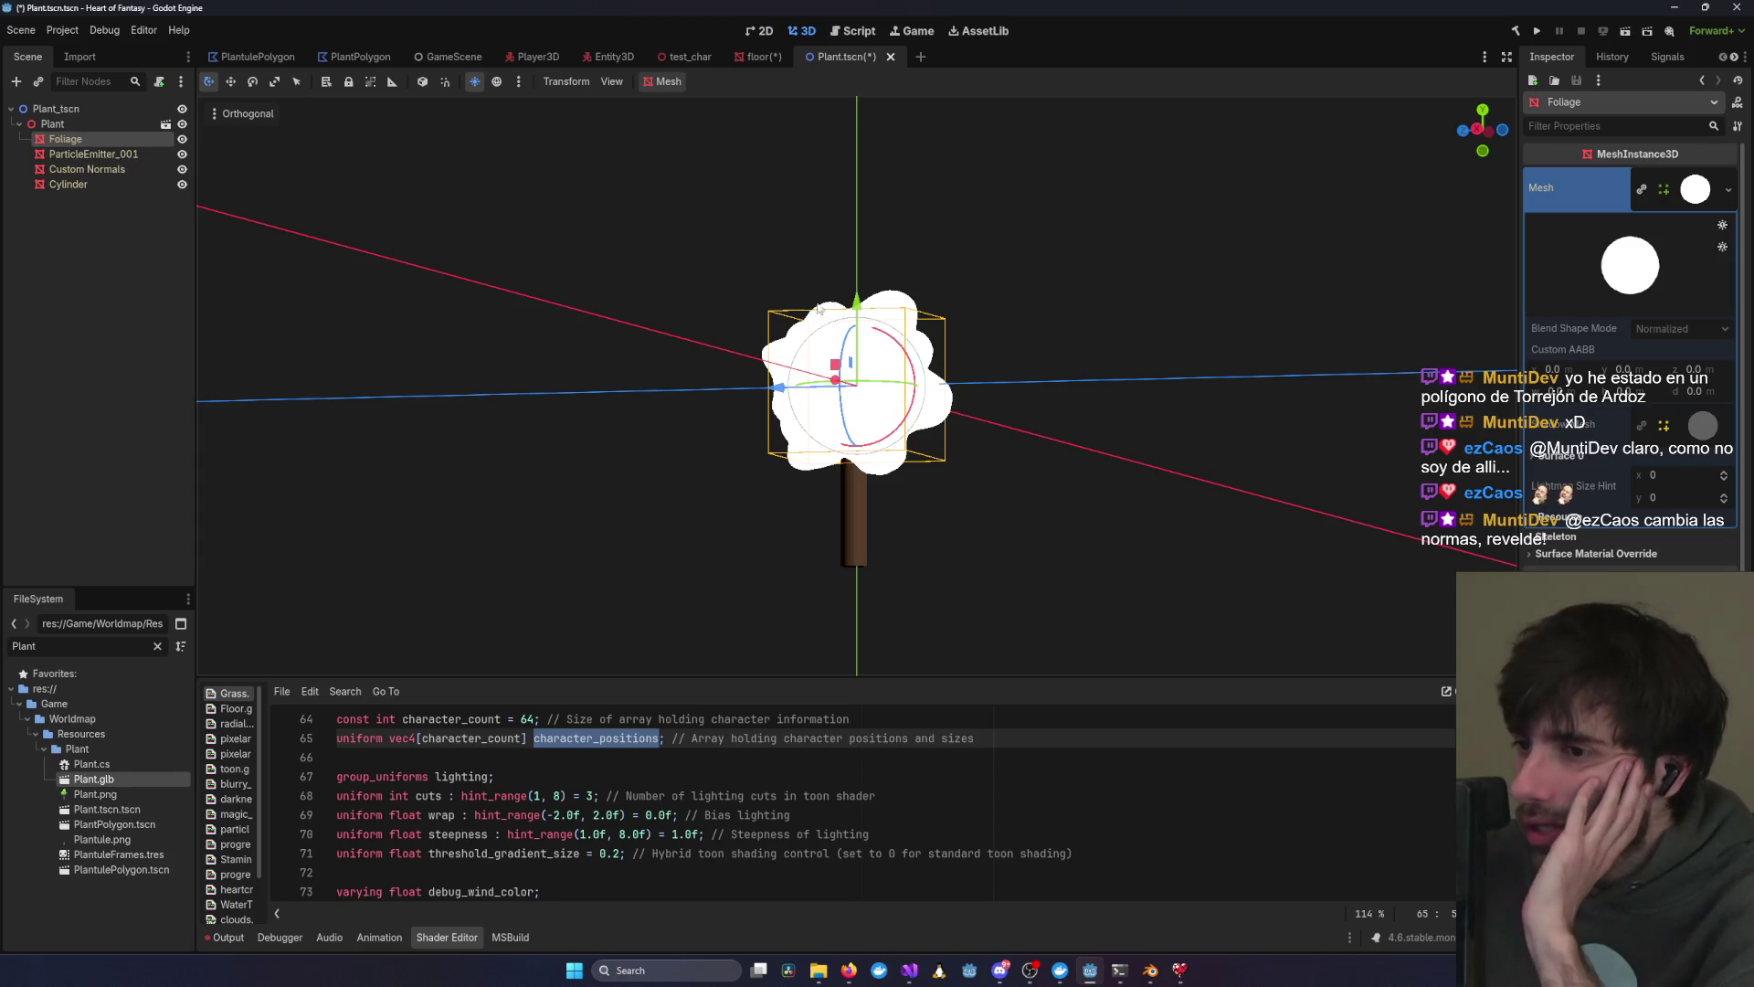
pyautogui.moveTo(864, 306); pyautogui.dragTo(882, 133)
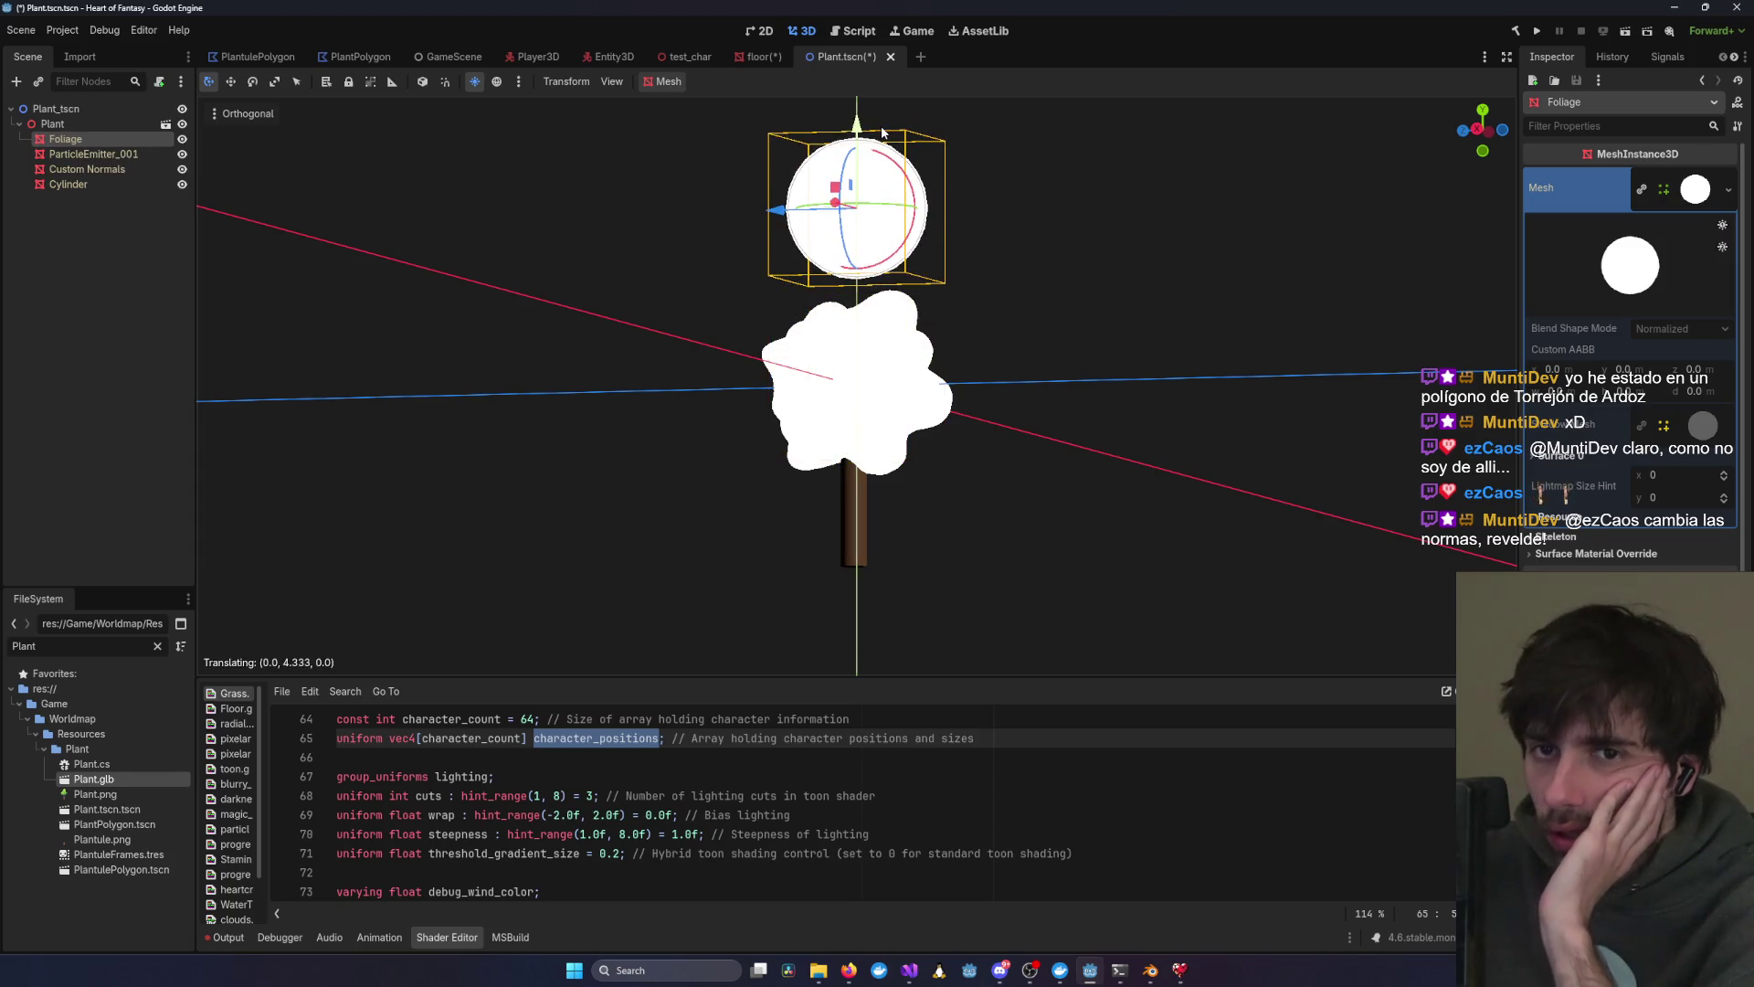
# Inspect ParticleEmitter_001's mesh and surface material from an oblique view
pyautogui.click(68, 153)
pyautogui.moveTo(907, 345)
pyautogui.mouseDown()
pyautogui.moveTo(1200, 384)
pyautogui.moveTo(694, 375)
pyautogui.moveTo(1025, 319)
pyautogui.moveTo(805, 340)
pyautogui.mouseUp()
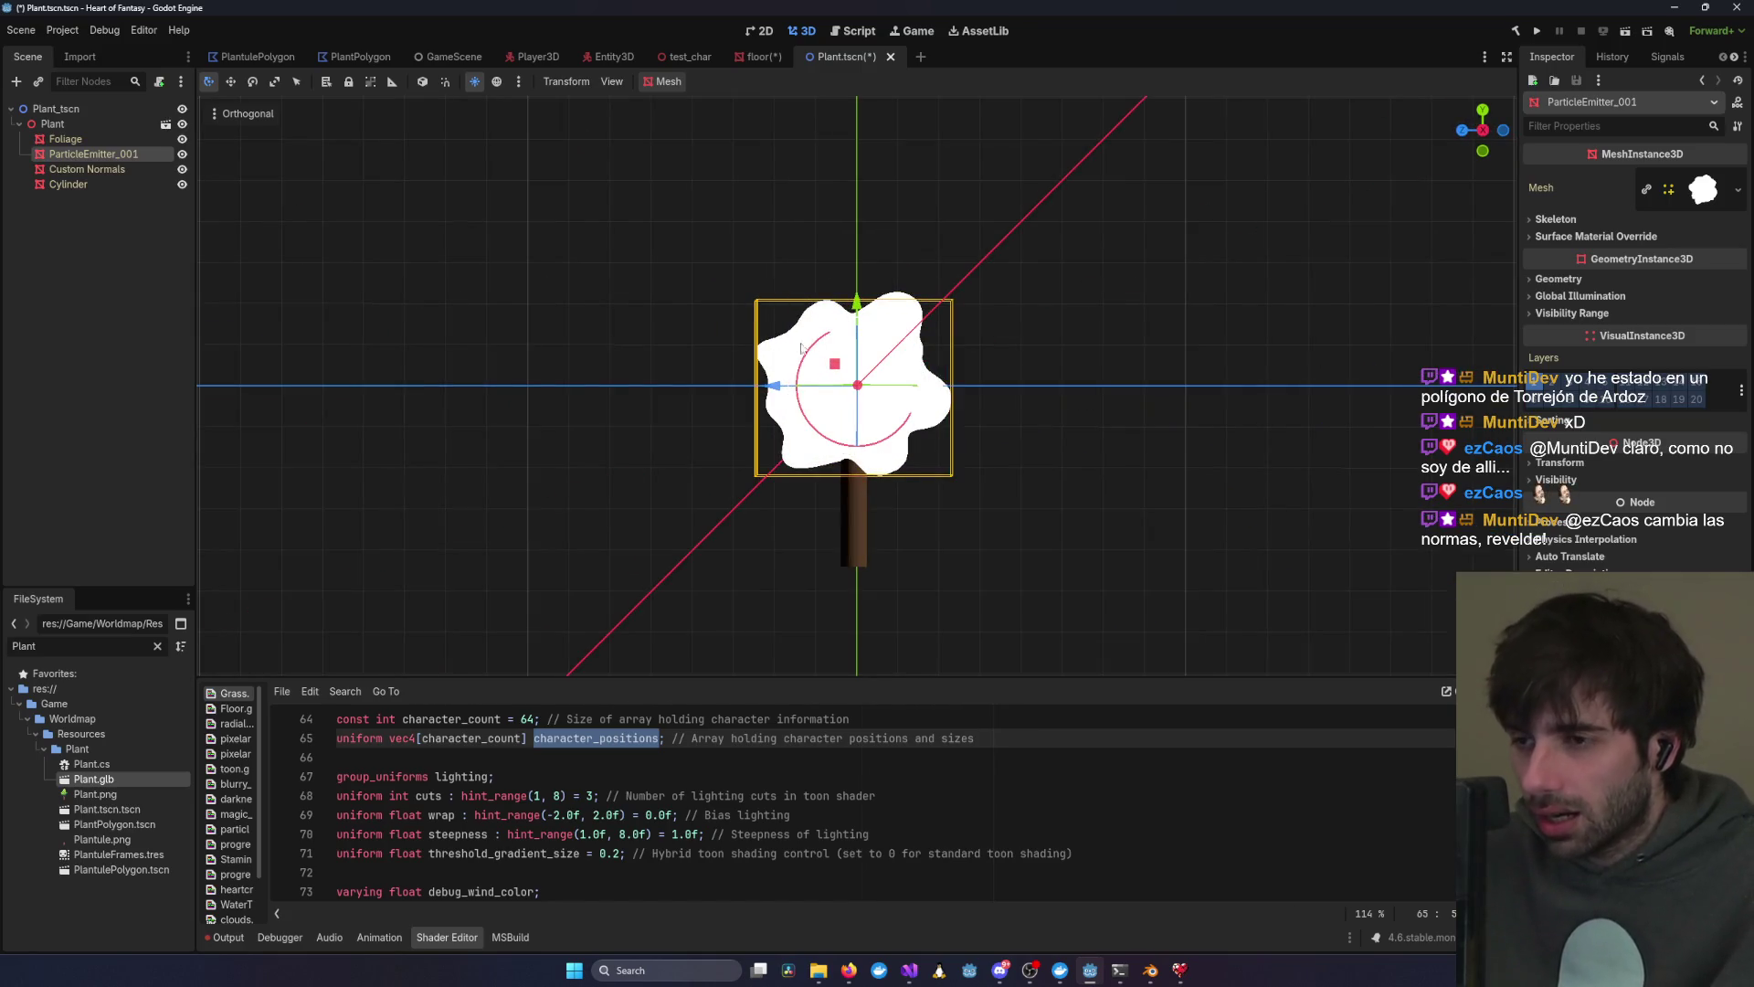
pyautogui.moveTo(770, 350); pyautogui.dragTo(1005, 319)
pyautogui.click(1703, 190)
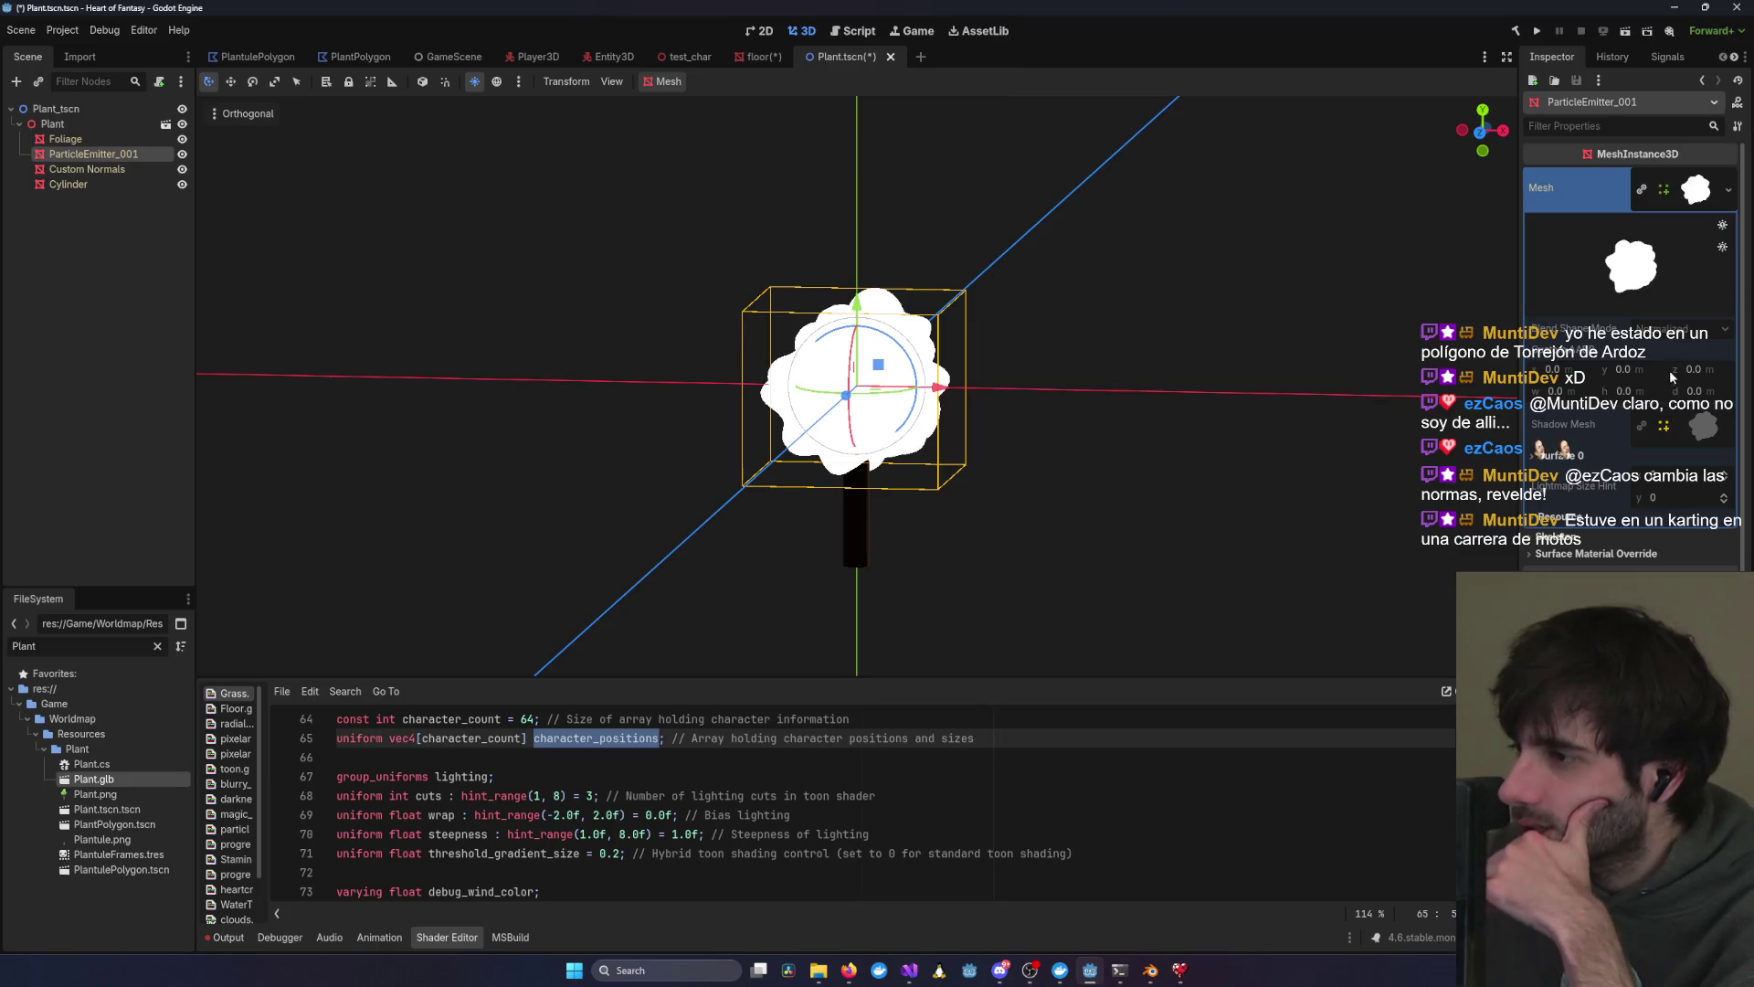
pyautogui.click(1591, 457)
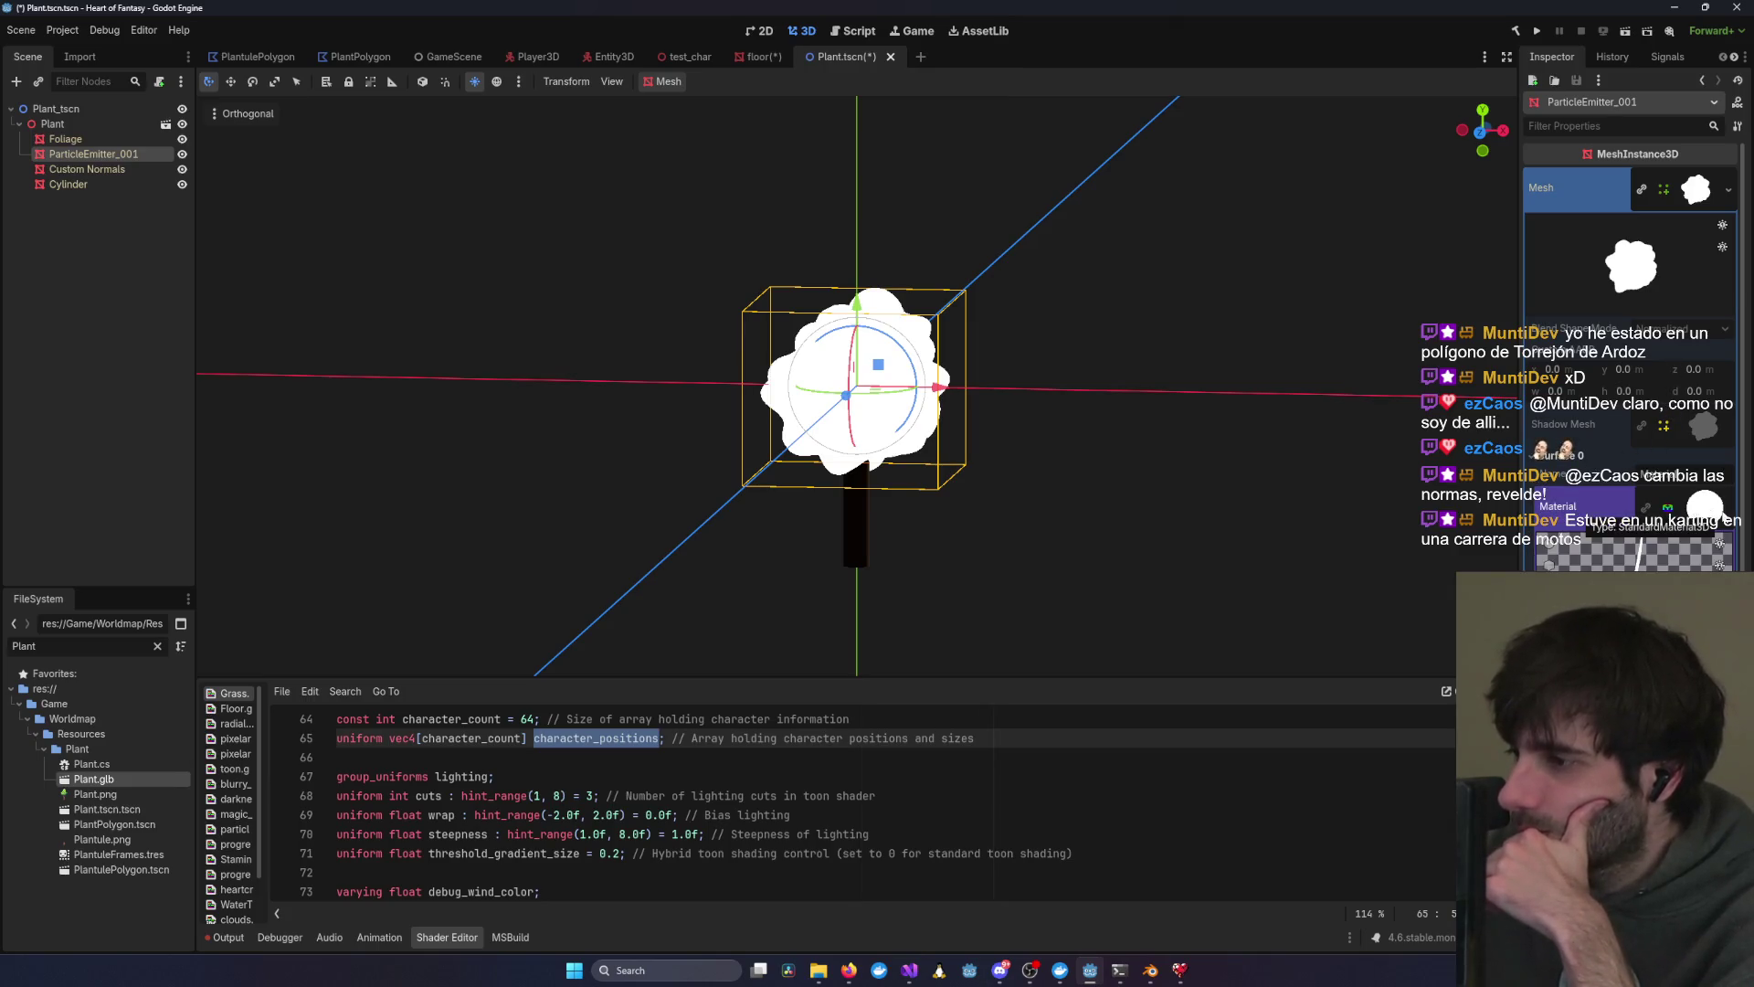
pyautogui.click(1640, 549)
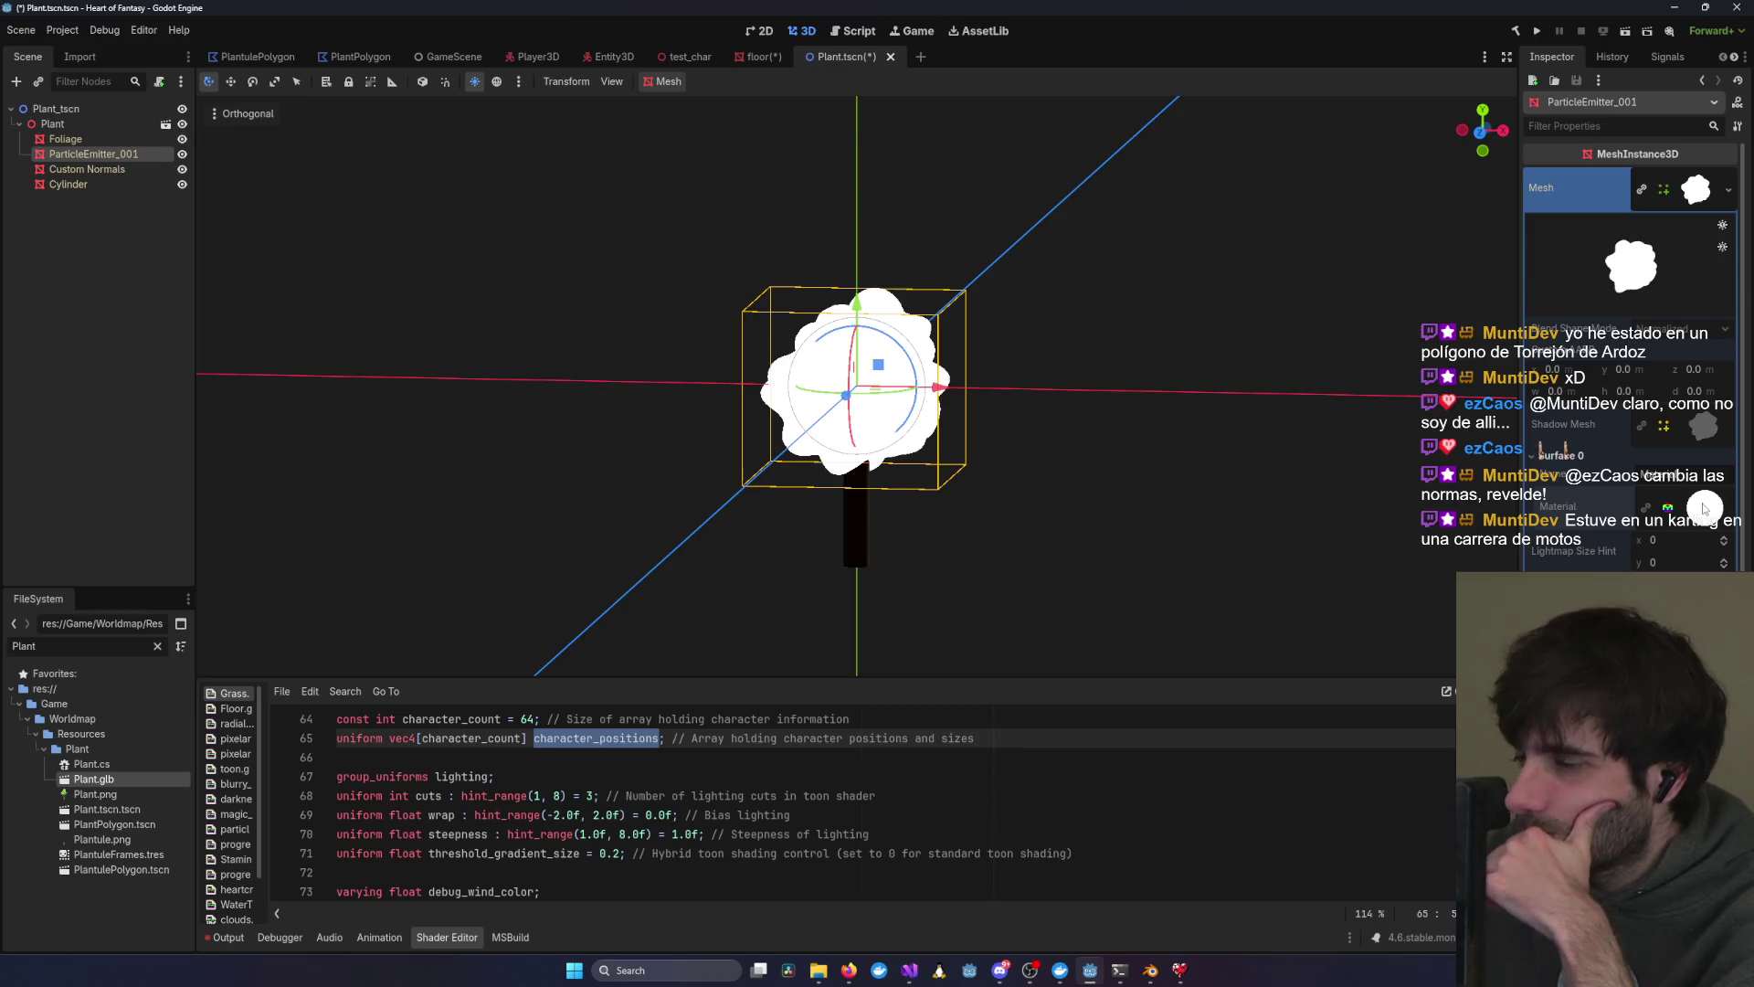
# Inspect Custom Normals' mesh surface material overrides, then reselect ParticleEmitter_001
pyautogui.click(104, 170)
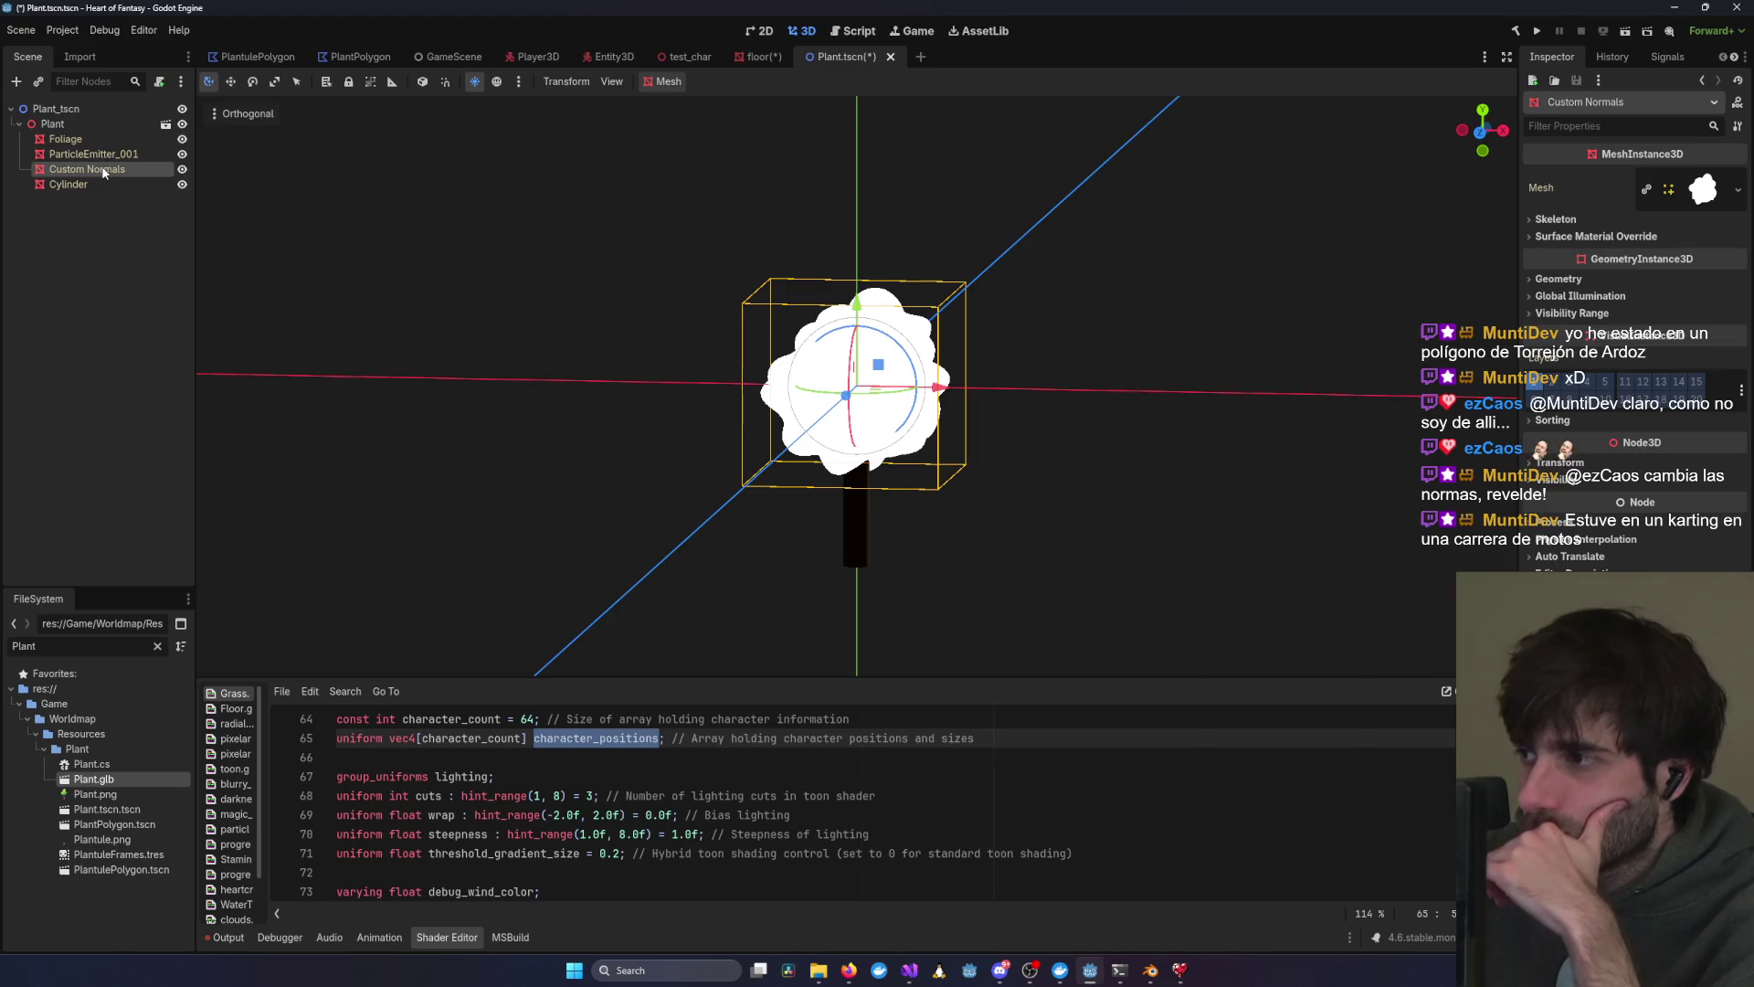
pyautogui.click(1700, 189)
pyautogui.click(1605, 553)
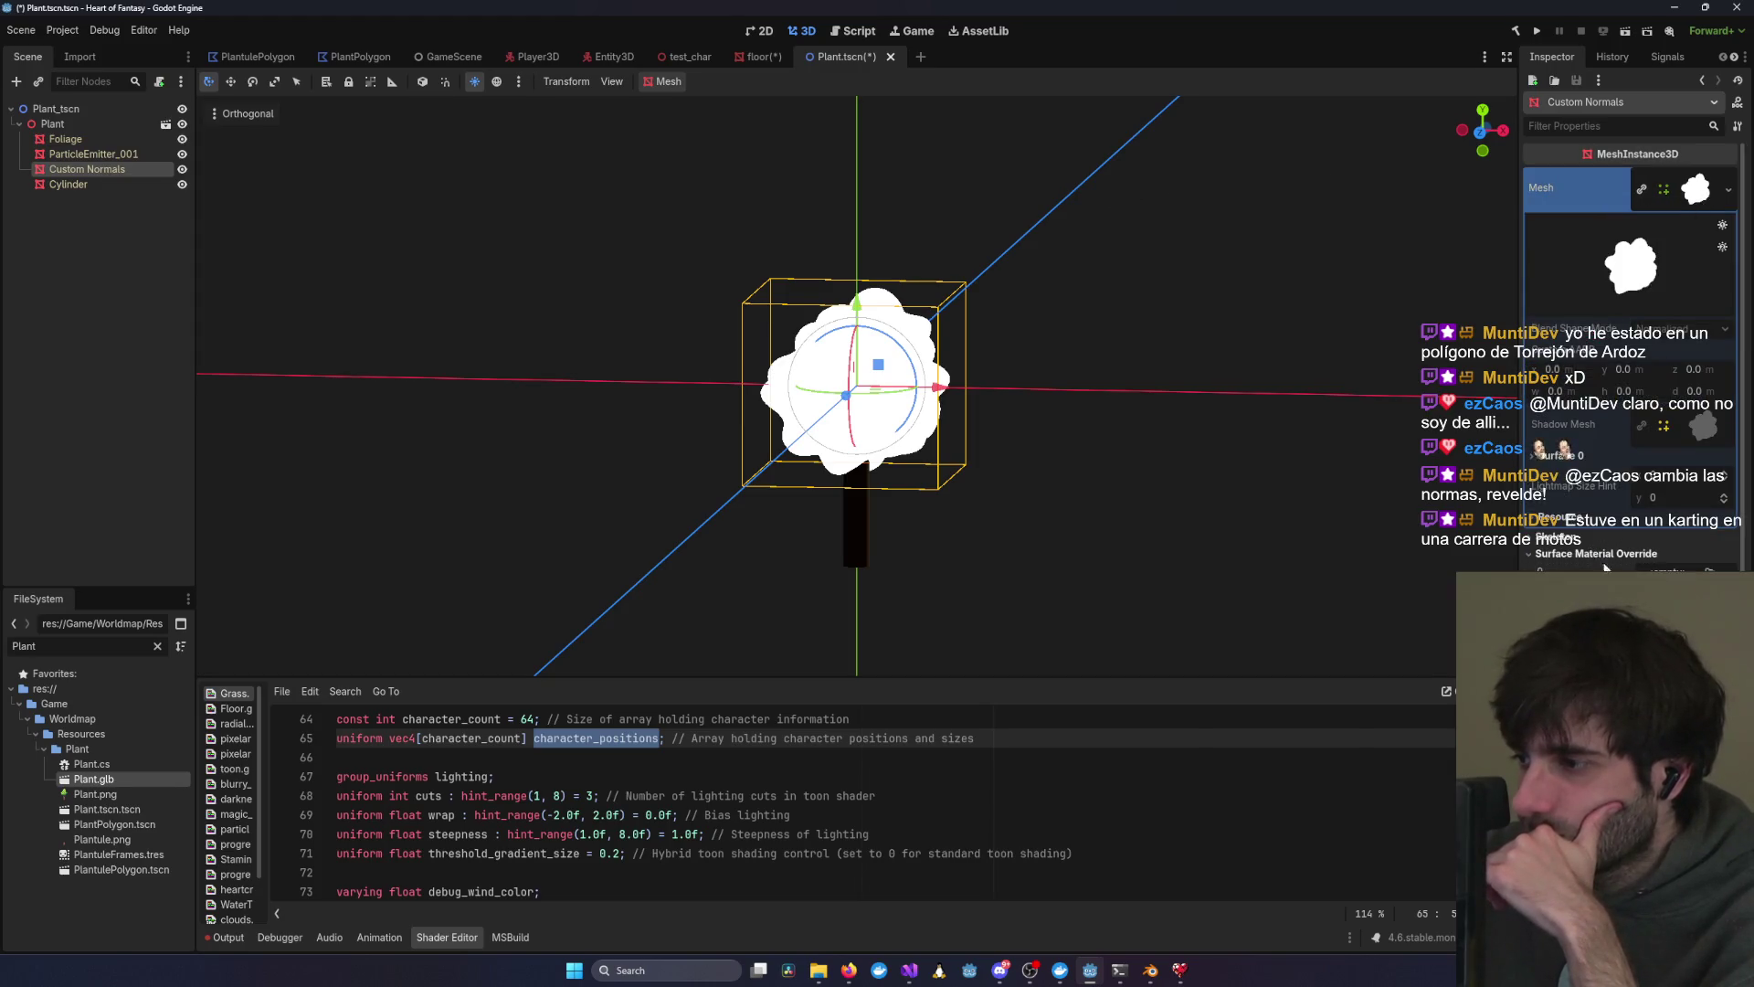
pyautogui.click(87, 153)
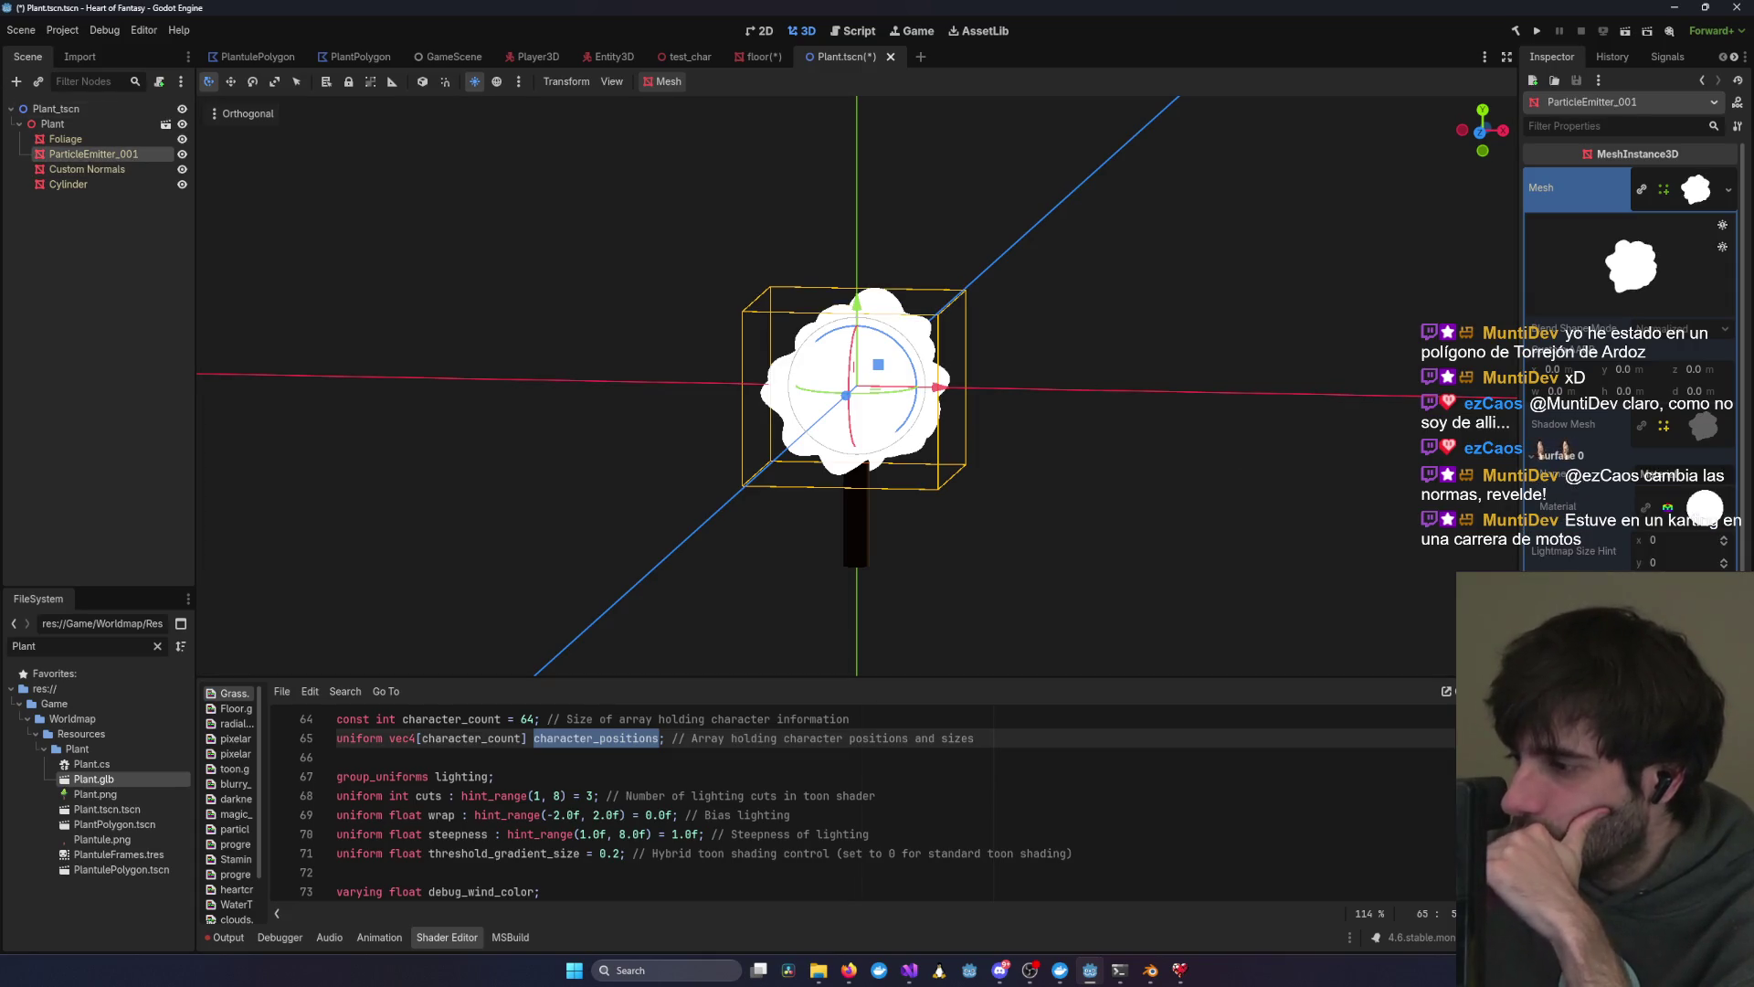
pyautogui.moveTo(1136, 458); pyautogui.dragTo(727, 526)
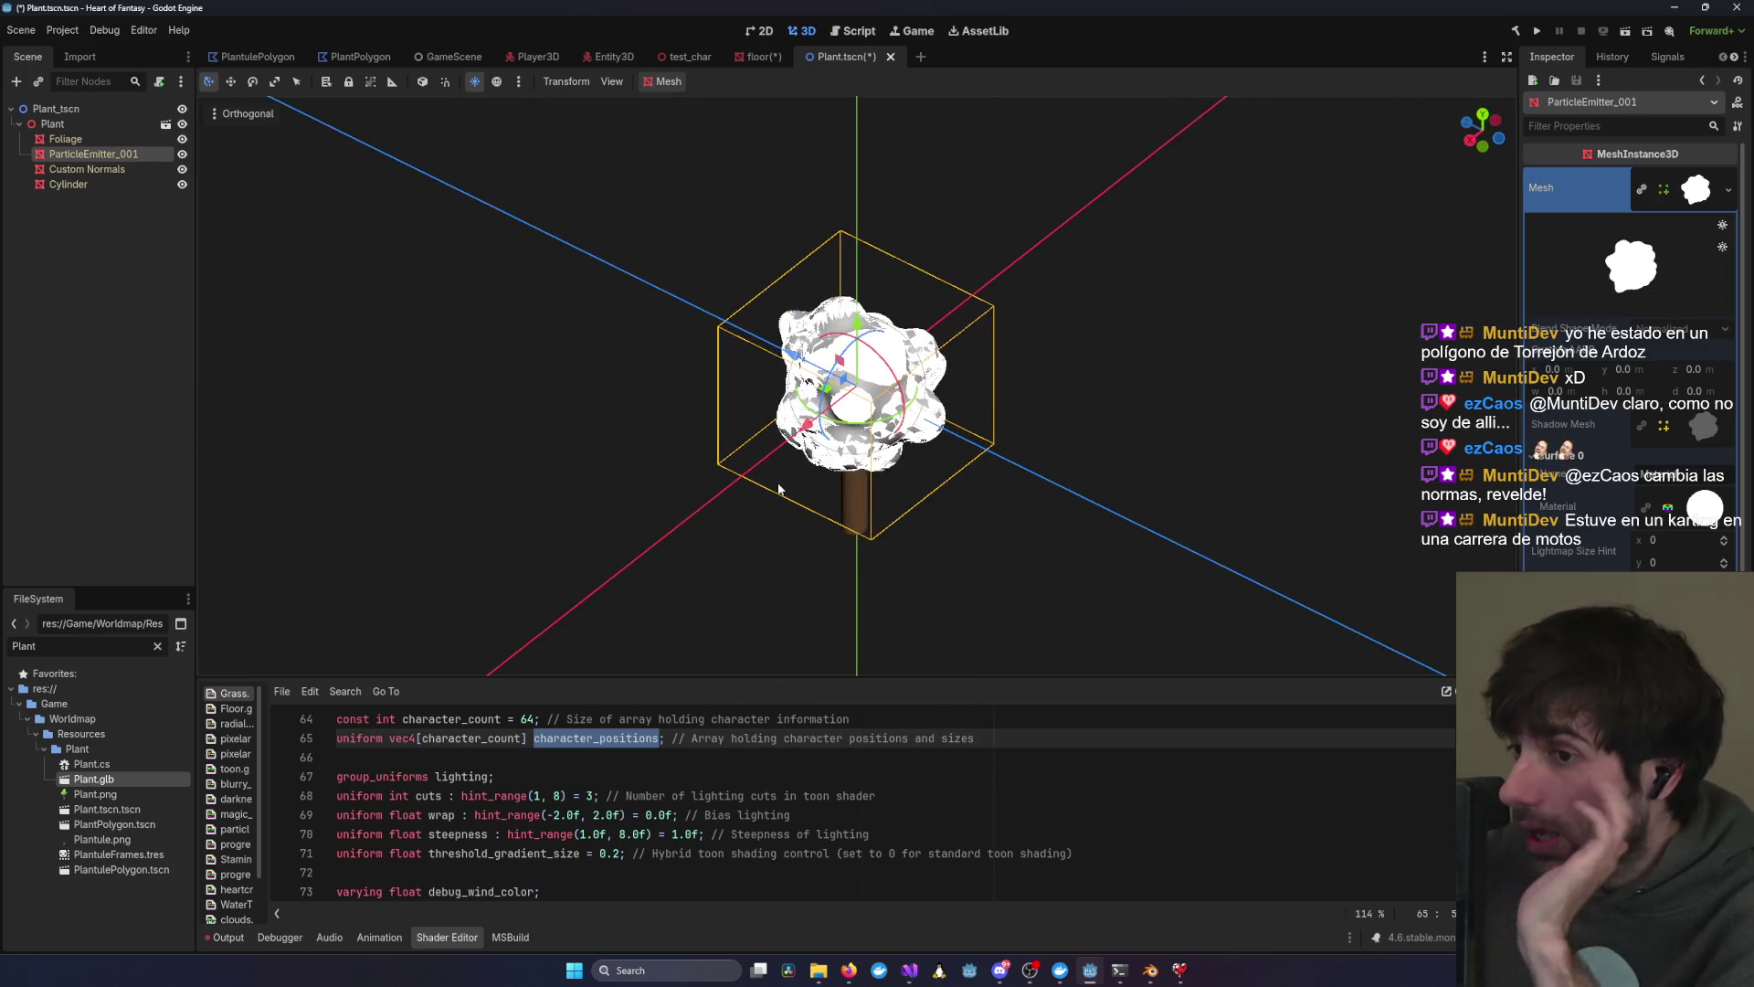
pyautogui.click(182, 170)
pyautogui.click(182, 170)
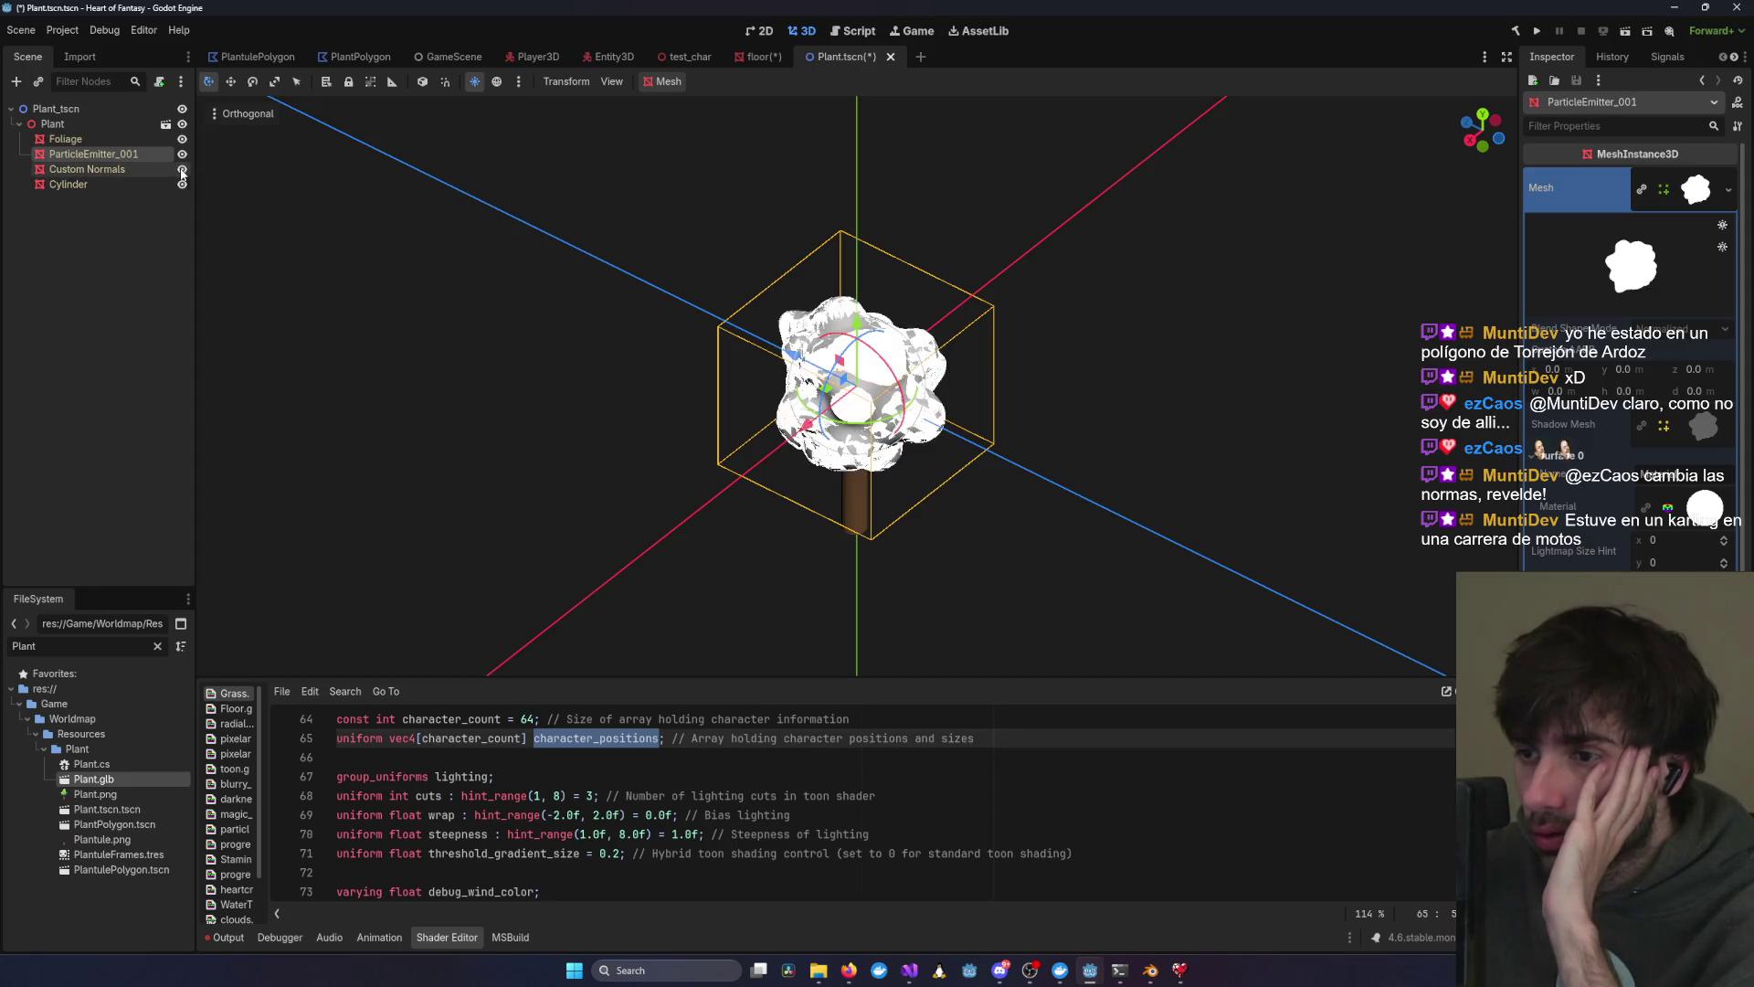
pyautogui.click(125, 171)
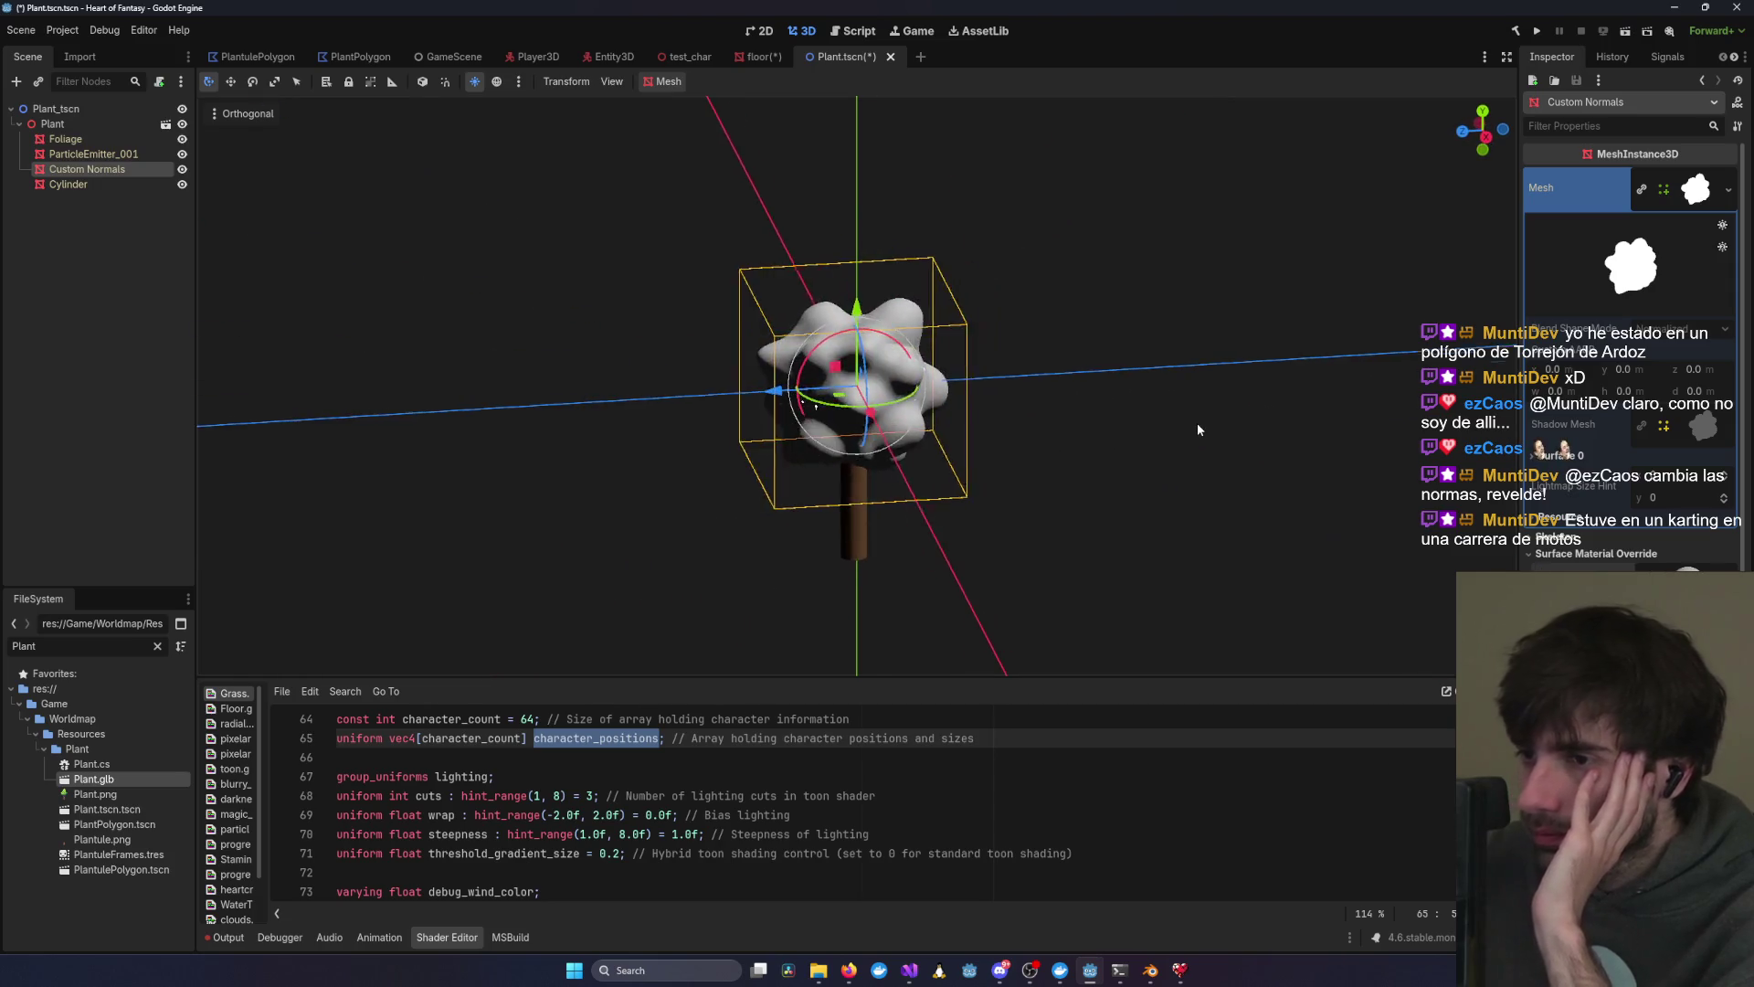
pyautogui.scroll(5, 1196, 421)
pyautogui.press('KP_3')
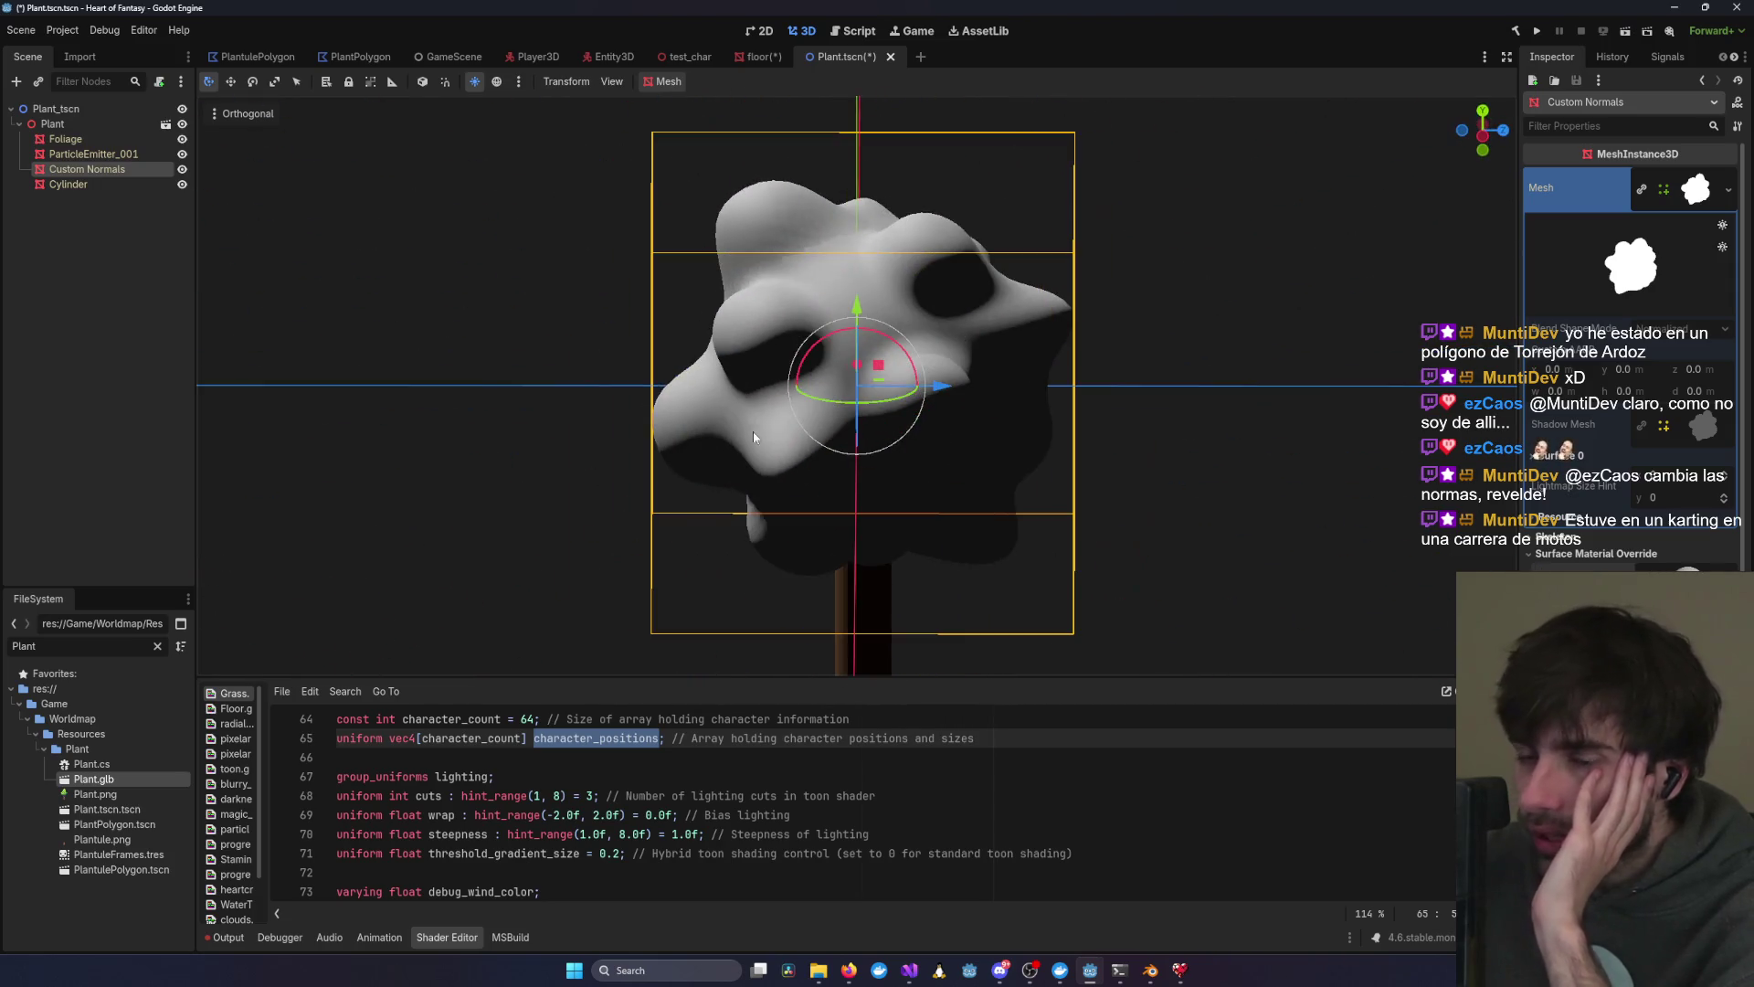
pyautogui.click(104, 154)
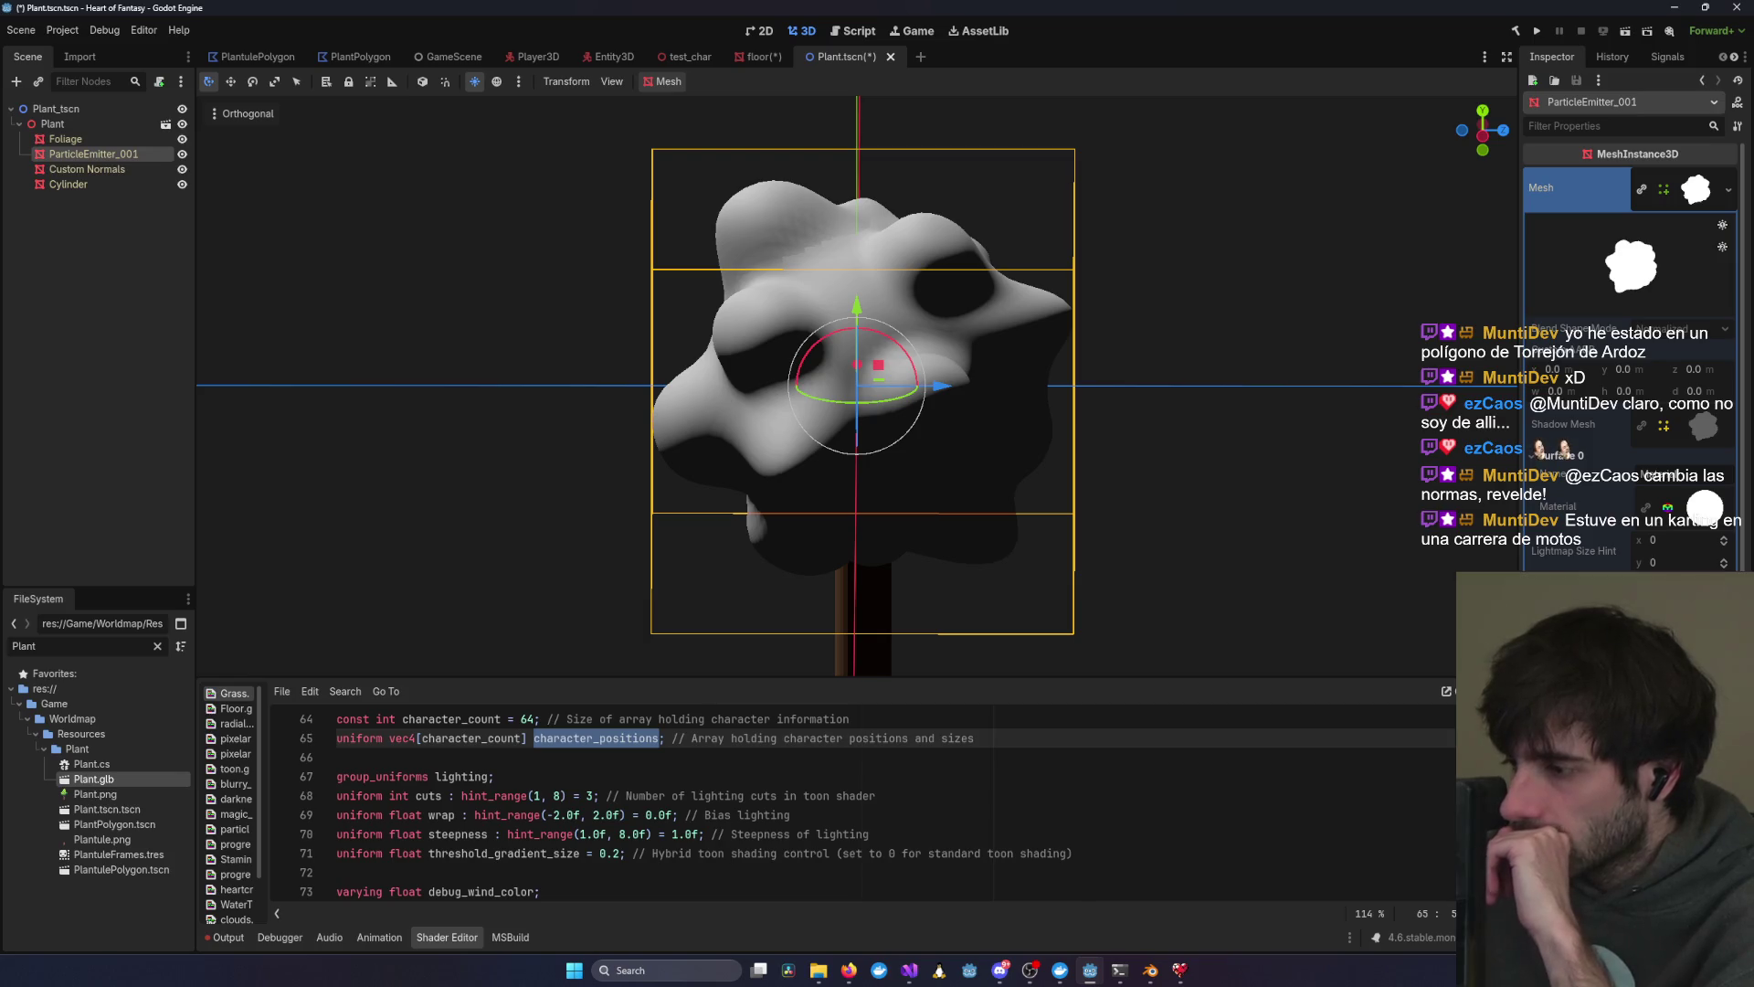
pyautogui.click(1396, 563)
pyautogui.moveTo(1286, 405); pyautogui.dragTo(1186, 383)
pyautogui.moveTo(1378, 436); pyautogui.dragTo(1051, 358)
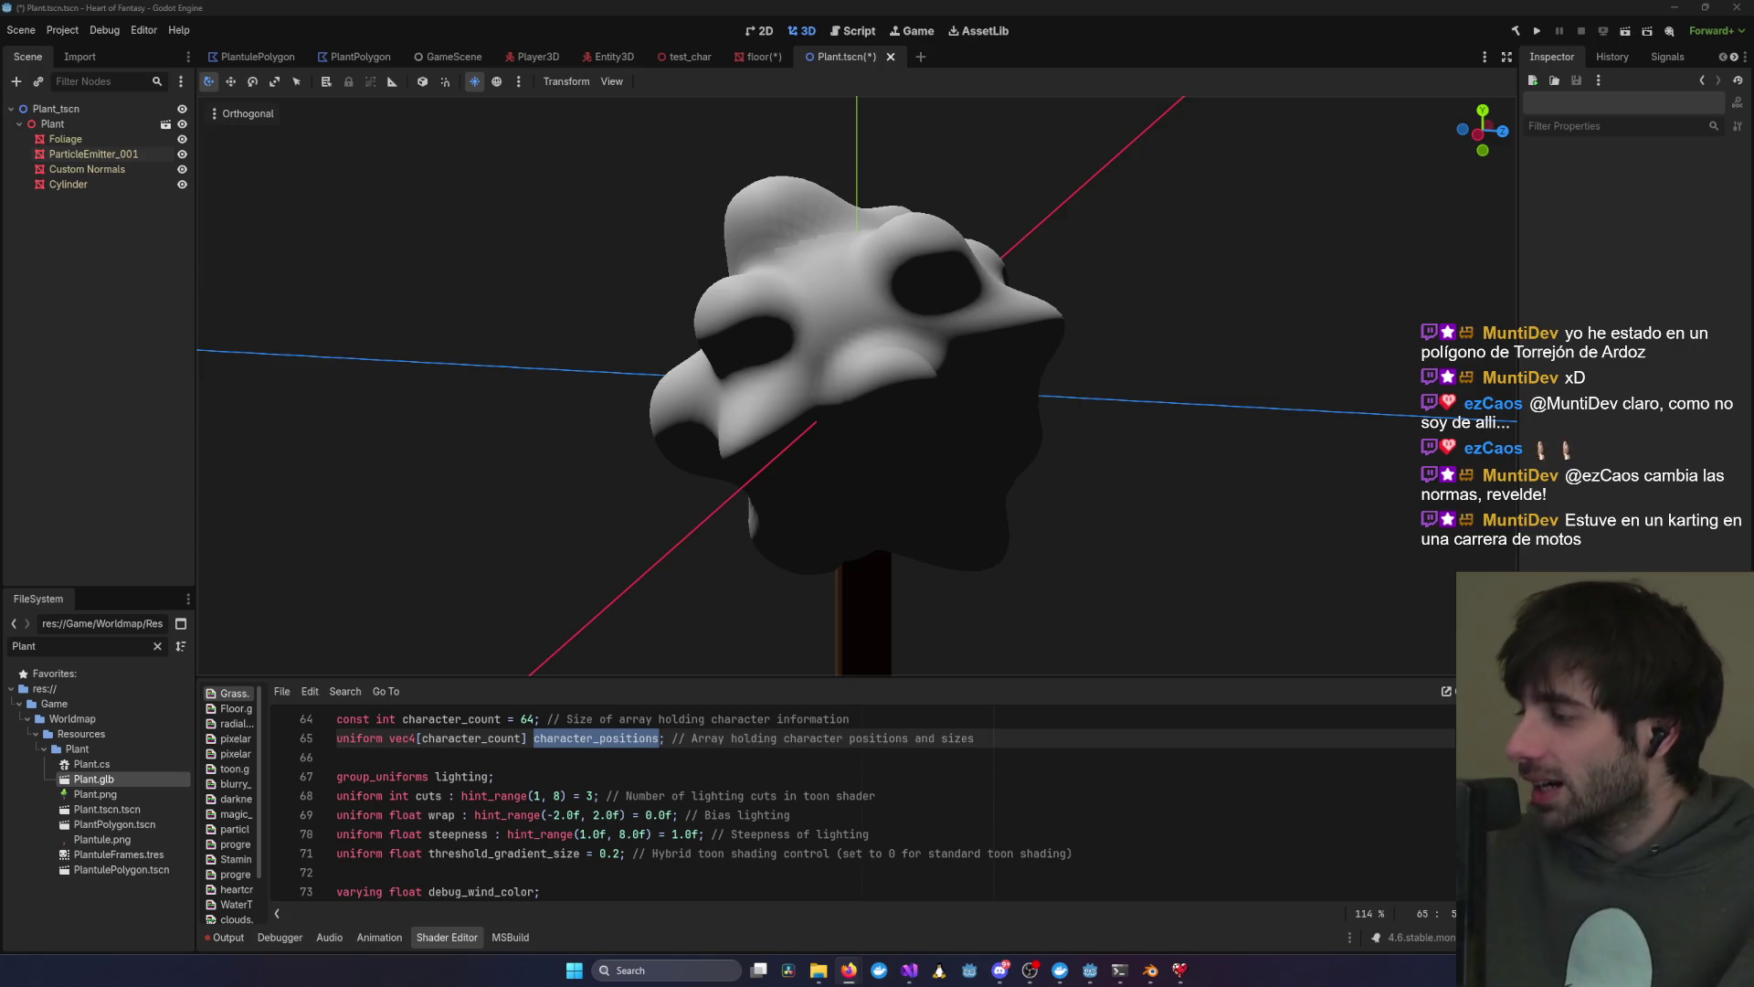
pyautogui.moveTo(1133, 475)
pyautogui.mouseDown()
pyautogui.moveTo(858, 451)
pyautogui.moveTo(1007, 439)
pyautogui.moveTo(607, 411)
pyautogui.mouseUp()
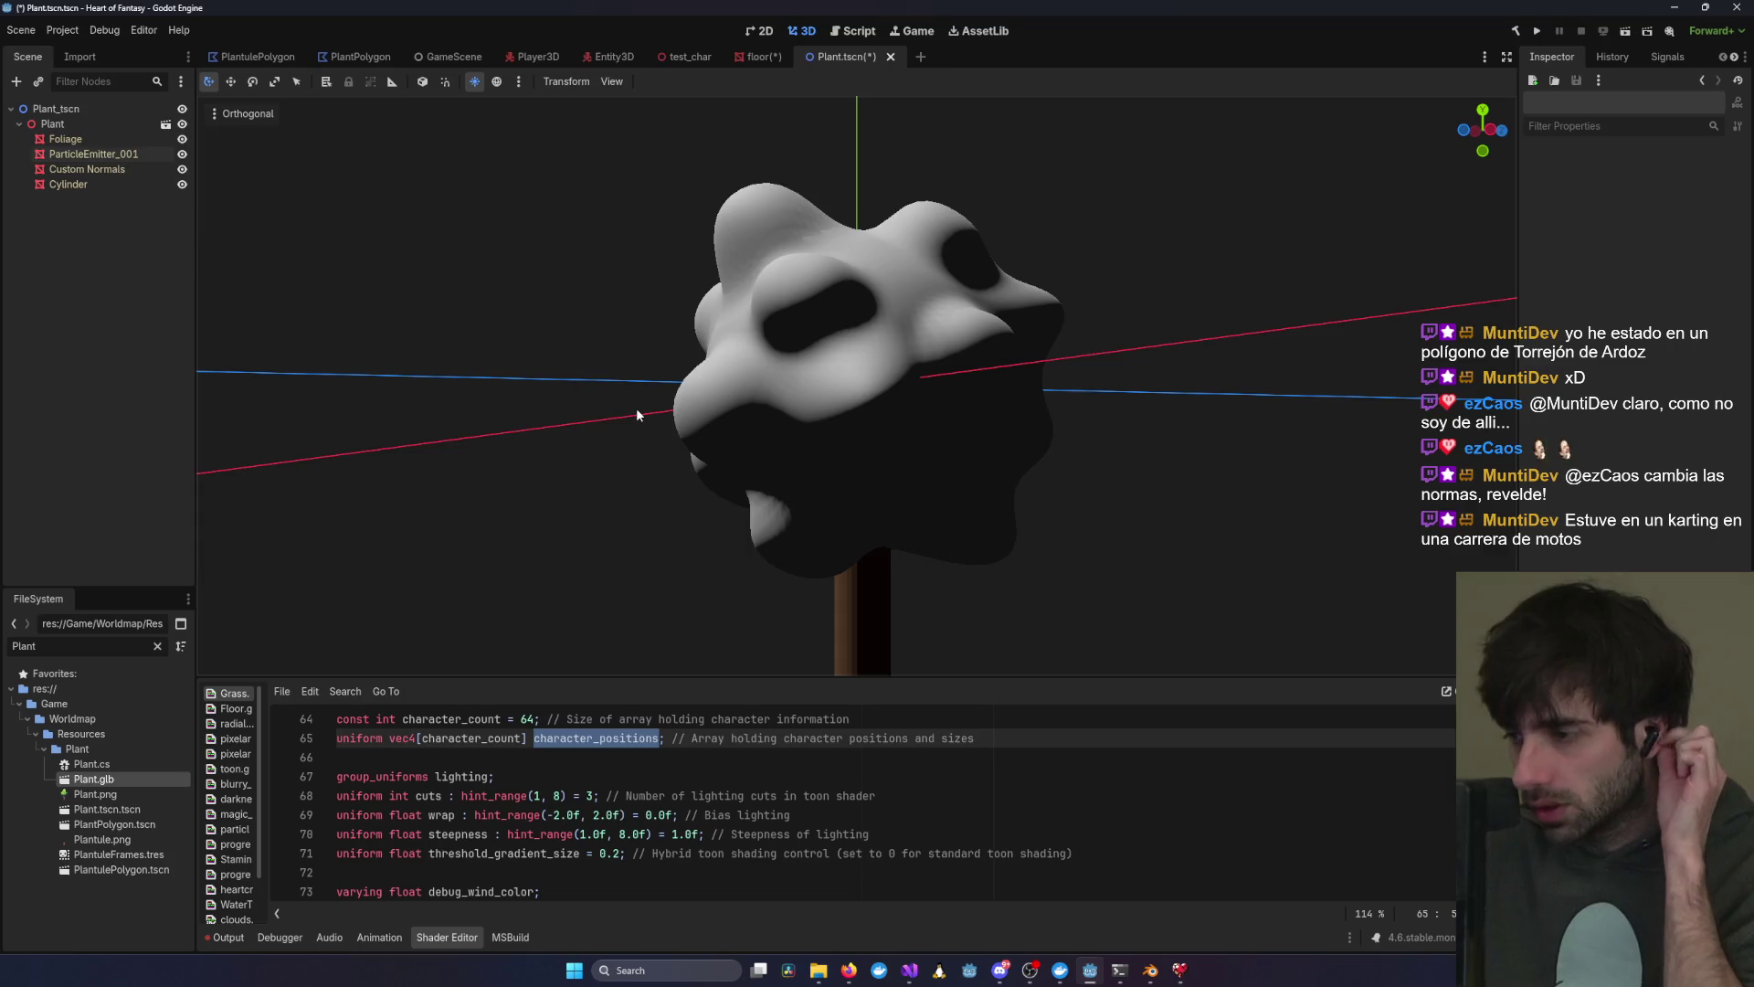
pyautogui.scroll(-5, 804, 293)
pyautogui.moveTo(804, 293)
pyautogui.mouseDown()
pyautogui.moveTo(984, 358)
pyautogui.moveTo(891, 370)
pyautogui.mouseUp()
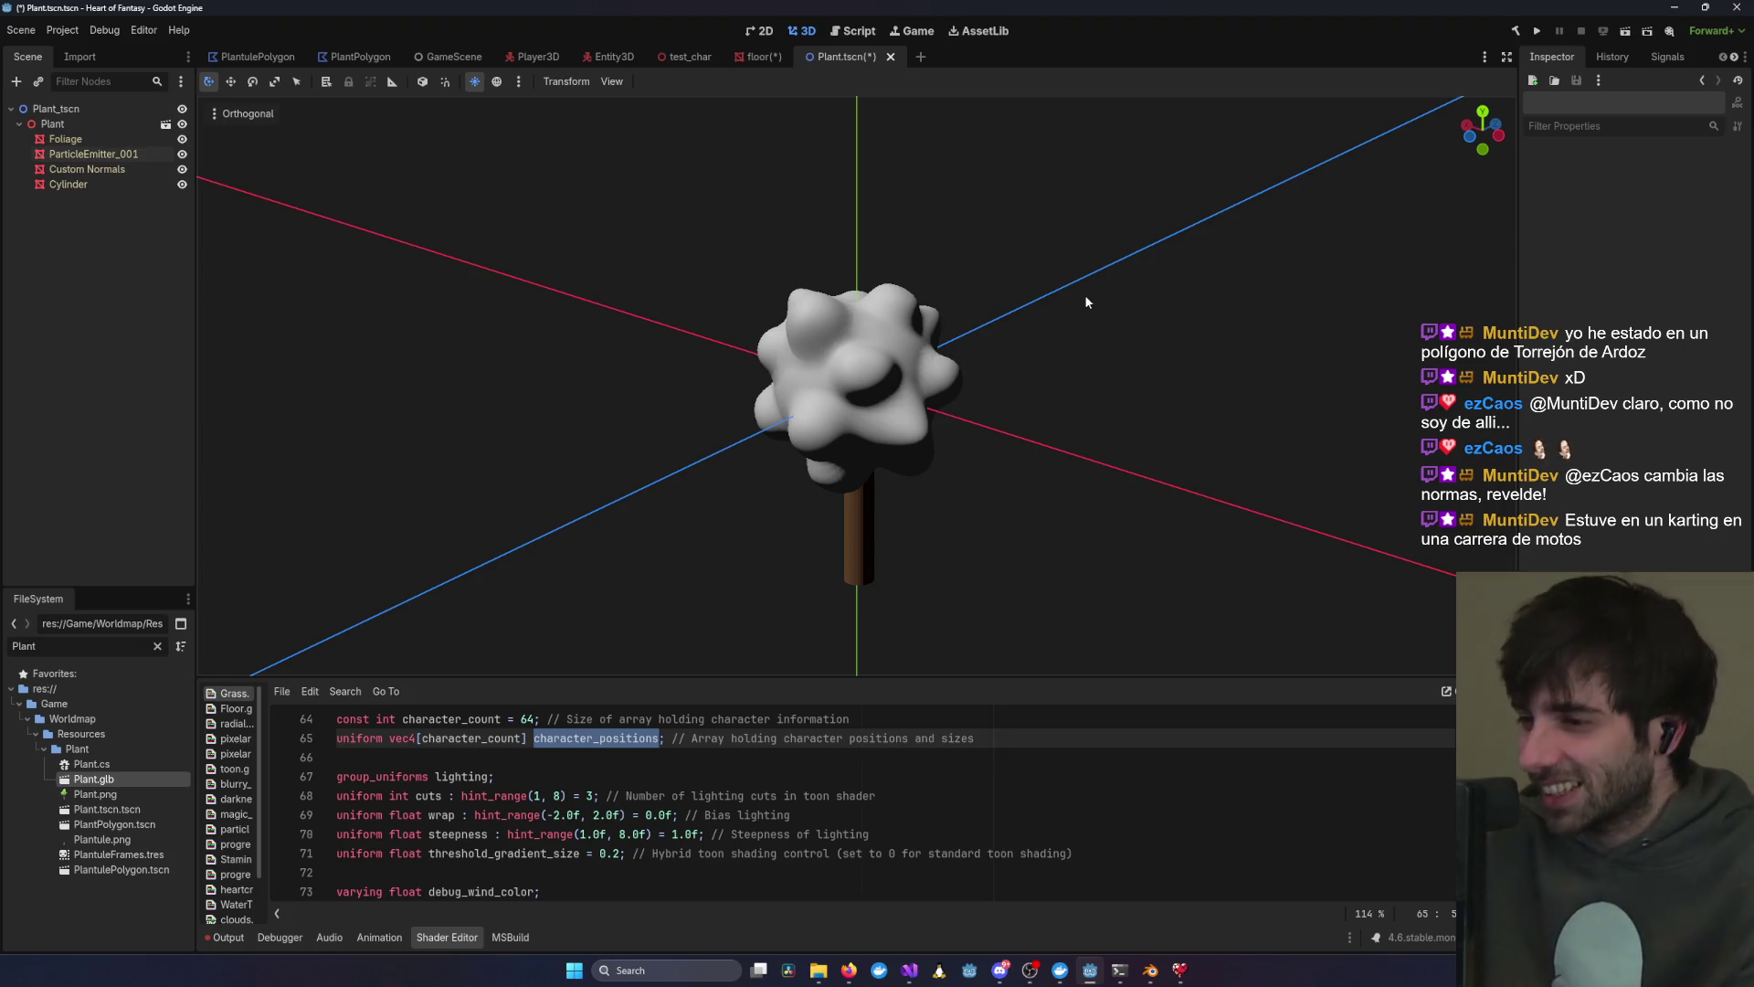
pyautogui.scroll(-3, 1084, 291)
pyautogui.moveTo(1097, 266)
pyautogui.mouseDown()
pyautogui.moveTo(1283, 321)
pyautogui.moveTo(835, 324)
pyautogui.moveTo(1105, 354)
pyautogui.moveTo(1277, 317)
pyautogui.moveTo(877, 347)
pyautogui.moveTo(1128, 350)
pyautogui.moveTo(1232, 323)
pyautogui.moveTo(1088, 368)
pyautogui.mouseUp()
pyautogui.scroll(3, 1069, 358)
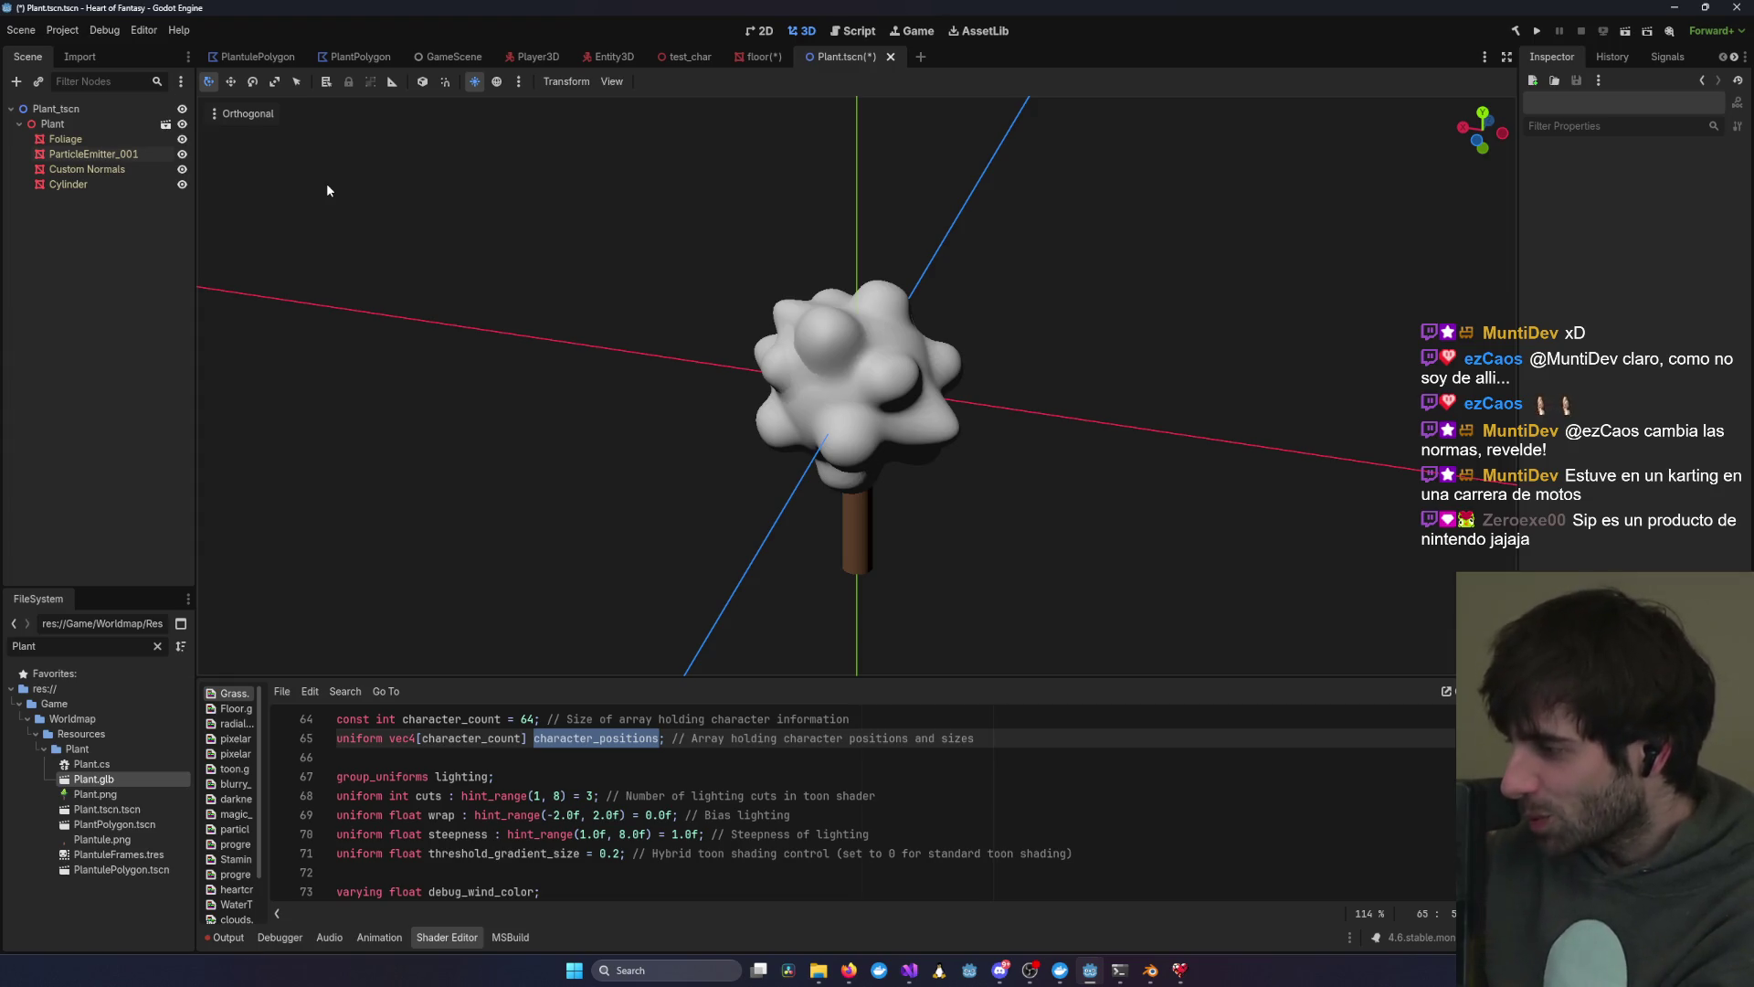
pyautogui.moveTo(745, 393)
pyautogui.mouseDown()
pyautogui.moveTo(990, 330)
pyautogui.moveTo(803, 351)
pyautogui.mouseUp()
pyautogui.scroll(5, 803, 351)
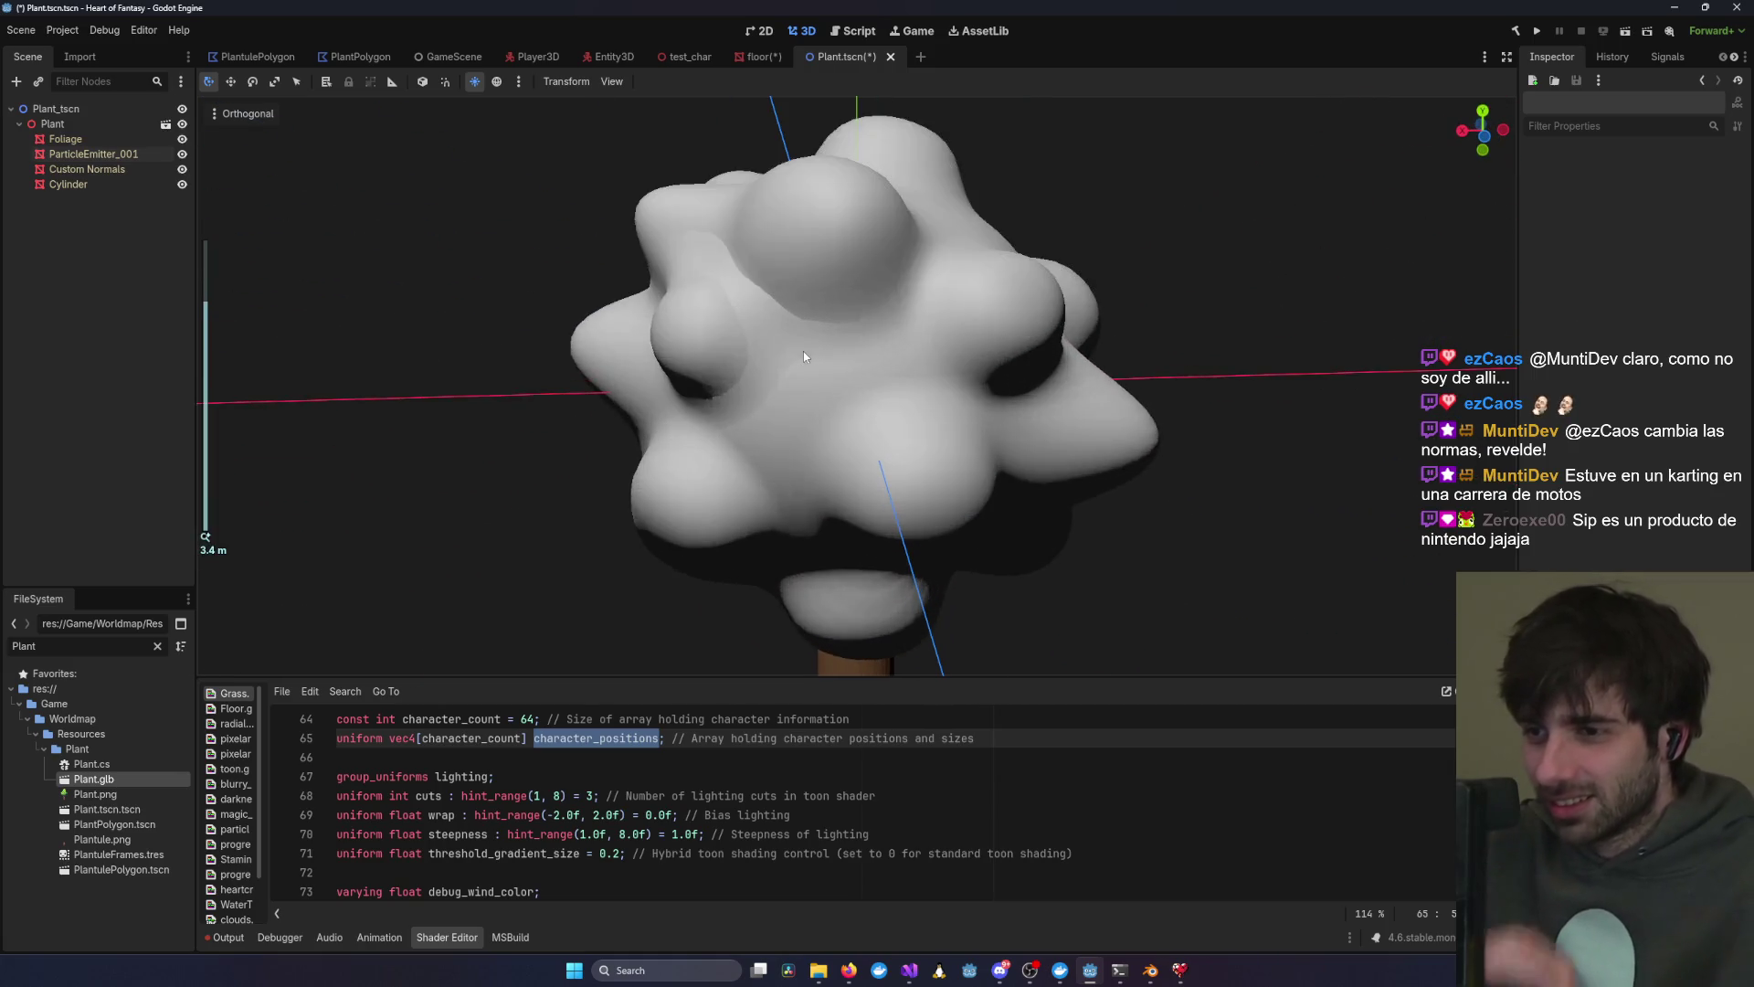
pyautogui.moveTo(1040, 288)
pyautogui.mouseDown()
pyautogui.moveTo(952, 329)
pyautogui.moveTo(983, 327)
pyautogui.mouseUp()
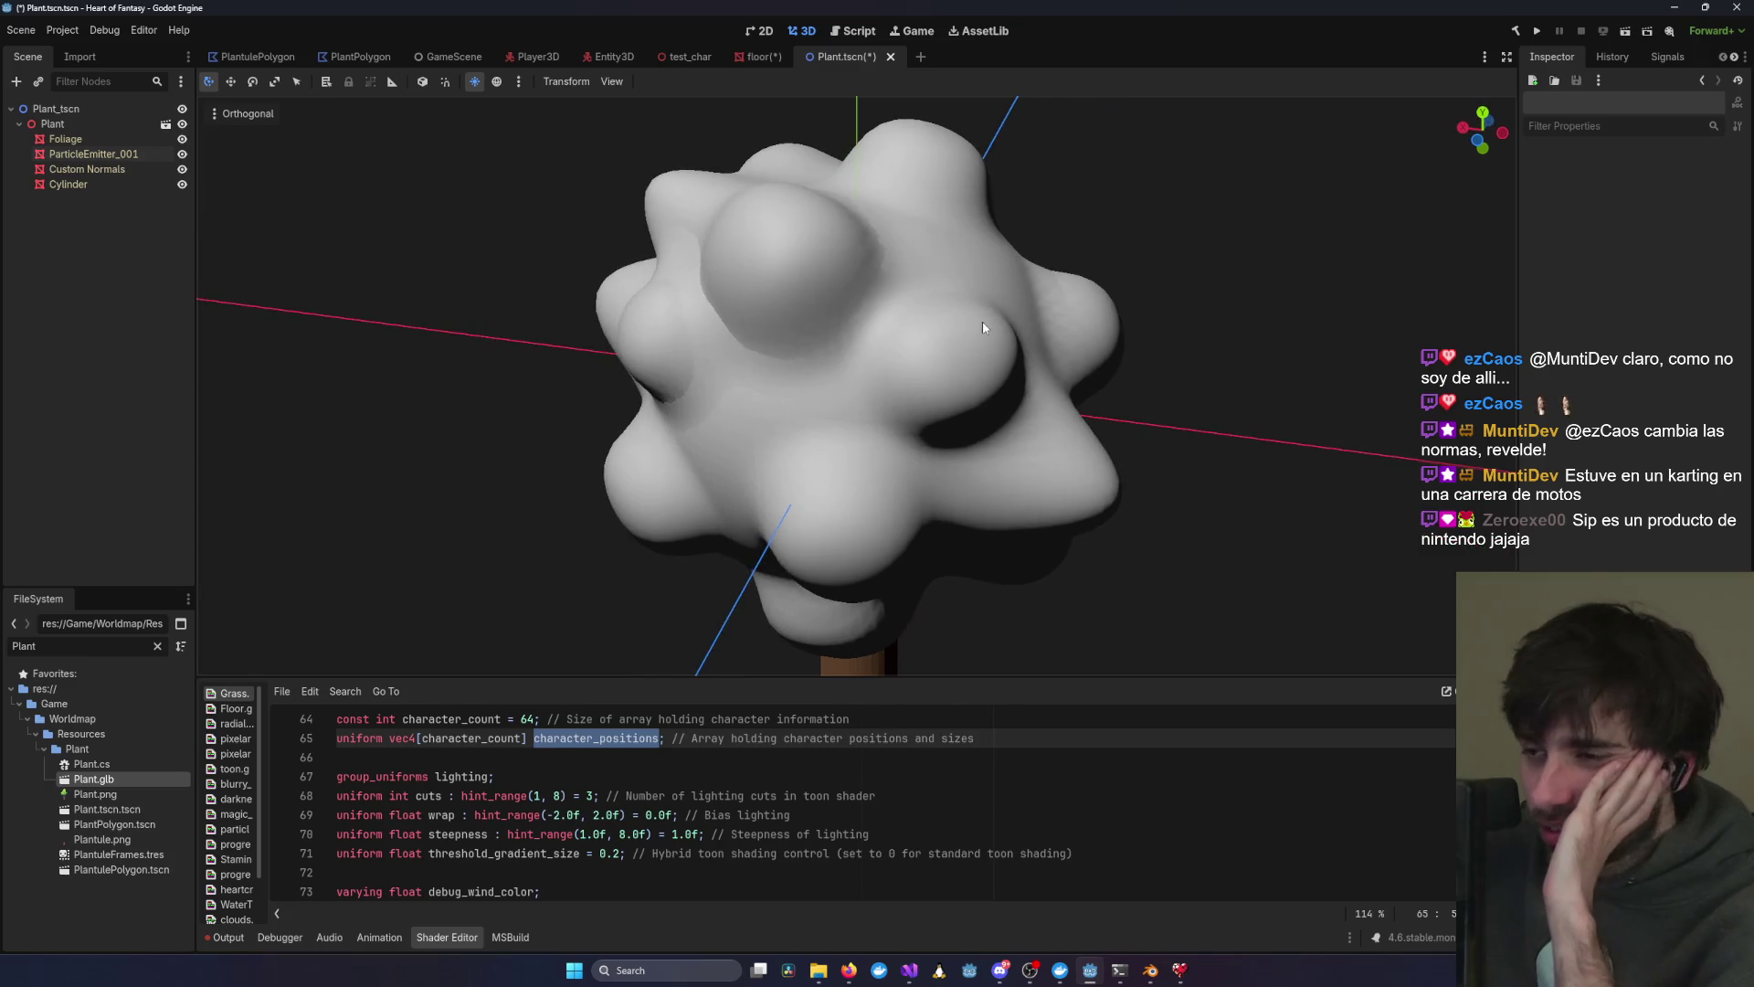
pyautogui.click(93, 153)
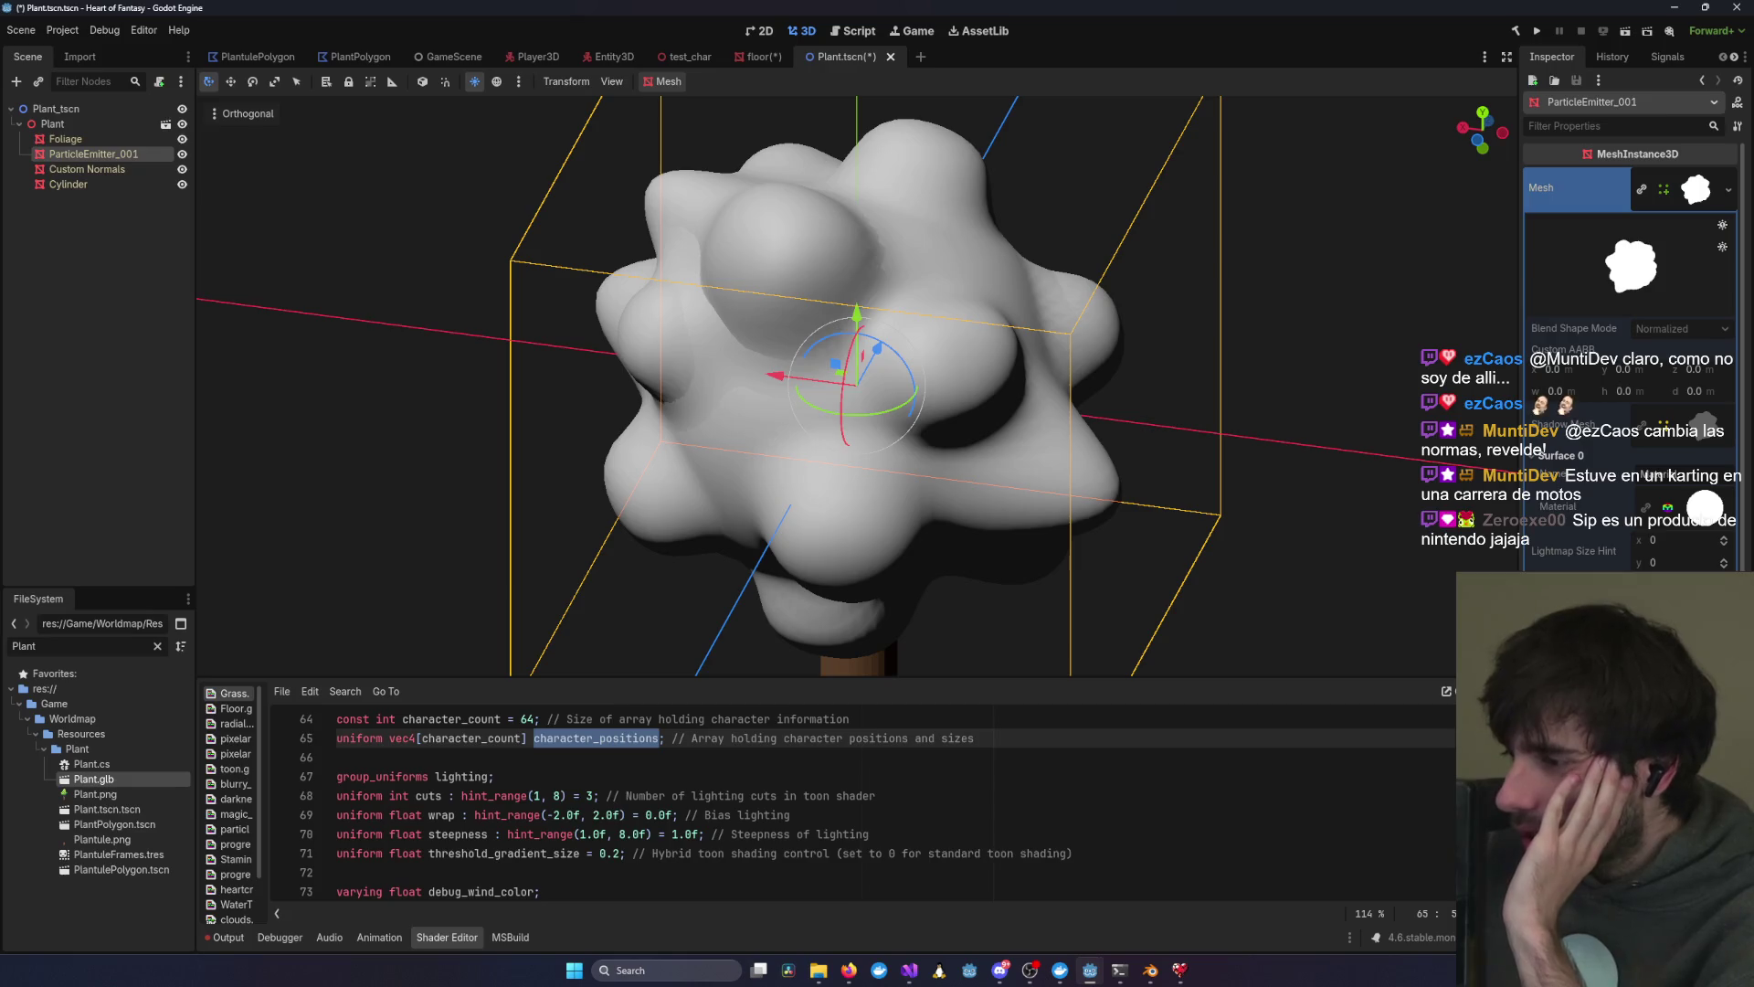
# Try green materials on ParticleEmitter_001, settling on GrassBladeMaterial
pyautogui.doubleClick(825, 351)
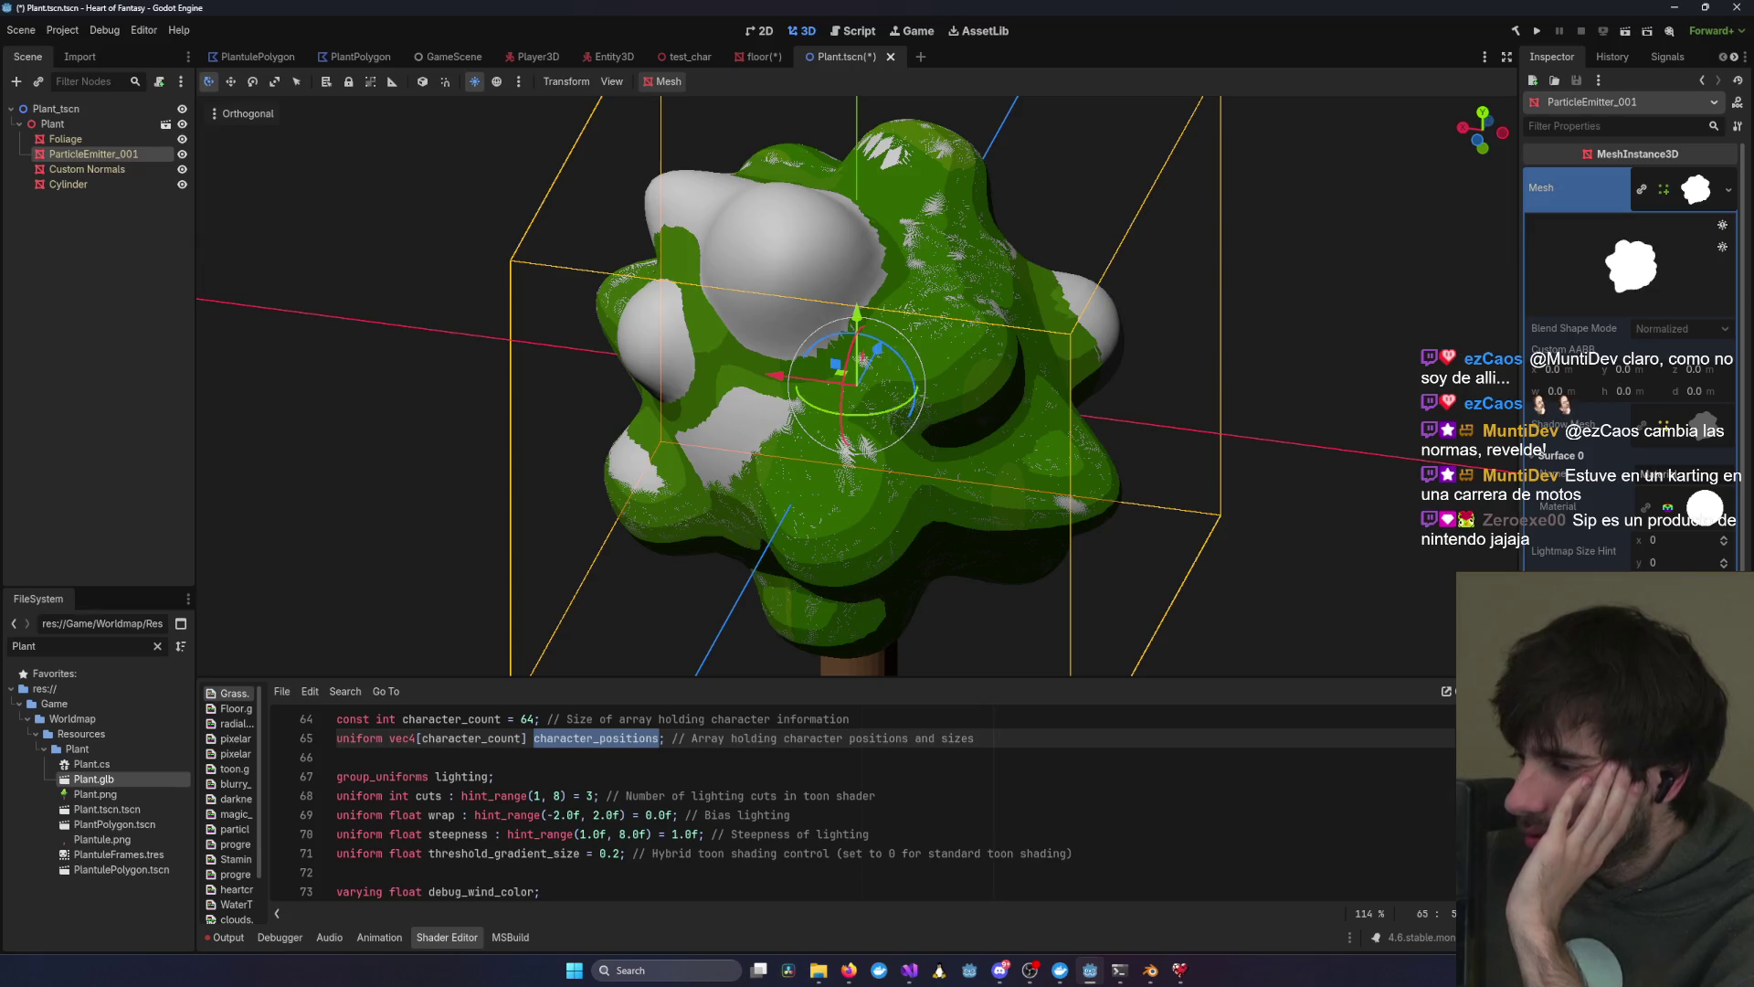
pyautogui.click(742, 339)
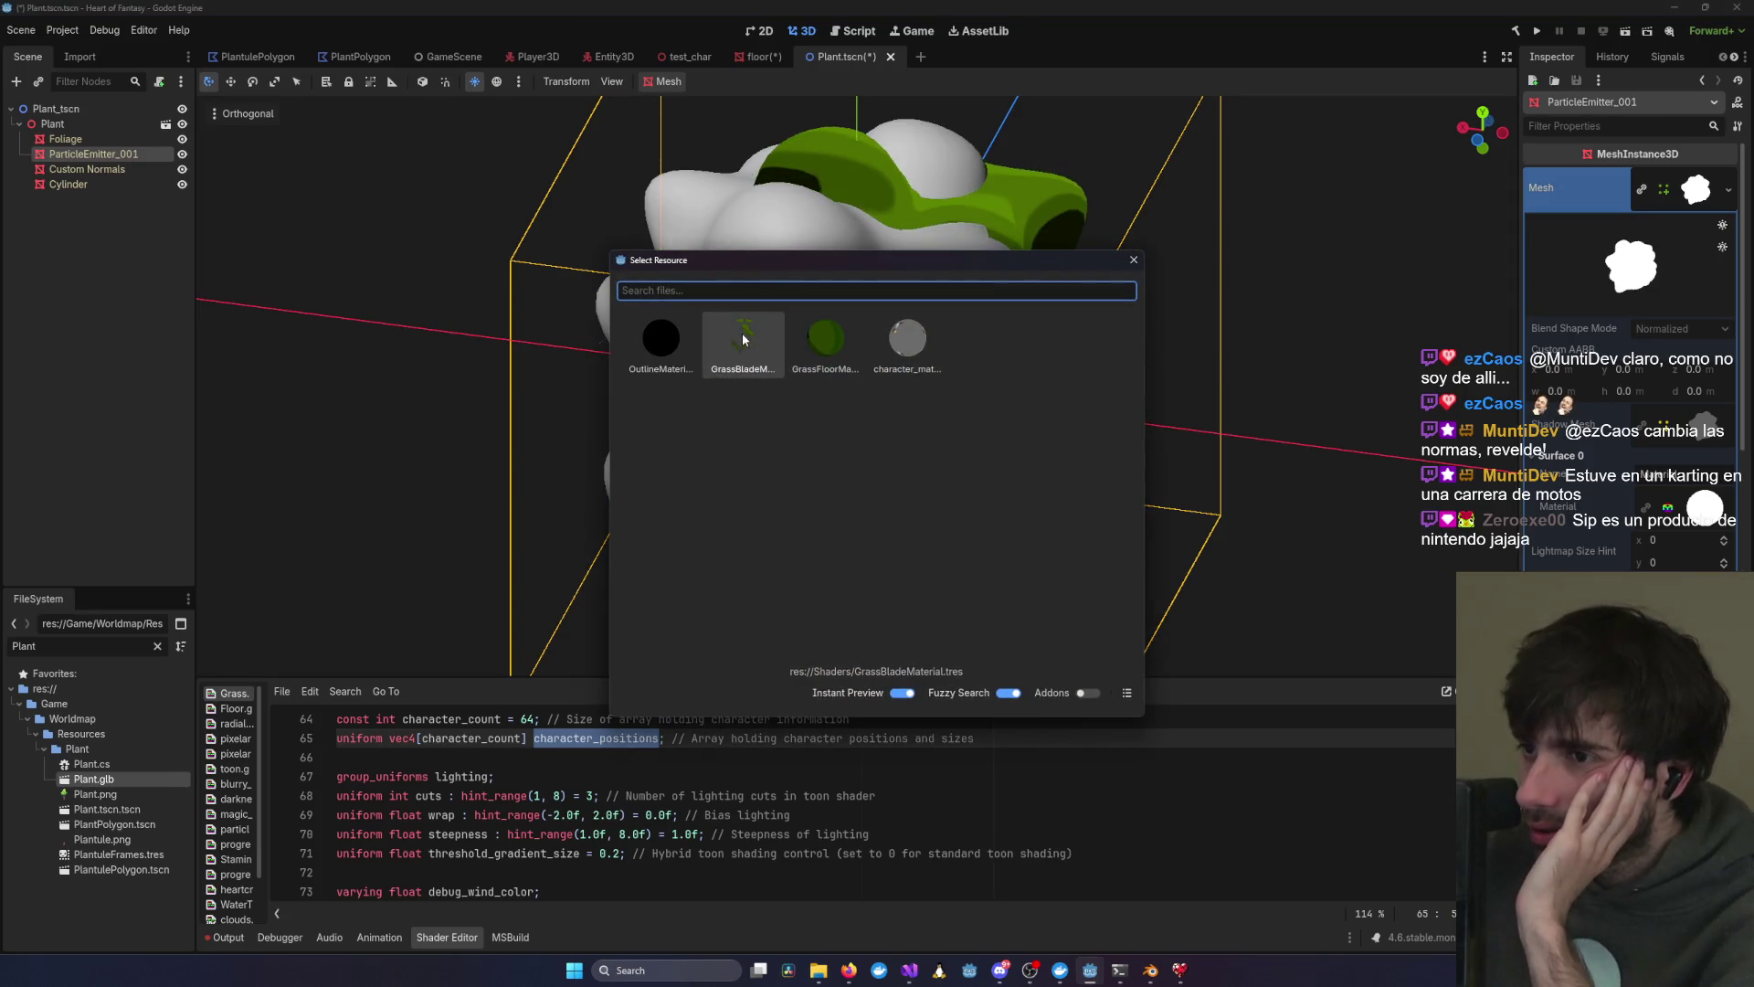
pyautogui.doubleClick(749, 343)
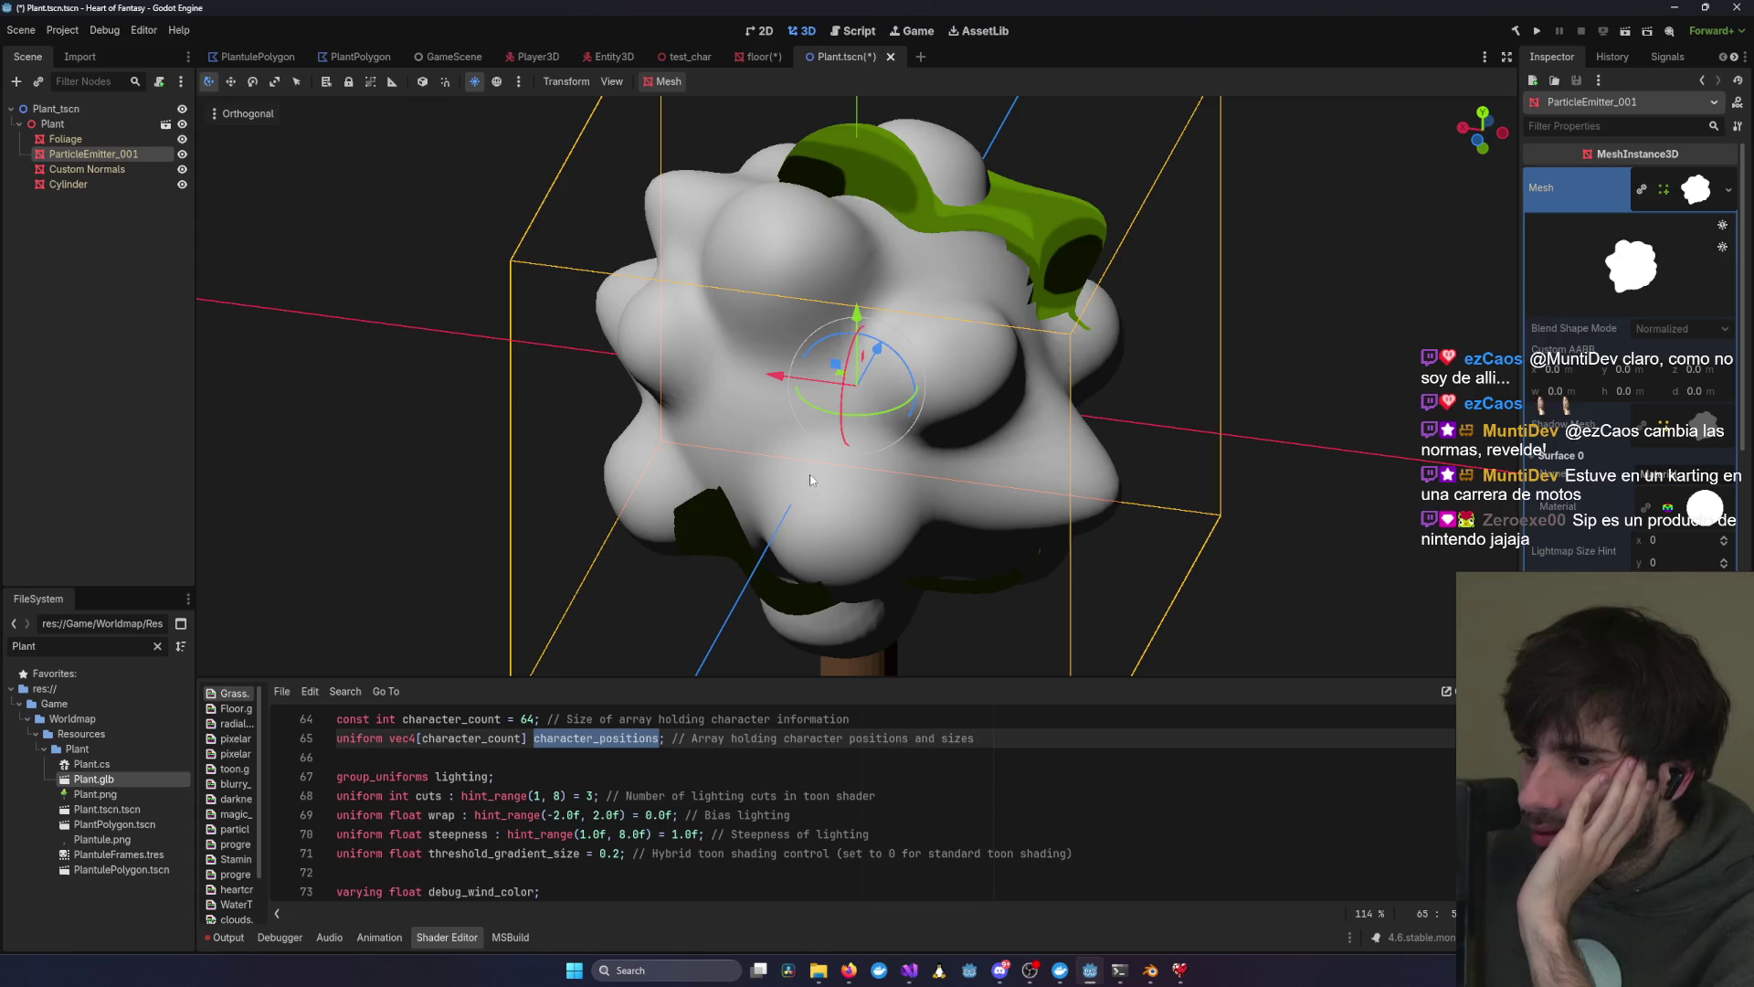
# Apply the grass blade material to Custom Normals and orbit to check the result
pyautogui.click(80, 168)
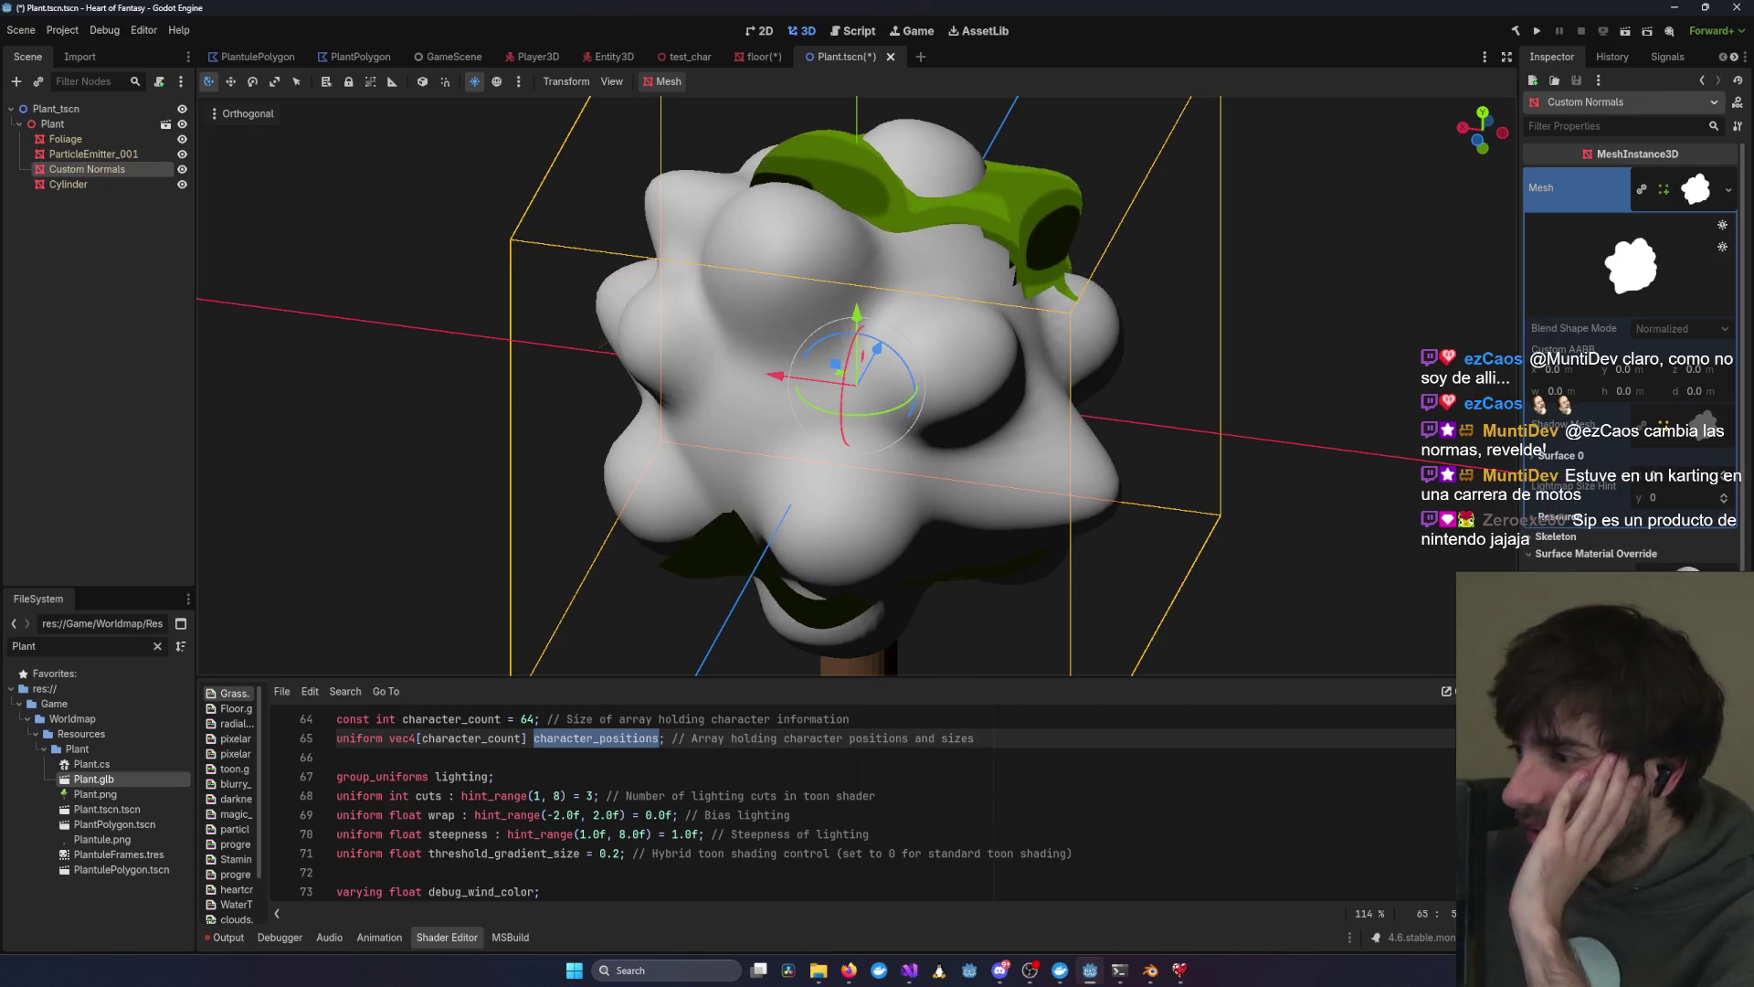
pyautogui.click(1636, 585)
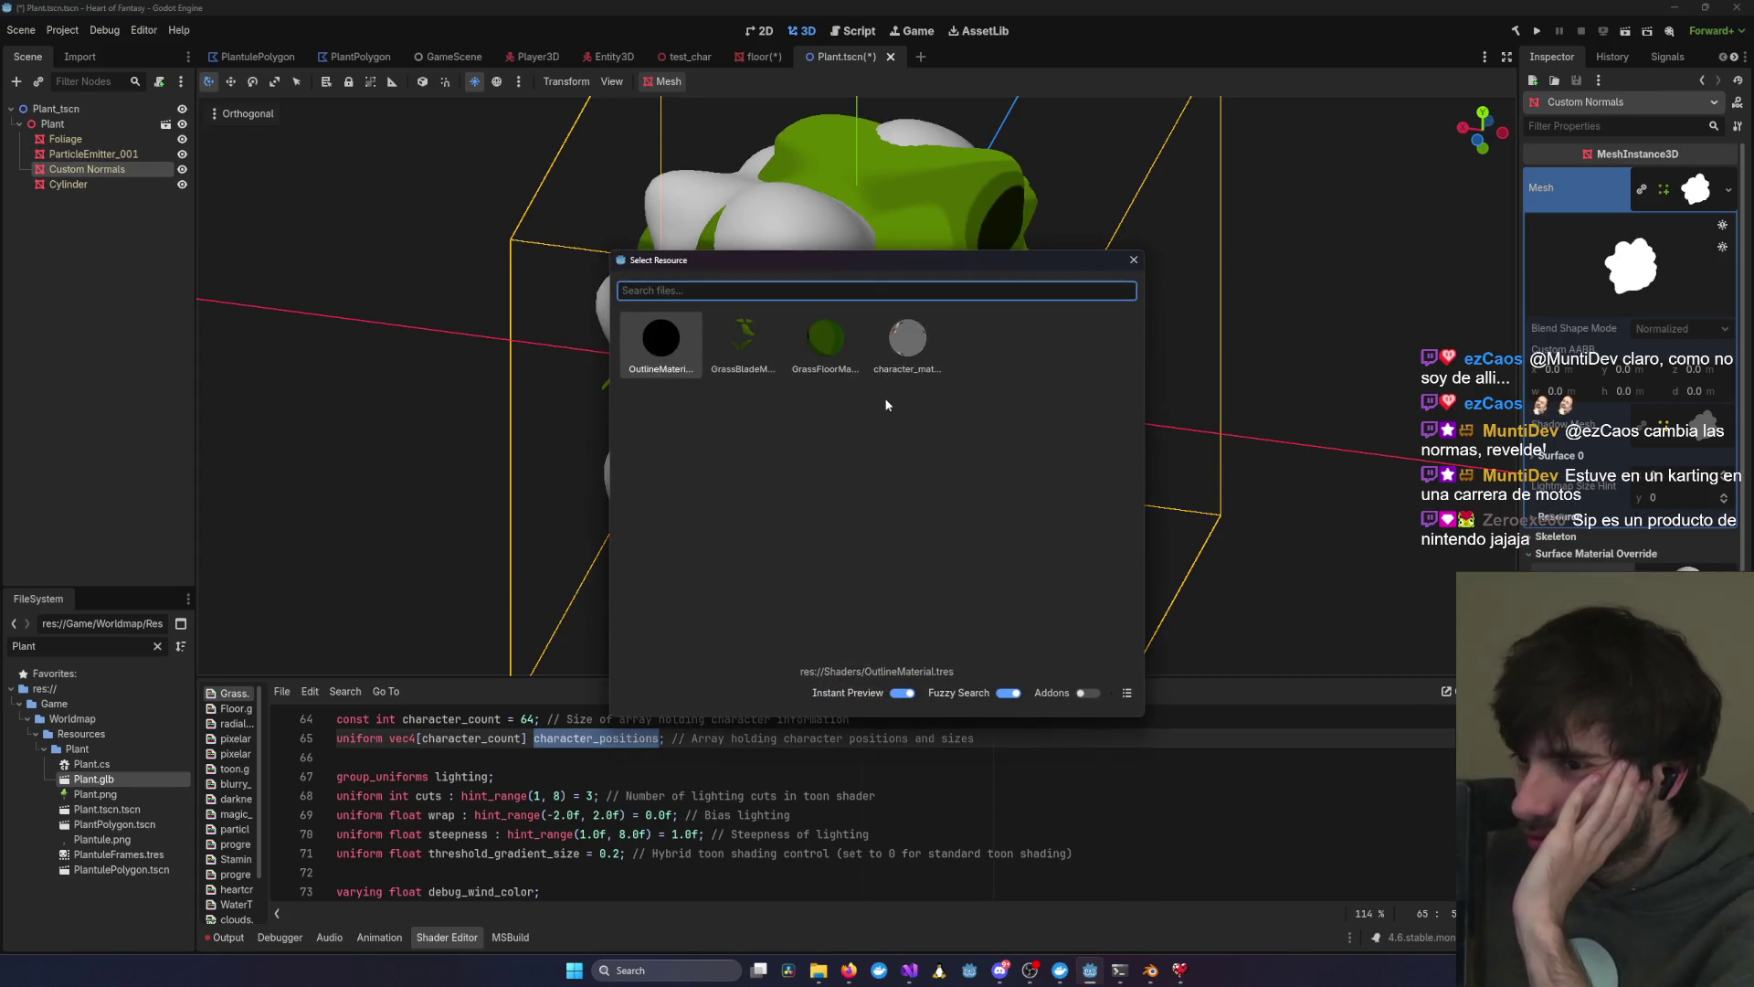
pyautogui.doubleClick(744, 342)
pyautogui.scroll(3, 1168, 392)
pyautogui.moveTo(1167, 393); pyautogui.dragTo(560, 392)
pyautogui.scroll(-5, 783, 490)
pyautogui.moveTo(965, 489)
pyautogui.mouseDown()
pyautogui.moveTo(1240, 466)
pyautogui.moveTo(1156, 493)
pyautogui.moveTo(841, 478)
pyautogui.moveTo(786, 311)
pyautogui.moveTo(1032, 382)
pyautogui.moveTo(984, 508)
pyautogui.moveTo(920, 532)
pyautogui.mouseUp()
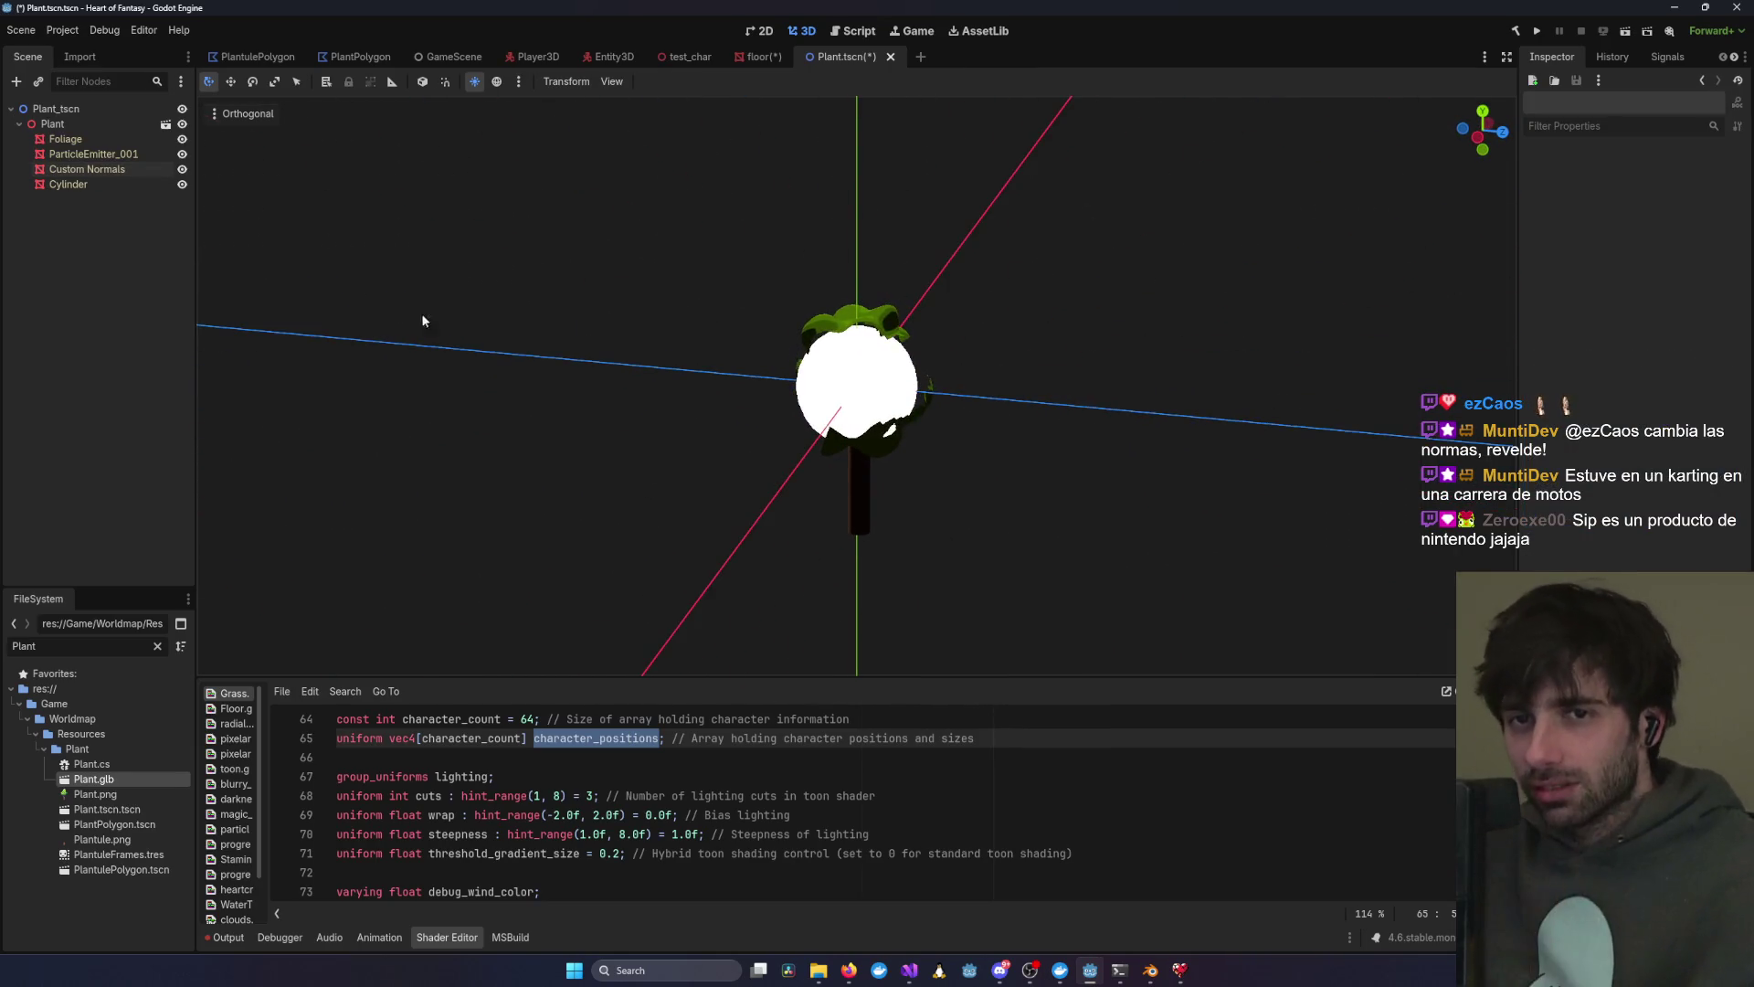
# Switch Custom Normals to the green grass material and orbit around the green plant
pyautogui.click(87, 169)
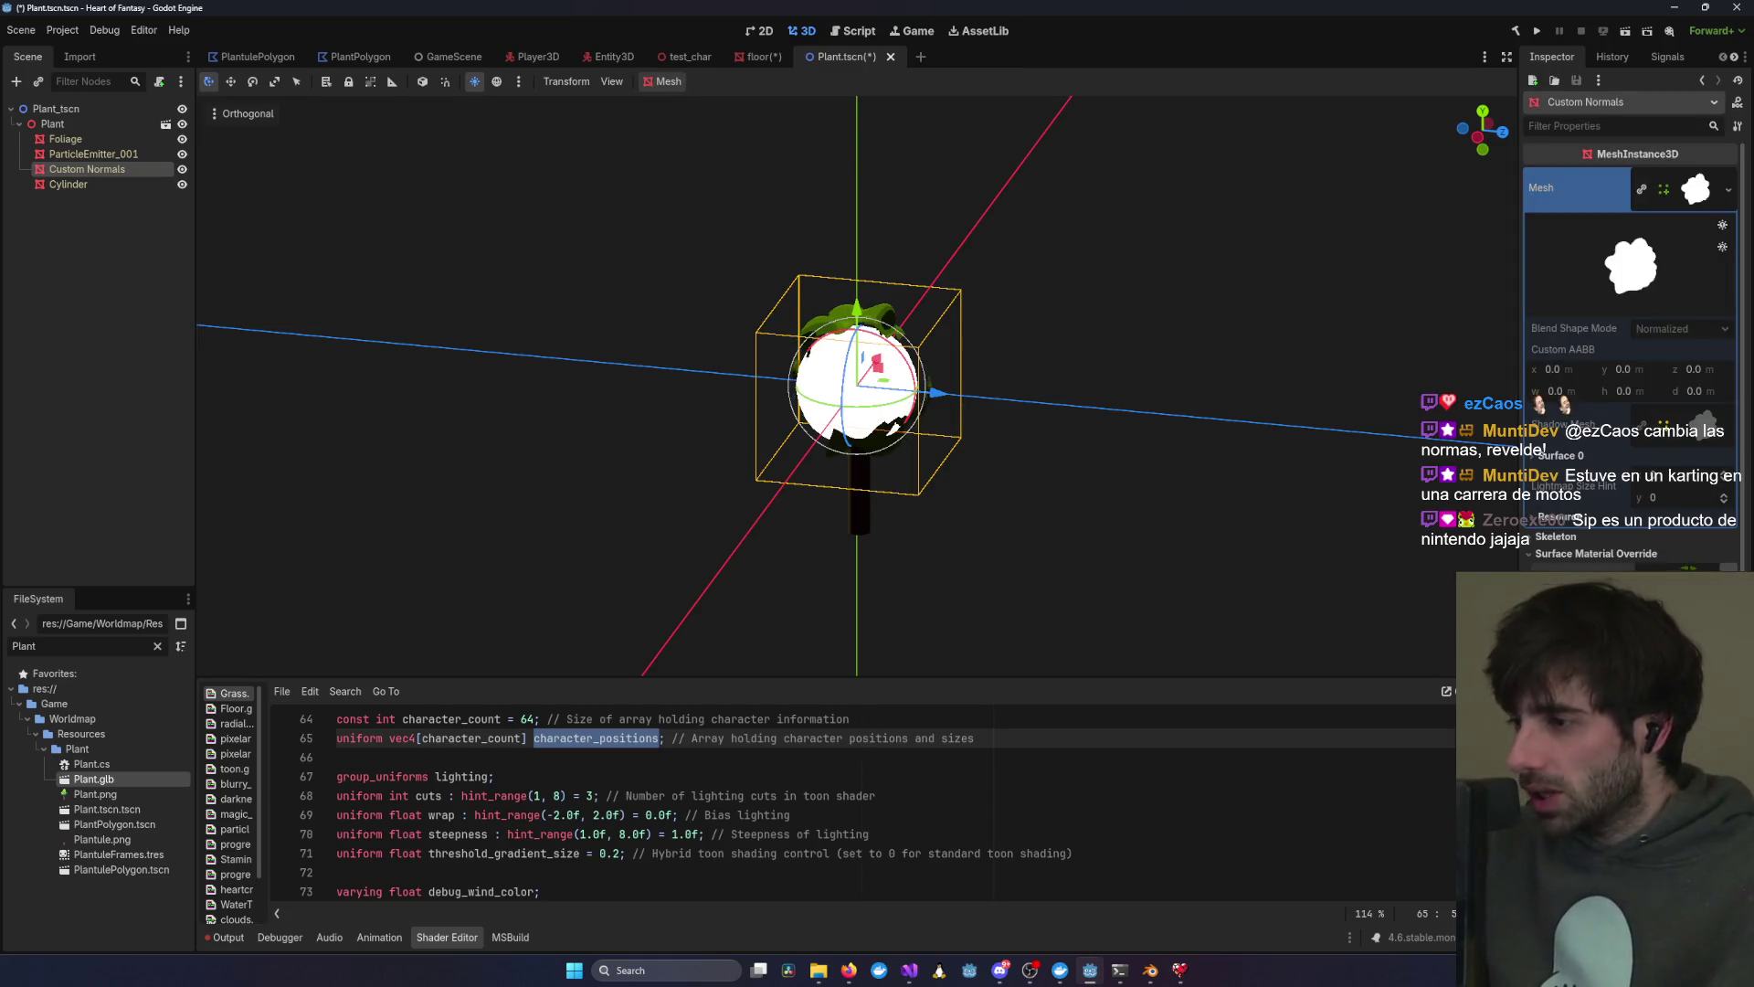
pyautogui.doubleClick(819, 356)
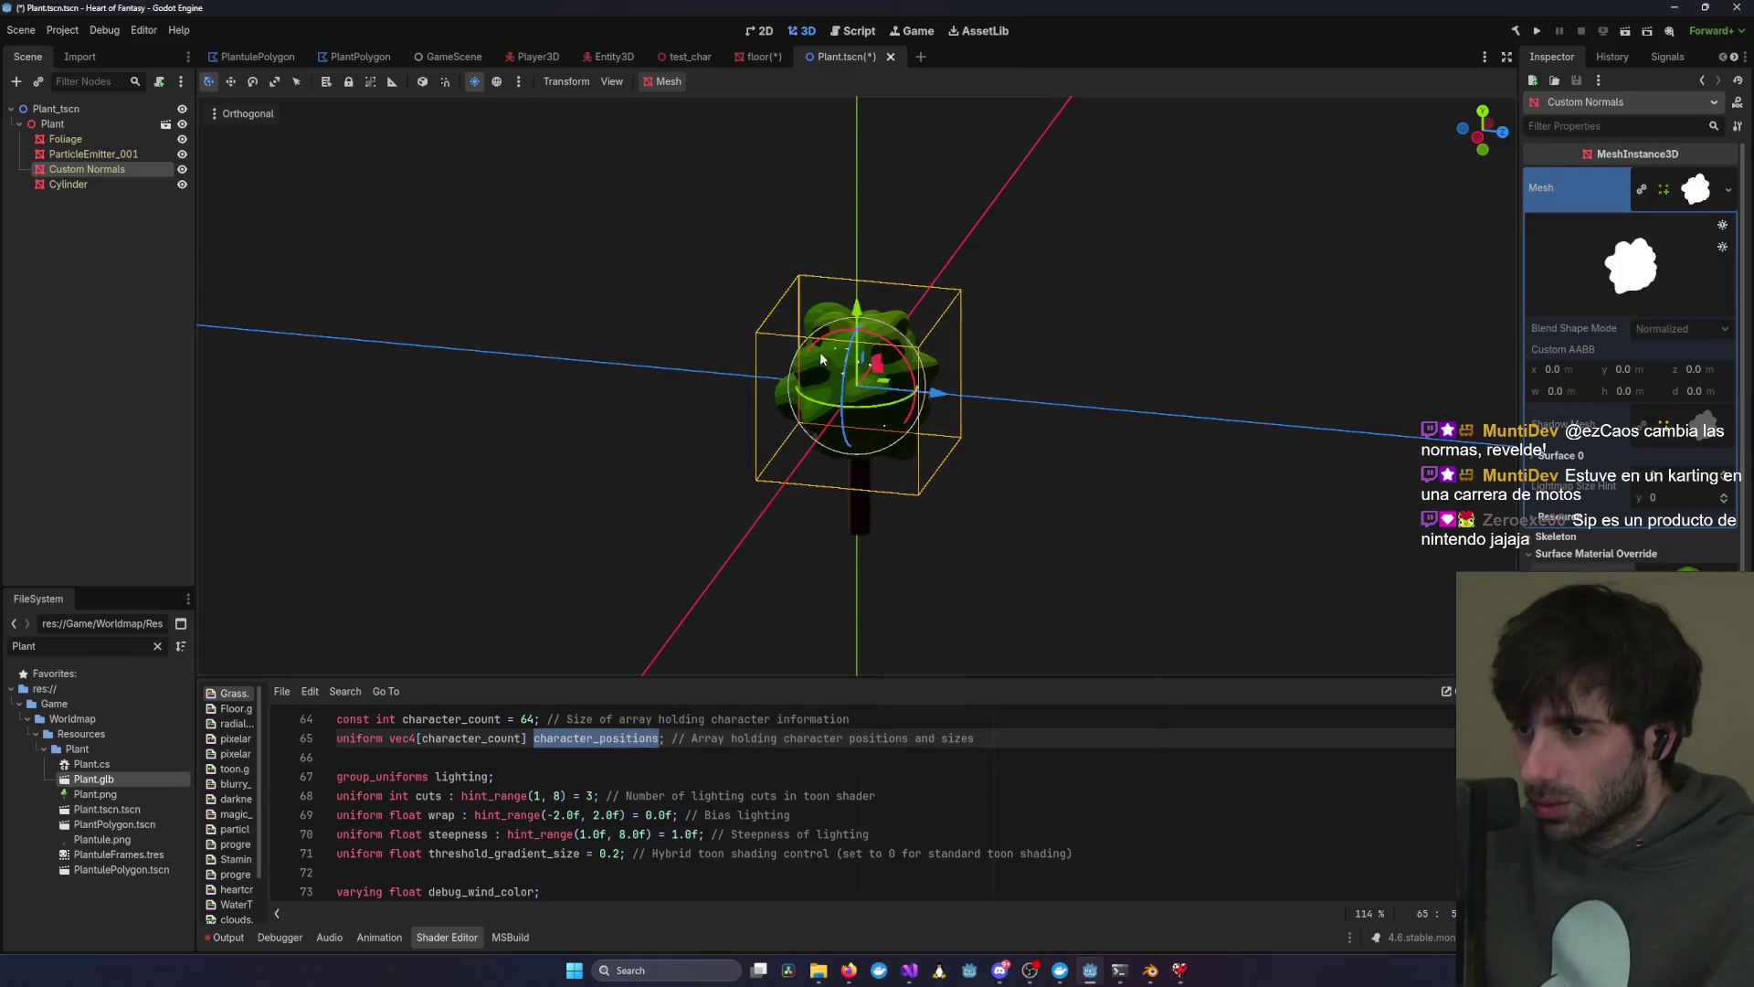
pyautogui.scroll(3, 971, 451)
pyautogui.click(1228, 460)
pyautogui.moveTo(1228, 460)
pyautogui.mouseDown()
pyautogui.moveTo(832, 484)
pyautogui.moveTo(524, 418)
pyautogui.mouseUp()
# Give ParticleEmitter_001 the GrassFloor material and save Plant.tscn
pyautogui.click(93, 154)
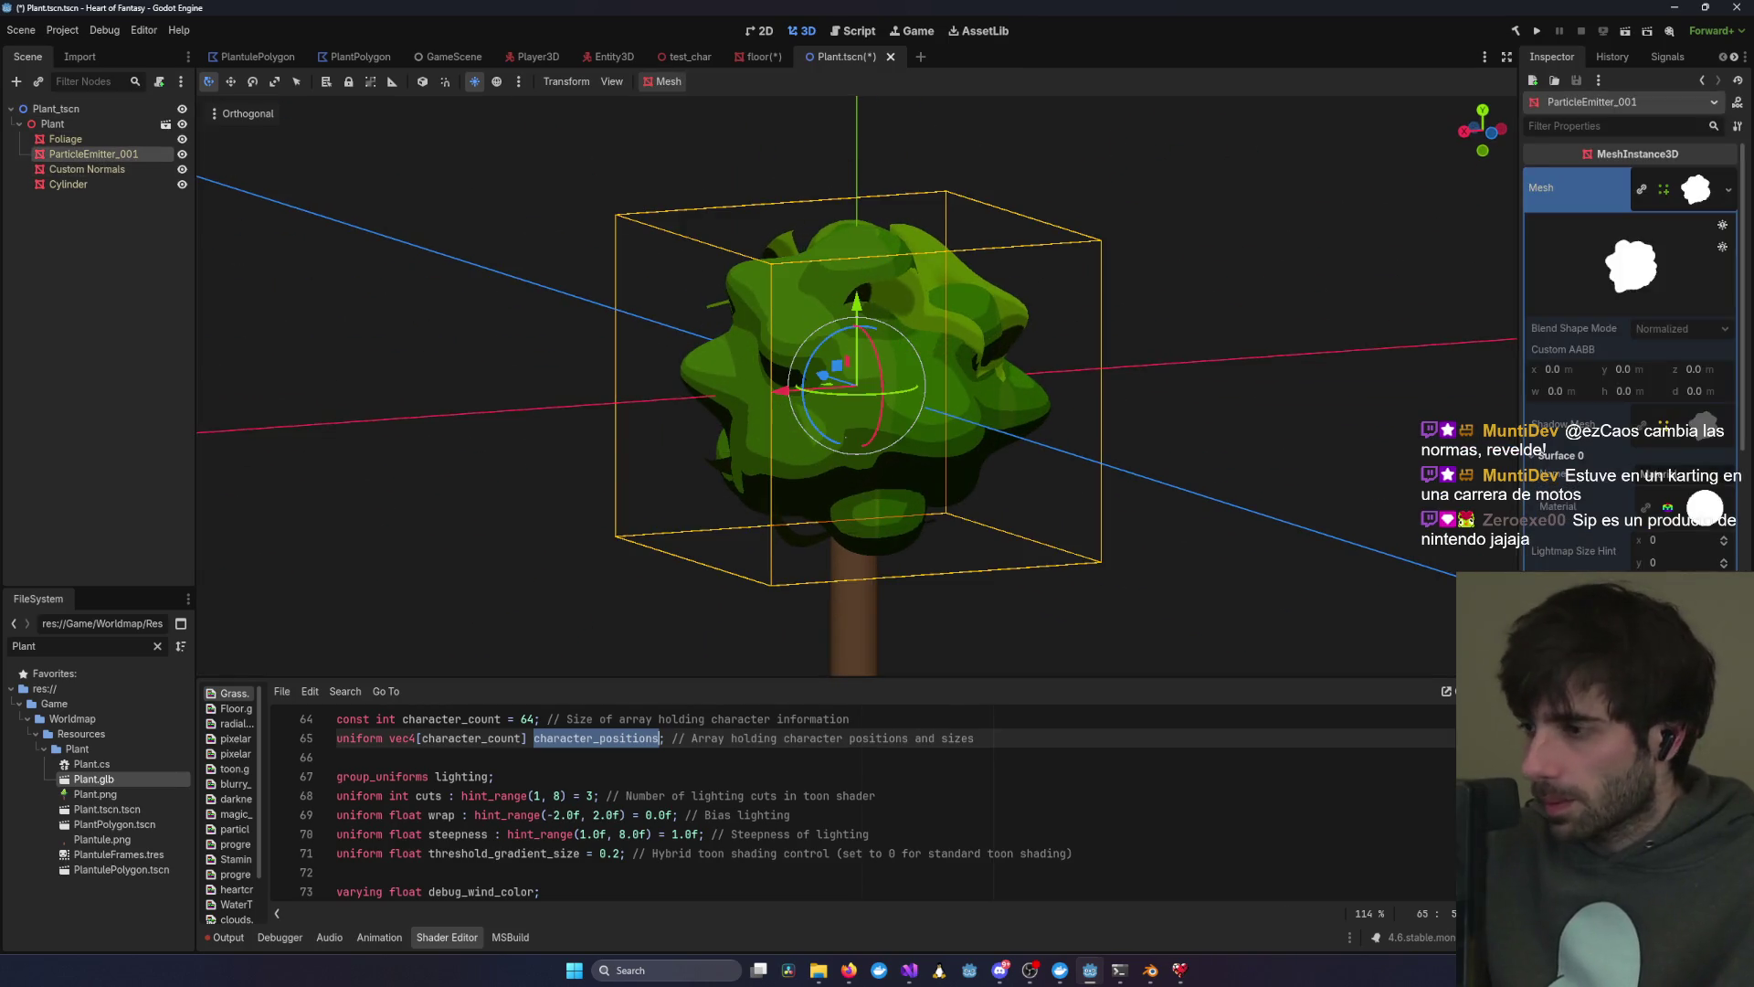
pyautogui.press('m')
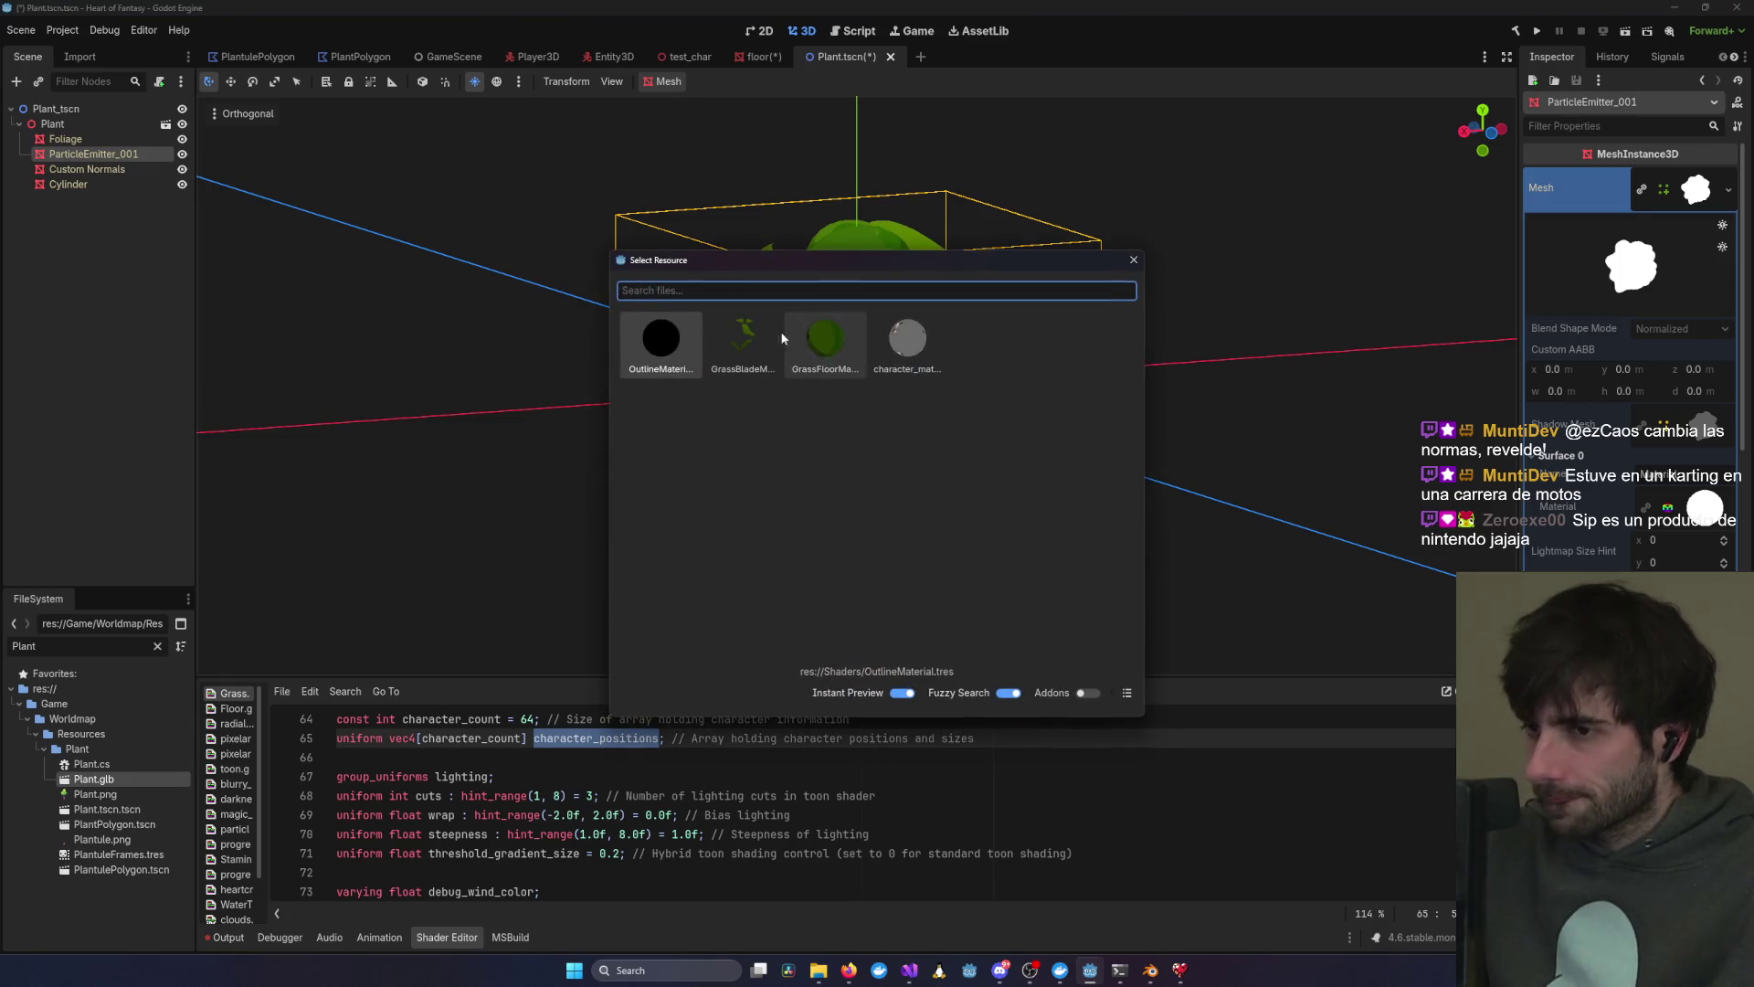
pyautogui.doubleClick(824, 338)
pyautogui.click(1378, 456)
pyautogui.moveTo(1378, 457)
pyautogui.mouseDown()
pyautogui.moveTo(775, 469)
pyautogui.moveTo(1236, 444)
pyautogui.moveTo(932, 497)
pyautogui.moveTo(1185, 503)
pyautogui.mouseUp()
pyautogui.hotkey('ctrl', 's')
pyautogui.scroll(-5, 946, 502)
pyautogui.scroll(5, 1061, 475)
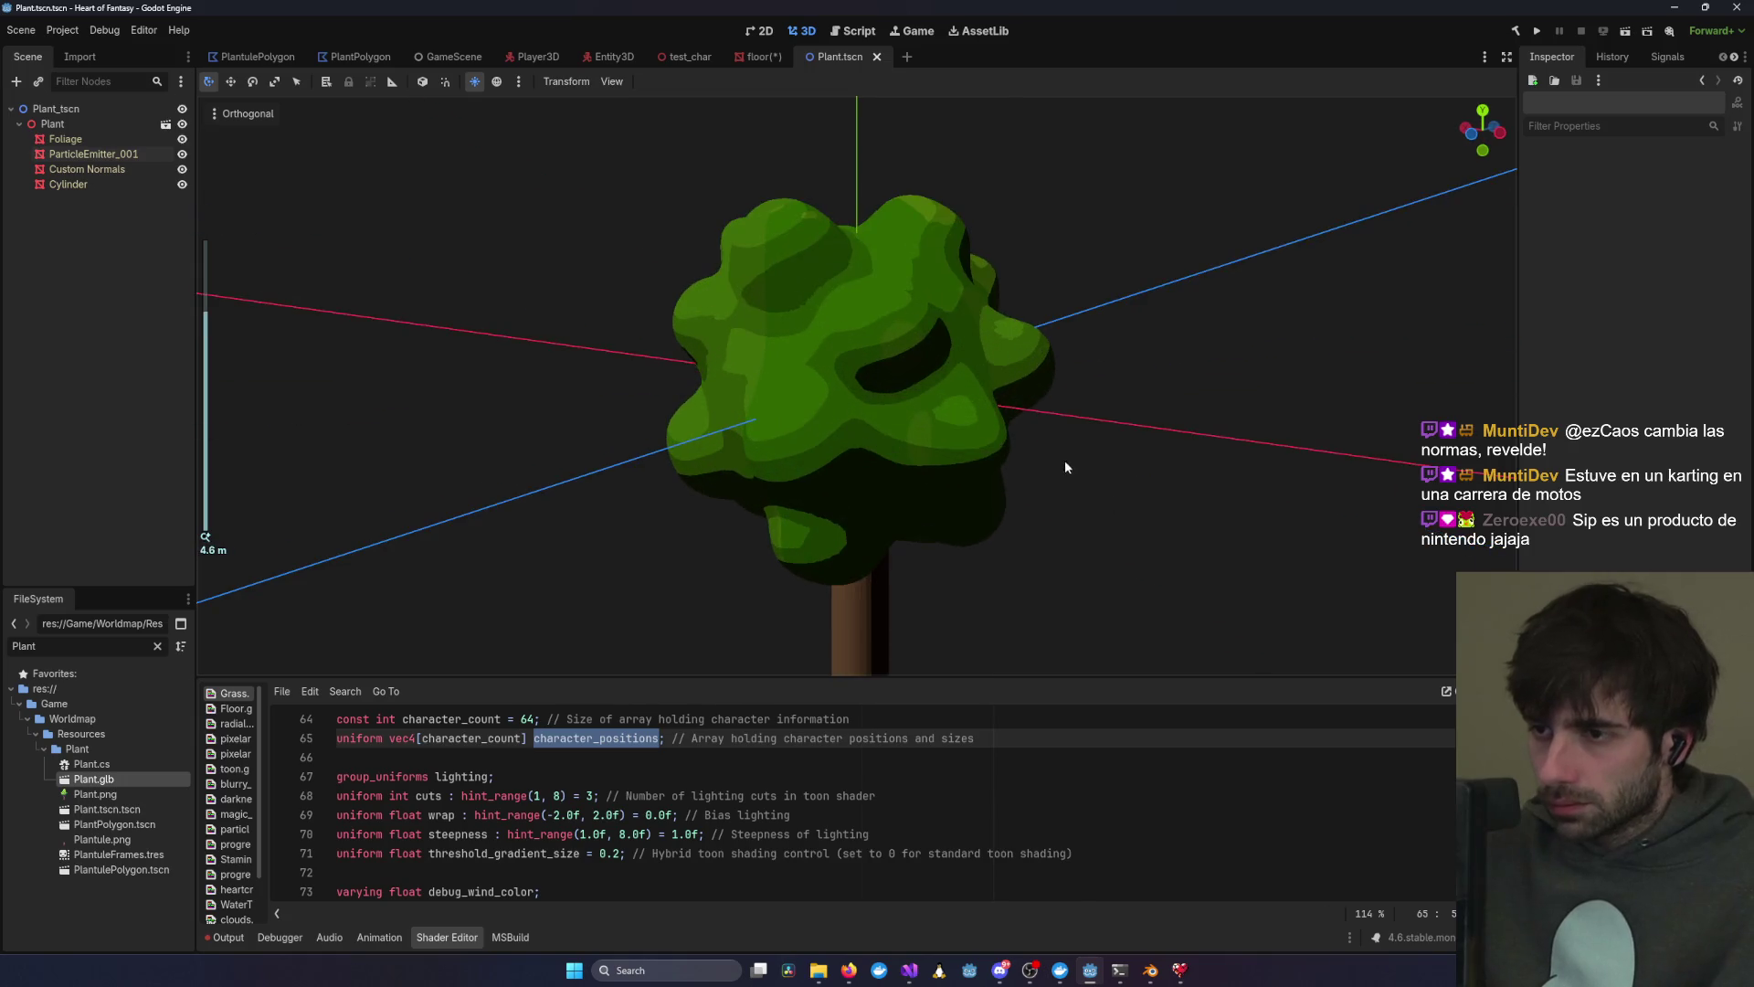
pyautogui.moveTo(1133, 398)
pyautogui.mouseDown()
pyautogui.moveTo(1084, 481)
pyautogui.moveTo(979, 492)
pyautogui.mouseUp()
pyautogui.scroll(-15, 979, 492)
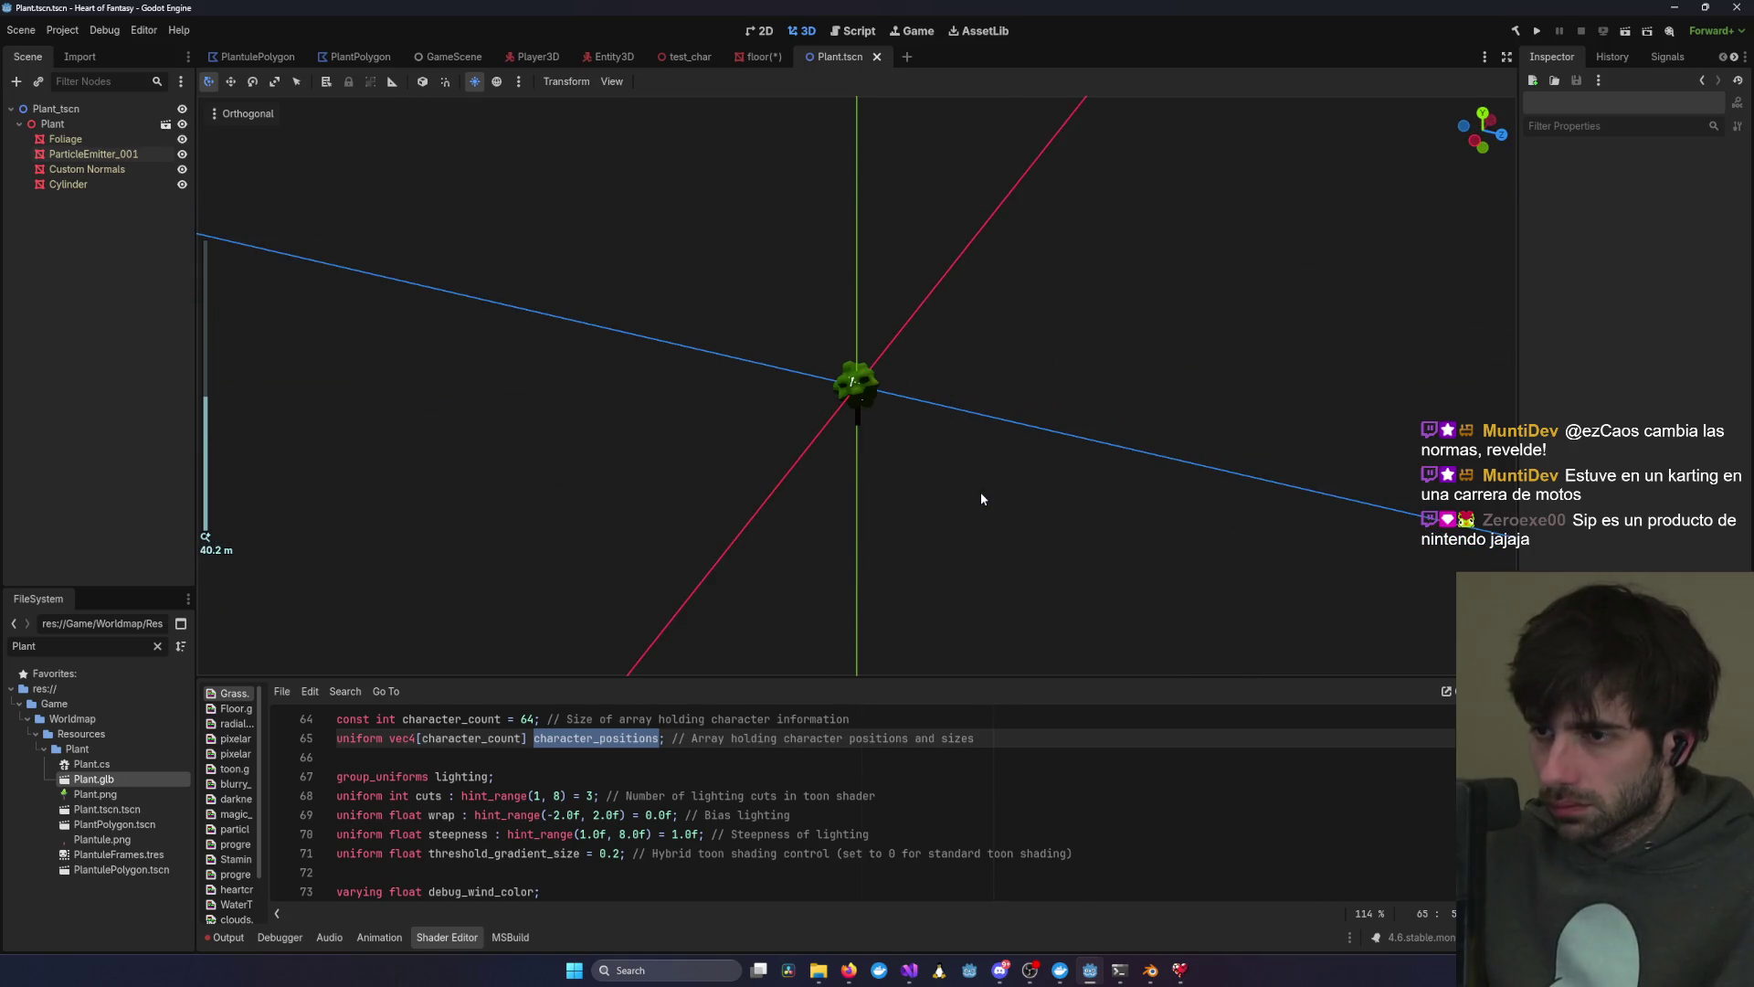
pyautogui.scroll(12, 984, 499)
pyautogui.scroll(-5, 987, 500)
pyautogui.scroll(5, 987, 499)
pyautogui.scroll(-8, 989, 499)
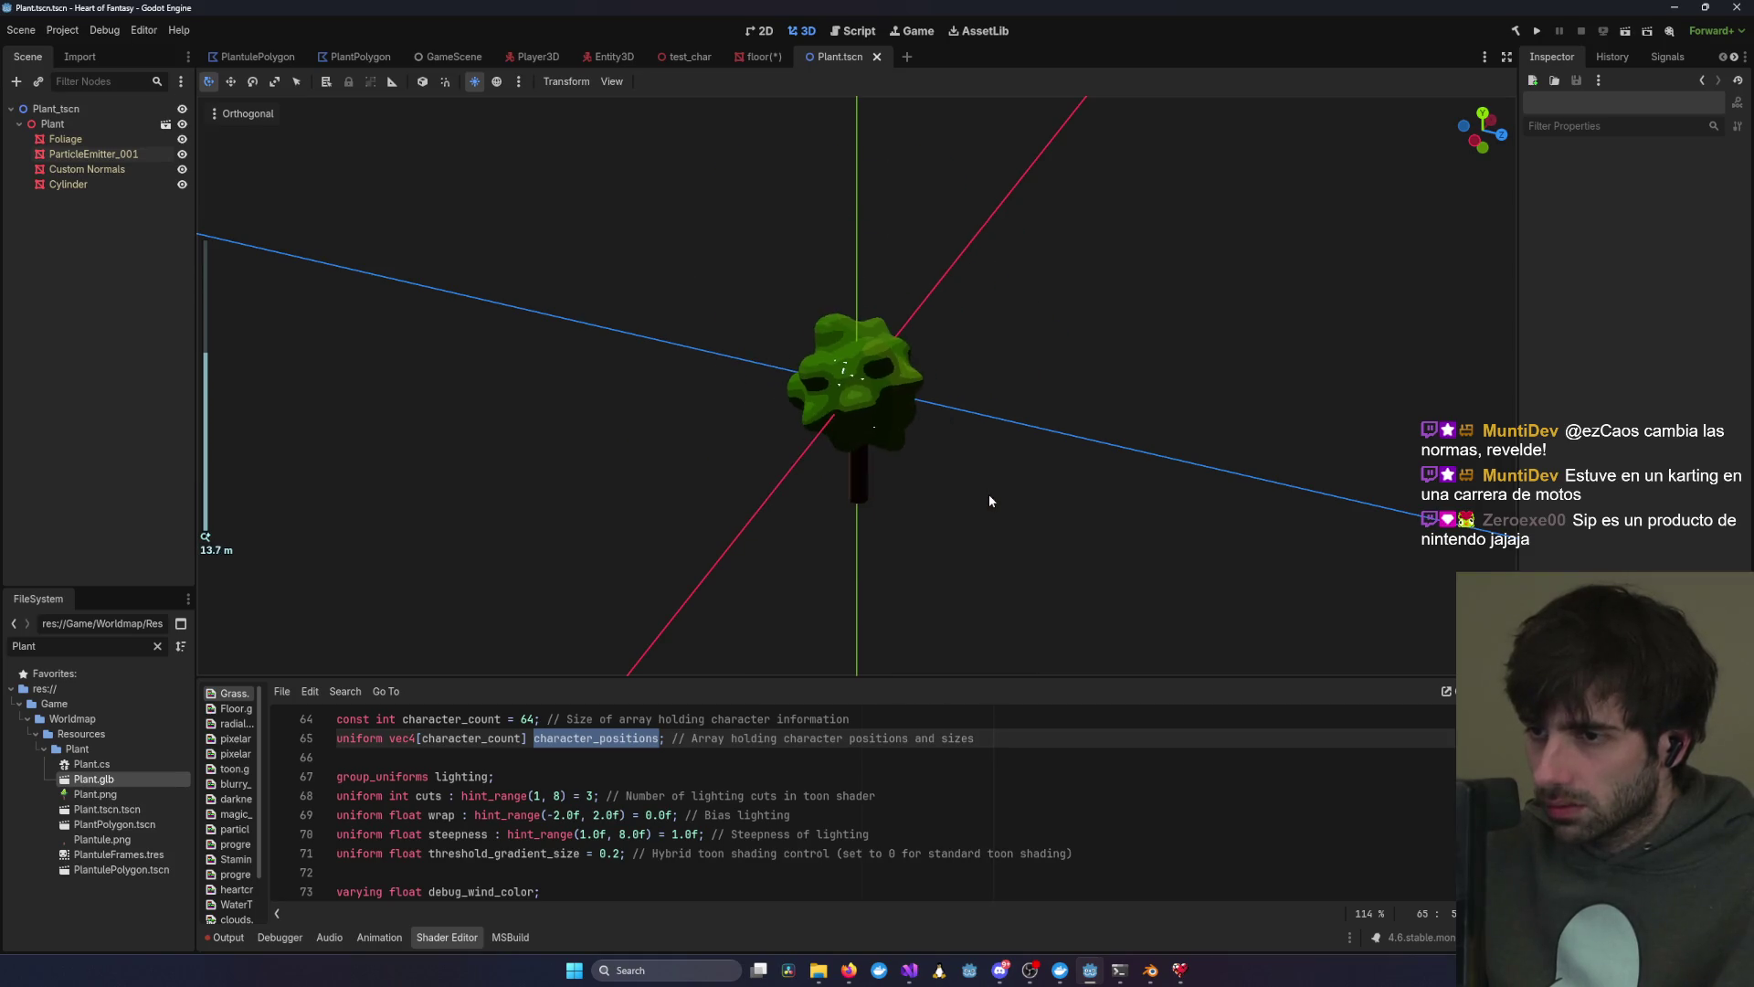
pyautogui.scroll(9, 990, 500)
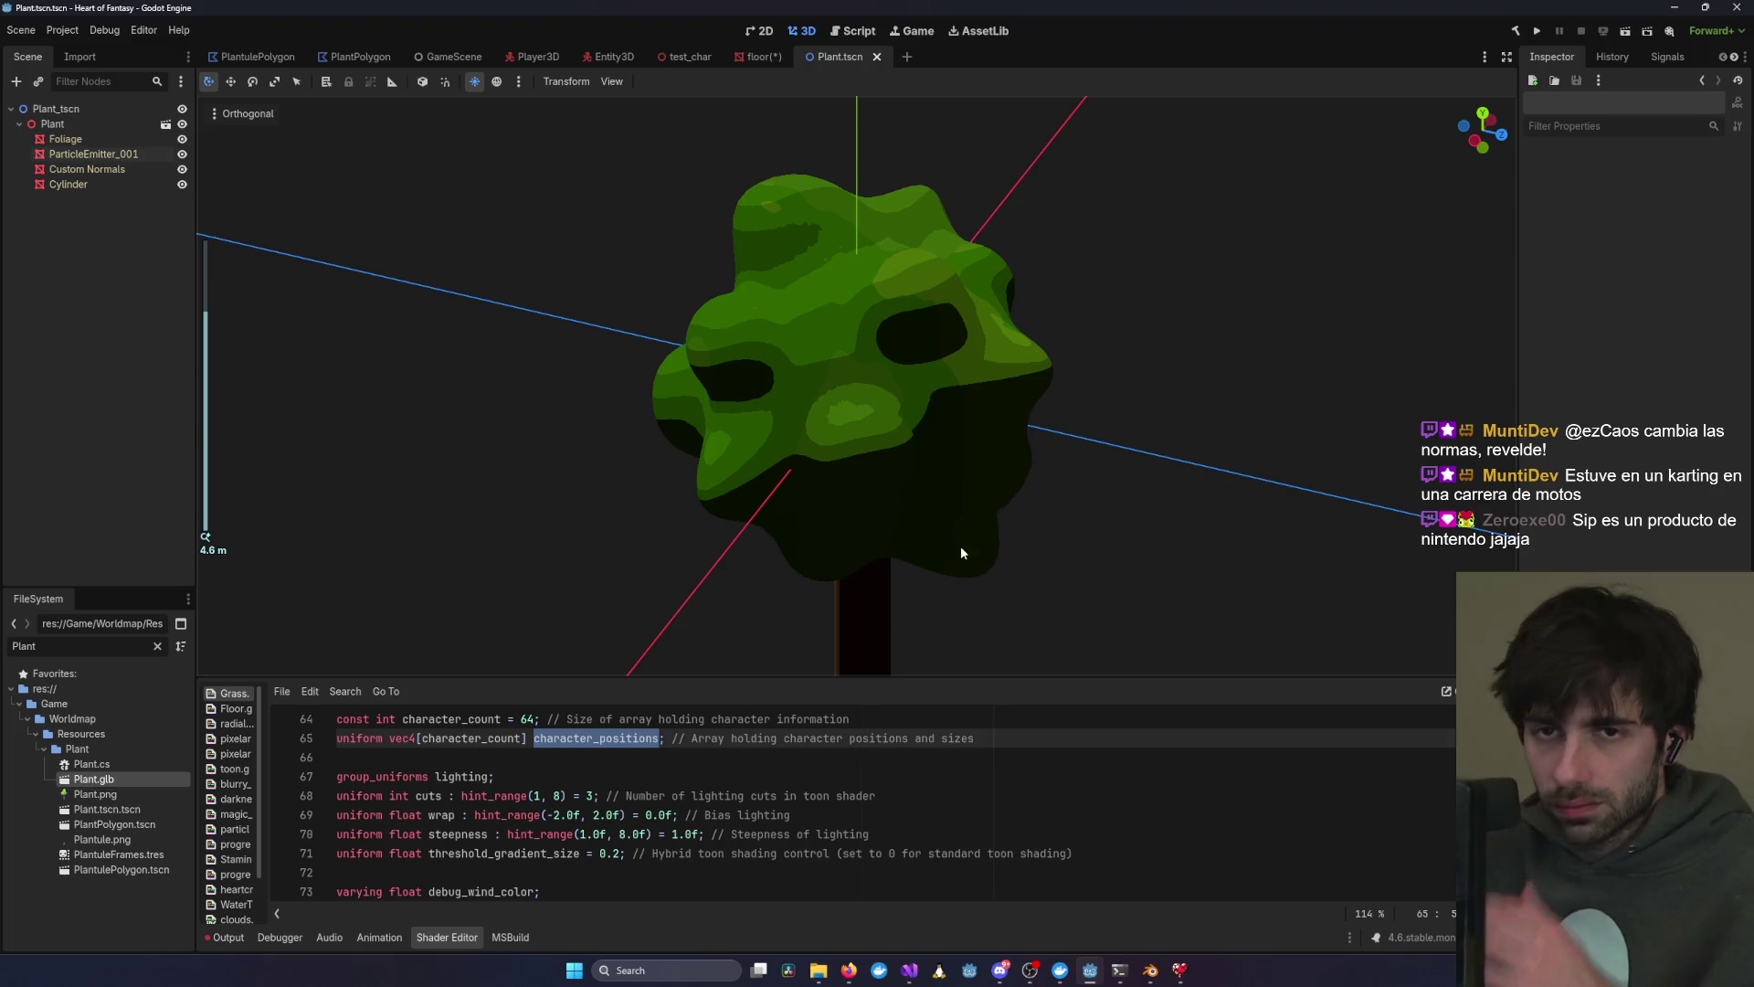
pyautogui.click(182, 154)
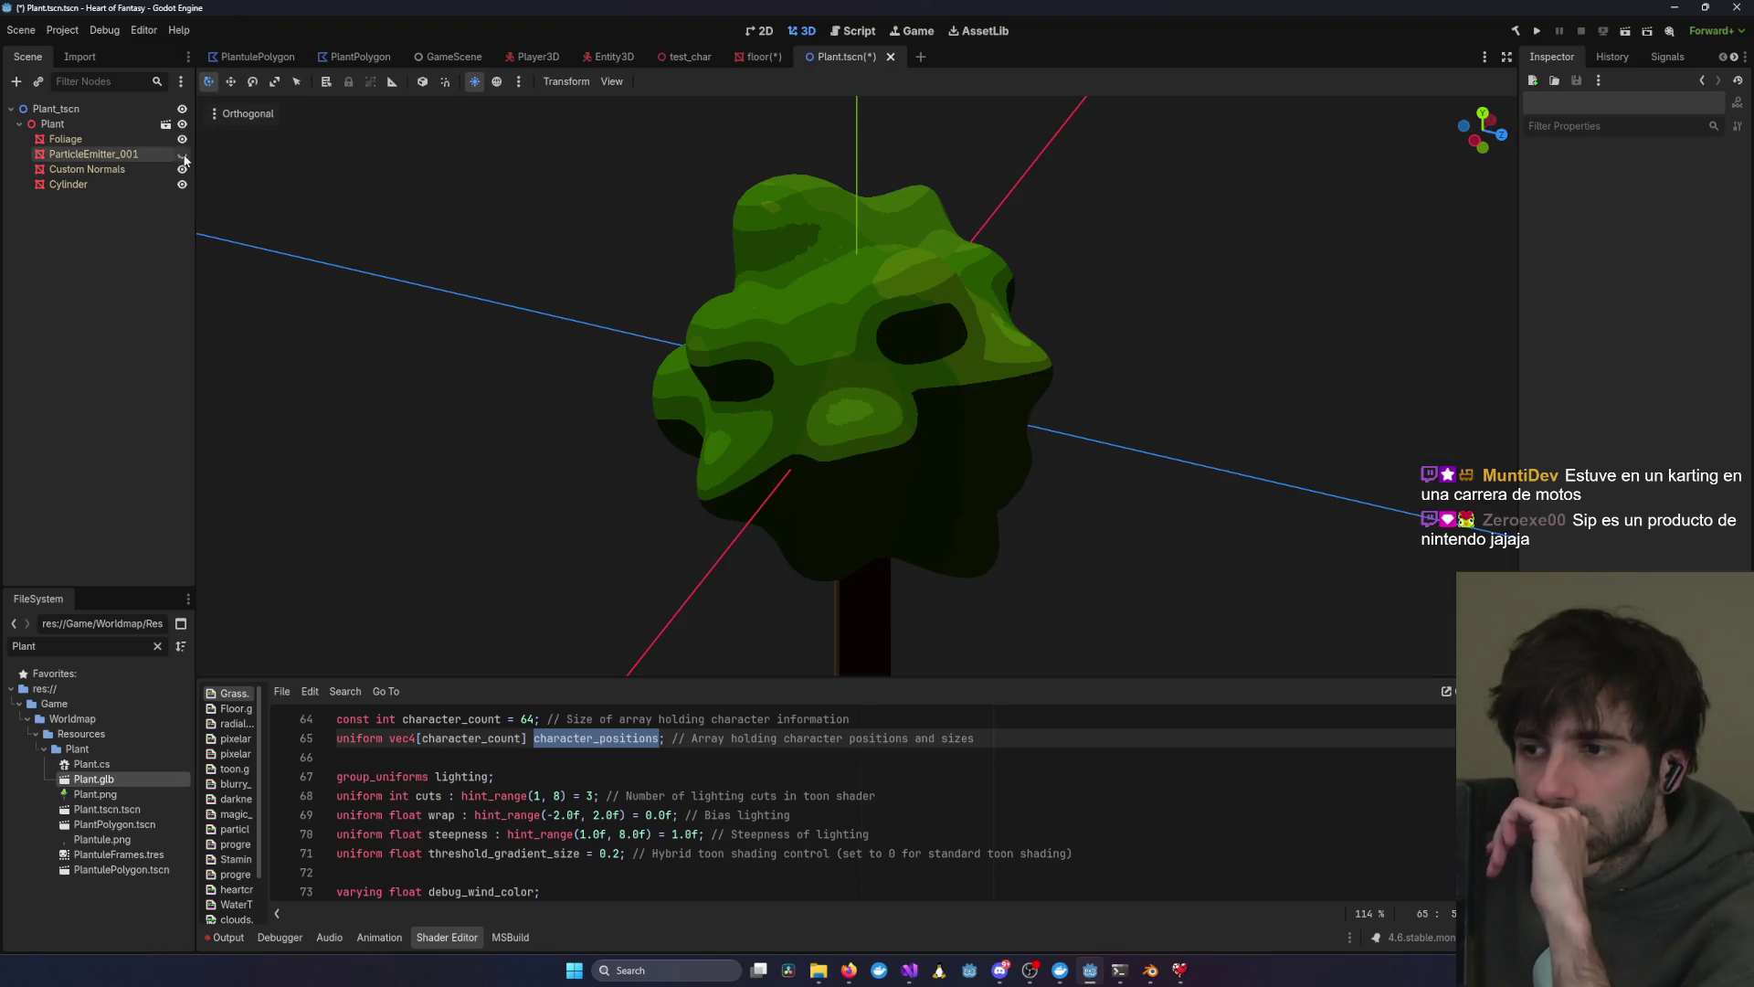
pyautogui.scroll(-7, 756, 273)
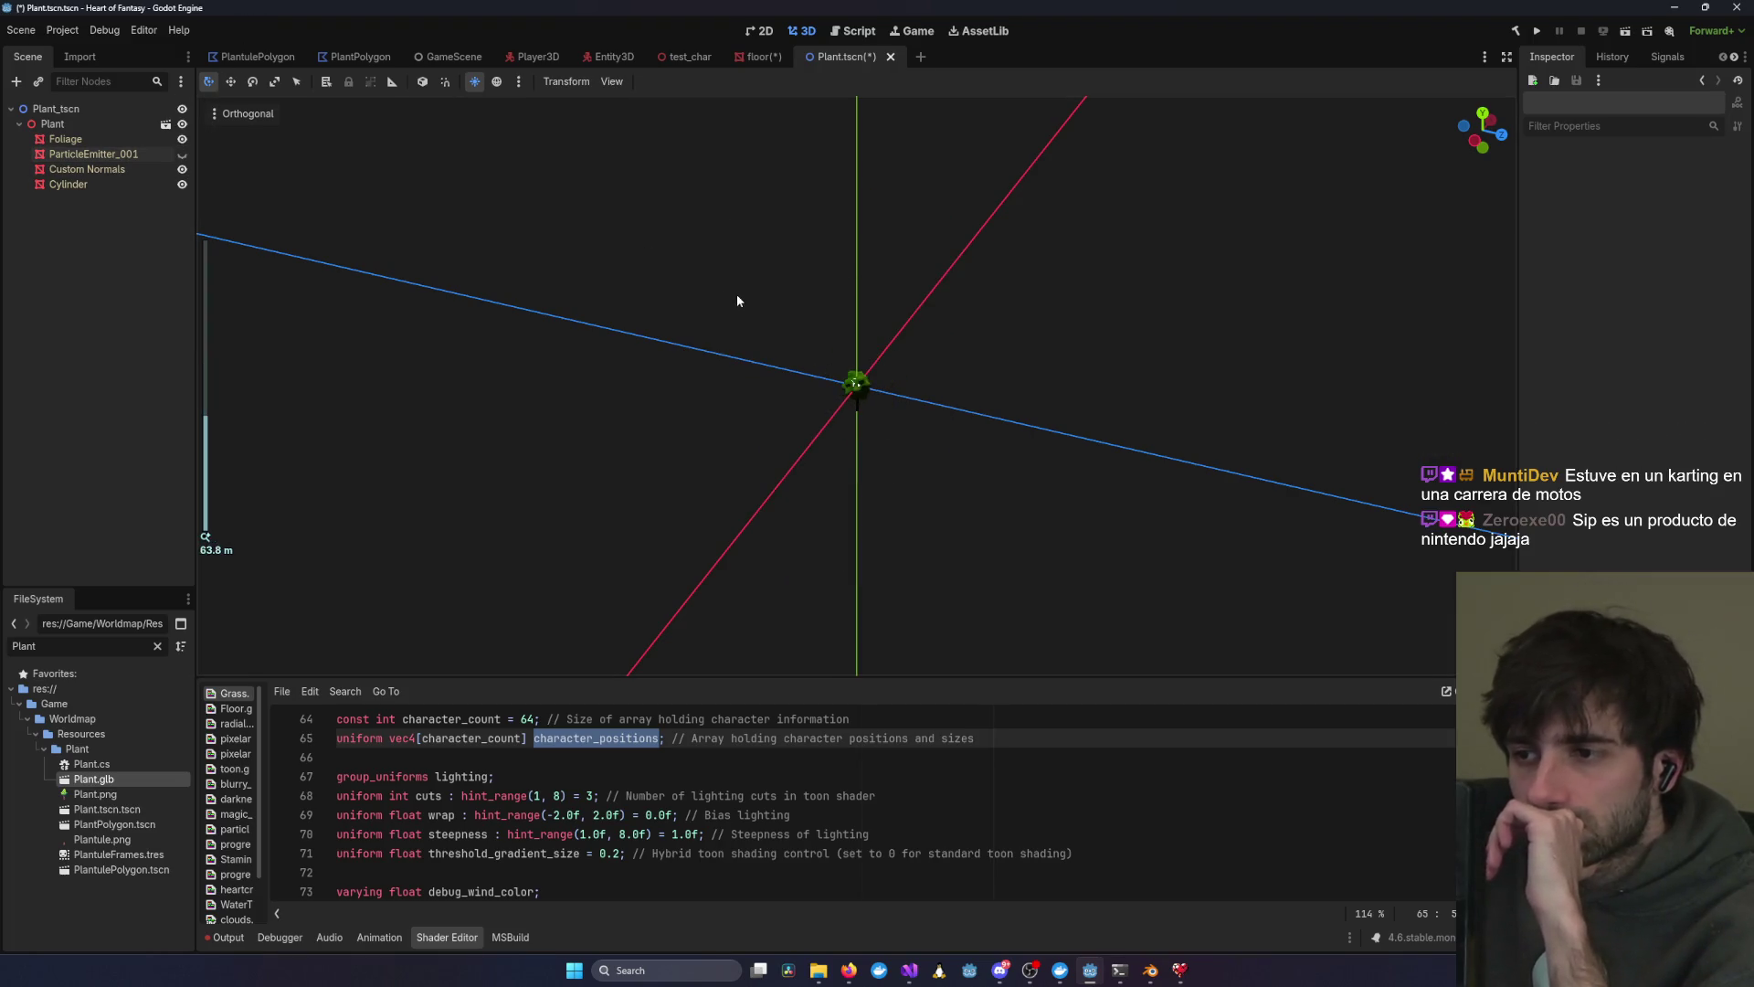
pyautogui.click(182, 169)
pyautogui.click(182, 155)
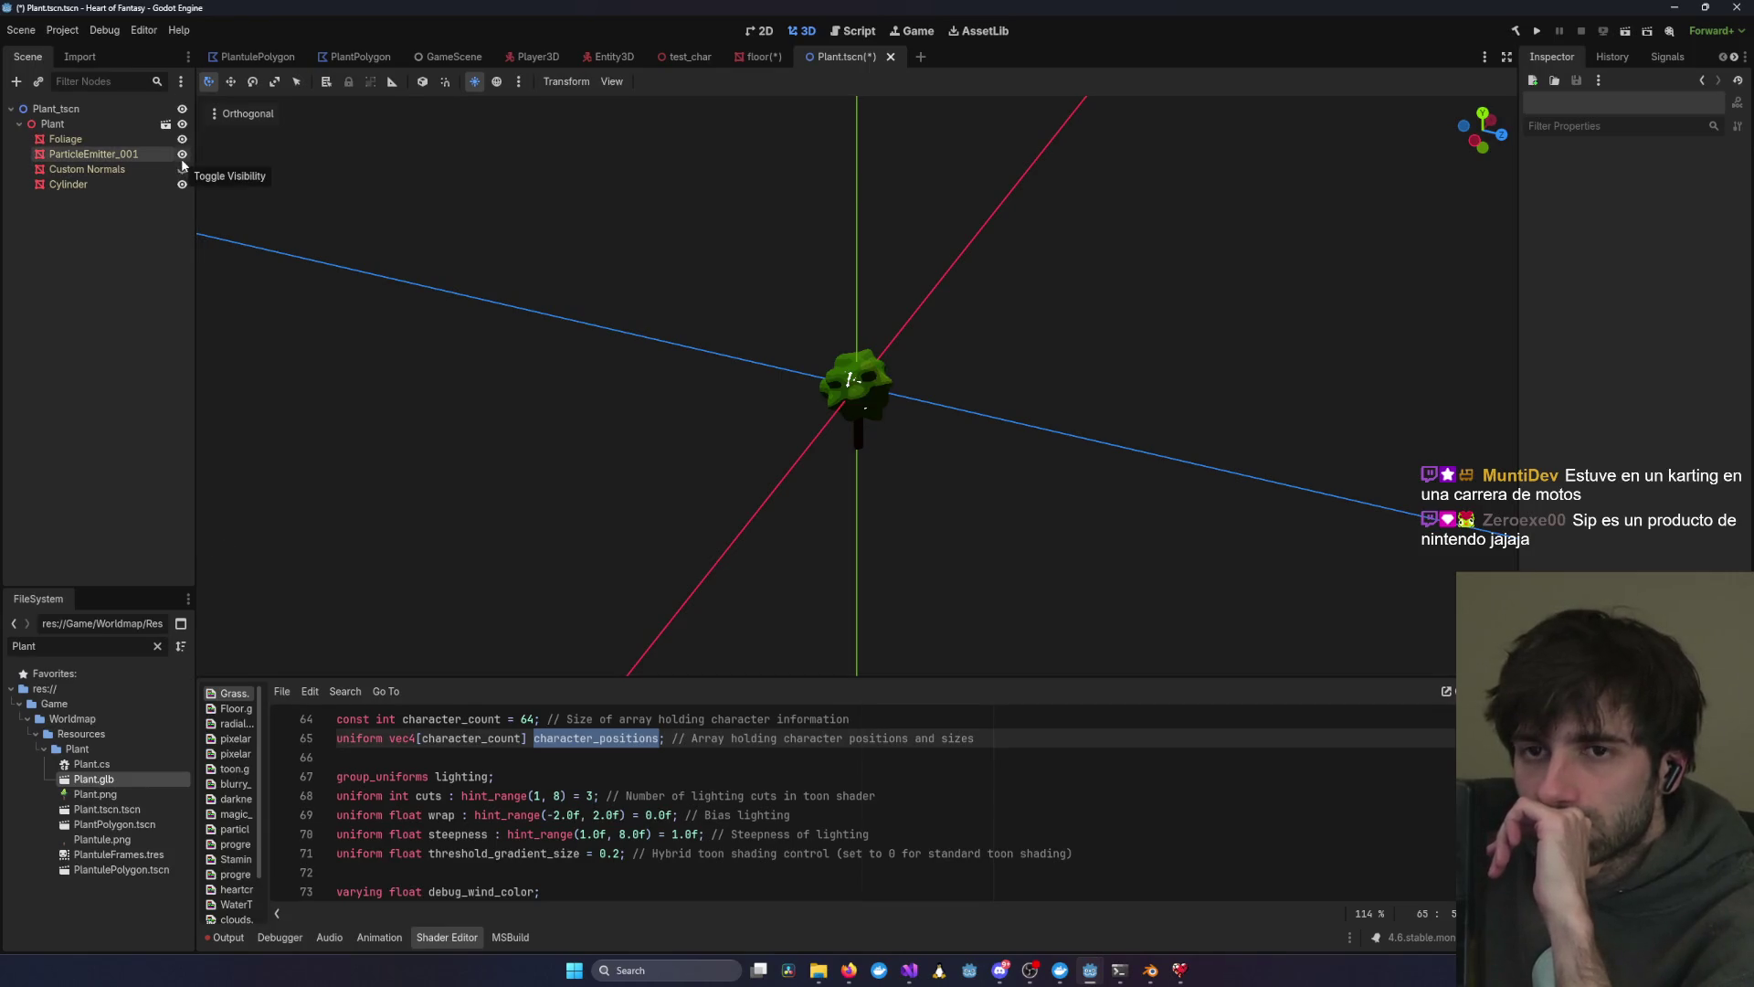
pyautogui.click(183, 155)
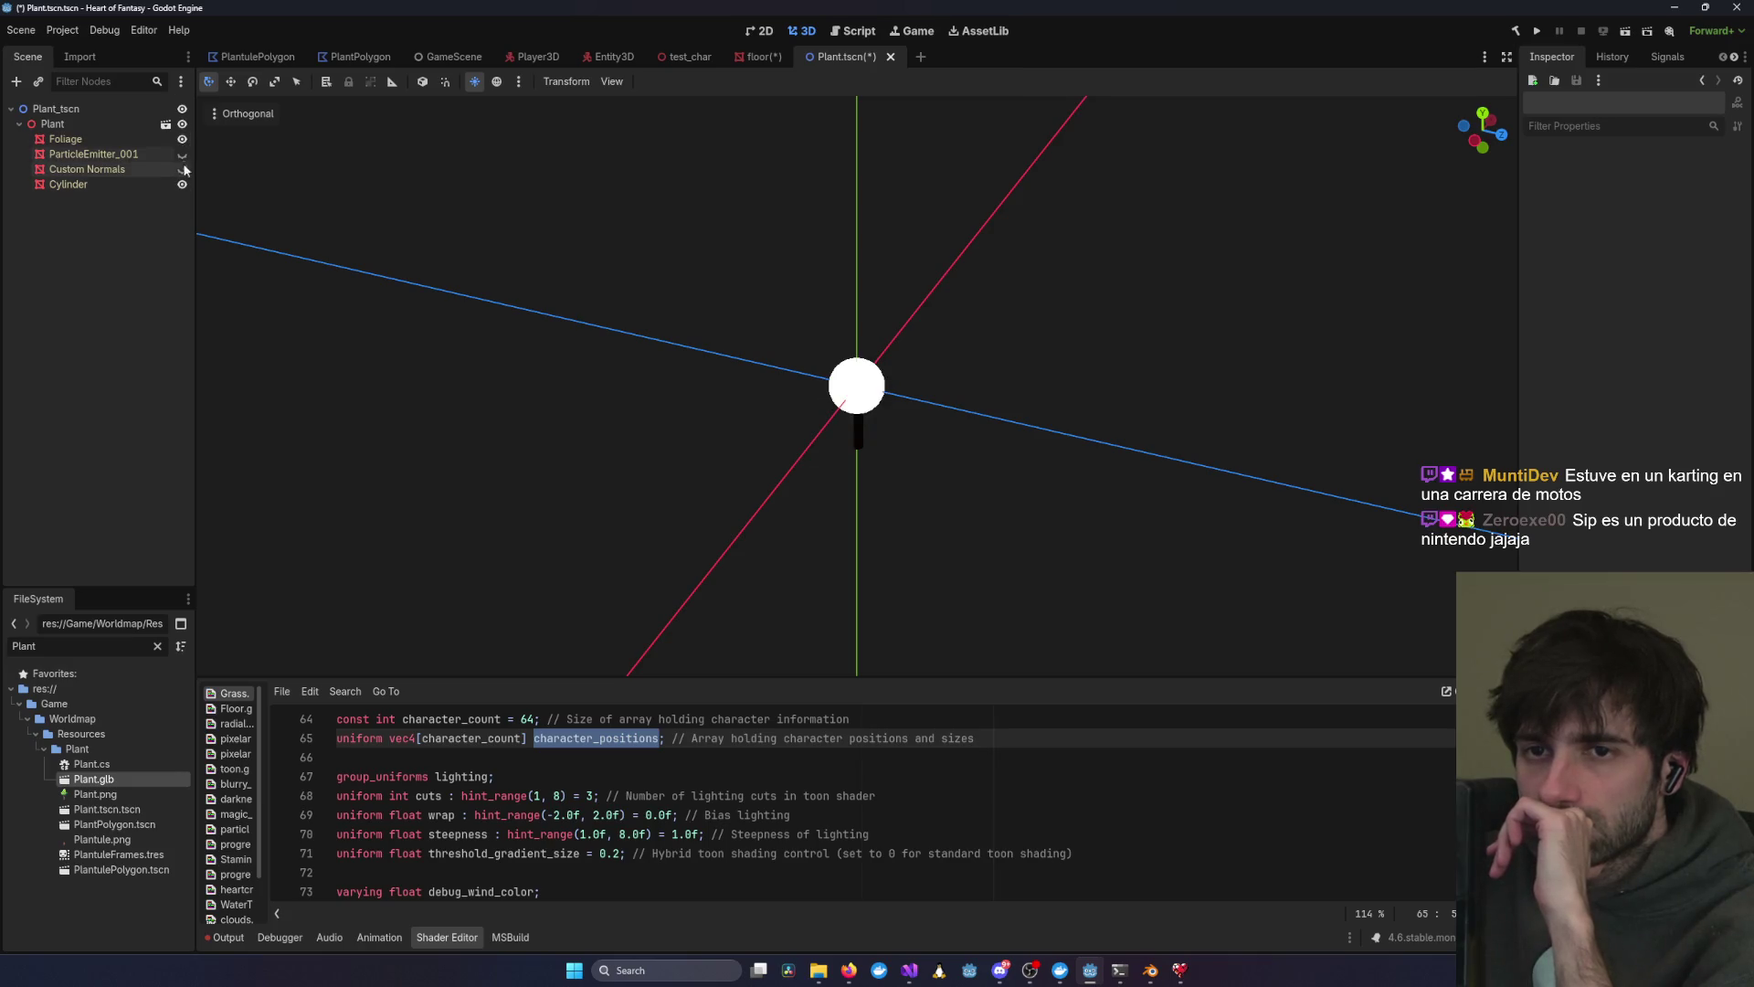
pyautogui.click(183, 140)
pyautogui.click(183, 155)
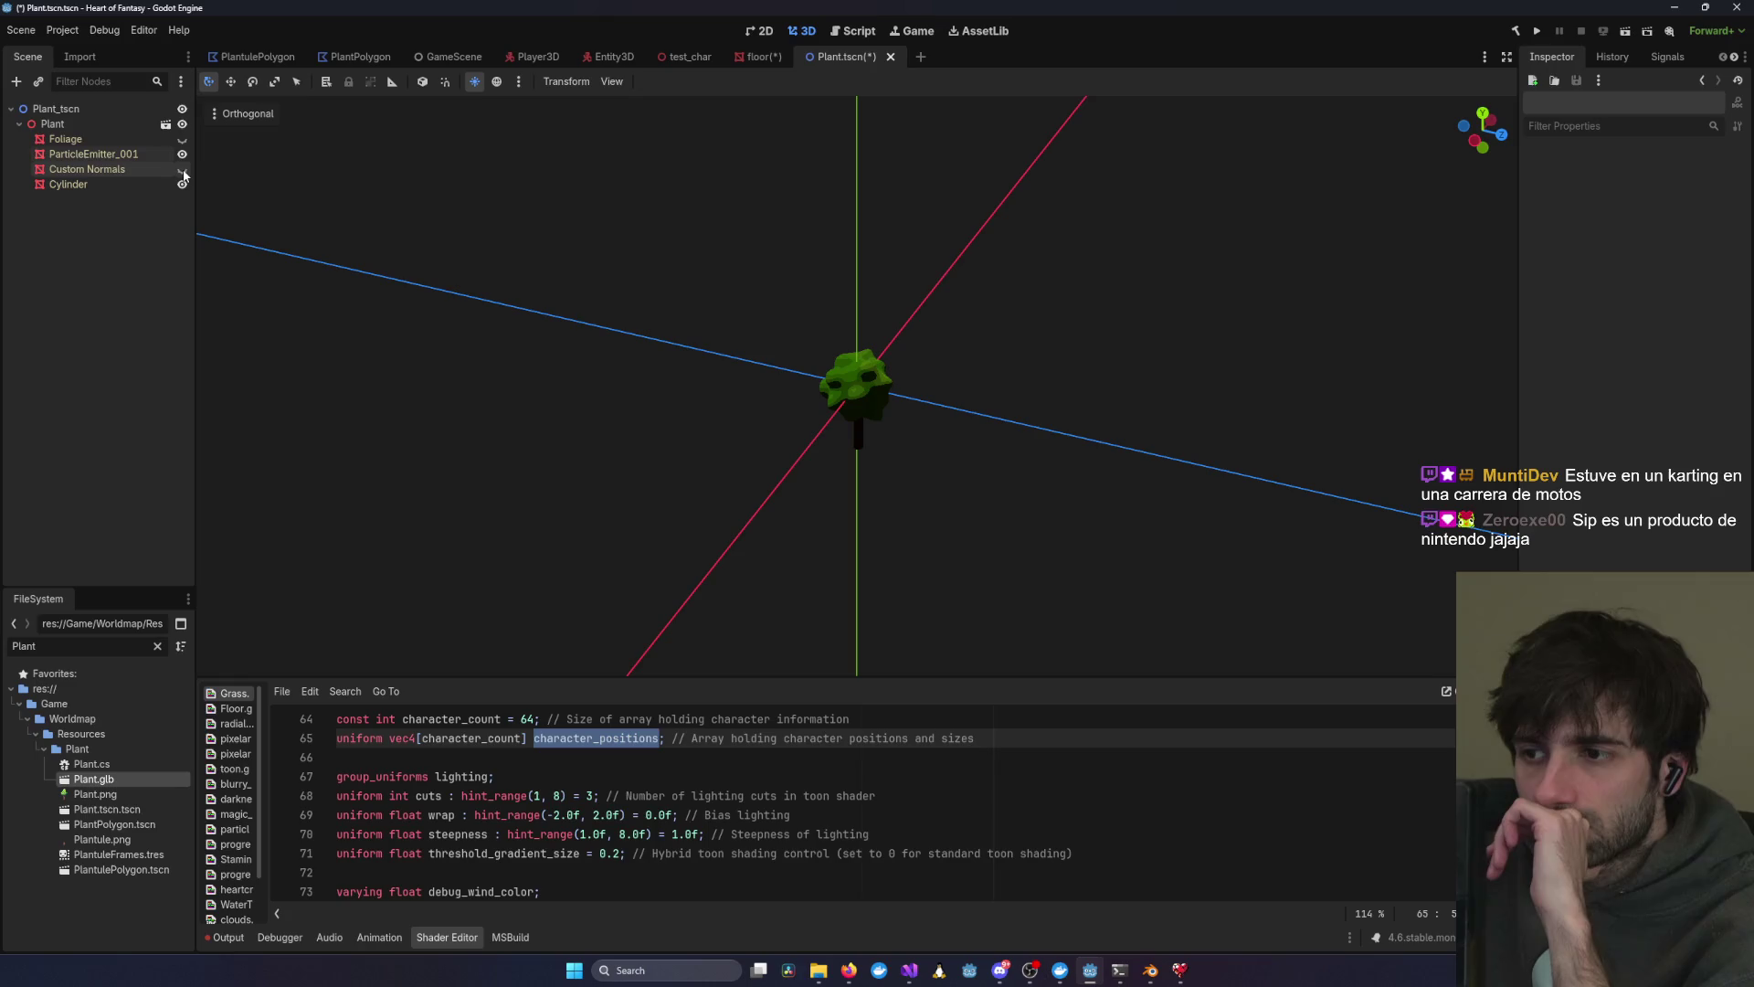
pyautogui.click(183, 169)
pyautogui.scroll(5, 823, 379)
pyautogui.moveTo(601, 387)
pyautogui.mouseDown()
pyautogui.moveTo(1100, 333)
pyautogui.moveTo(497, 359)
pyautogui.moveTo(1167, 337)
pyautogui.mouseUp()
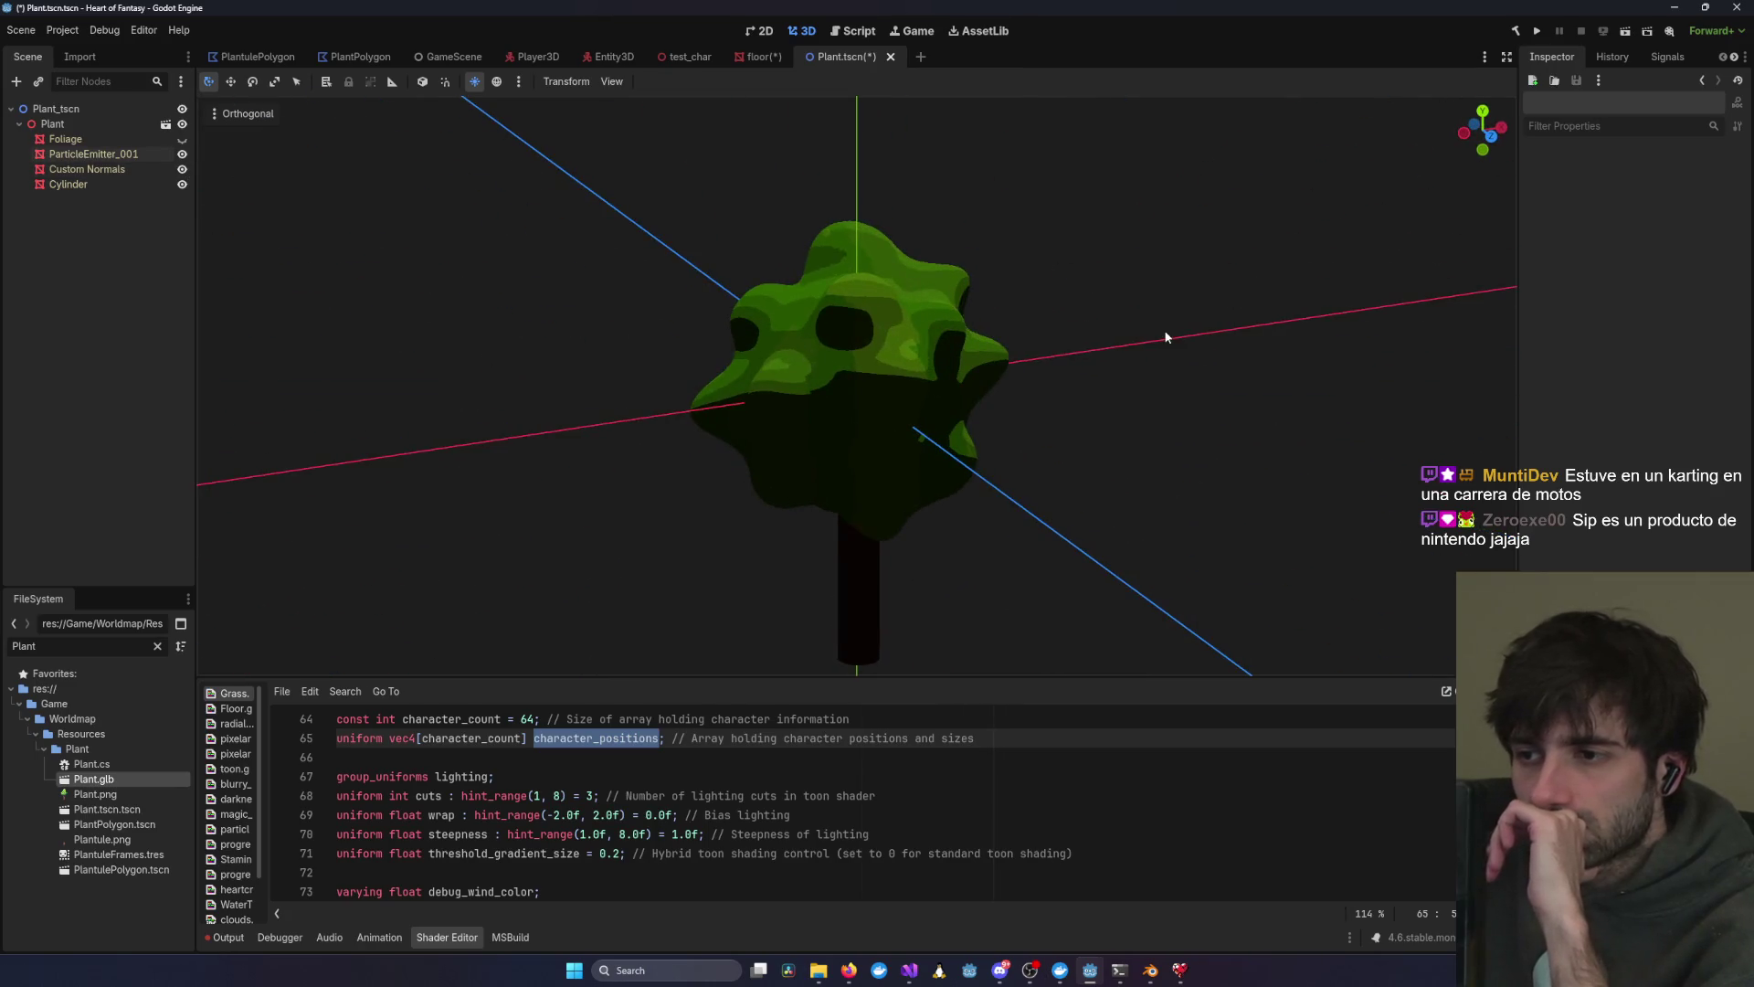
pyautogui.scroll(-3, 1188, 464)
pyautogui.scroll(-3, 1186, 457)
pyautogui.scroll(5, 1188, 453)
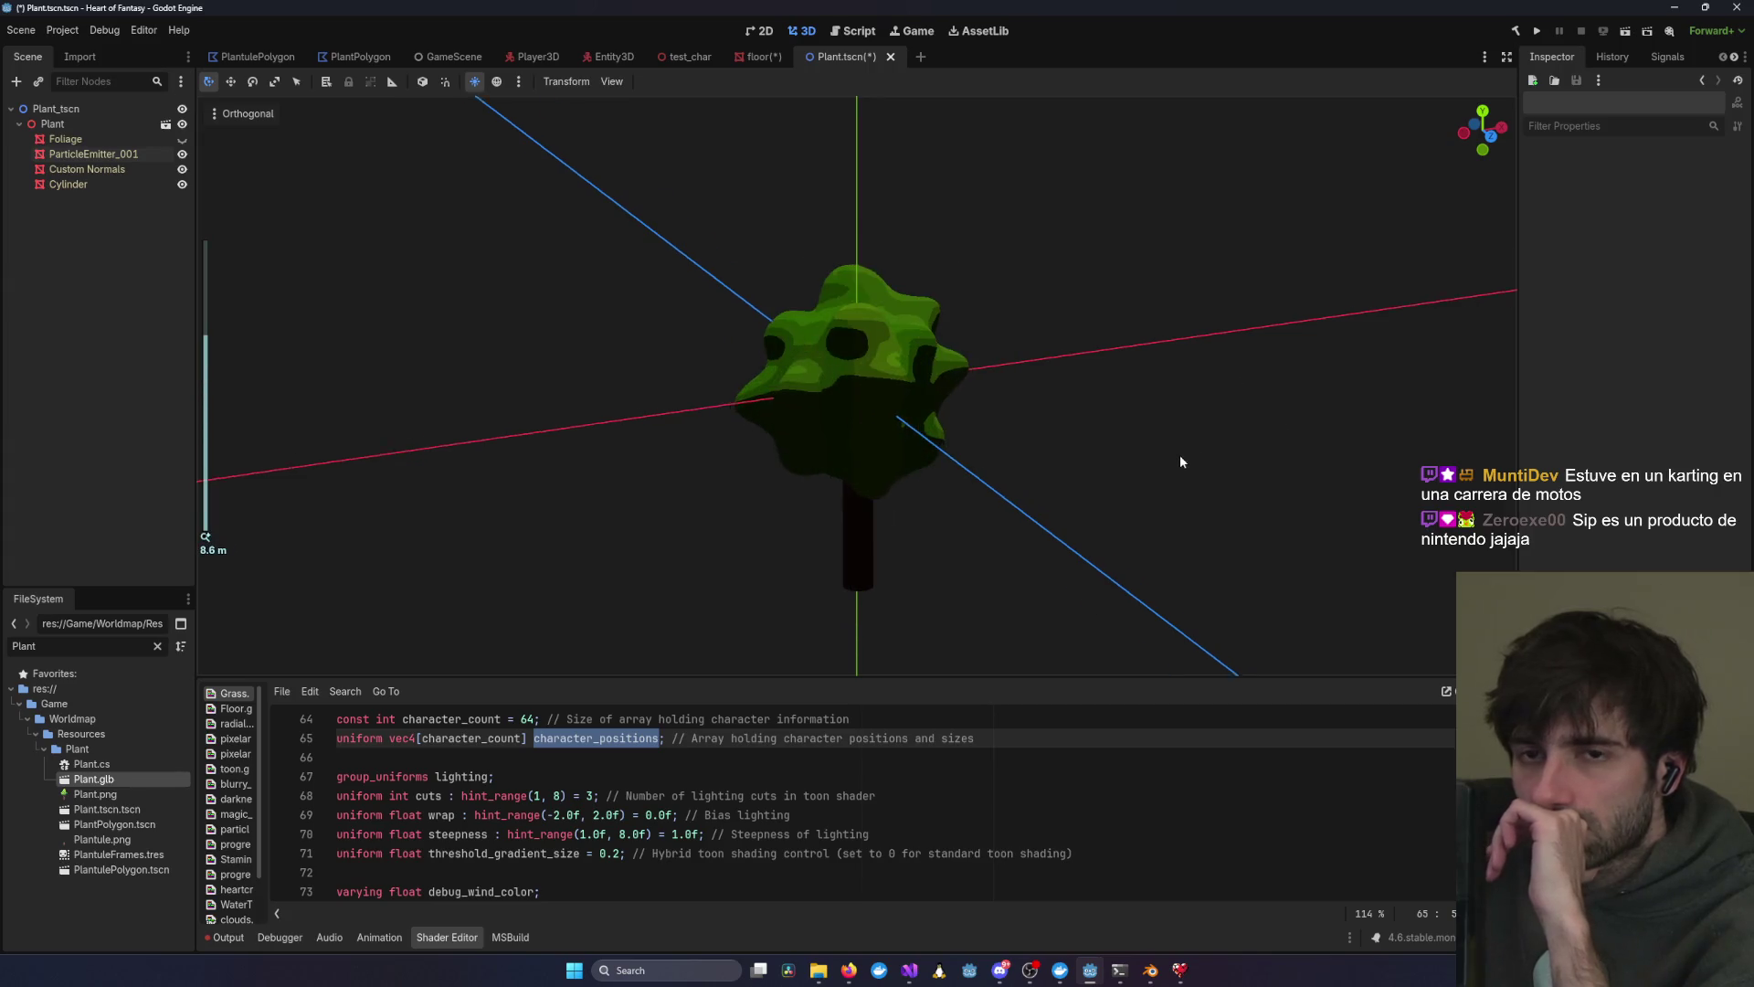
pyautogui.moveTo(1186, 453); pyautogui.dragTo(208, 163)
pyautogui.click(139, 139)
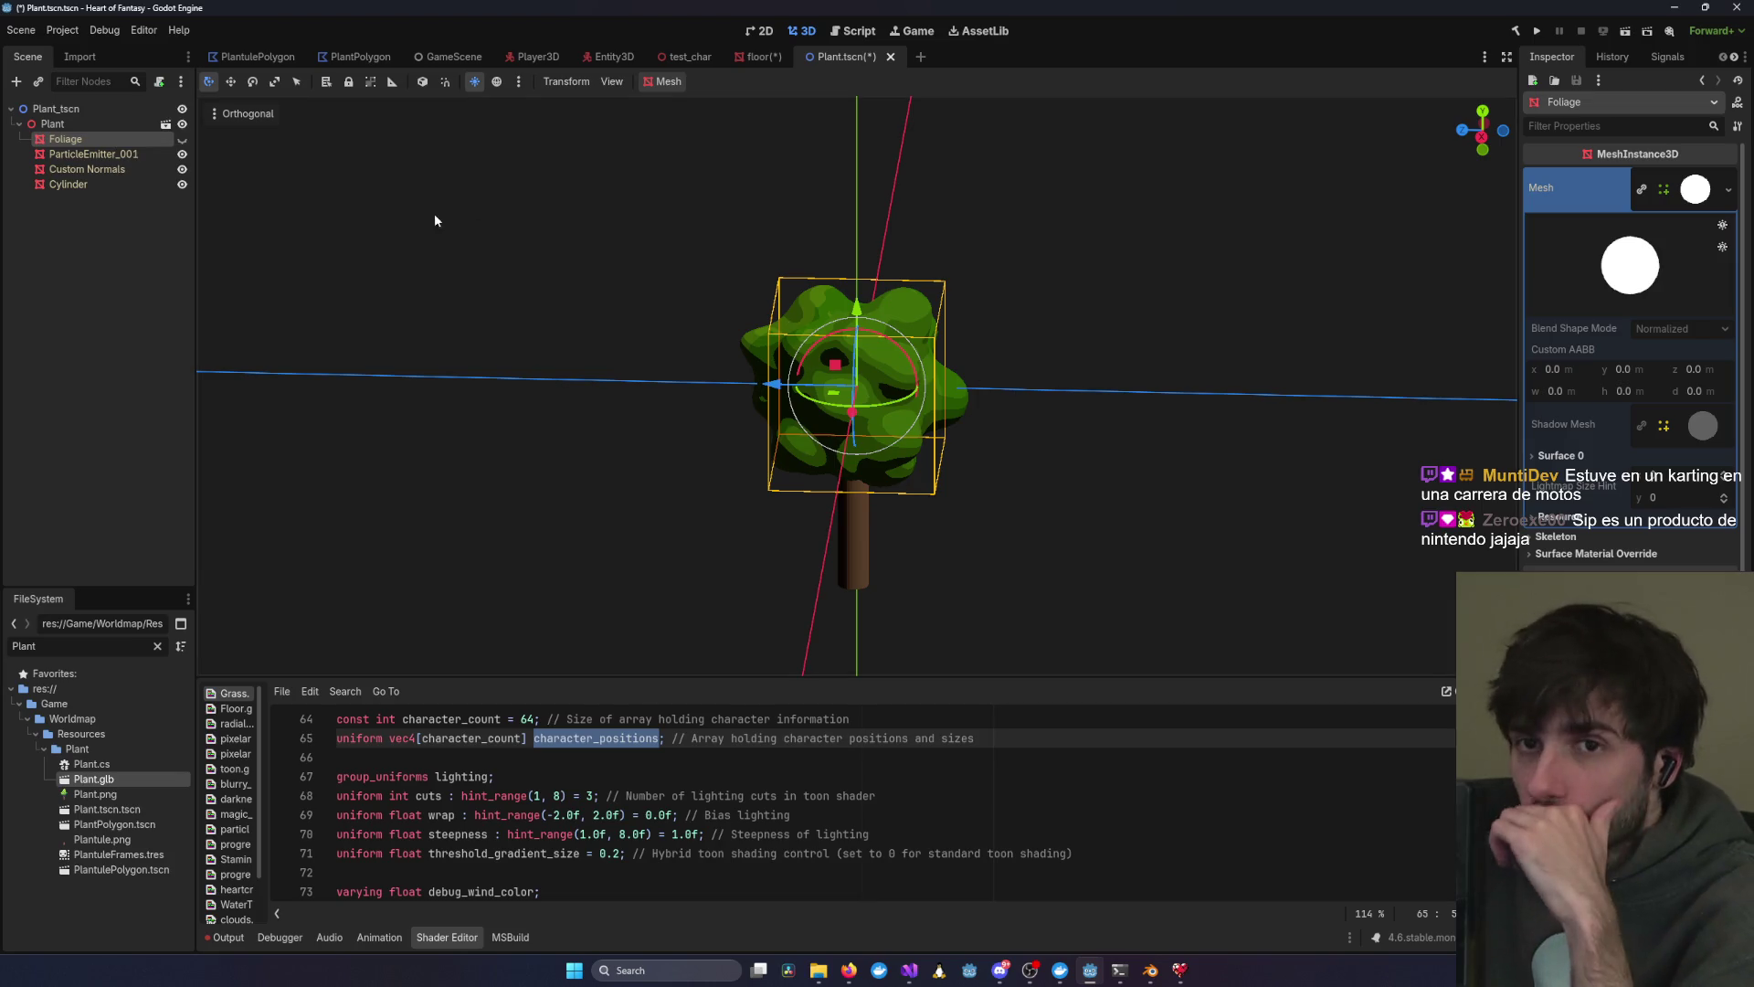
pyautogui.moveTo(91, 140); pyautogui.dragTo(95, 144)
# Attempt an operation on the Foliage node and dismiss the foreign-scene warnings
pyautogui.press('Return')
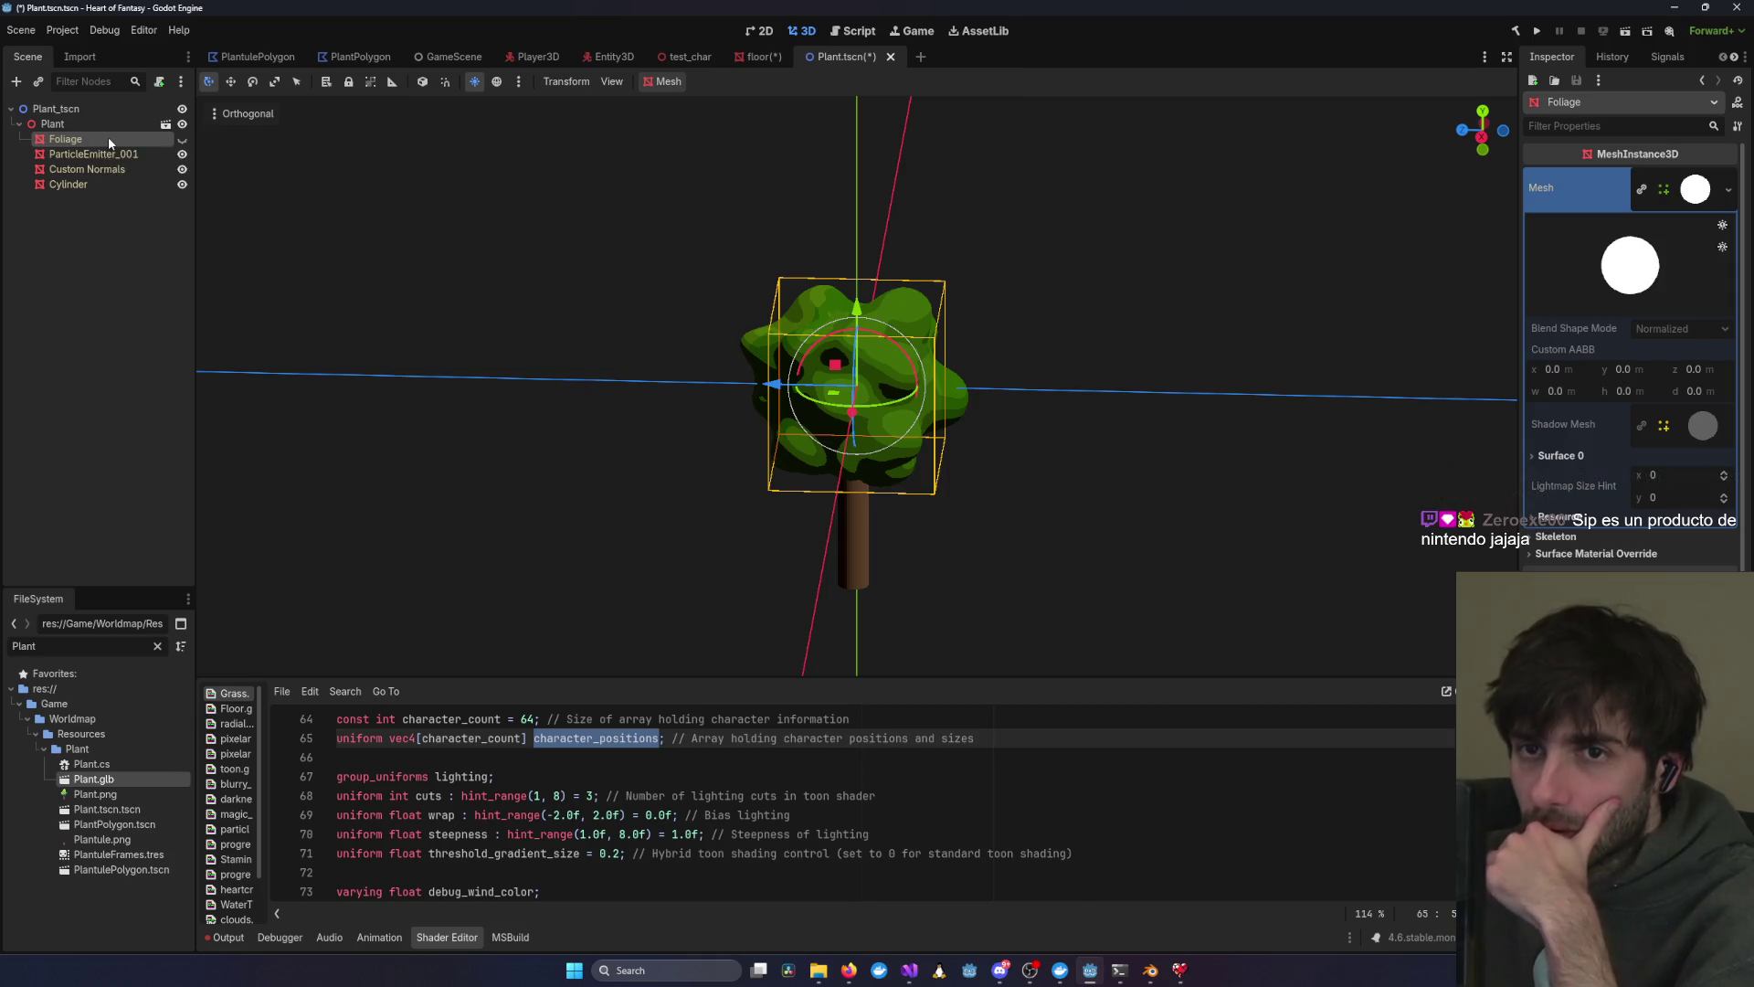
pyautogui.rightClick(108, 135)
pyautogui.click(151, 447)
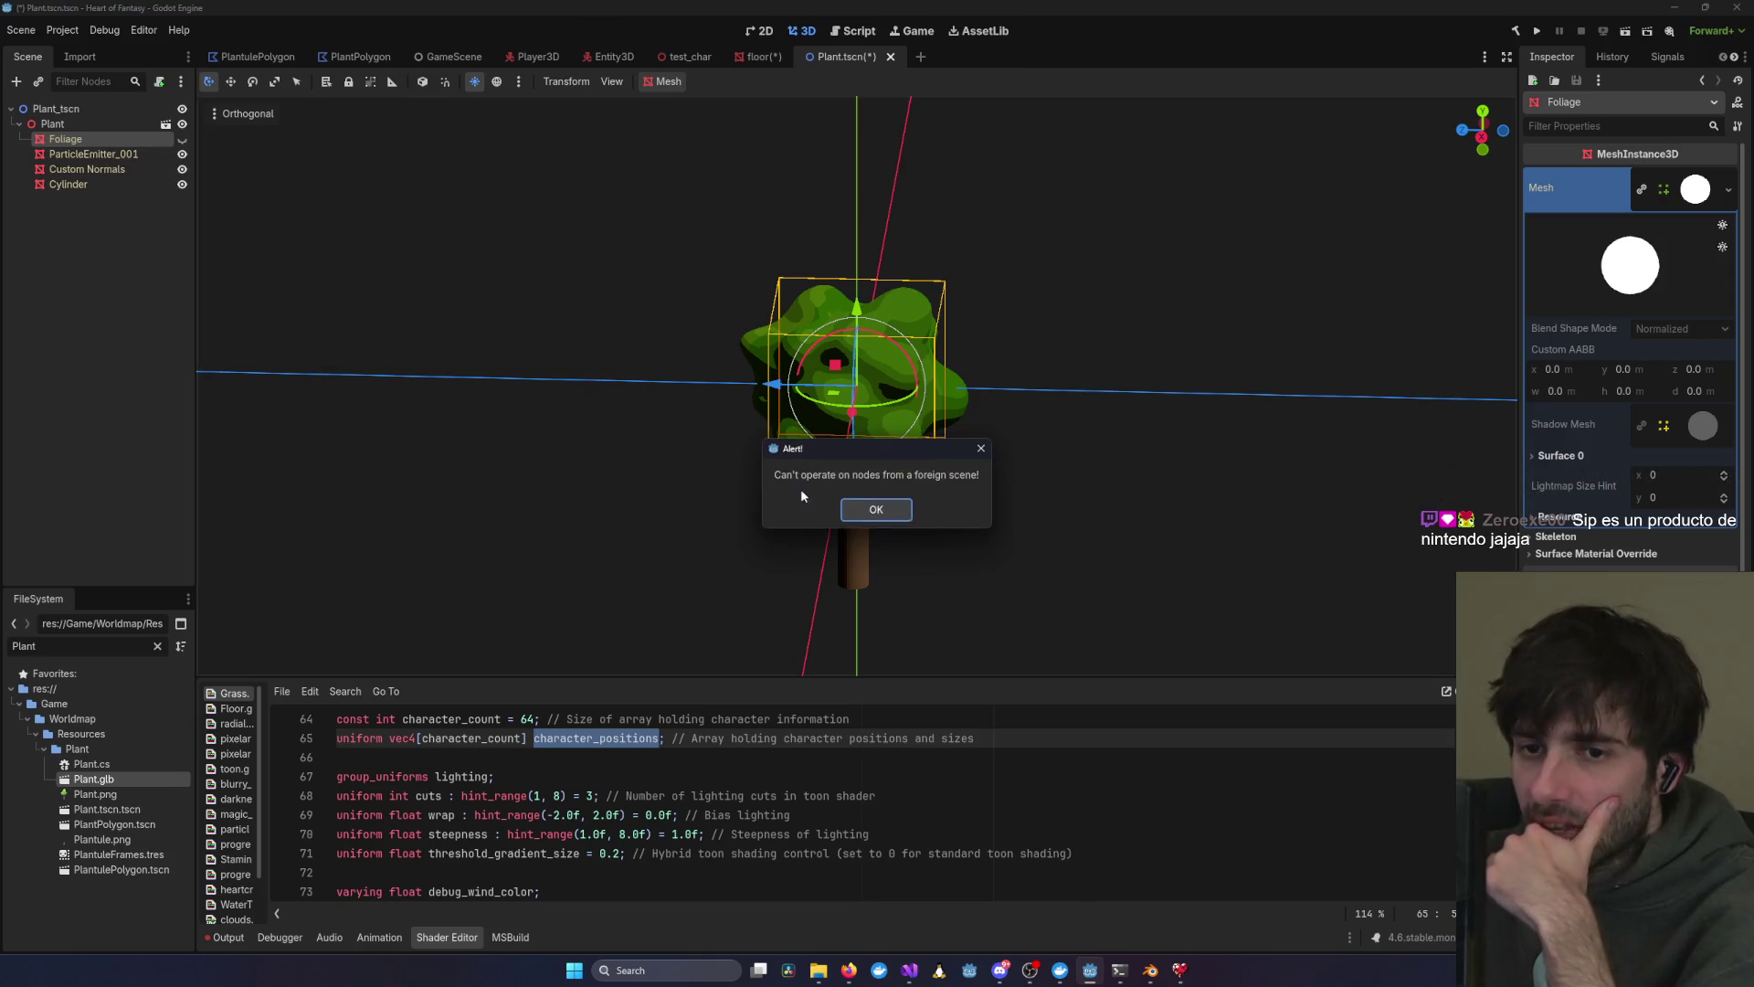
pyautogui.click(882, 509)
pyautogui.click(1034, 463)
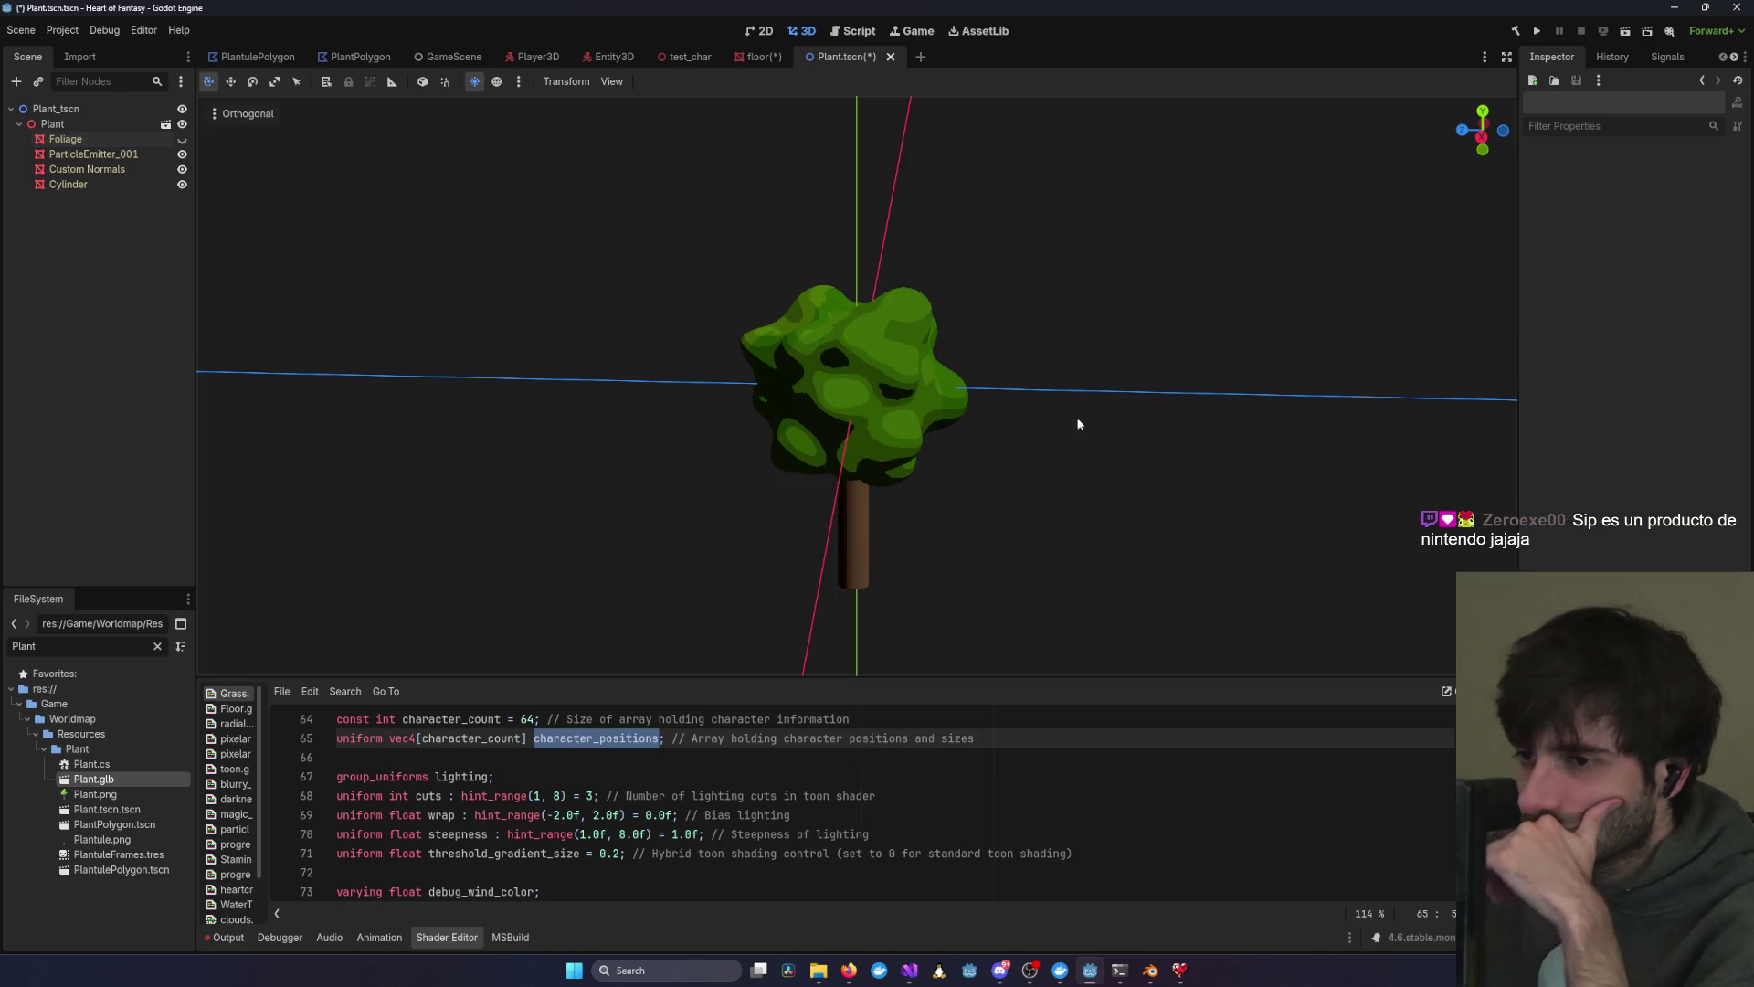
# Orbit to a side view and select the ParticleEmitter_001 foliage mesh
pyautogui.scroll(5, 1051, 430)
pyautogui.moveTo(1164, 420)
pyautogui.mouseDown()
pyautogui.moveTo(1143, 448)
pyautogui.moveTo(896, 466)
pyautogui.moveTo(886, 430)
pyautogui.moveTo(938, 507)
pyautogui.moveTo(937, 395)
pyautogui.mouseUp()
pyautogui.scroll(-5, 1145, 454)
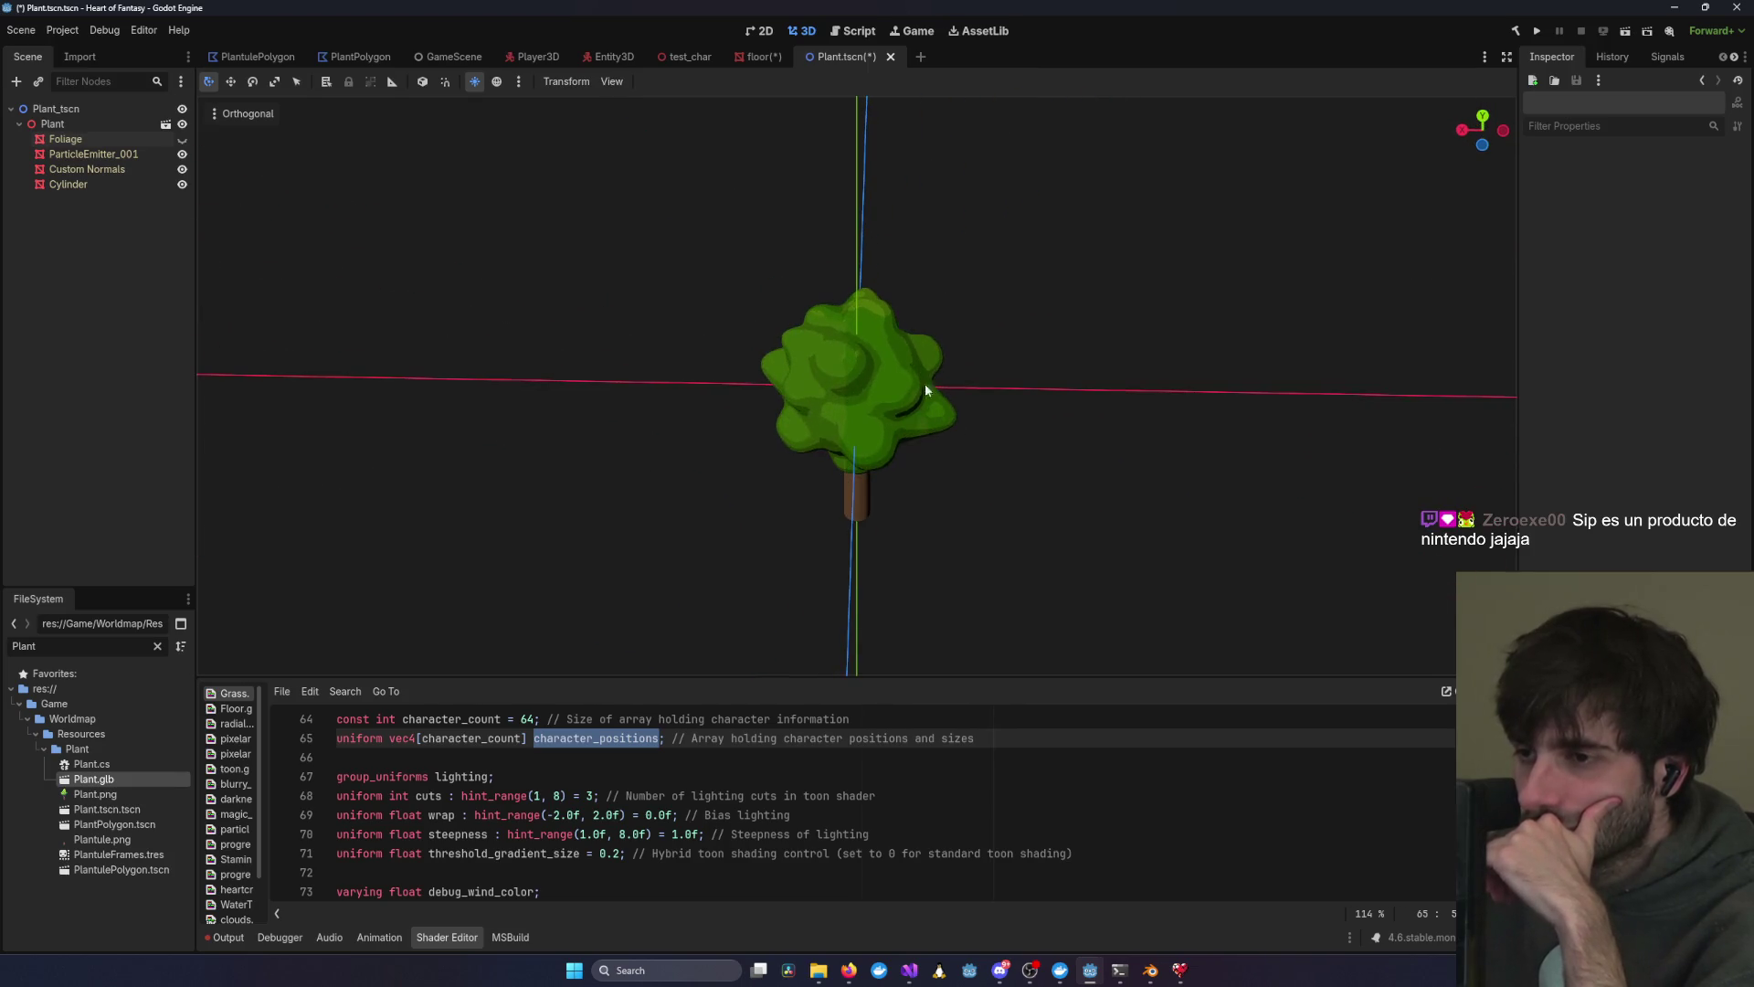
pyautogui.click(863, 332)
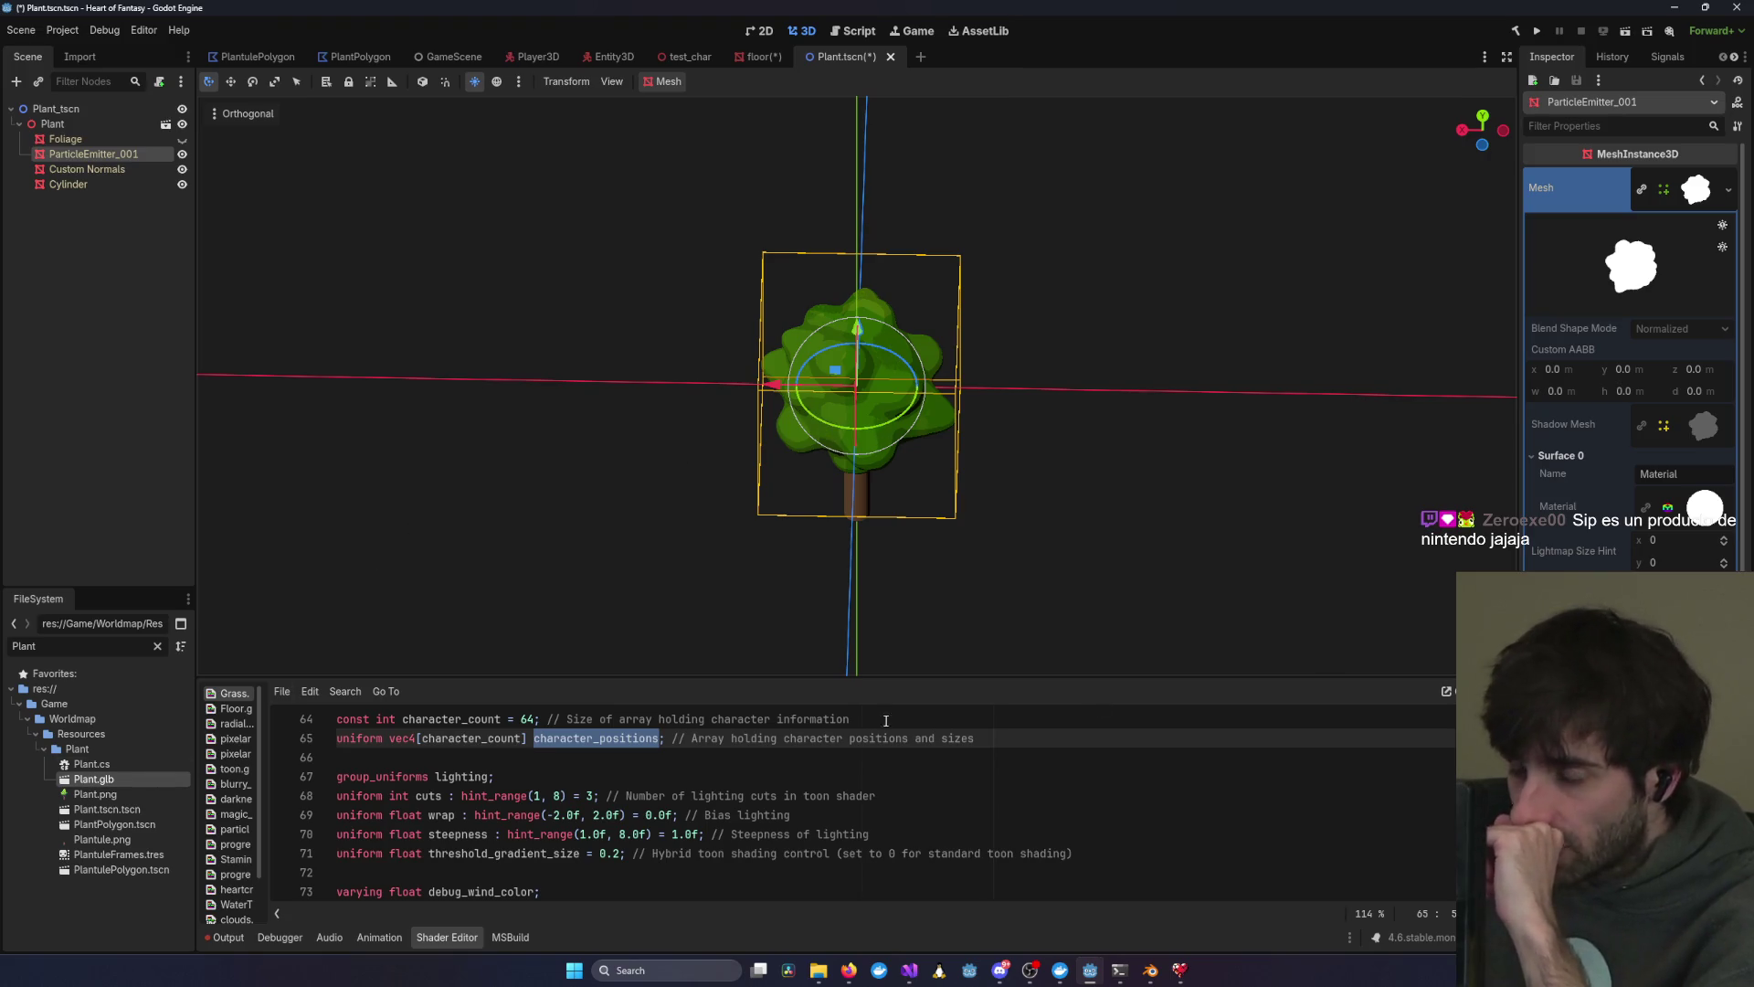
# Clear the green Surface Material Override on the ParticleEmitter_001 foliage
pyautogui.rightClick(83, 749)
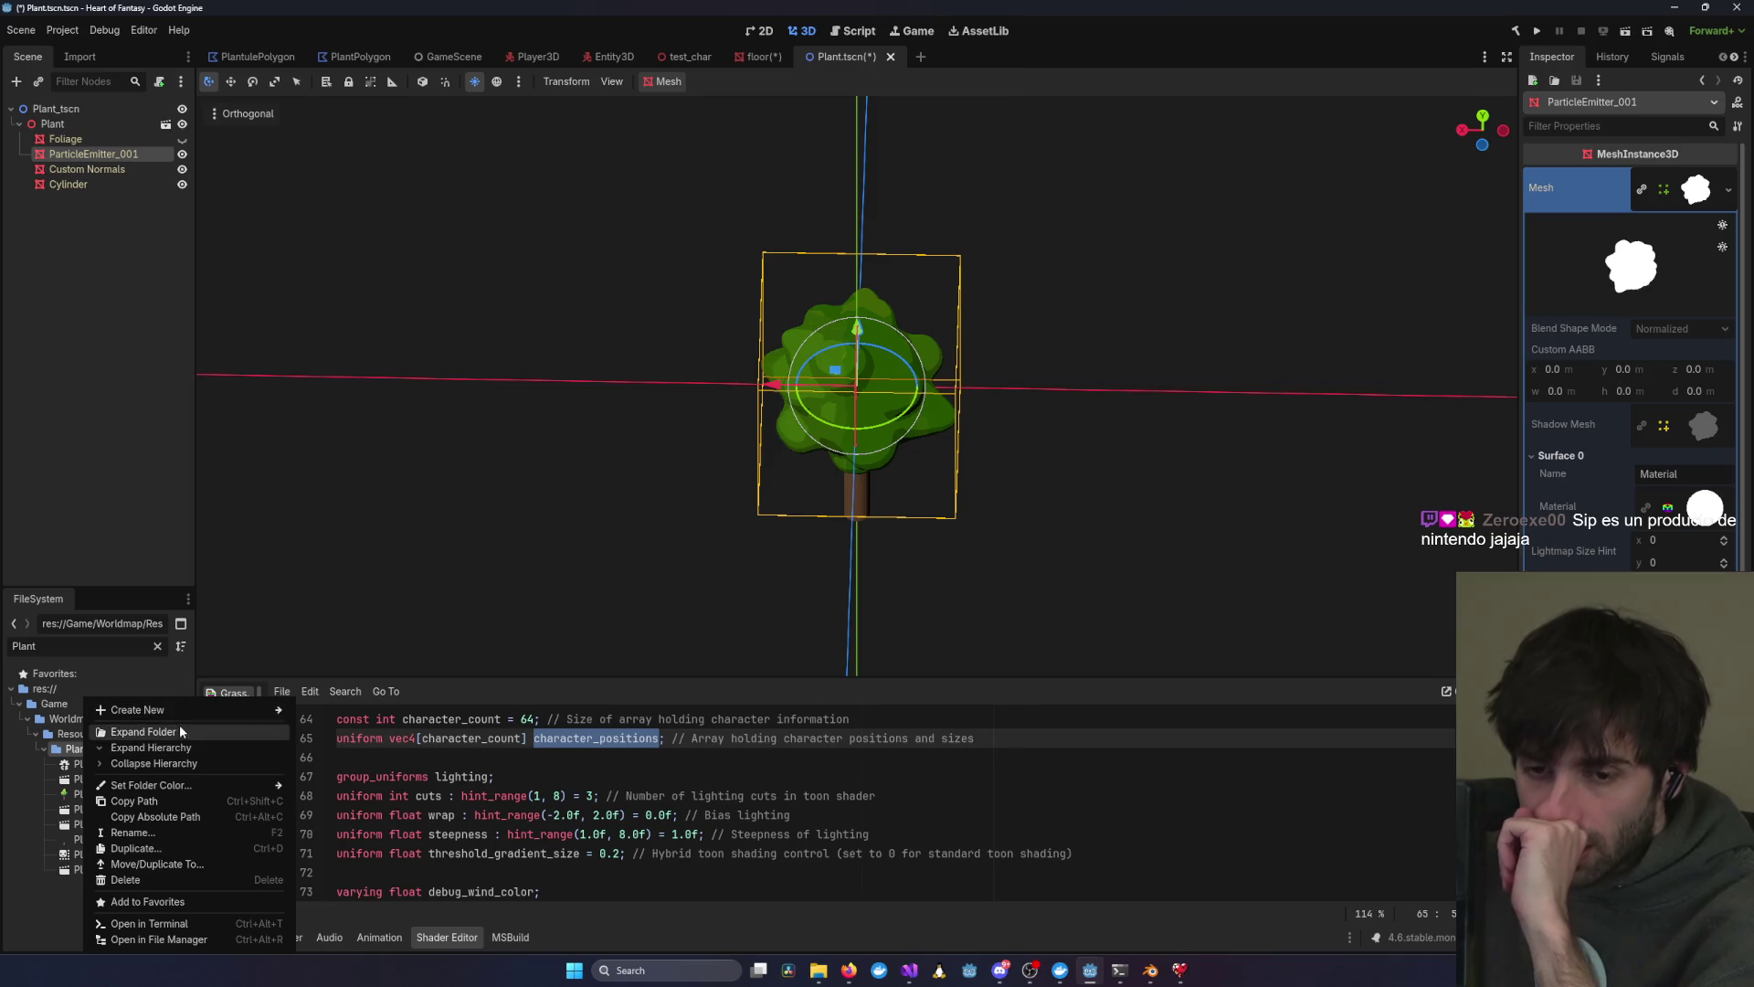
pyautogui.moveTo(265, 710)
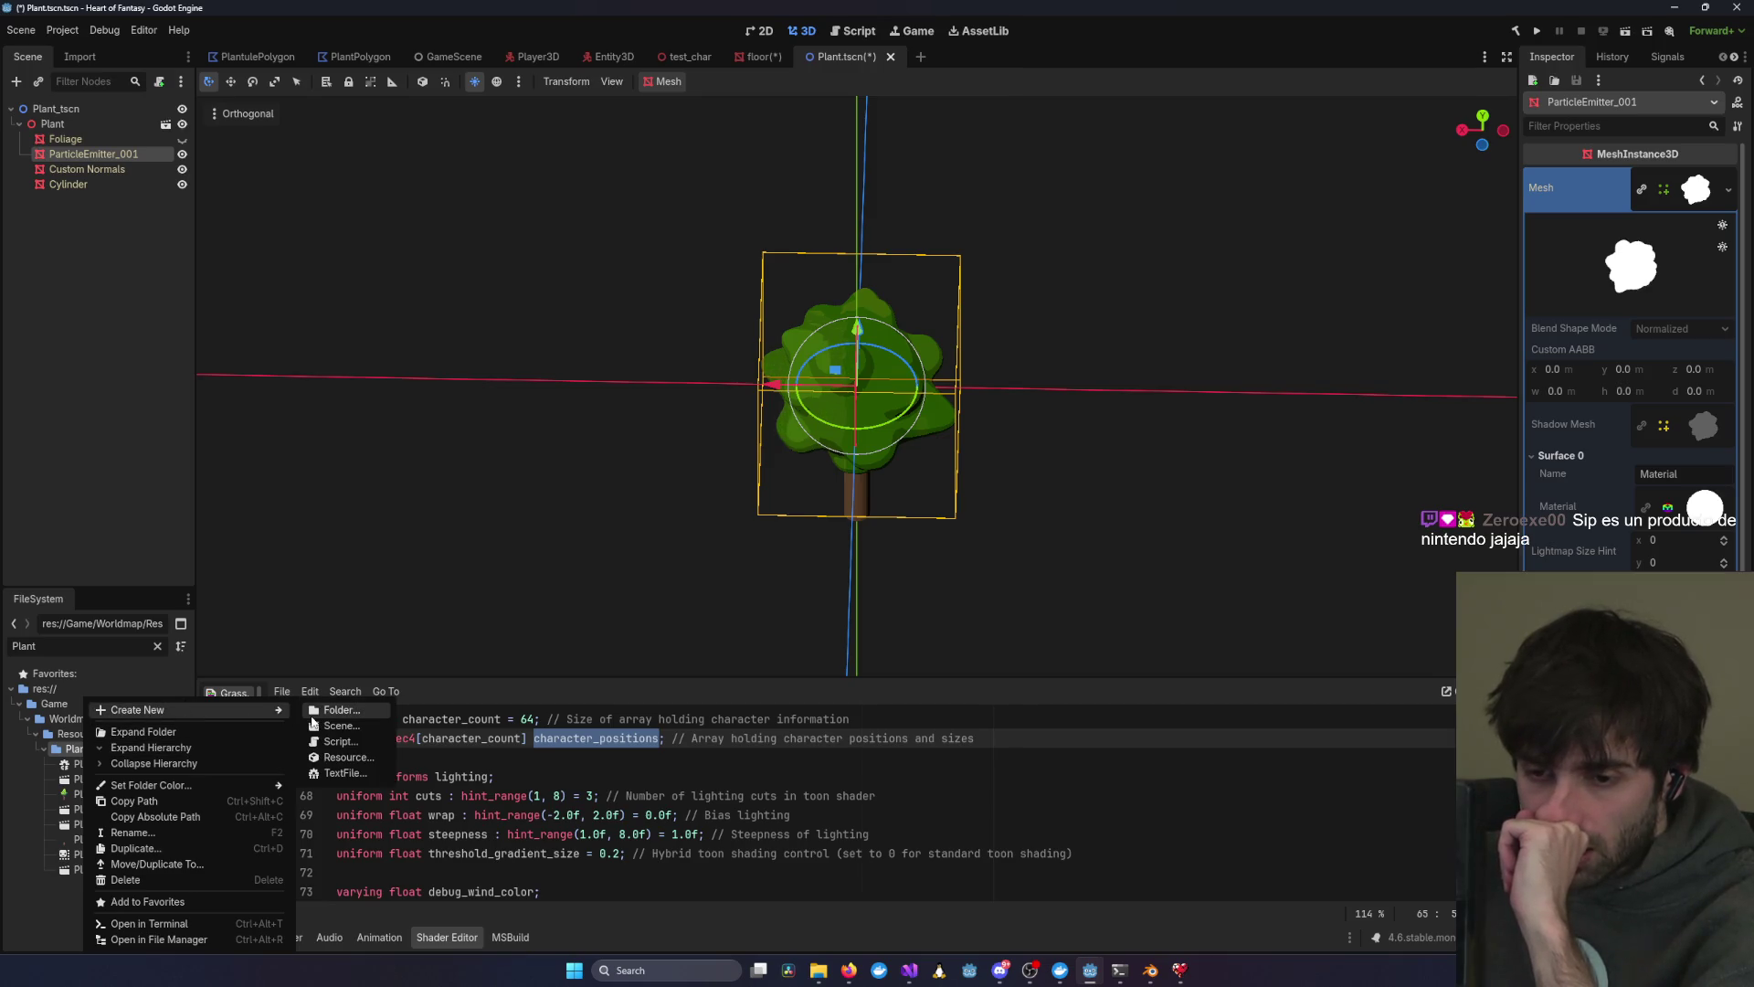
pyautogui.click(451, 764)
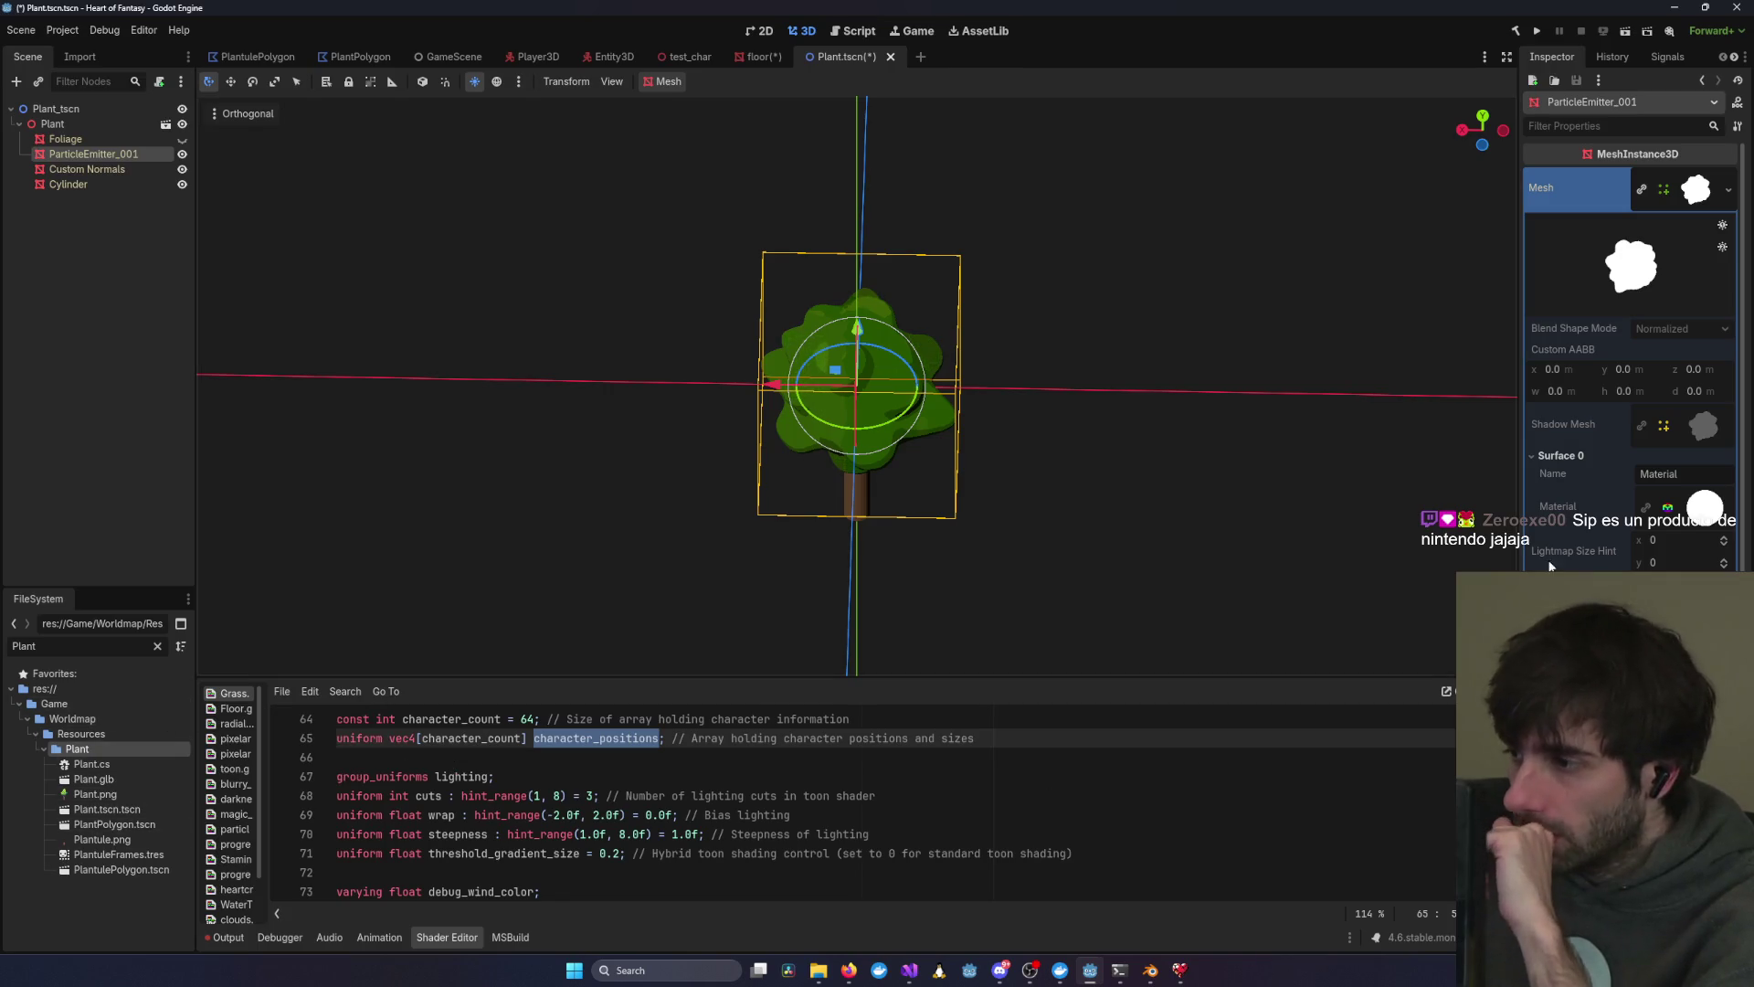
pyautogui.scroll(-2, 1631, 411)
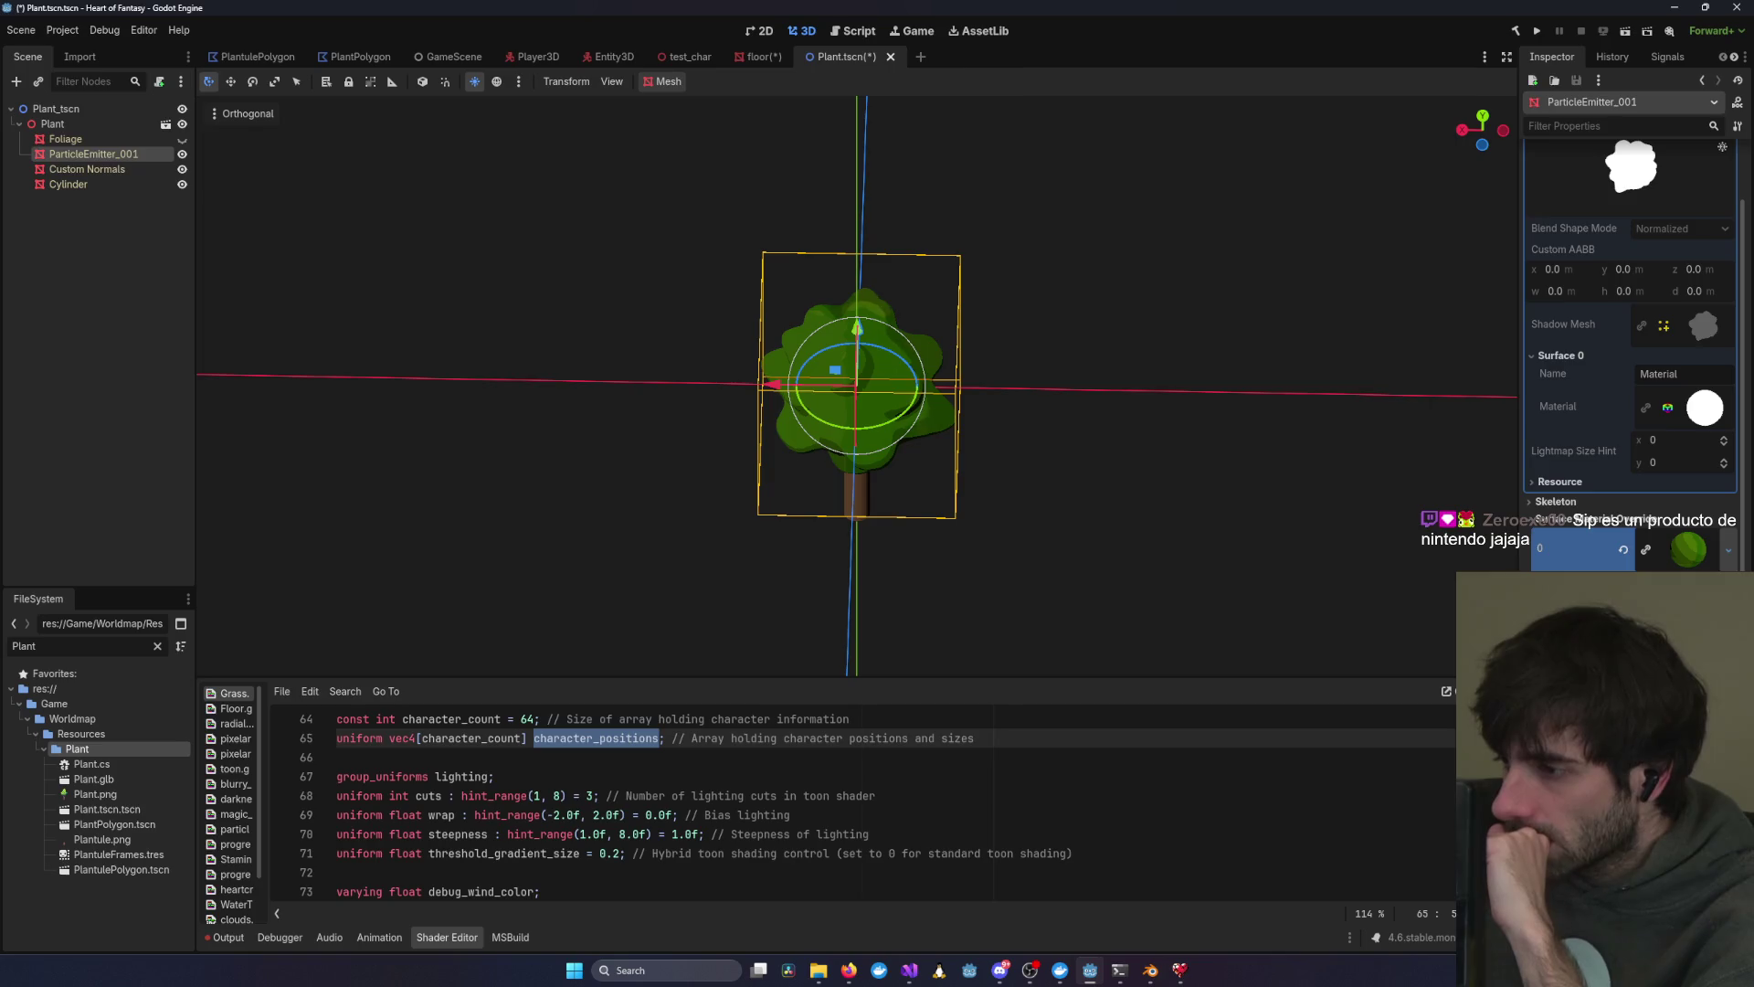
pyautogui.click(1623, 549)
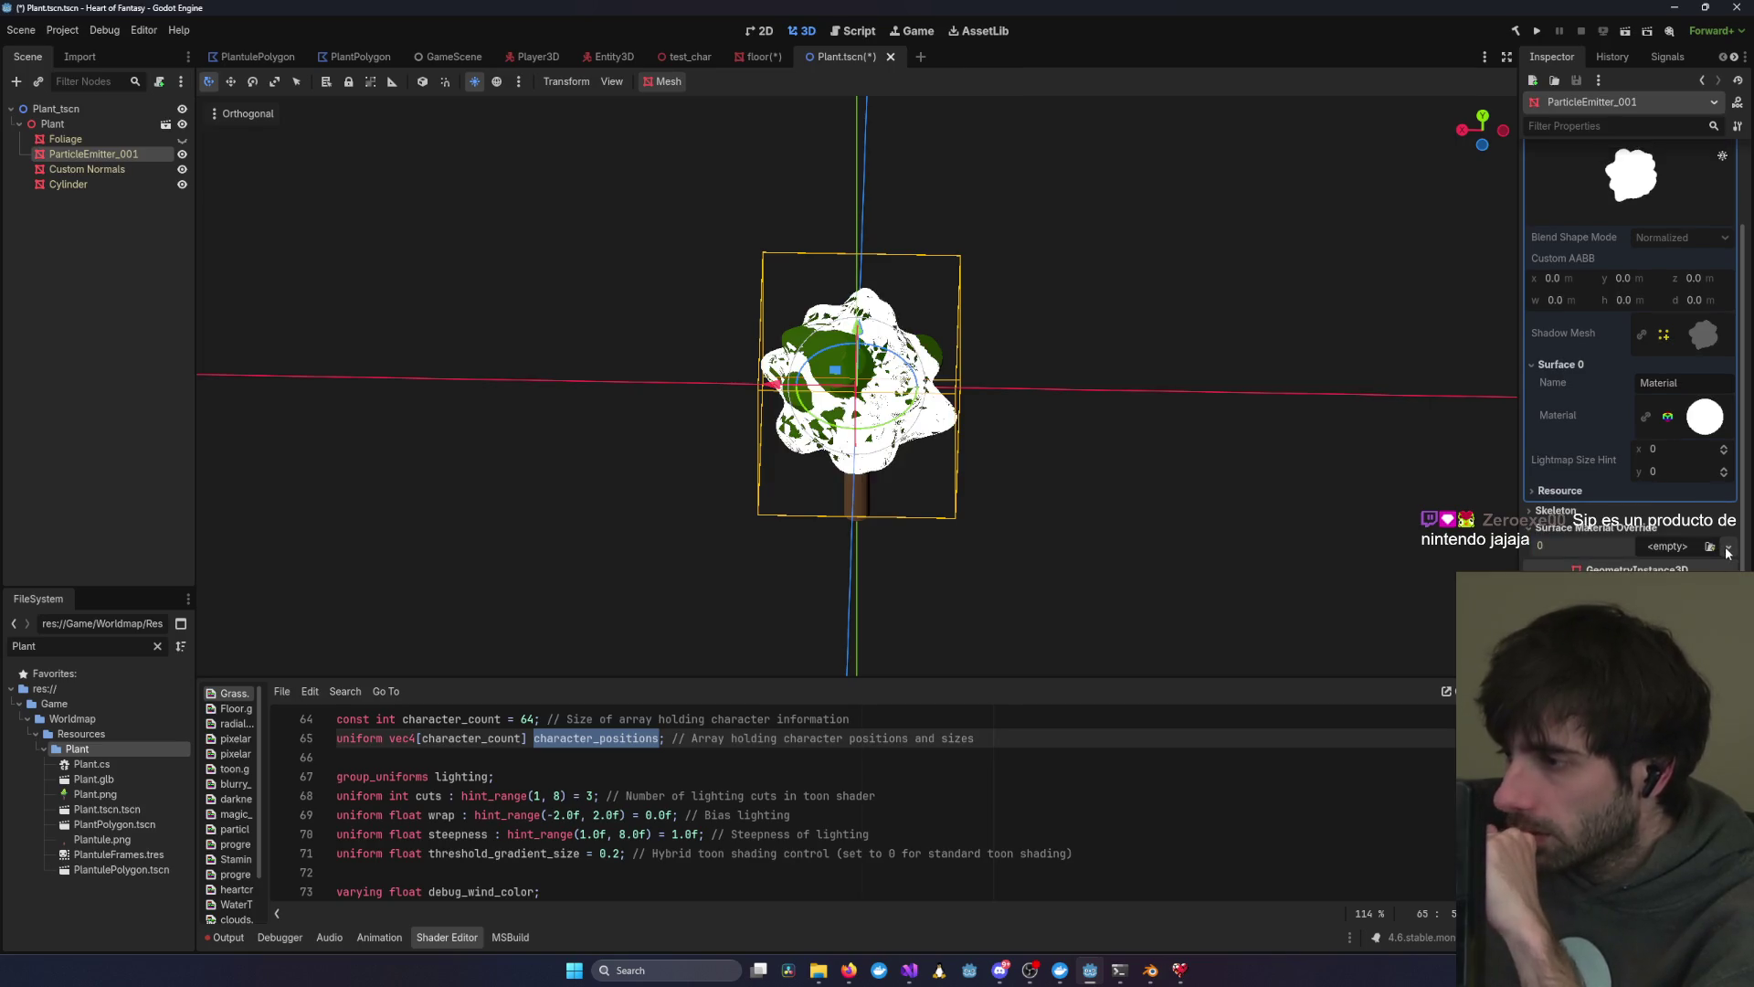
# Assign a New blank material to ParticleEmitter_001's override slot 0, leaving the leaves white
pyautogui.click(87, 169)
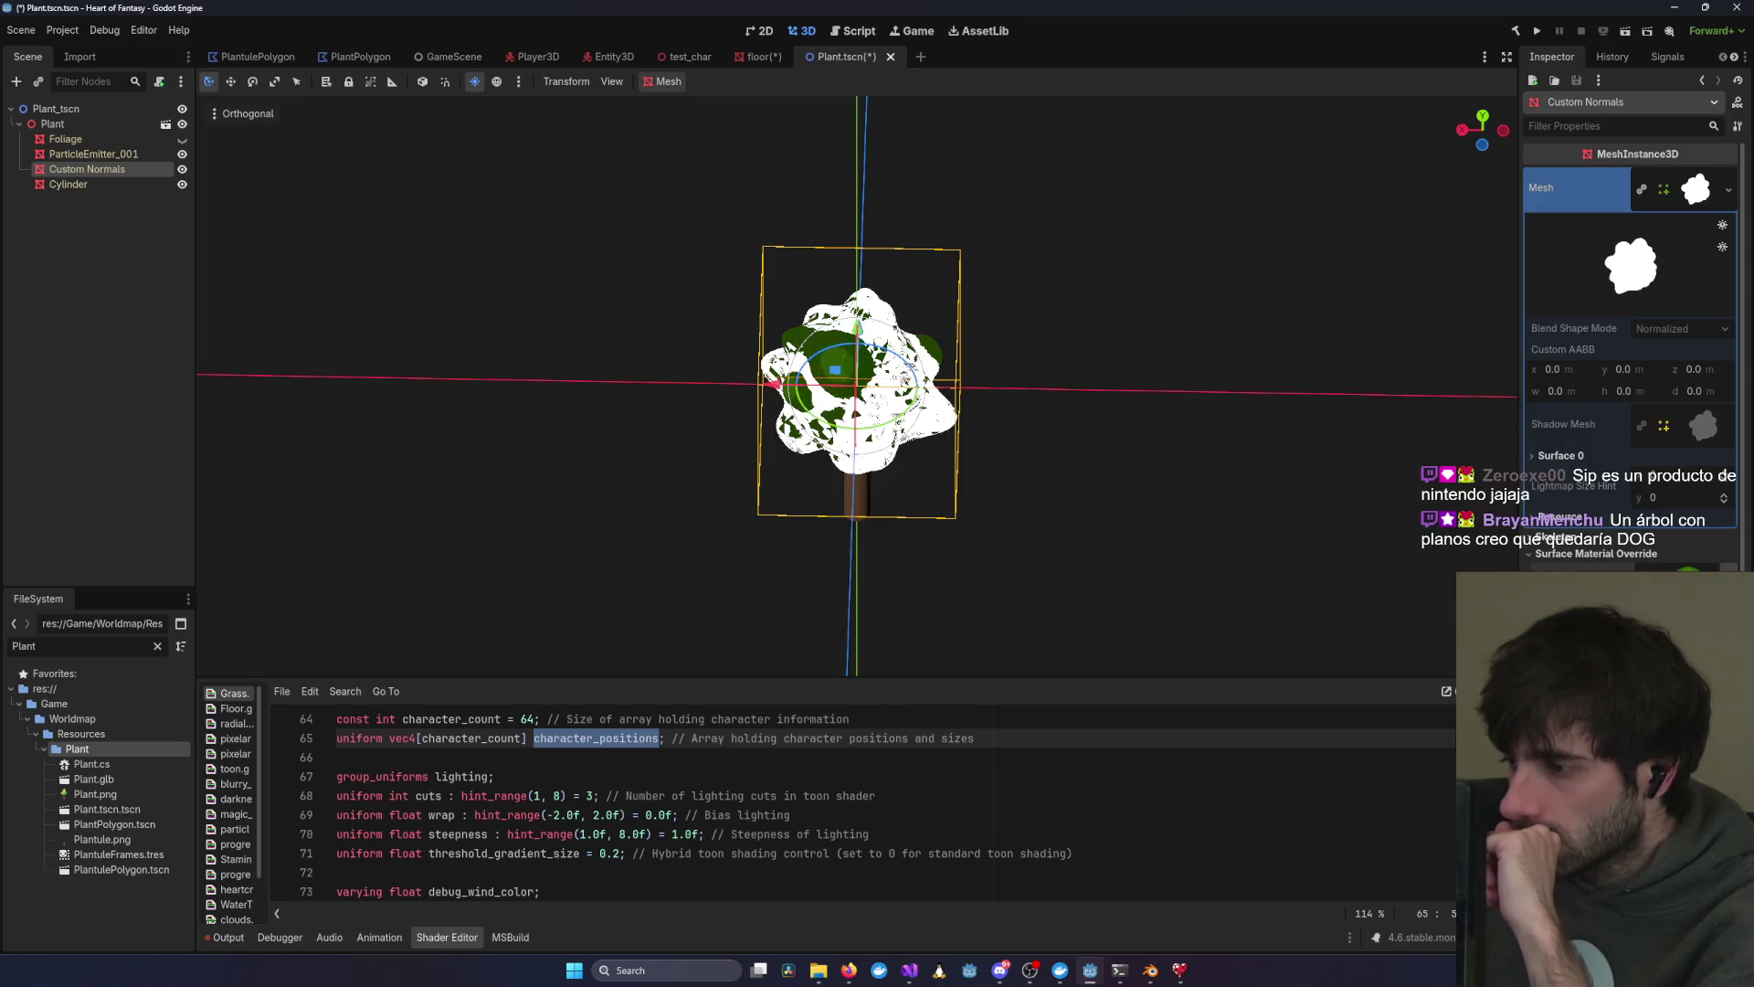
pyautogui.click(93, 153)
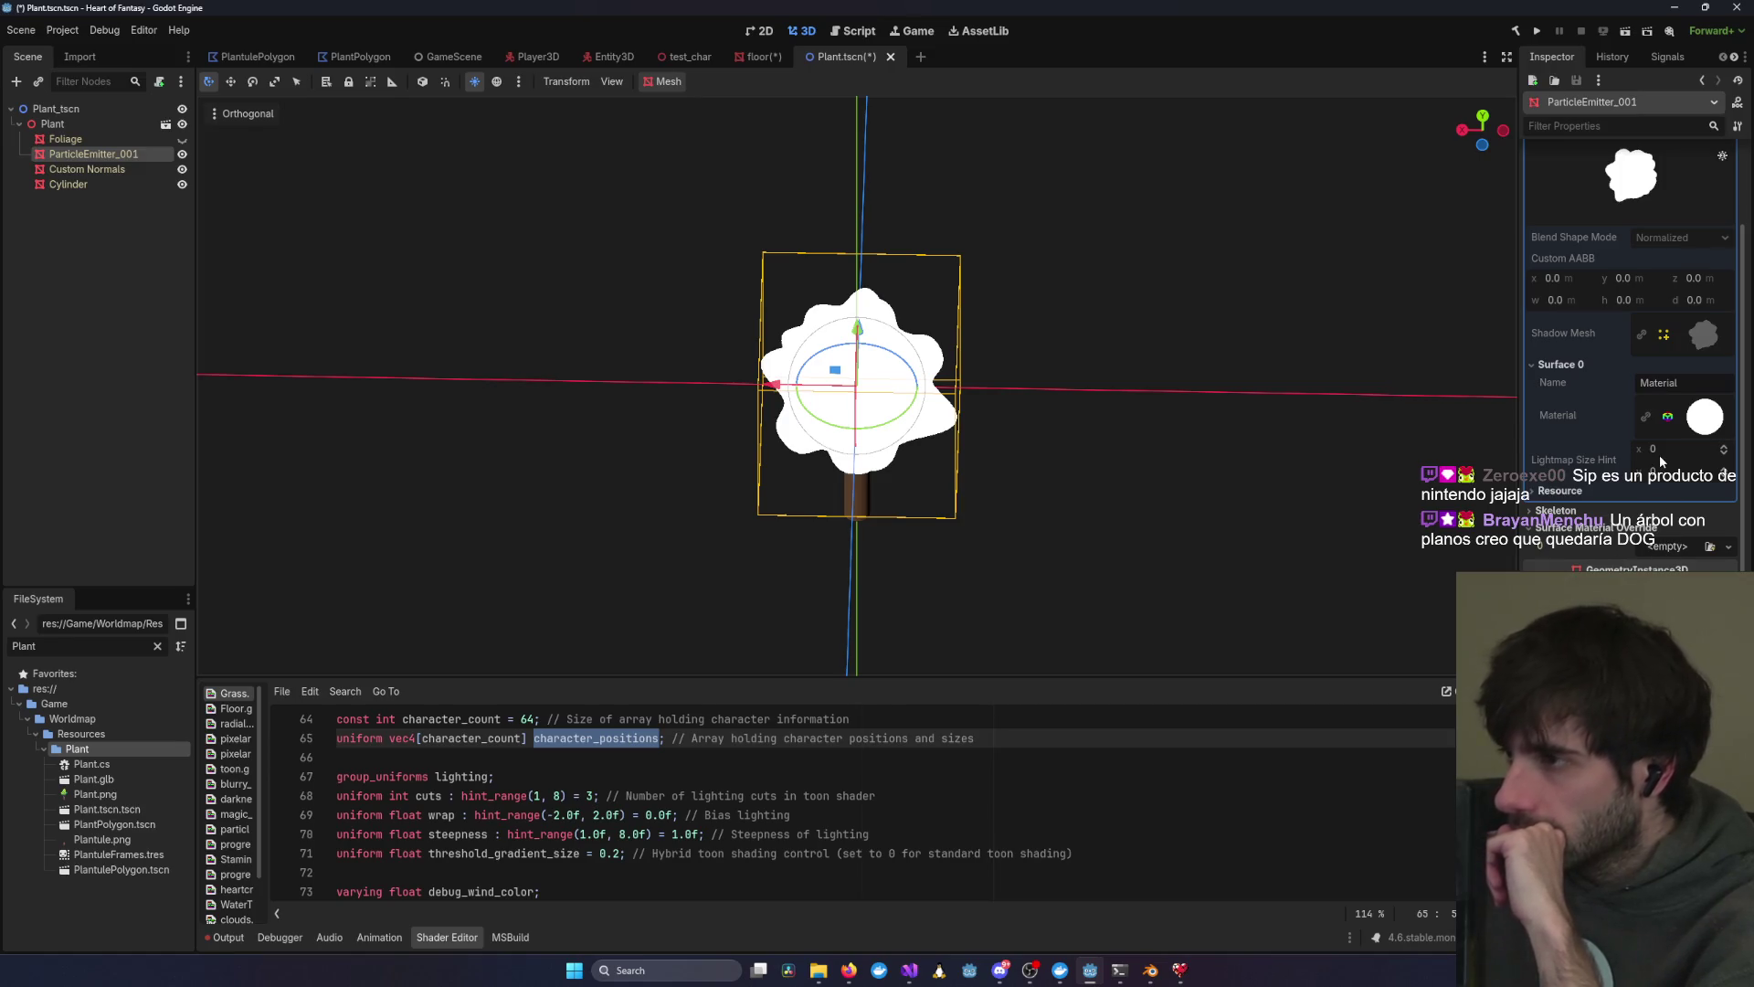
pyautogui.click(1728, 546)
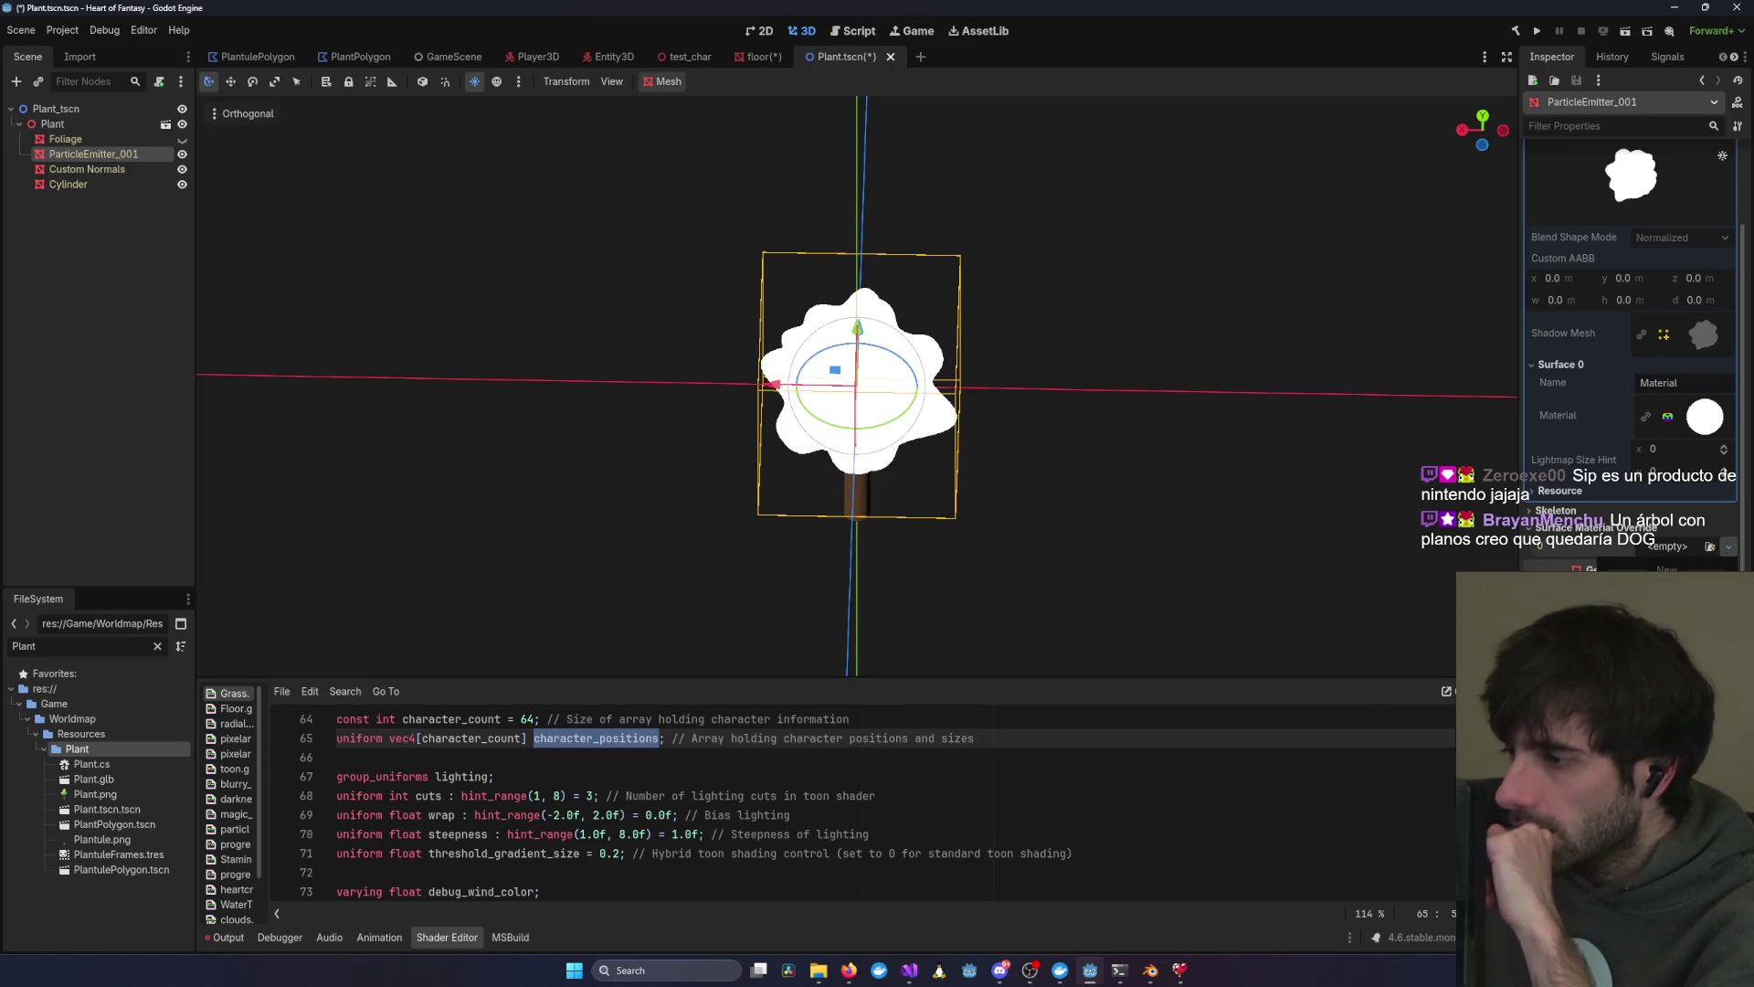
pyautogui.click(1644, 593)
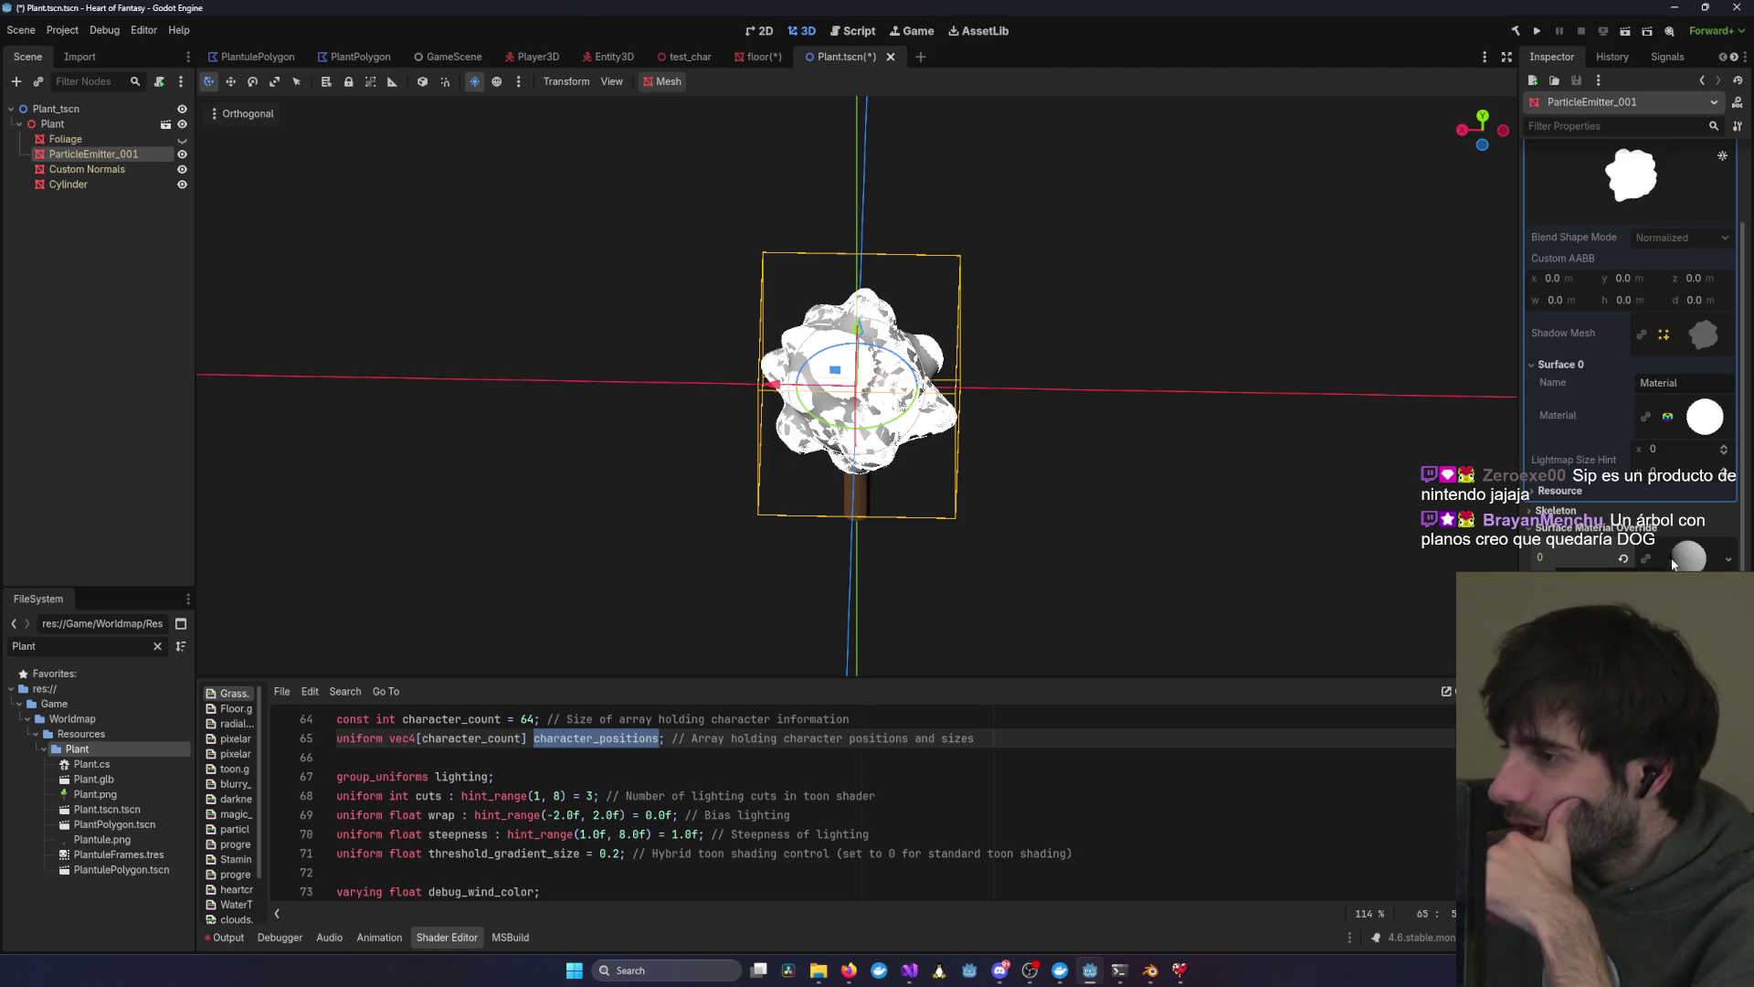
pyautogui.scroll(3, 1670, 557)
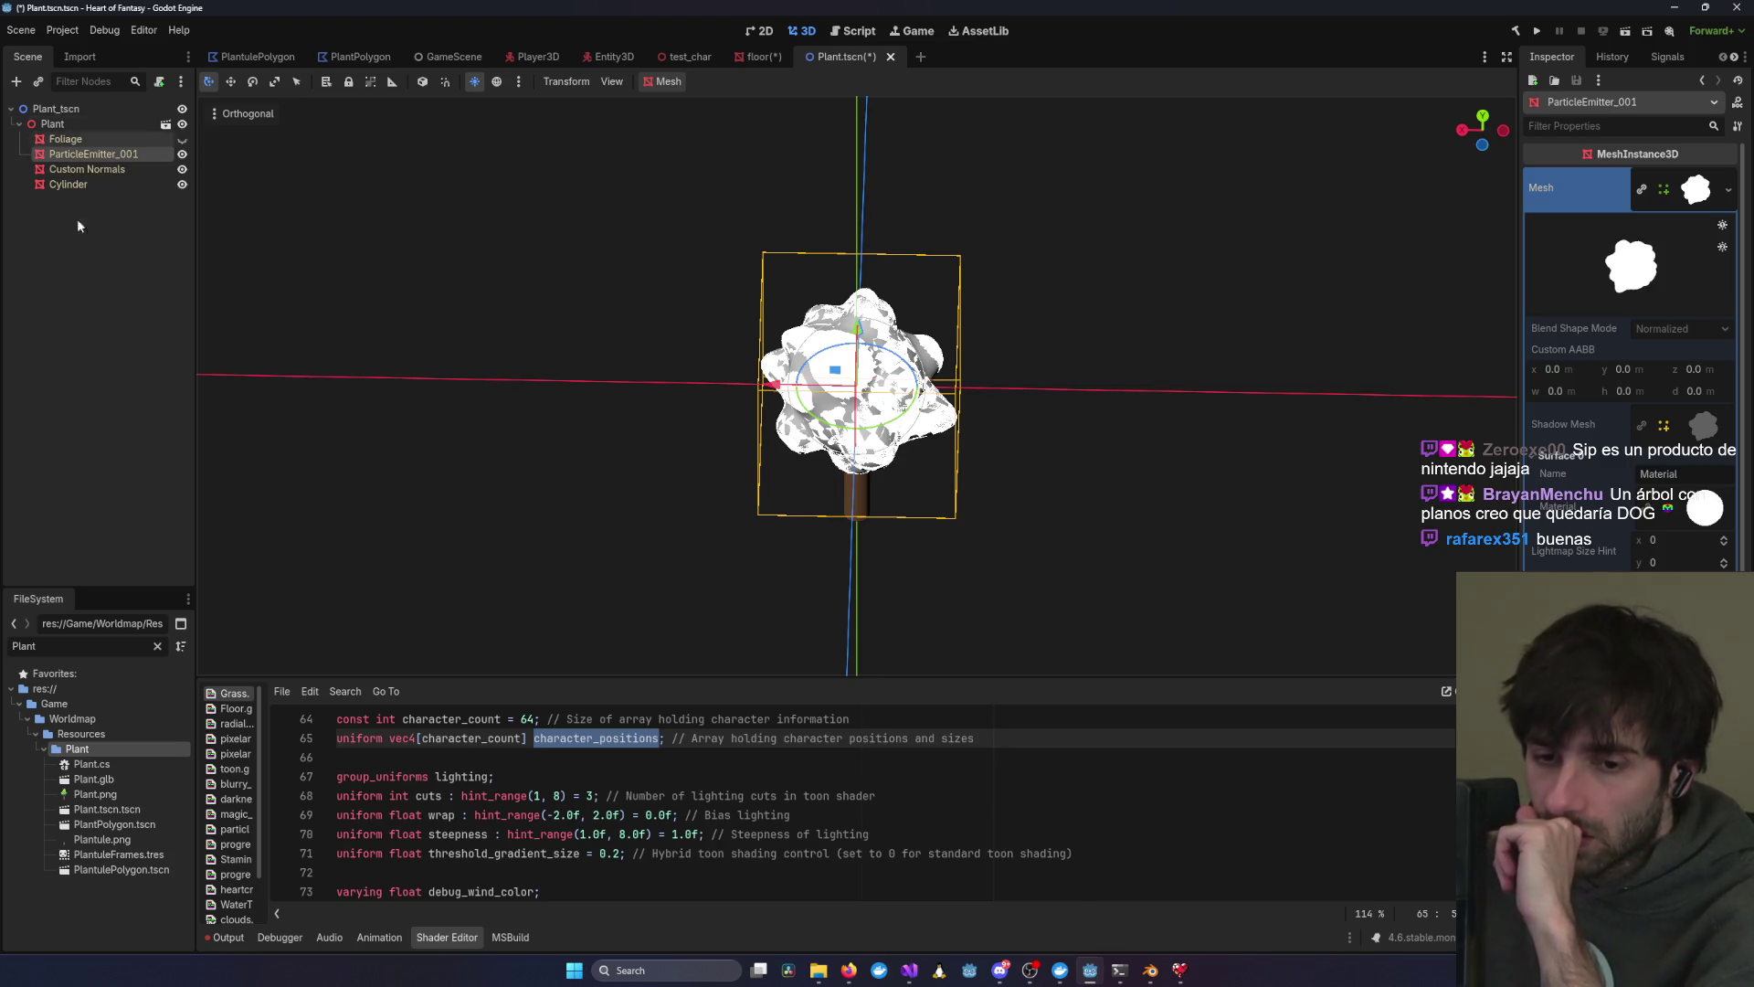
pyautogui.doubleClick(93, 778)
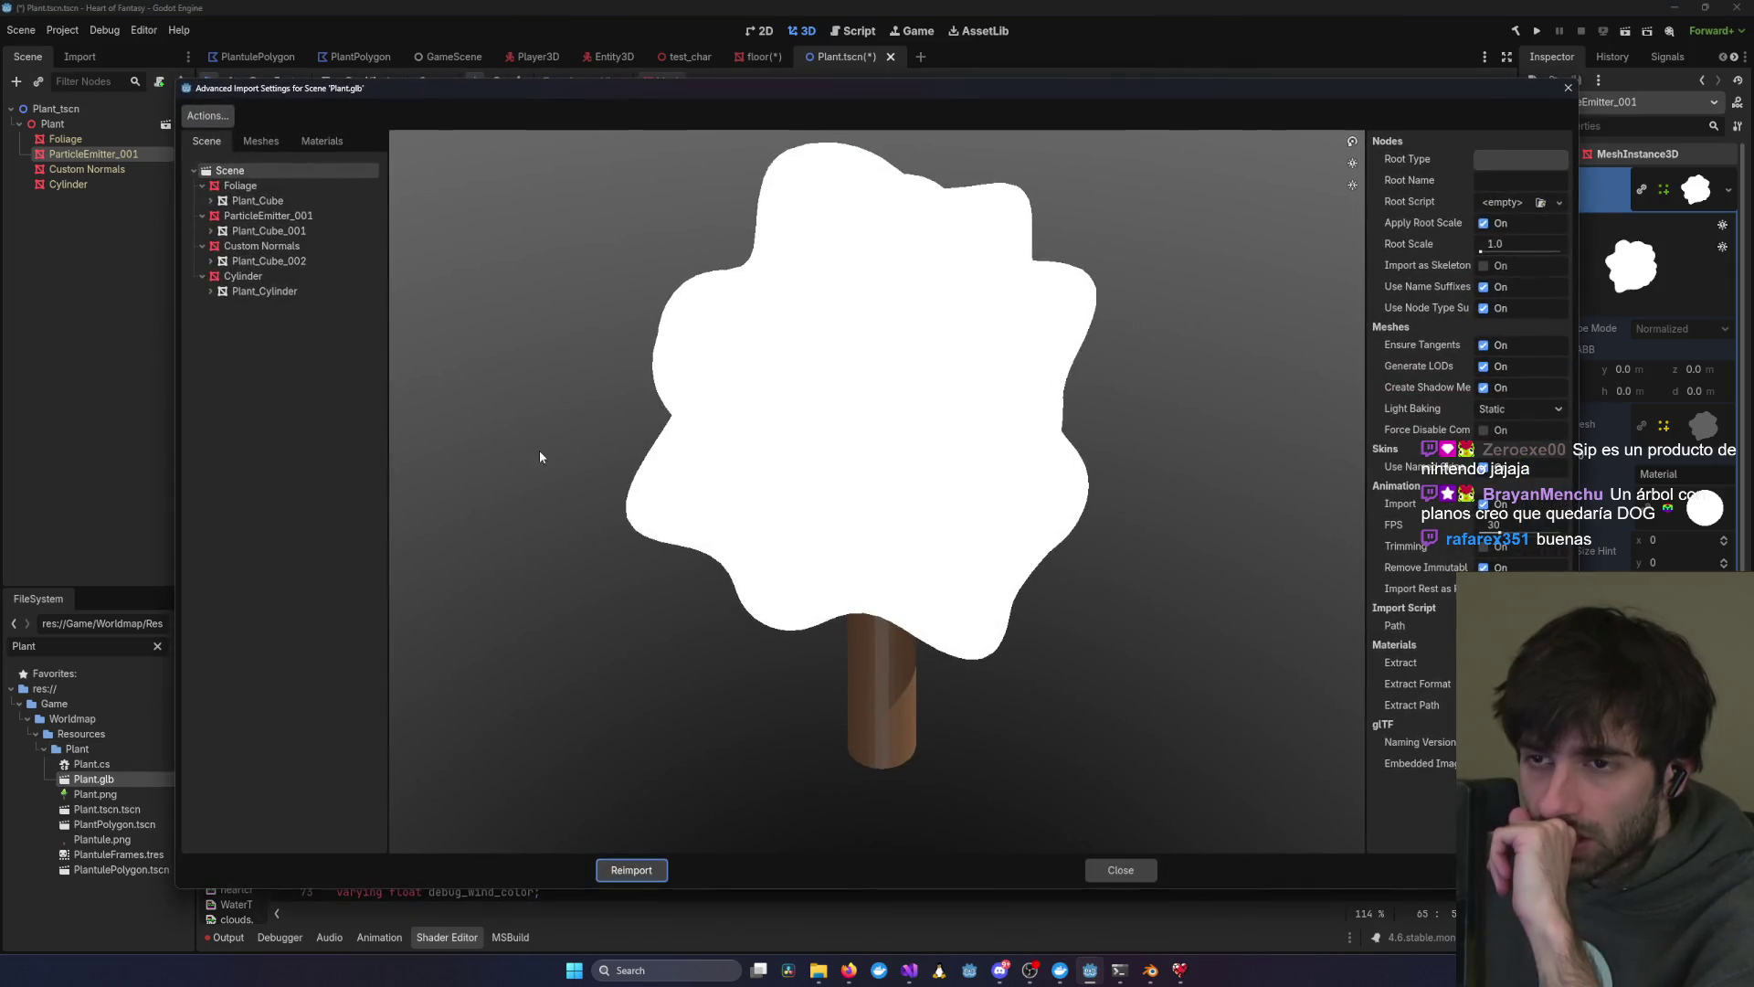
pyautogui.click(295, 250)
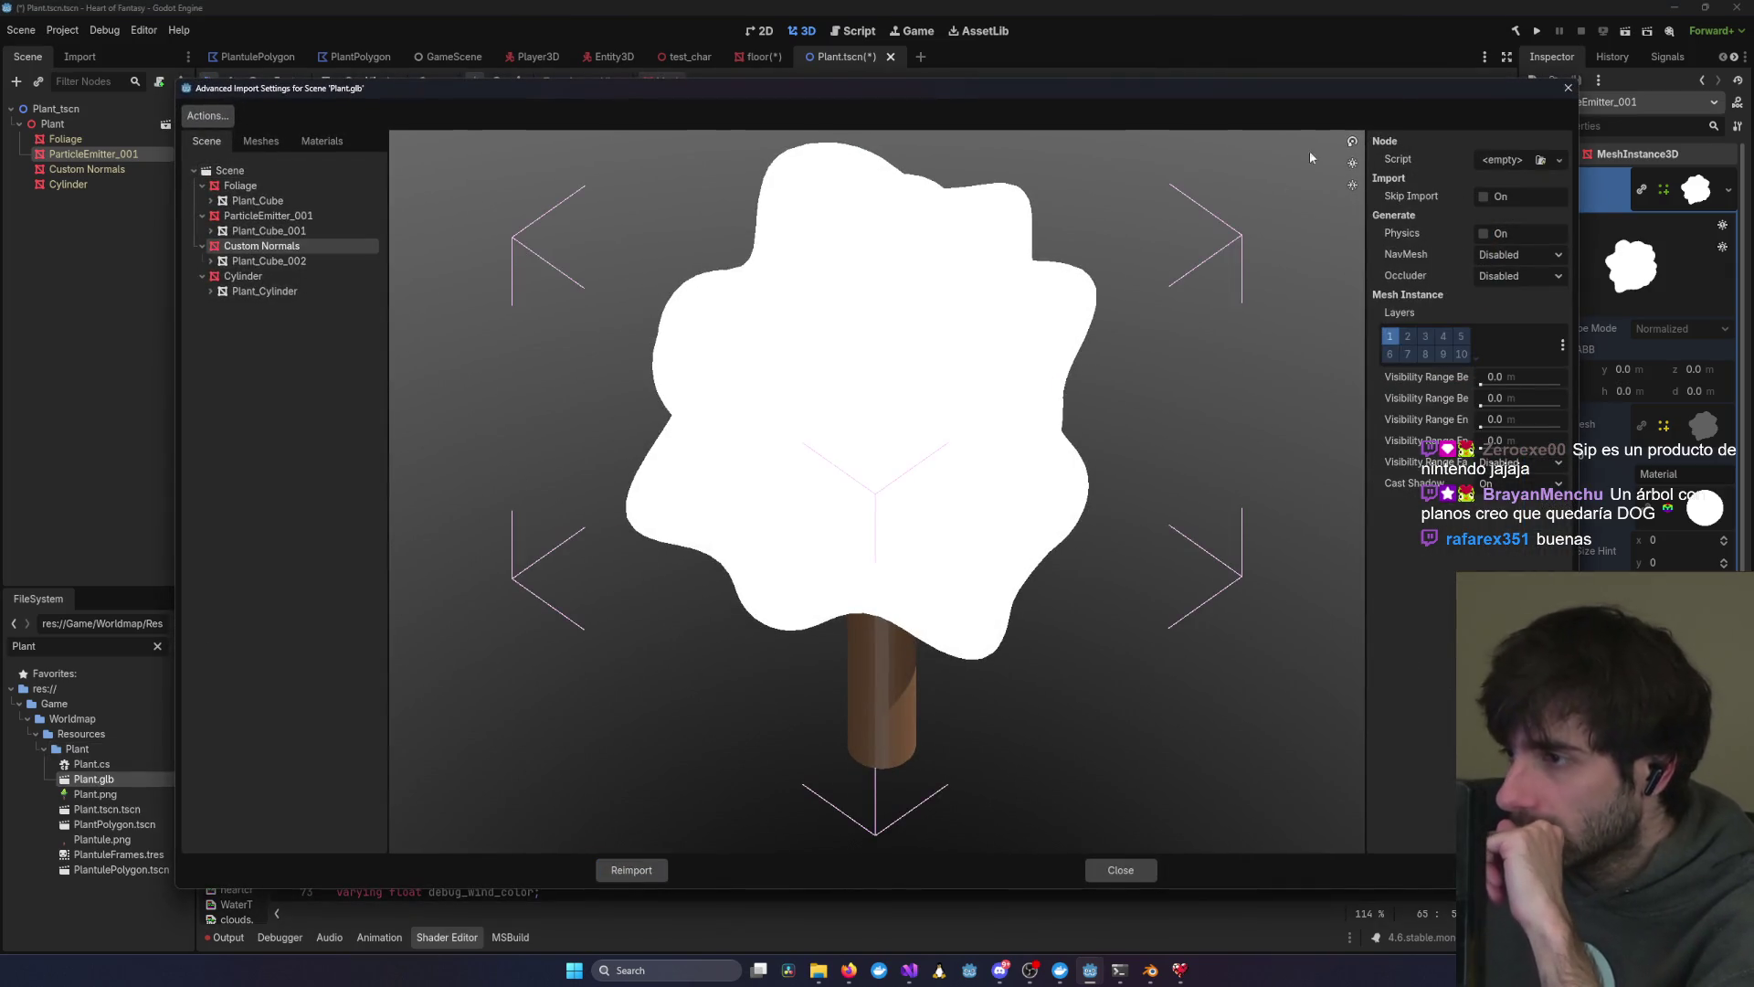
pyautogui.click(1569, 89)
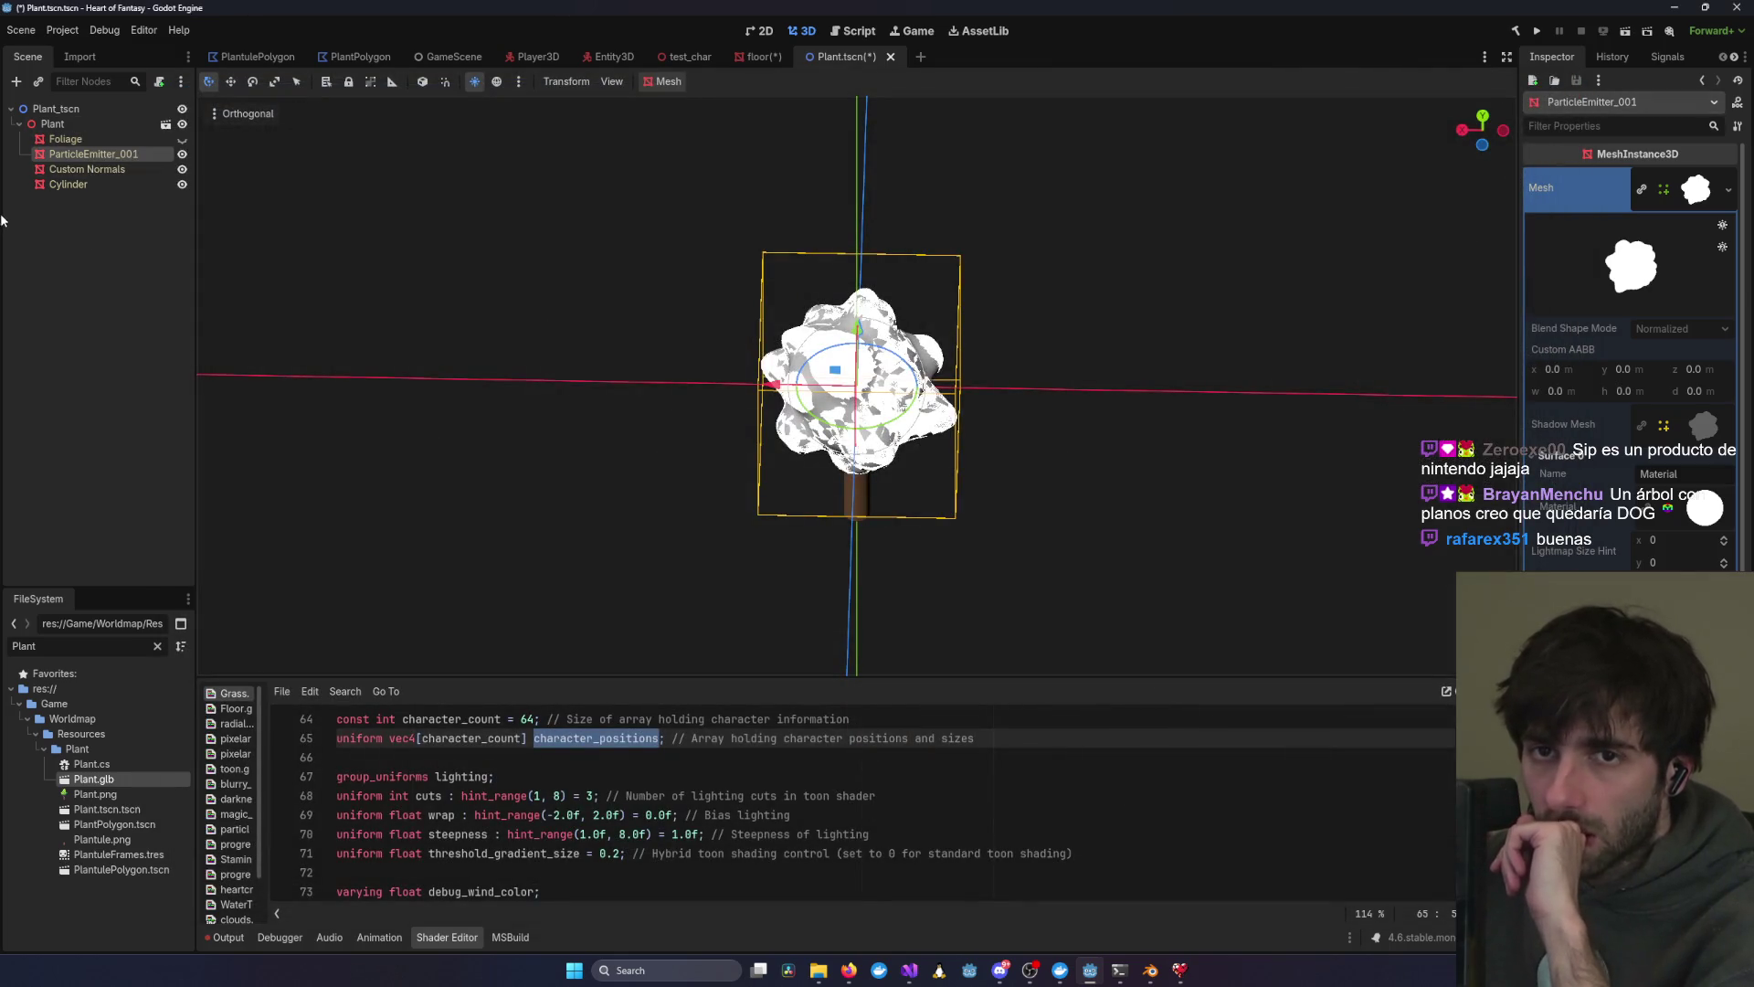
pyautogui.rightClick(99, 160)
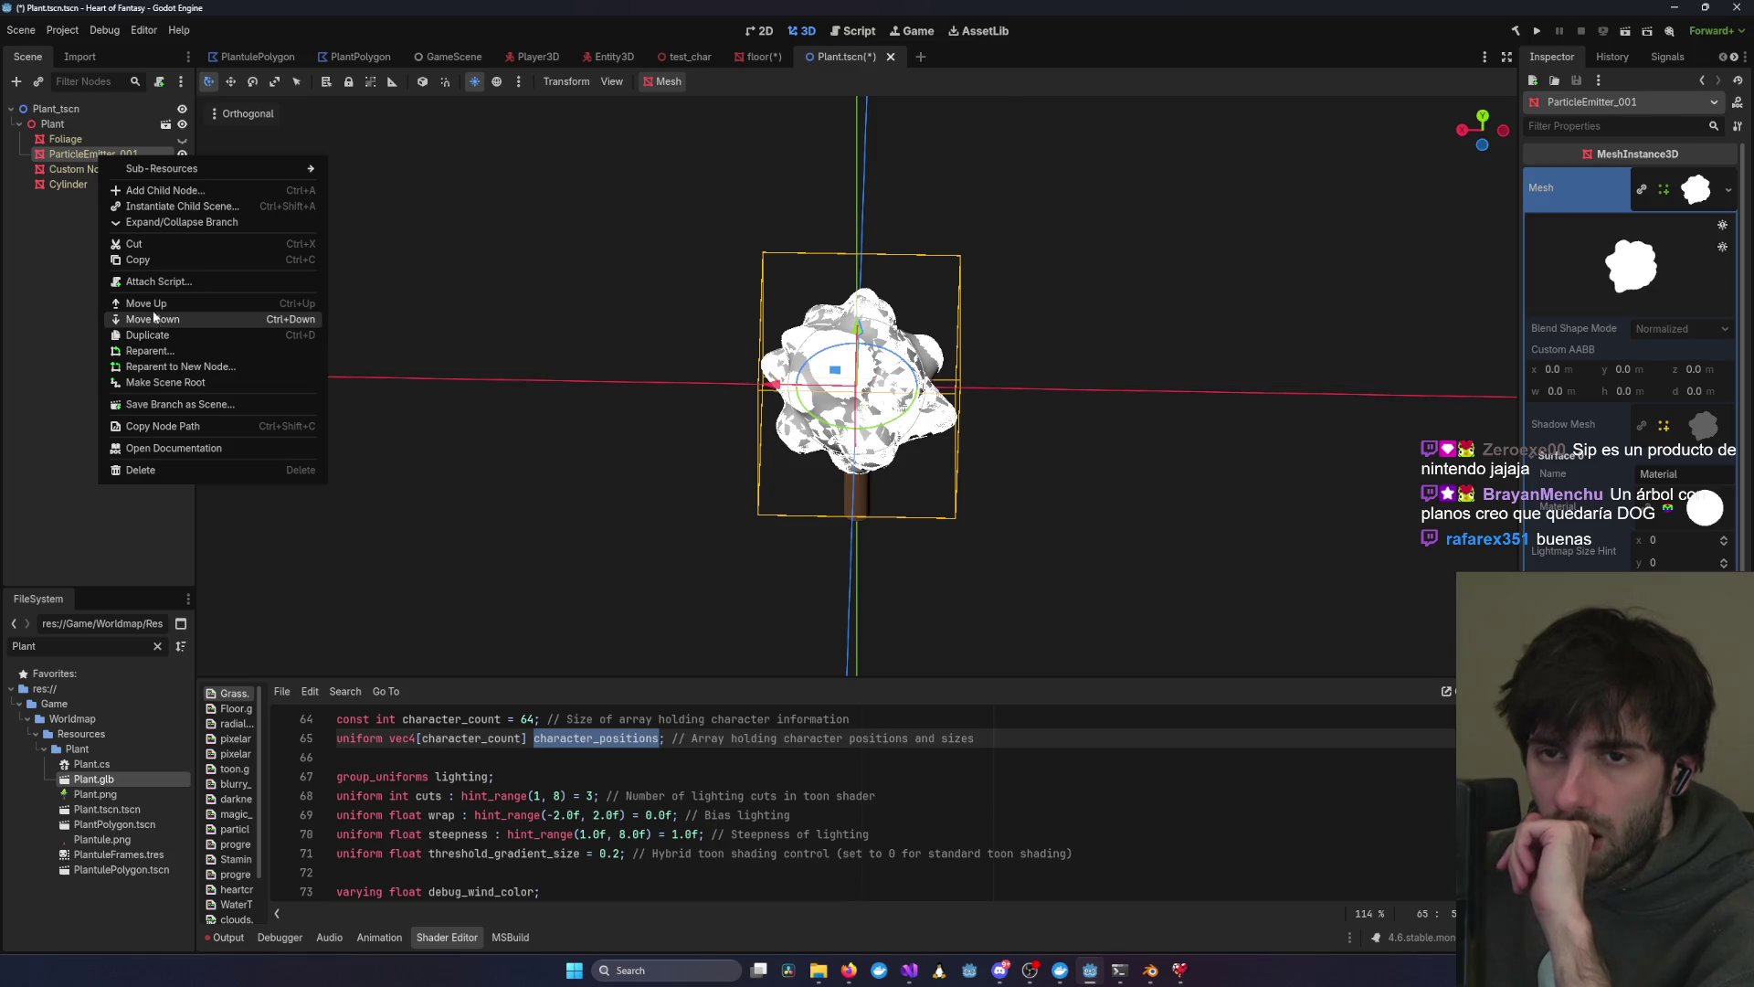
pyautogui.click(85, 270)
pyautogui.rightClick(55, 125)
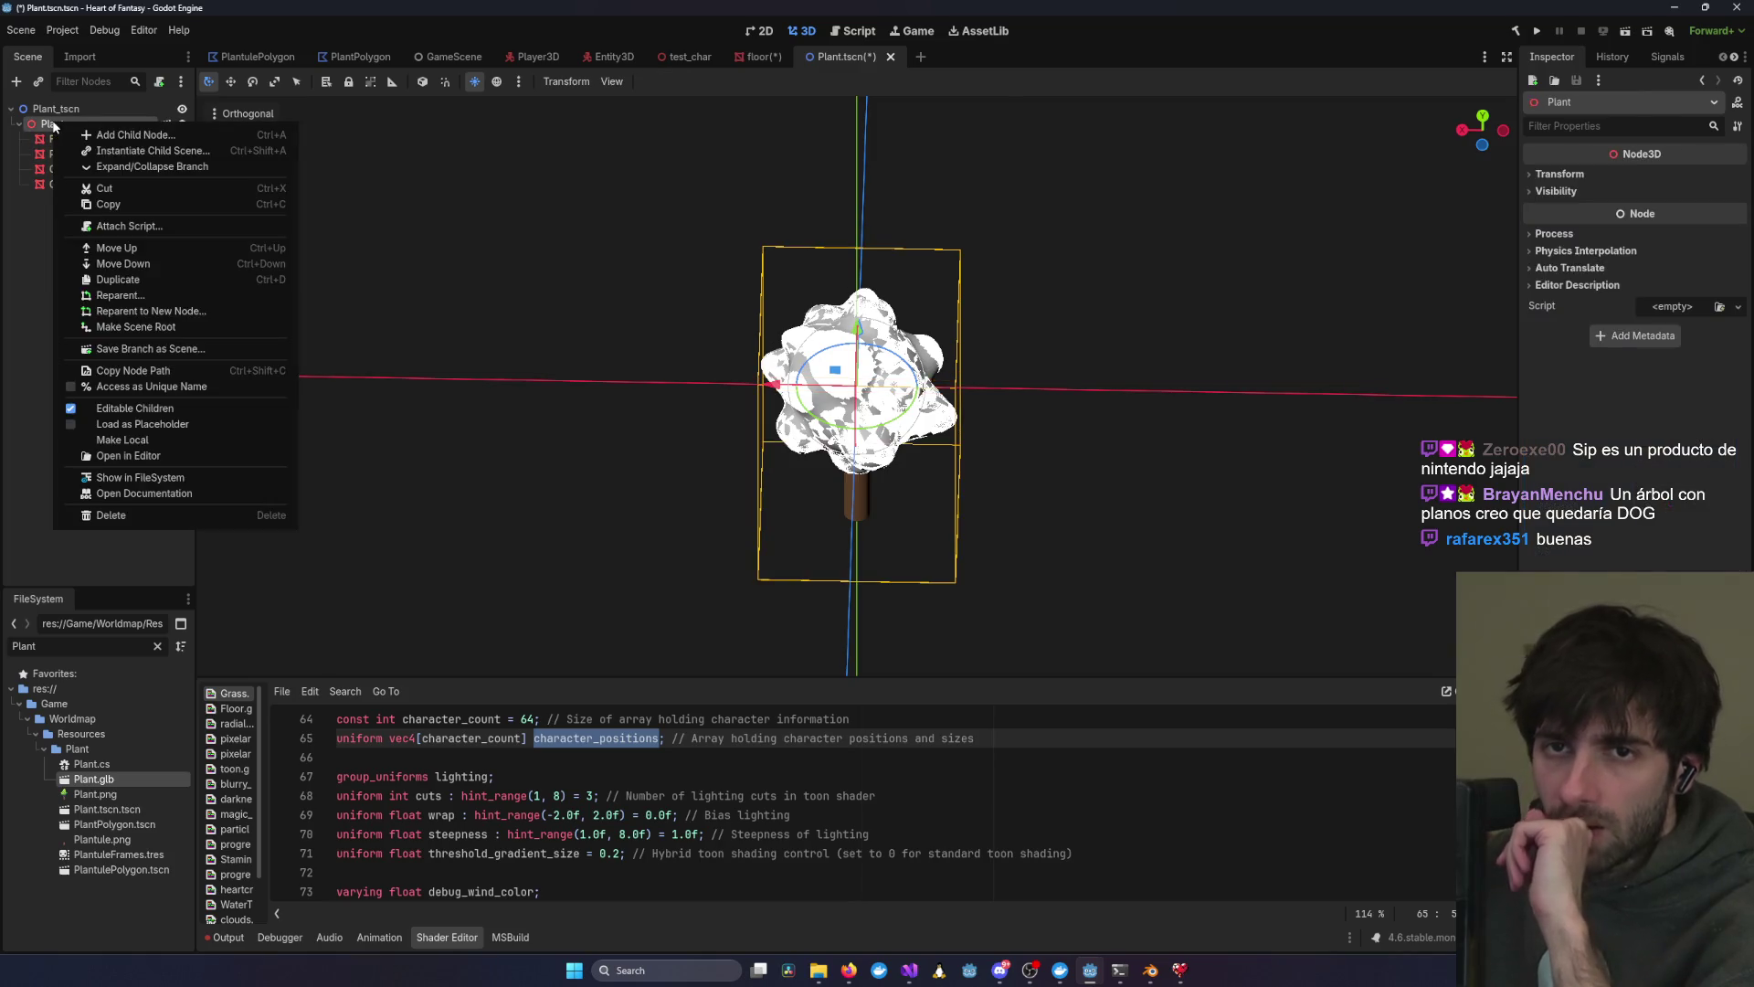
pyautogui.click(137, 351)
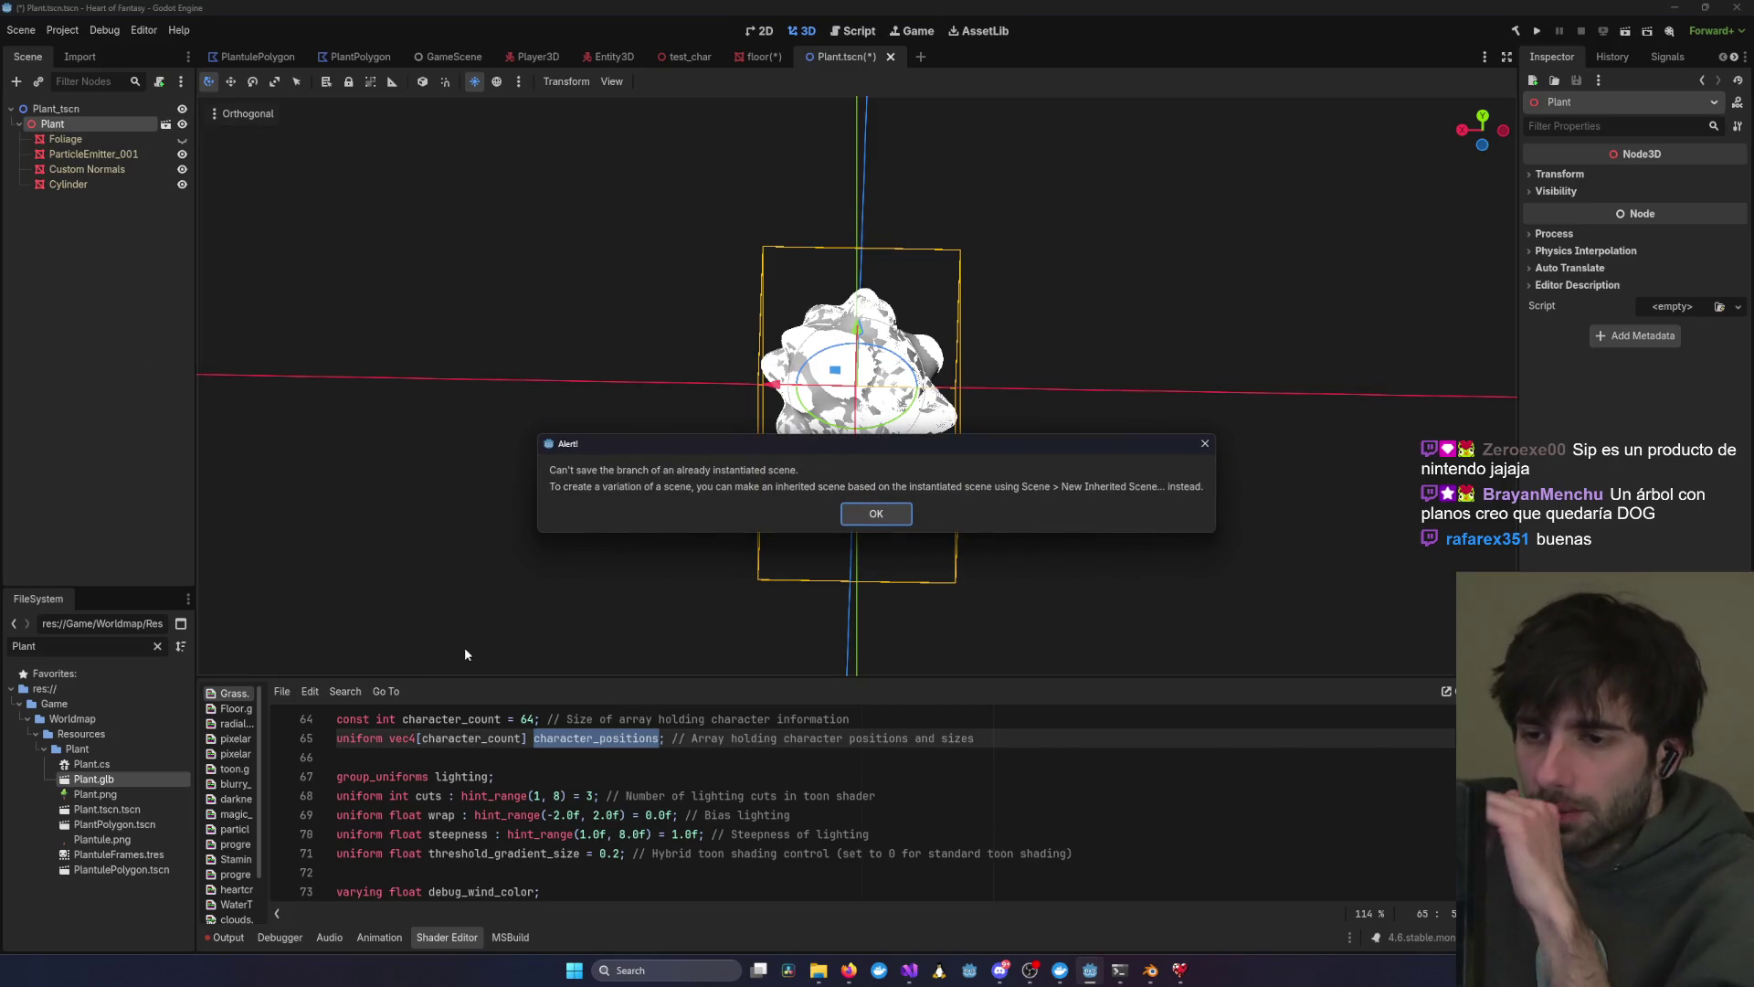
pyautogui.click(898, 523)
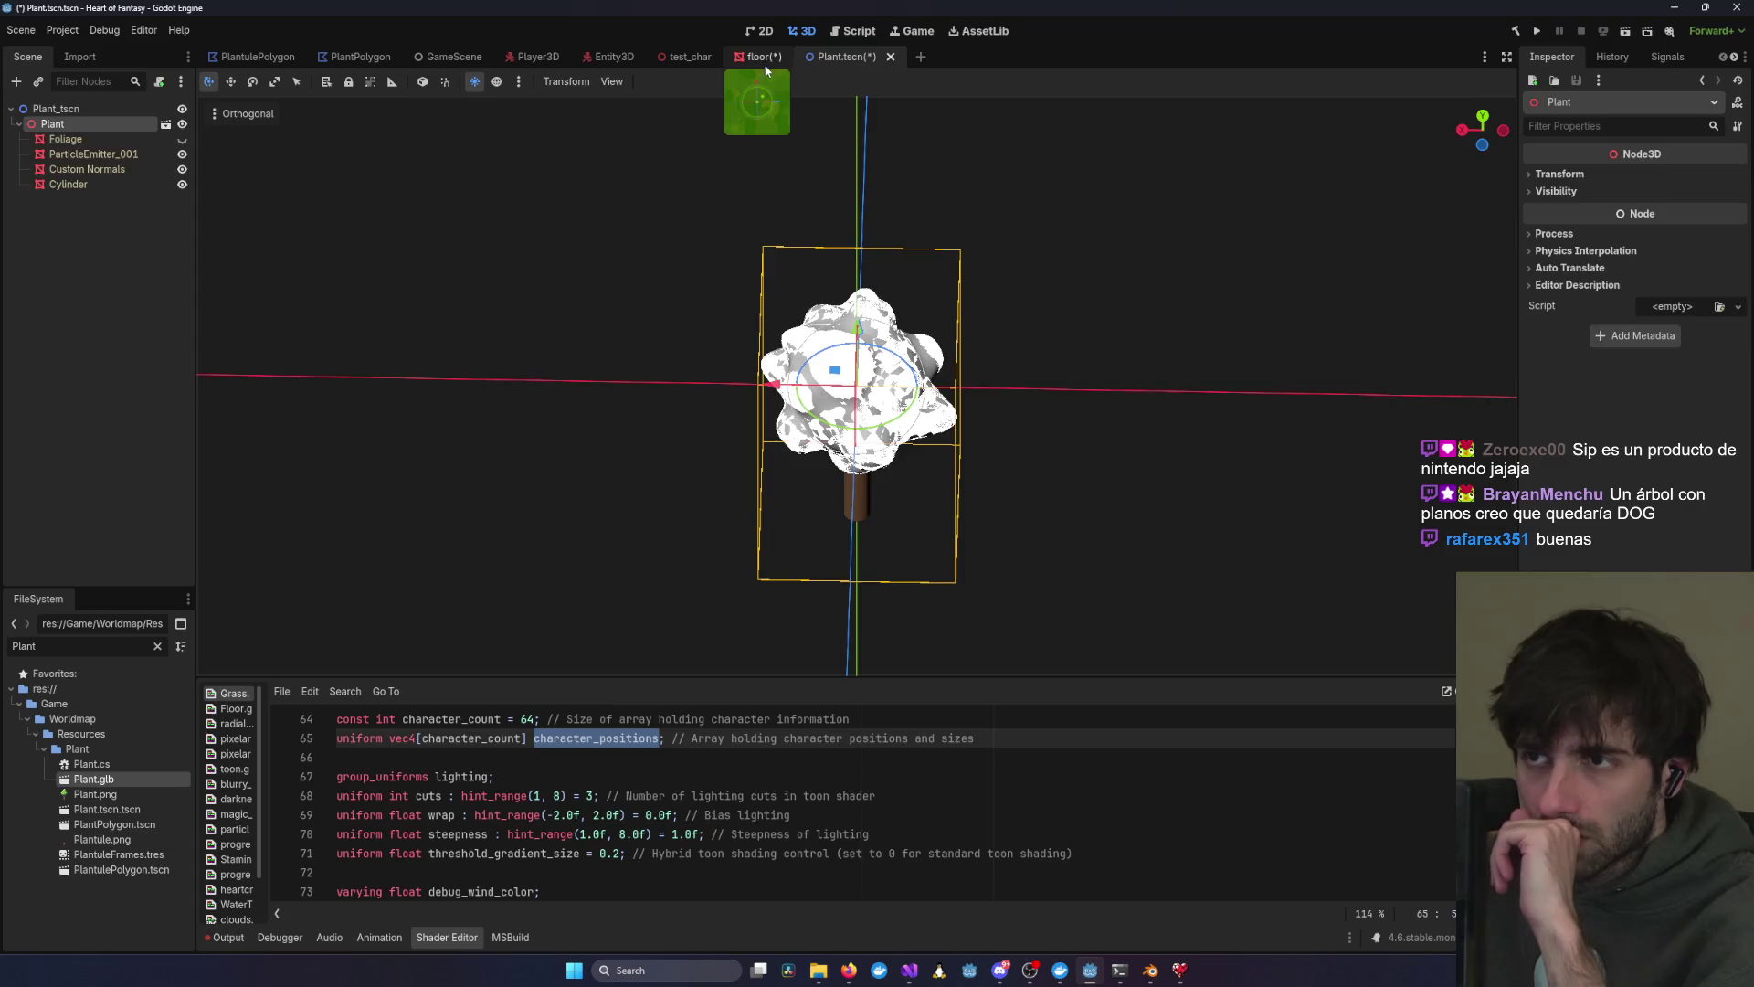
pyautogui.click(764, 62)
pyautogui.middleClick(764, 57)
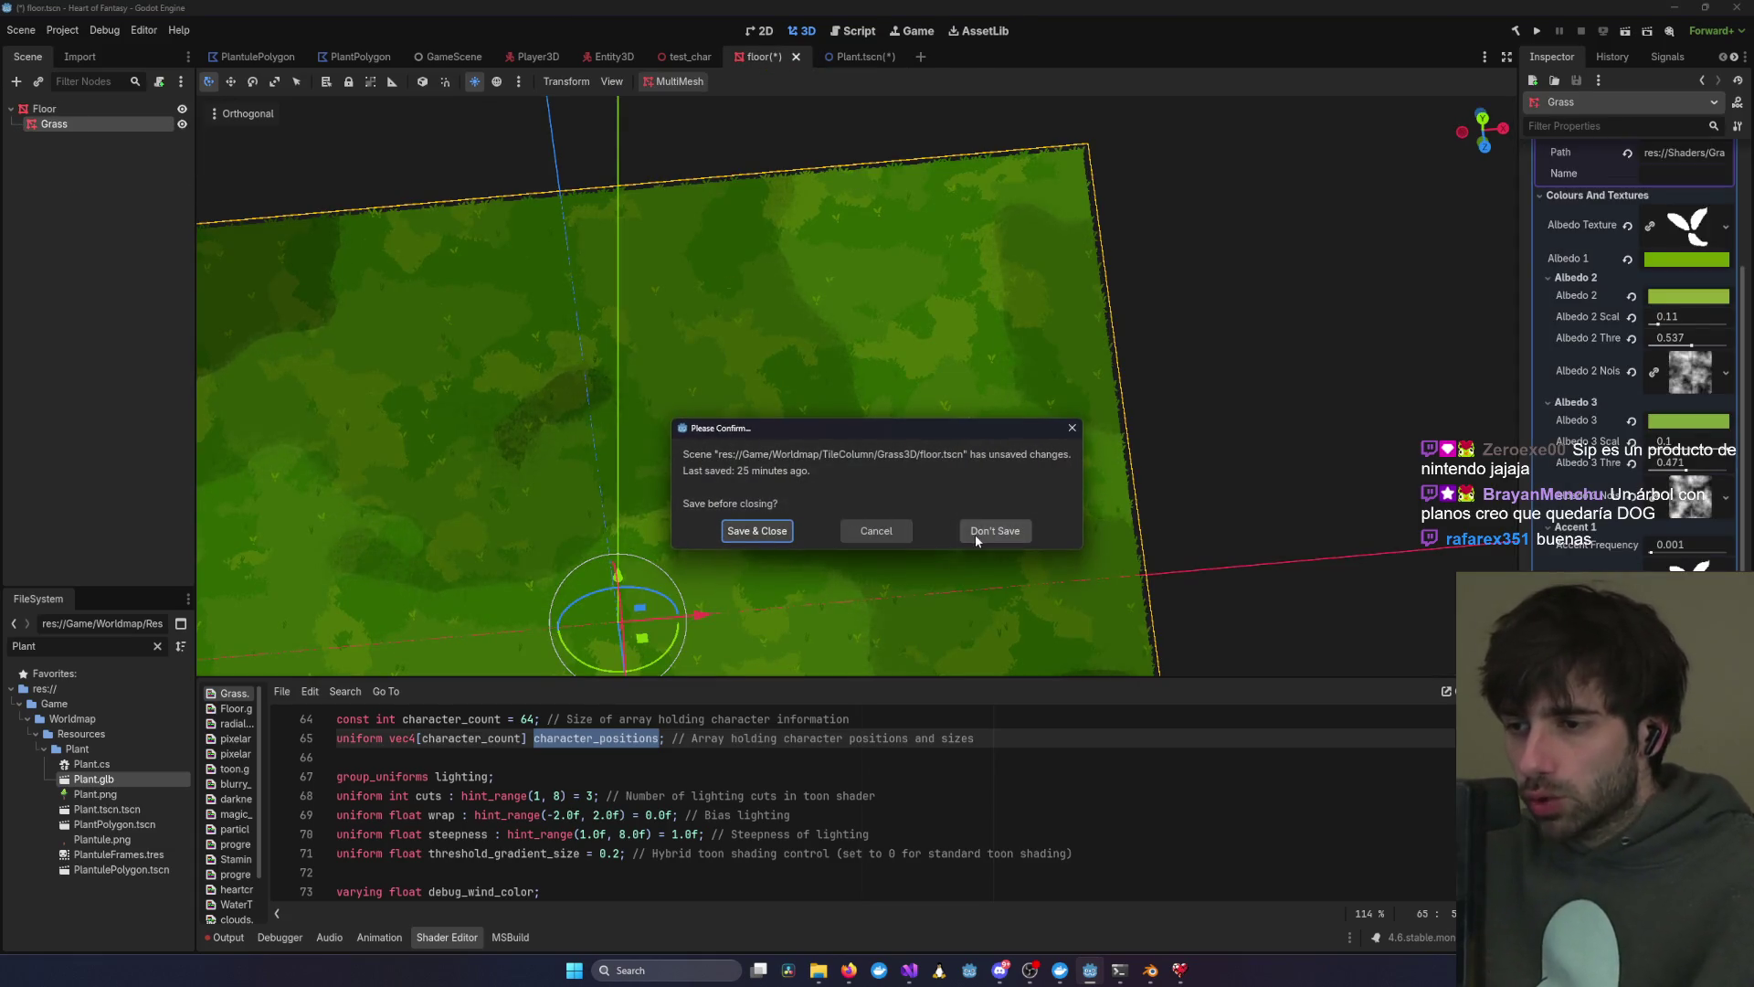
# Close the floor scene with Don't Save, then switch to the browser's tree tutorial
pyautogui.click(971, 534)
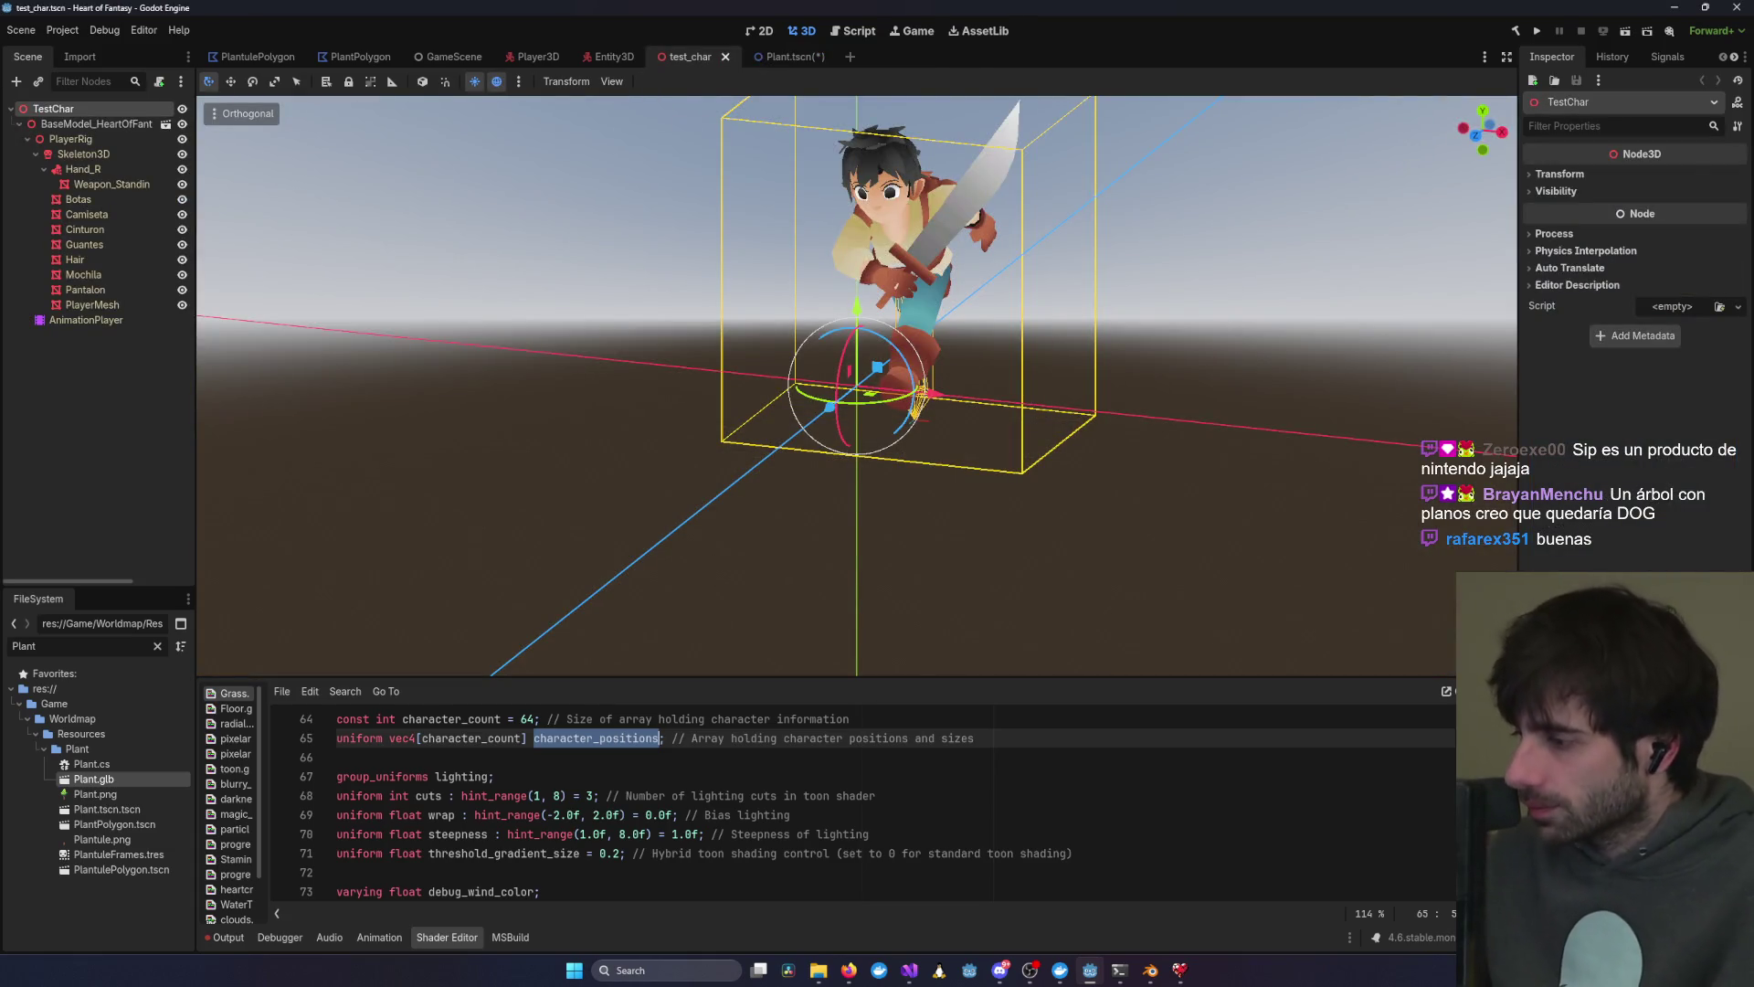
pyautogui.hotkey('alt', 'Tab')
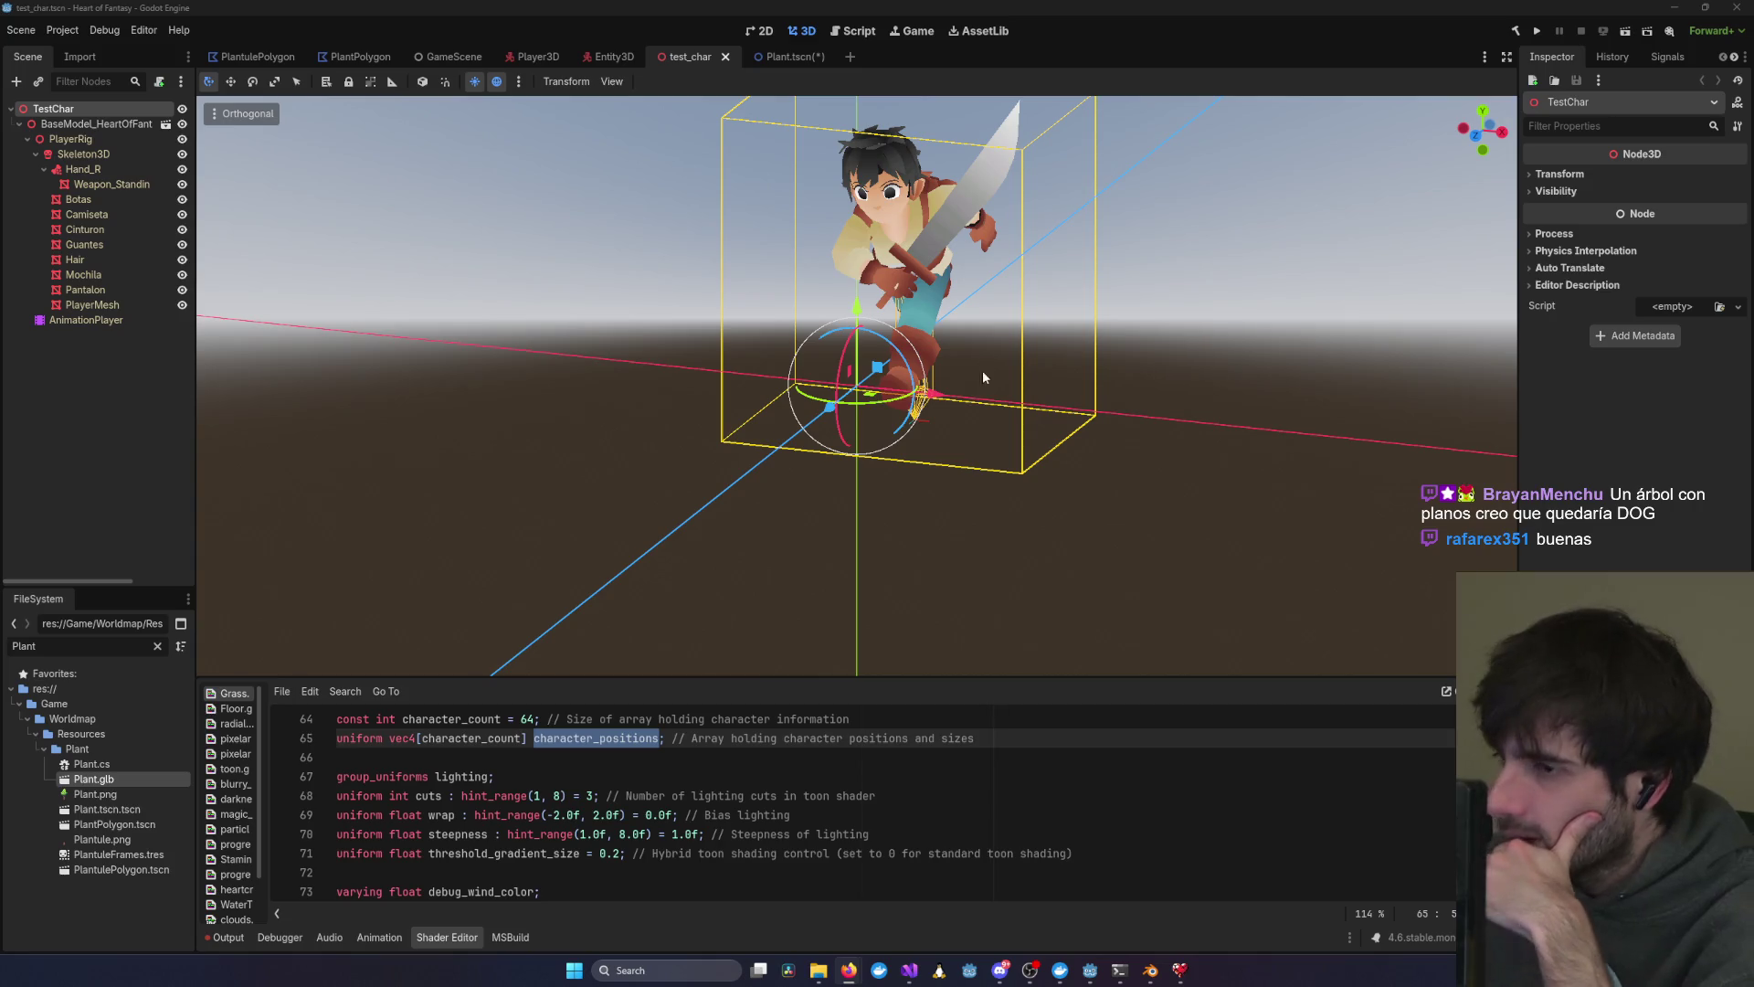
pyautogui.hotkey('alt', 'Tab')
# Rewind the fullscreen Anime Tree Tutorial to its Blender tree scene, then minimize the browser
pyautogui.doubleClick(656, 585)
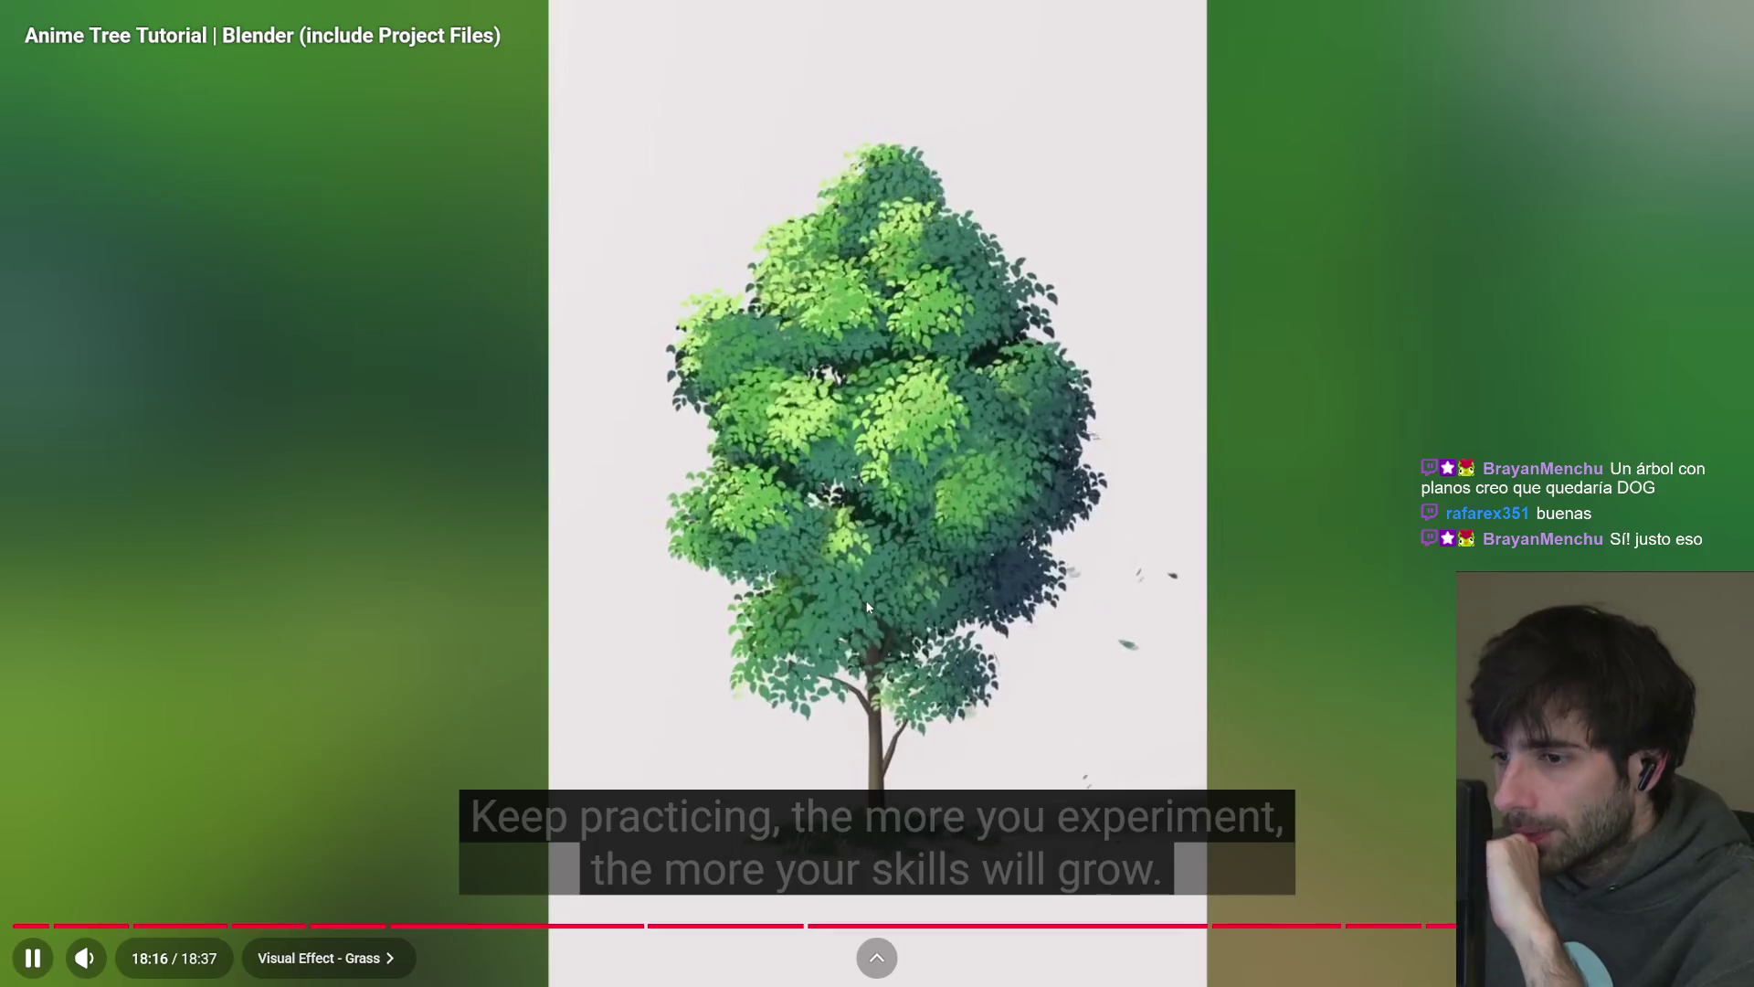
pyautogui.press('Left')
pyautogui.press('Left')
pyautogui.press('Left')
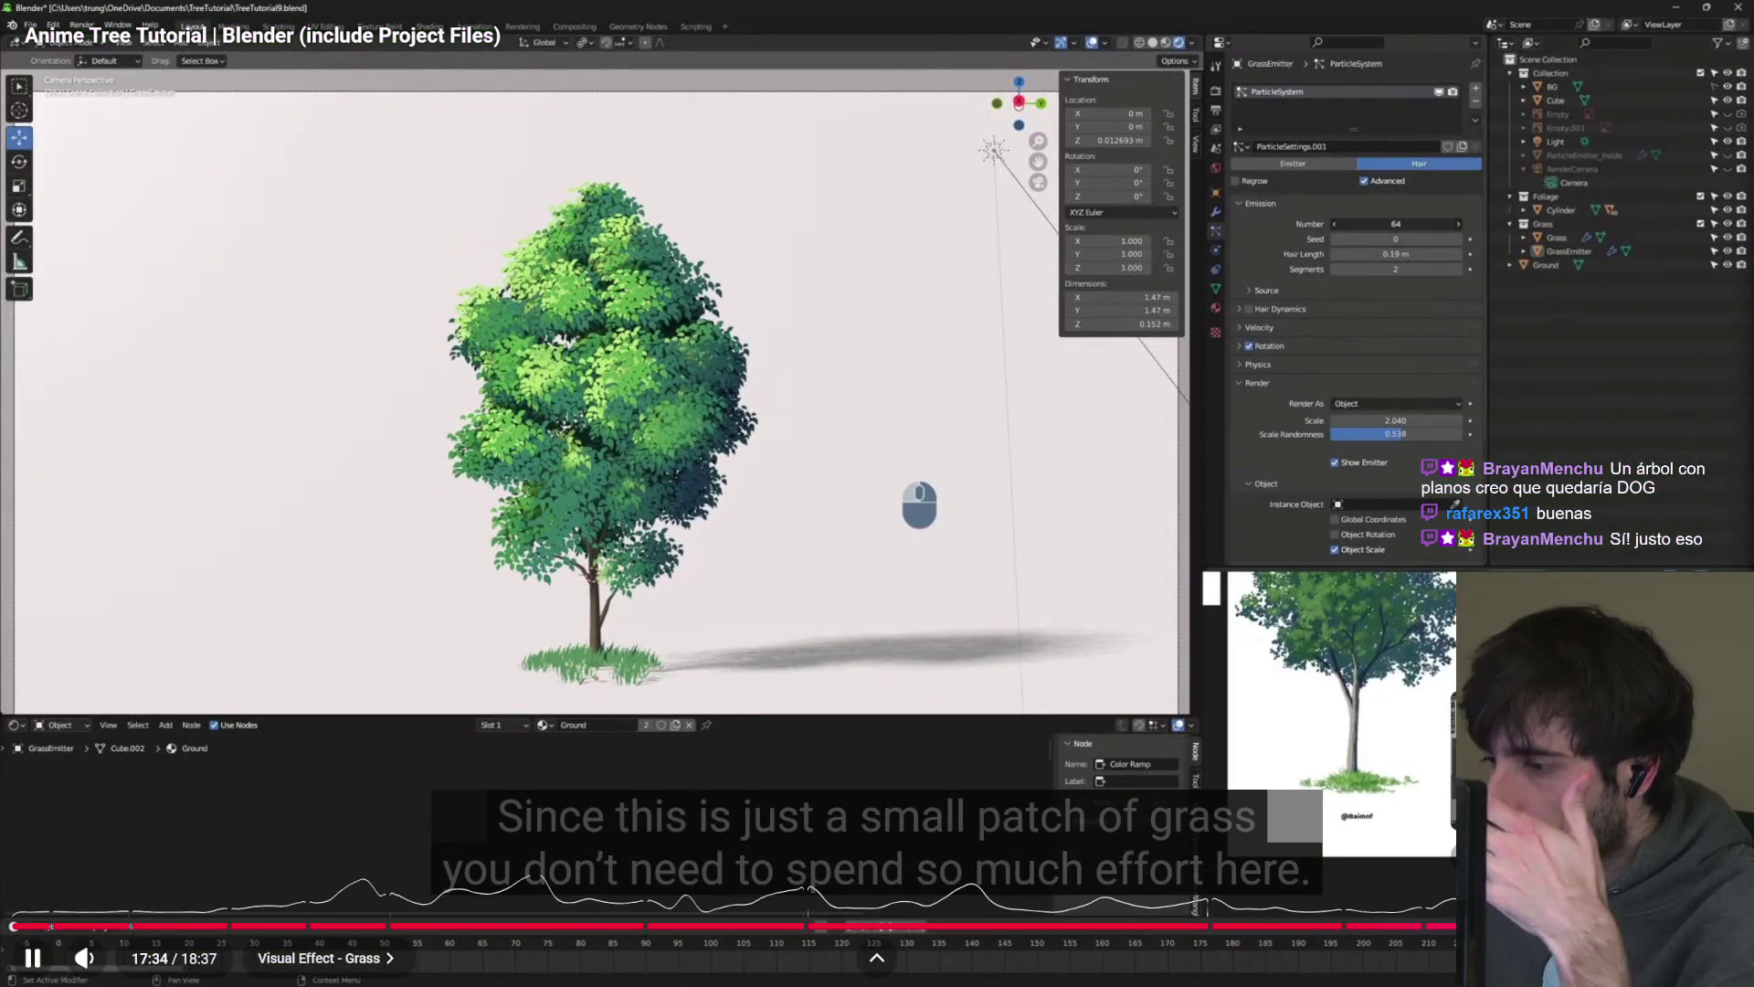
pyautogui.press('Left')
pyautogui.press('Left')
pyautogui.press('Left')
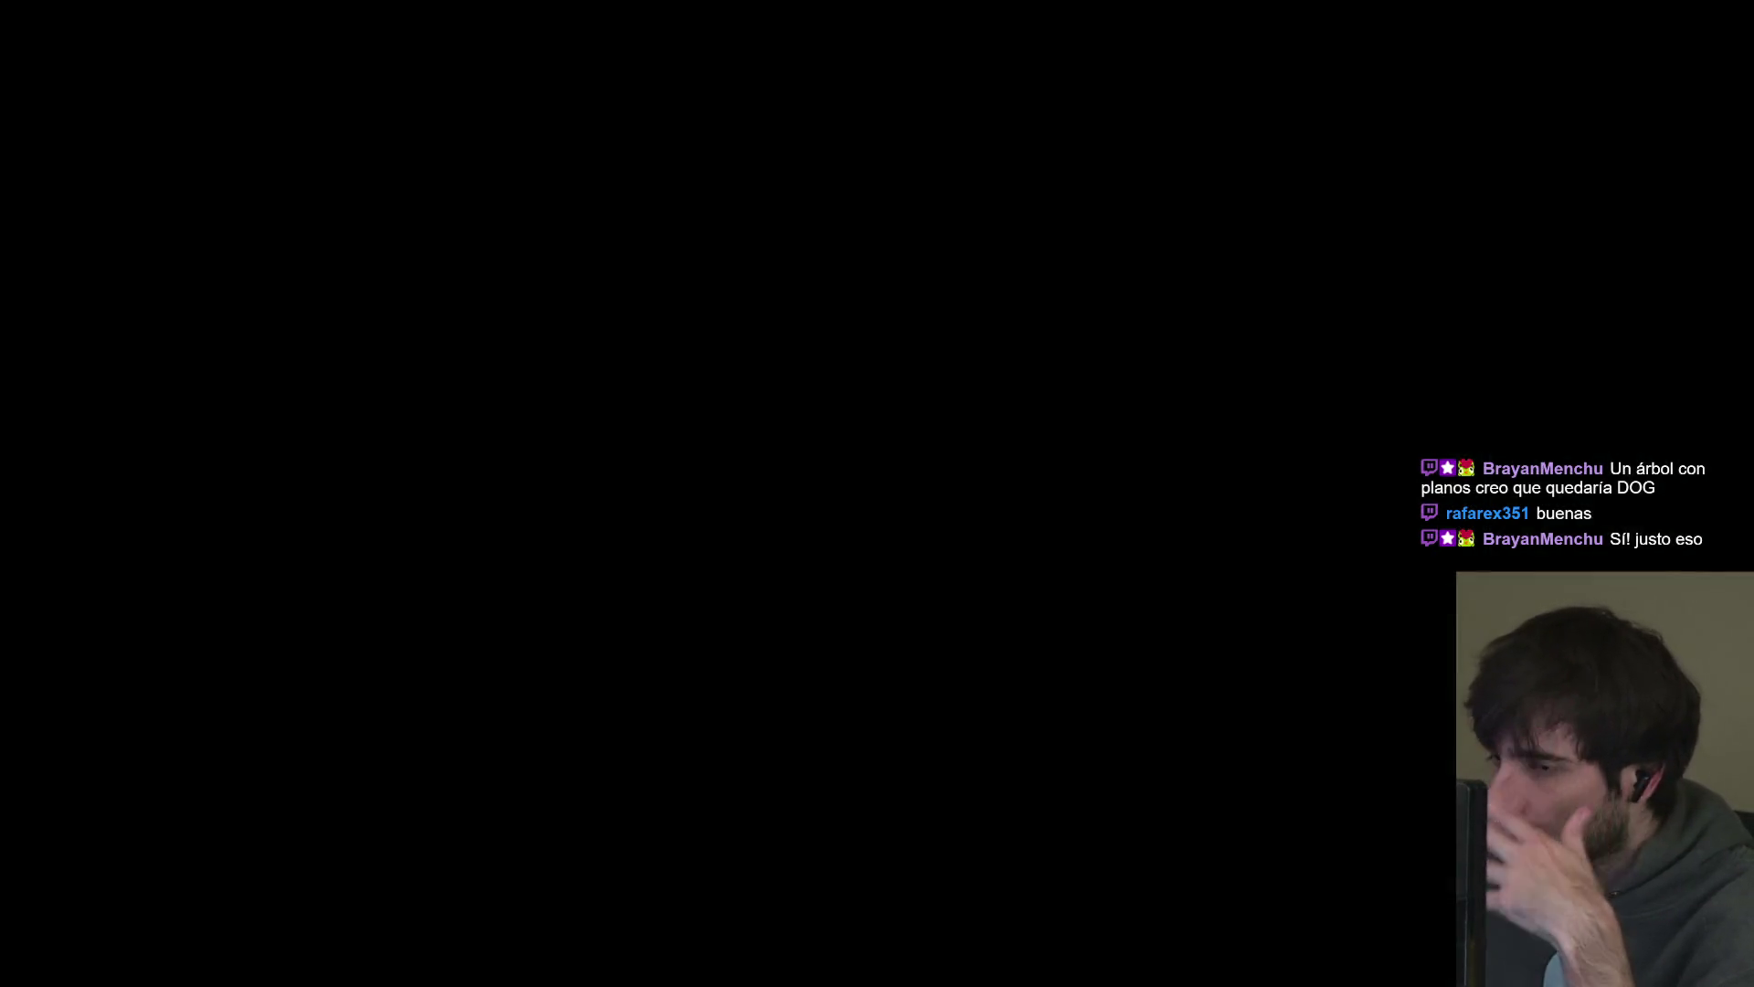
pyautogui.press('super+Down')
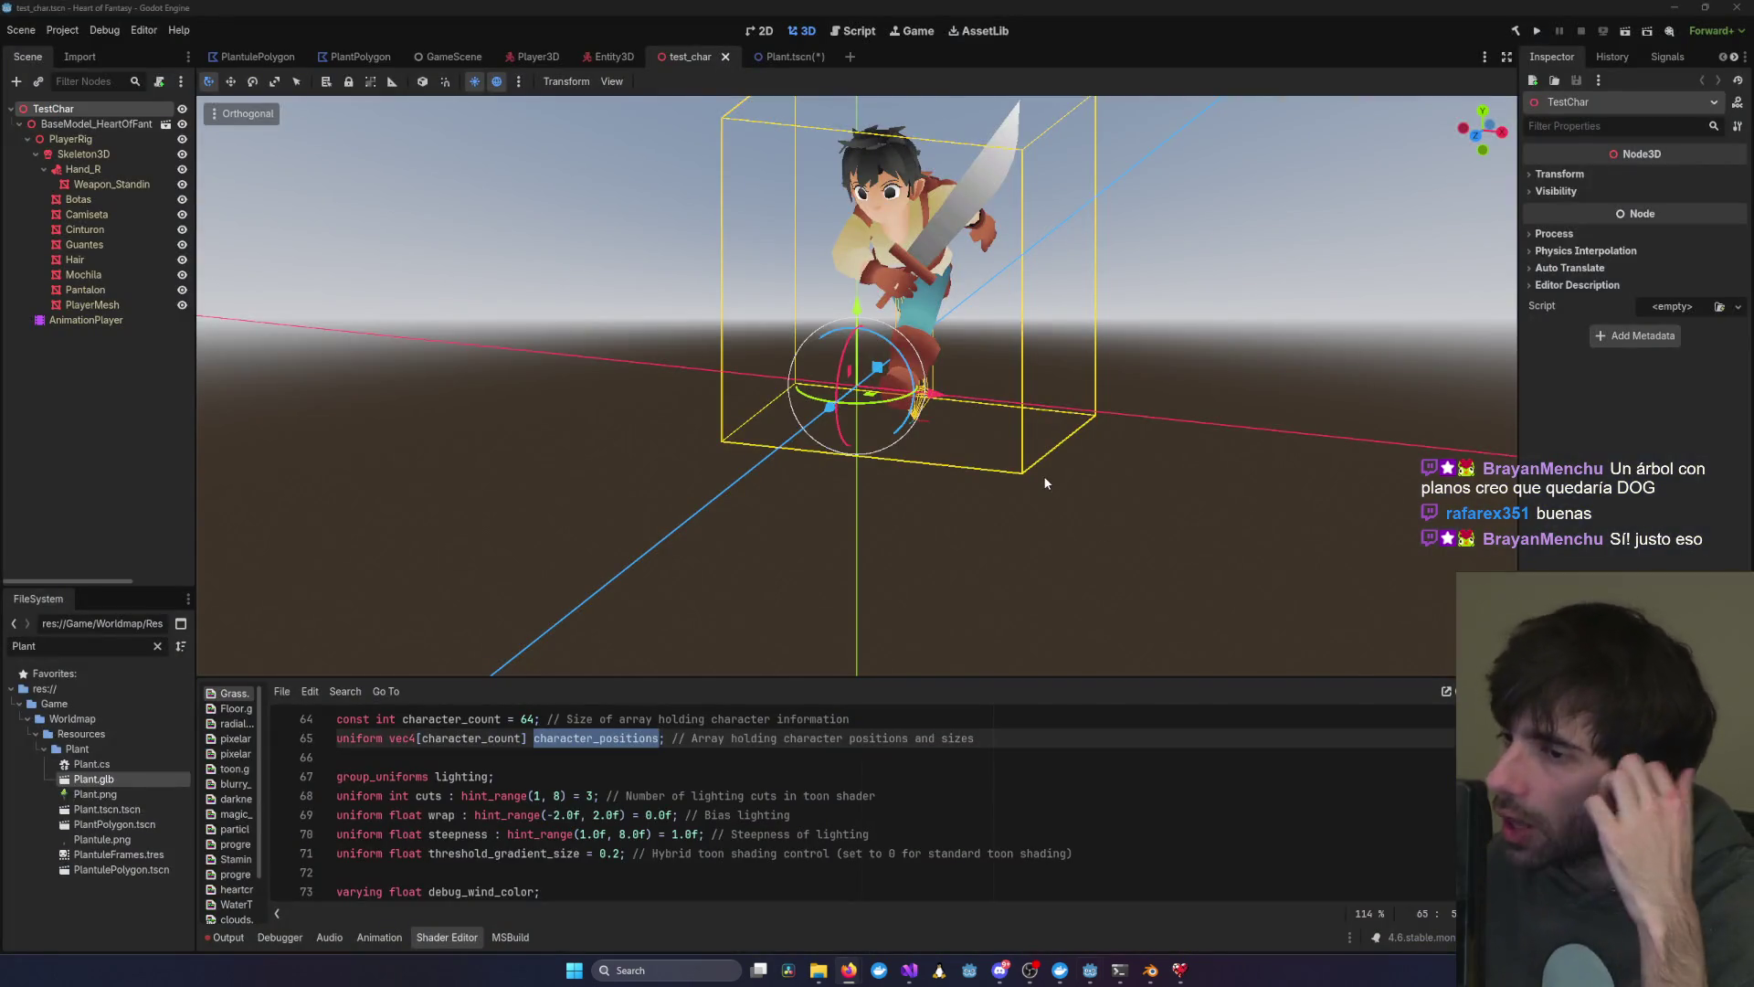
# Deselect the test character and bring the running game window forward
pyautogui.click(1046, 482)
pyautogui.scroll(-3, 1046, 482)
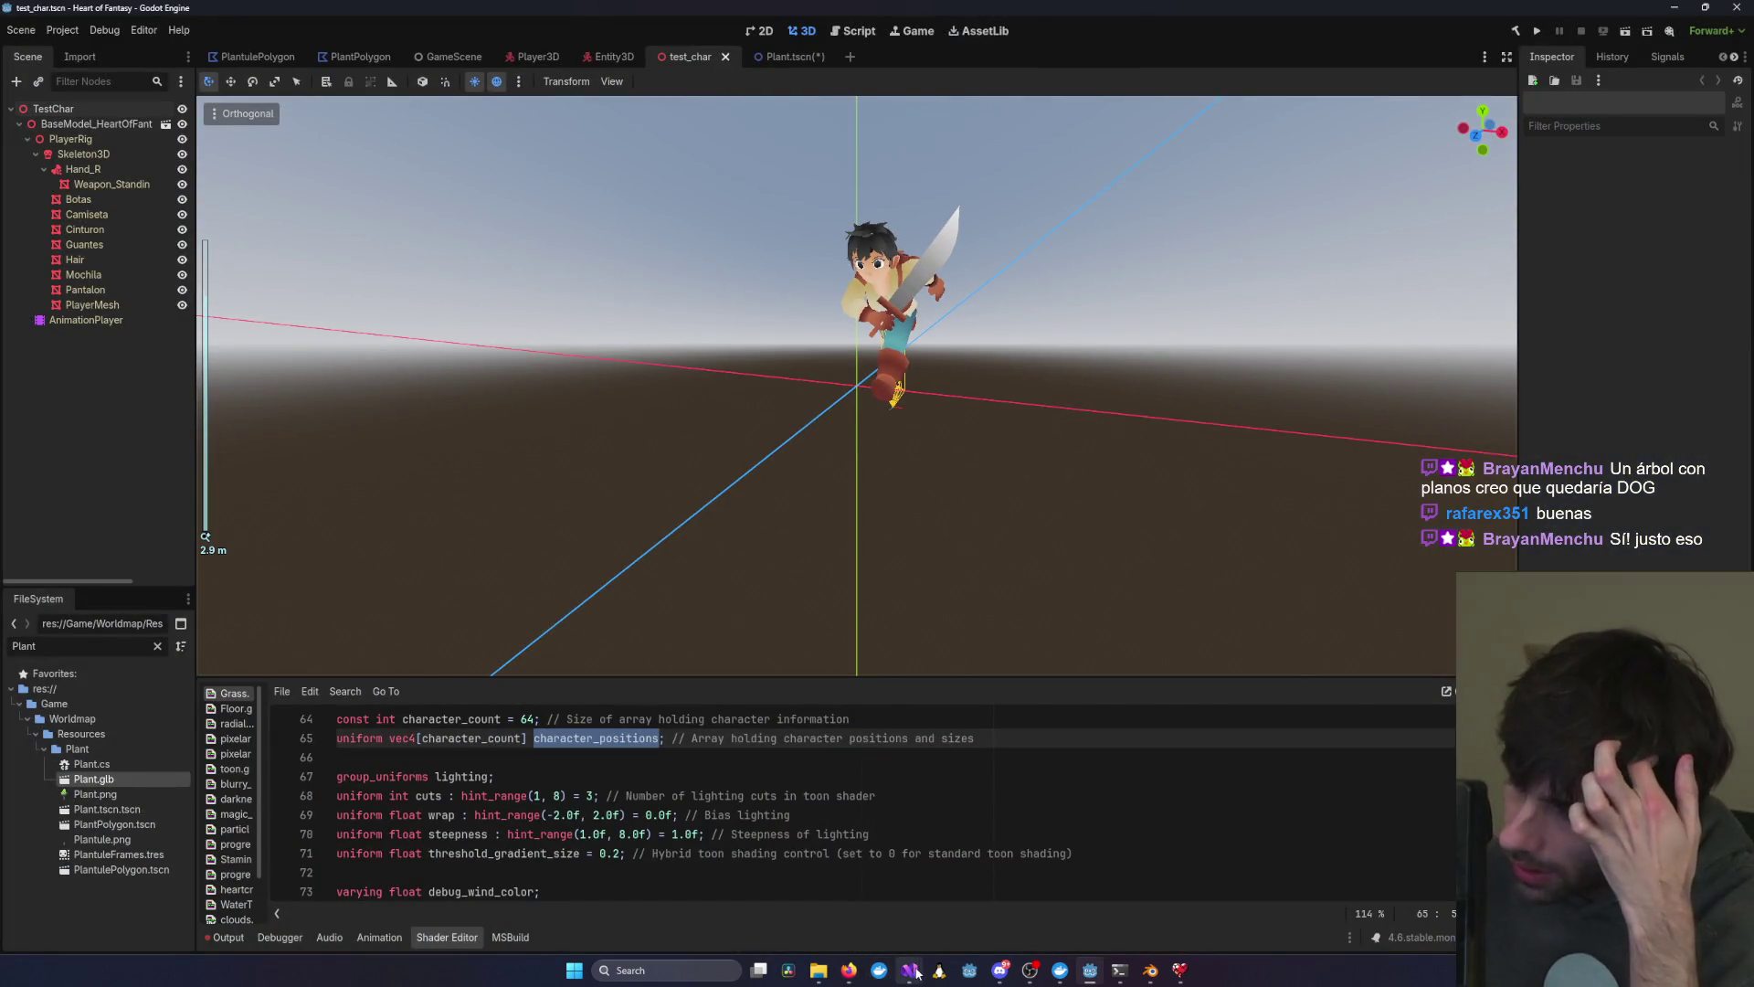
pyautogui.moveTo(909, 970)
pyautogui.click(1241, 892)
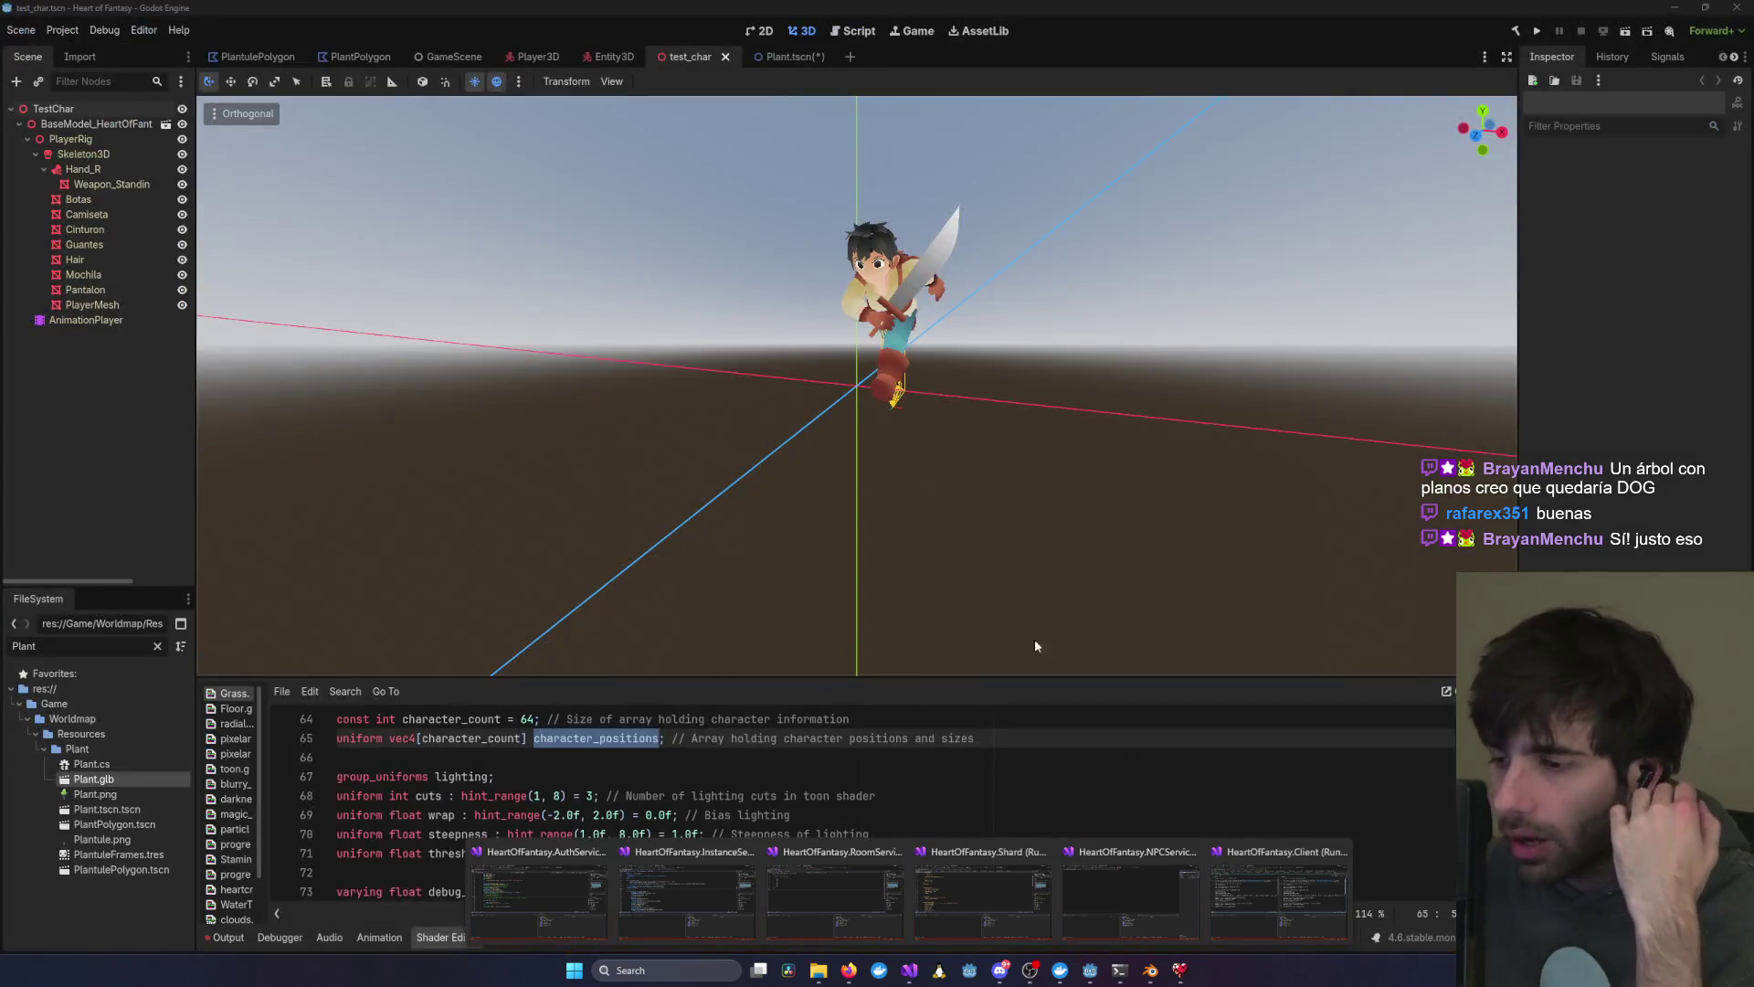
pyautogui.click(1155, 906)
# Rotate, tilt and zoom the game camera around the character using X, Z and scrolling
pyautogui.scroll(-3, 978, 599)
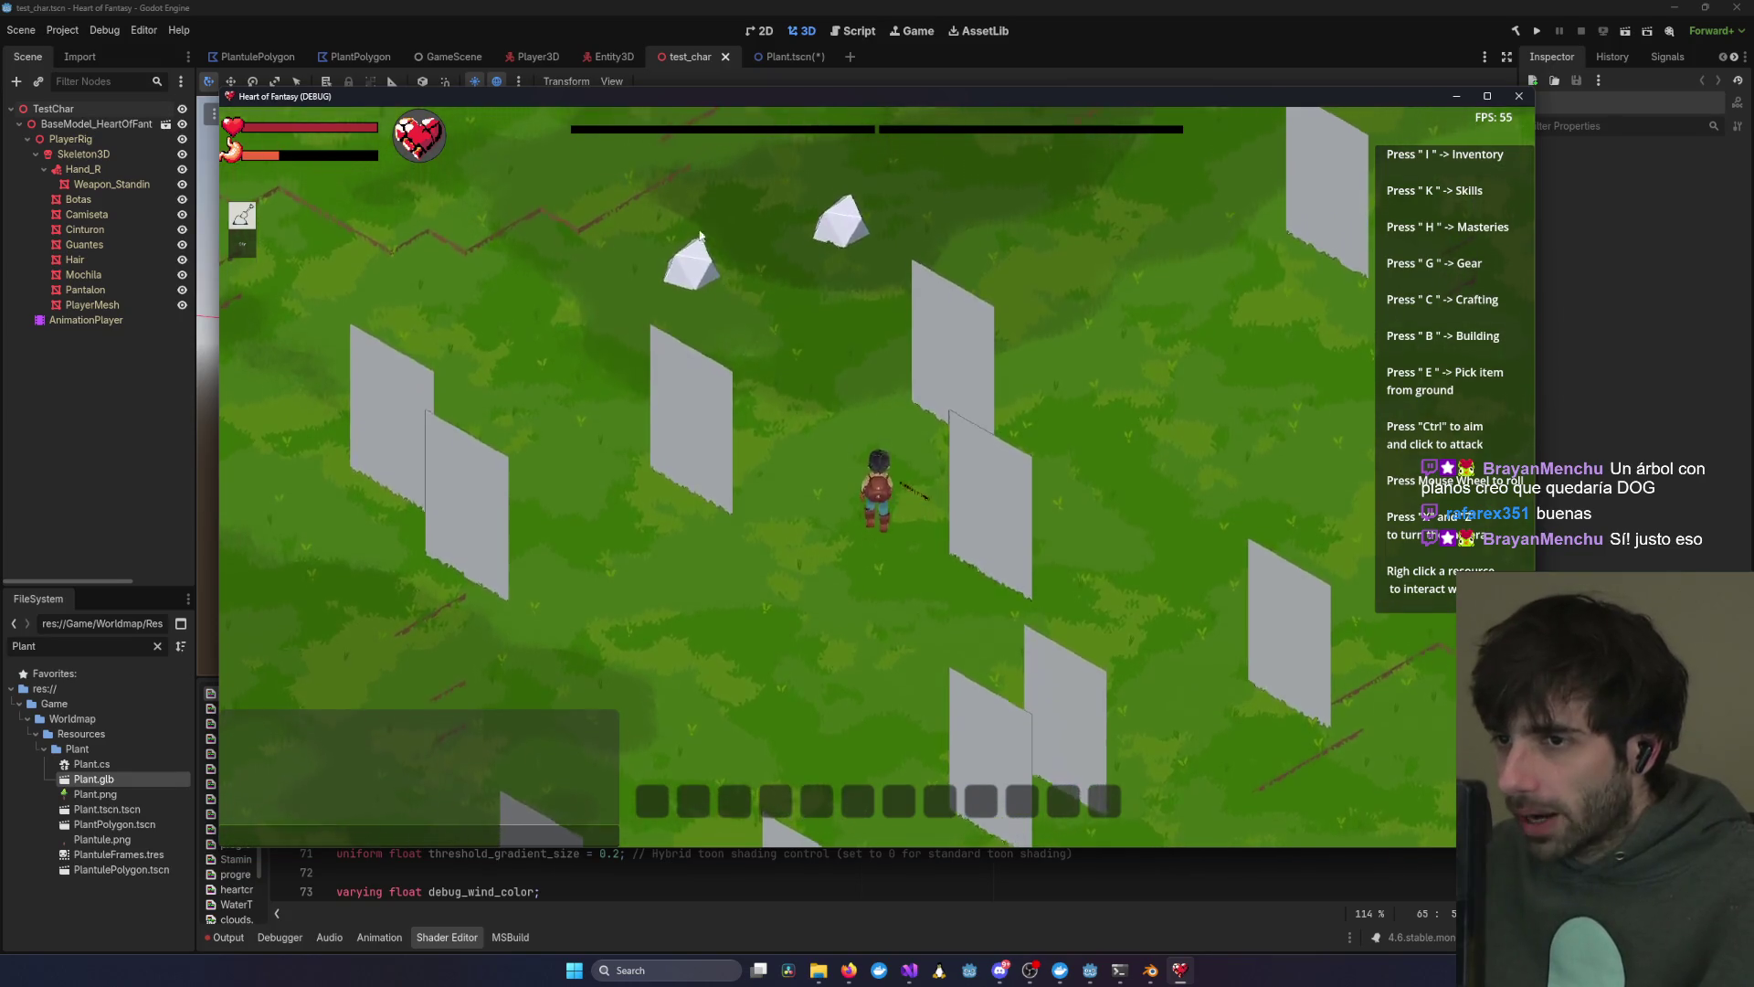
pyautogui.scroll(-2, 730, 302)
pyautogui.press('x')
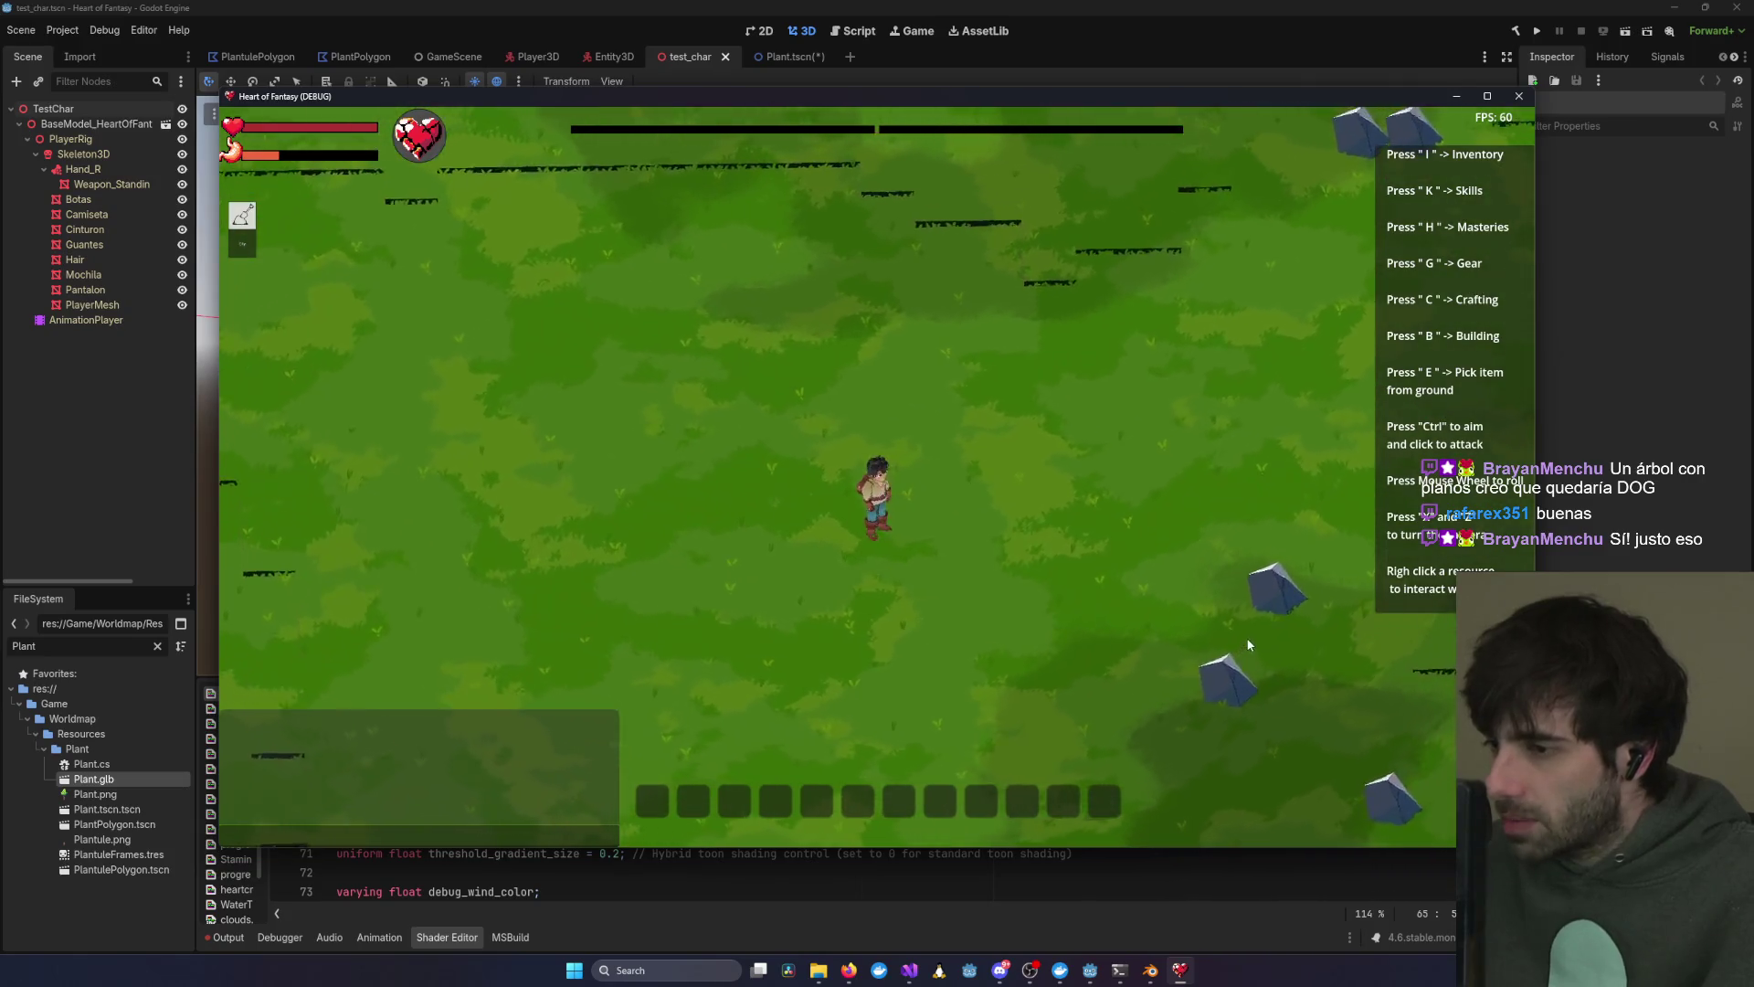
pyautogui.press('z')
pyautogui.scroll(2, 1060, 687)
pyautogui.middleClick(572, 638)
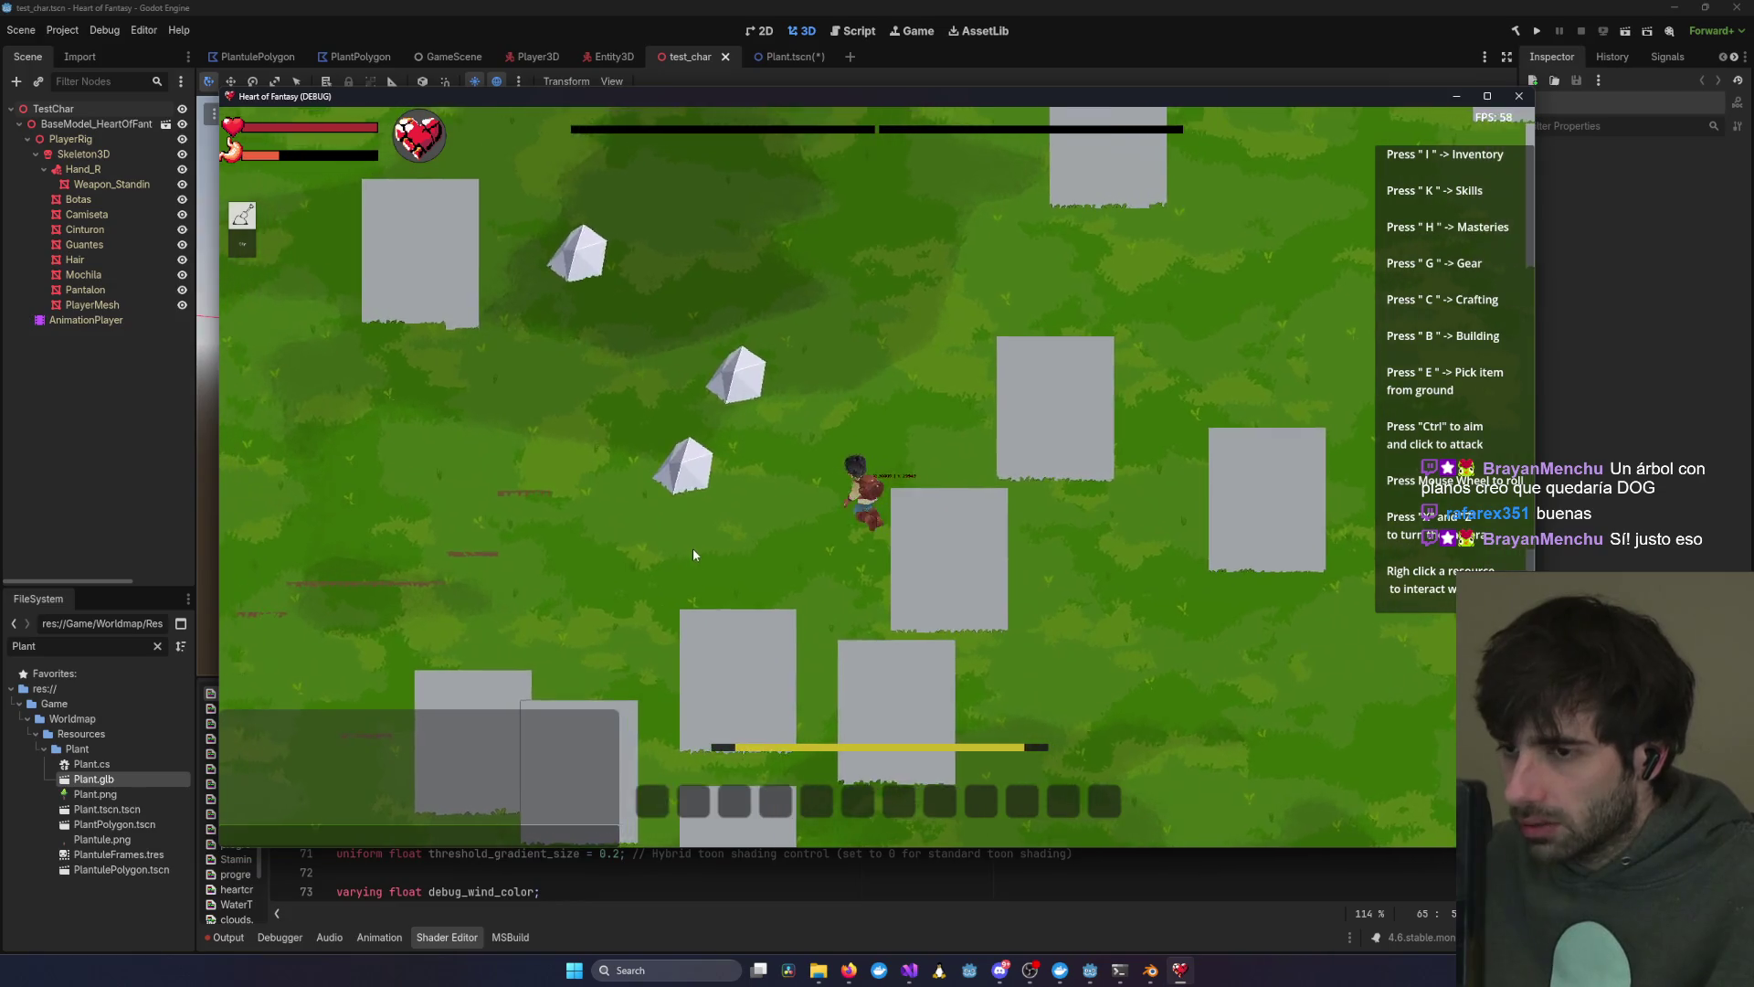
pyautogui.scroll(5, 692, 548)
pyautogui.scroll(-2, 692, 548)
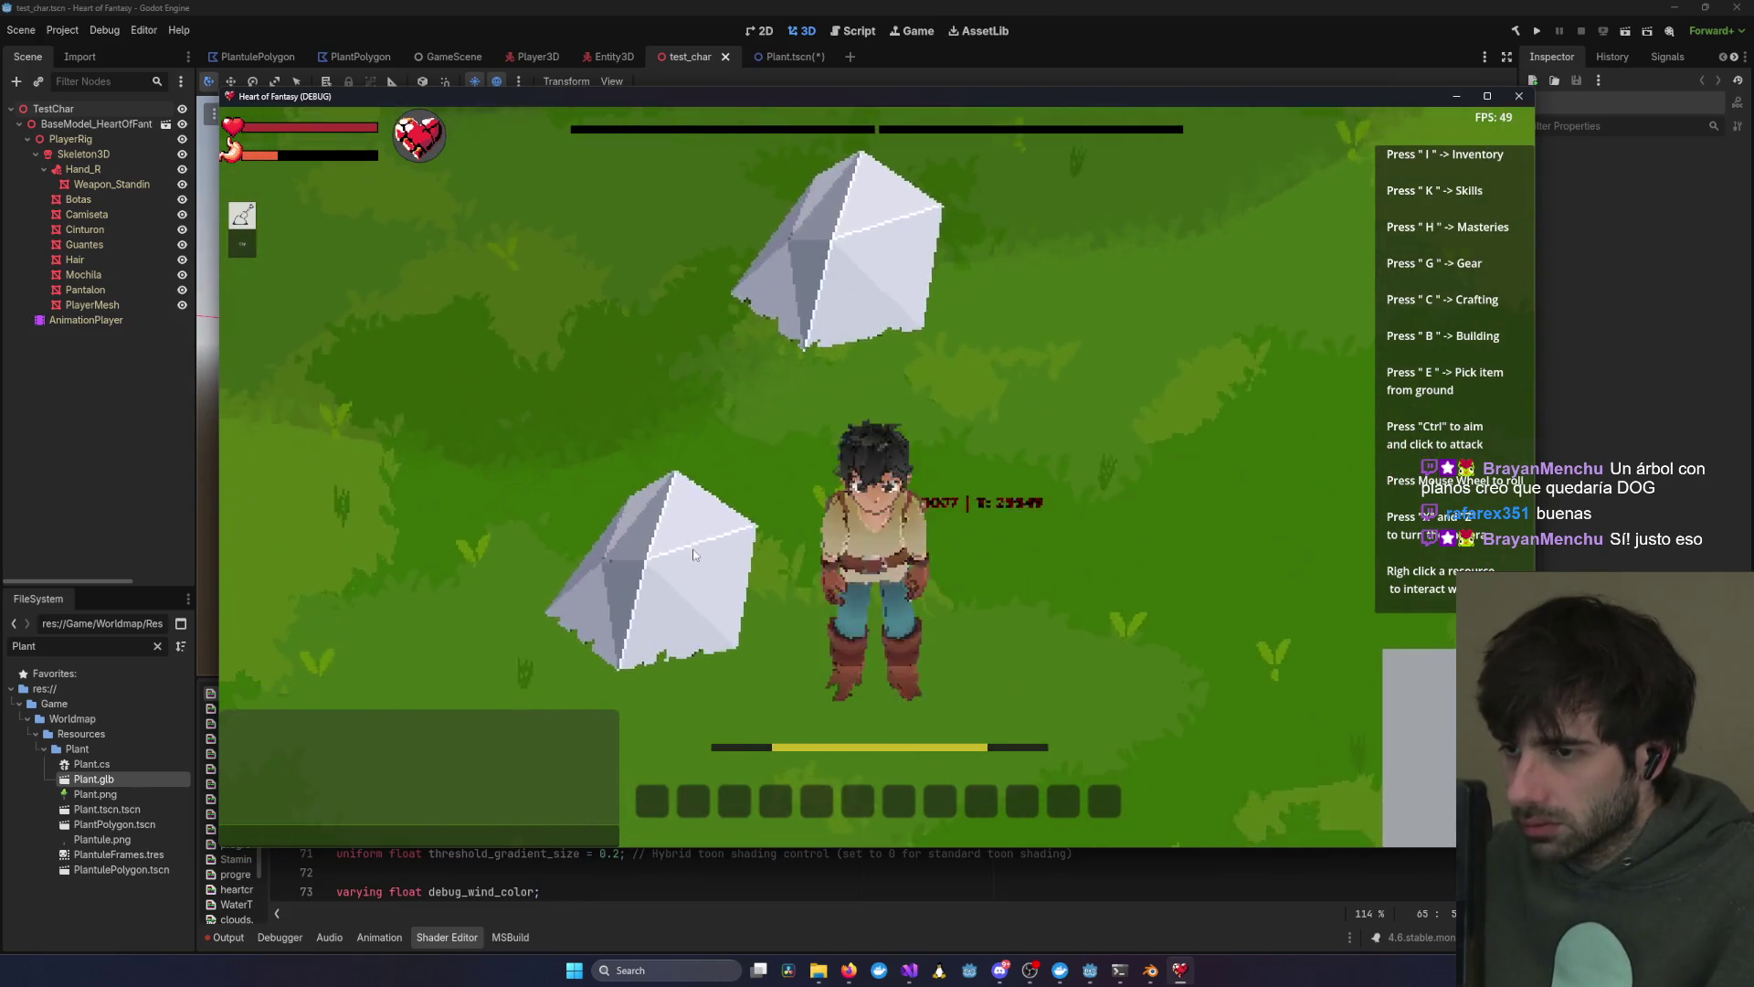
pyautogui.scroll(-3, 692, 553)
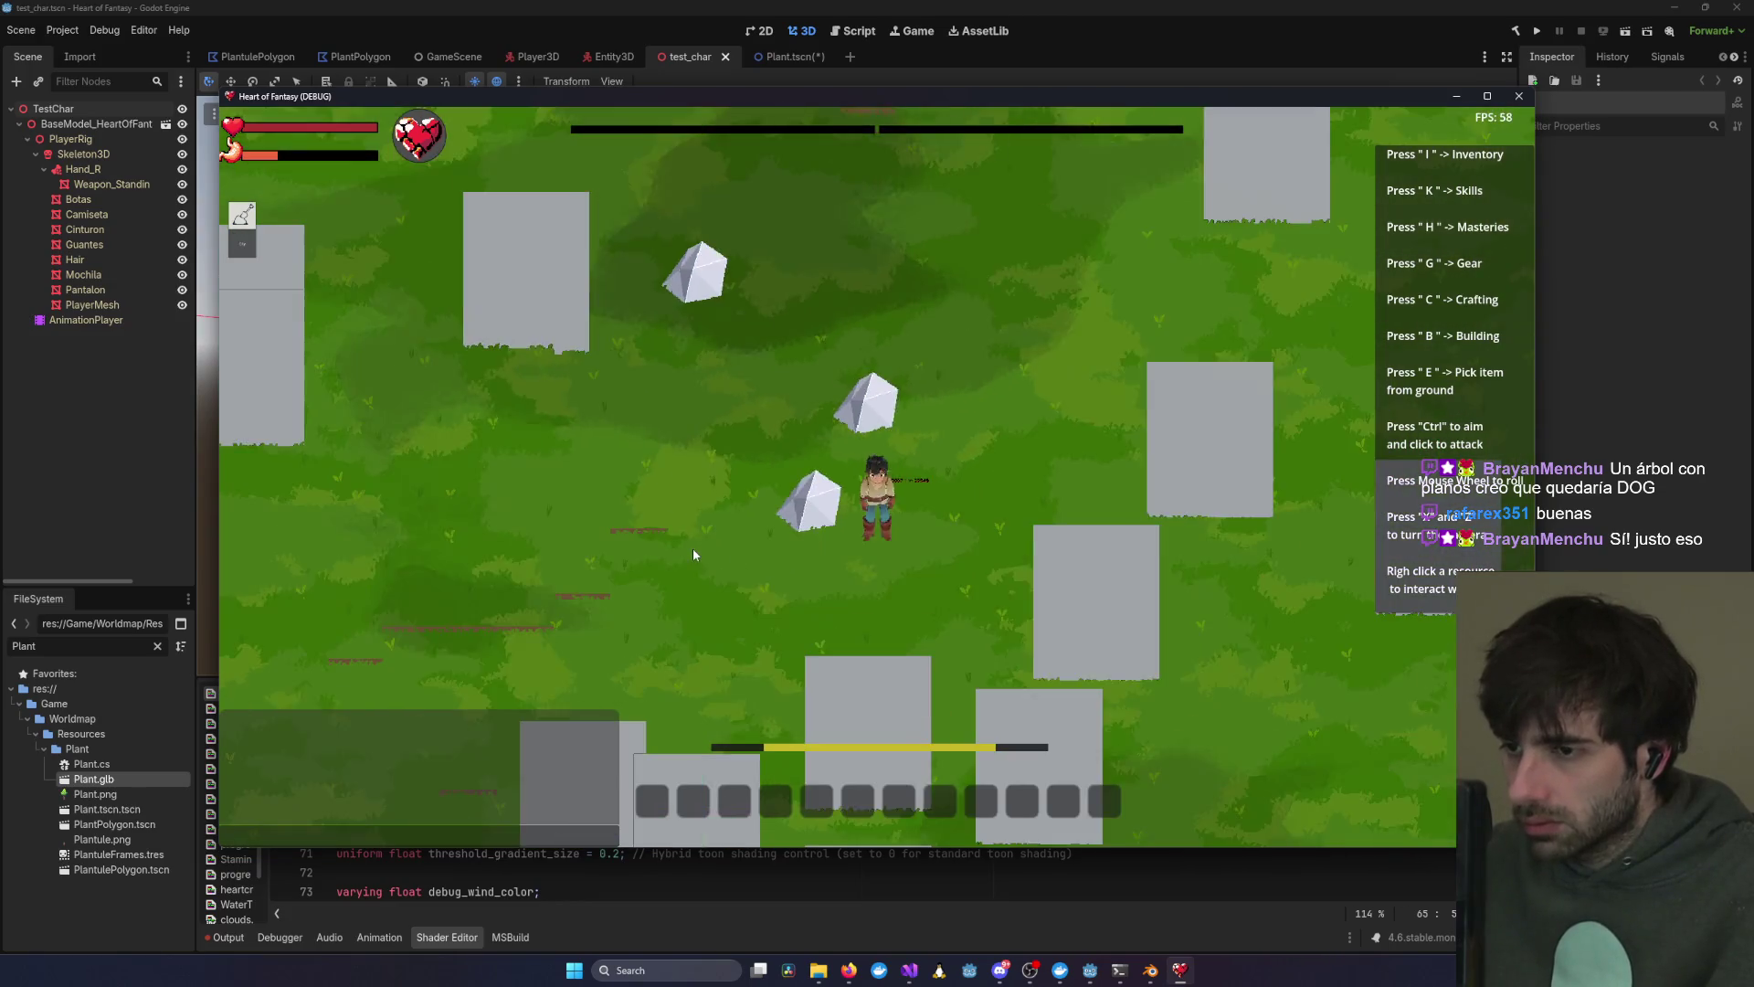
pyautogui.scroll(1, 692, 553)
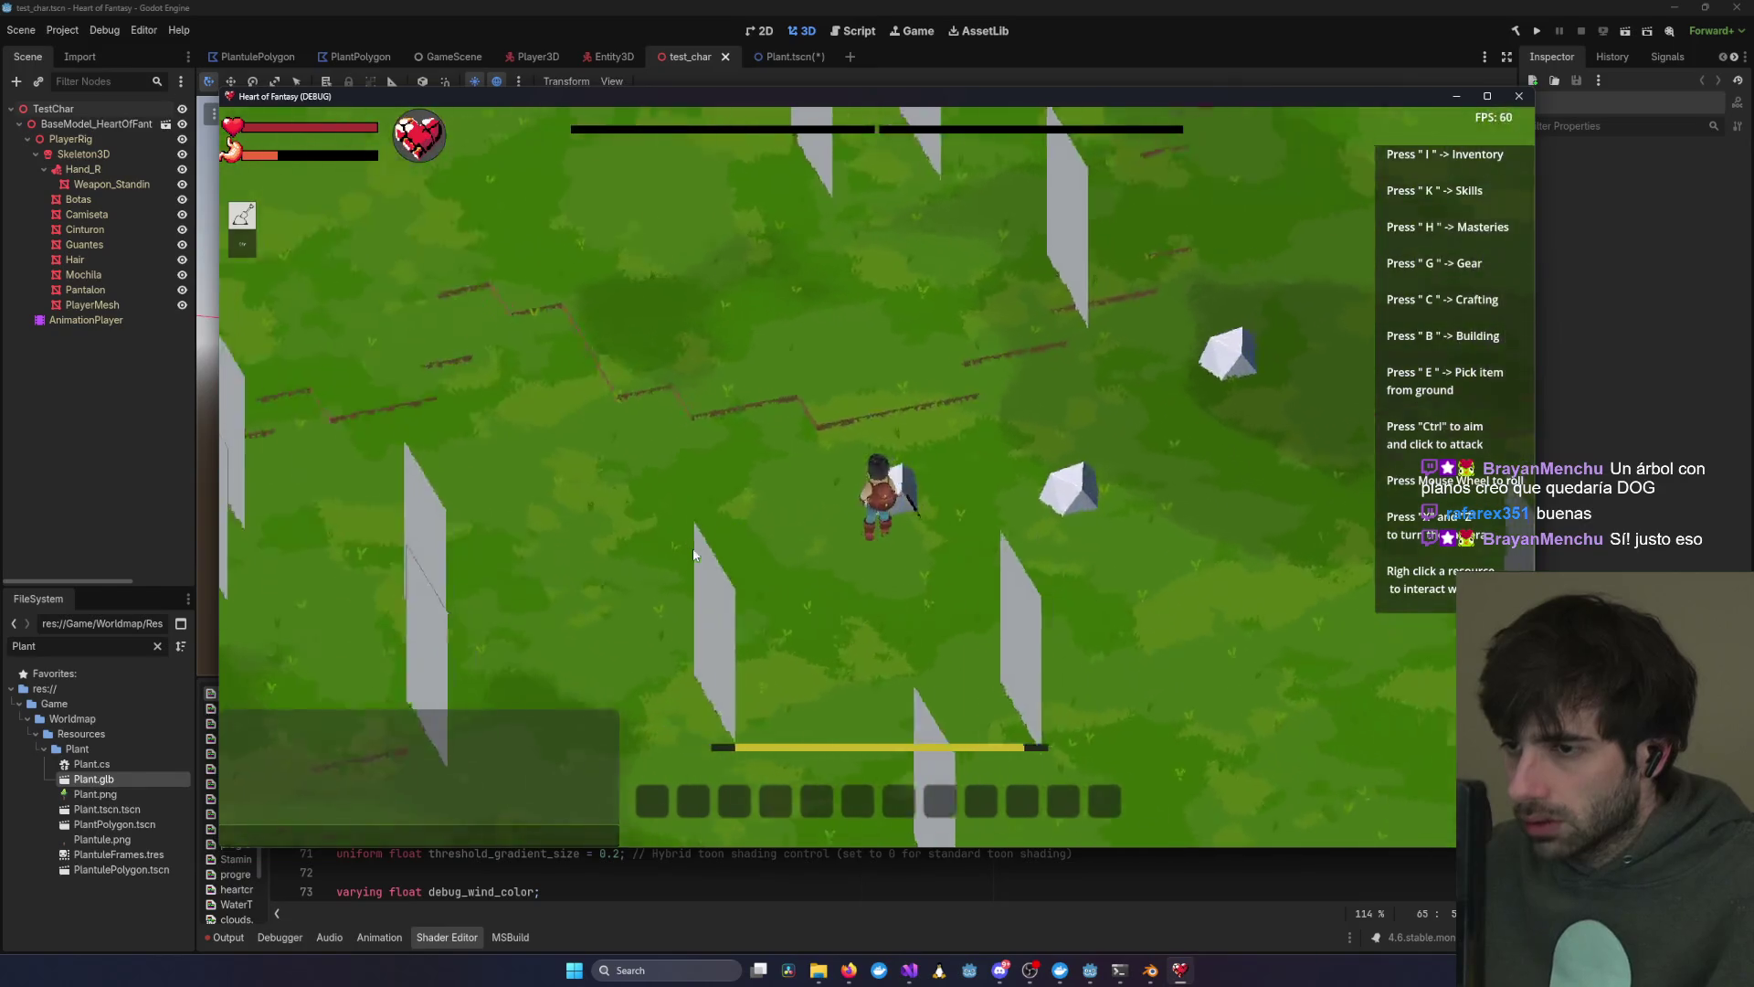
pyautogui.scroll(2, 692, 548)
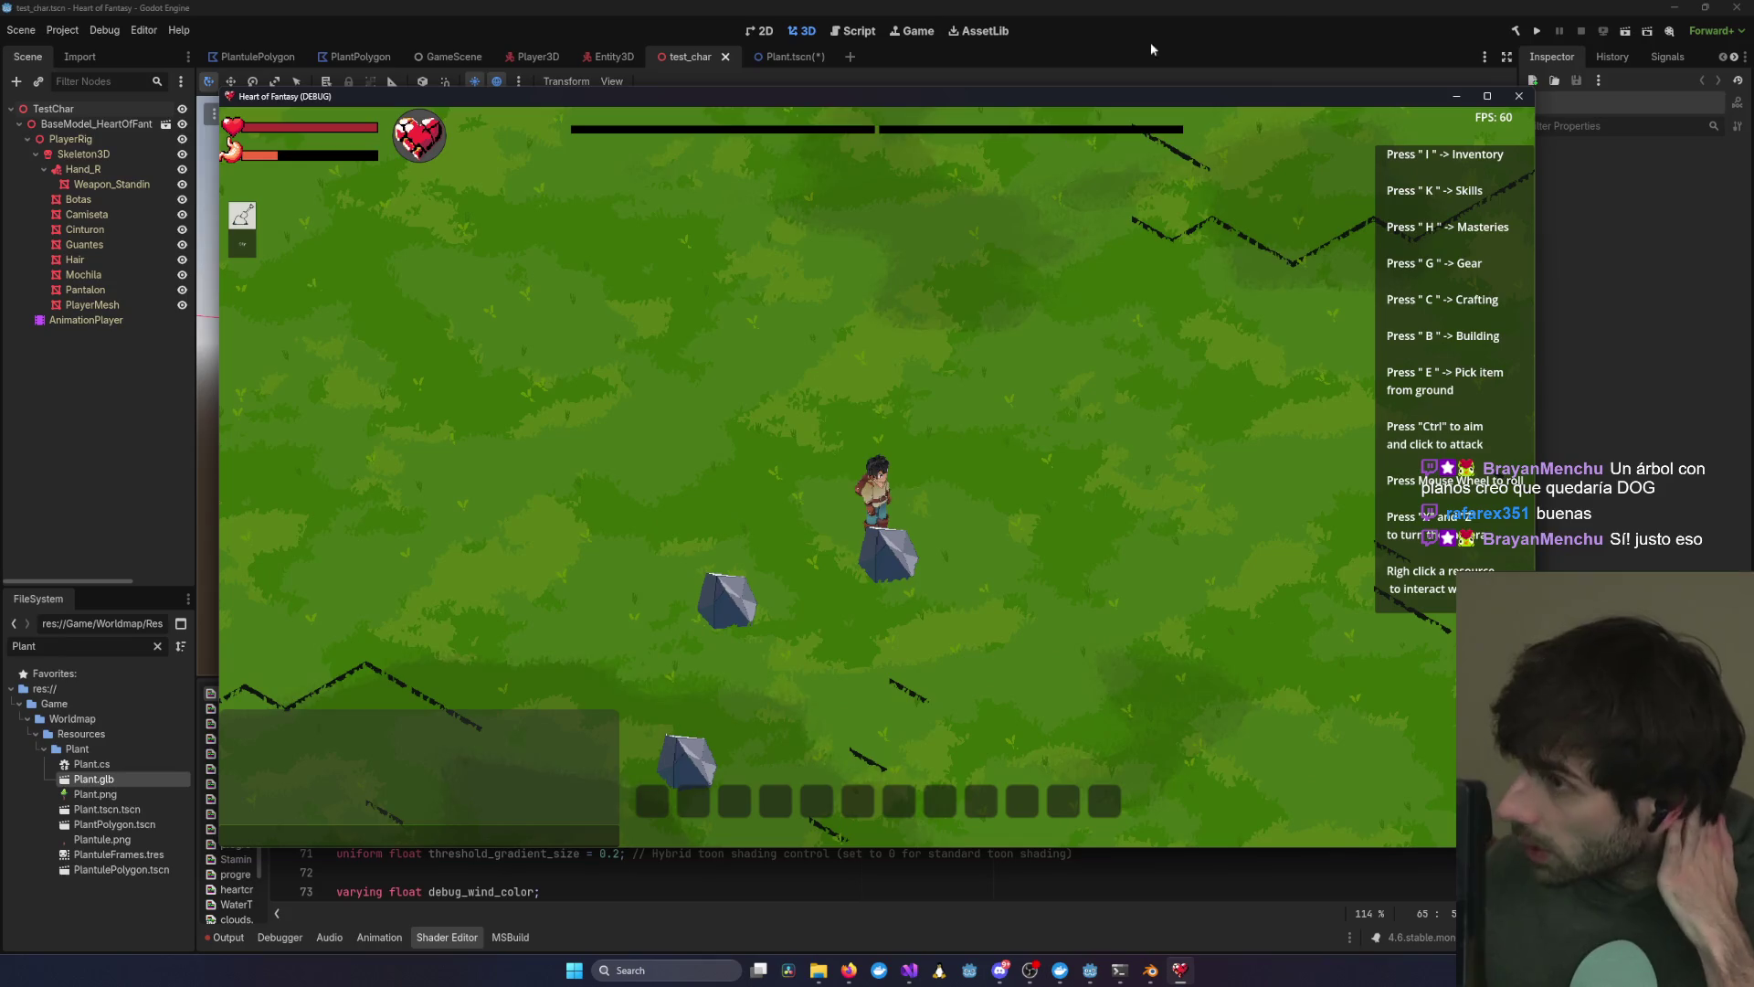
# Minimize the game window, restore it from the taskbar, then minimize it again
pyautogui.click(1456, 96)
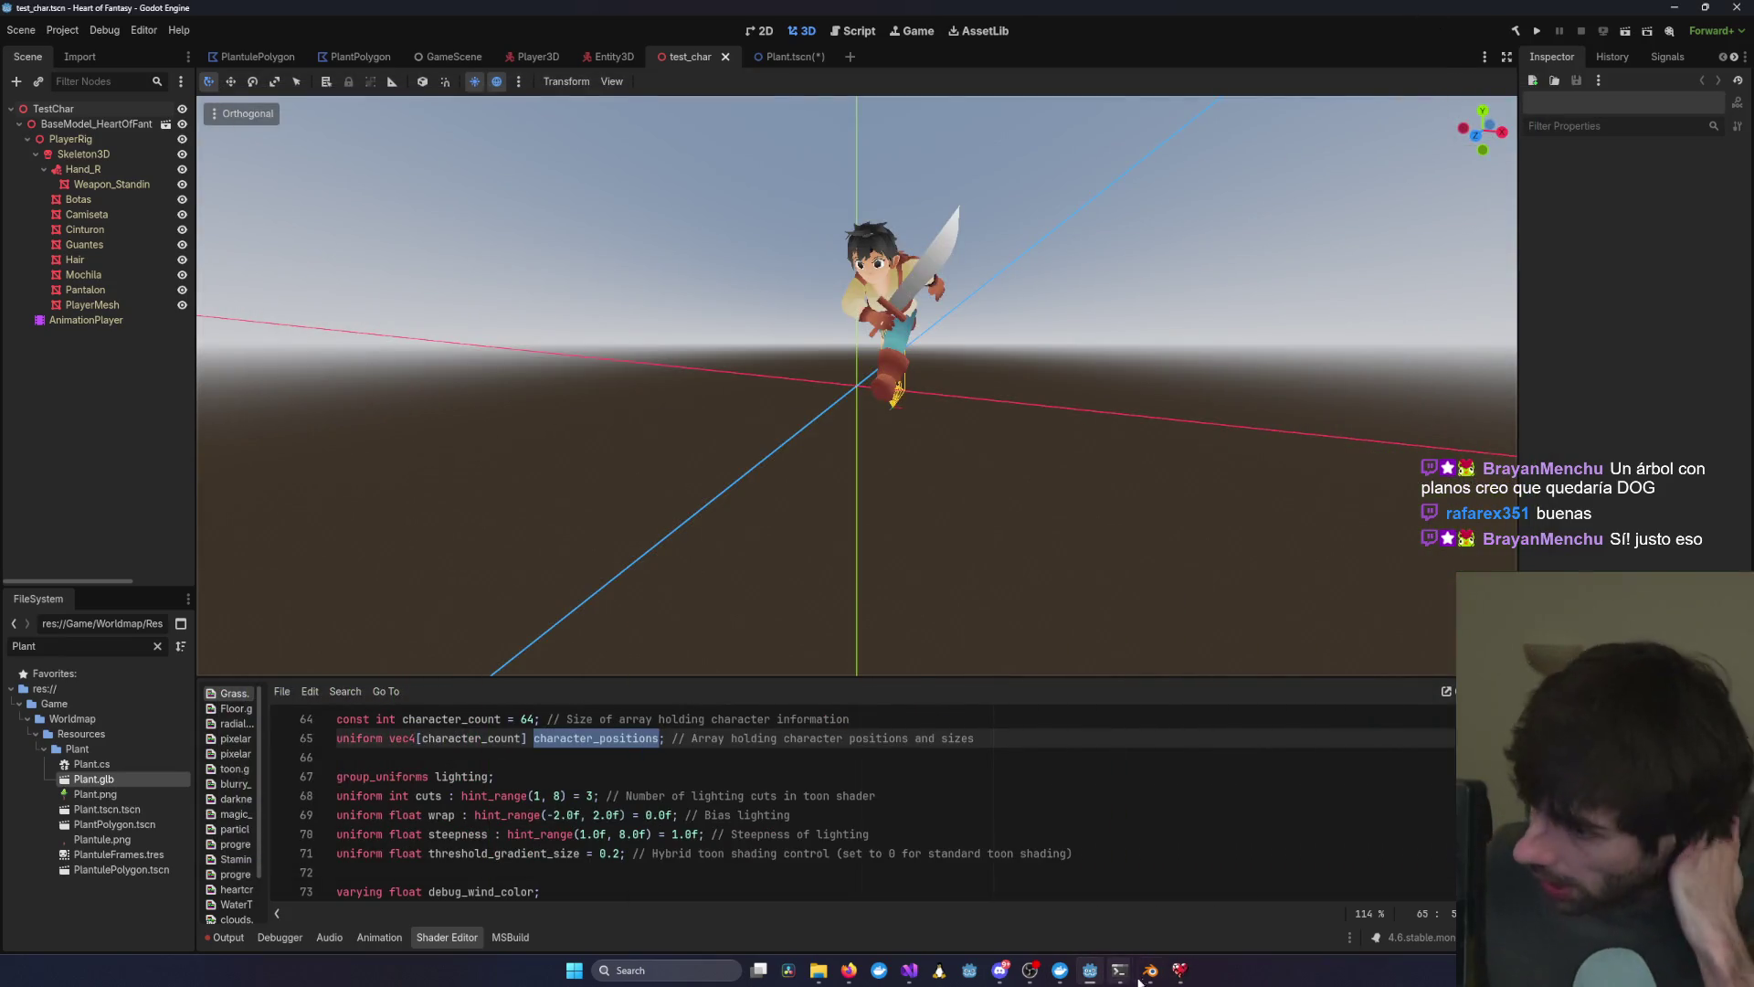
pyautogui.click(1180, 971)
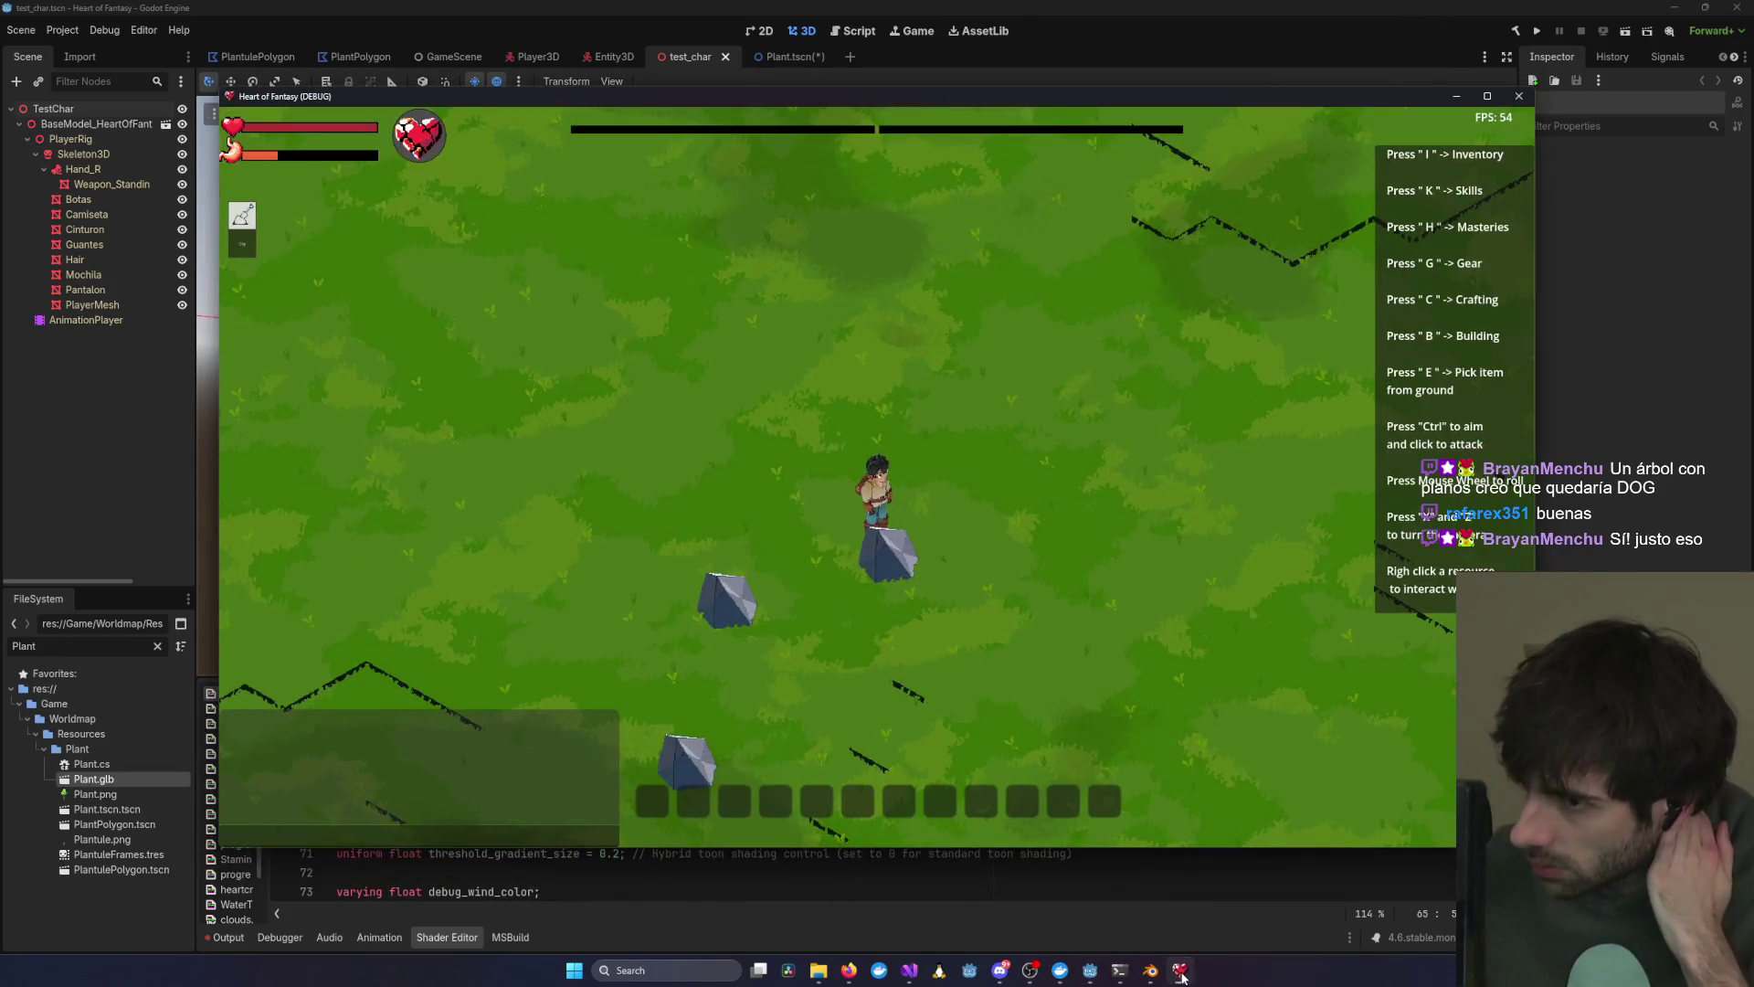
pyautogui.click(1180, 972)
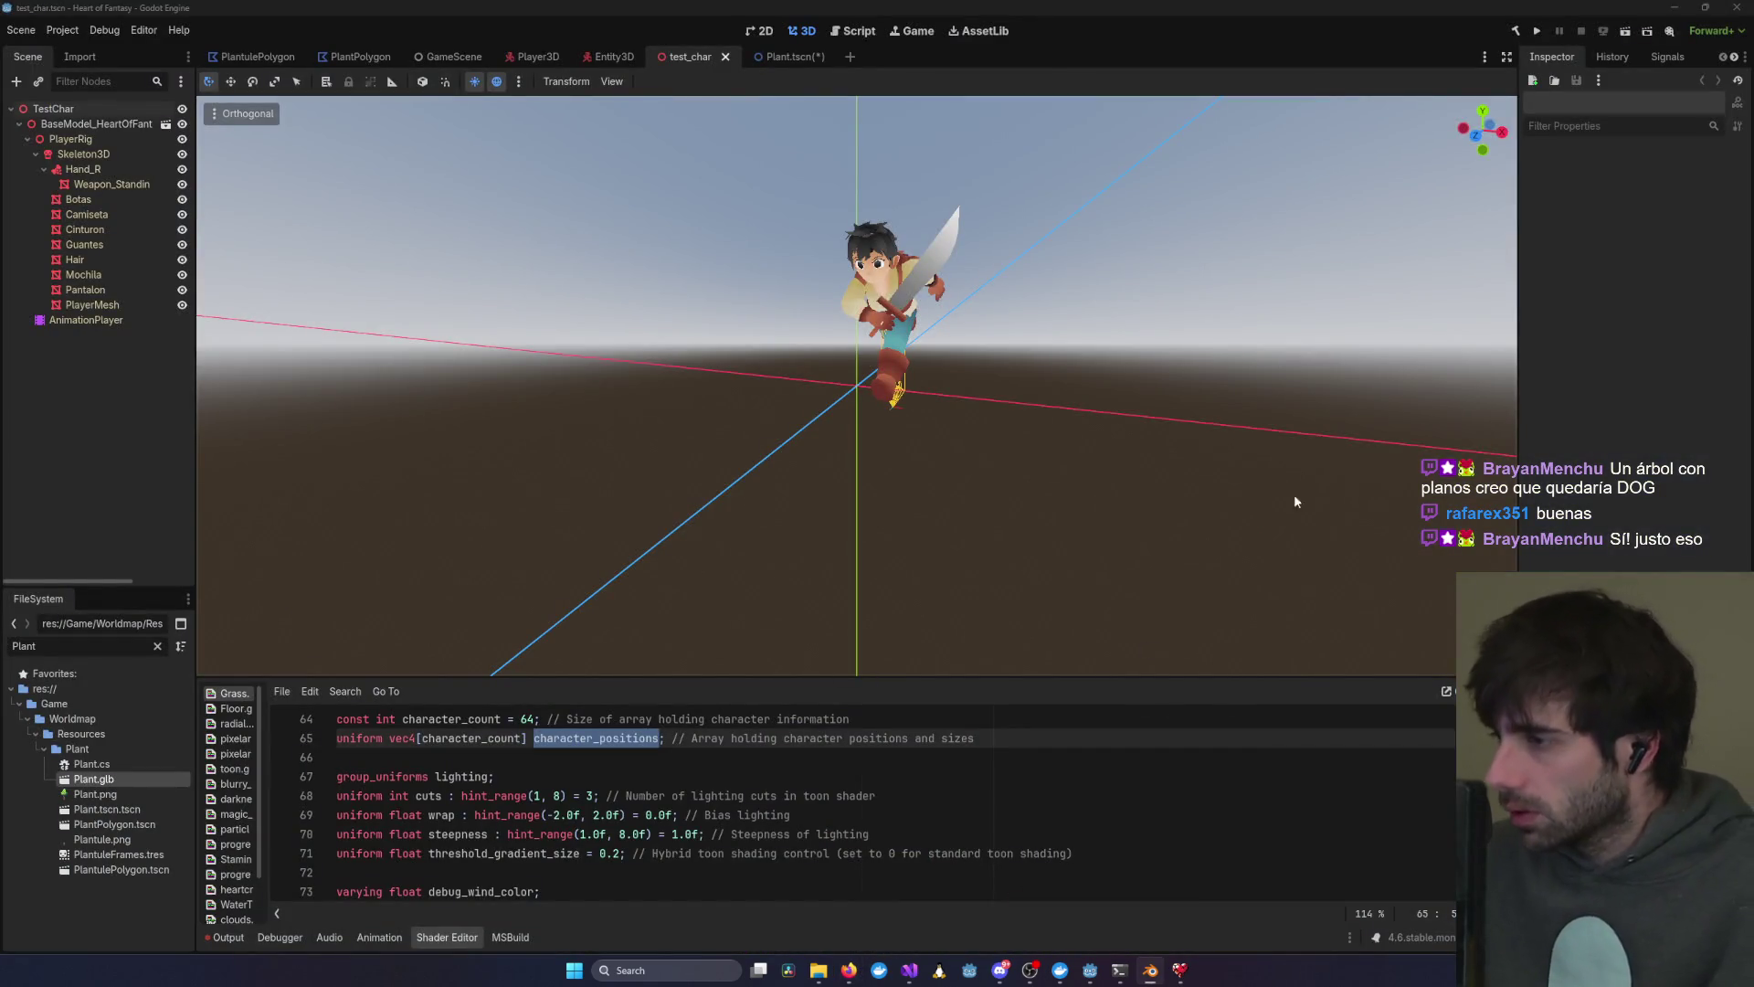
# In Plant.tscn, select ParticleEmitter_001 and expand its Surface 0 material
pyautogui.click(759, 56)
pyautogui.click(1071, 349)
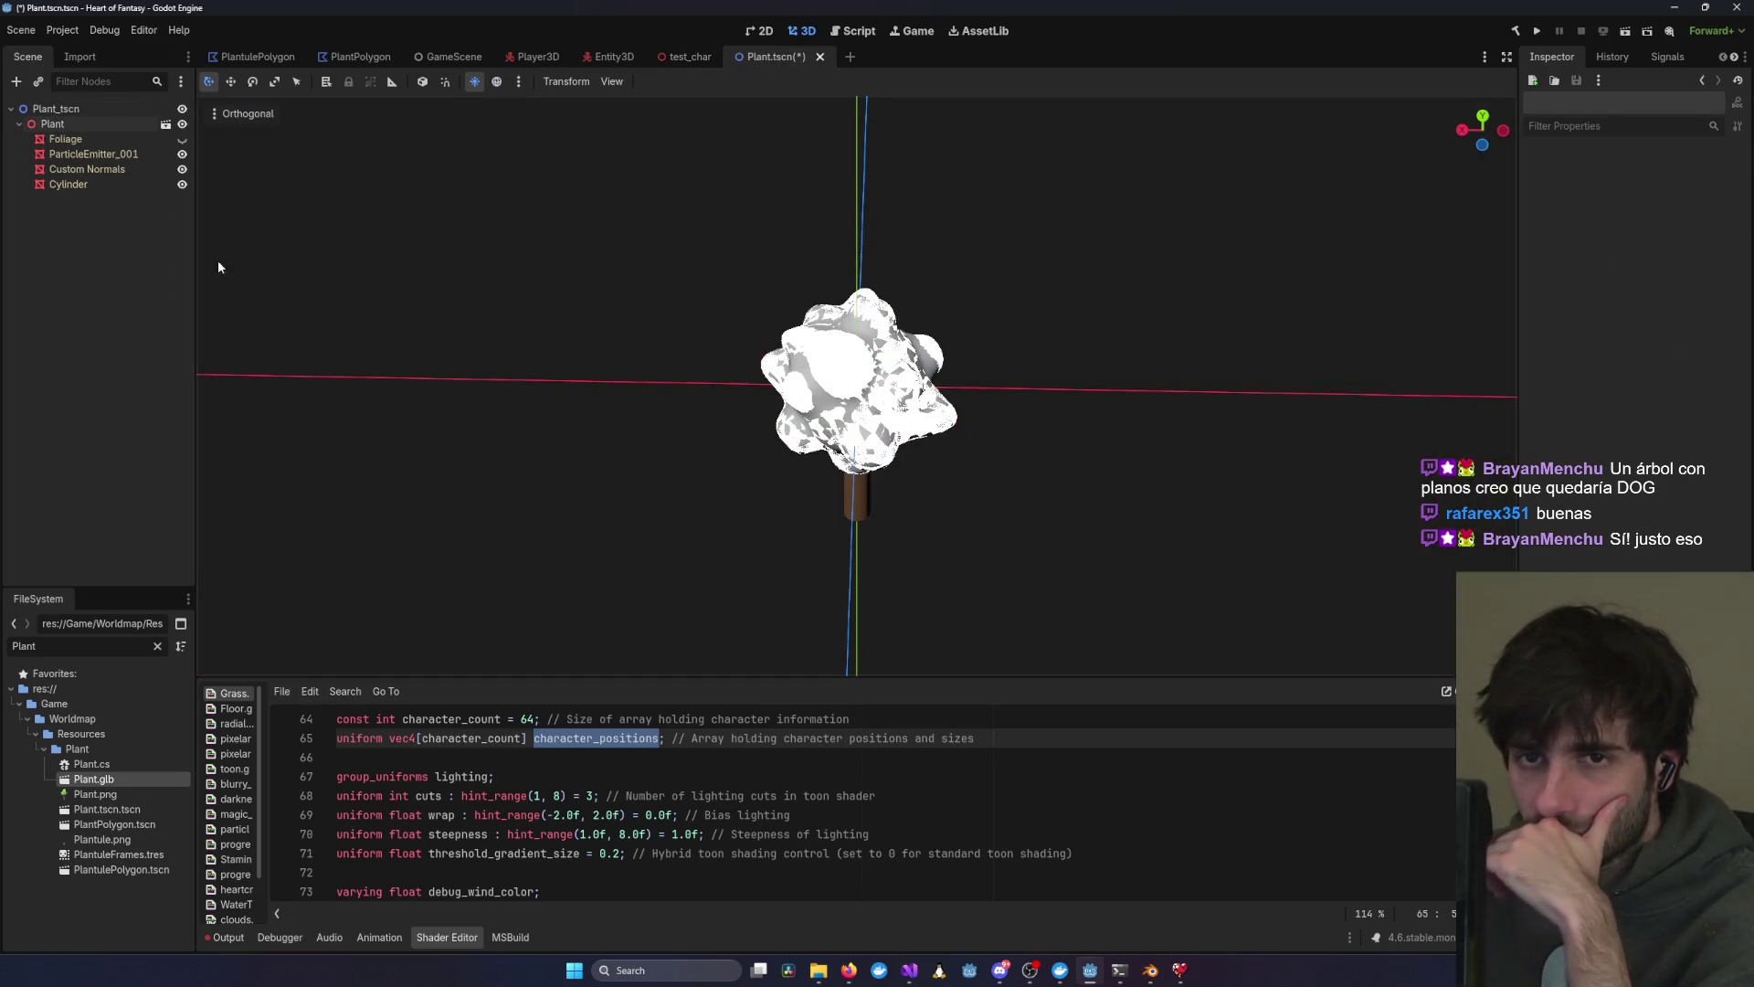
pyautogui.click(60, 142)
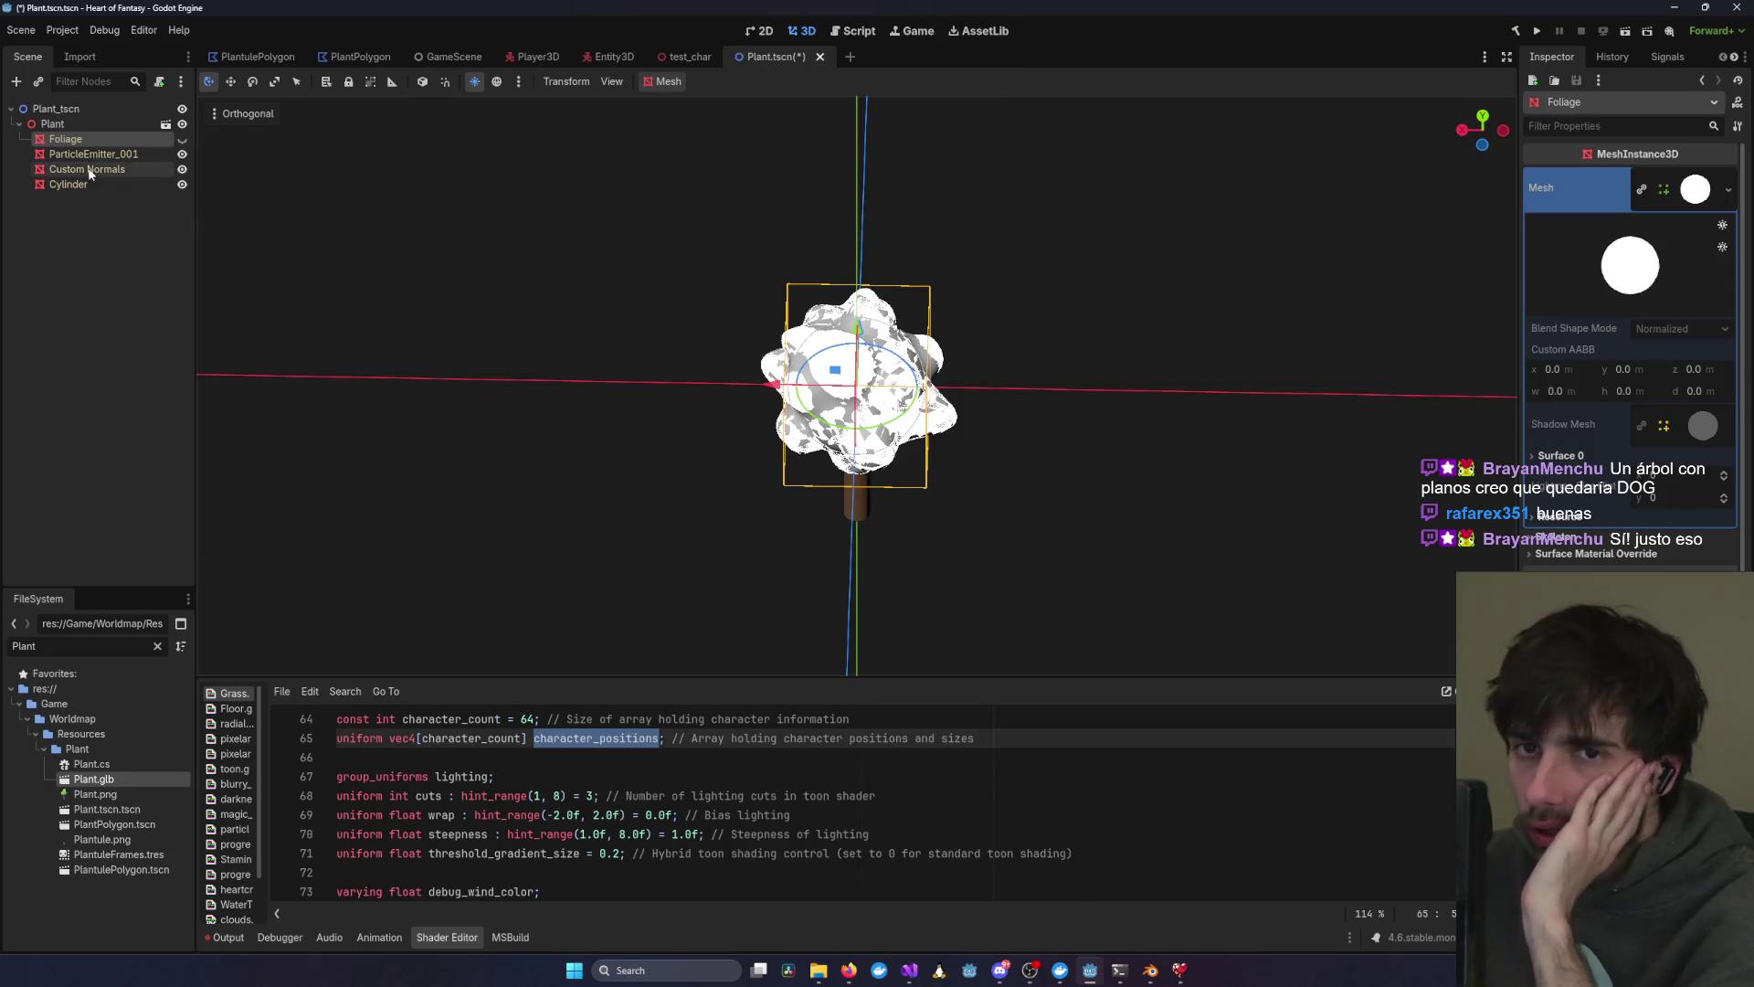
pyautogui.press('Down')
pyautogui.scroll(1, 1250, 507)
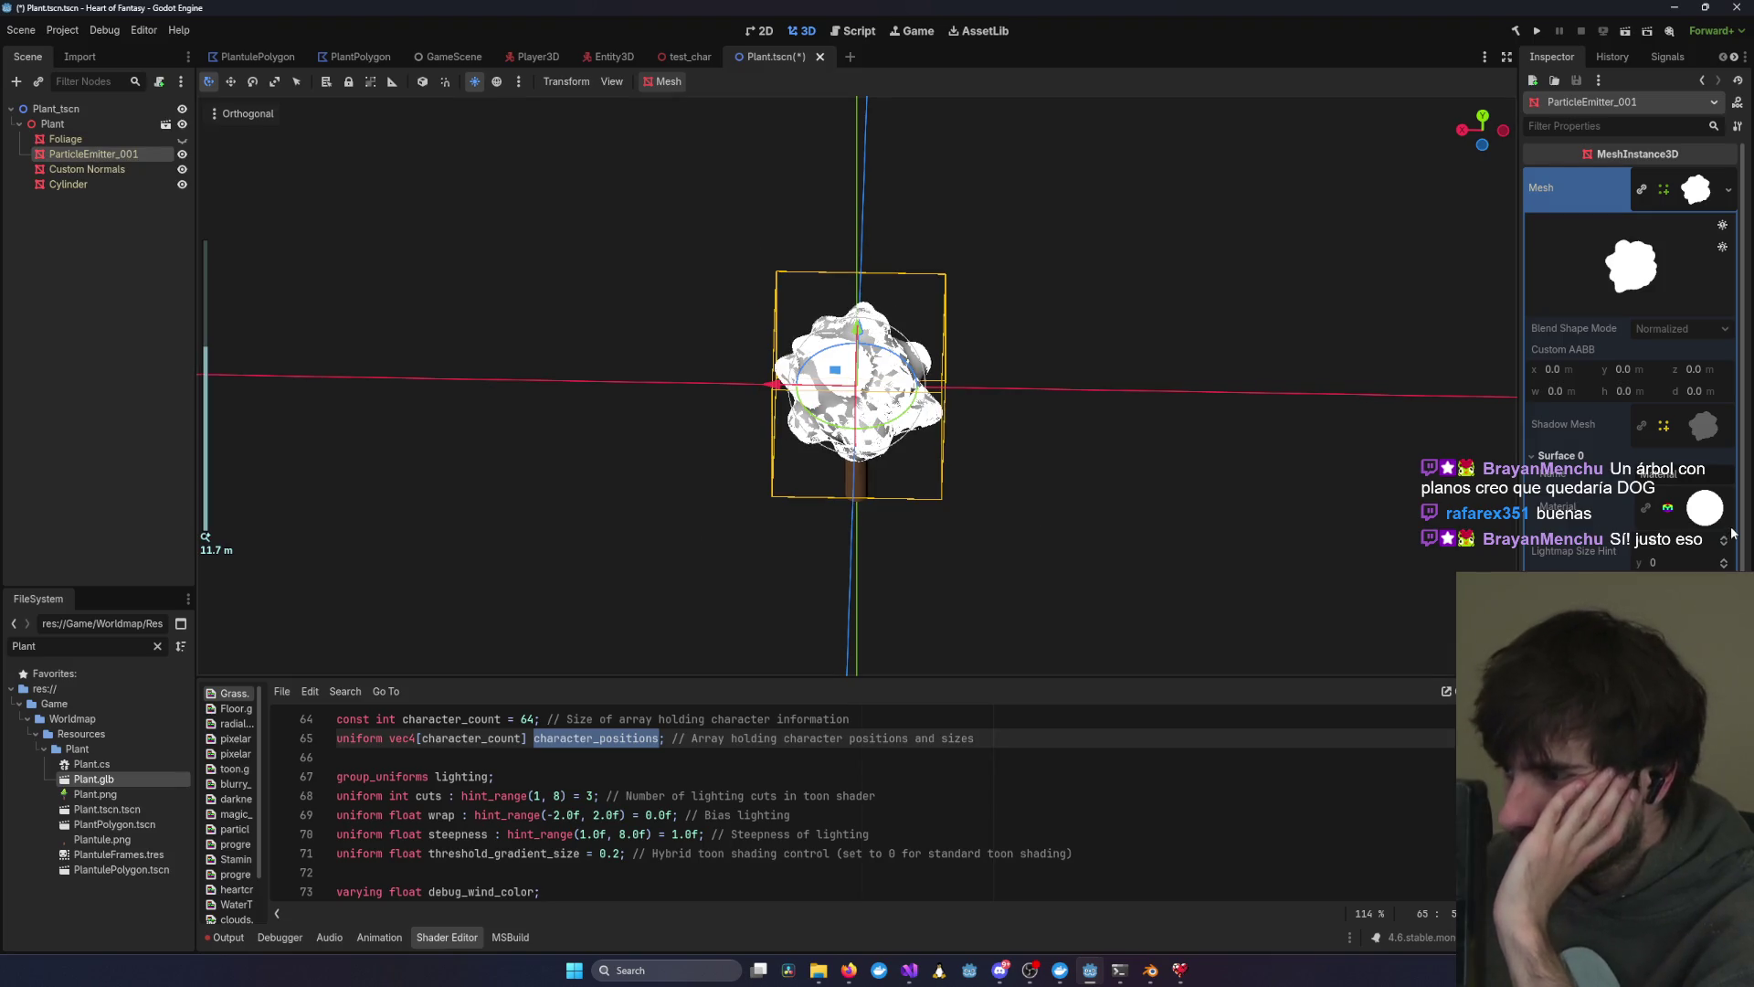
pyautogui.click(1704, 508)
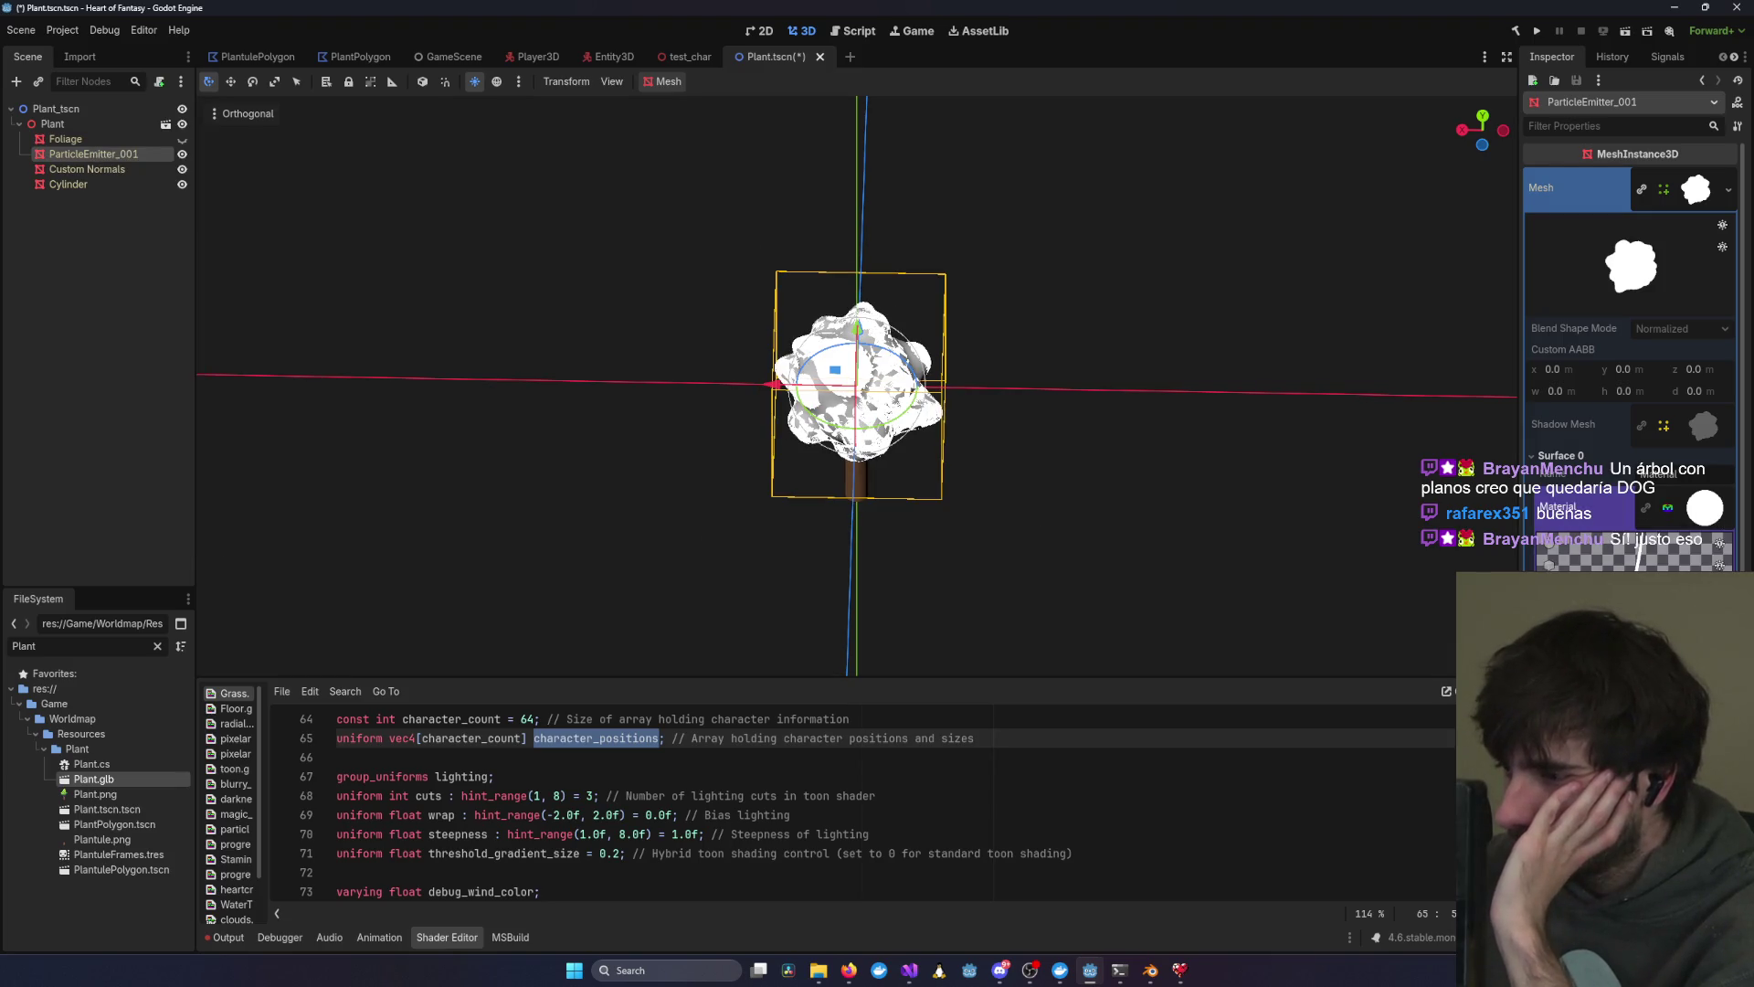
# Inspect ParticleEmitter_001's Surface Material Override, then save the Plant scene
pyautogui.scroll(-3, 1631, 384)
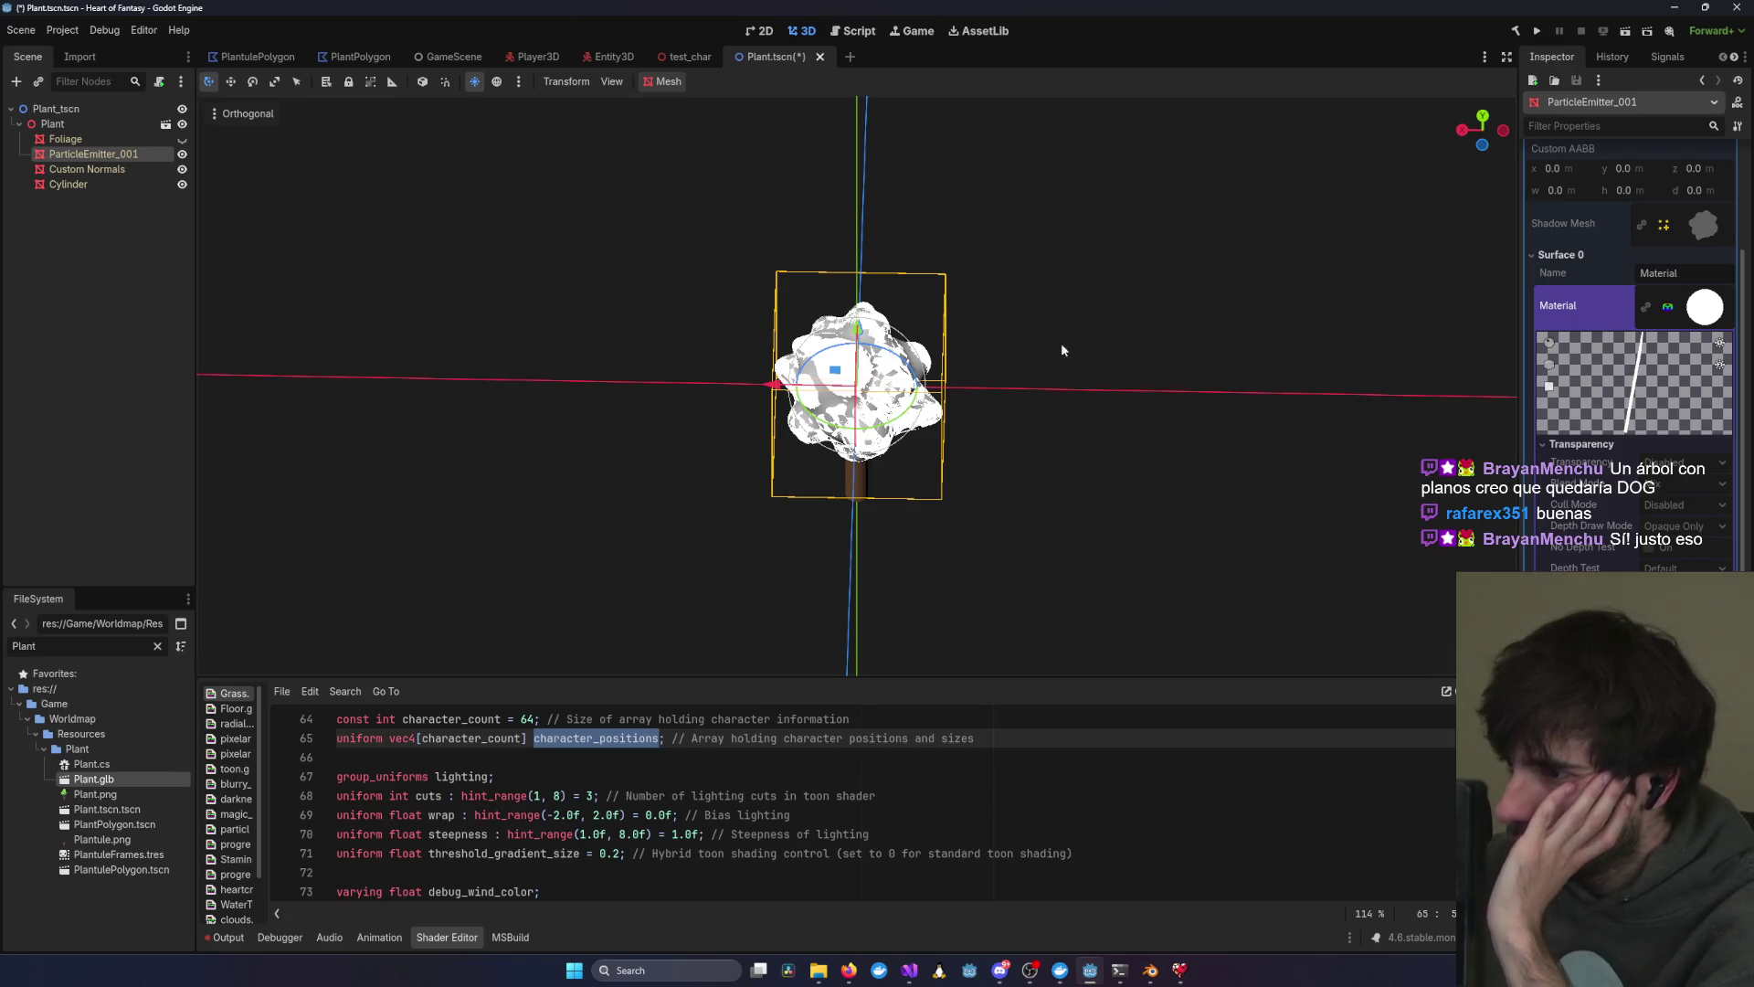
pyautogui.scroll(-10, 1721, 517)
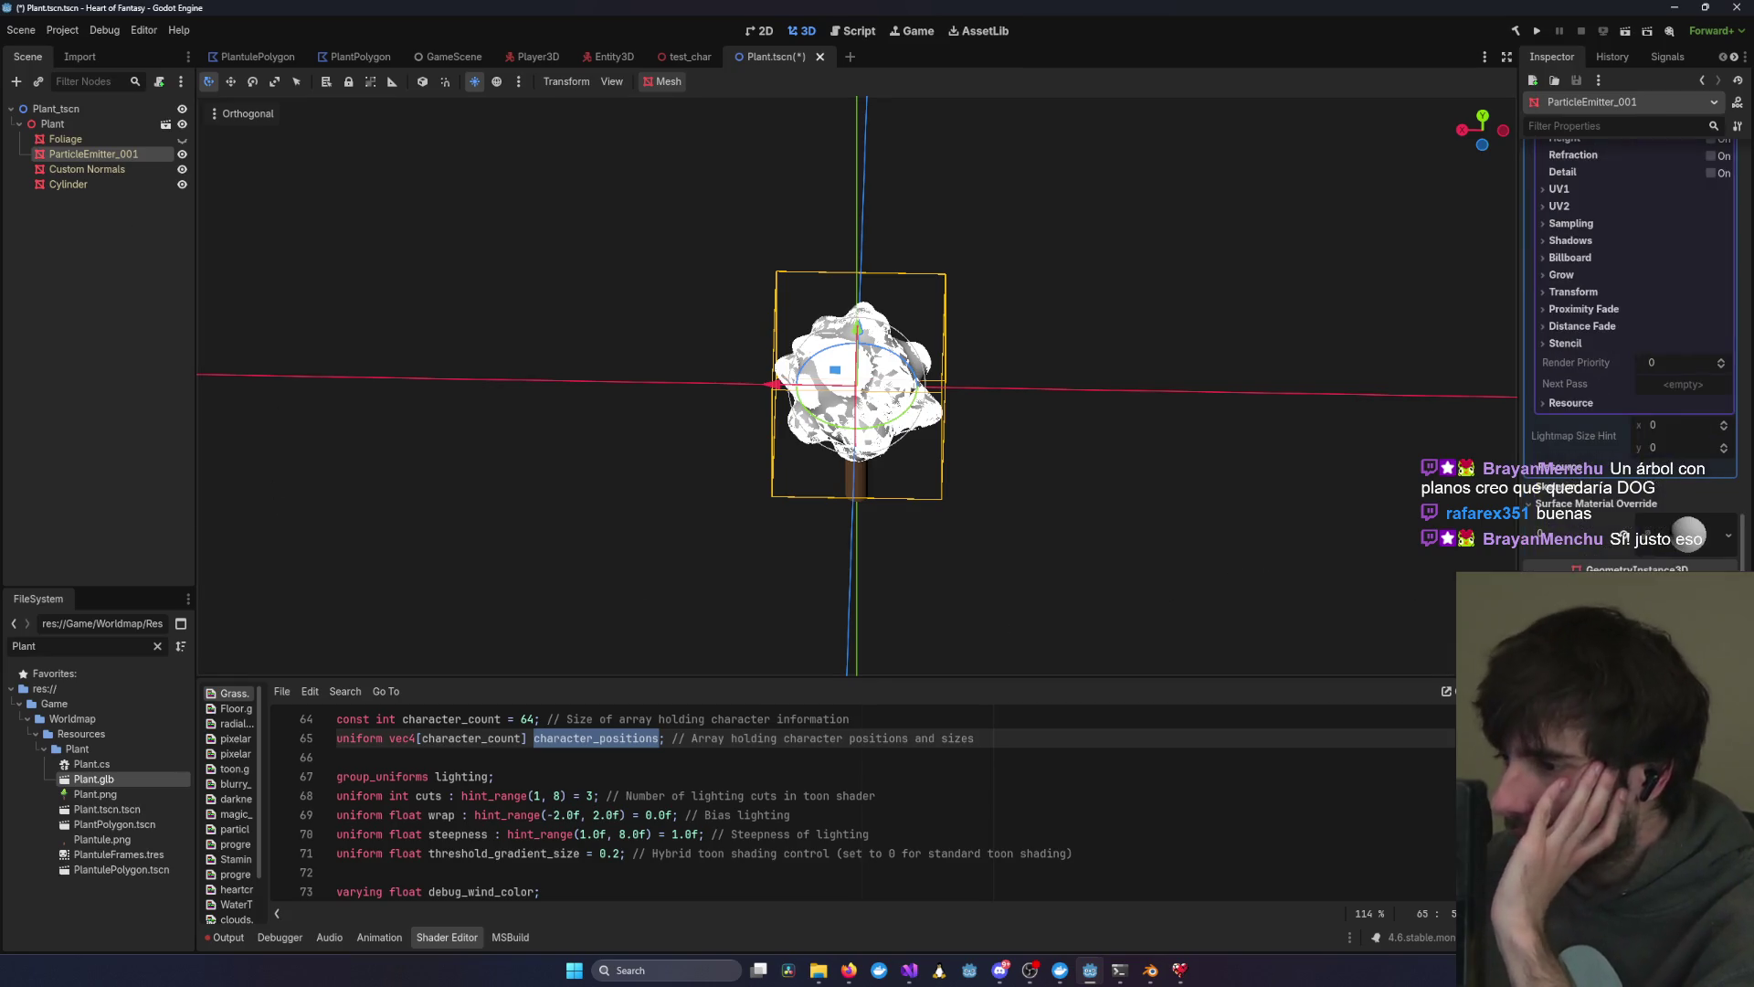
pyautogui.click(1679, 553)
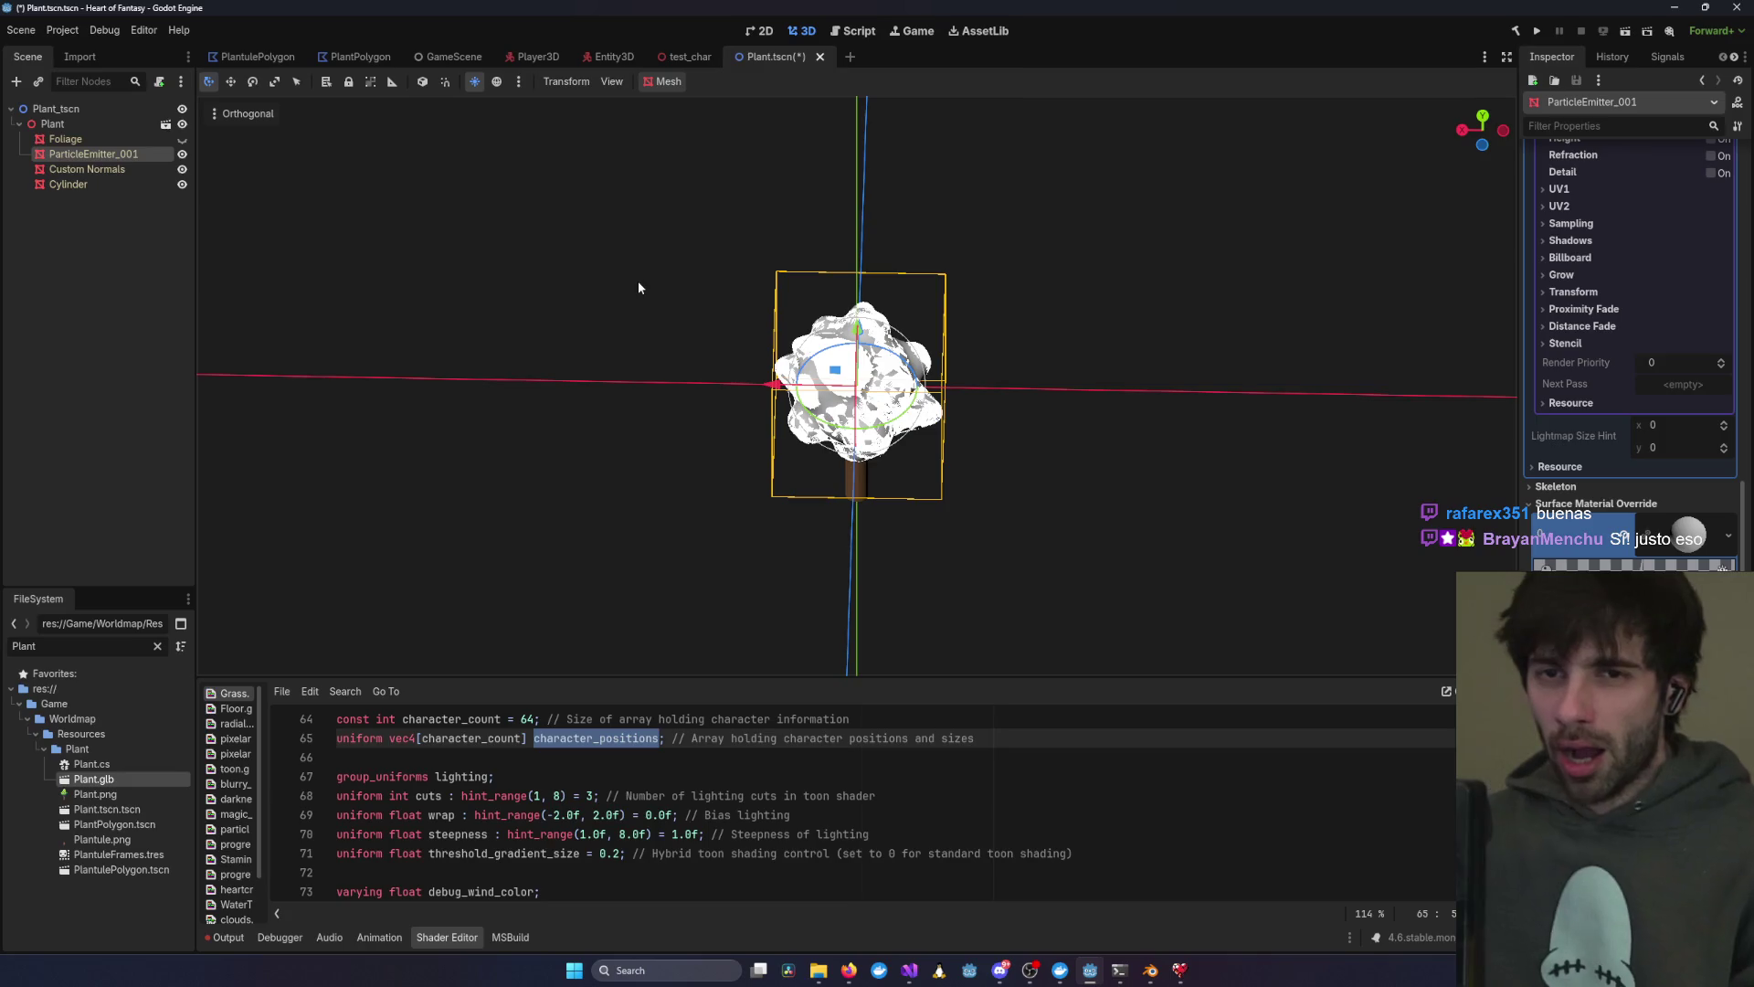
pyautogui.hotkey('ctrl', 's')
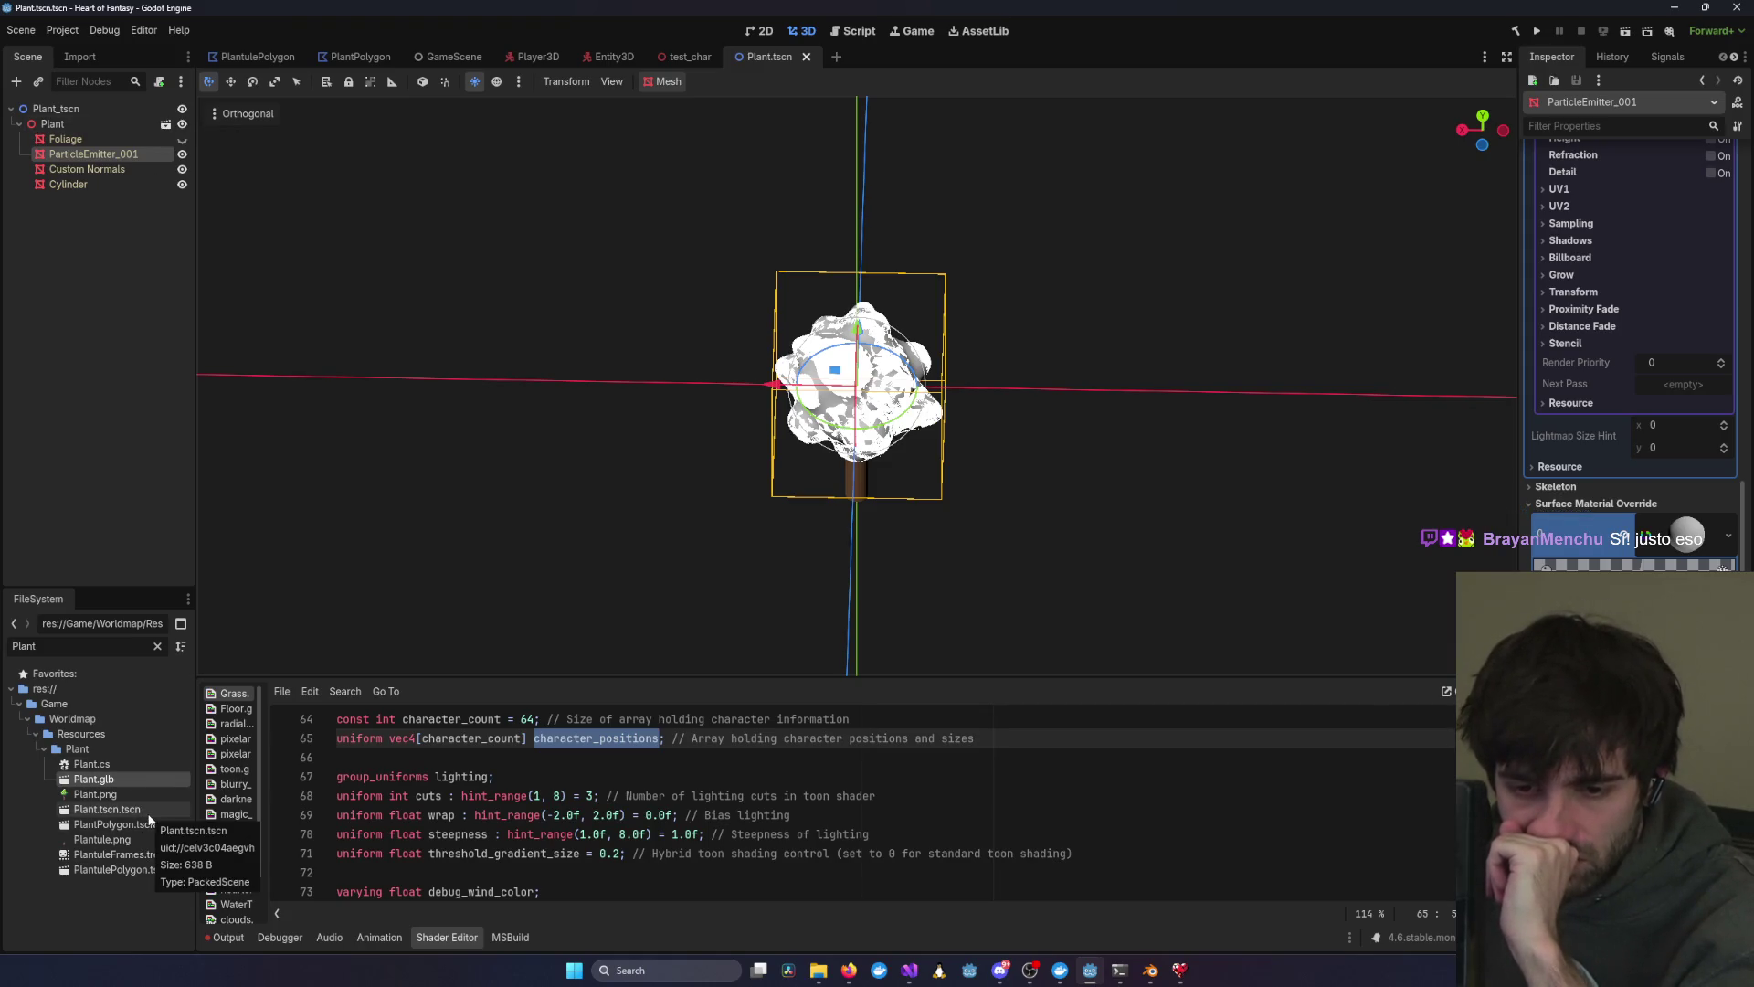
# Rename Plant.tscn.tscn to Plant.tscn in FileSystem and reopen it as a scene
pyautogui.click(149, 816)
pyautogui.click(805, 56)
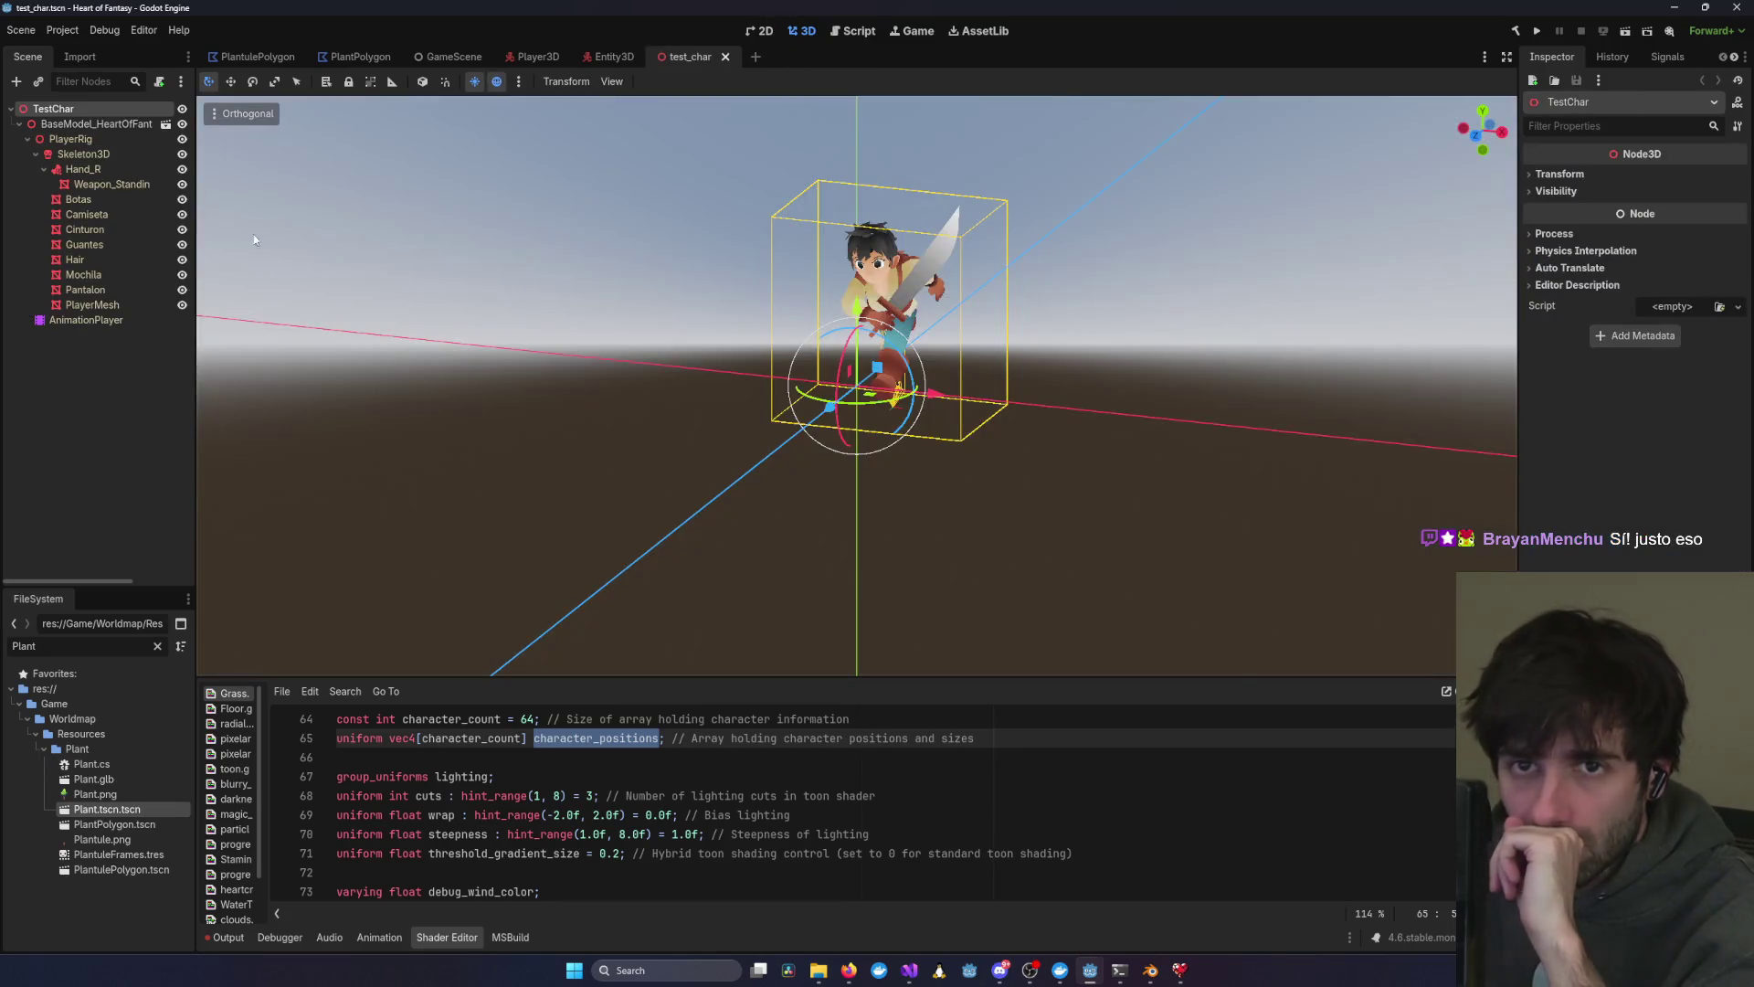
pyautogui.rightClick(117, 809)
pyautogui.click(169, 820)
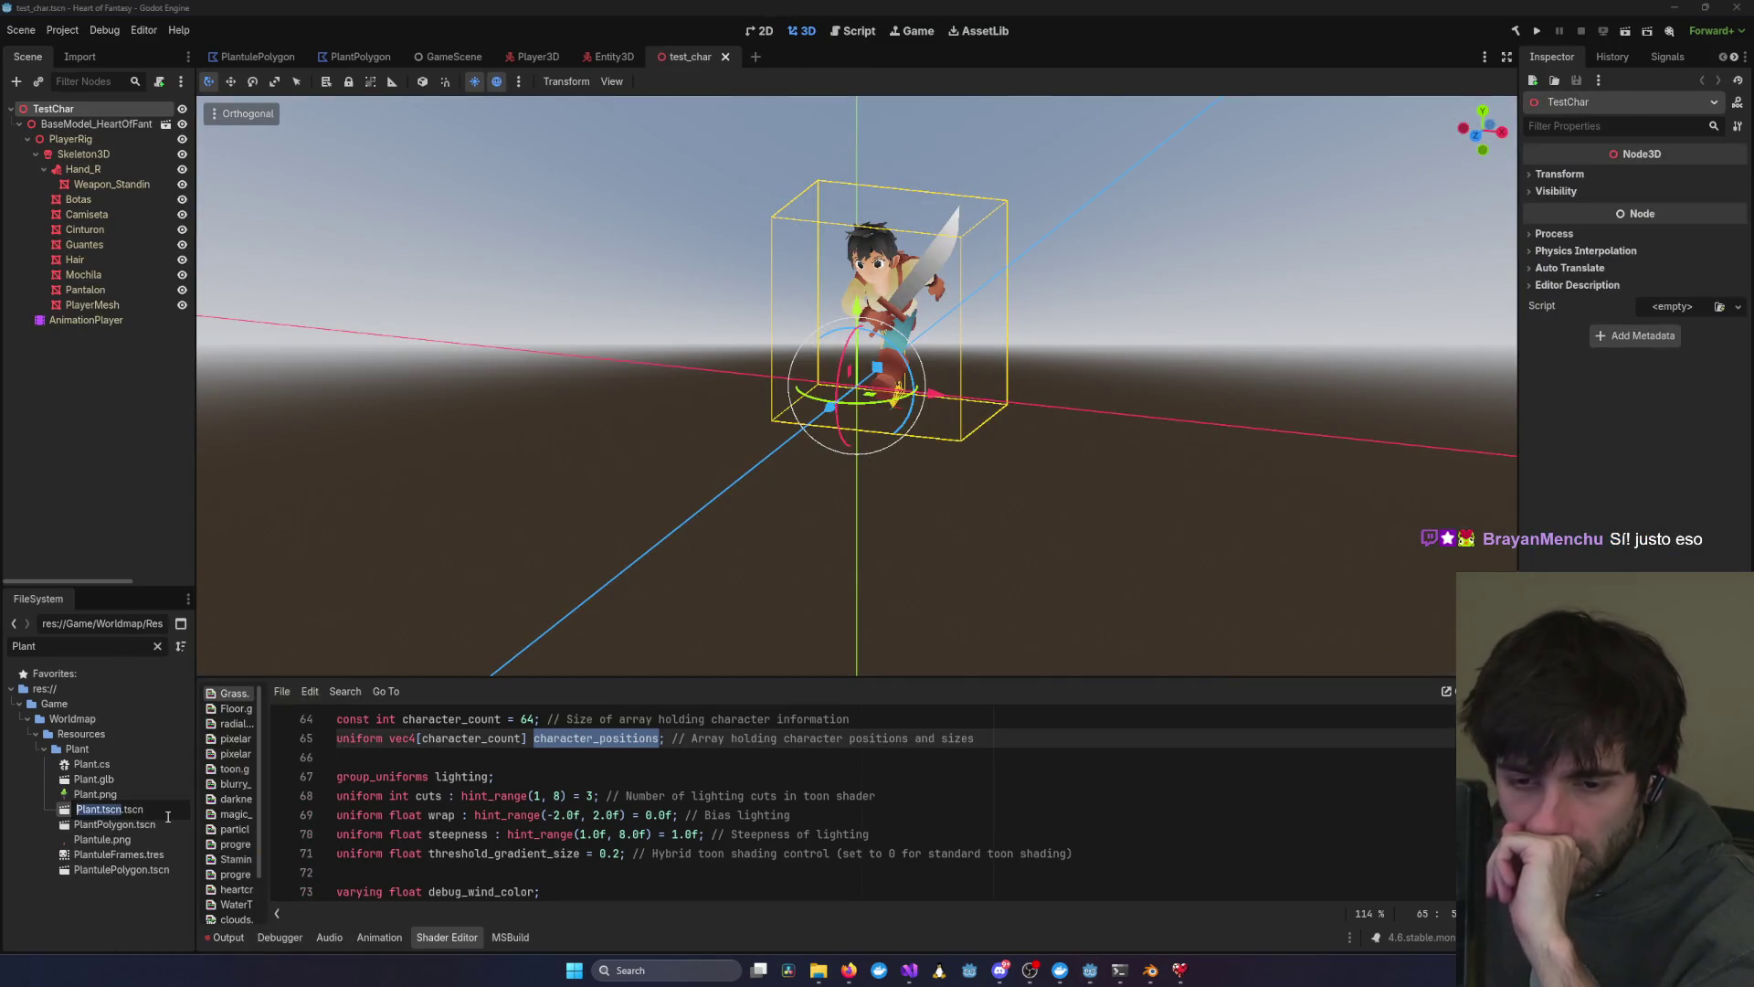
pyautogui.press('End')
pyautogui.press('BackSpace')
pyautogui.press('BackSpace')
pyautogui.press('BackSpace')
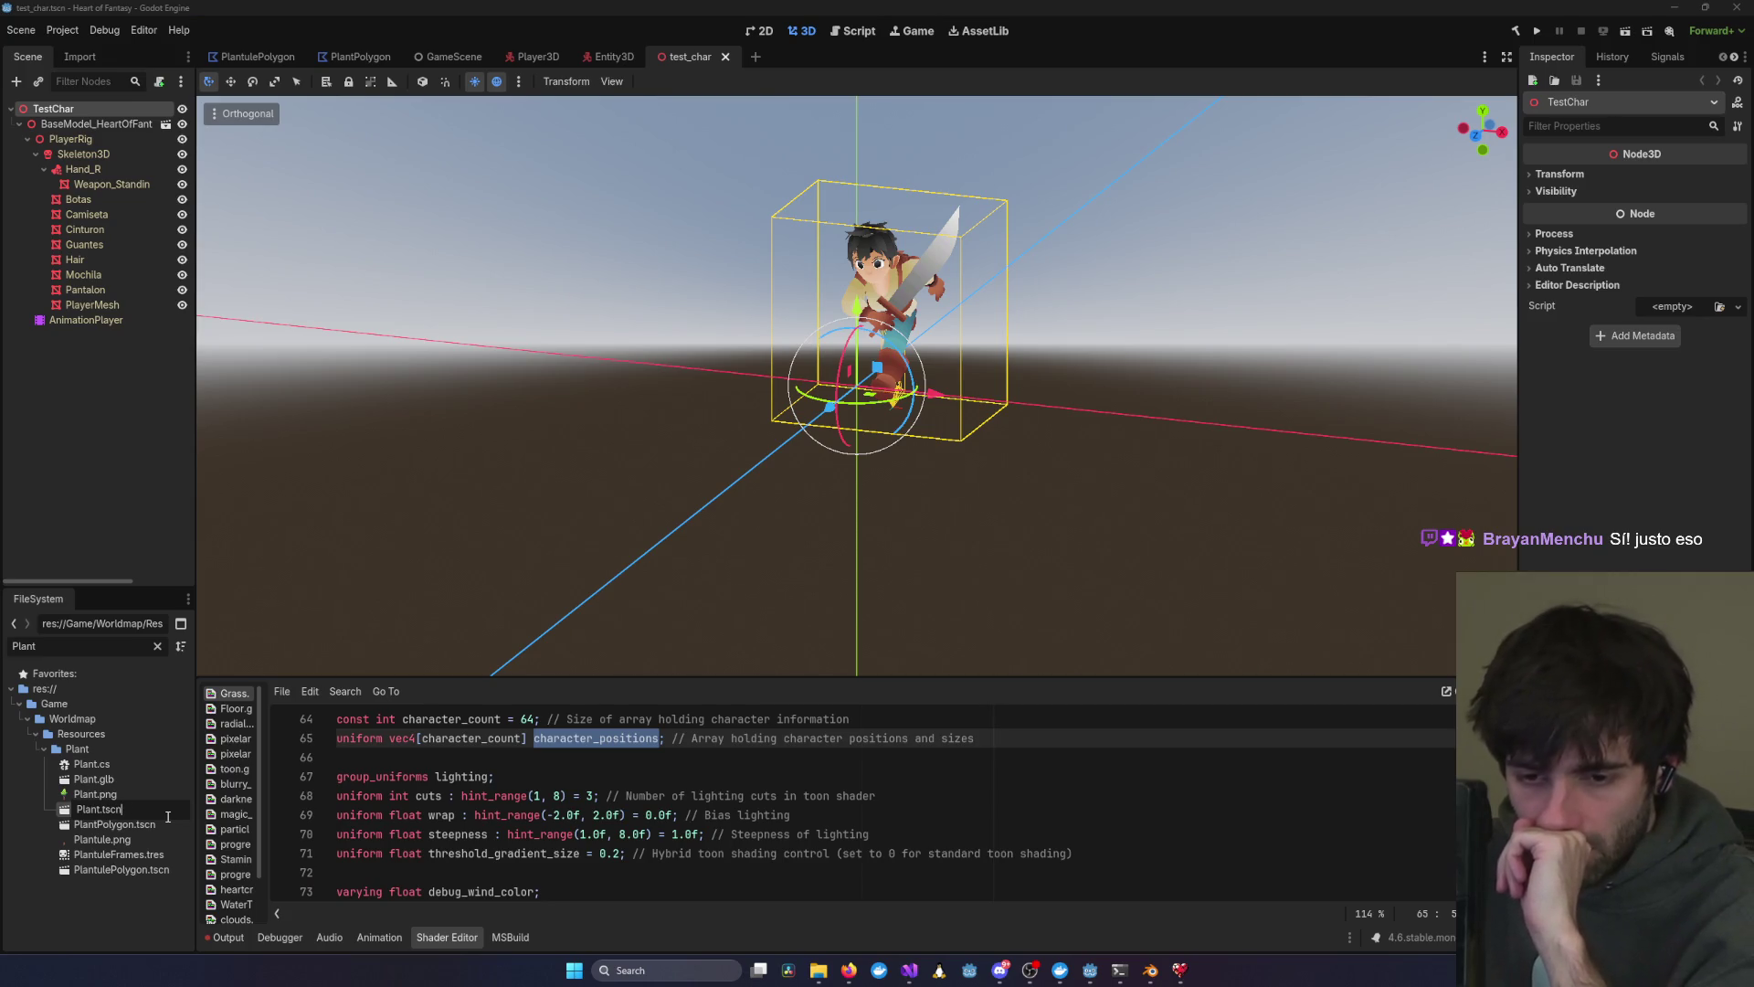
pyautogui.press('Return')
pyautogui.doubleClick(166, 810)
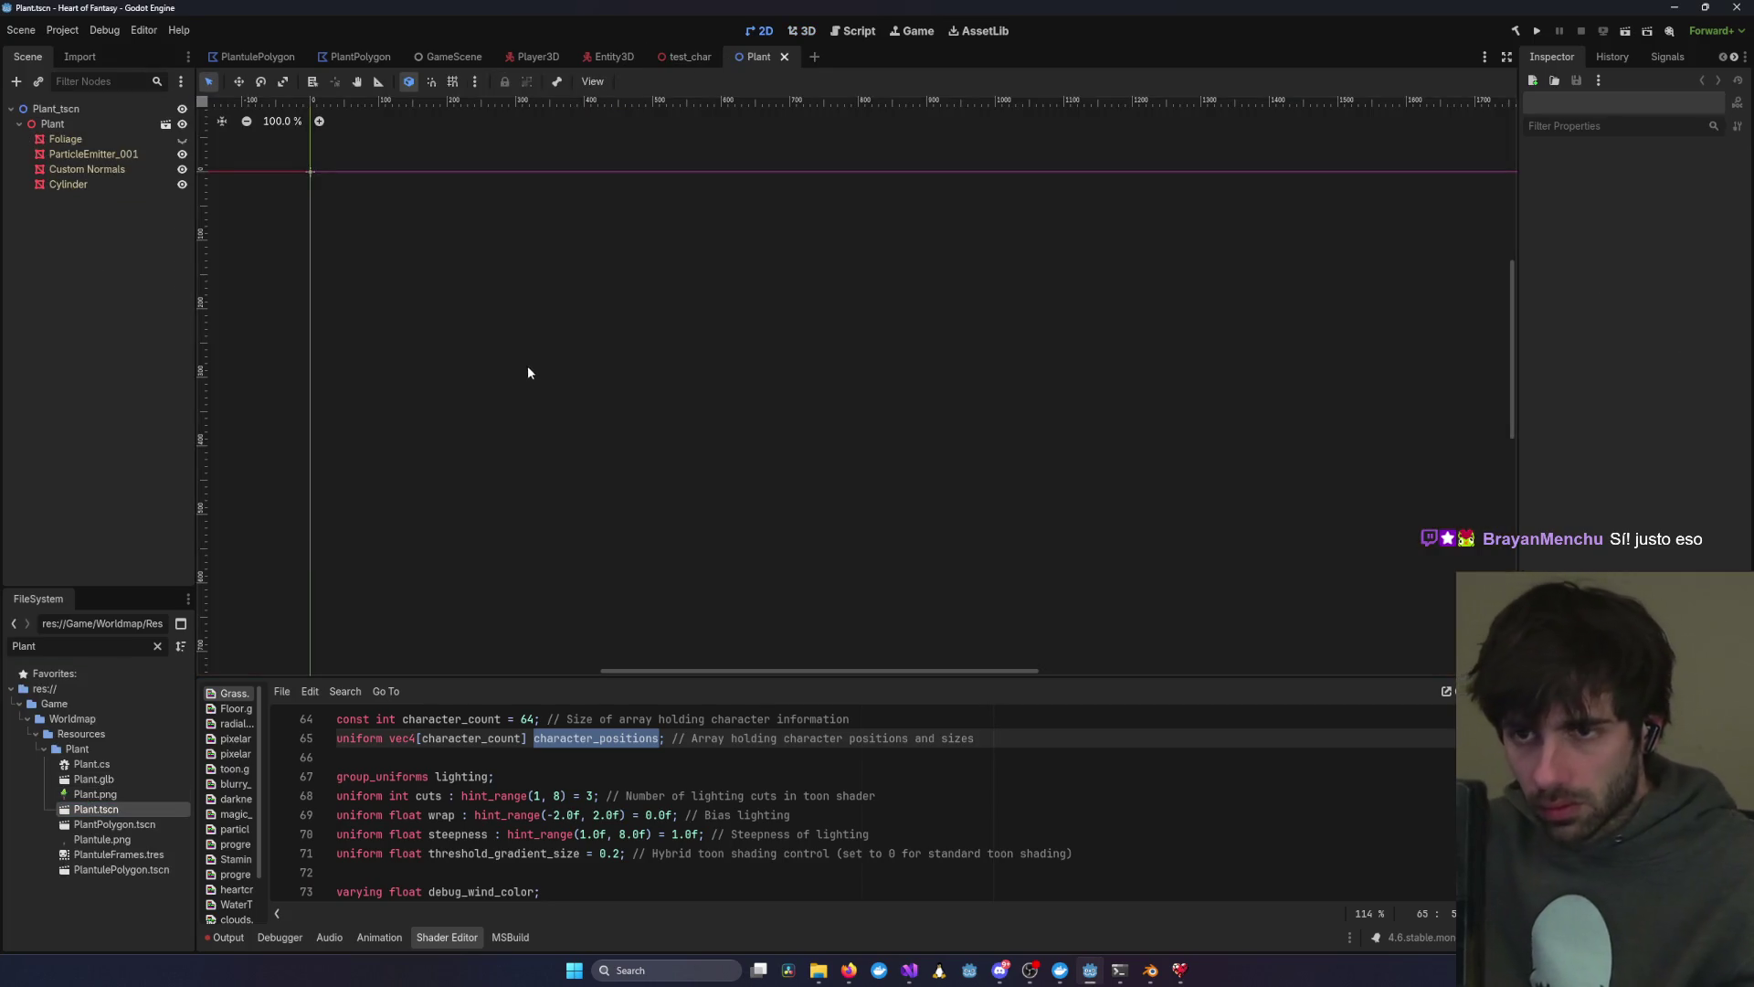
# Change the Plant_tscn root node's type from Node2D to Node3D
pyautogui.click(62, 110)
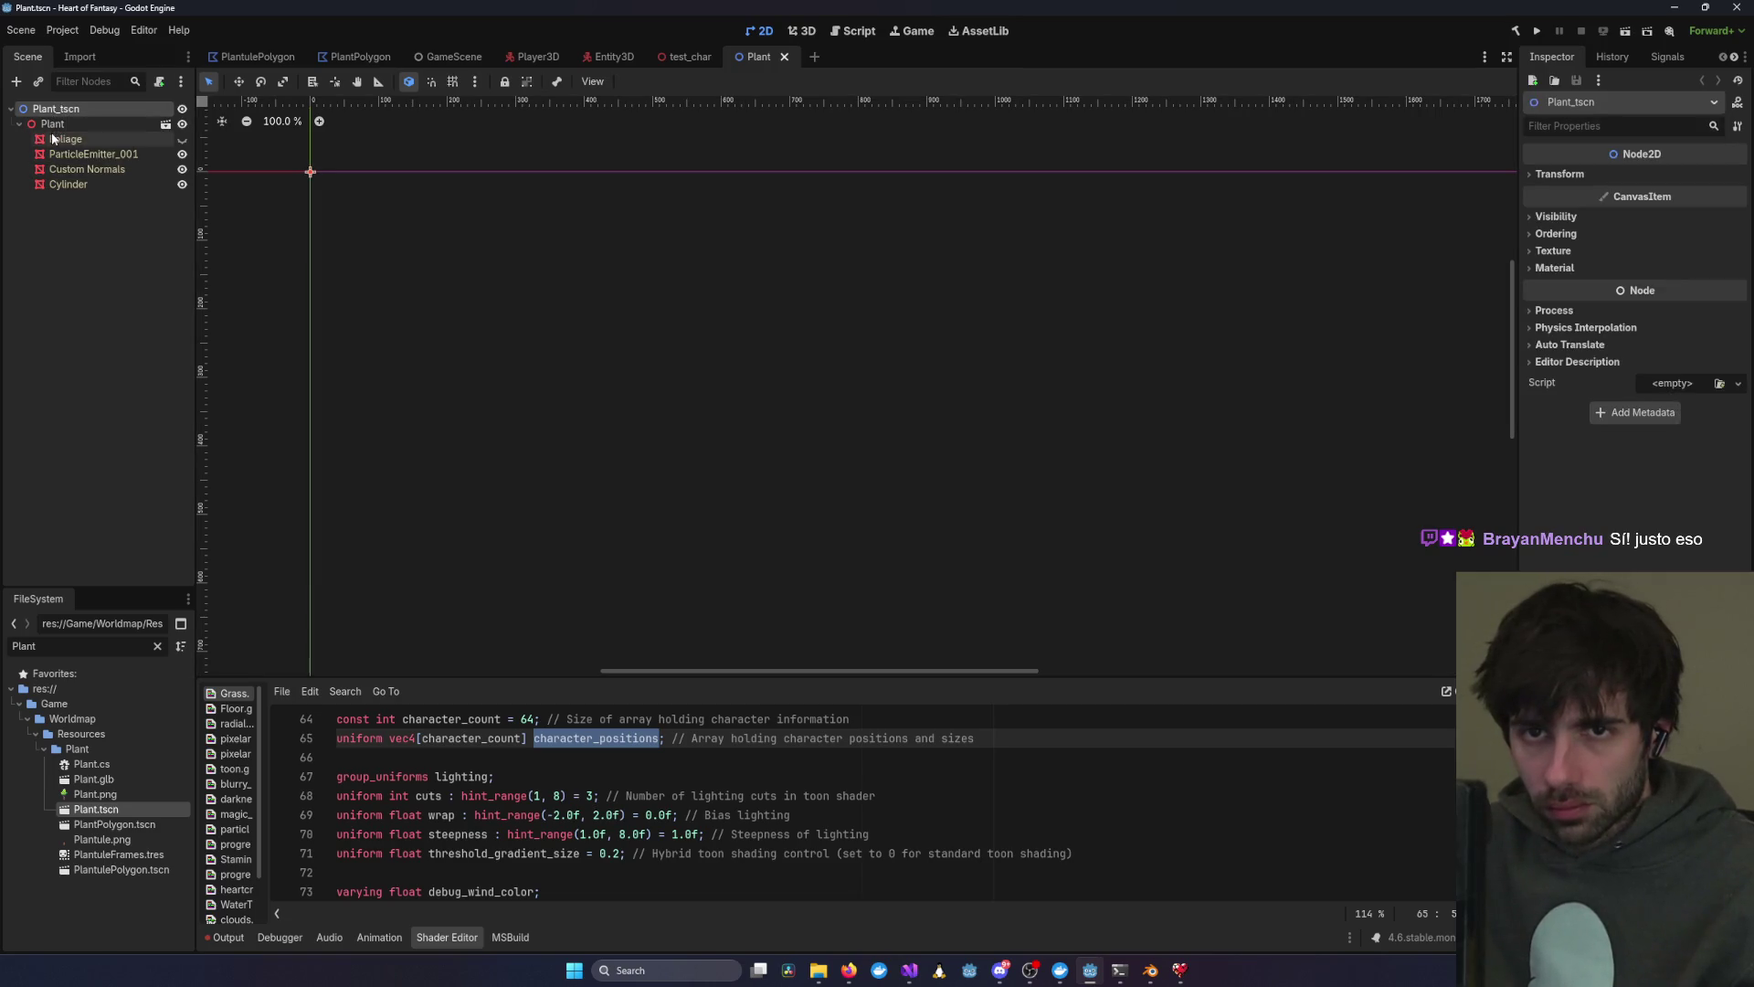
pyautogui.rightClick(48, 111)
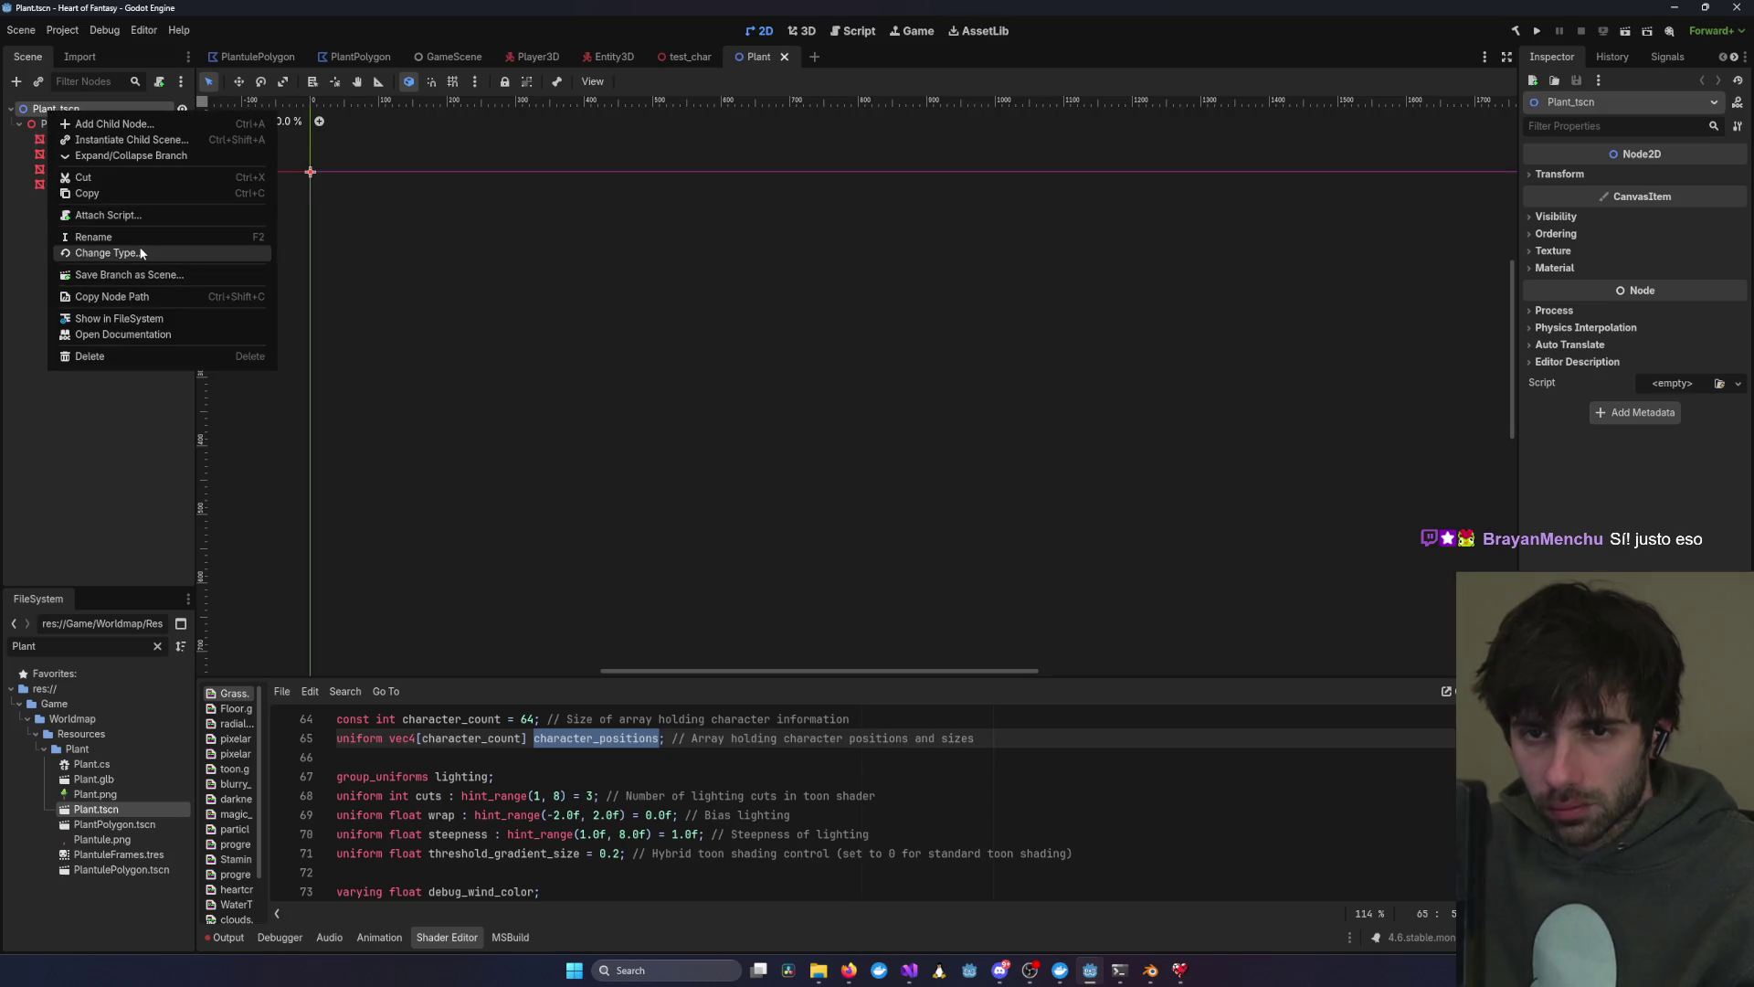
pyautogui.click(140, 233)
pyautogui.press('Escape')
pyautogui.rightClick(66, 110)
pyautogui.click(183, 257)
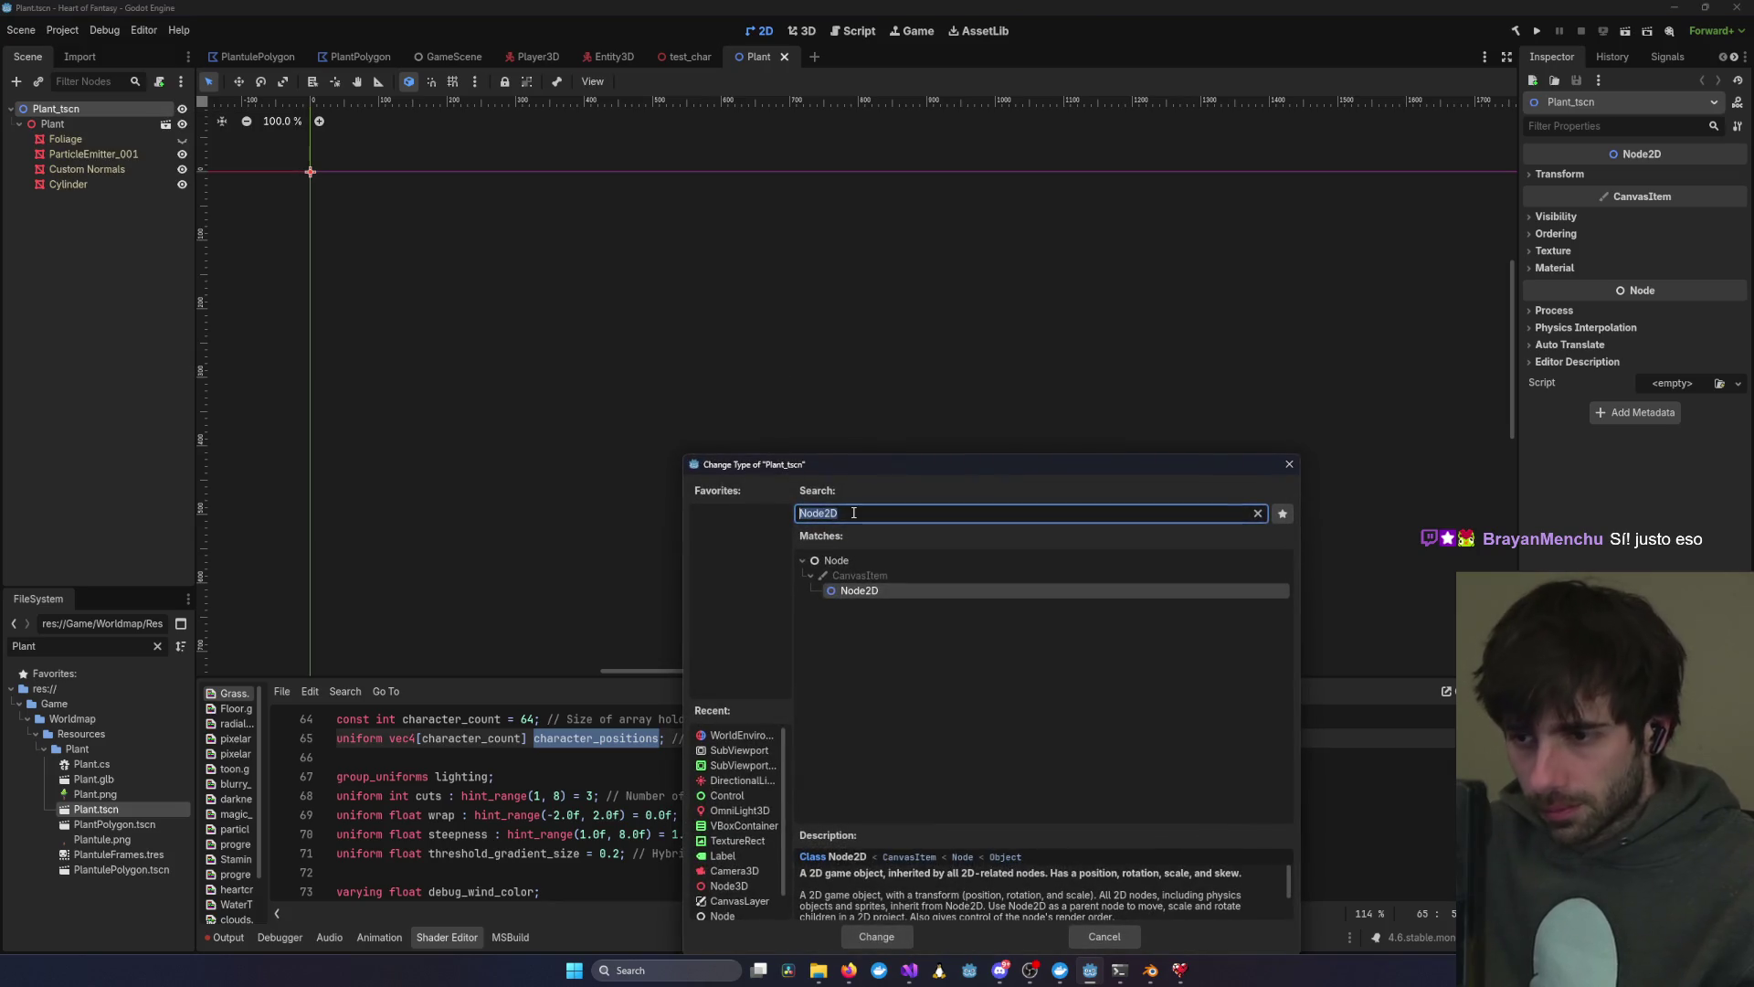
pyautogui.write('Node3D')
pyautogui.press('Return')
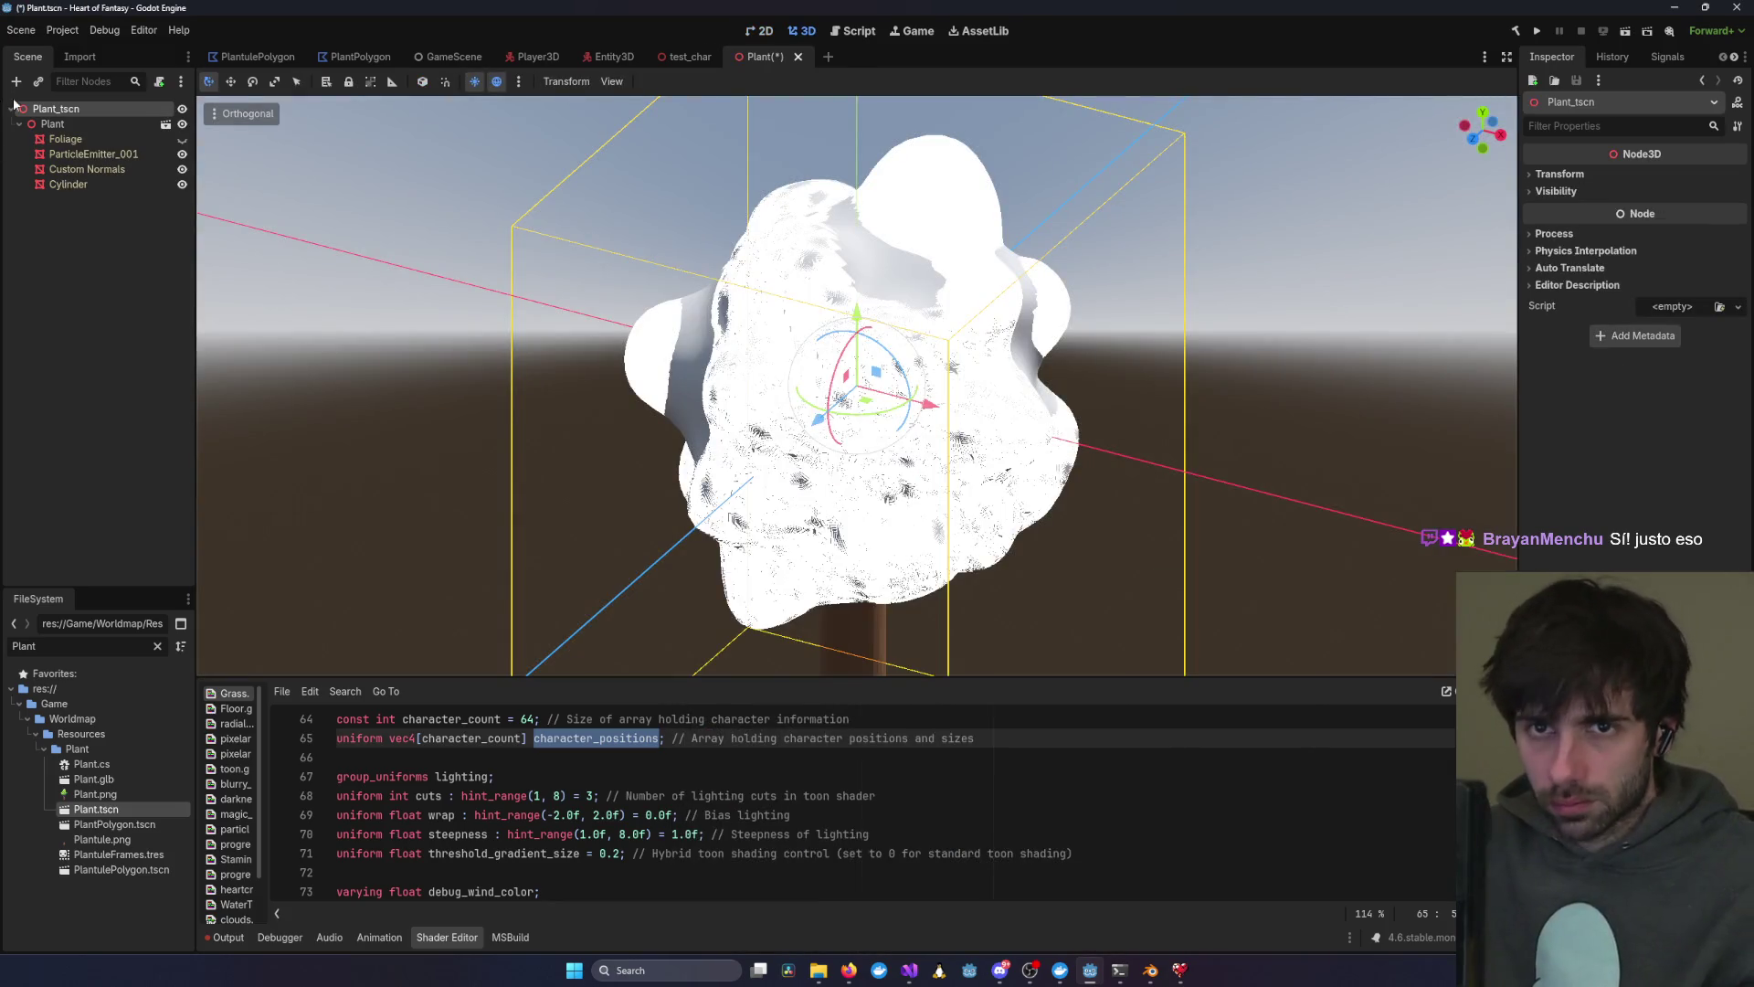
pyautogui.click(66, 139)
# Select the Plant tree meshes and inspect Custom Normals' mesh and material override
pyautogui.keyDown('shift'); pyautogui.click(71, 185); pyautogui.keyUp('shift')
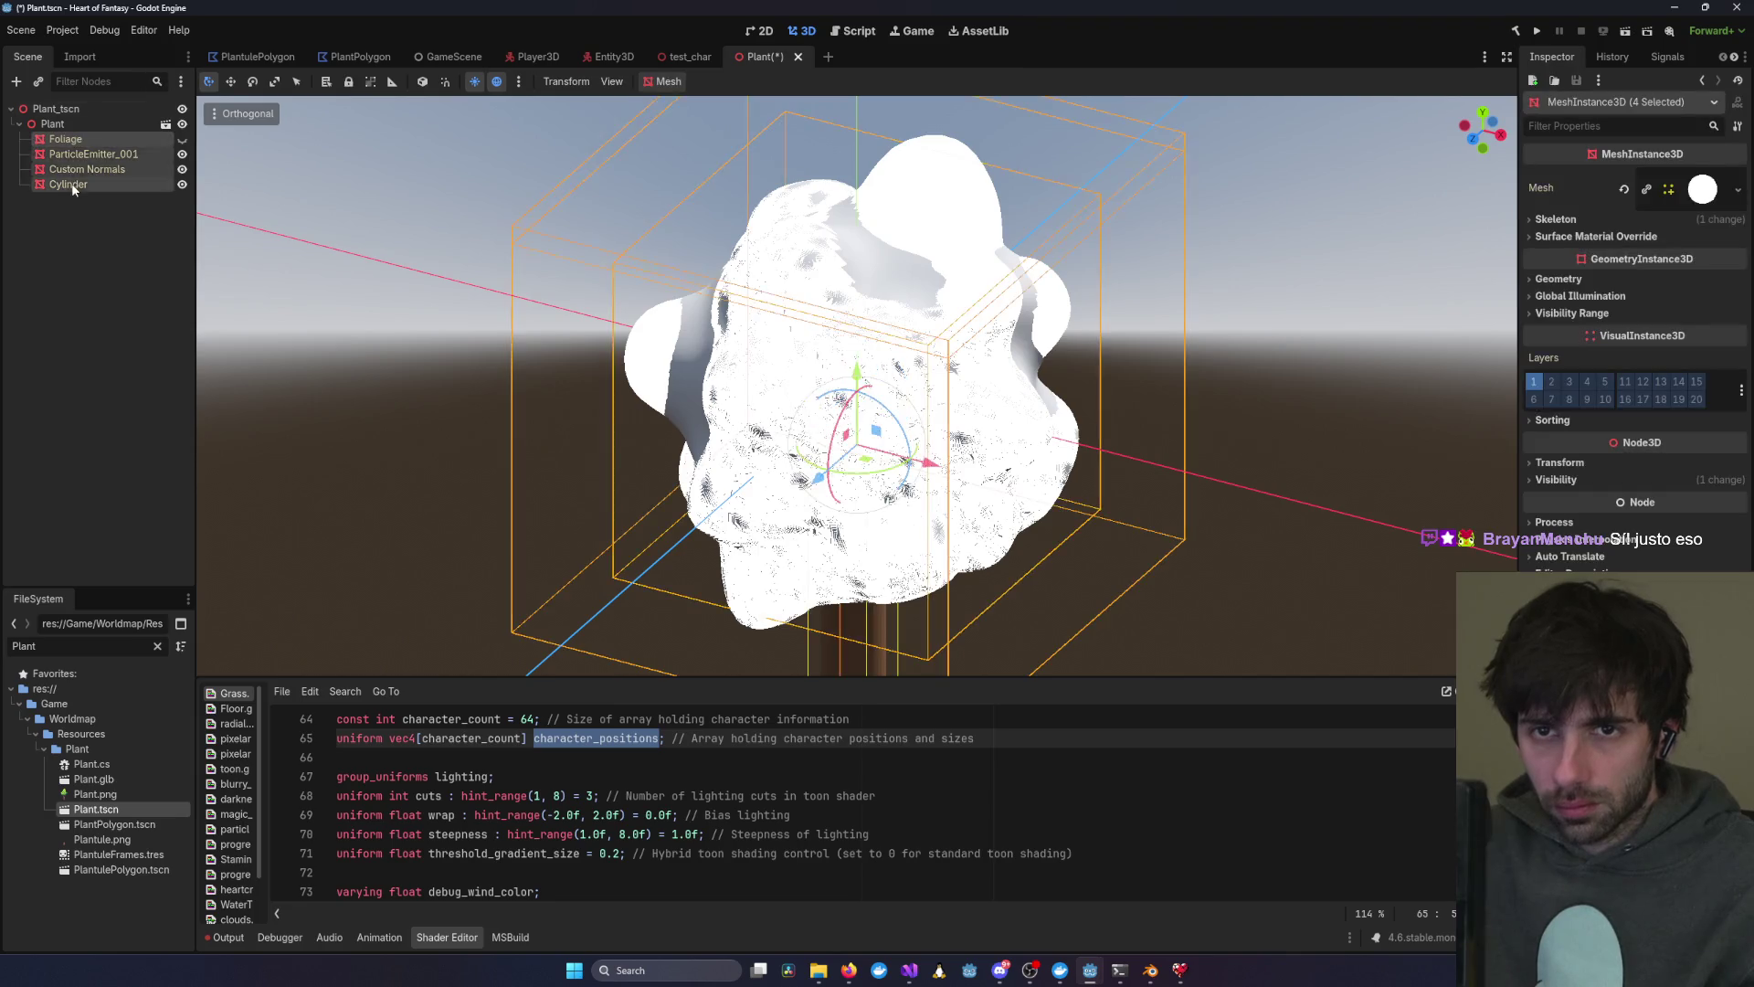
pyautogui.click(64, 125)
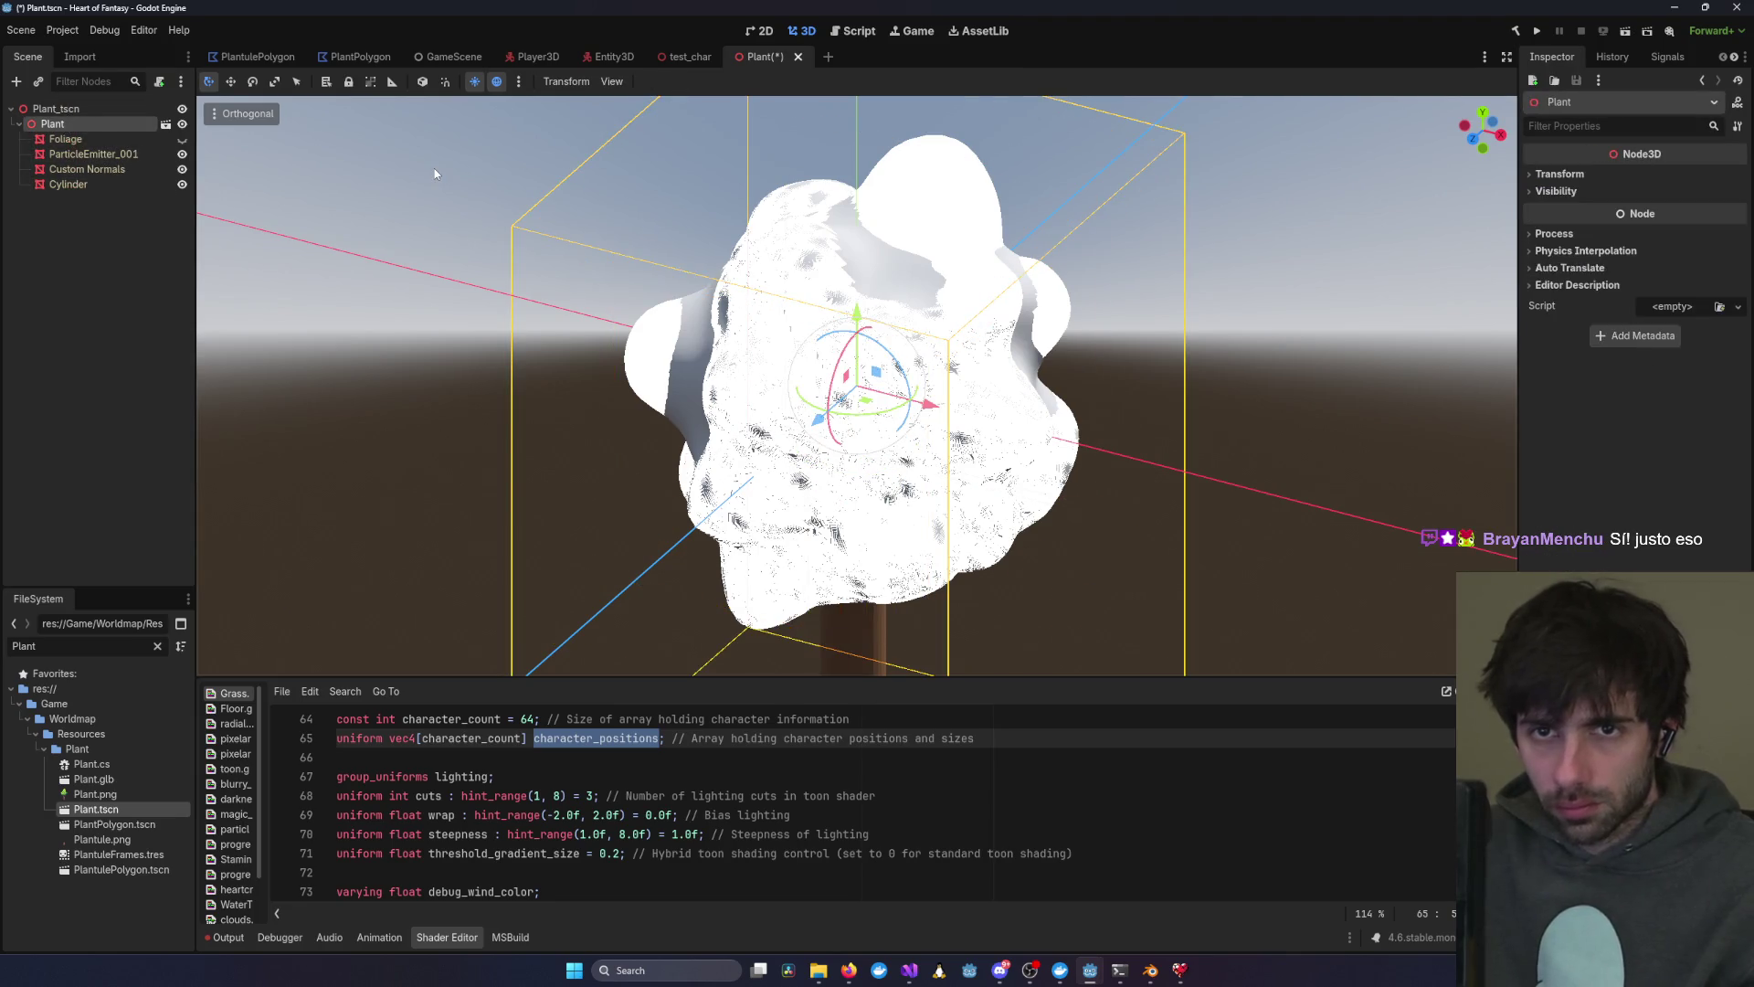
pyautogui.click(64, 139)
pyautogui.keyDown('shift'); pyautogui.click(62, 184); pyautogui.keyUp('shift')
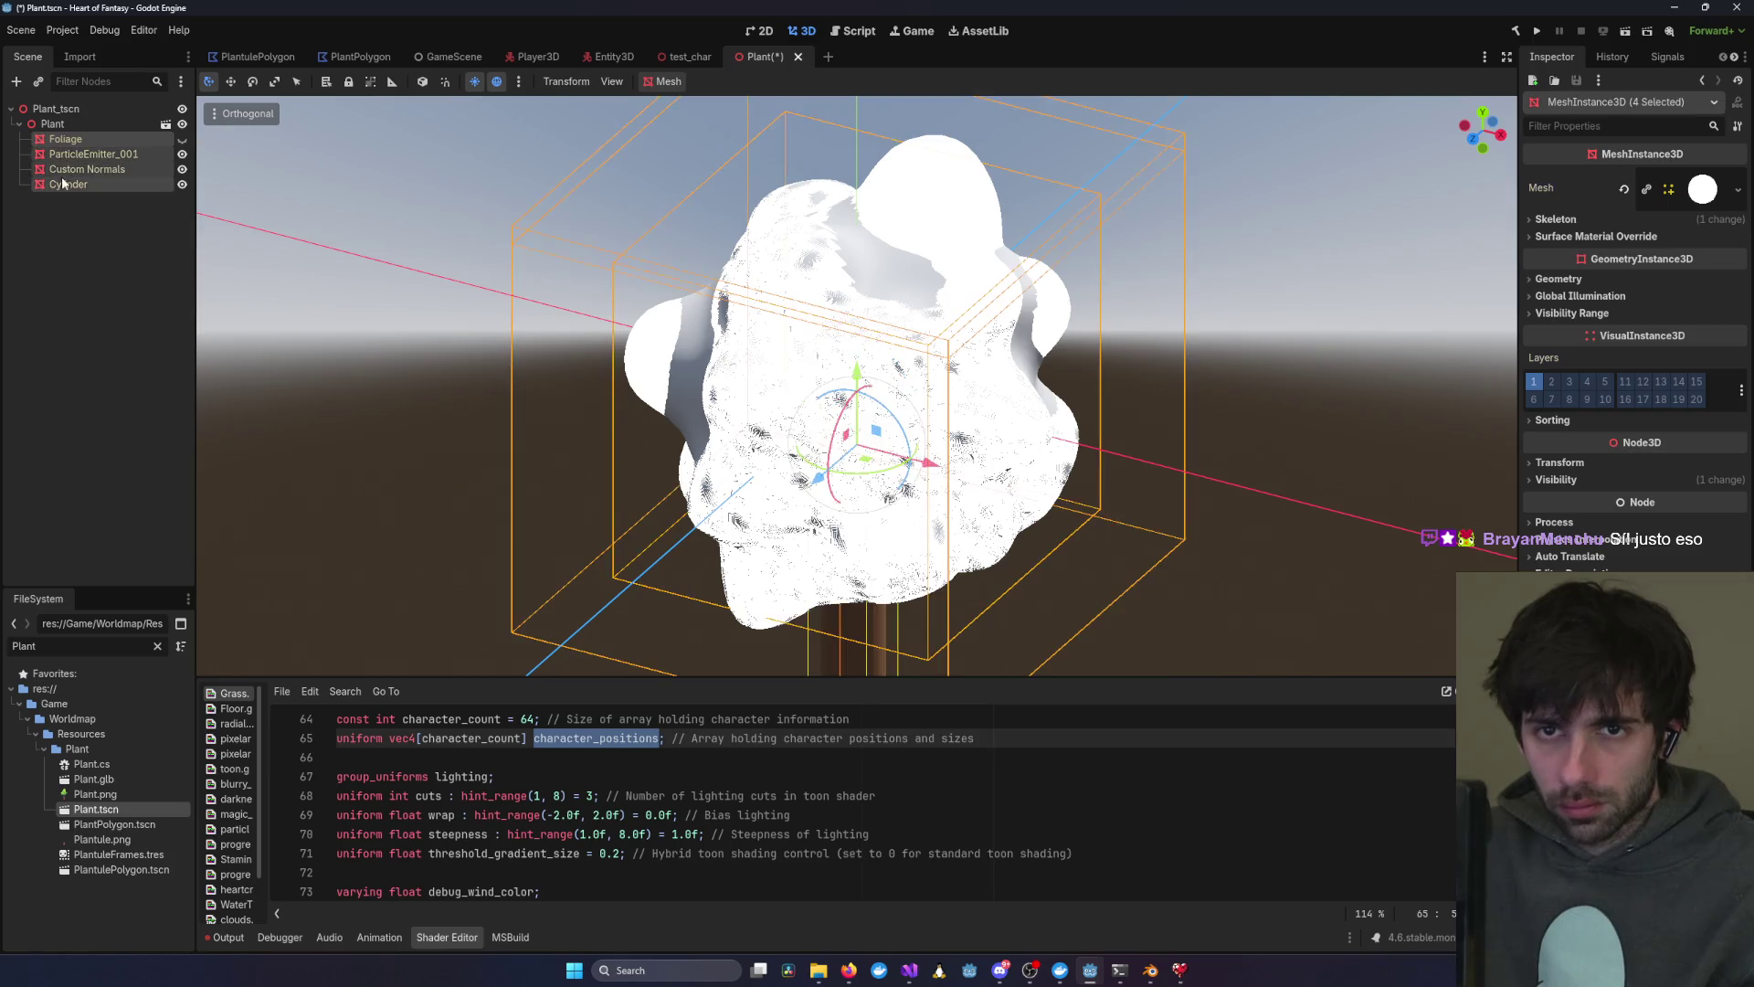
pyautogui.click(52, 125)
pyautogui.keyDown('ctrl'); pyautogui.click(52, 125); pyautogui.keyUp('ctrl')
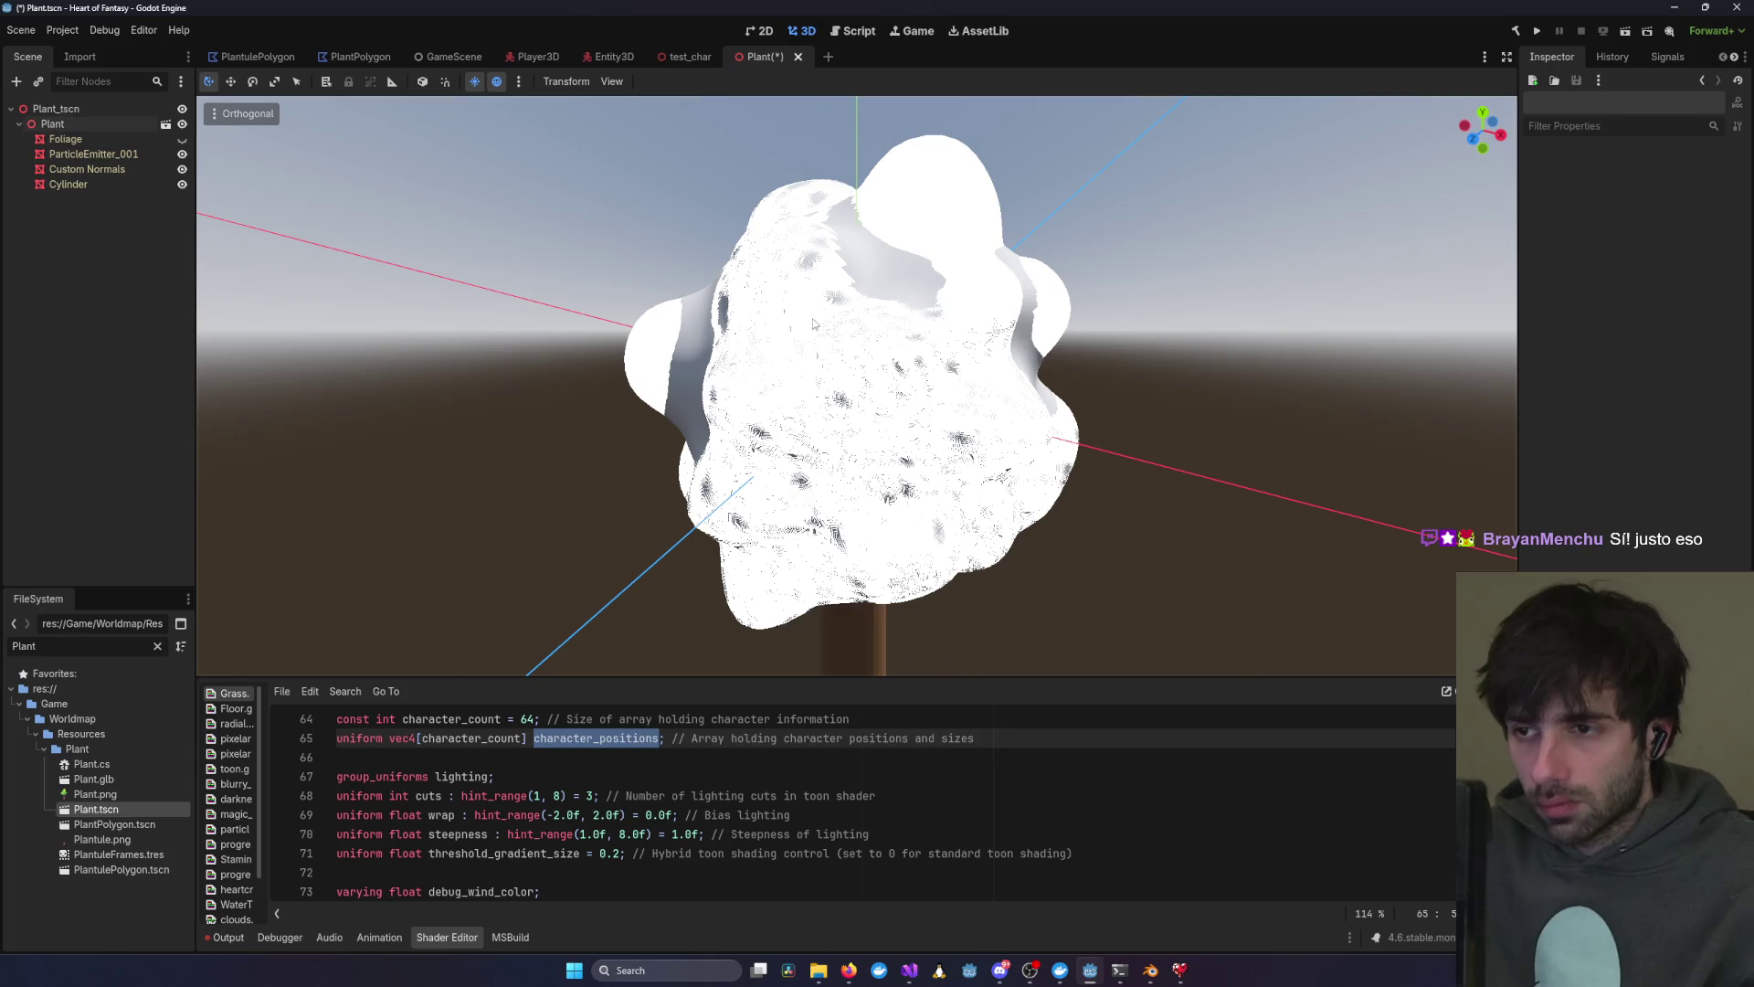
pyautogui.click(110, 155)
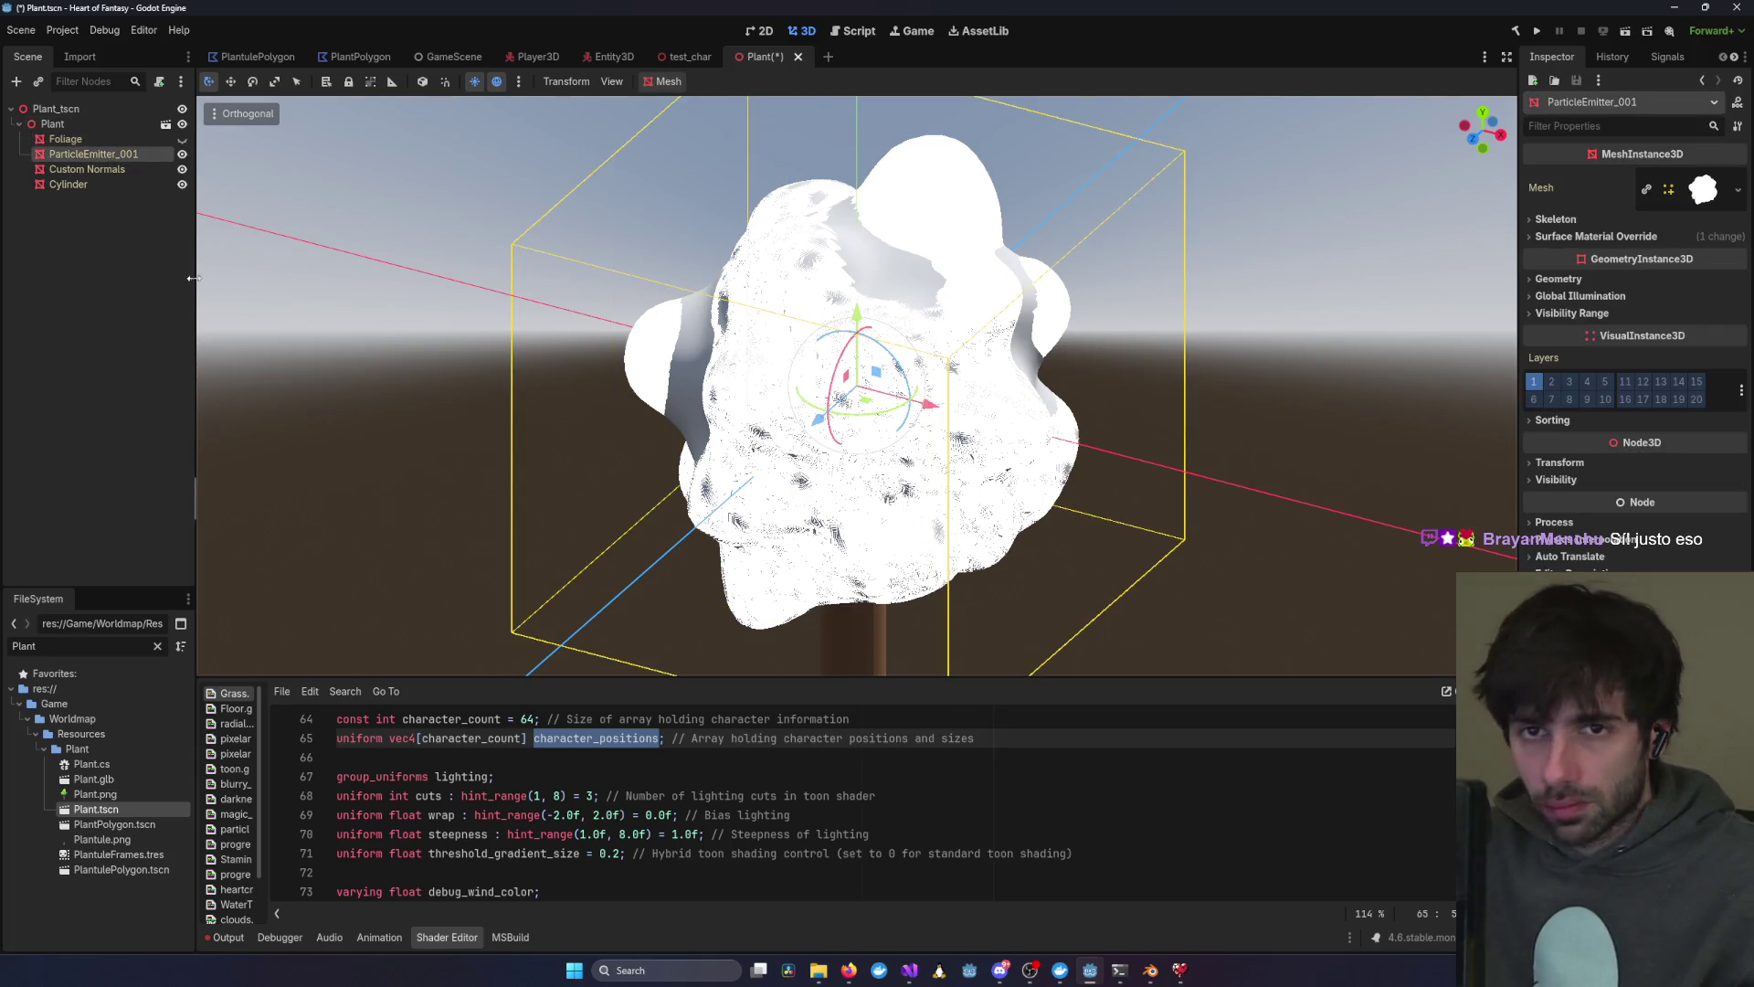
pyautogui.click(112, 171)
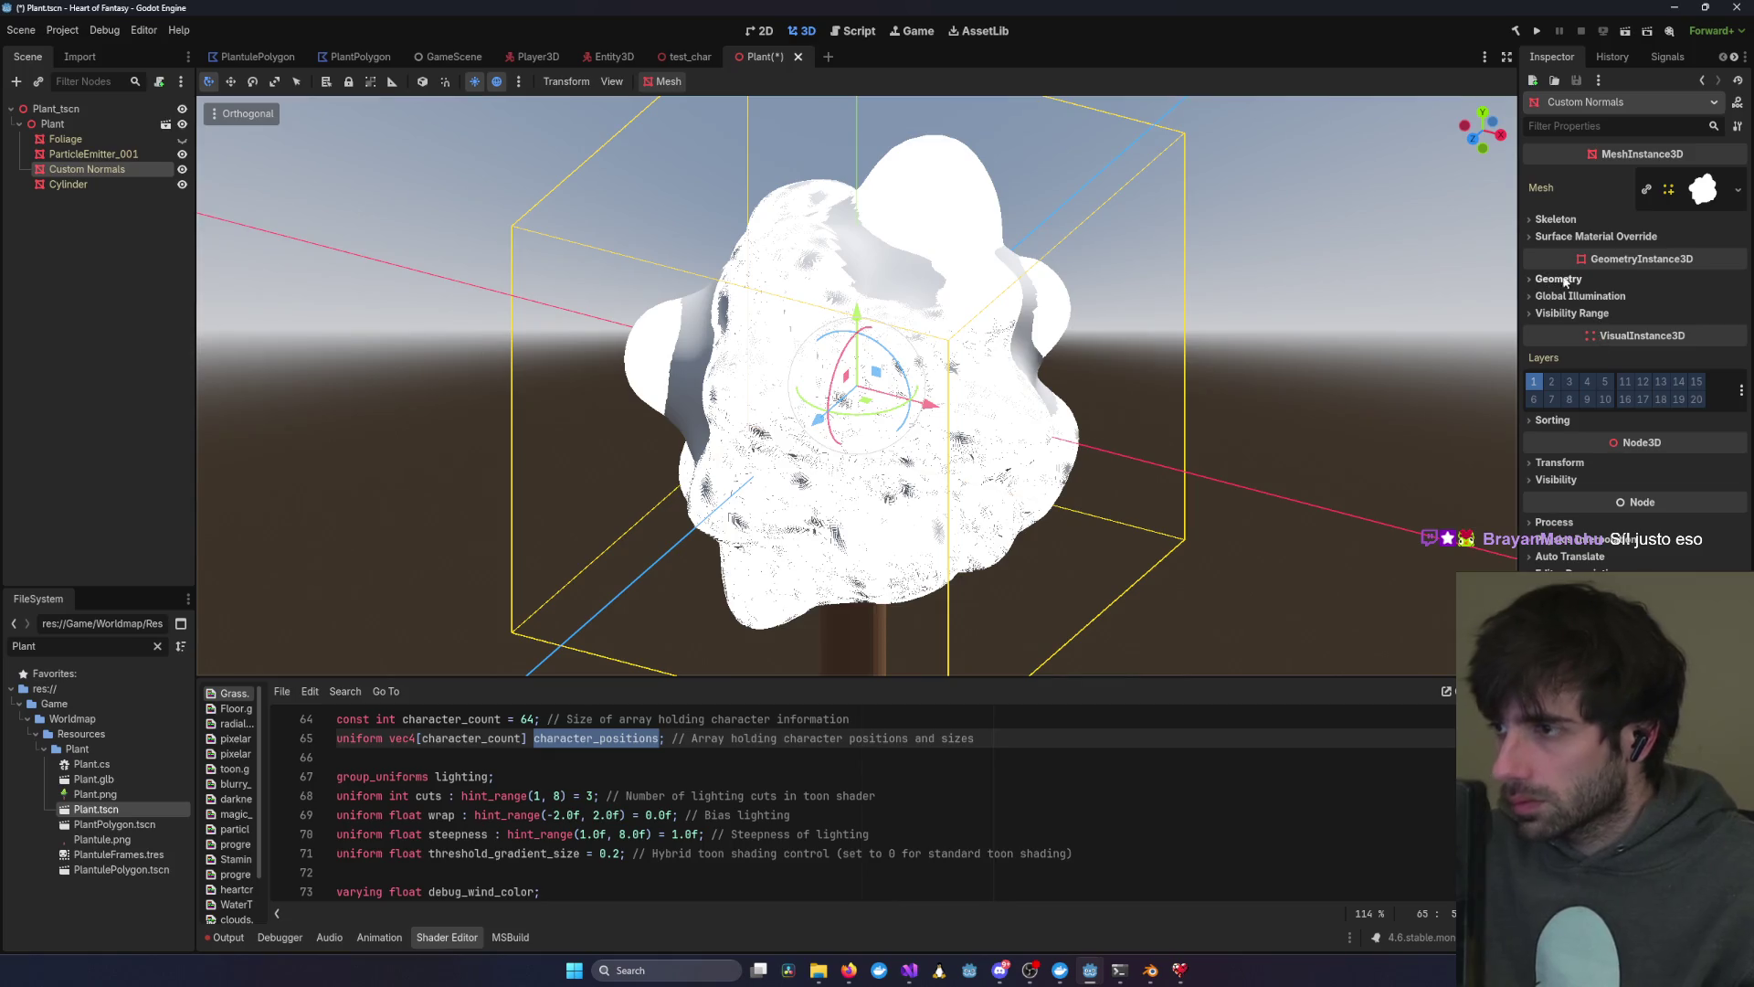
pyautogui.click(1699, 193)
pyautogui.click(1596, 553)
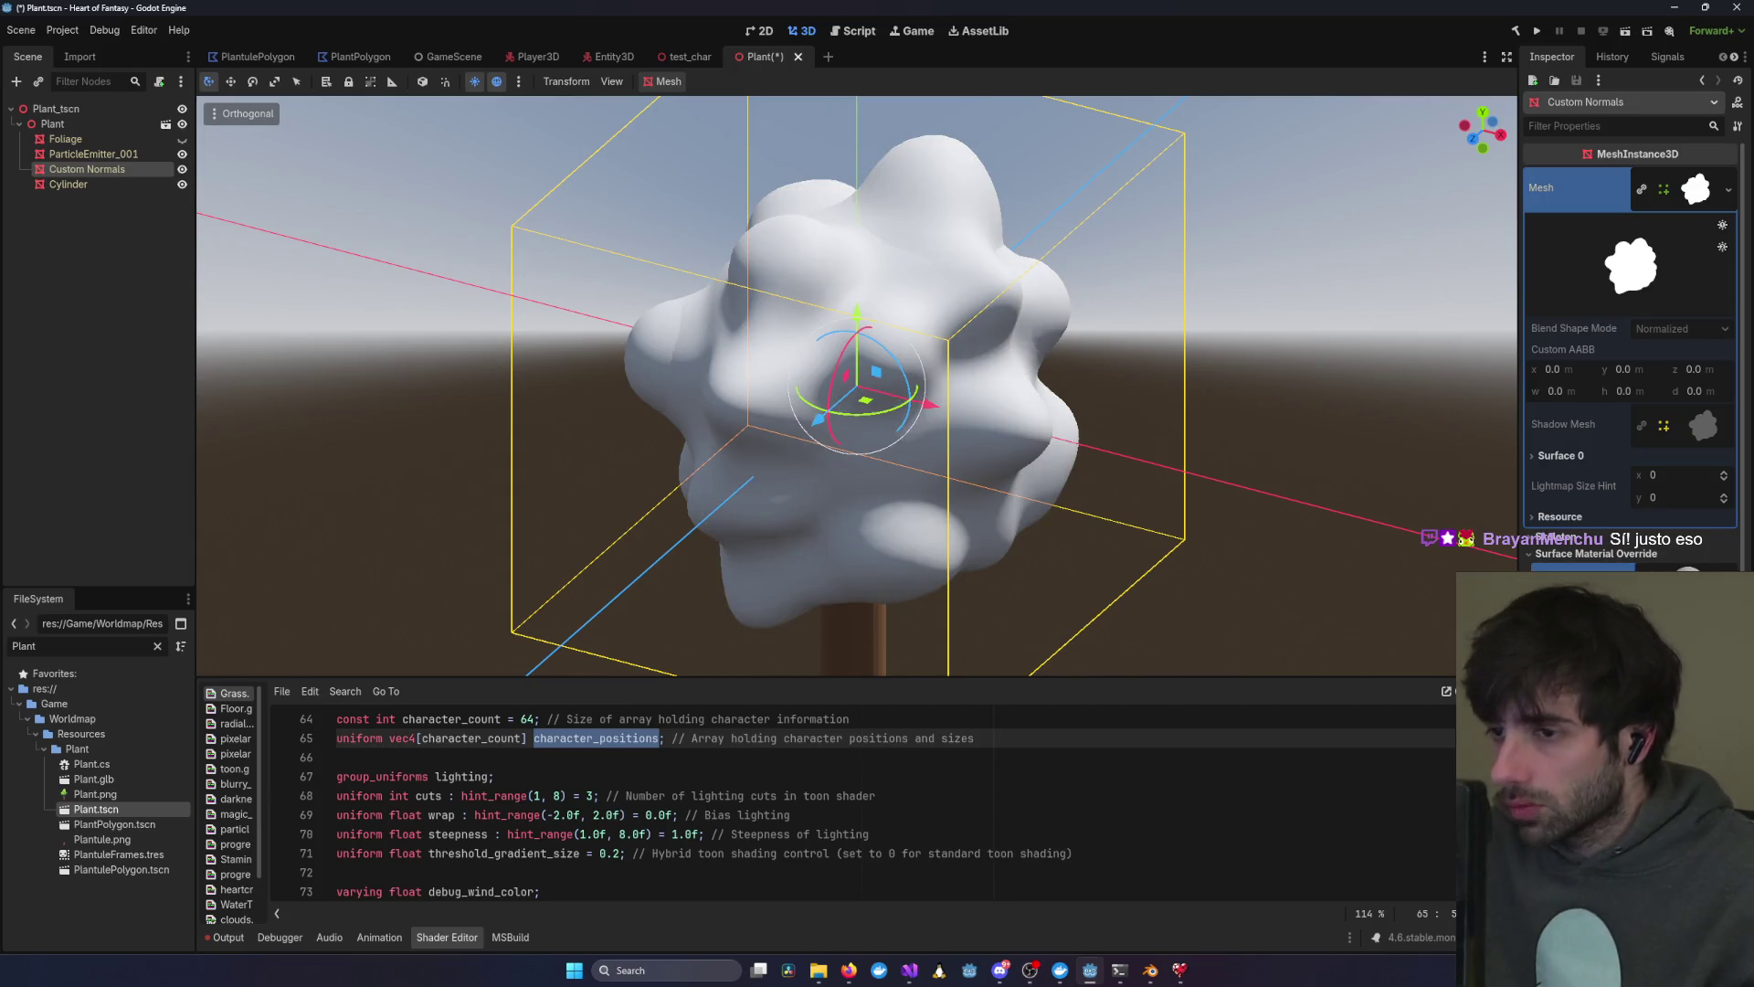
pyautogui.scroll(-5, 1142, 534)
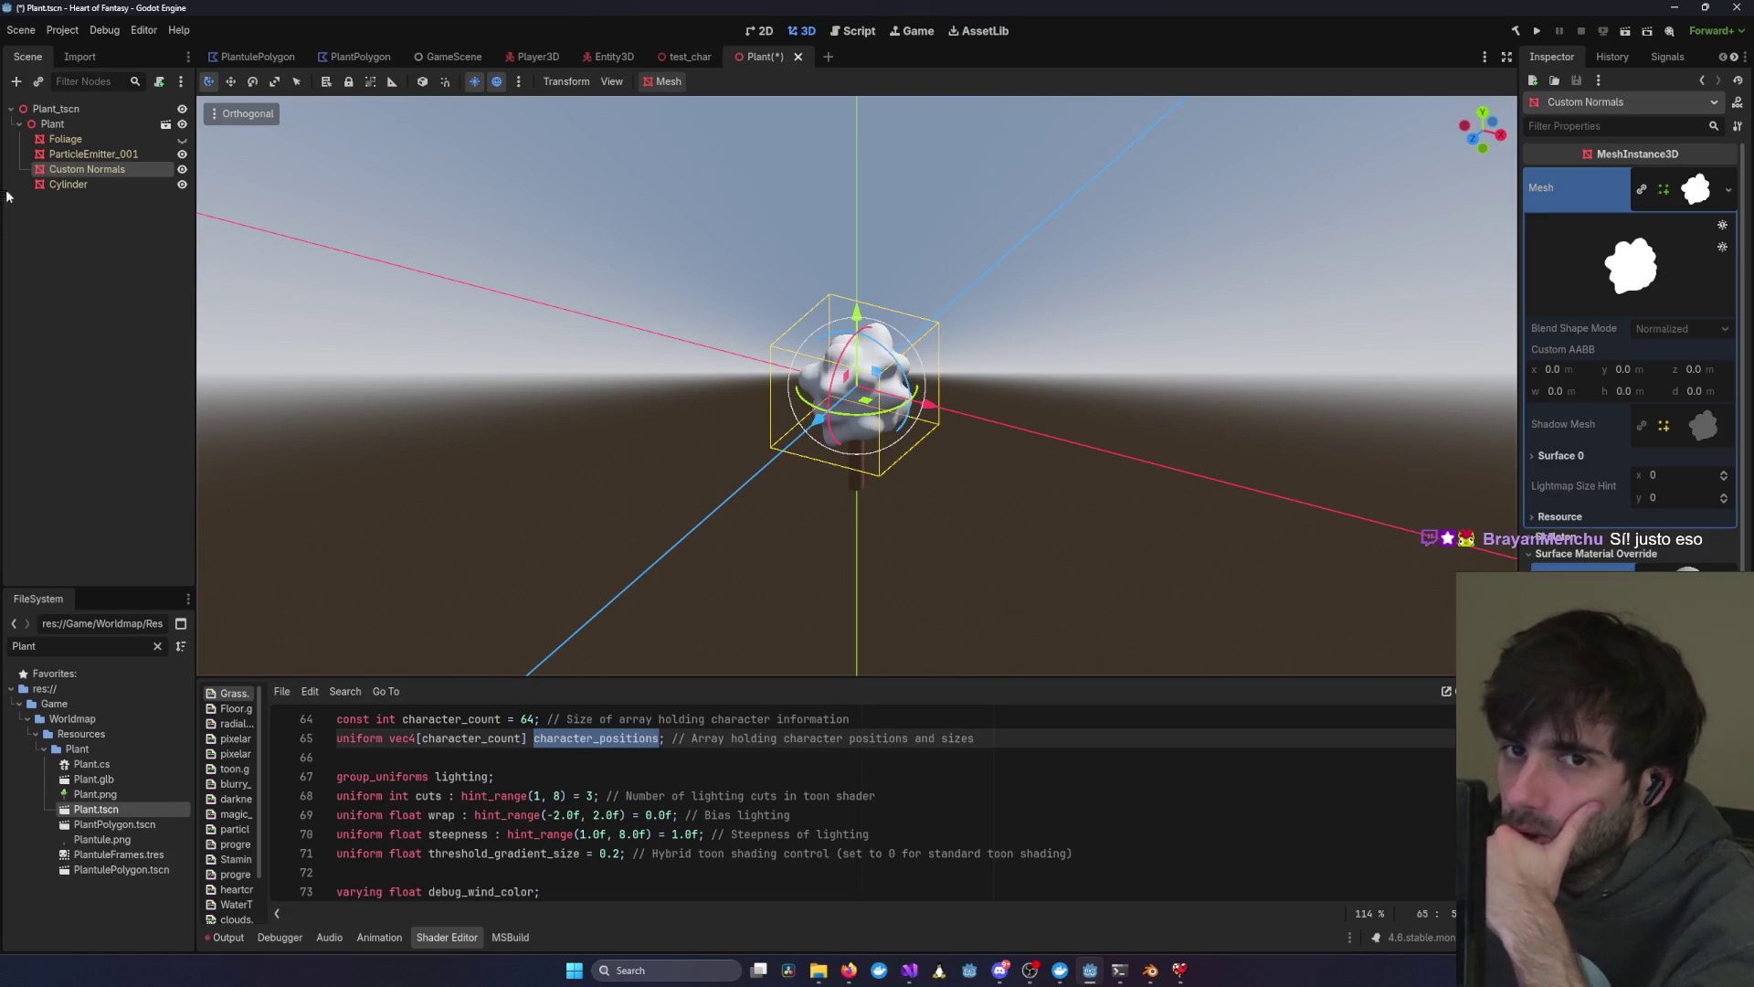
# Check the Custom Normals and ParticleEmitter_001 node menus, then right-click the Plant folder
pyautogui.rightClick(96, 173)
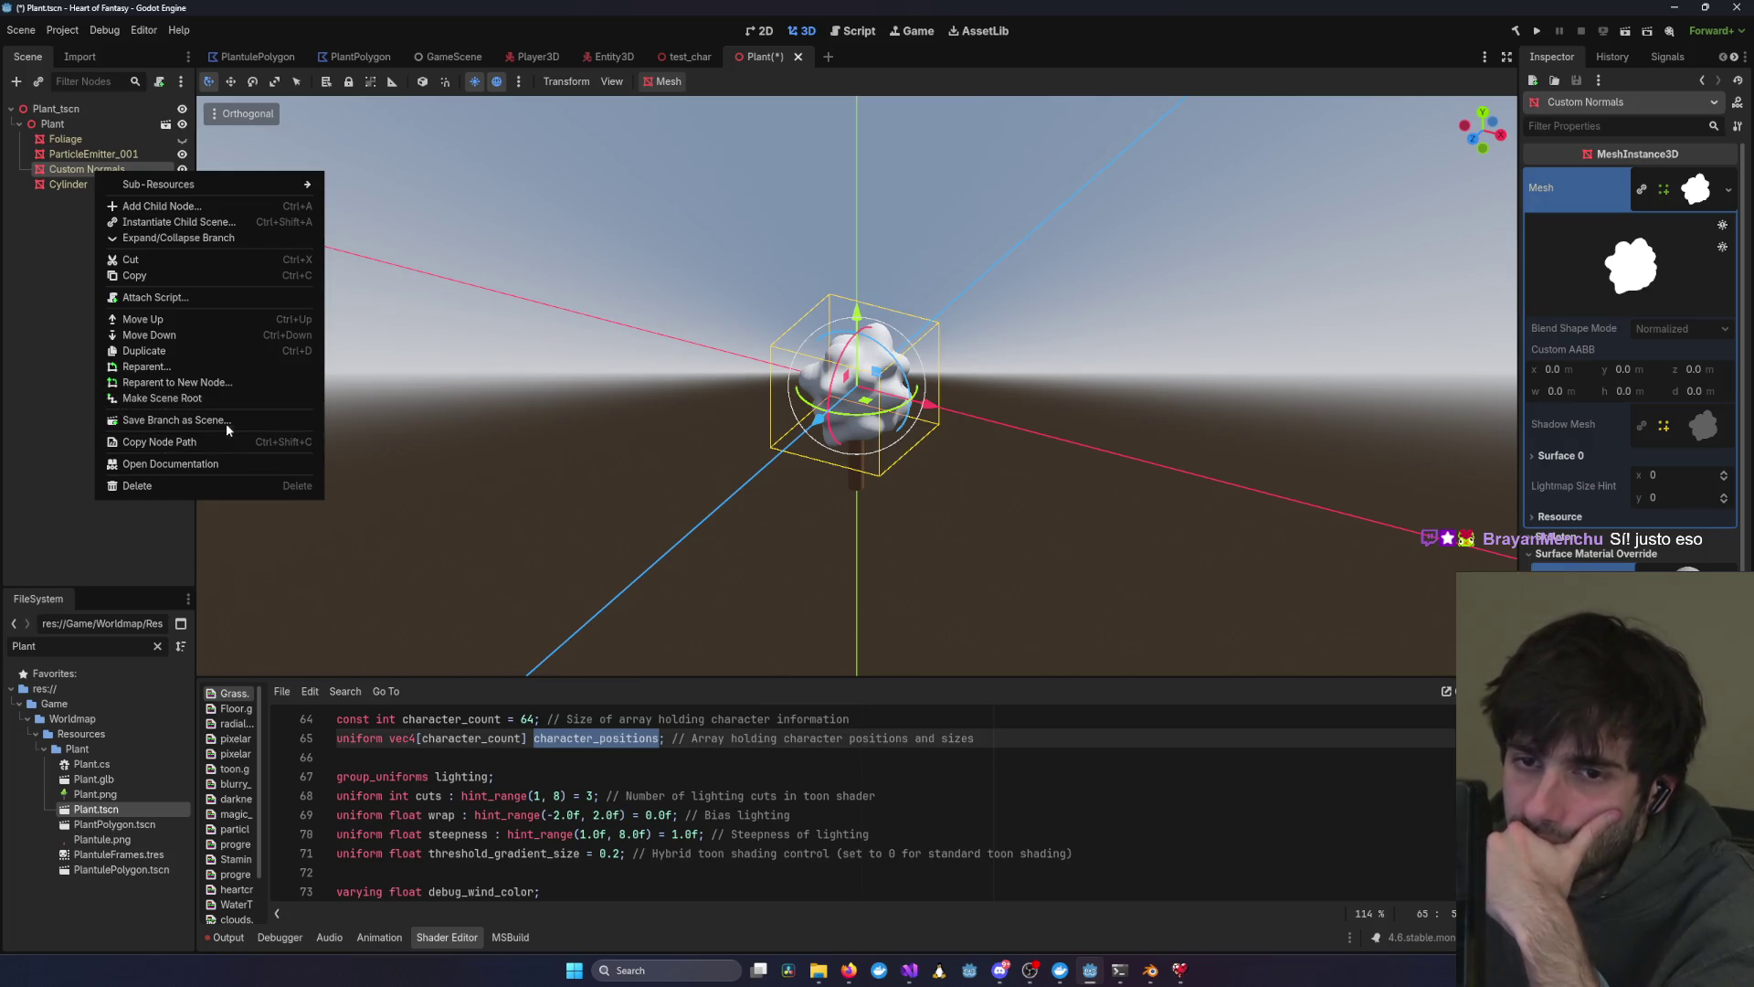
pyautogui.click(57, 163)
pyautogui.rightClick(63, 158)
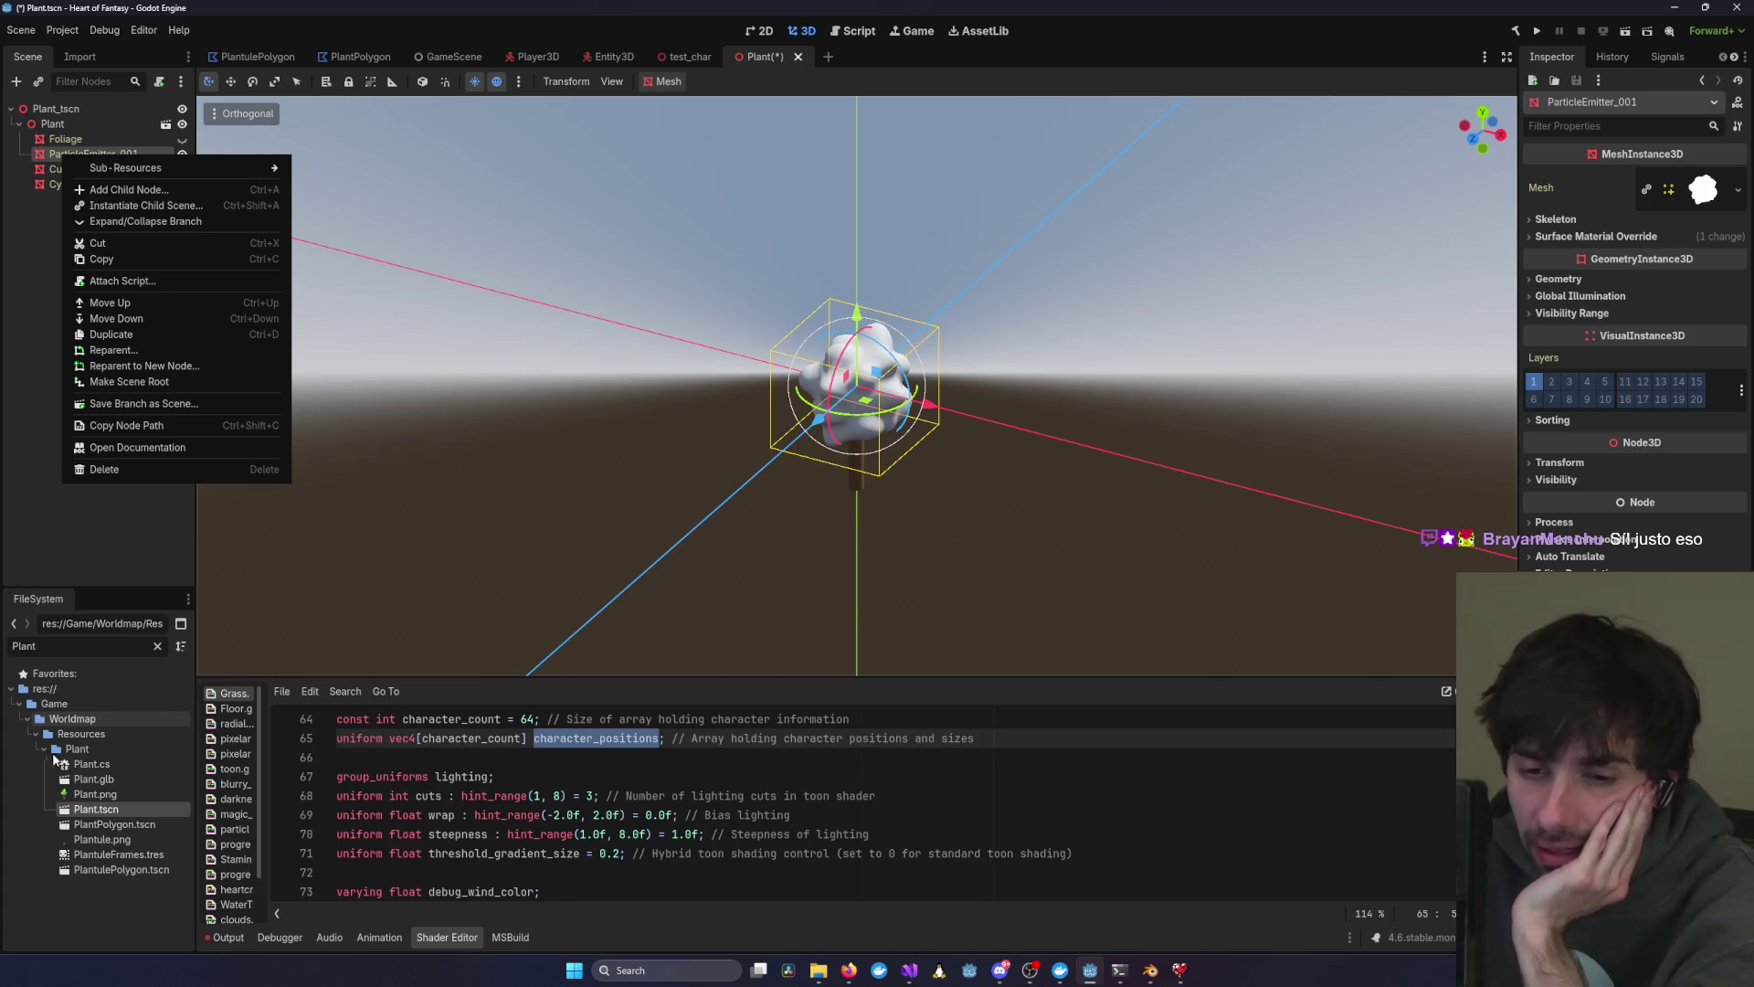
pyautogui.rightClick(90, 751)
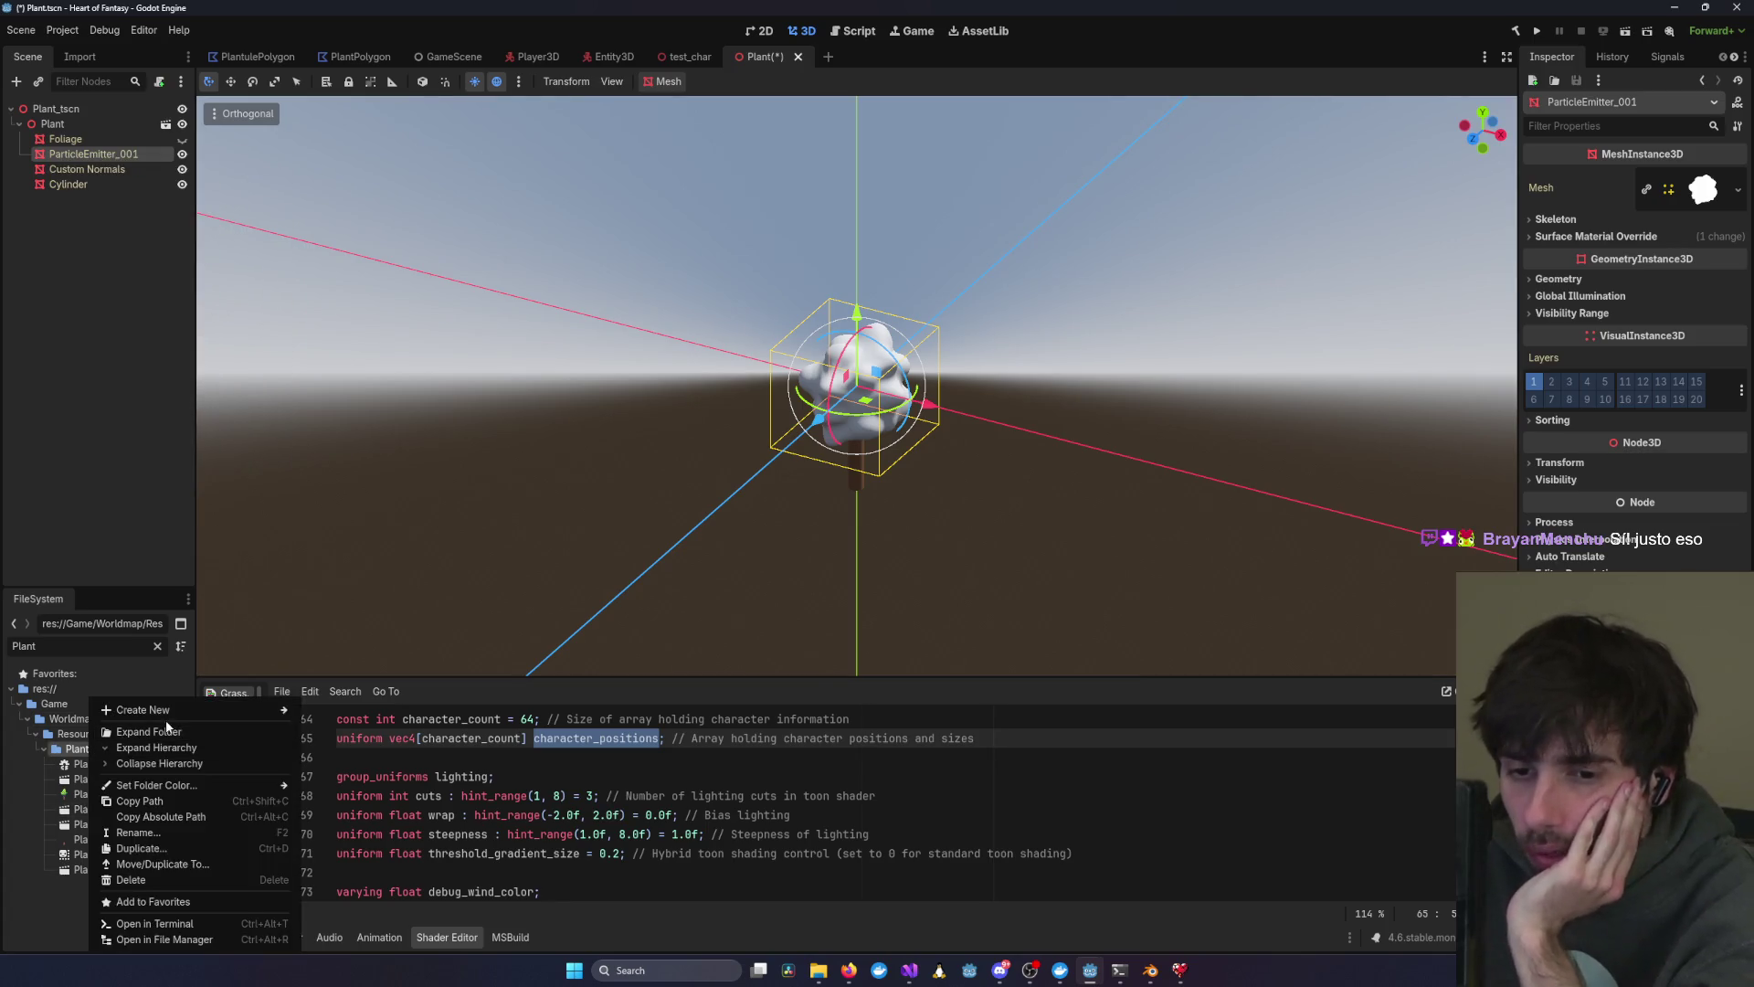
# Create a new 3D Scene named 'test' in the Plant folder
pyautogui.moveTo(188, 710)
pyautogui.click(384, 725)
pyautogui.click(830, 408)
pyautogui.click(890, 473)
pyautogui.write('test')
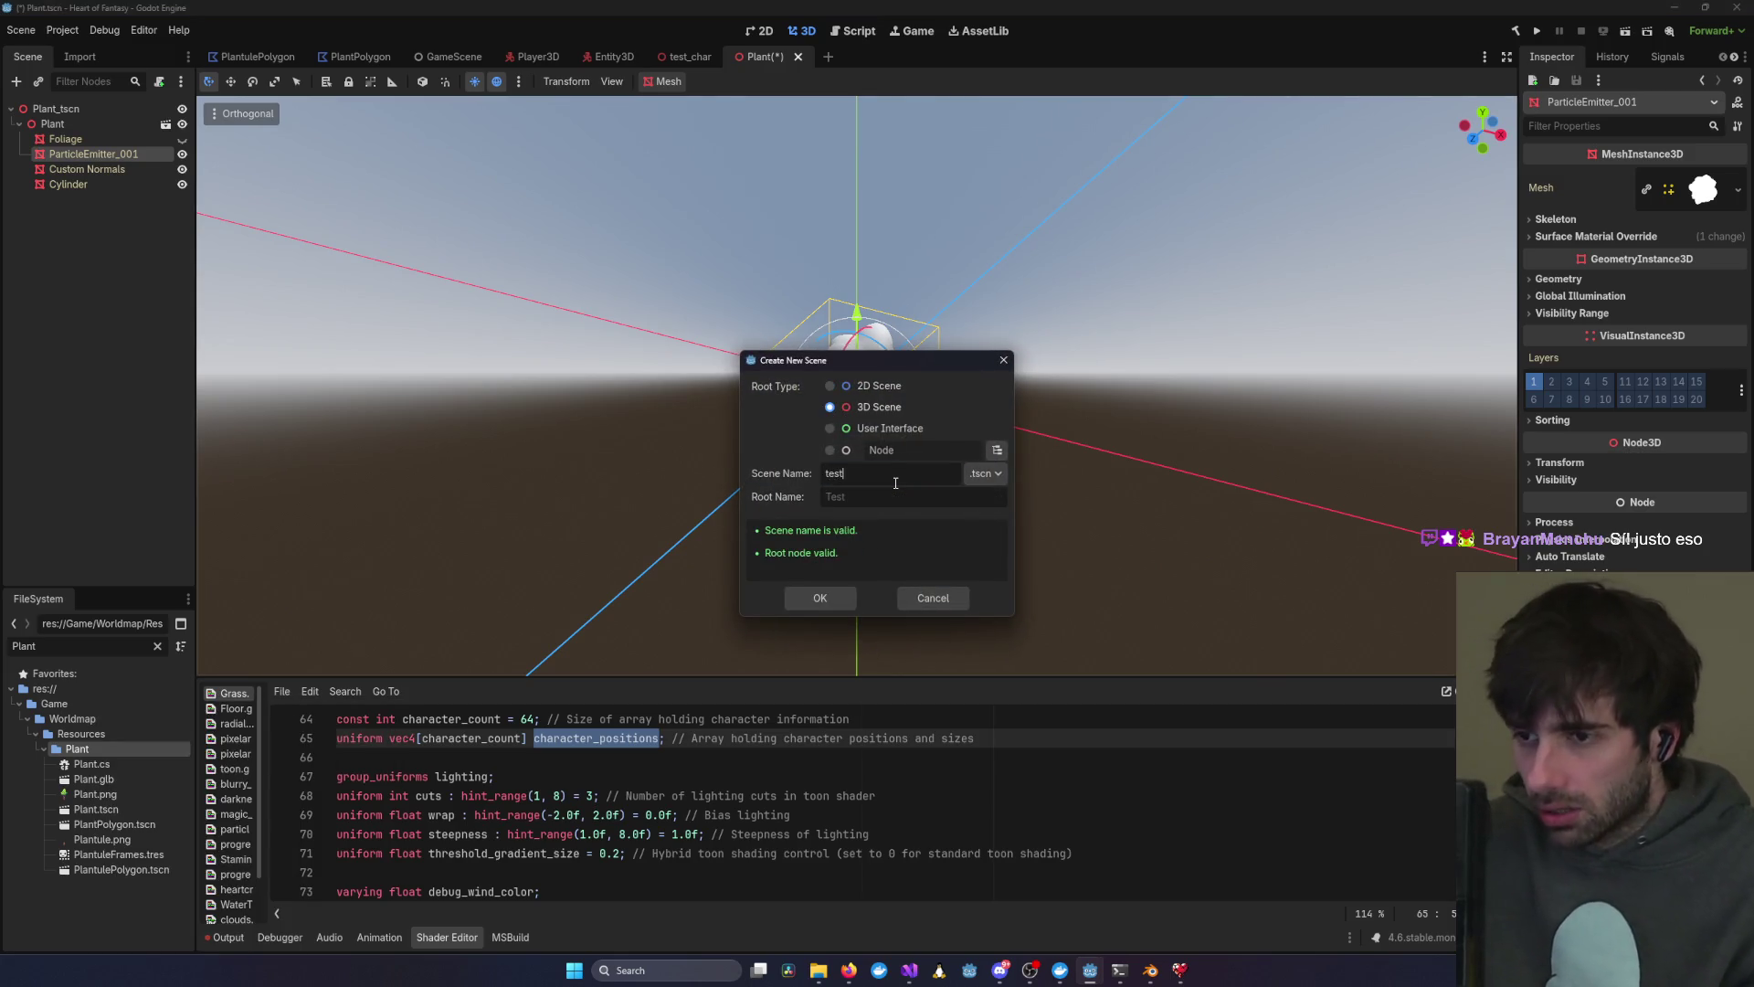
pyautogui.press('Return')
# Add a MeshInstance3D child node under the Test root
pyautogui.rightClick(46, 109)
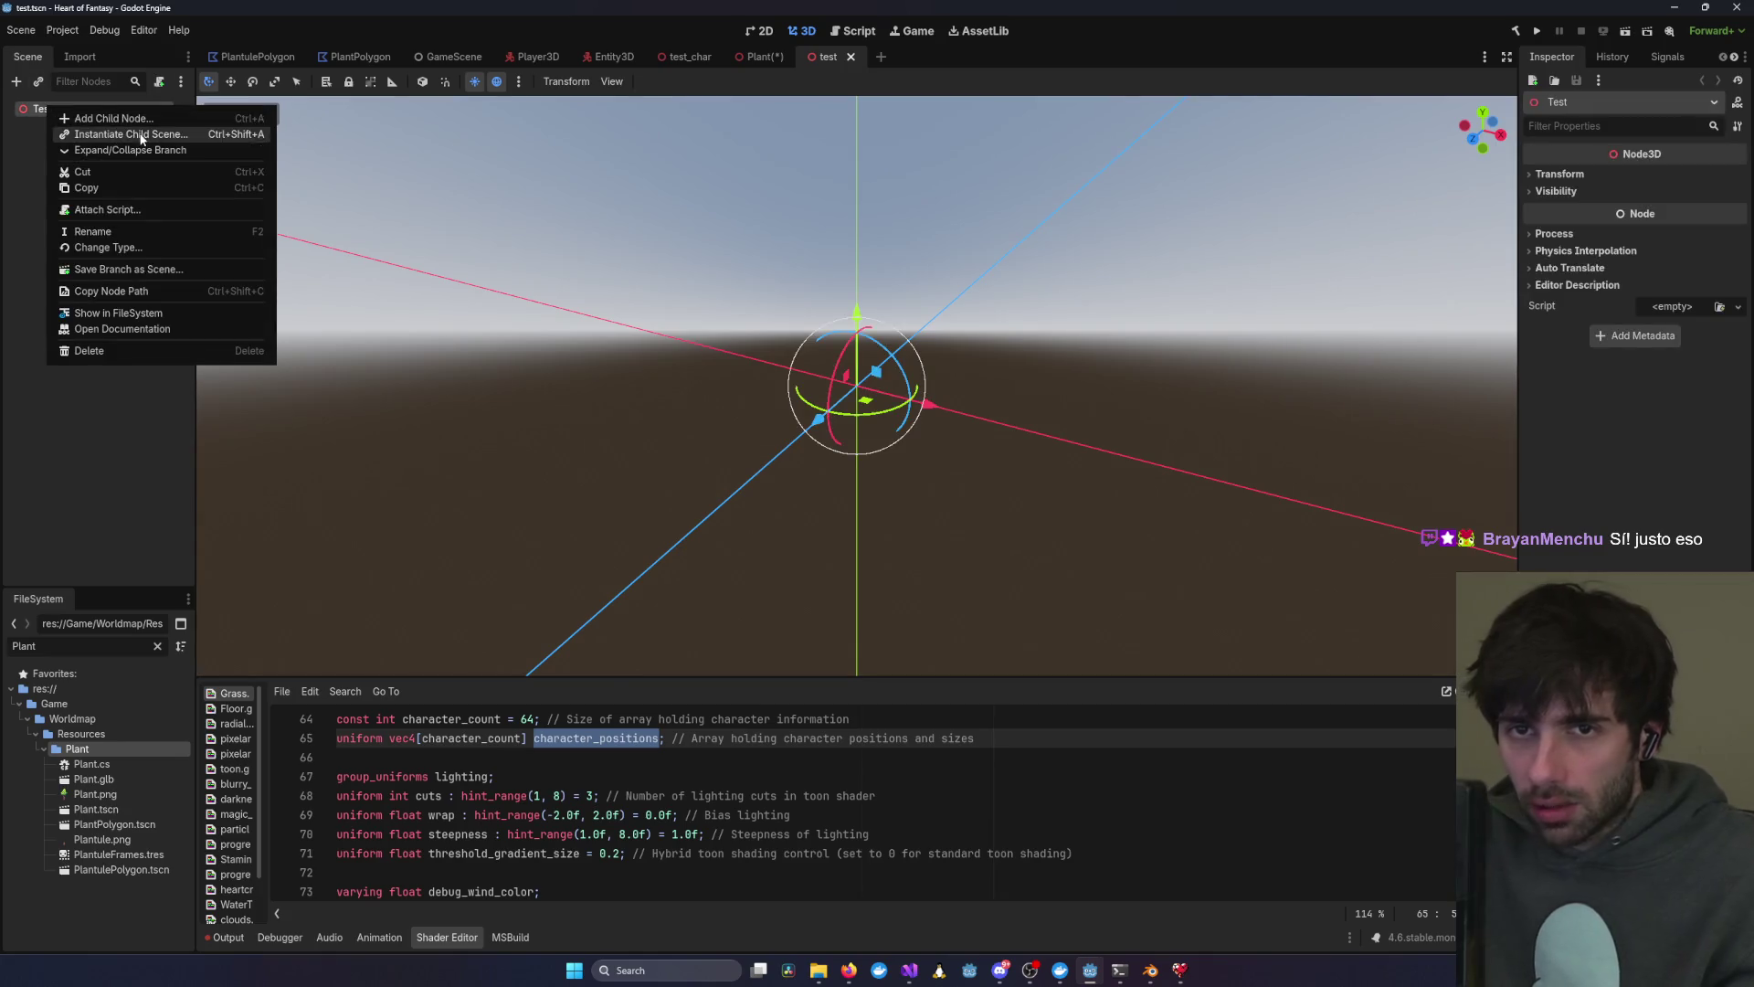
pyautogui.click(161, 110)
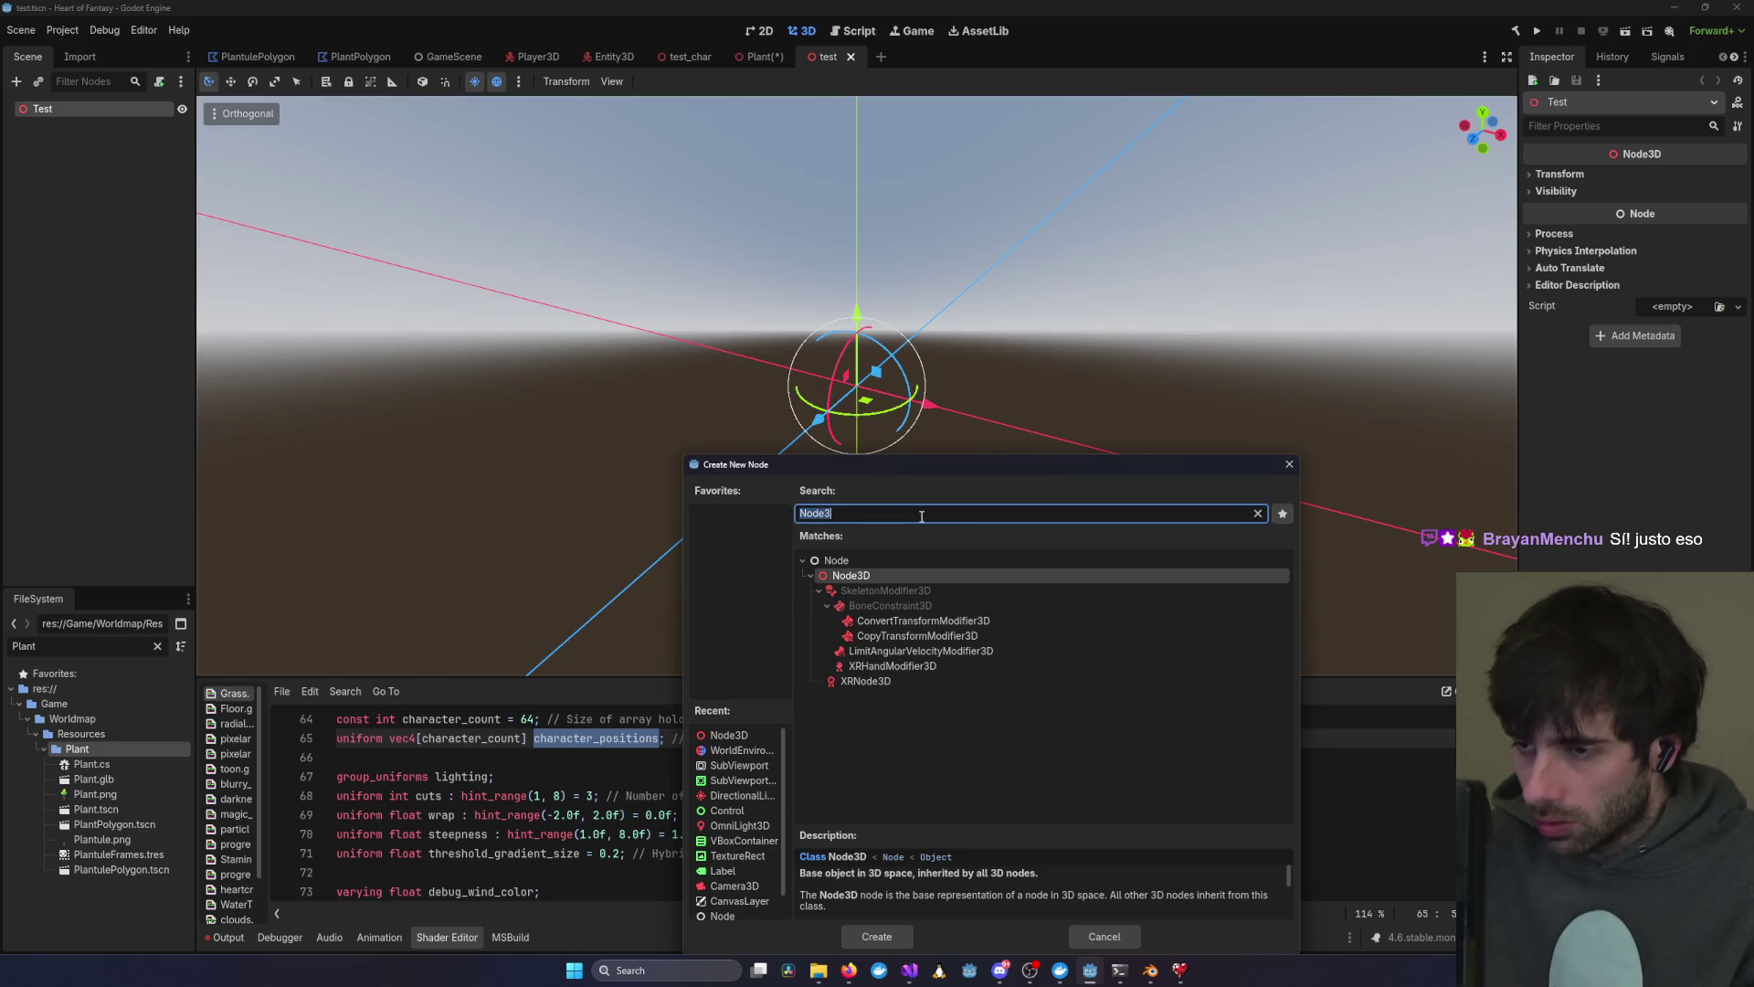
pyautogui.write('Cu')
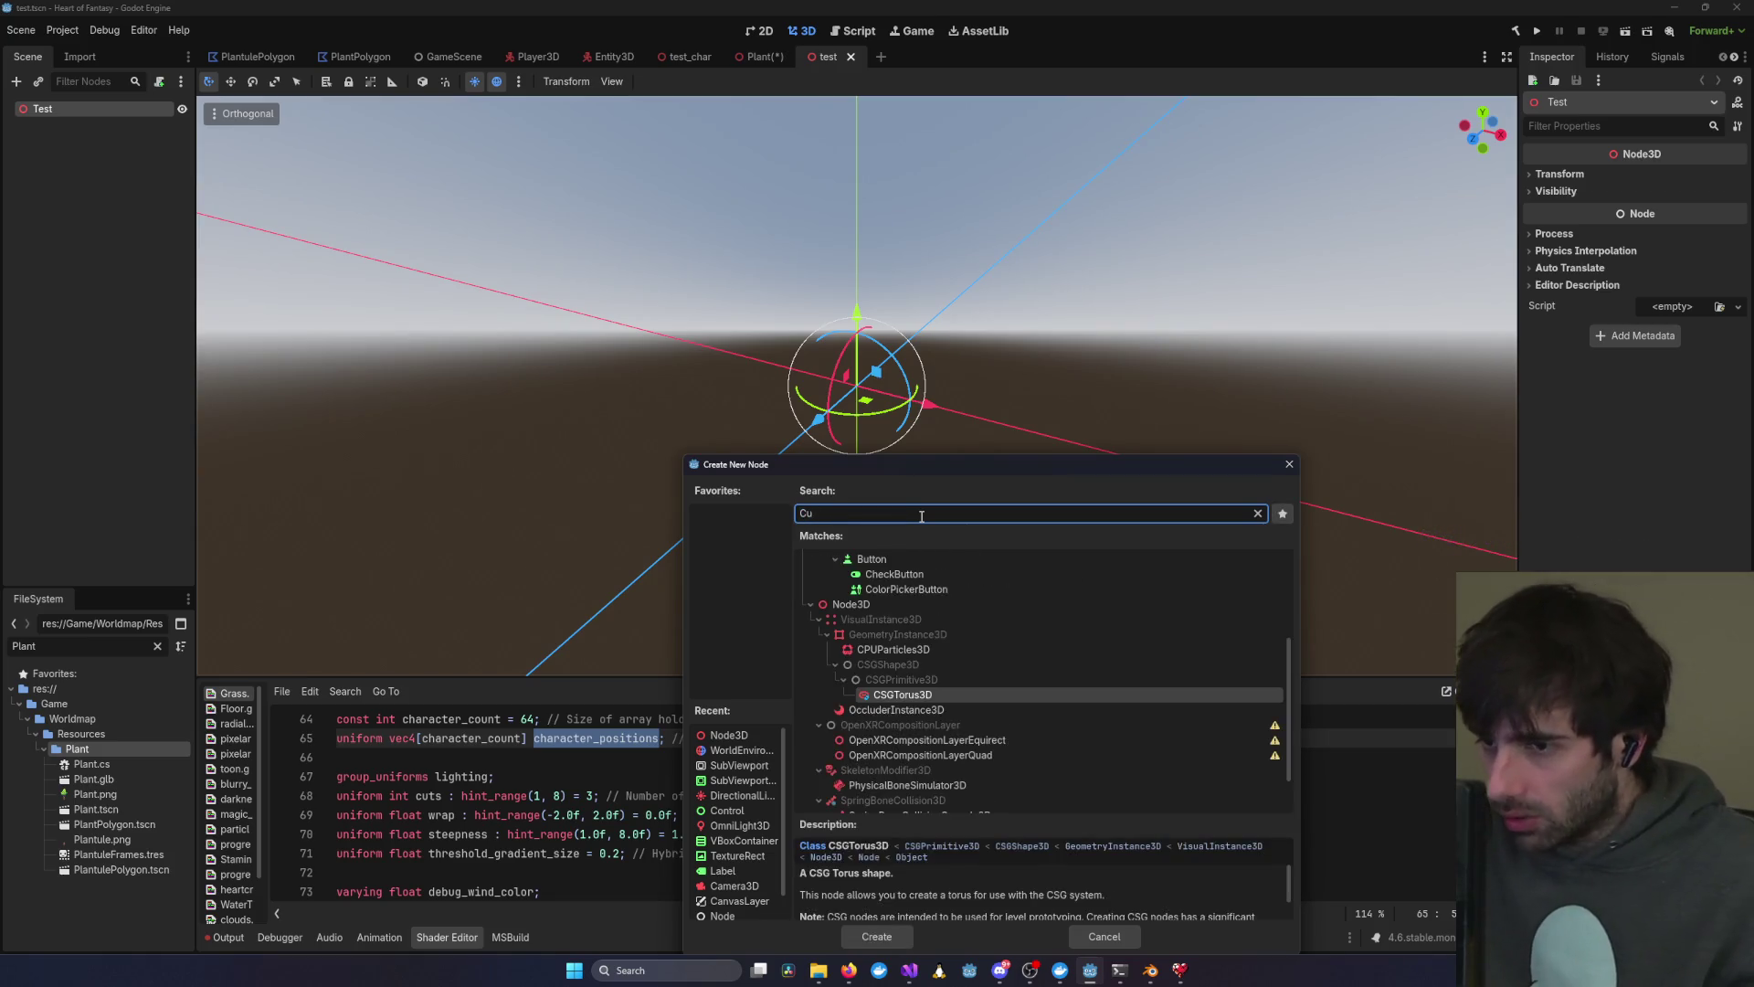
pyautogui.press('BackSpace')
pyautogui.press('BackSpace')
pyautogui.write('Cu')
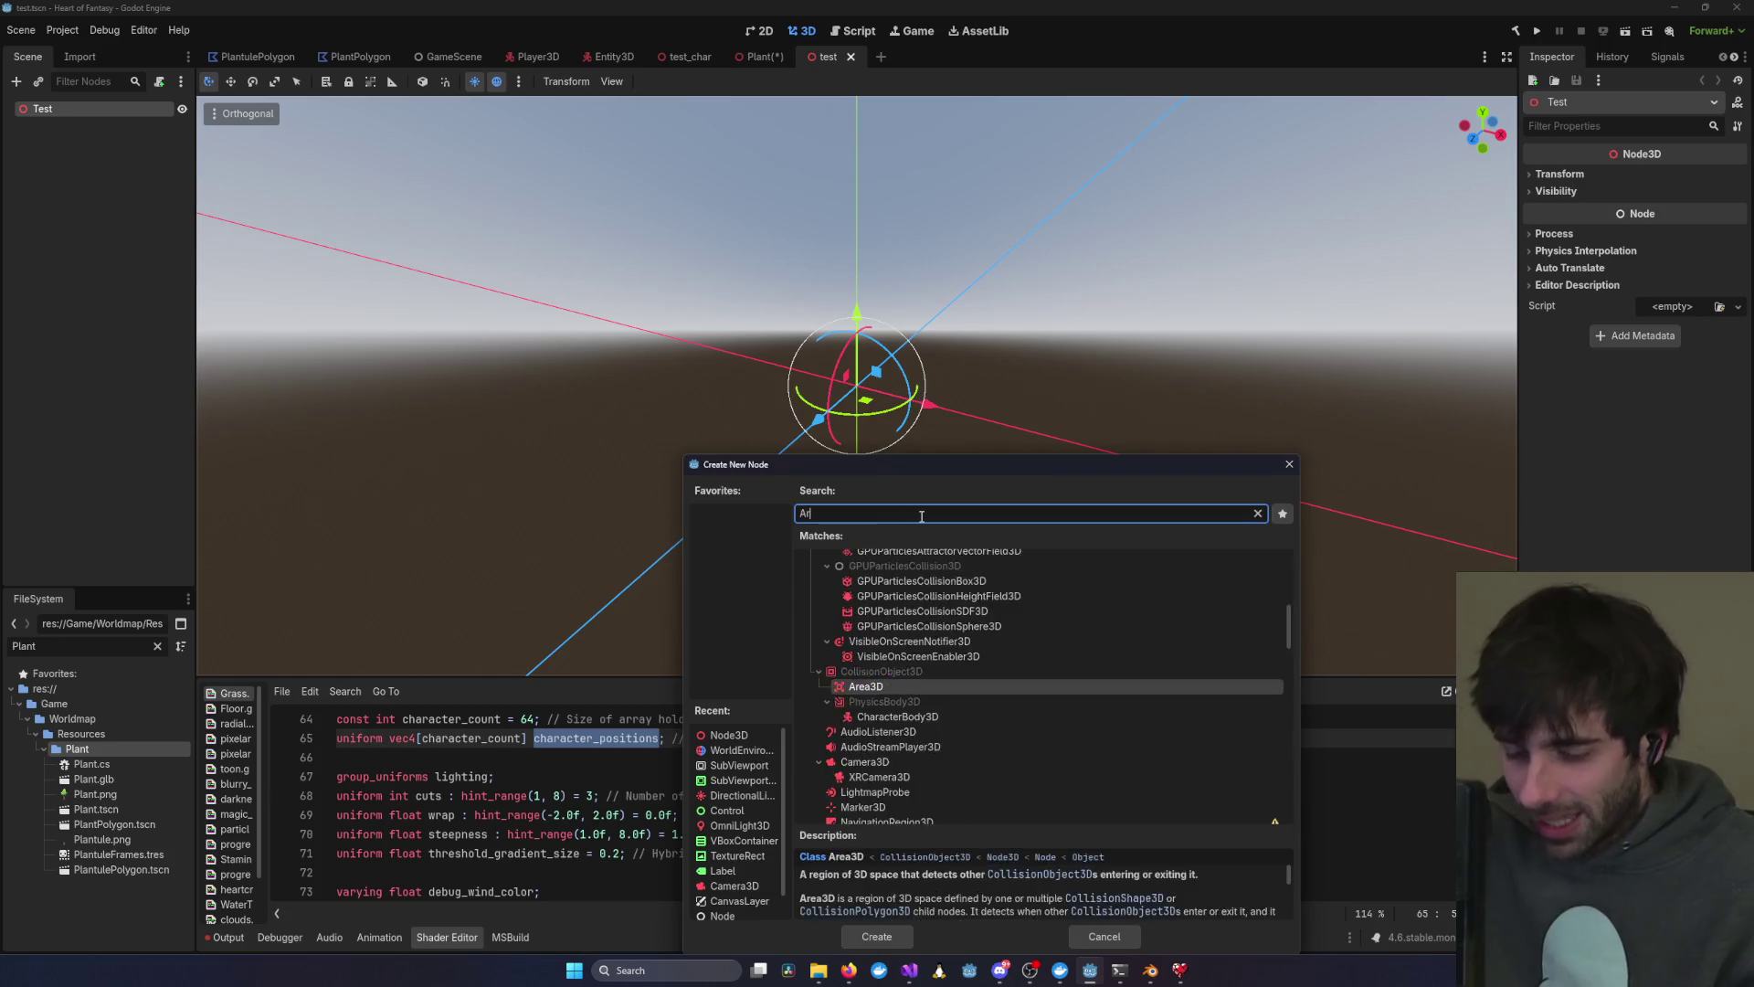
pyautogui.press('BackSpace')
pyautogui.press('BackSpace')
pyautogui.write('Mesh')
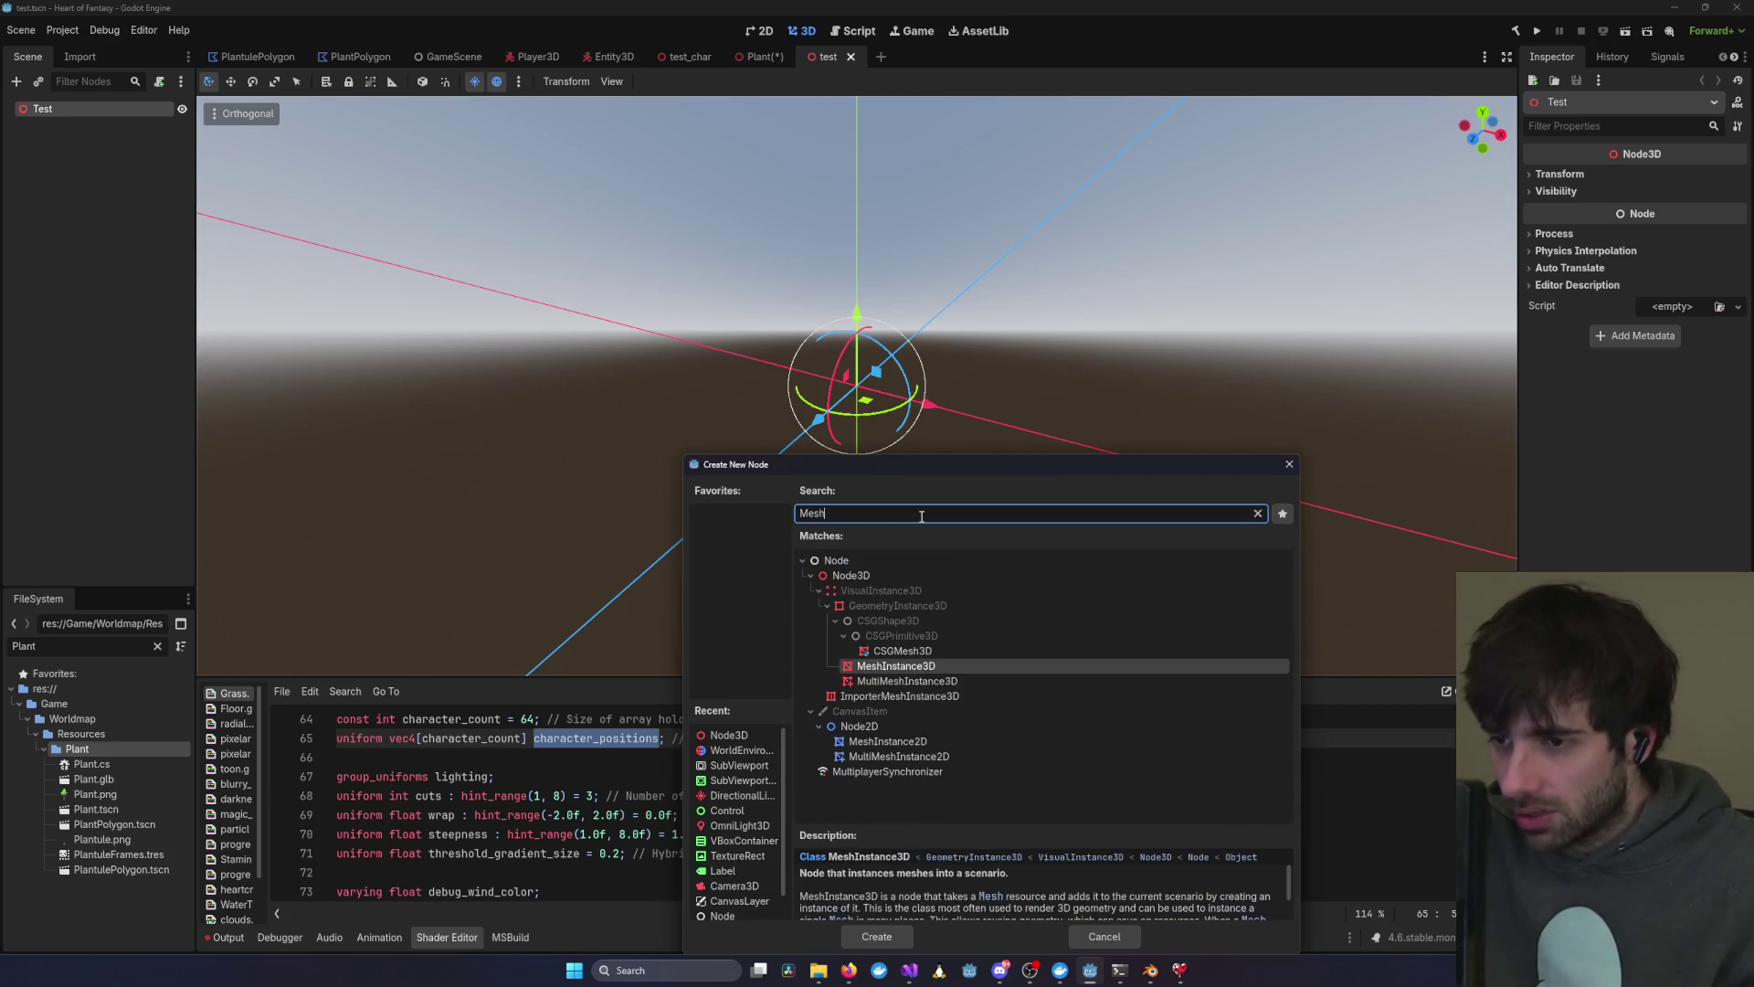
pyautogui.doubleClick(936, 665)
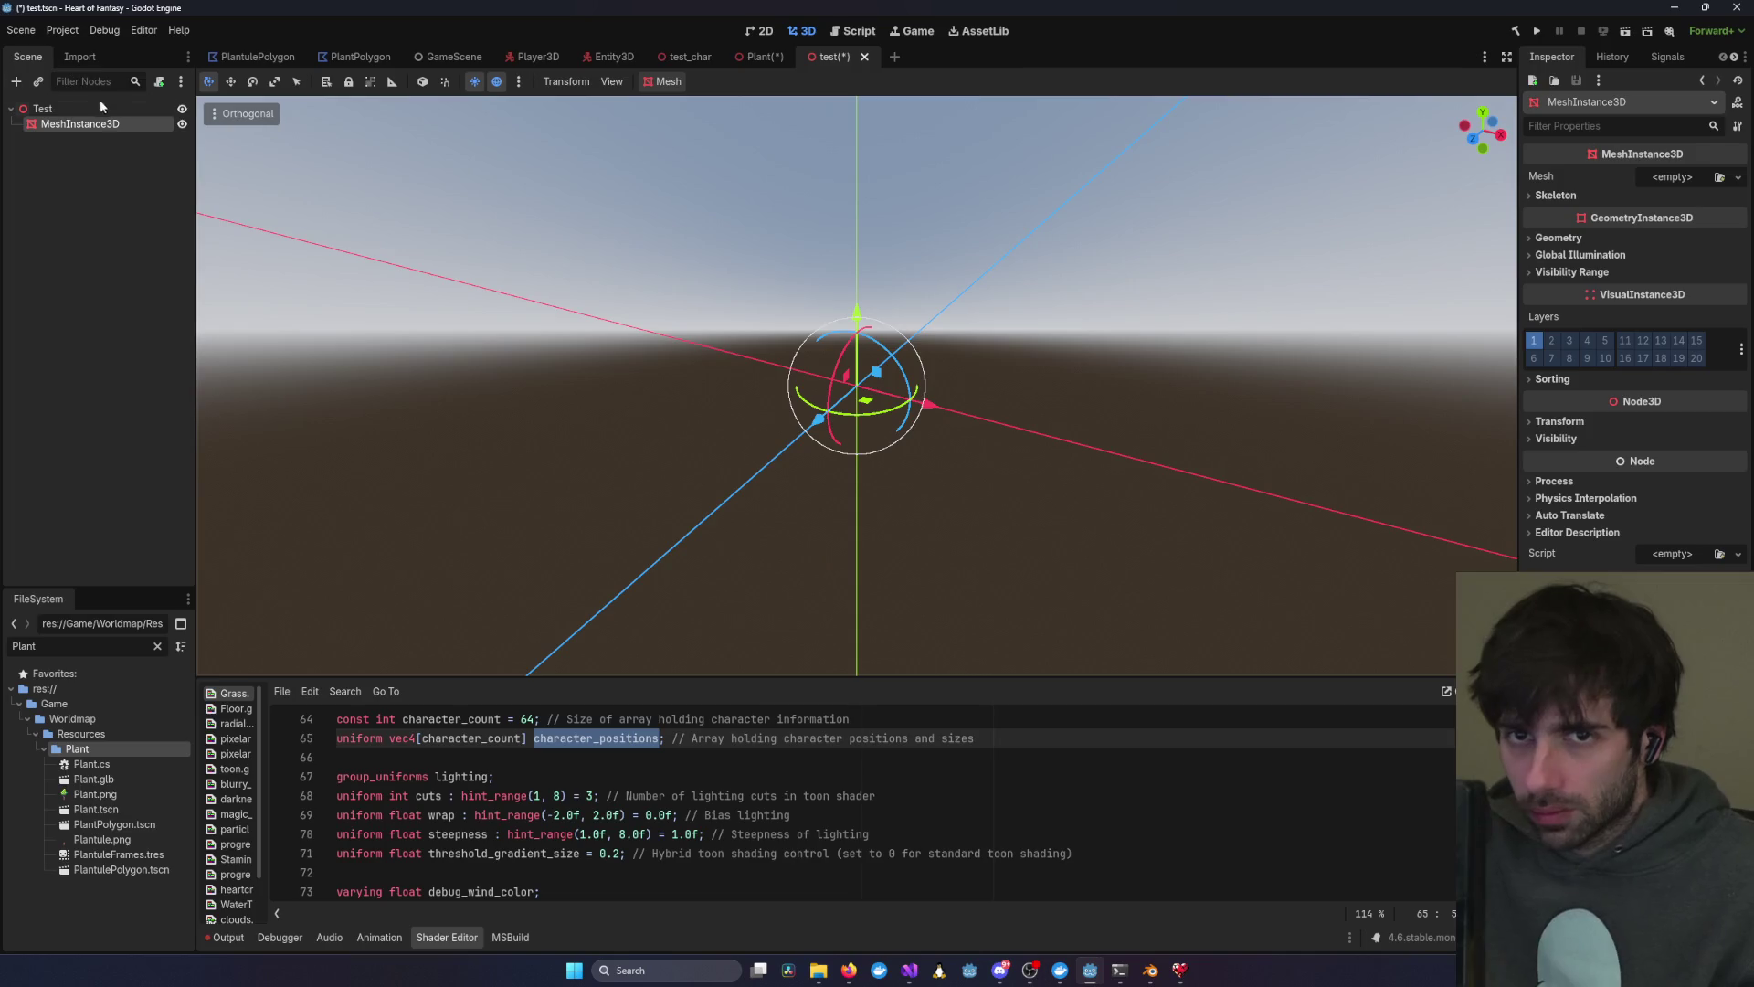
pyautogui.scroll(10, 1047, 341)
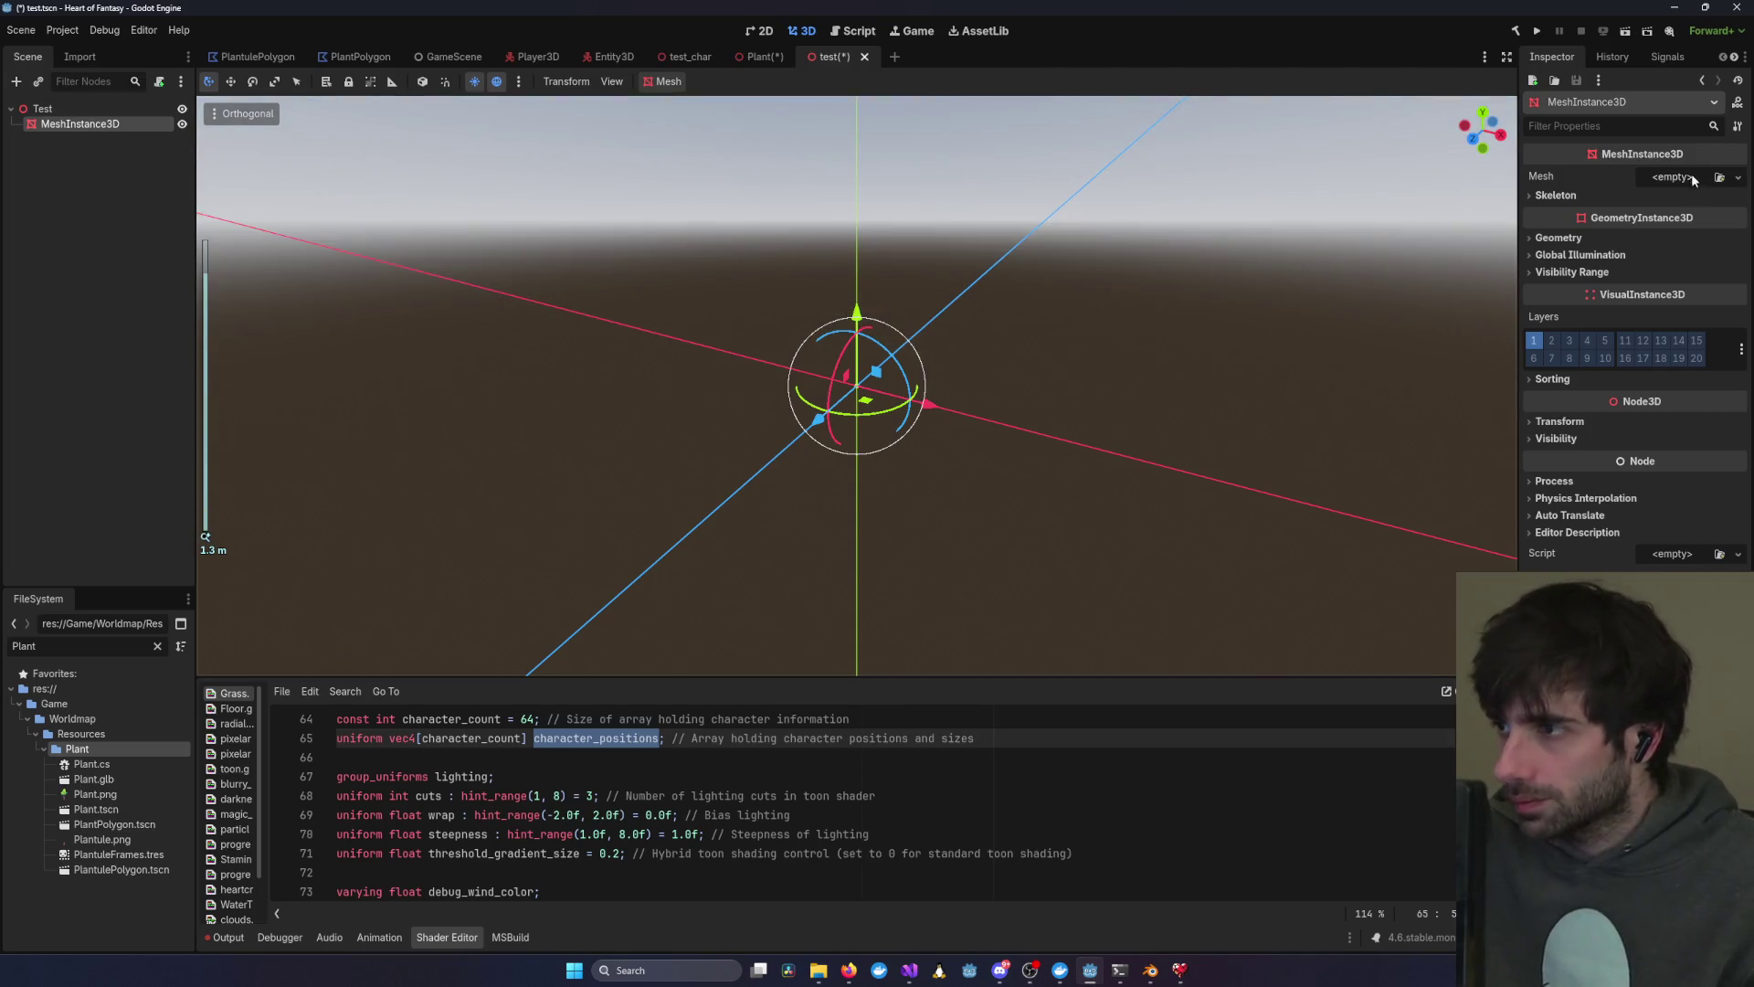
# Give the MeshInstance3D a QuadMesh and a new ShaderMaterial material override
pyautogui.click(1736, 177)
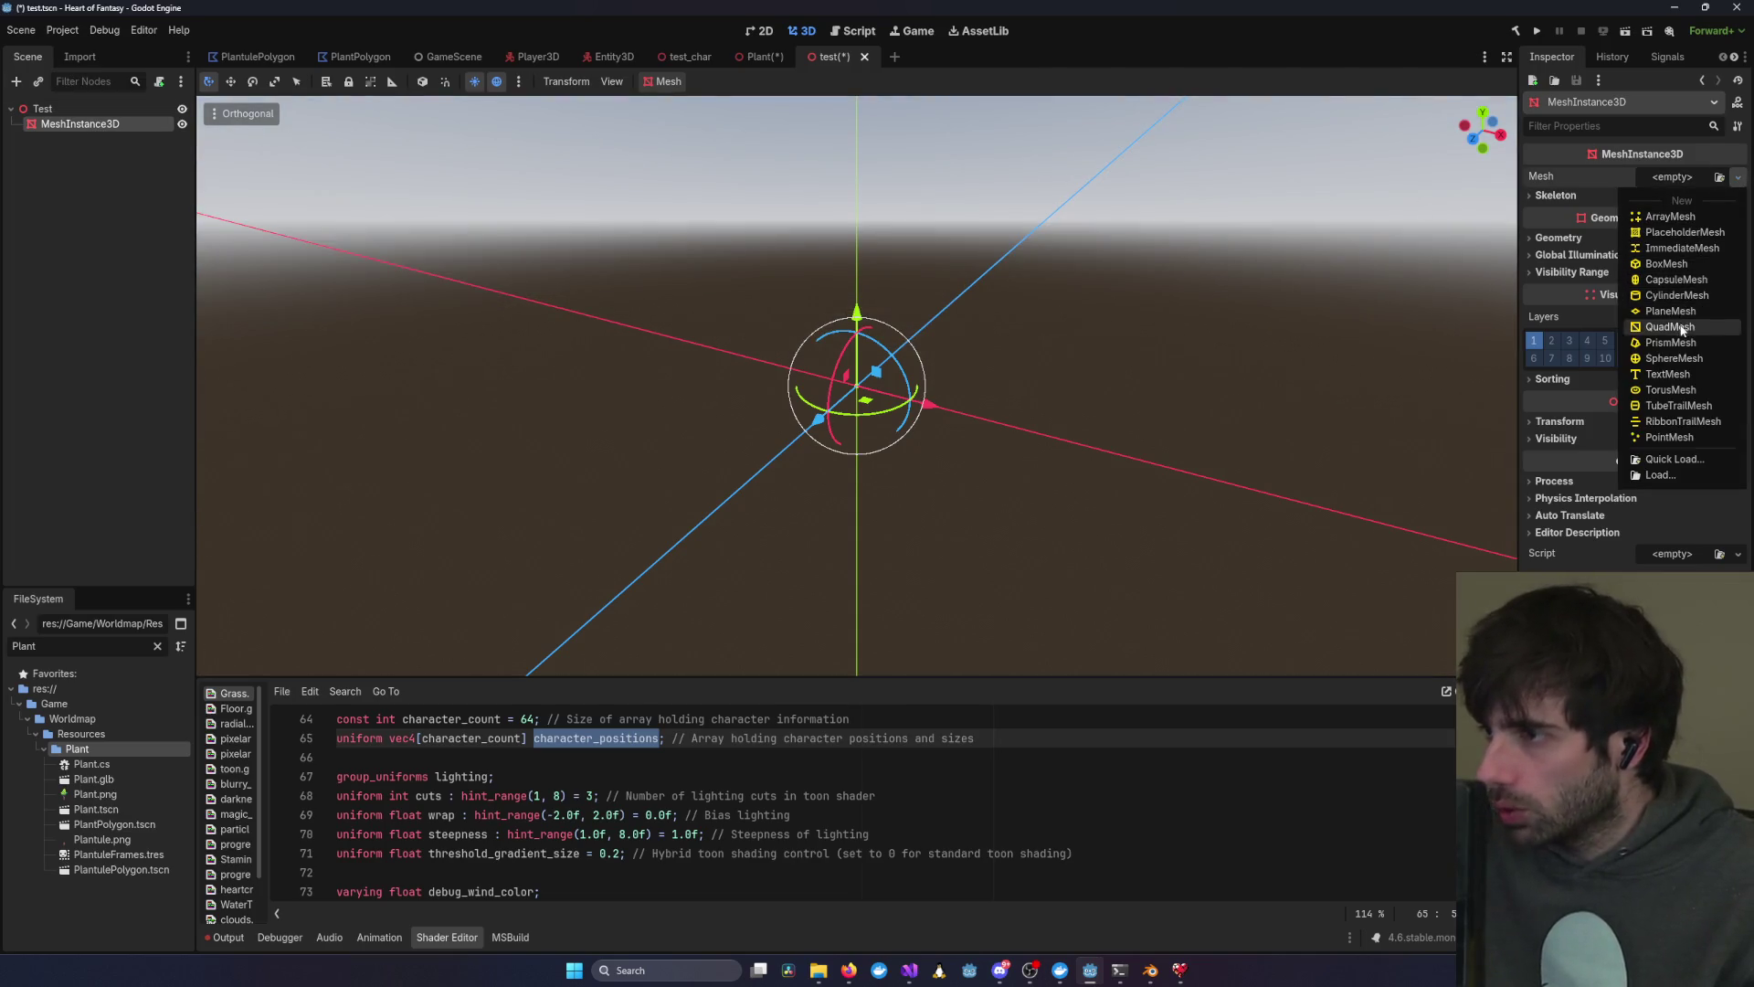
pyautogui.click(1674, 329)
pyautogui.moveTo(1142, 430)
pyautogui.mouseDown()
pyautogui.moveTo(935, 397)
pyautogui.moveTo(1270, 354)
pyautogui.mouseUp()
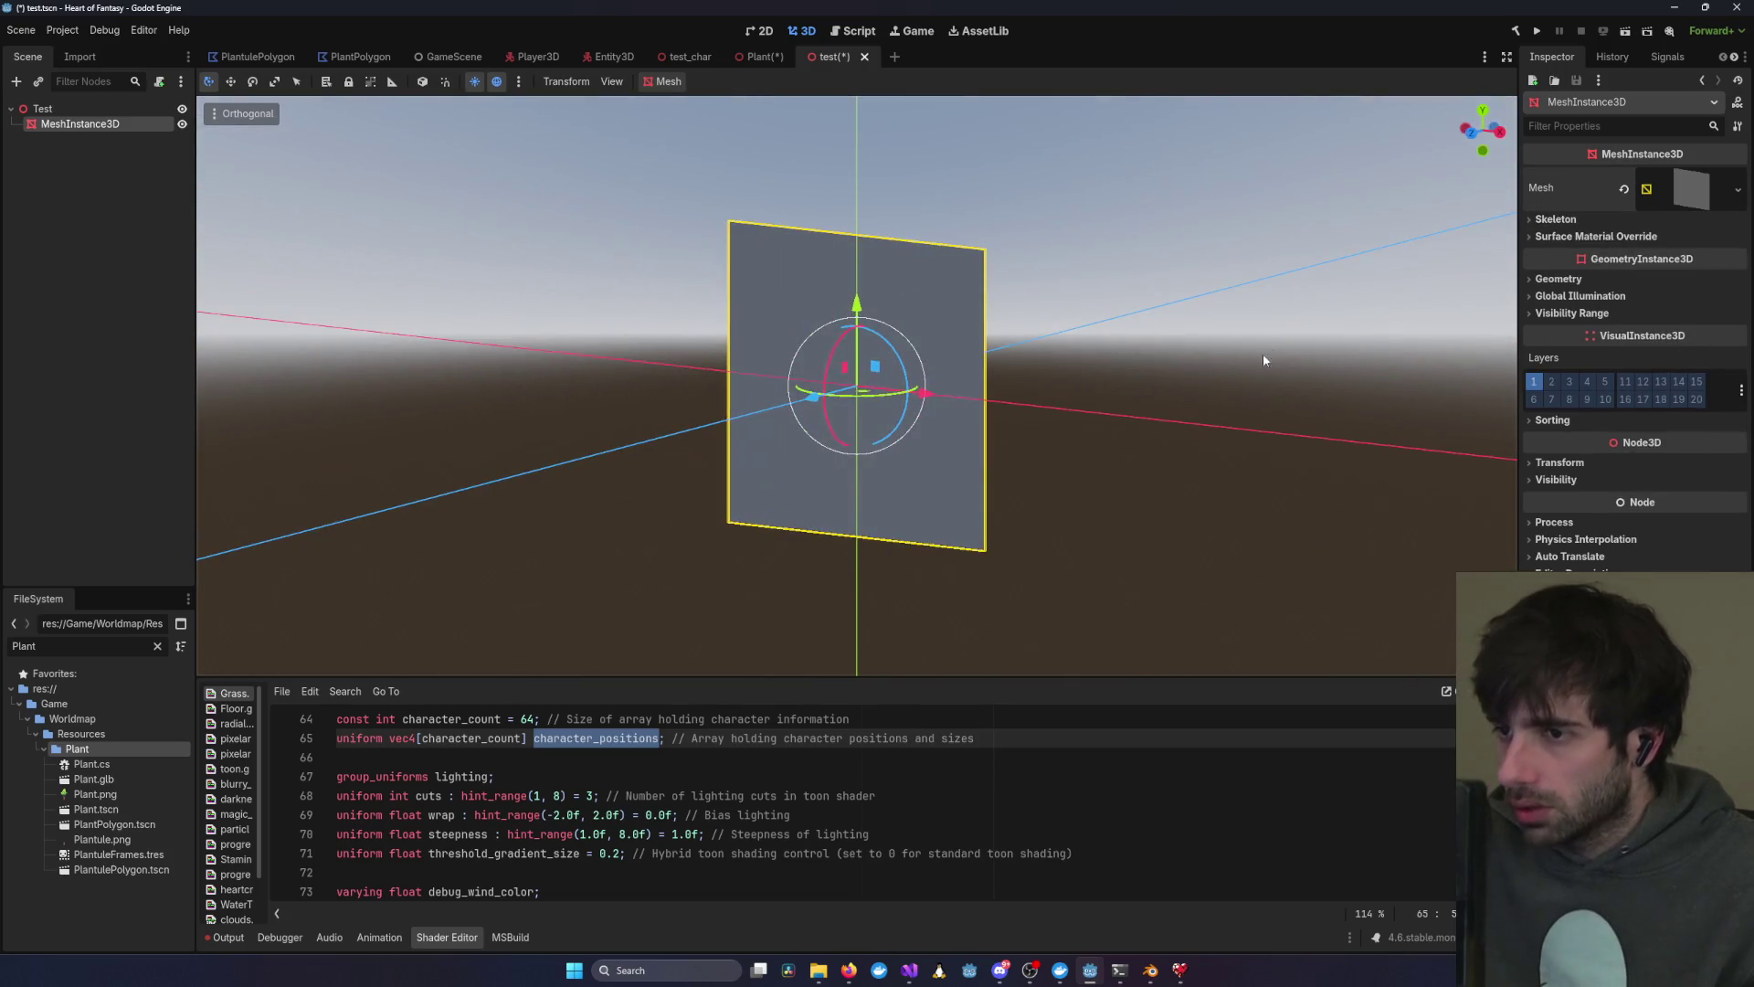
pyautogui.click(1558, 279)
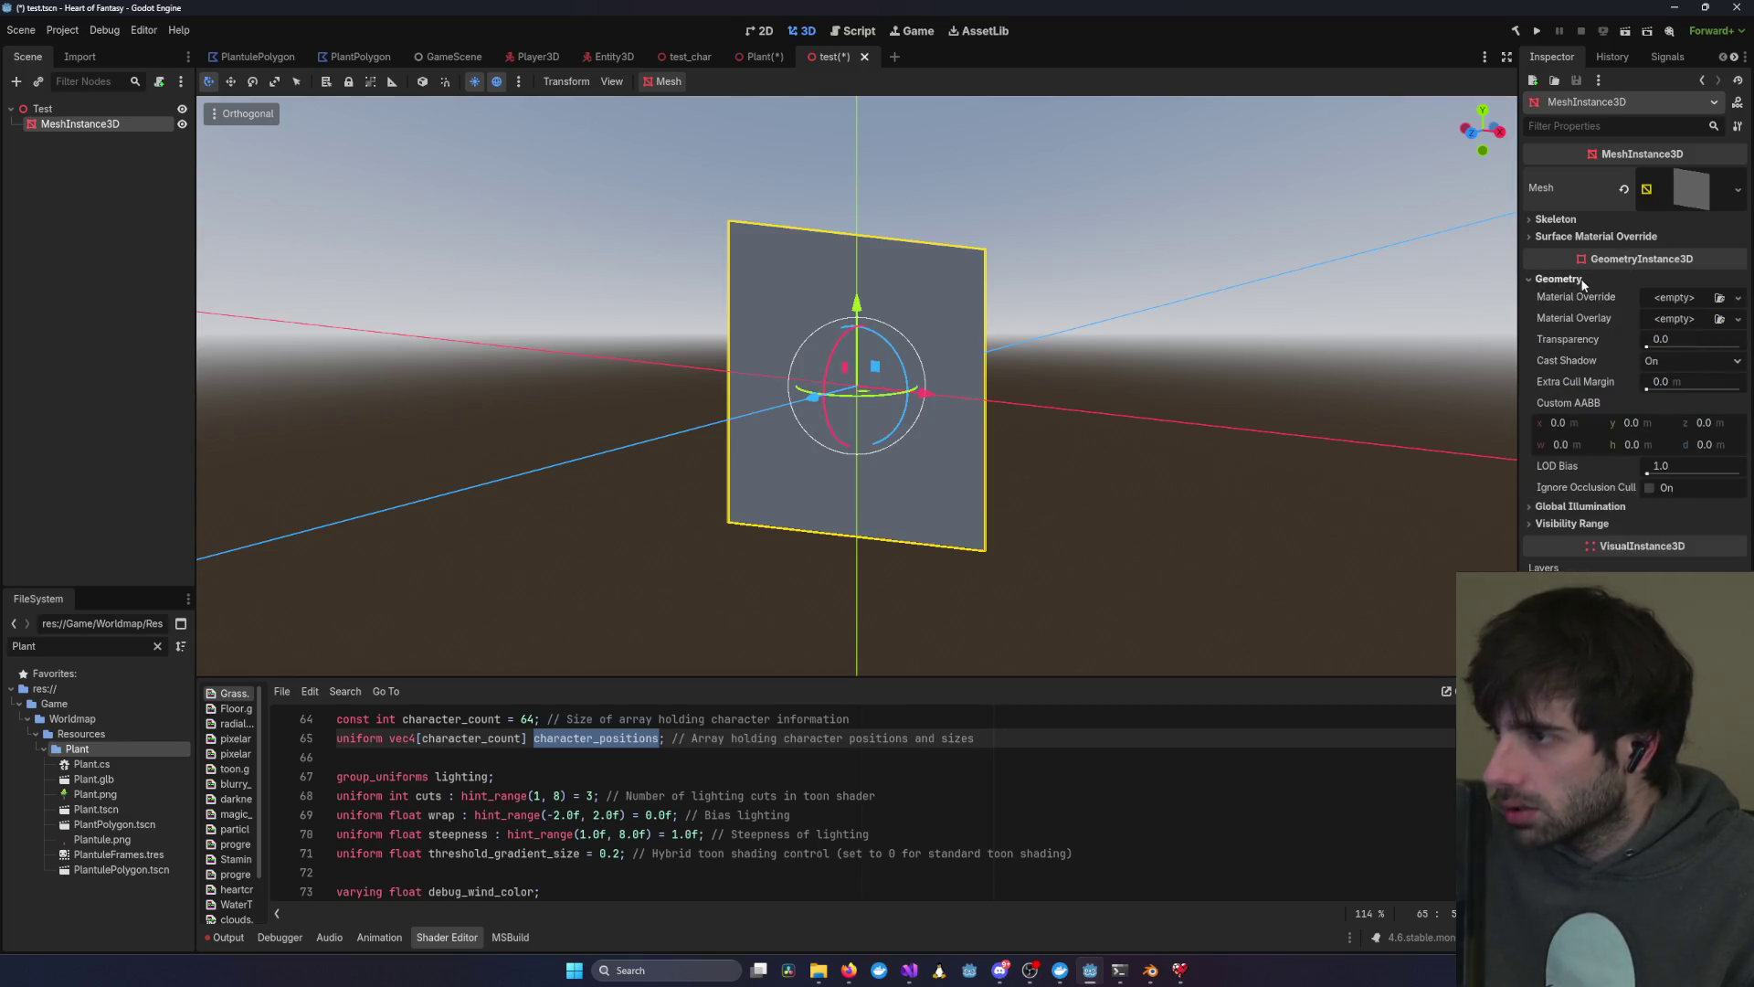
pyautogui.click(1714, 297)
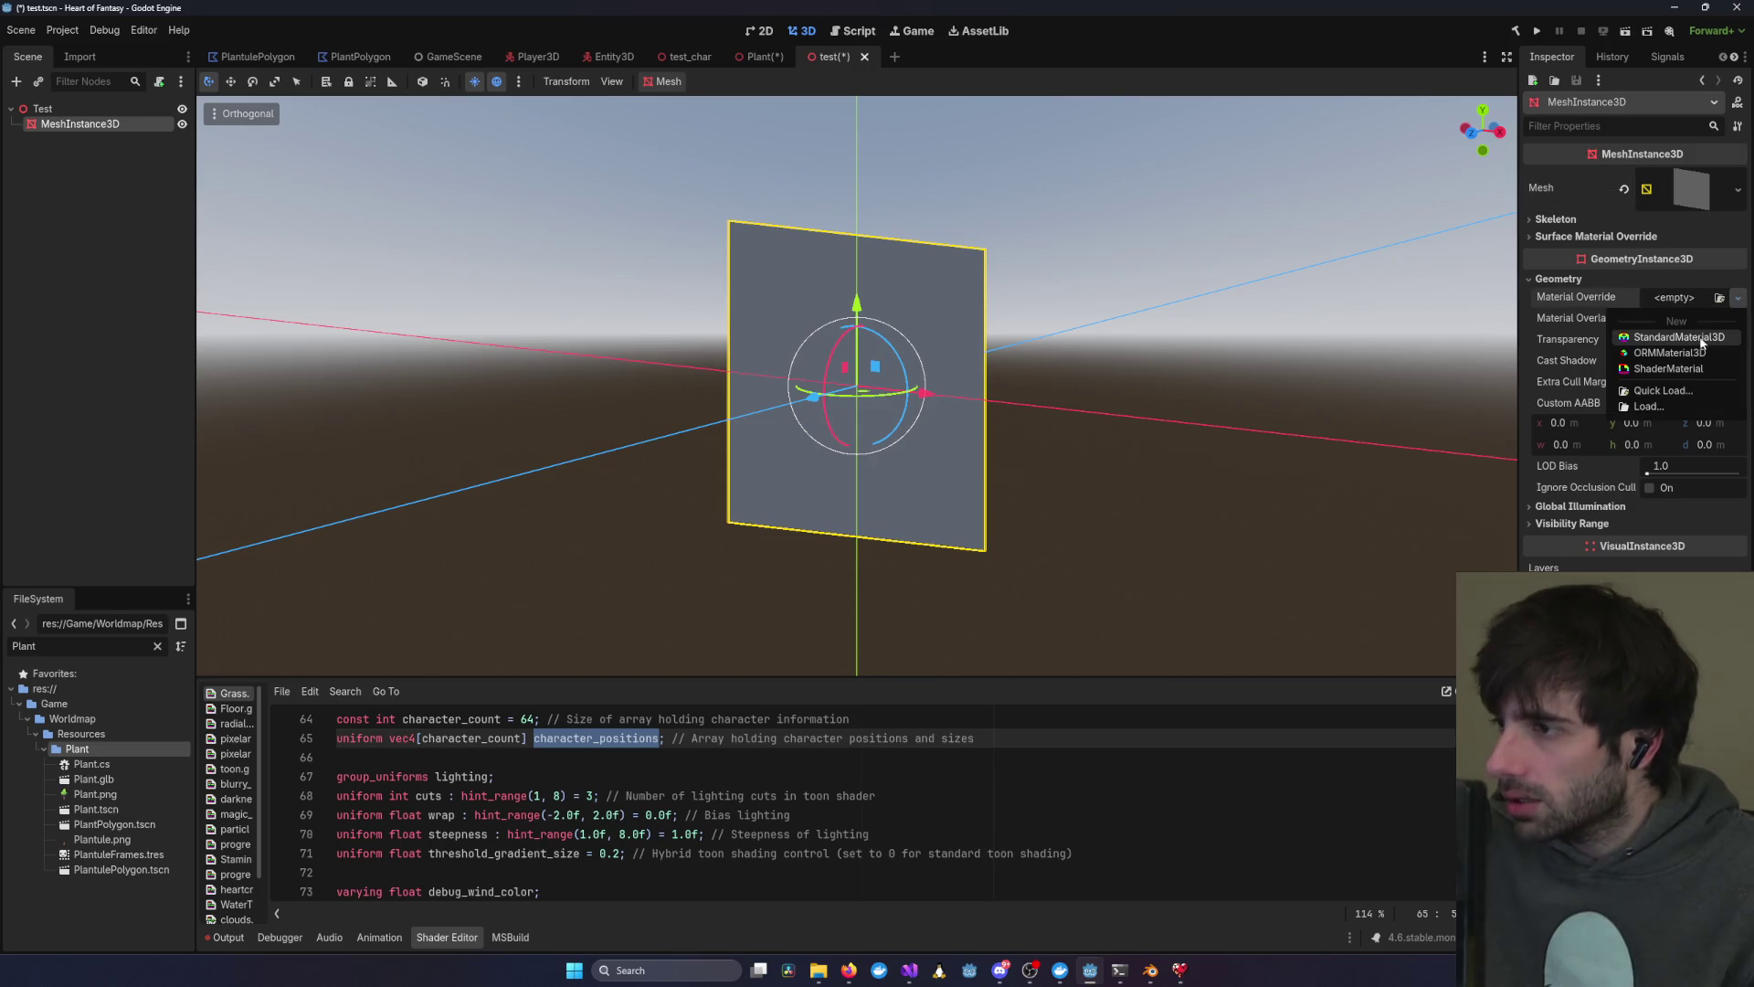
pyautogui.click(1691, 369)
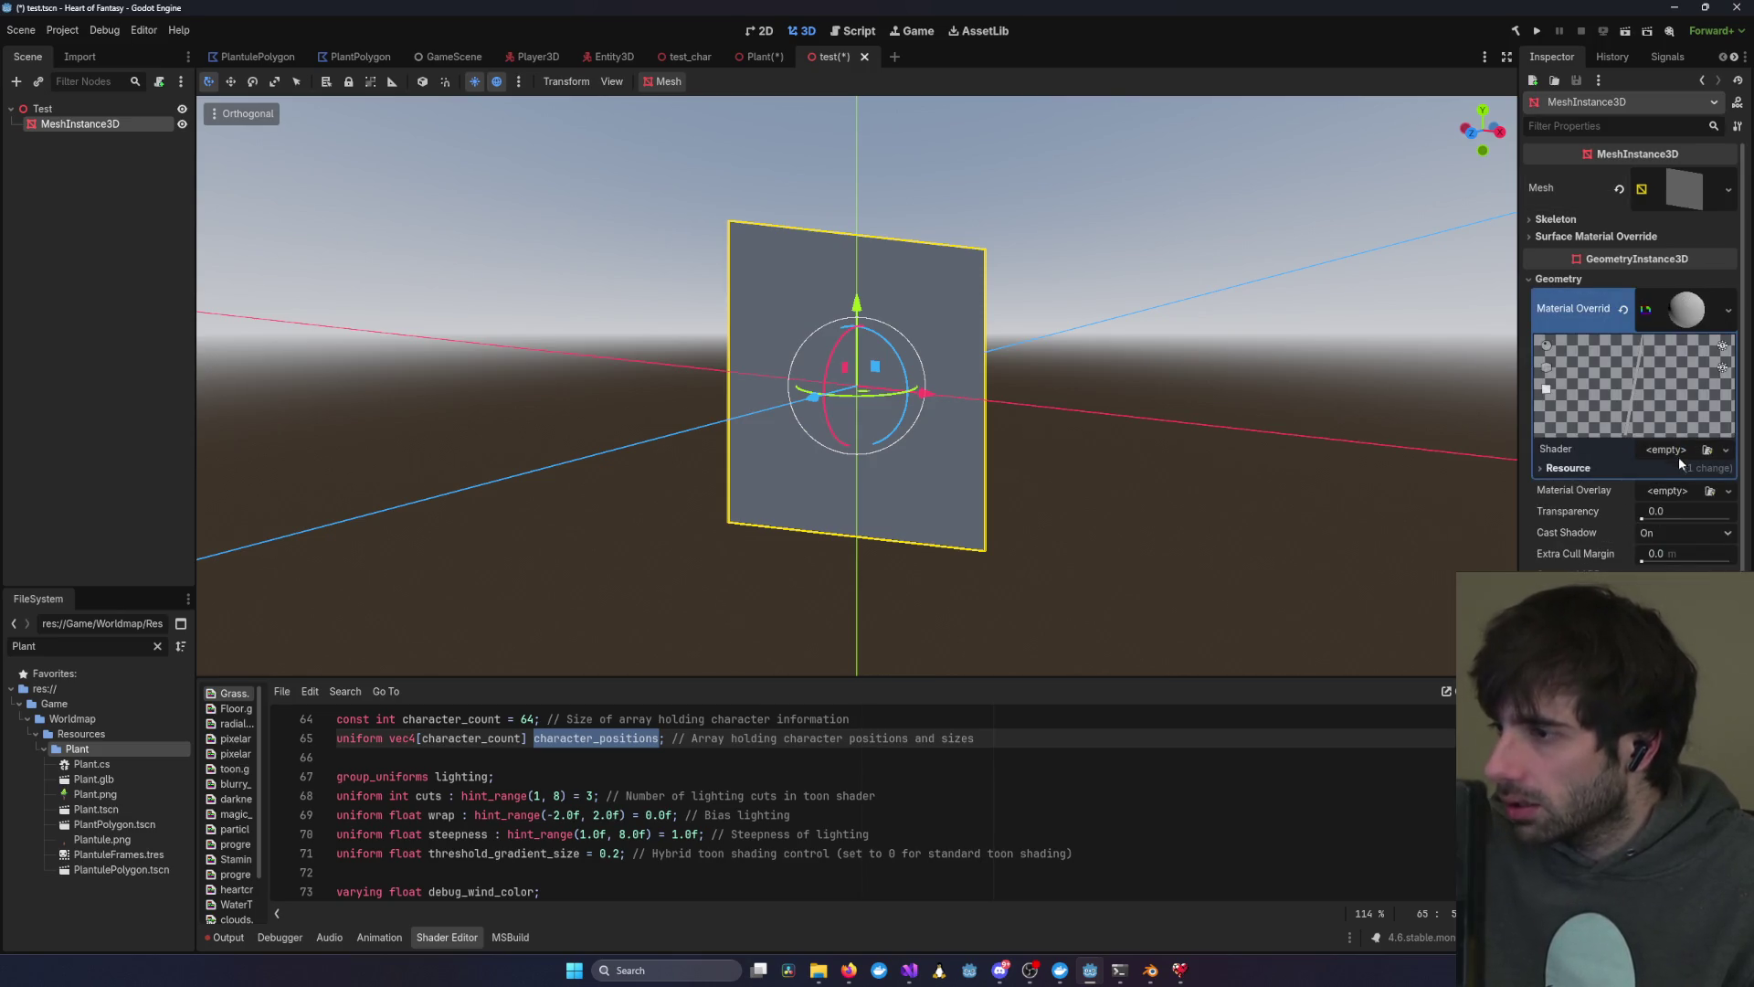
pyautogui.click(1677, 449)
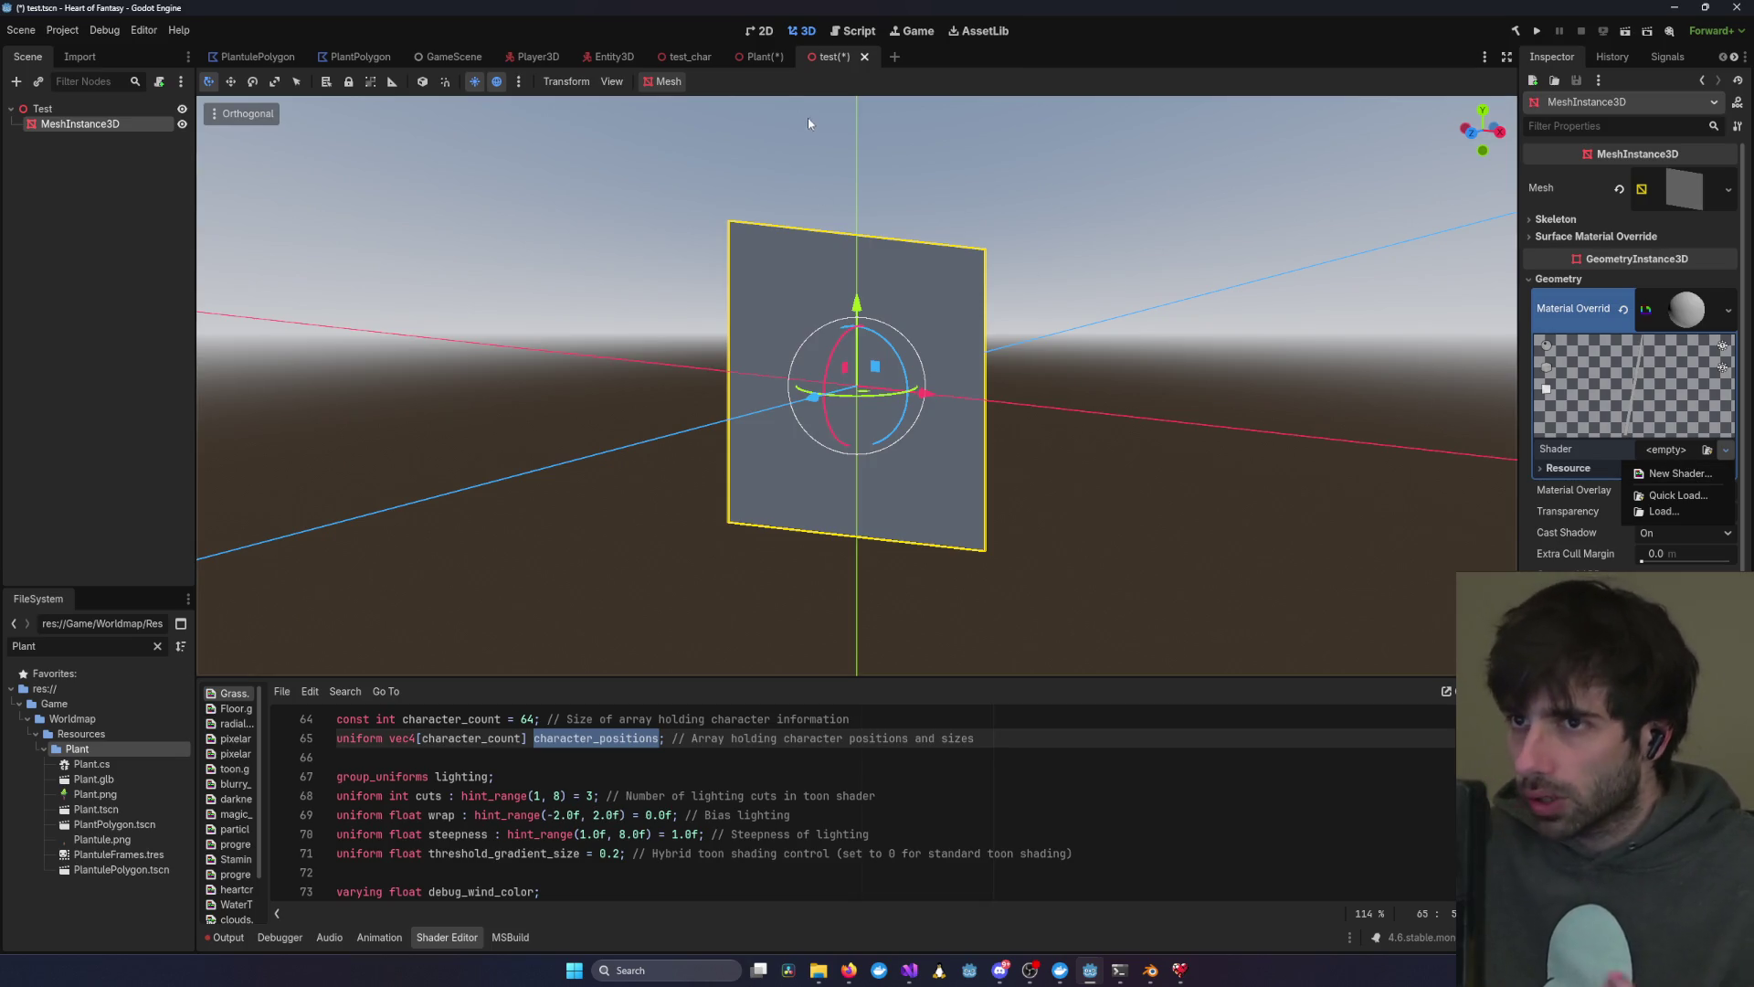
# Copy the Plant node, delete MeshInstance3D from test, and paste Plant under Test
pyautogui.click(762, 58)
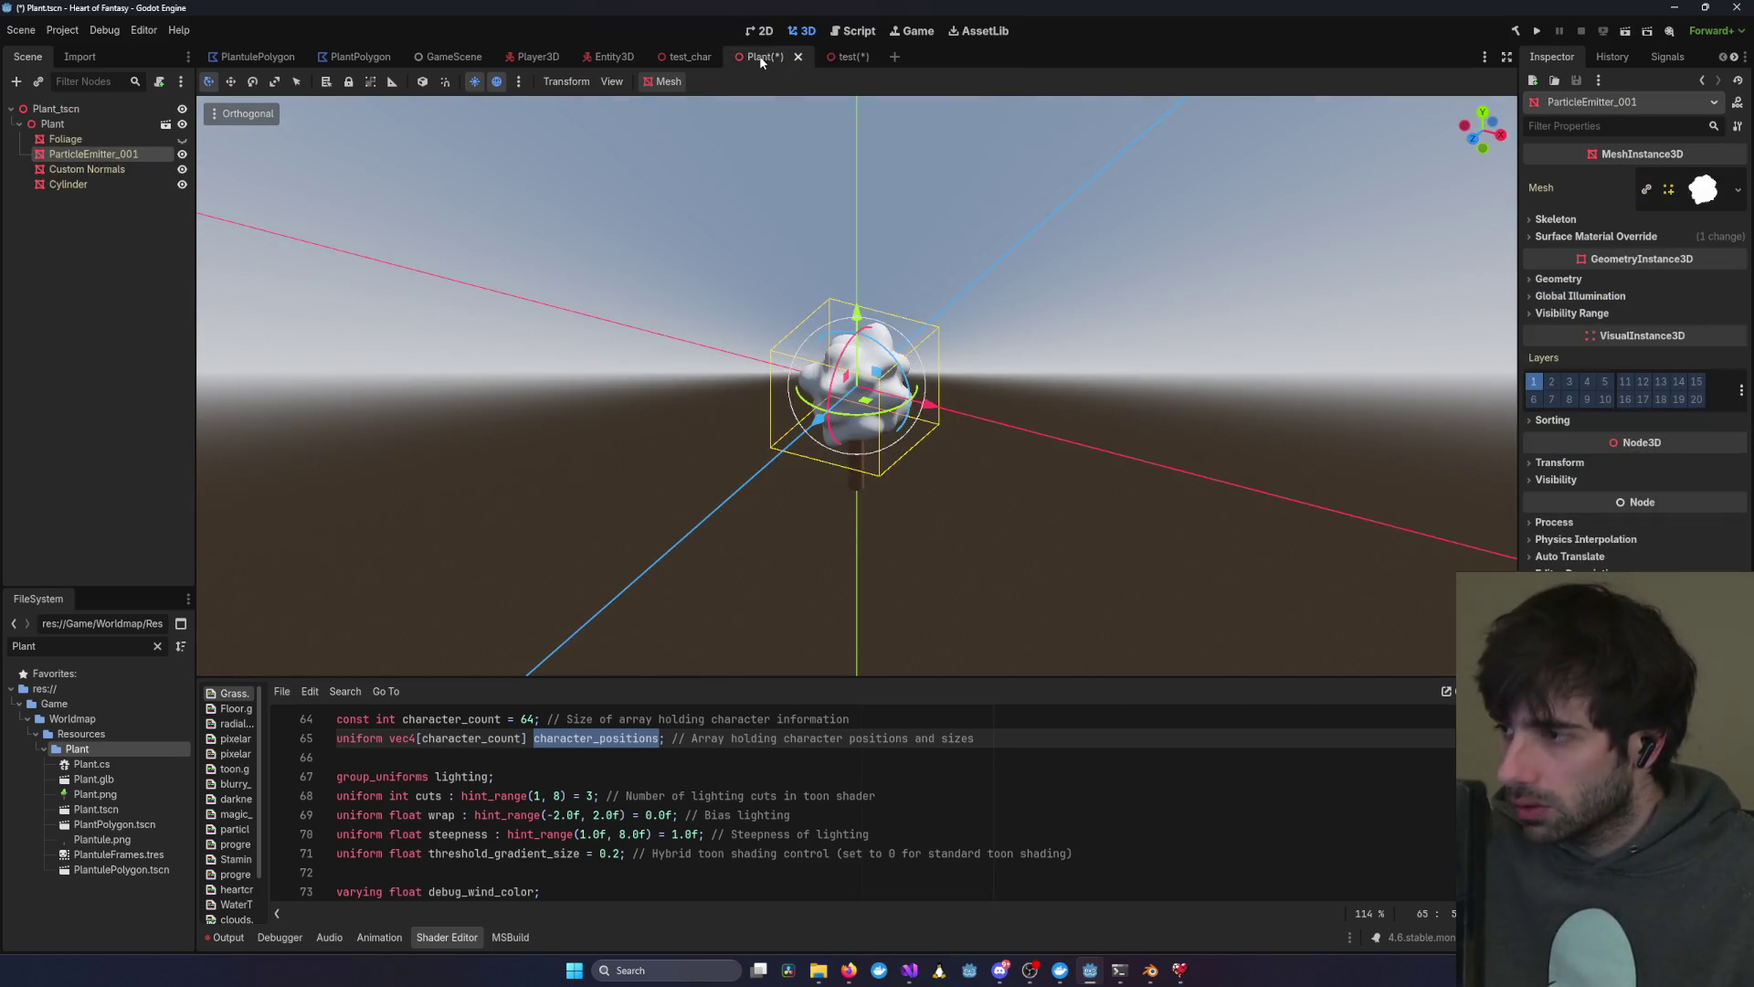
pyautogui.click(95, 123)
pyautogui.click(837, 58)
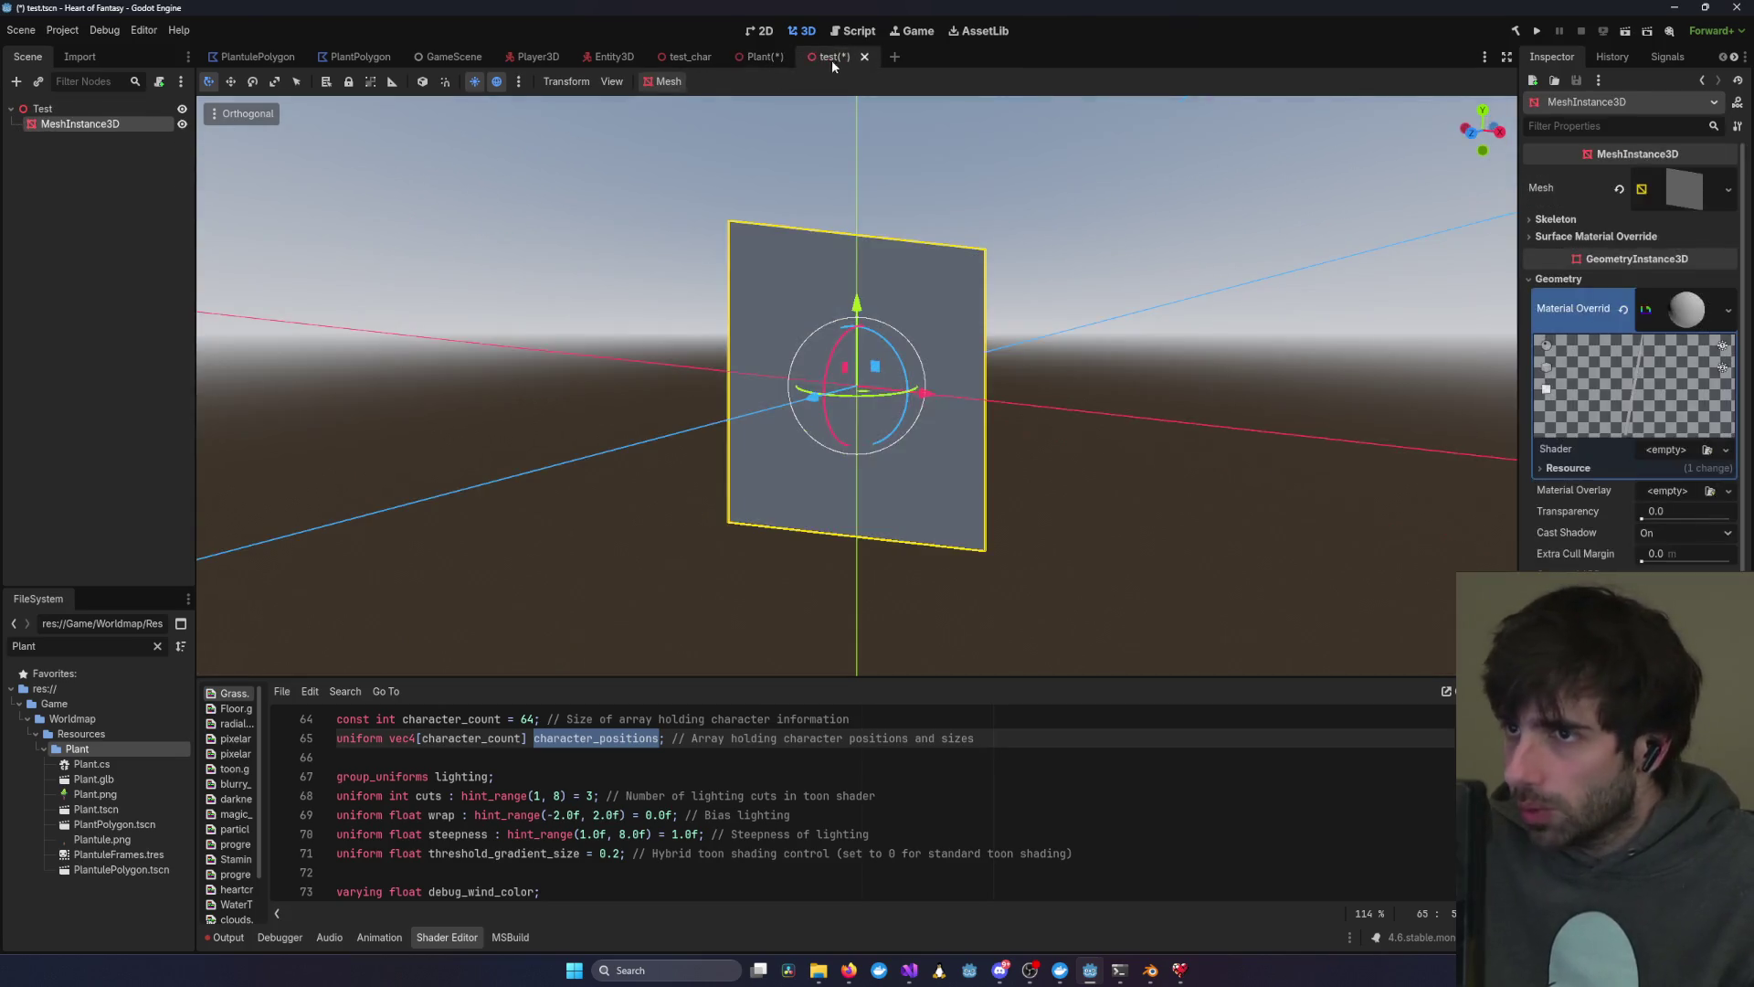
pyautogui.click(307, 193)
pyautogui.click(82, 124)
pyautogui.press('Delete')
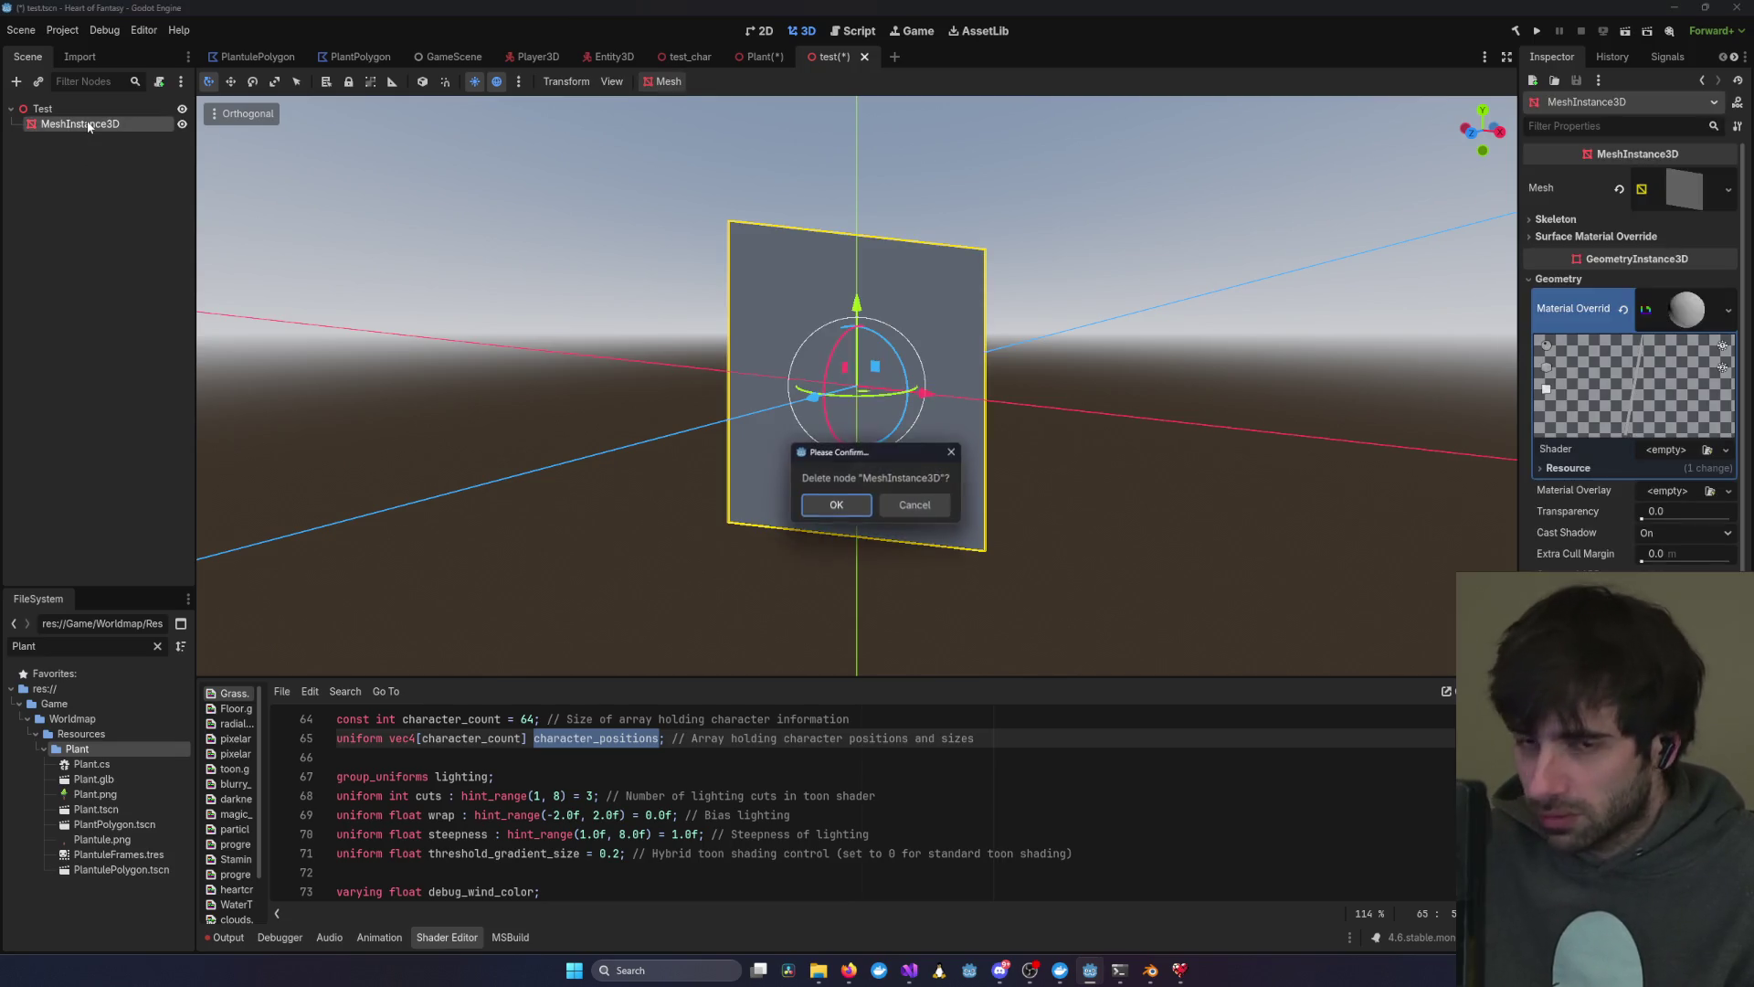
pyautogui.press('Return')
pyautogui.hotkey('ctrl', 'v')
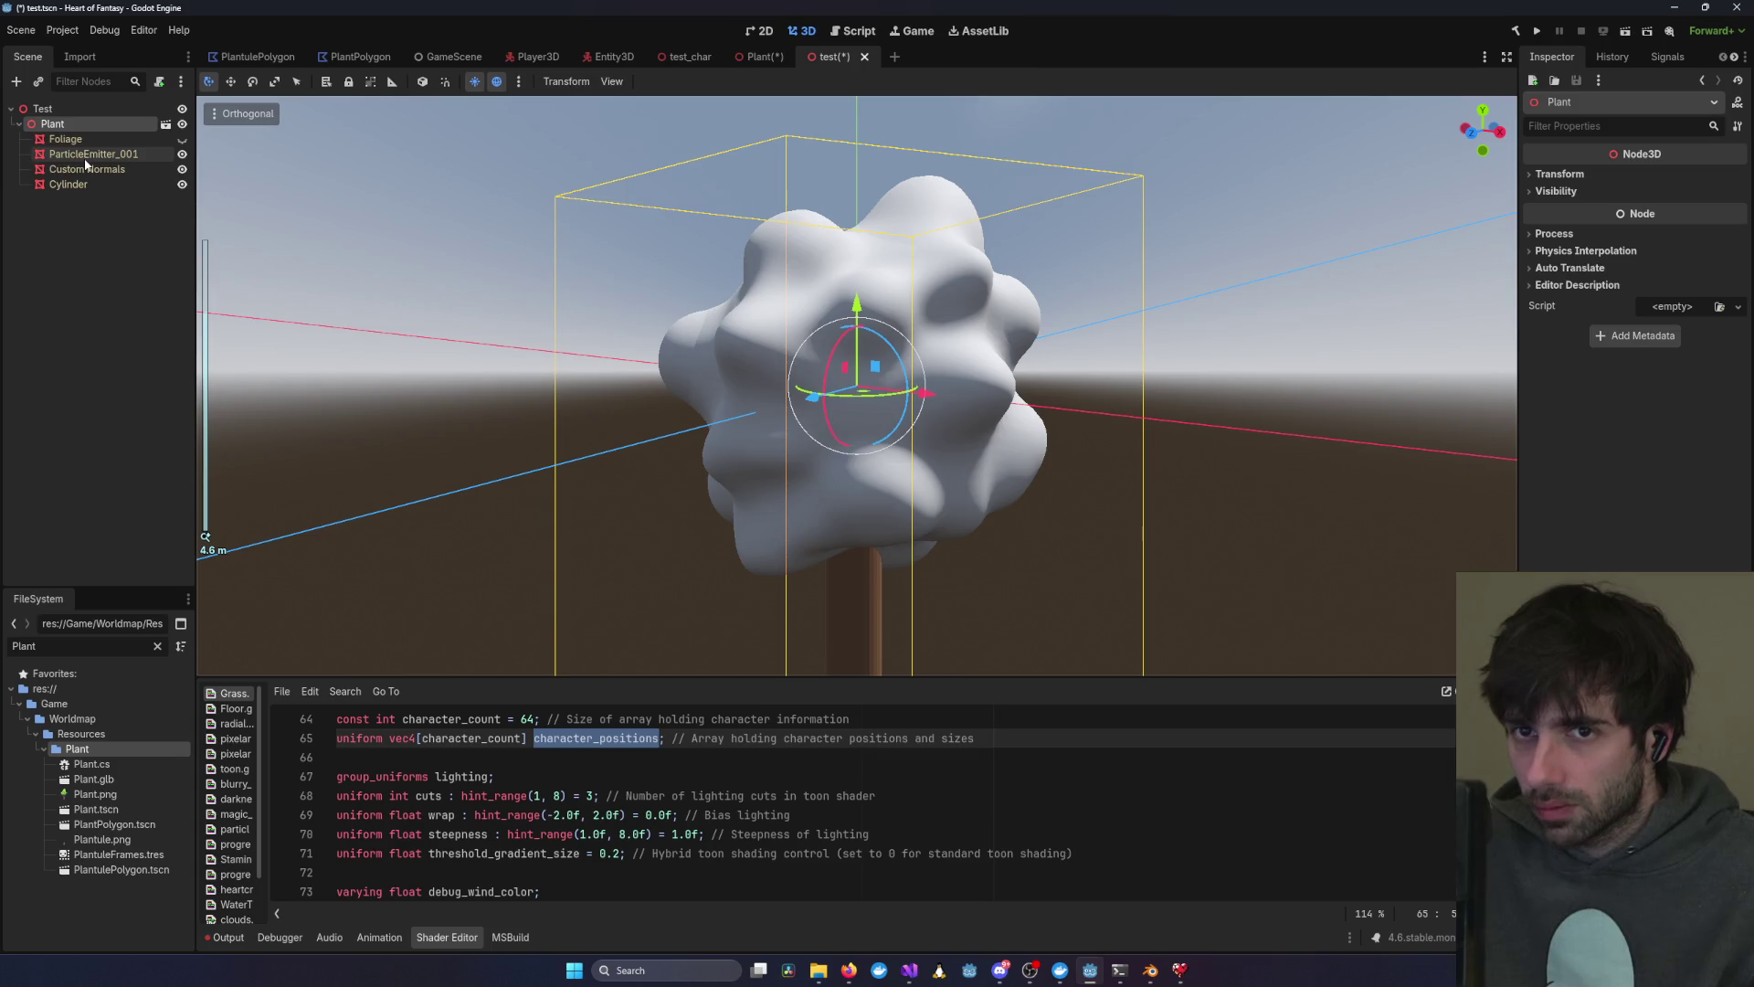
# Inspect ParticleEmitter_001's mesh resource and its Surface 0 material
pyautogui.click(84, 155)
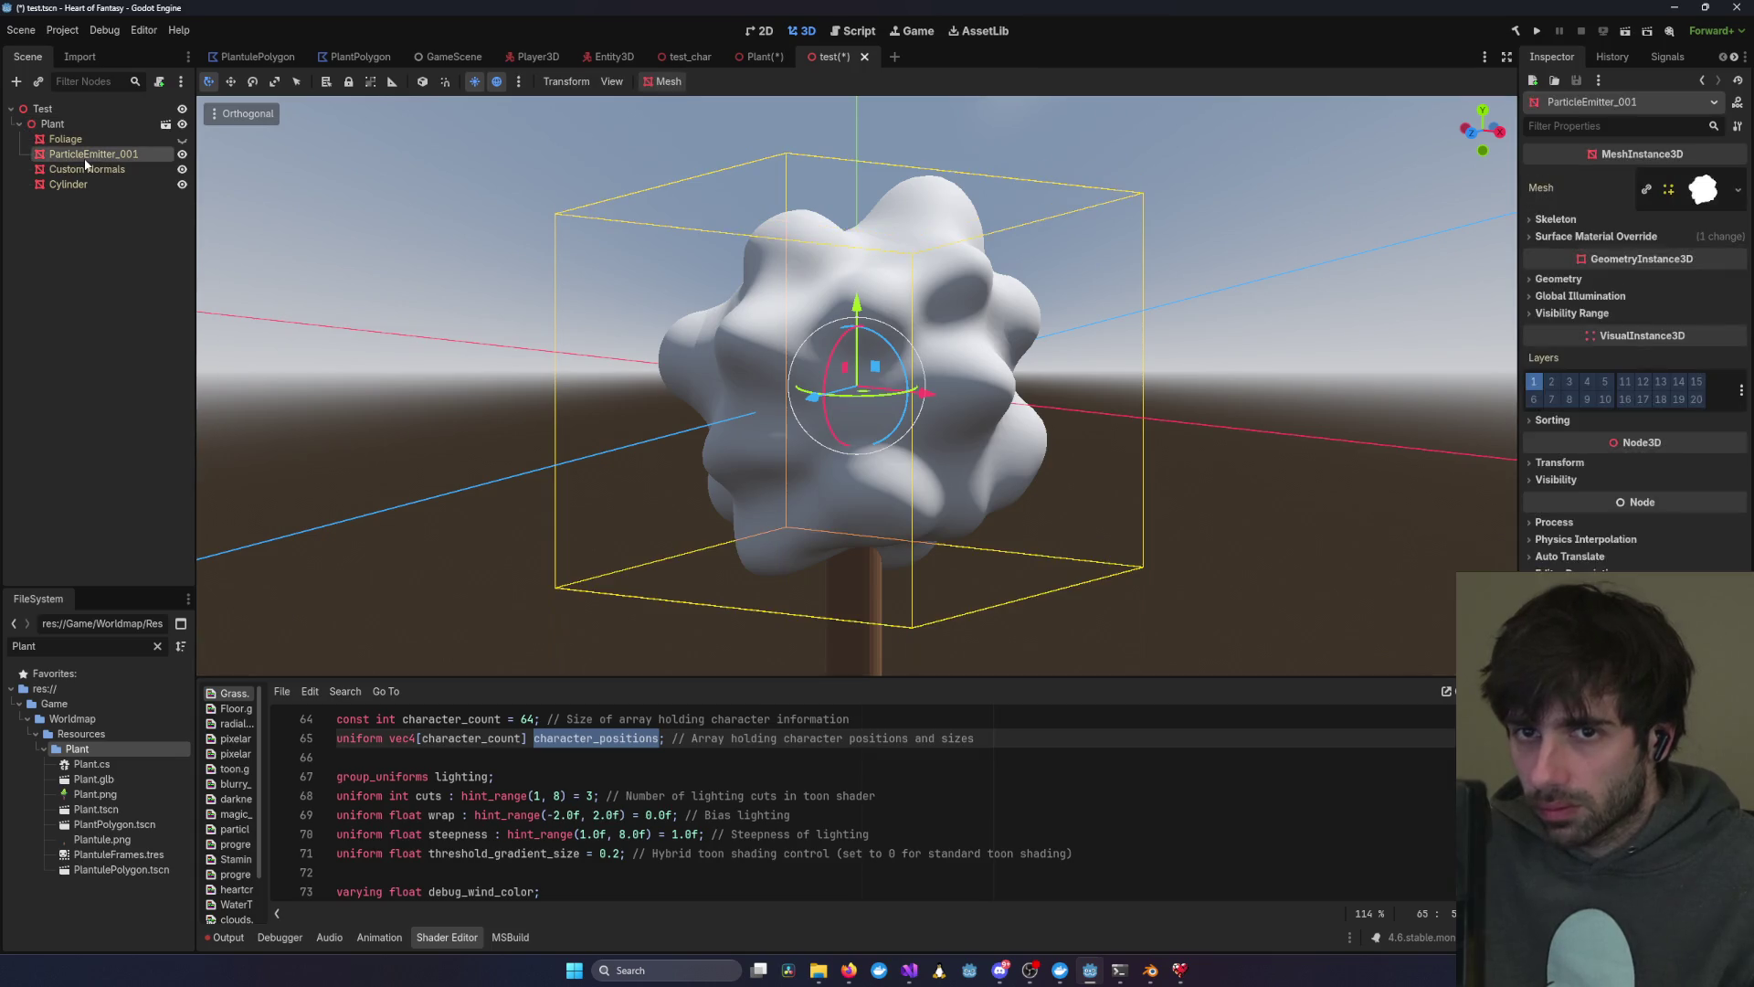
pyautogui.click(1672, 200)
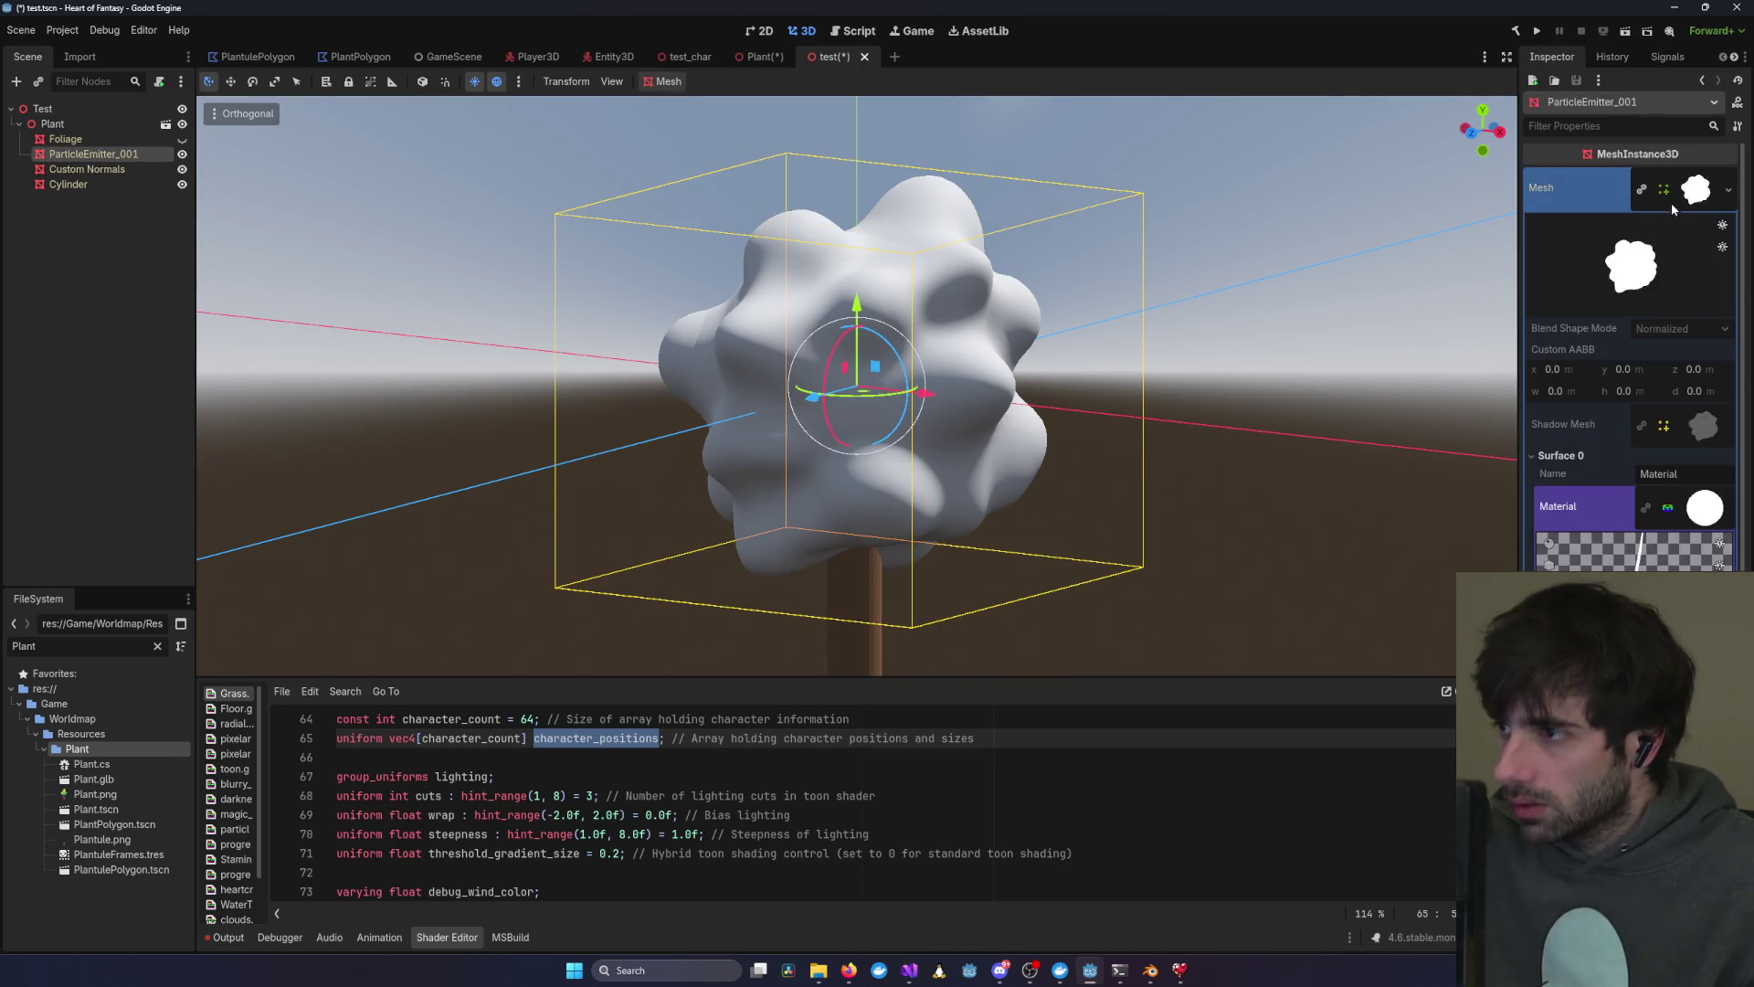
pyautogui.click(1691, 514)
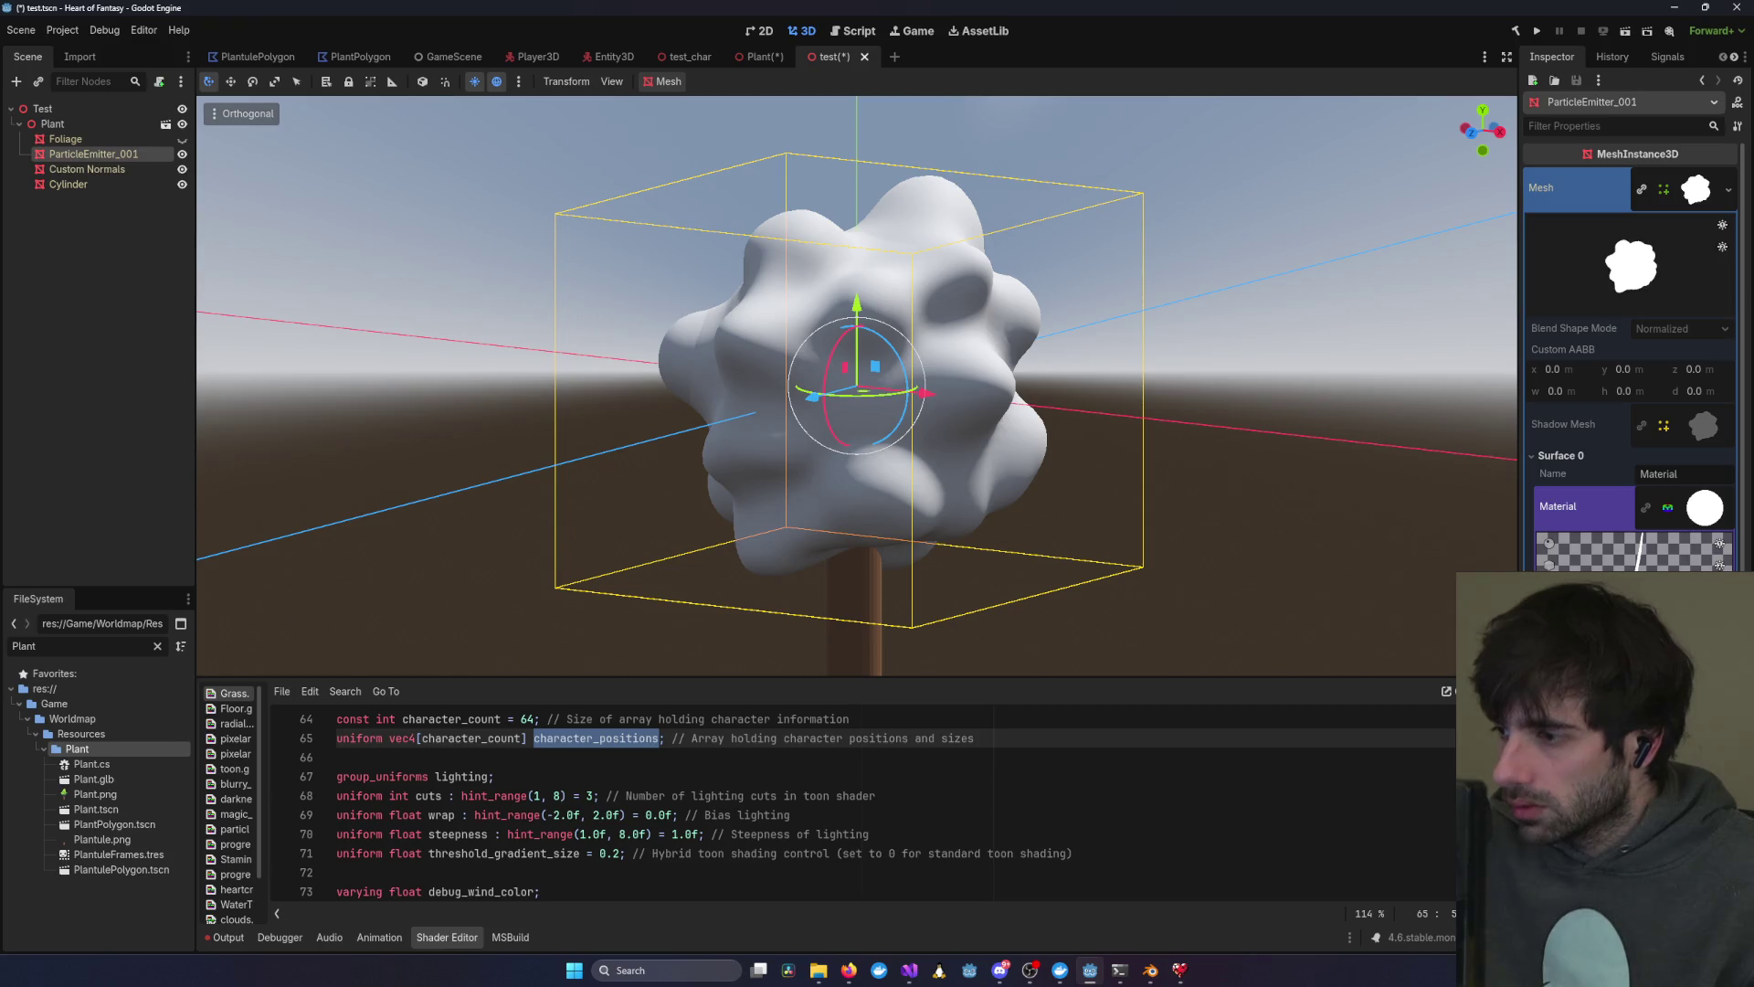
pyautogui.click(1695, 522)
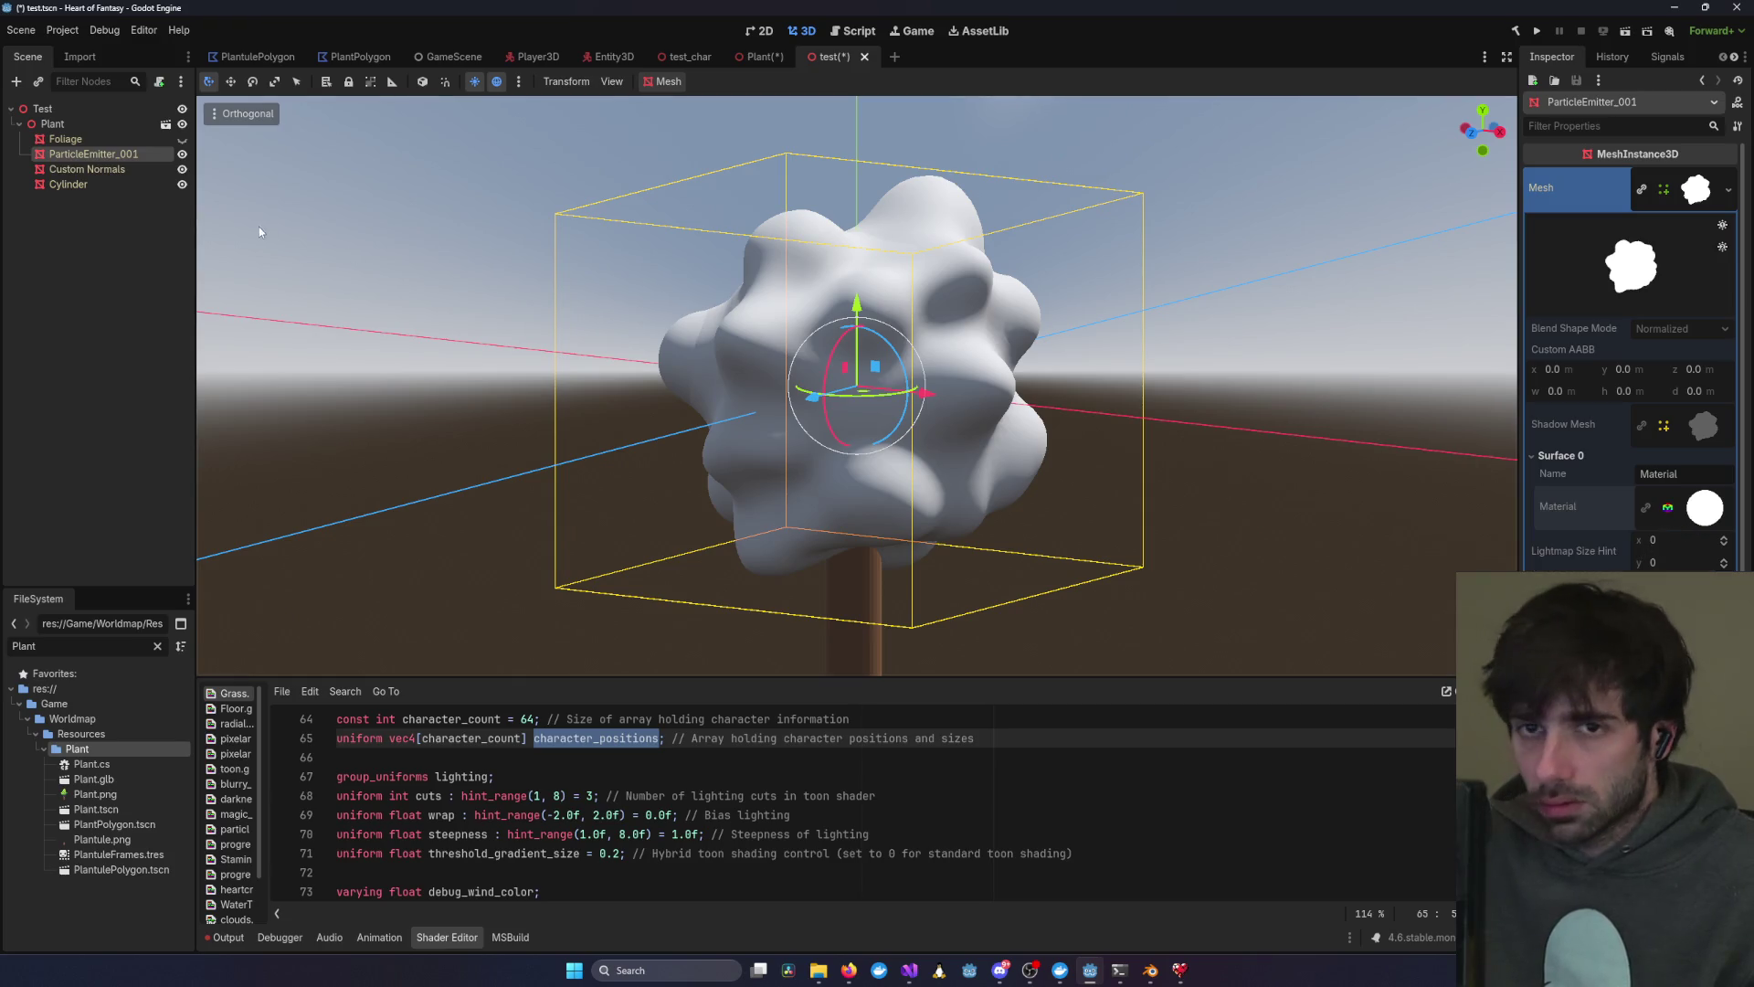
# Select Custom Normals and open its slot 0 override material's shader choices
pyautogui.click(62, 140)
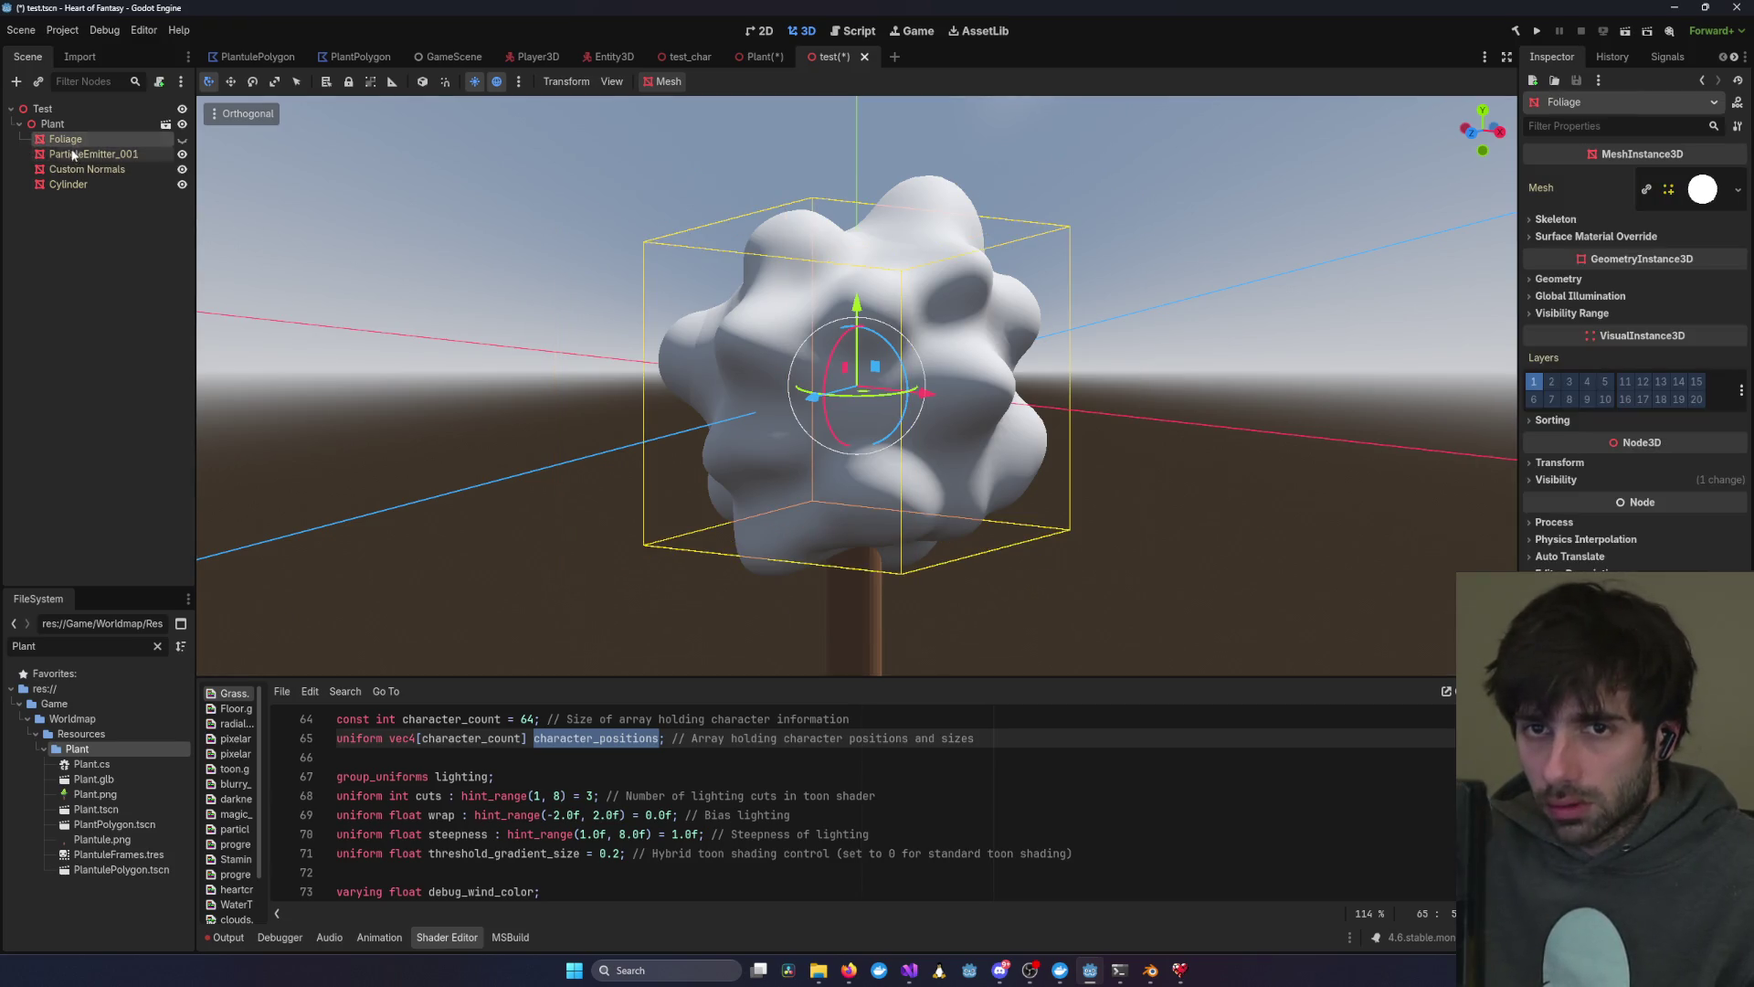
pyautogui.click(117, 170)
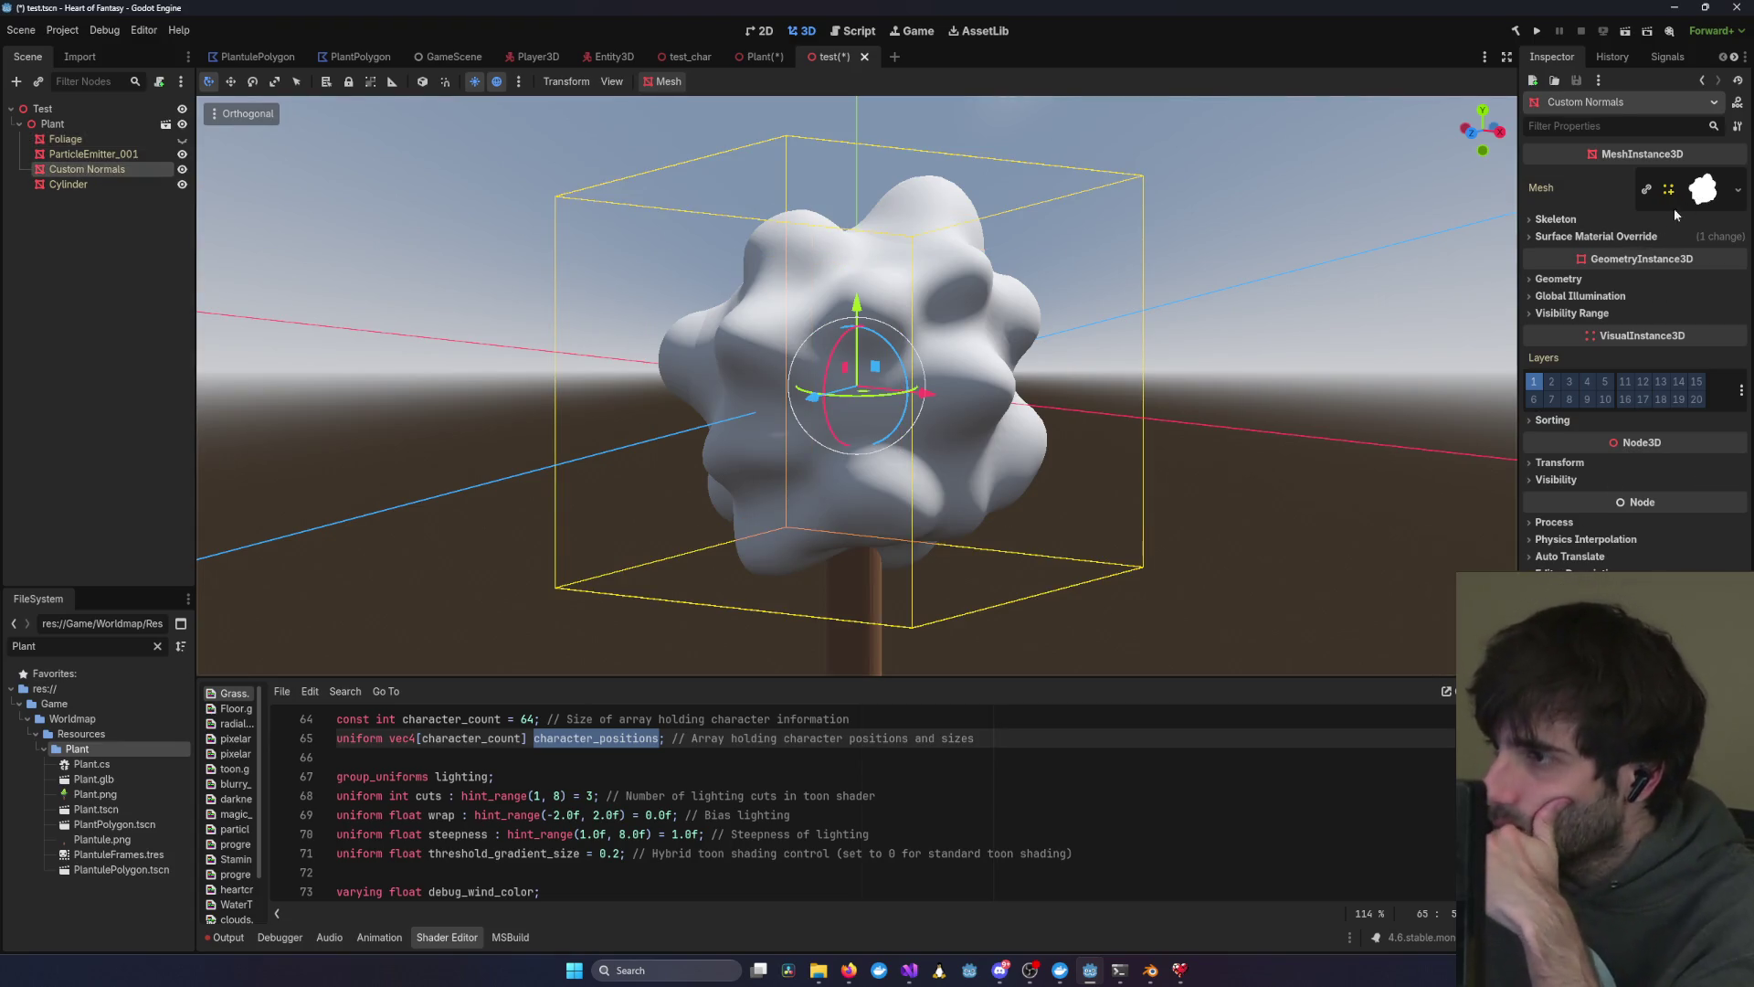
pyautogui.click(1609, 238)
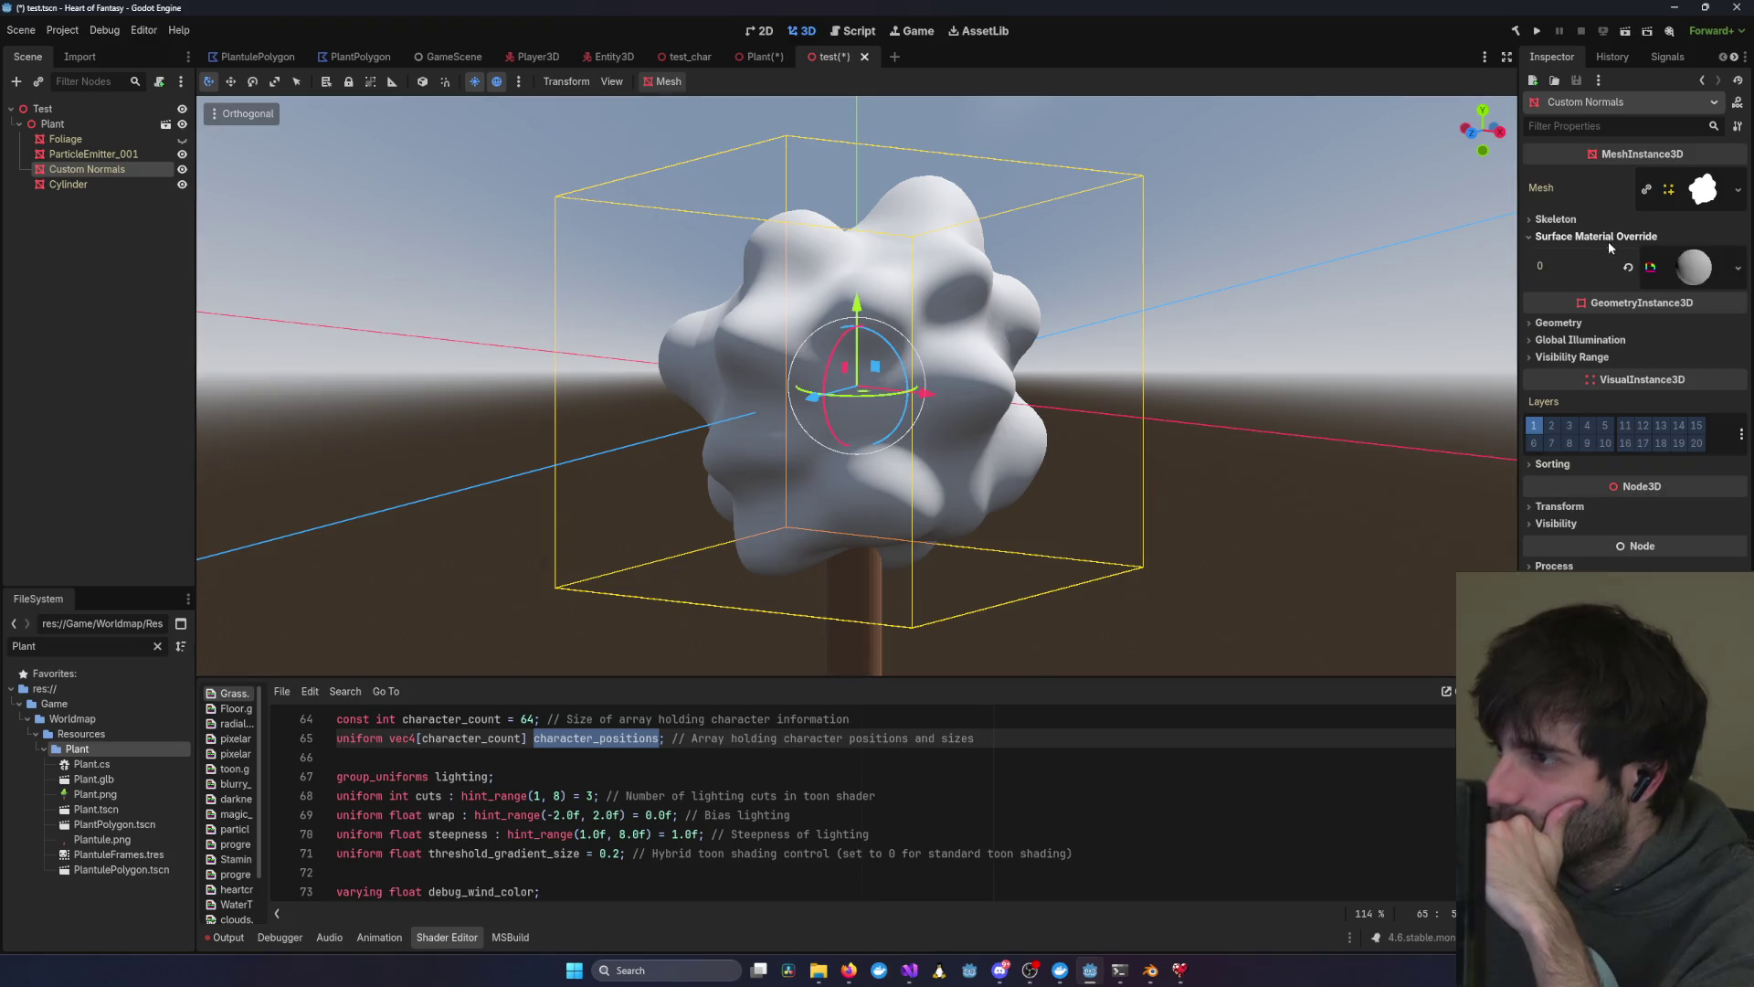
pyautogui.click(1693, 267)
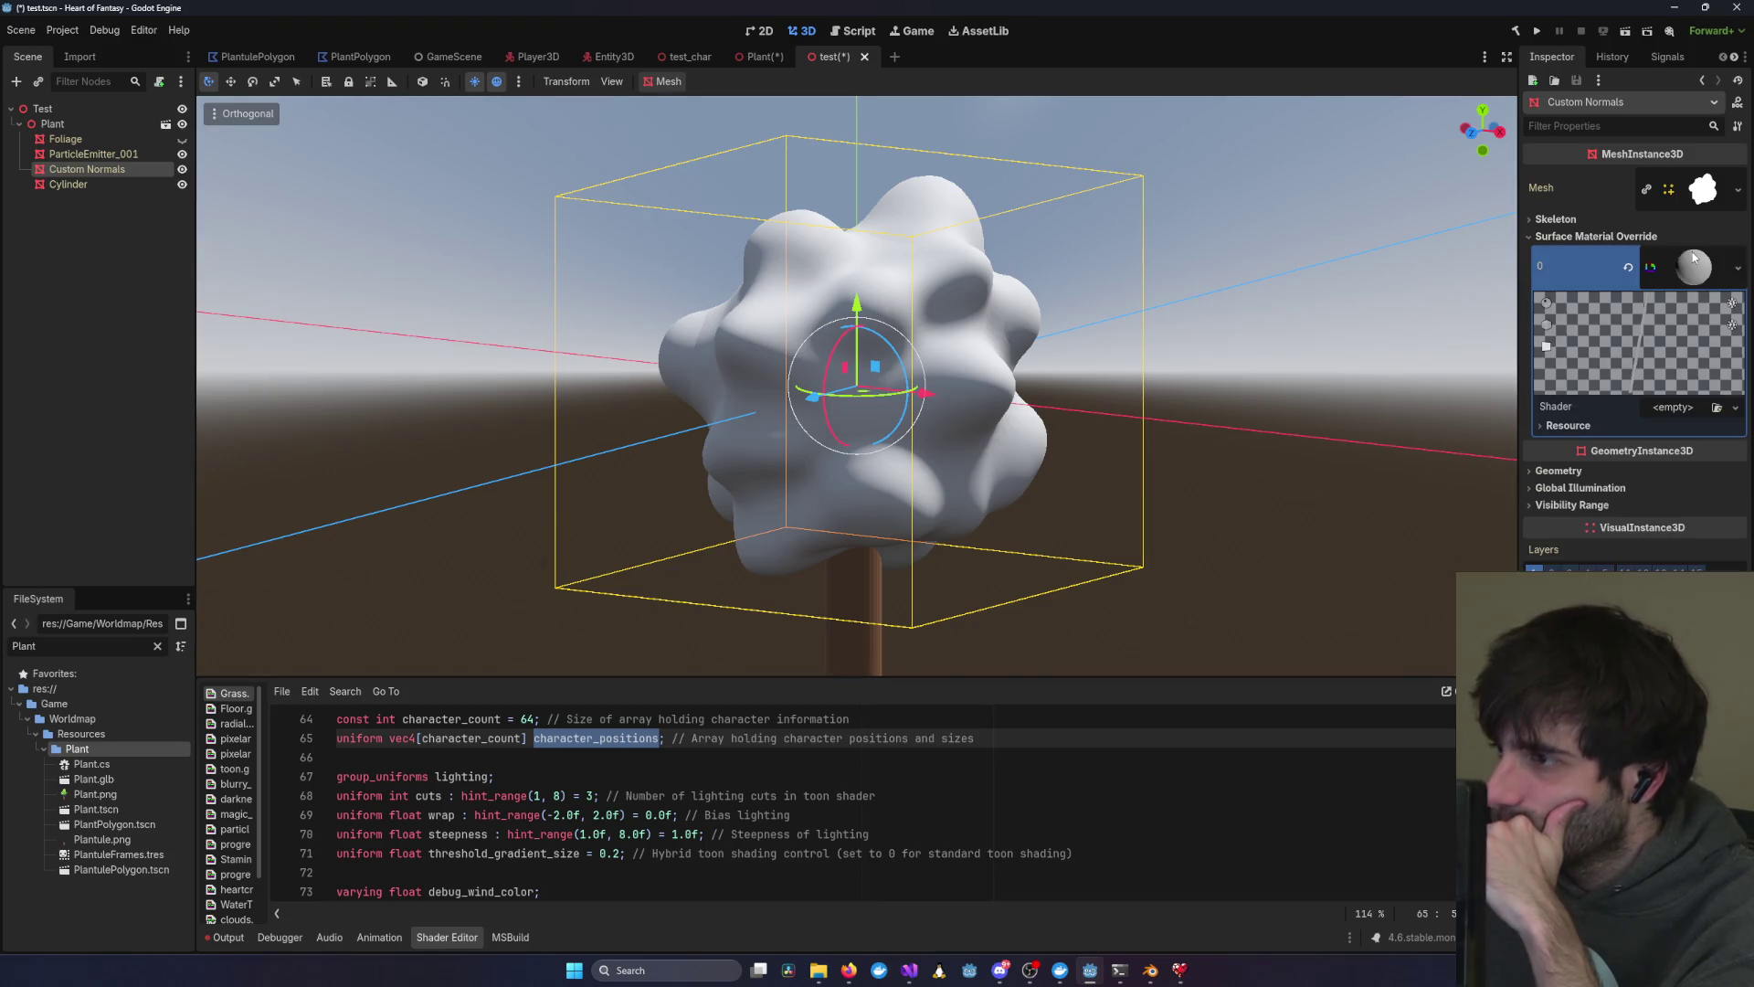
pyautogui.click(1673, 408)
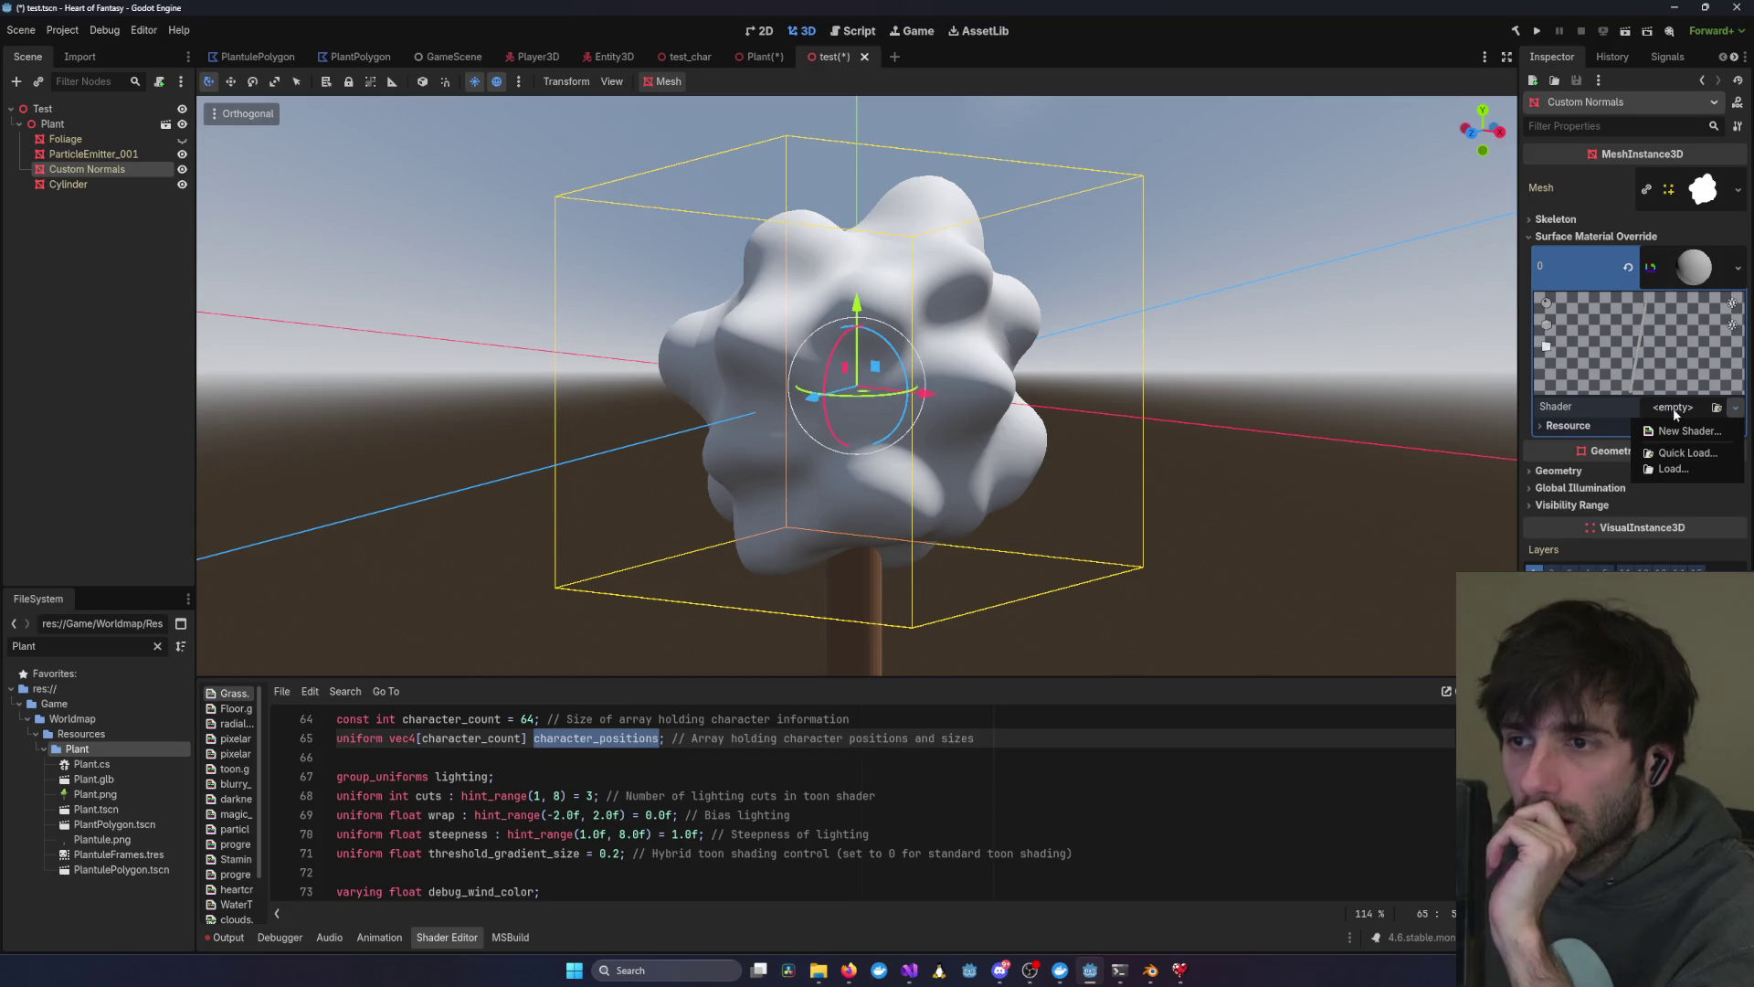
pyautogui.click(128, 156)
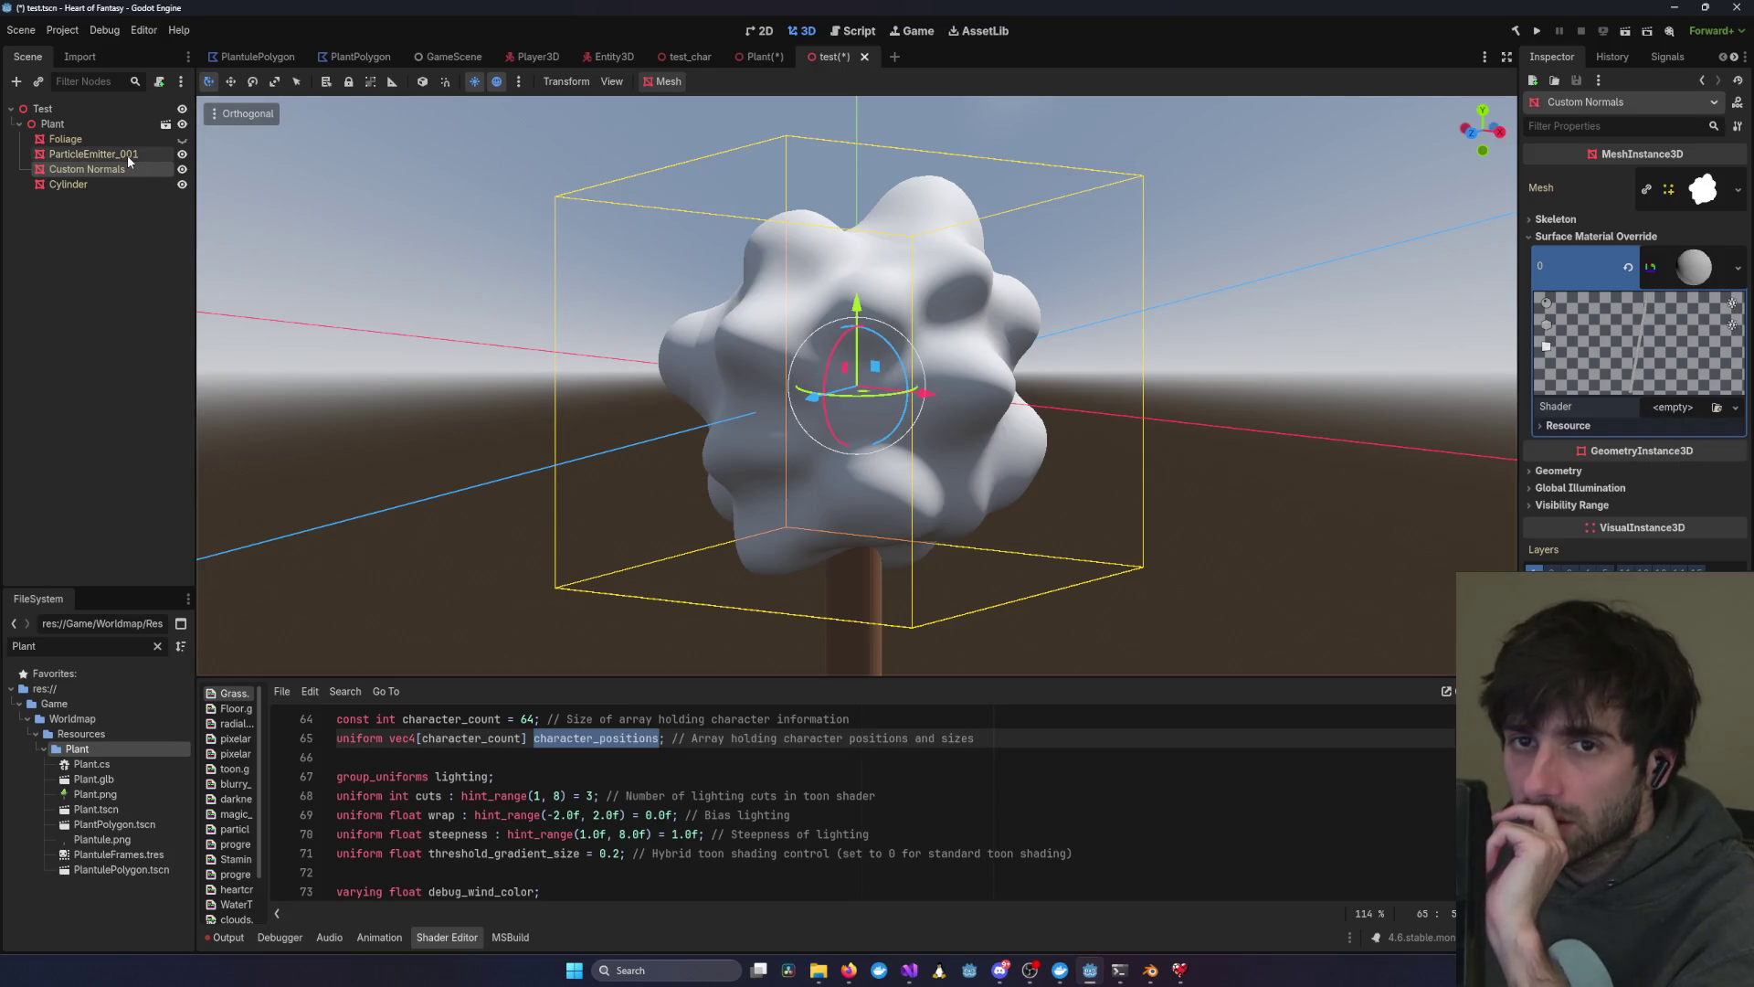
# Hide ParticleEmitter_001 in the viewport and bring up shader options for Custom Normals' override
pyautogui.click(128, 155)
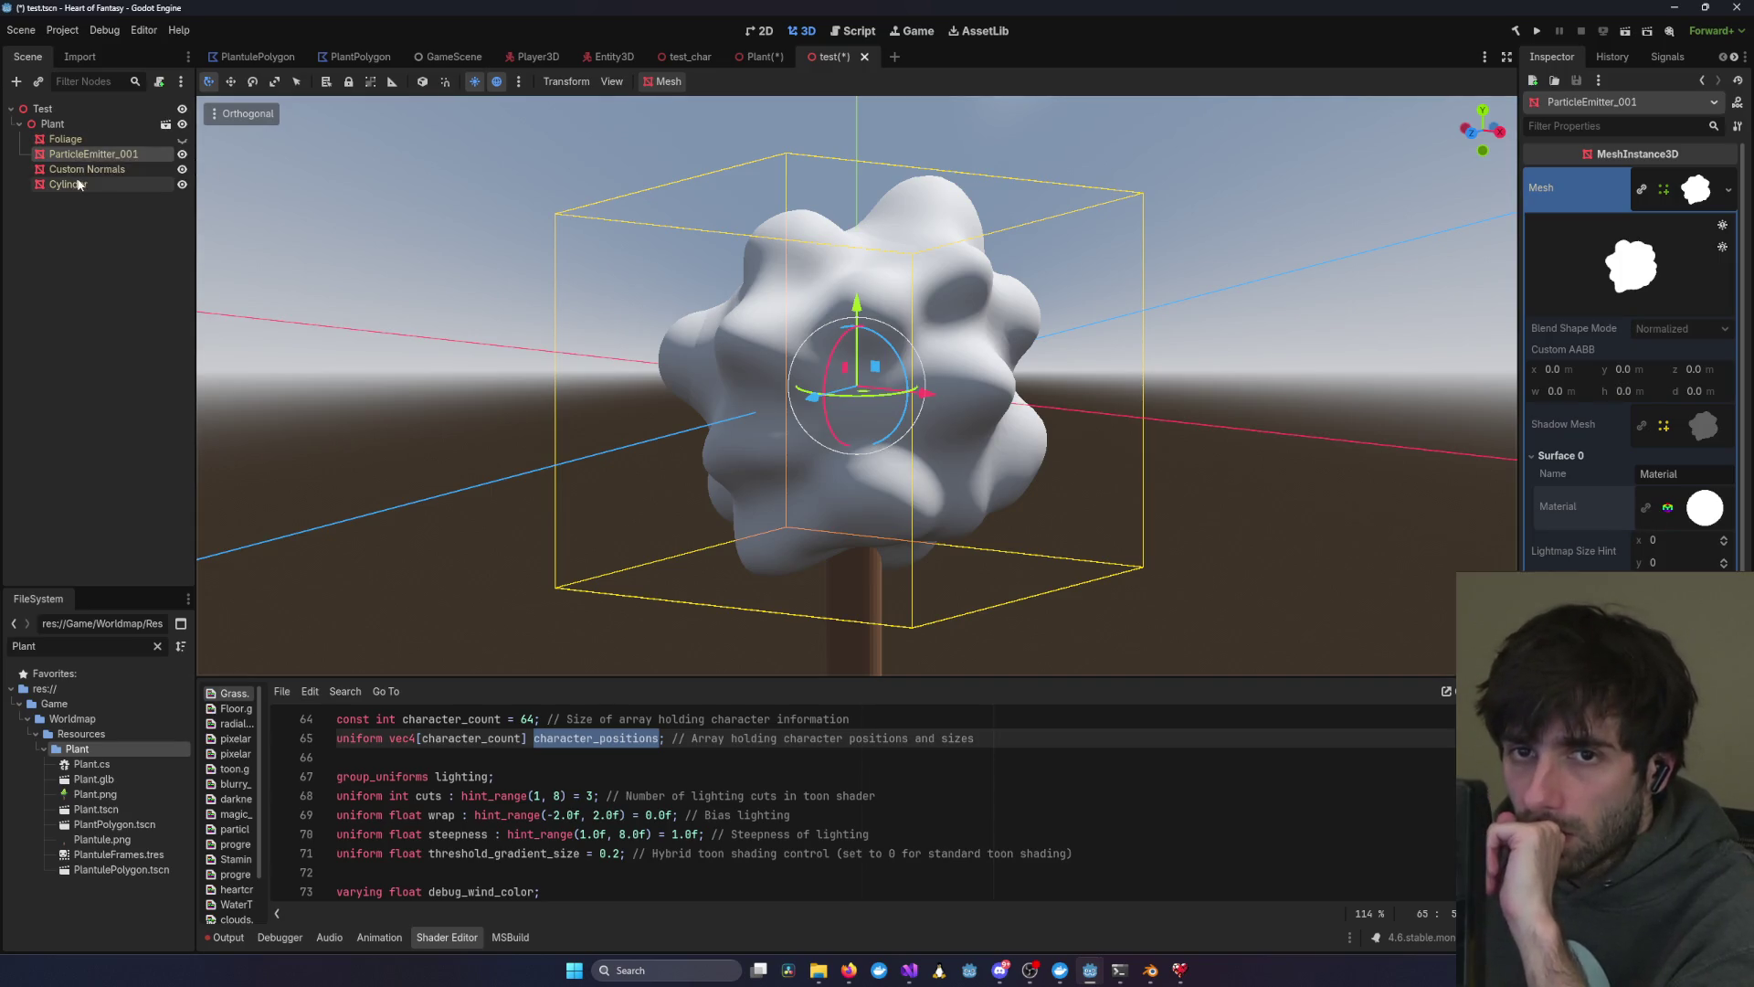
pyautogui.click(182, 154)
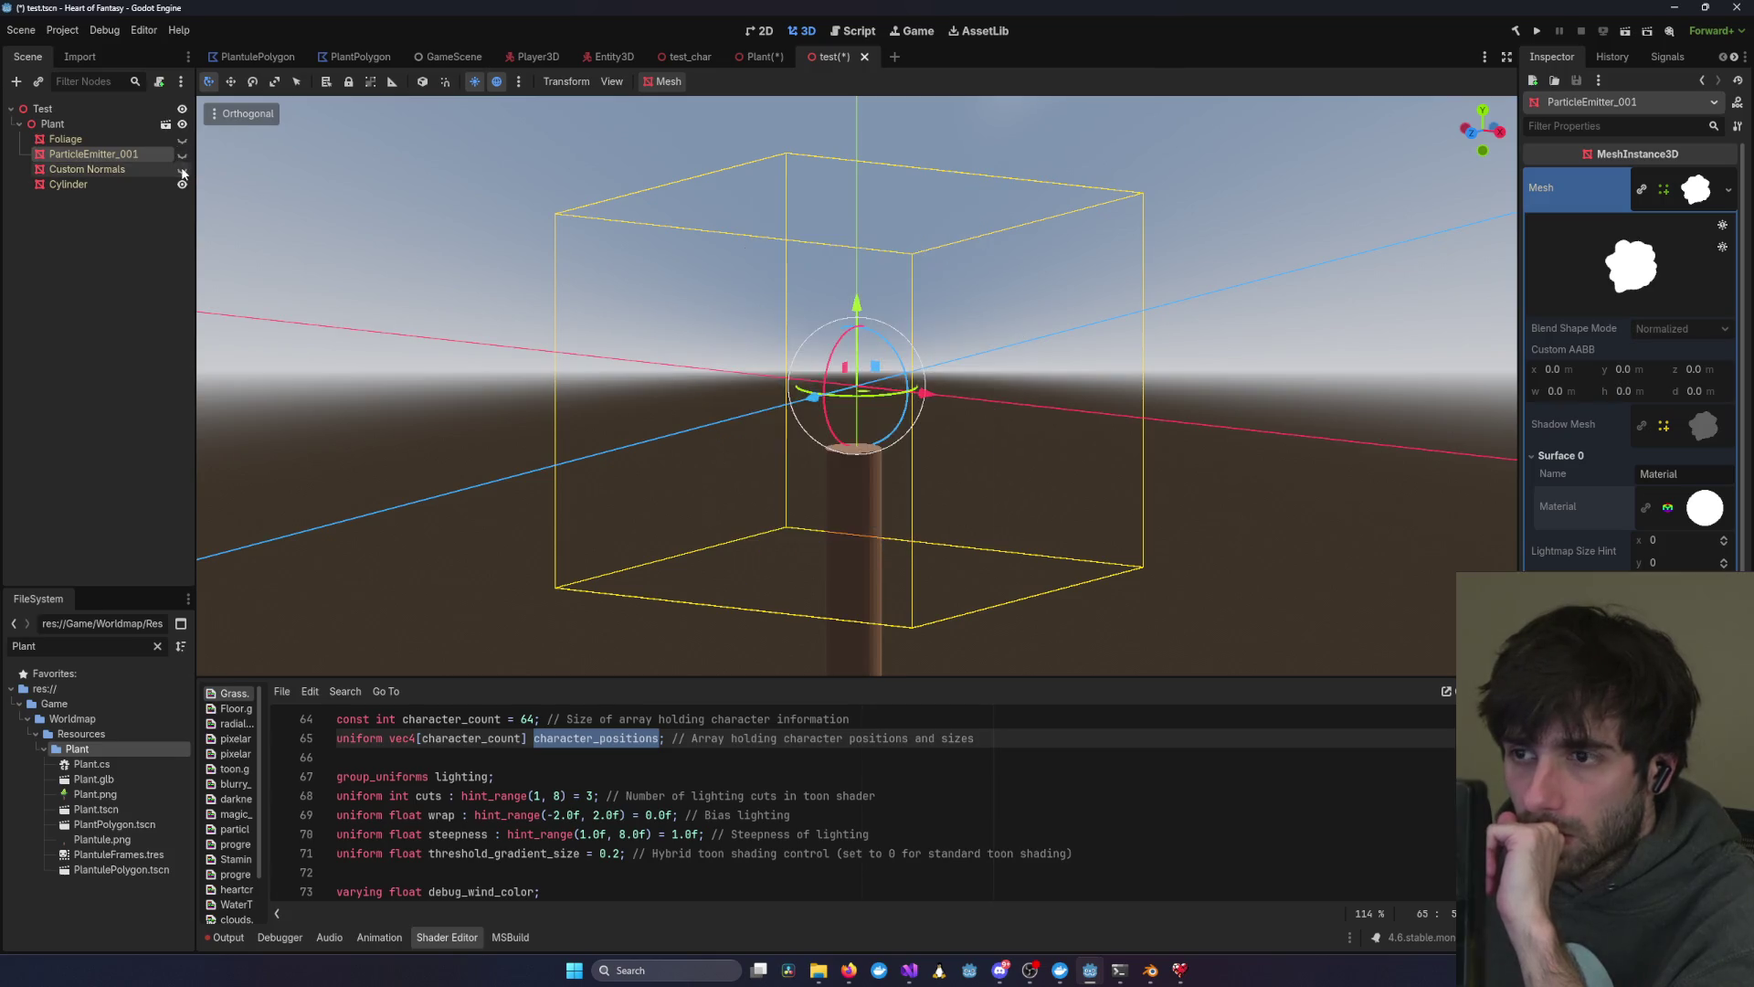
pyautogui.click(134, 170)
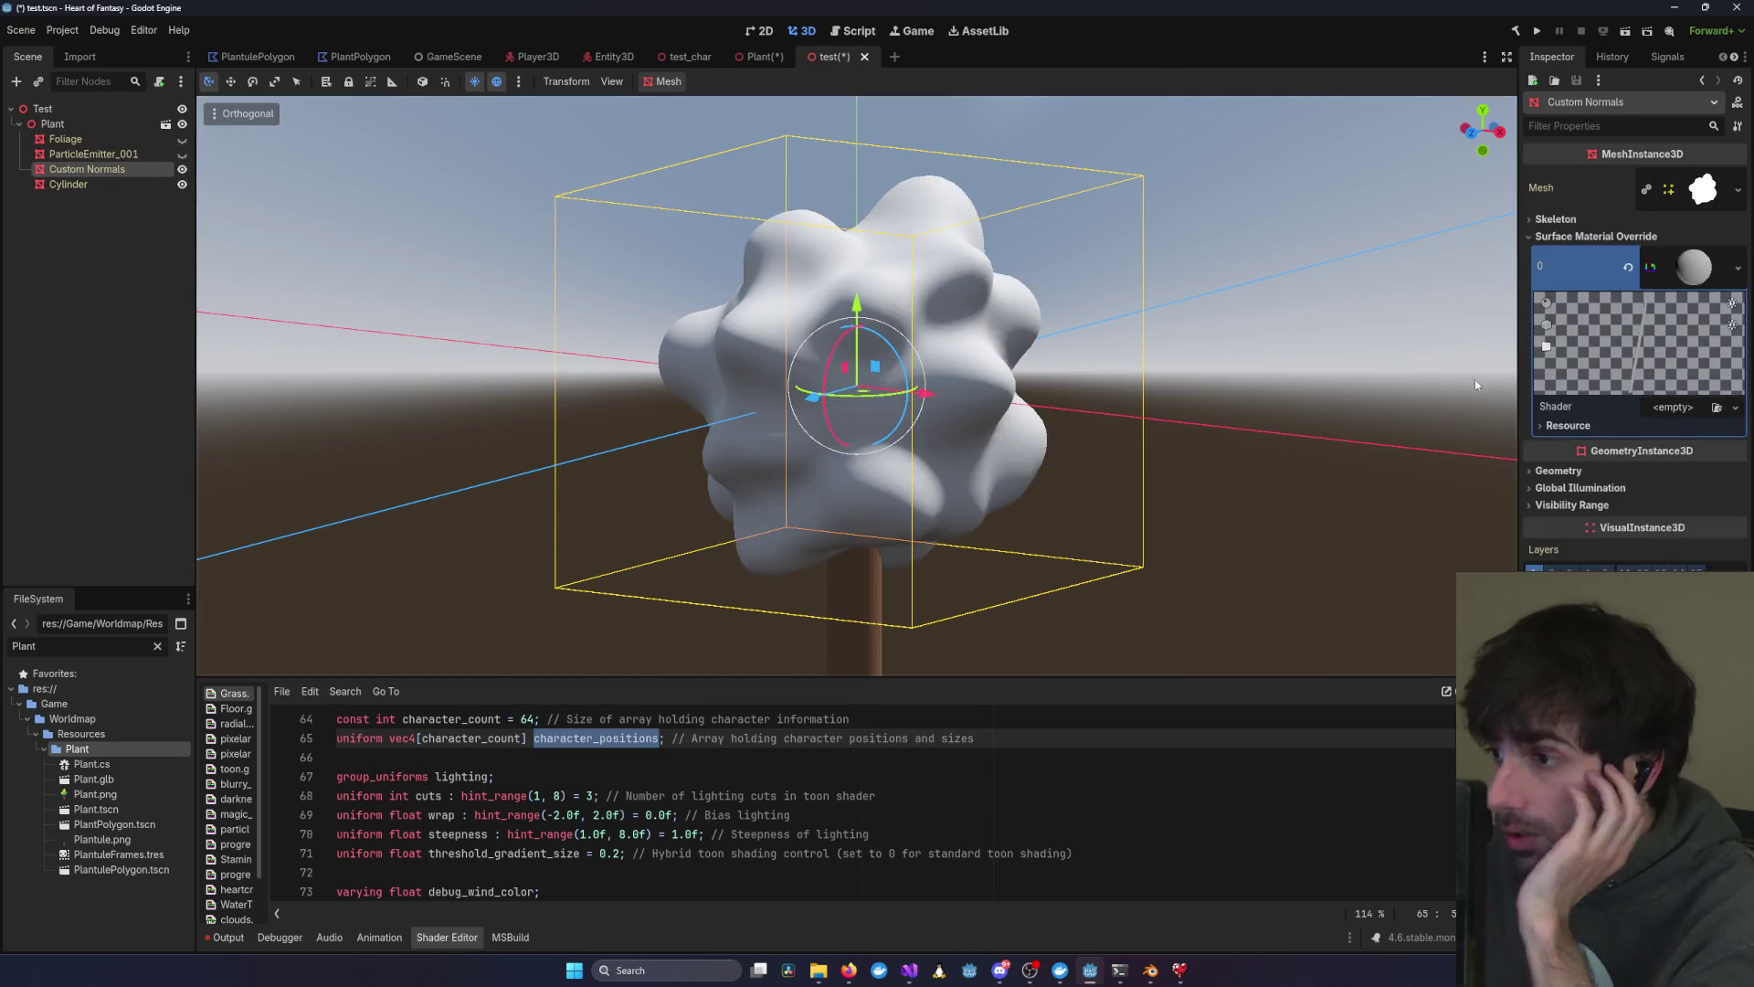
pyautogui.click(1734, 407)
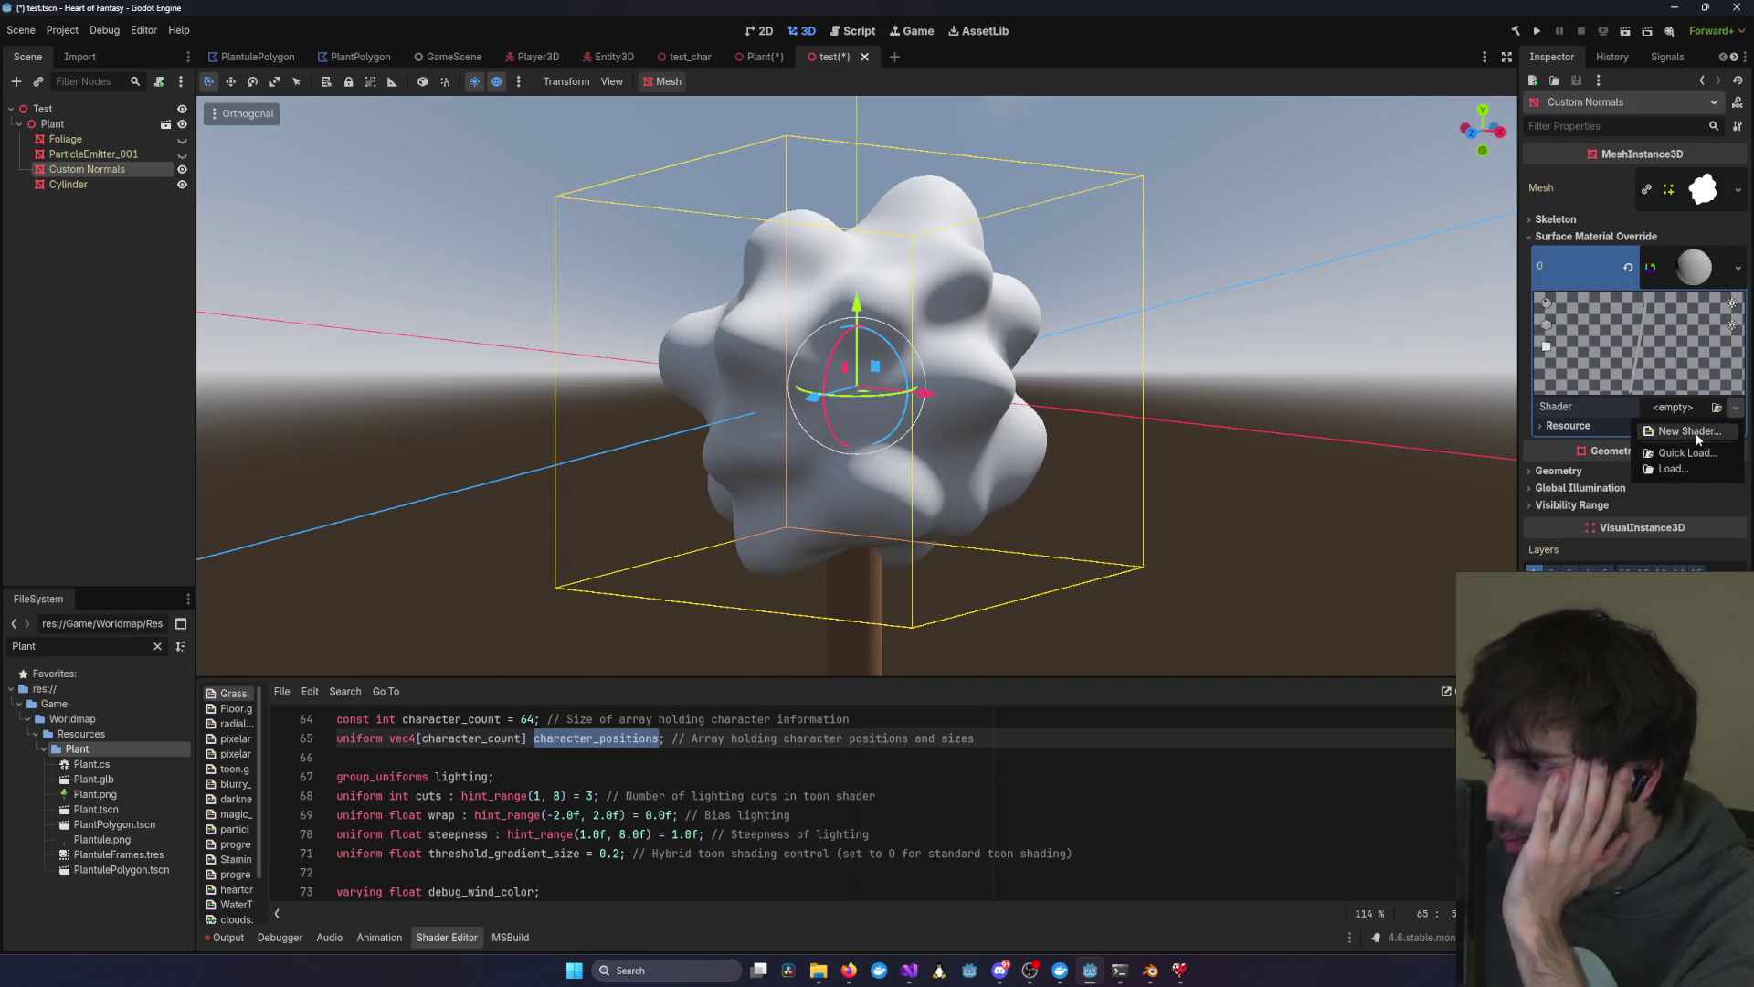
# Create plant.gdshader on the override material and open its code in an enlarged editor
pyautogui.click(1690, 431)
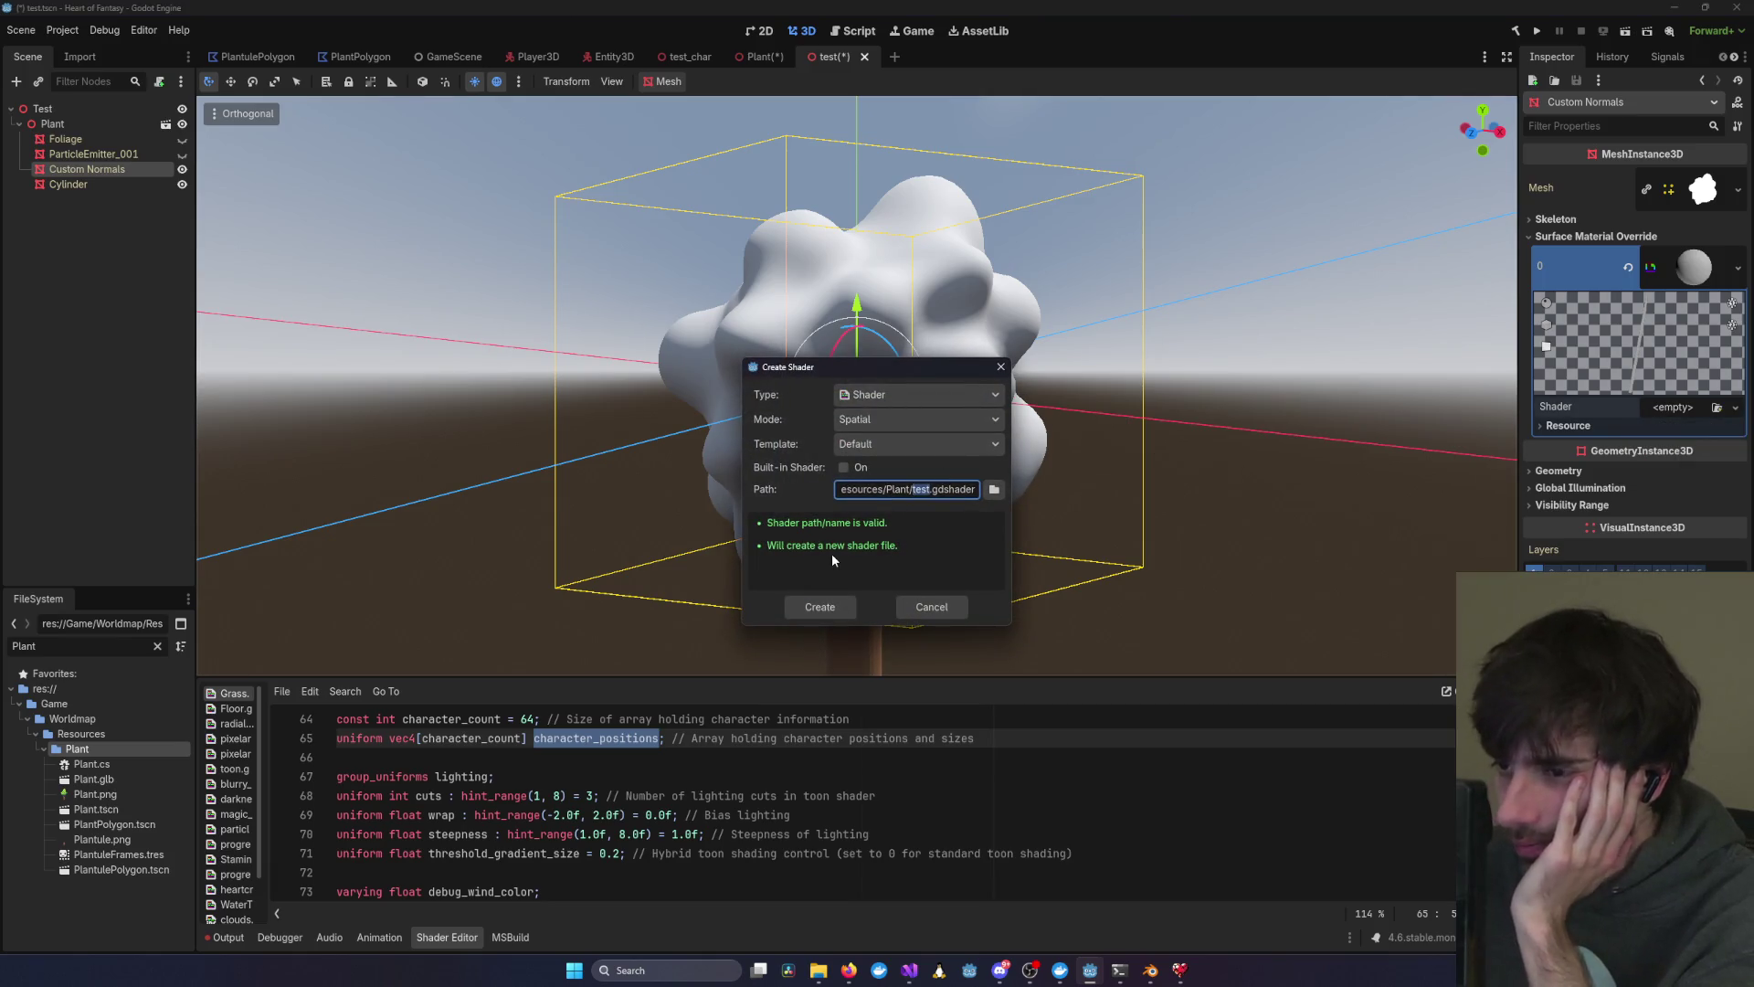
pyautogui.write('plant')
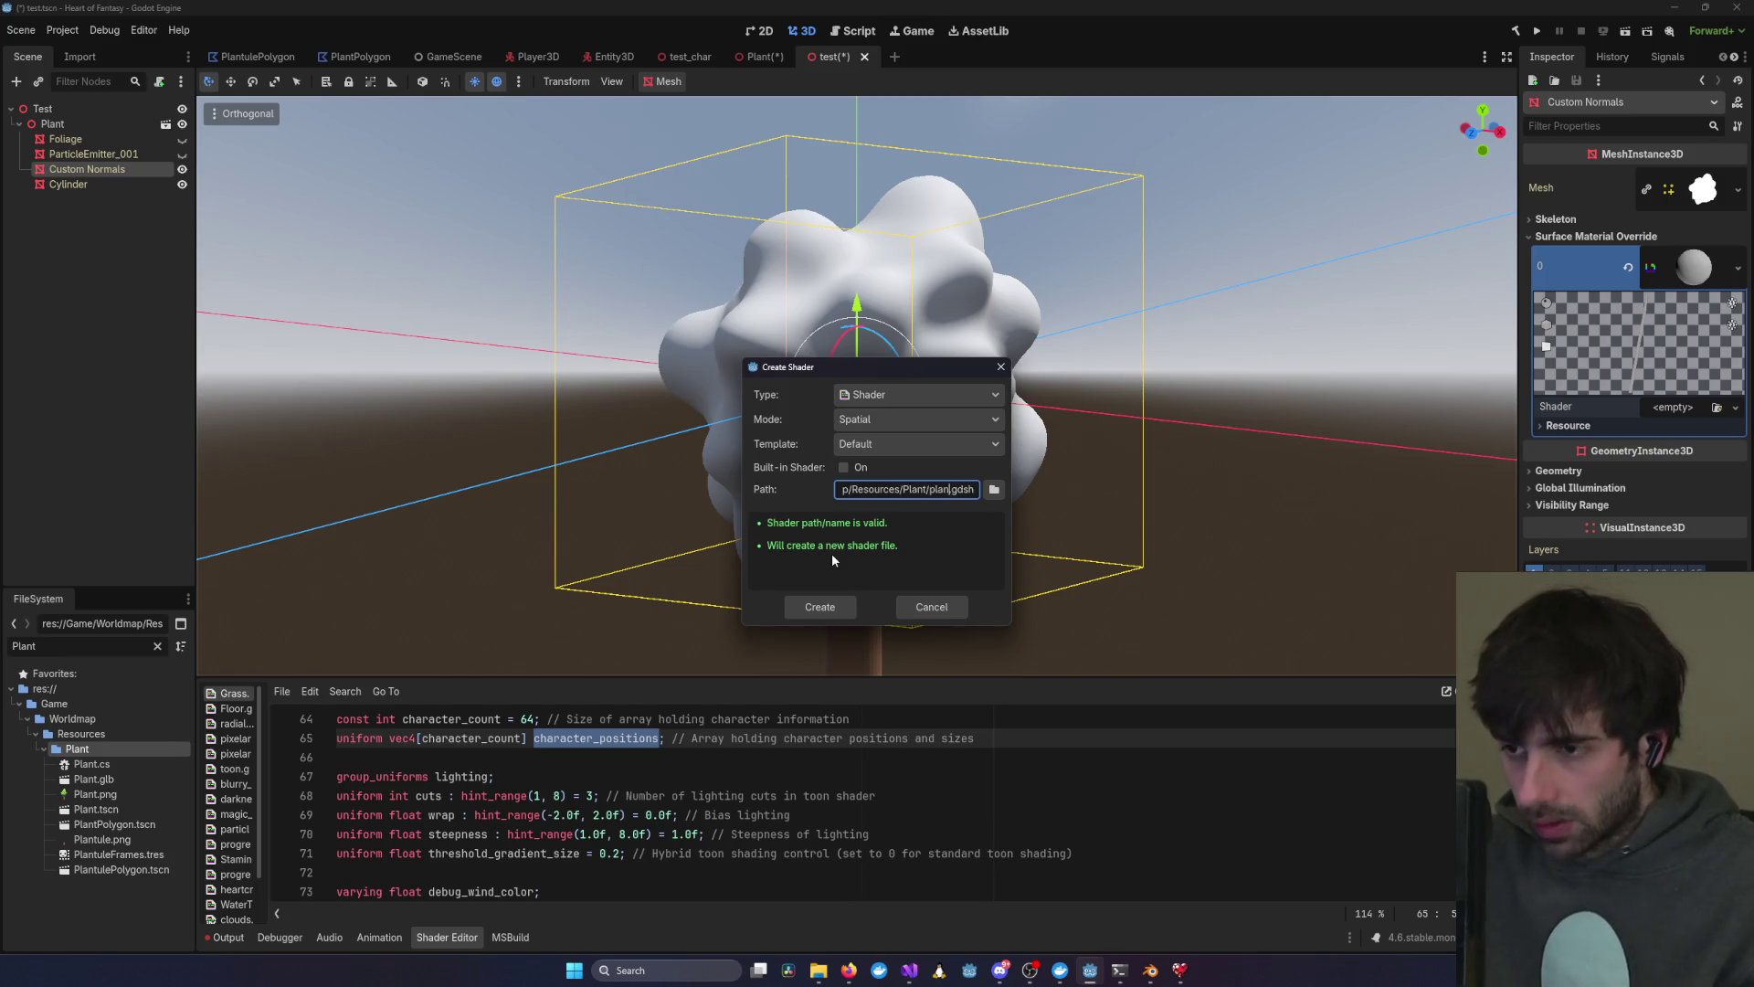
pyautogui.press('Return')
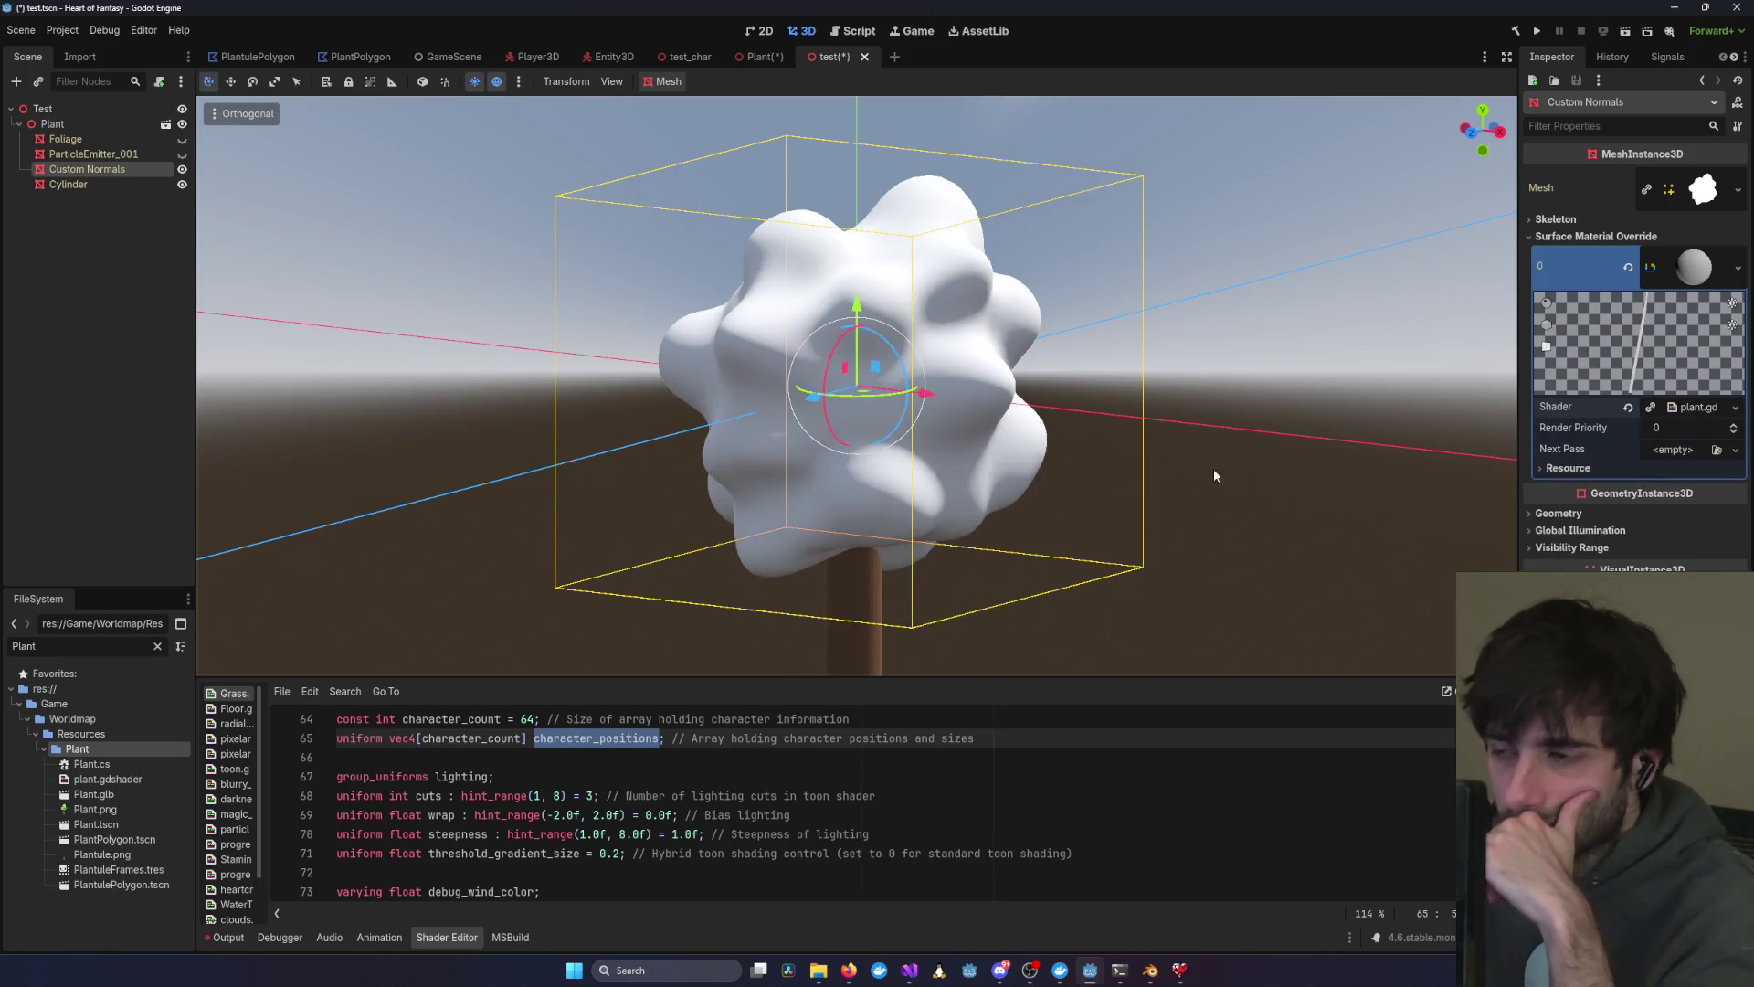
pyautogui.click(1698, 413)
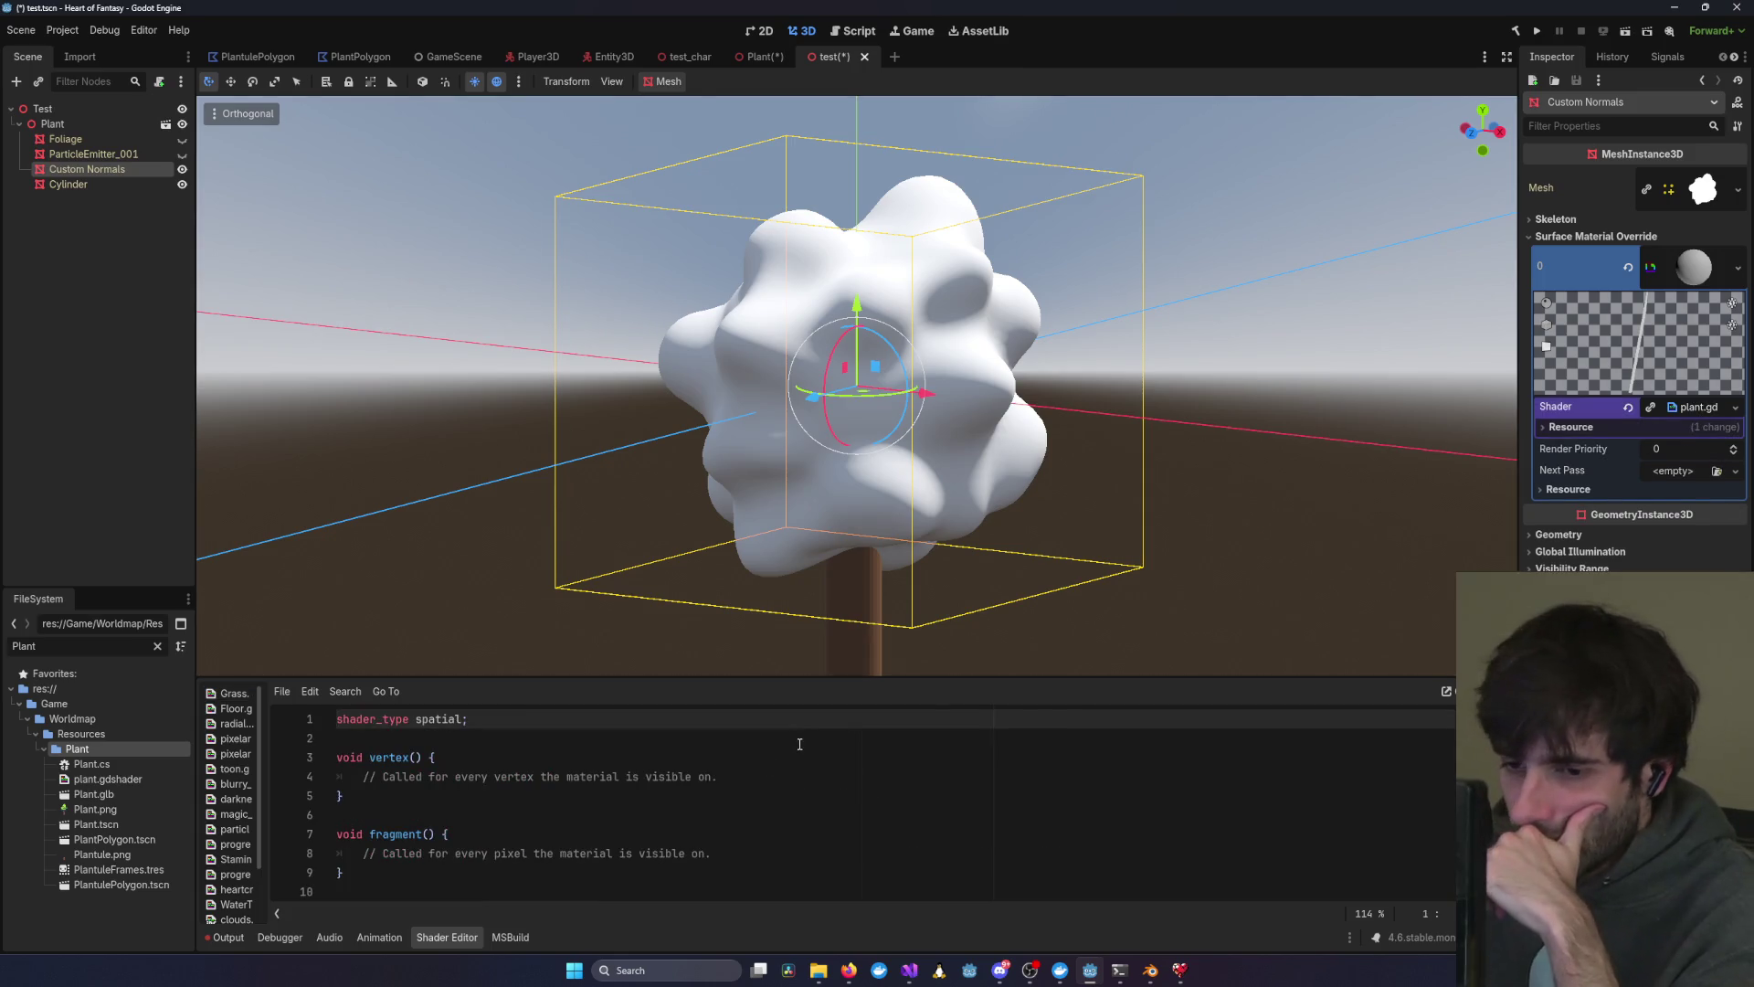
pyautogui.scroll(-3, 720, 772)
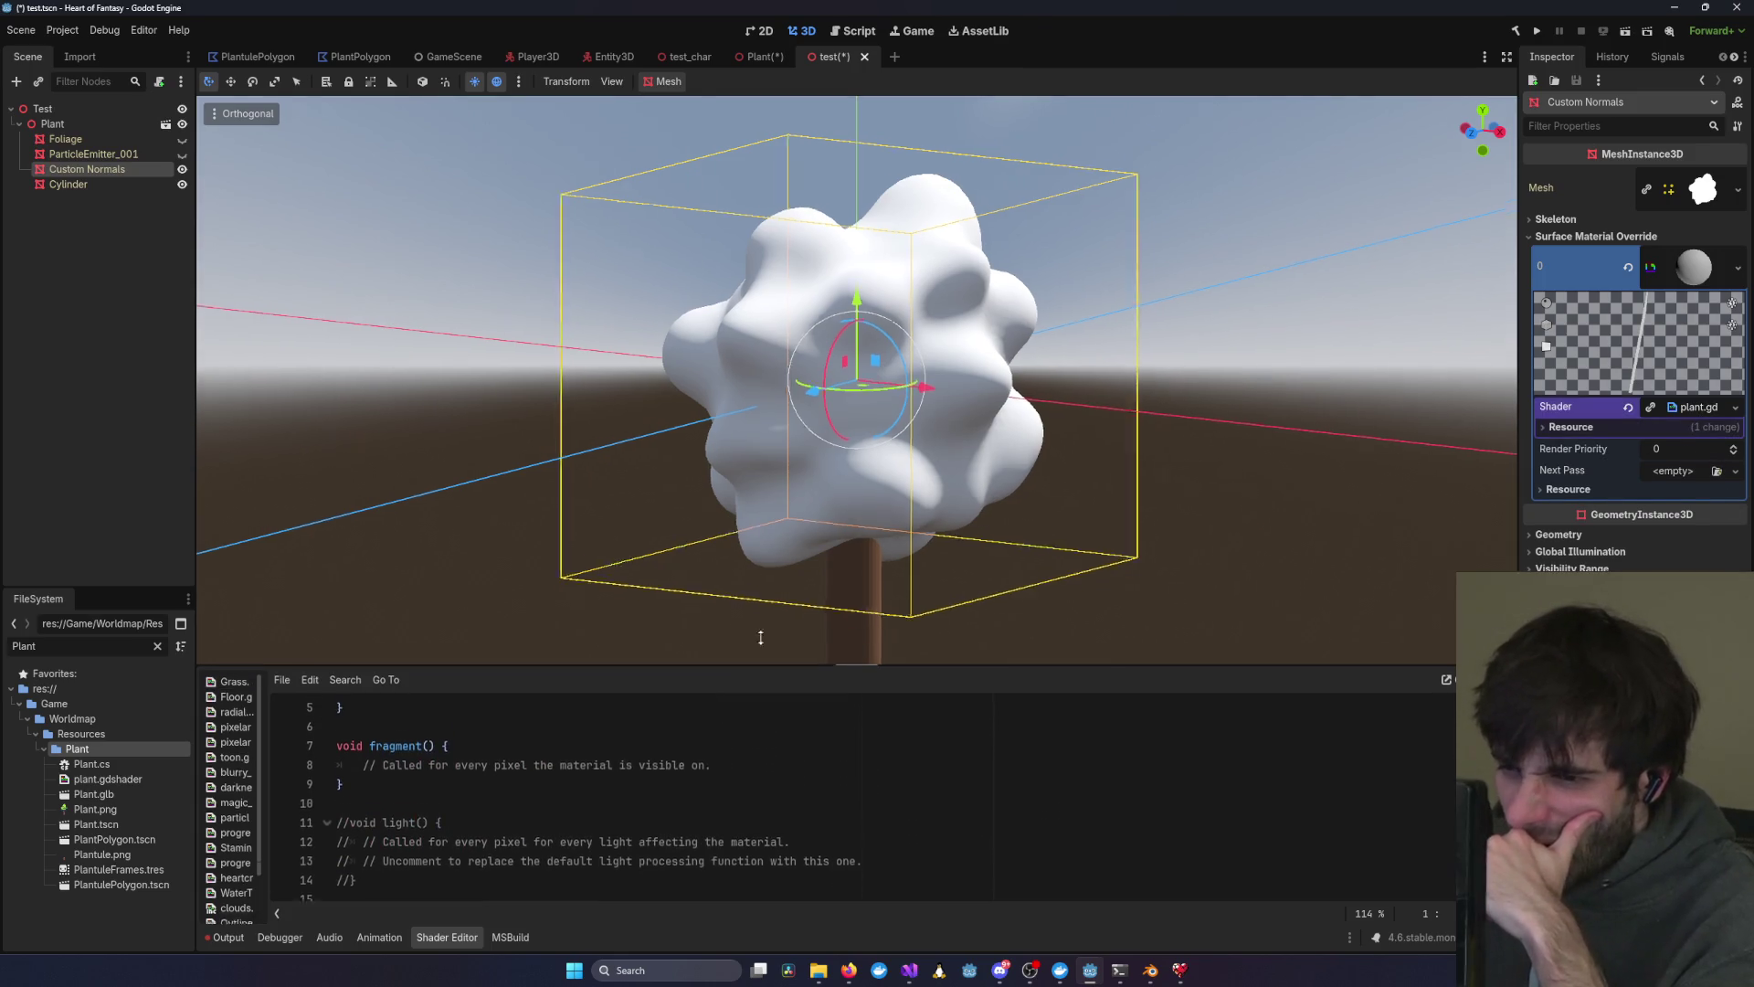
pyautogui.moveTo(740, 678); pyautogui.dragTo(740, 464)
pyautogui.click(703, 701)
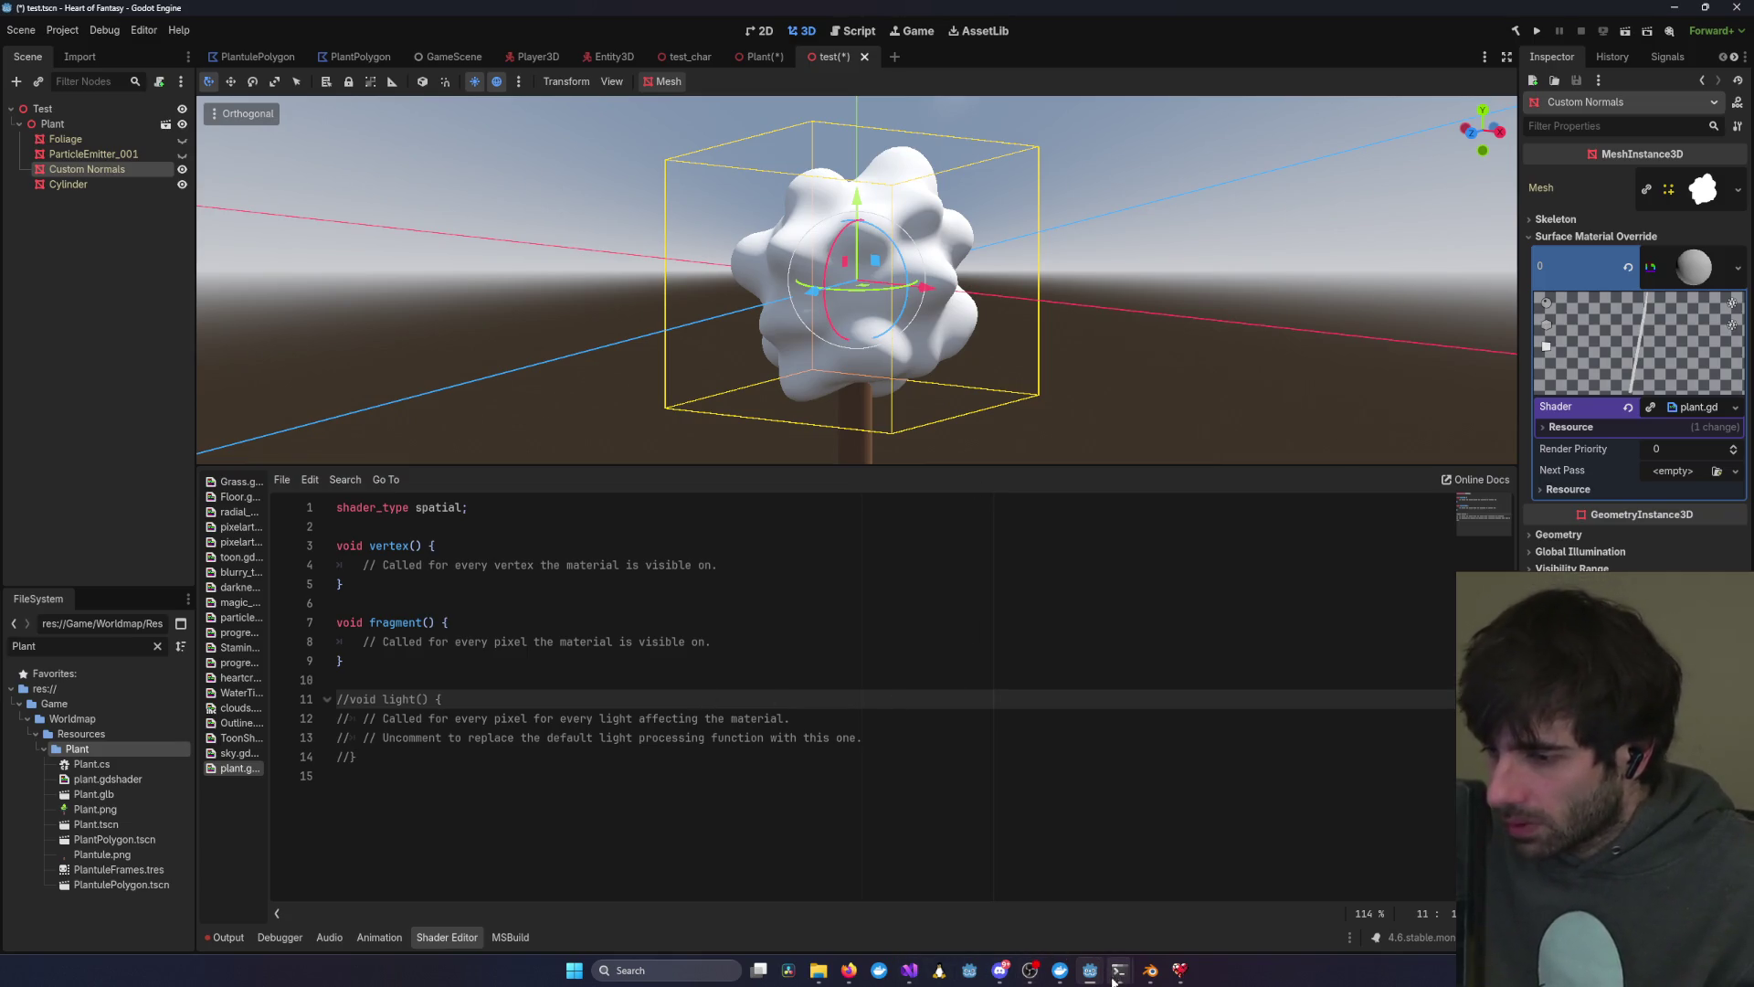
# Select Foliage in Blender and snip its Shader Editor node tree with the Color Ramp
pyautogui.click(1156, 974)
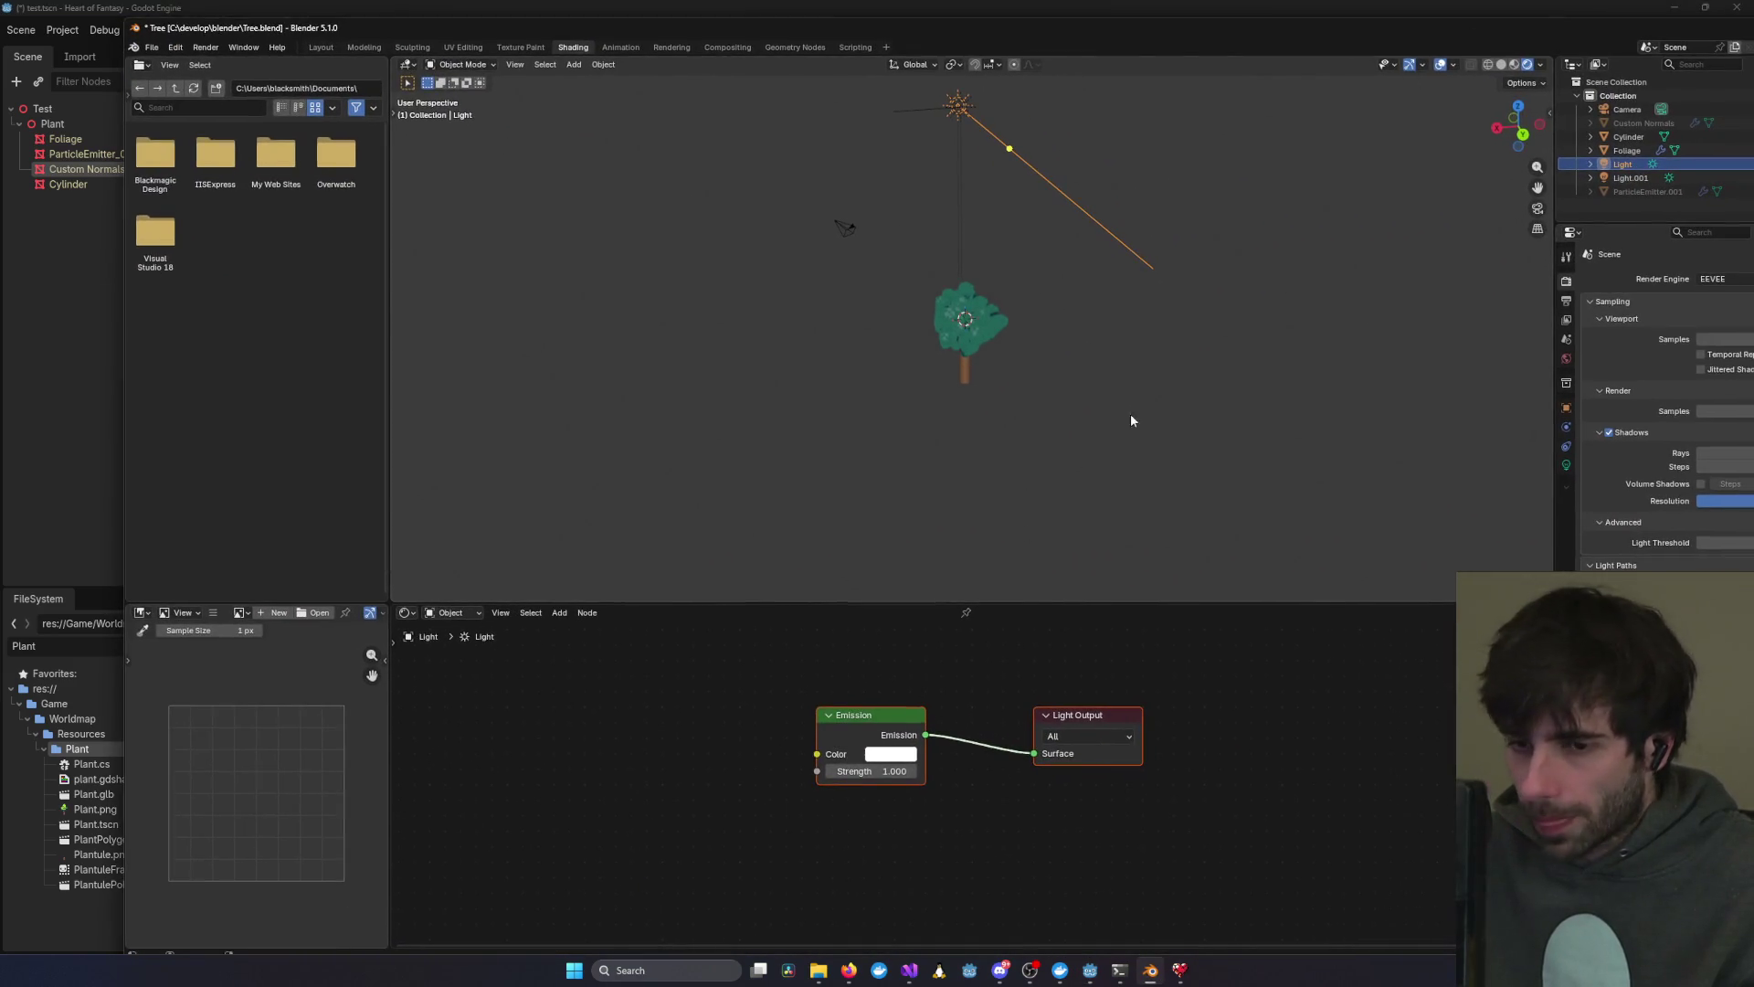
pyautogui.click(999, 322)
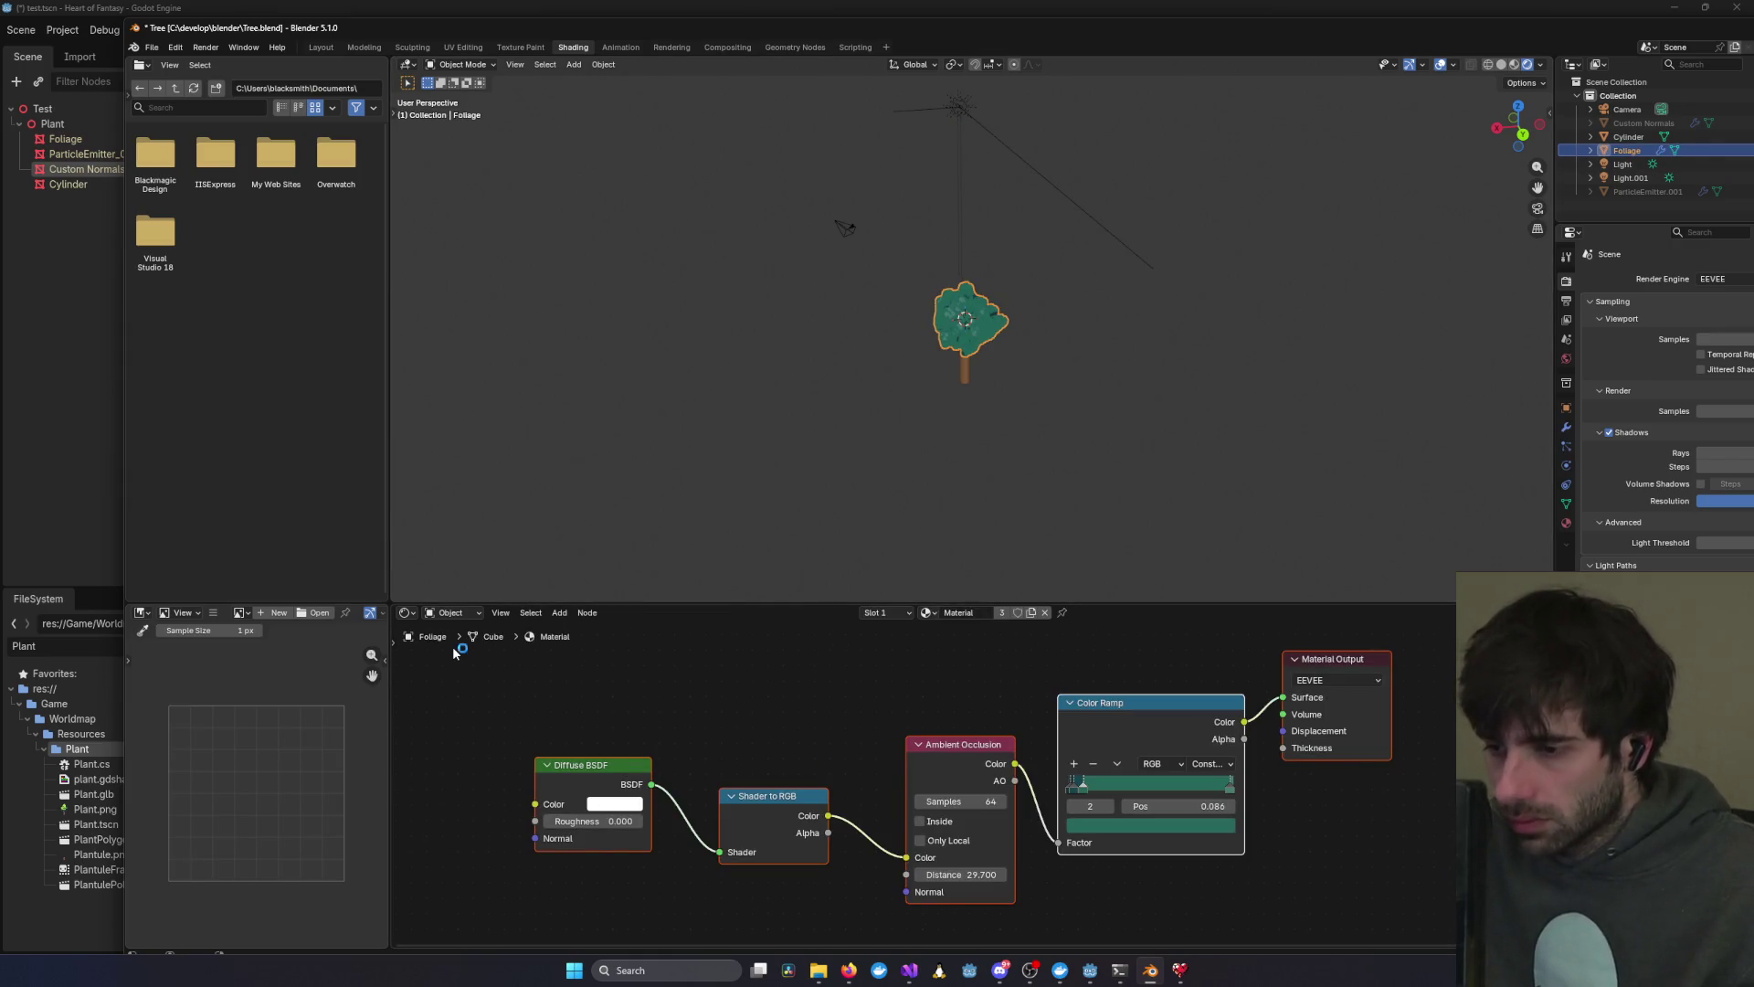
pyautogui.press('super+shift+s')
pyautogui.moveTo(474, 644); pyautogui.dragTo(1413, 886)
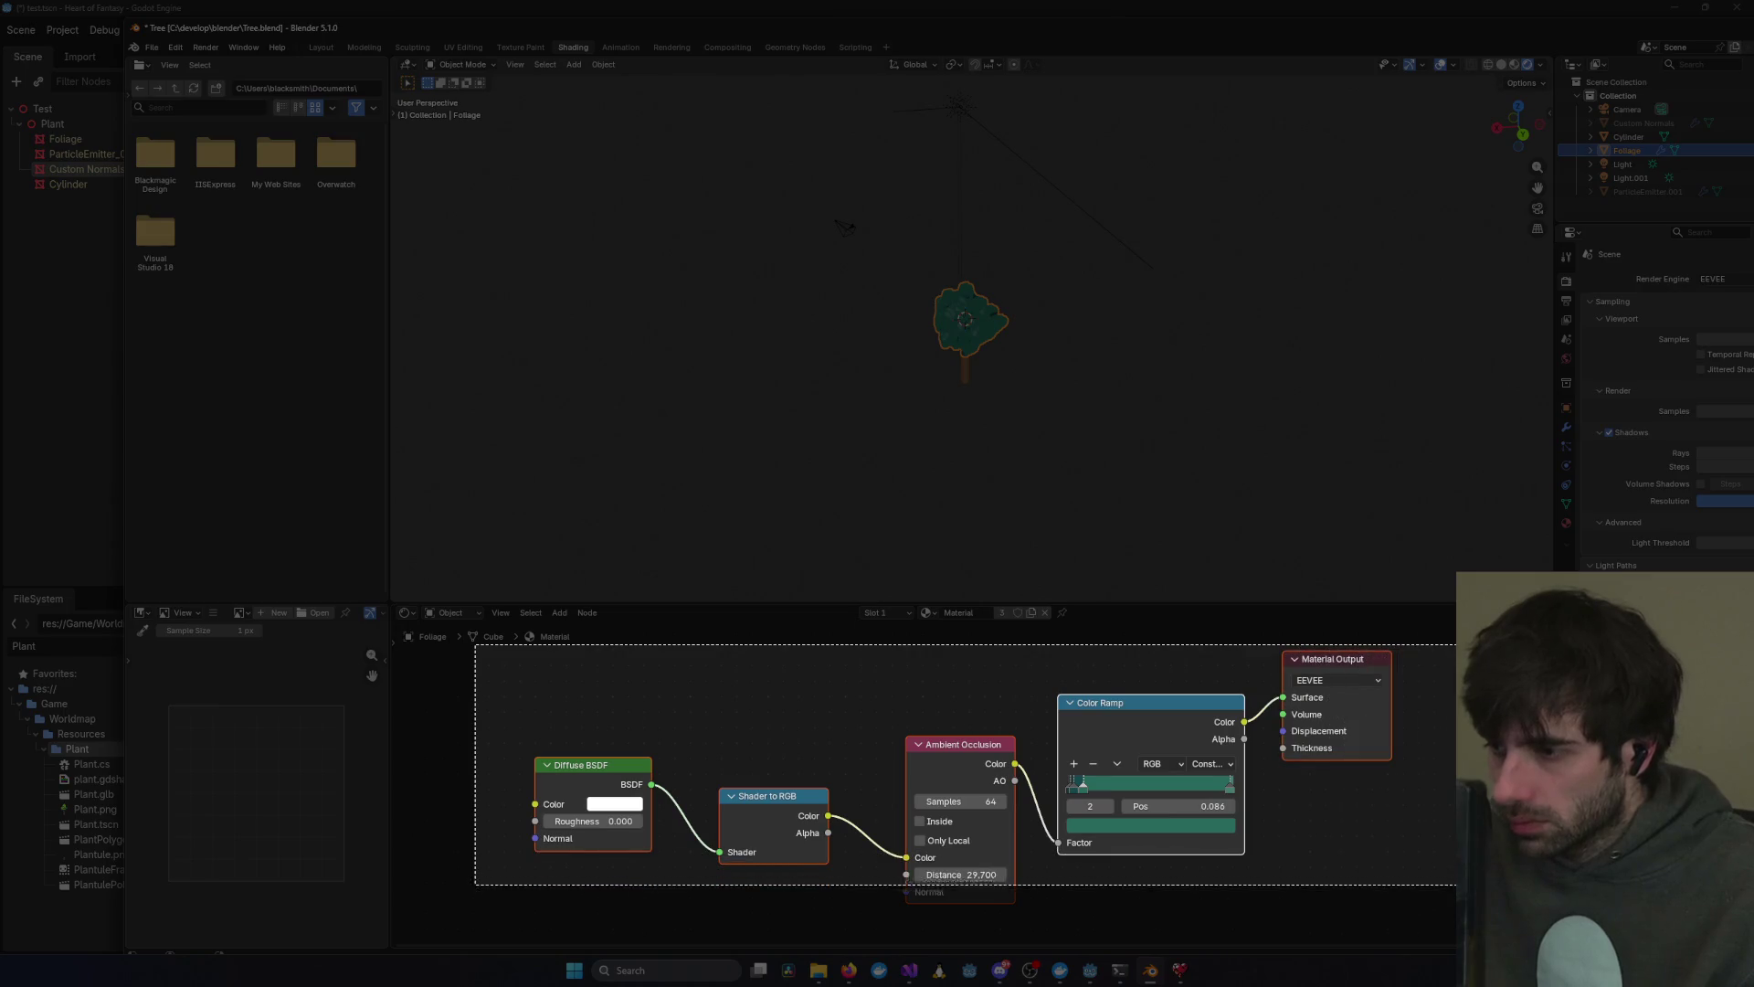
pyautogui.hotkey('alt', 'Tab')
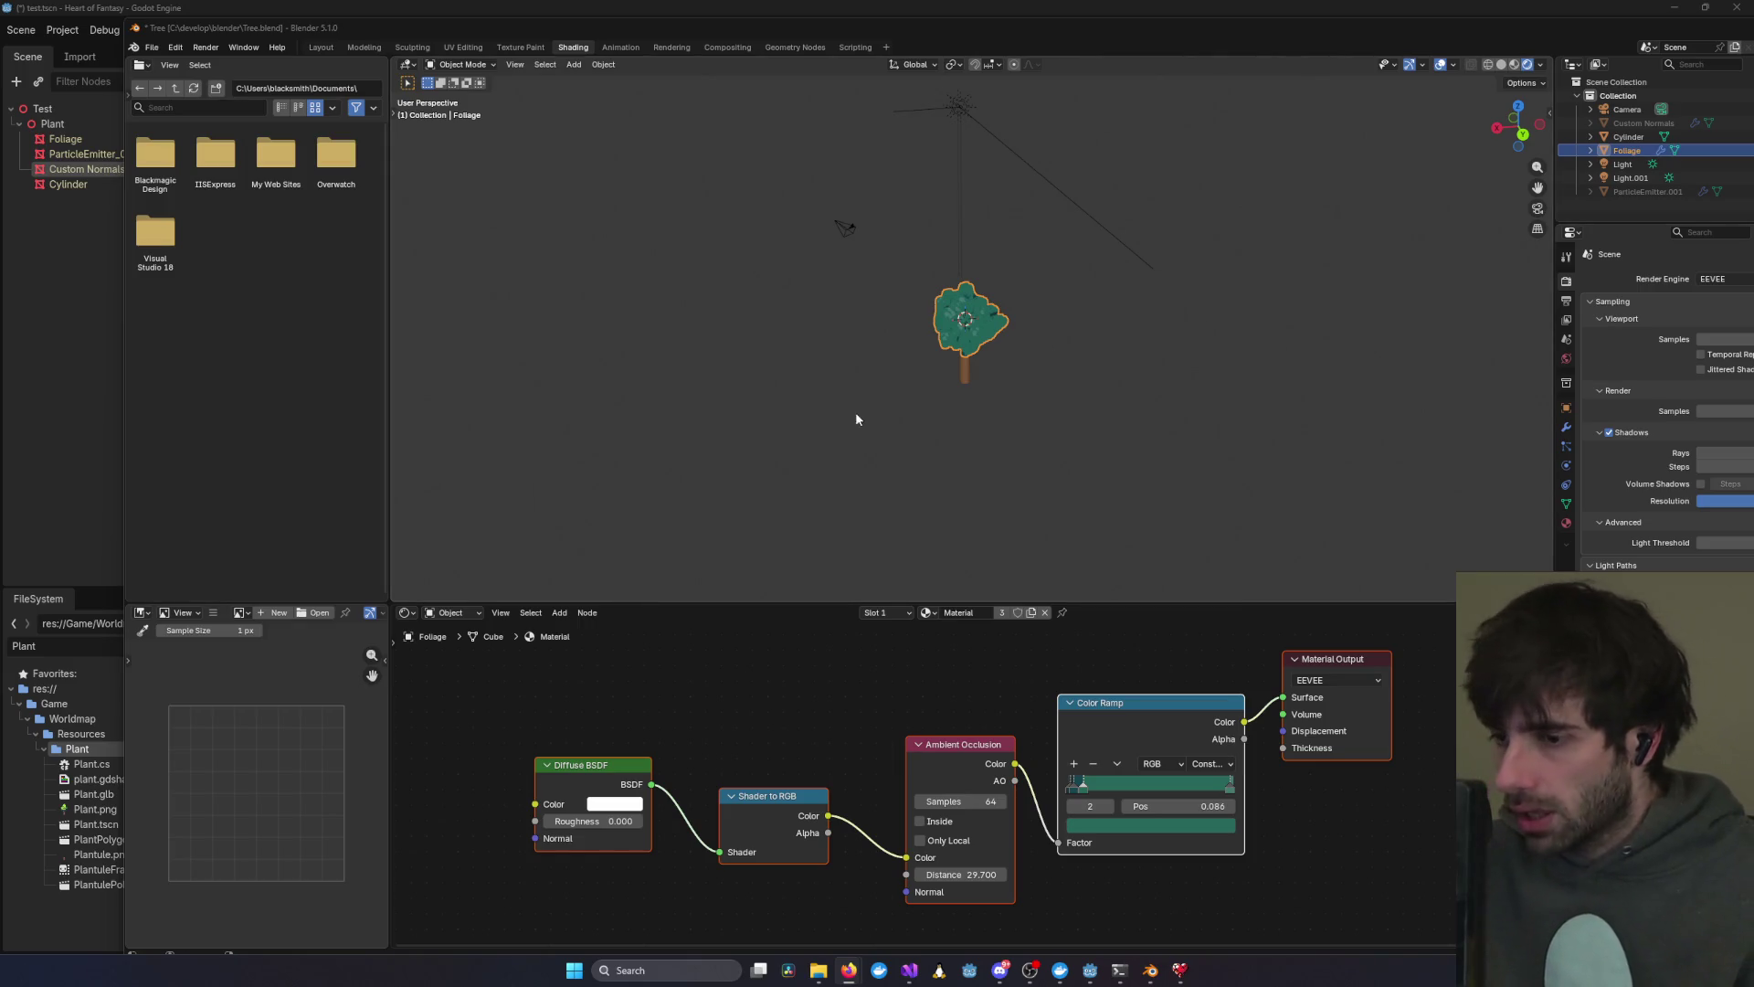
pyautogui.click(1148, 974)
pyautogui.click(1147, 974)
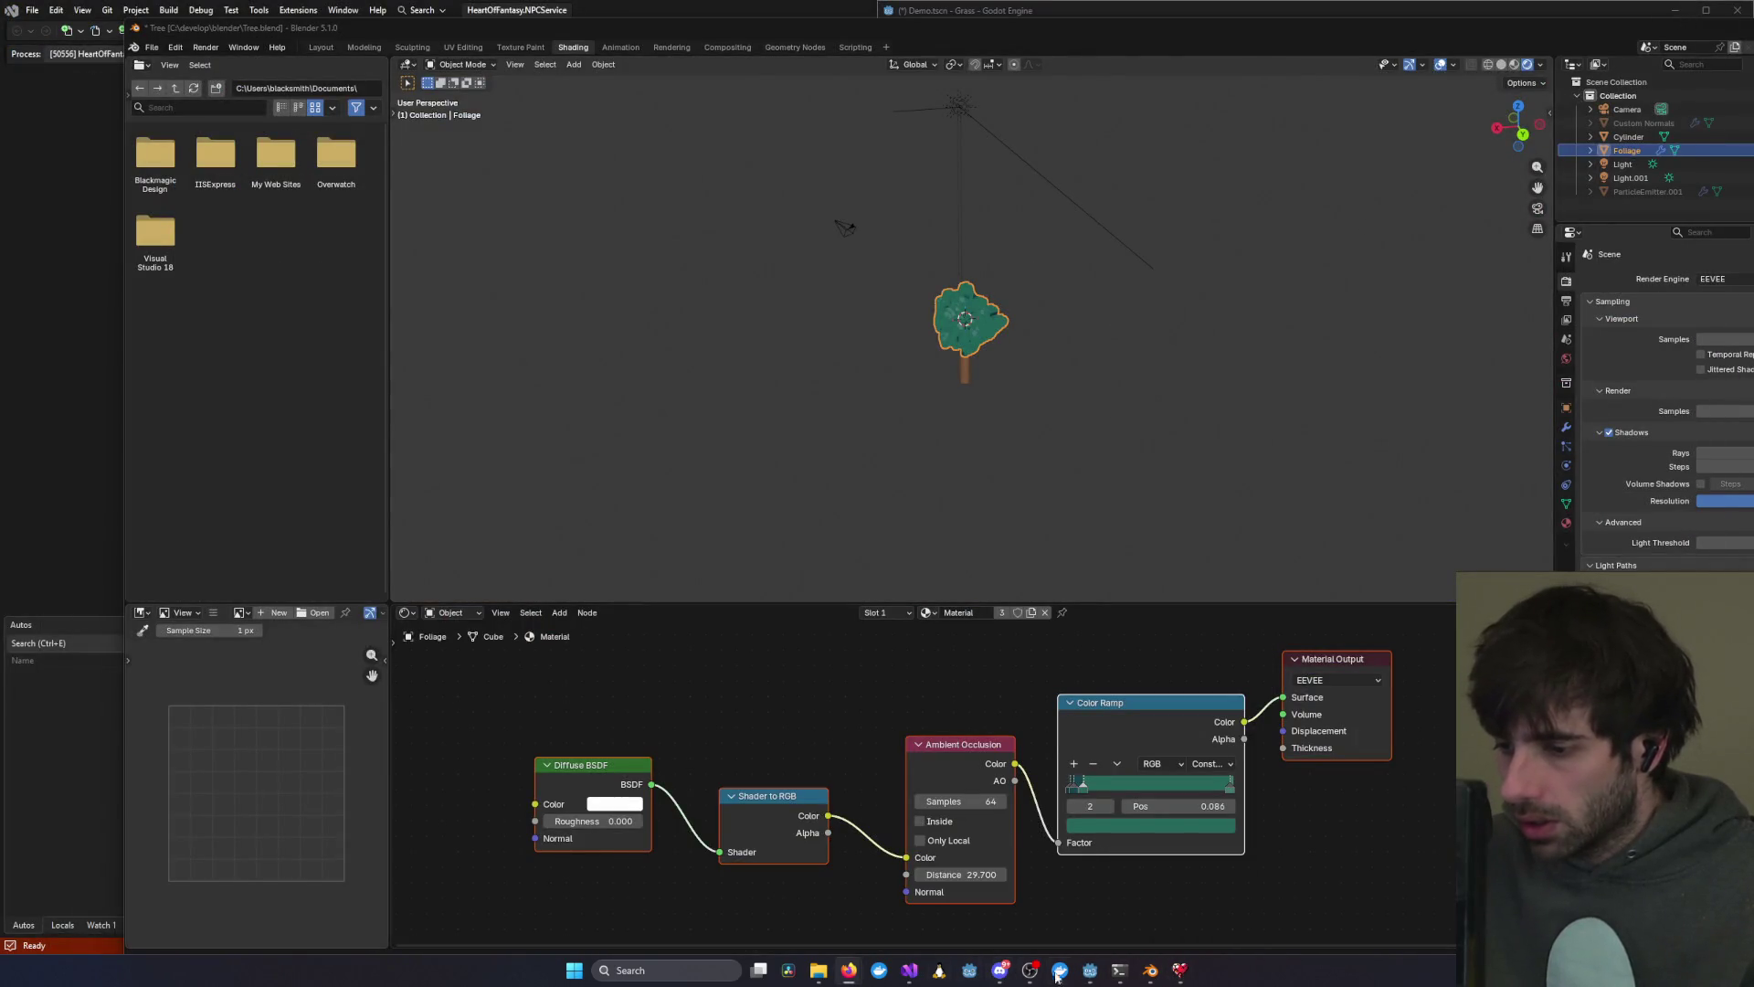
# Replace the plant shader code with the pasted toon-shading code and save it
pyautogui.moveTo(1090, 970)
pyautogui.click(1175, 930)
pyautogui.hotkey('ctrl', 'a')
pyautogui.hotkey('ctrl', 'v')
pyautogui.hotkey('ctrl', 's')
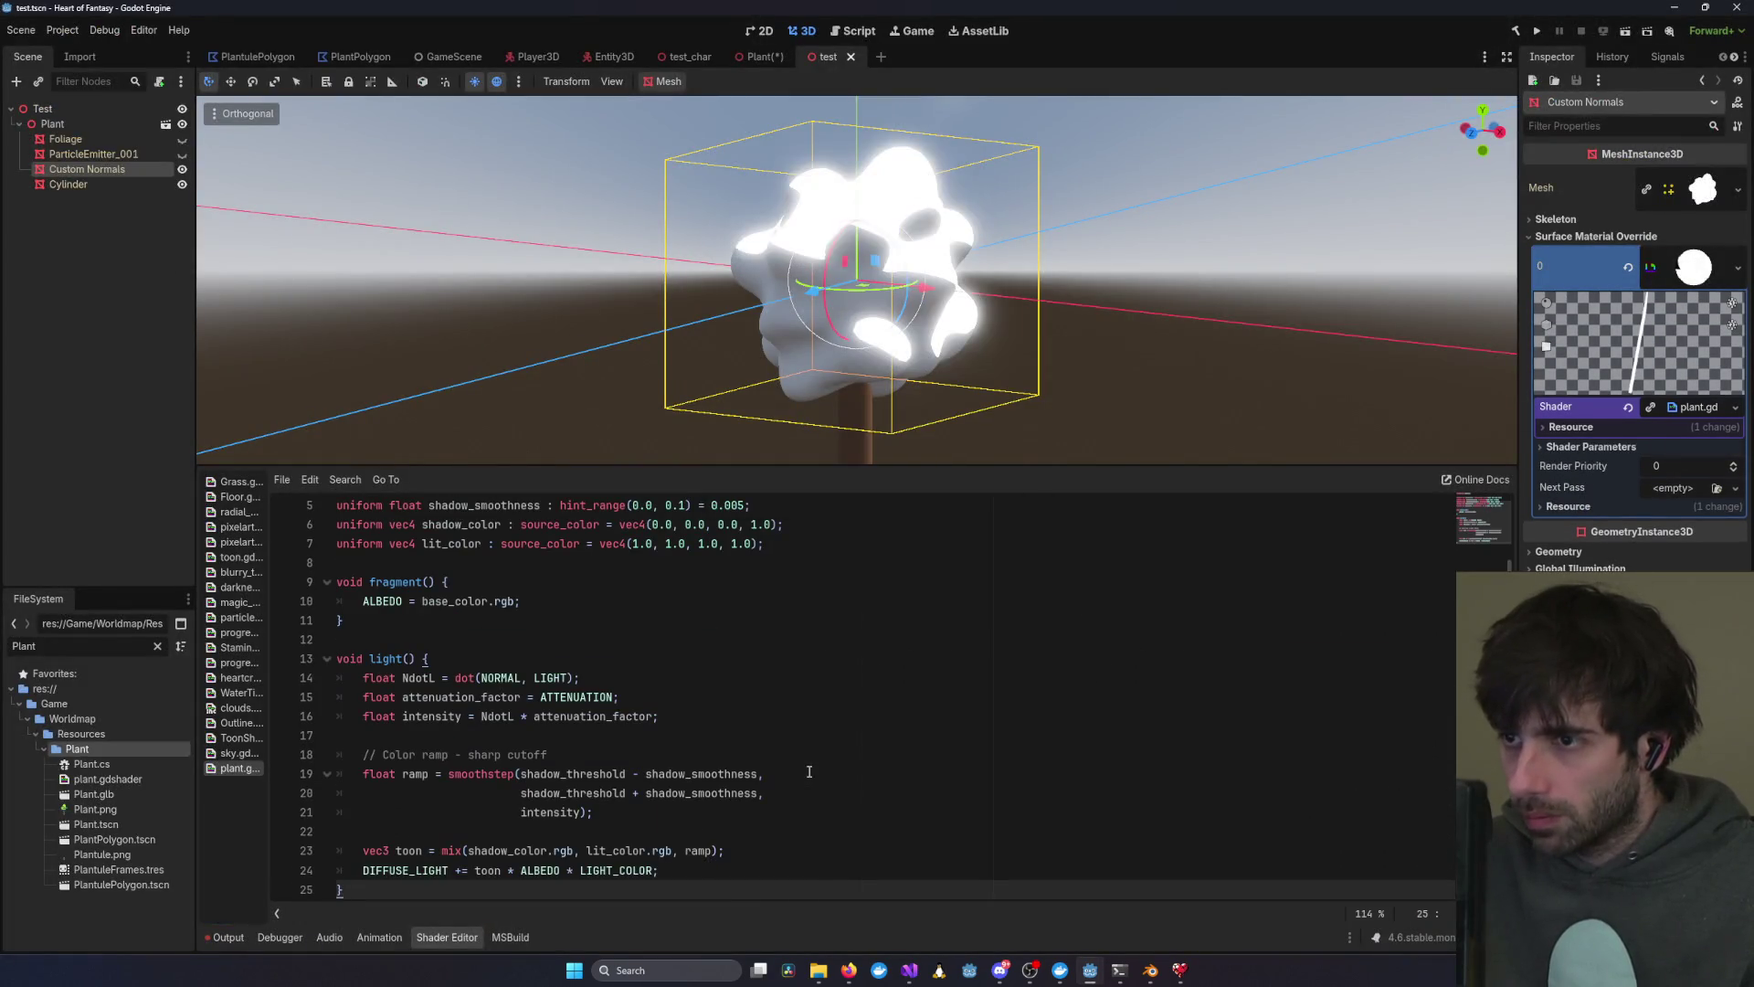
# Set the shader parameter Base Color to green for the foliage
pyautogui.moveTo(1098, 238)
pyautogui.mouseDown()
pyautogui.moveTo(289, 223)
pyautogui.moveTo(963, 207)
pyautogui.mouseUp()
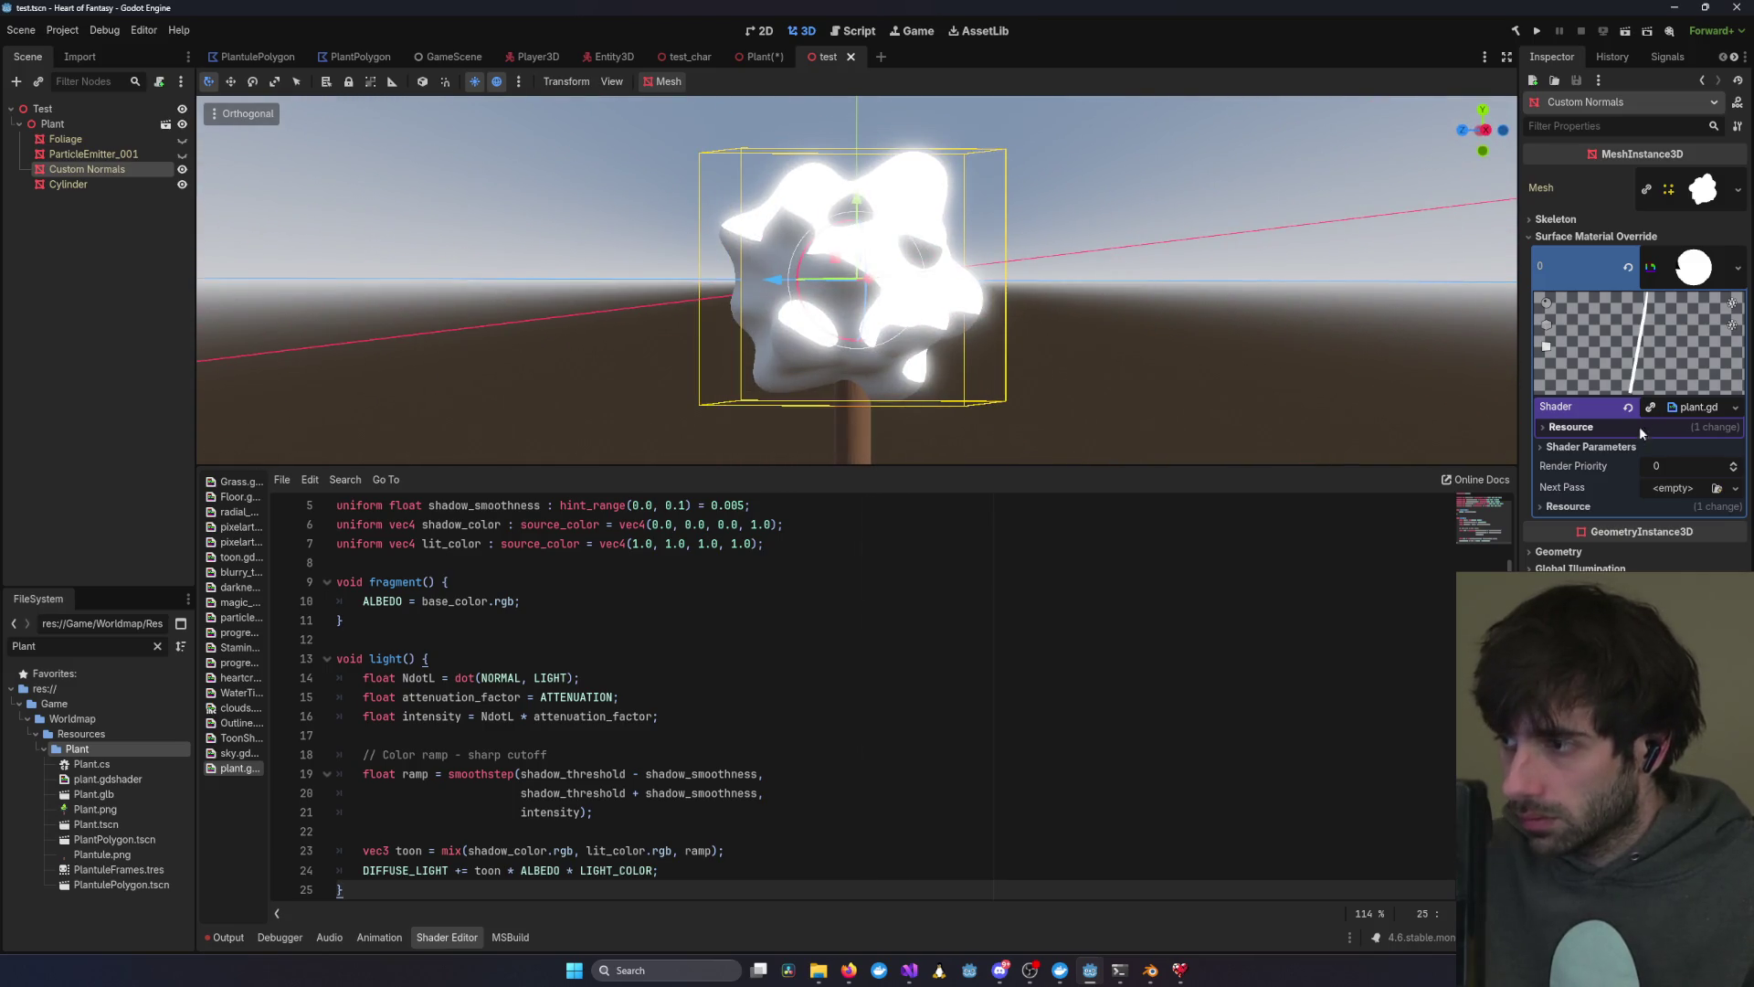
pyautogui.click(1590, 447)
pyautogui.click(1686, 466)
pyautogui.moveTo(1734, 640); pyautogui.dragTo(1734, 598)
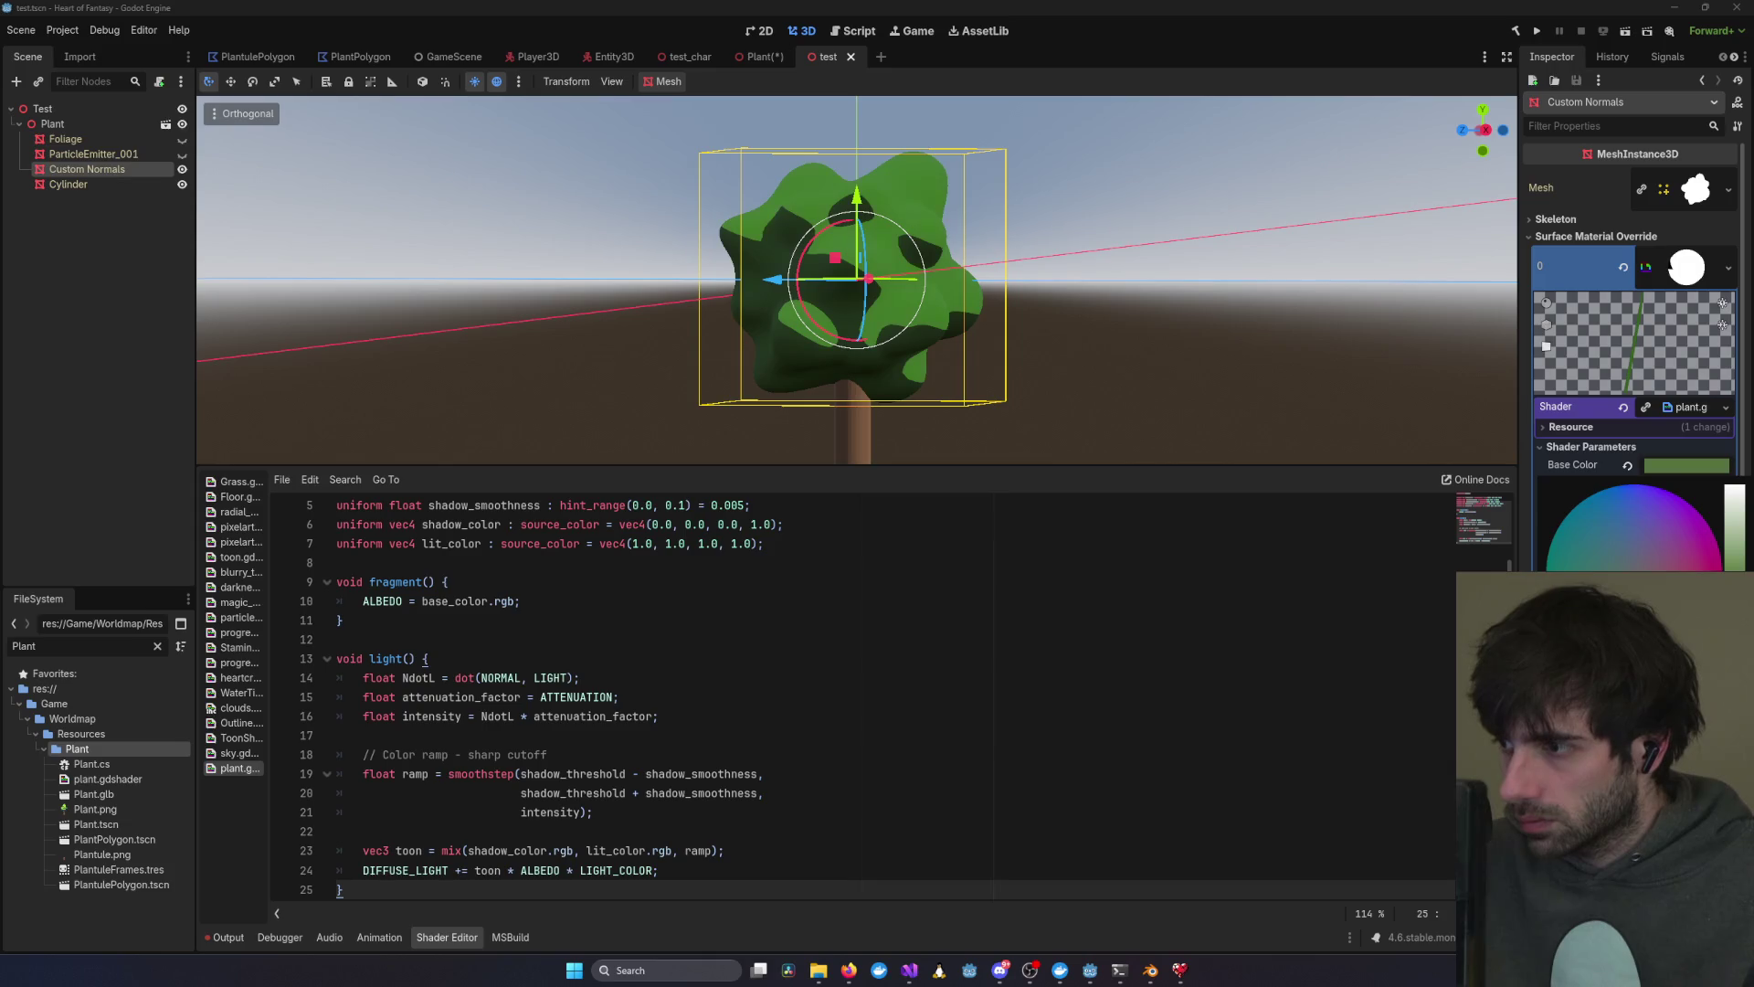
# Save the test scene and undo the latest foliage change
pyautogui.press('g')
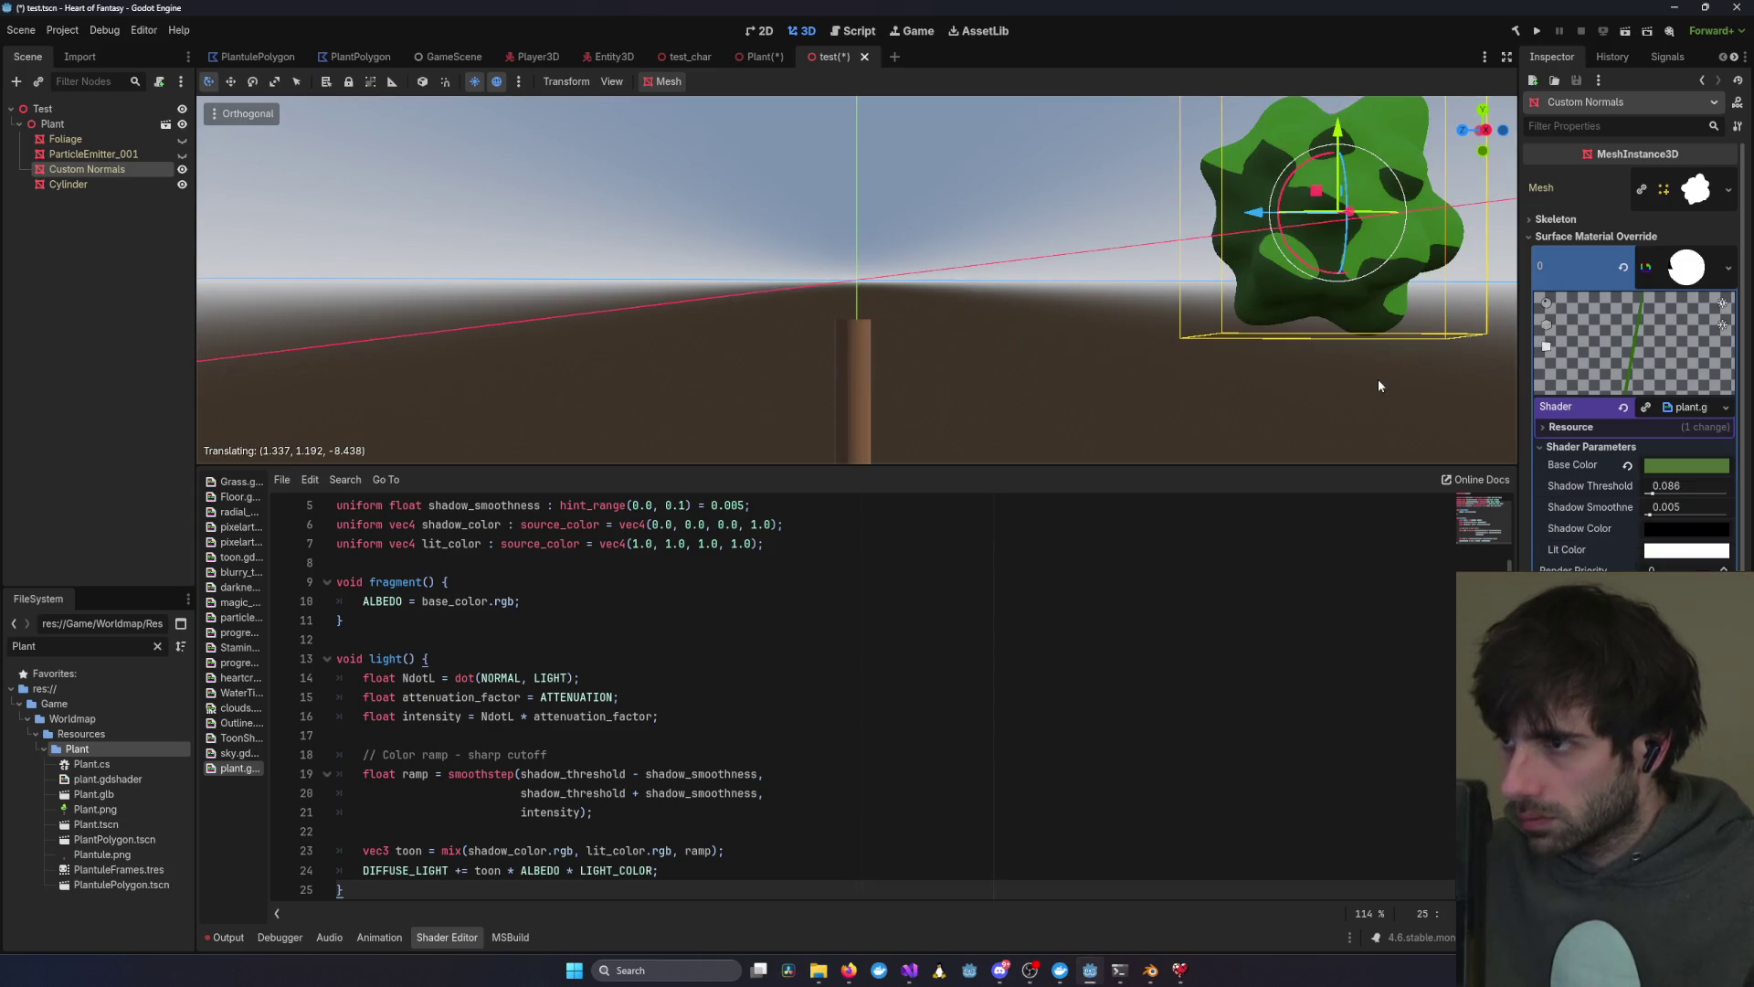
pyautogui.hotkey('ctrl', 's')
pyautogui.click(1142, 425)
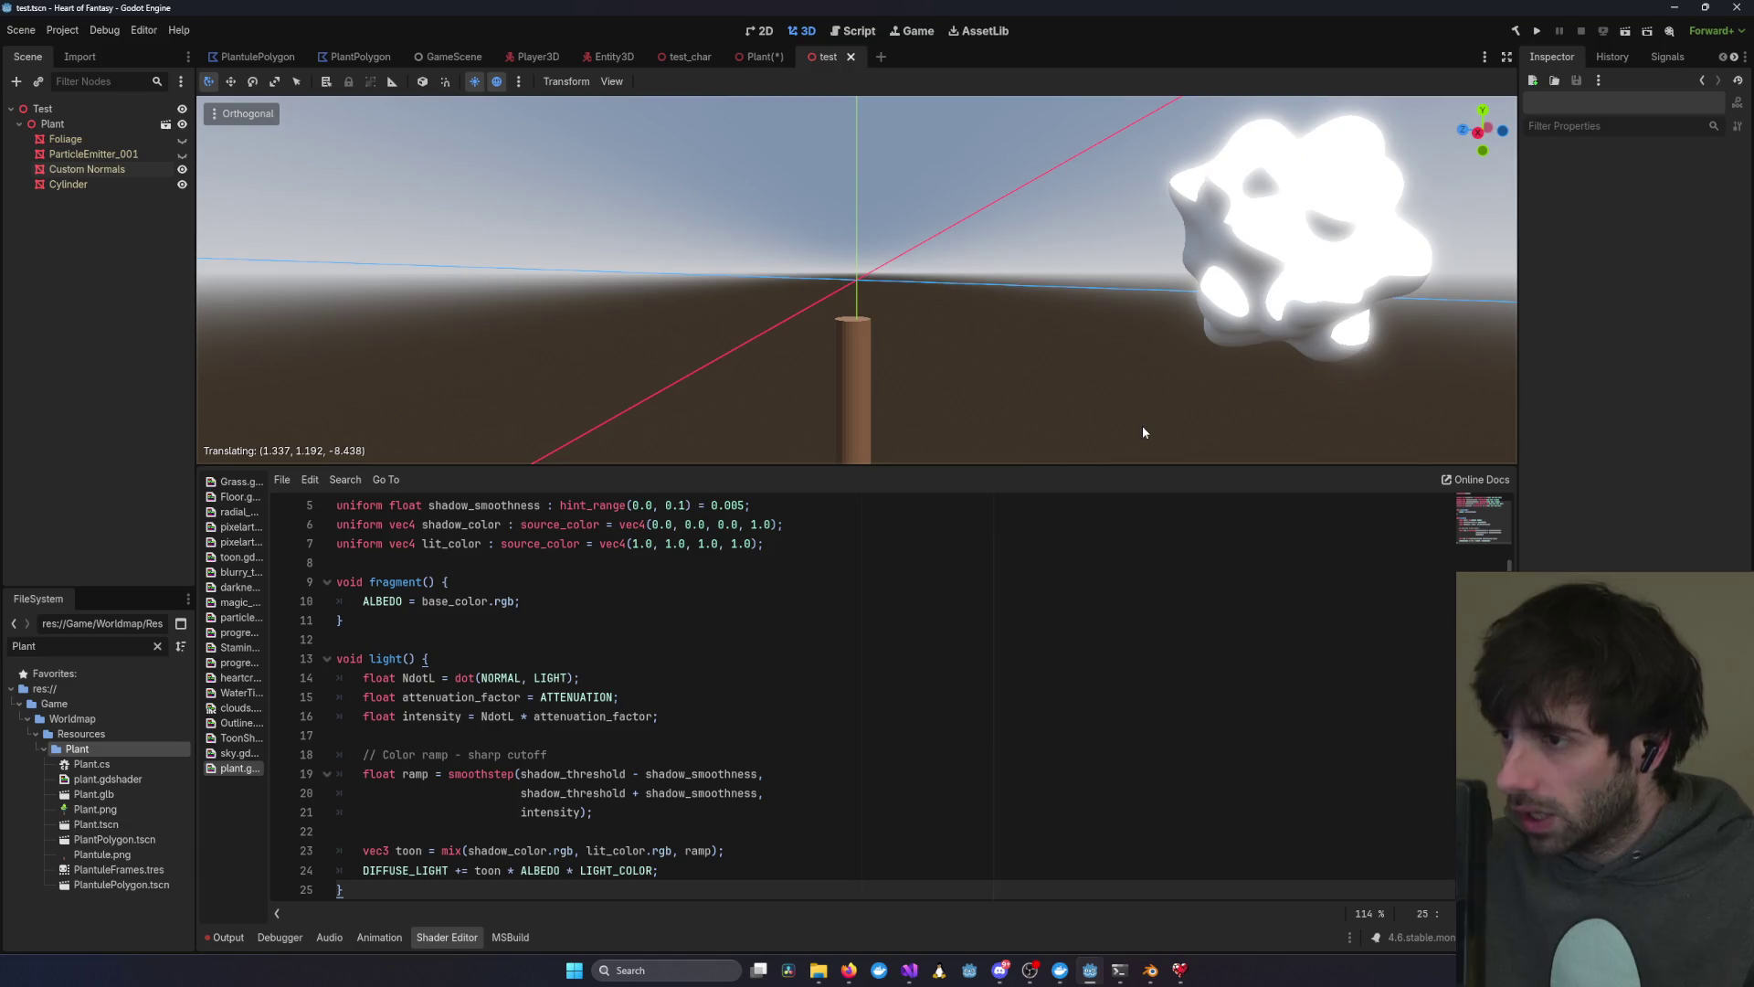
pyautogui.hotkey('ctrl', 'z')
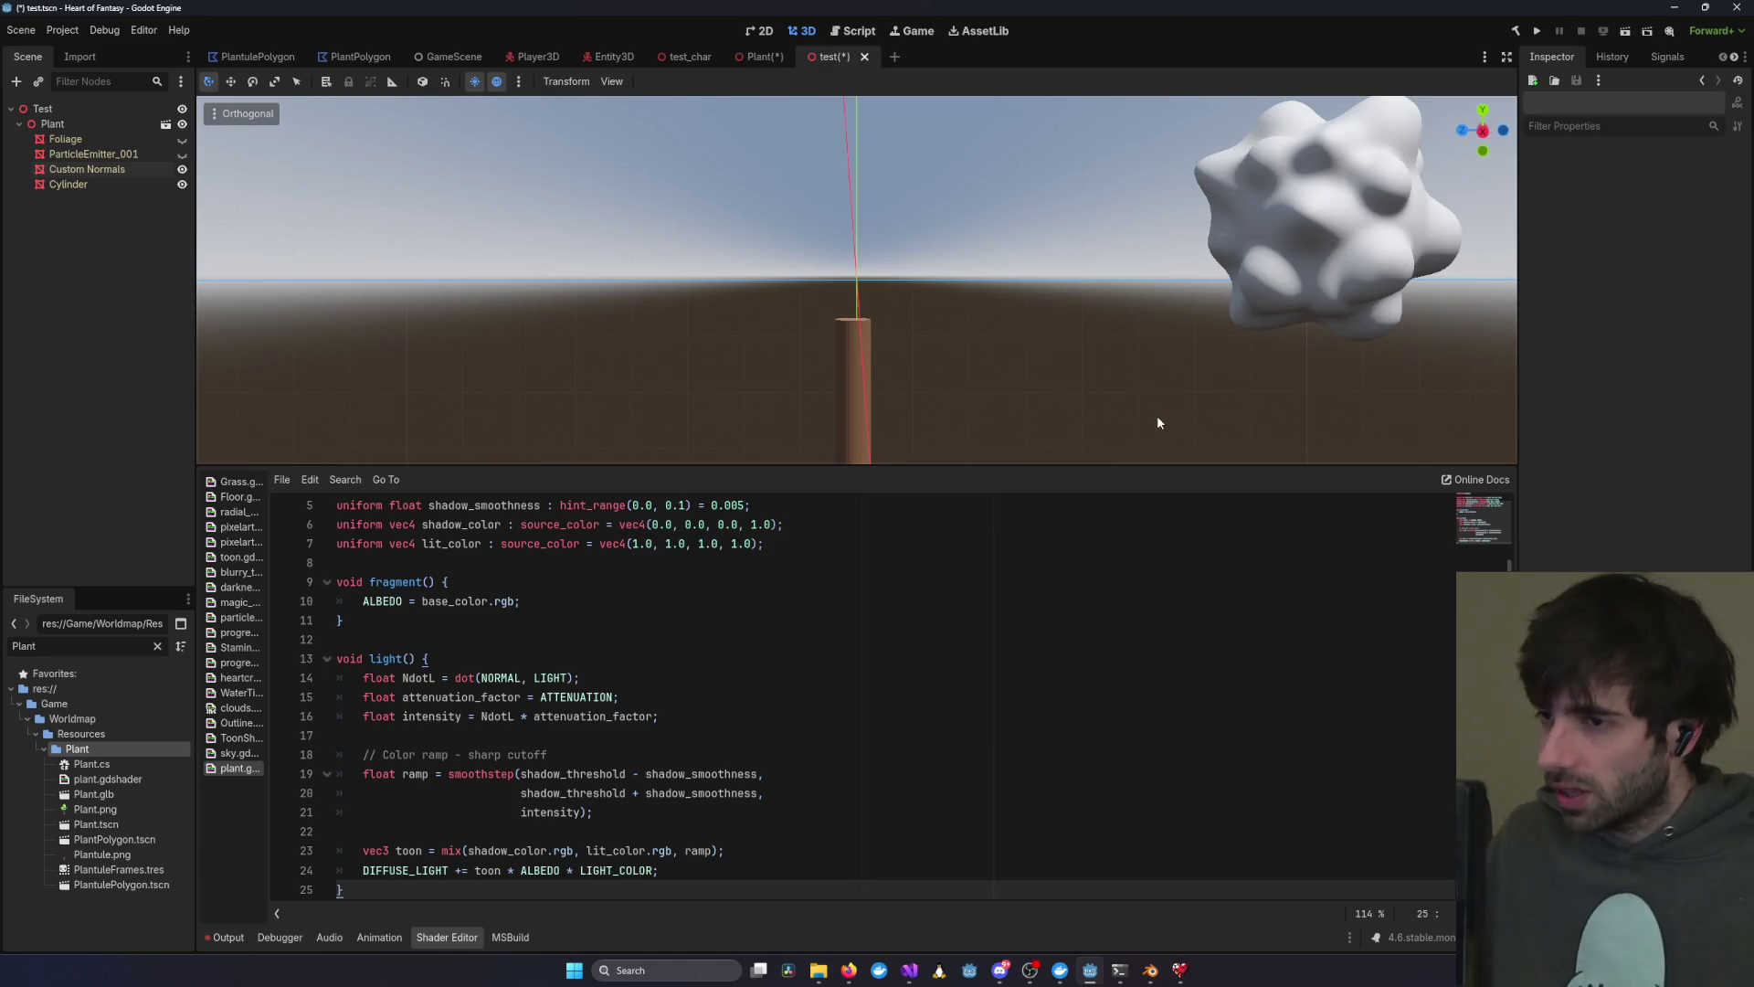
# Move the white cloud foliage back onto the trunk top, then close the test scene
pyautogui.click(1213, 296)
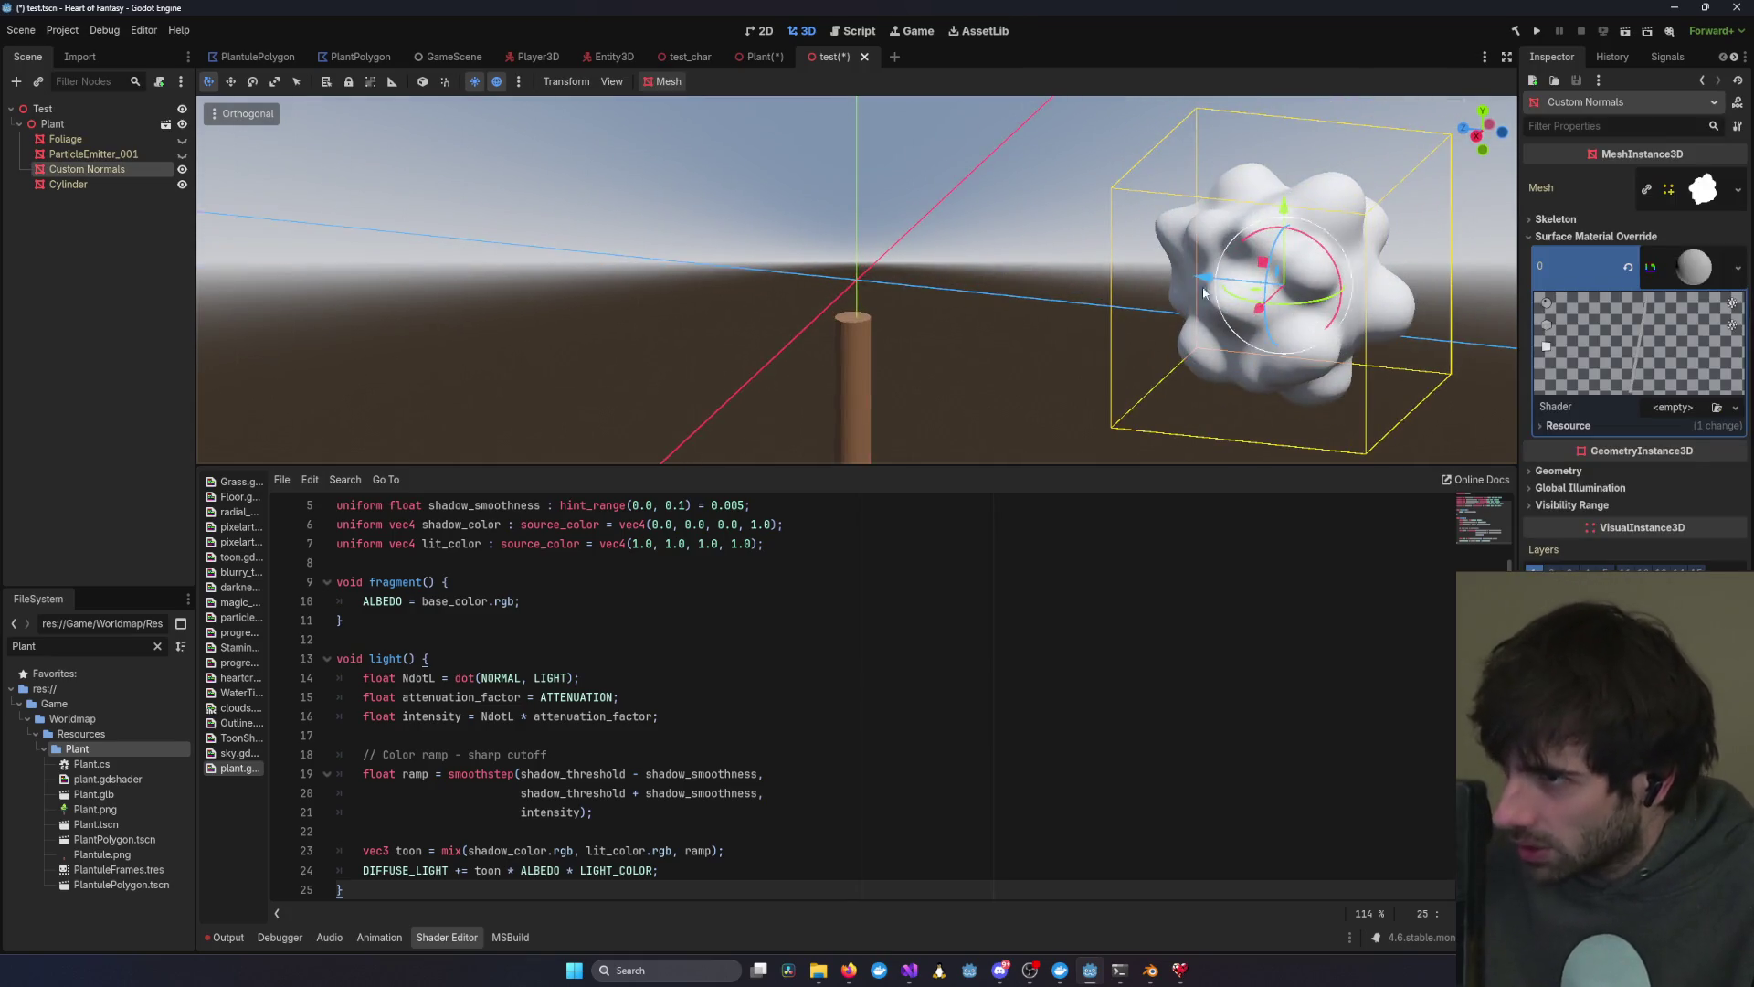
pyautogui.moveTo(1213, 296); pyautogui.dragTo(788, 255)
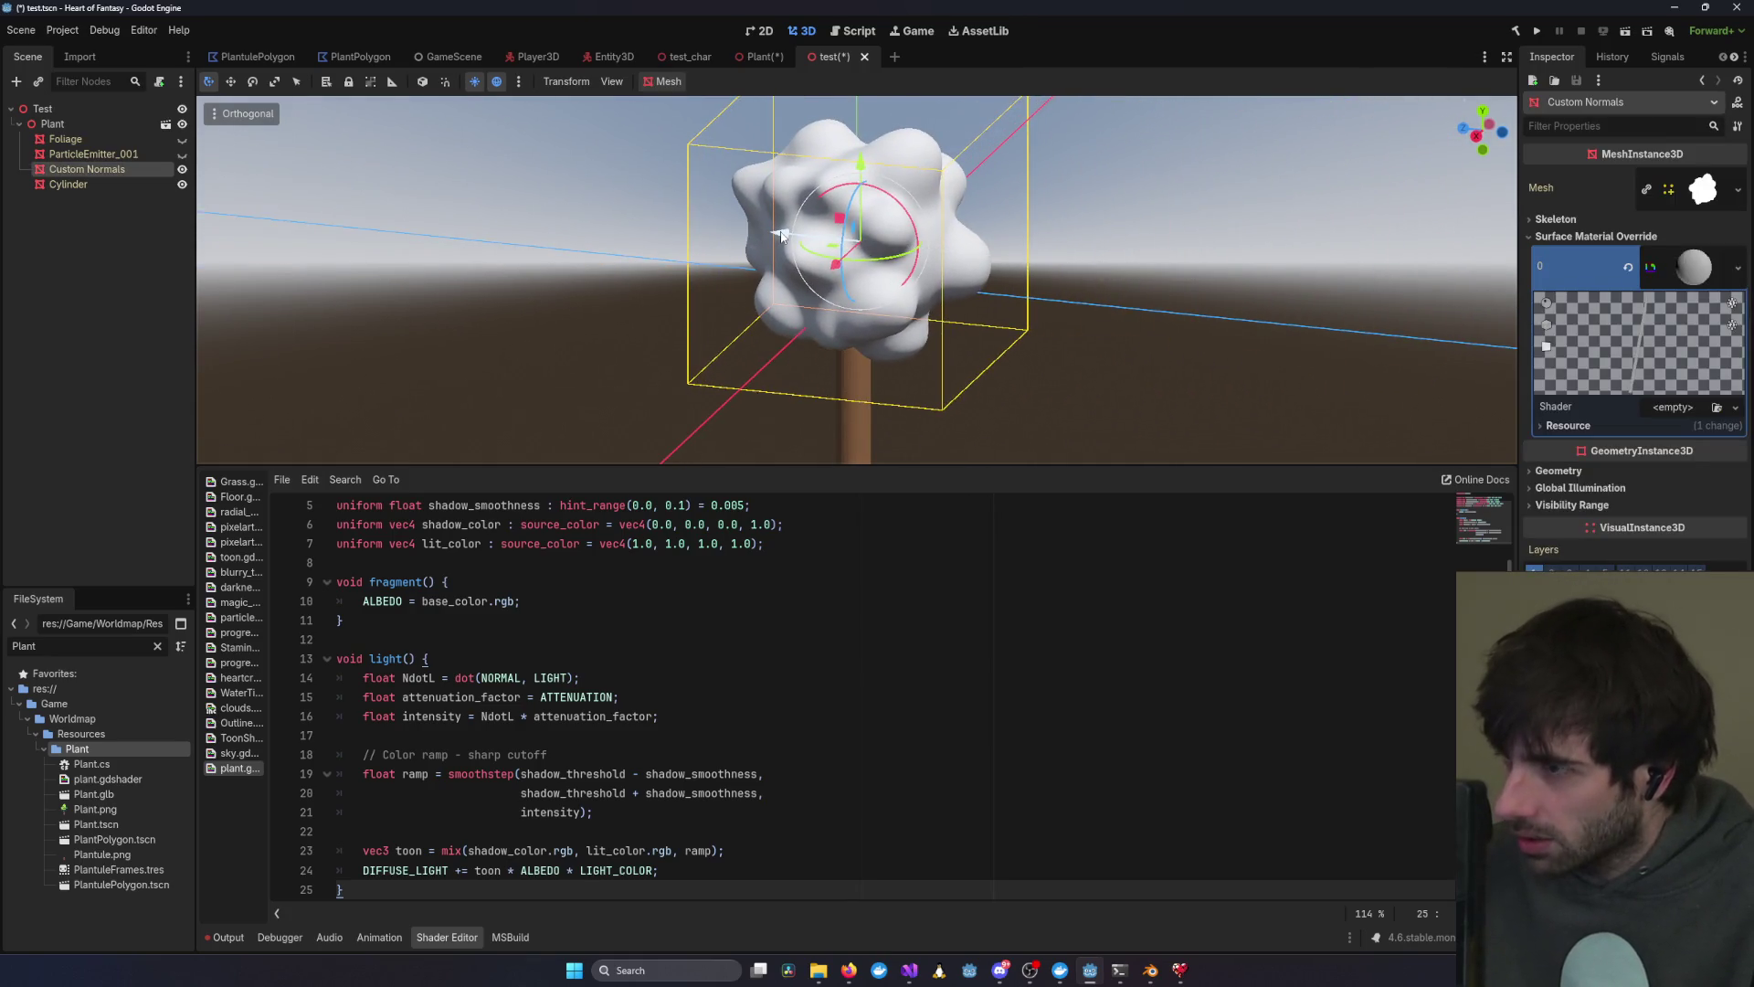
pyautogui.click(1216, 373)
pyautogui.moveTo(1163, 298)
pyautogui.mouseDown()
pyautogui.moveTo(1467, 256)
pyautogui.moveTo(1482, 347)
pyautogui.moveTo(1430, 137)
pyautogui.mouseUp()
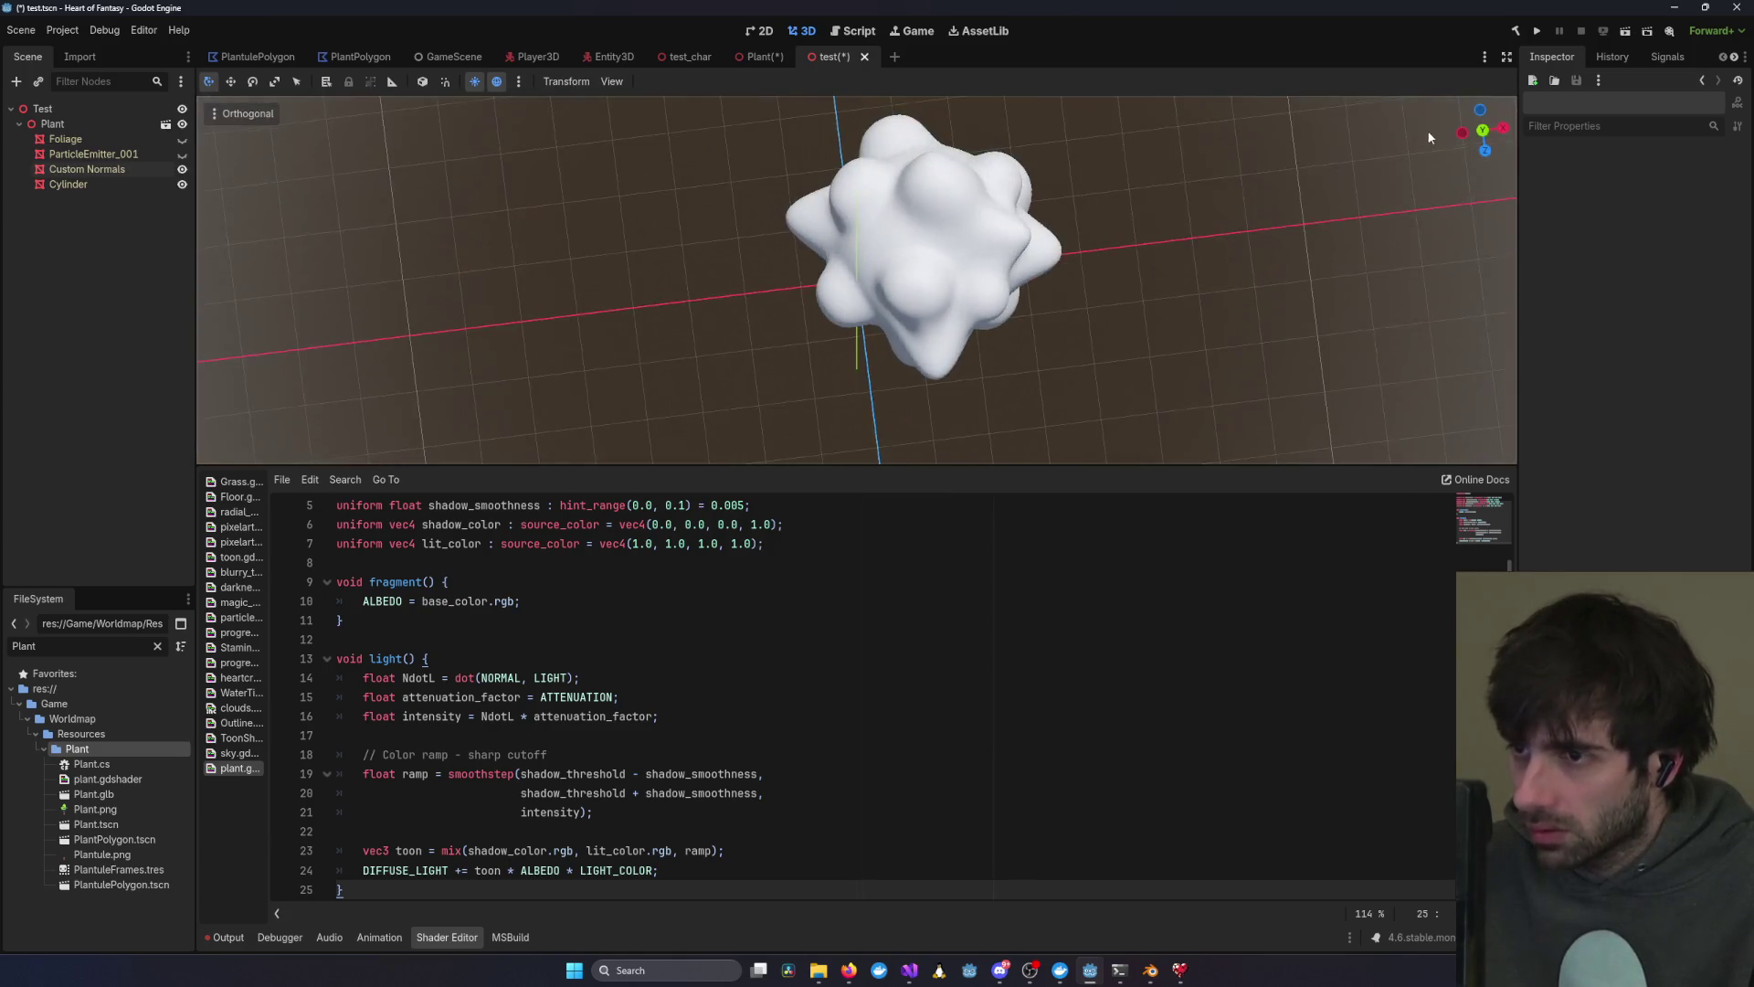
pyautogui.scroll(-5, 1107, 242)
pyautogui.moveTo(1106, 241)
pyautogui.mouseDown()
pyautogui.moveTo(1069, 266)
pyautogui.moveTo(1040, 240)
pyautogui.moveTo(1058, 265)
pyautogui.moveTo(1024, 219)
pyautogui.mouseUp()
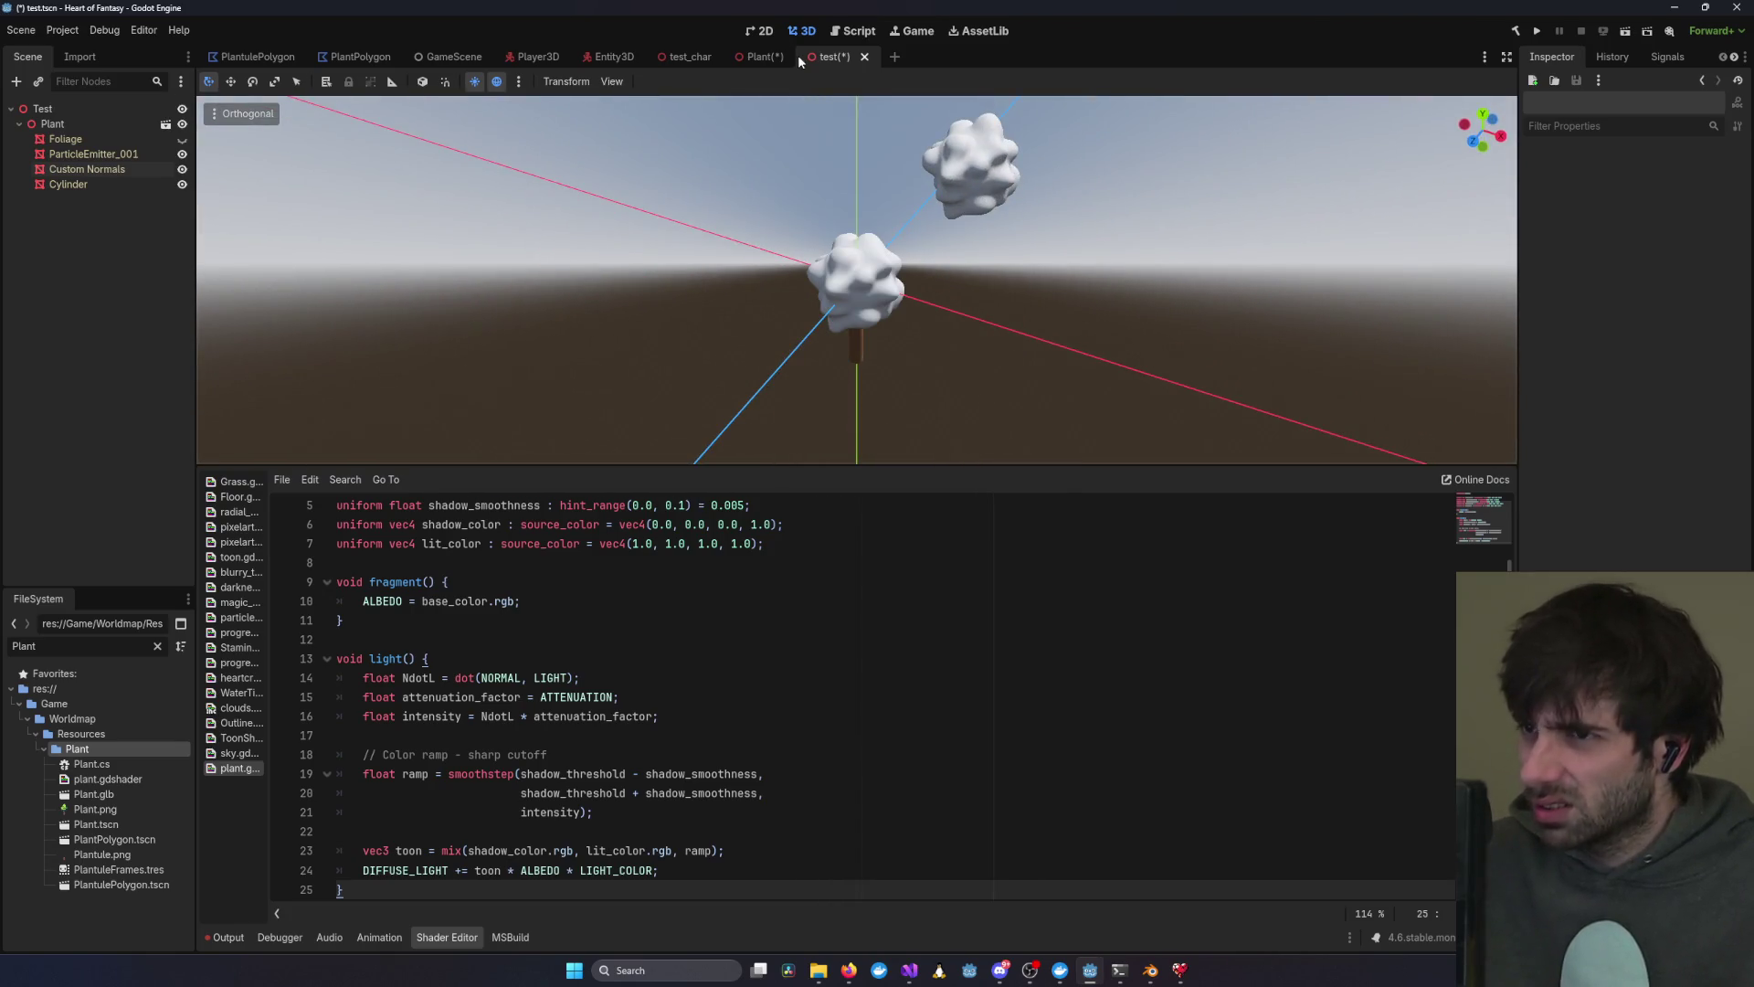
pyautogui.middleClick(826, 57)
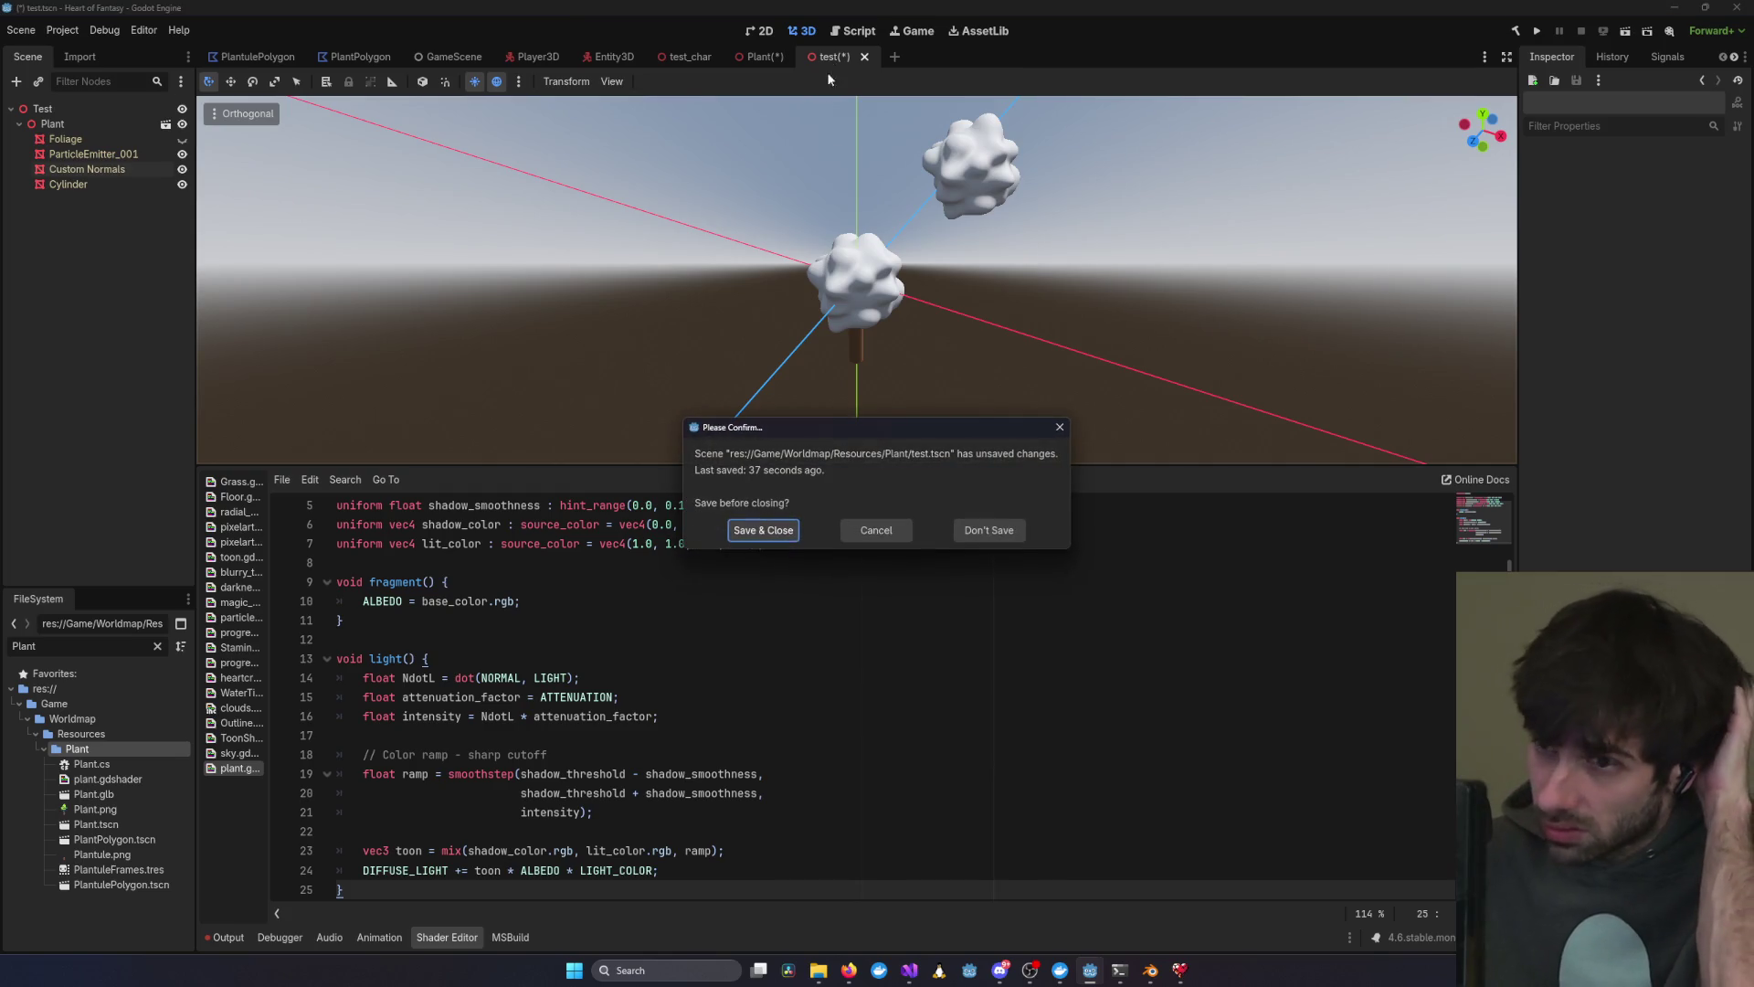
pyautogui.click(989, 530)
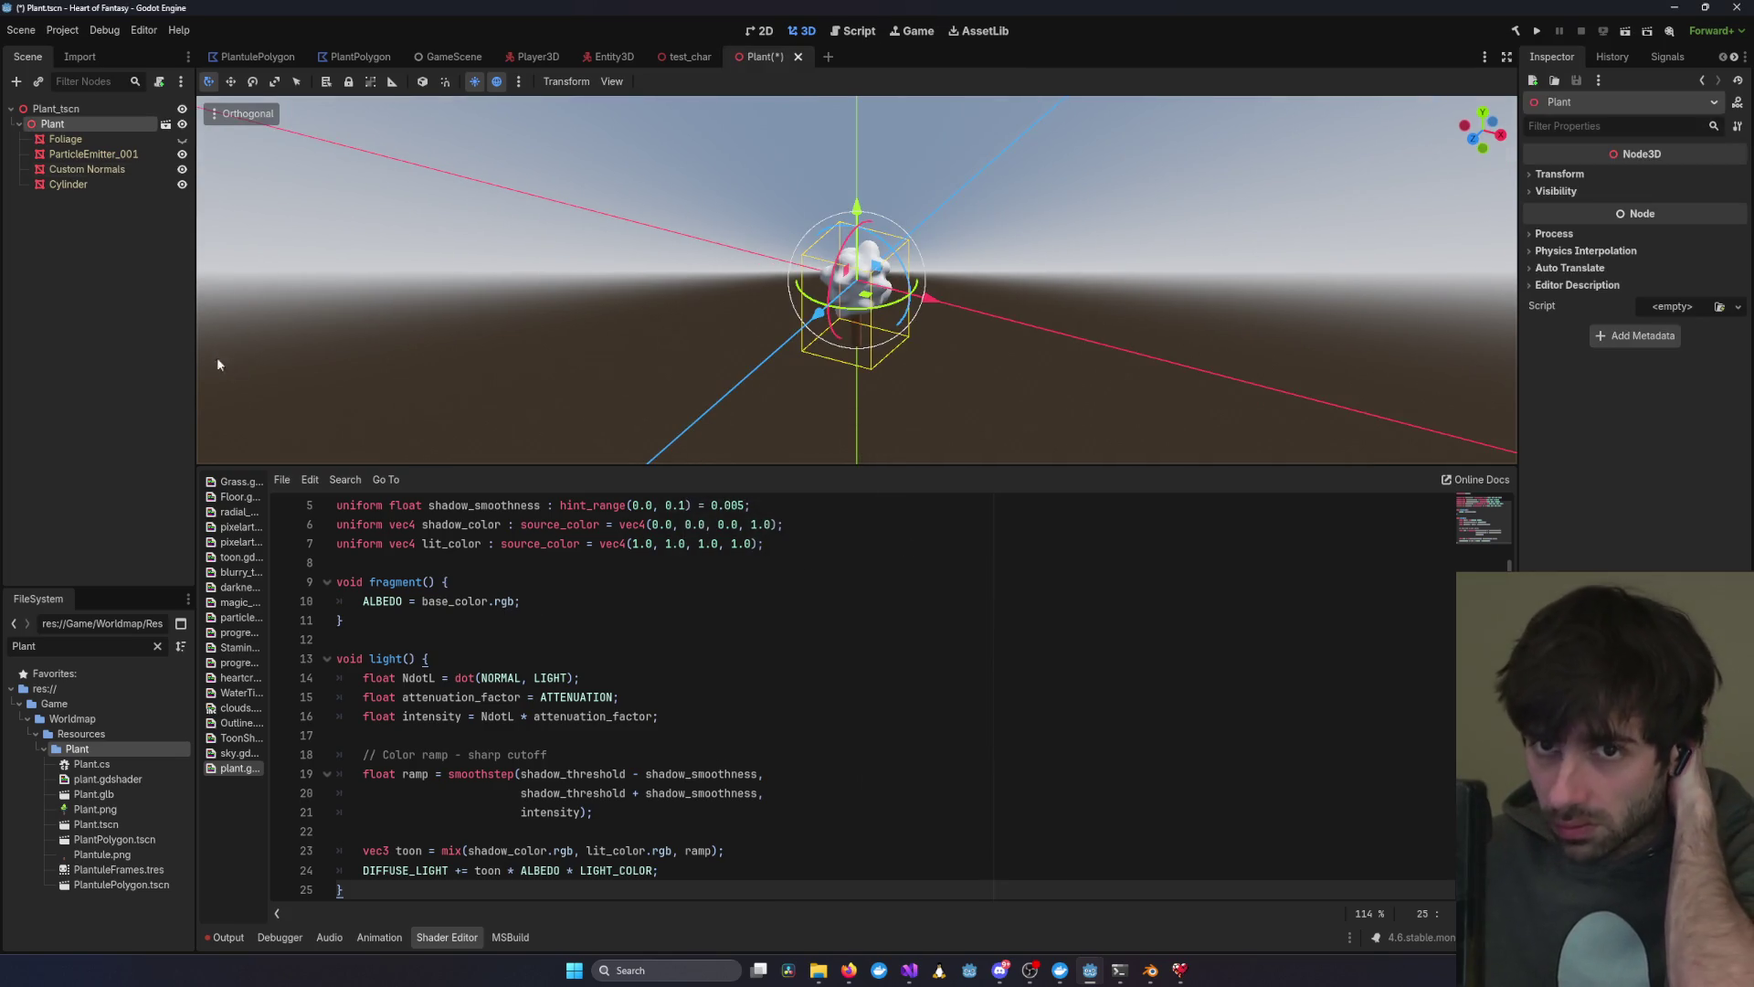
pyautogui.middleClick(761, 58)
pyautogui.click(988, 530)
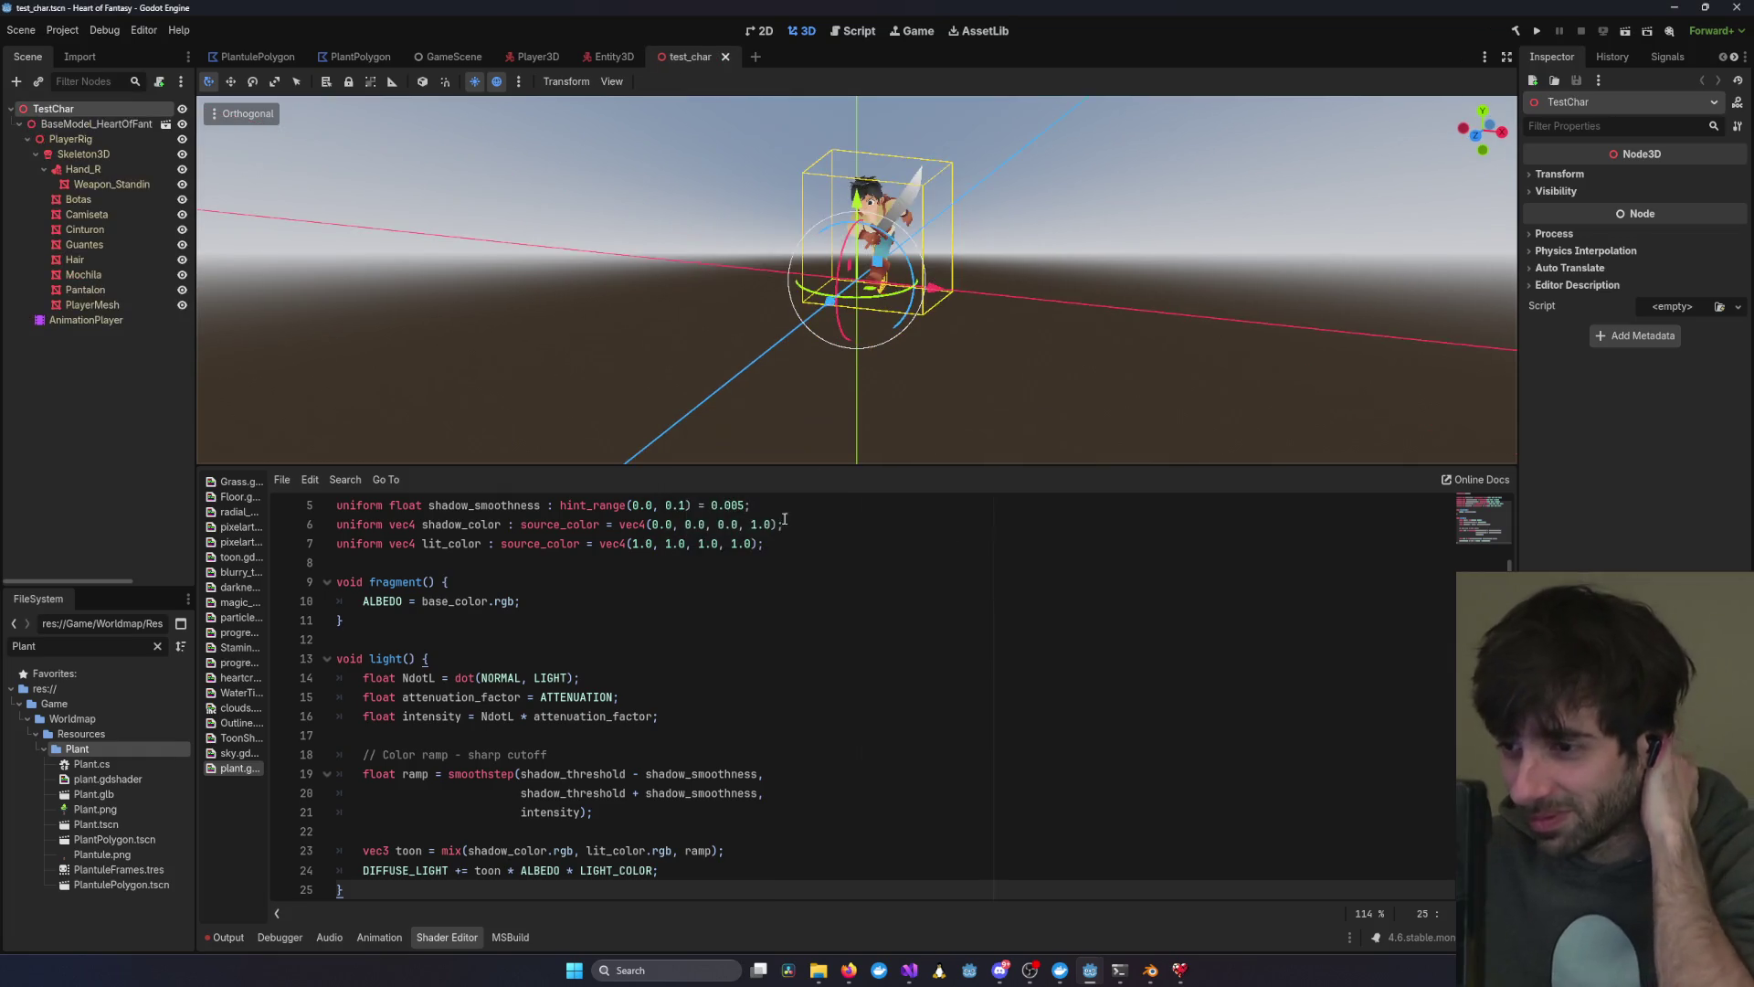
pyautogui.doubleClick(105, 795)
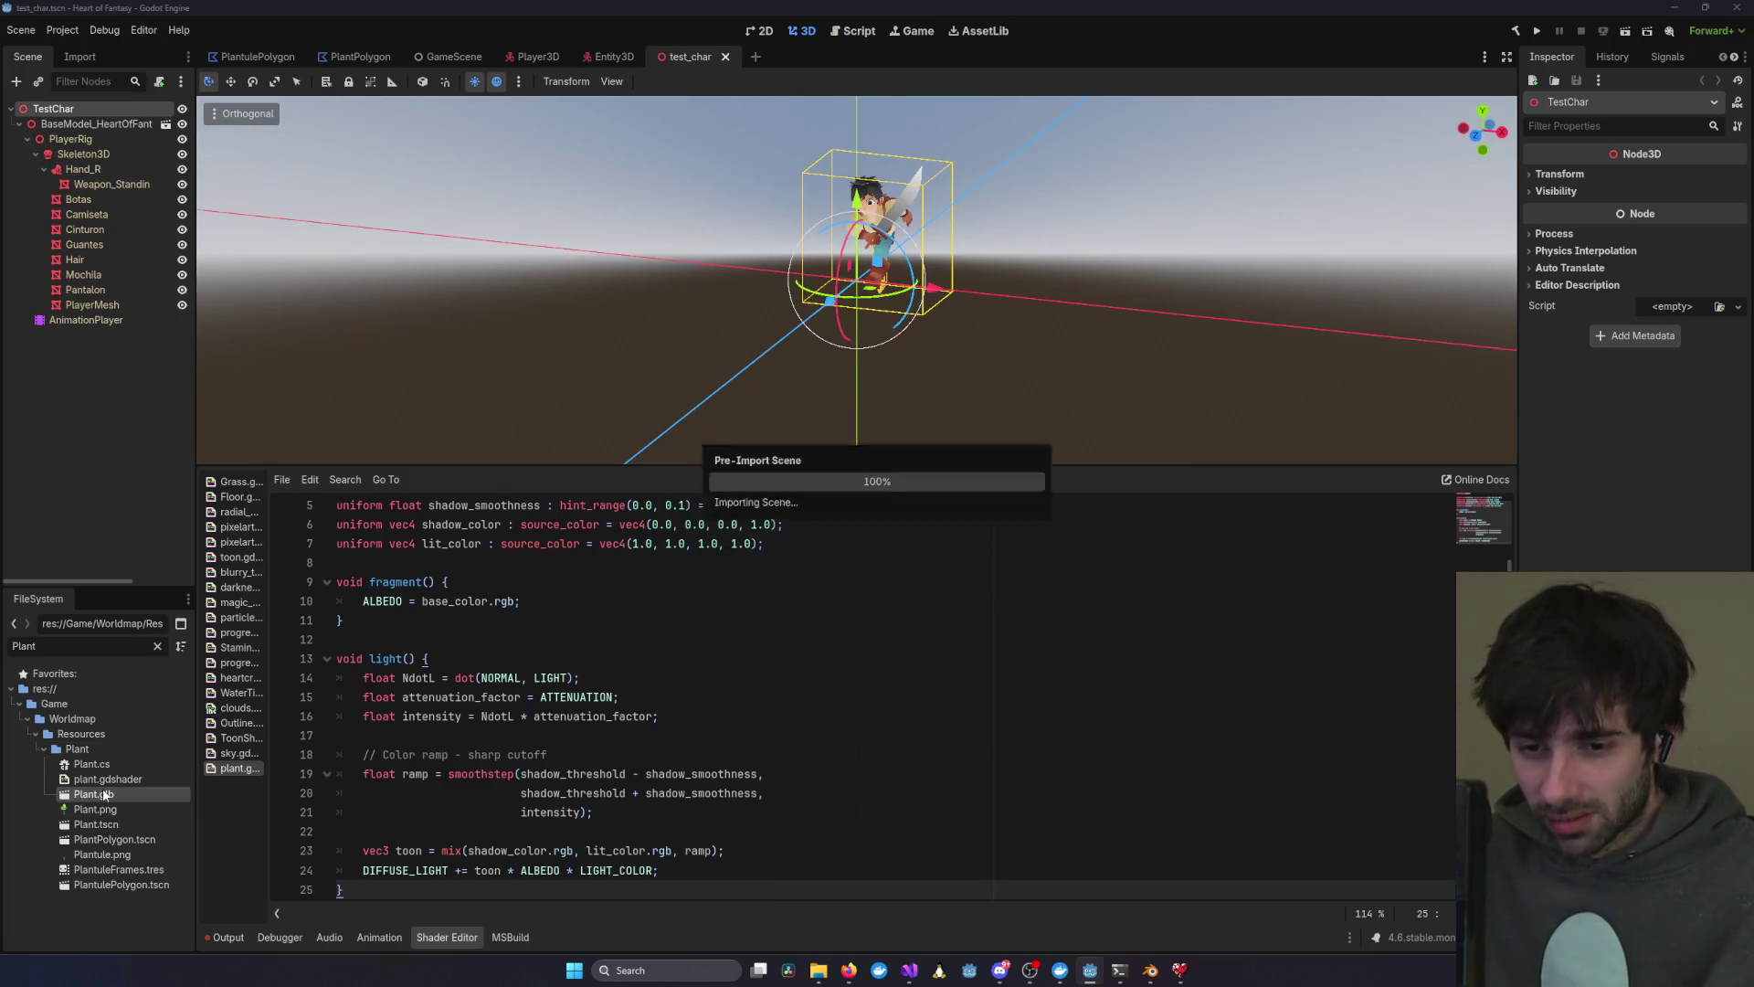
pyautogui.press('Escape')
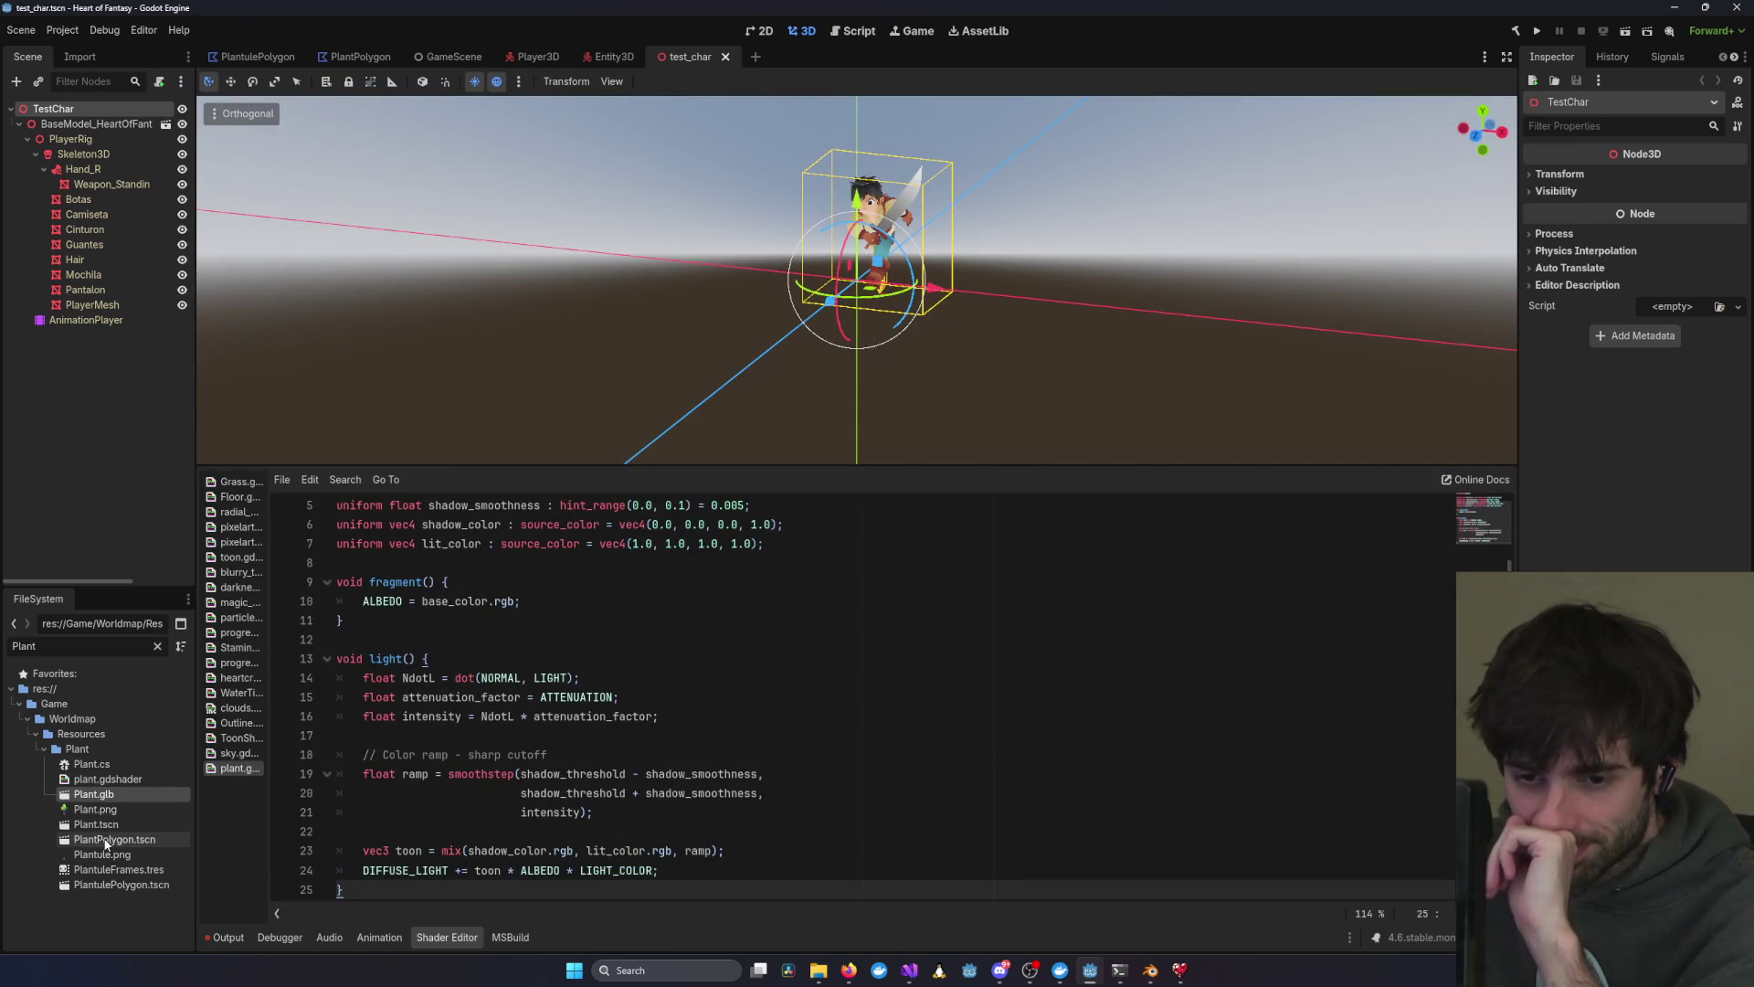
pyautogui.doubleClick(113, 826)
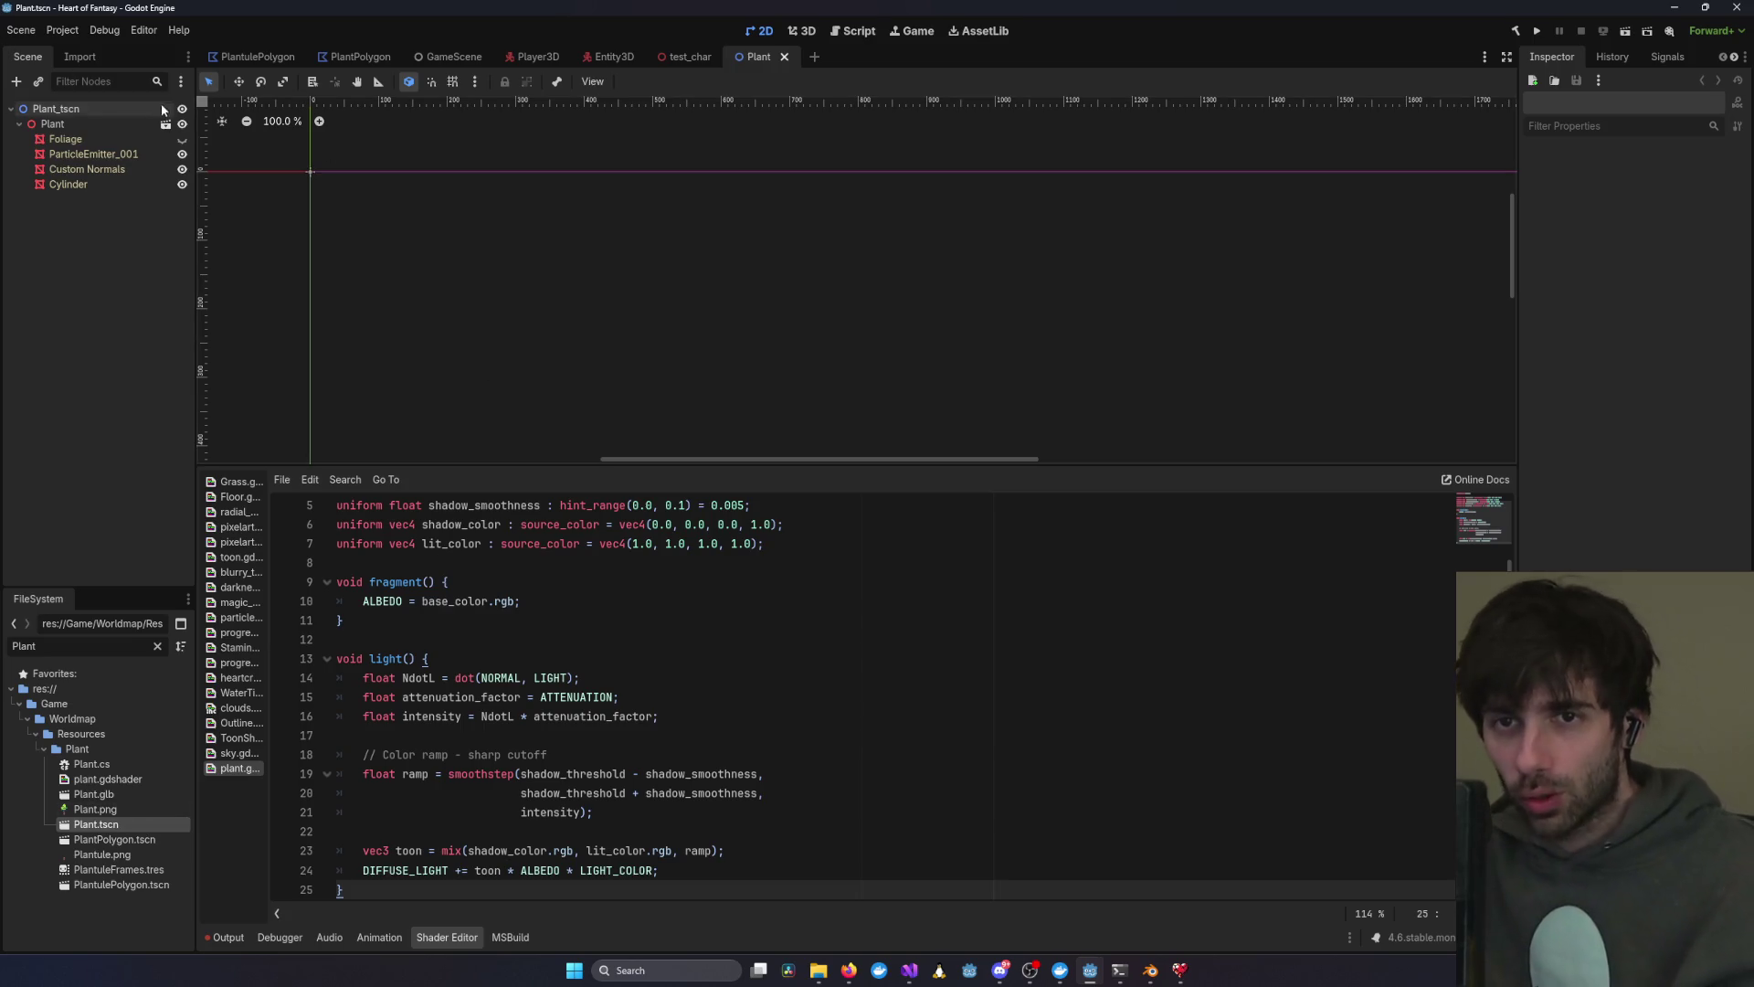
pyautogui.click(183, 140)
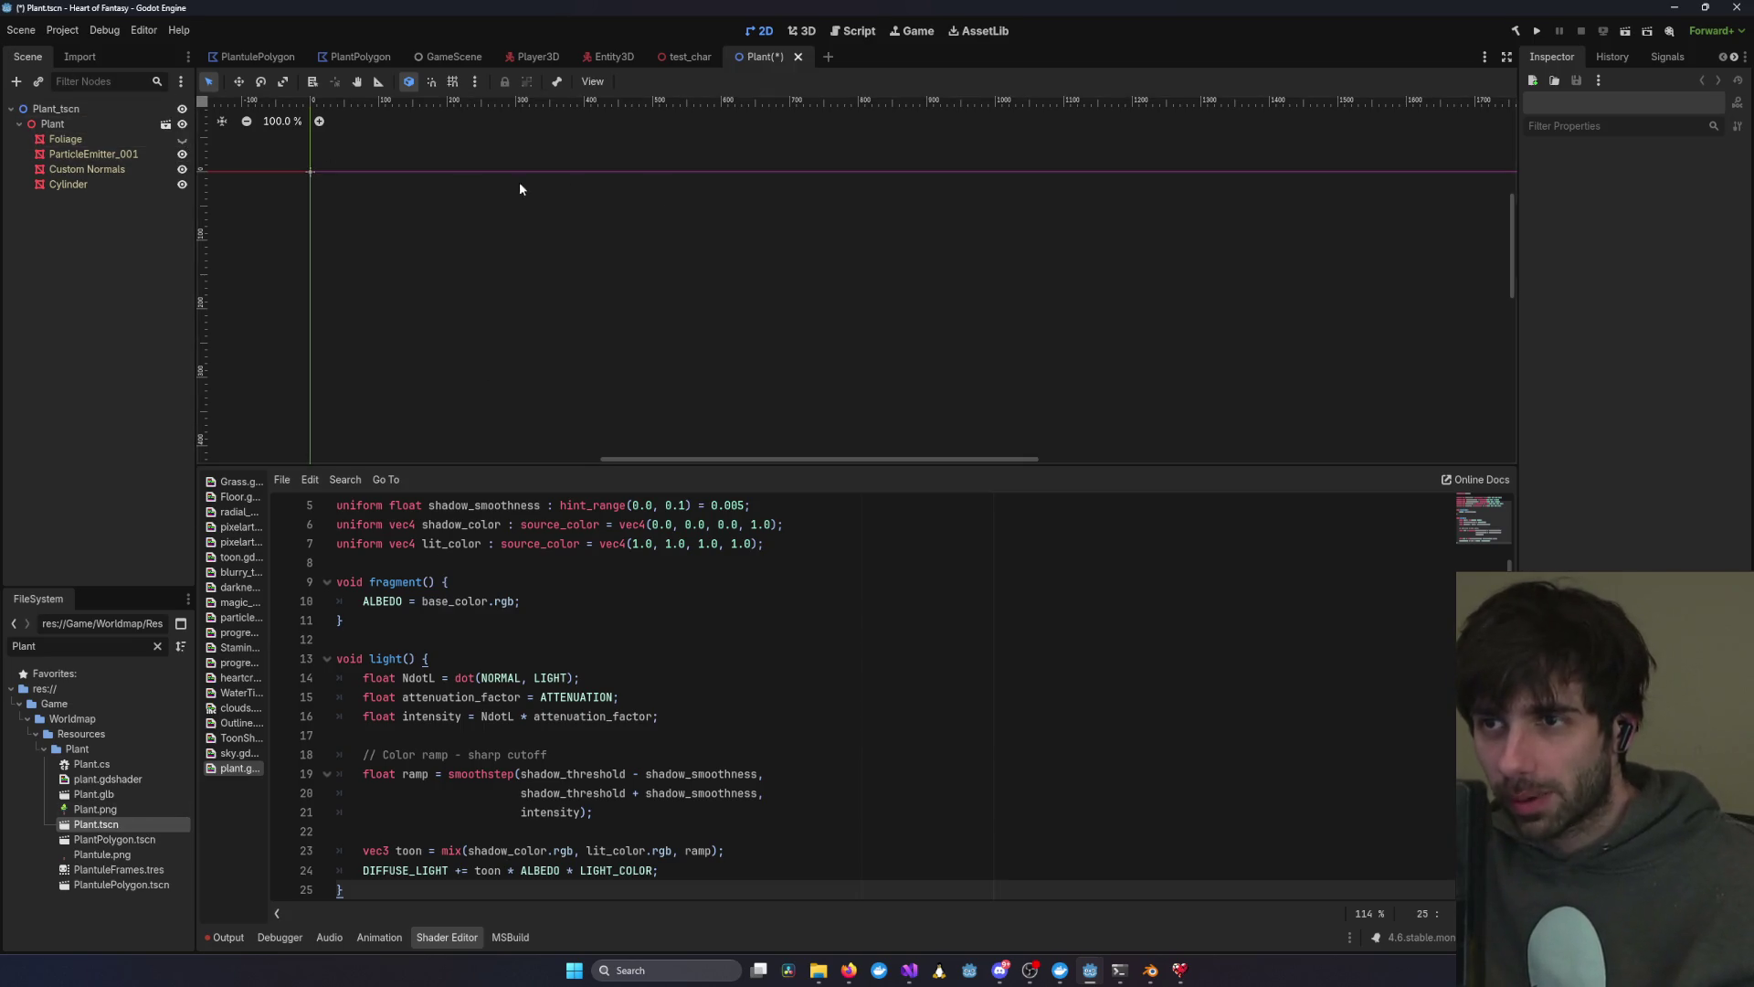
pyautogui.scroll(-7, 693, 182)
pyautogui.scroll(3, 713, 217)
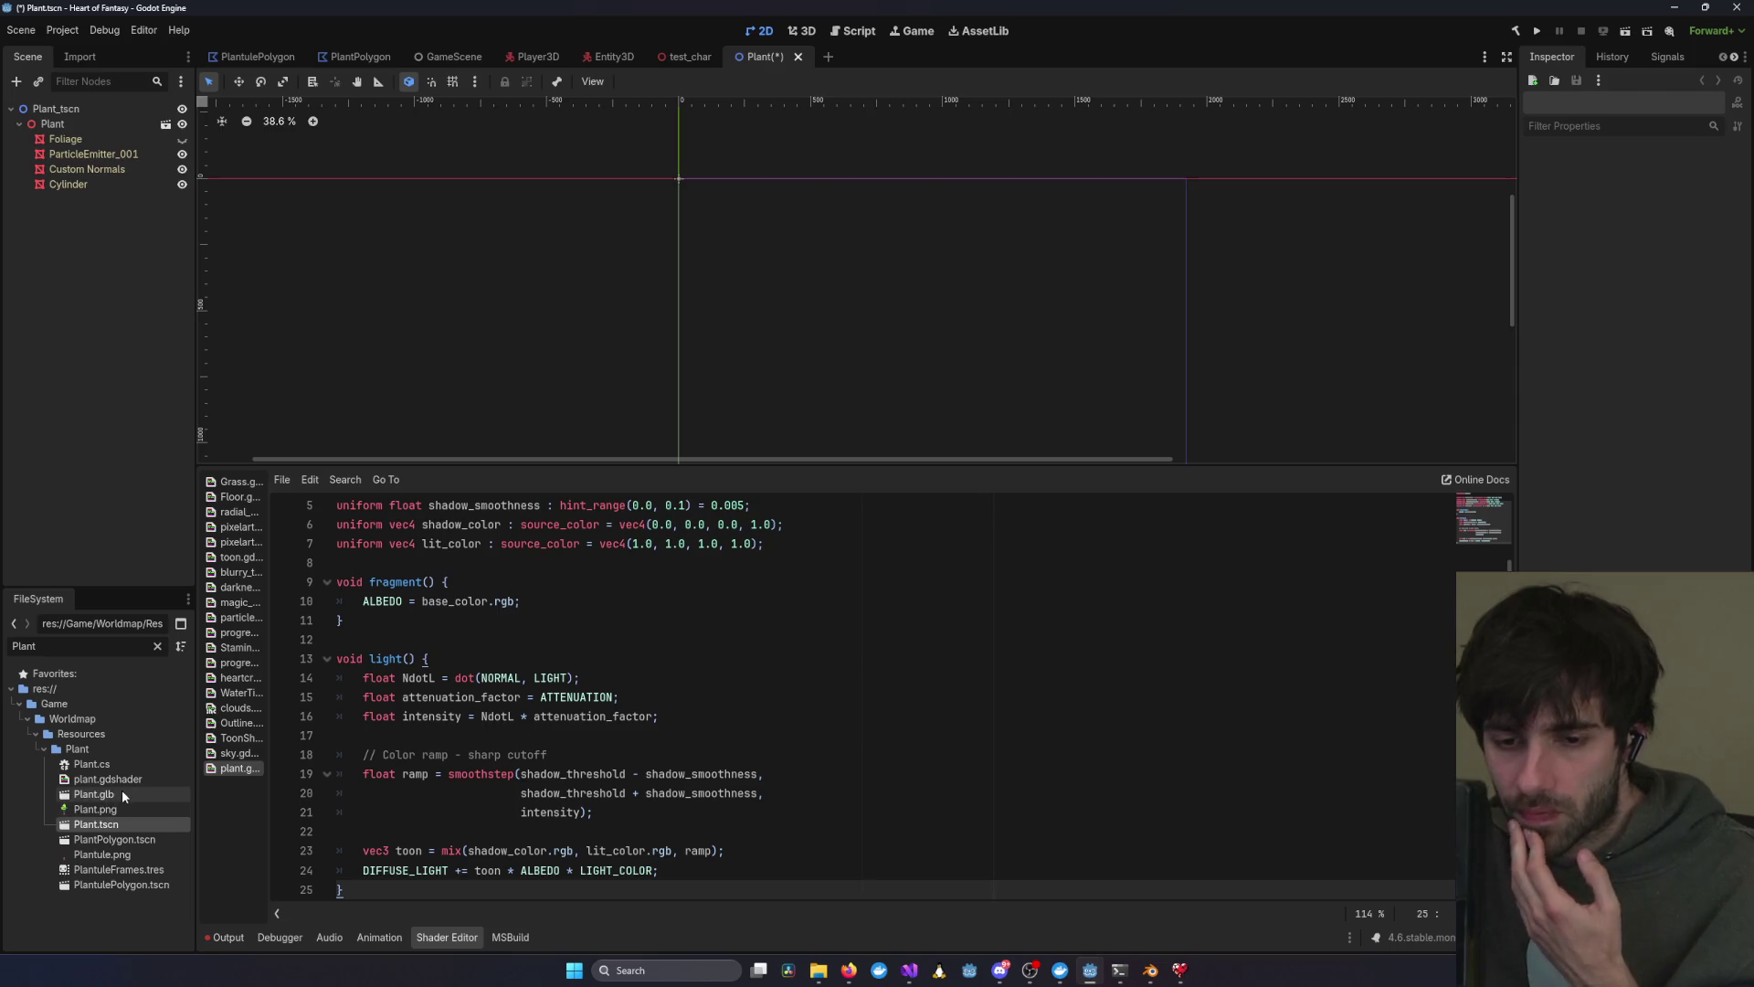
pyautogui.click(102, 750)
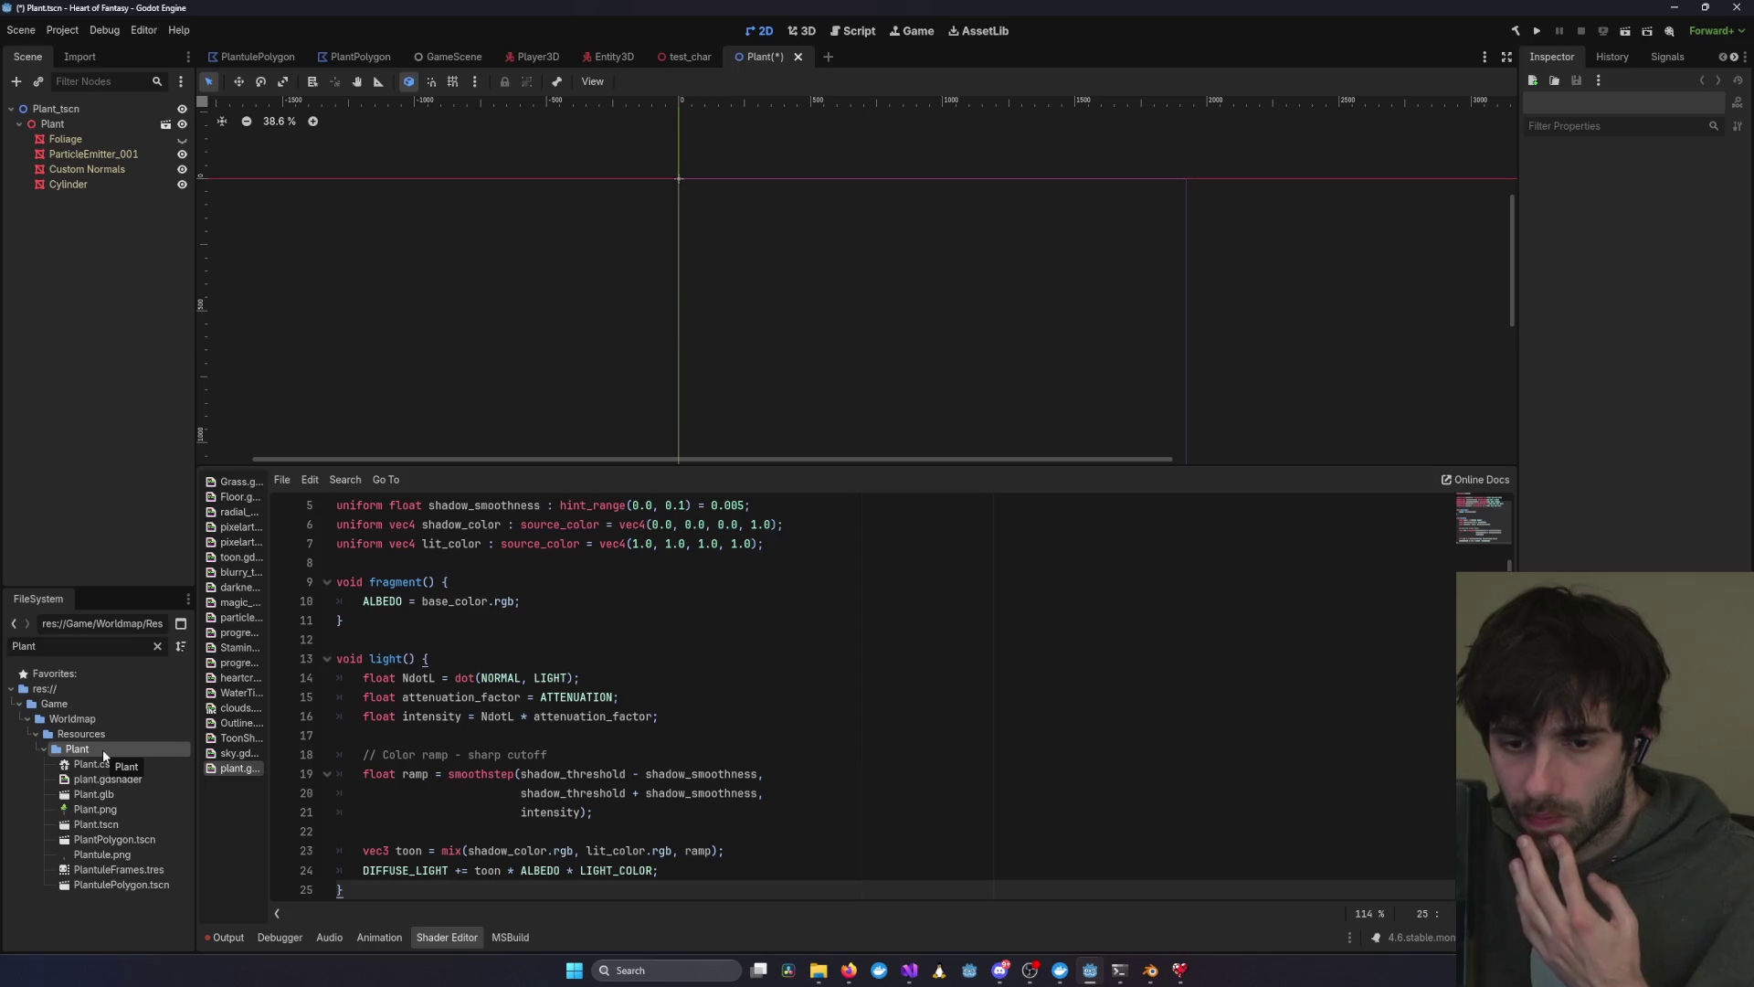
# Start creating a new scene in the Plant folder, then cancel it
pyautogui.rightClick(102, 749)
pyautogui.moveTo(161, 711)
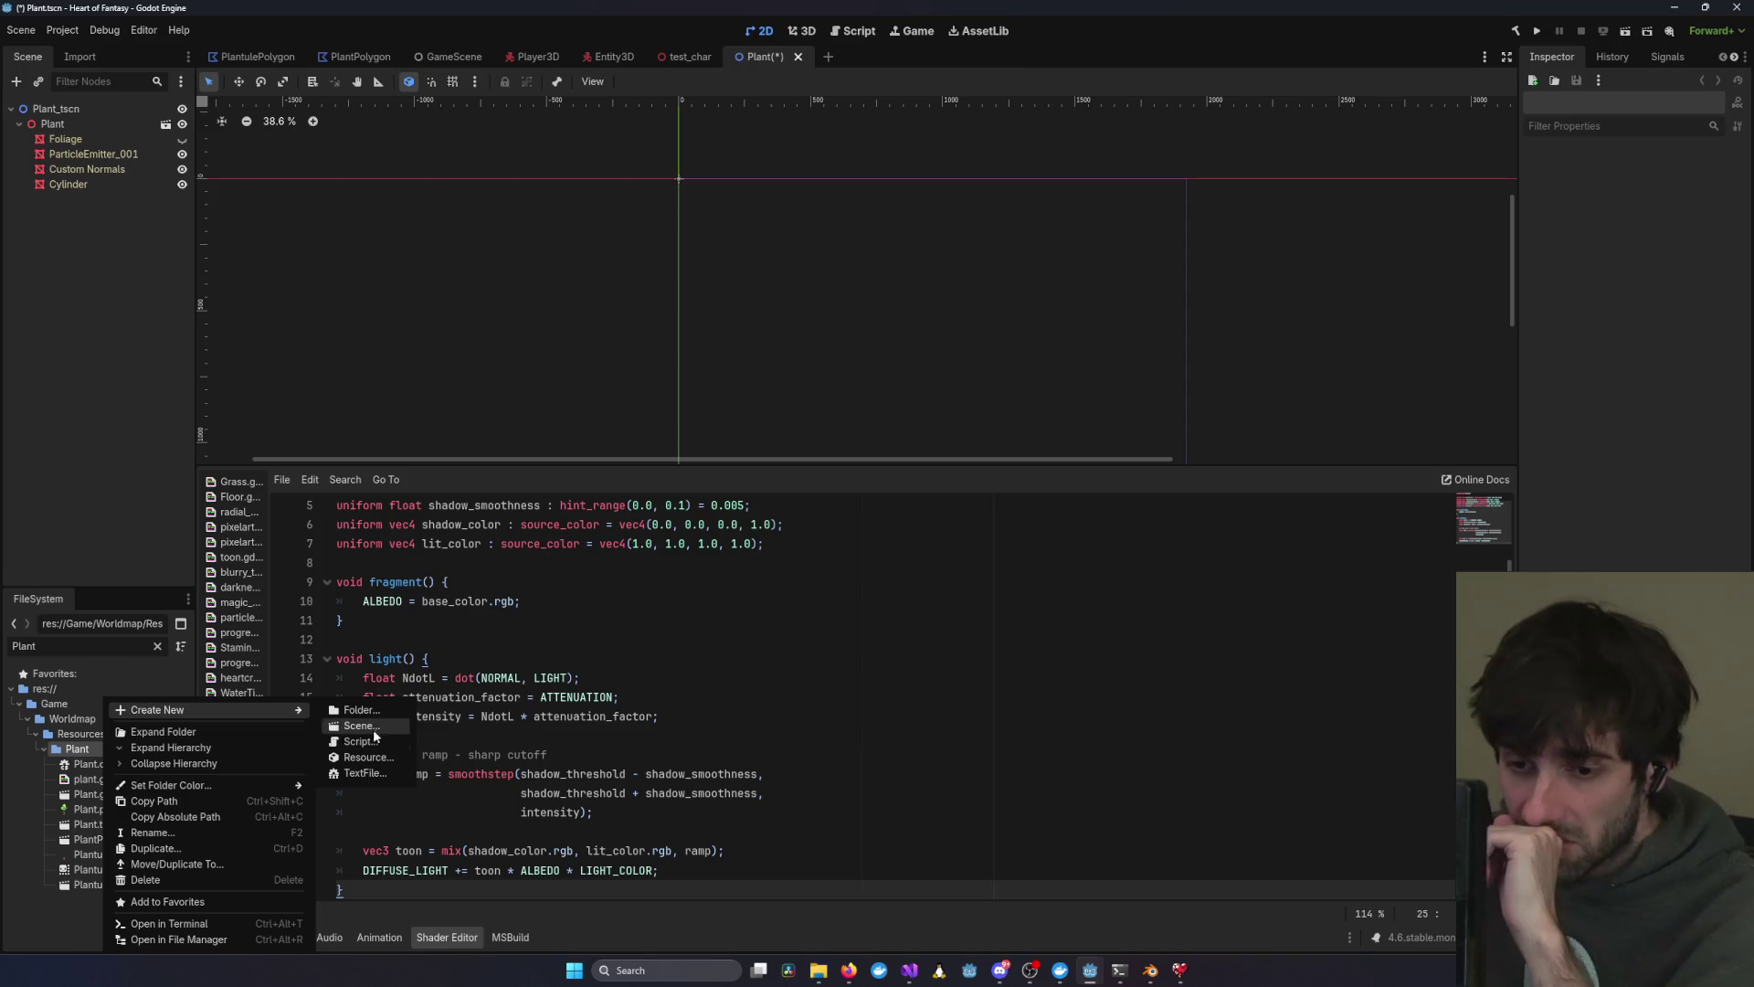
pyautogui.click(358, 726)
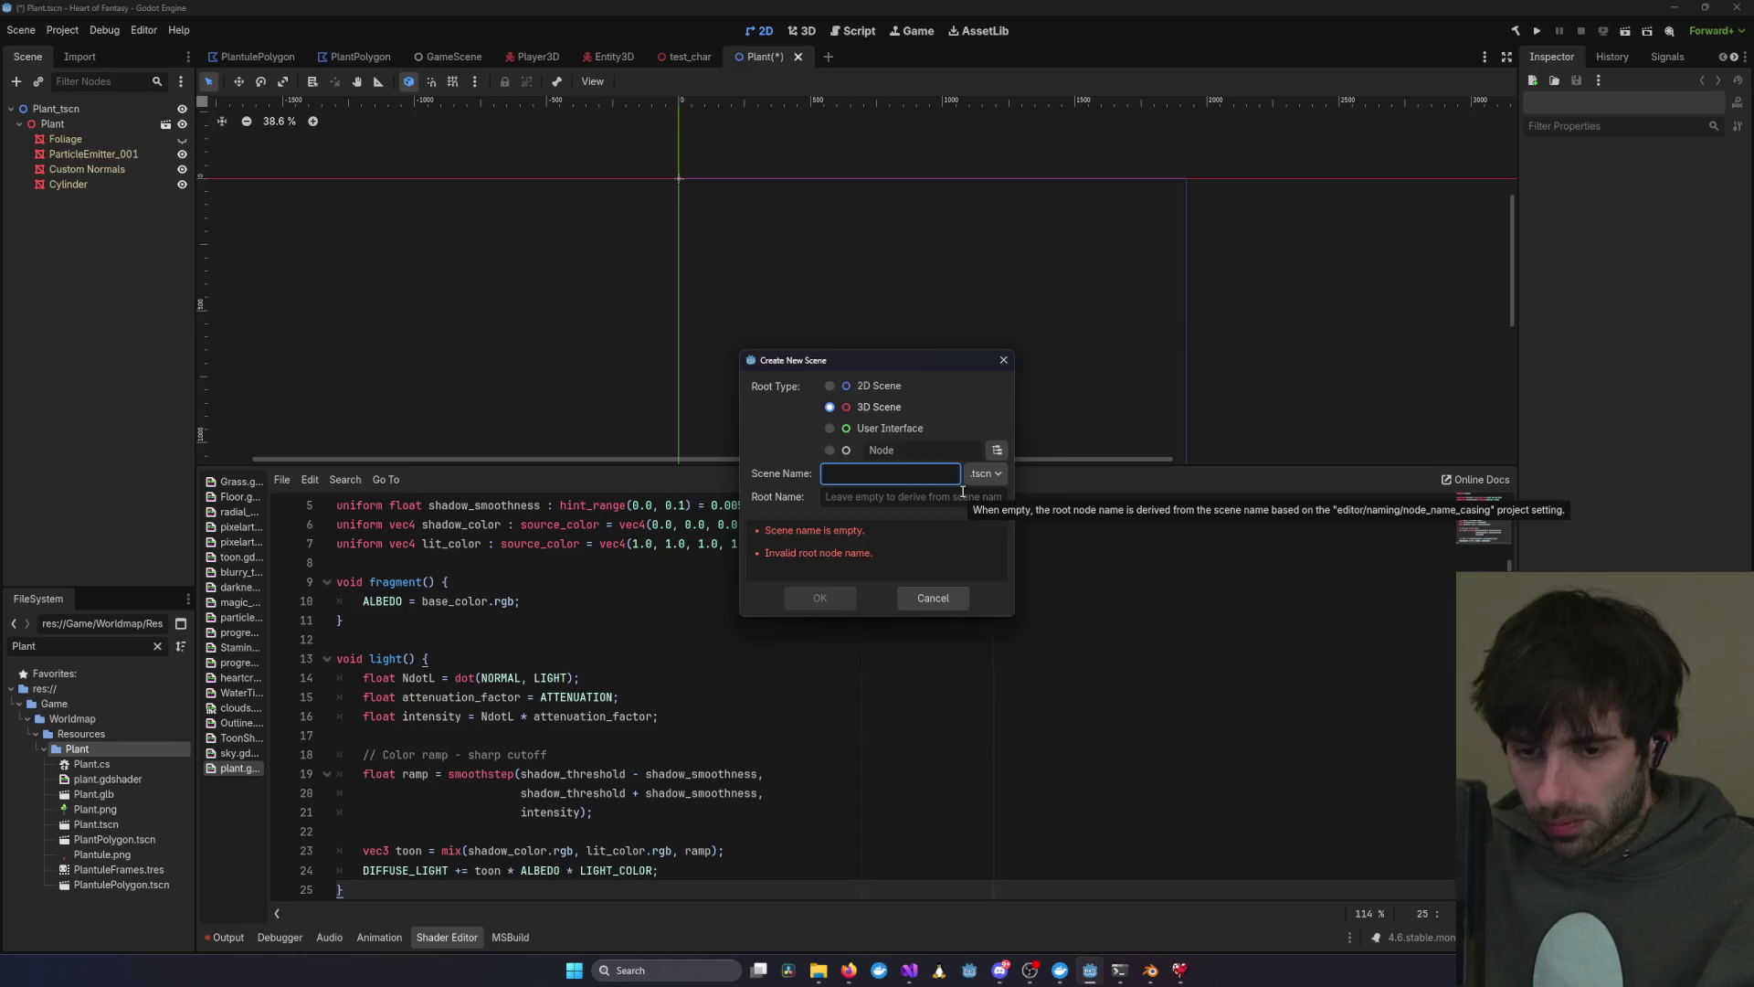
pyautogui.press('Escape')
# Duplicate Plant.tscn as test.tscn, then close the Plant tab without saving
pyautogui.click(116, 826)
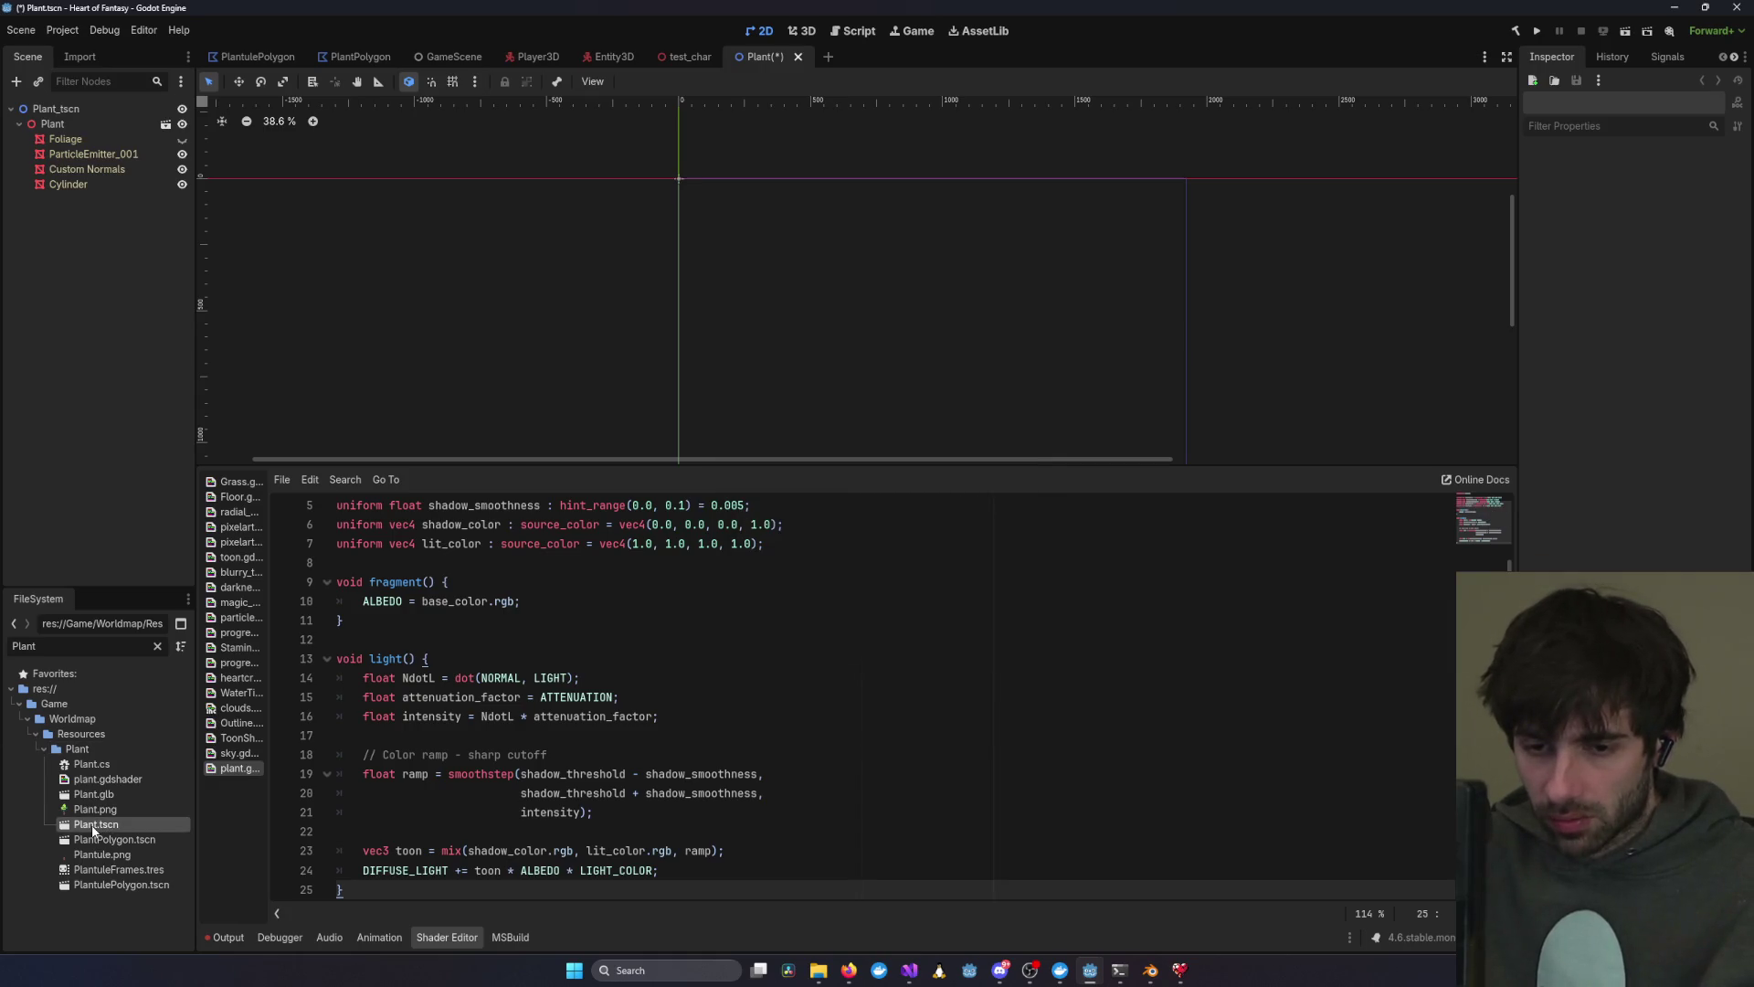
pyautogui.rightClick(93, 829)
pyautogui.click(143, 818)
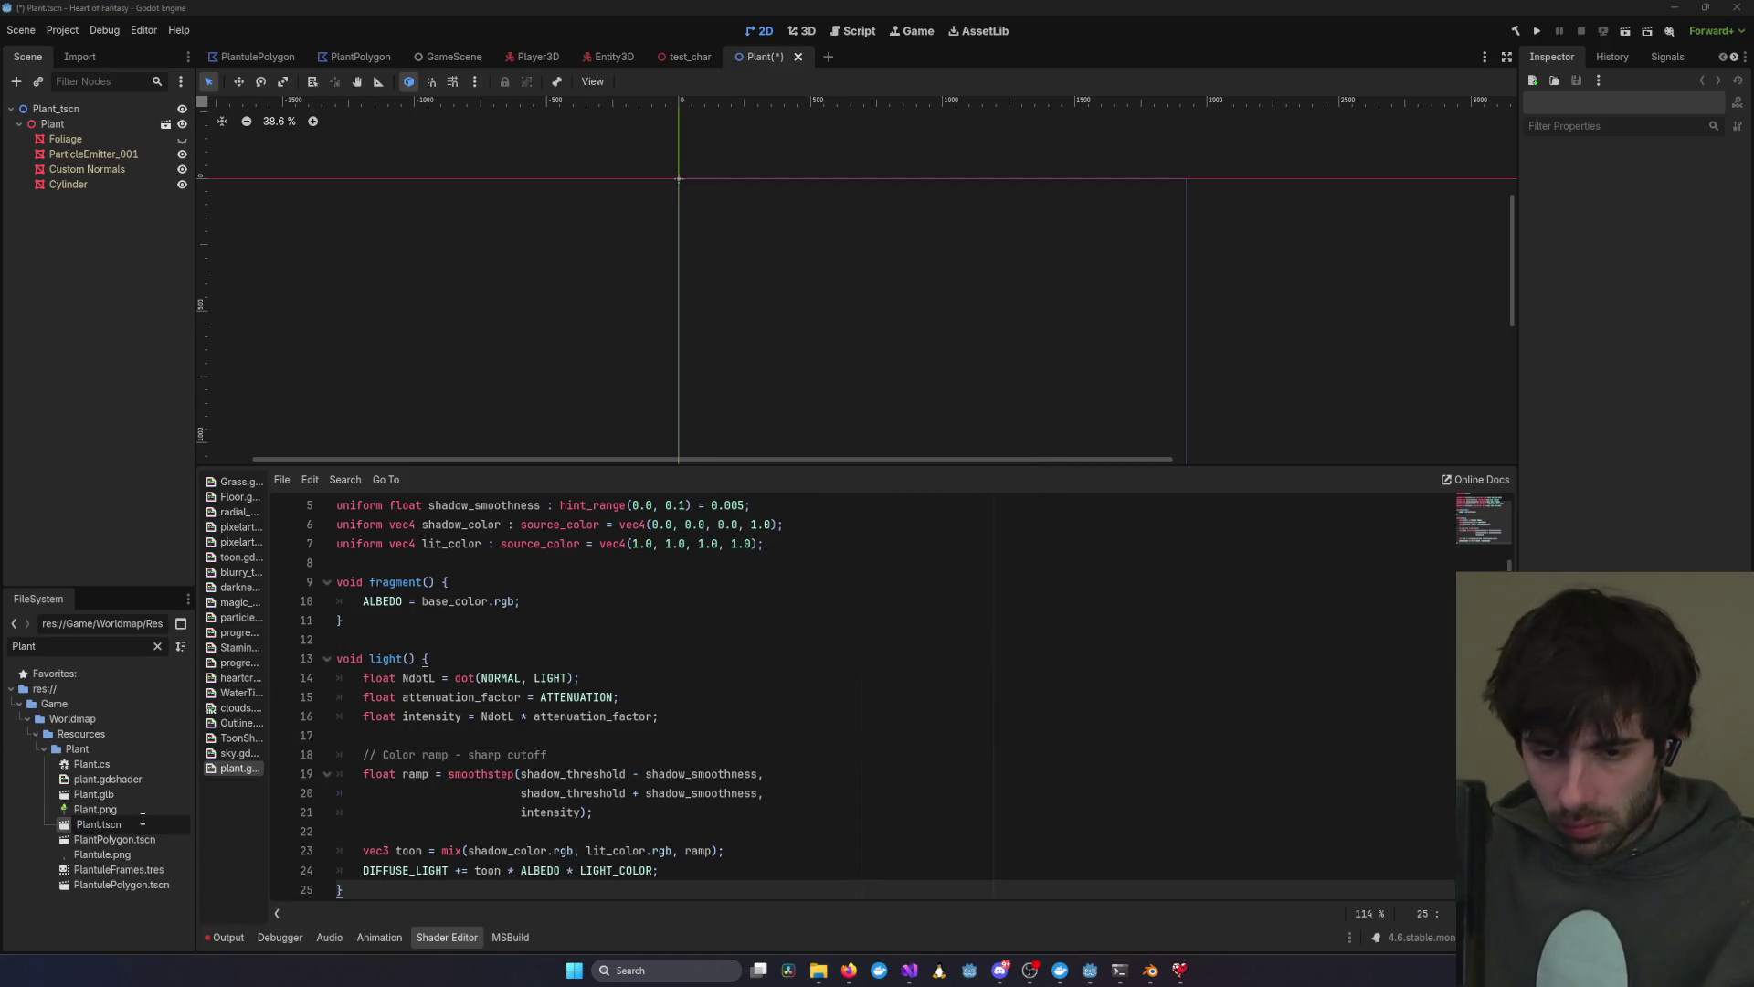
pyautogui.write('tes')
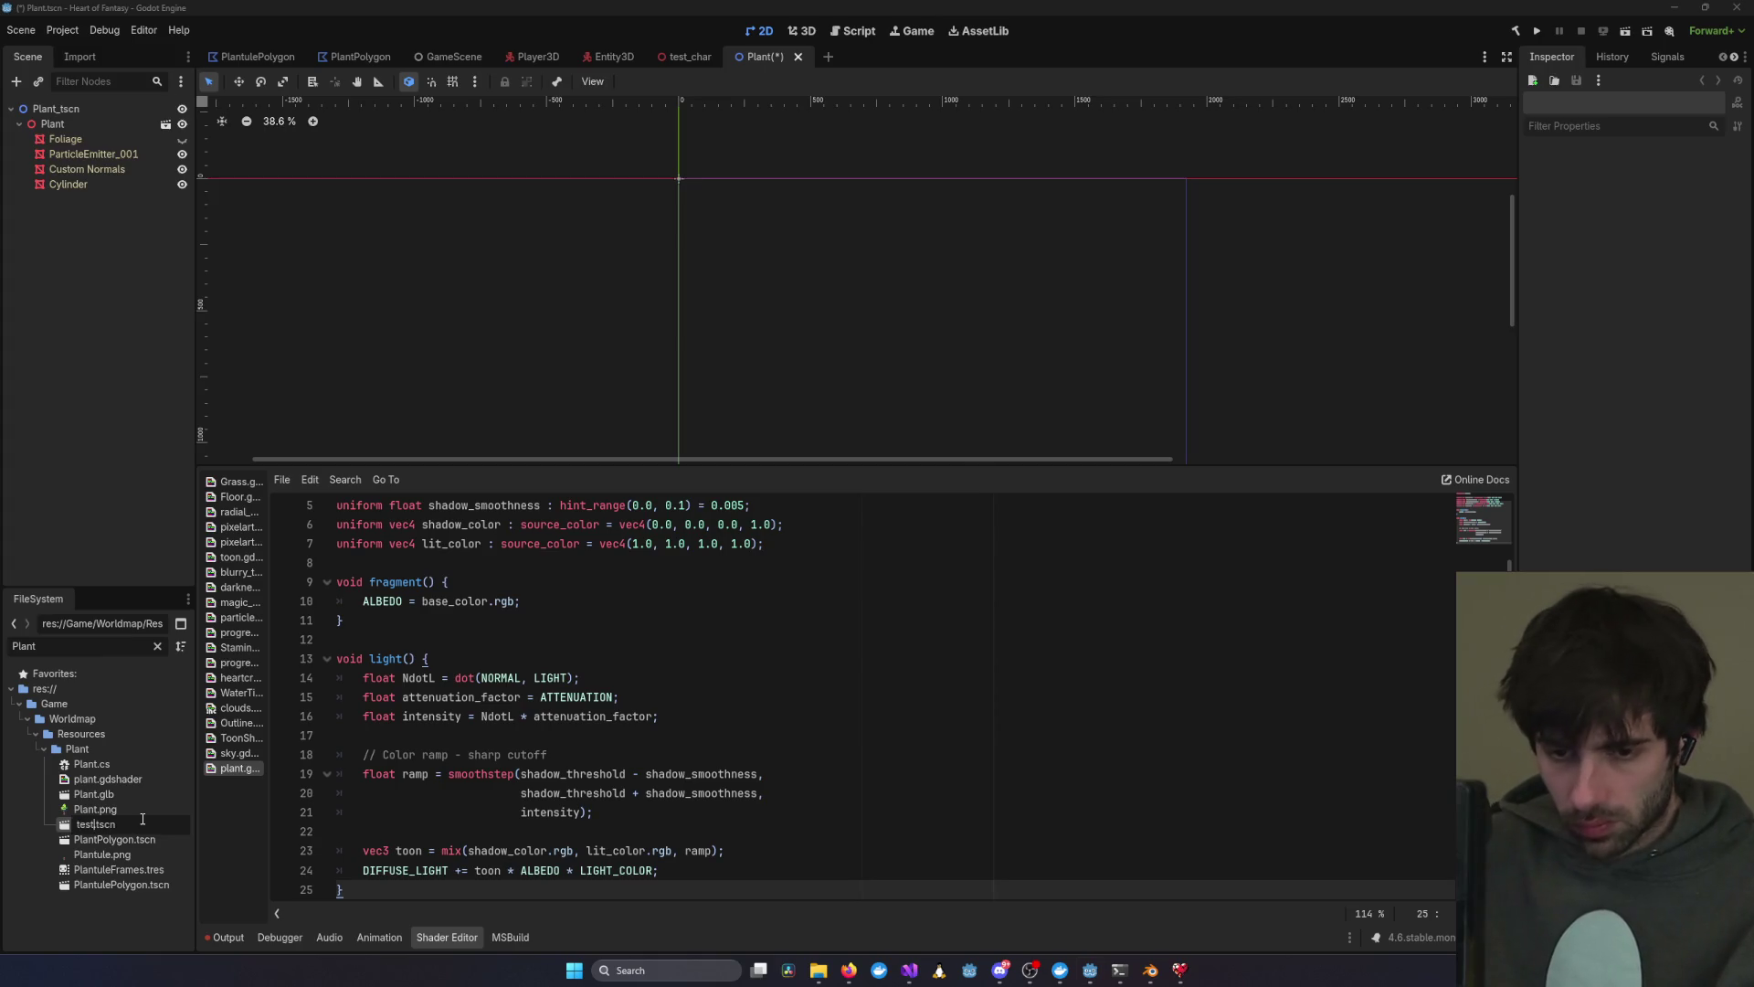
pyautogui.press('Return')
pyautogui.click(827, 507)
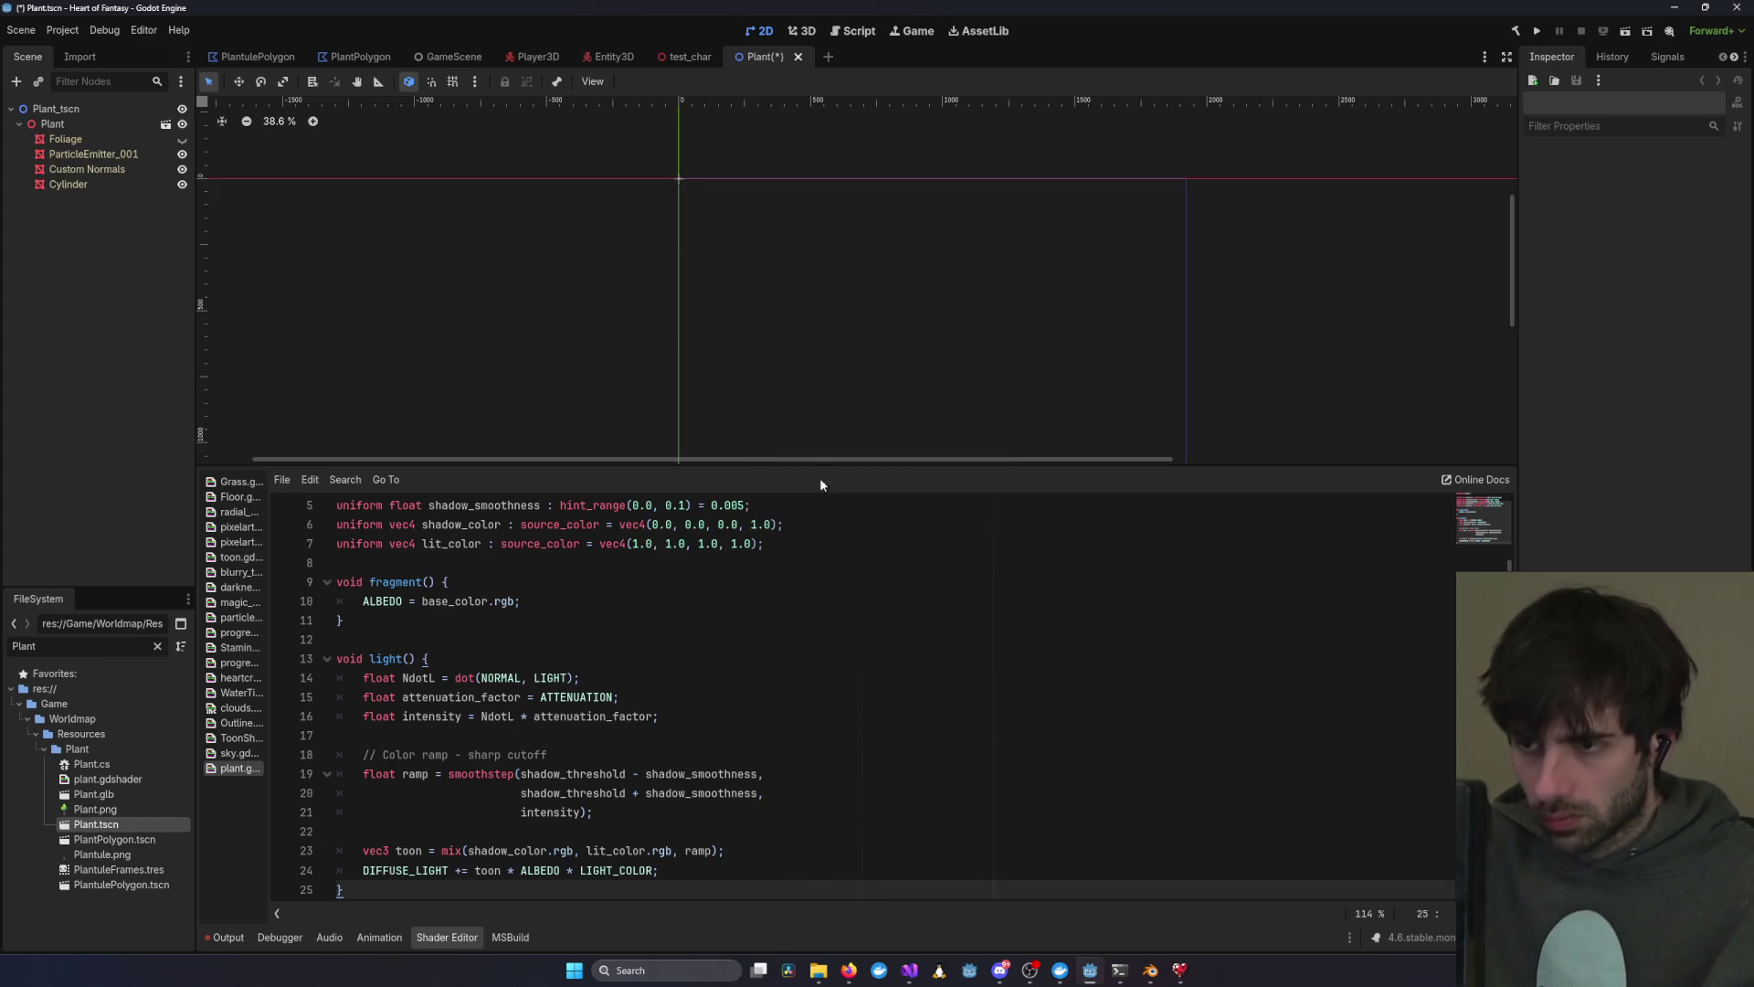
pyautogui.middleClick(772, 60)
pyautogui.click(985, 528)
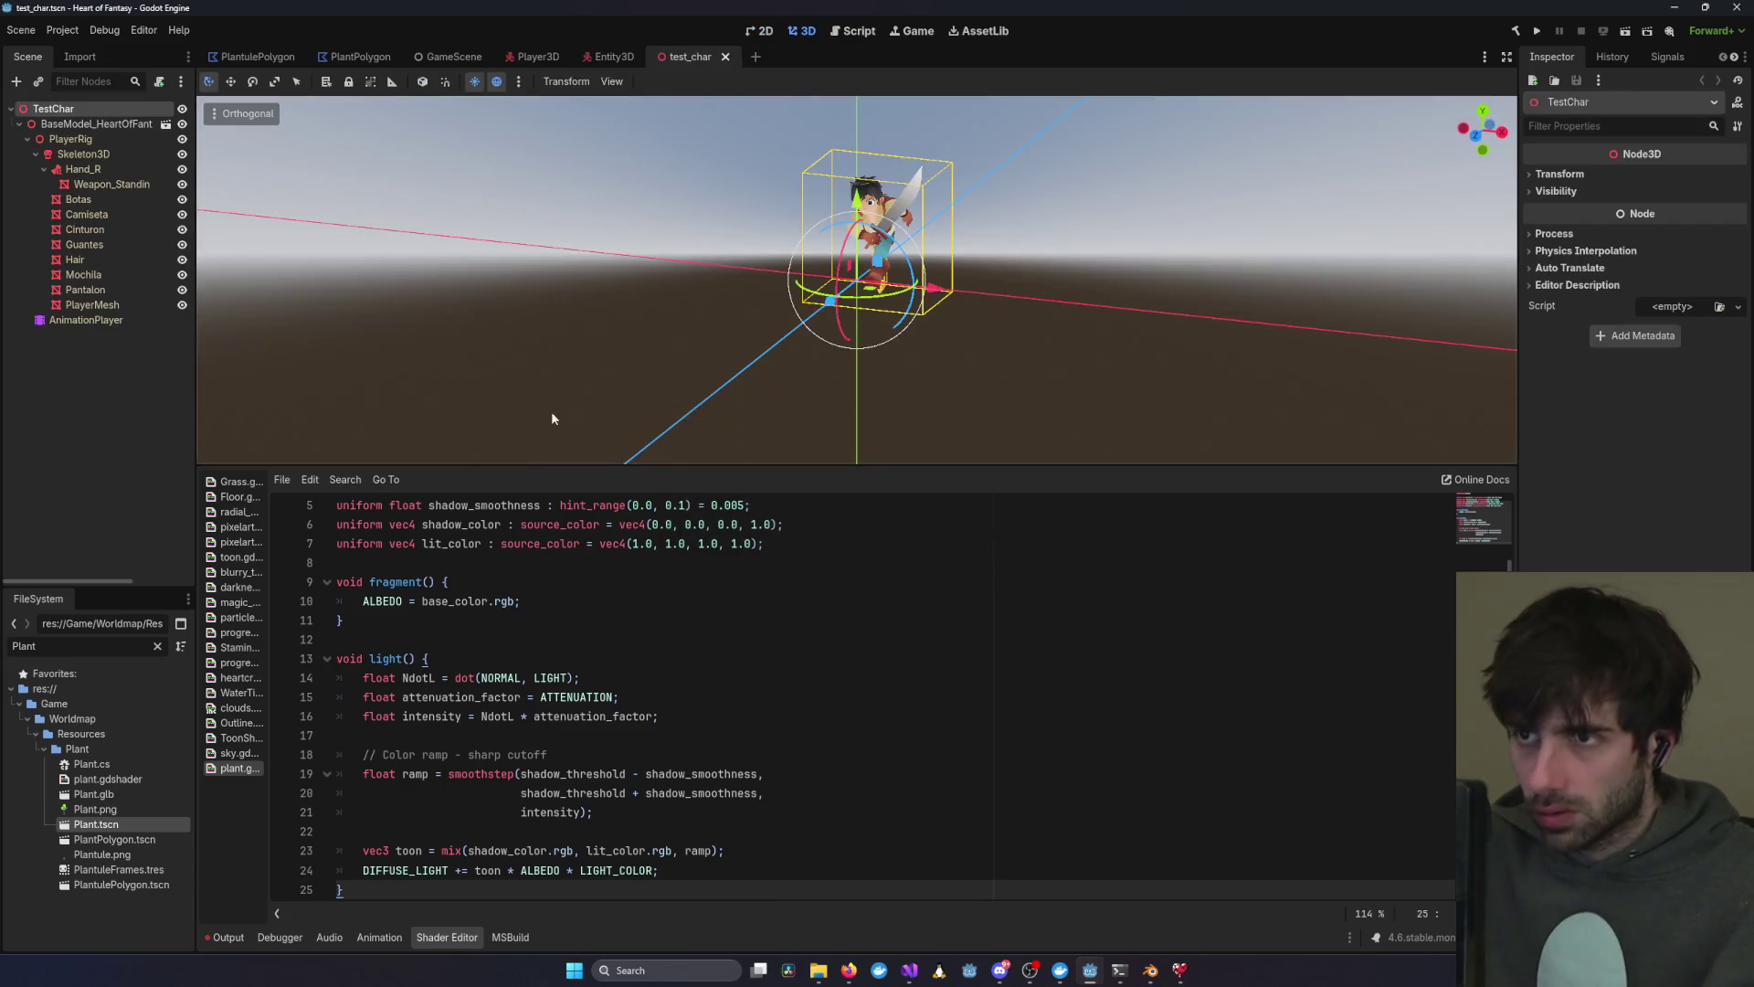
# Filter the FileSystem for test.tscn and open that scene
pyautogui.rightClick(102, 824)
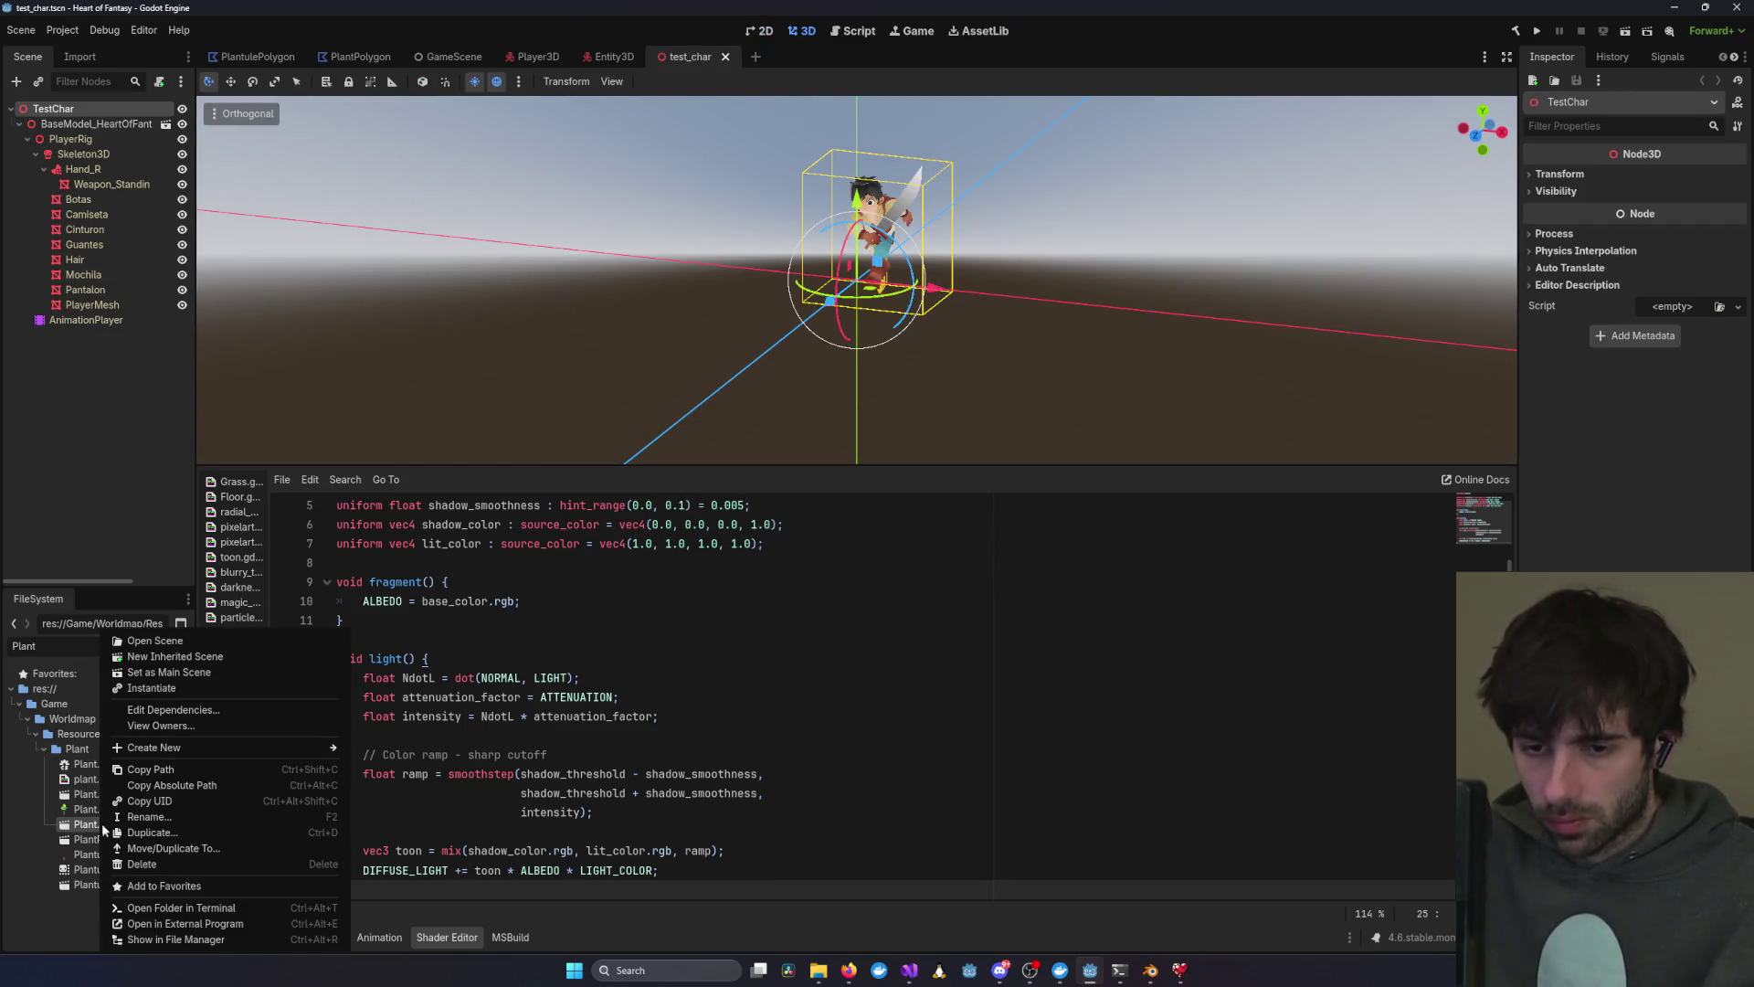
pyautogui.click(166, 819)
pyautogui.press('Return')
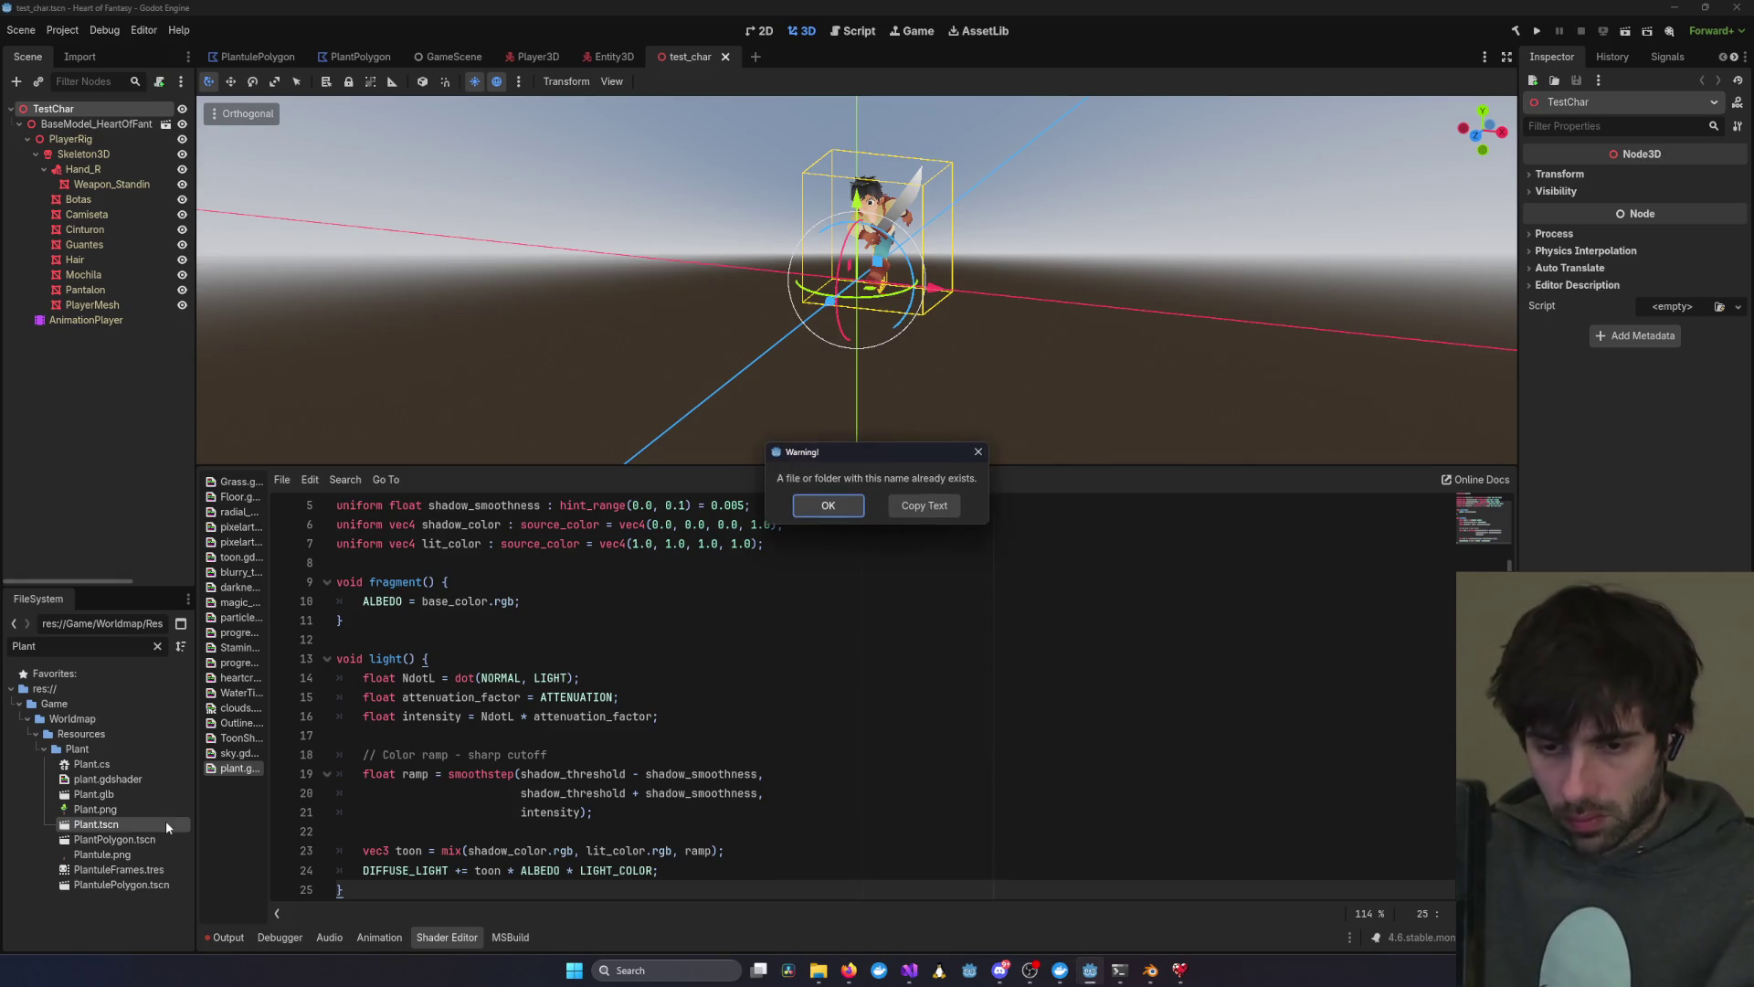
pyautogui.click(835, 505)
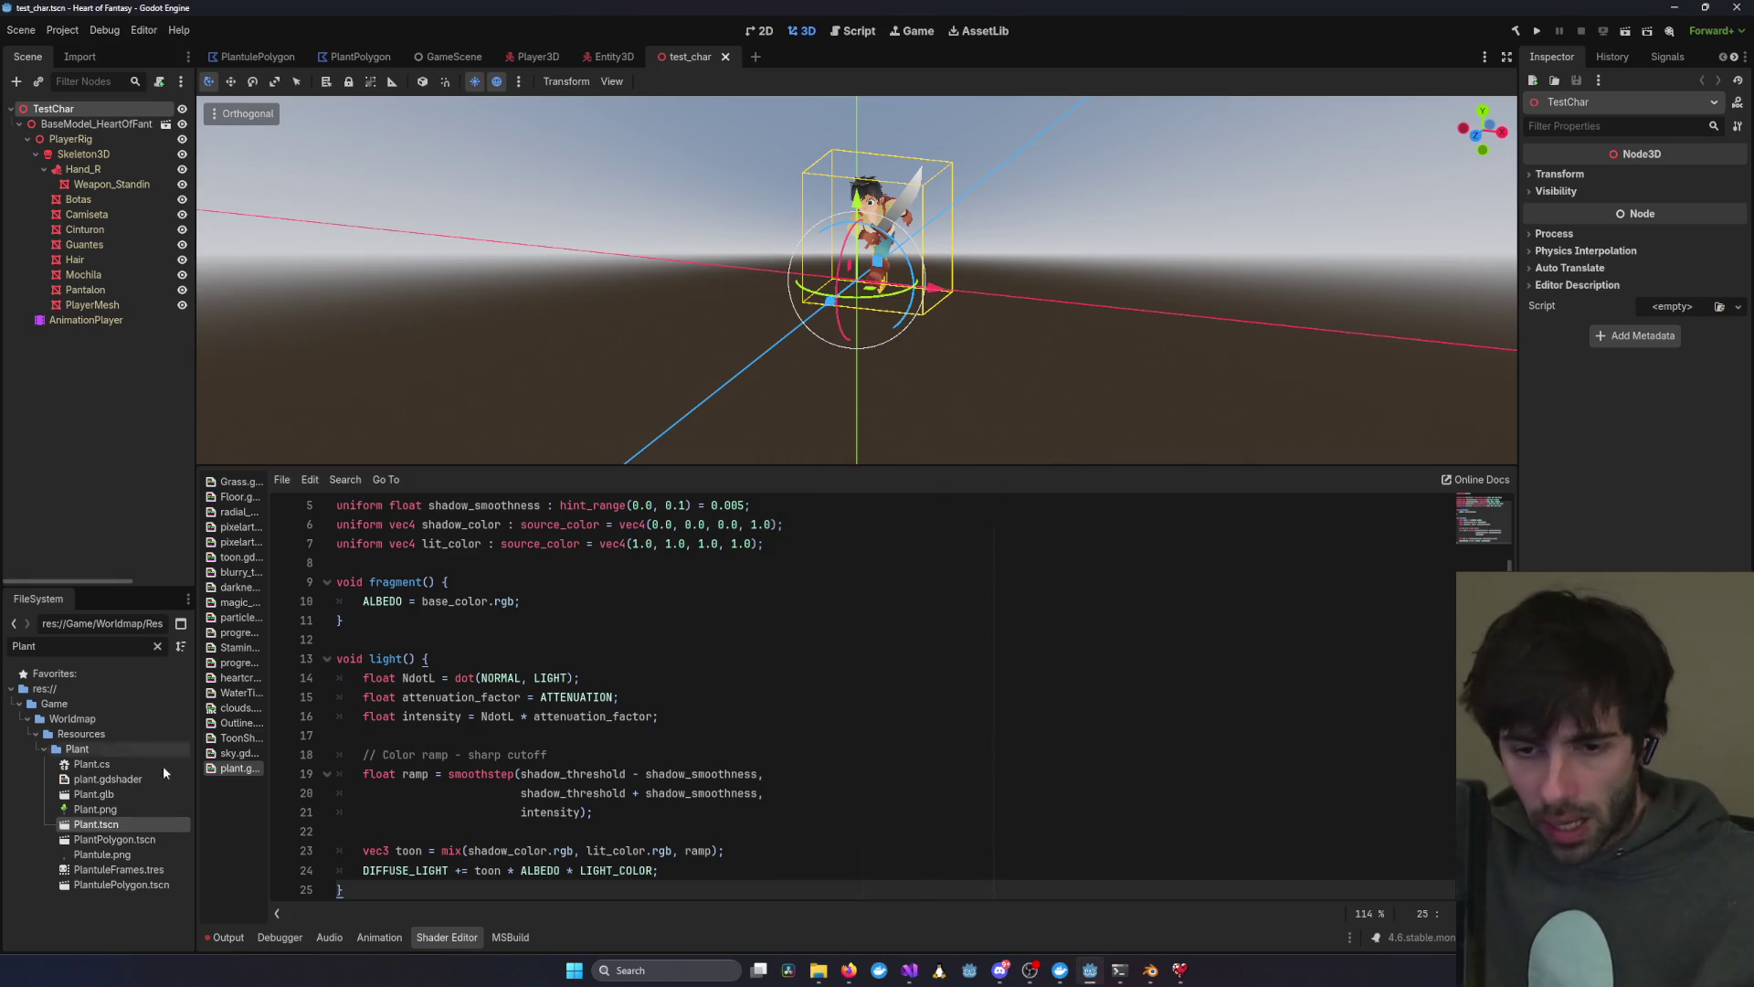
pyautogui.doubleClick(78, 647)
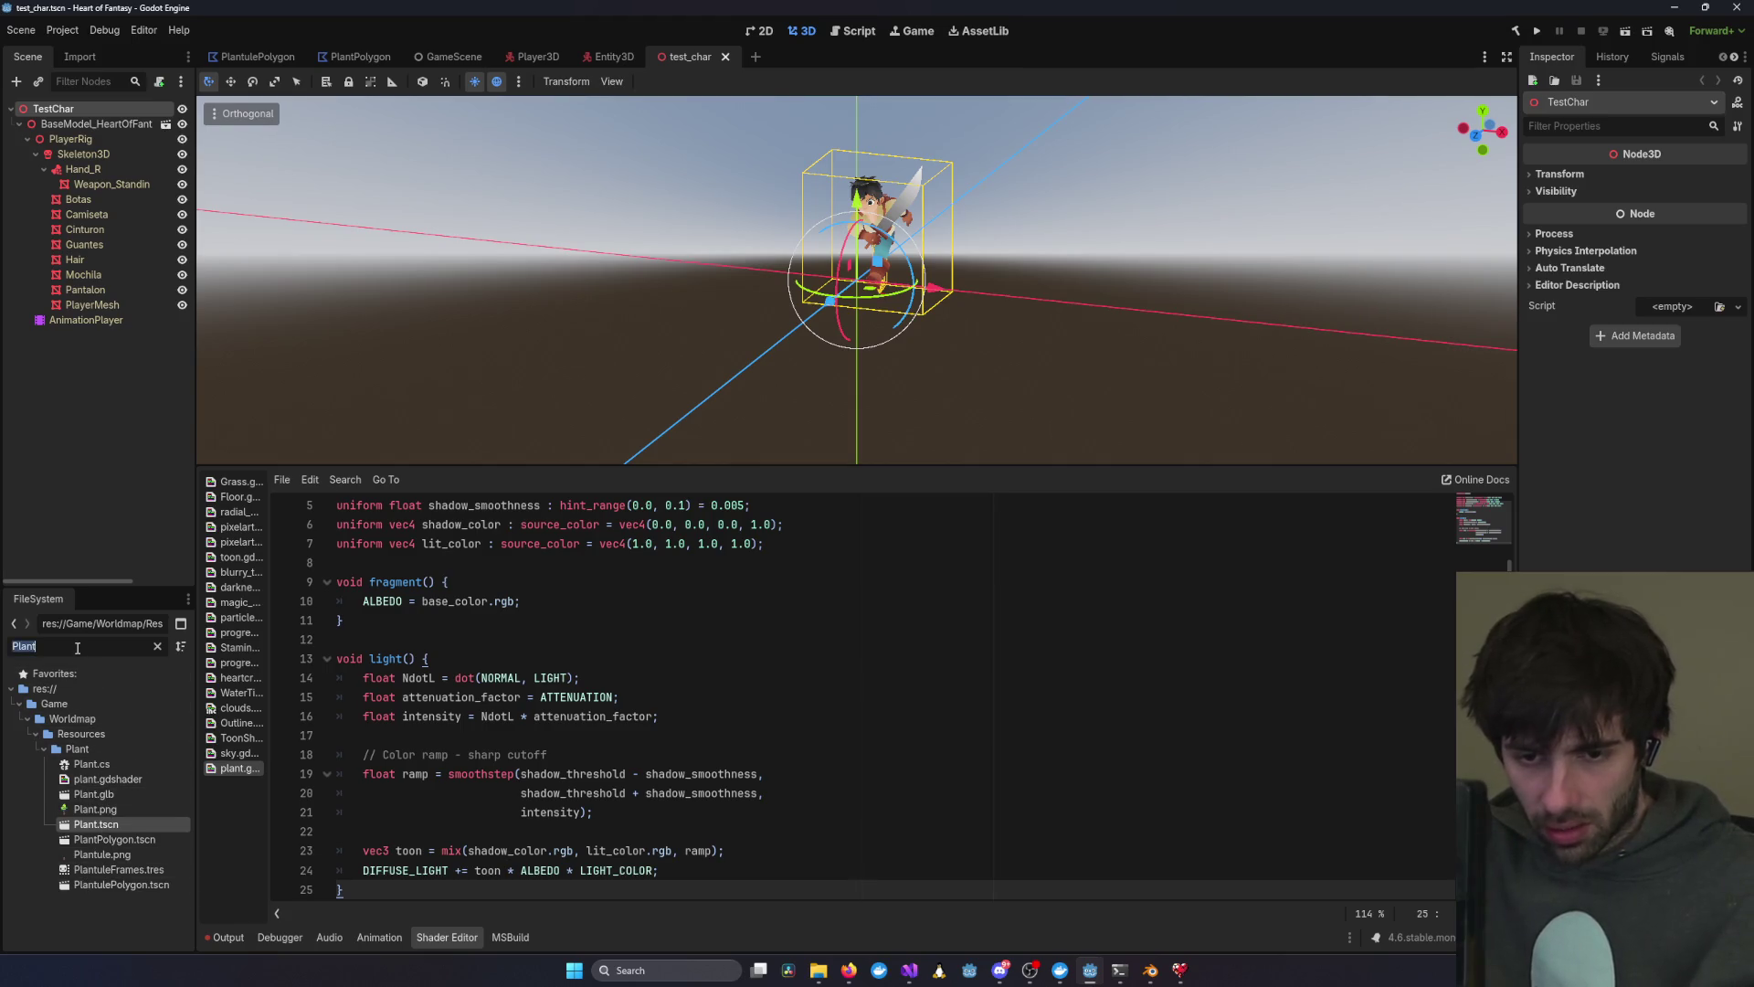
pyautogui.write('test')
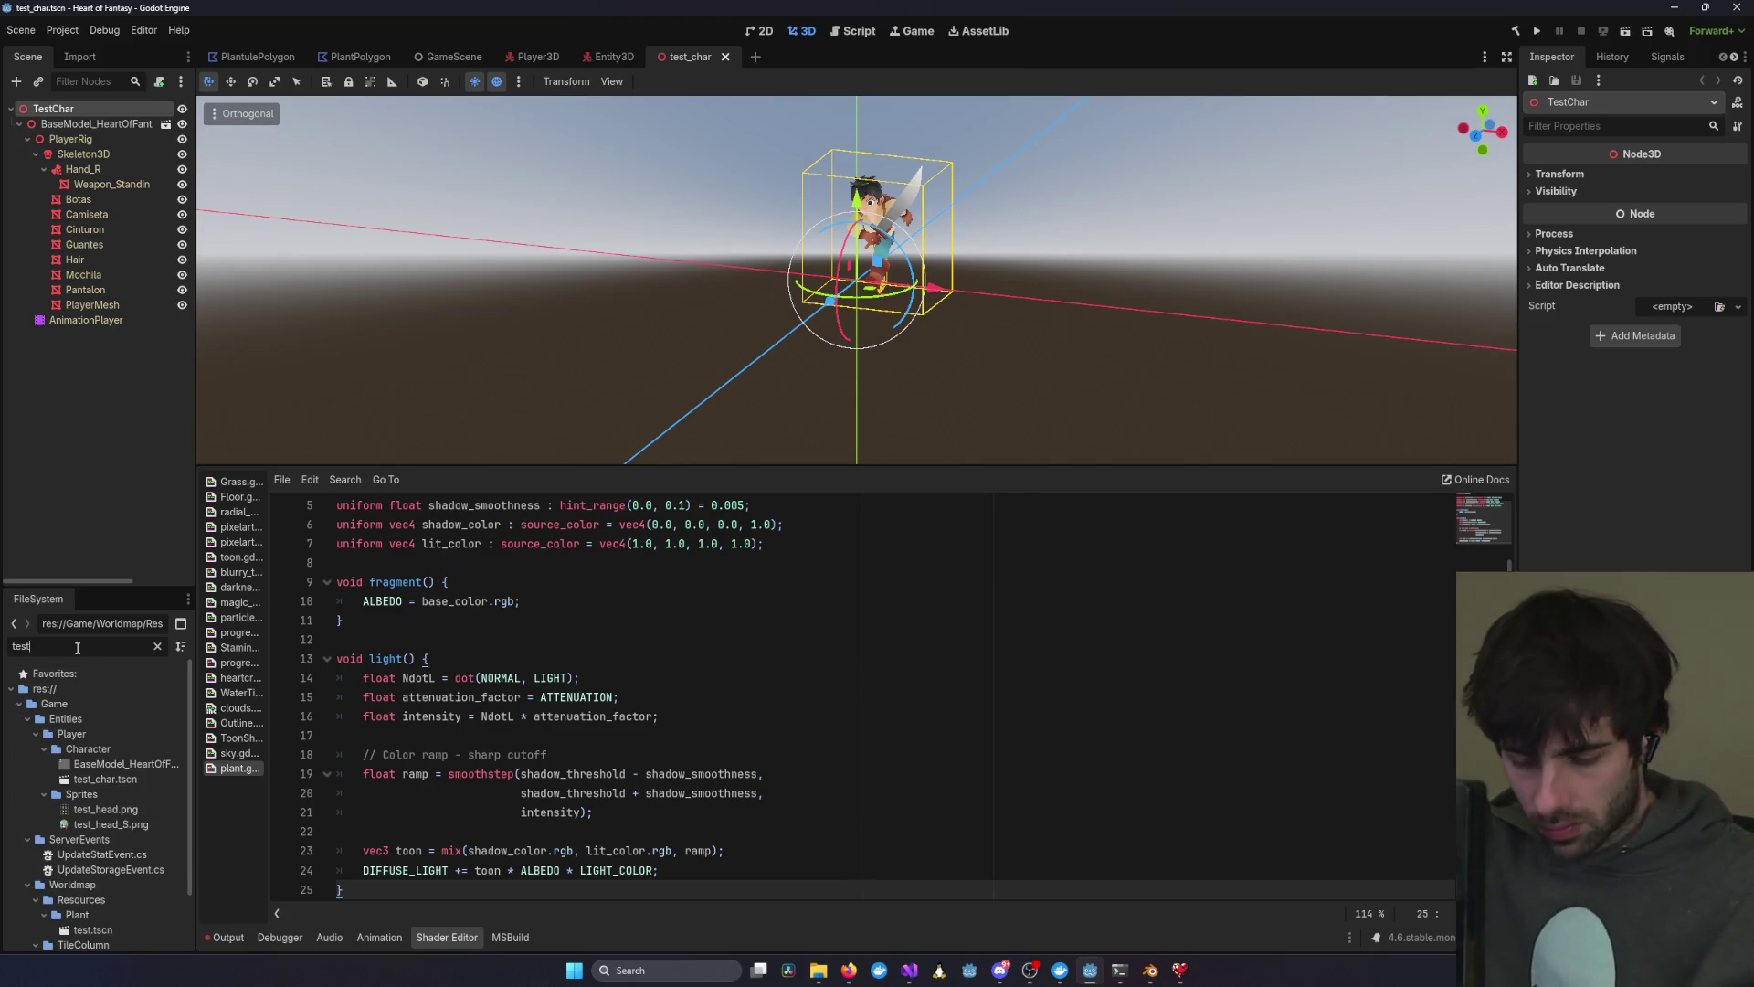
pyautogui.write('.tscn')
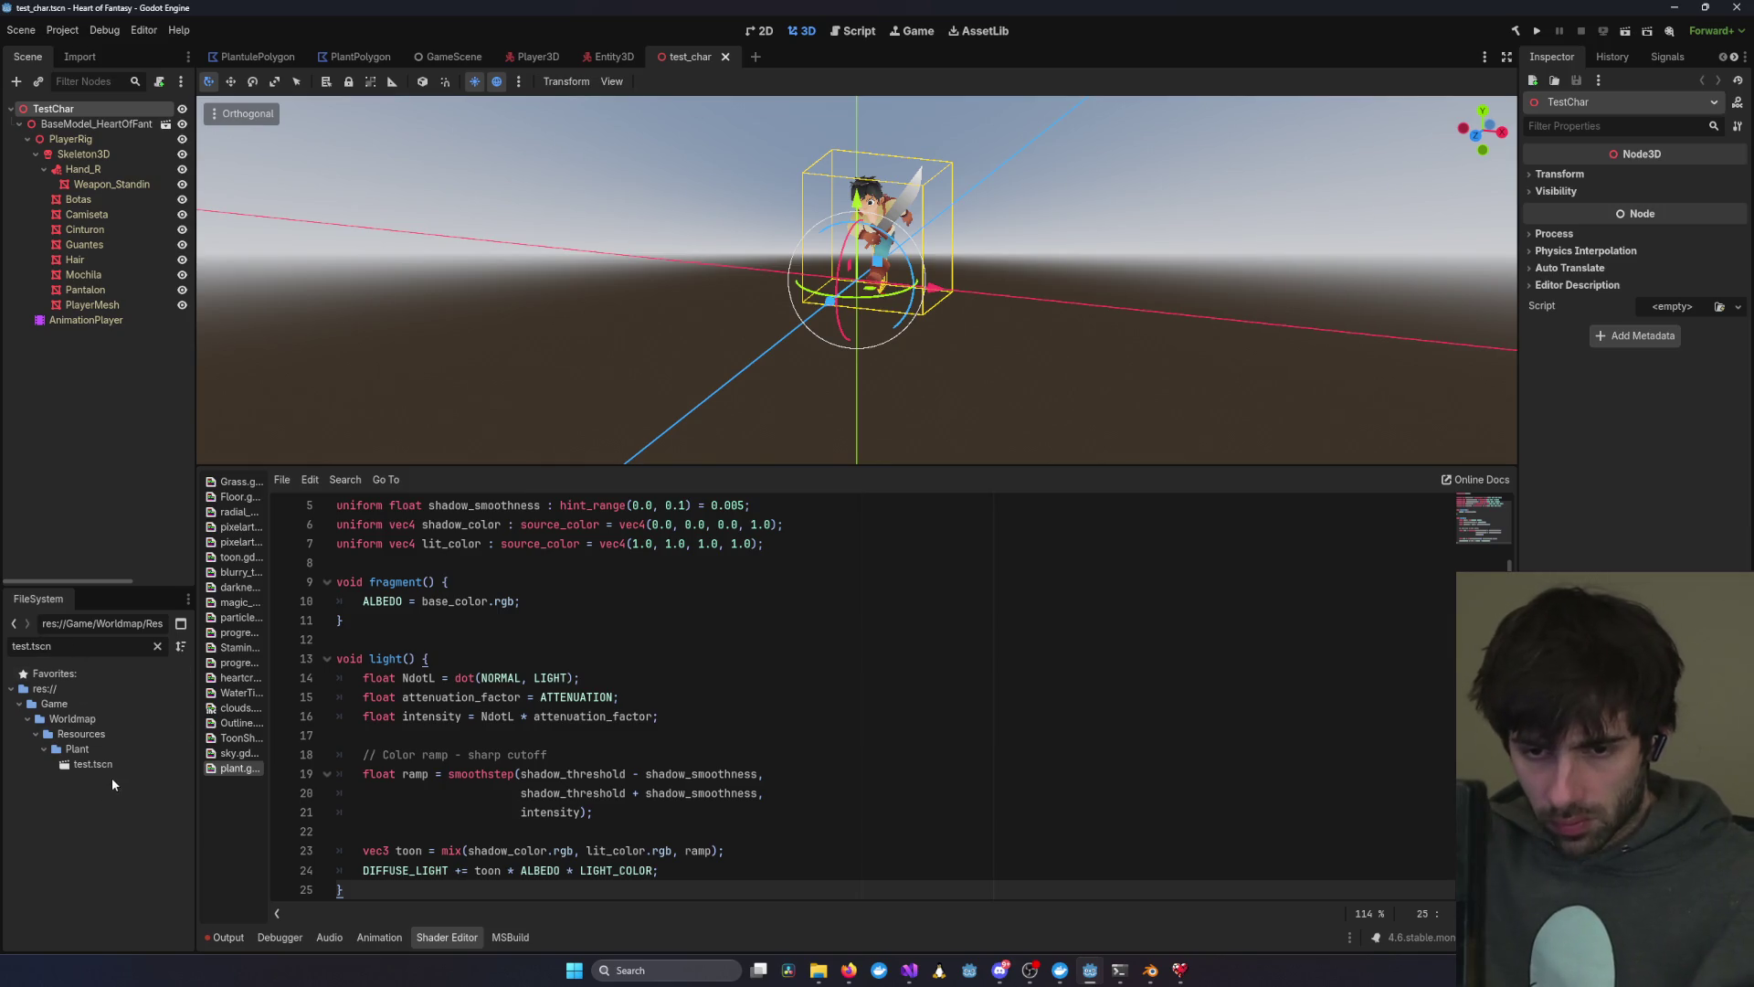
pyautogui.doubleClick(114, 770)
# Set Custom Normals' shader Base Color to a deeper green
pyautogui.click(1002, 340)
pyautogui.moveTo(1198, 348); pyautogui.dragTo(541, 314)
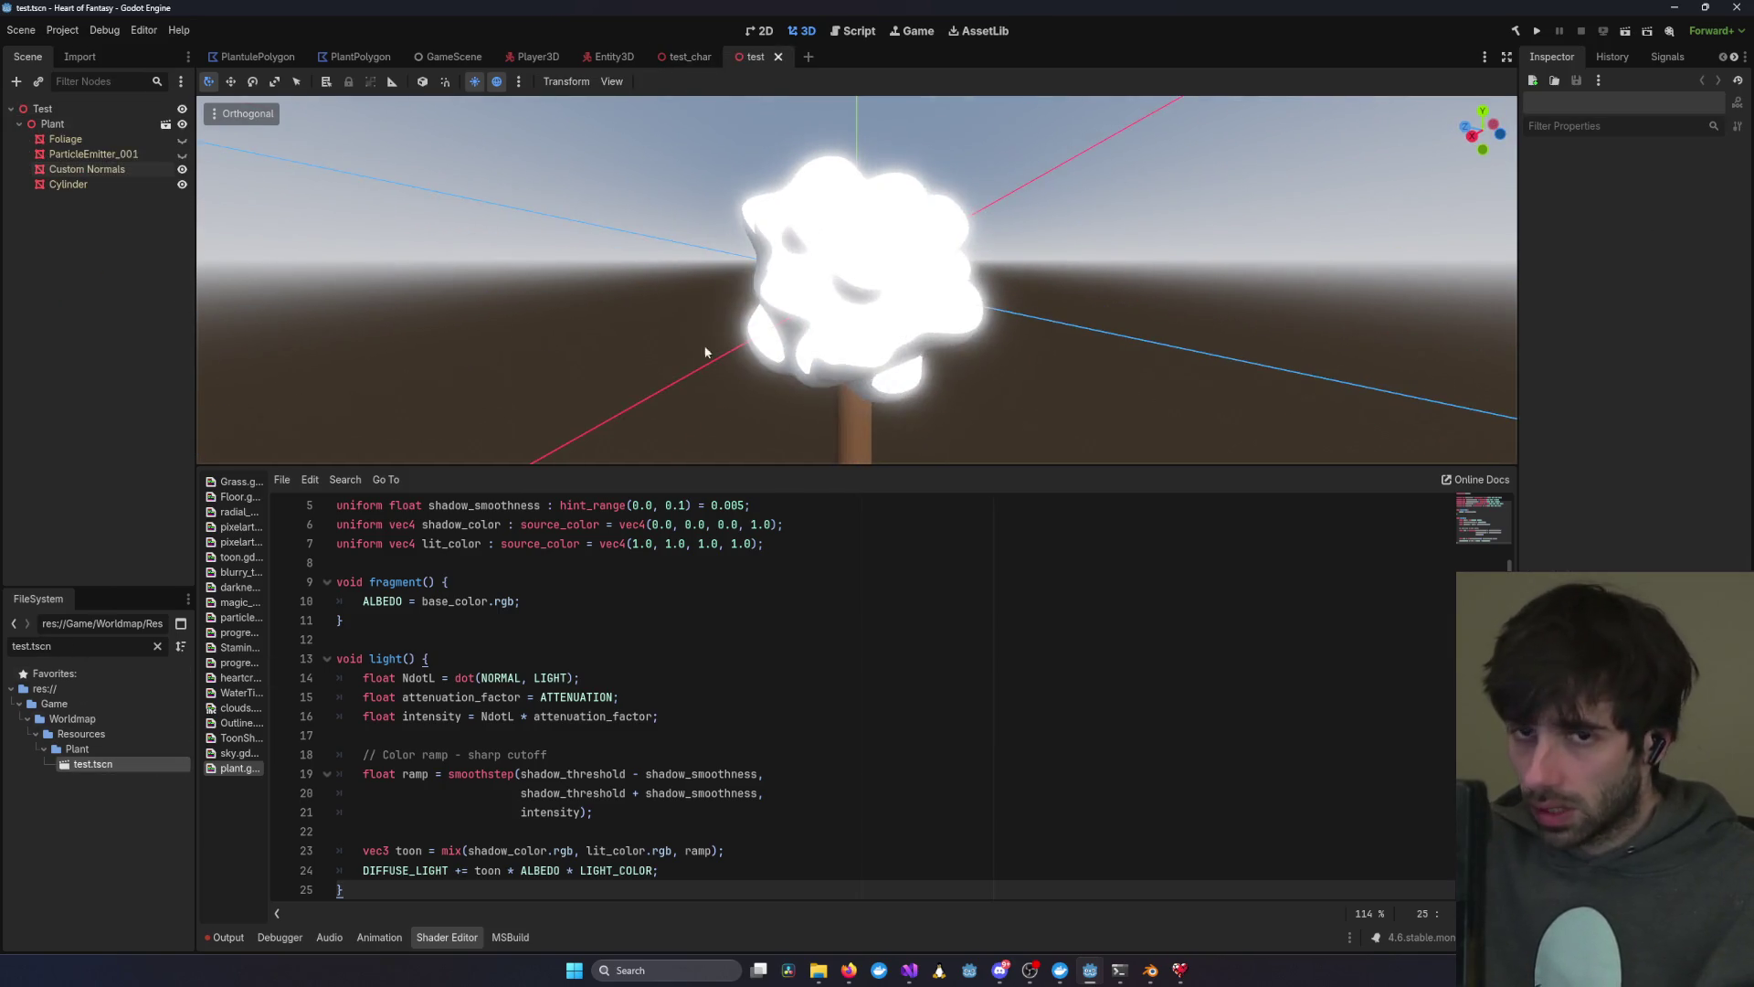
pyautogui.click(858, 283)
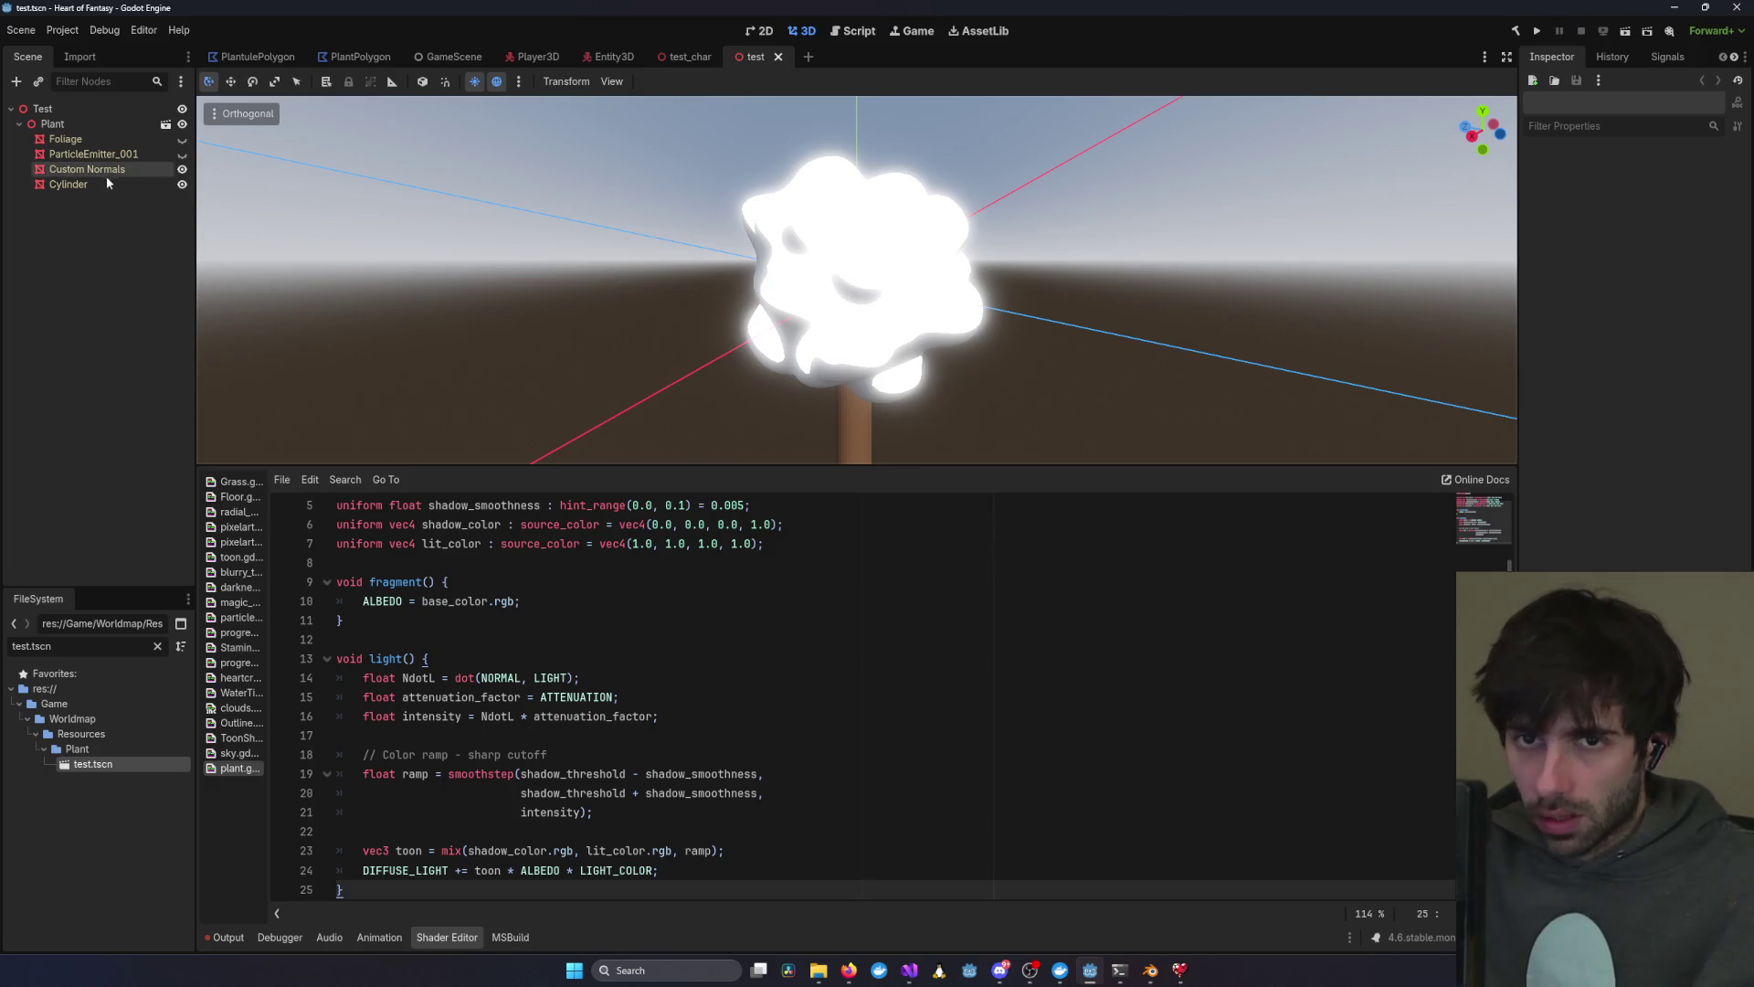
pyautogui.click(1595, 447)
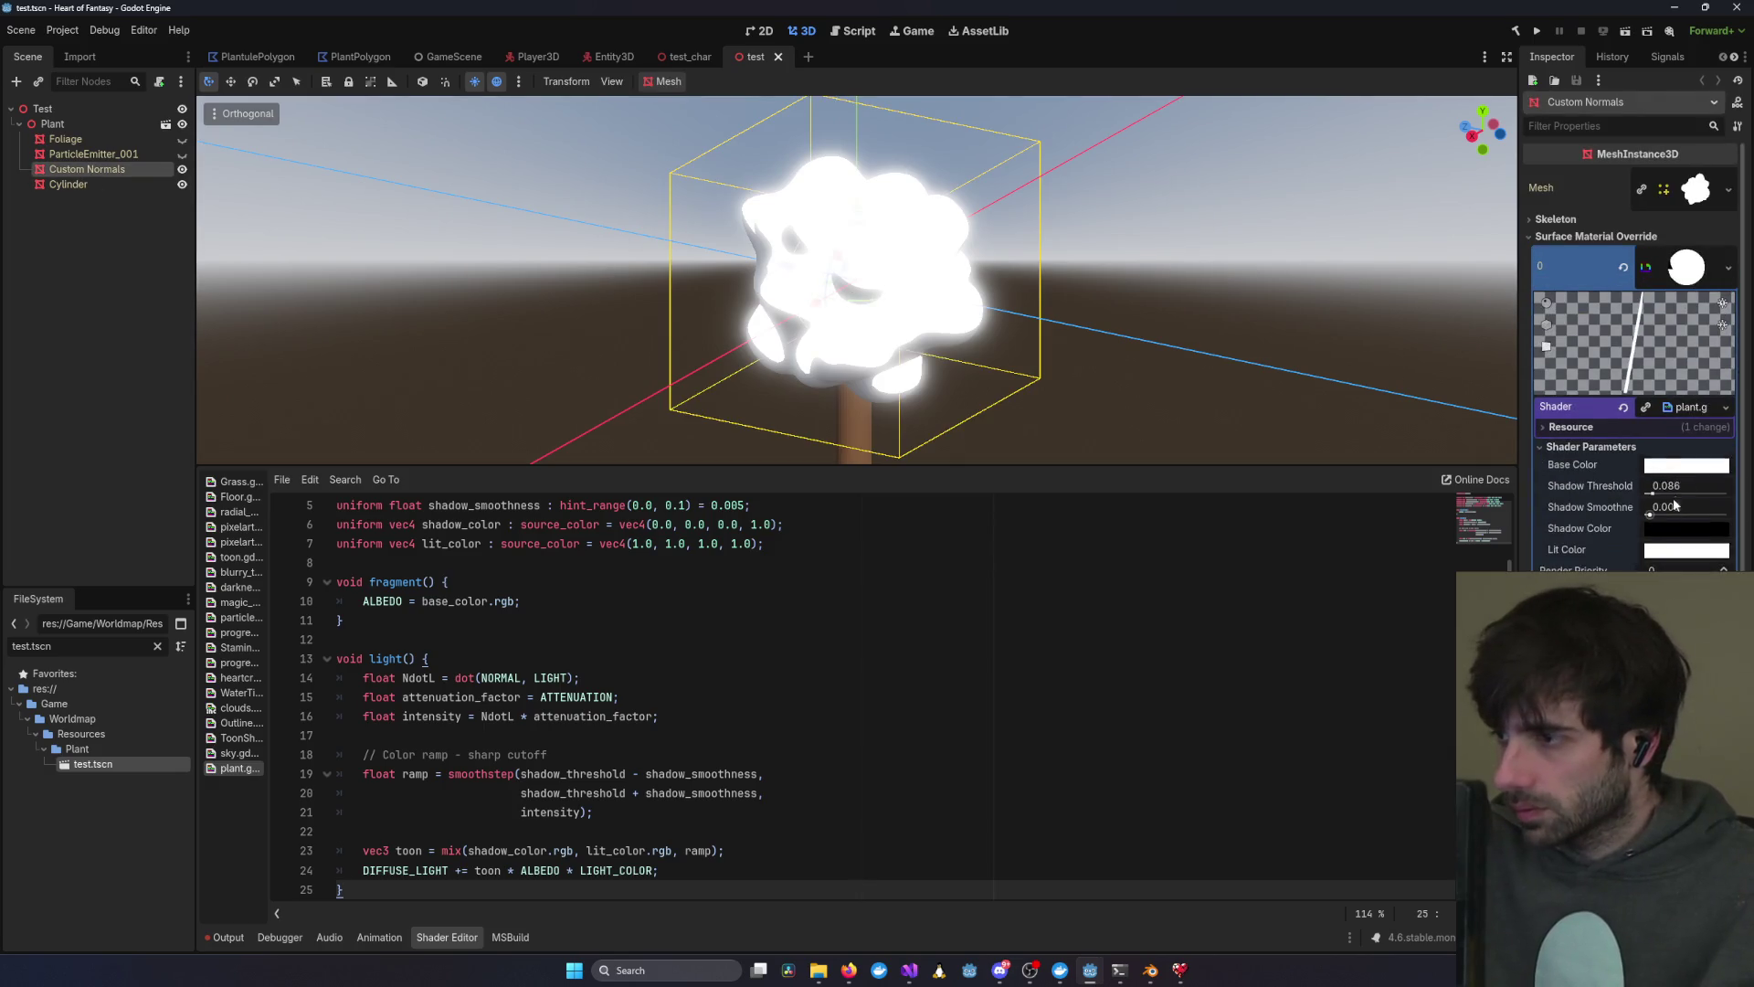
pyautogui.click(1686, 466)
pyautogui.moveTo(1734, 498); pyautogui.dragTo(1739, 539)
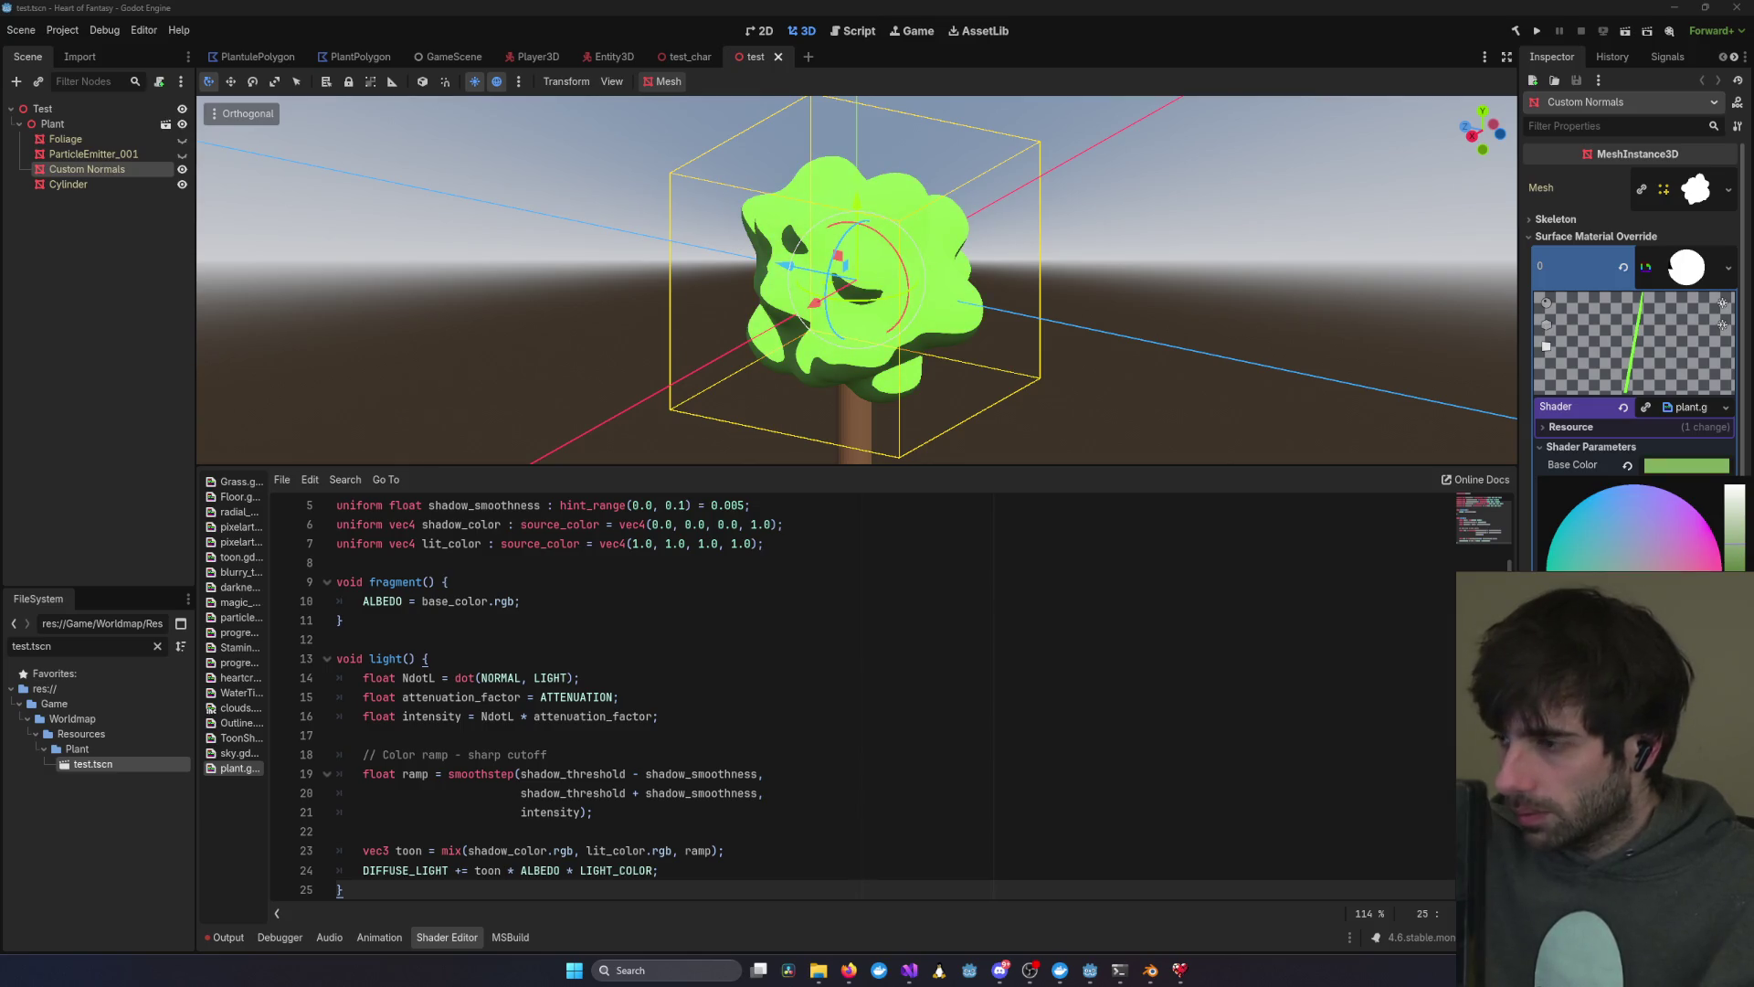
pyautogui.moveTo(1738, 547); pyautogui.dragTo(1740, 558)
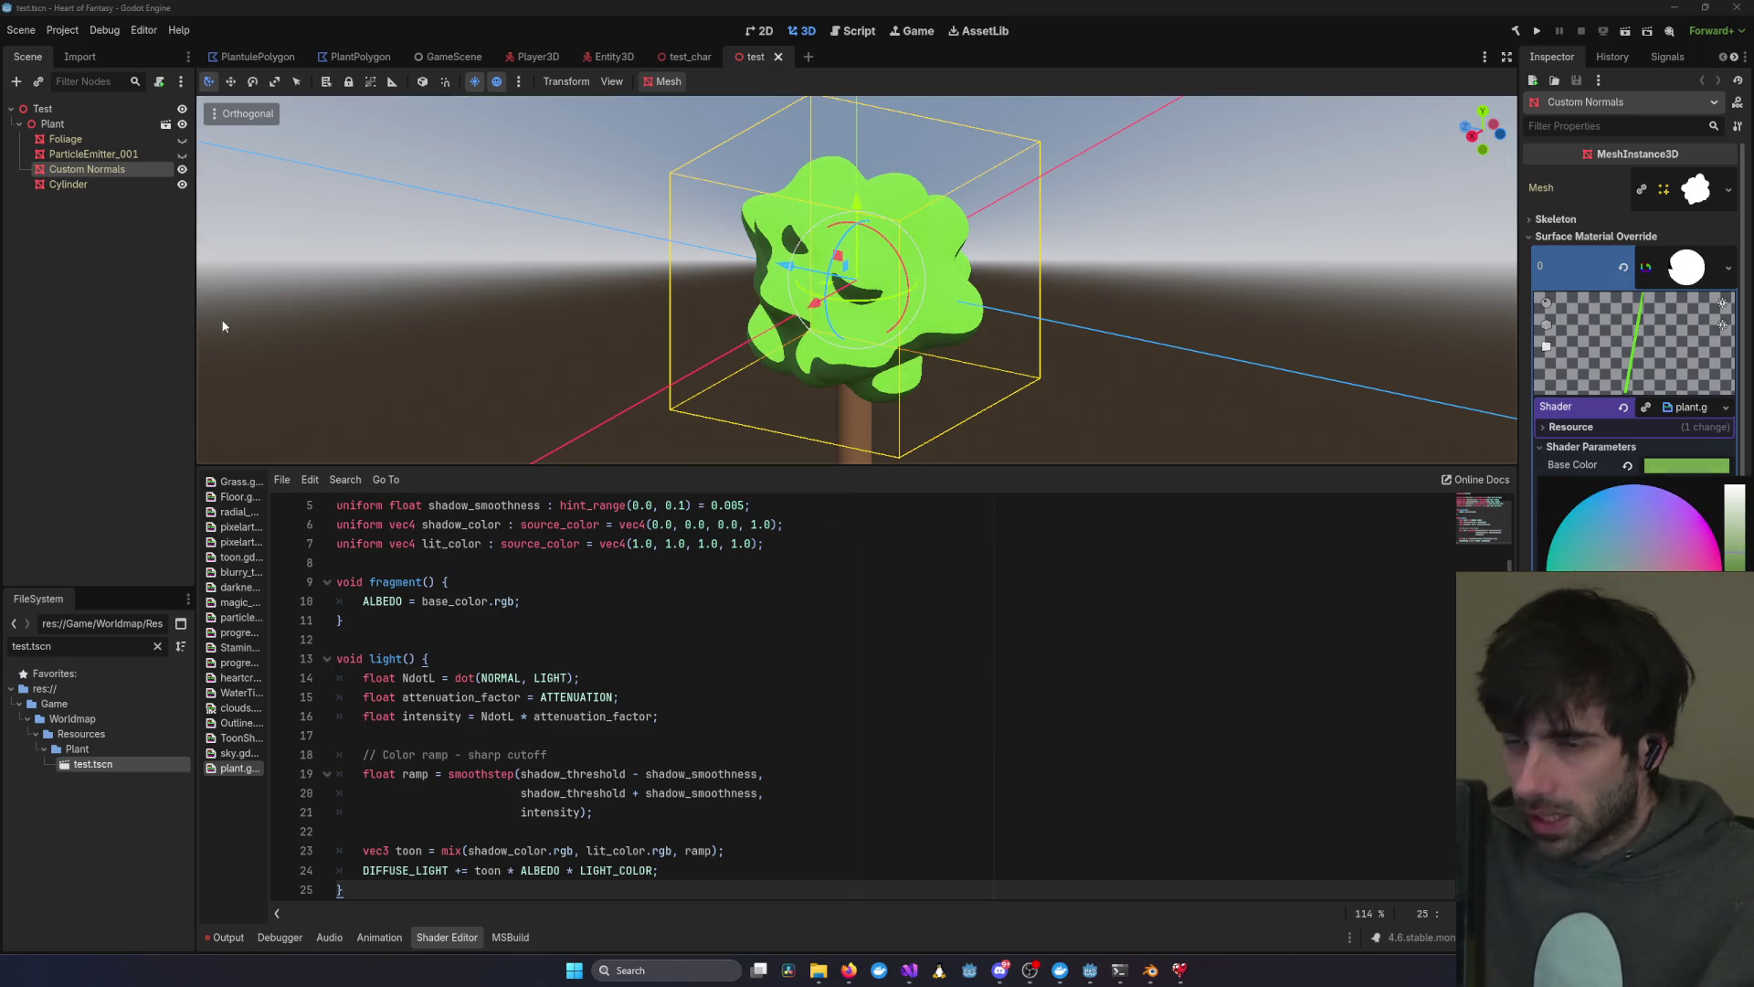
pyautogui.click(1560, 465)
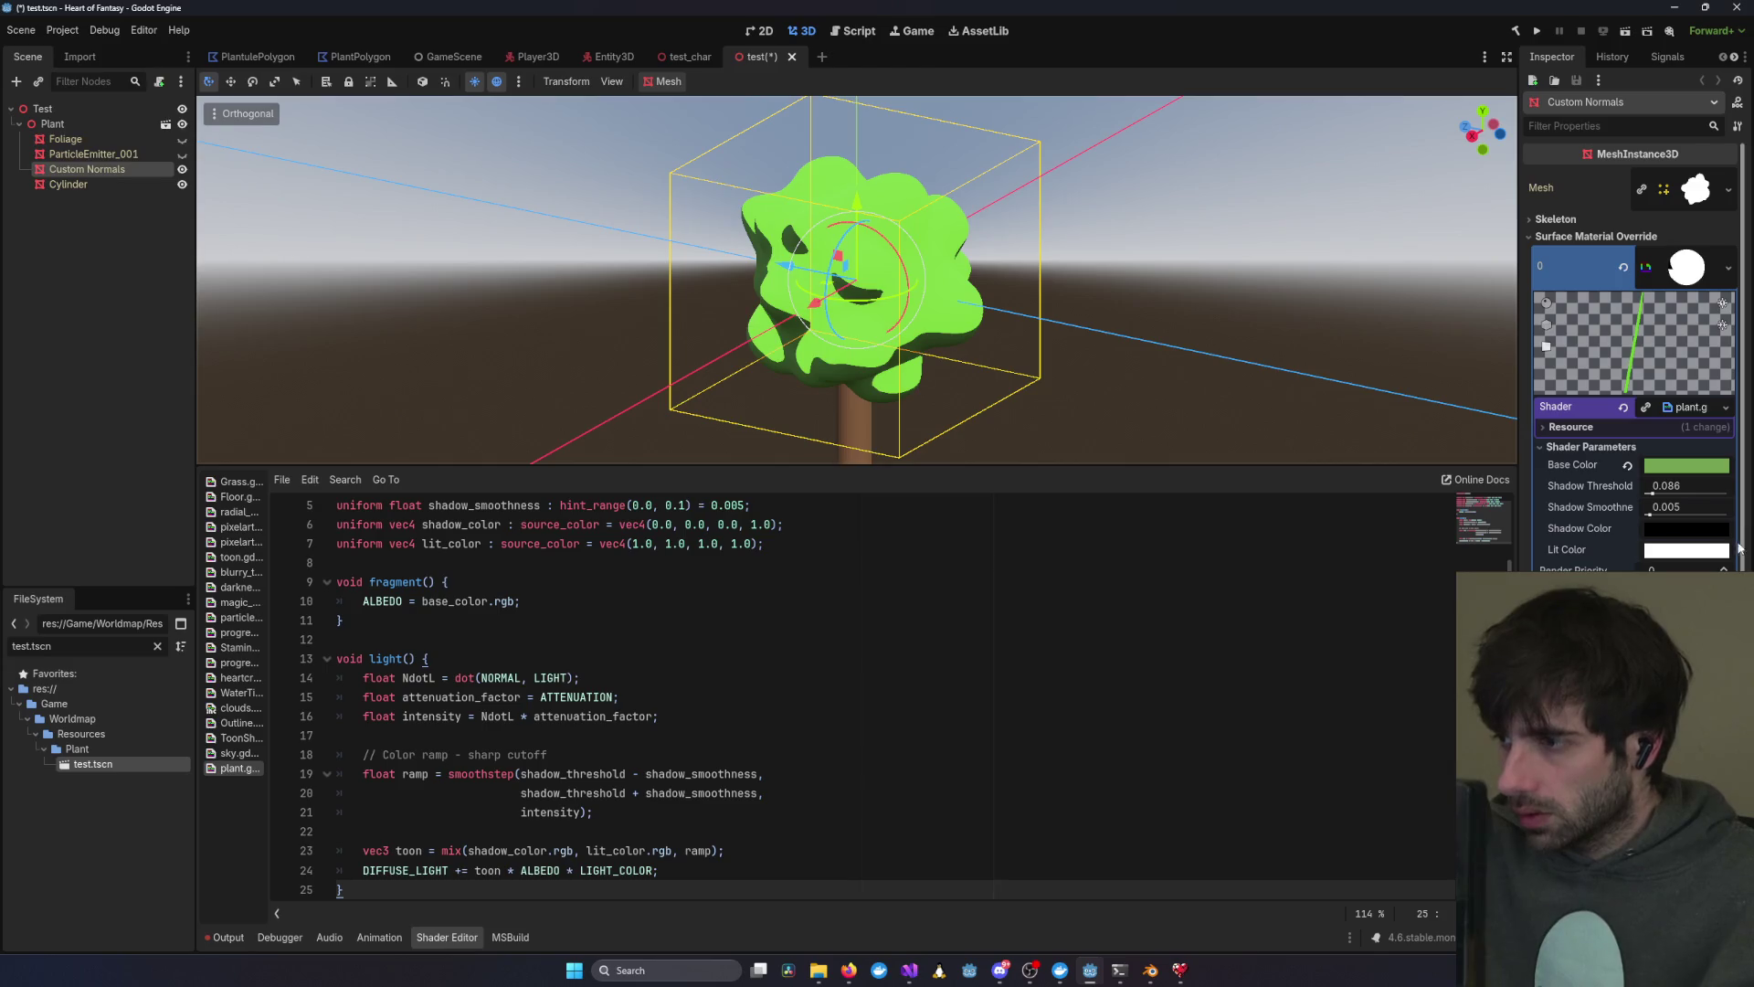
# Lighten the Shadow Color to grey 7c7c7c, then switch to Blender
pyautogui.click(1709, 530)
pyautogui.moveTo(1735, 265); pyautogui.dragTo(1735, 191)
pyautogui.click(1273, 6)
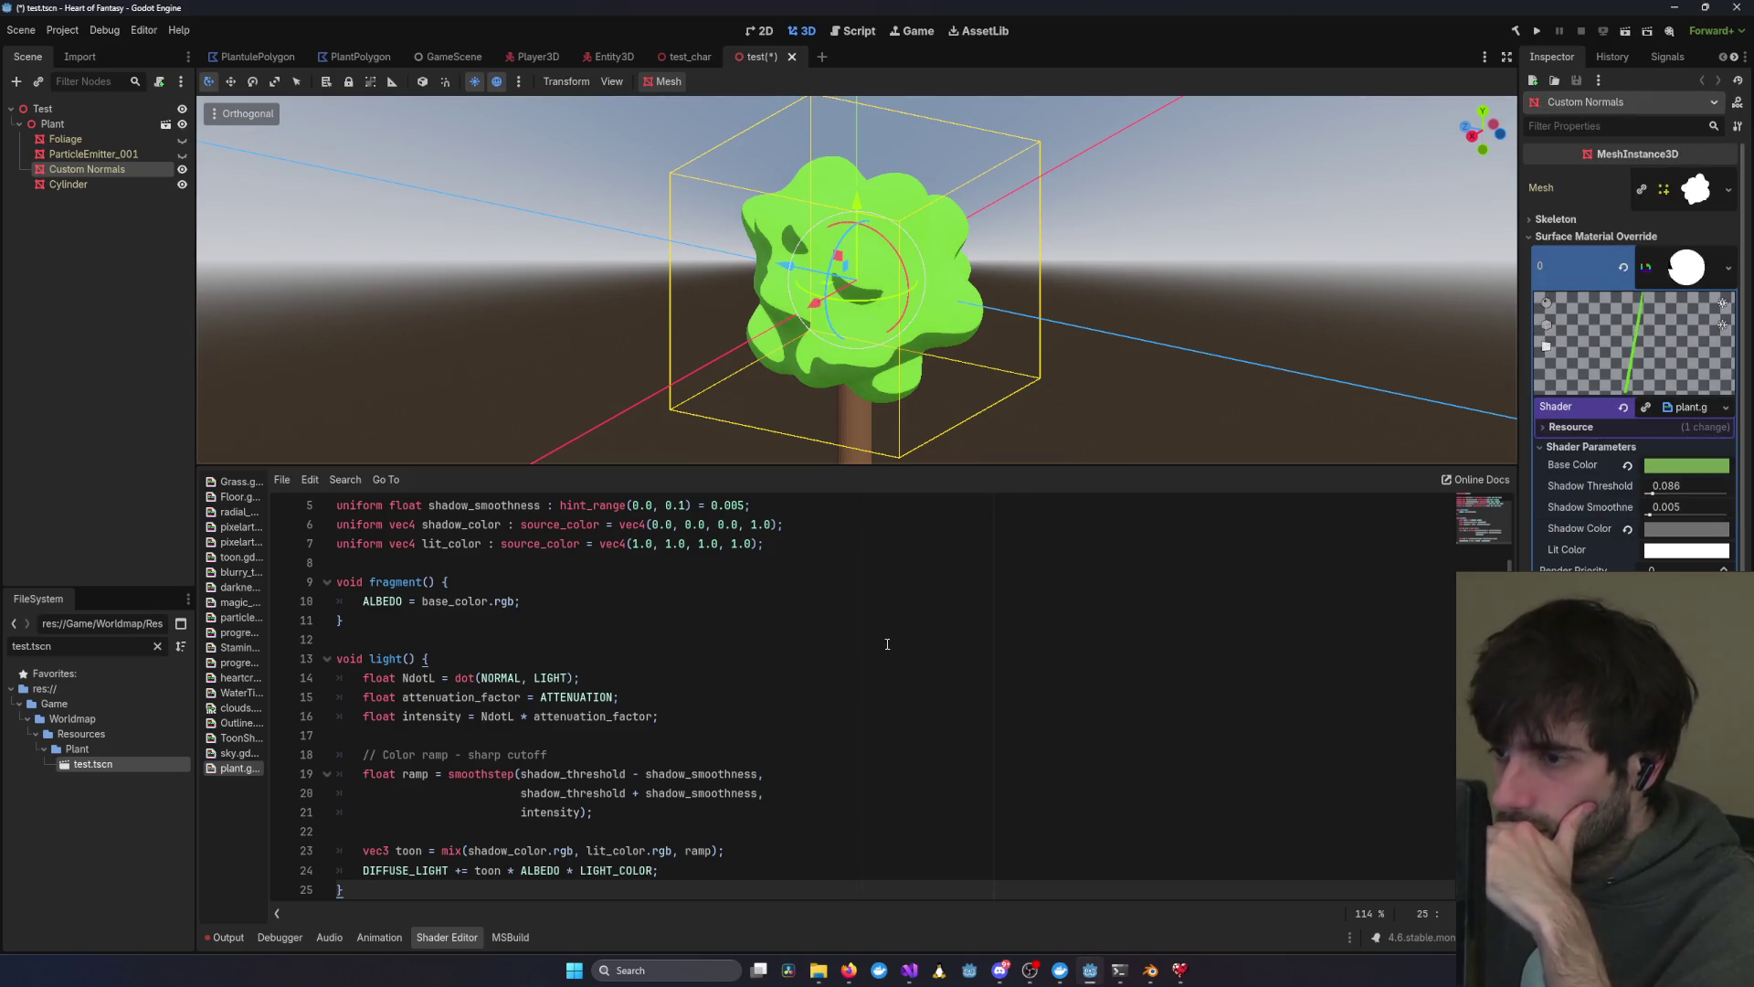
pyautogui.click(1150, 976)
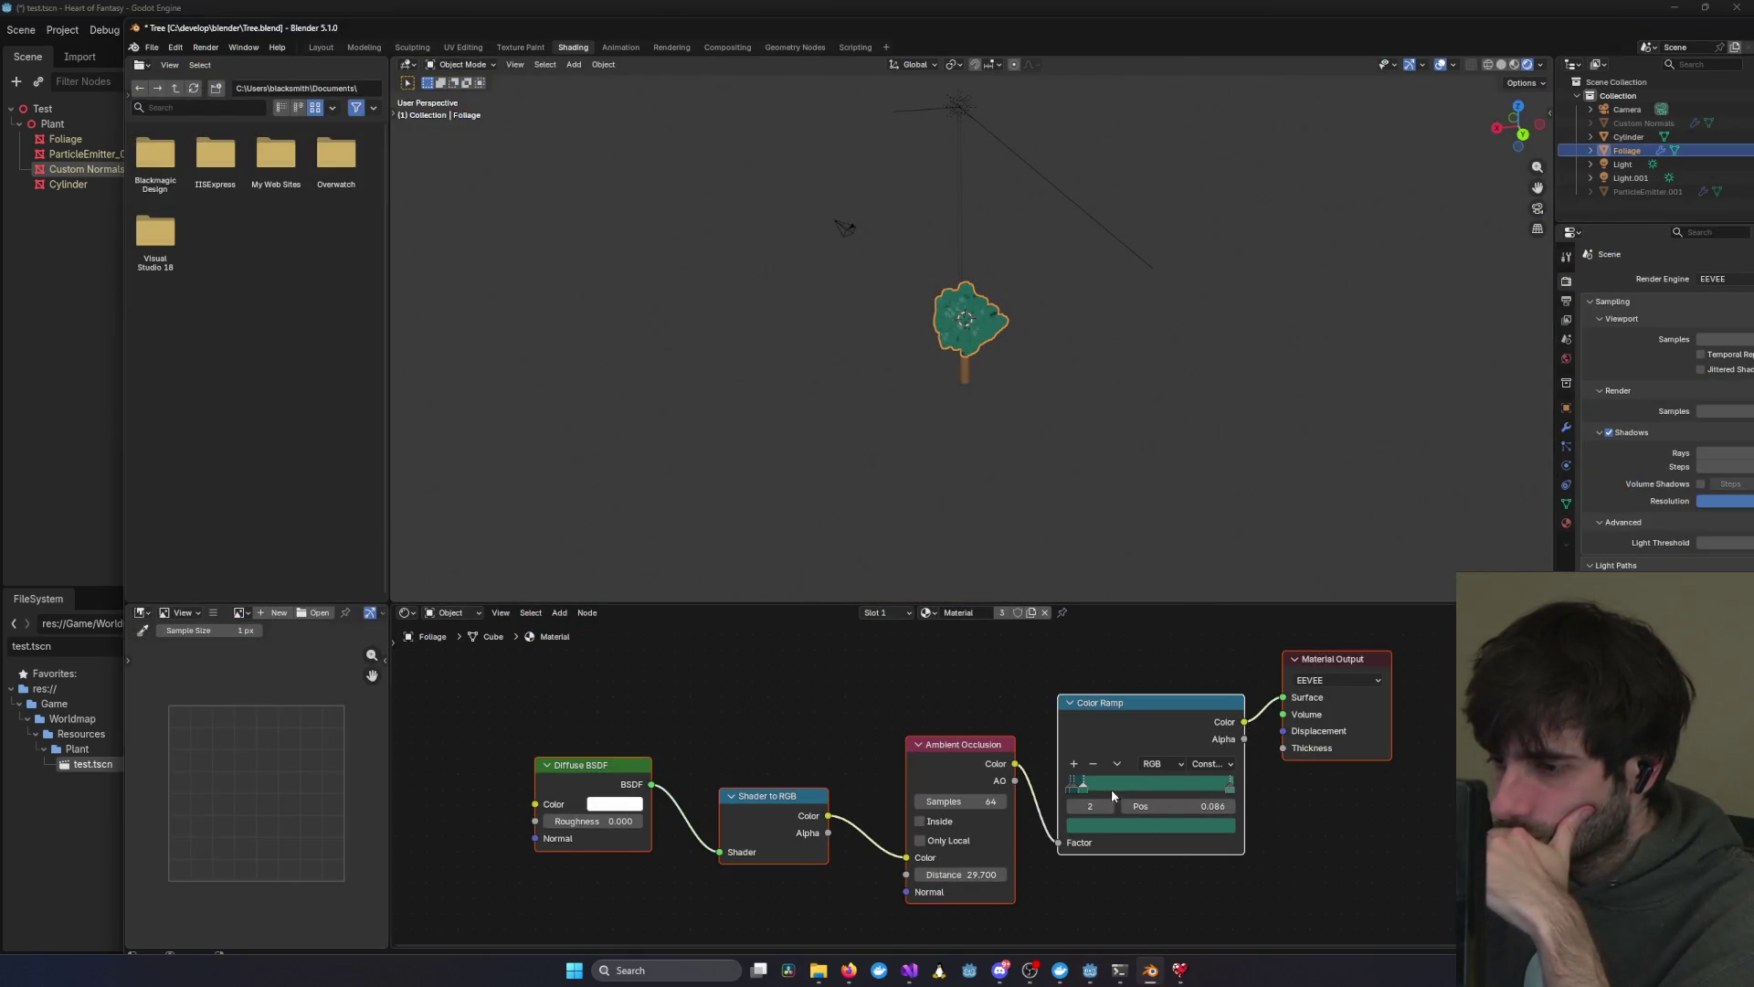
# Open the Color Ramp's dark stop colour and copy its hex #26675AFF
pyautogui.rightClick(1227, 796)
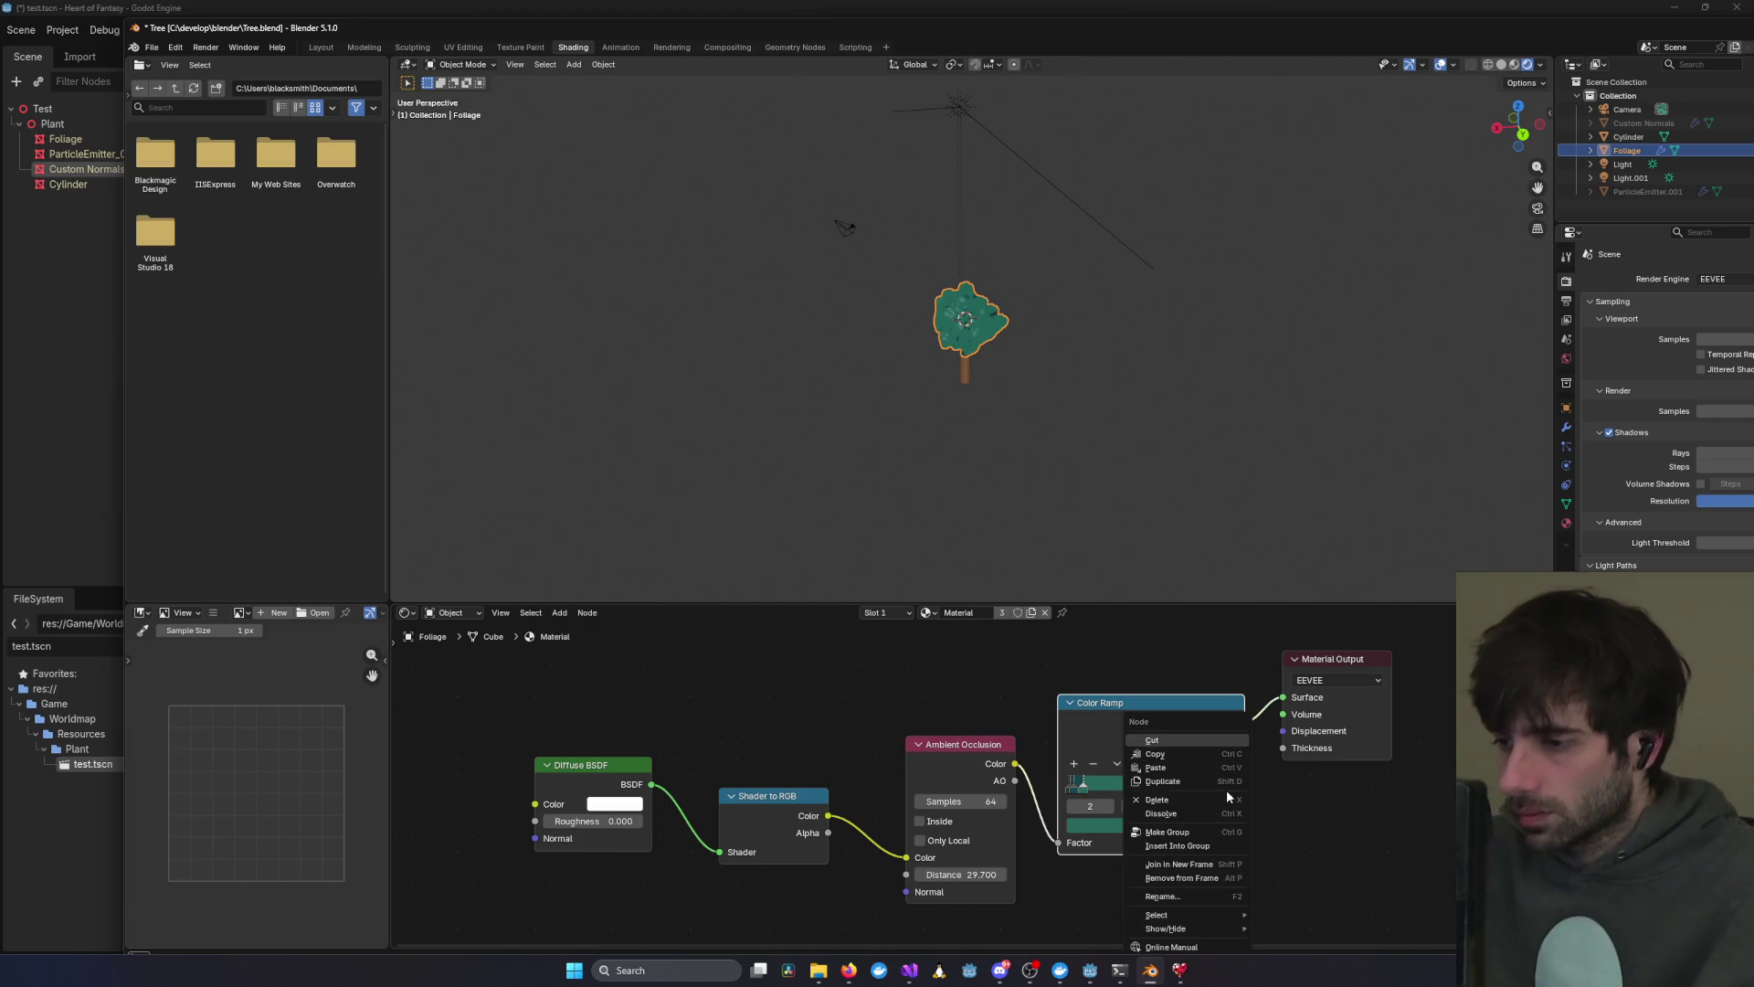
pyautogui.click(1152, 825)
pyautogui.click(1142, 803)
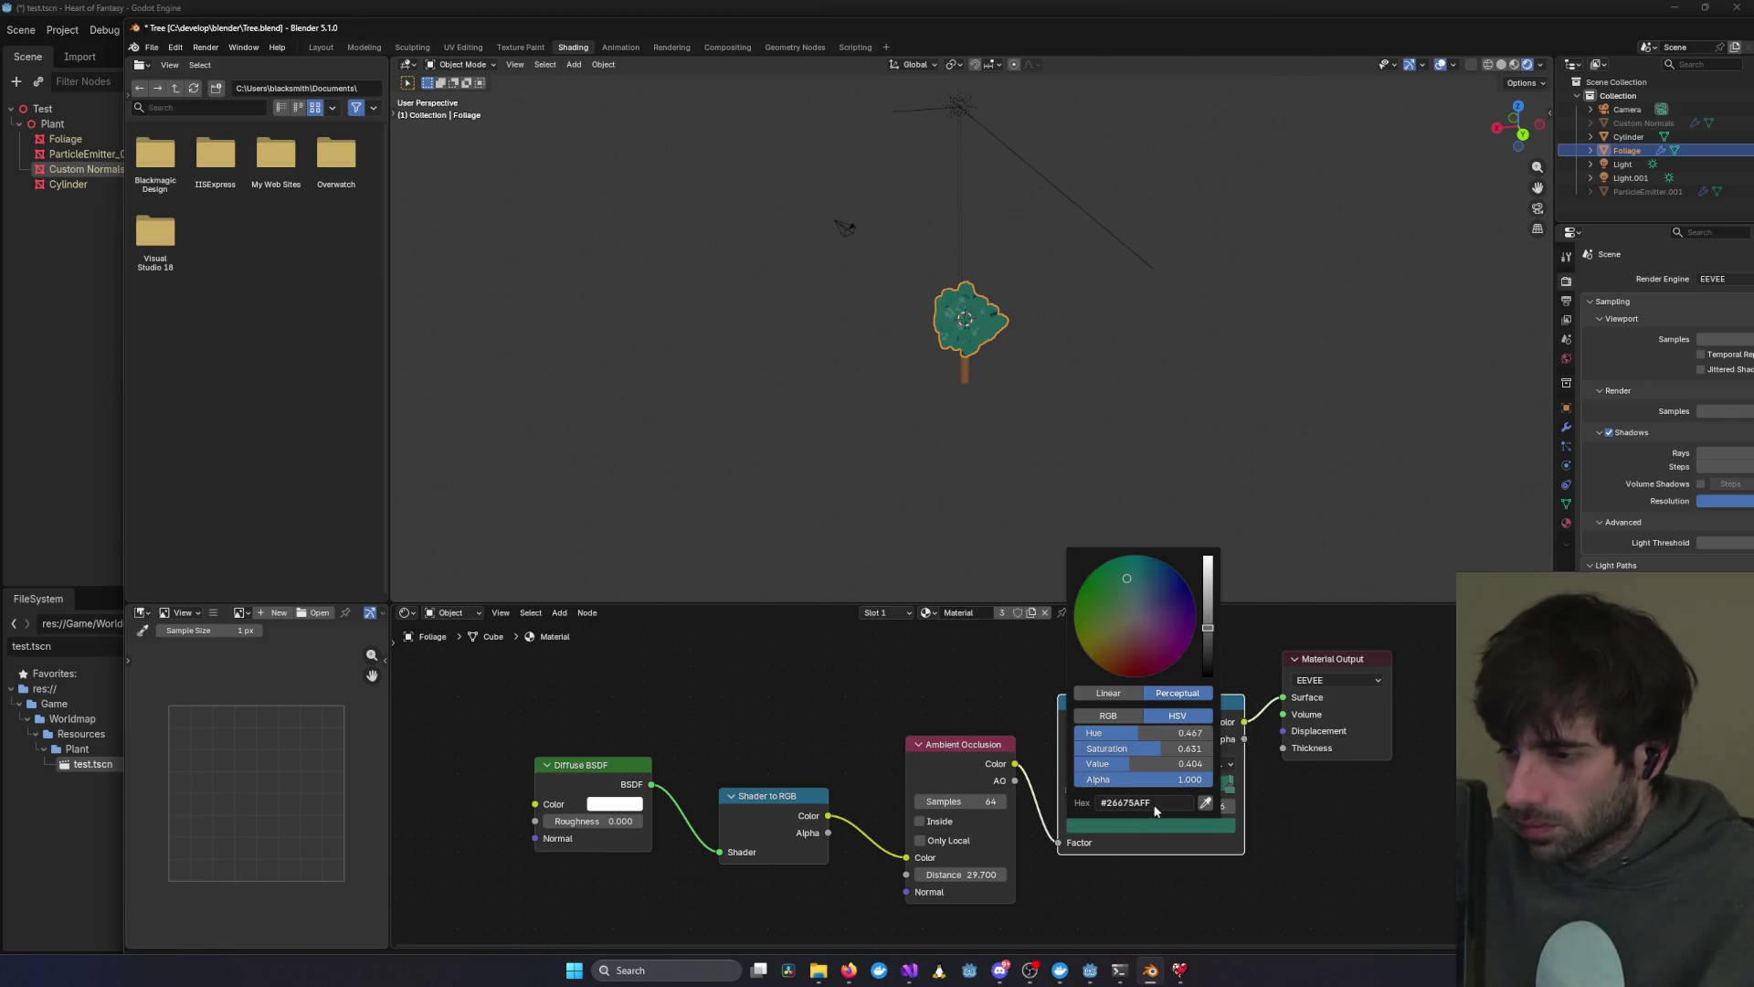
pyautogui.hotkey('alt', 'Tab')
pyautogui.click(1679, 468)
pyautogui.click(1678, 468)
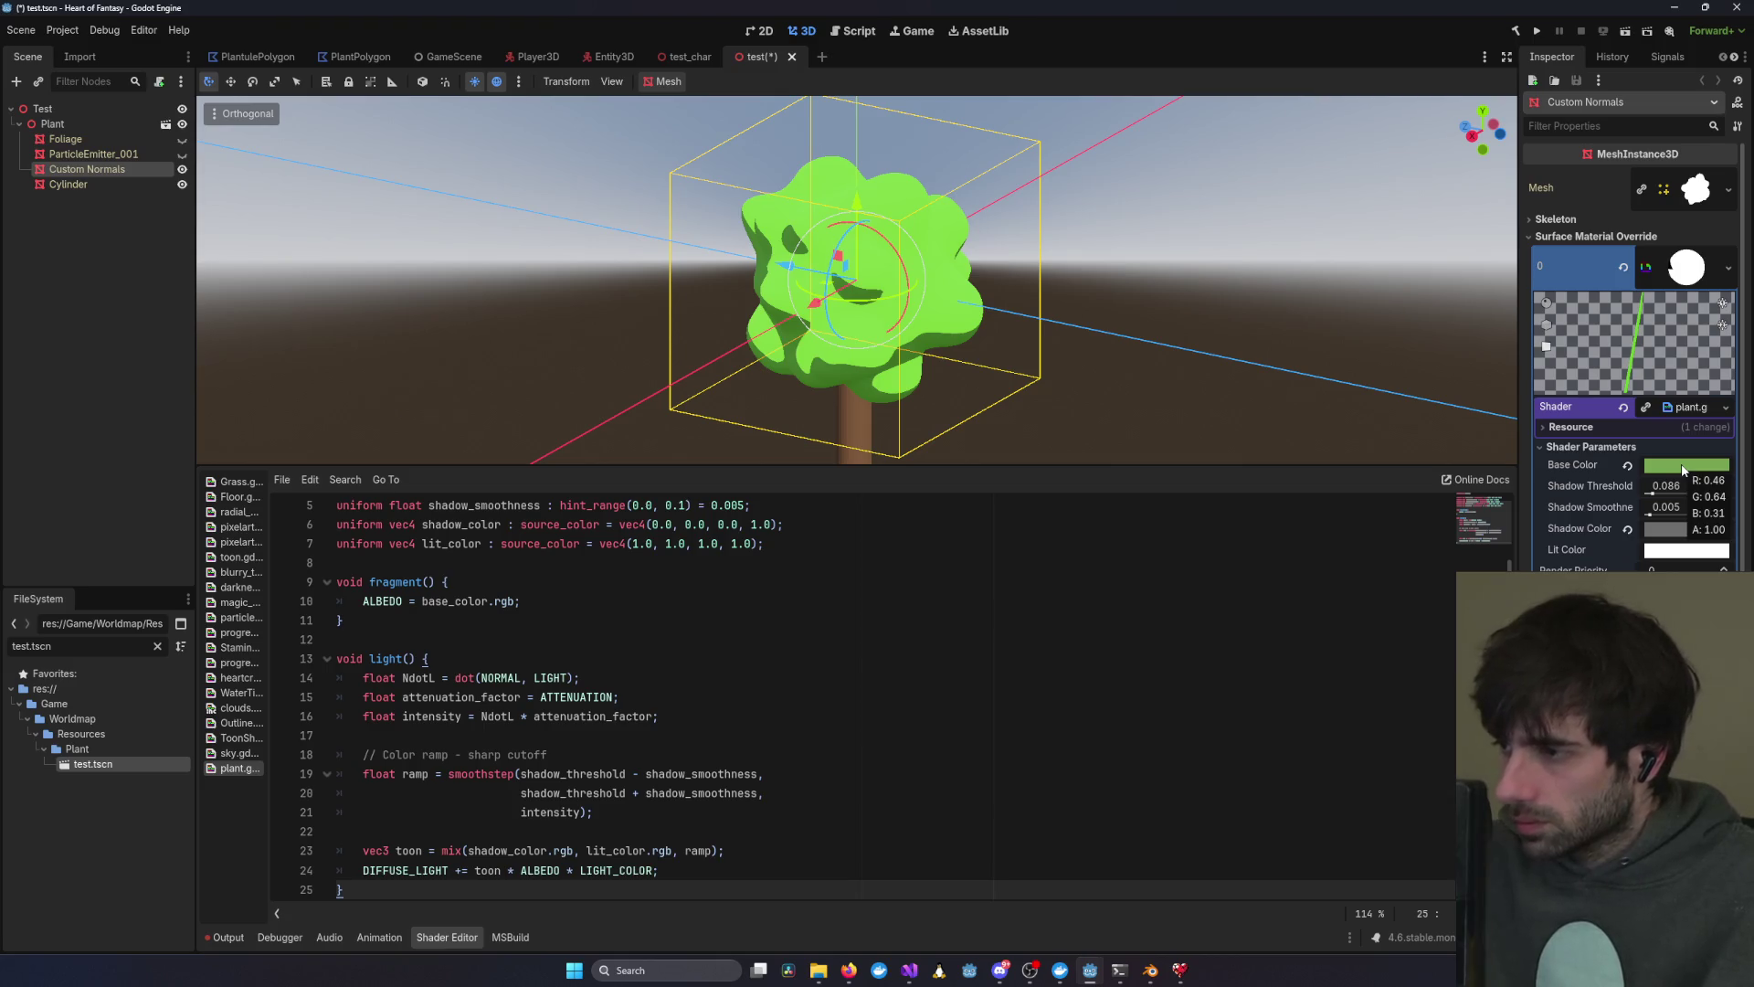
pyautogui.click(1684, 468)
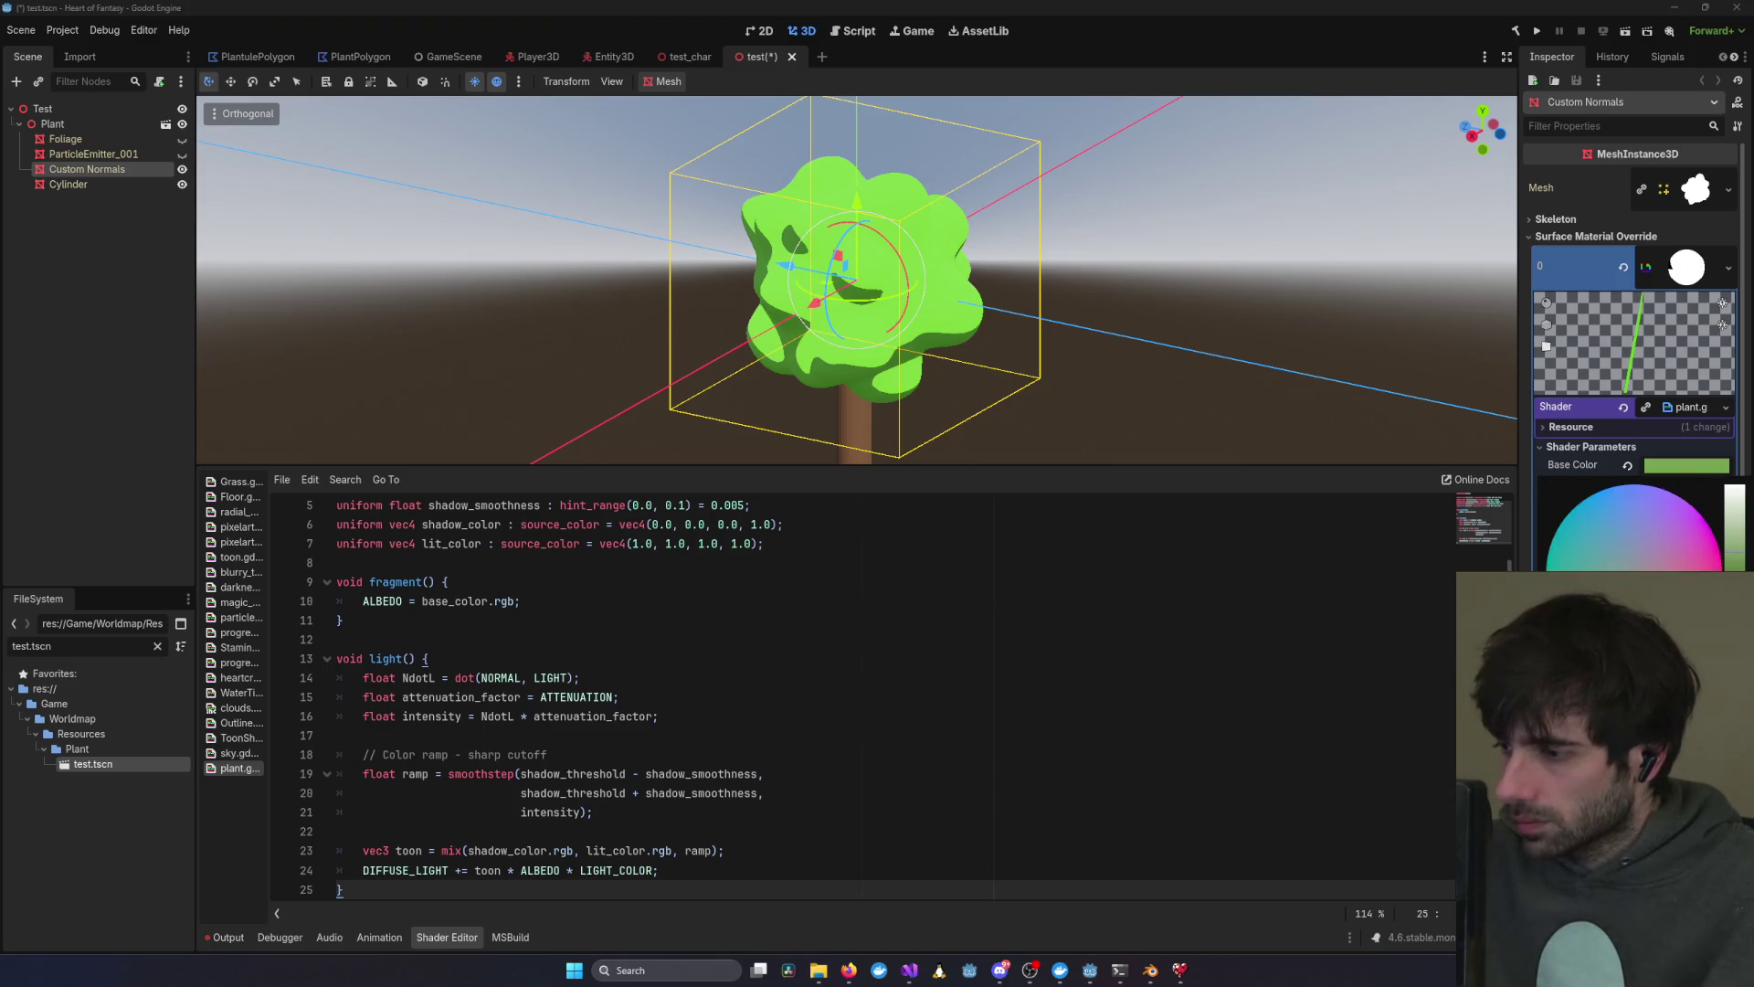
pyautogui.hotkey('alt', 'Tab')
pyautogui.press('Return')
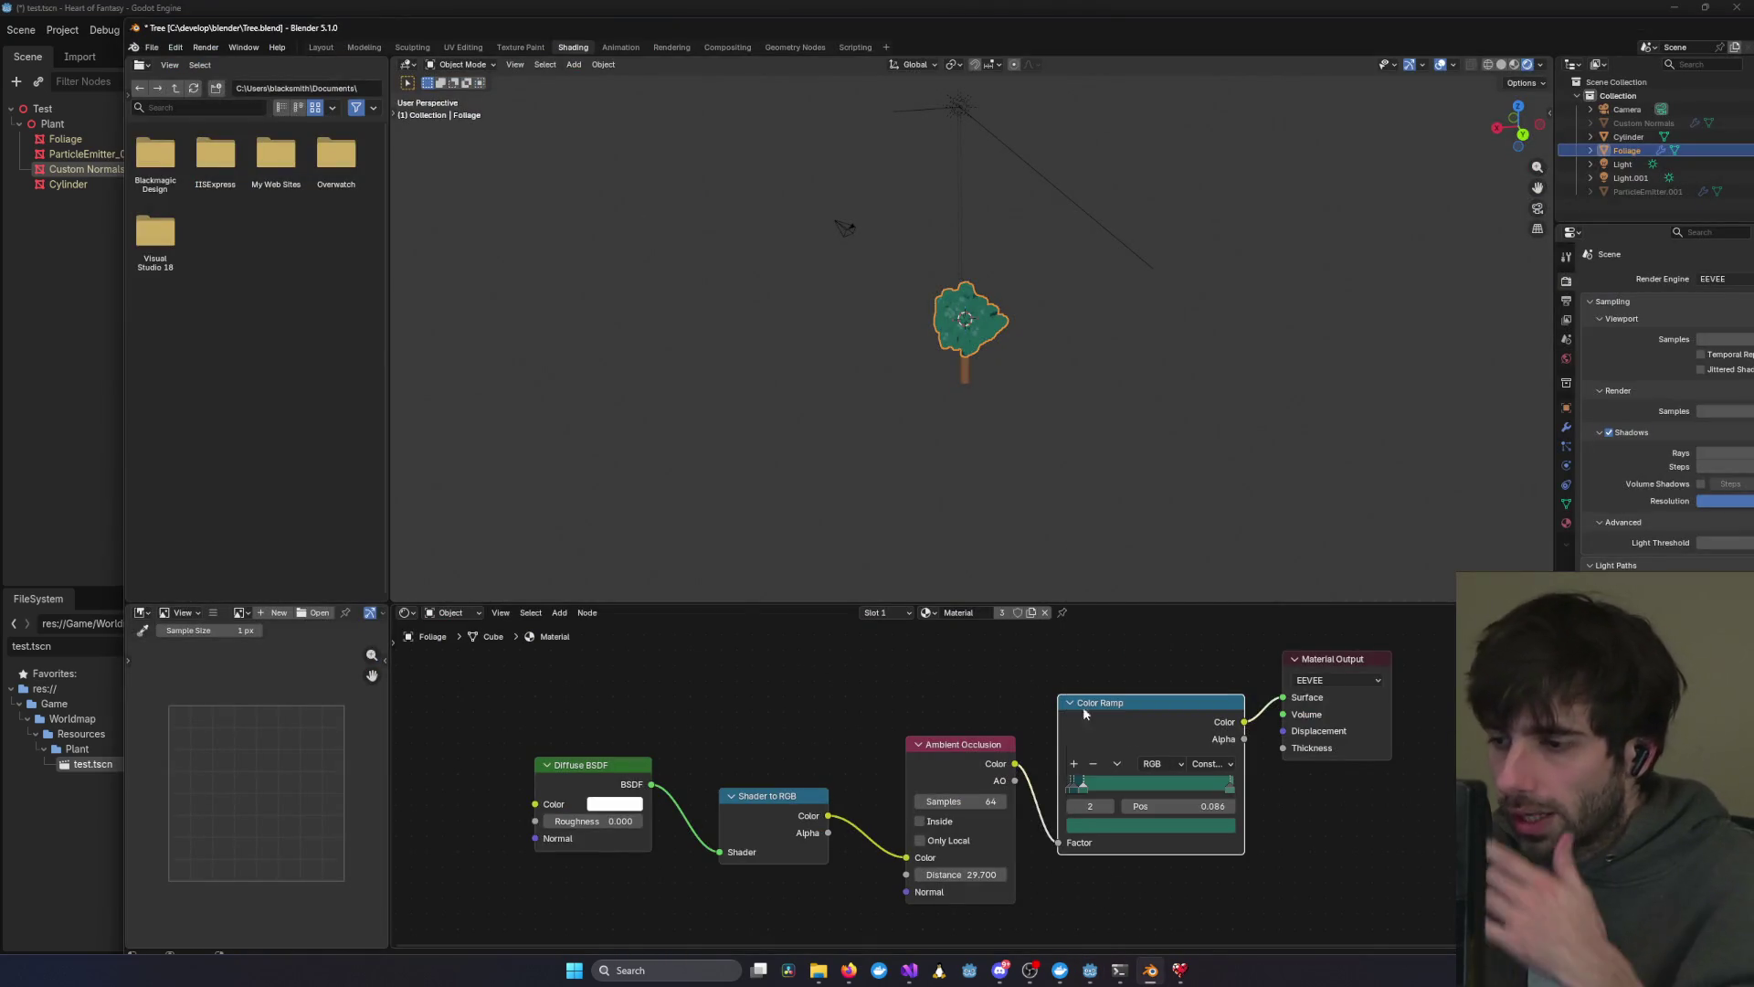
# Paste the teal #26675A as the Godot foliage Base Color, then return to Blender
pyautogui.rightClick(1084, 790)
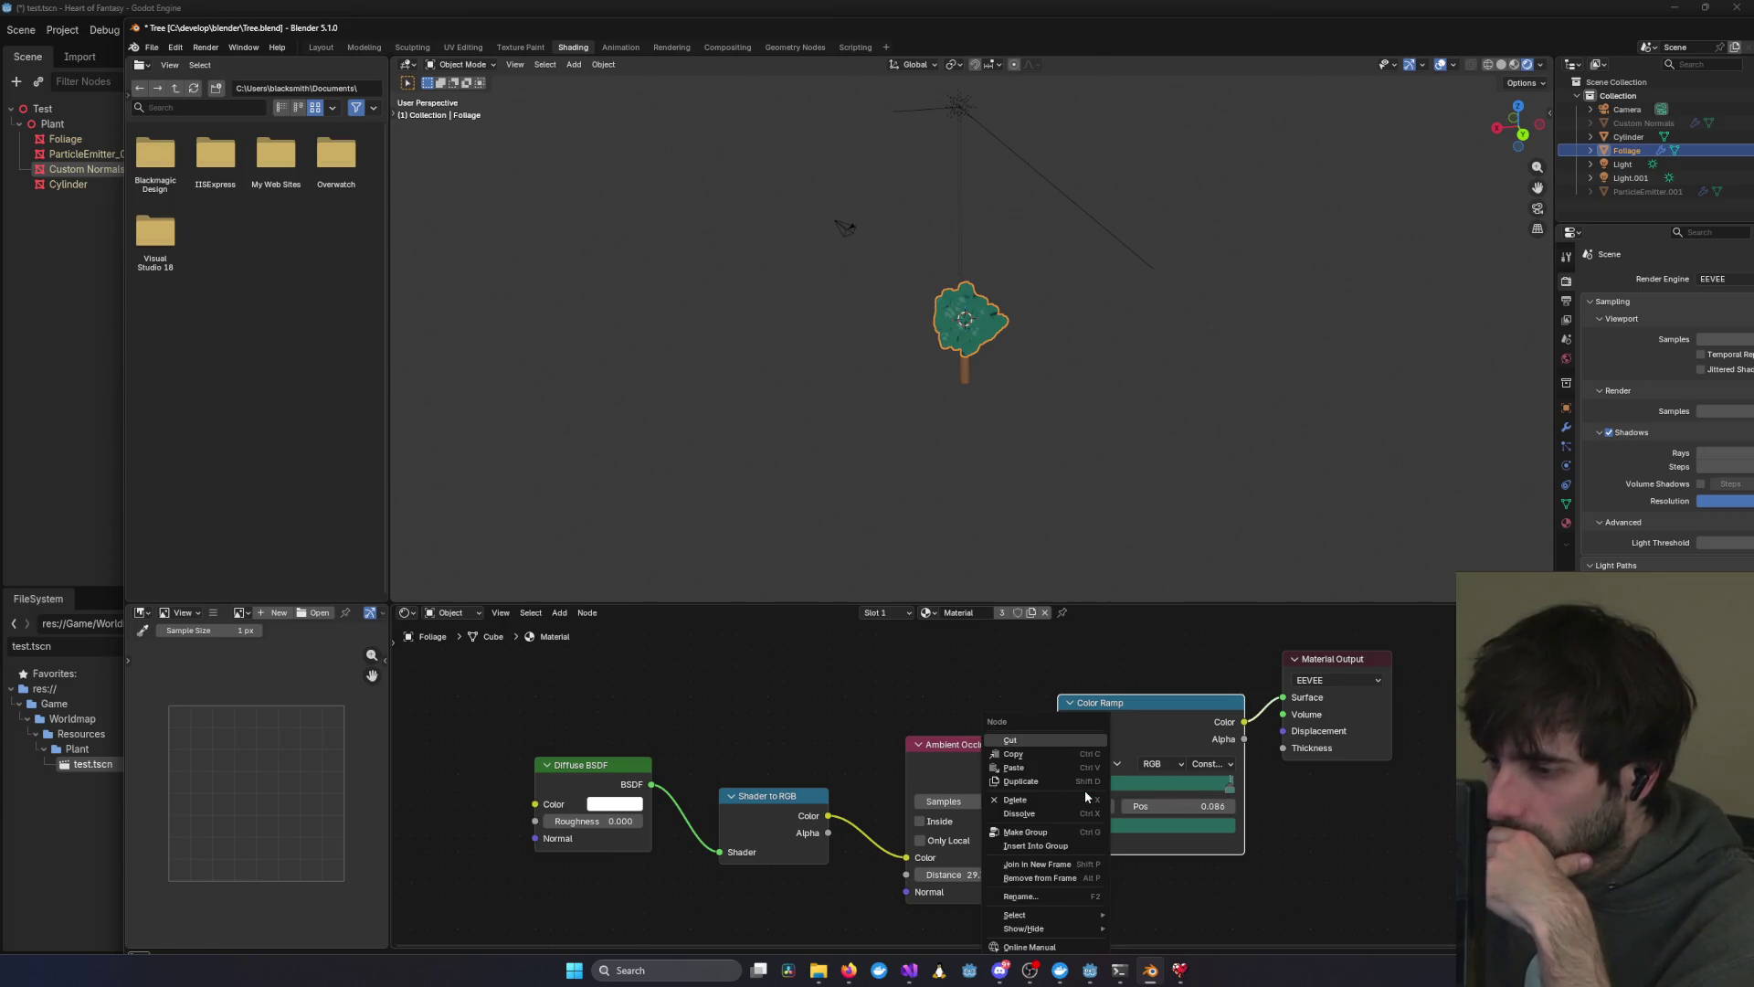
pyautogui.rightClick(1078, 791)
pyautogui.rightClick(1127, 783)
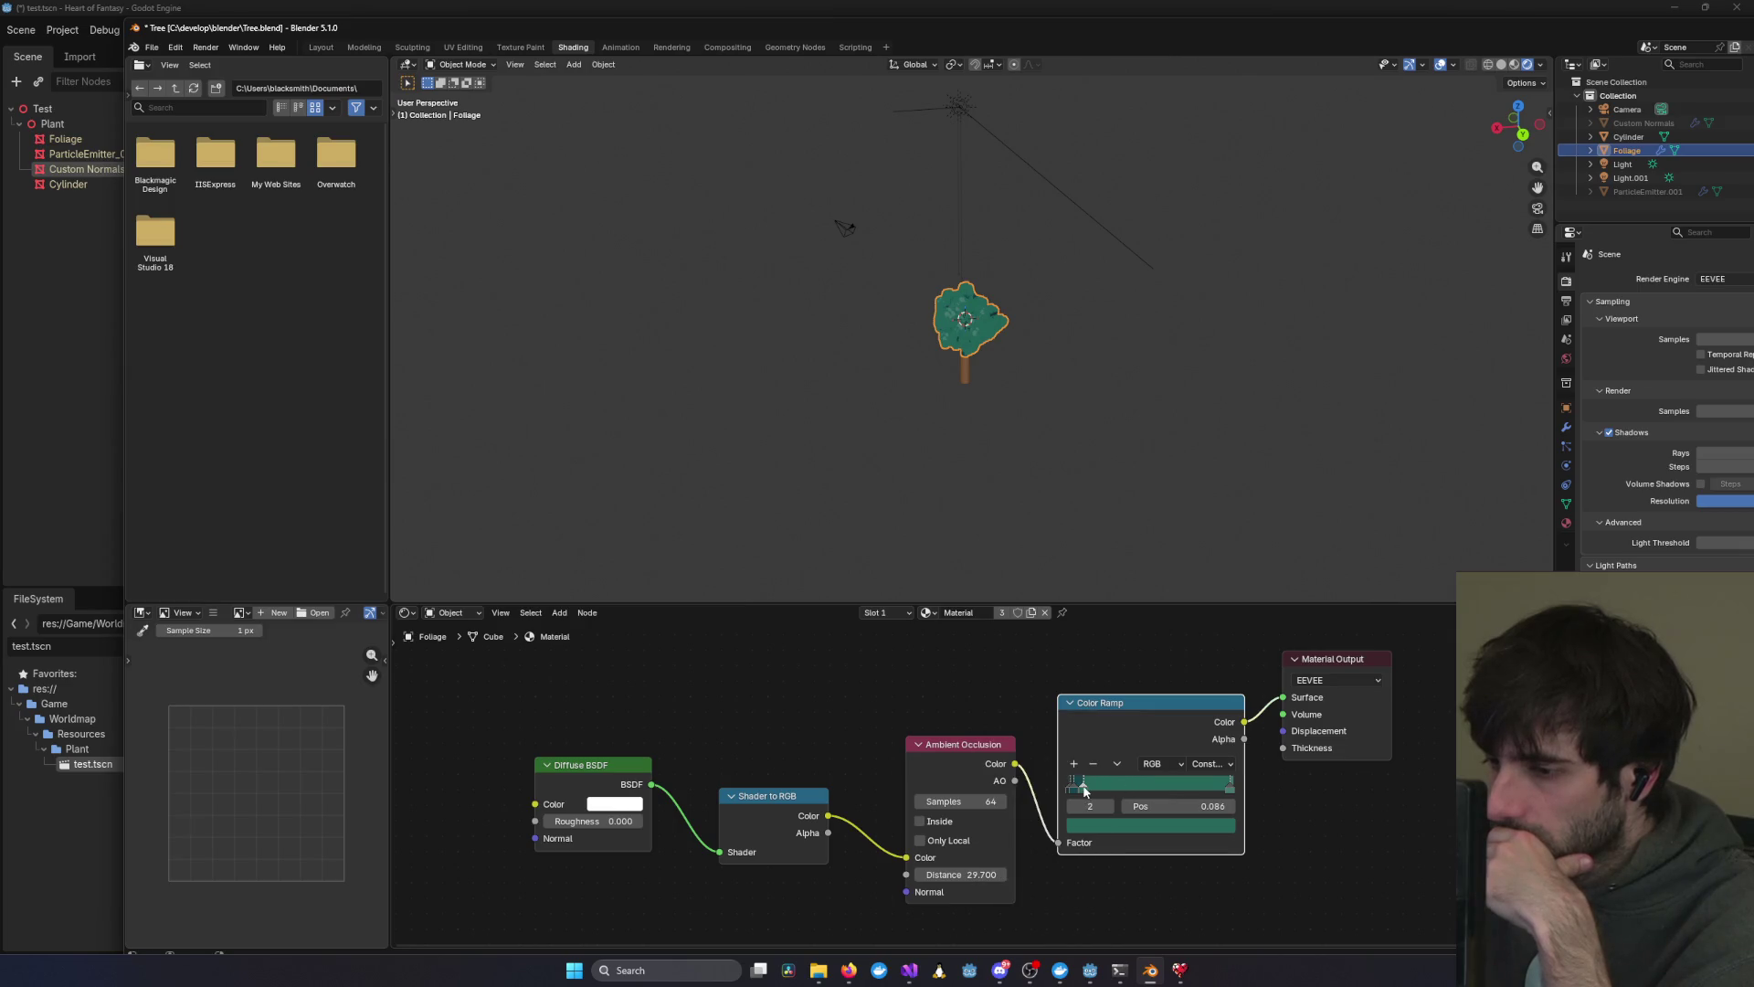
pyautogui.rightClick(1084, 787)
pyautogui.press('Escape')
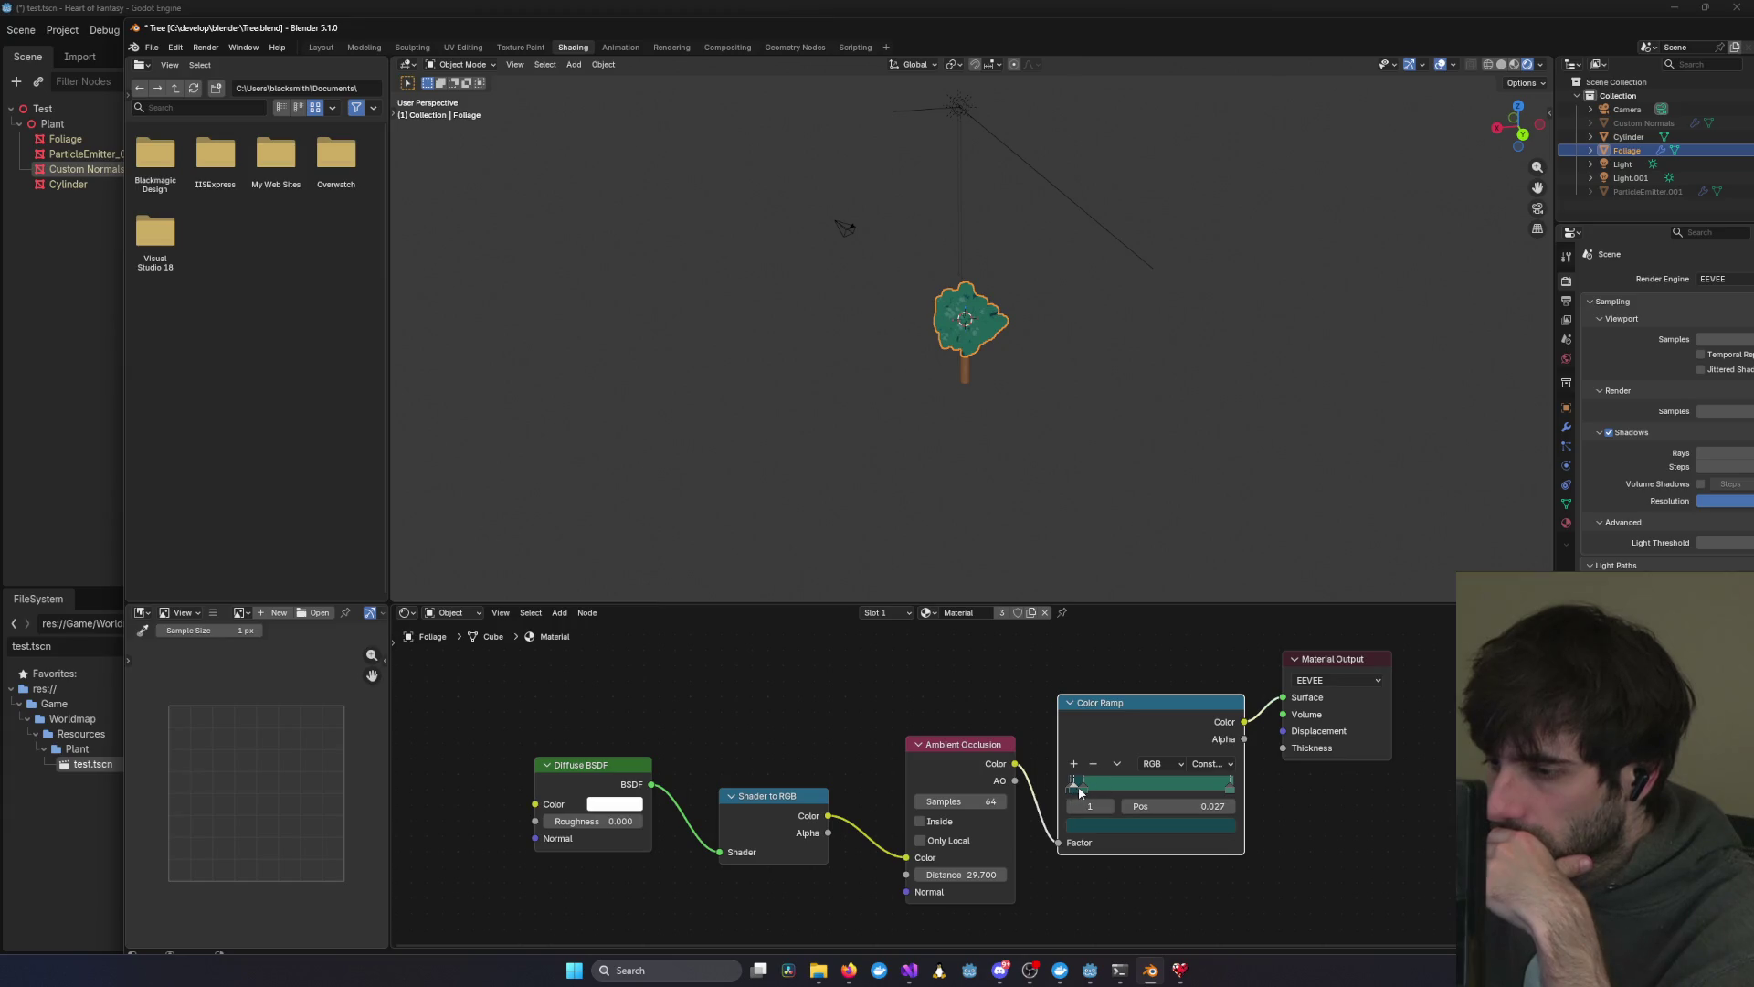
pyautogui.click(1147, 825)
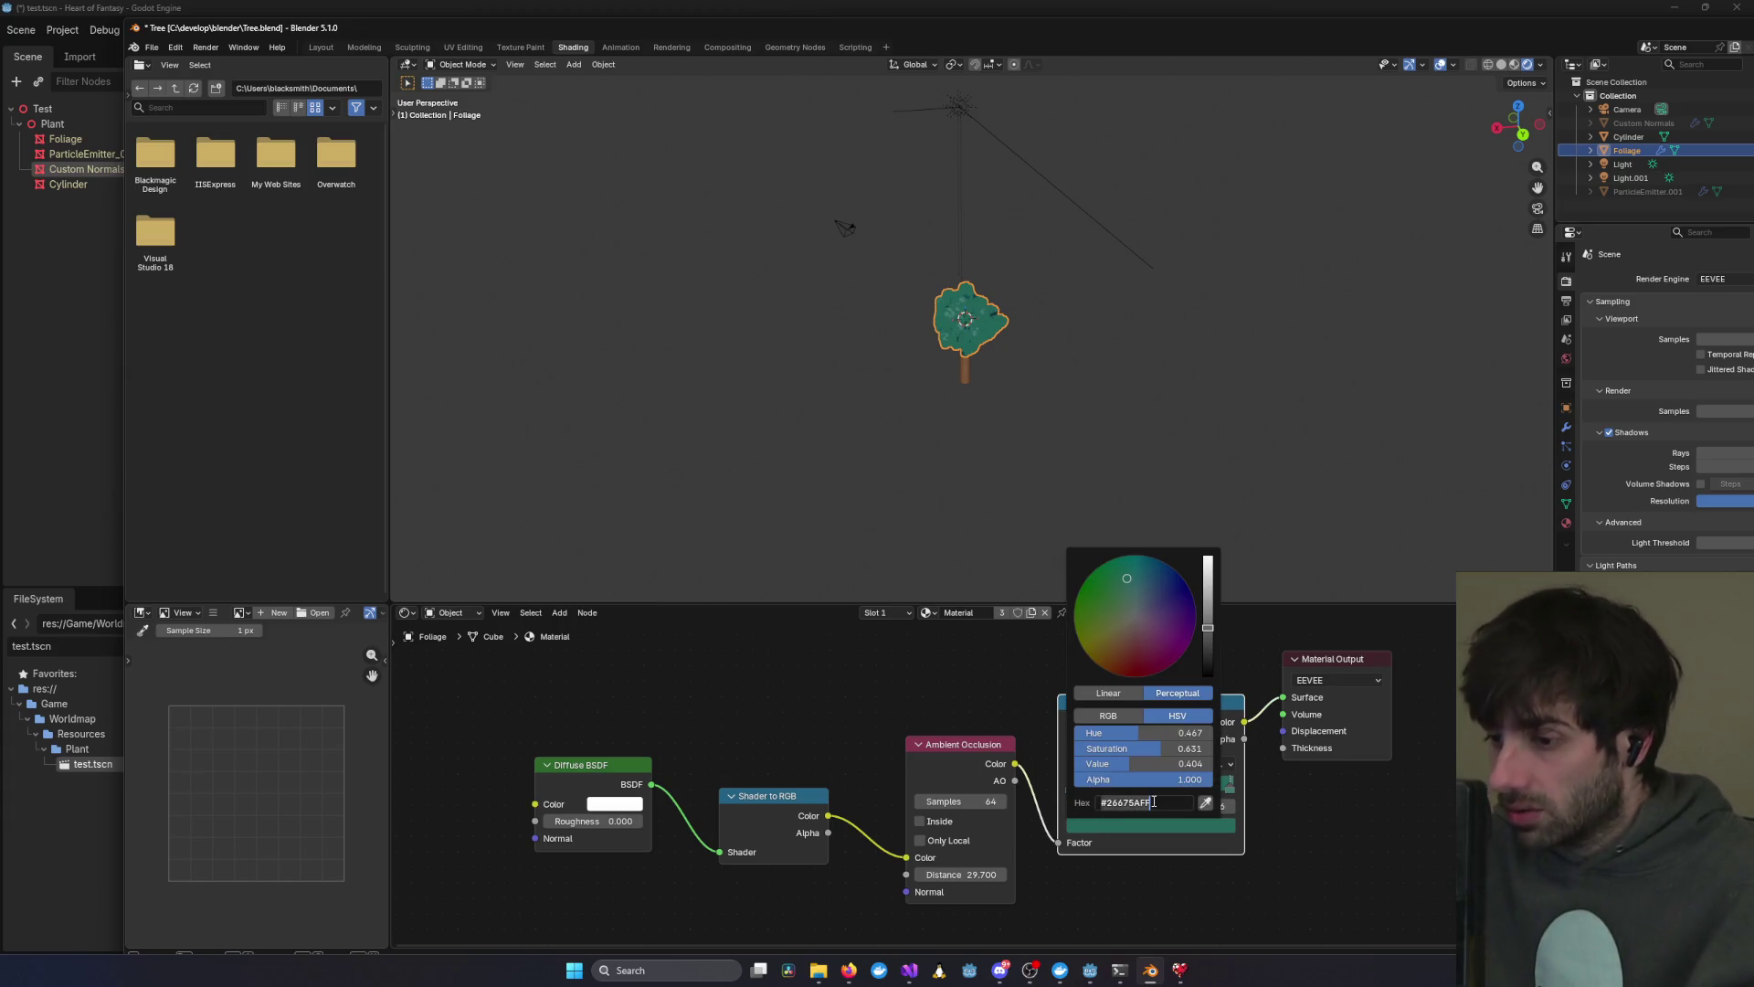
pyautogui.hotkey('alt', 'Tab')
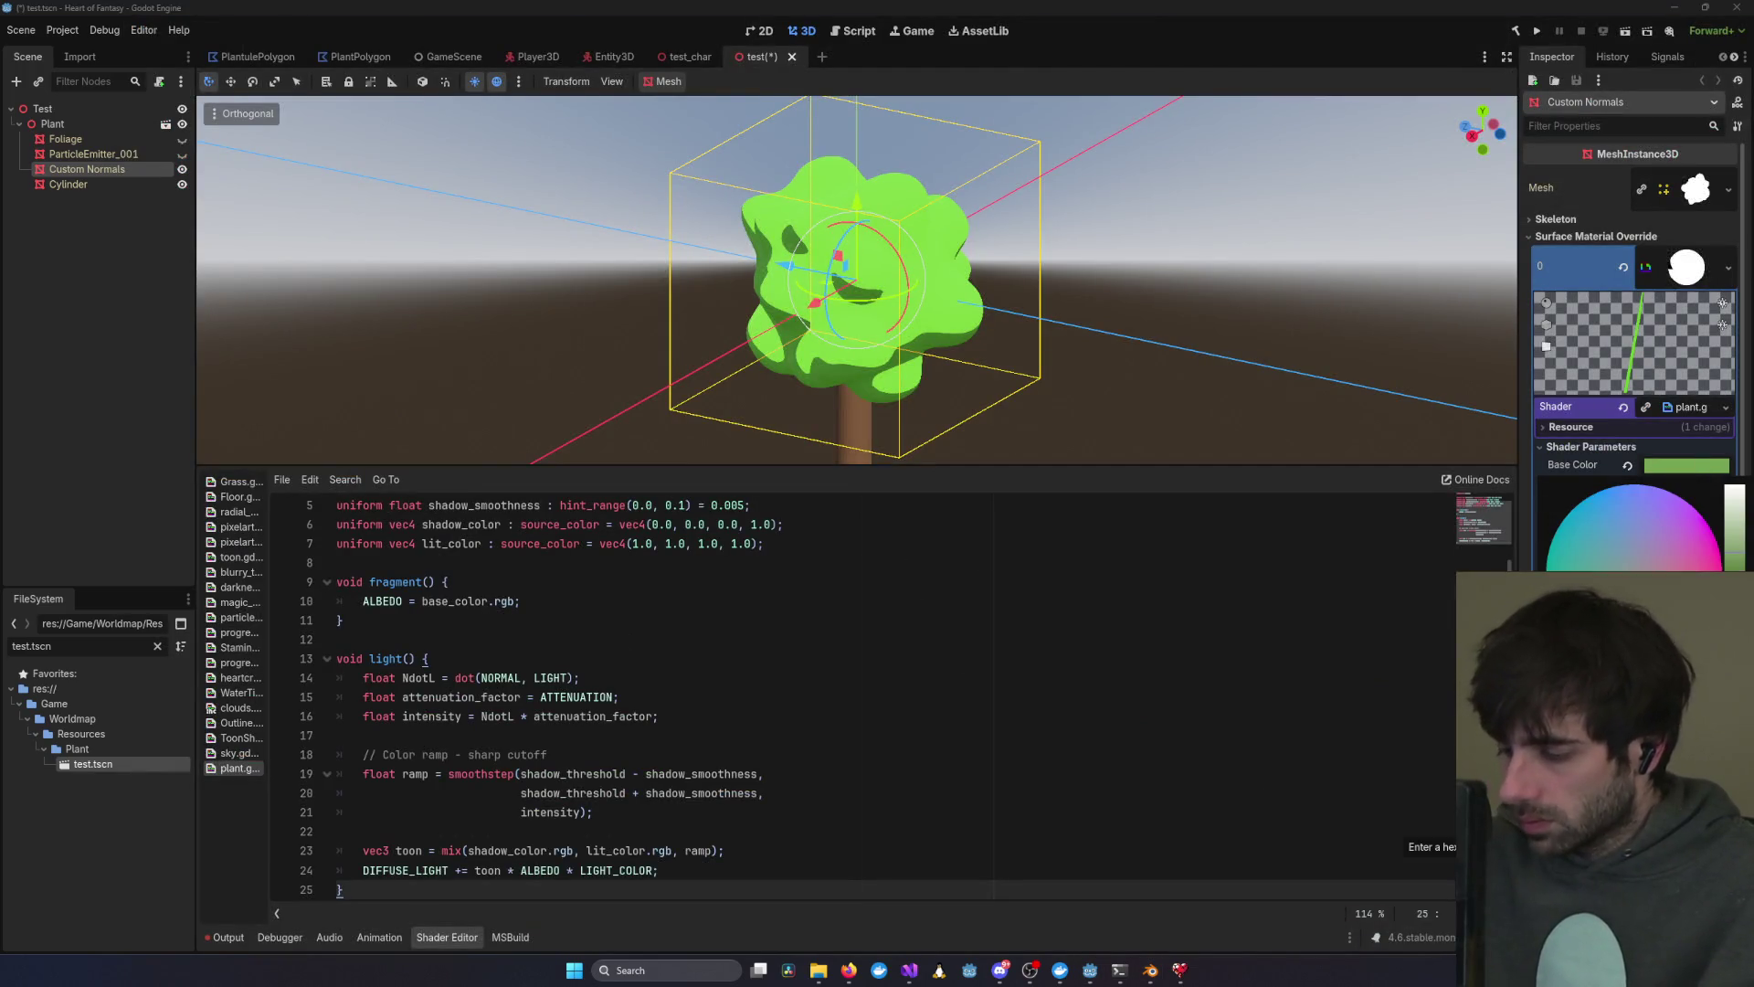
pyautogui.hotkey('ctrl', 'v')
pyautogui.press('Return')
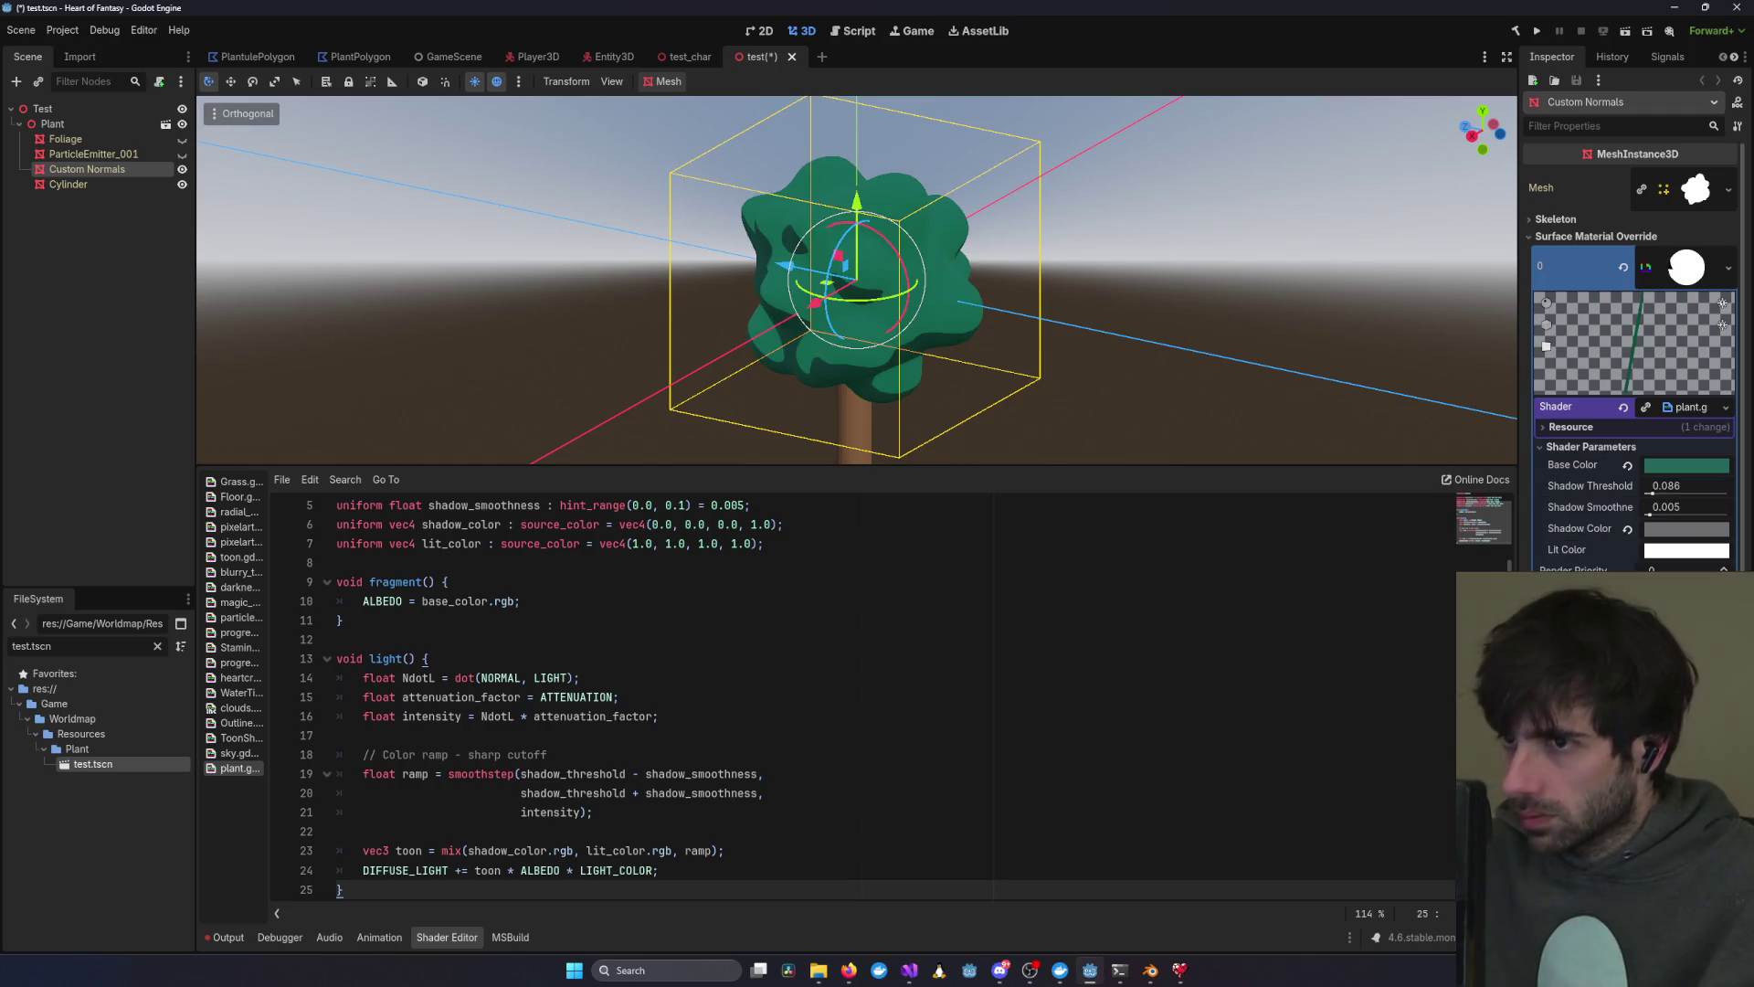
pyautogui.hotkey('alt', 'Tab')
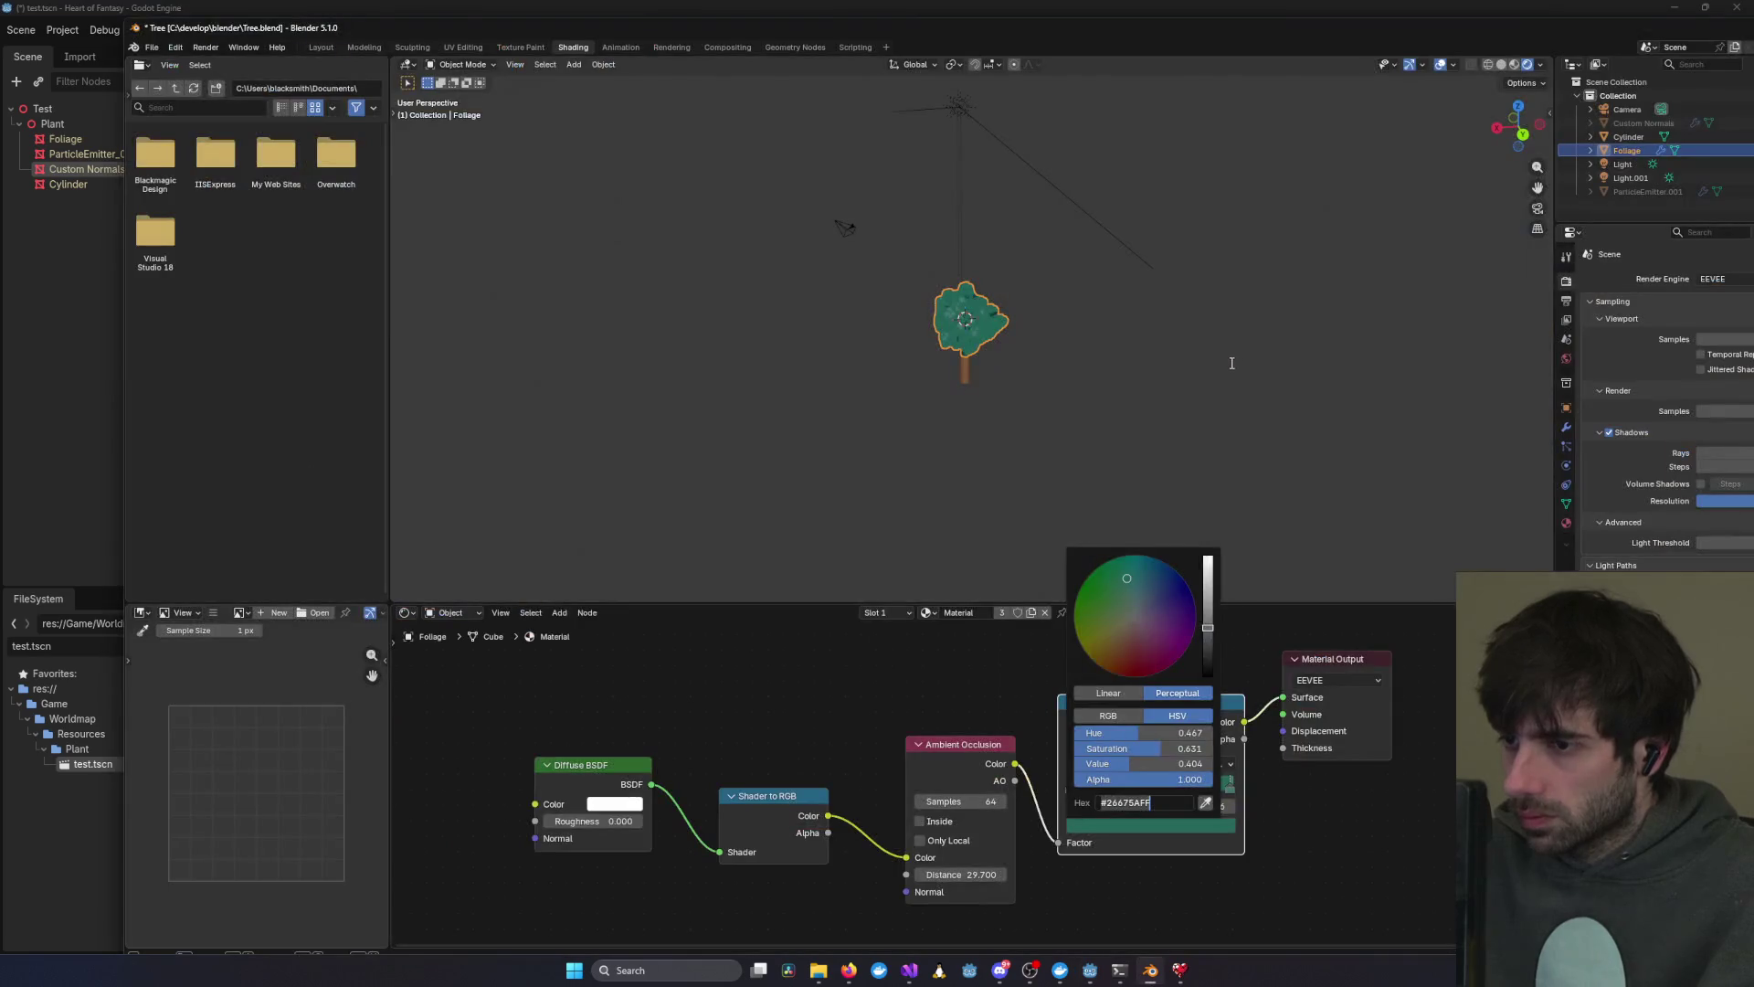
# Select the Color Ramp's last stop and copy its lighter teal hex
pyautogui.press('Return')
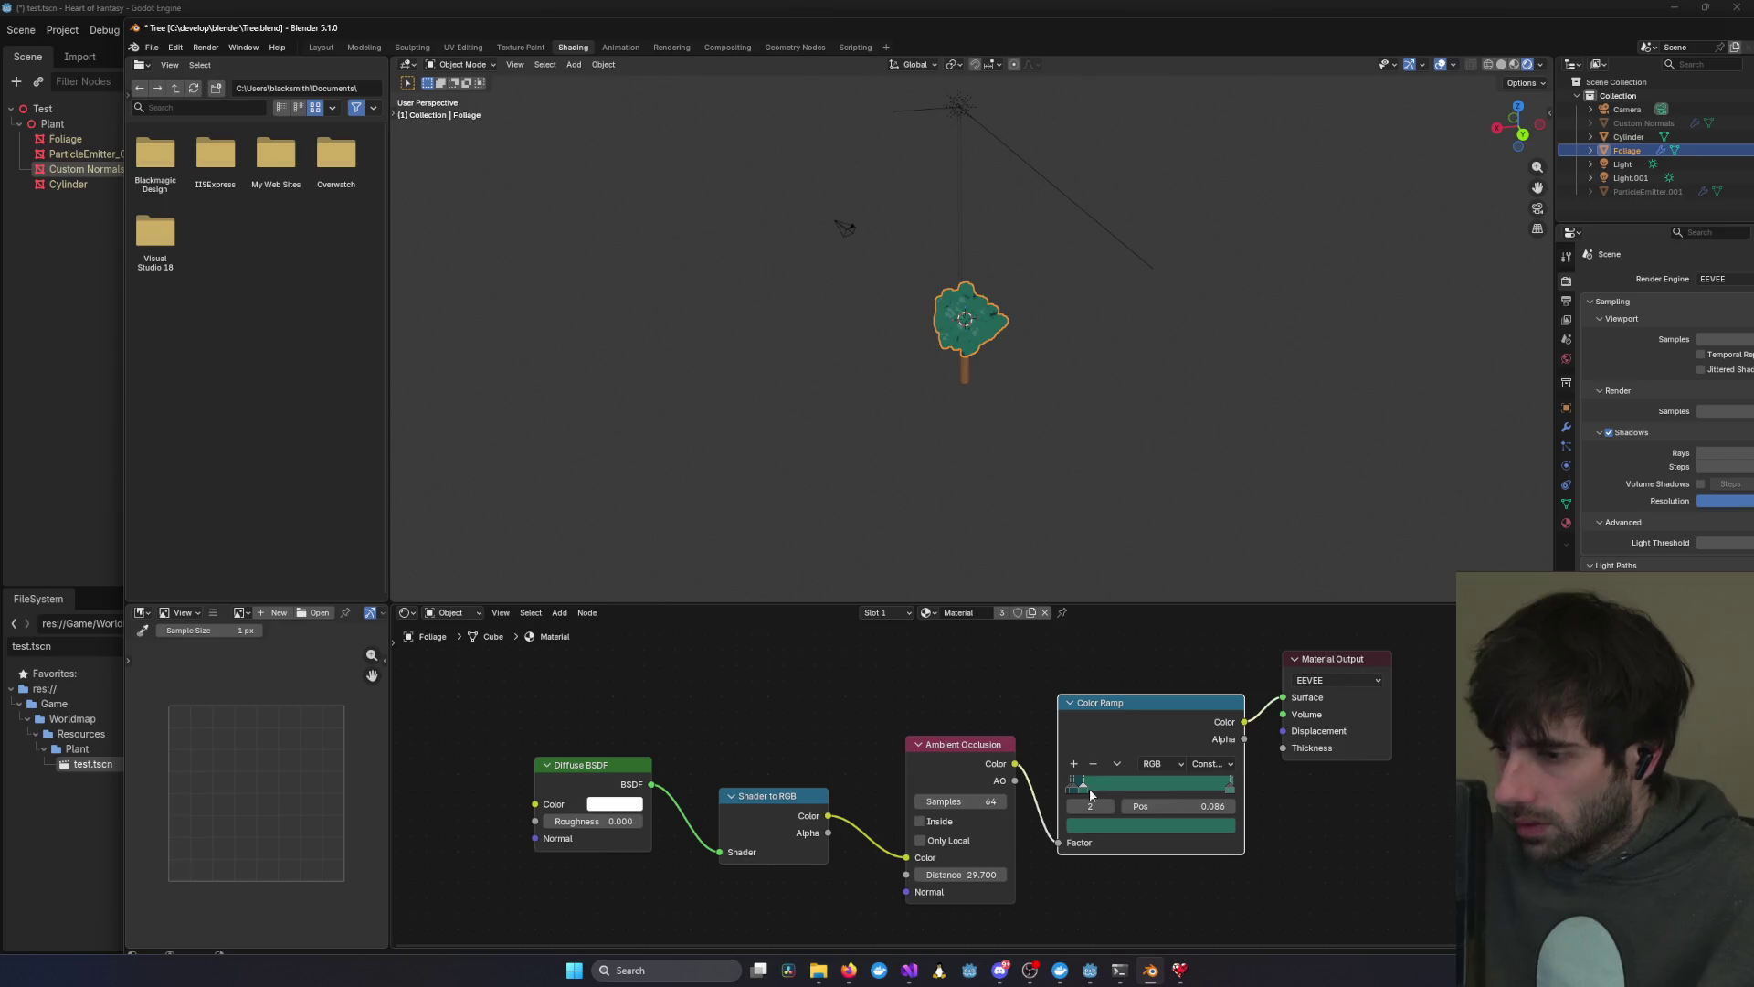
pyautogui.click(1230, 791)
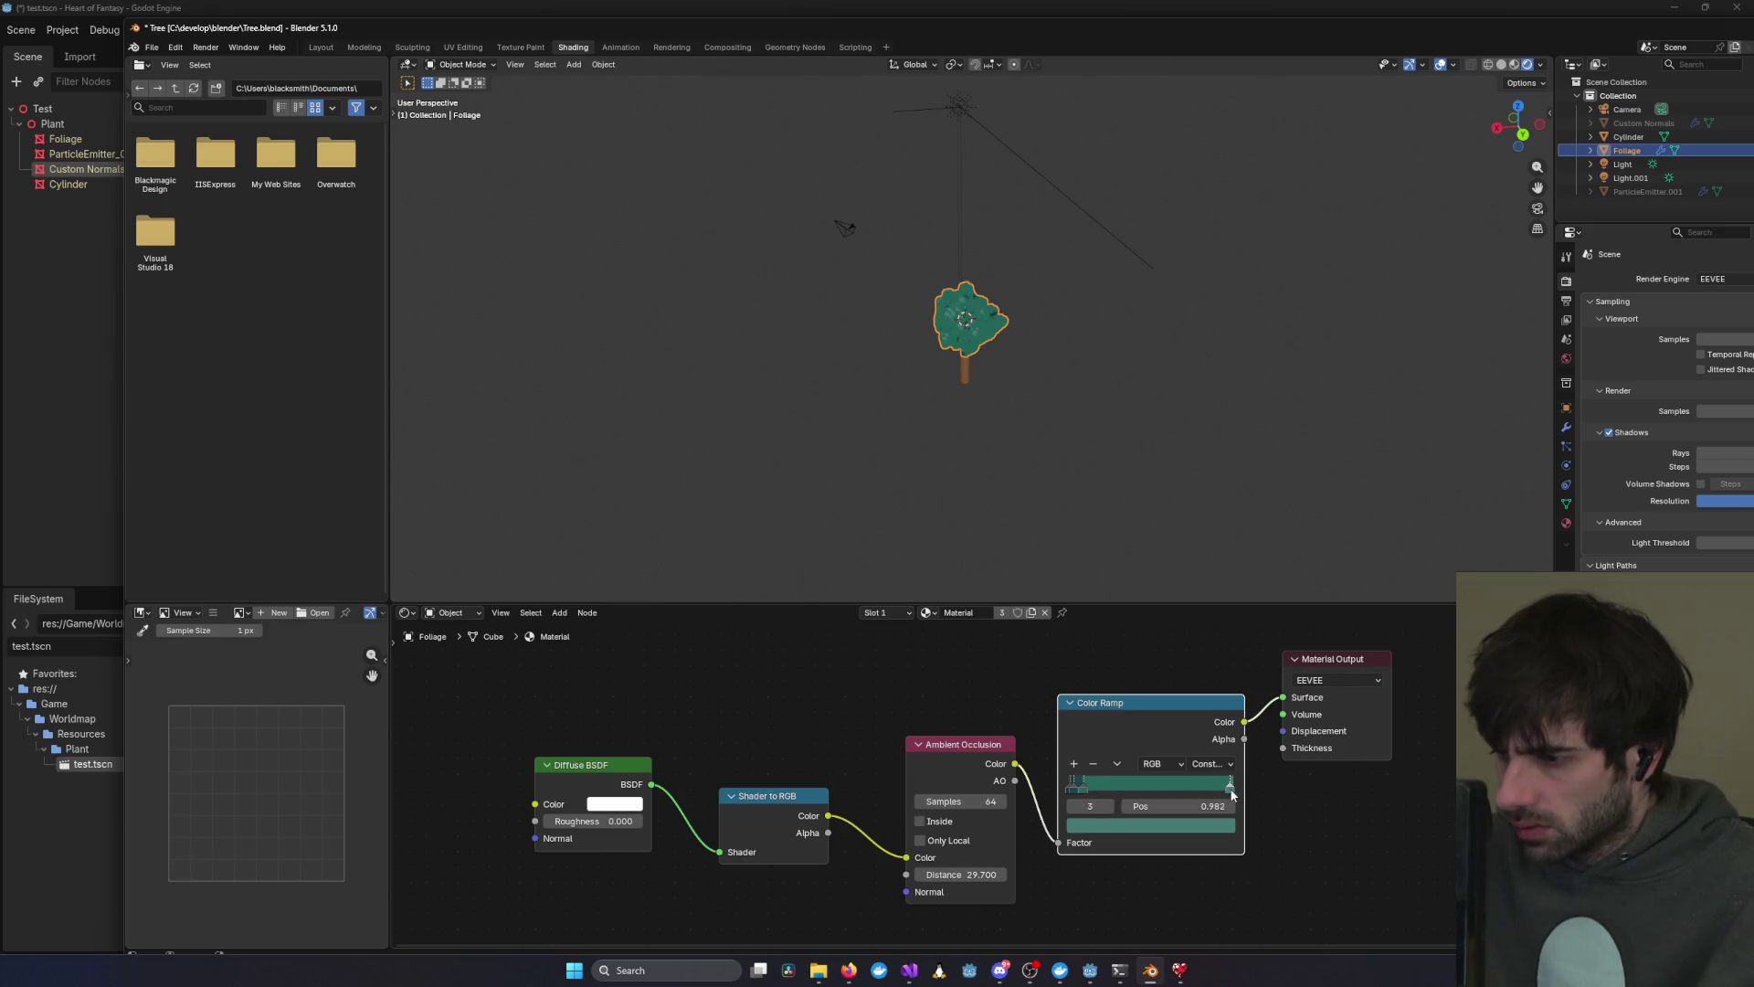
pyautogui.click(1153, 836)
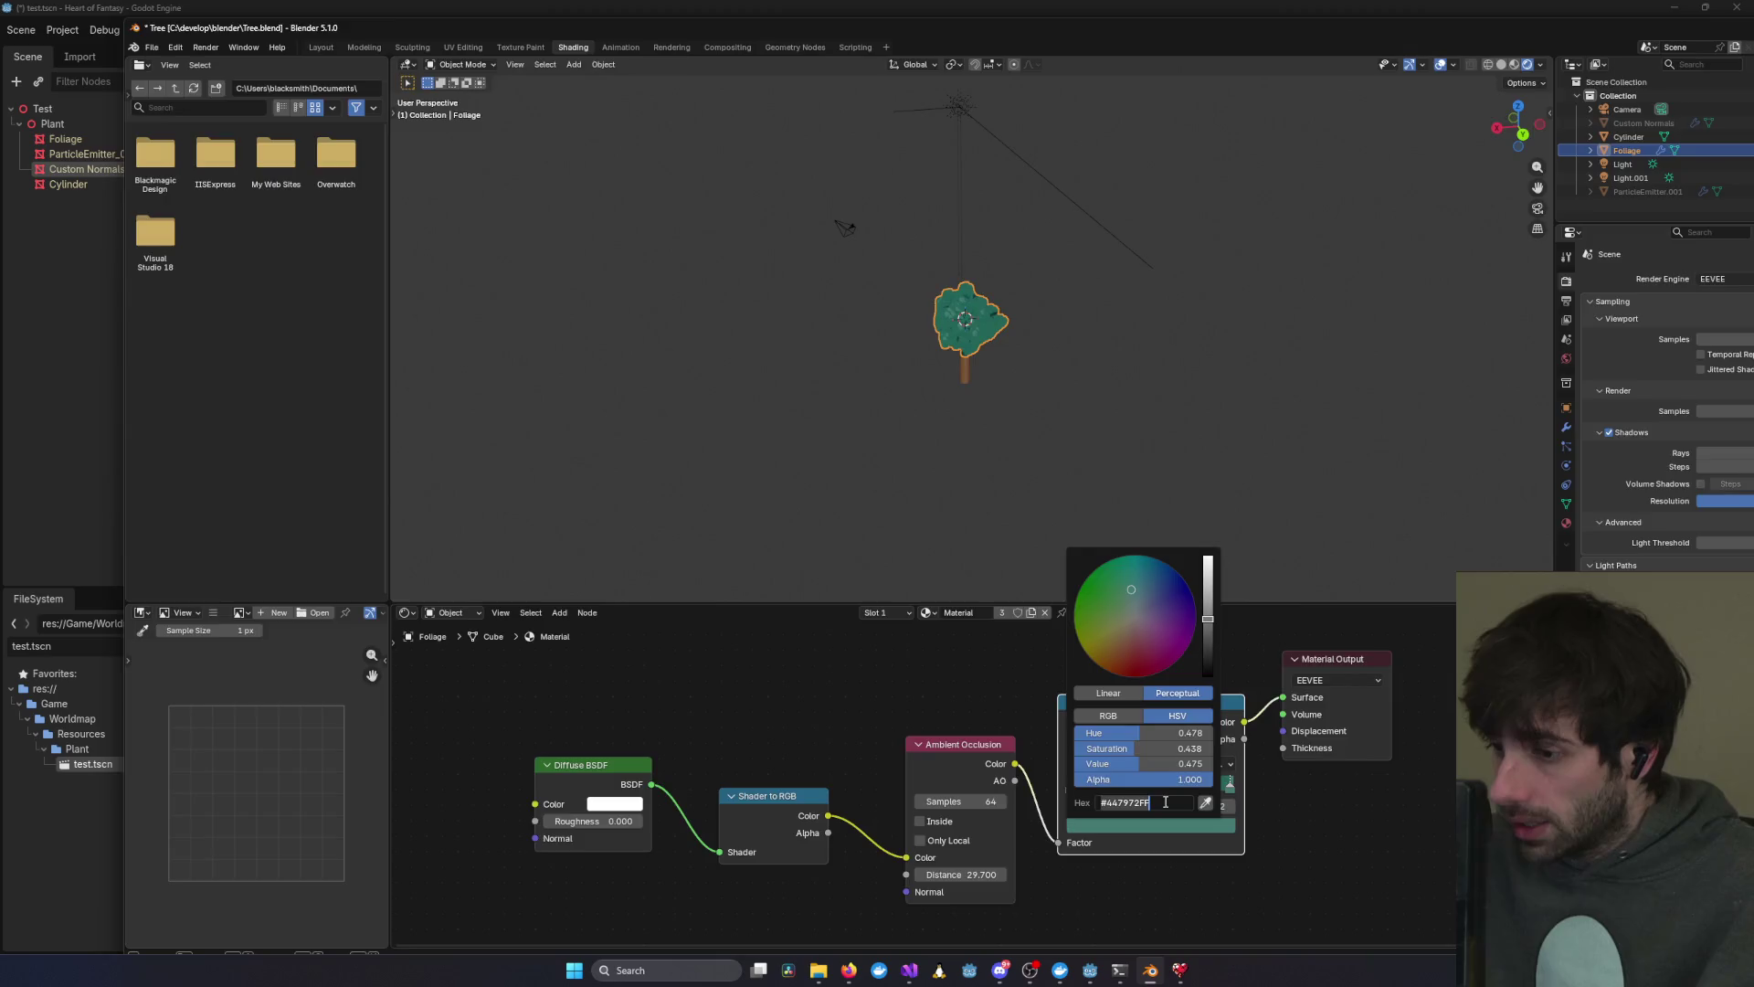
pyautogui.hotkey('alt', 'Tab')
# Paste 447972FF into the foliage shader's Lit Color hex field
pyautogui.click(1679, 552)
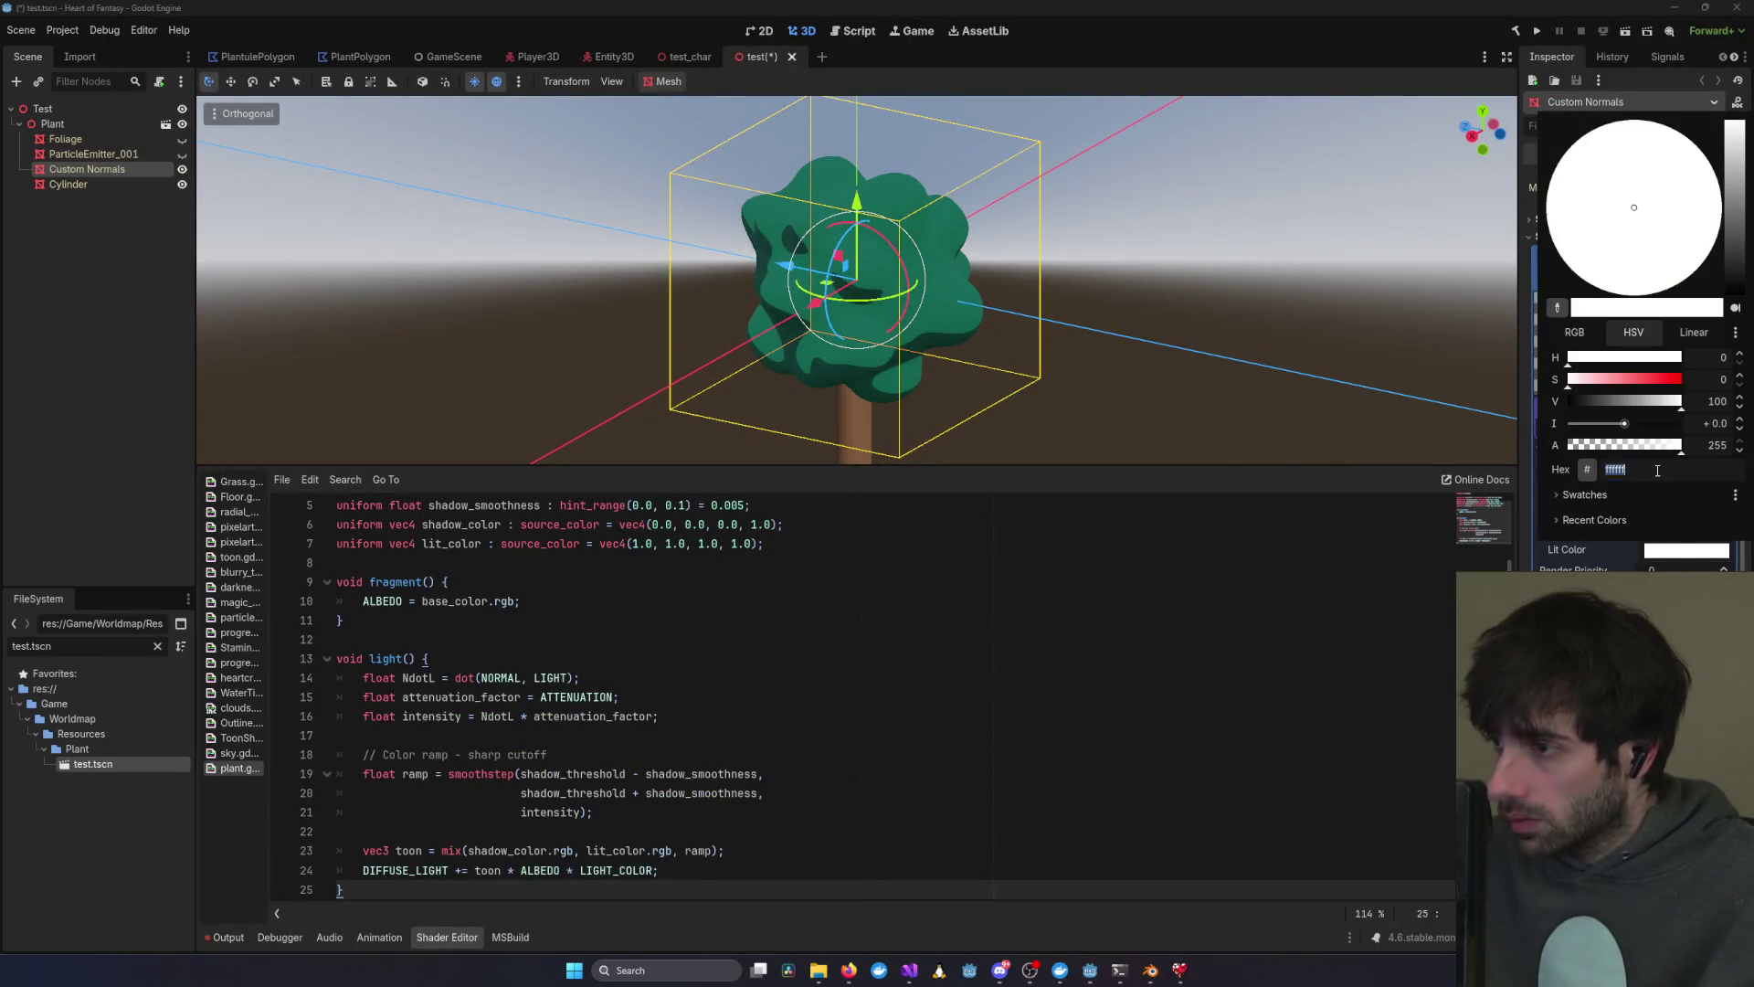
pyautogui.hotkey('ctrl', 'a')
pyautogui.press('BackSpace')
pyautogui.write('#447972FF')
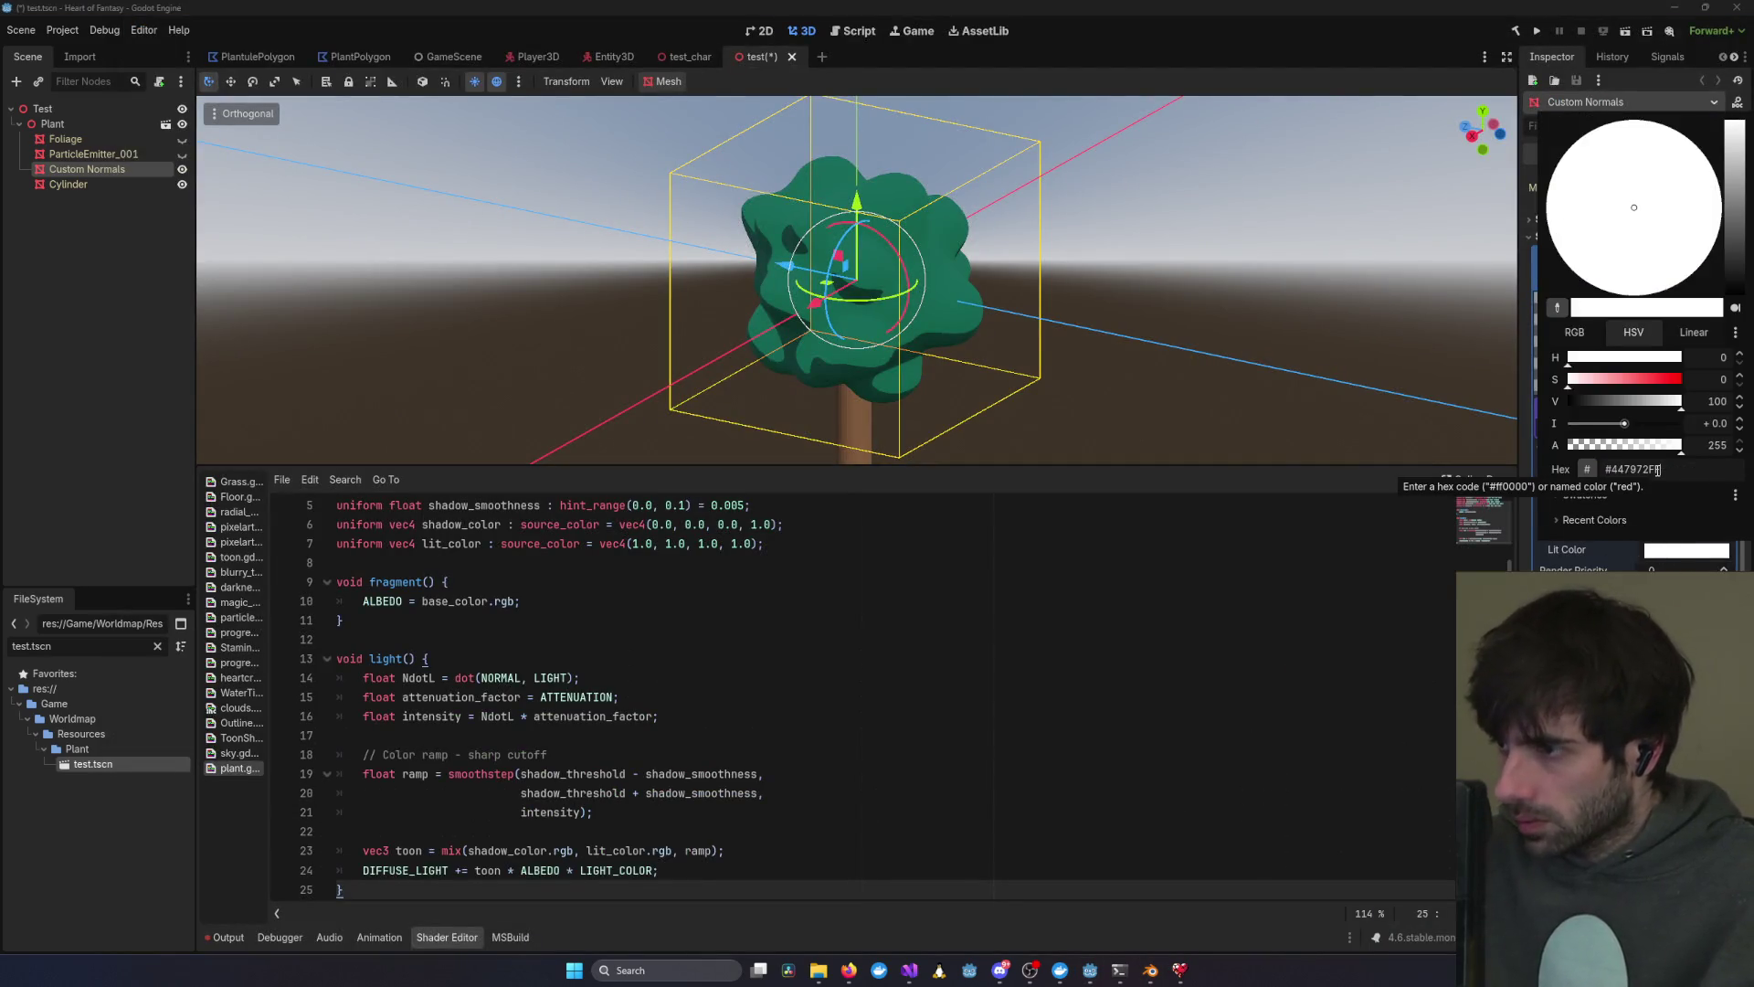
pyautogui.hotkey('ctrl', 'a')
pyautogui.press('BackSpace')
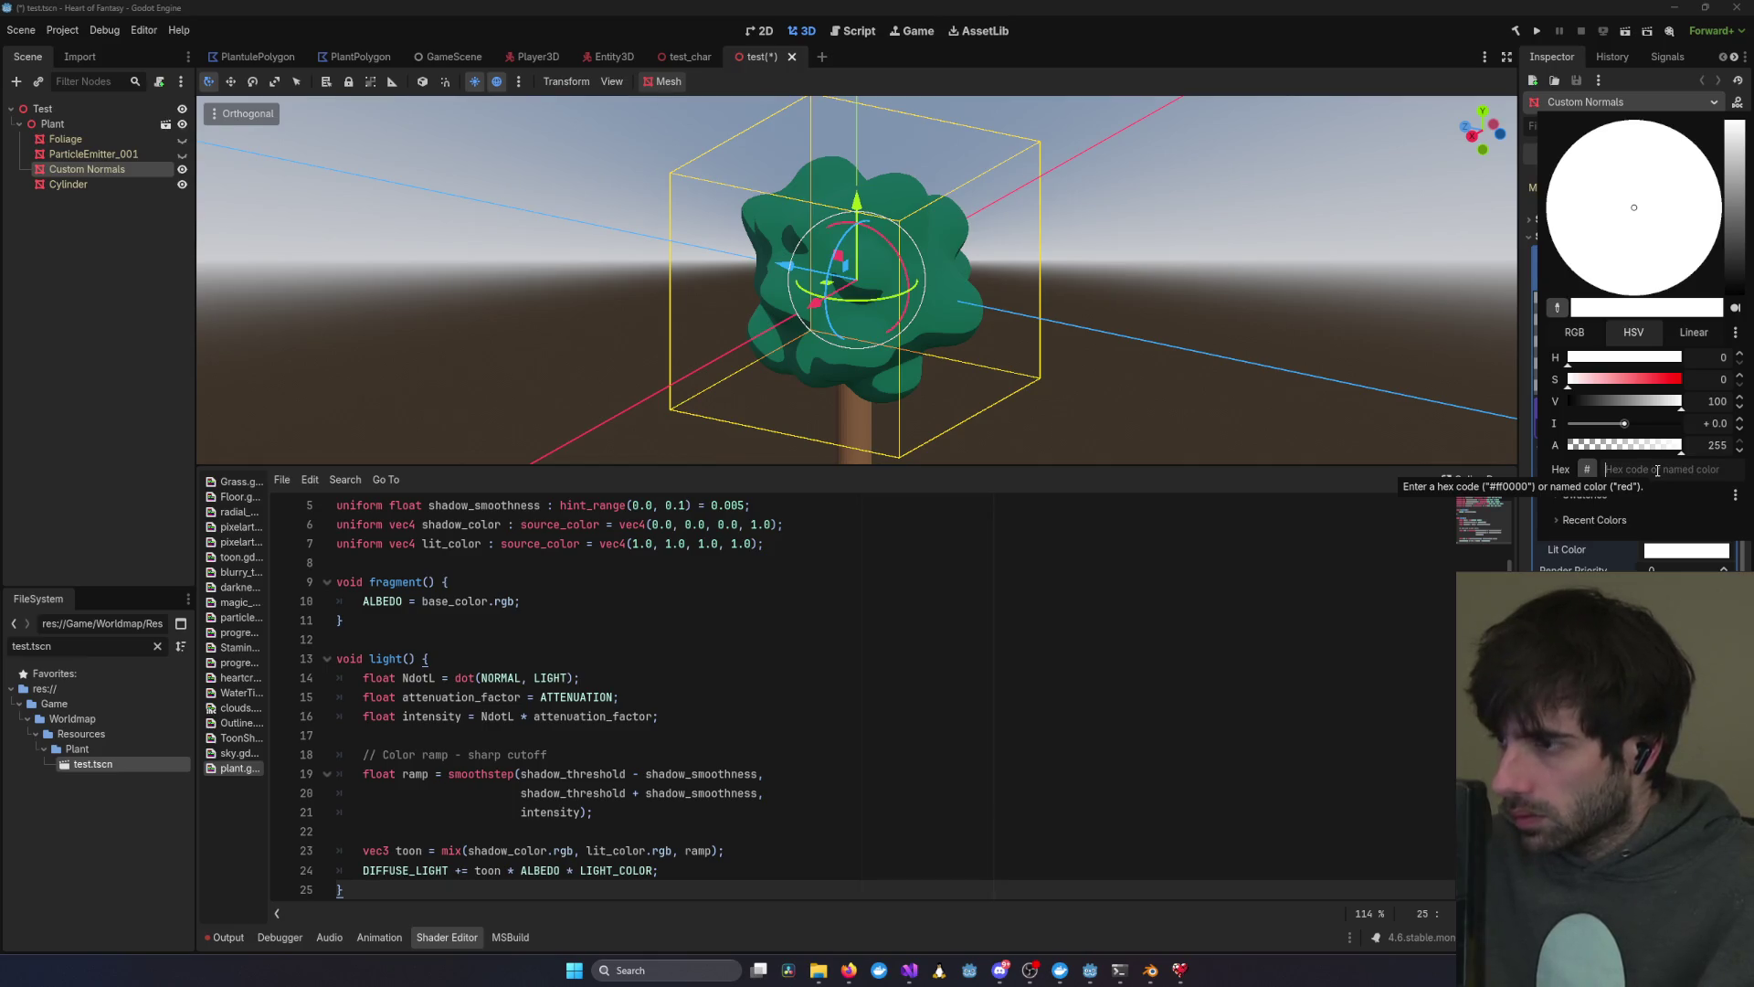
pyautogui.write('#447972FF')
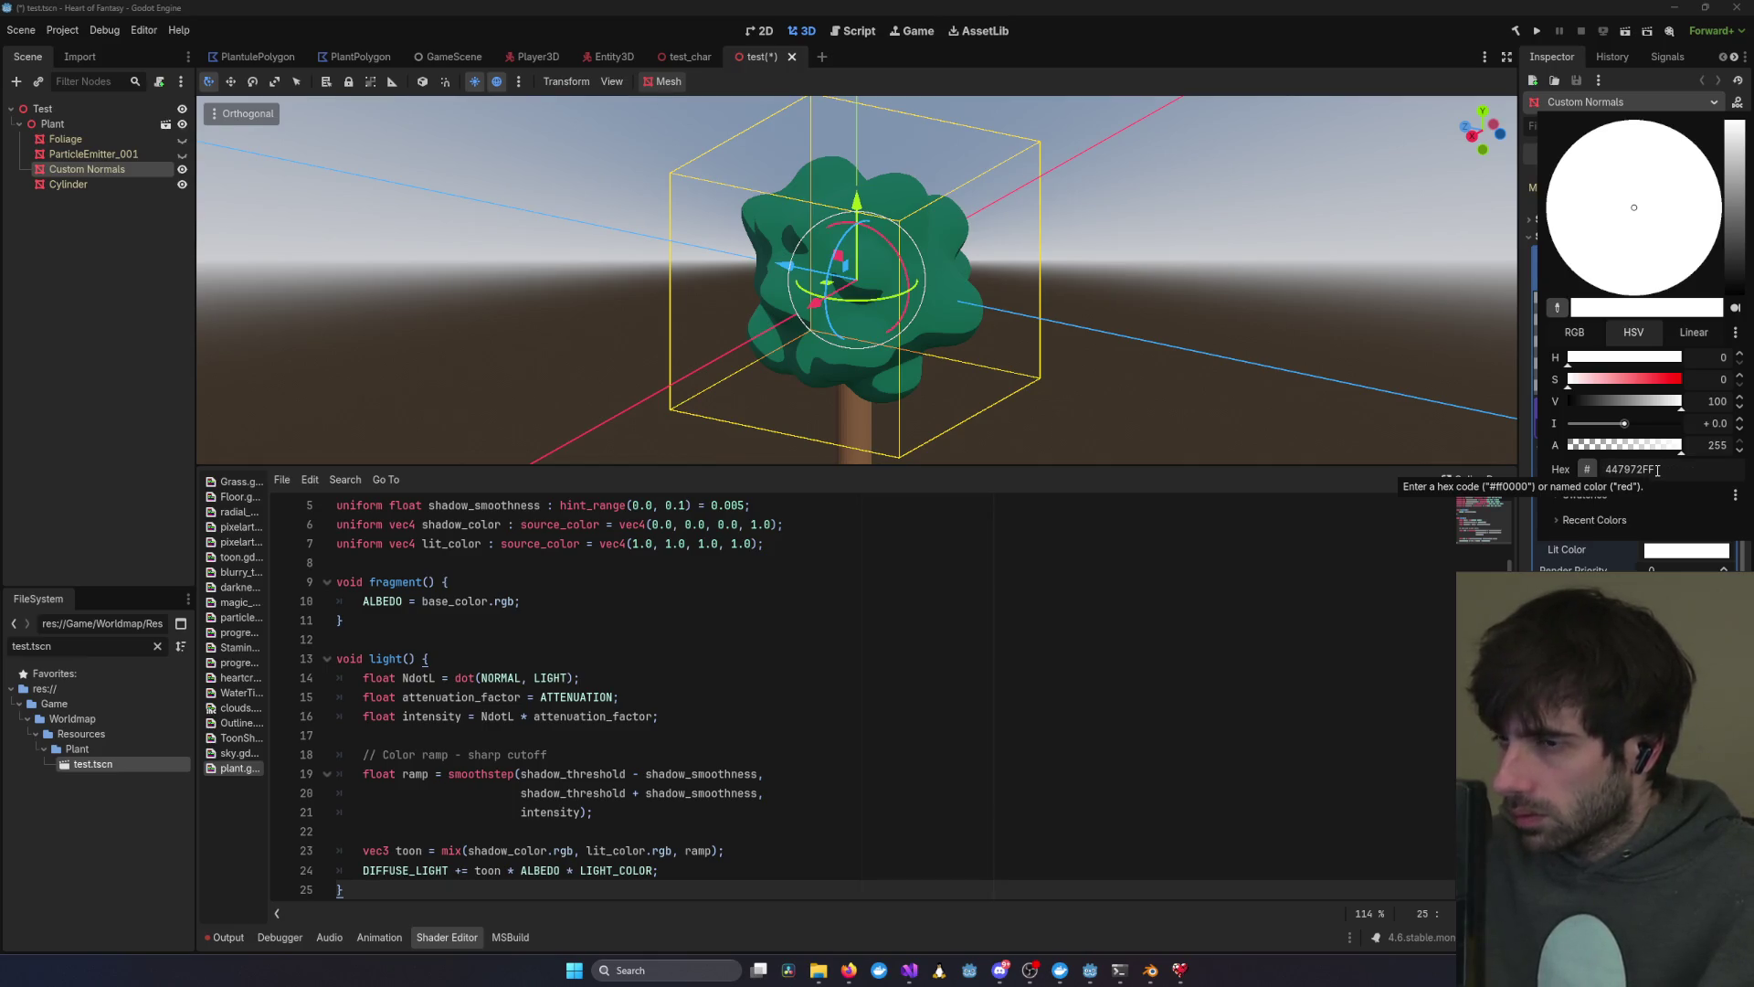
pyautogui.press('Return')
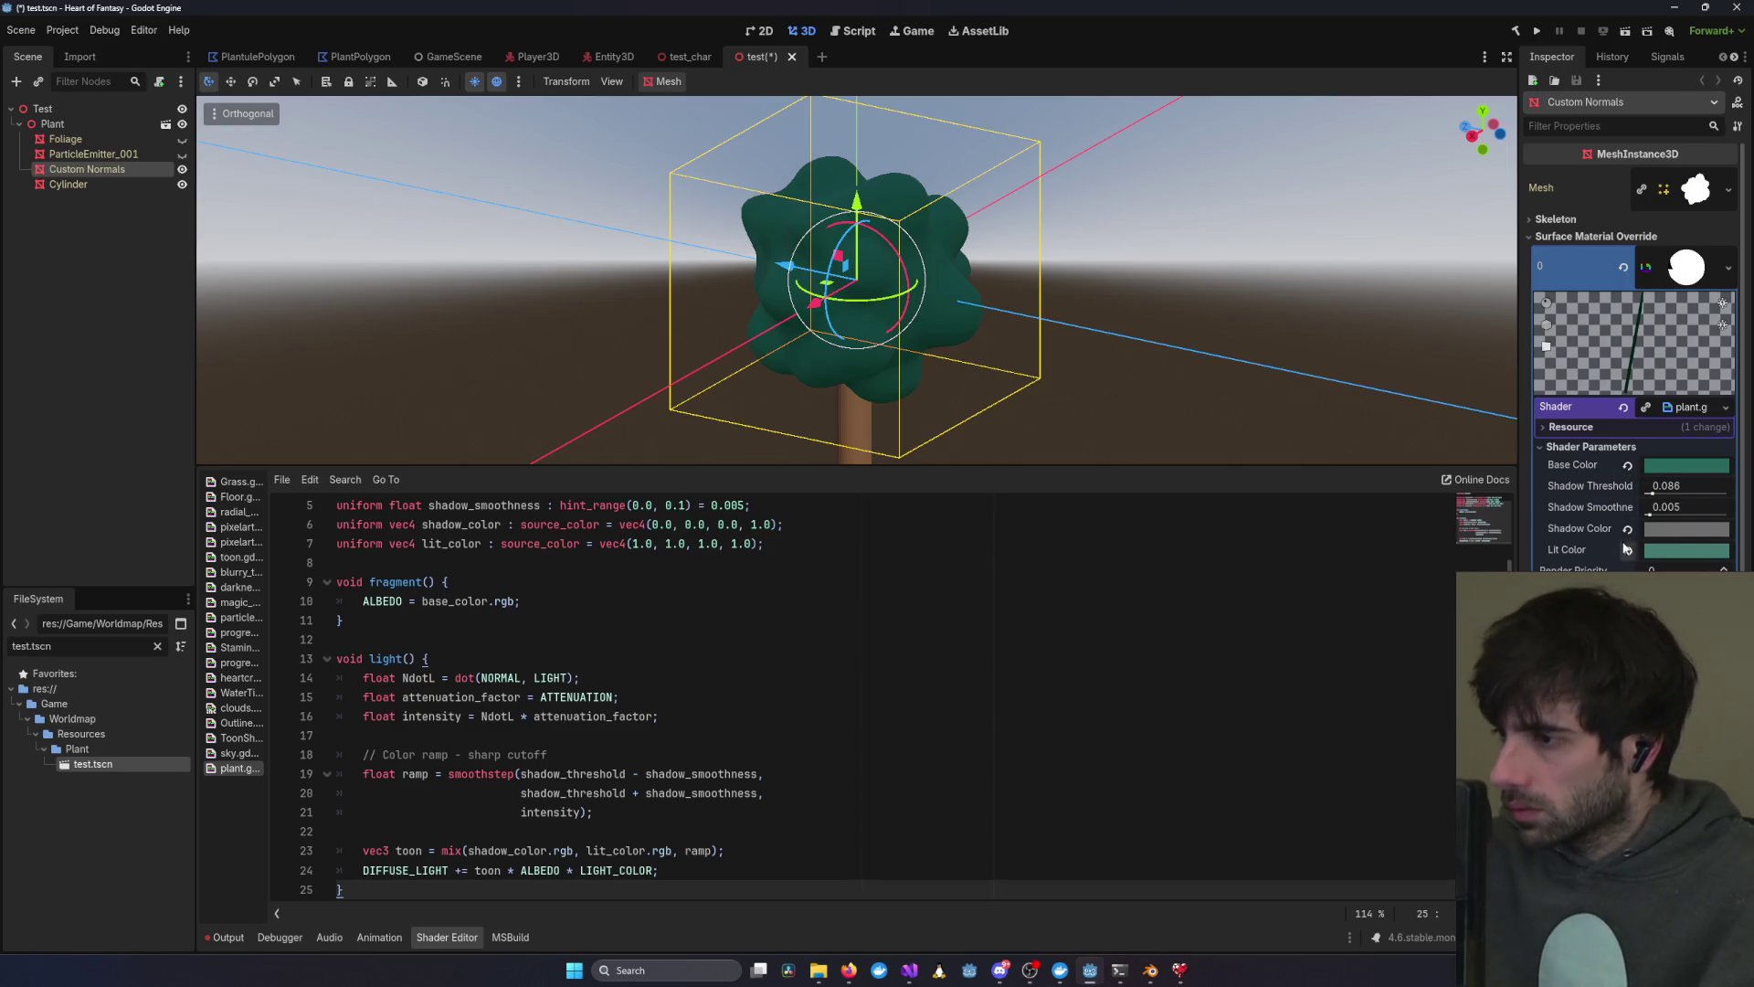
pyautogui.click(1670, 549)
# Try transparent, cyan and orange Lit Color values, comparing the foliage shading
pyautogui.moveTo(1678, 451)
pyautogui.mouseDown()
pyautogui.moveTo(1574, 451)
pyautogui.moveTo(1544, 405)
pyautogui.moveTo(1688, 400)
pyautogui.mouseUp()
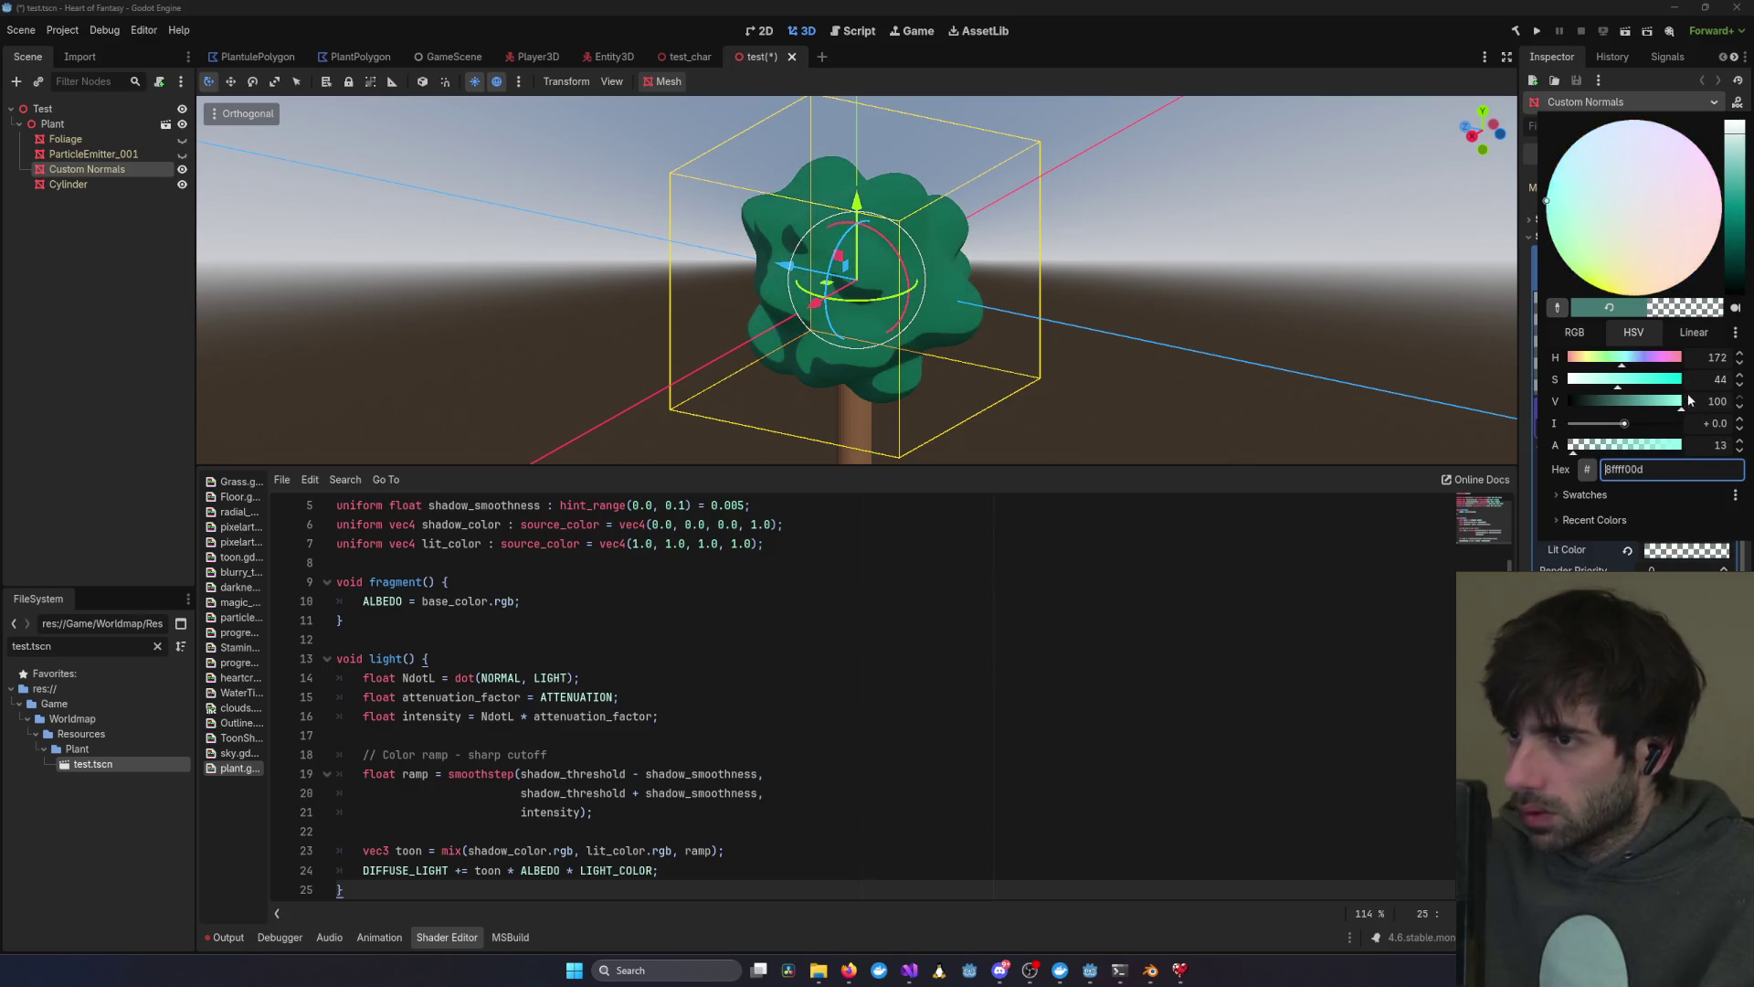
pyautogui.moveTo(1314, 307)
pyautogui.mouseDown()
pyautogui.moveTo(715, 326)
pyautogui.moveTo(341, 250)
pyautogui.moveTo(300, 260)
pyautogui.moveTo(692, 243)
pyautogui.moveTo(930, 201)
pyautogui.moveTo(594, 262)
pyautogui.moveTo(695, 274)
pyautogui.mouseUp()
pyautogui.click(1688, 552)
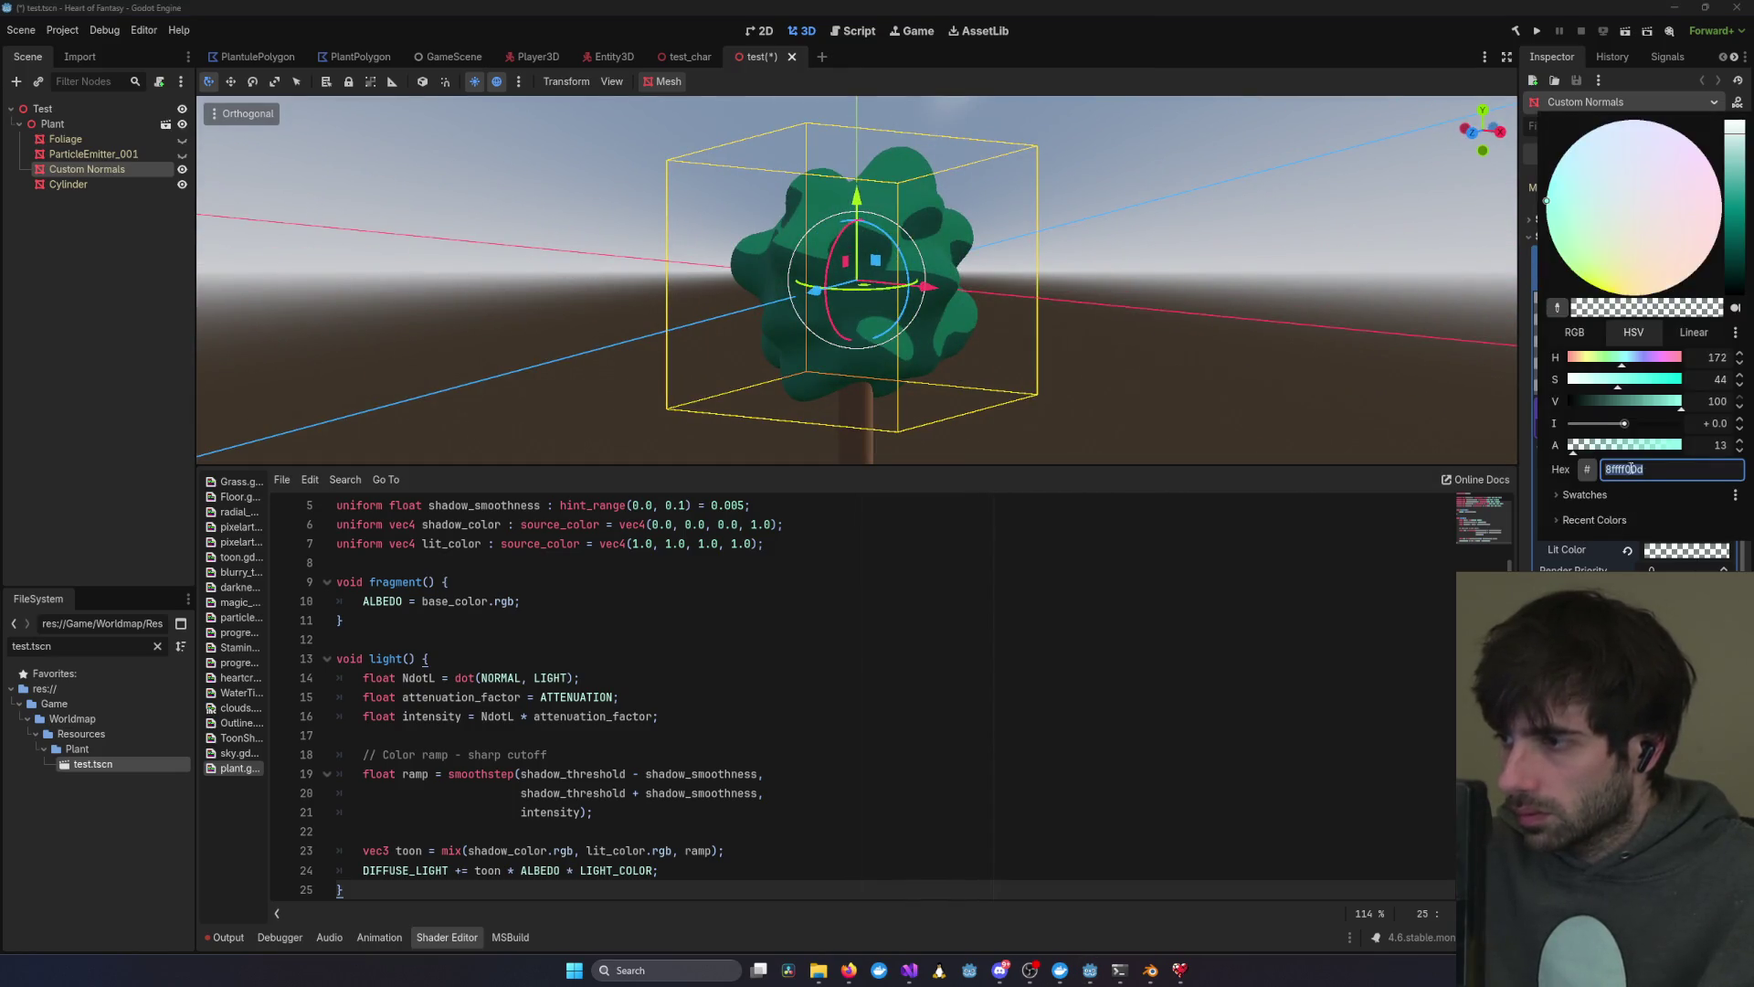
pyautogui.moveTo(1576, 445); pyautogui.dragTo(1704, 440)
pyautogui.click(1661, 463)
pyautogui.write('00')
pyautogui.press('Return')
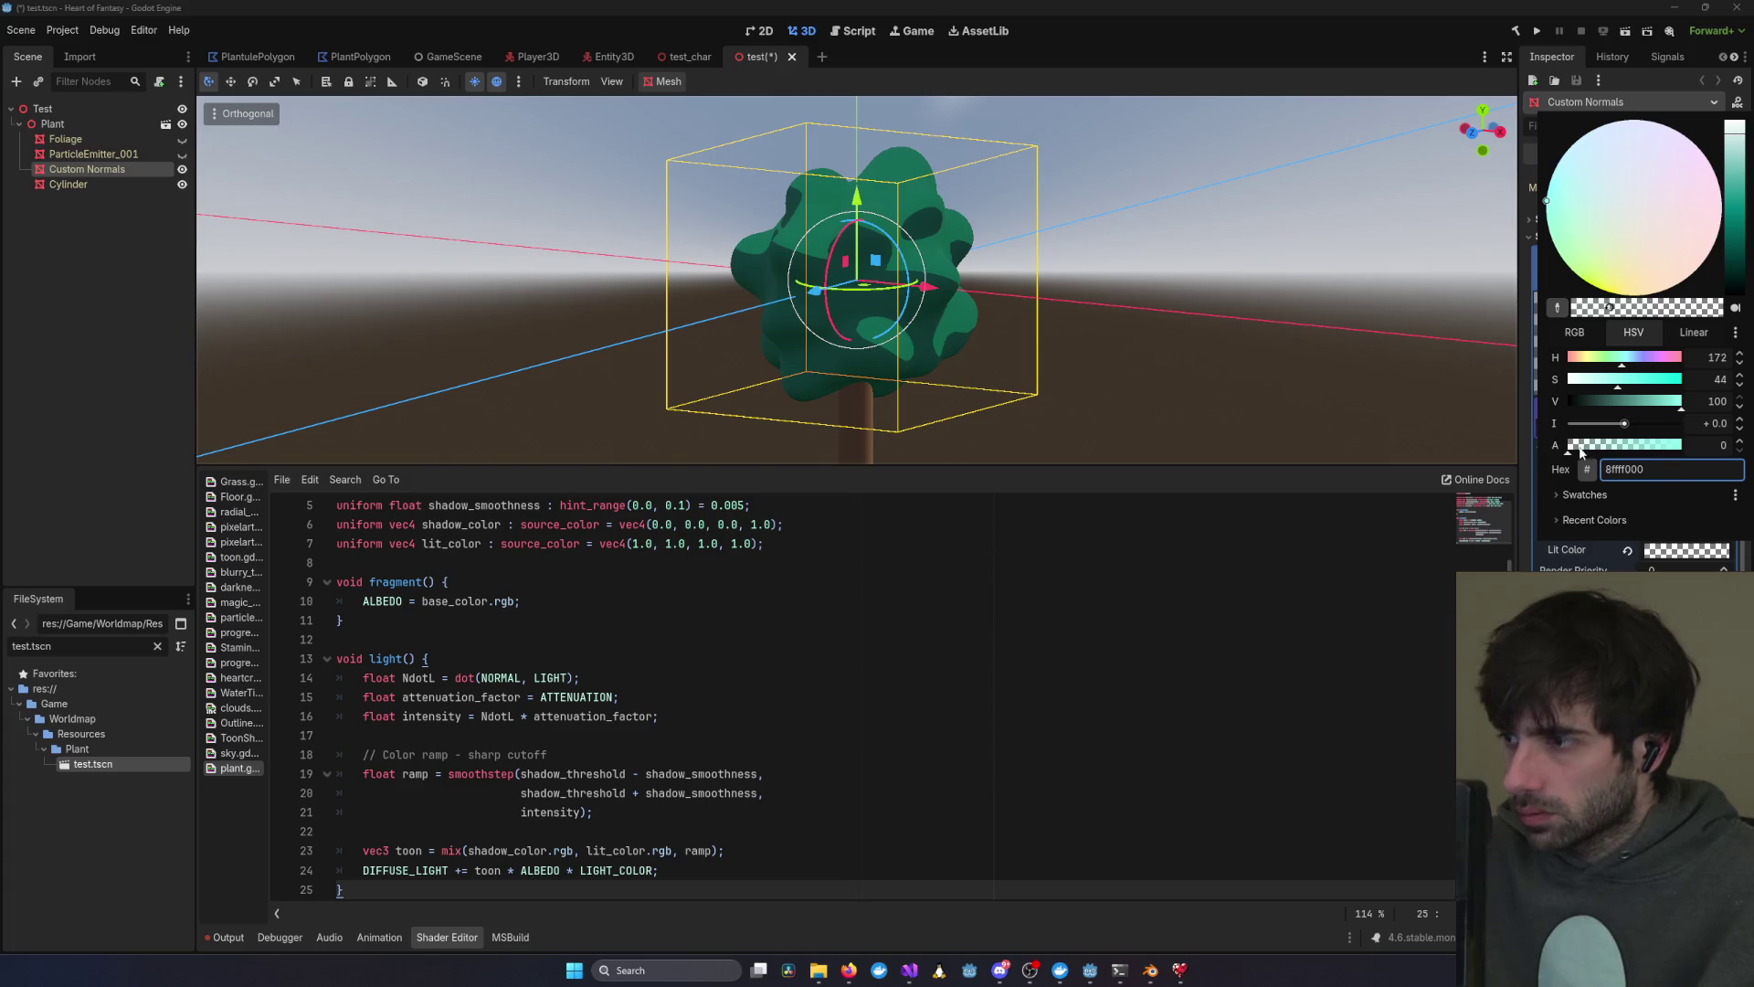
pyautogui.moveTo(1425, 352); pyautogui.dragTo(993, 364)
pyautogui.click(1684, 552)
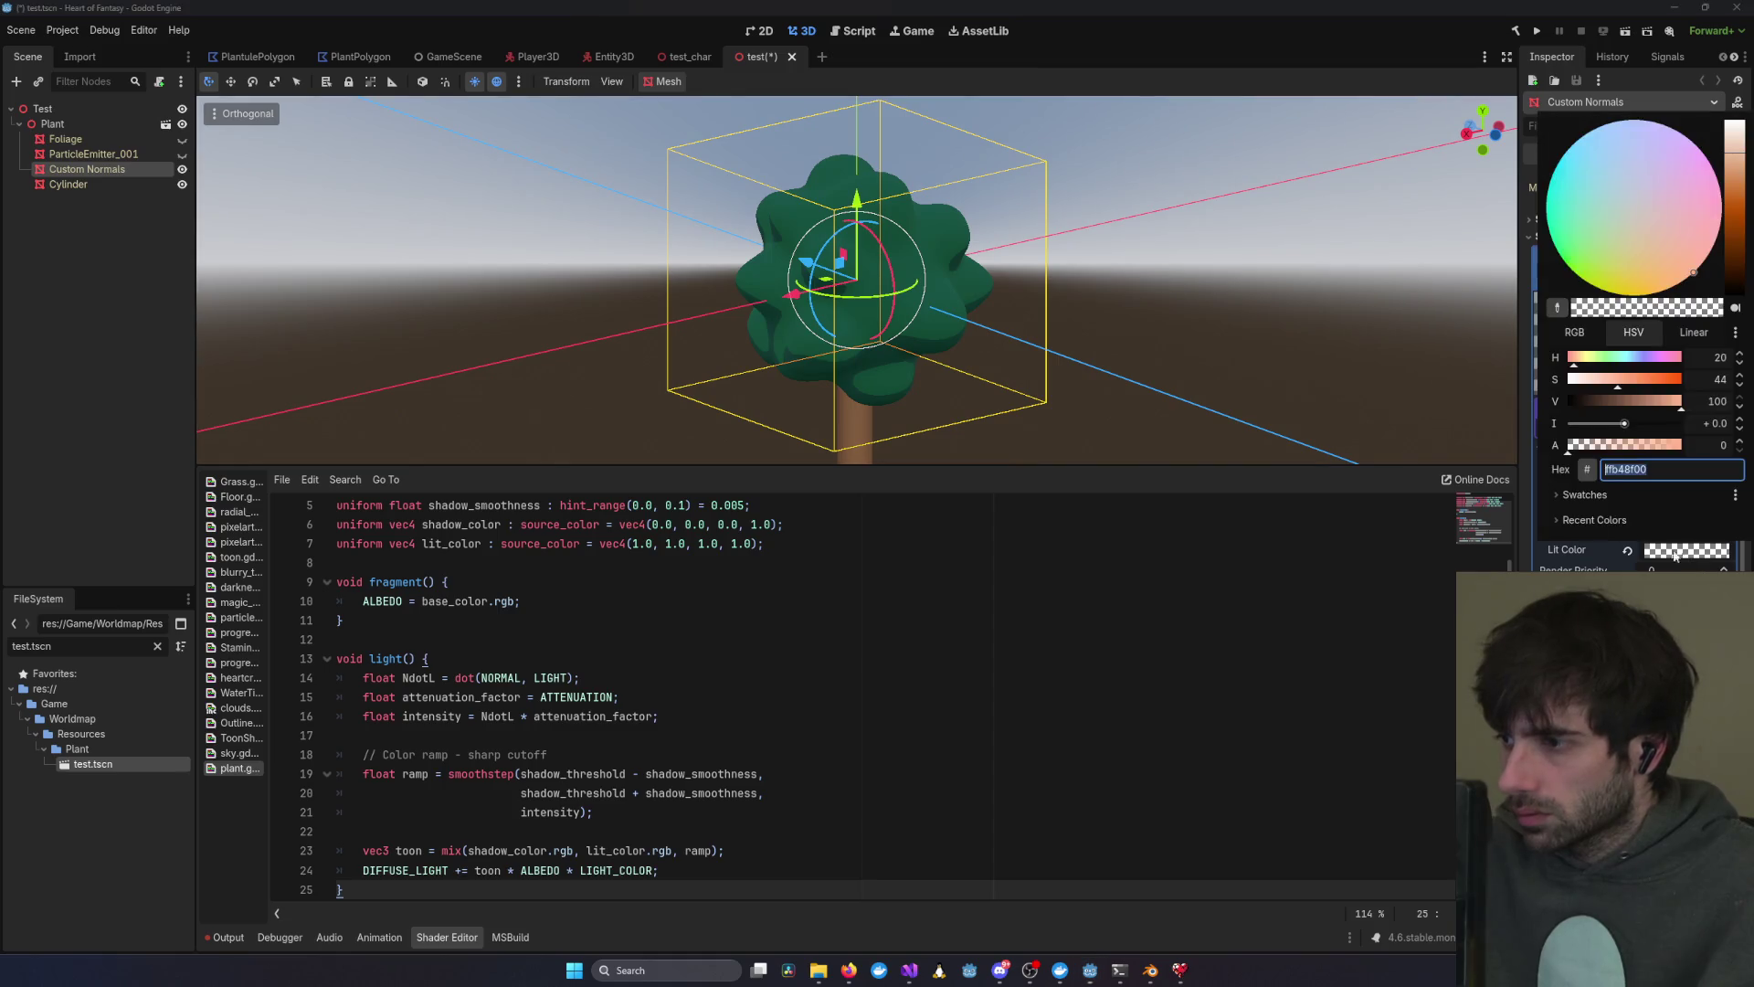
pyautogui.press('End')
pyautogui.press('BackSpace')
pyautogui.press('BackSpace')
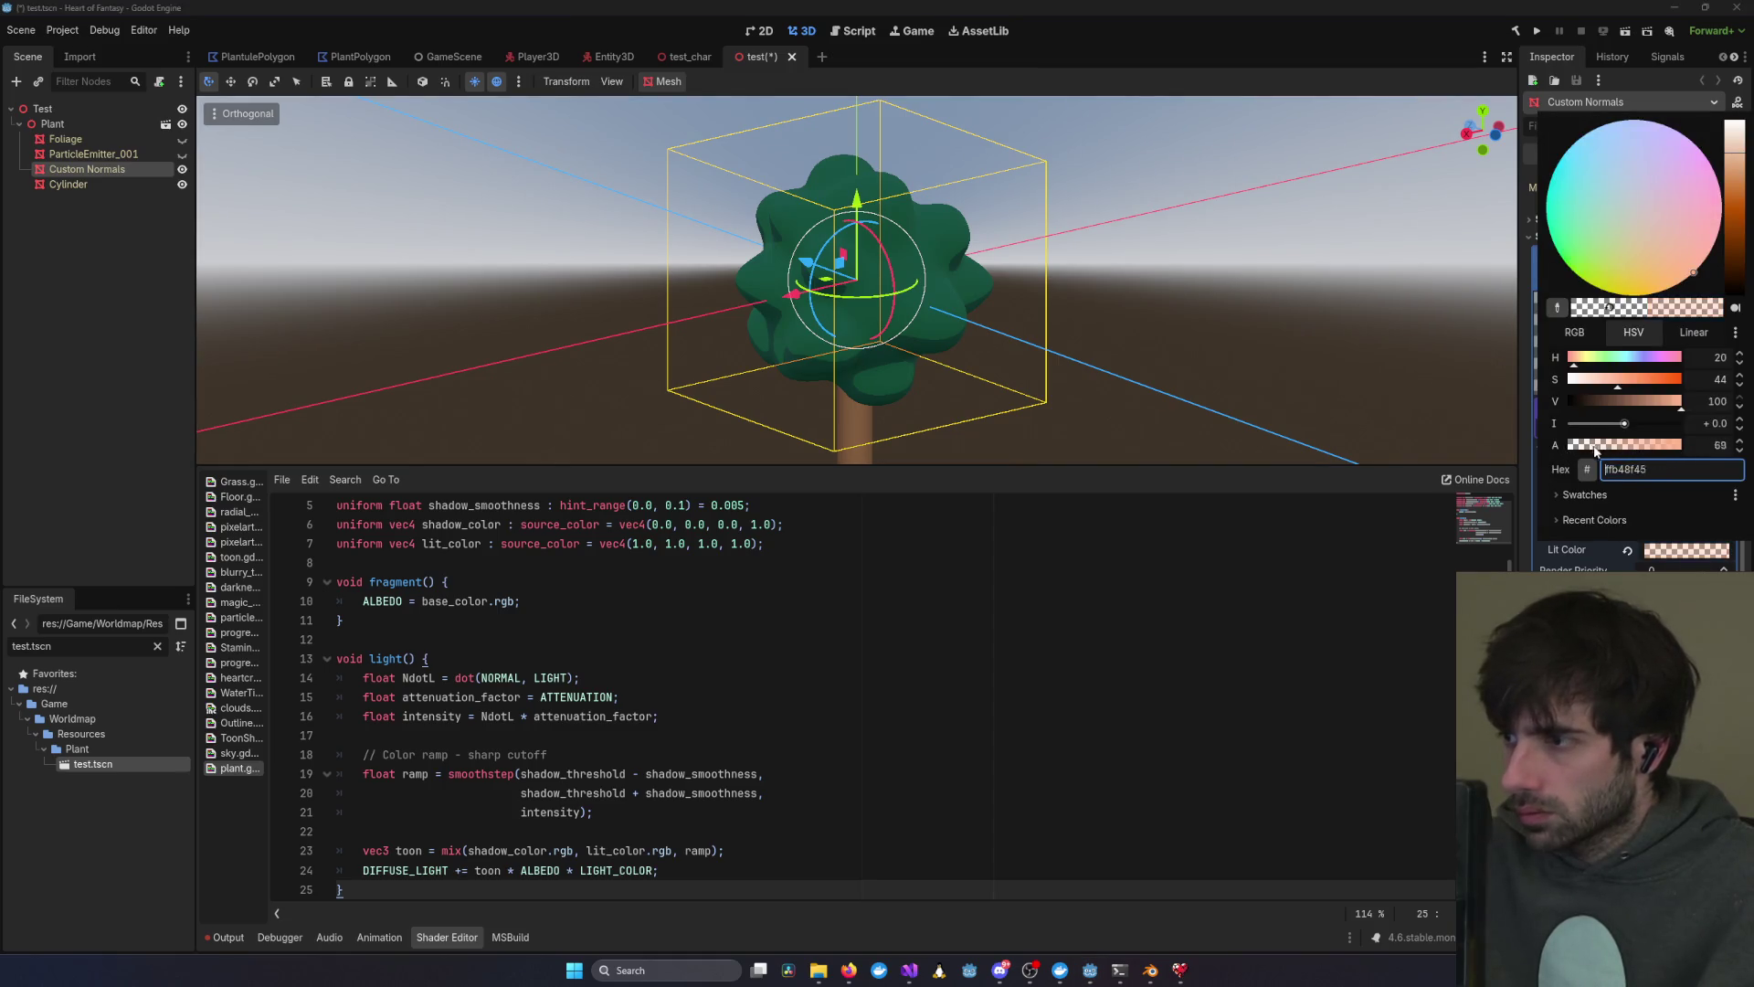
pyautogui.moveTo(1273, 394)
pyautogui.mouseDown()
pyautogui.moveTo(776, 360)
pyautogui.moveTo(1166, 356)
pyautogui.mouseUp()
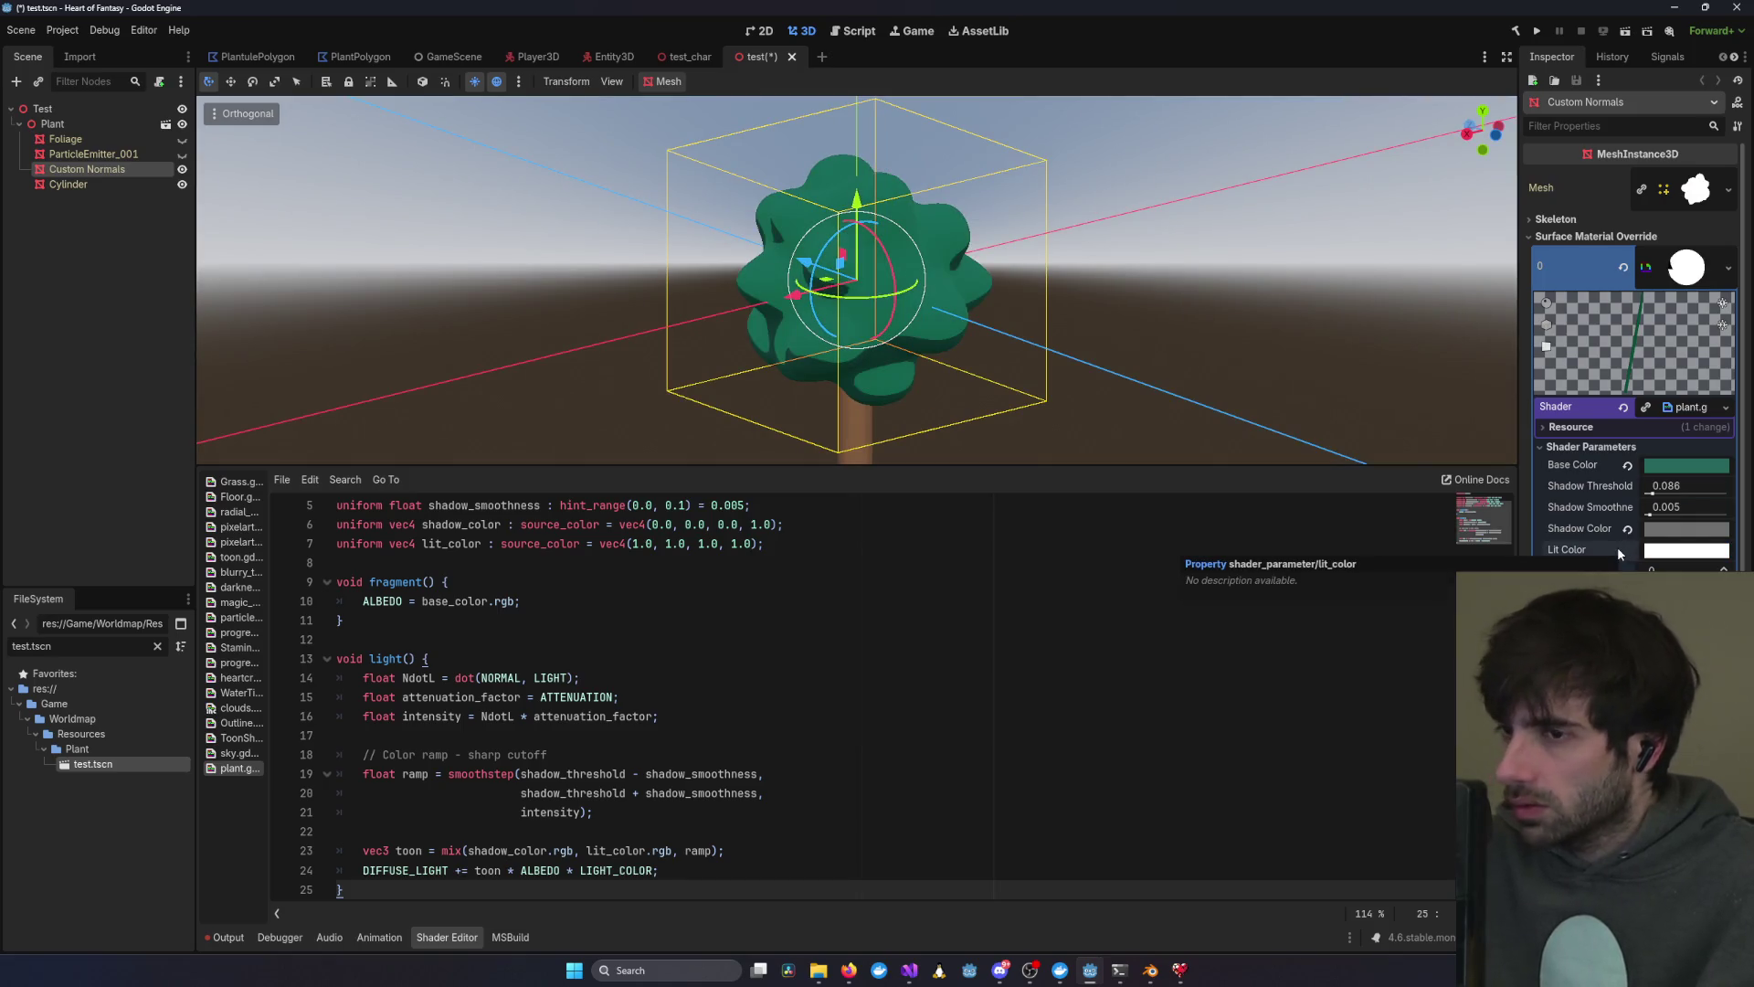
# Set the Shadow Color to lighter grey 646464 and save test.tscn
pyautogui.click(1669, 532)
pyautogui.moveTo(1733, 208)
pyautogui.mouseDown()
pyautogui.moveTo(1733, 272)
pyautogui.moveTo(1688, 72)
pyautogui.mouseUp()
pyautogui.click(1681, 199)
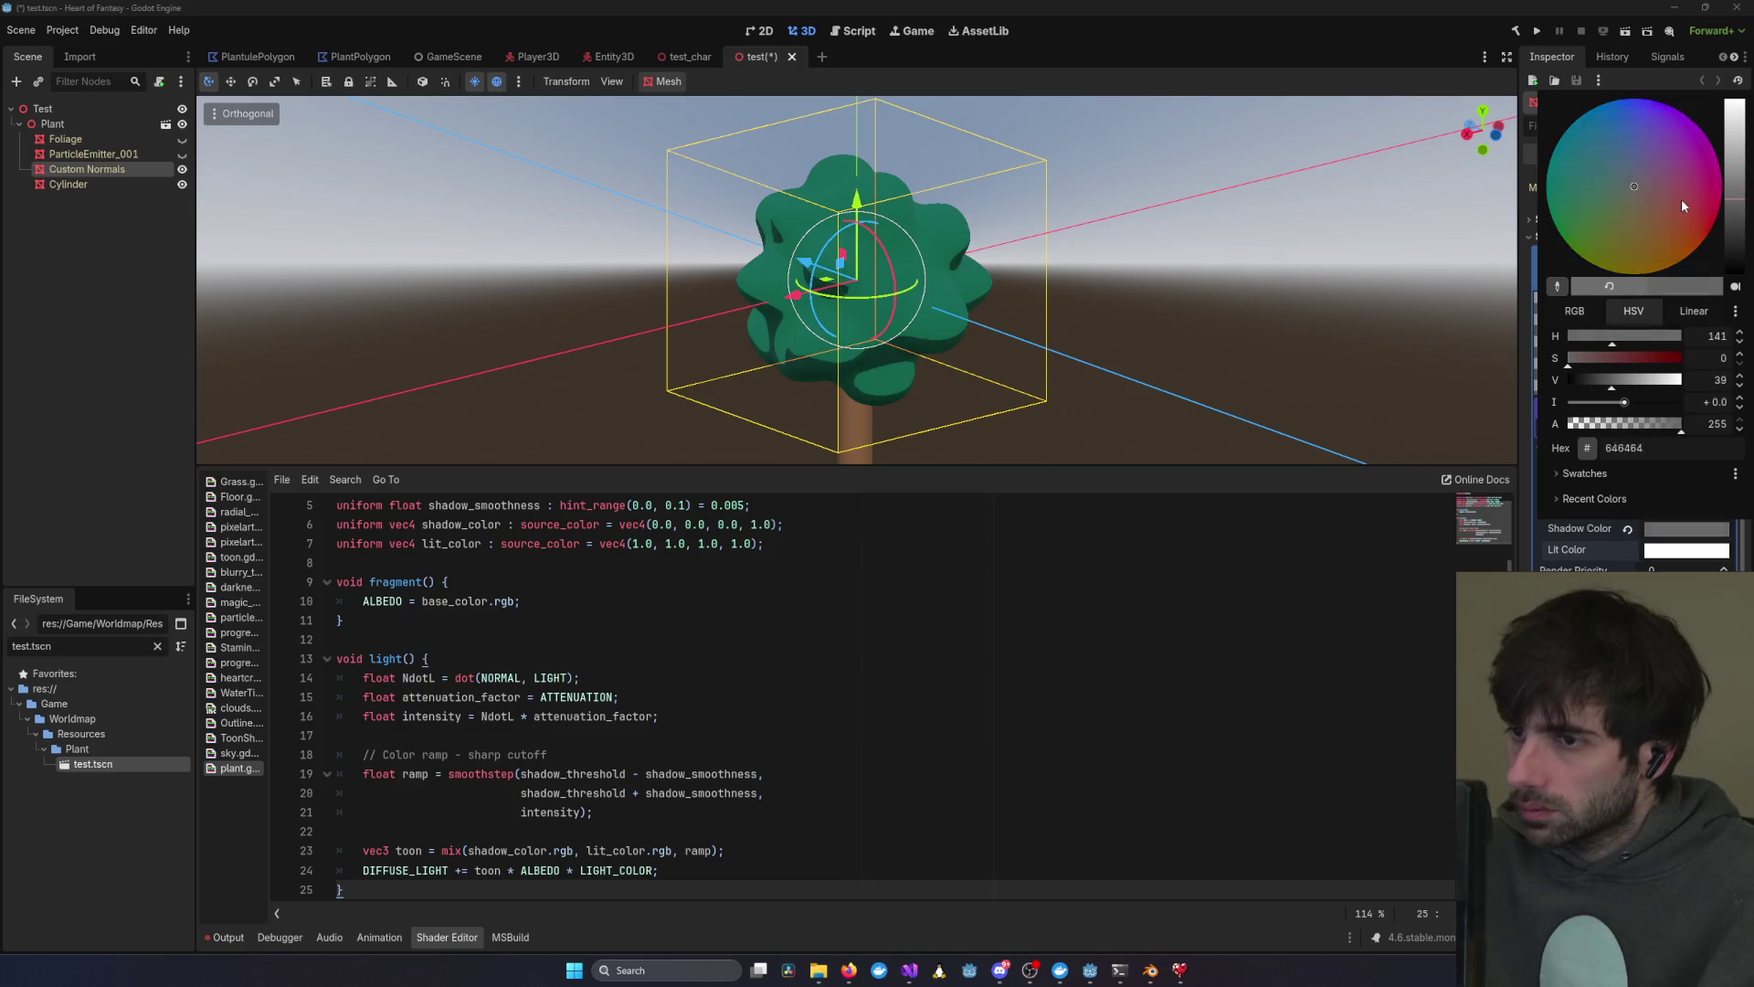
pyautogui.click(1307, 313)
pyautogui.moveTo(1306, 312)
pyautogui.mouseDown()
pyautogui.moveTo(599, 290)
pyautogui.moveTo(709, 360)
pyautogui.moveTo(1028, 326)
pyautogui.moveTo(1313, 261)
pyautogui.moveTo(1005, 309)
pyautogui.moveTo(1392, 310)
pyautogui.moveTo(332, 316)
pyautogui.mouseUp()
pyautogui.hotkey('ctrl', 's')
pyautogui.scroll(-5, 332, 316)
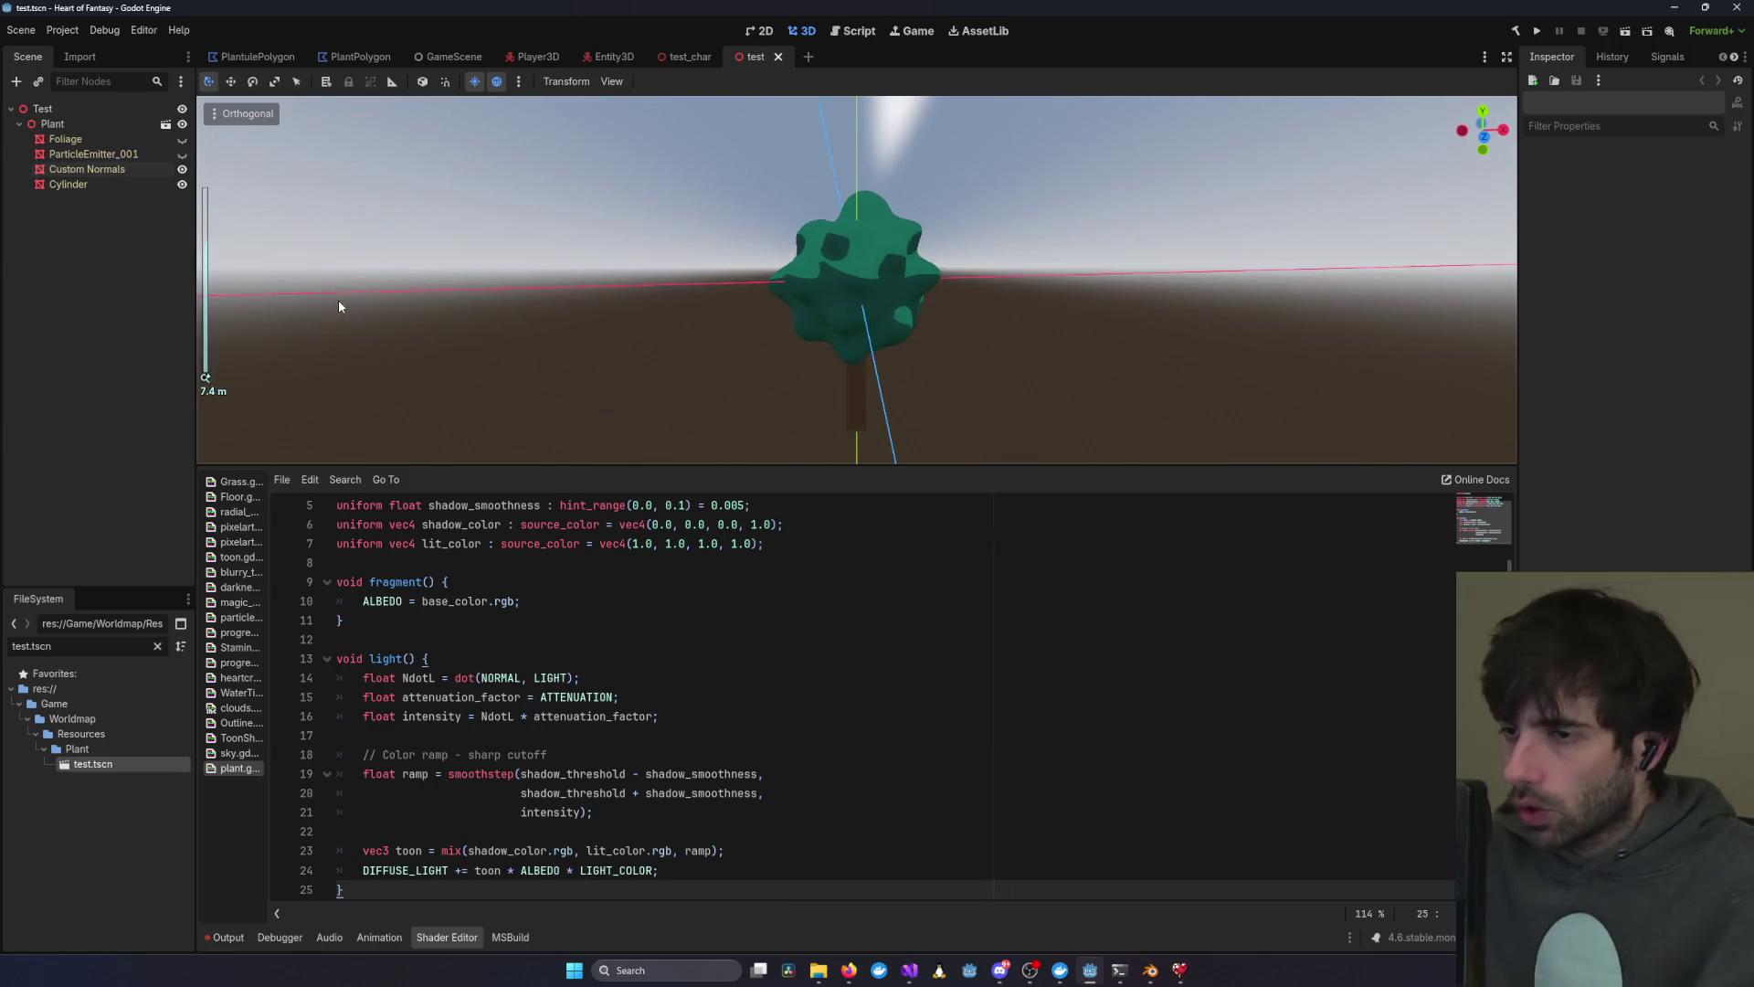
pyautogui.moveTo(759, 388)
pyautogui.mouseDown()
pyautogui.moveTo(540, 415)
pyautogui.moveTo(999, 308)
pyautogui.moveTo(820, 277)
pyautogui.mouseUp()
pyautogui.scroll(-3, 663, 372)
pyautogui.scroll(5, 766, 189)
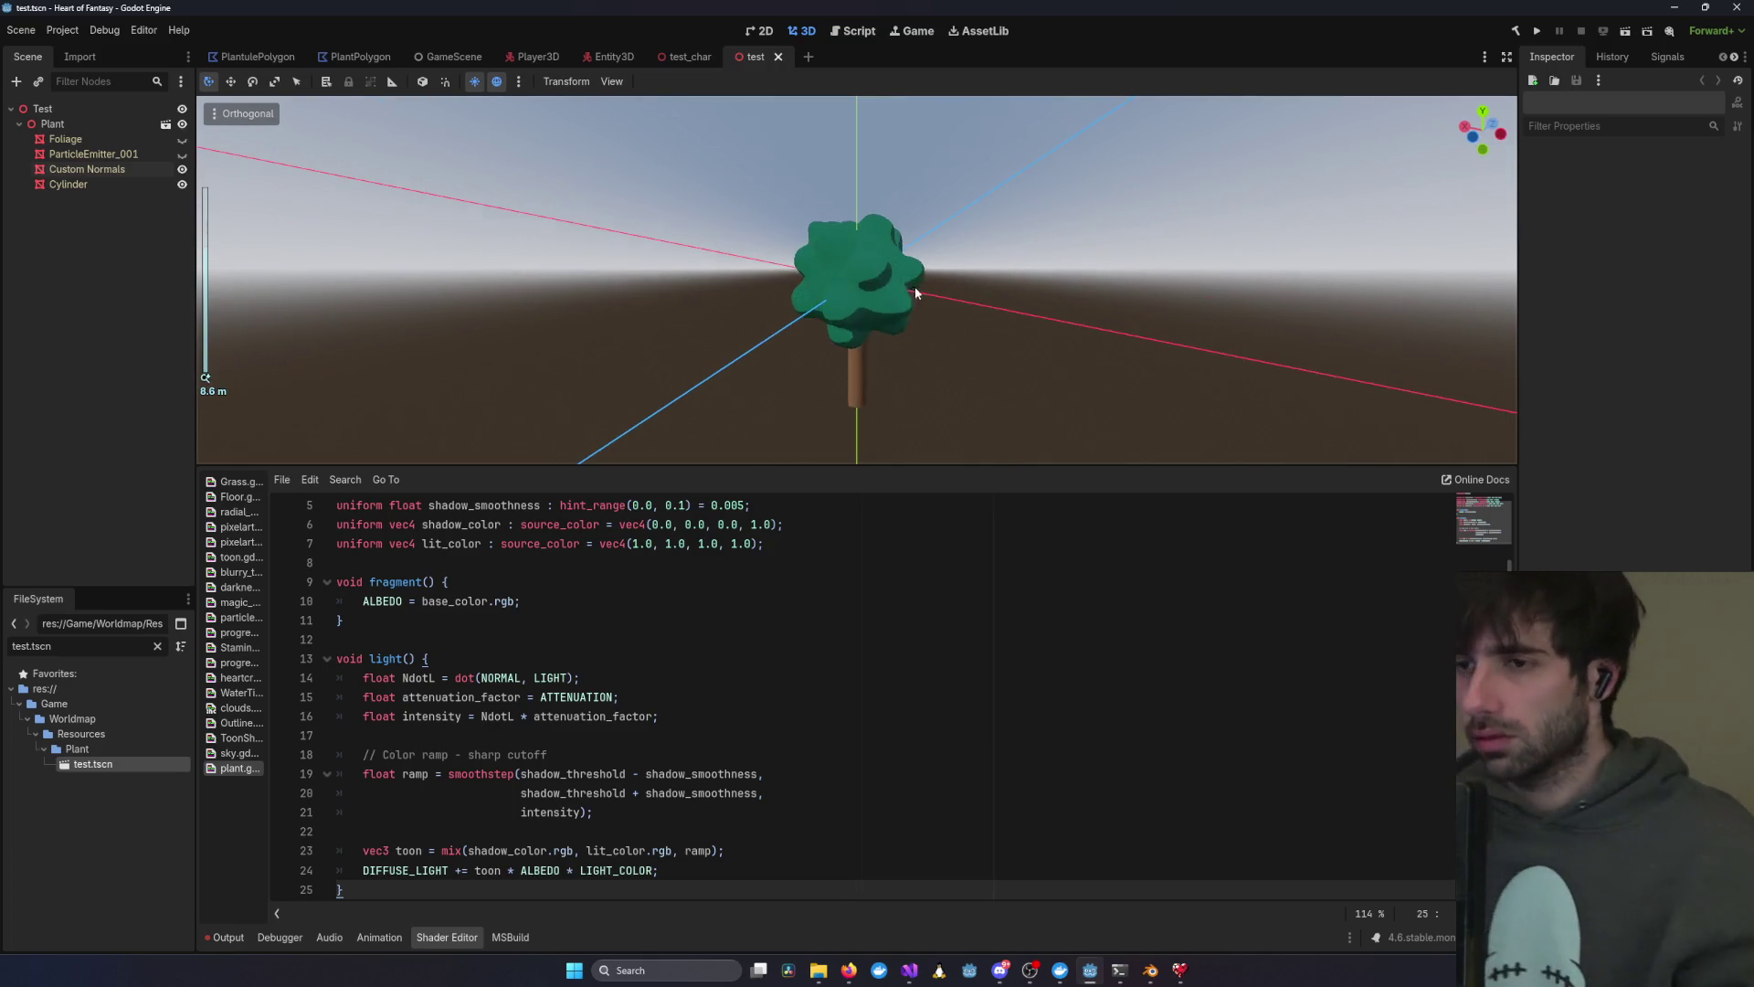
pyautogui.click(1153, 970)
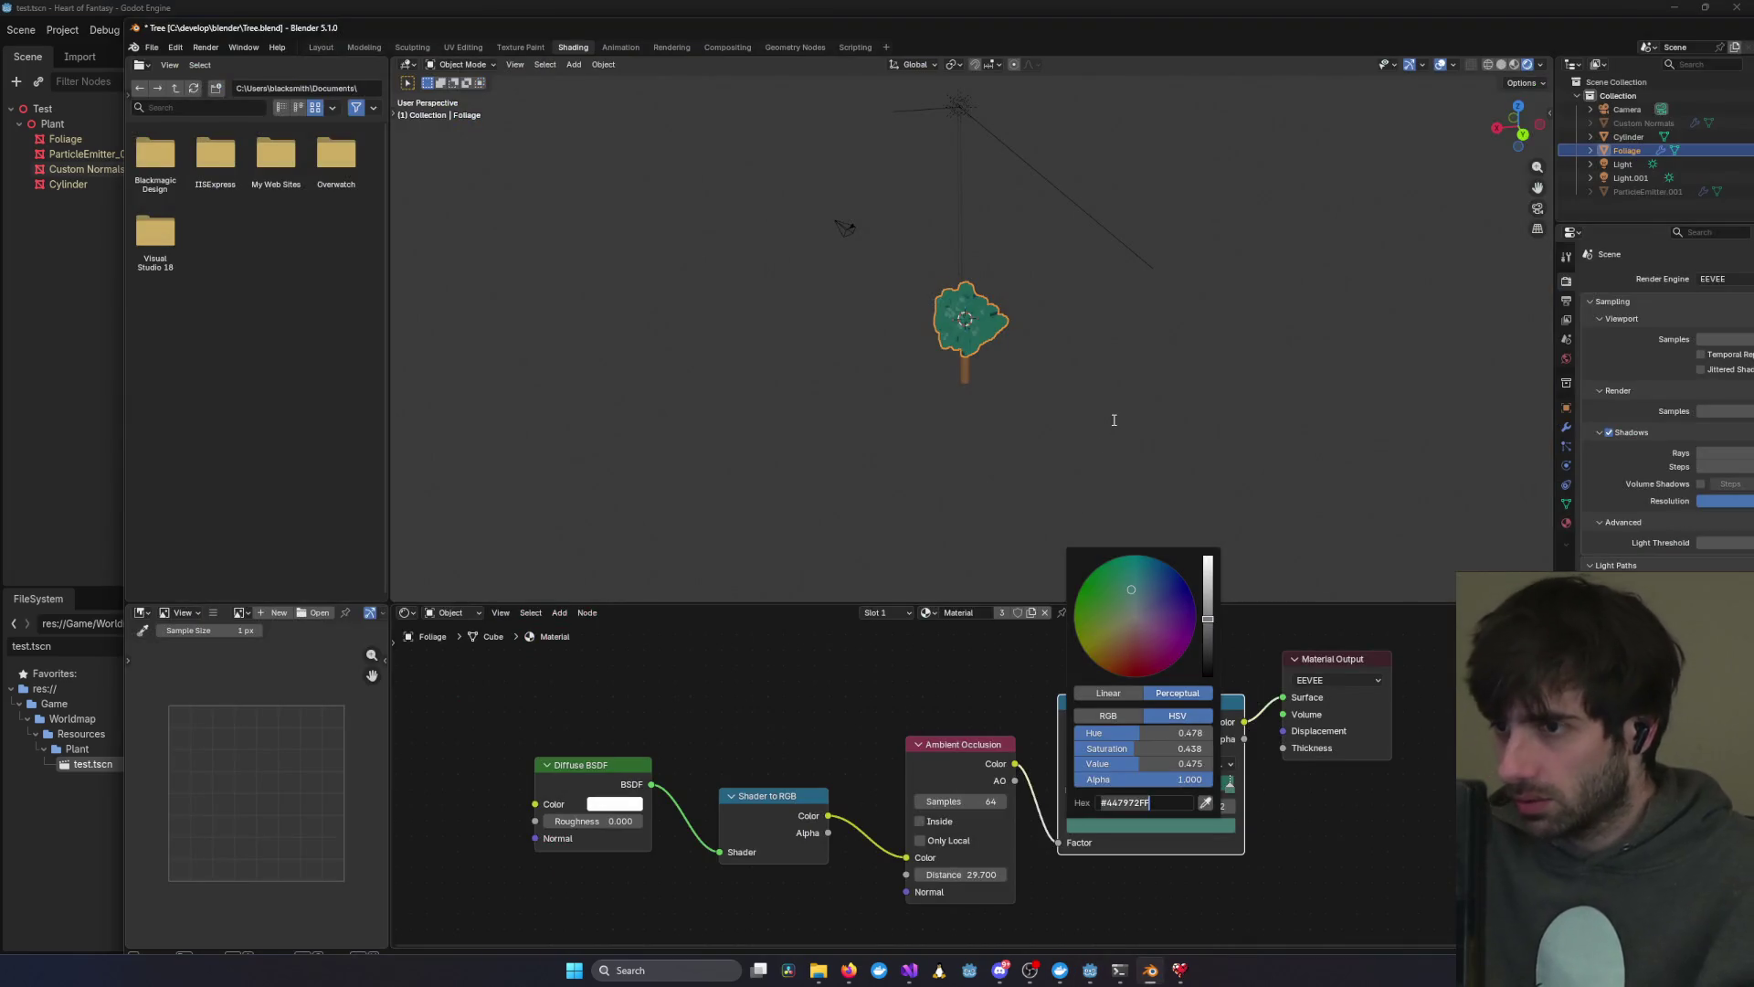
pyautogui.scroll(8, 1122, 408)
pyautogui.moveTo(1017, 368)
pyautogui.mouseDown()
pyautogui.moveTo(763, 443)
pyautogui.moveTo(705, 401)
pyautogui.moveTo(744, 380)
pyautogui.moveTo(1065, 536)
pyautogui.moveTo(1131, 444)
pyautogui.moveTo(1210, 497)
pyautogui.moveTo(1198, 521)
pyautogui.moveTo(1289, 509)
pyautogui.moveTo(977, 457)
pyautogui.moveTo(1066, 397)
pyautogui.moveTo(1206, 375)
pyautogui.mouseUp()
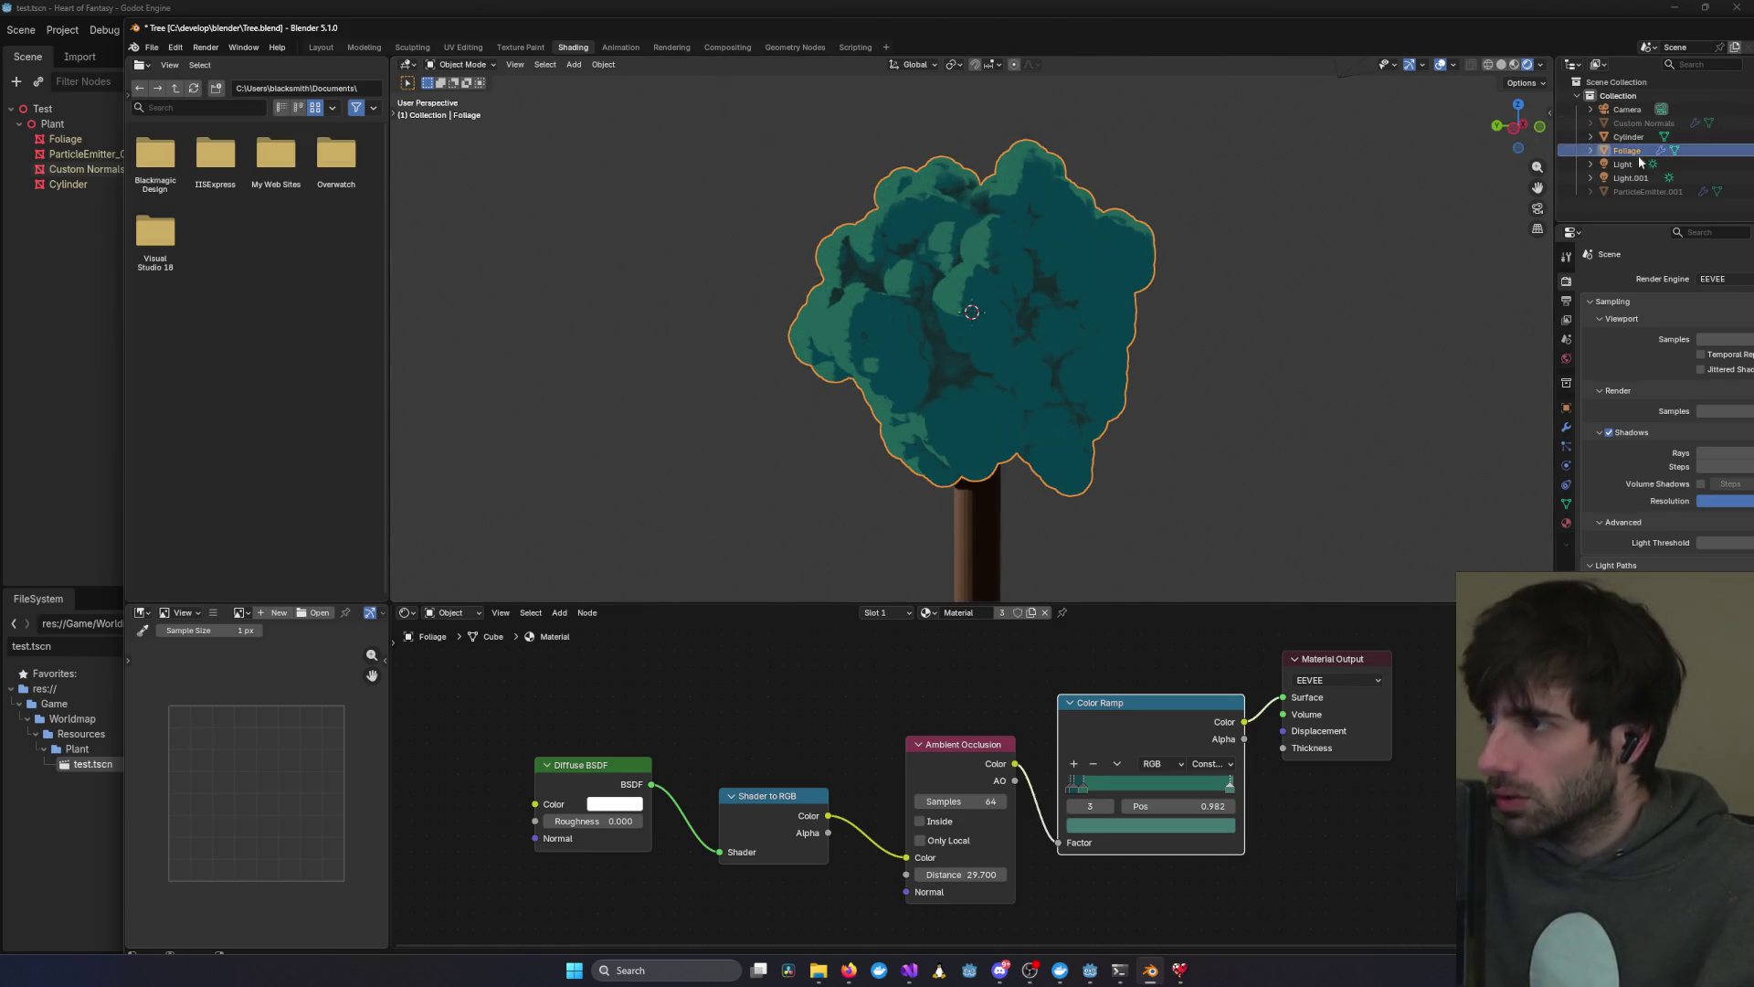
pyautogui.click(1644, 123)
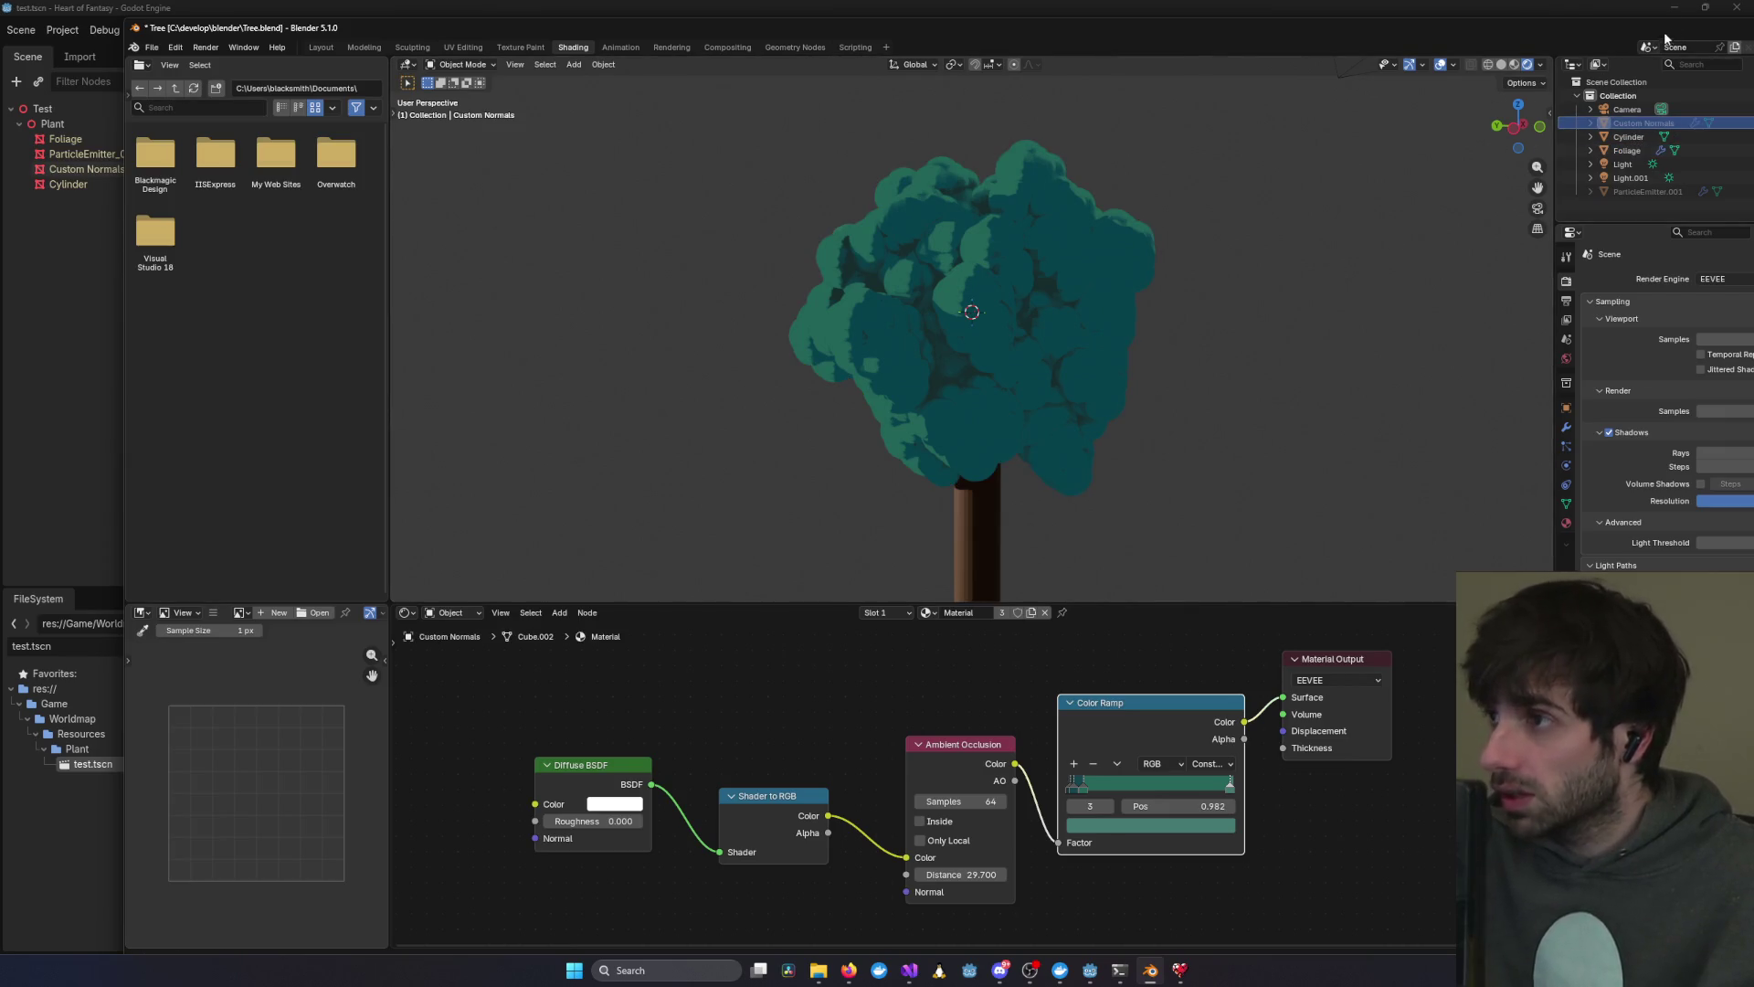
pyautogui.hotkey('alt', 'Tab')
pyautogui.hotkey('alt', 'Tab')
pyautogui.hotkey('alt', 'Tab')
pyautogui.moveTo(1030, 348)
pyautogui.mouseDown()
pyautogui.moveTo(744, 329)
pyautogui.moveTo(913, 393)
pyautogui.mouseUp()
pyautogui.hotkey('alt', 'Tab')
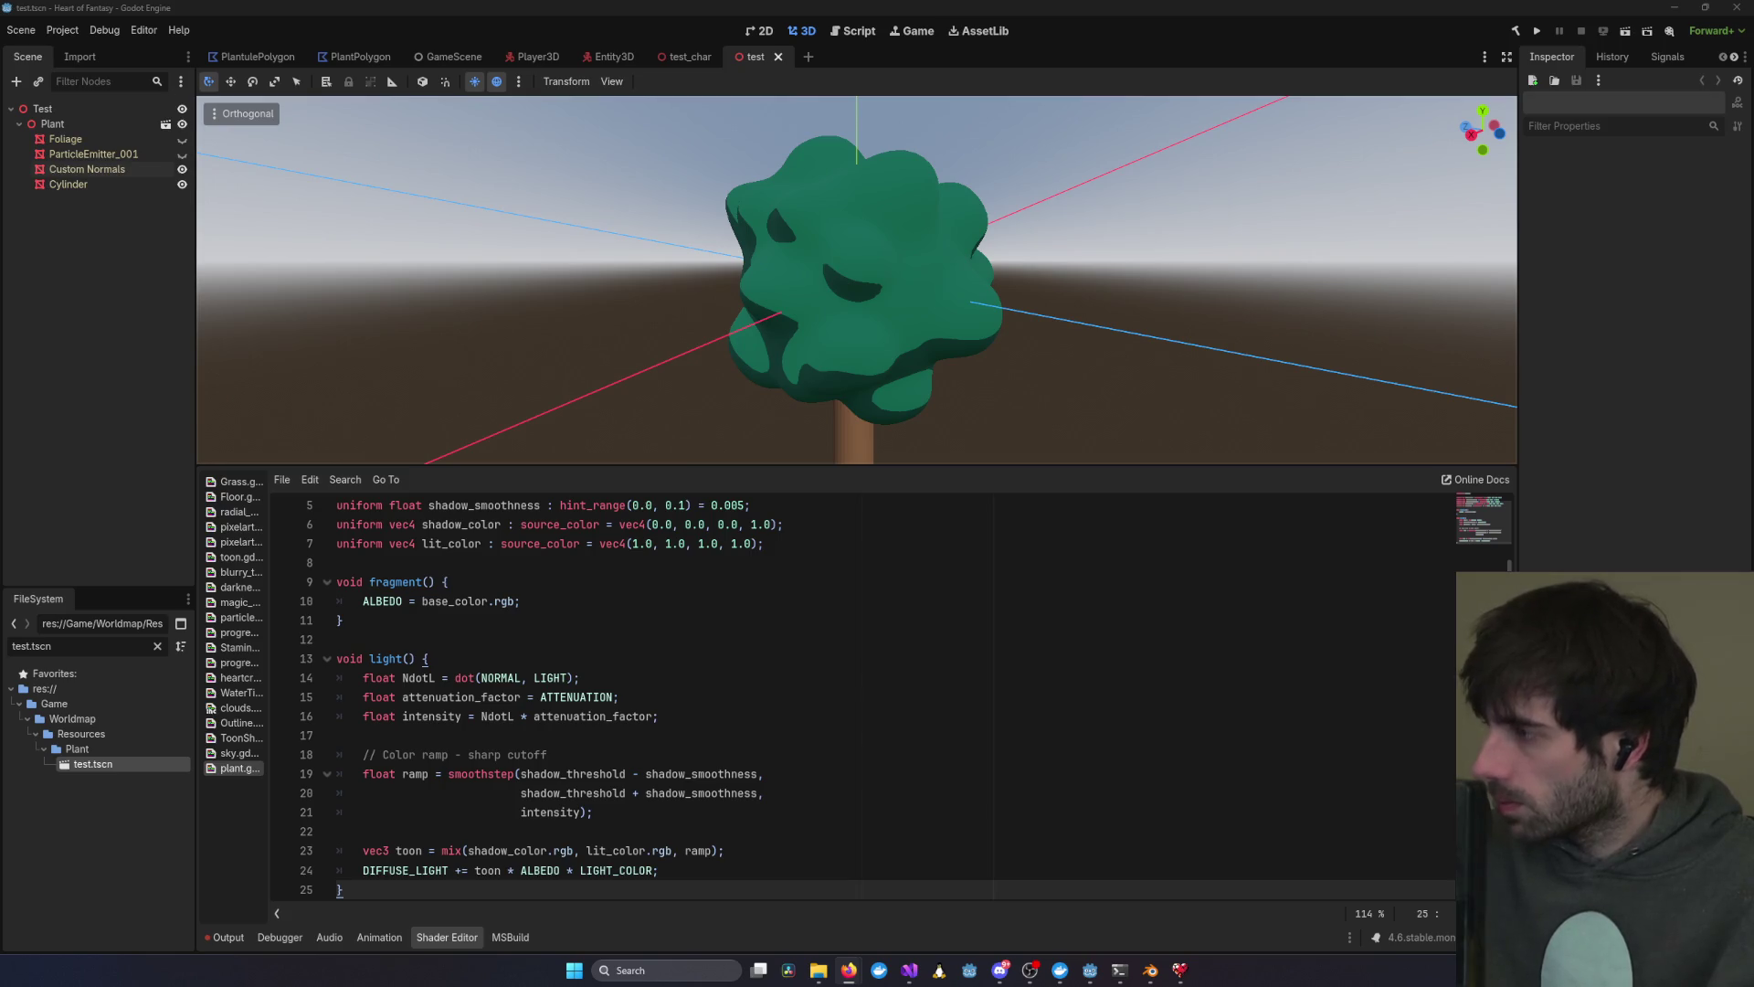
pyautogui.moveTo(1071, 393)
pyautogui.mouseDown()
pyautogui.moveTo(1235, 353)
pyautogui.moveTo(916, 390)
pyautogui.moveTo(950, 407)
pyautogui.mouseUp()
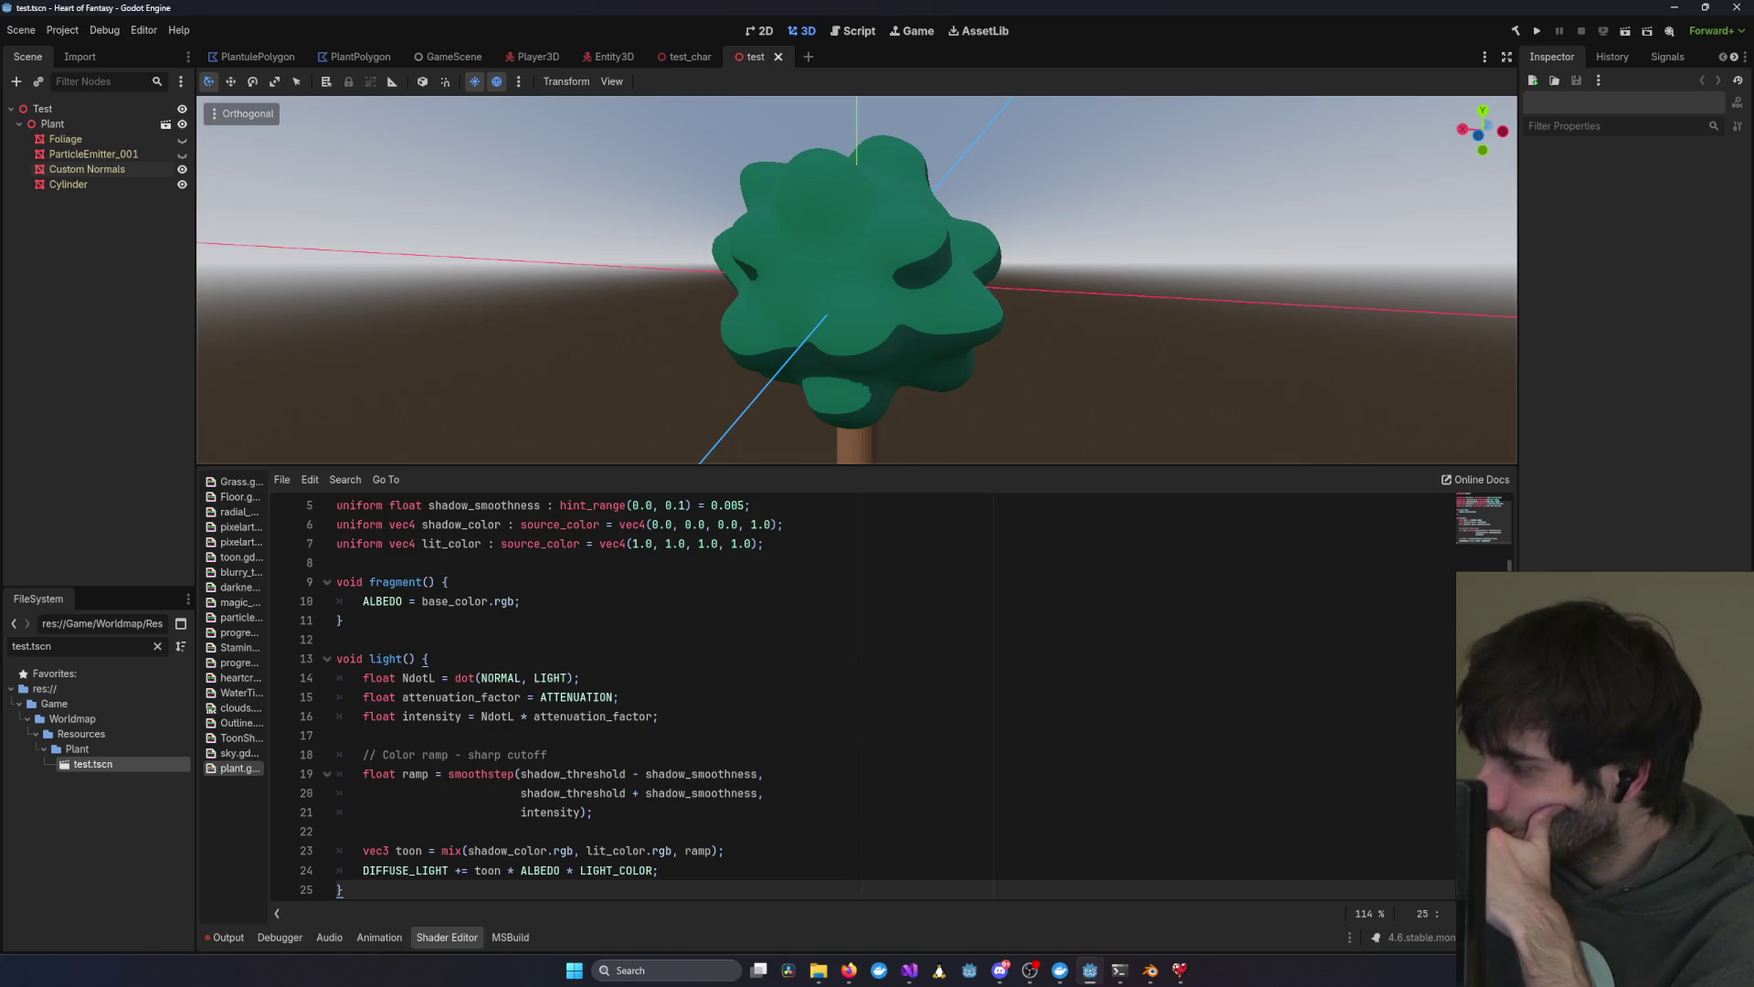
pyautogui.hotkey('alt', 'Tab')
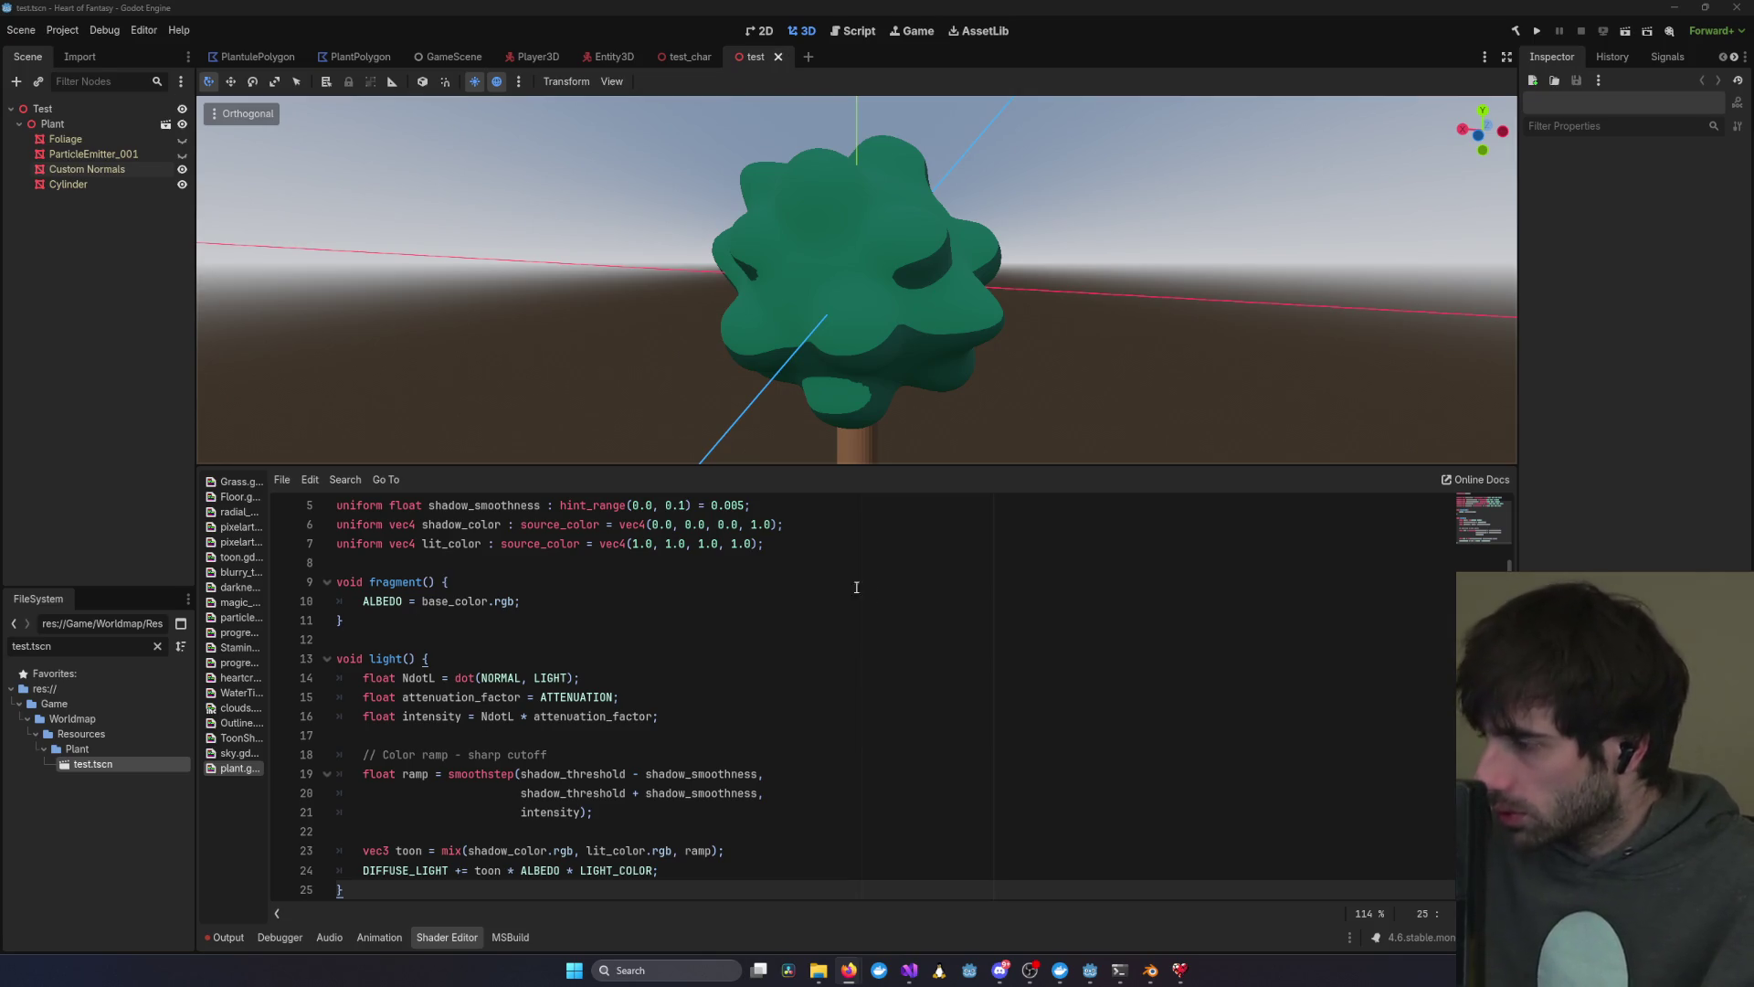
pyautogui.moveTo(910, 971)
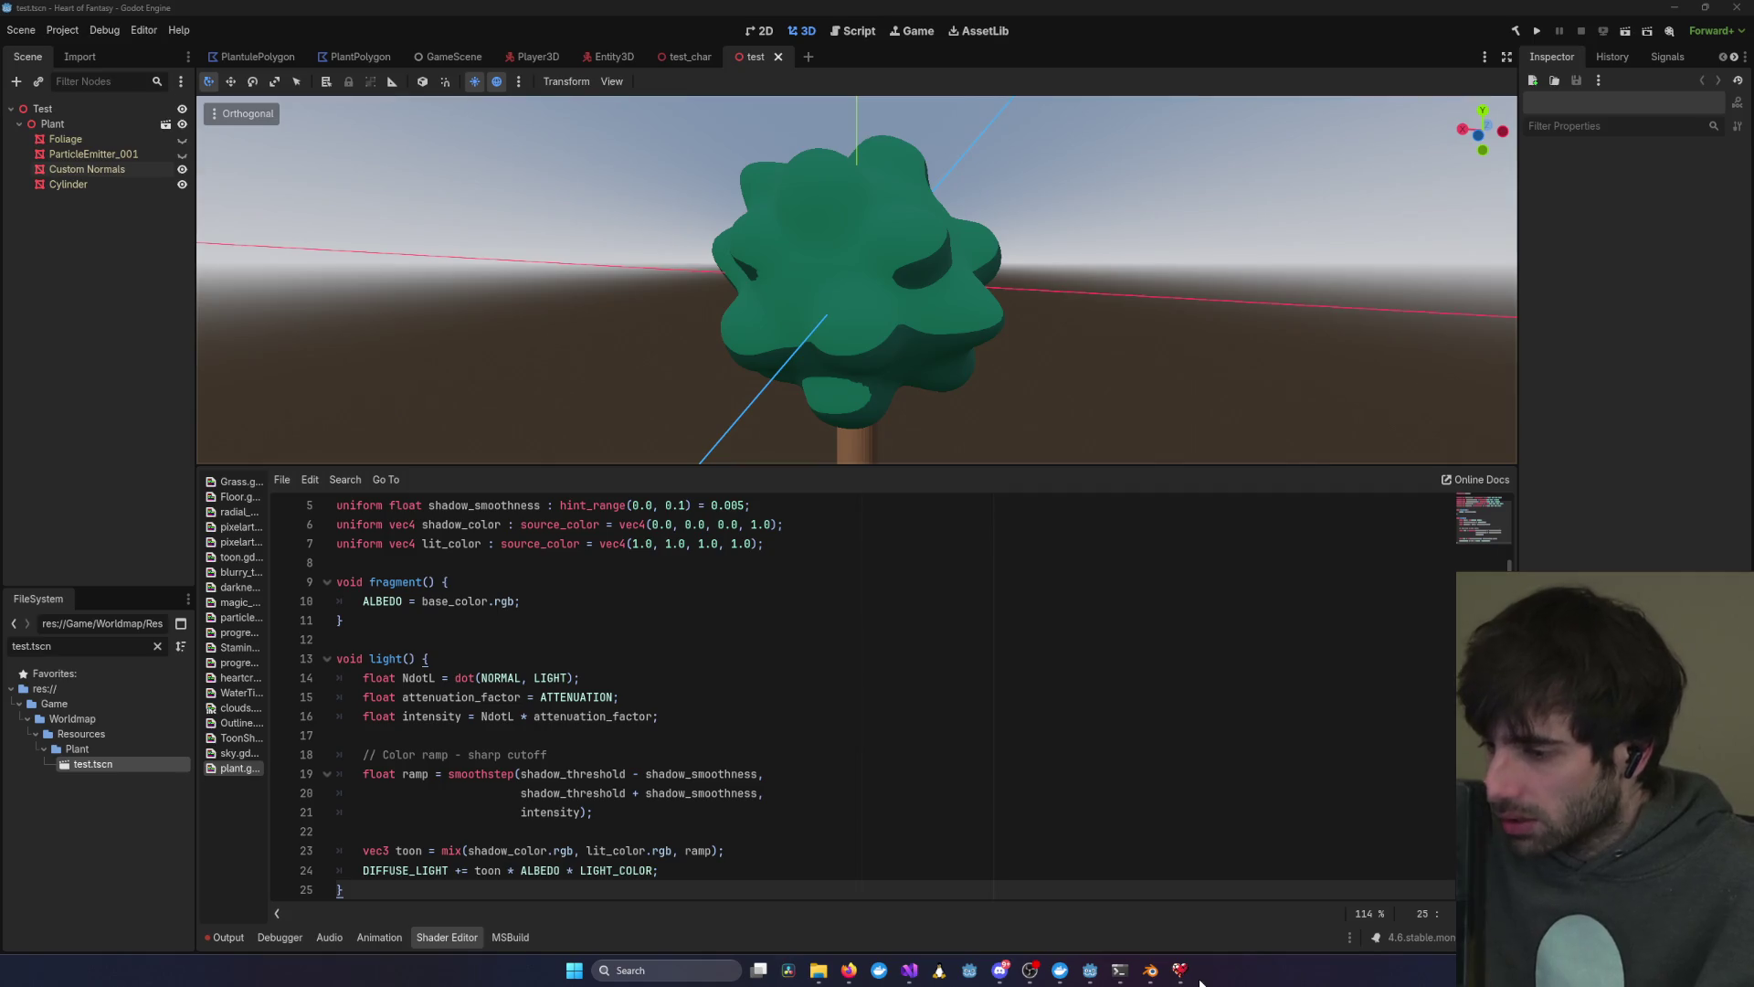
# Bring the Heart of Fantasy game window forward, zoom the camera out, and rotate it with Q
pyautogui.click(1180, 971)
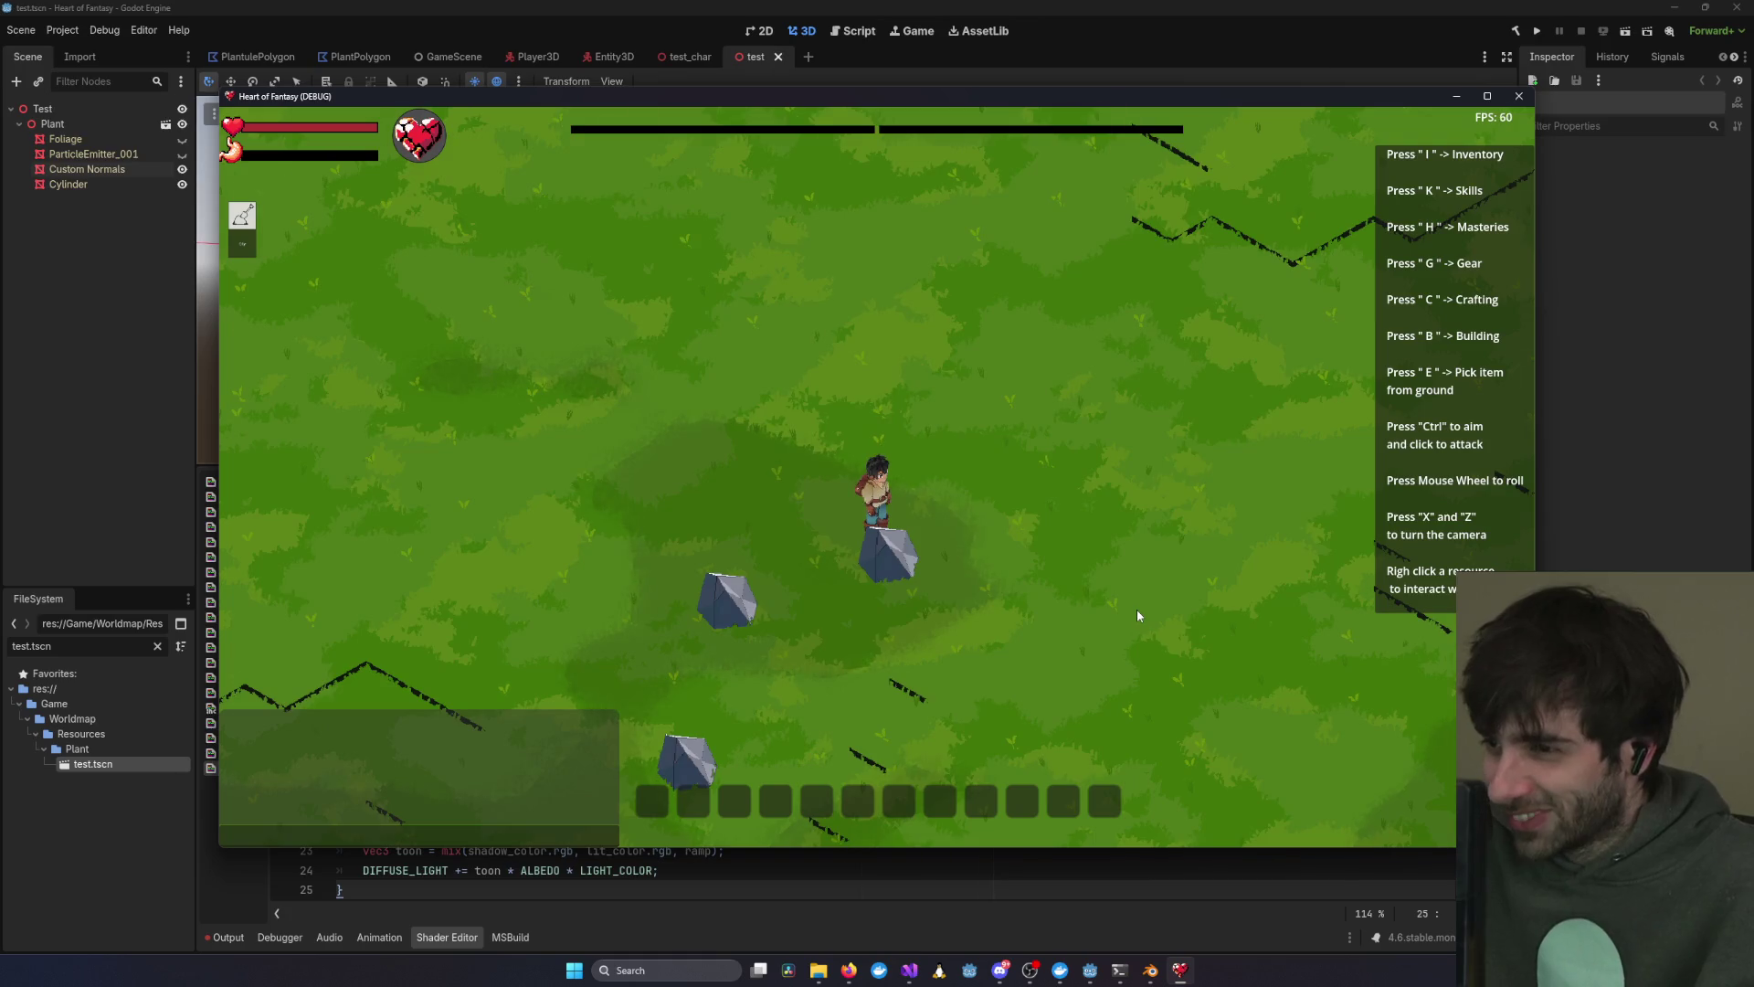
pyautogui.scroll(-5, 1136, 610)
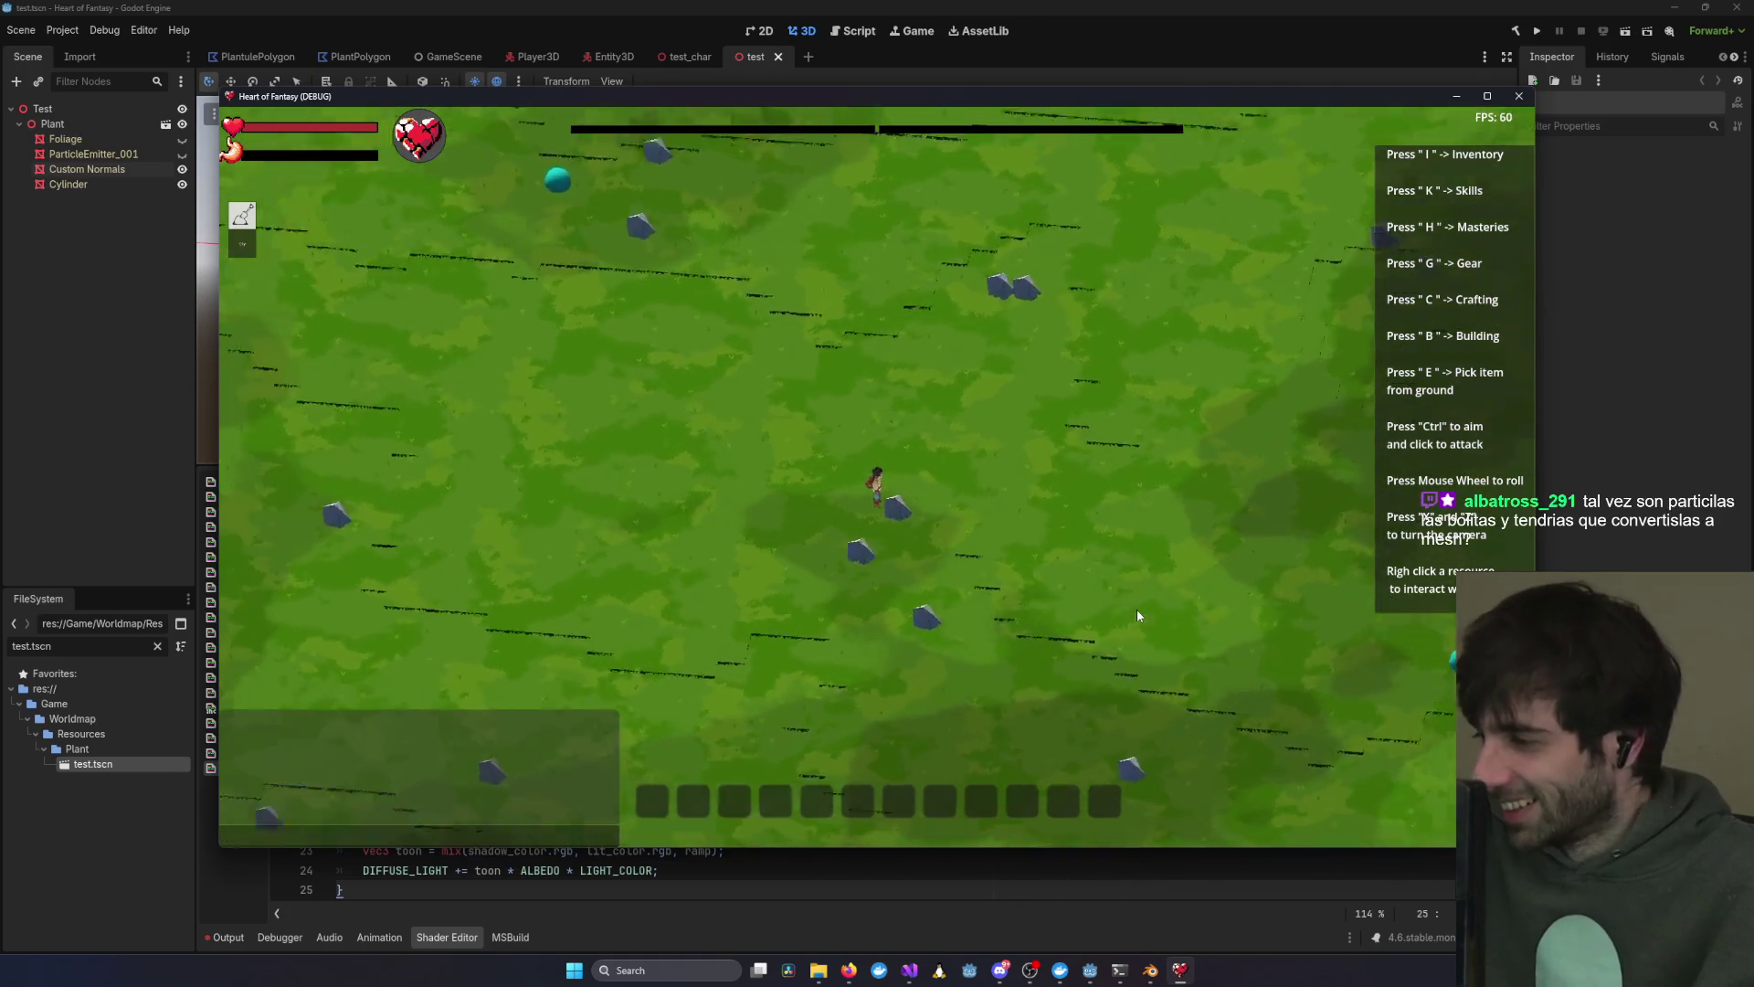
pyautogui.press('q')
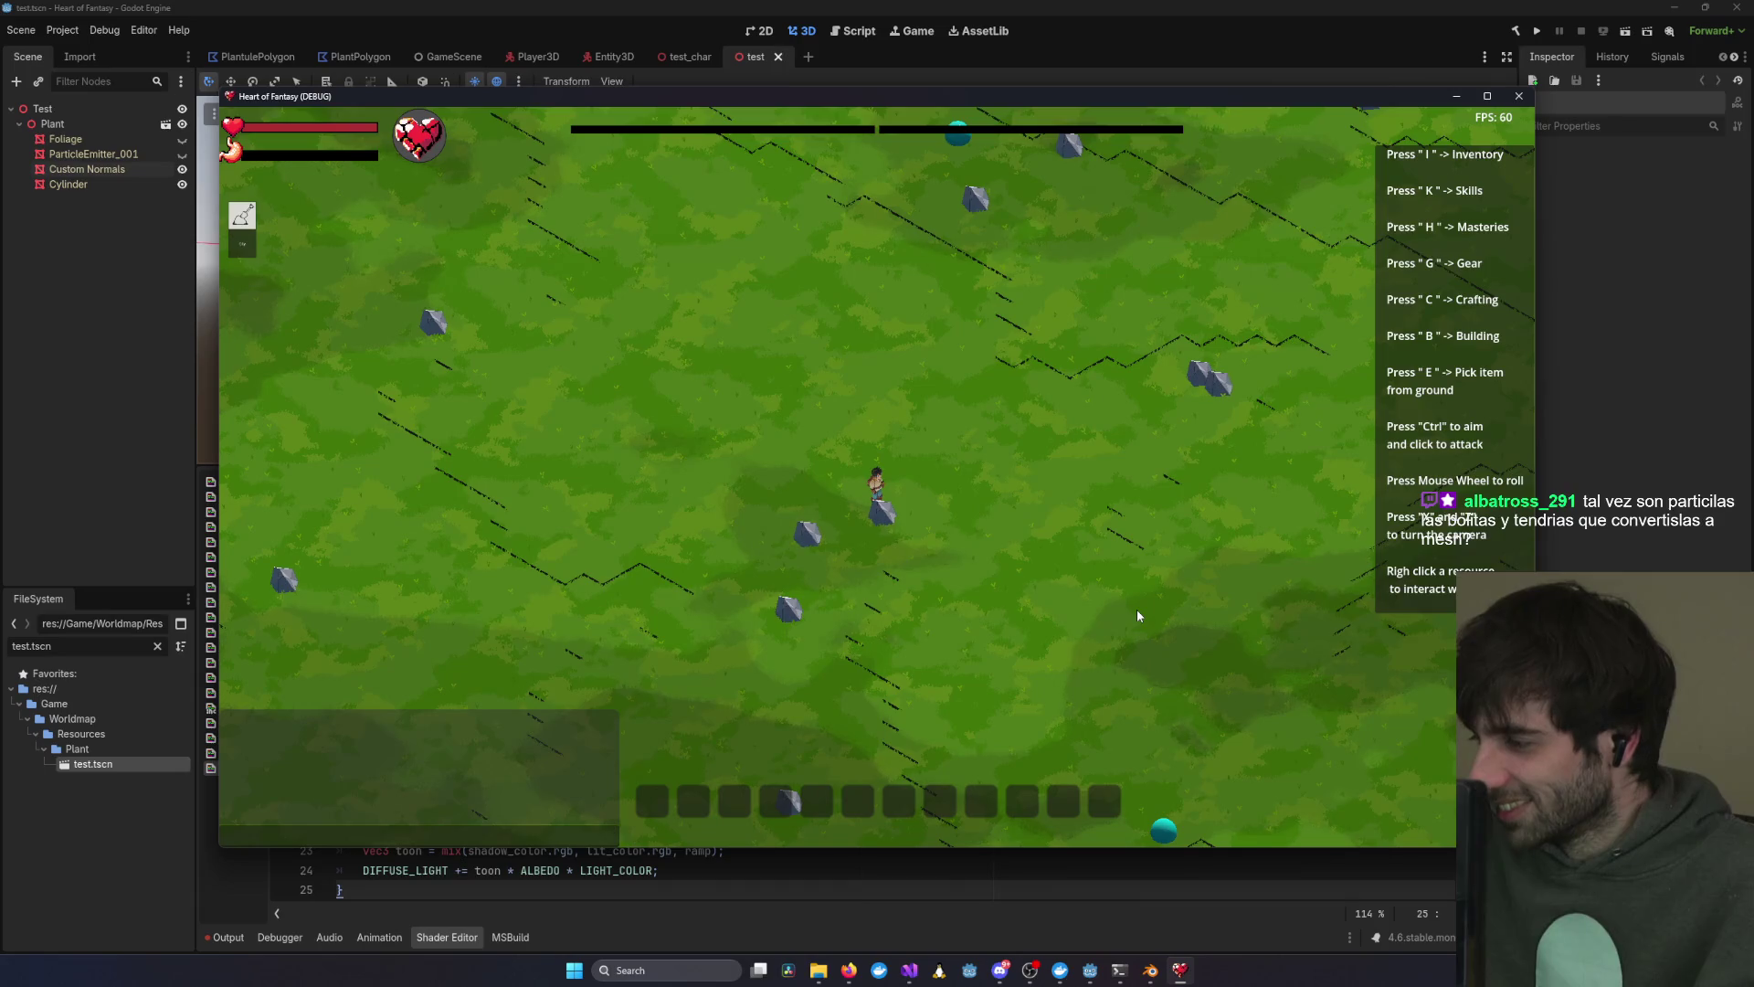
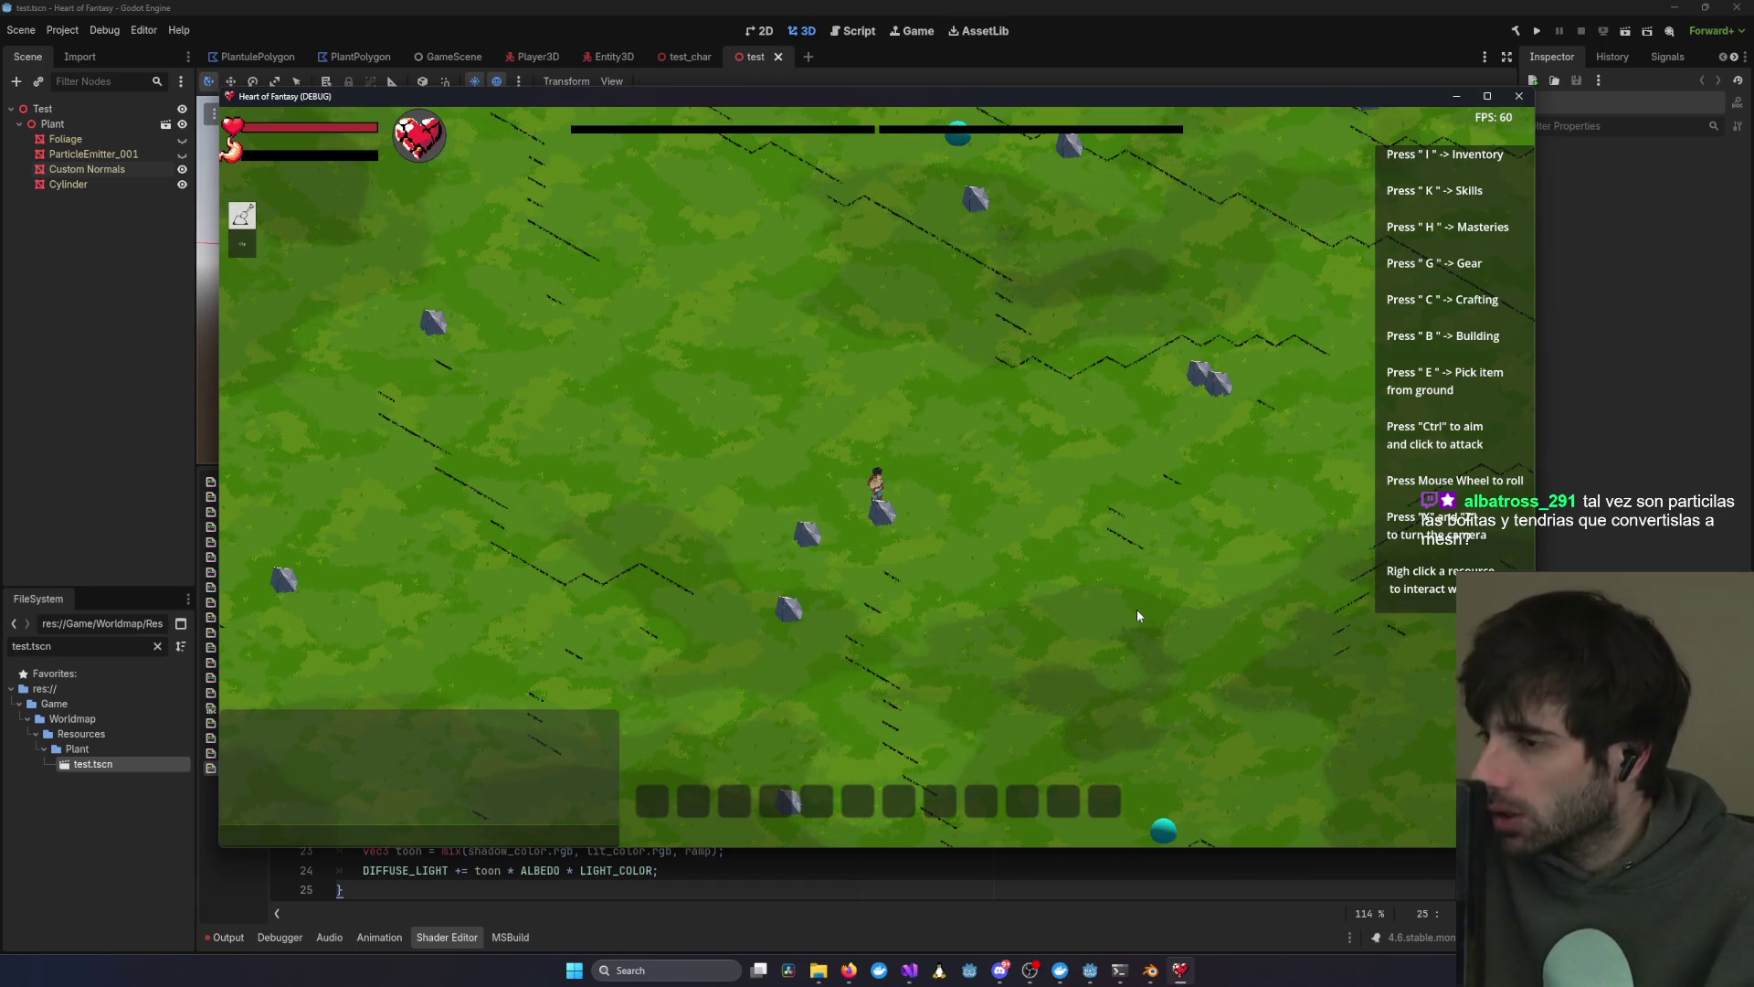
# Close the Heart of Fantasy game window, switch to Tree.blend in Blender and orbit the tree
pyautogui.click(1519, 96)
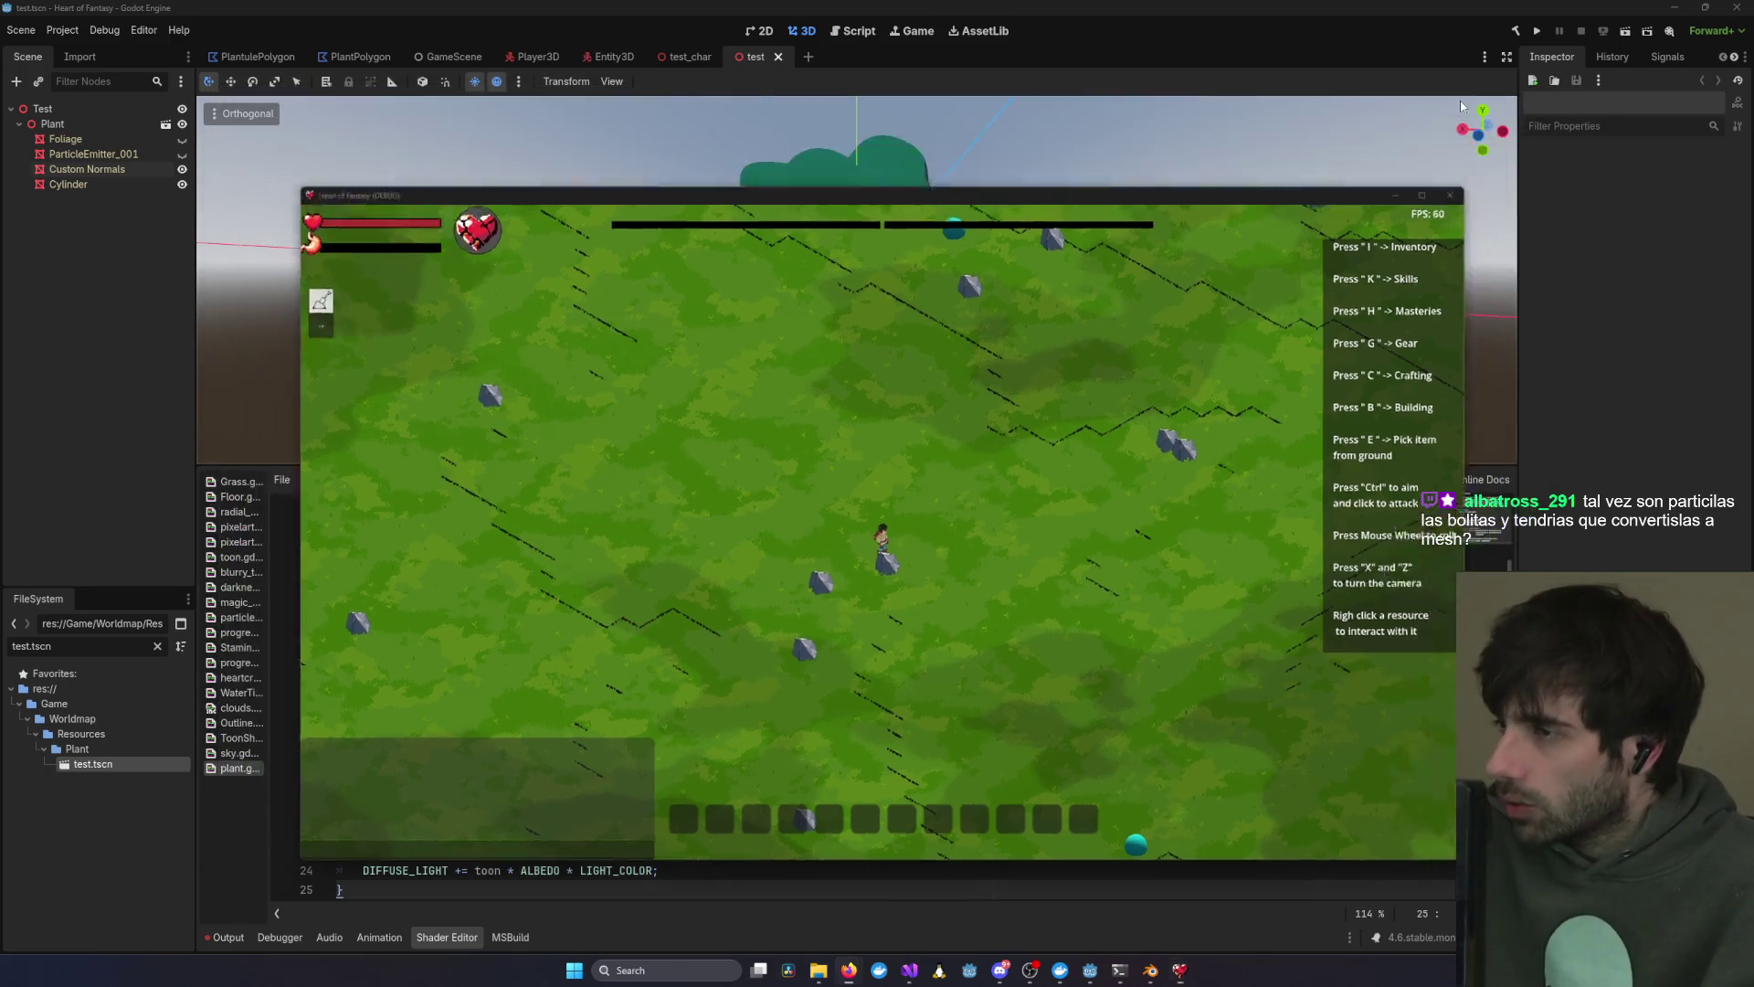
pyautogui.hotkey('alt', 'Tab')
pyautogui.moveTo(1052, 466)
pyautogui.mouseDown()
pyautogui.moveTo(1090, 440)
pyautogui.moveTo(857, 439)
pyautogui.mouseUp()
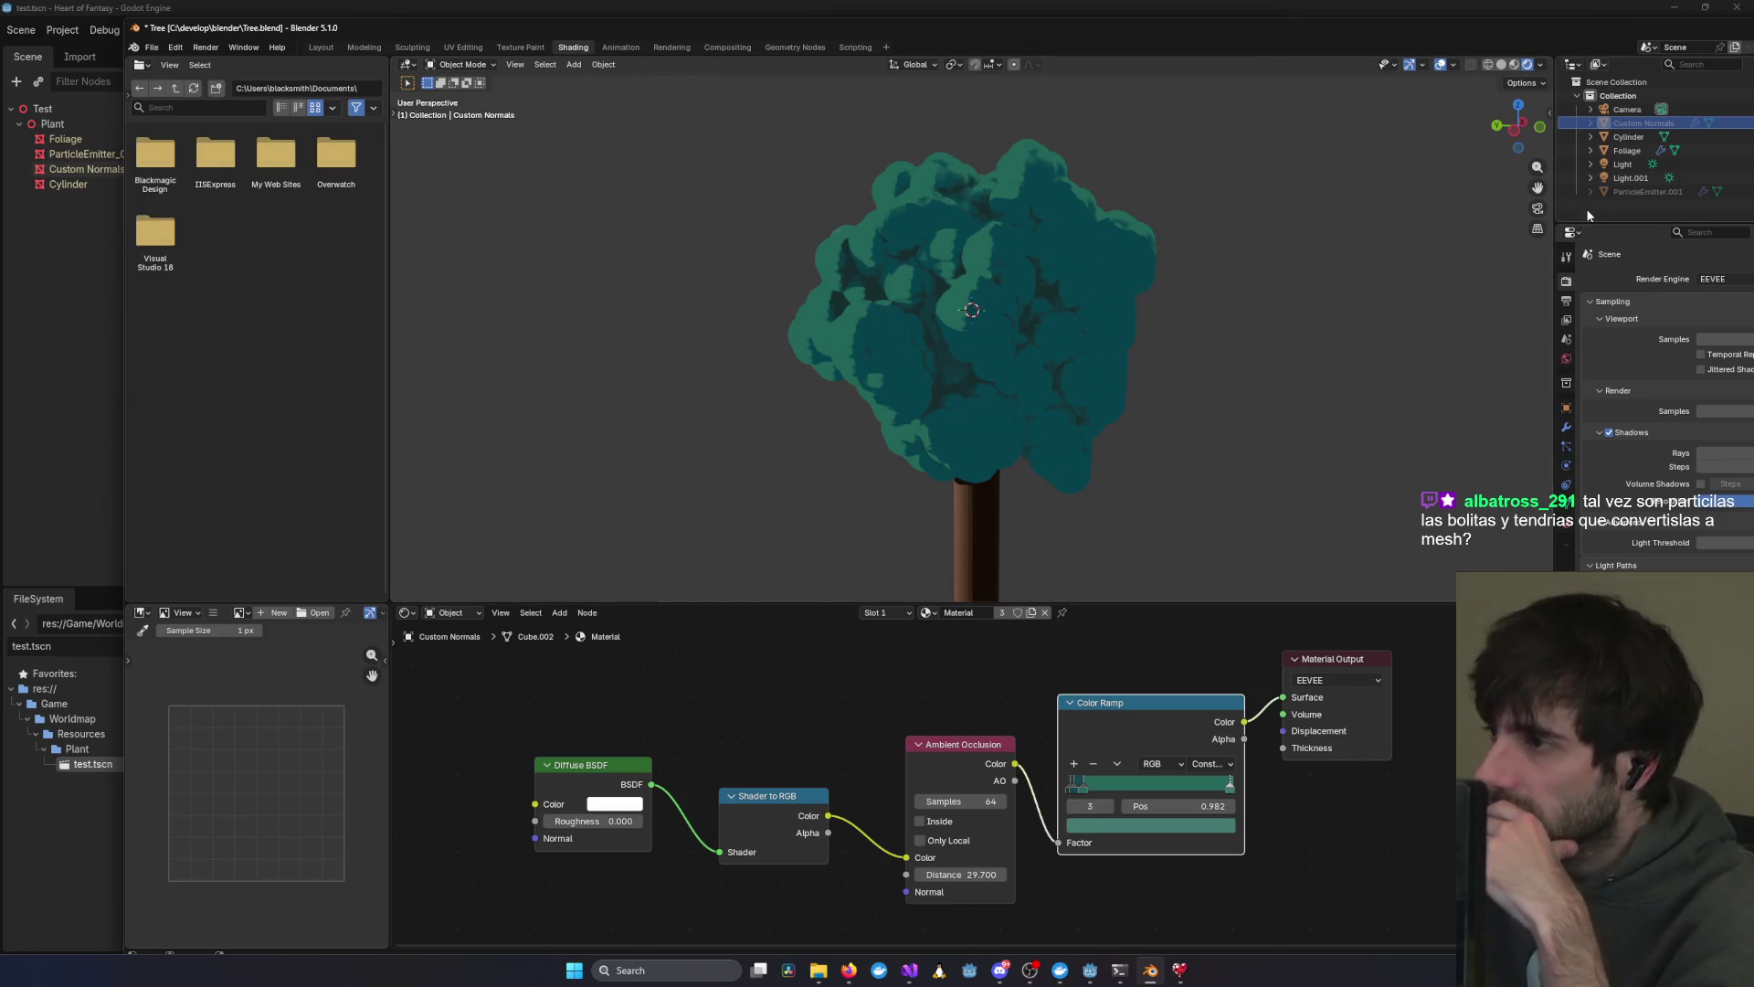
# Select ParticleEmitter.001, orbit around the foliage, then minimize Blender to reveal Godot
pyautogui.click(1622, 191)
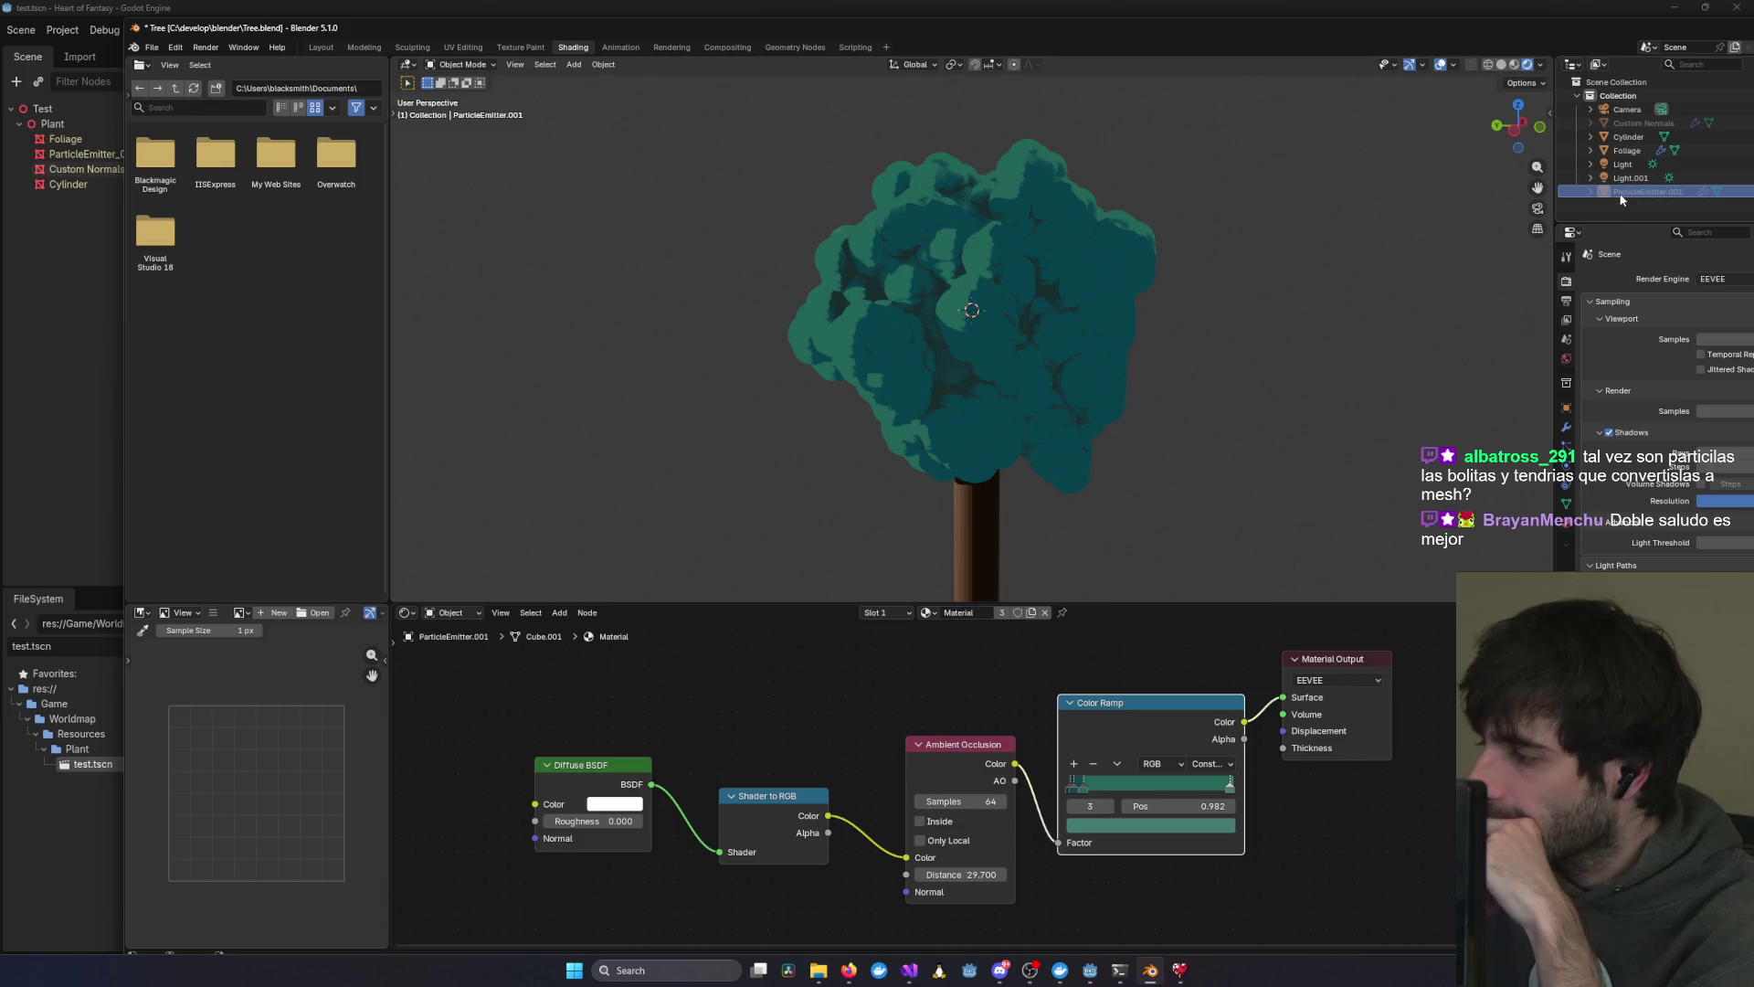
pyautogui.moveTo(1476, 265)
pyautogui.mouseDown()
pyautogui.moveTo(1035, 312)
pyautogui.moveTo(1128, 285)
pyautogui.mouseUp()
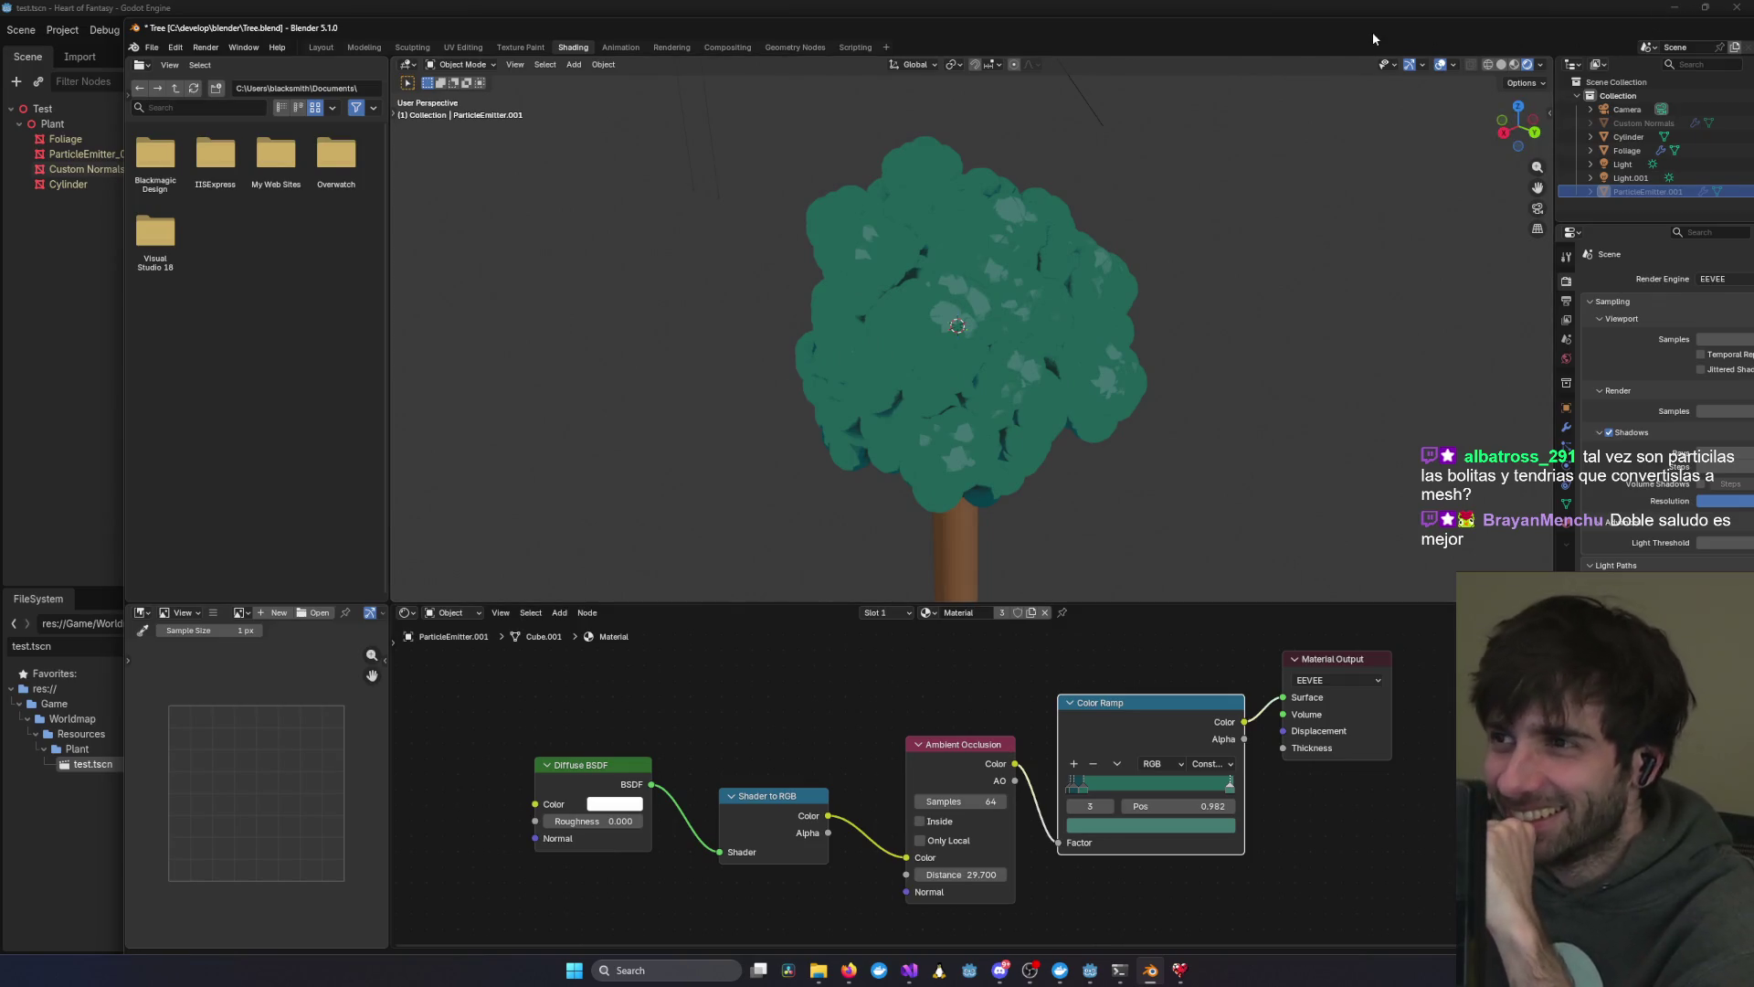
pyautogui.moveTo(1373, 34); pyautogui.dragTo(1166, 54)
pyautogui.click(1581, 46)
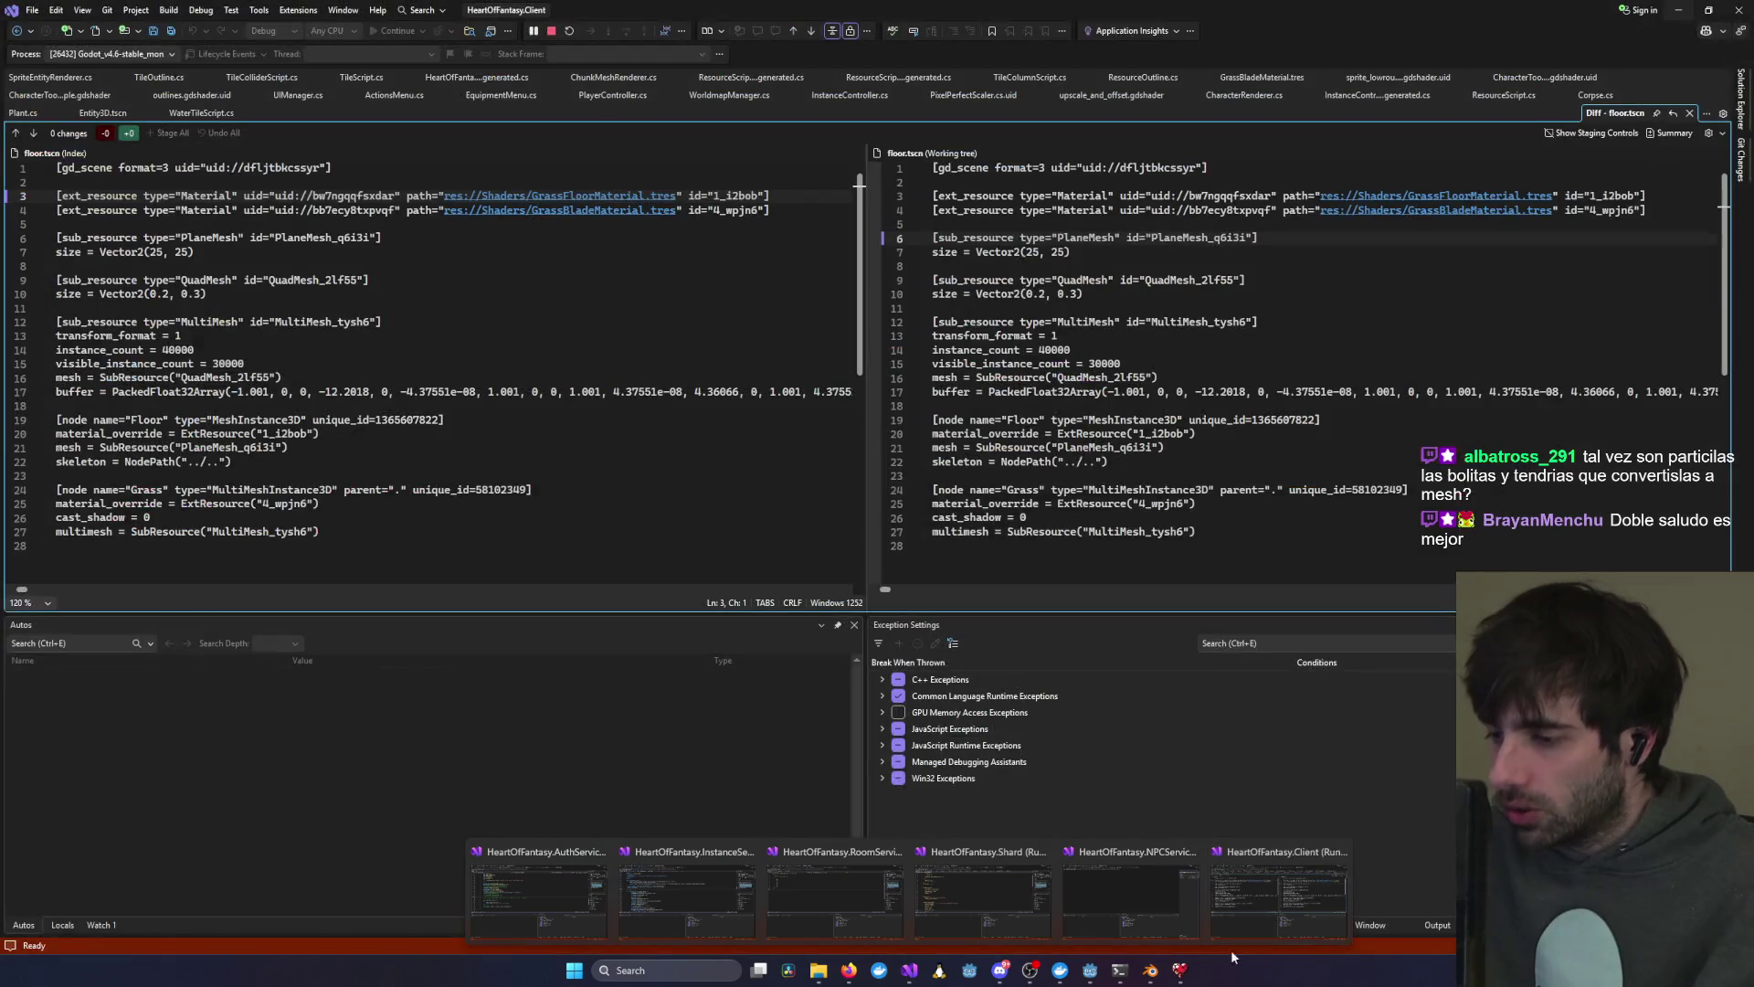
pyautogui.click(1231, 941)
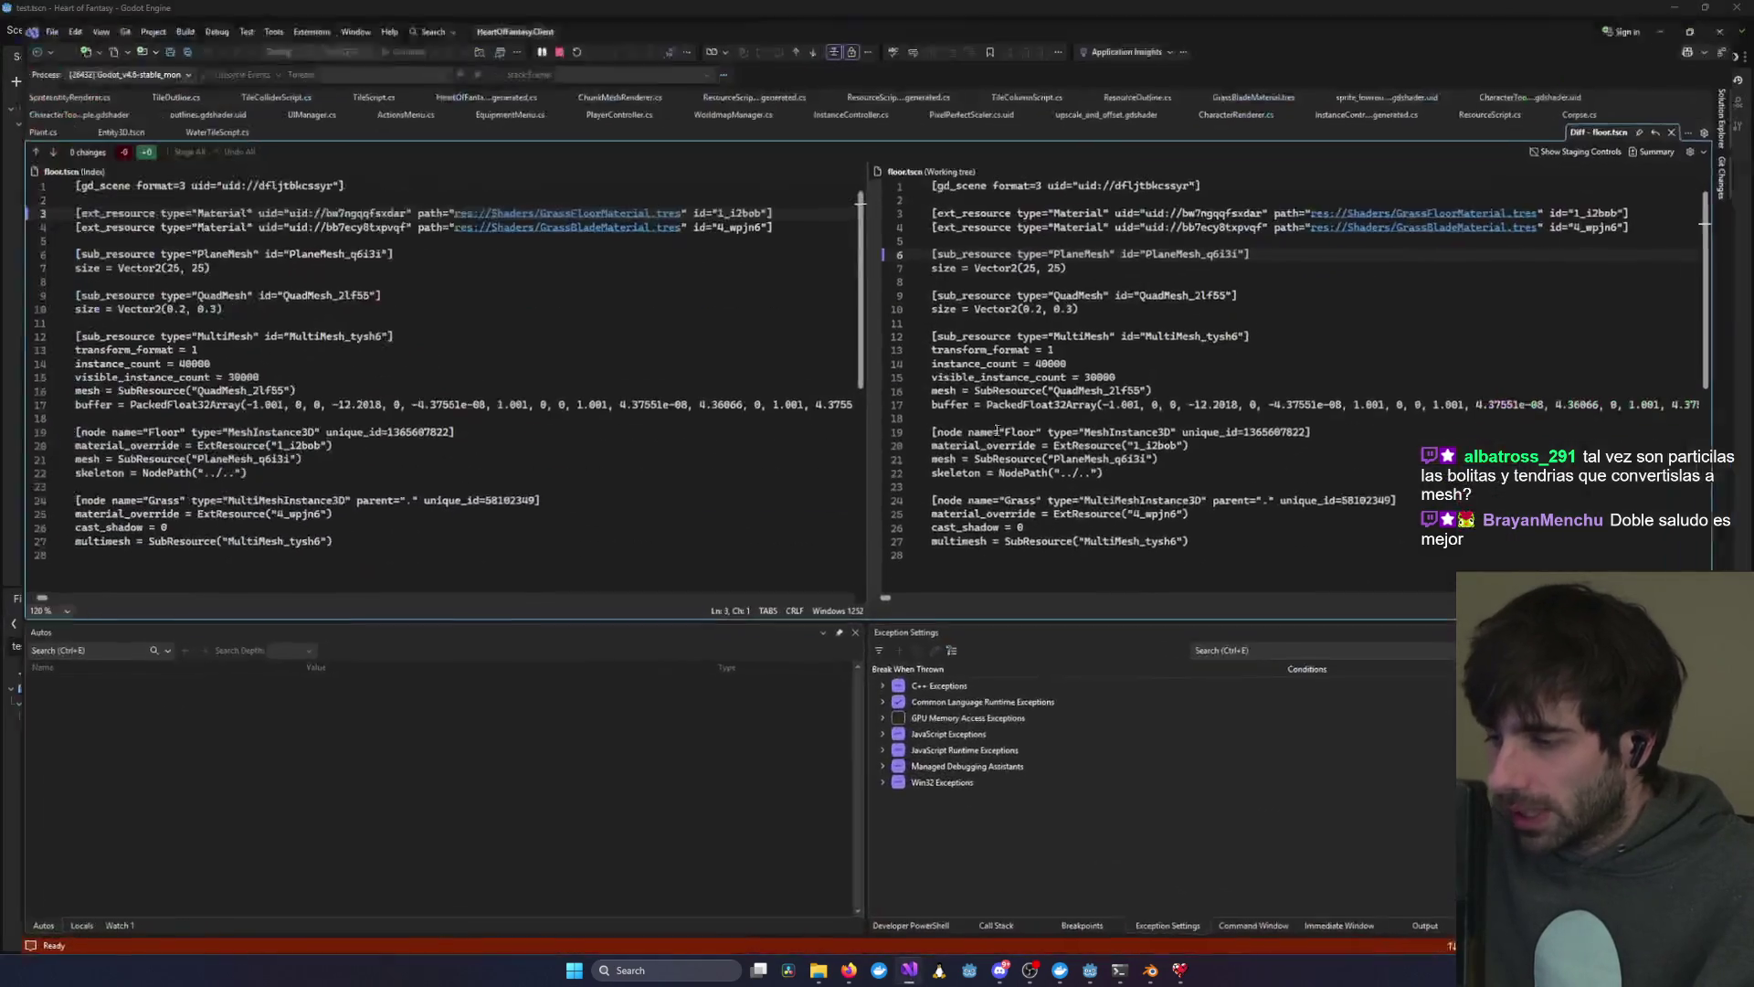
pyautogui.click(1675, 49)
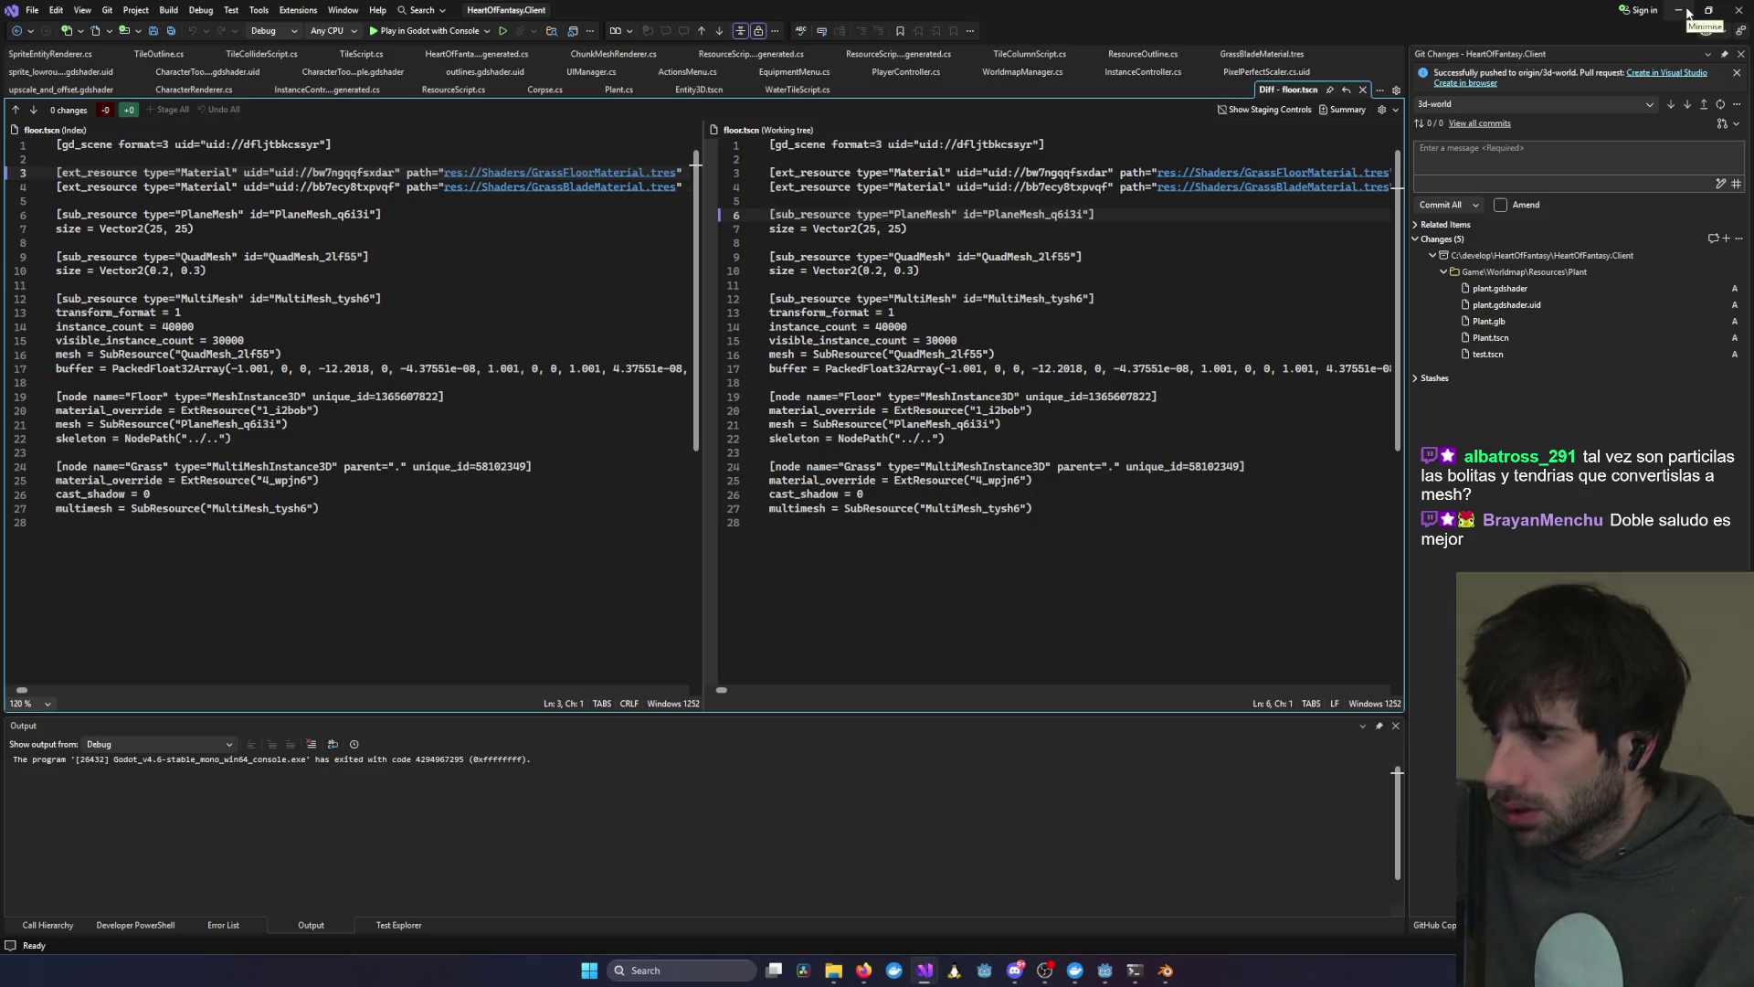
pyautogui.click(1689, 13)
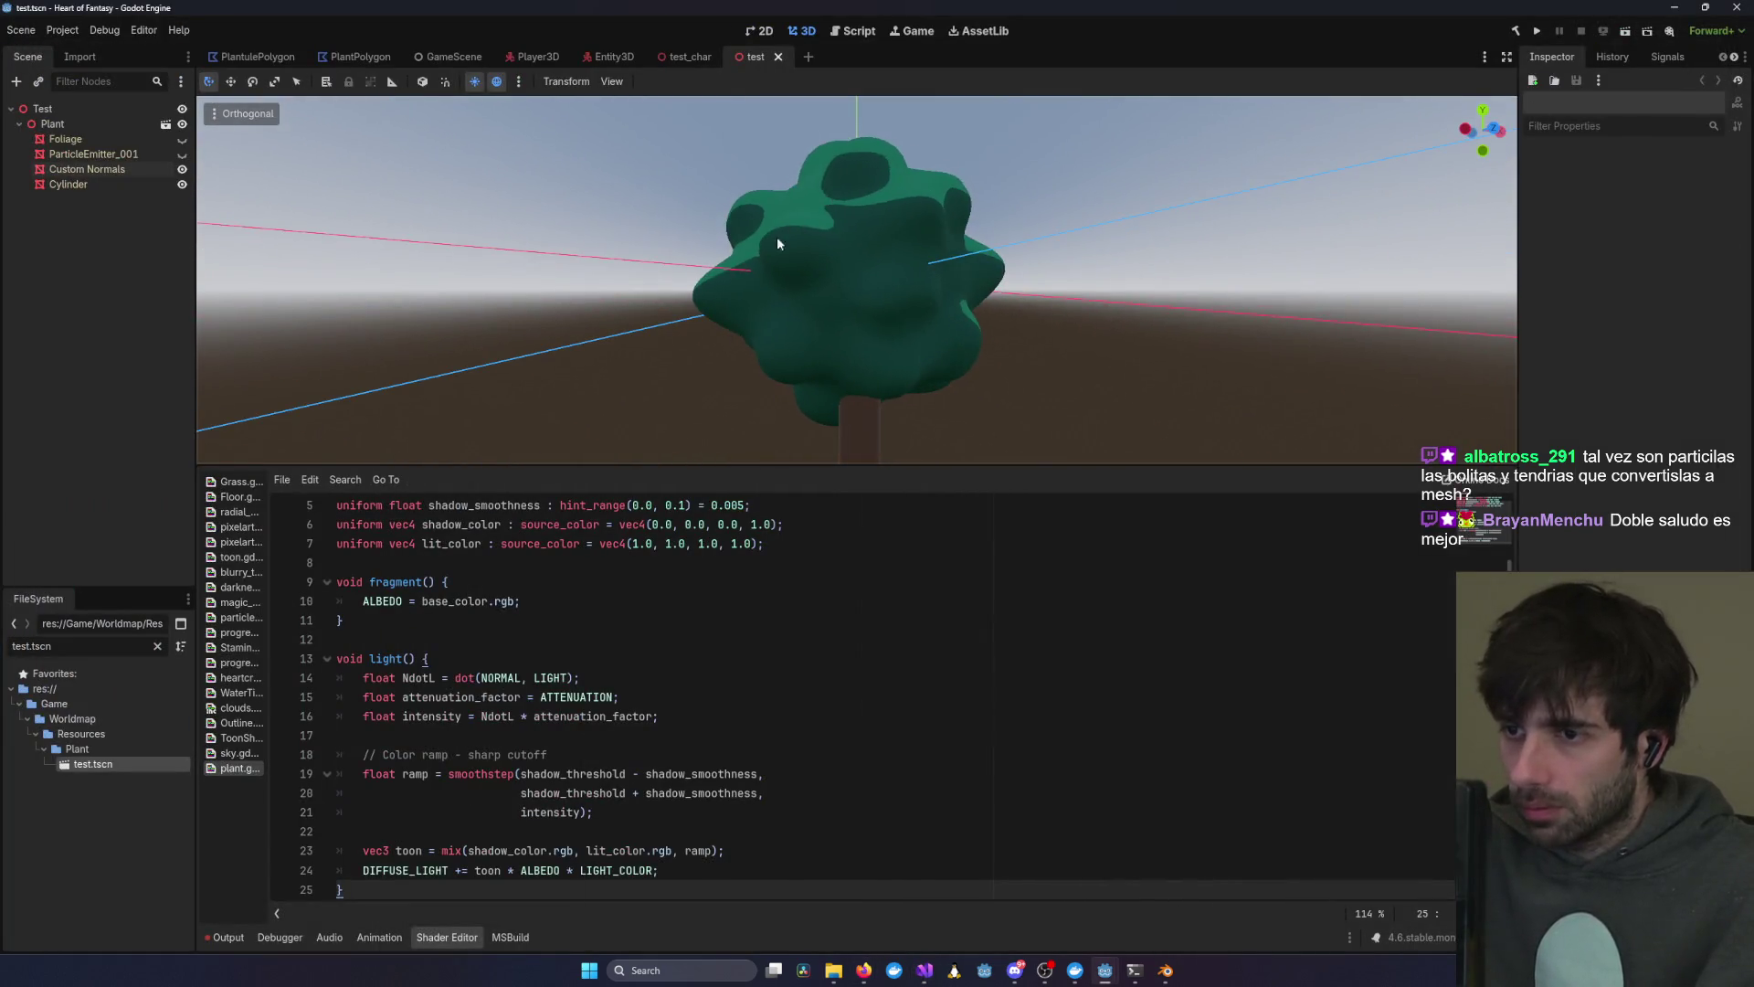
pyautogui.scroll(-3, 556, 315)
pyautogui.moveTo(578, 321); pyautogui.dragTo(639, 329)
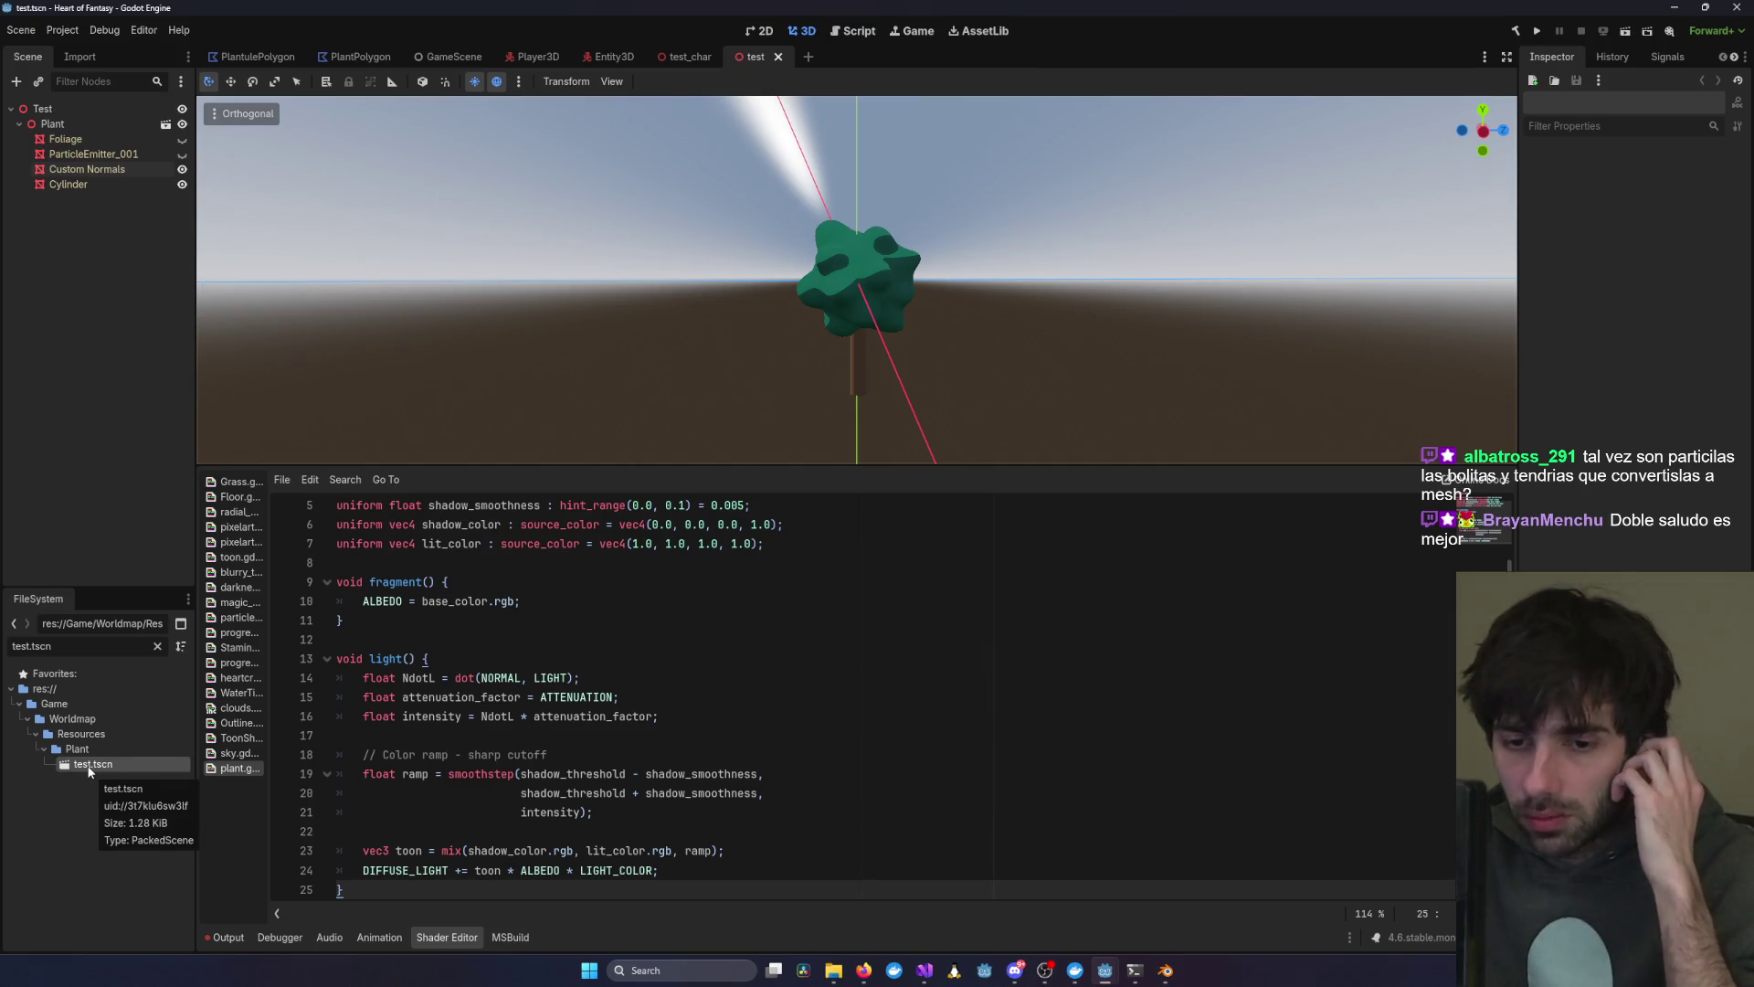
# Try Make Scene Root on the Plant node and dismiss the instantiated-scene alert
pyautogui.click(57, 139)
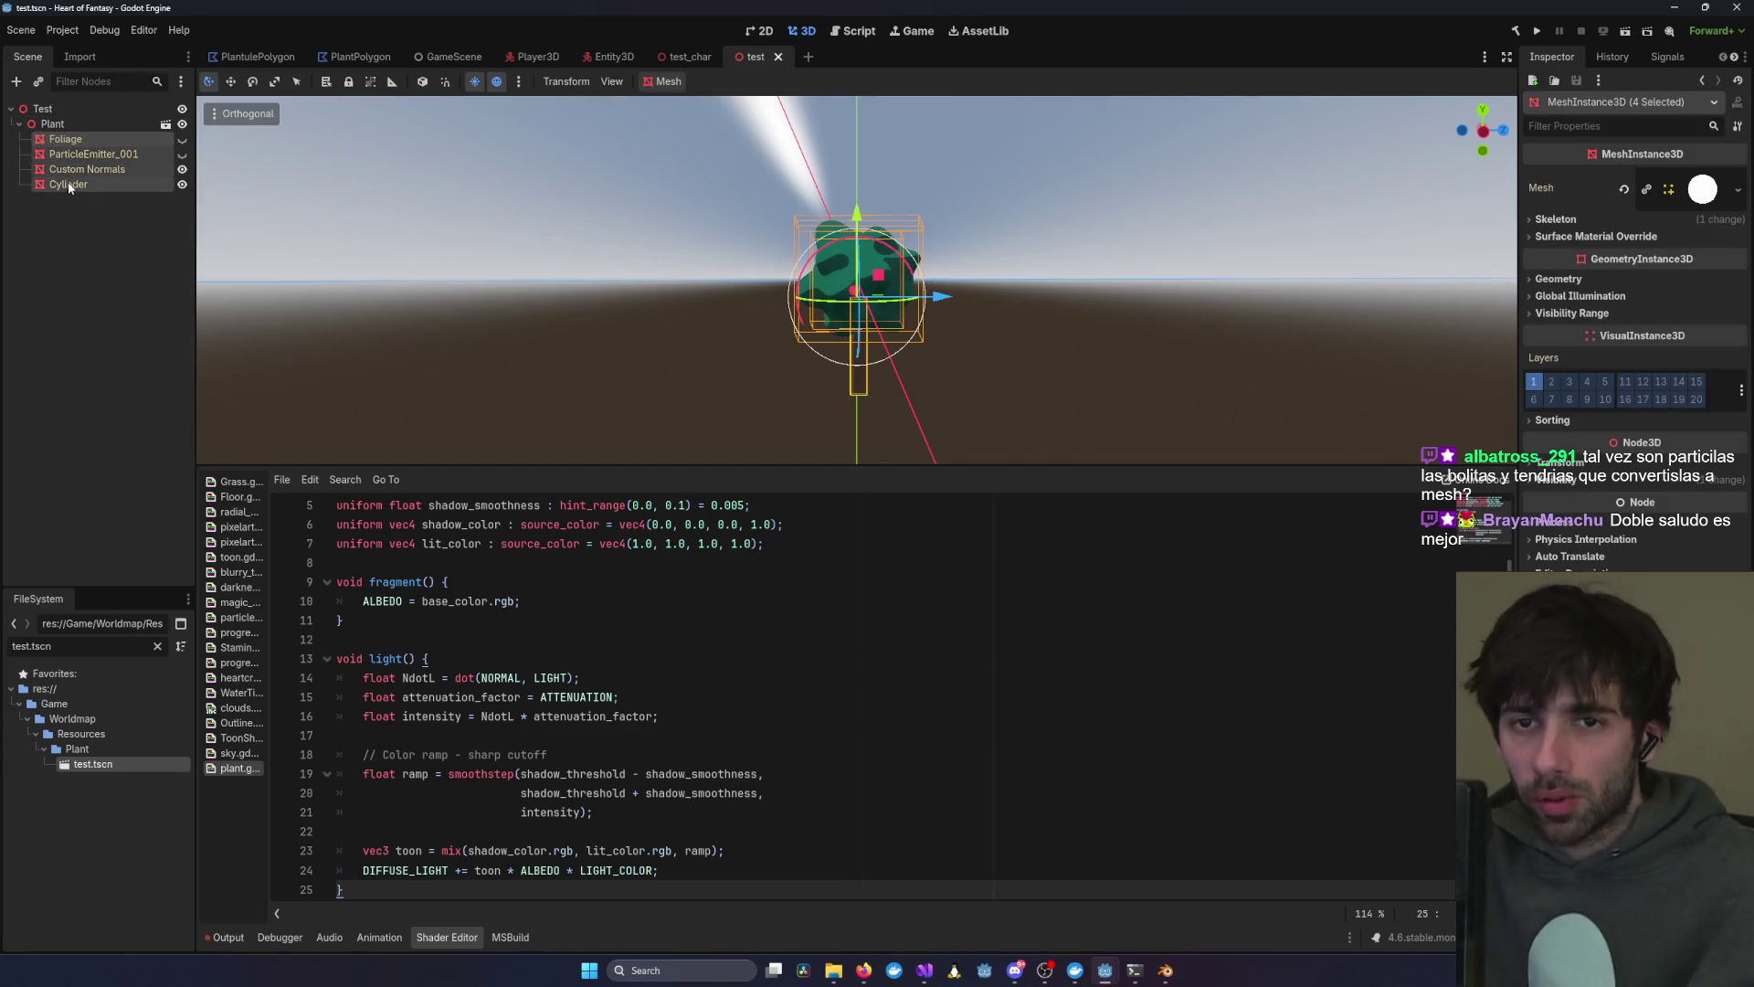
pyautogui.click(63, 125)
pyautogui.rightClick(64, 125)
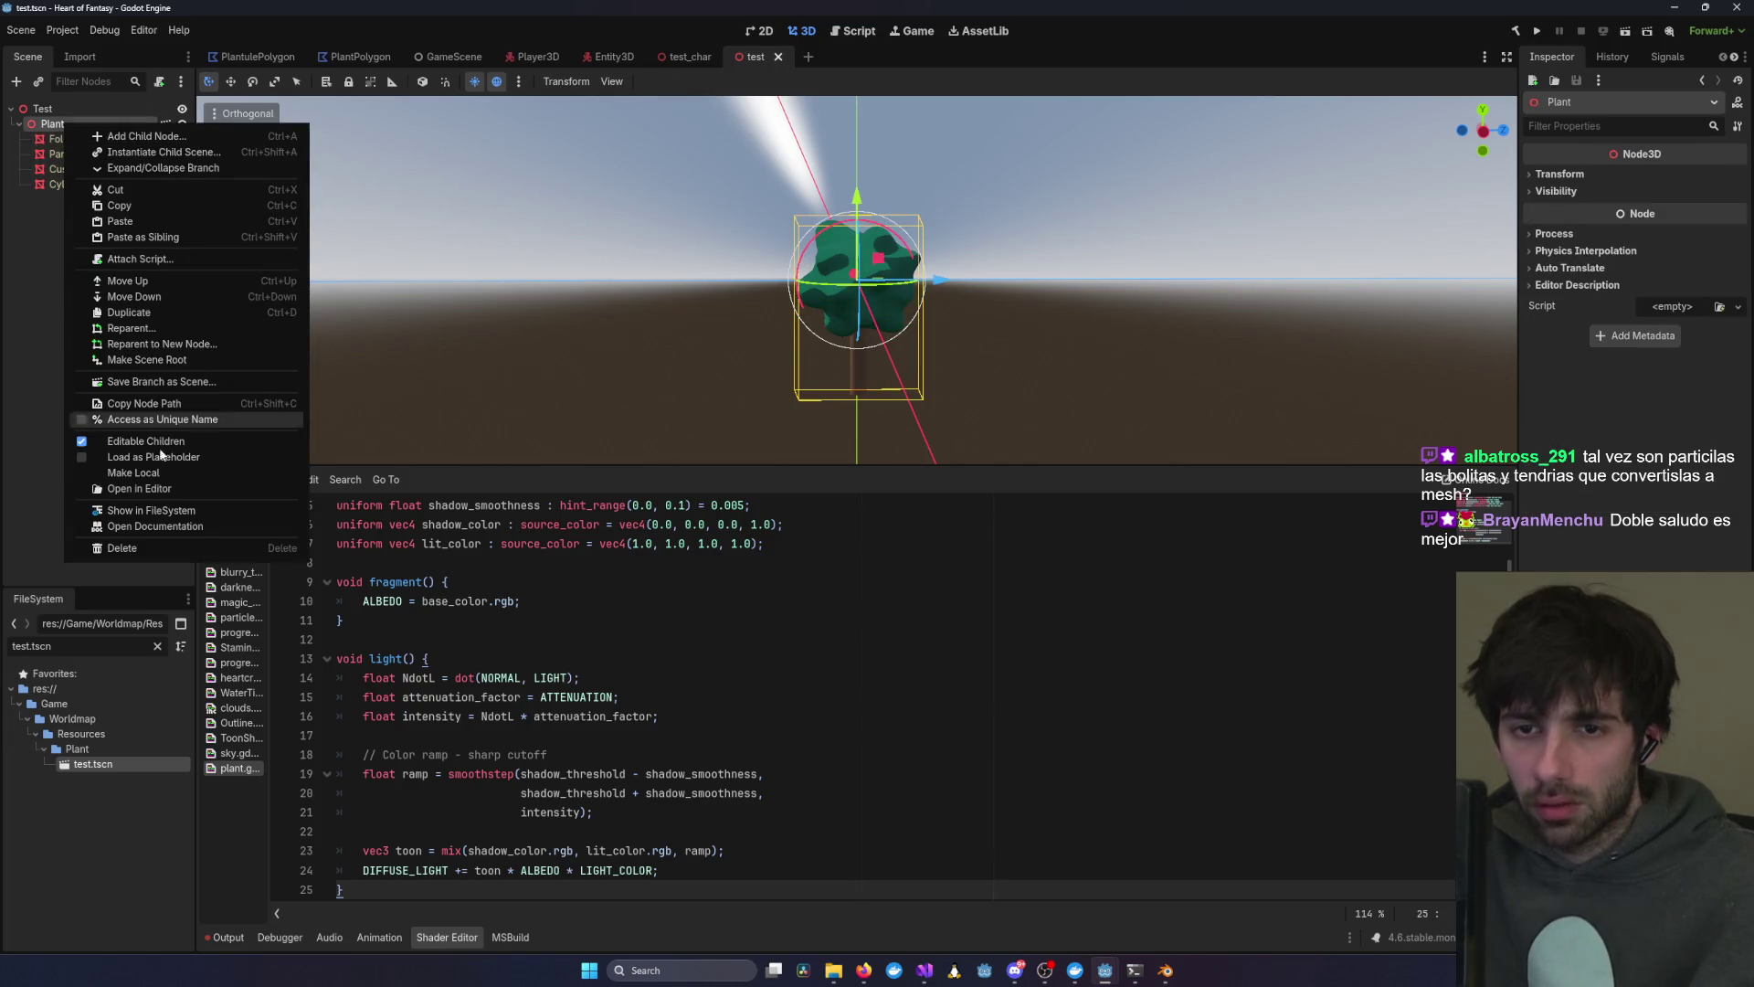
pyautogui.click(164, 369)
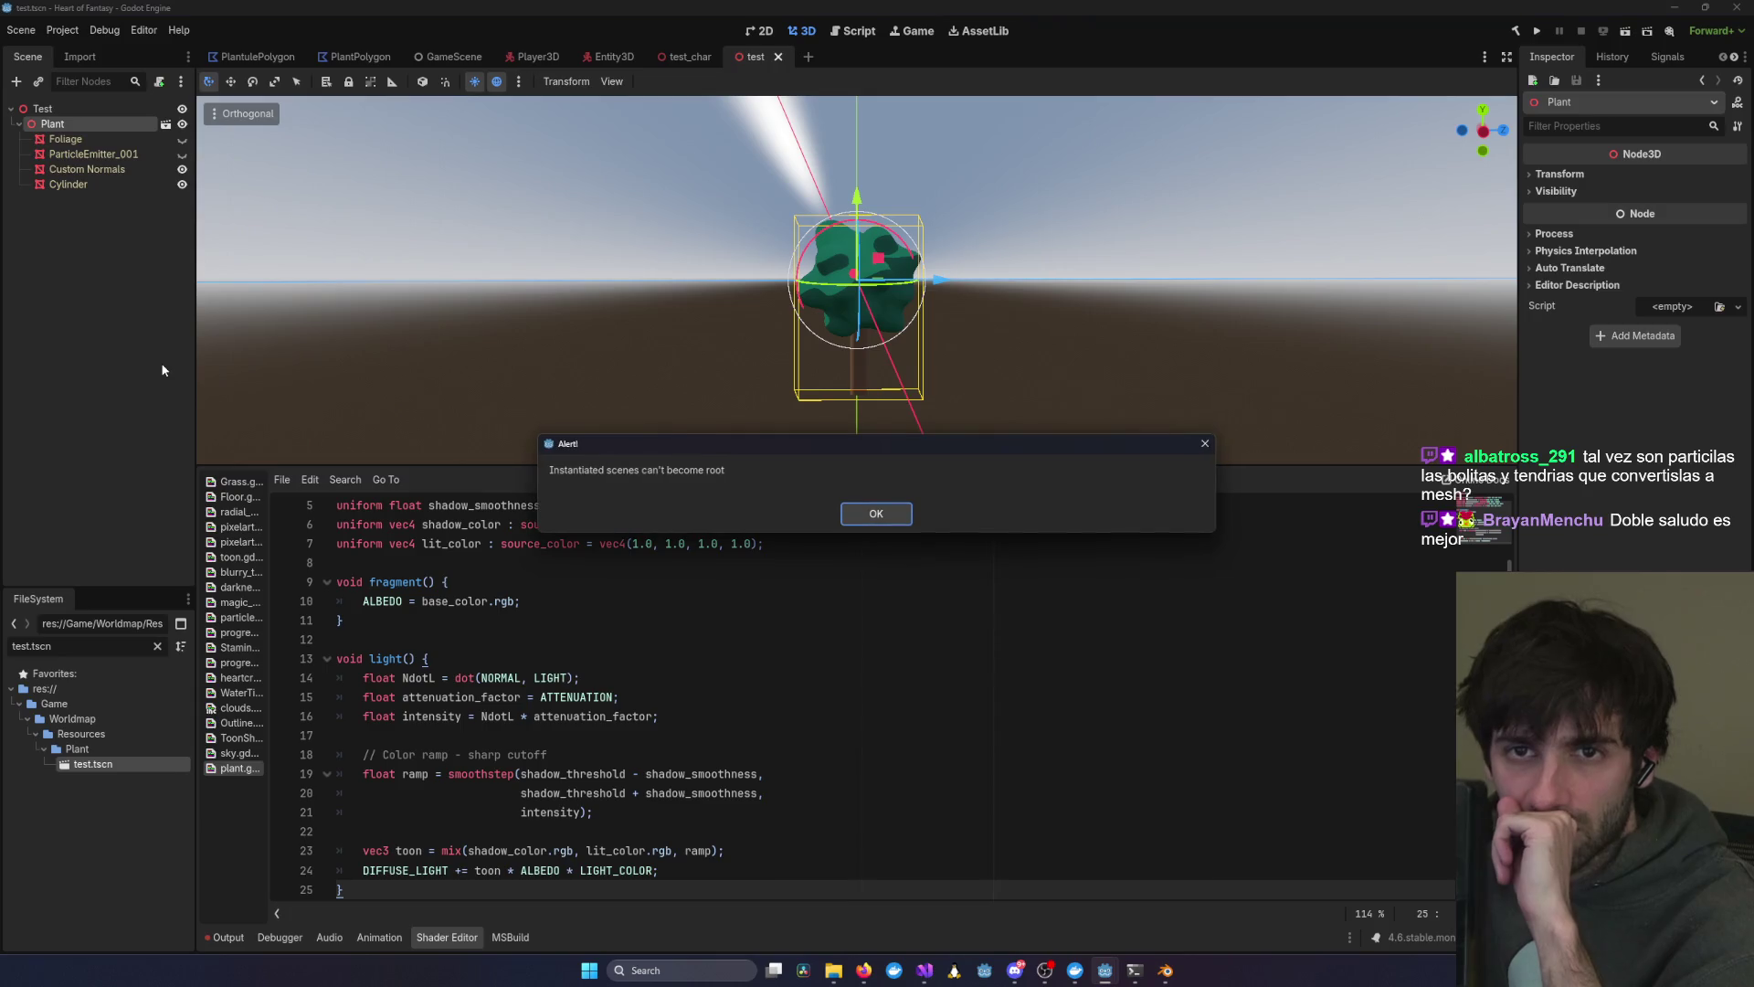
pyautogui.click(844, 513)
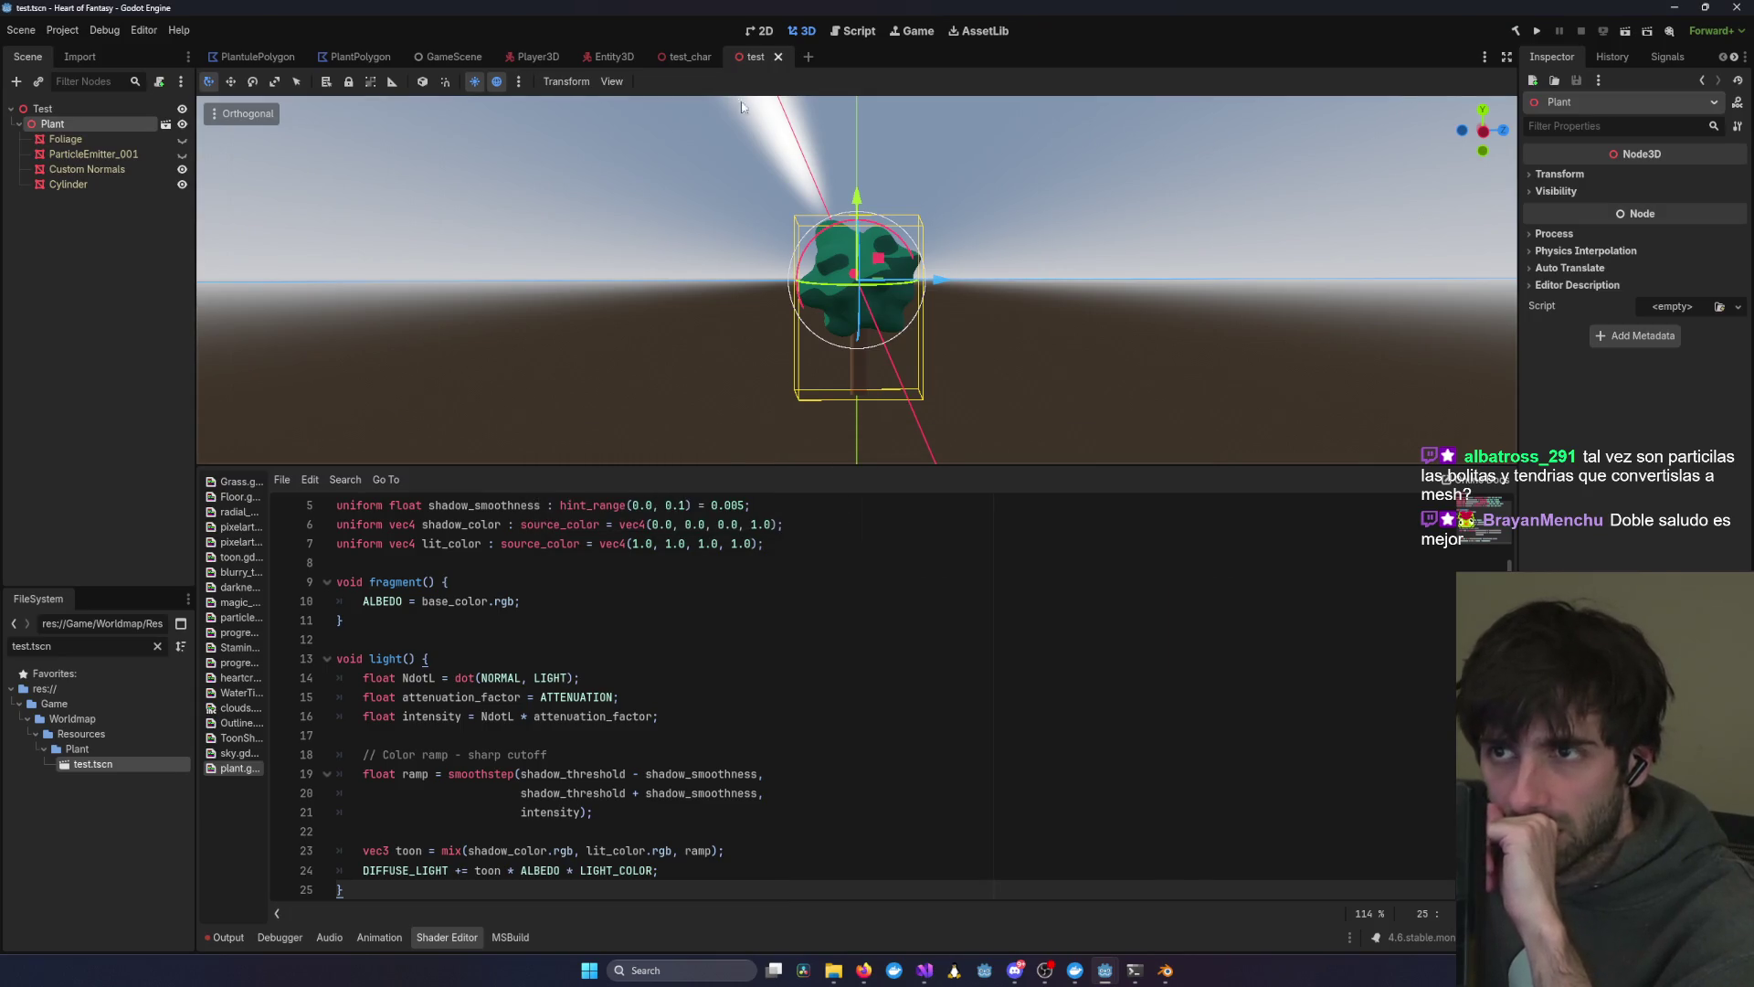
# Rename the root node Test to Plant
pyautogui.click(55, 110)
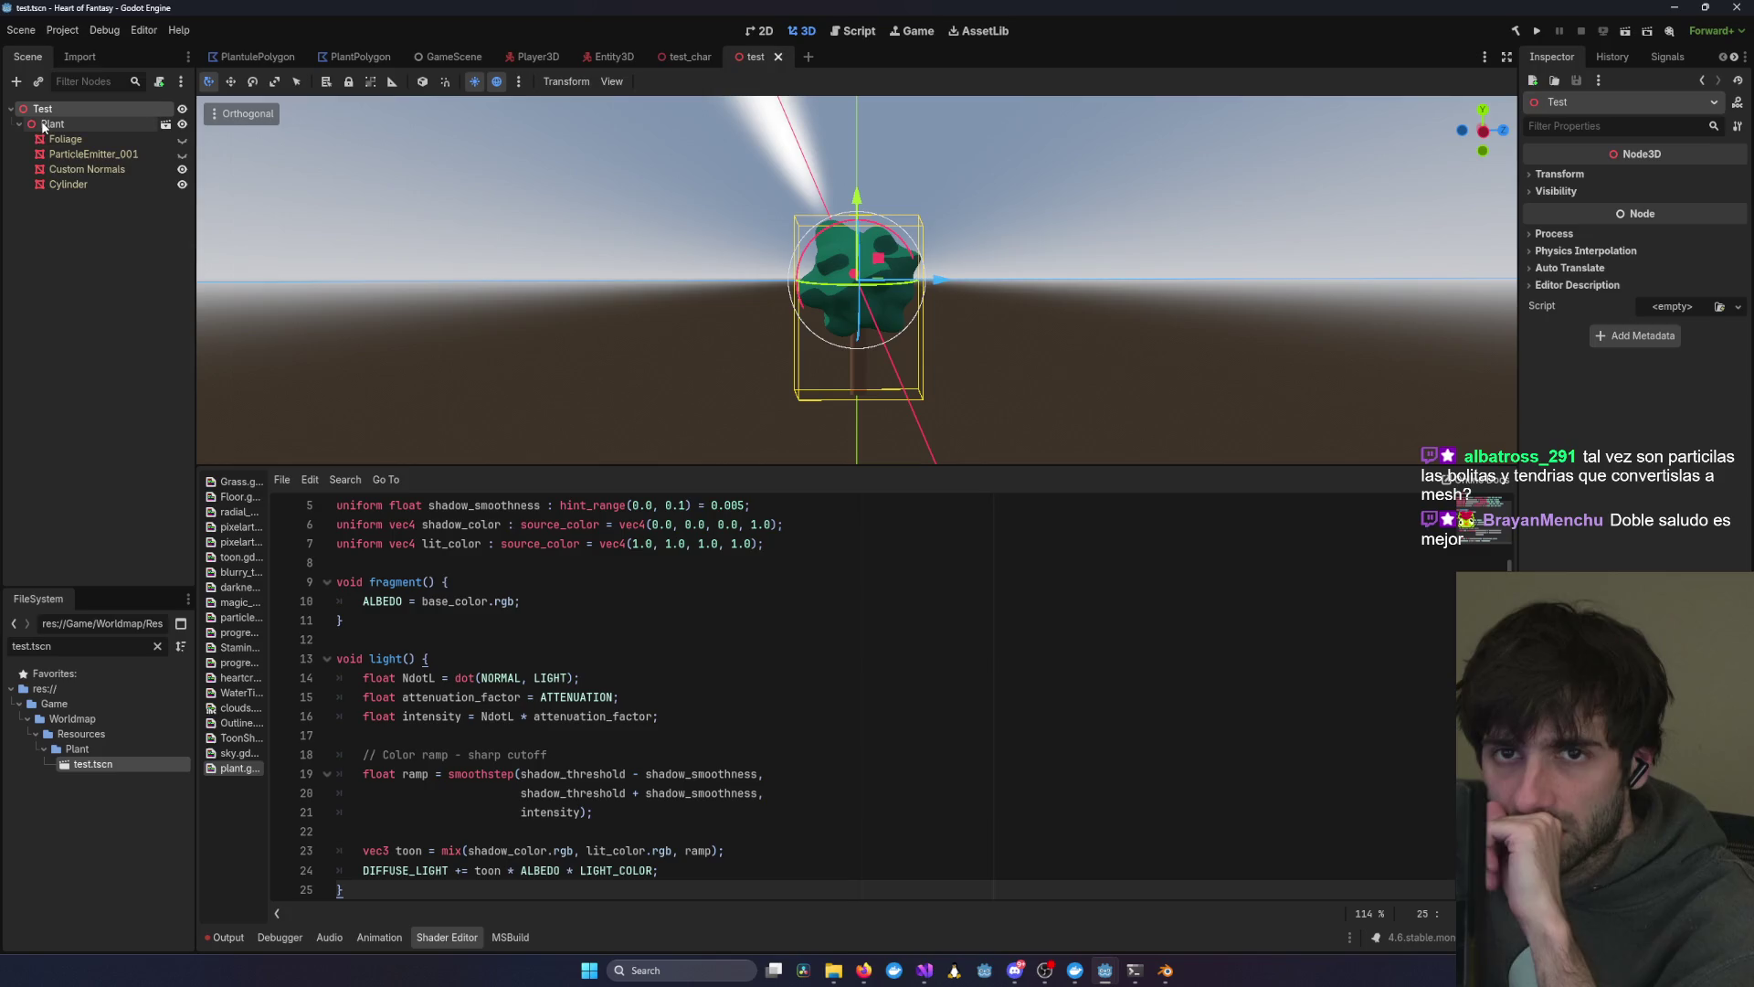
pyautogui.click(55, 111)
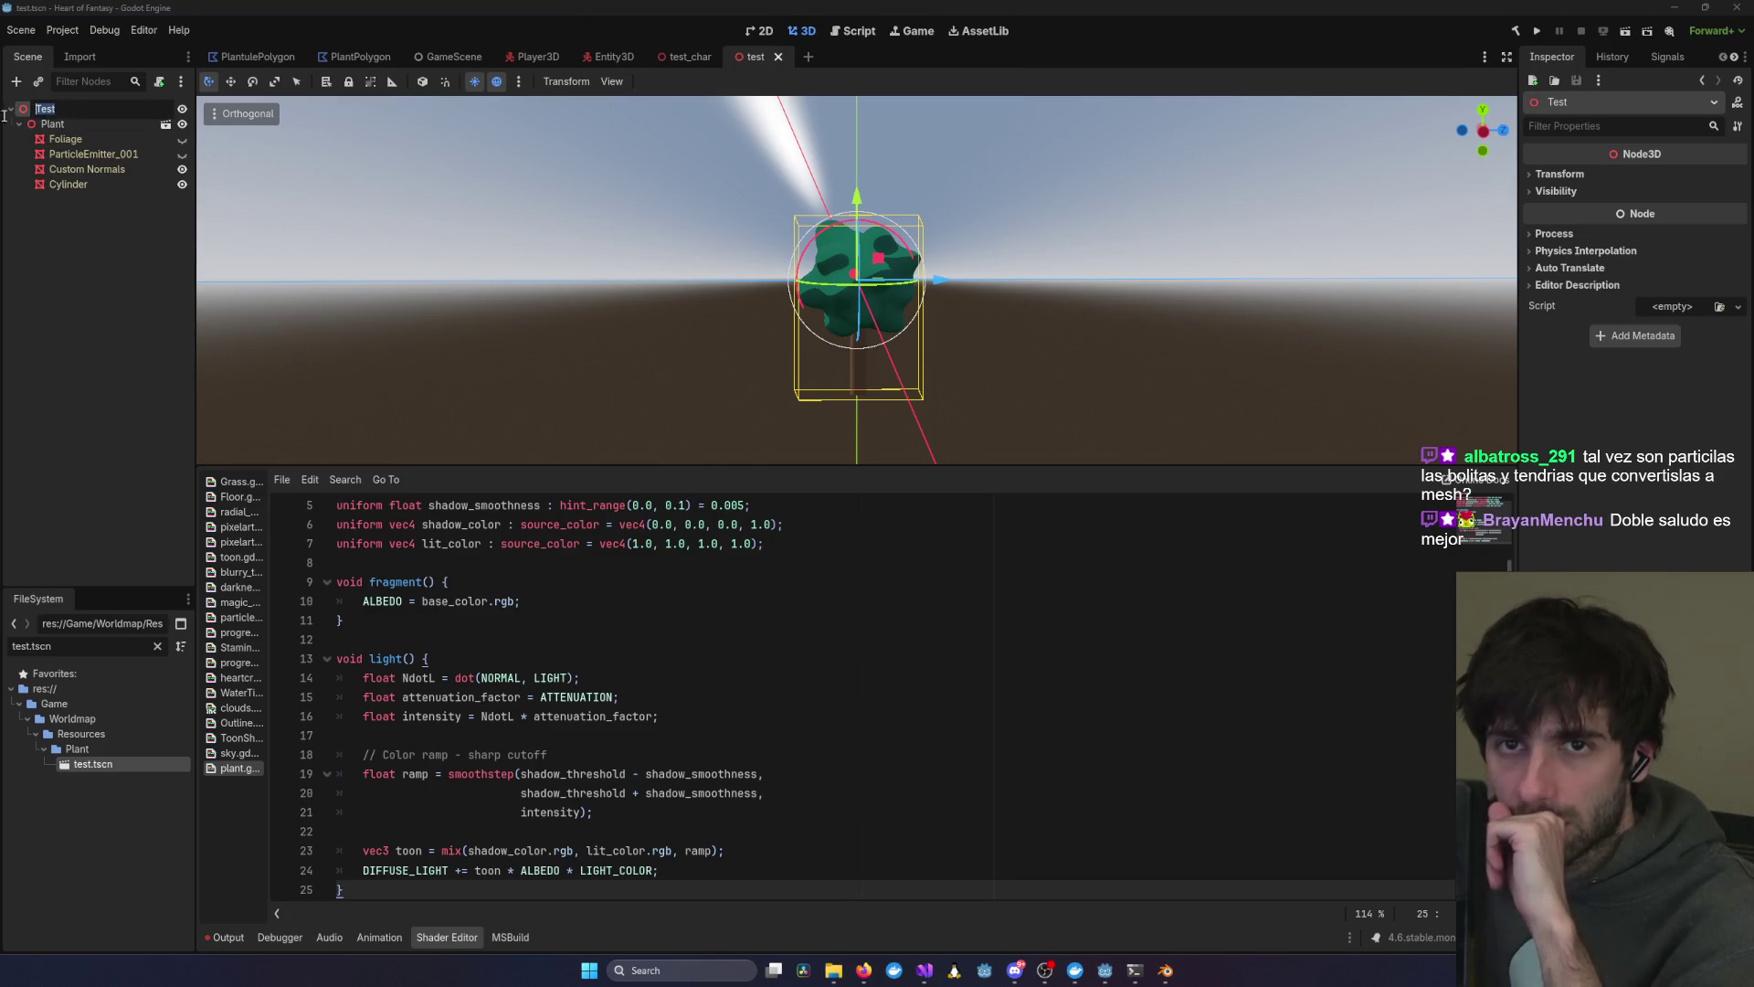
pyautogui.write('Plant')
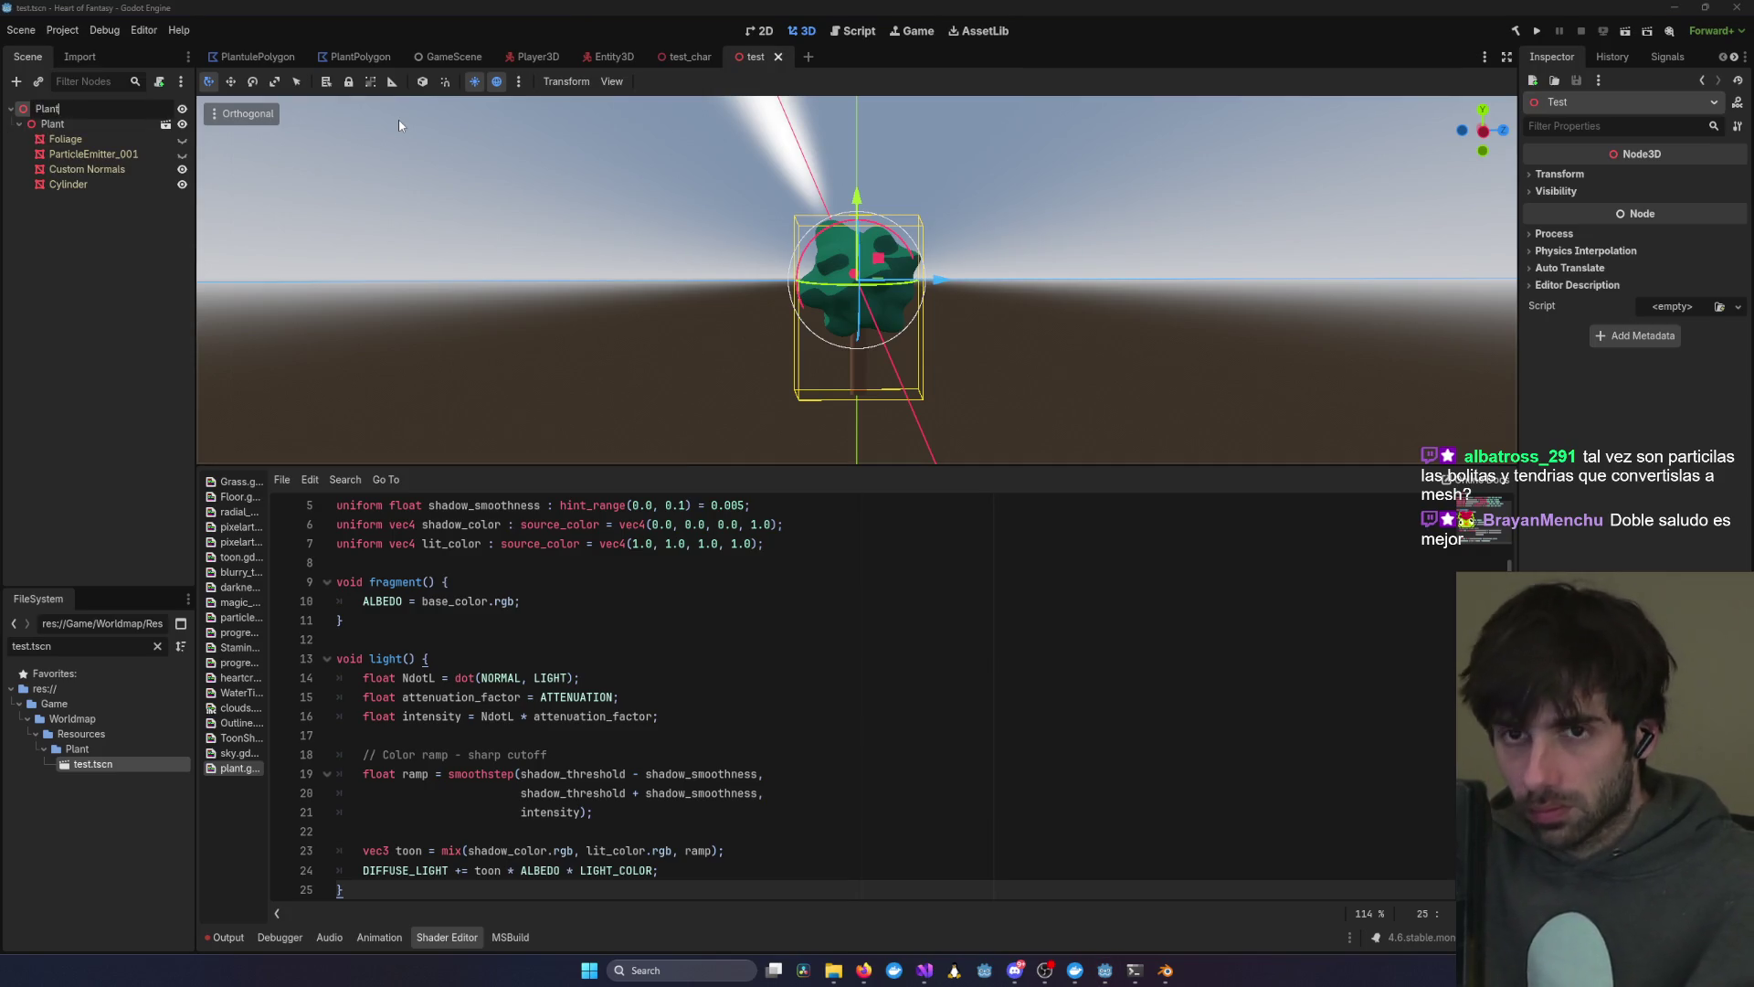
pyautogui.press('Return')
# Check the tree in a rear orthographic view, deselect it and save the scene
pyautogui.moveTo(399, 126)
pyautogui.mouseDown()
pyautogui.moveTo(730, 256)
pyautogui.moveTo(1011, 298)
pyautogui.moveTo(979, 254)
pyautogui.moveTo(869, 205)
pyautogui.moveTo(866, 143)
pyautogui.mouseUp()
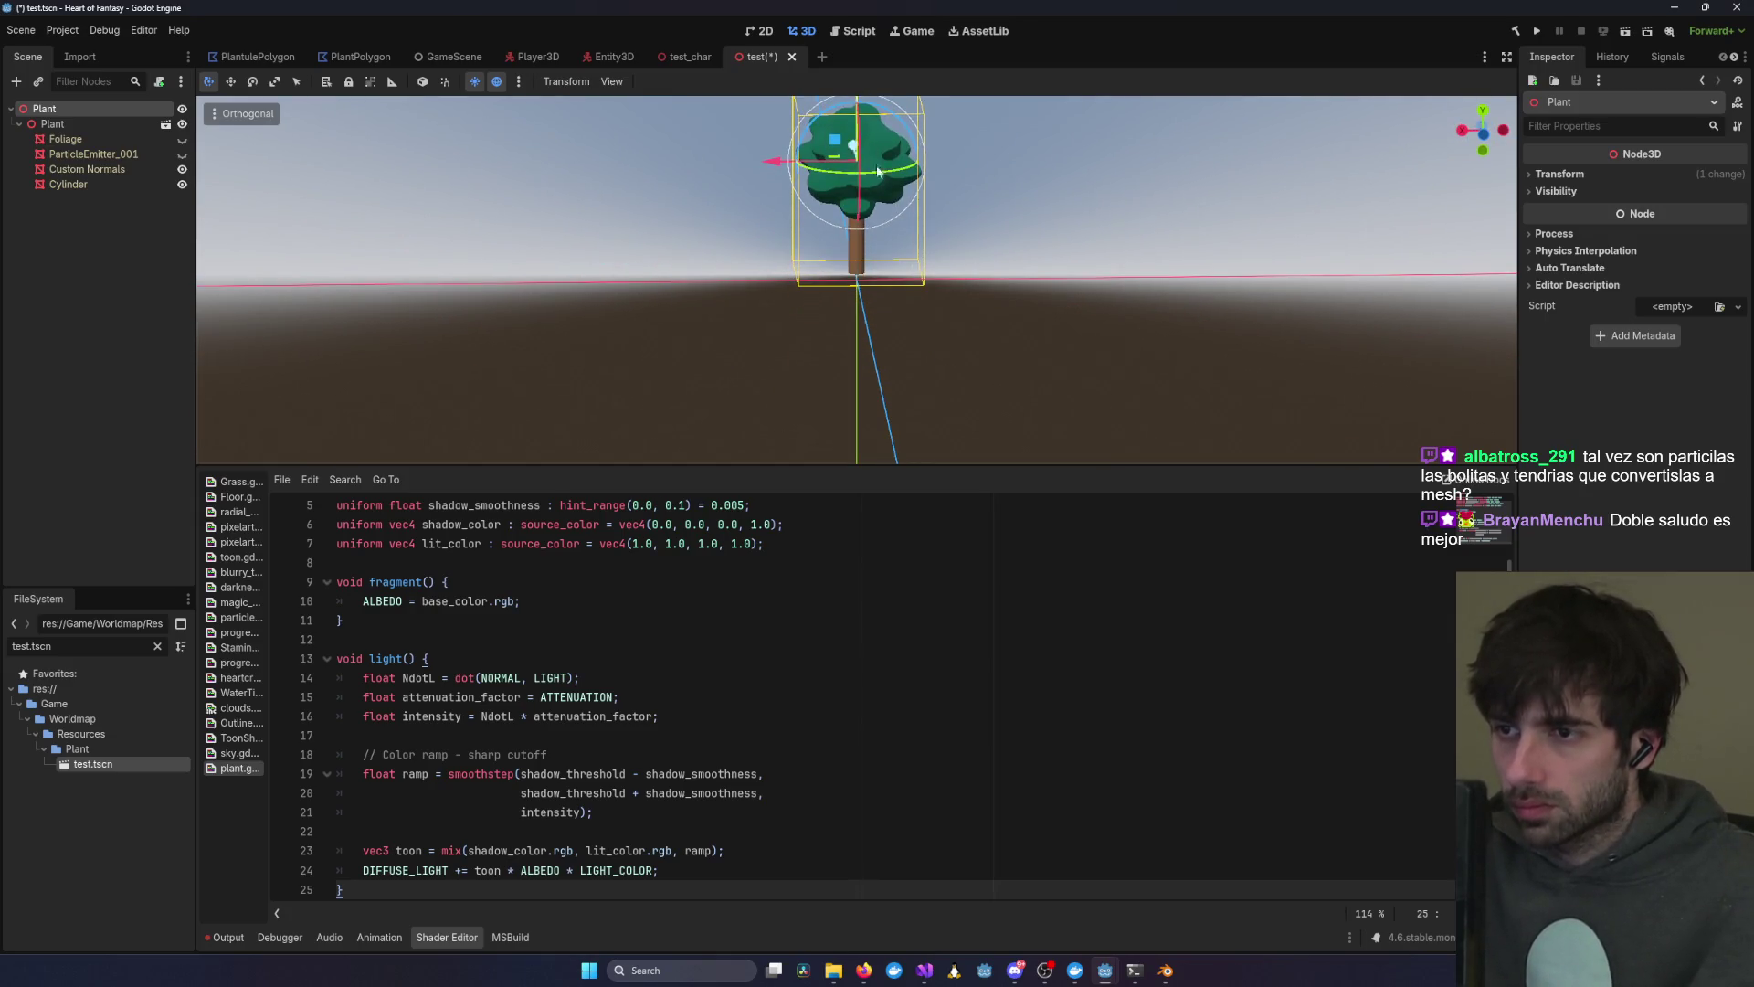
pyautogui.press('ctrl+KP_1')
pyautogui.scroll(5, 958, 265)
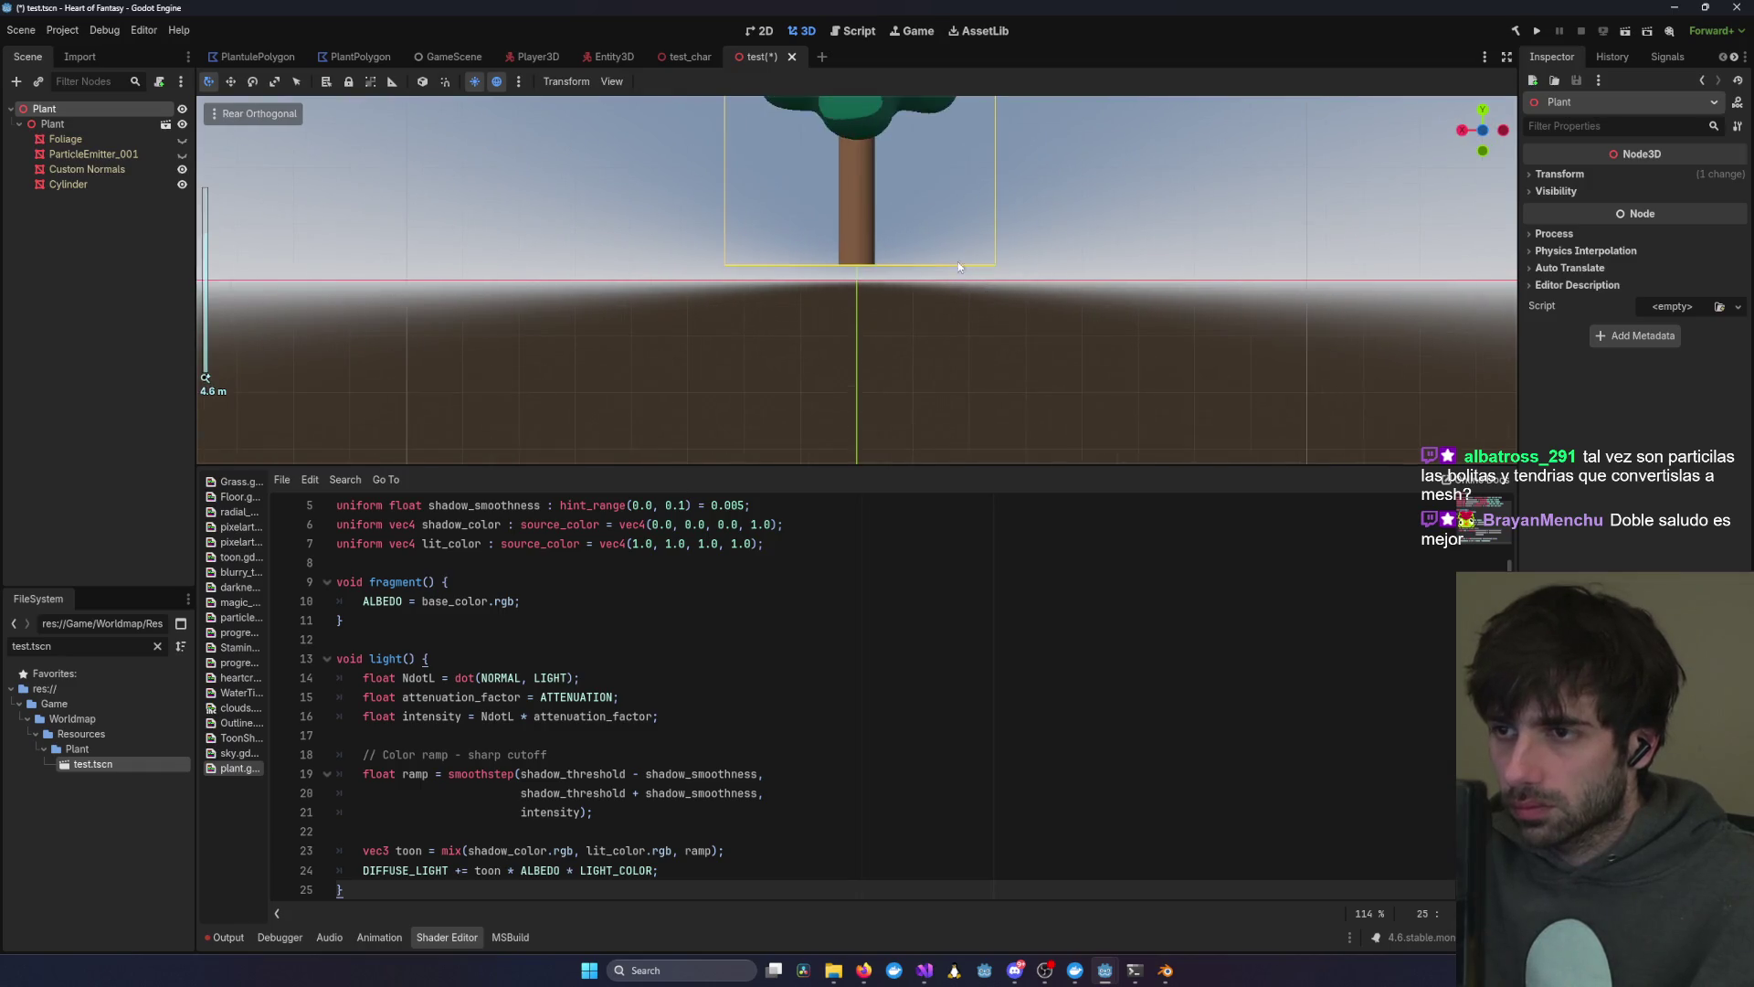
pyautogui.scroll(3, 805, 136)
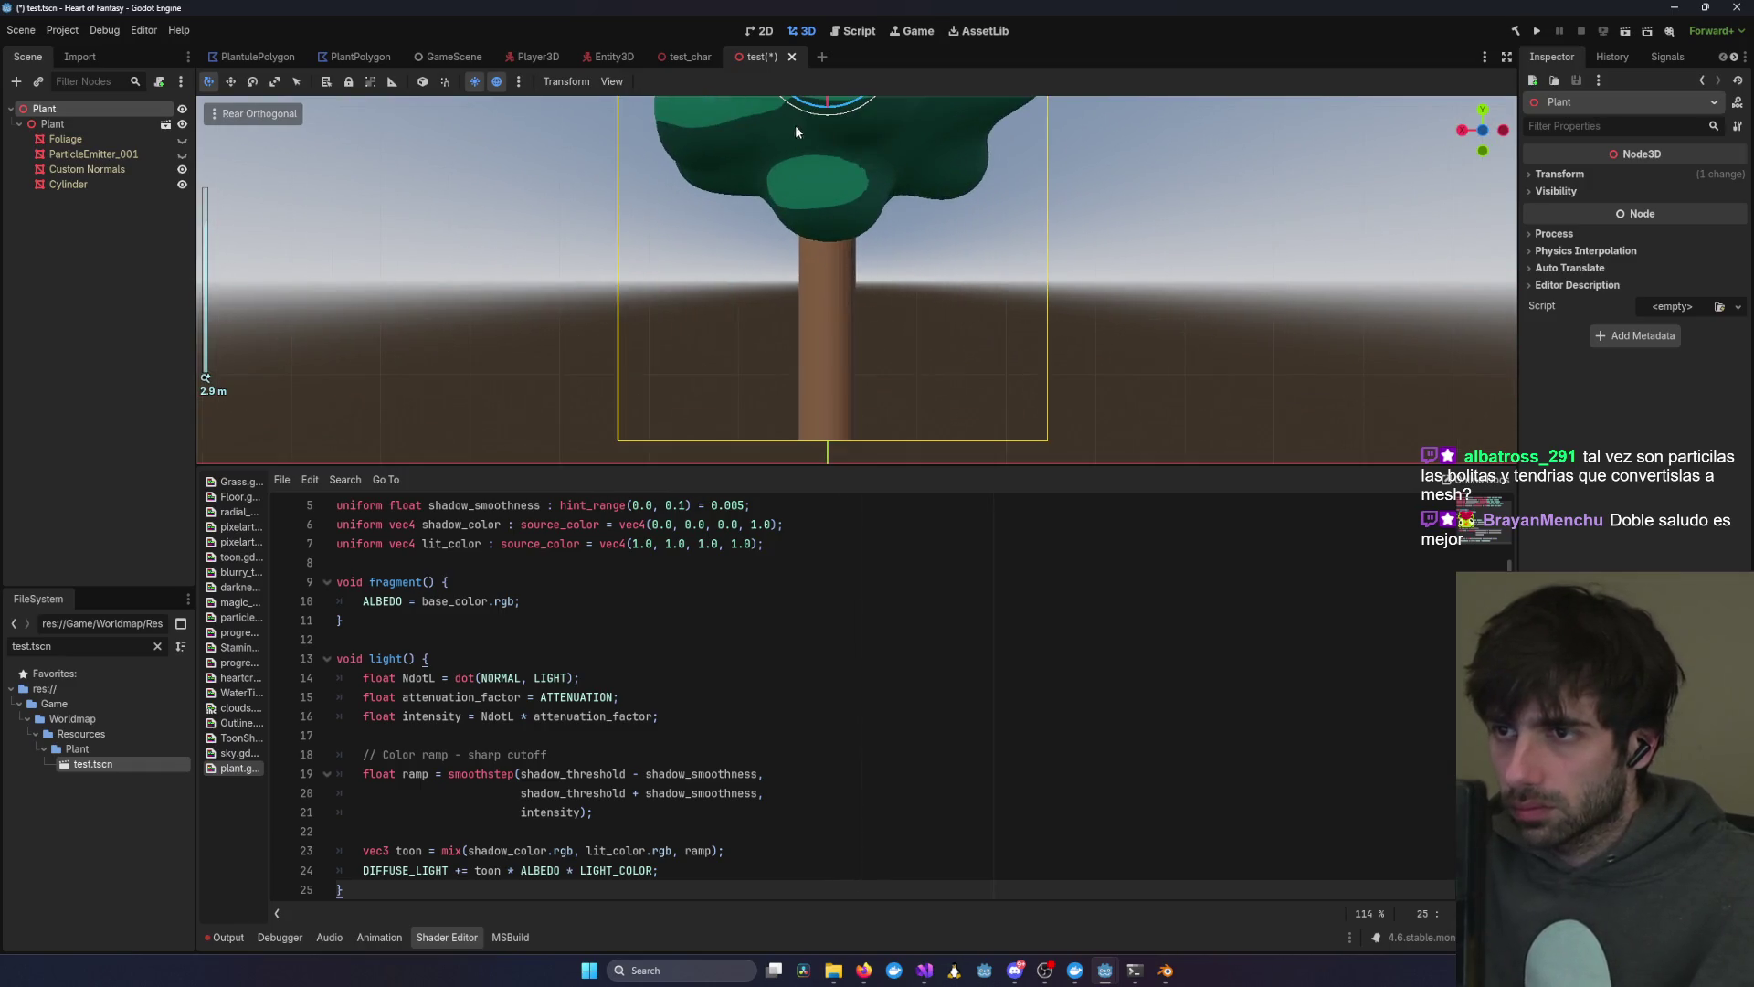
pyautogui.scroll(-5, 857, 146)
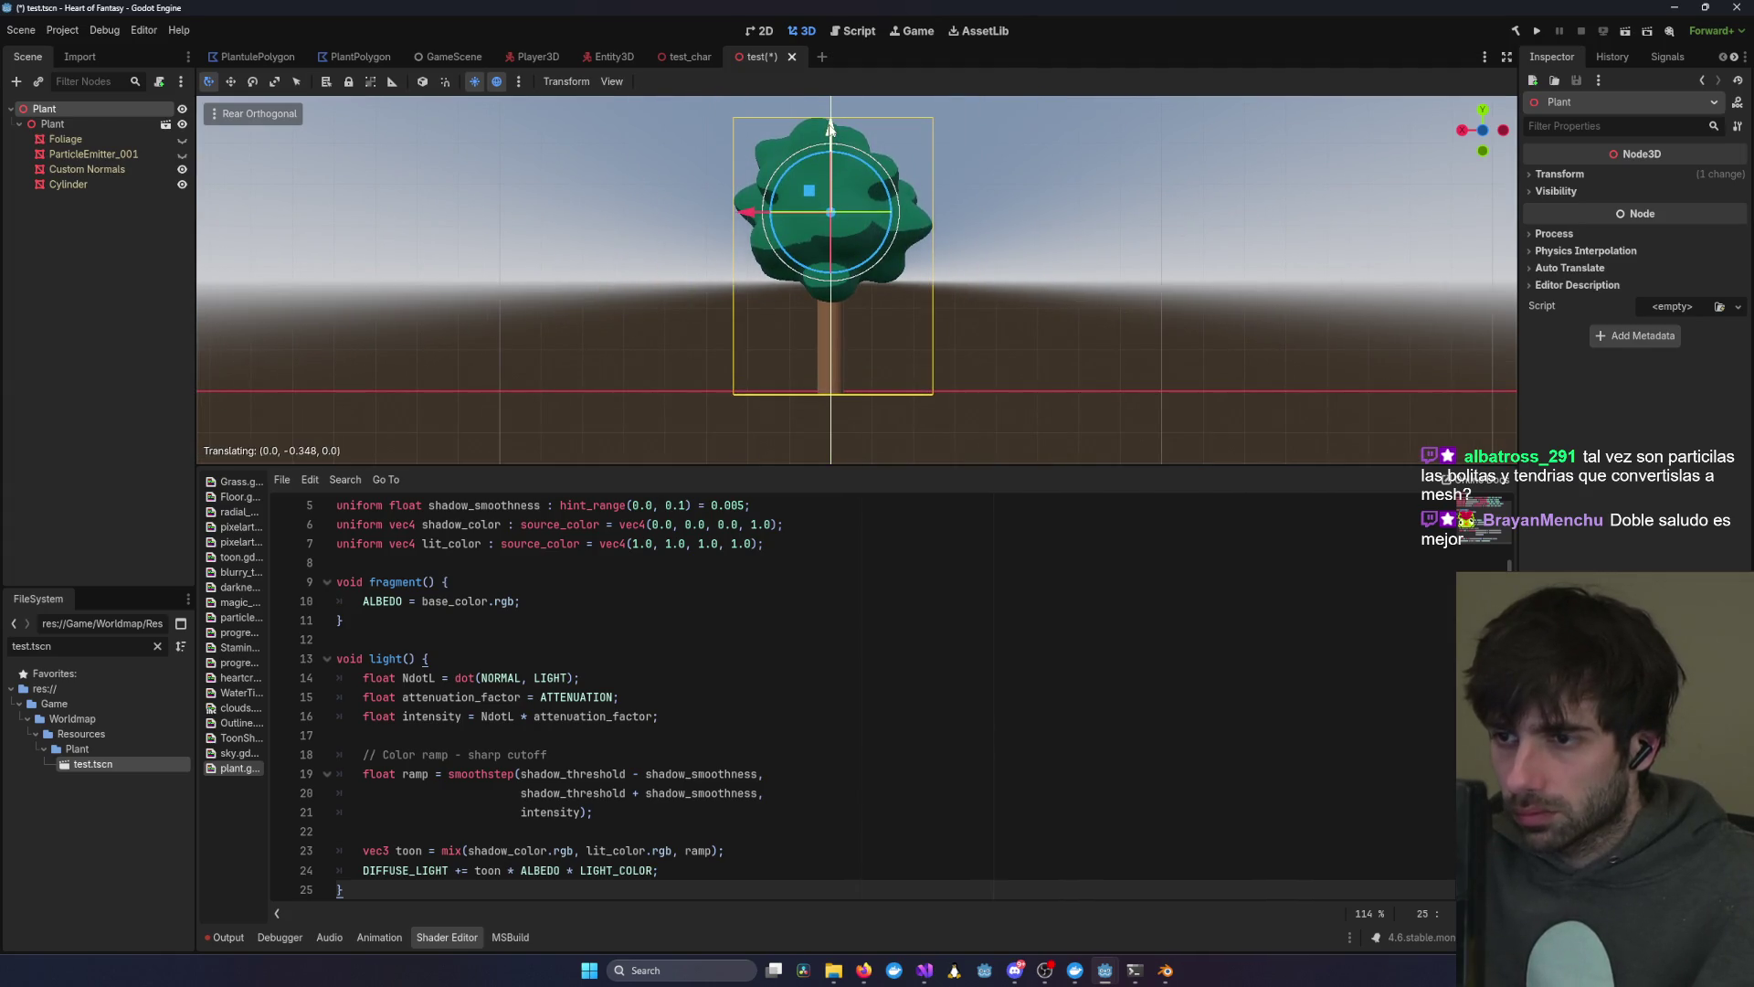
pyautogui.click(1148, 235)
pyautogui.hotkey('ctrl', 's')
pyautogui.moveTo(1146, 232)
pyautogui.mouseDown()
pyautogui.moveTo(1197, 285)
pyautogui.moveTo(1261, 310)
pyautogui.mouseUp()
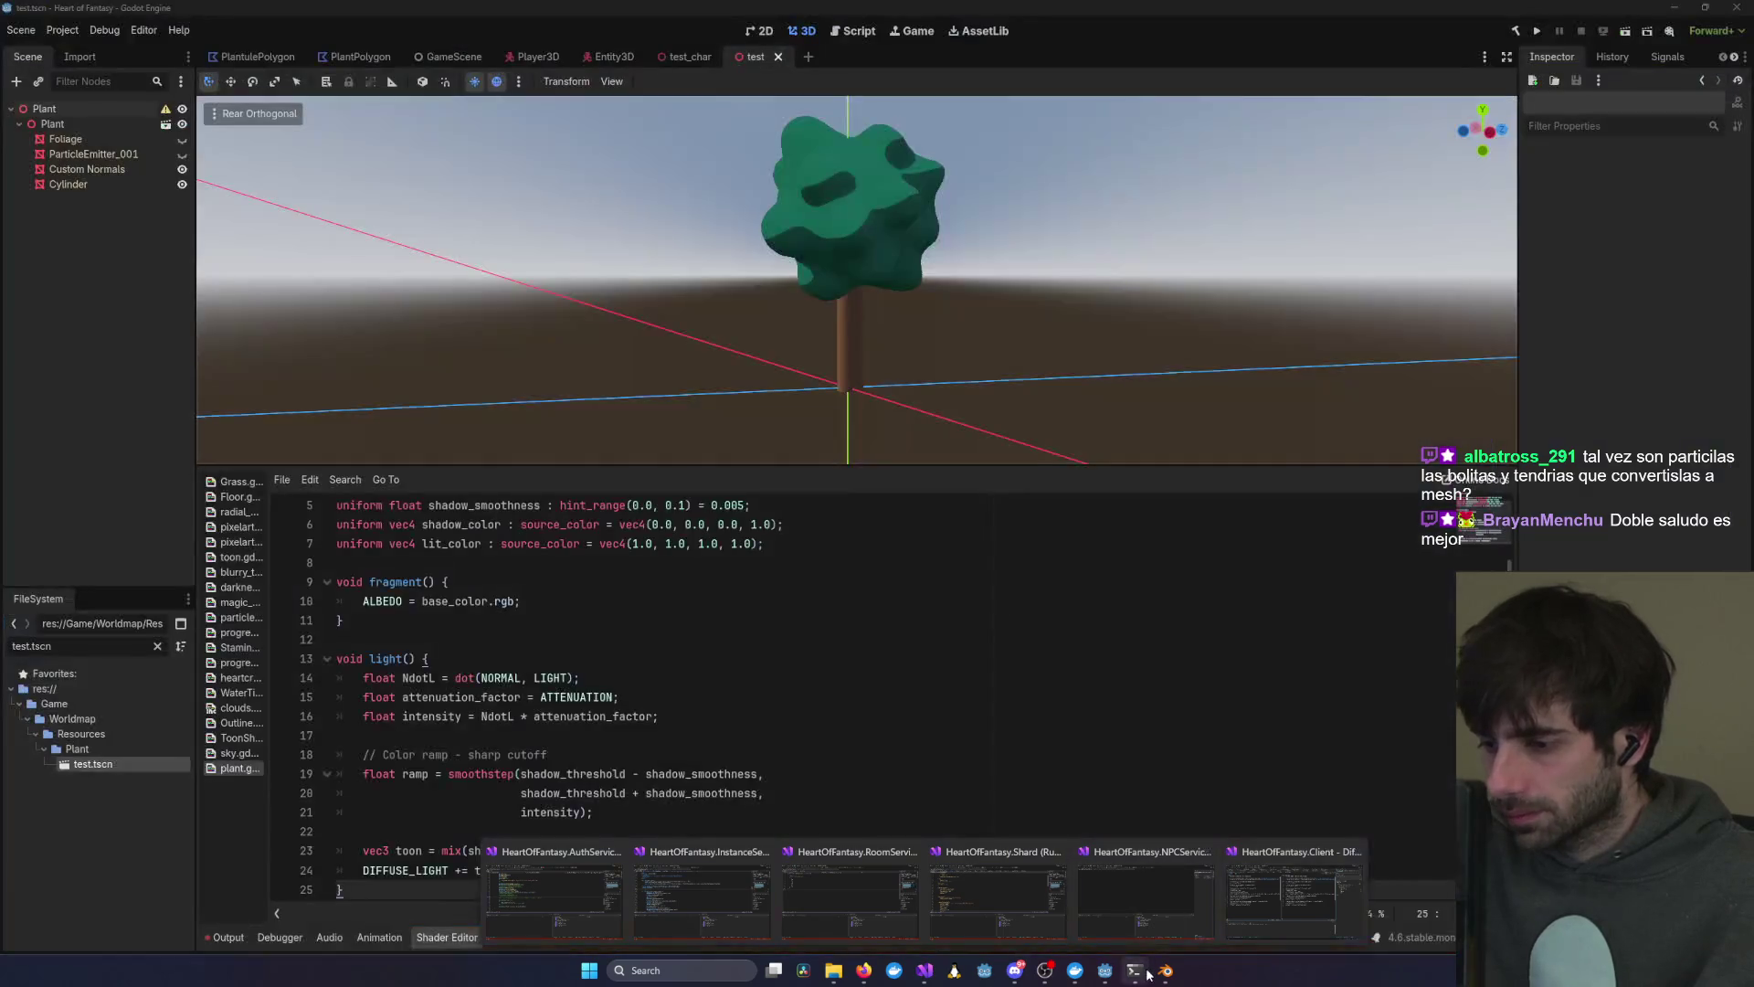
# Clear the FileSystem filter and delete the old Plant.tscn
pyautogui.moveTo(1134, 970)
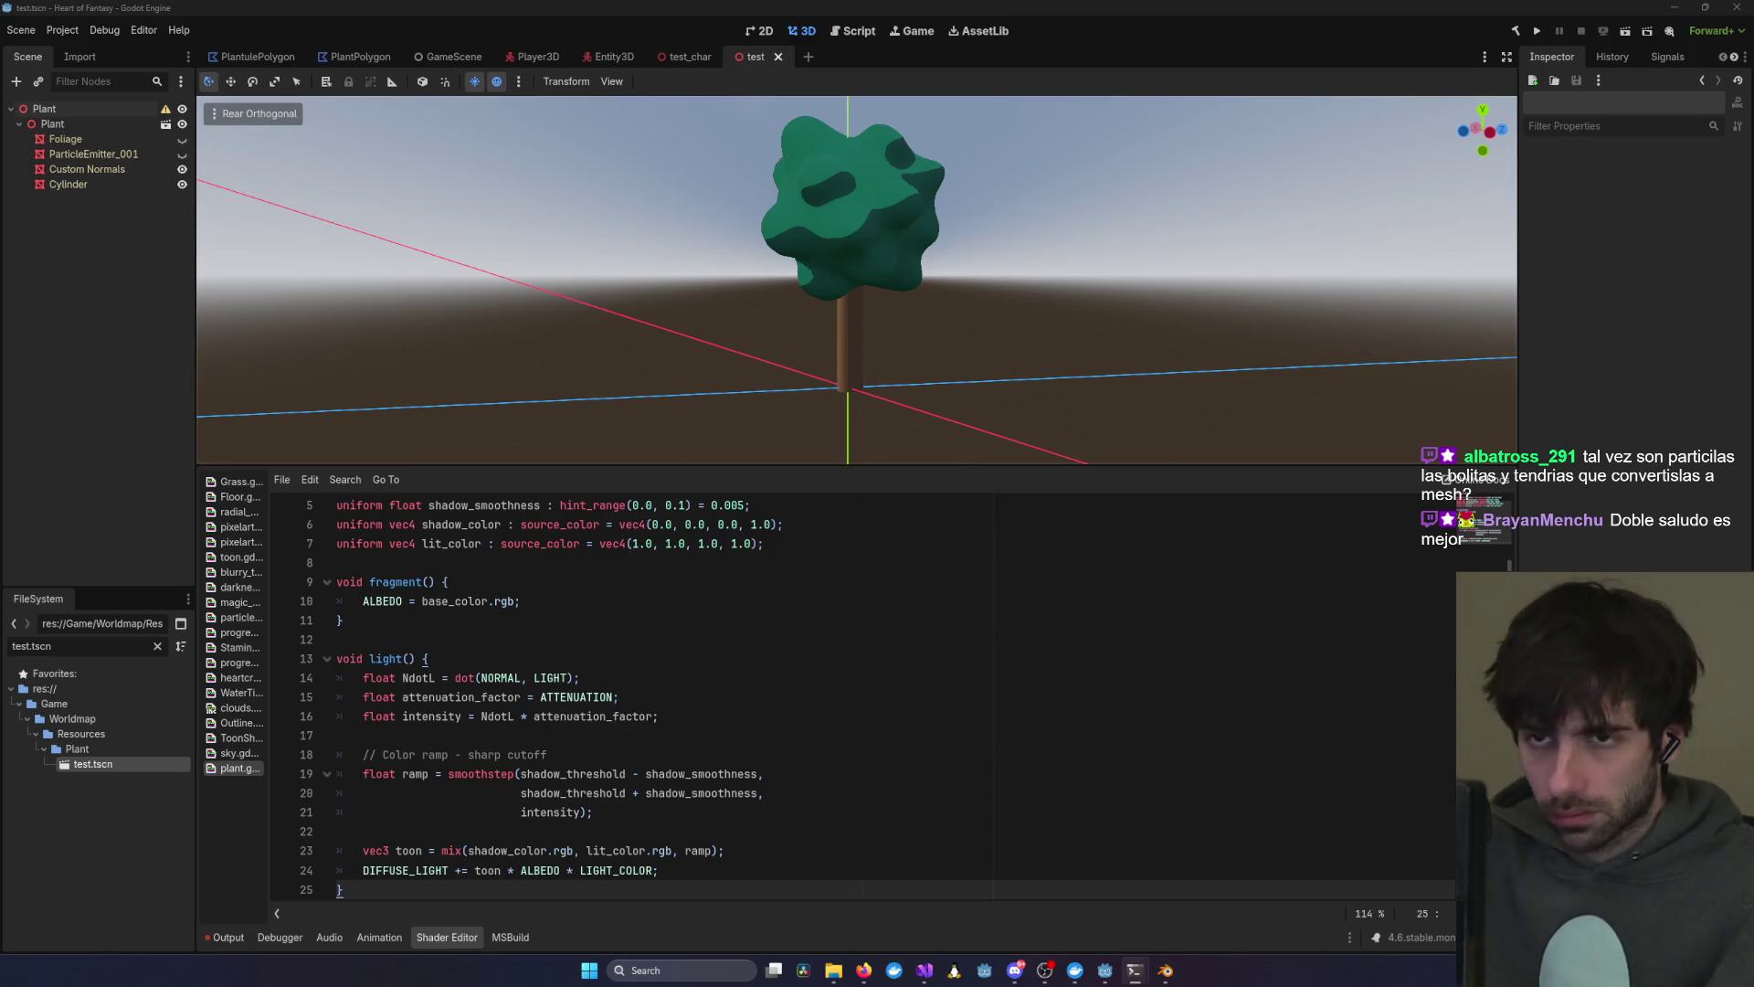
pyautogui.click(157, 648)
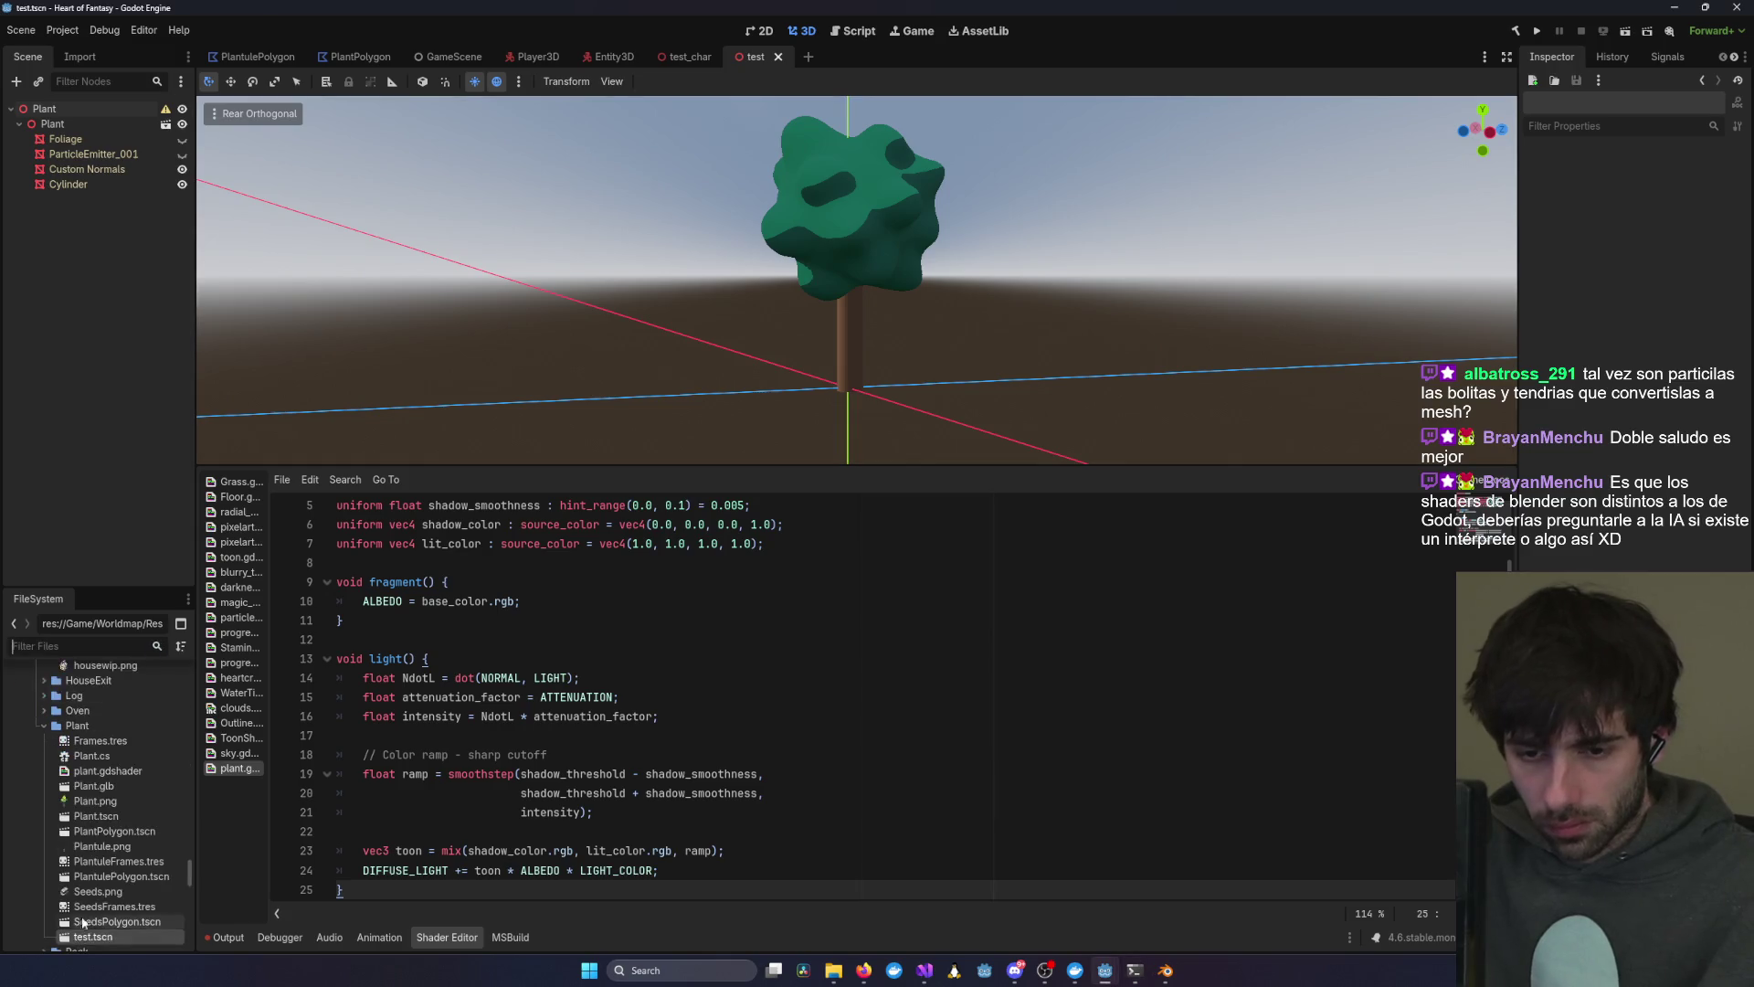
pyautogui.doubleClick(106, 782)
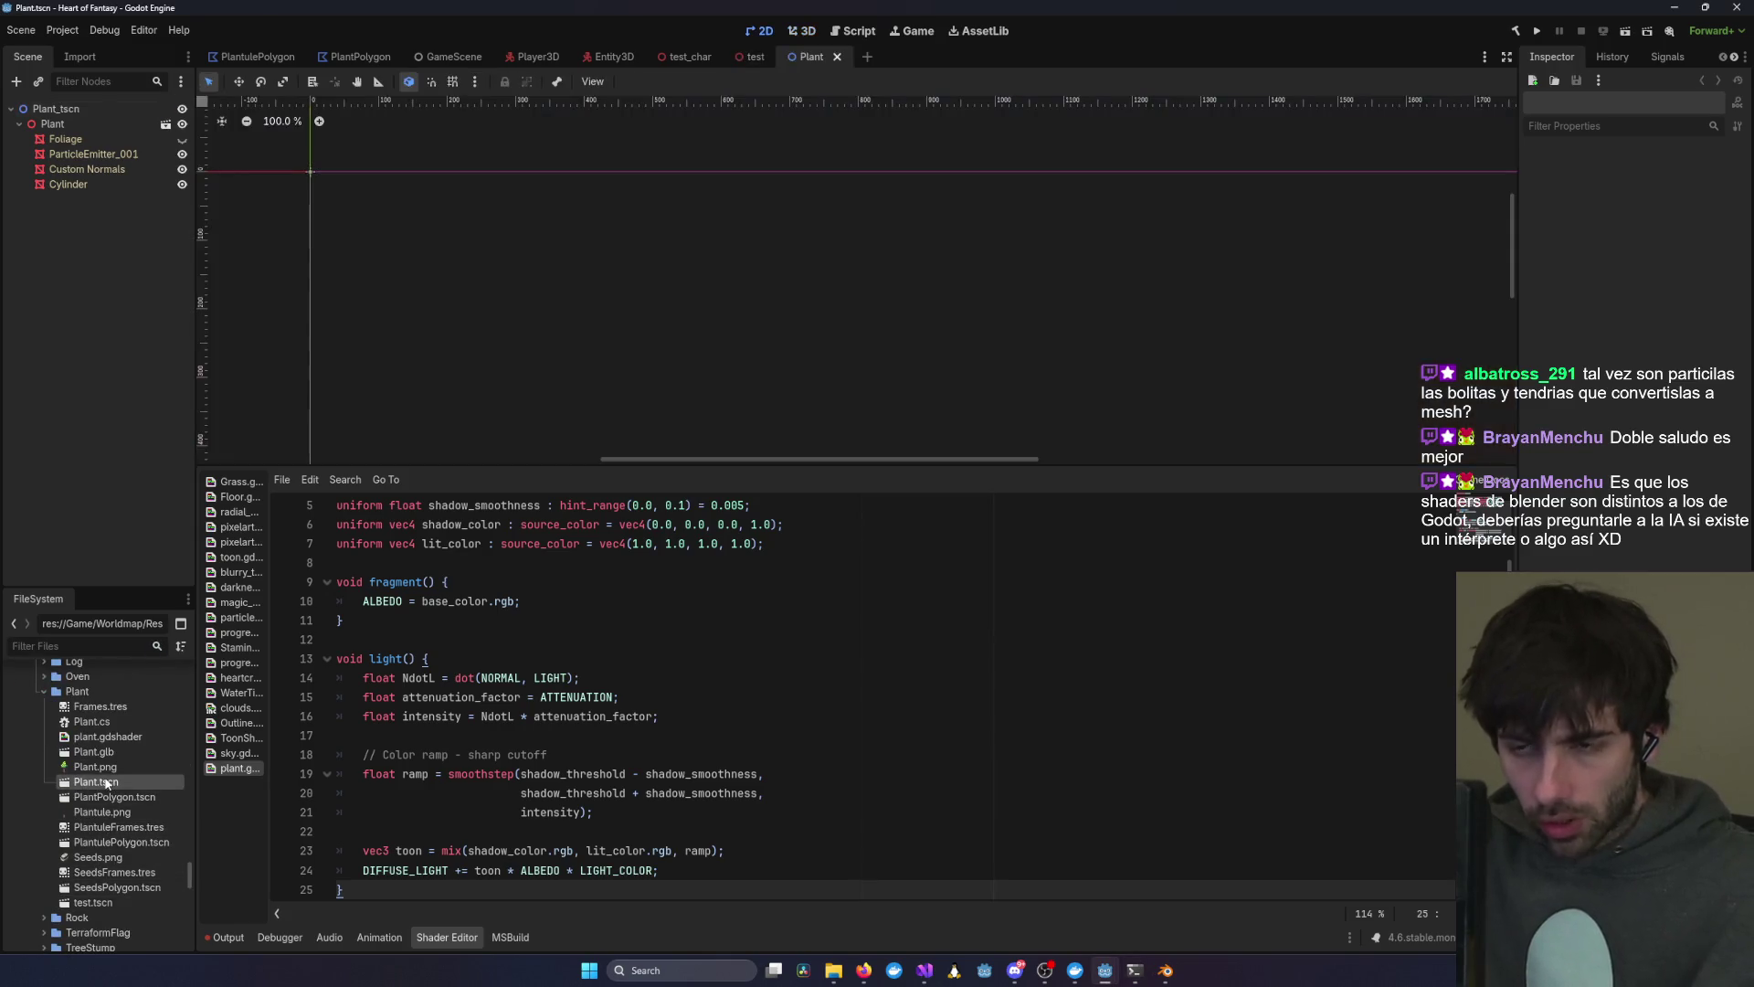
pyautogui.scroll(-10, 483, 329)
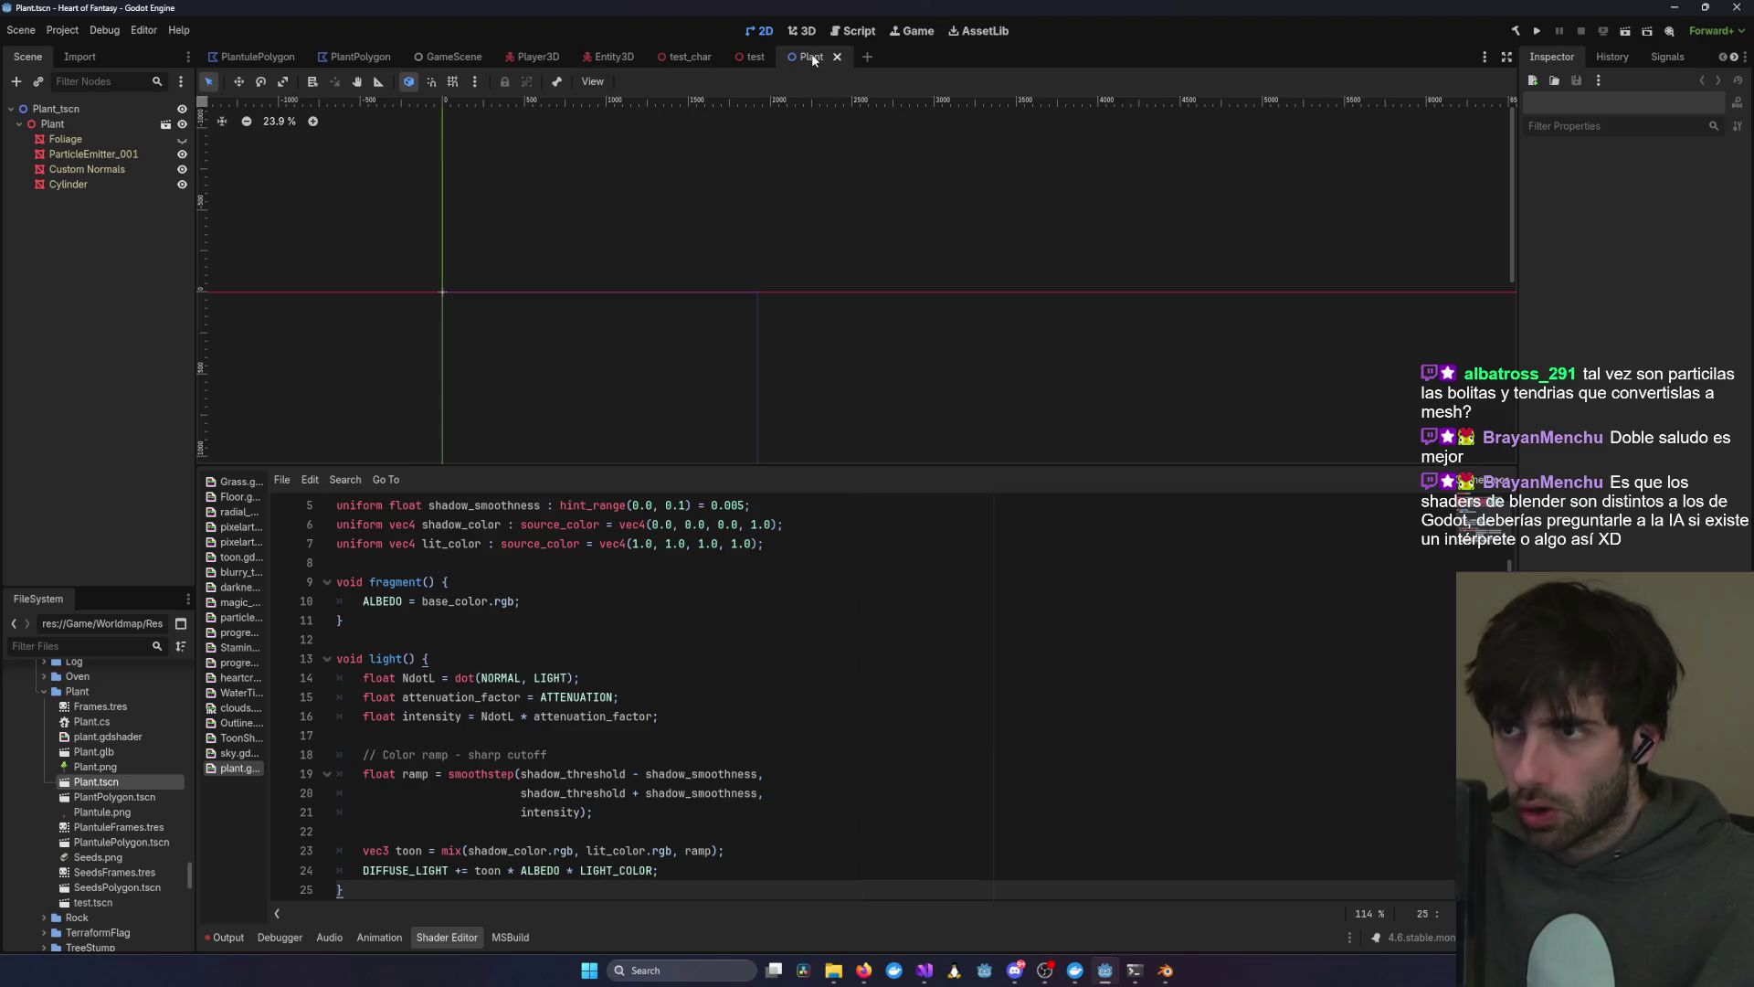
pyautogui.click(102, 786)
pyautogui.press('Delete')
pyautogui.press('Return')
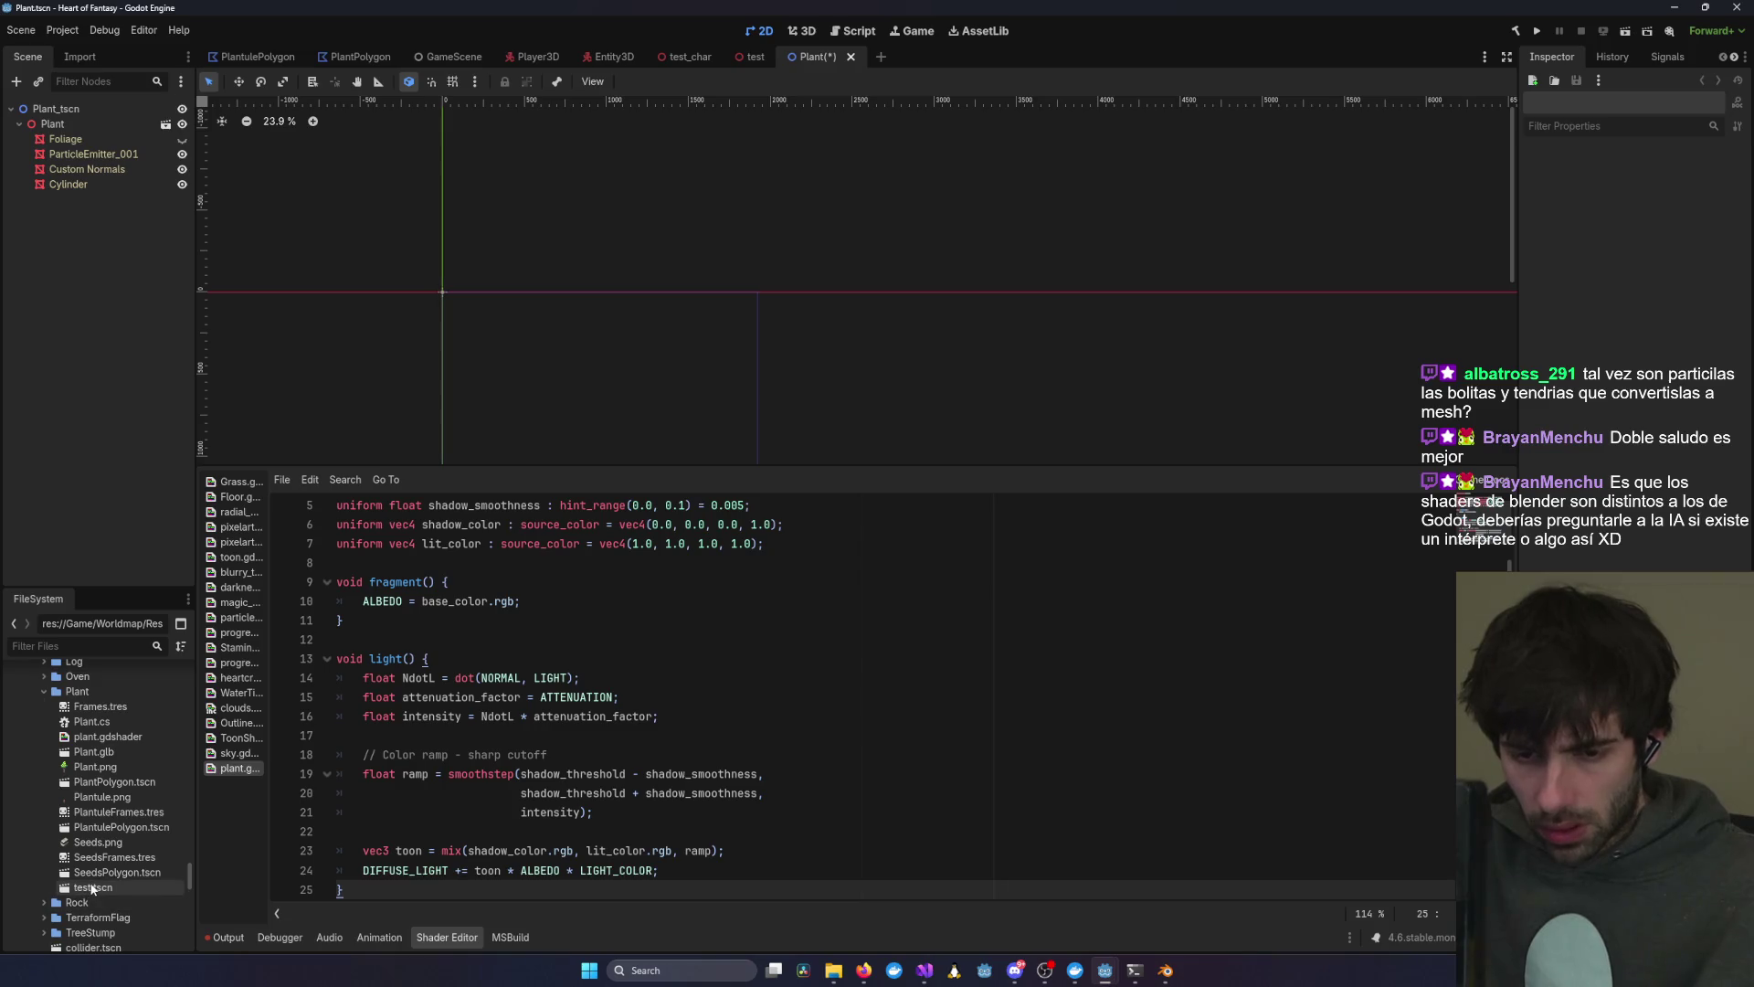
# Reopen test.tscn and rename the file to Plant.tscn
pyautogui.doubleClick(92, 887)
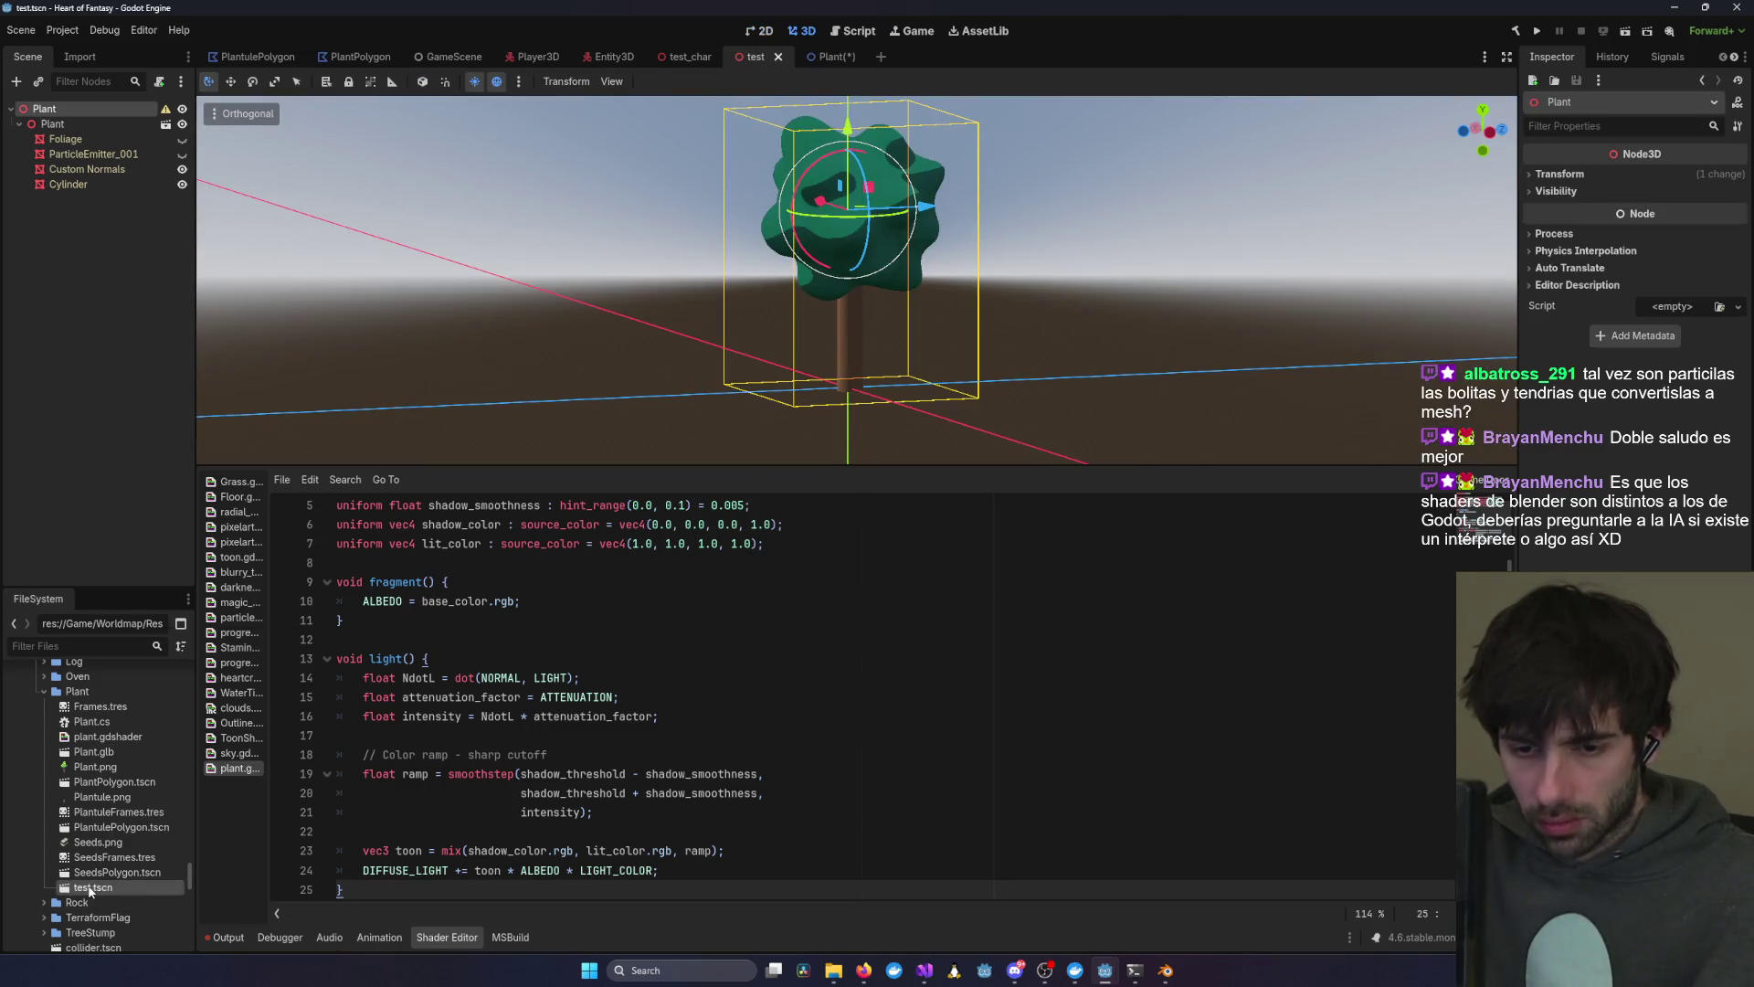
pyautogui.rightClick(92, 887)
pyautogui.click(163, 823)
pyautogui.write('Plant')
pyautogui.press('Return')
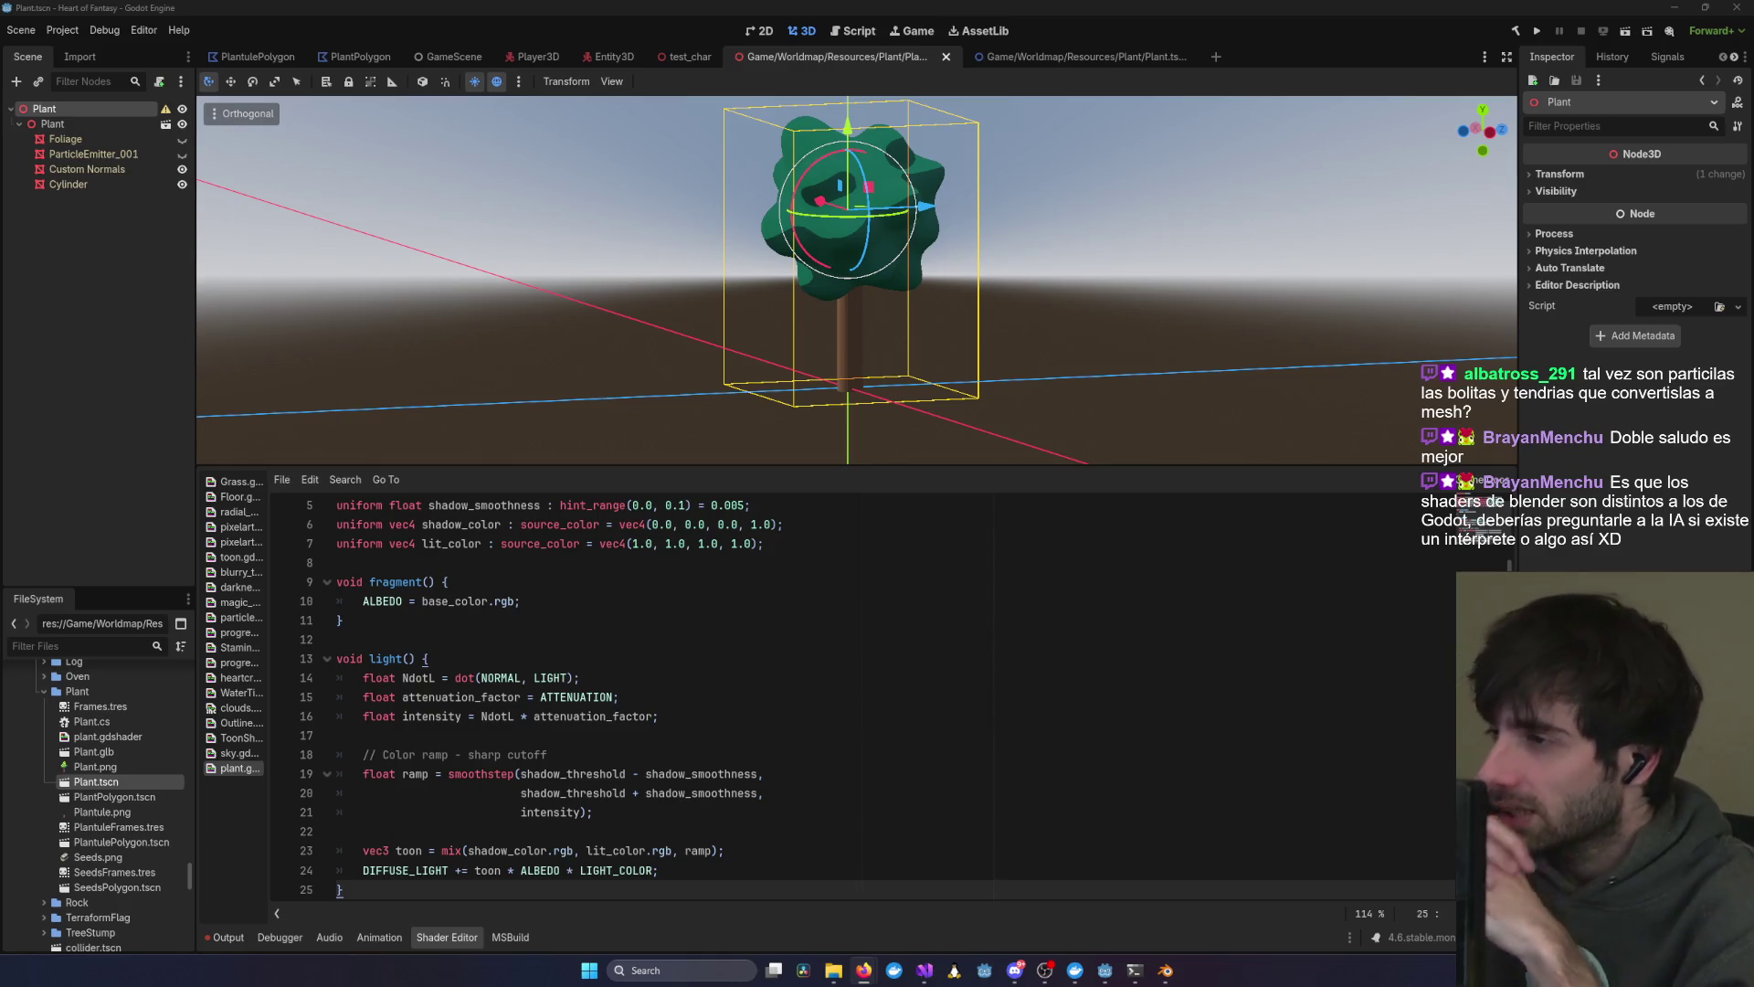
# Reload the externally modified Plant scene from disk
pyautogui.click(1179, 299)
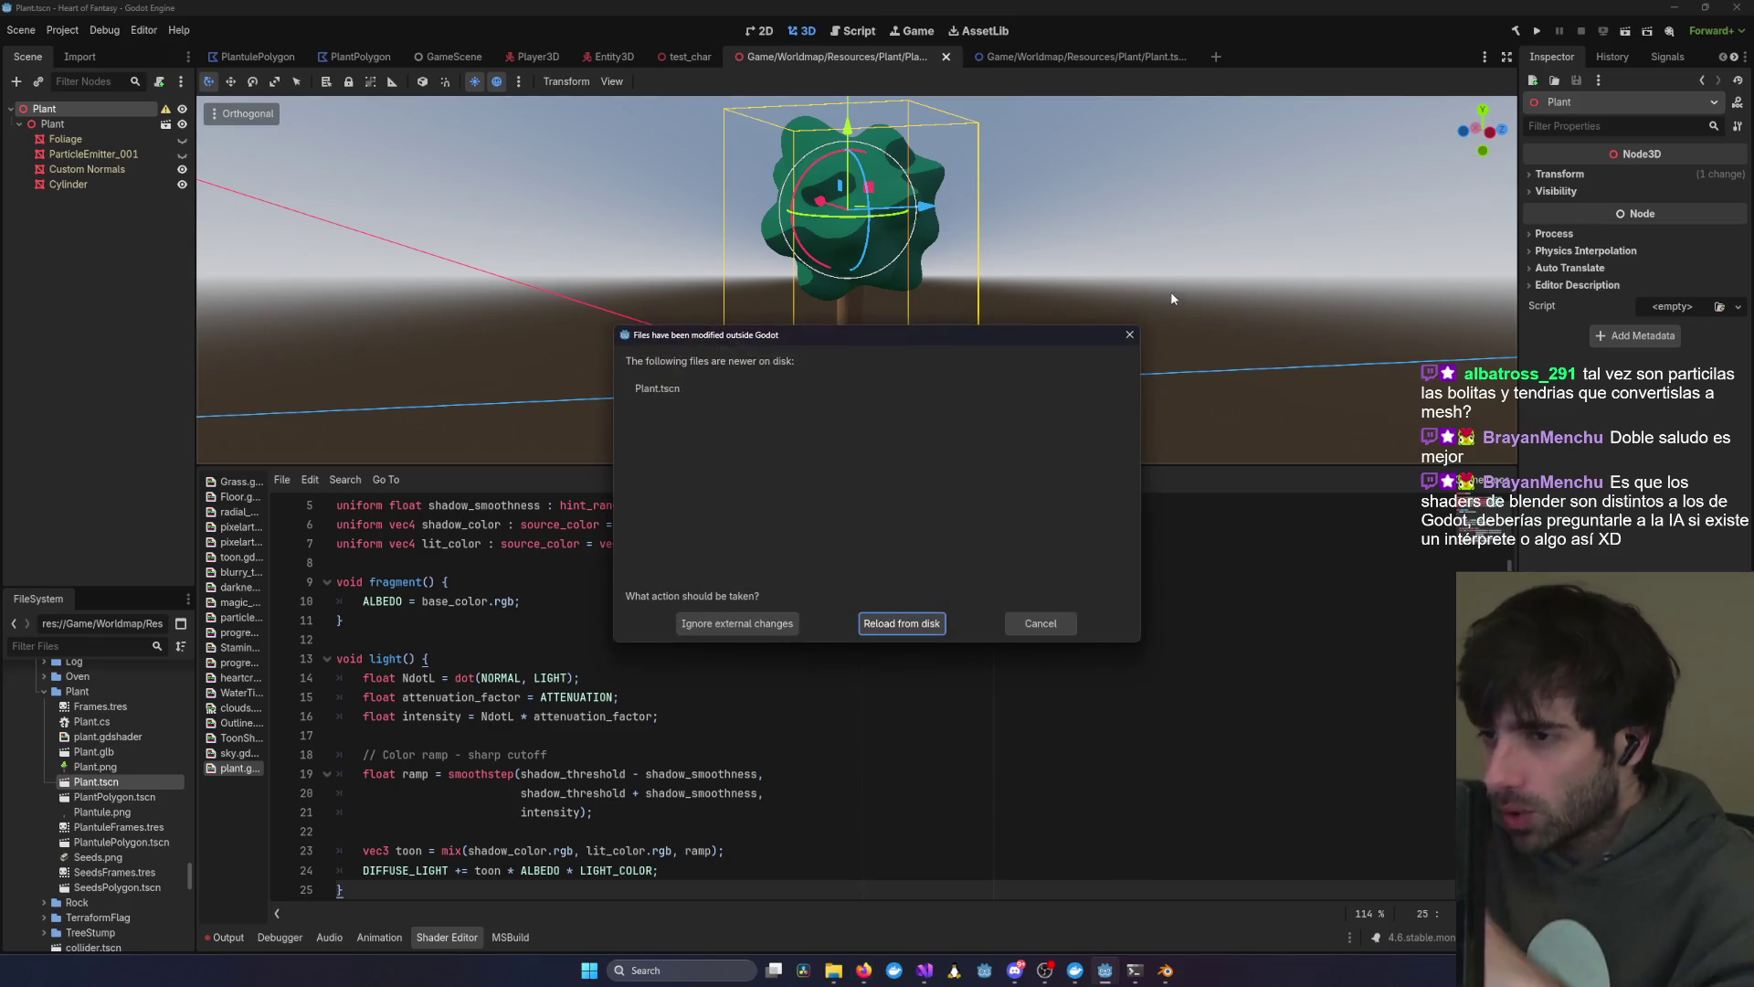
pyautogui.click(902, 623)
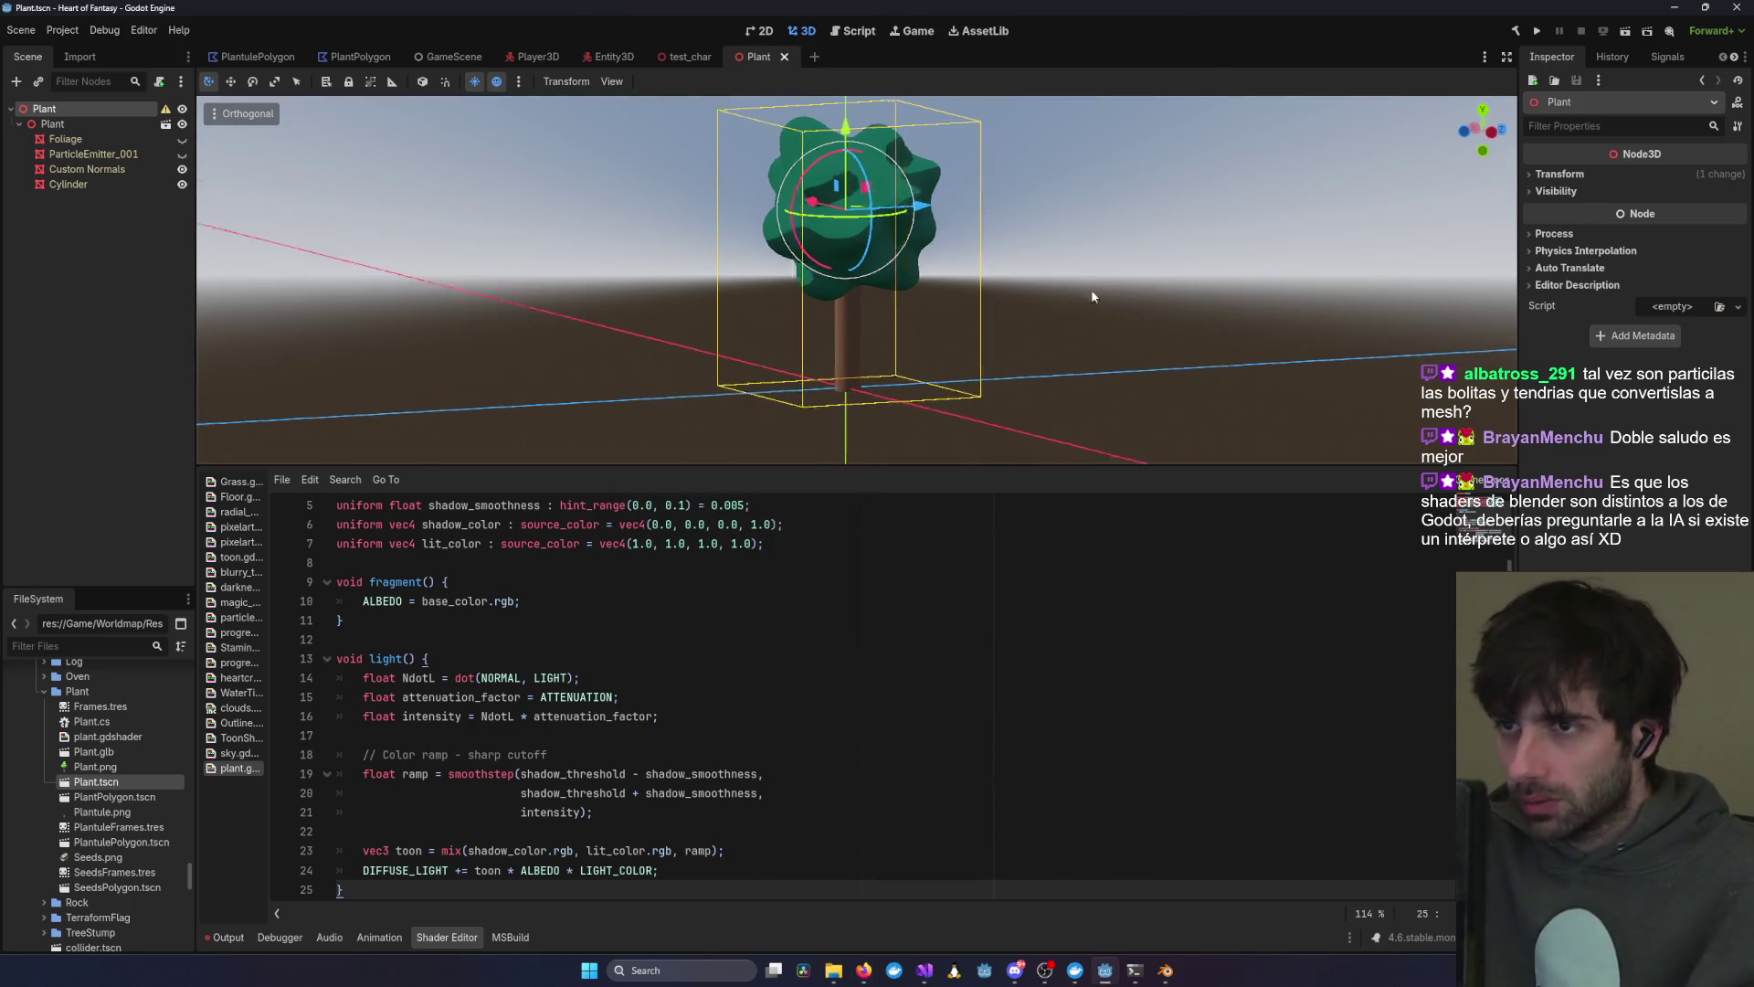
pyautogui.moveTo(1139, 980)
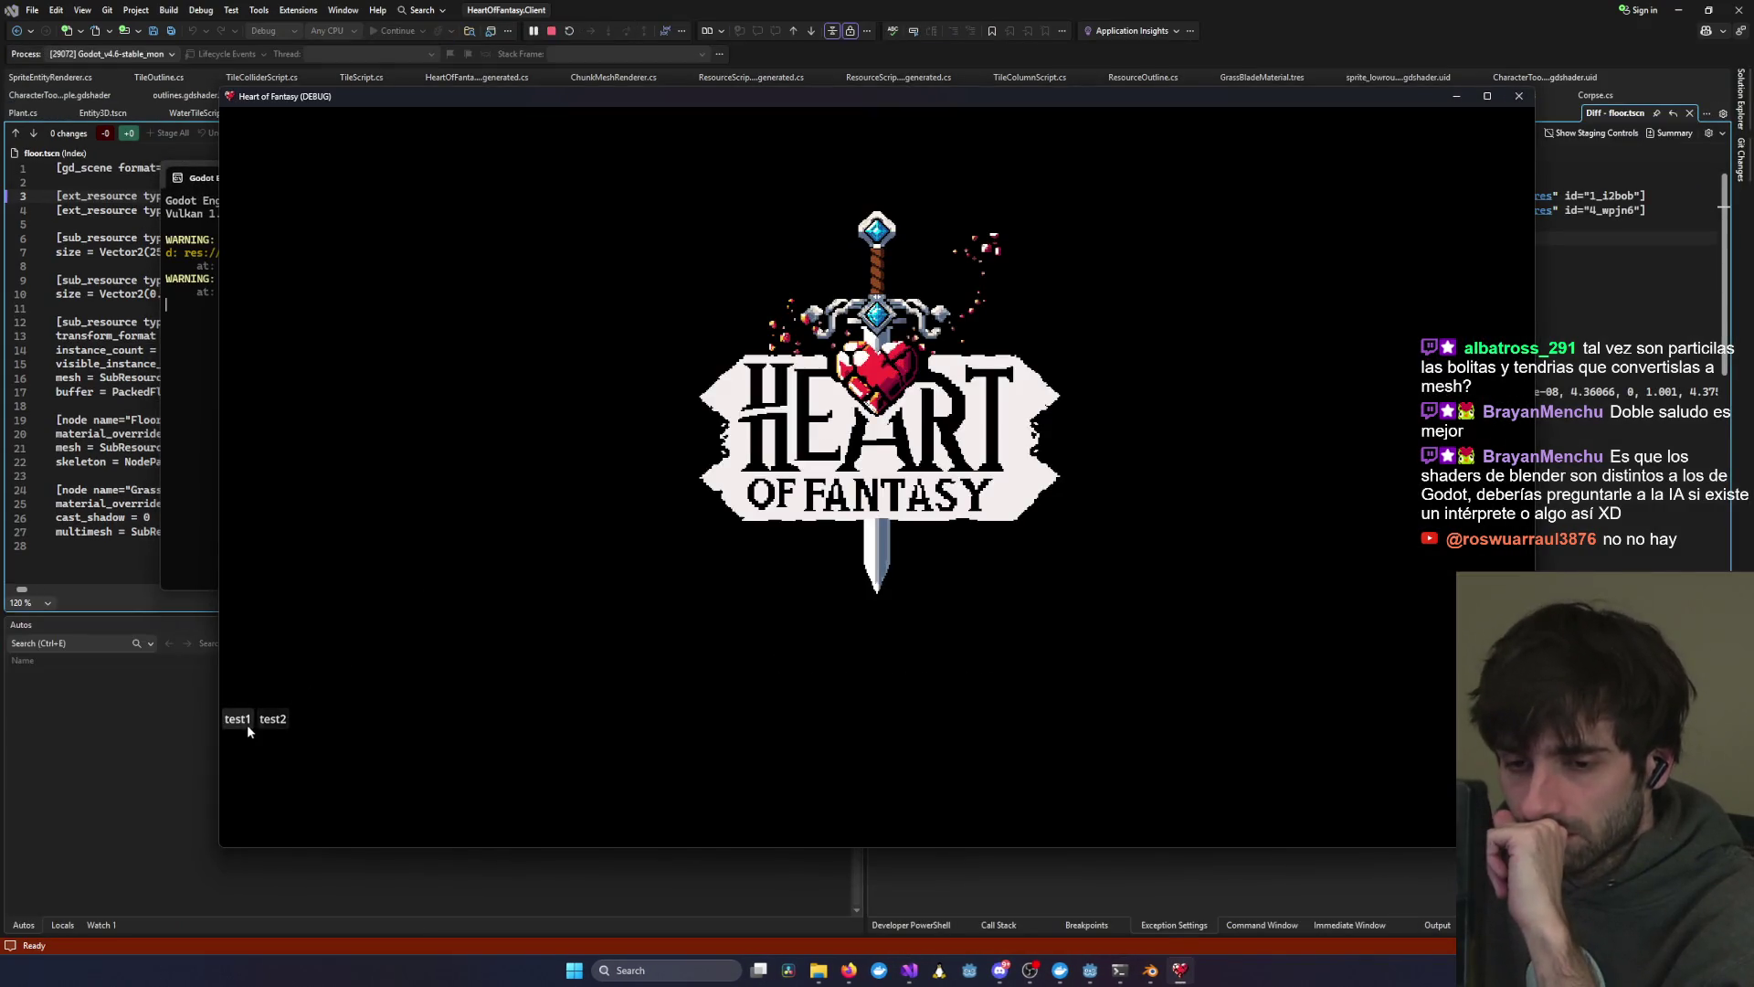
# Log in with the test account, enter the world as test1, then close the game
pyautogui.click(240, 720)
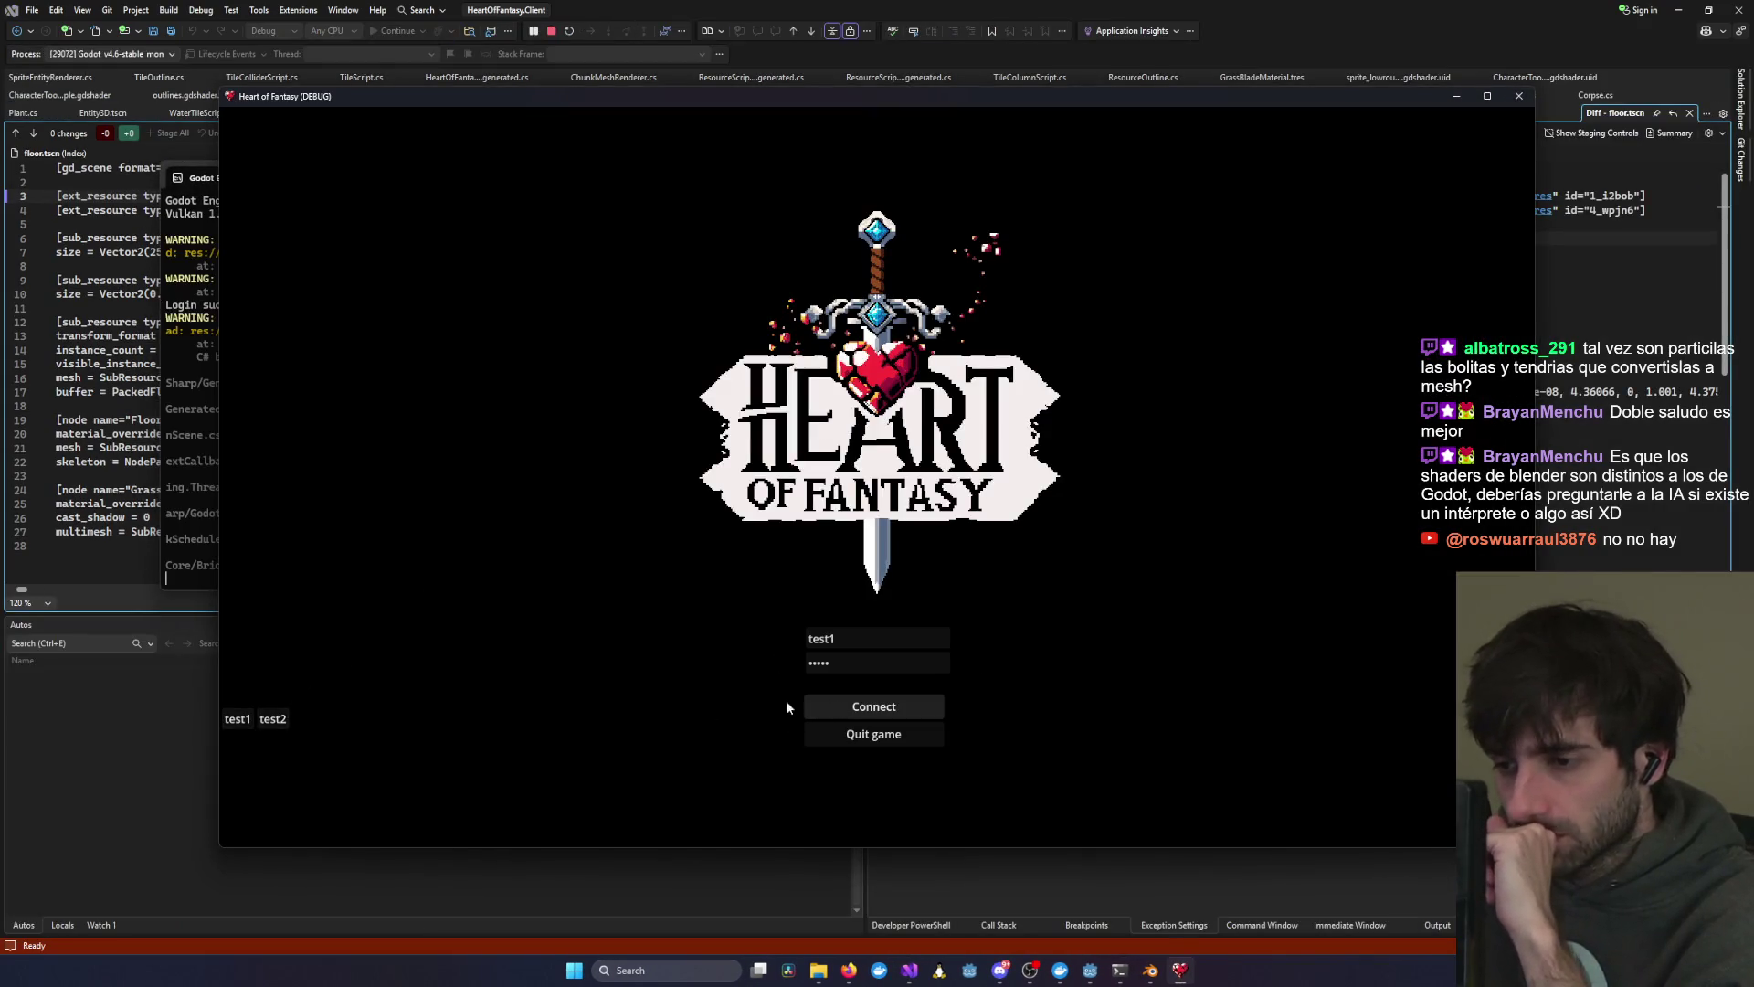
pyautogui.click(859, 705)
pyautogui.click(286, 606)
pyautogui.click(471, 471)
pyautogui.click(842, 749)
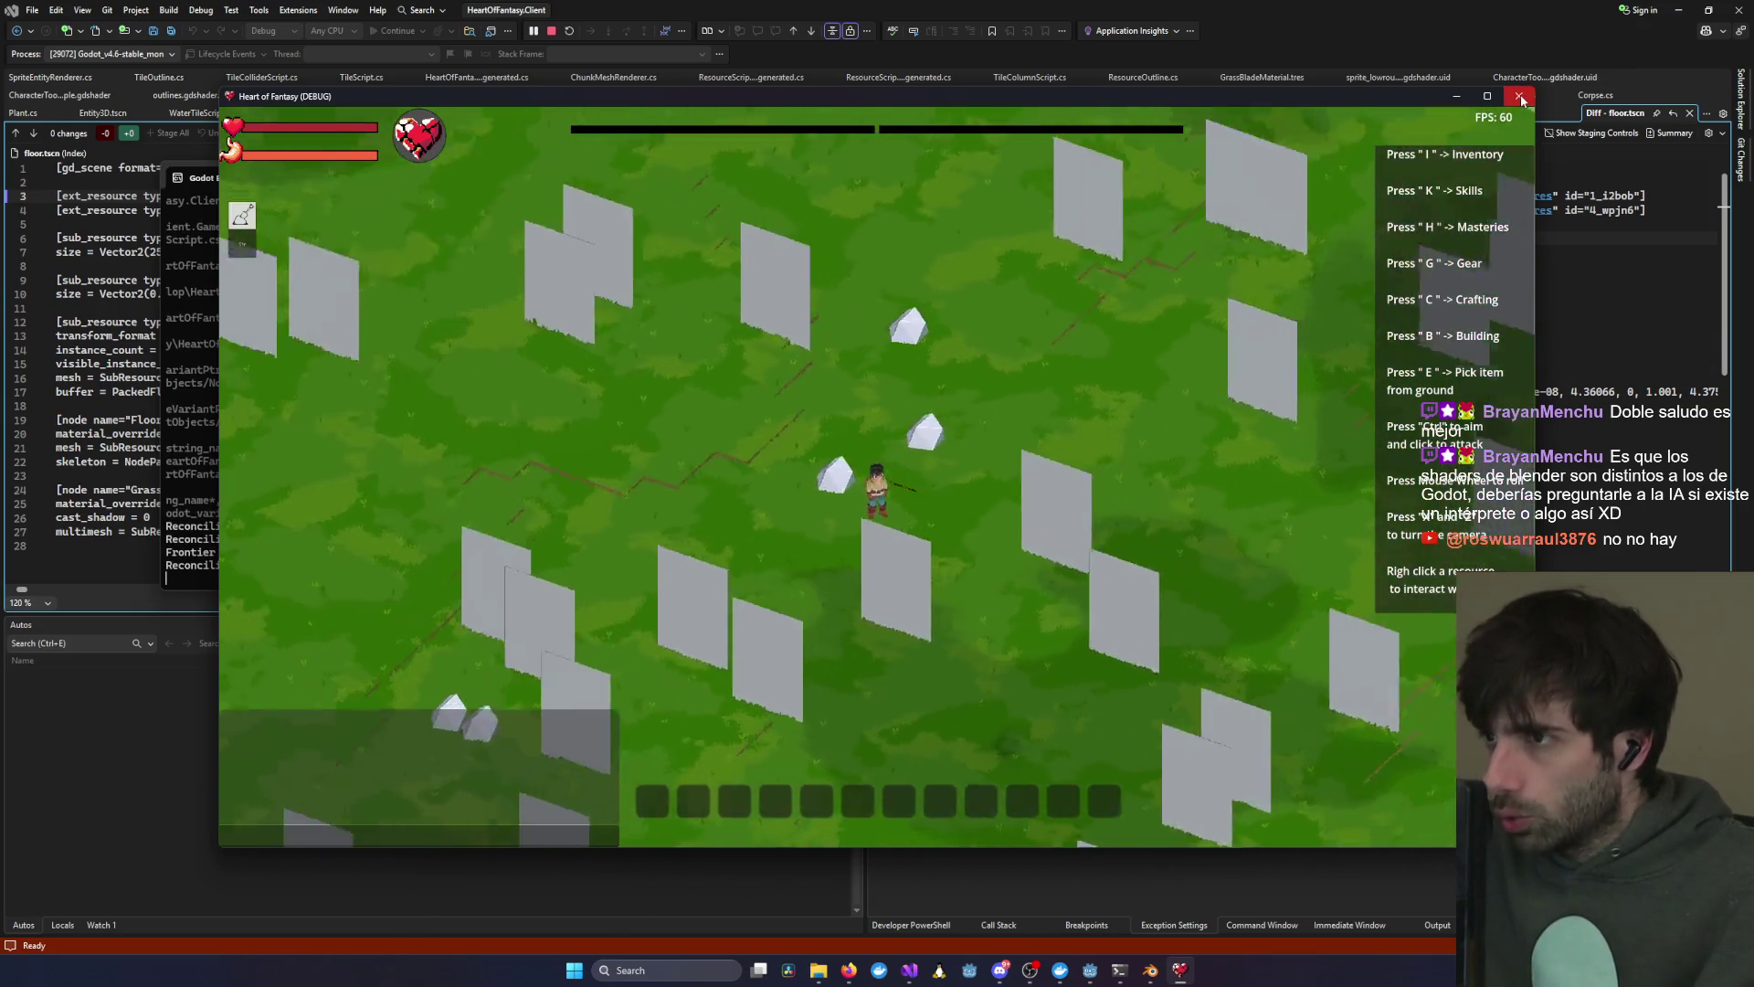
pyautogui.click(1518, 96)
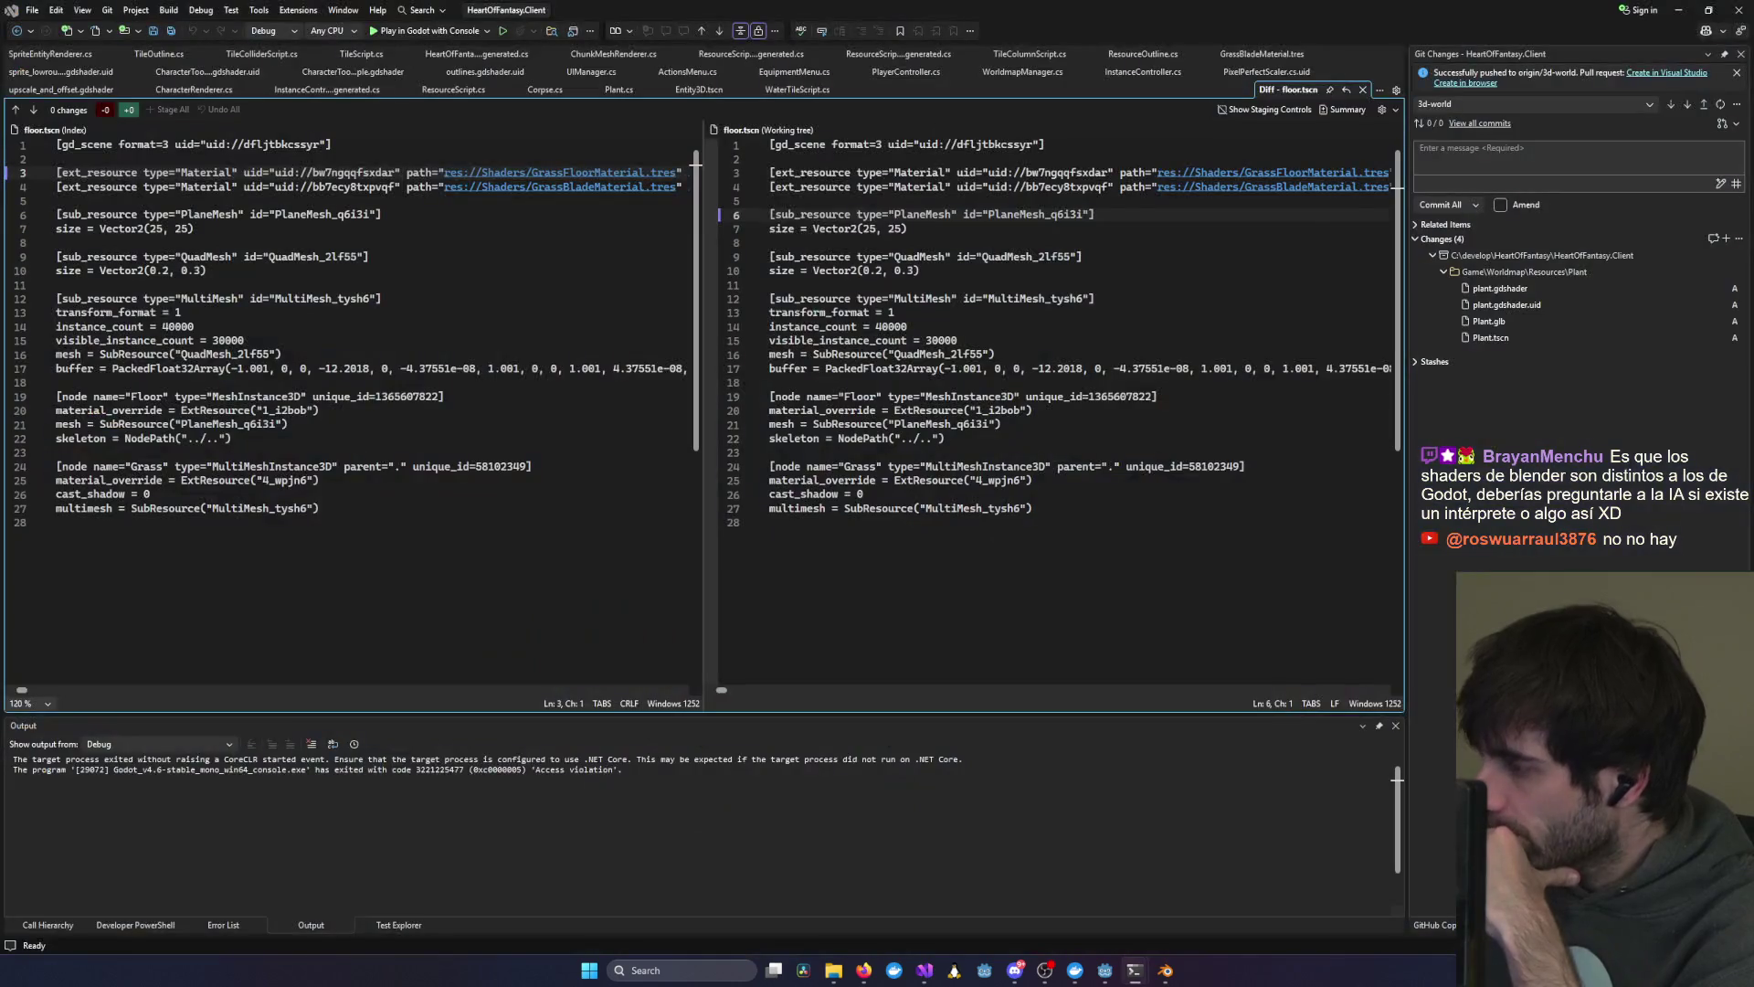
# Search Solution Explorer for 'Plant' and open Plant.cs
pyautogui.click(1074, 274)
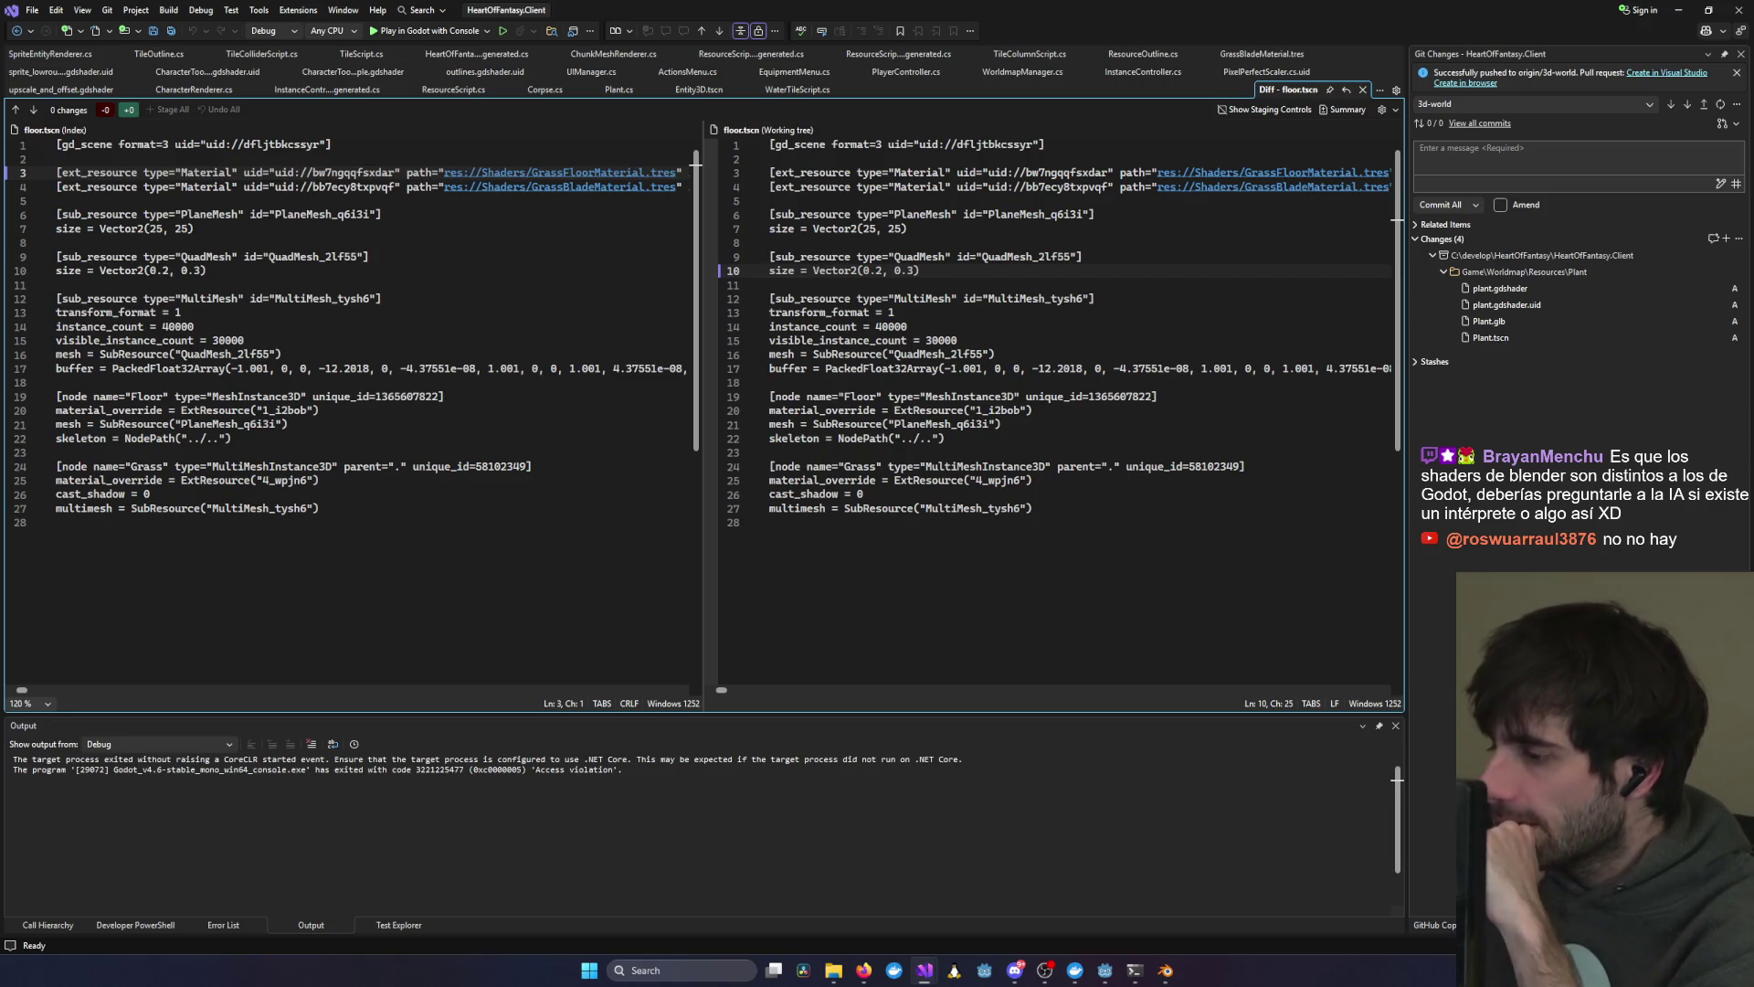
pyautogui.hotkey('ctrl', 'alt', 'l')
pyautogui.click(1622, 93)
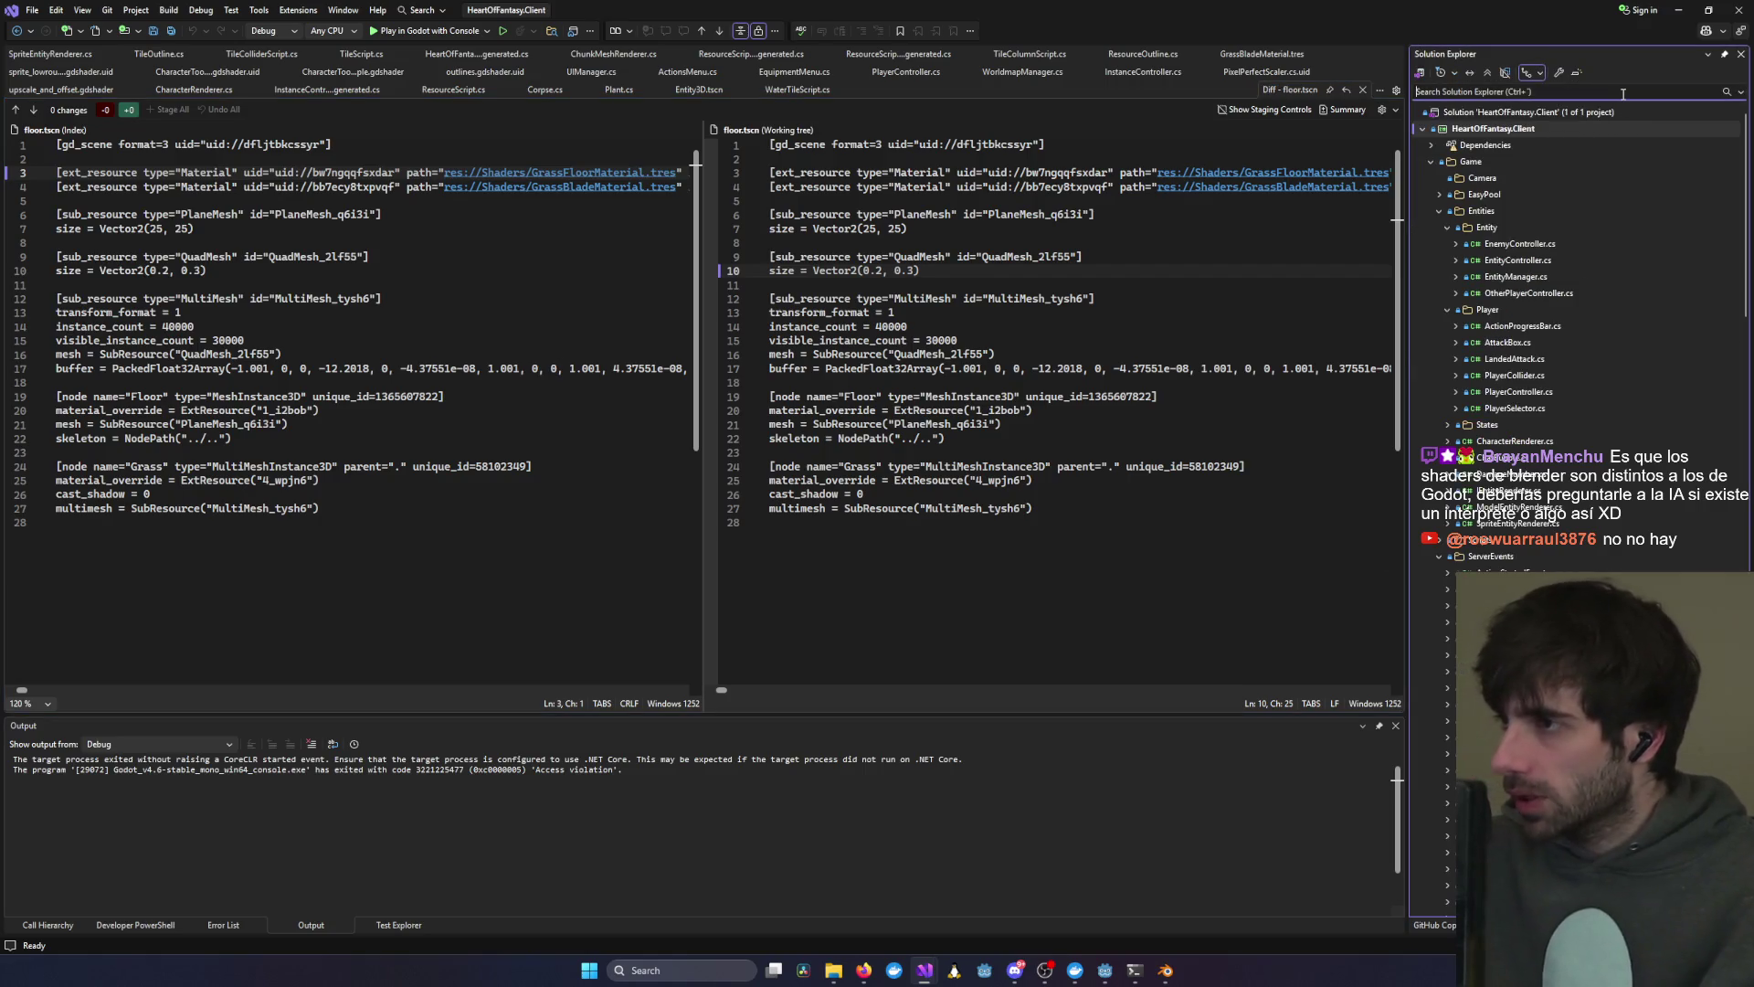
pyautogui.write('Plant')
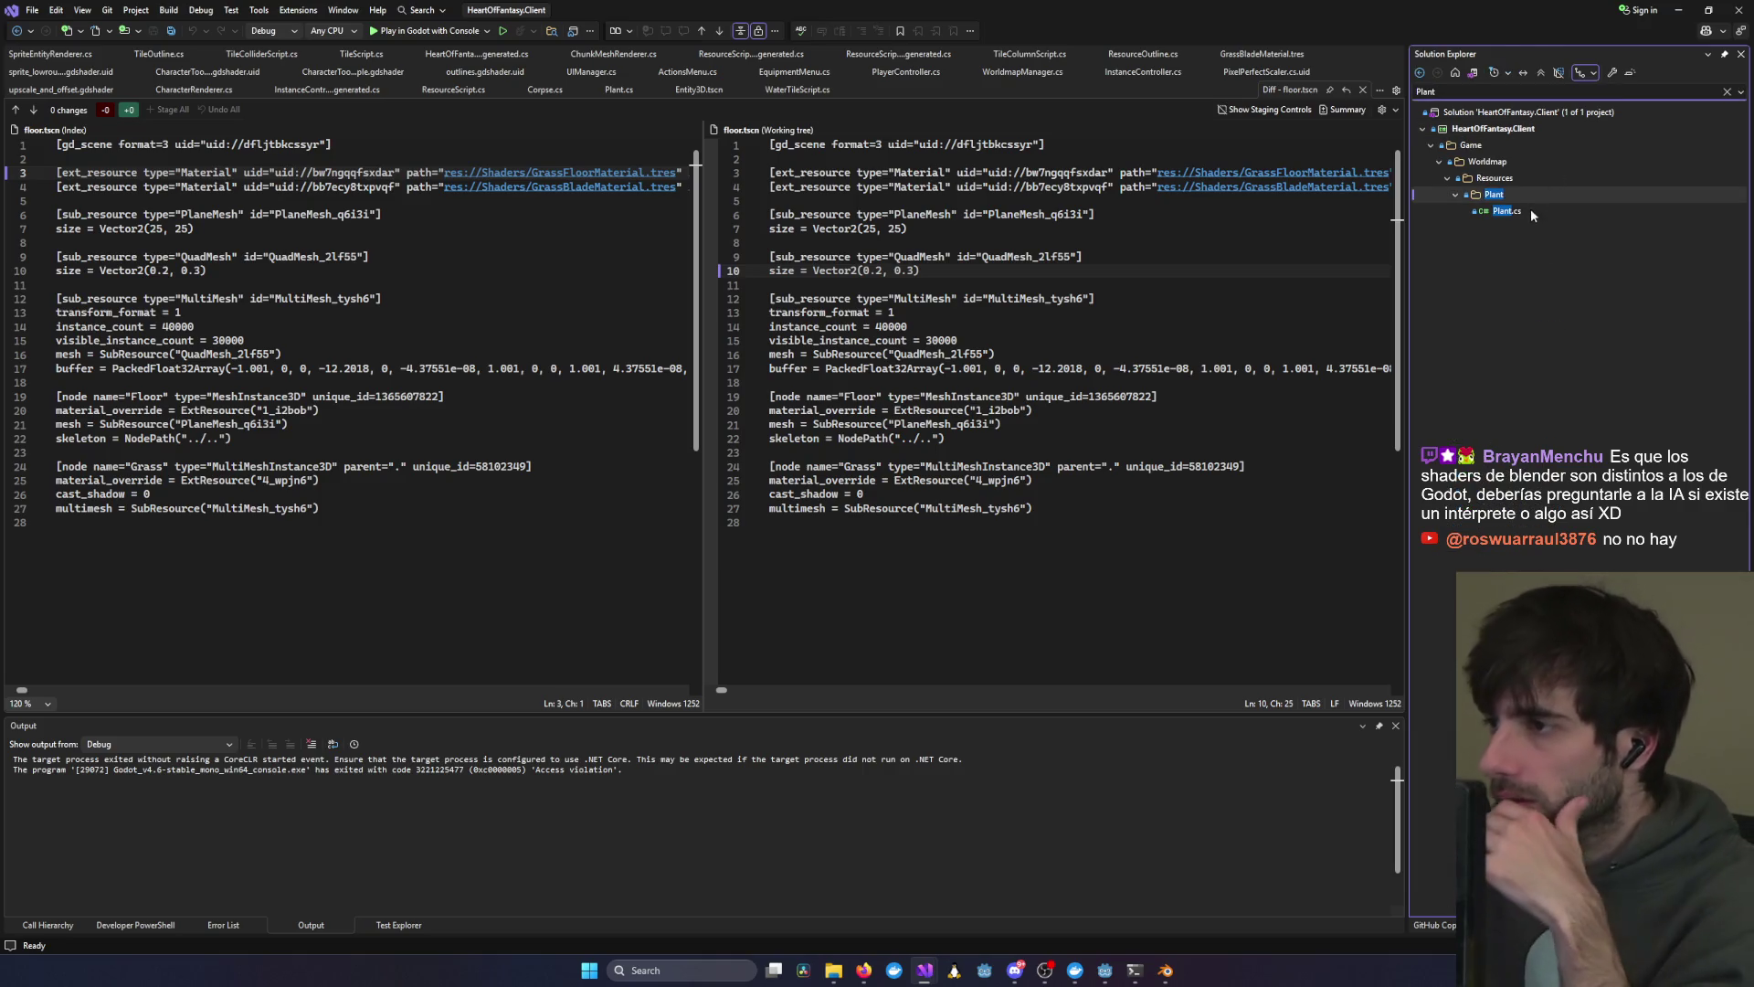
pyautogui.press('Down')
pyautogui.press('Return')
# Read through ComputeCurrentStage and GetResourceSpriteFrames in Plant.cs
pyautogui.scroll(-6, 639, 420)
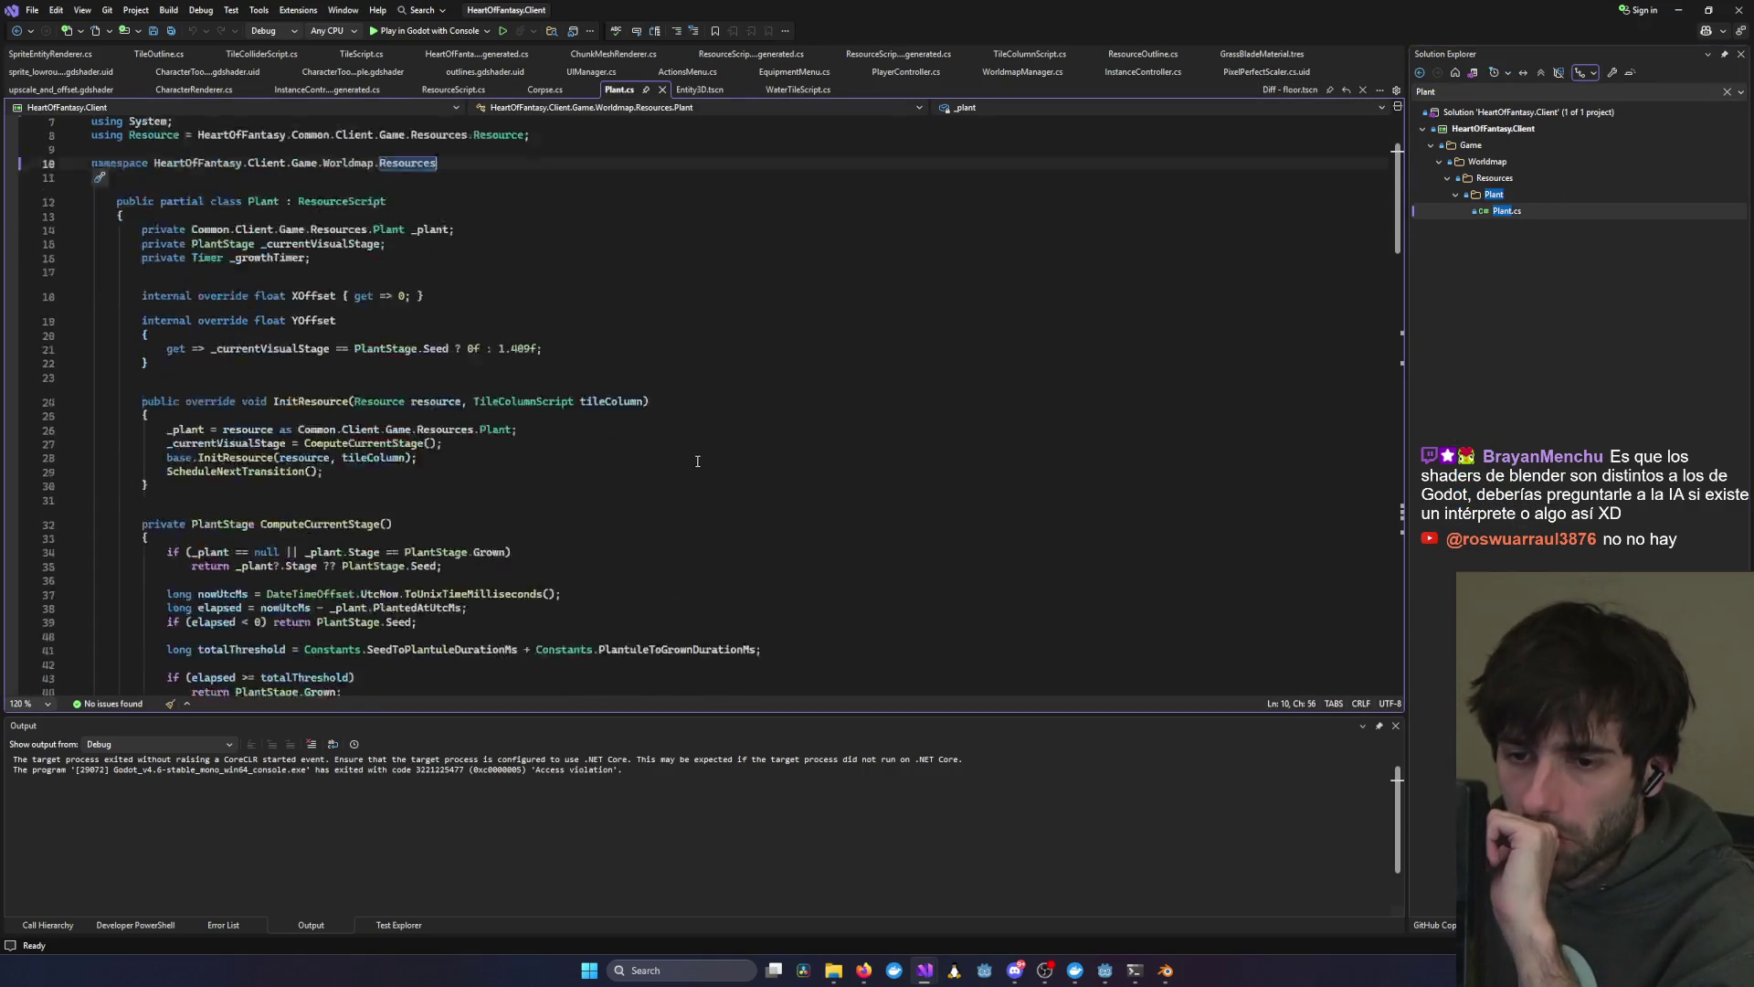
pyautogui.click(326, 357)
pyautogui.doubleClick(325, 356)
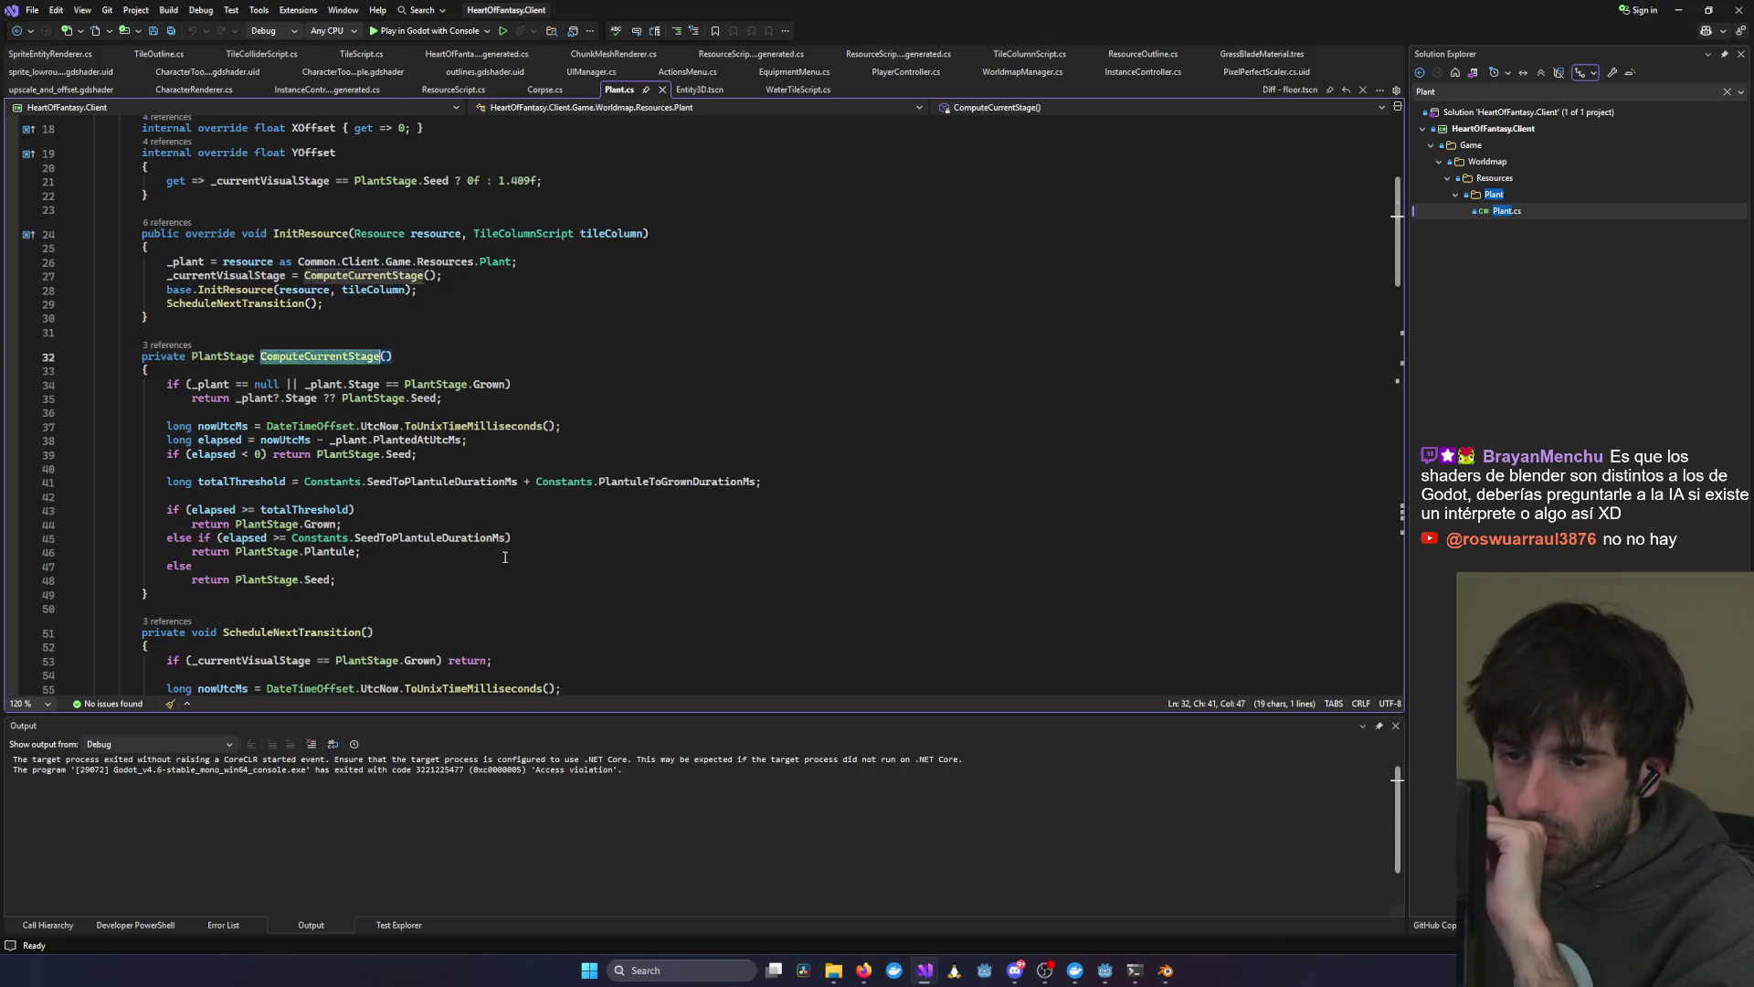
pyautogui.scroll(-7, 440, 403)
pyautogui.scroll(-6, 259, 344)
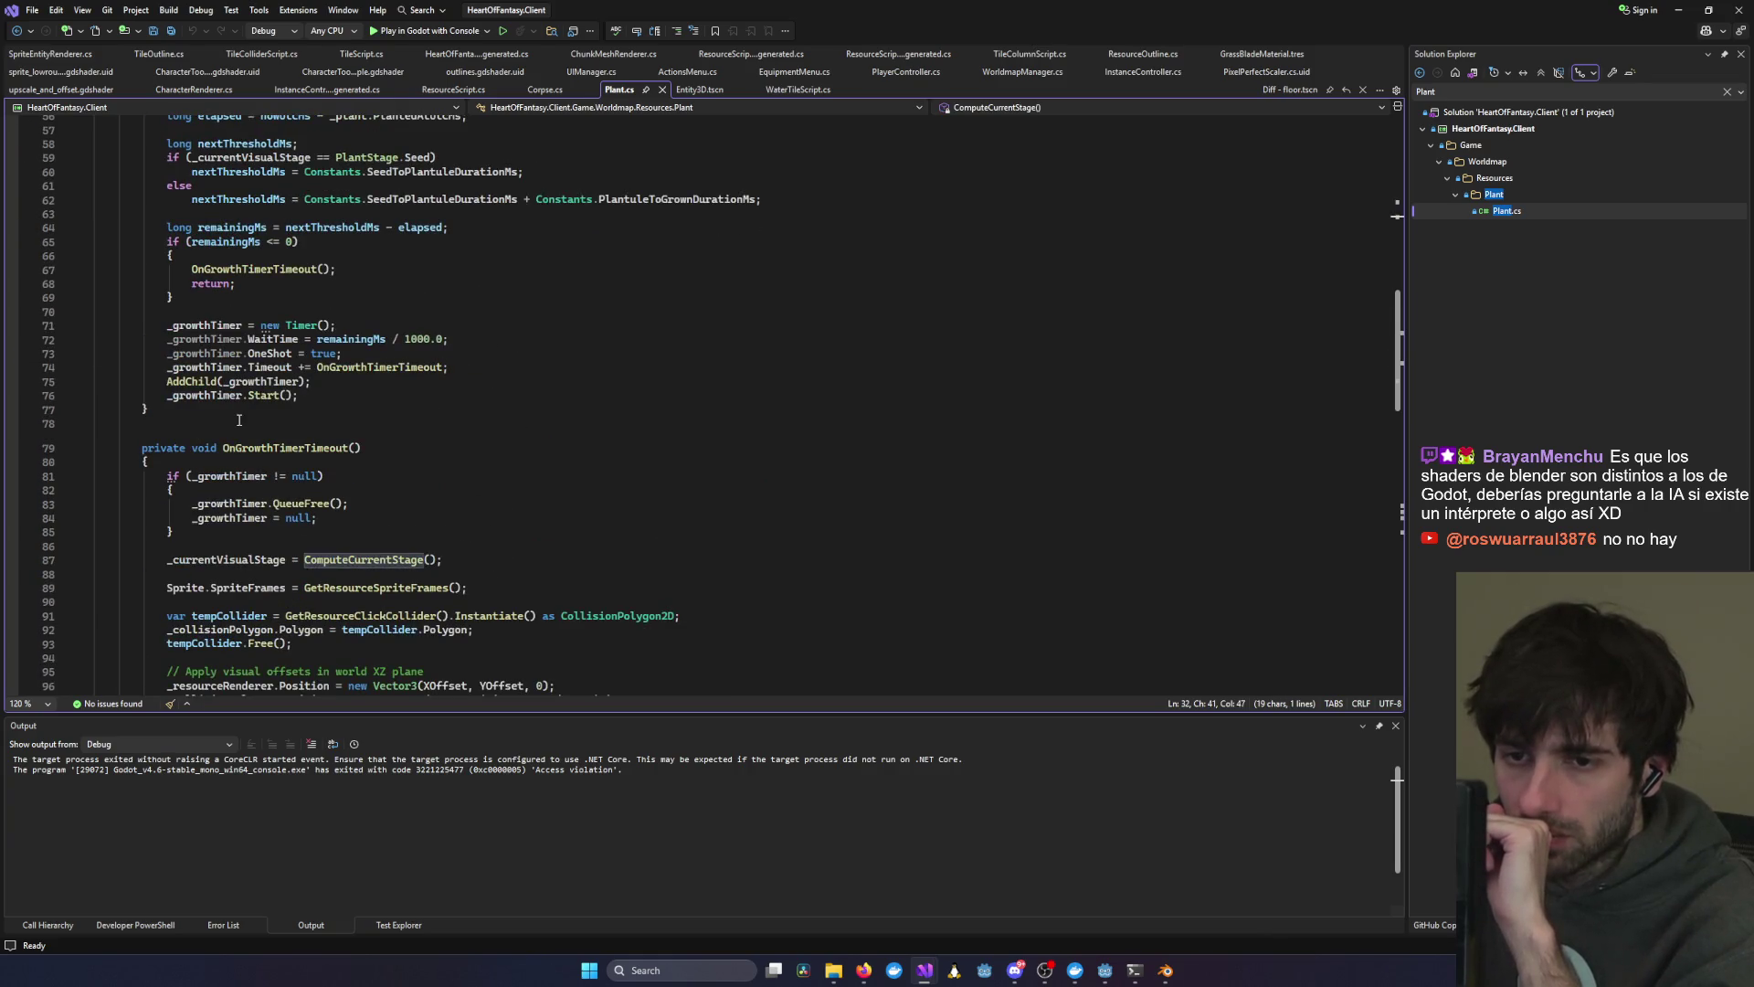
pyautogui.scroll(-7, 239, 421)
pyautogui.scroll(-6, 240, 420)
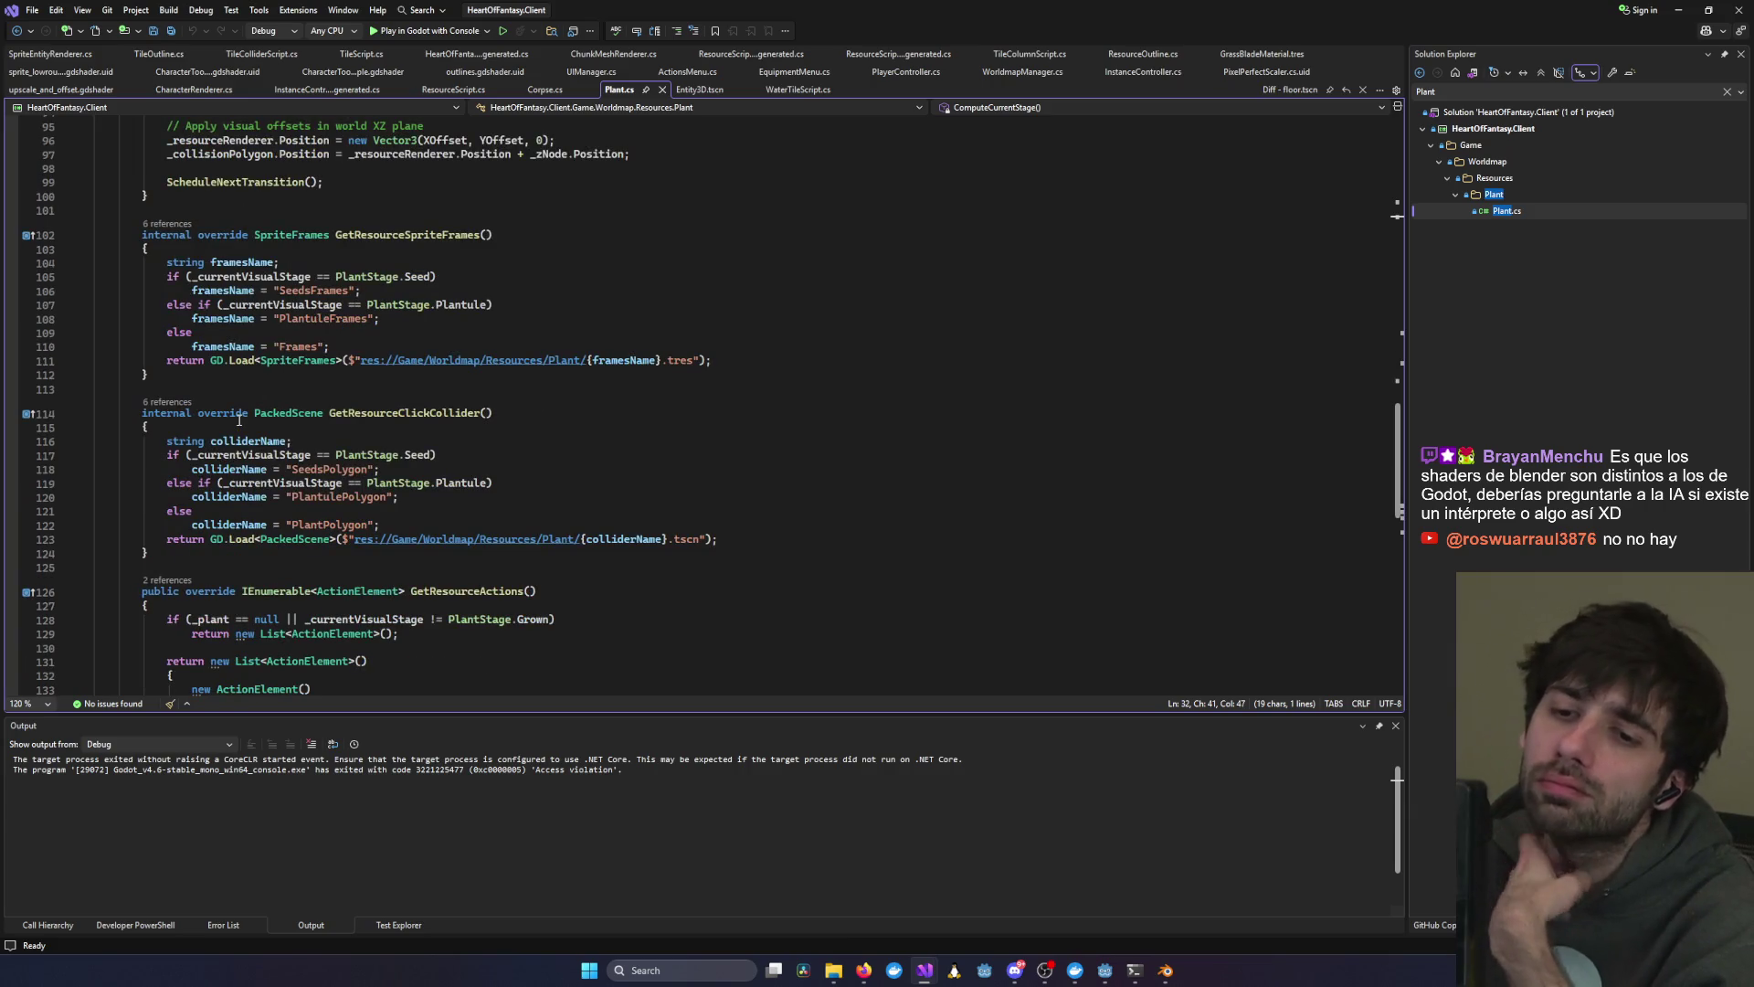
pyautogui.scroll(-5, 239, 420)
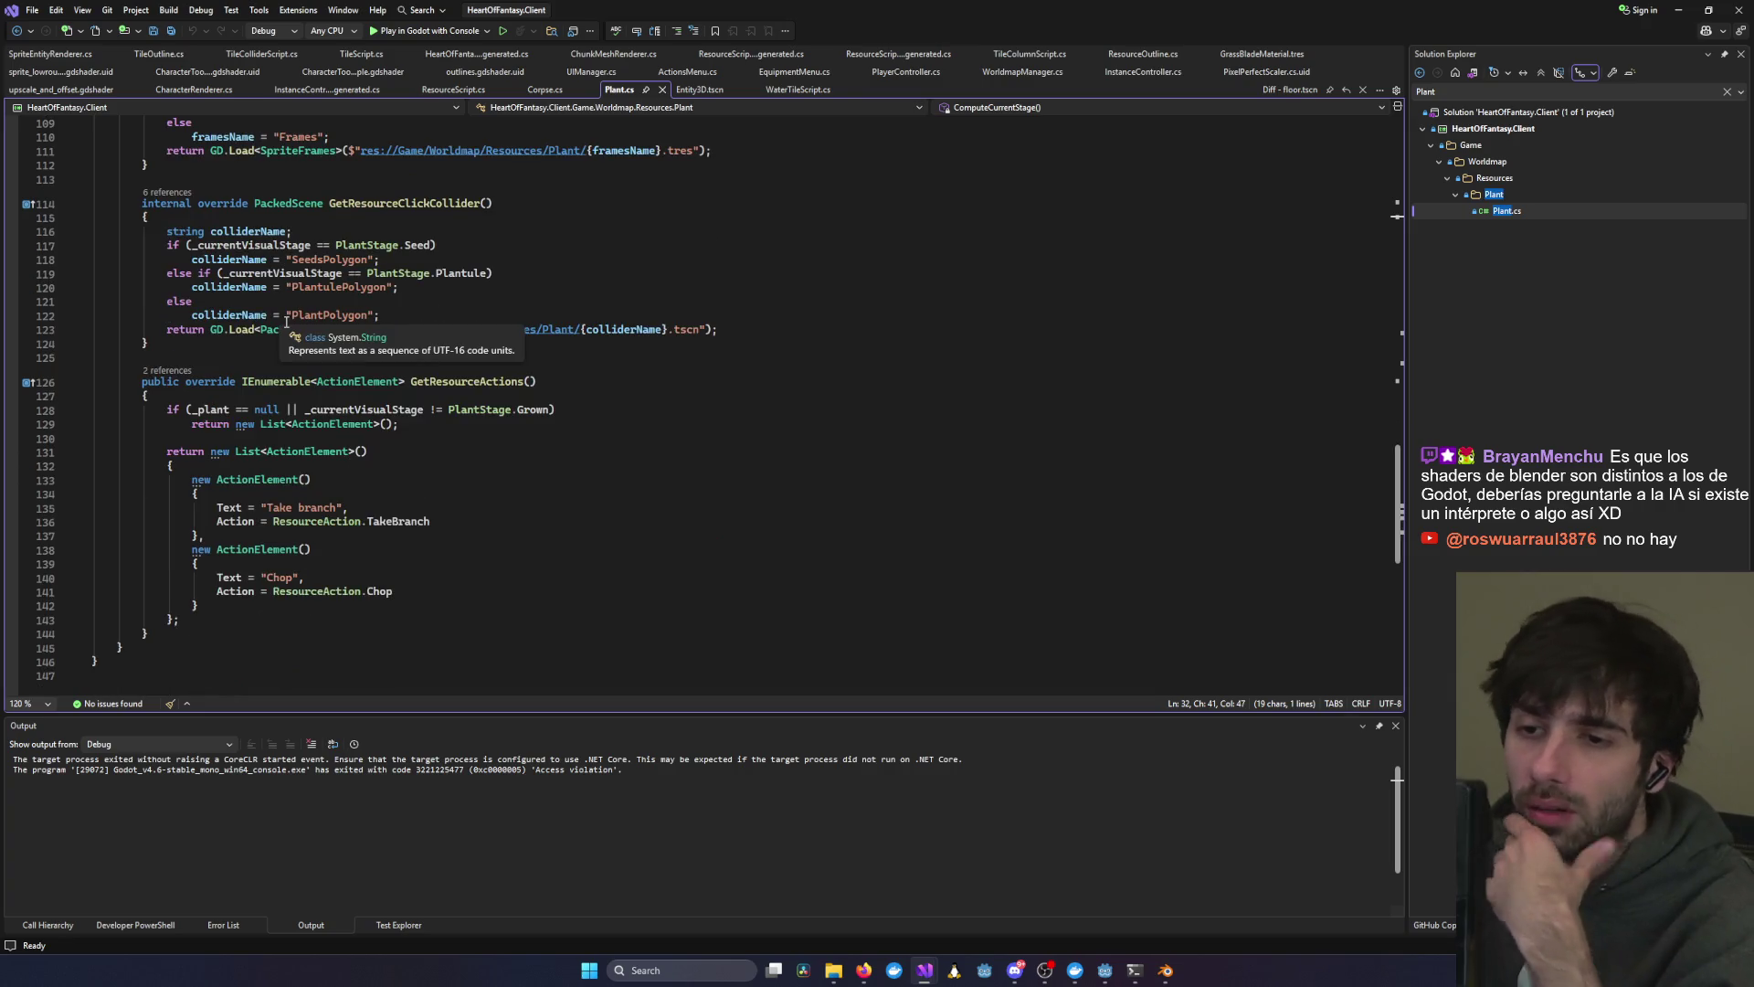
pyautogui.scroll(-5, 286, 321)
pyautogui.scroll(20, 323, 493)
pyautogui.scroll(12, 323, 492)
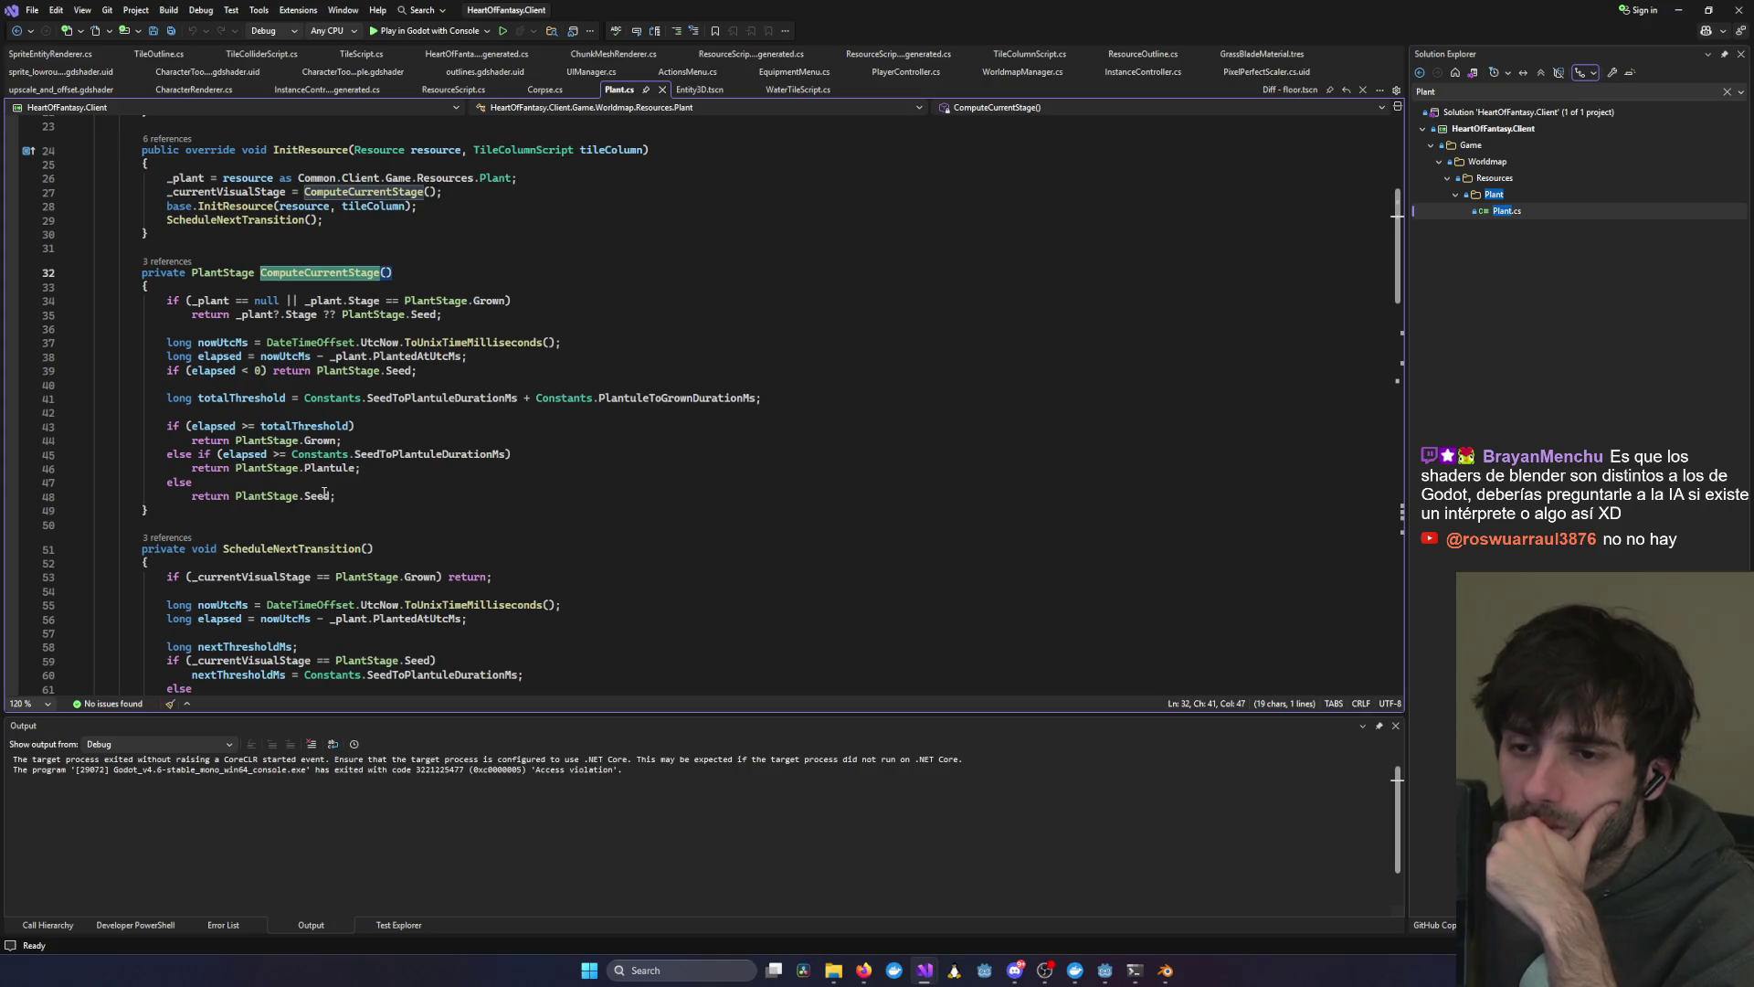
pyautogui.scroll(7, 324, 493)
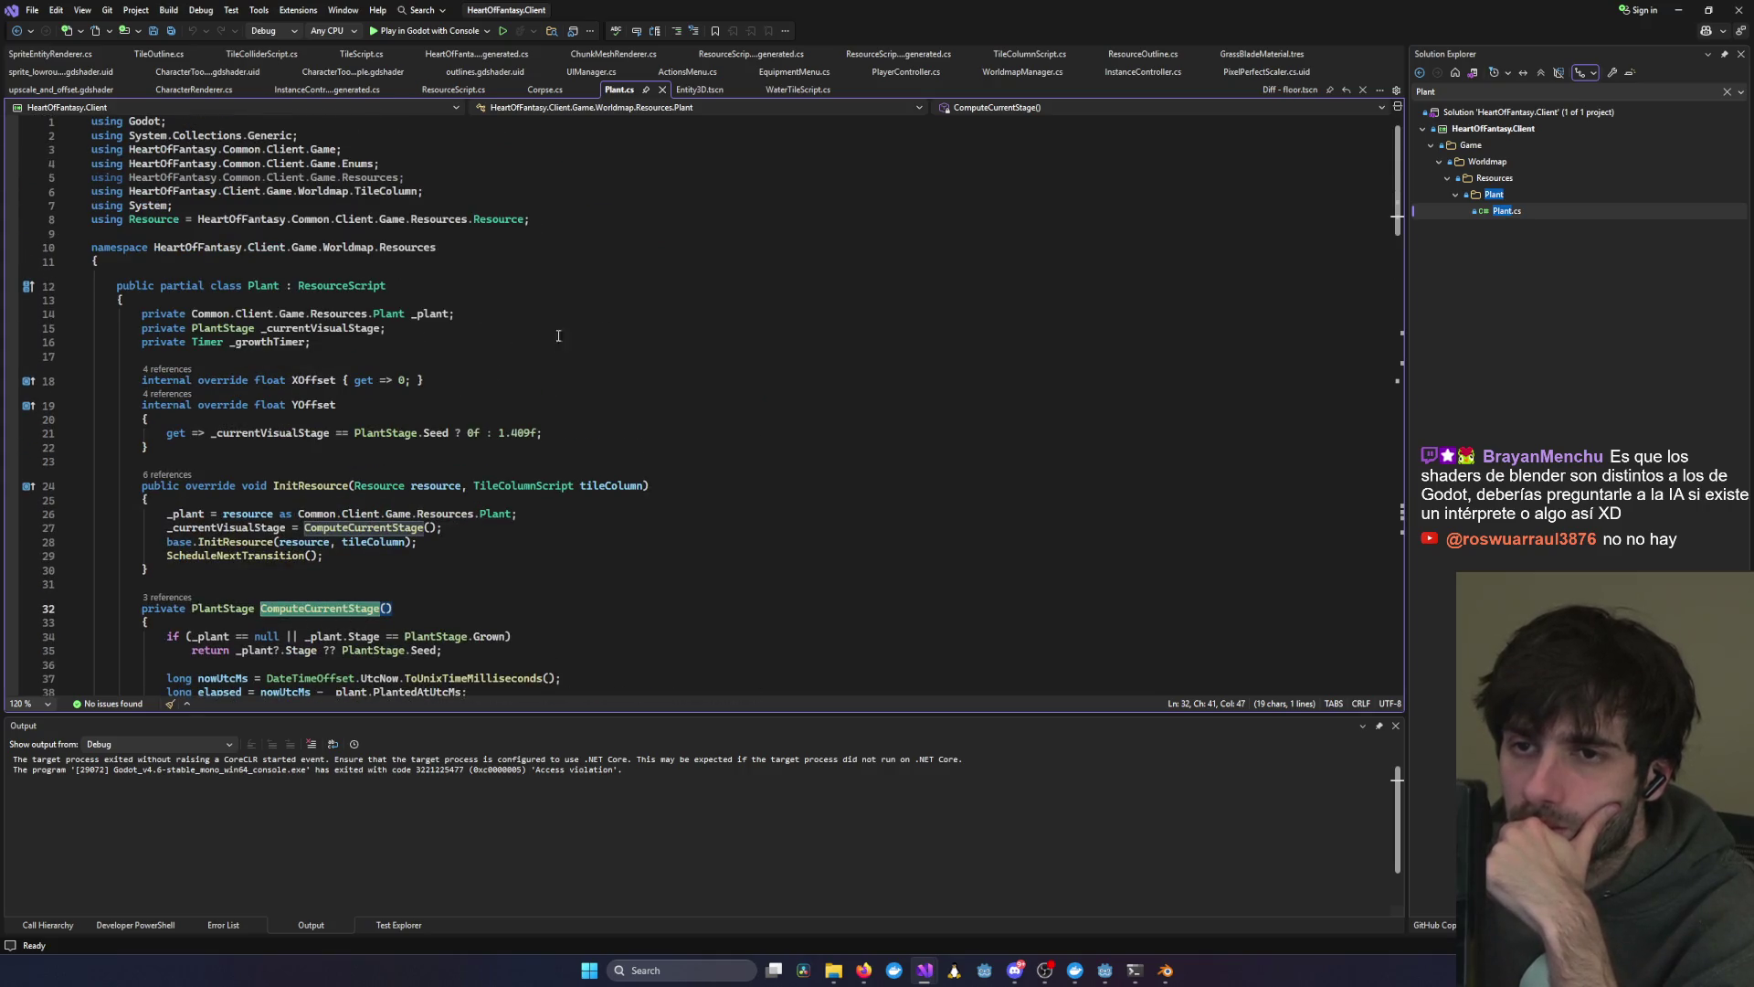
# Check ResourceScript's code actions, glance at Blender, and return to ComputeCurrentStage
pyautogui.rightClick(650, 289)
pyautogui.click(508, 269)
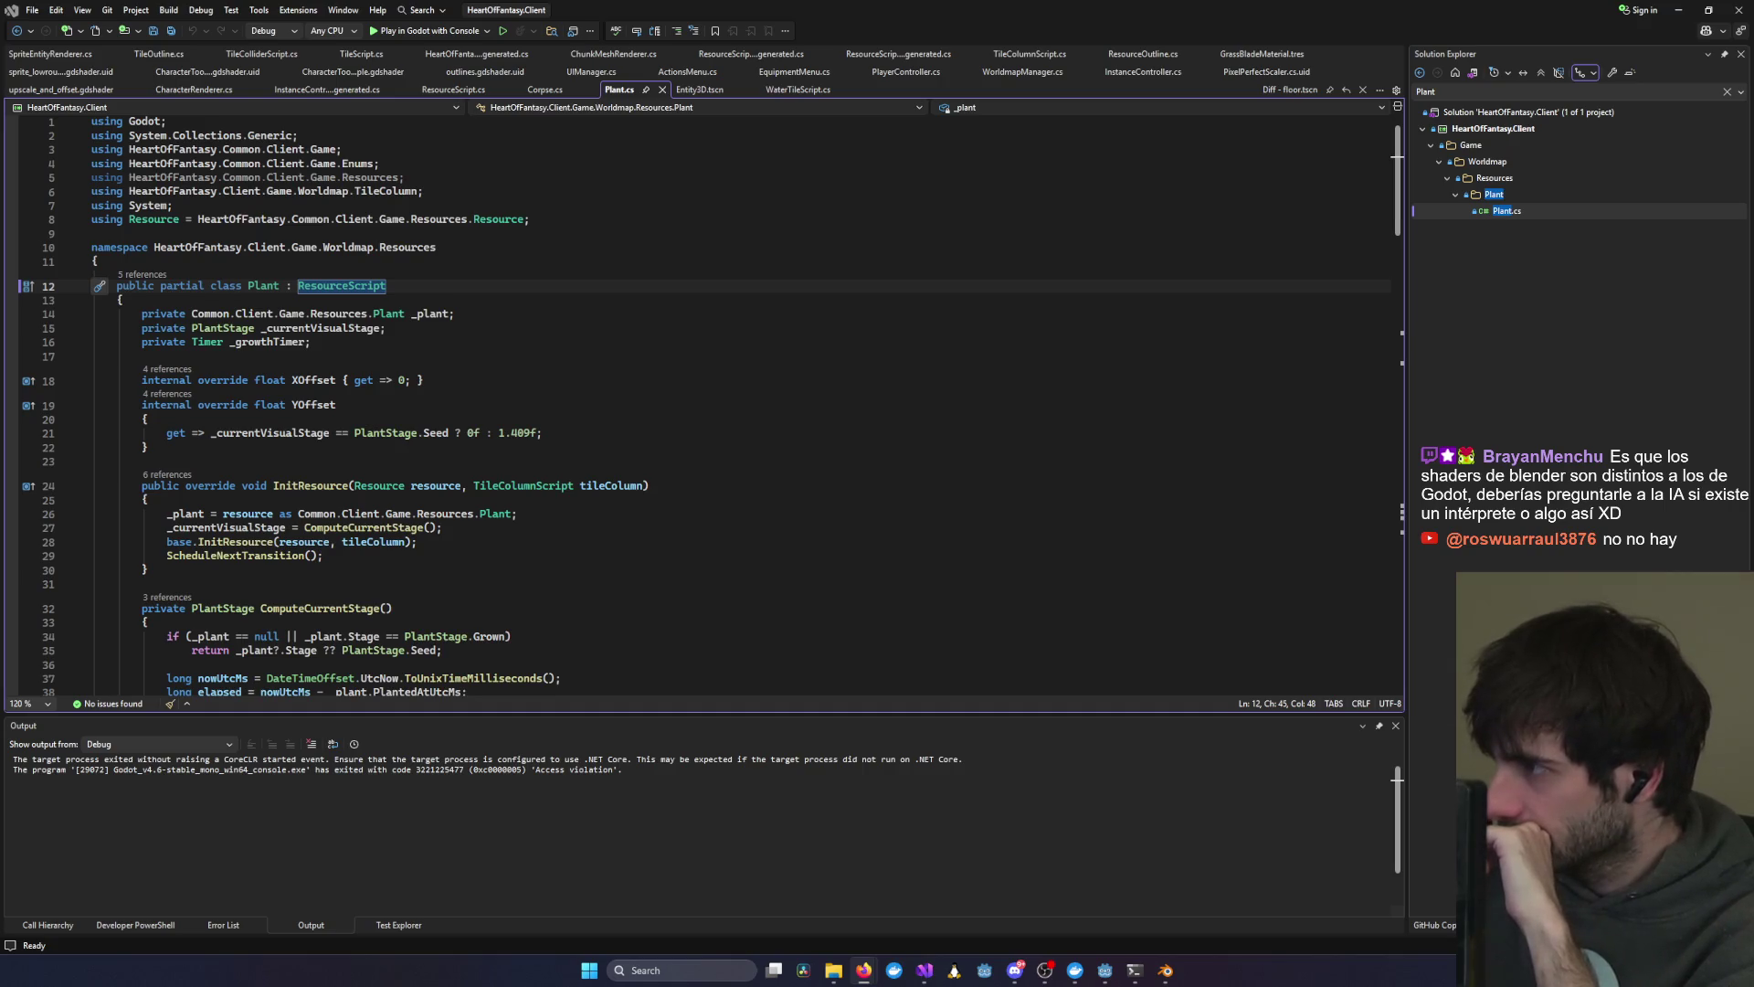
pyautogui.hotkey('alt', 'Tab')
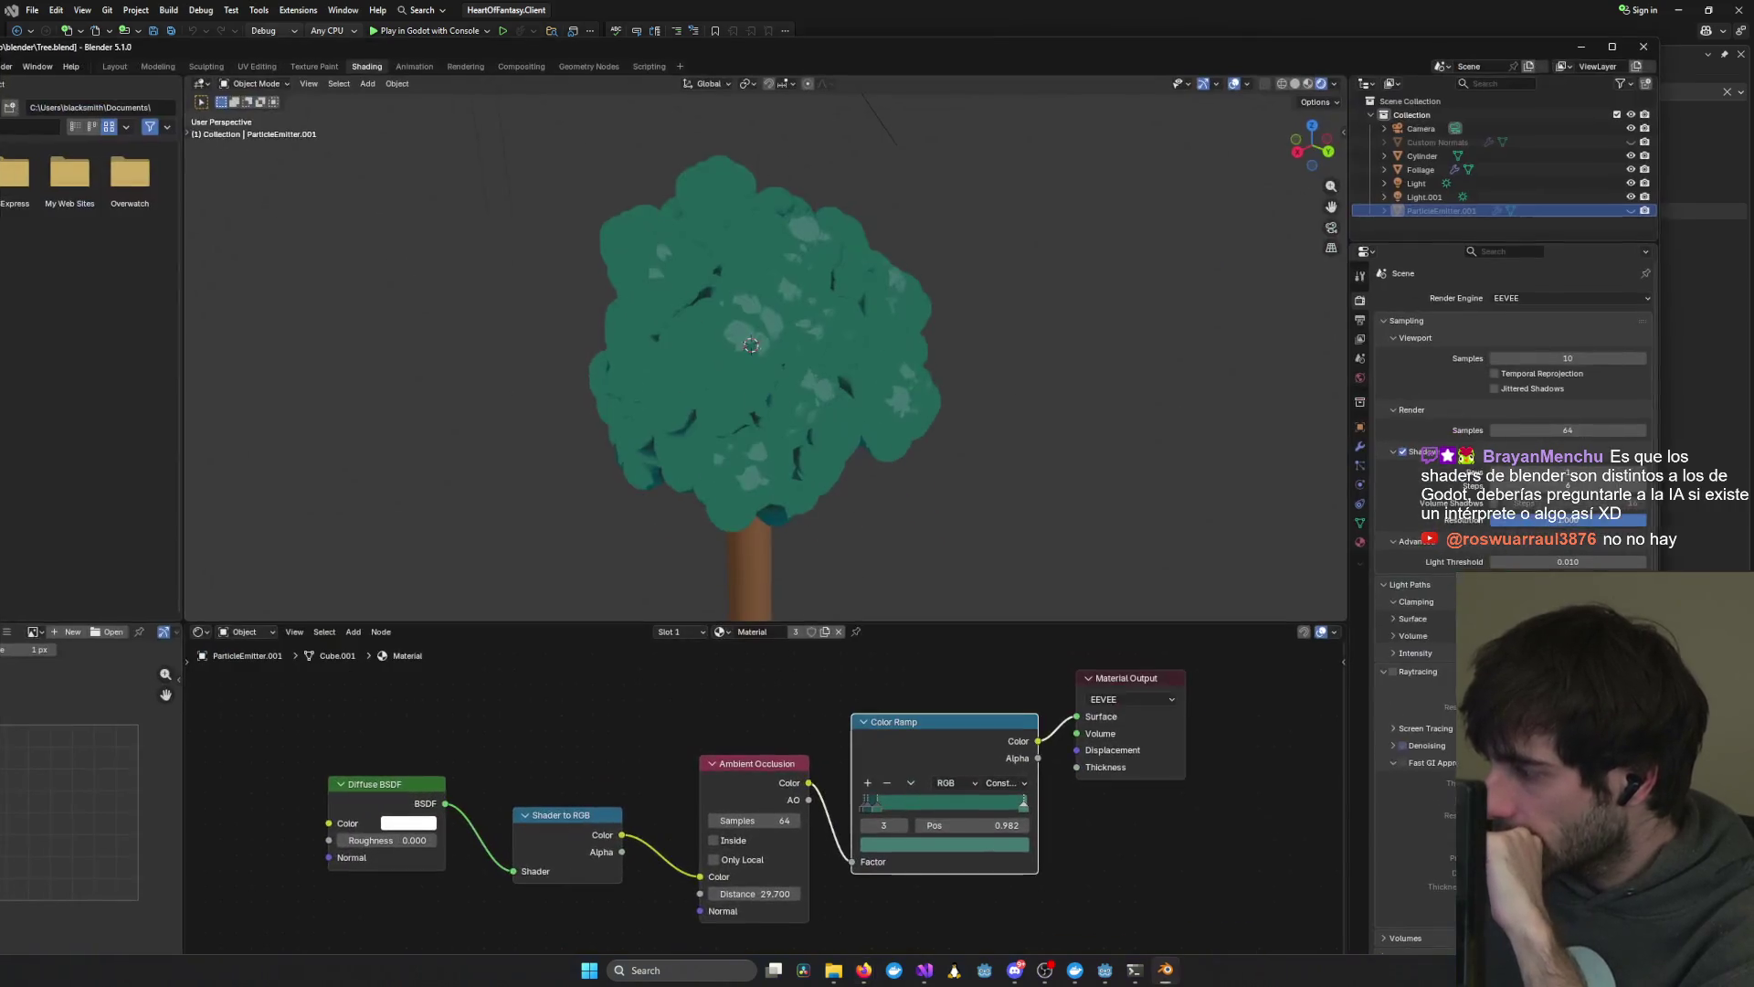
pyautogui.hotkey('alt', 'Tab')
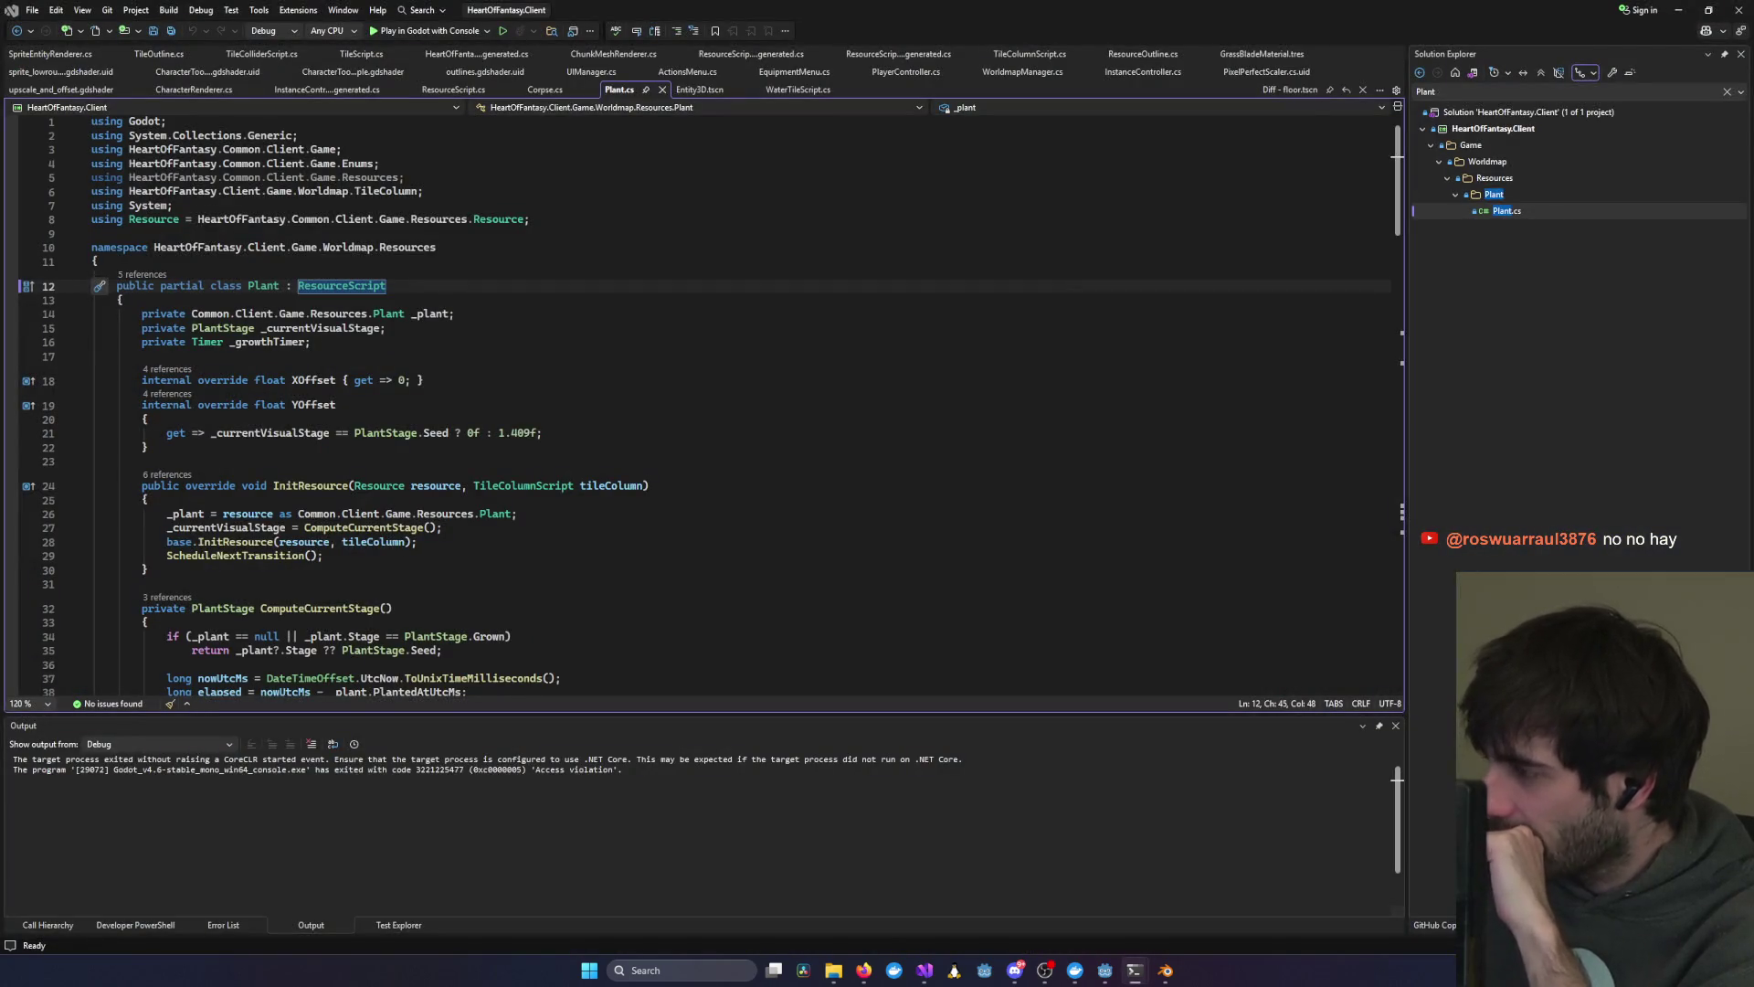
pyautogui.click(1129, 608)
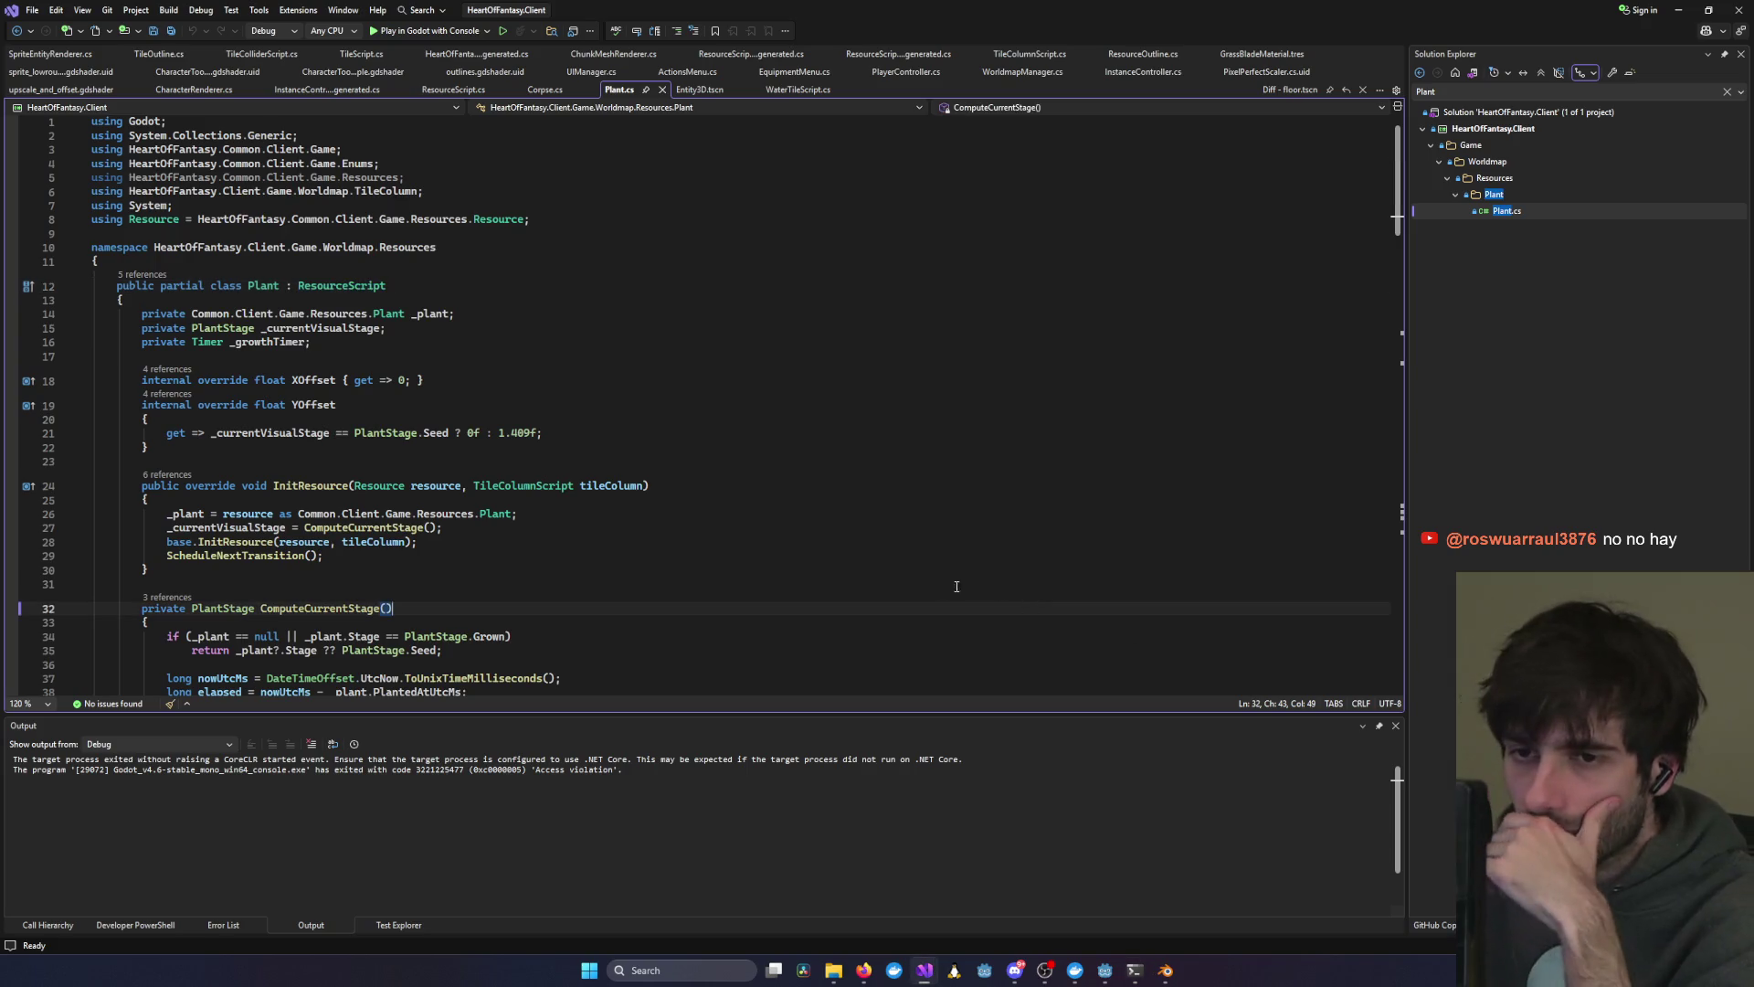
# Clear the Plant filter and list the classes implementing ResourceScript
pyautogui.scroll(-4, 1129, 608)
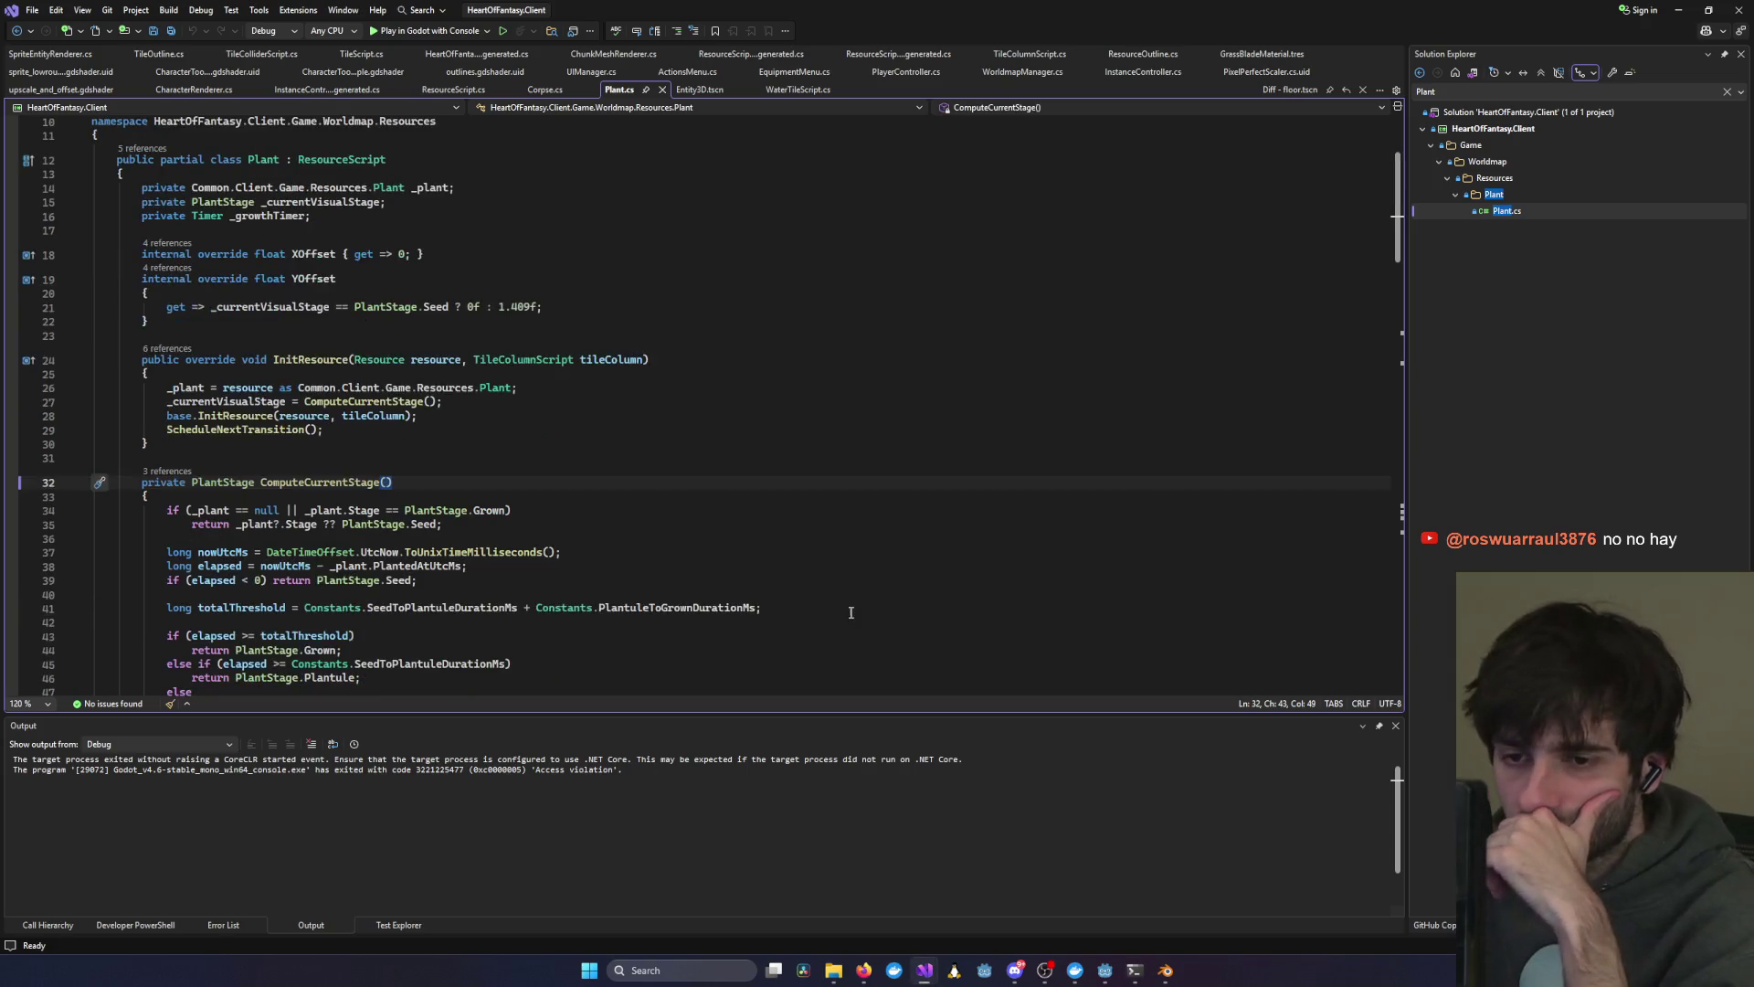
pyautogui.click(1727, 92)
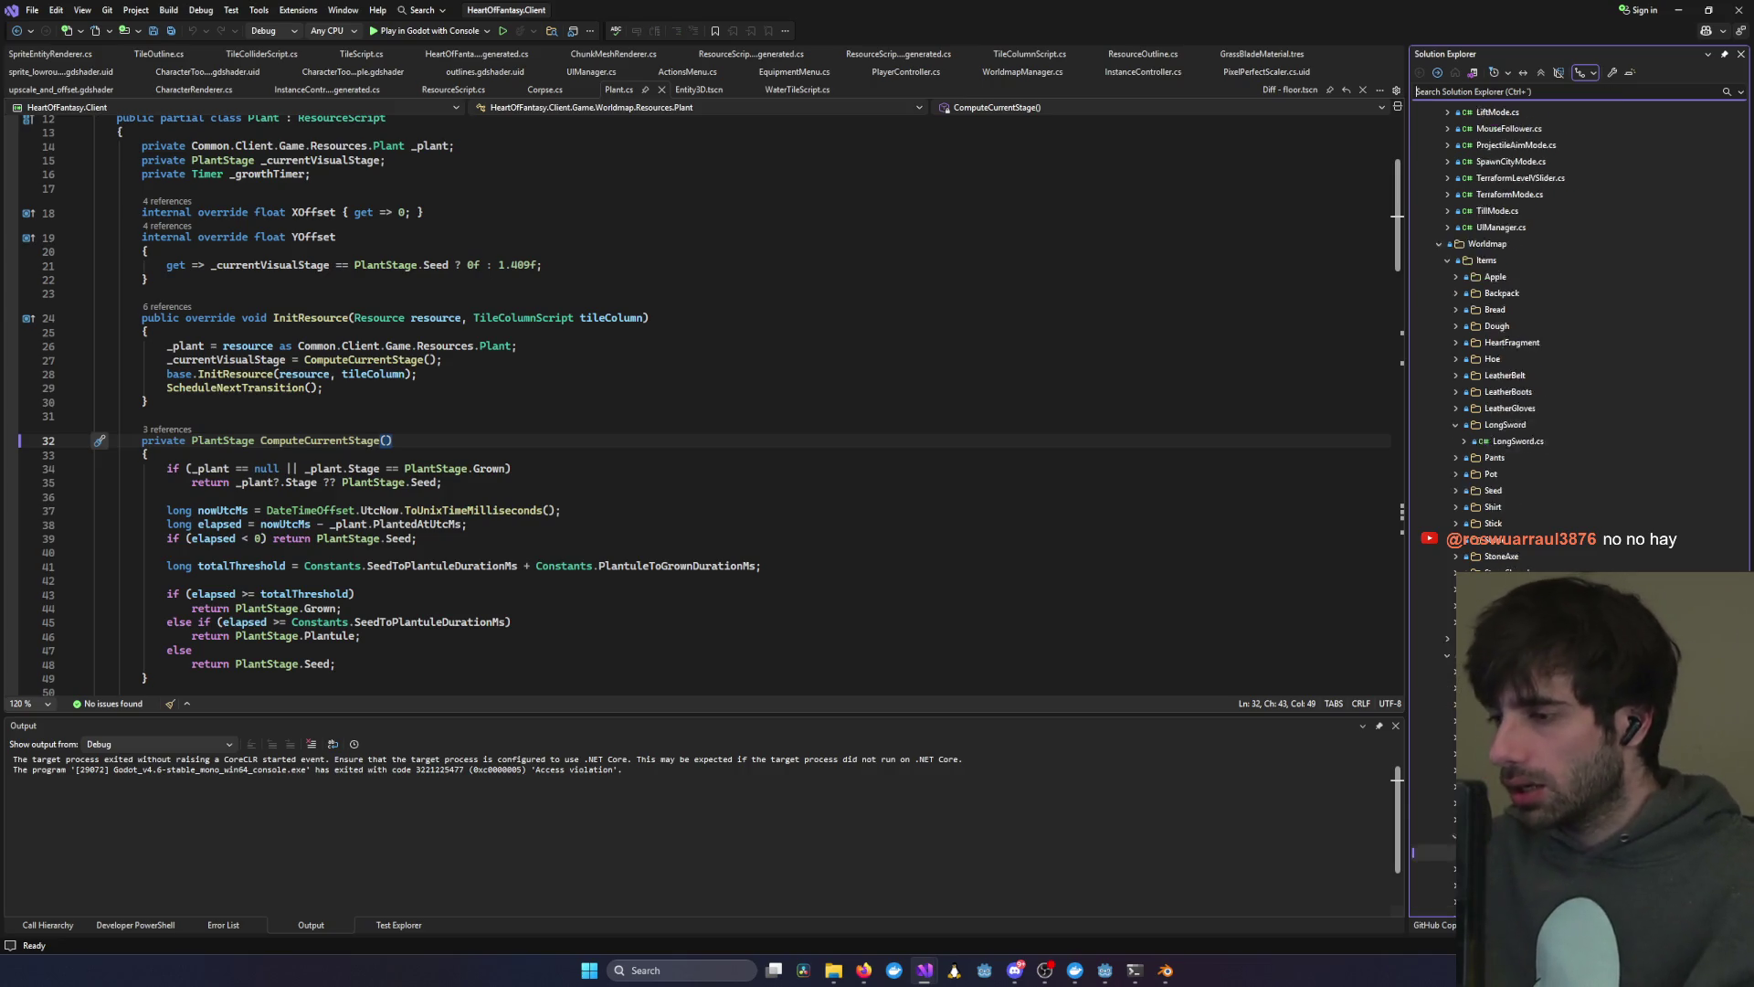
pyautogui.scroll(-4, 1436, 782)
pyautogui.scroll(4, 366, 366)
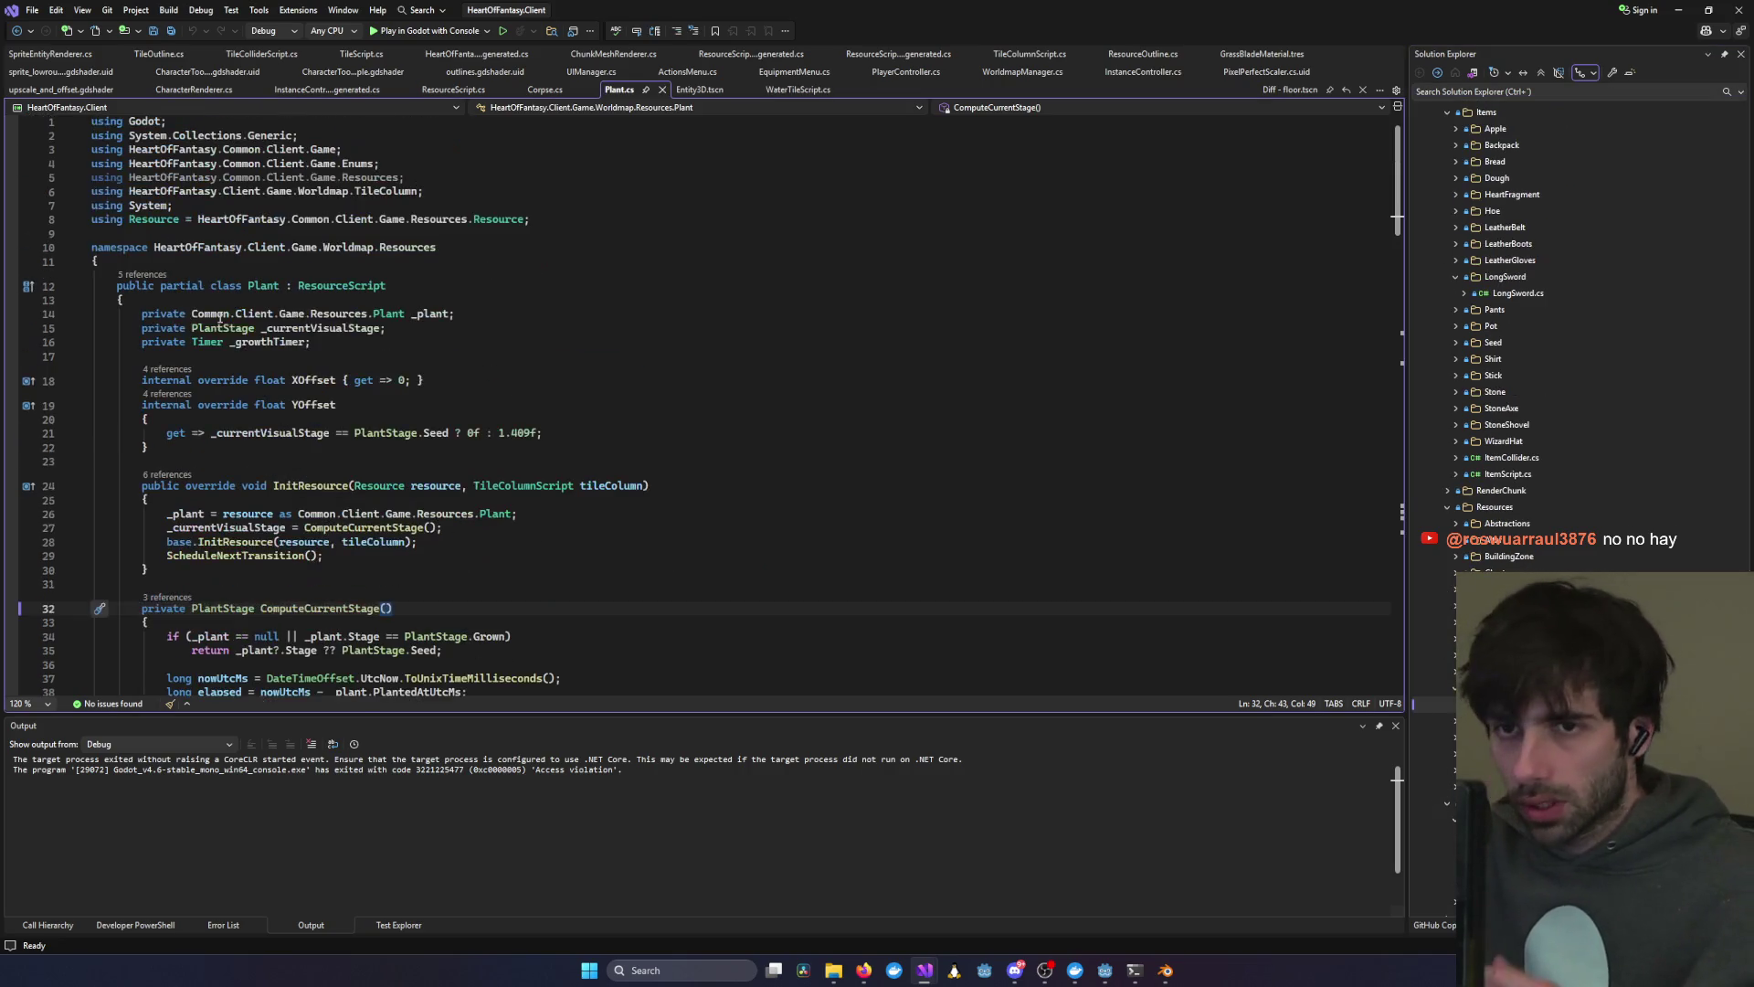
pyautogui.rightClick(342, 286)
pyautogui.click(416, 445)
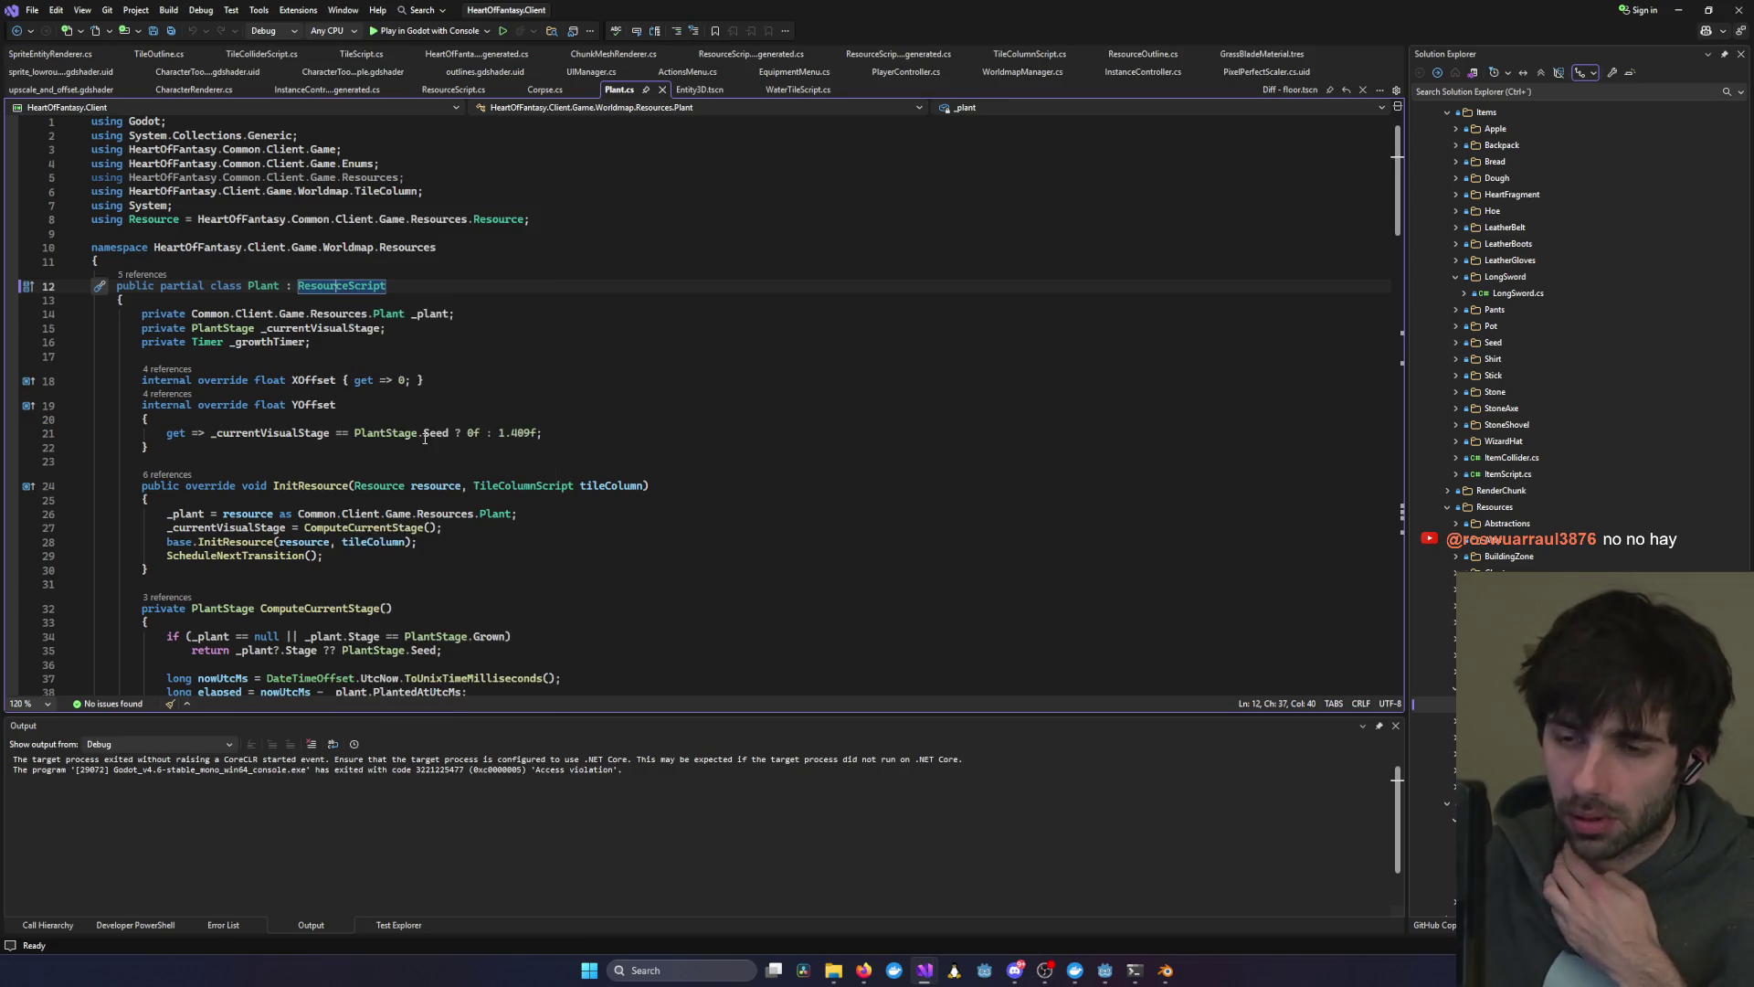
# Switch to ResourceScript's declarations and open its main declaration in ResourceScript.cs
pyautogui.scroll(-15, 133, 824)
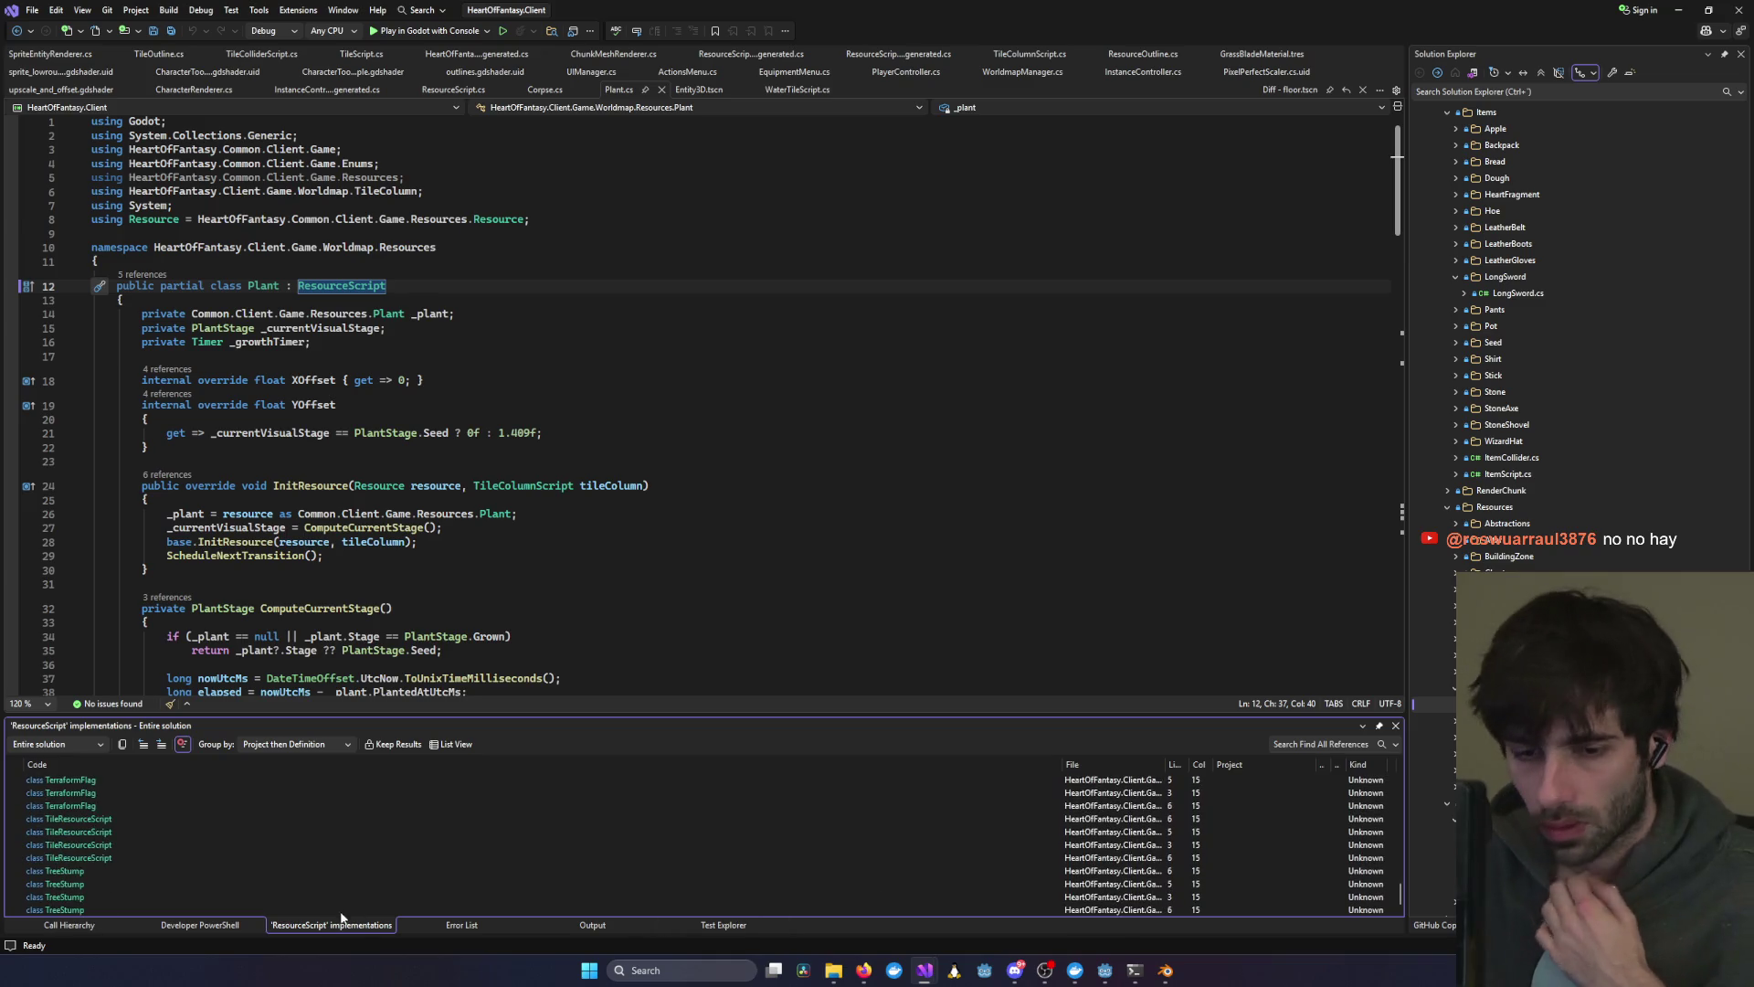
pyautogui.scroll(15, 113, 864)
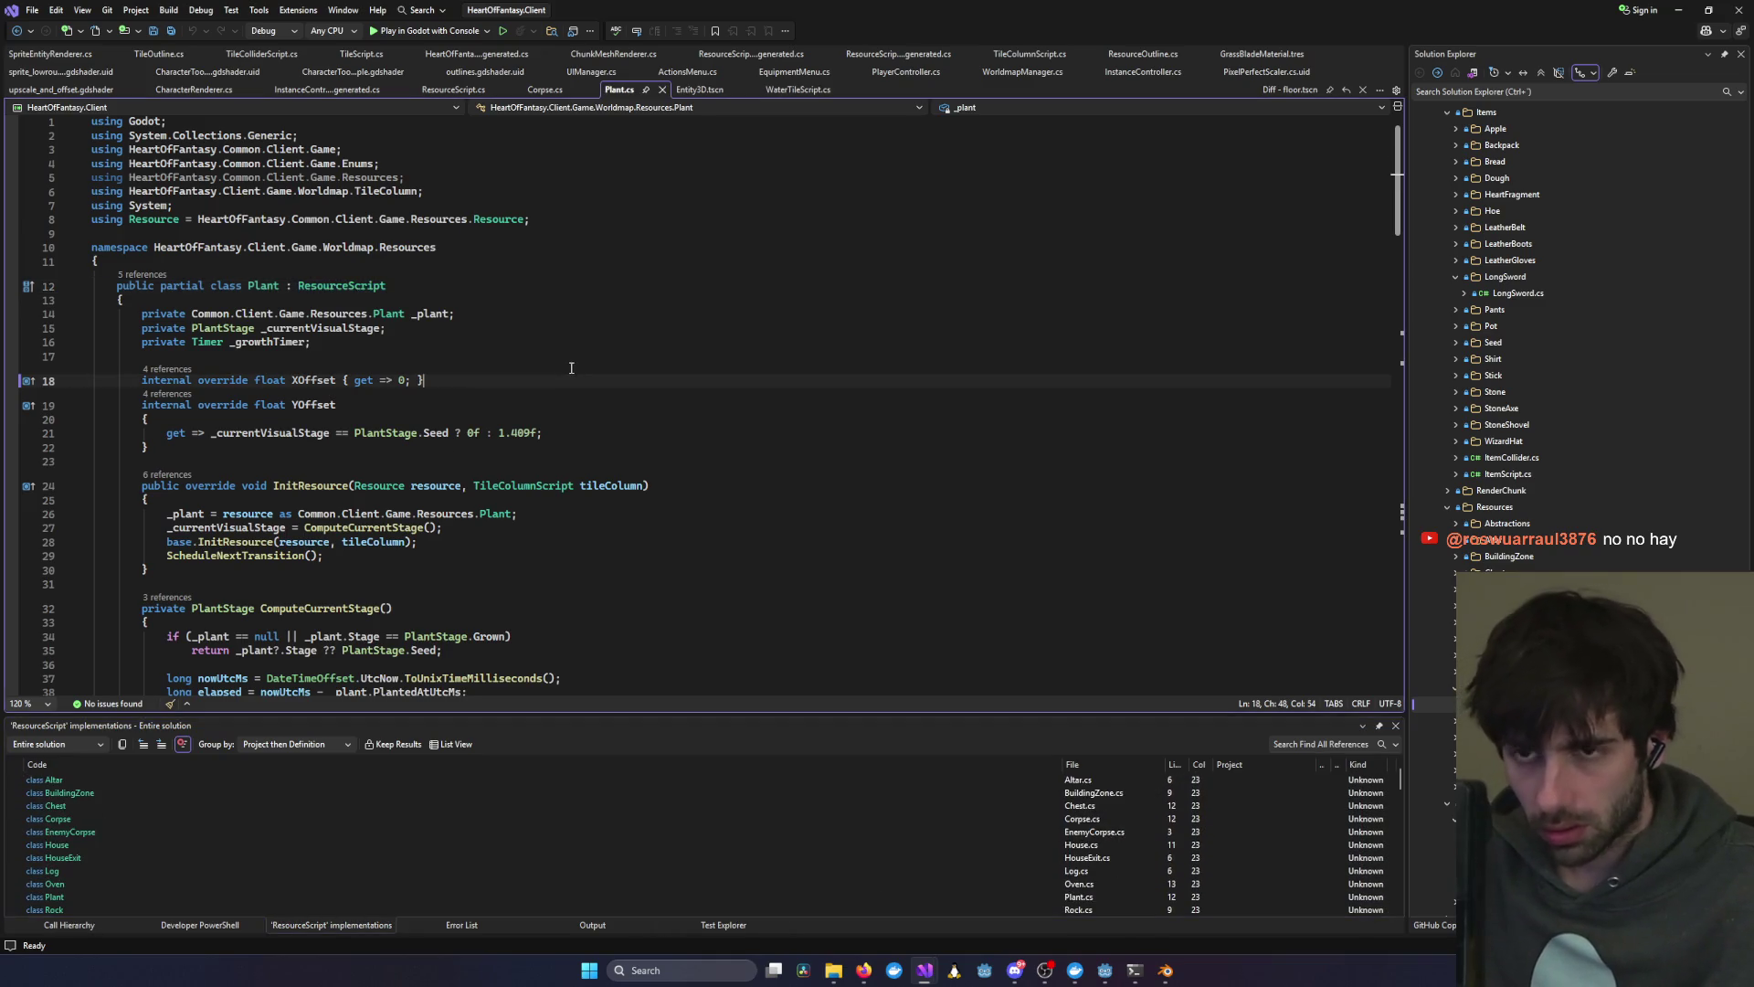
pyautogui.keyDown('ctrl'); pyautogui.click(363, 286); pyautogui.keyUp('ctrl')
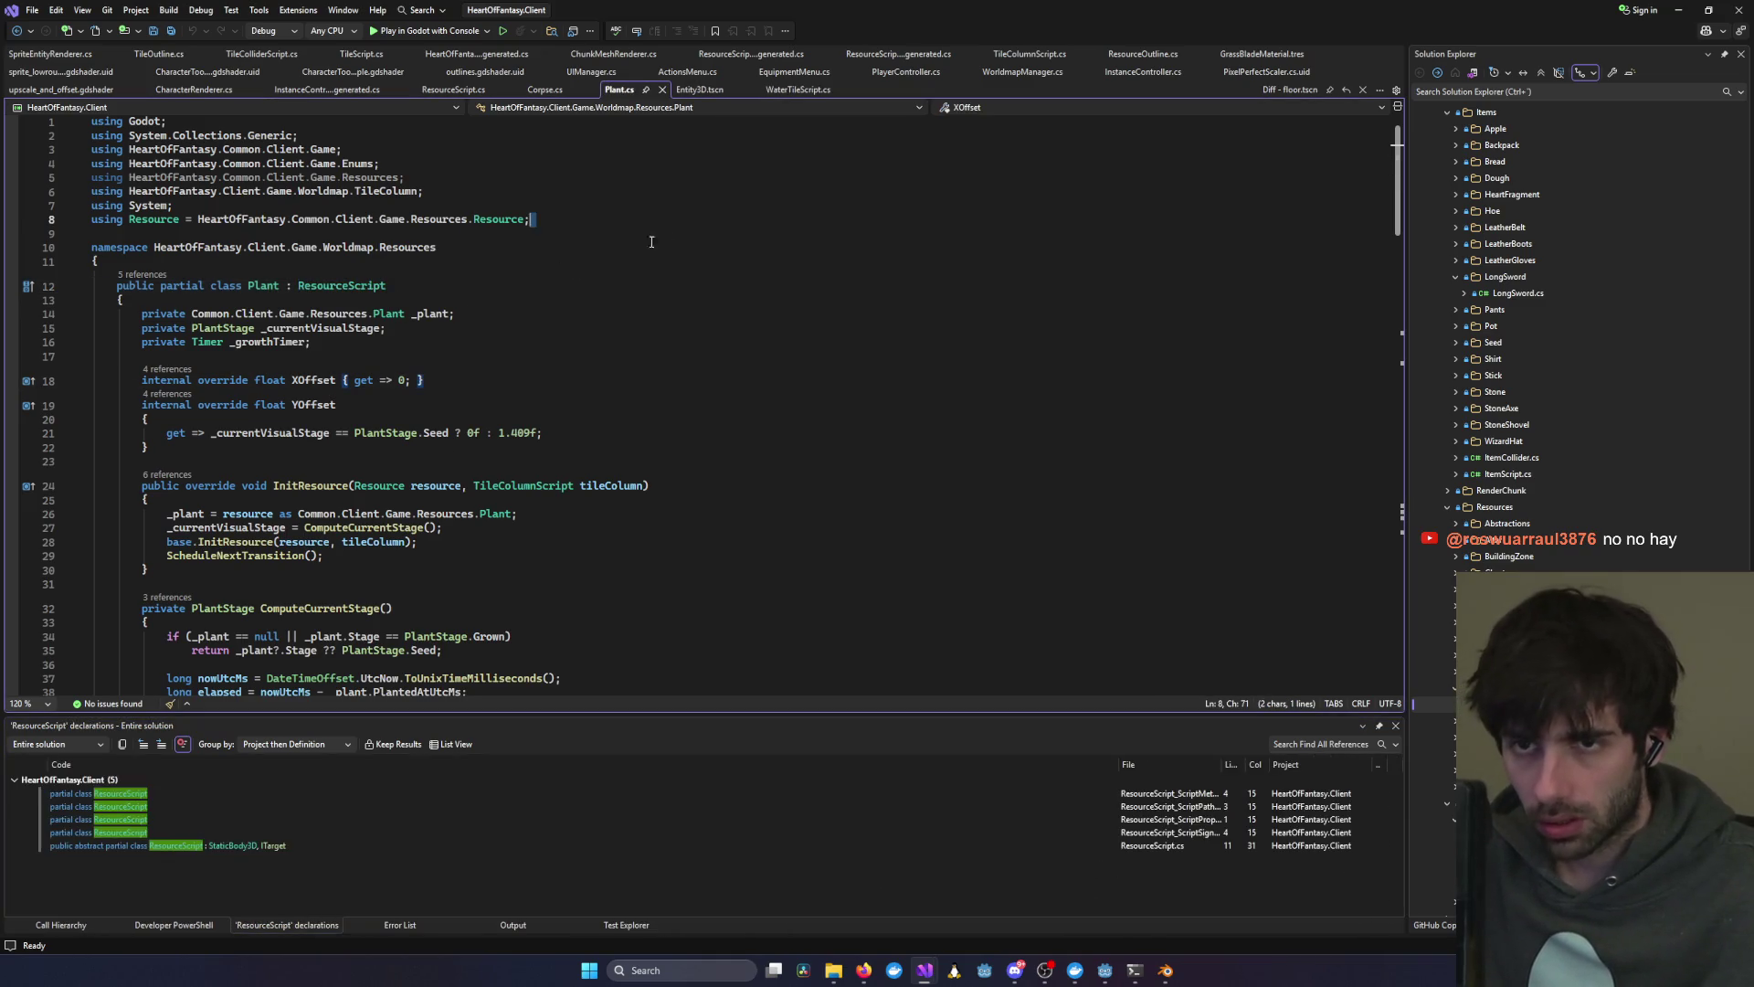
pyautogui.doubleClick(128, 845)
pyautogui.click(545, 531)
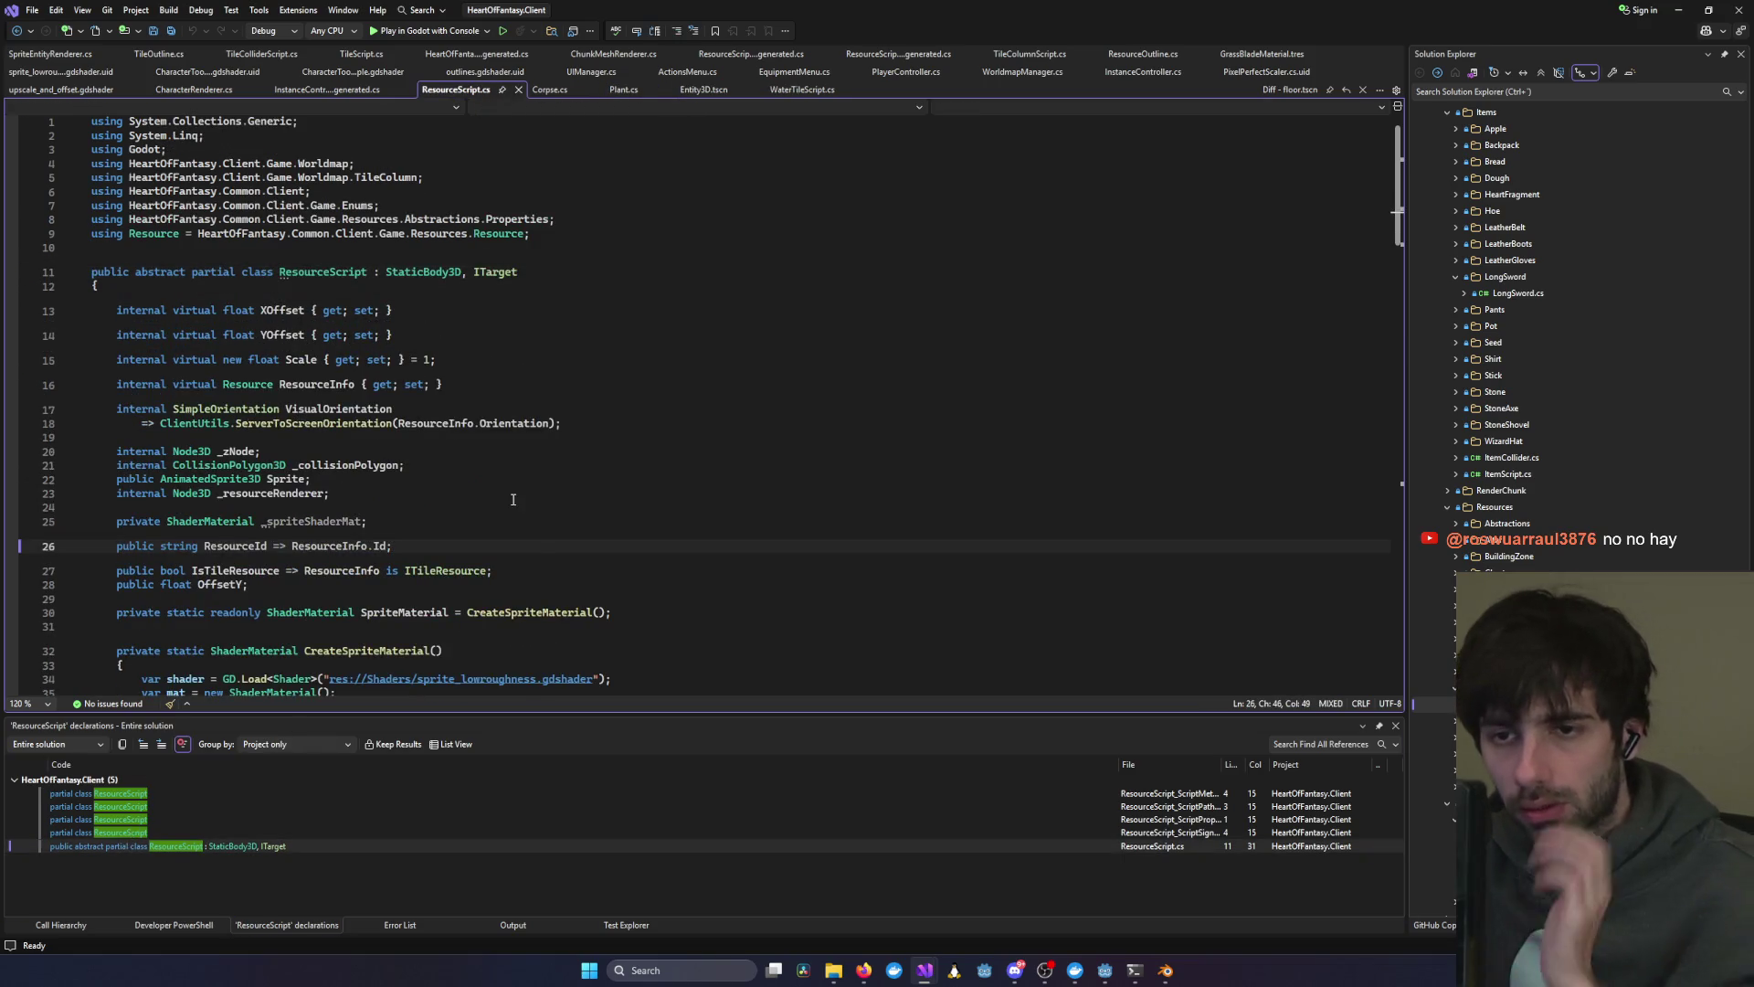
# Inspect the GetTexture method and select its GetResourceTexture call on line 53
pyautogui.scroll(-3, 284, 340)
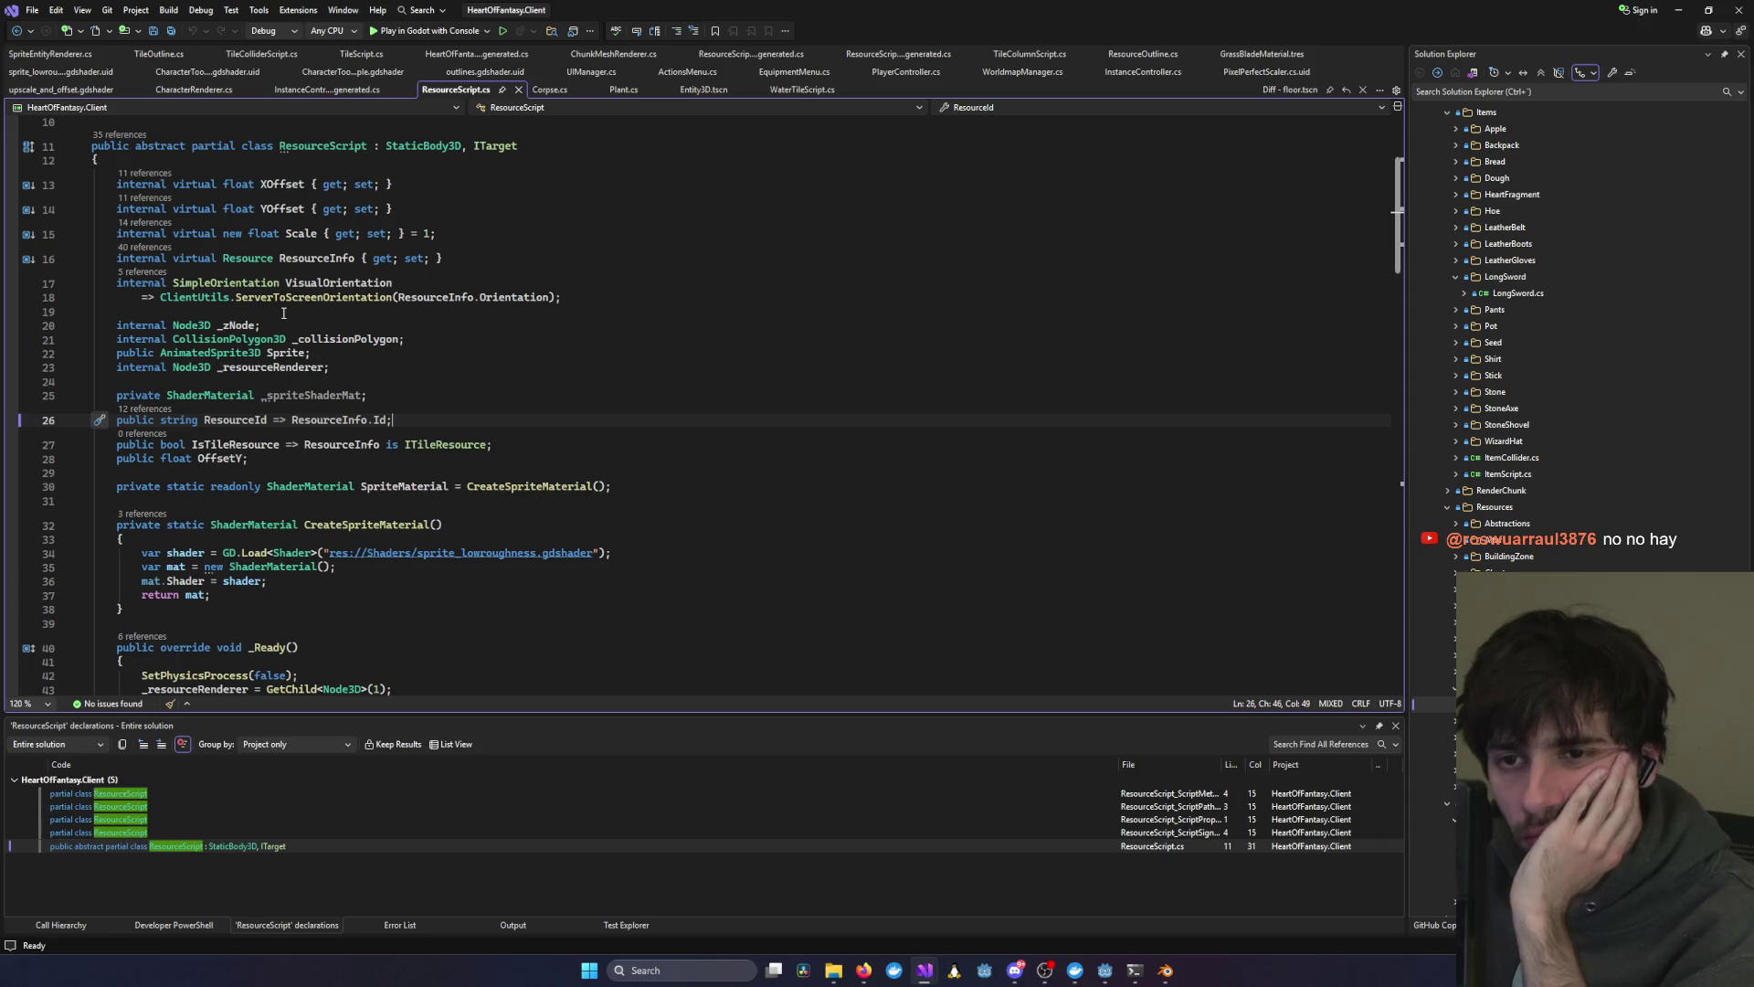
pyautogui.scroll(-6, 308, 523)
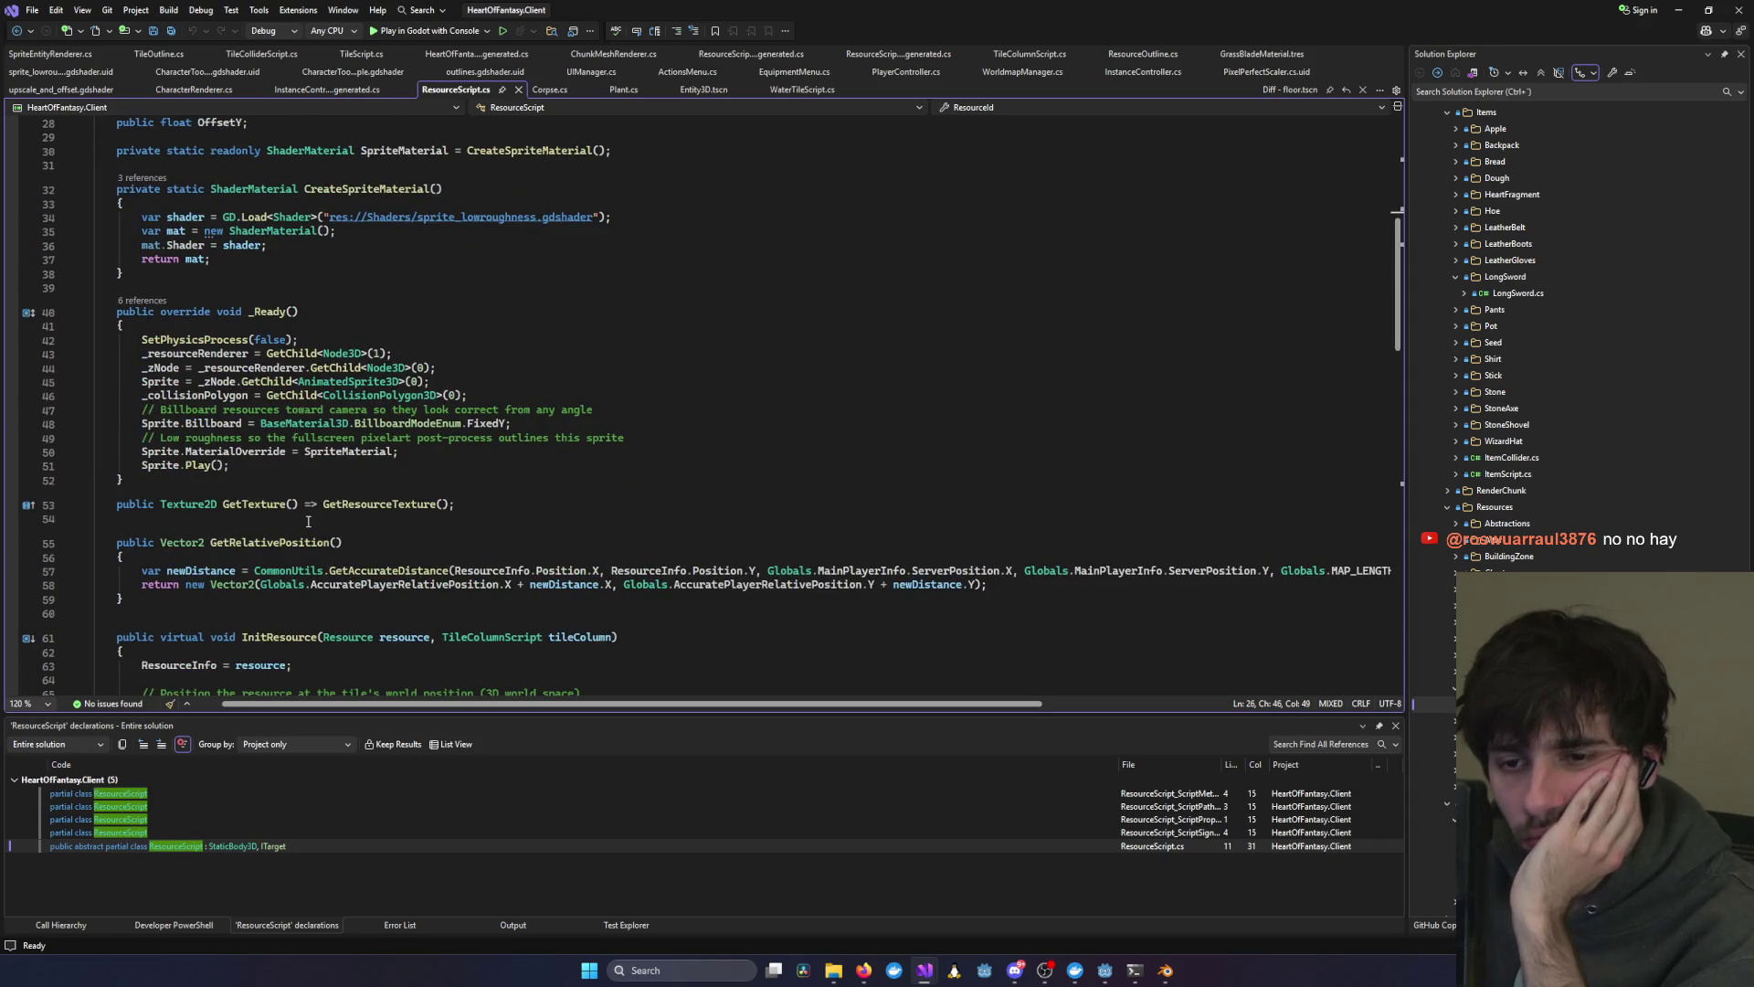
pyautogui.doubleClick(379, 504)
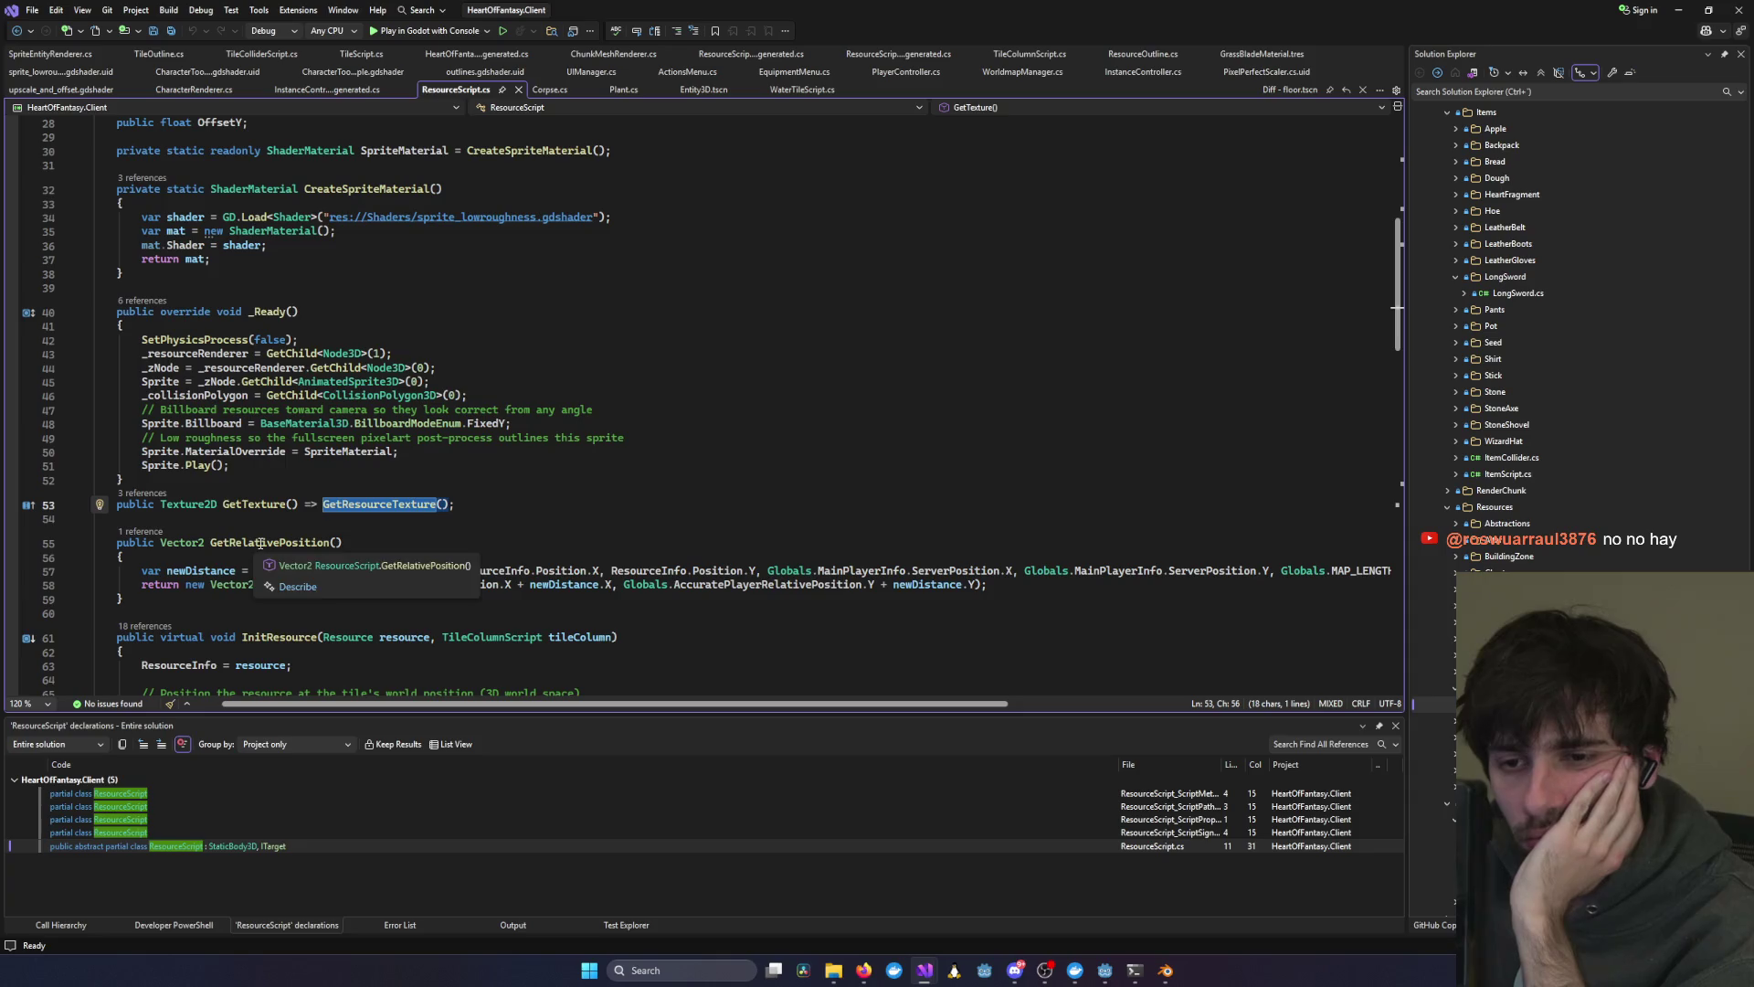
pyautogui.scroll(-1, 260, 544)
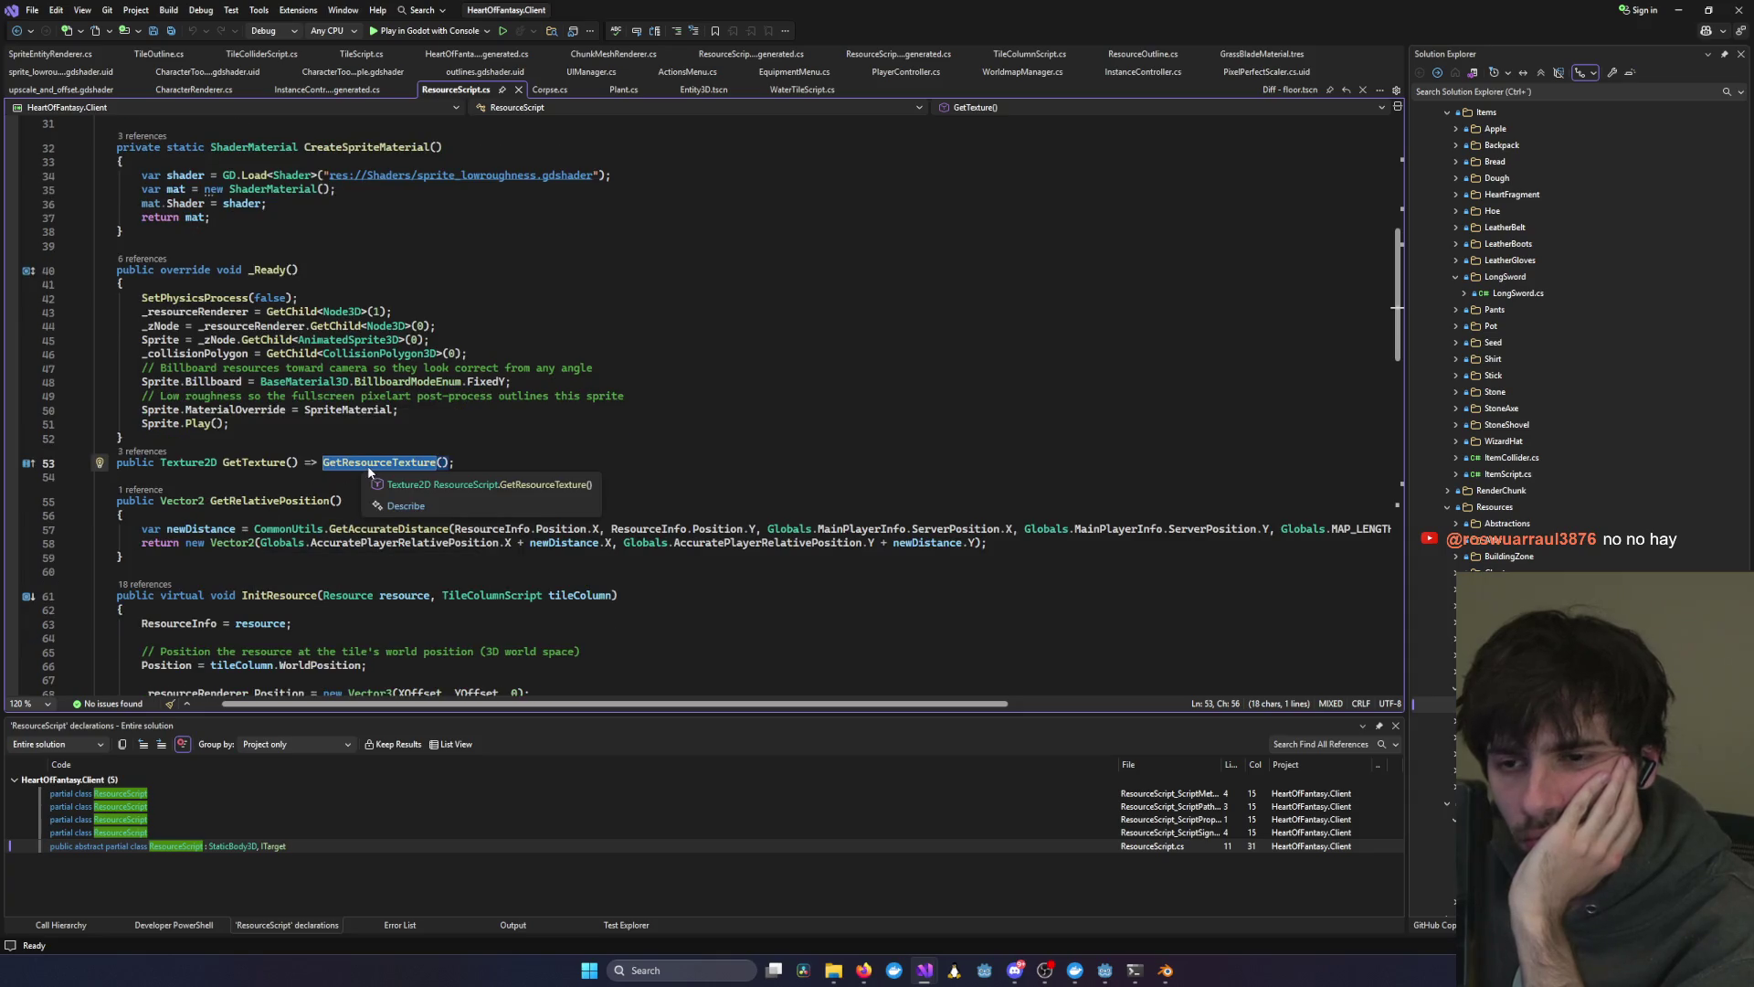
pyautogui.doubleClick(254, 463)
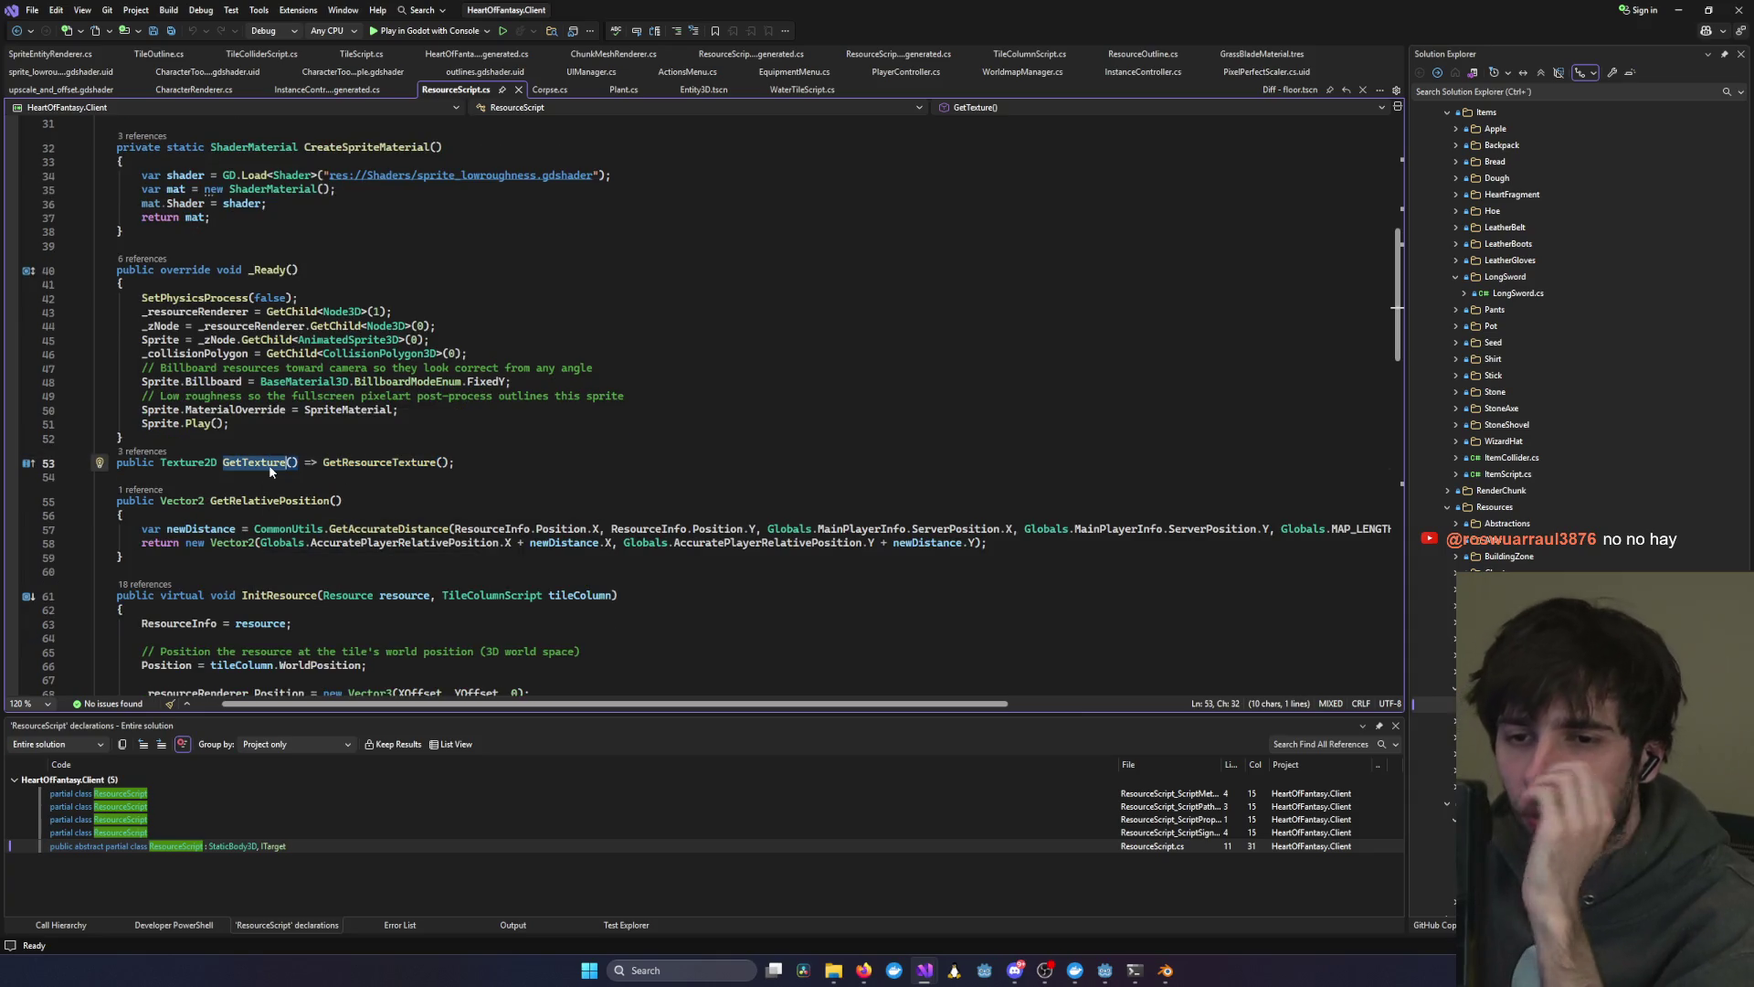
pyautogui.doubleClick(365, 463)
pyautogui.scroll(-13, 365, 464)
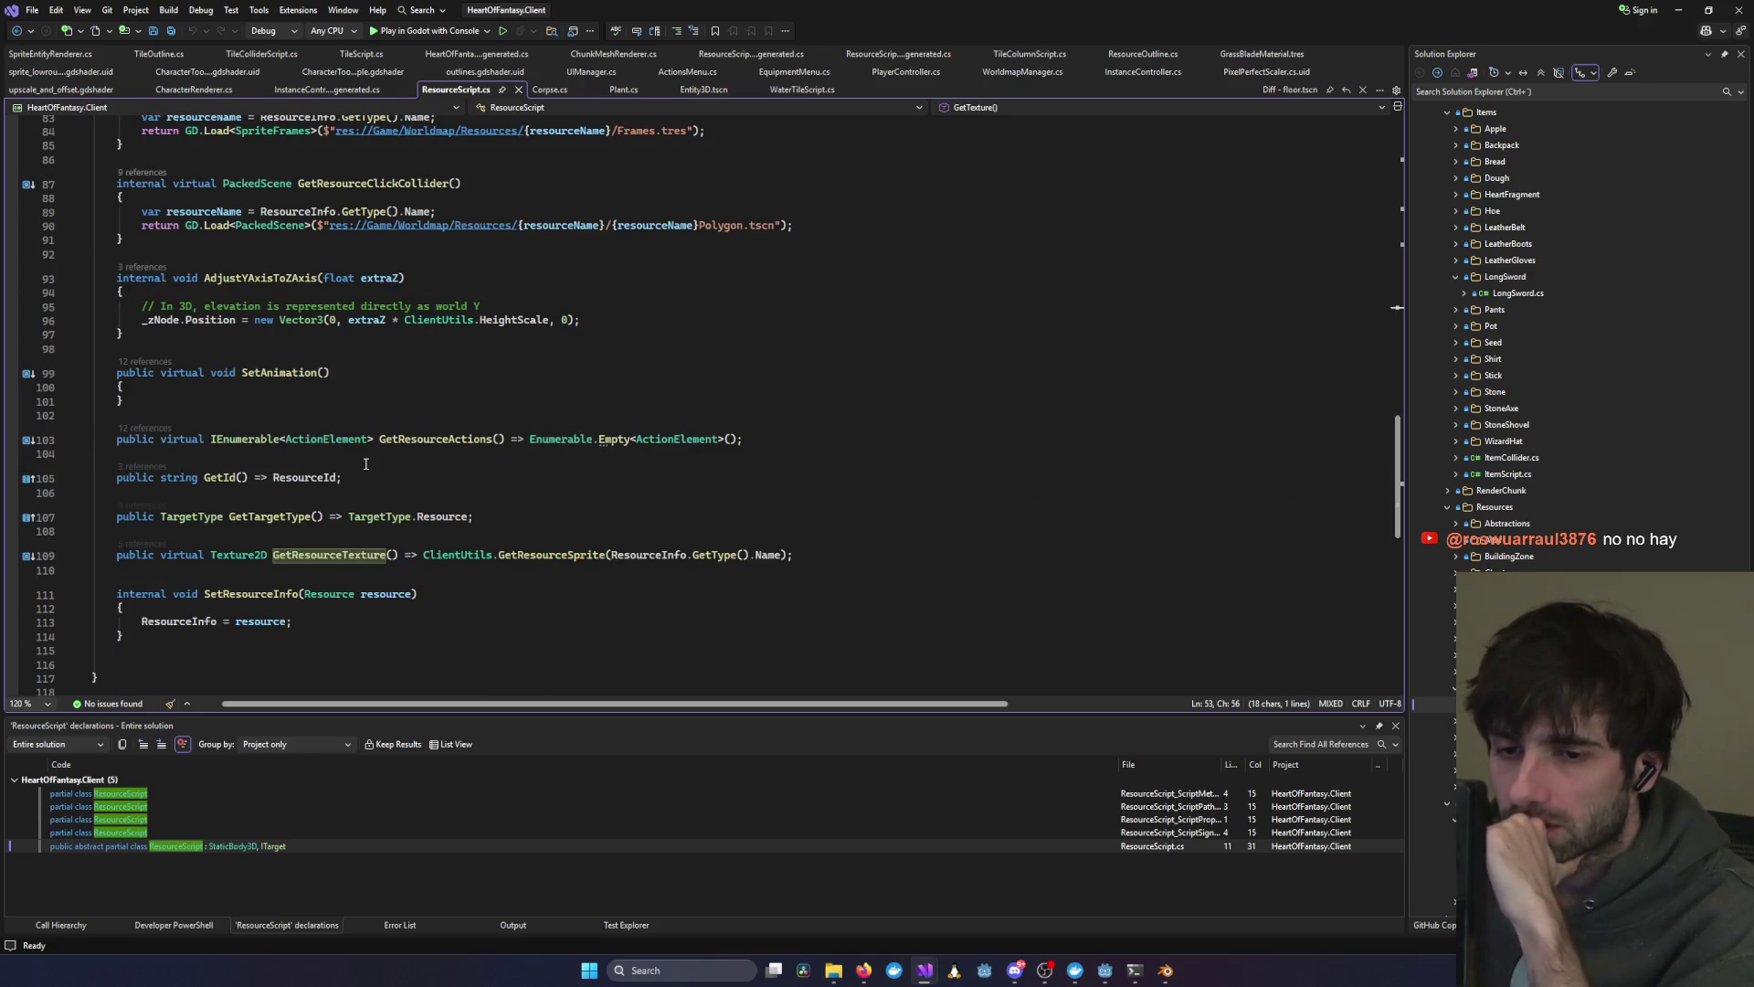
pyautogui.scroll(11, 365, 465)
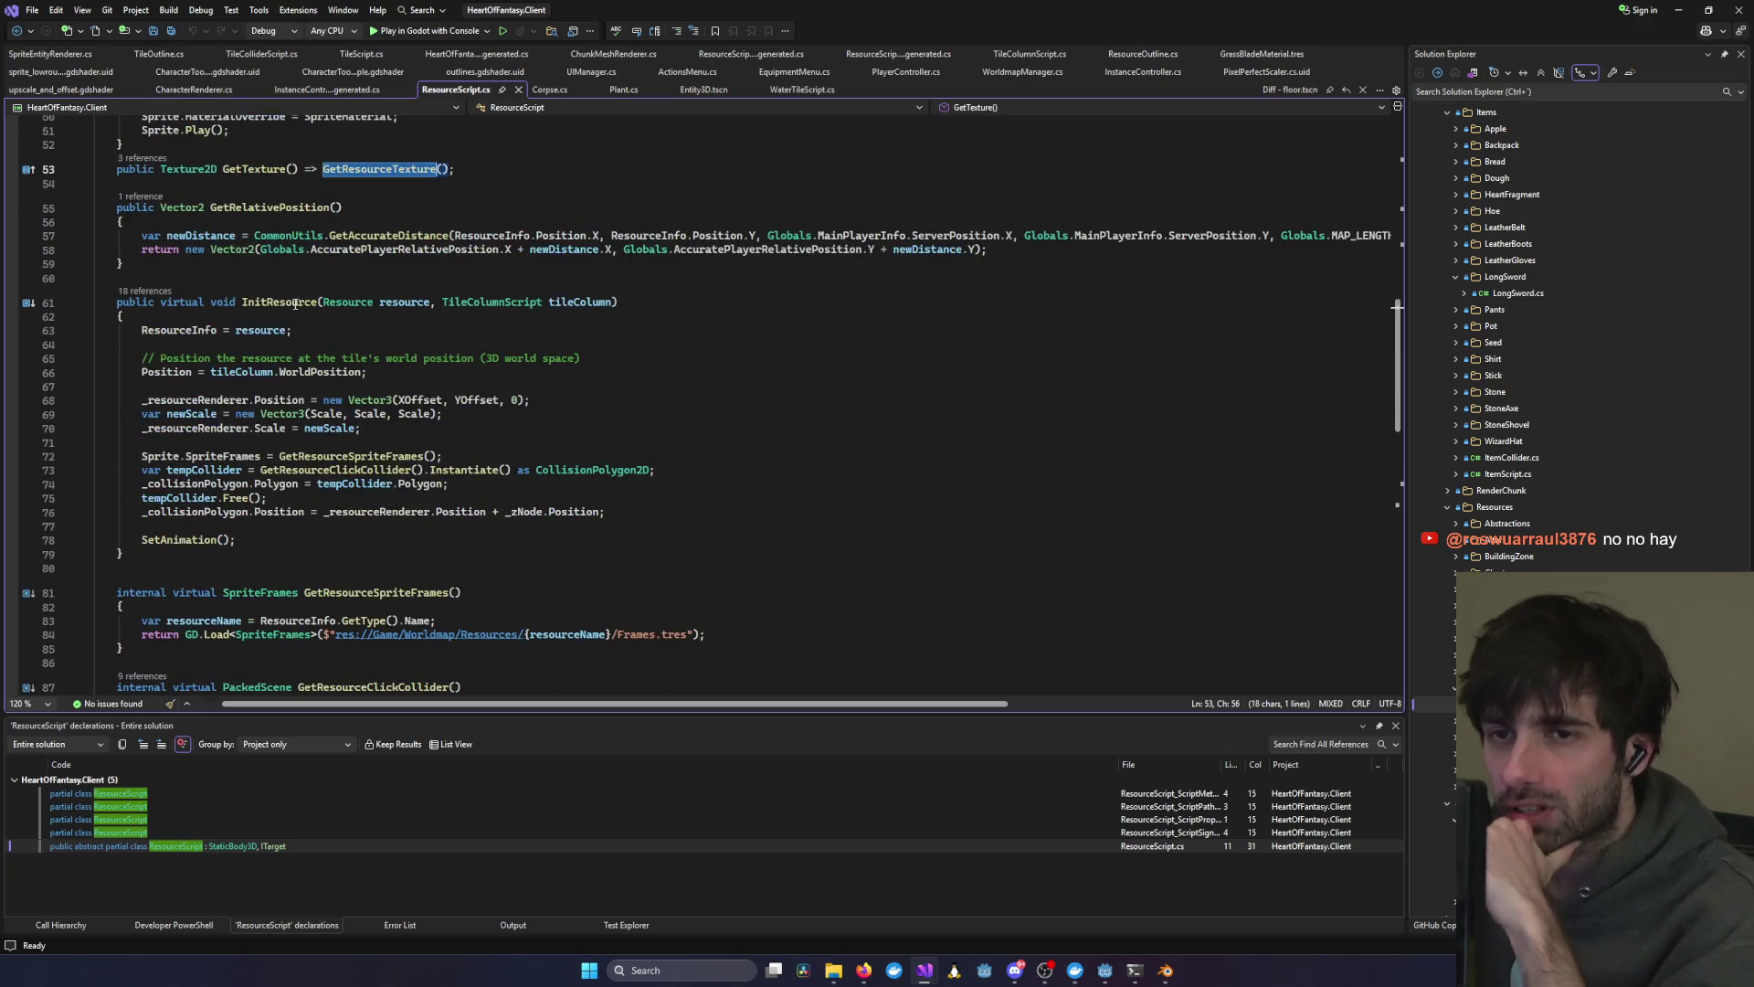
pyautogui.scroll(4, 365, 464)
pyautogui.moveTo(454, 336); pyautogui.dragTo(44, 320)
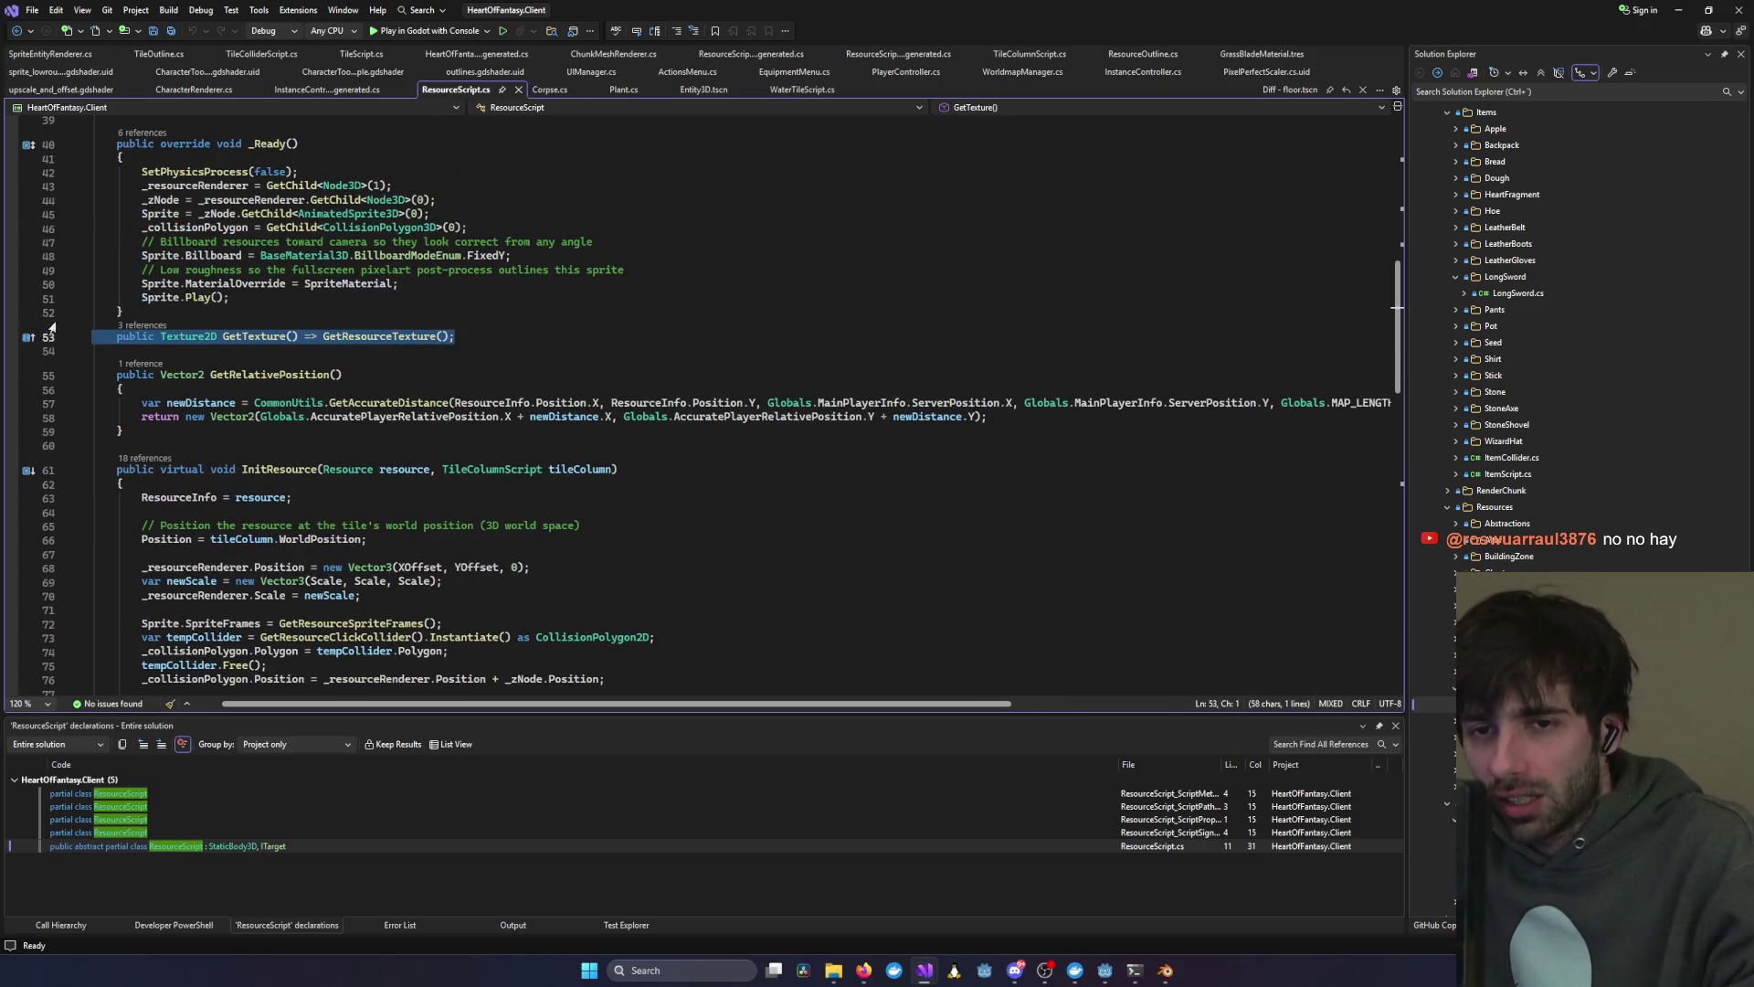
pyautogui.scroll(3, 249, 332)
pyautogui.click(469, 496)
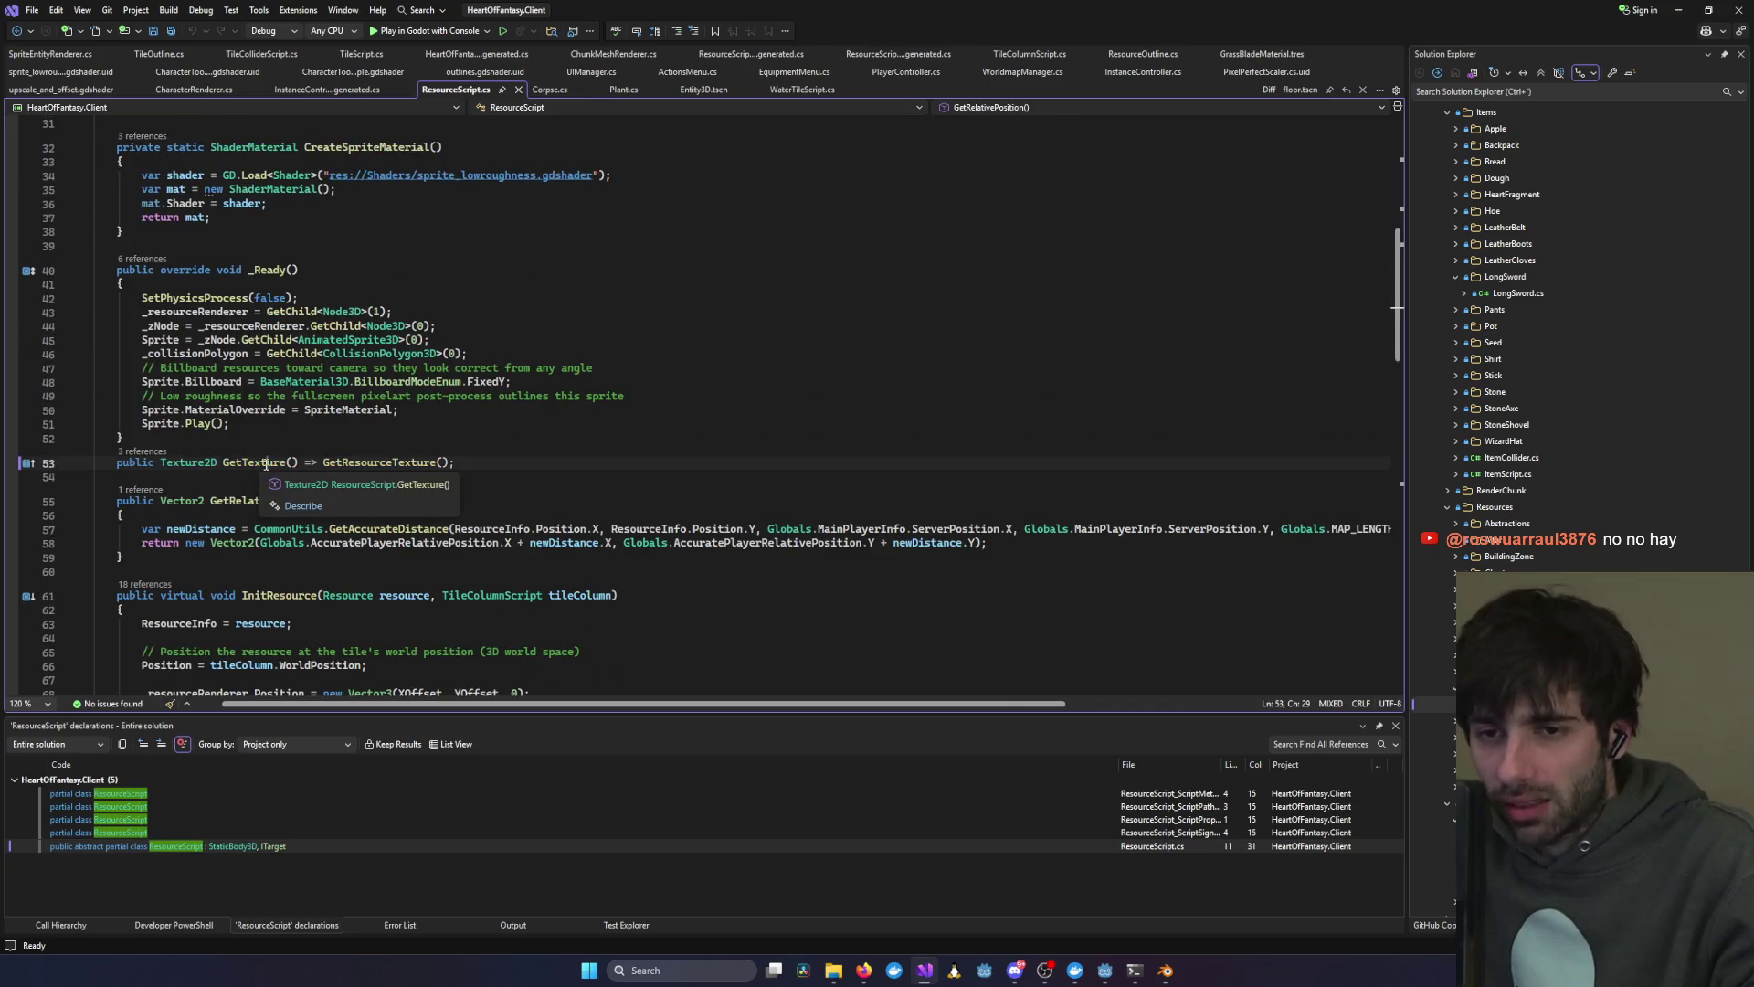
pyautogui.doubleClick(379, 462)
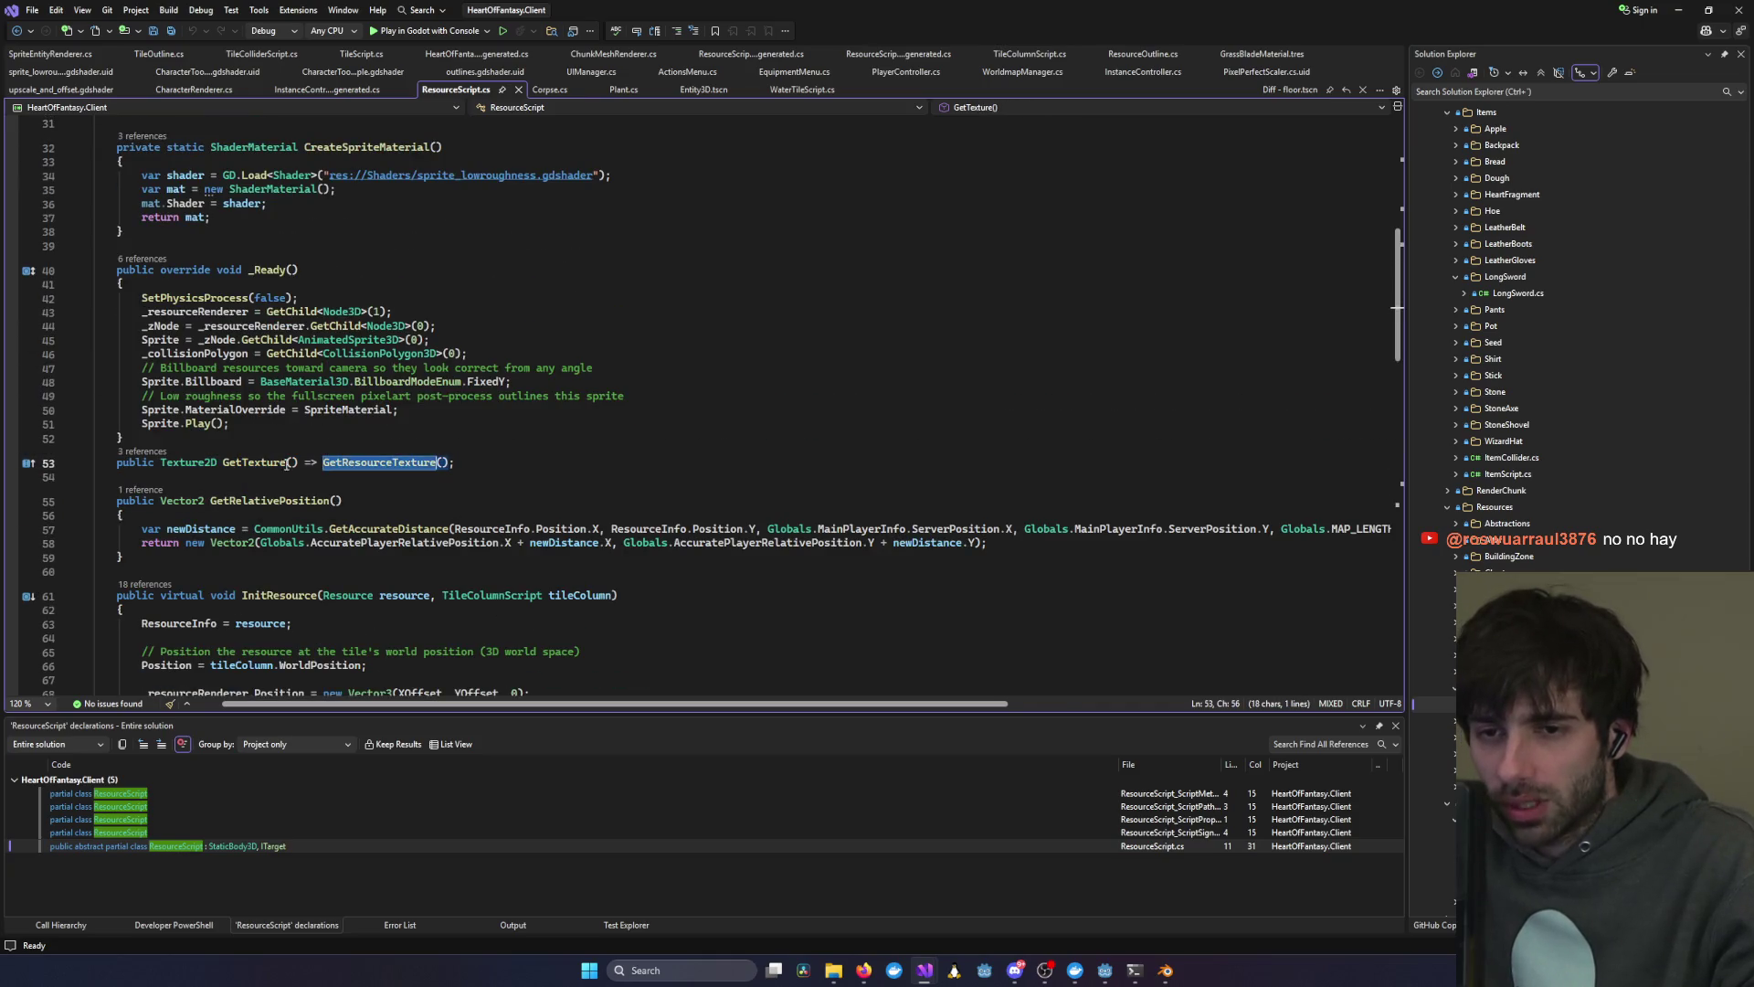
# Go to GetResourceTexture's definition and highlight its GetResourceSprite call on line 109
pyautogui.rightClick(352, 470)
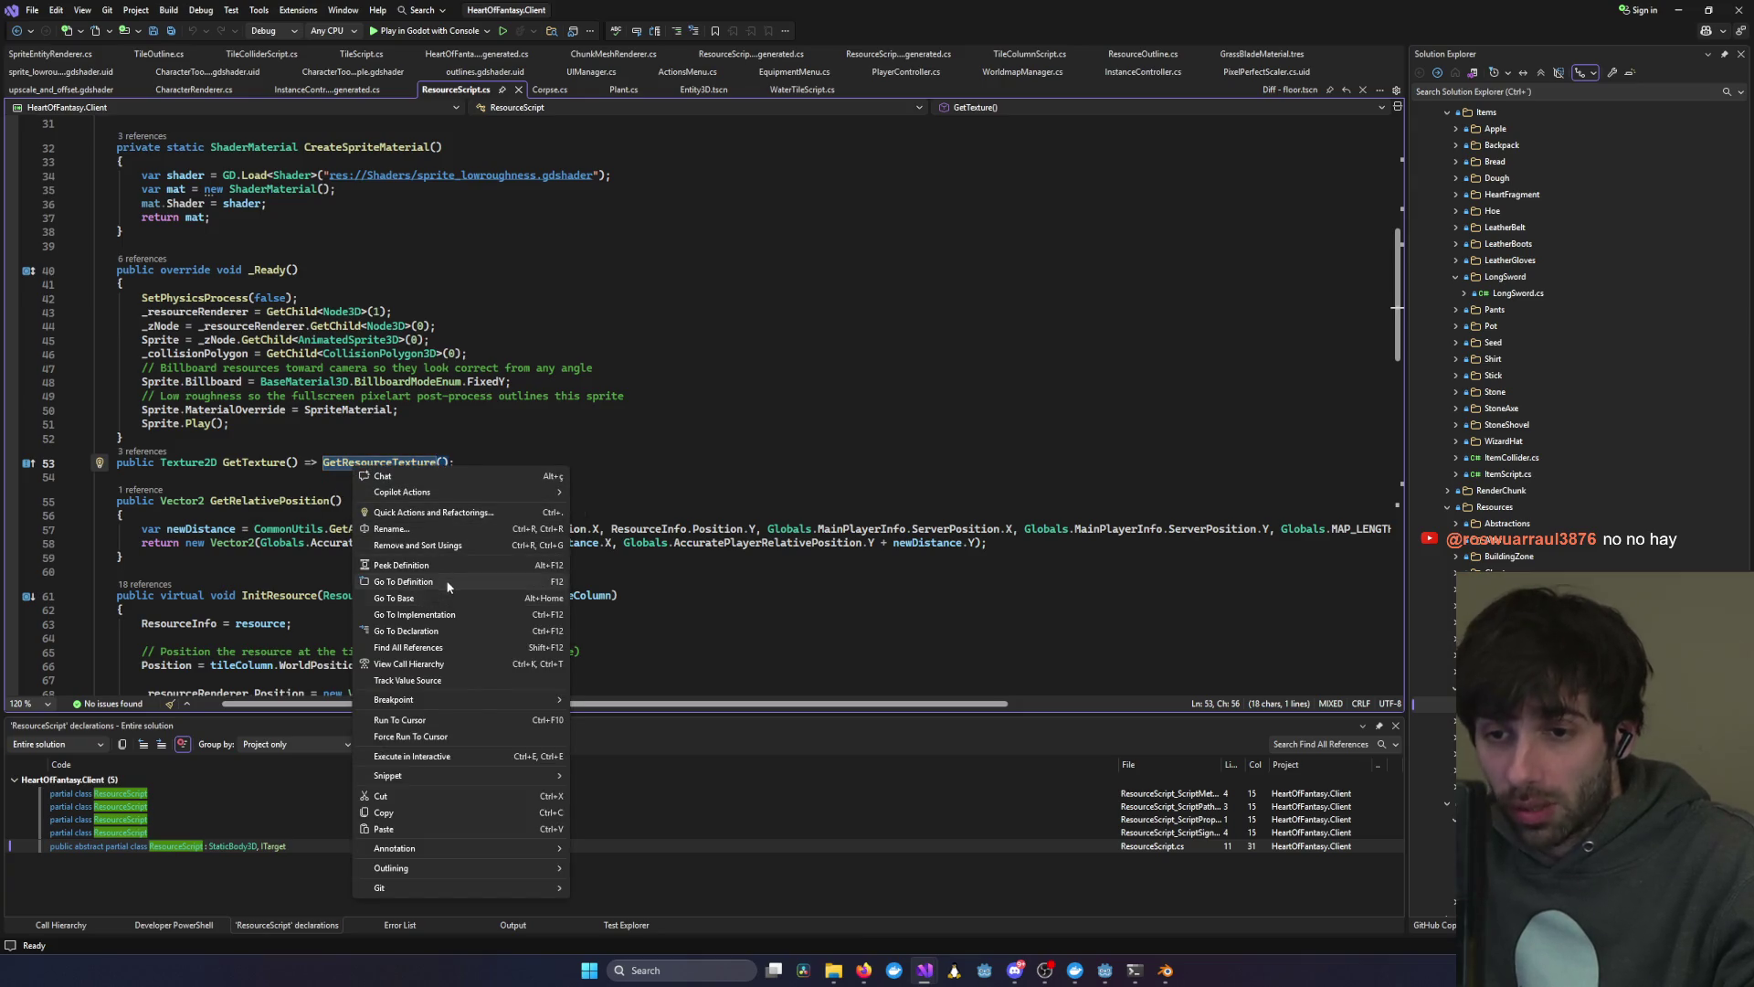
pyautogui.click(446, 583)
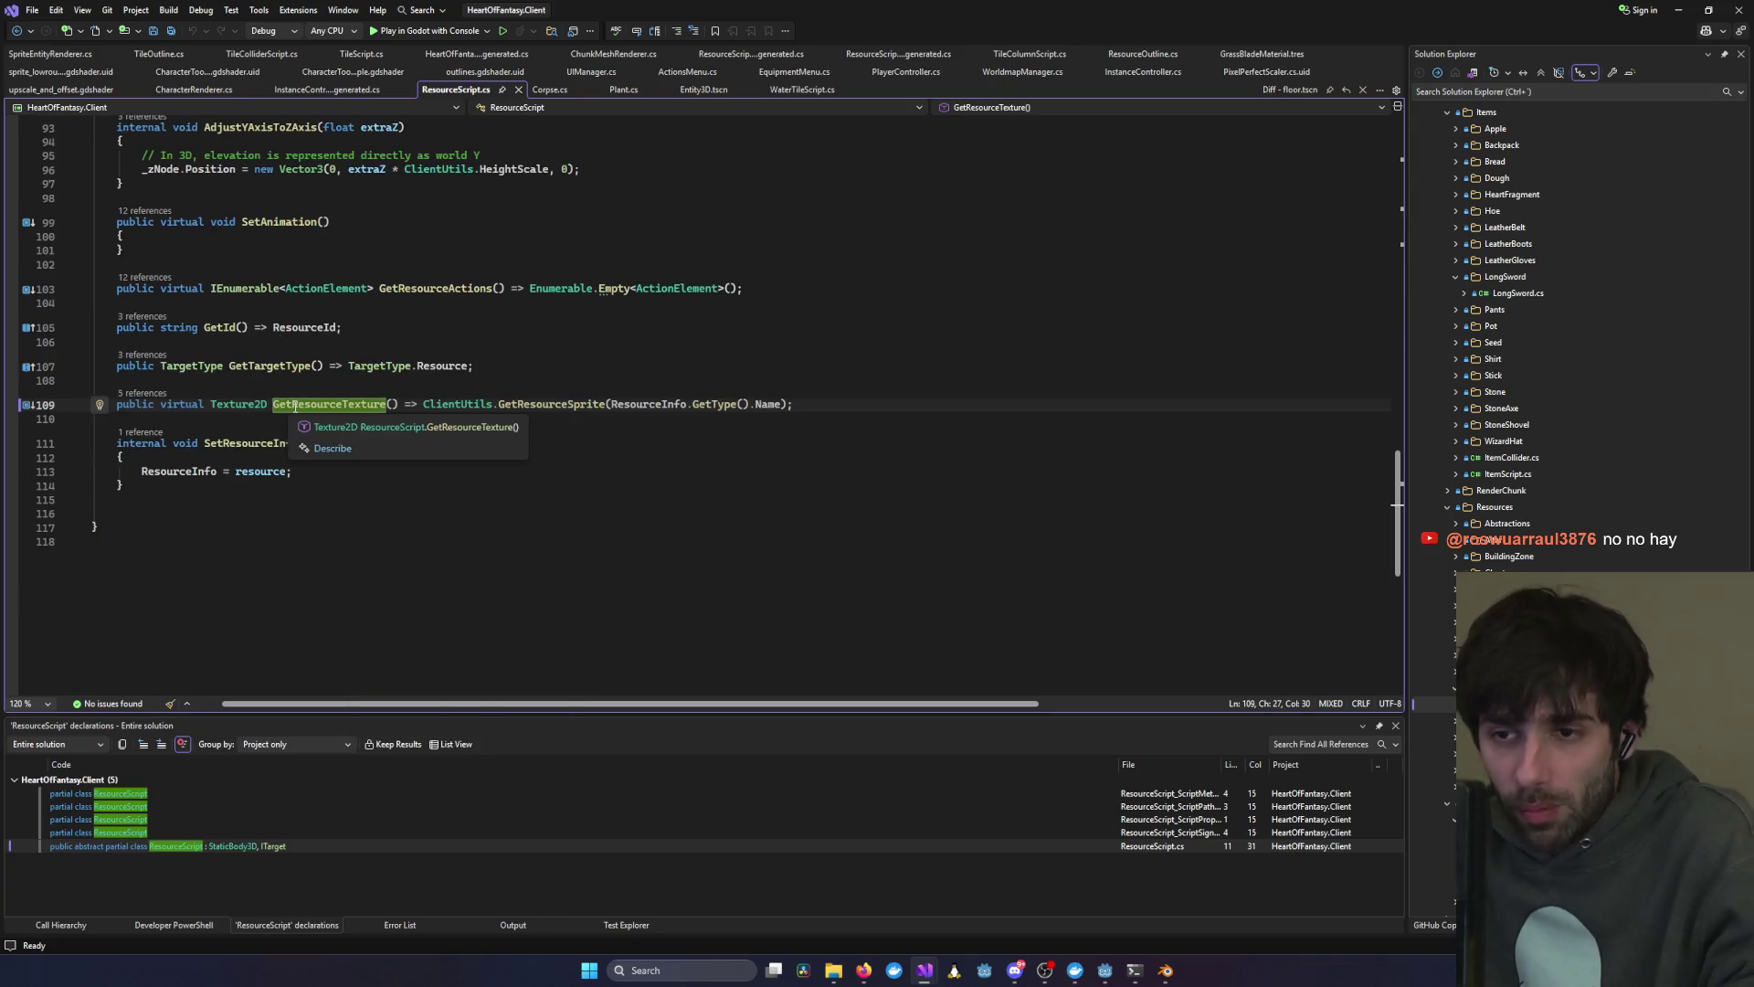
pyautogui.moveTo(327, 404)
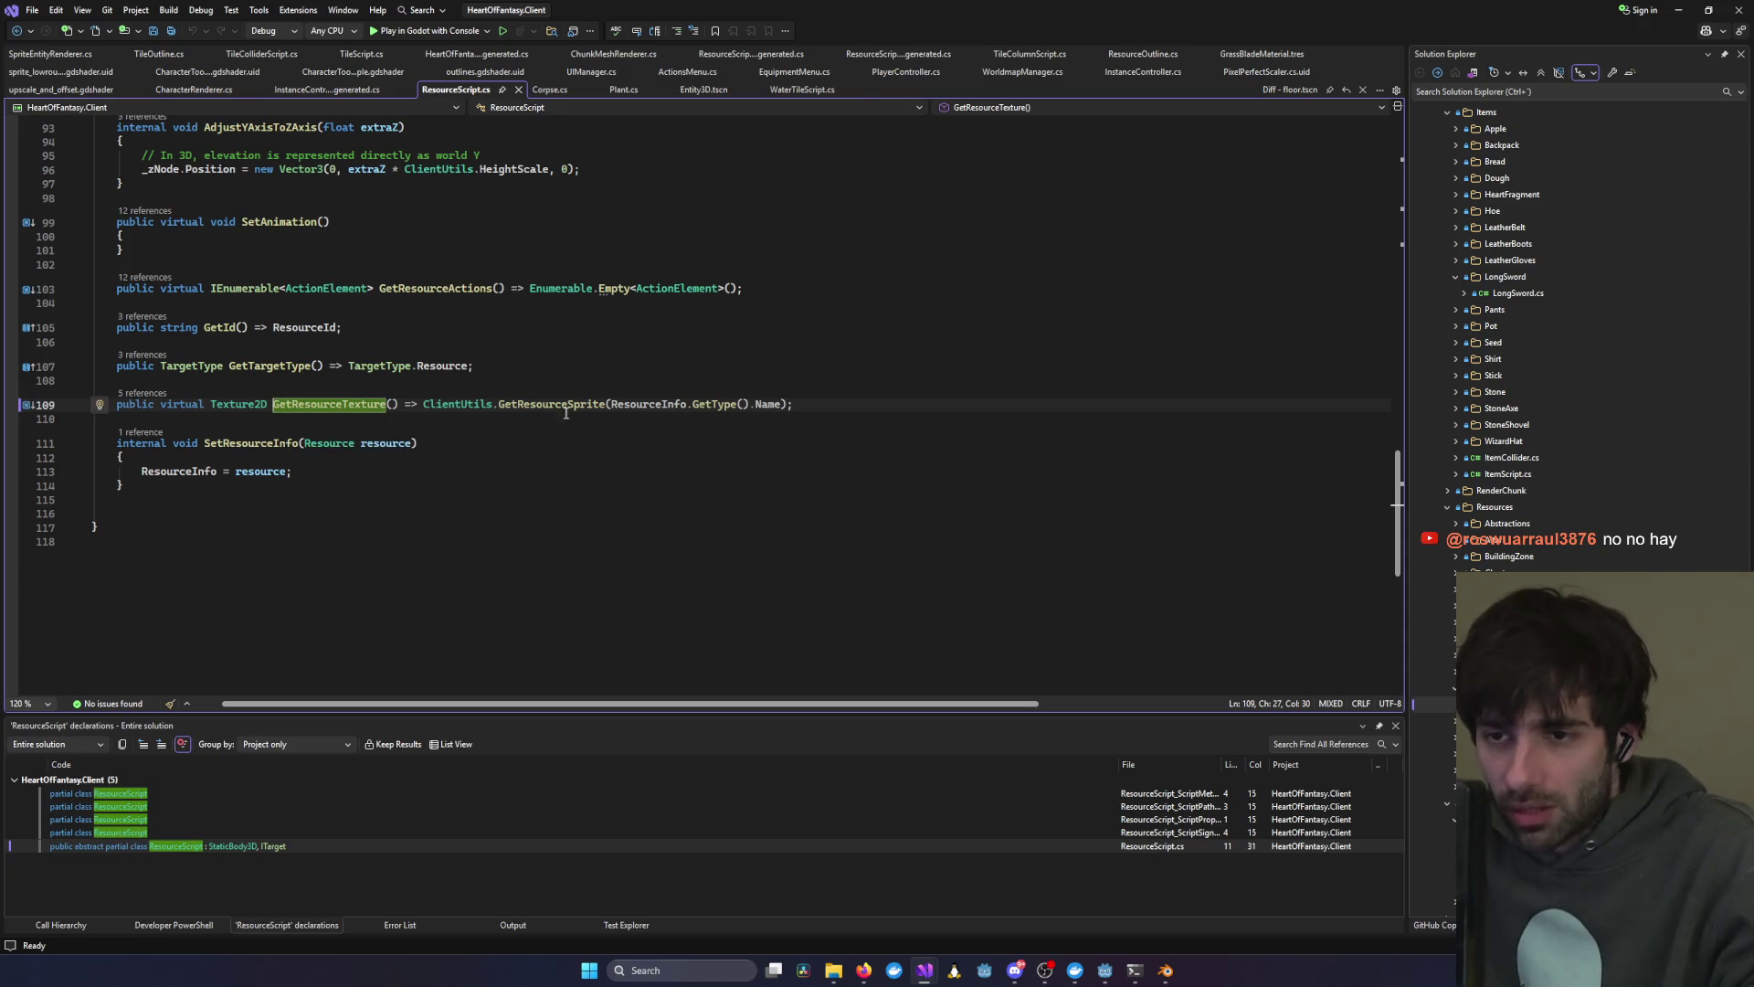
pyautogui.moveTo(821, 399); pyautogui.dragTo(498, 405)
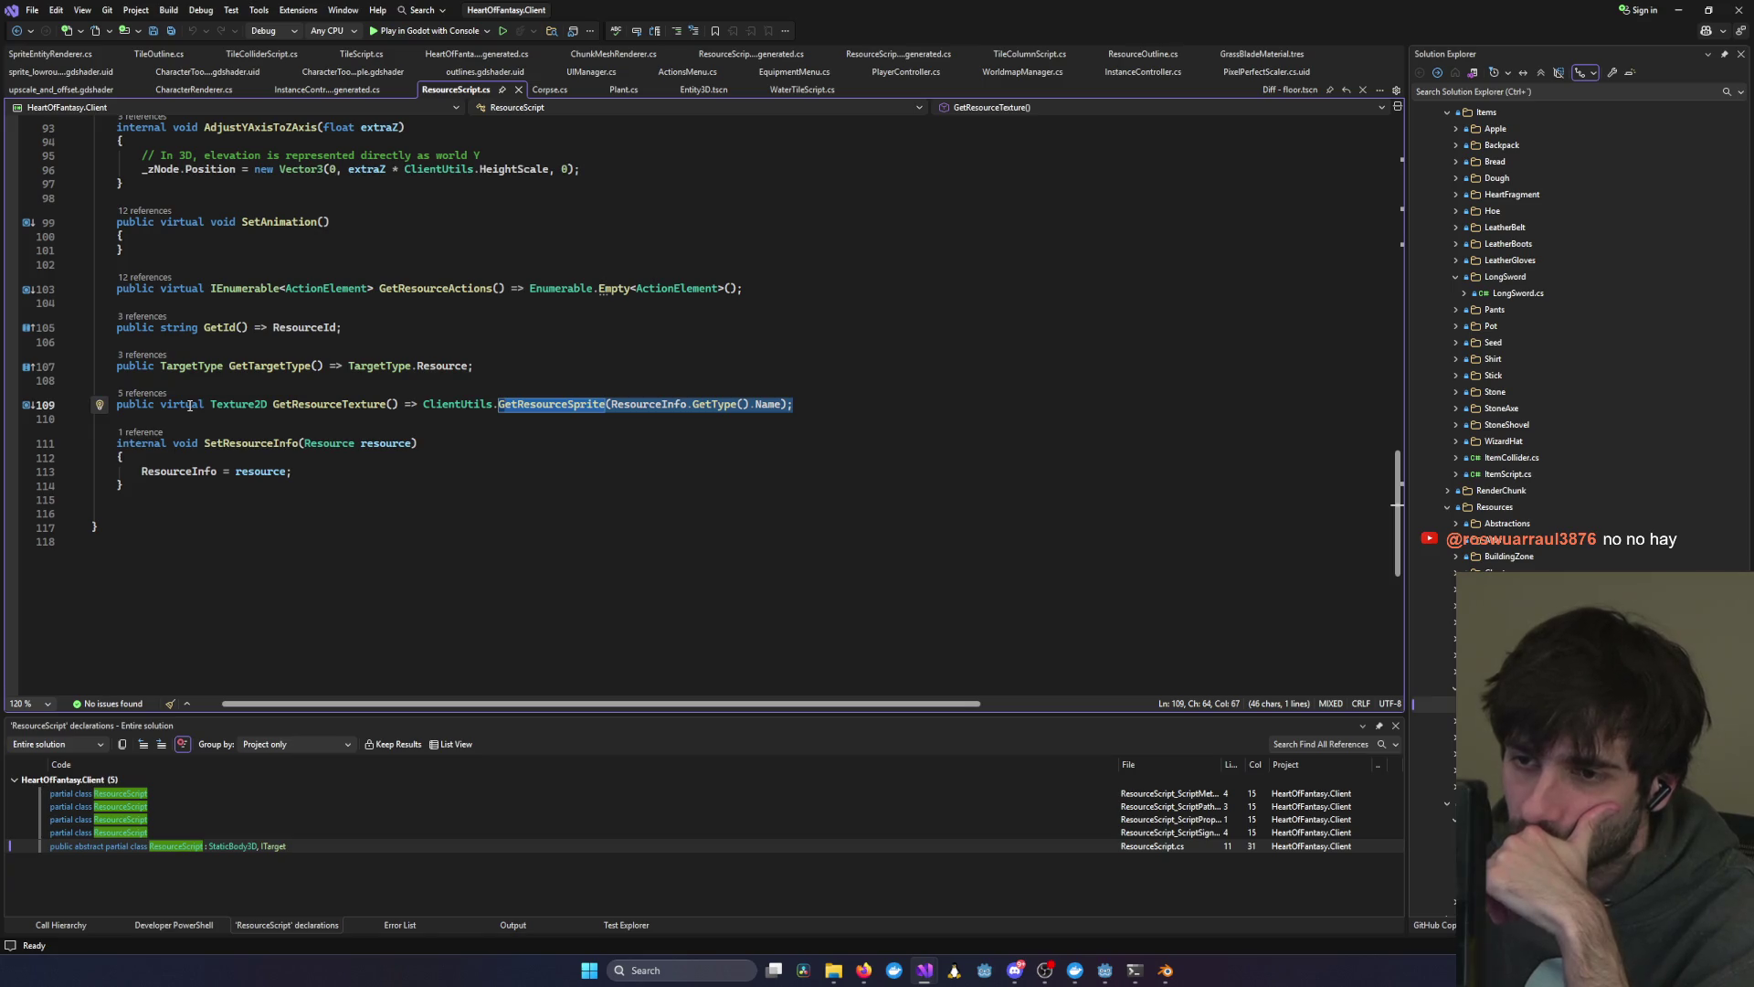
pyautogui.scroll(2, 275, 413)
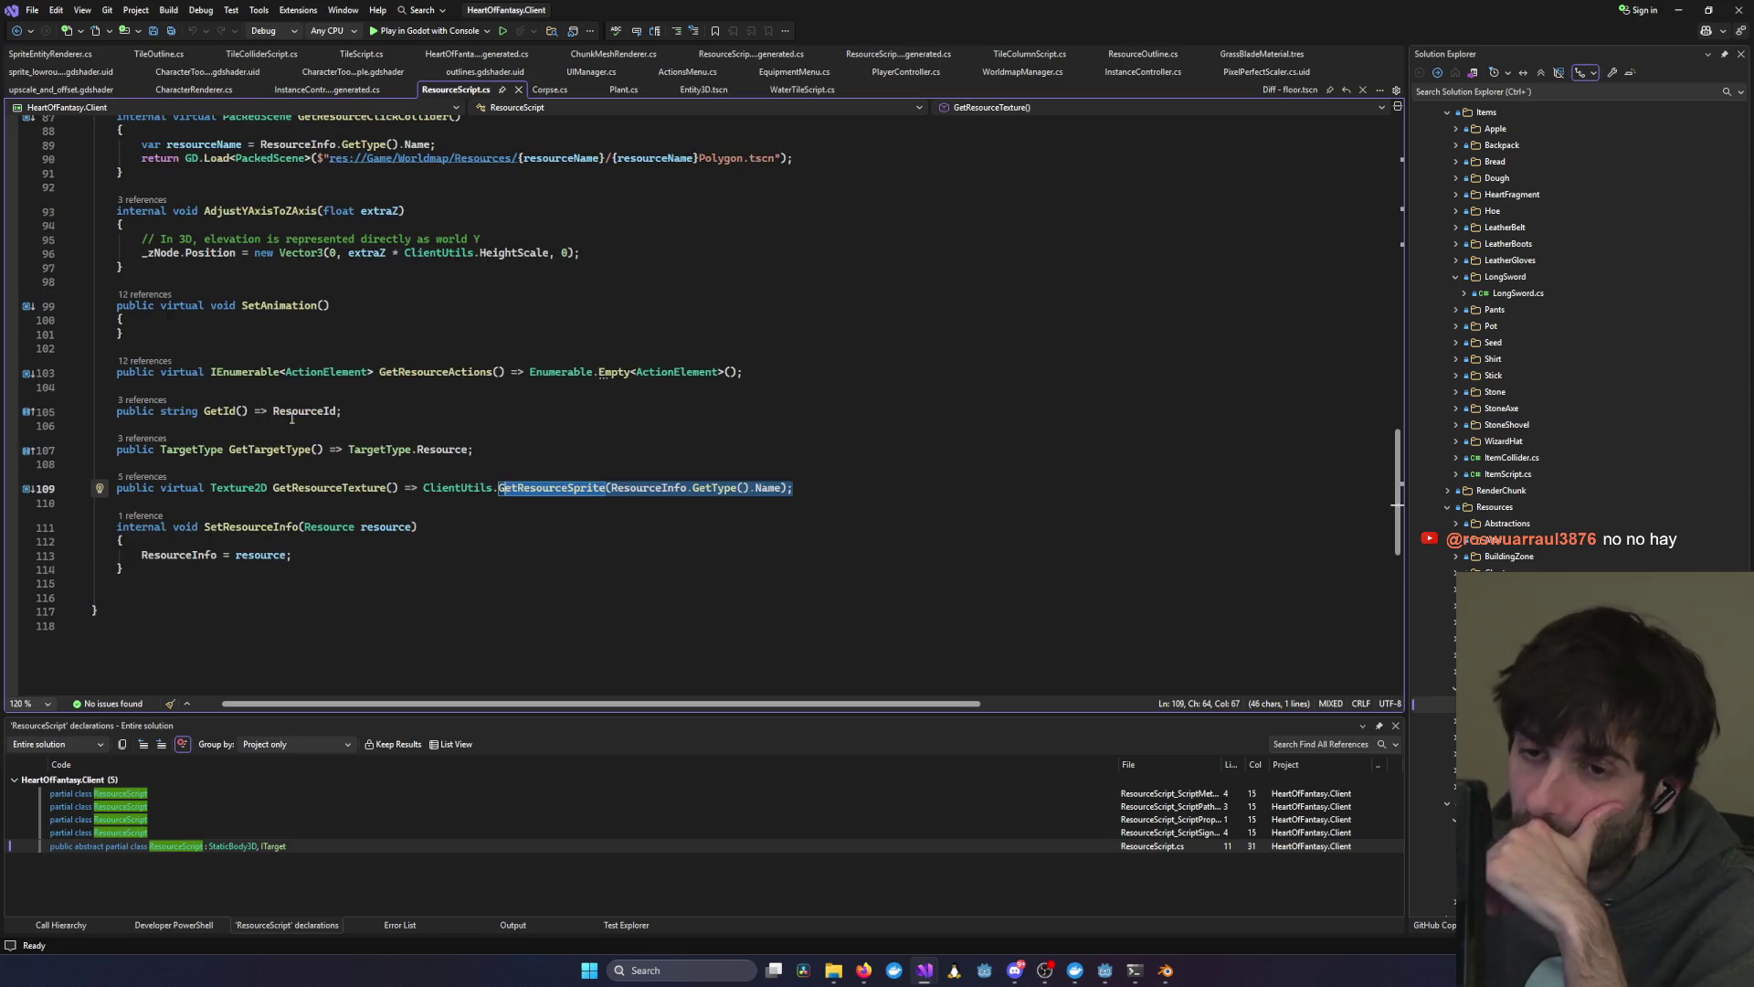
pyautogui.doubleClick(329, 488)
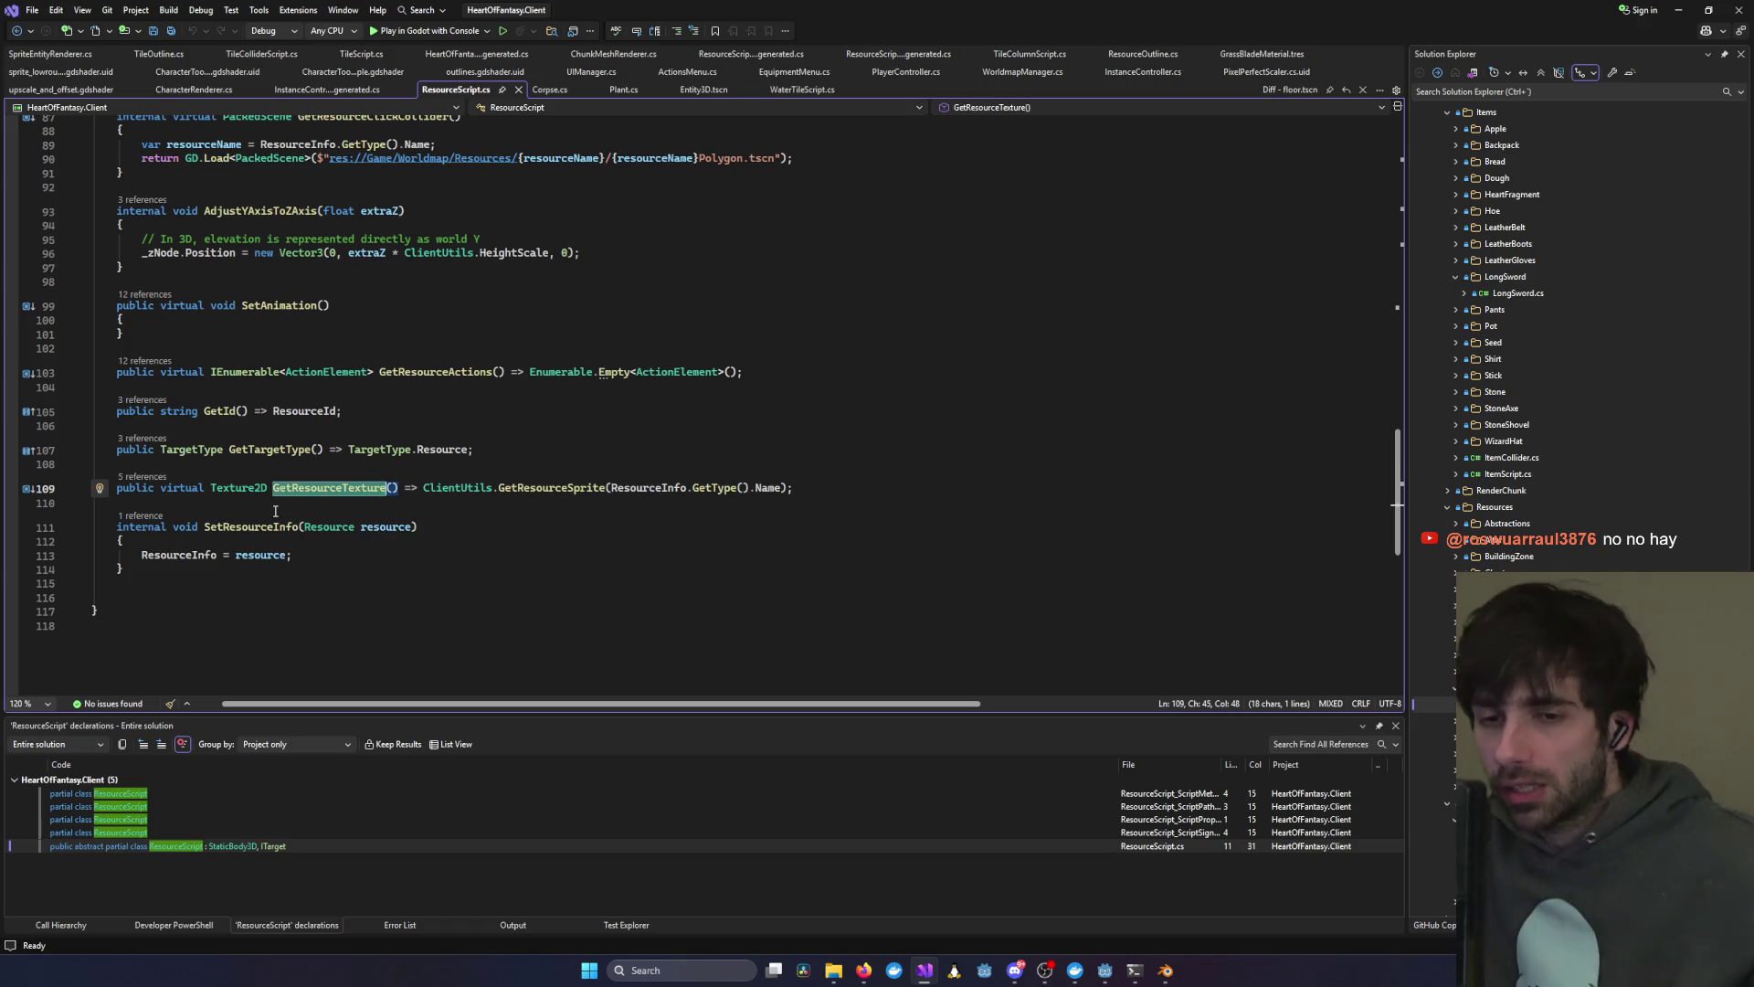
pyautogui.moveTo(278, 500)
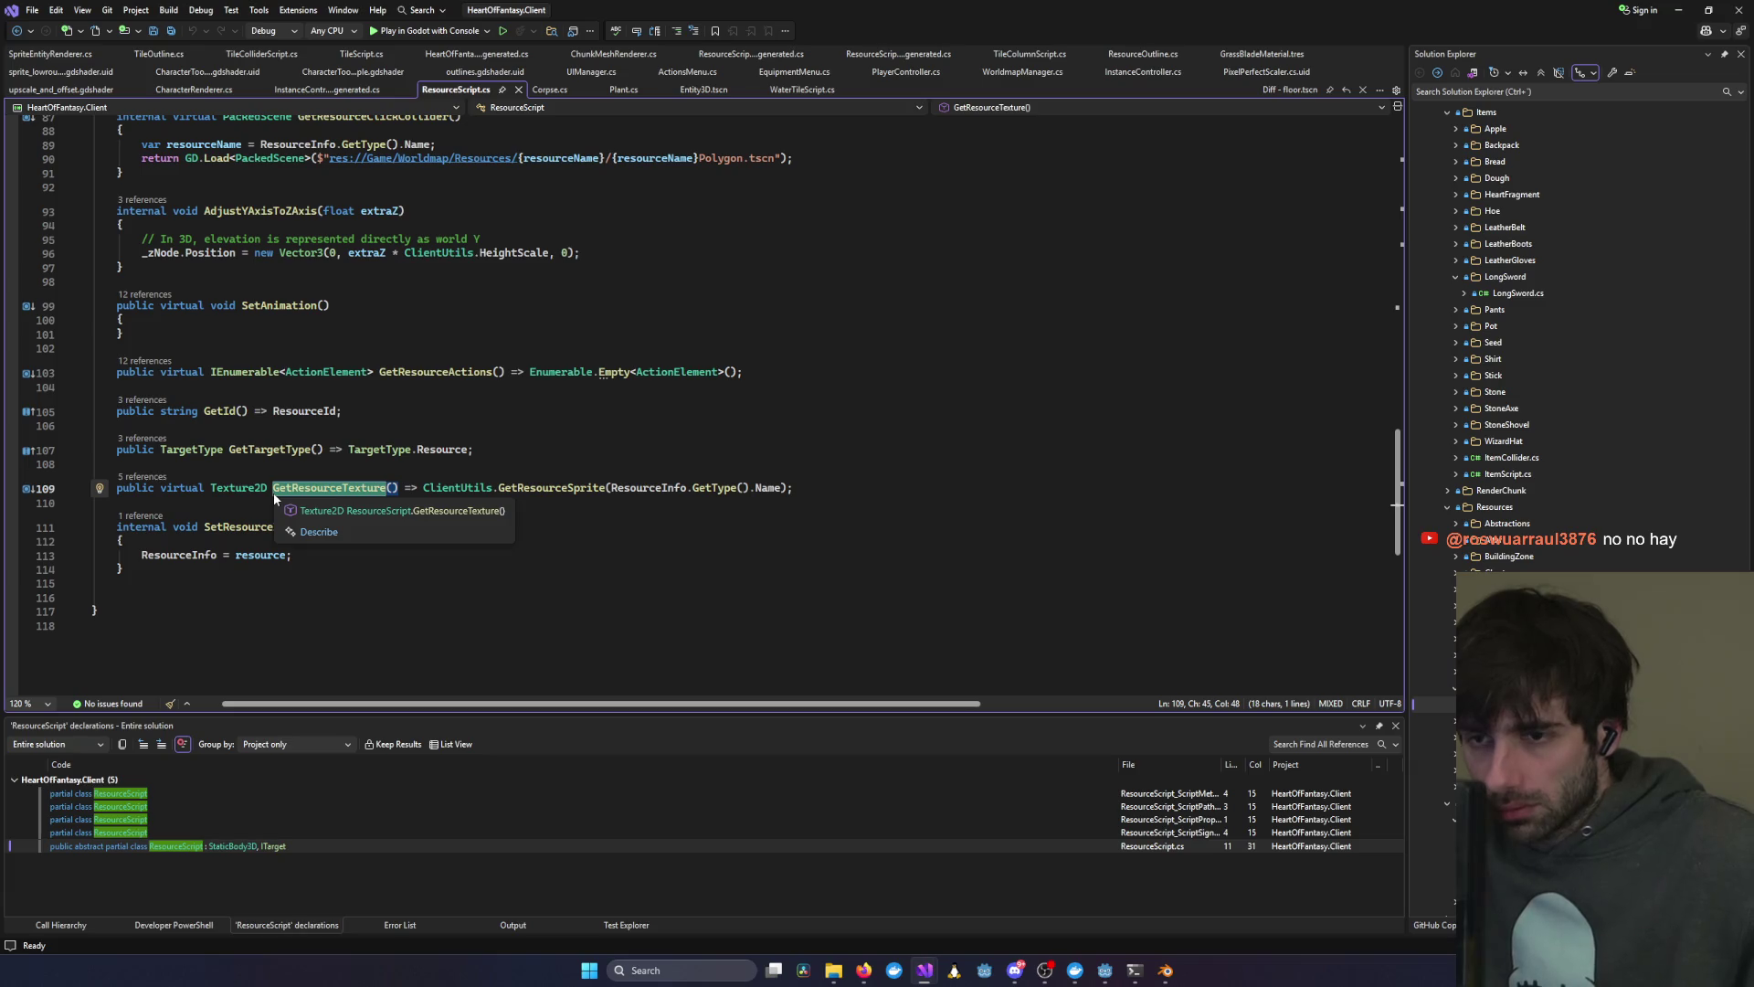
pyautogui.scroll(7, 275, 498)
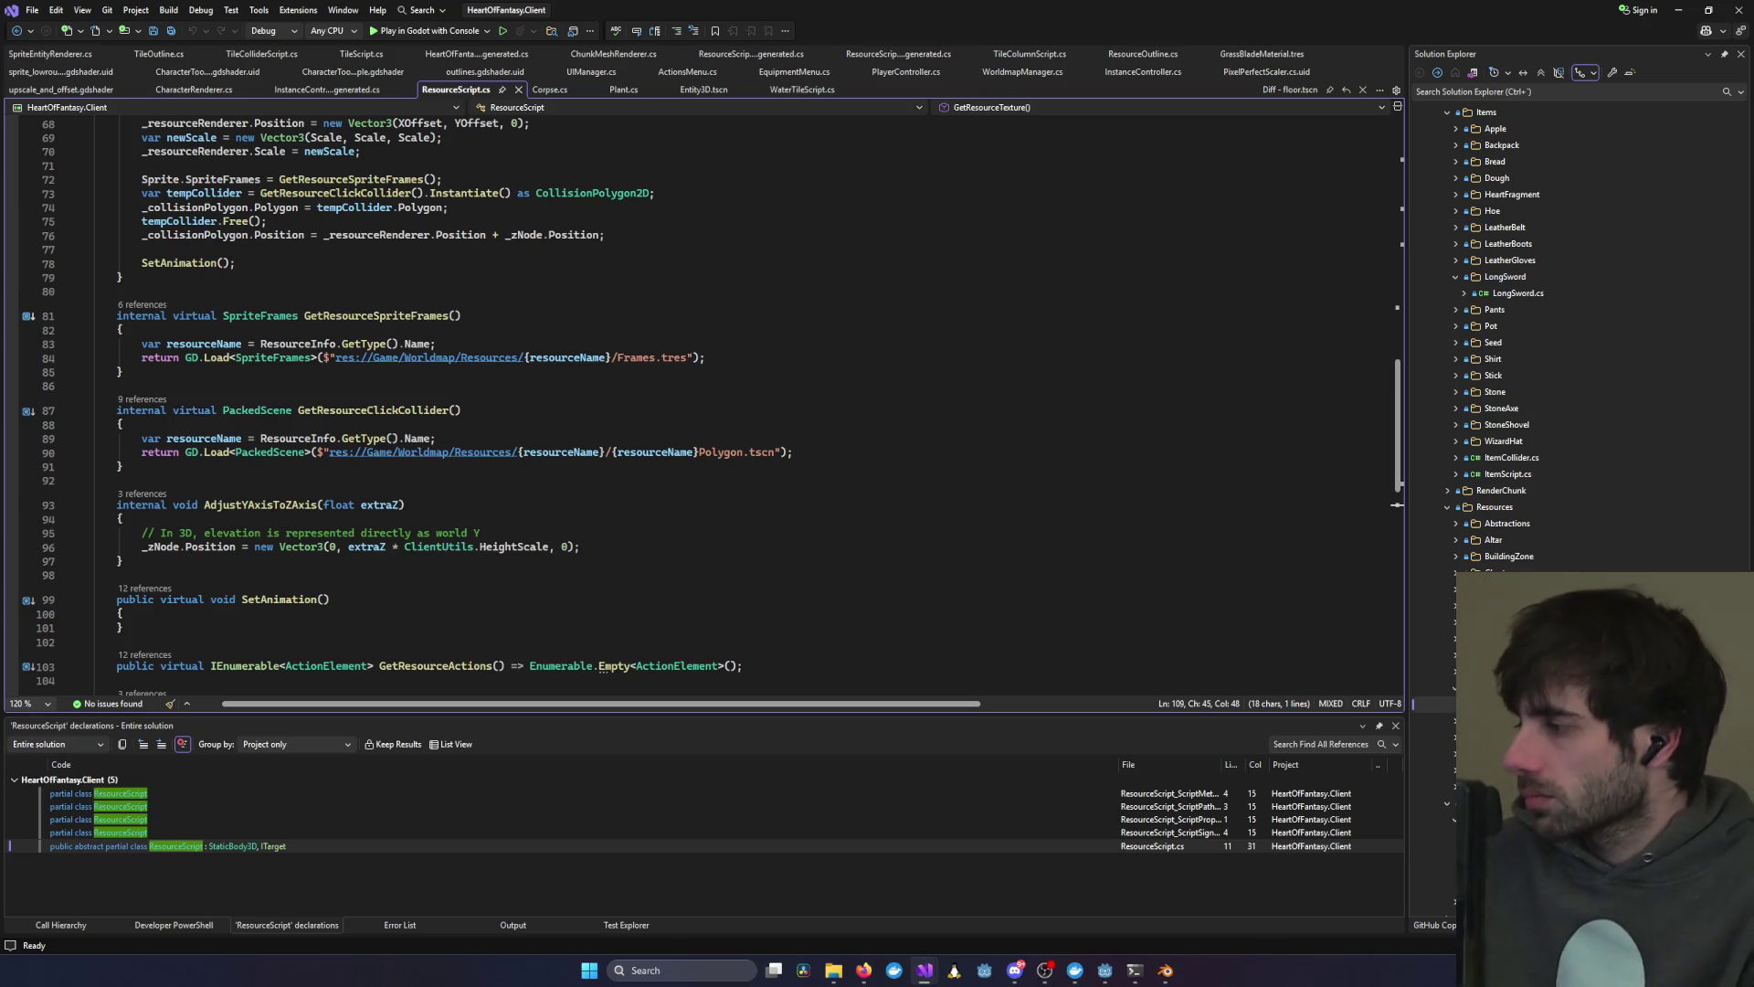
# Add and undo a blank line after GetResourceTexture, then return to Plant.cs's ShowModel
pyautogui.press('End')
pyautogui.press('Return')
pyautogui.press('Return')
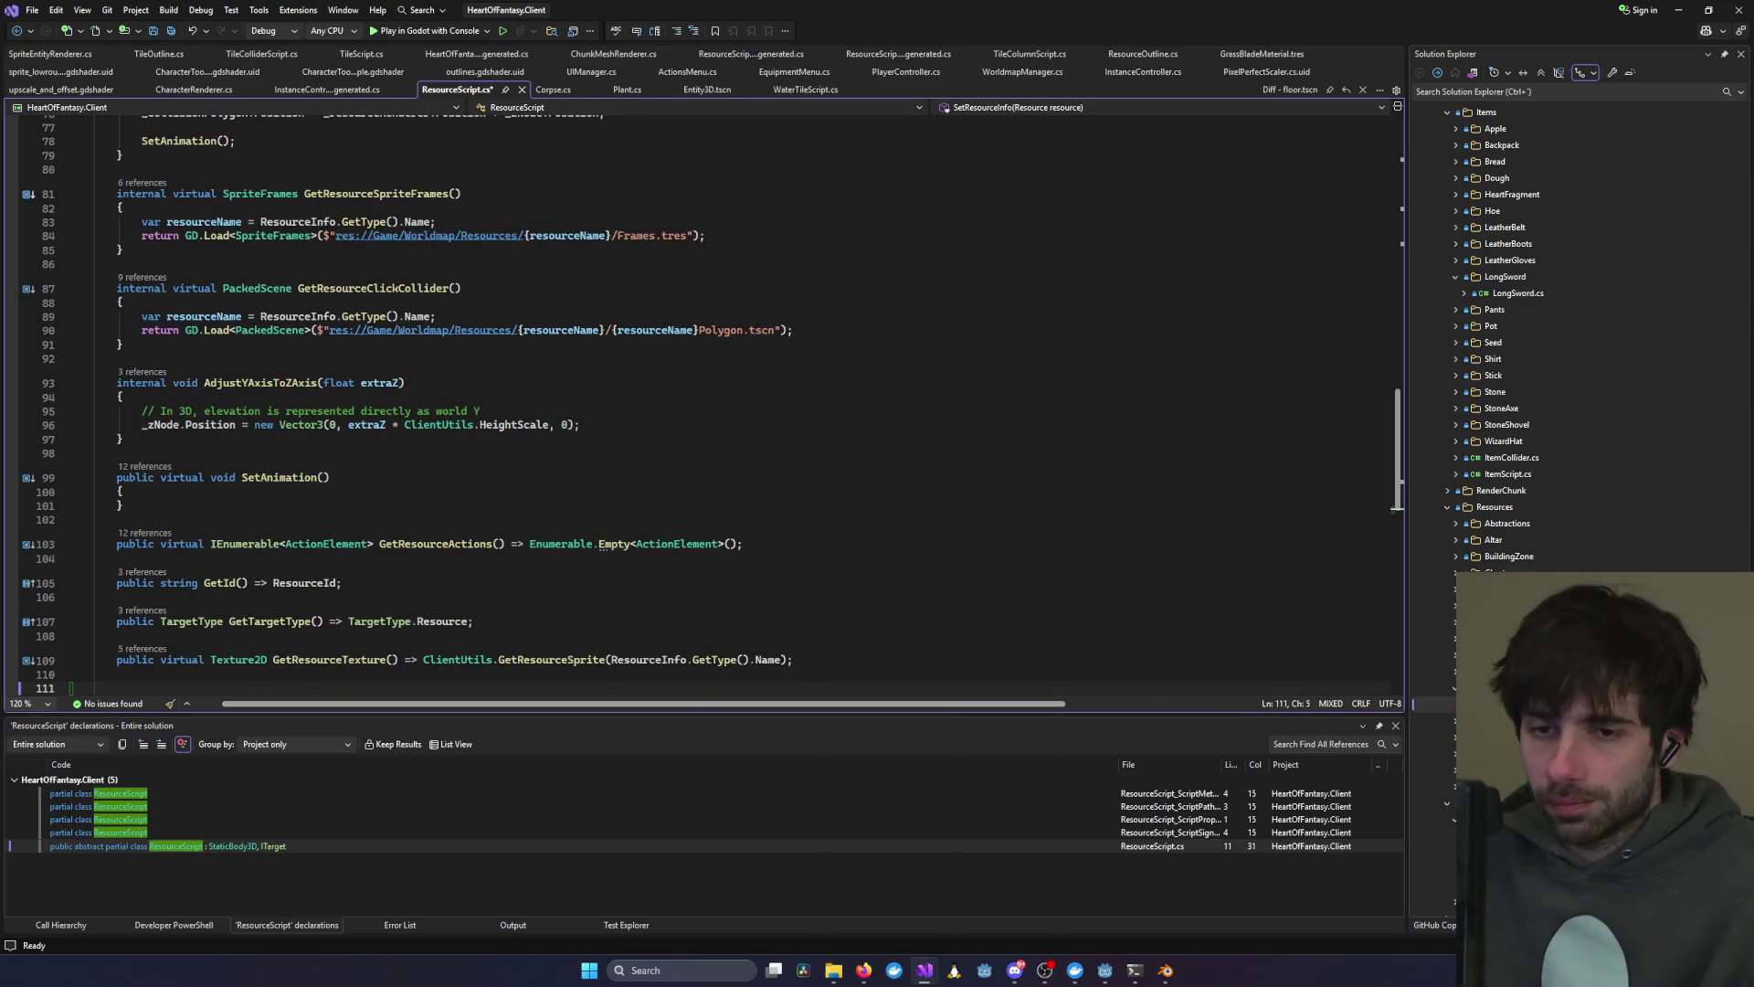
pyautogui.hotkey('ctrl', 'z')
pyautogui.click(962, 416)
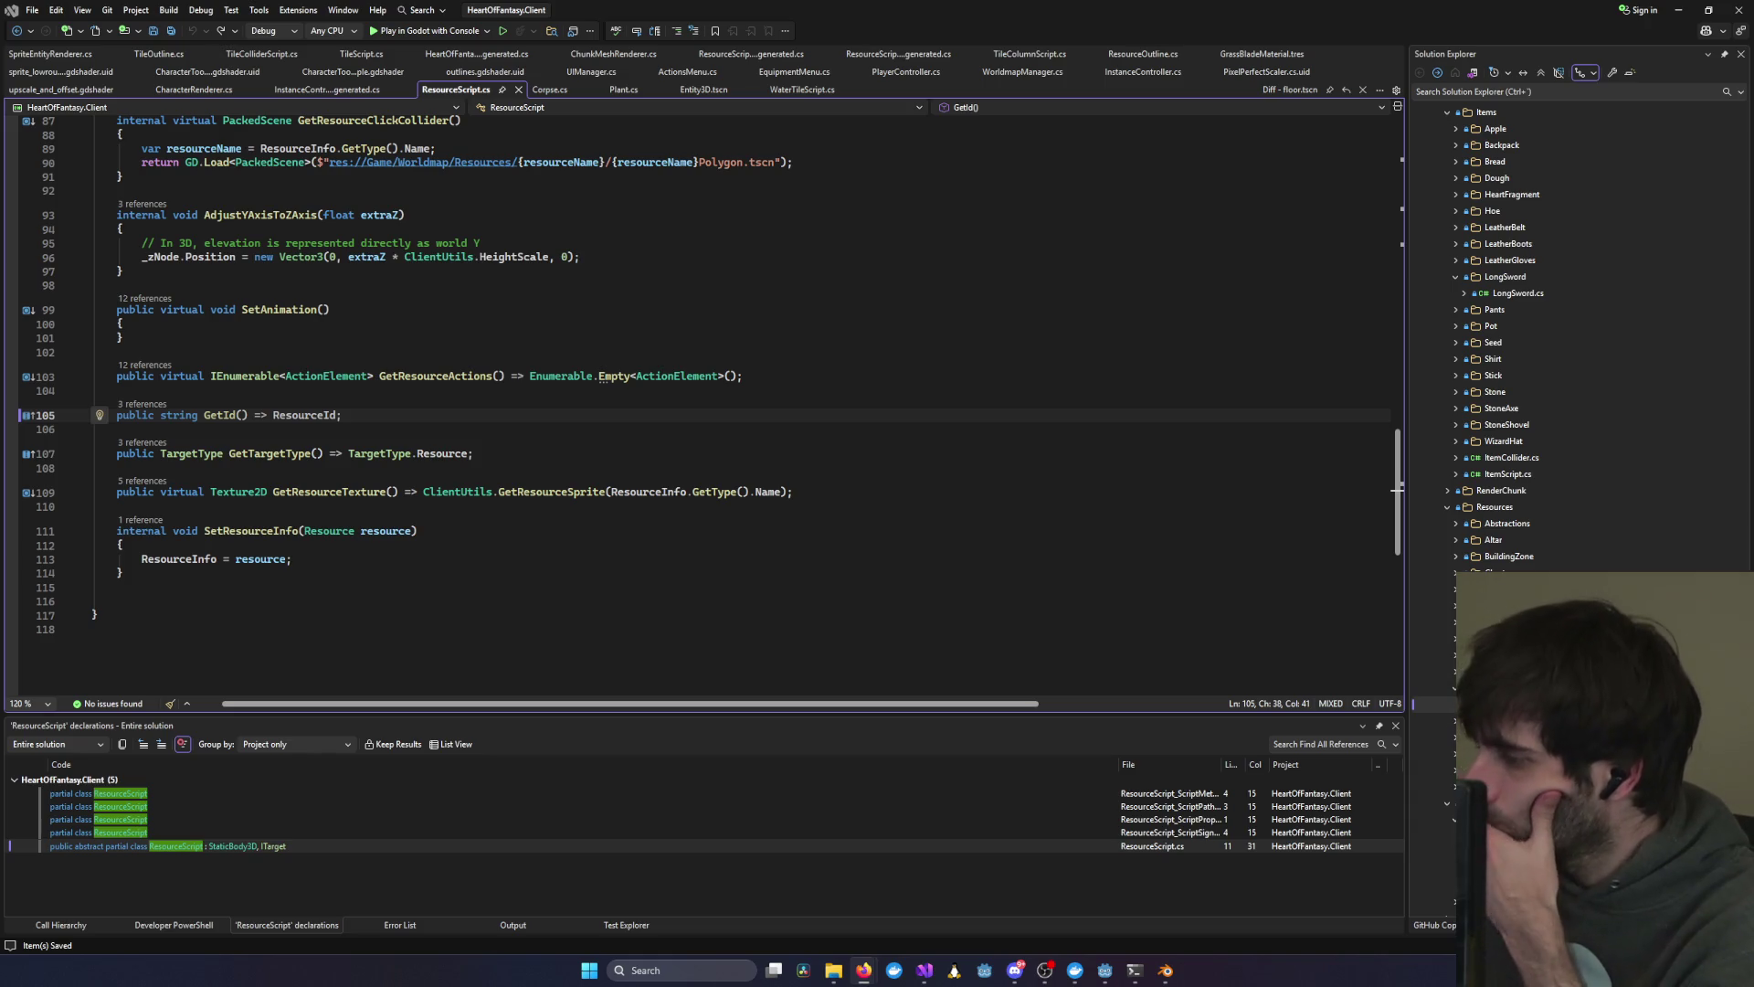
pyautogui.hotkey('alt', 'Tab')
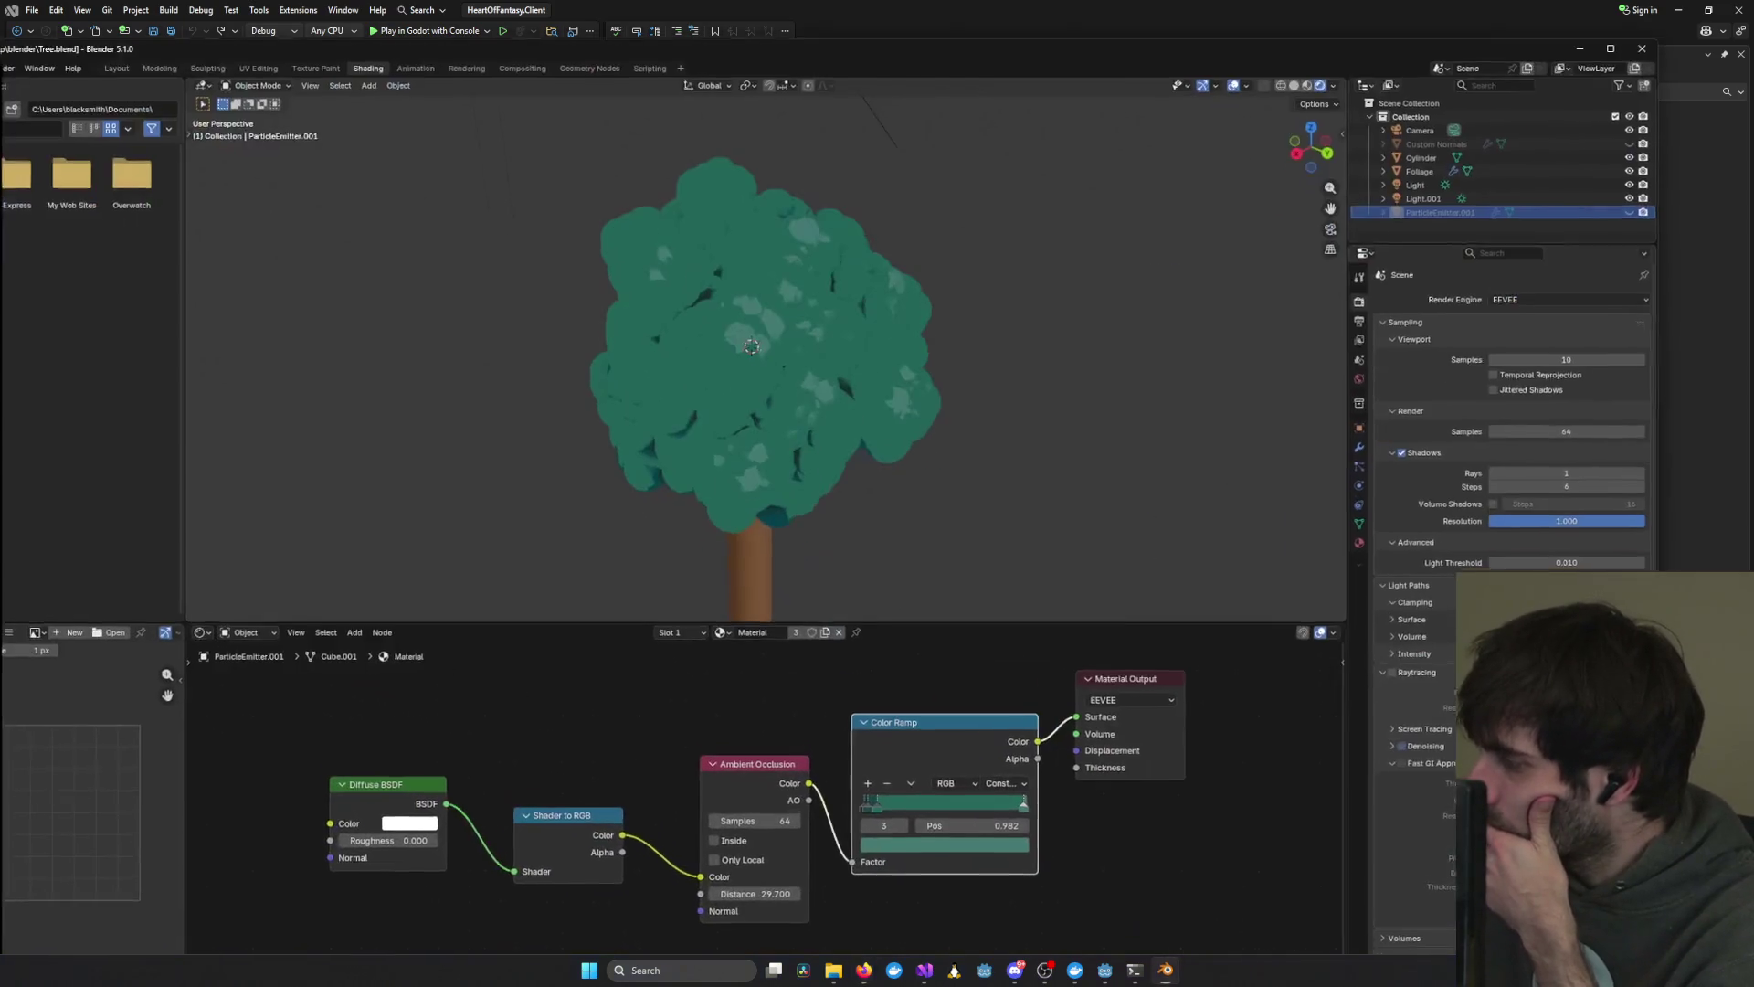
pyautogui.click(1696, 9)
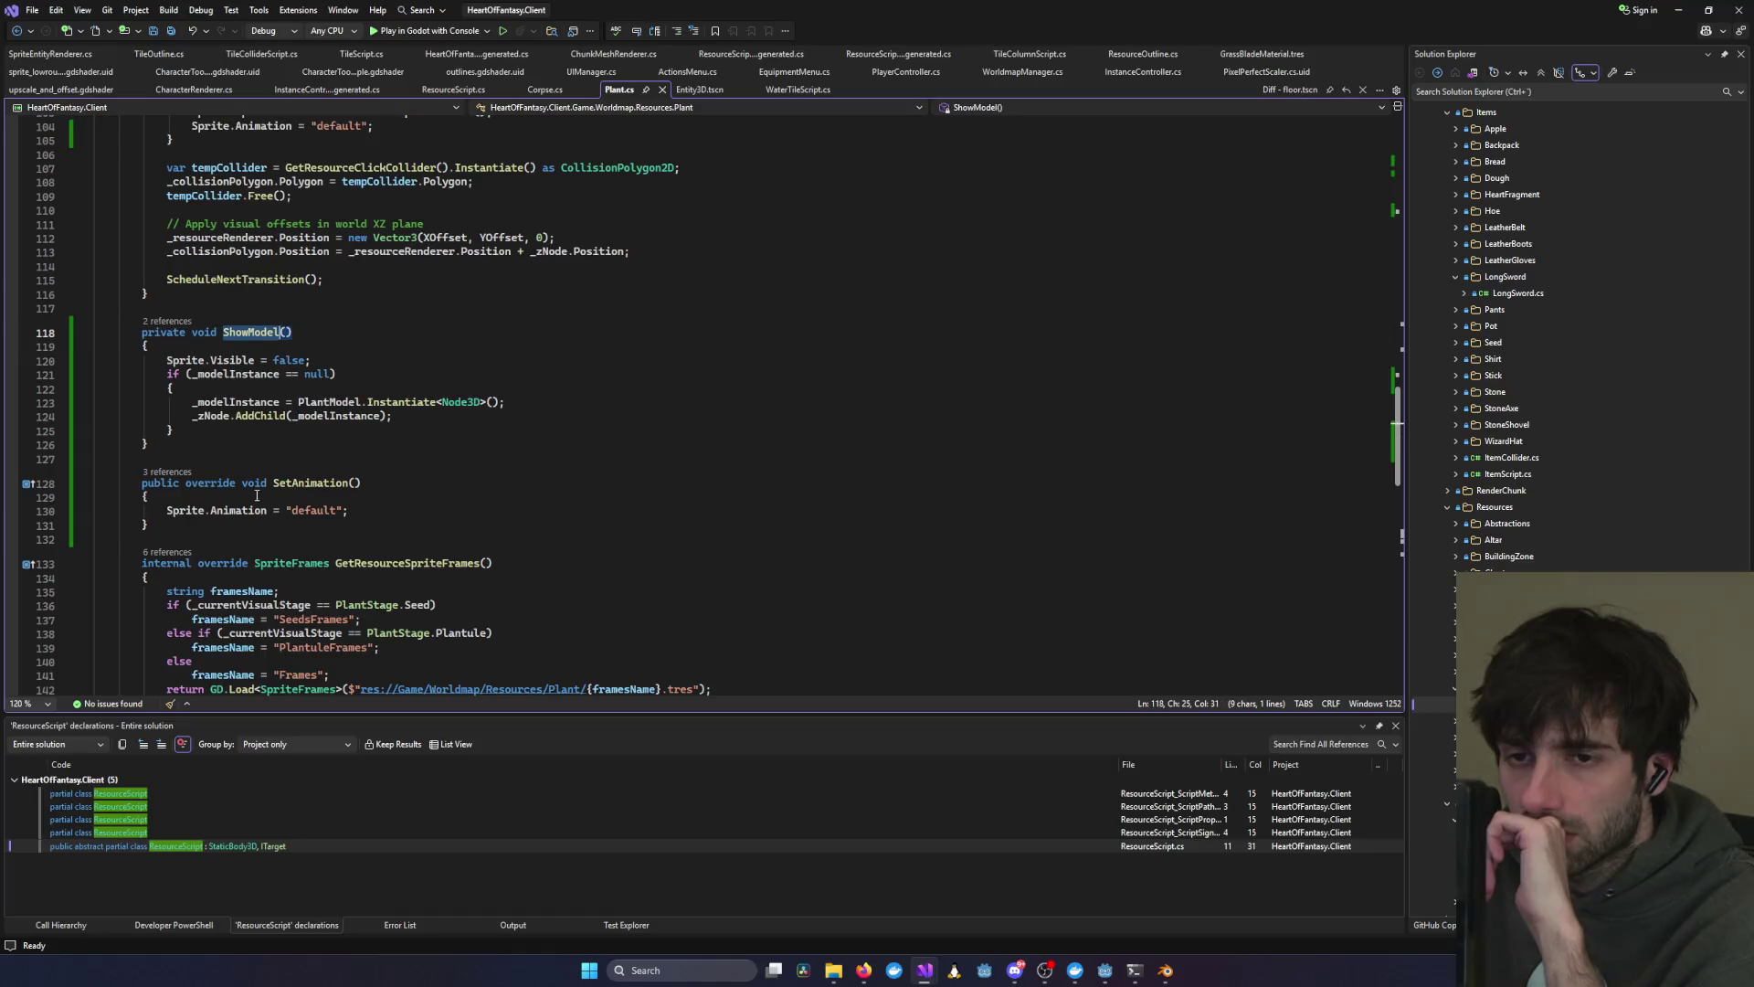
# Review ShowModel and its line-99 call in OnGrowthTimerTimeout, then build and run the game
pyautogui.doubleClick(251, 333)
pyautogui.scroll(8, 262, 402)
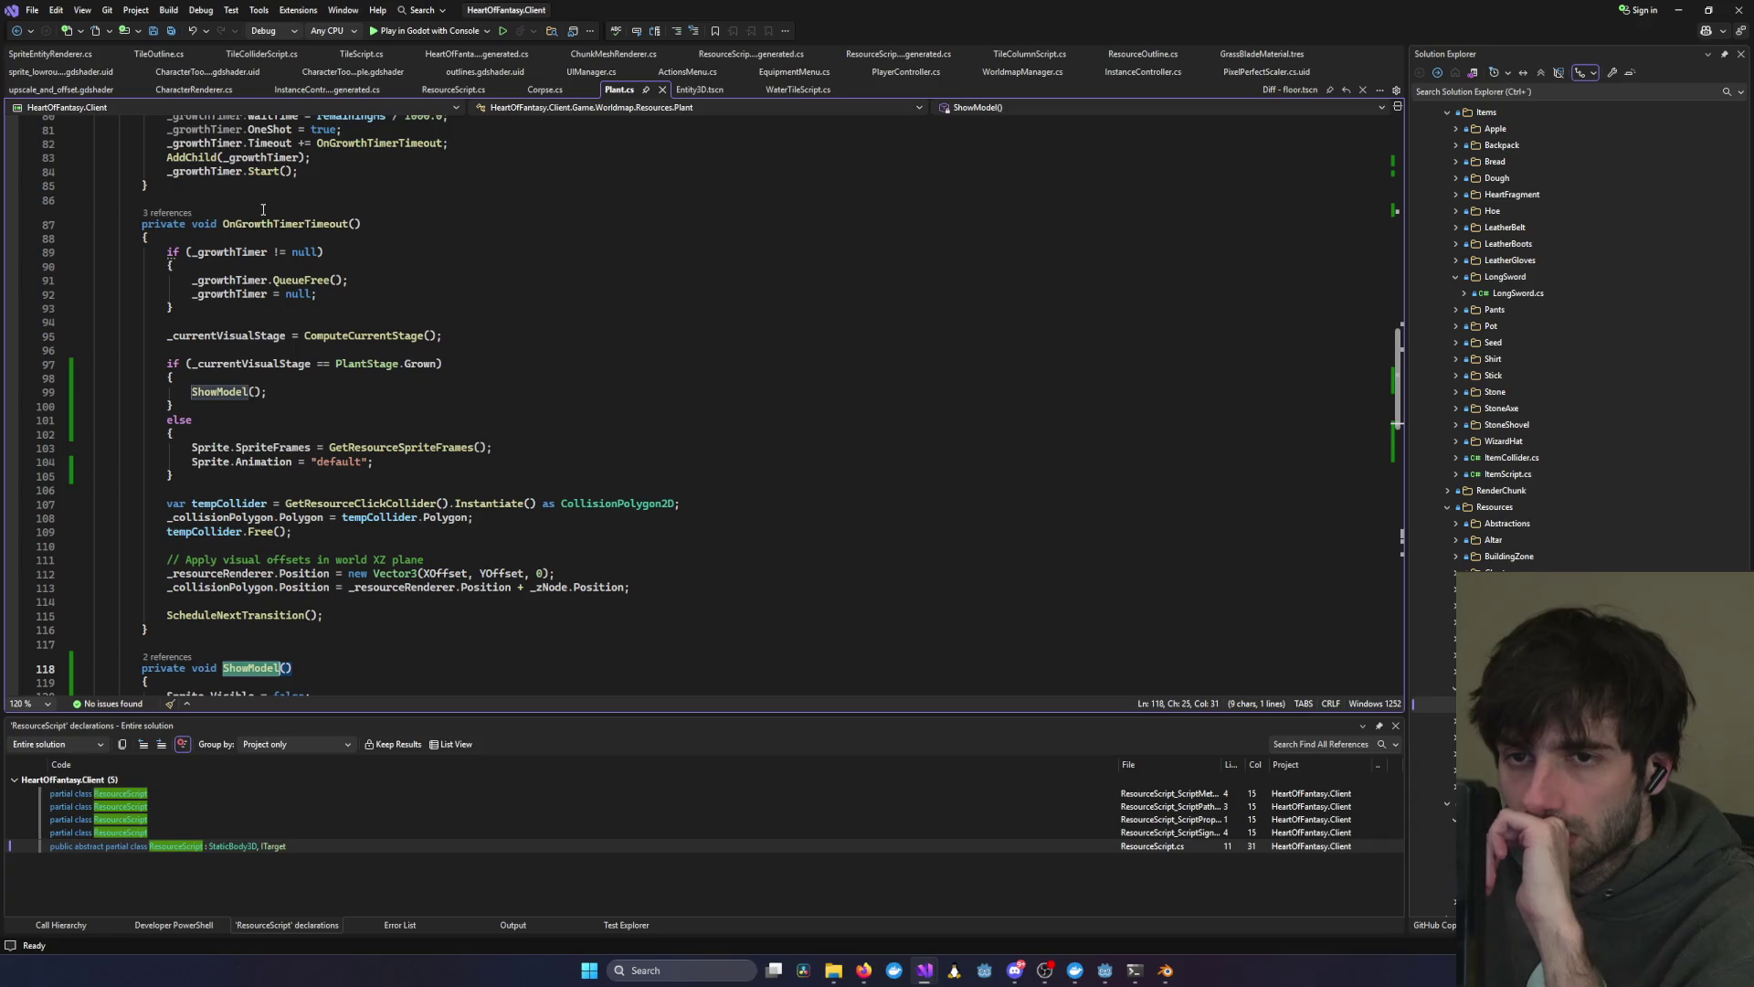
pyautogui.click(240, 363)
pyautogui.doubleClick(219, 392)
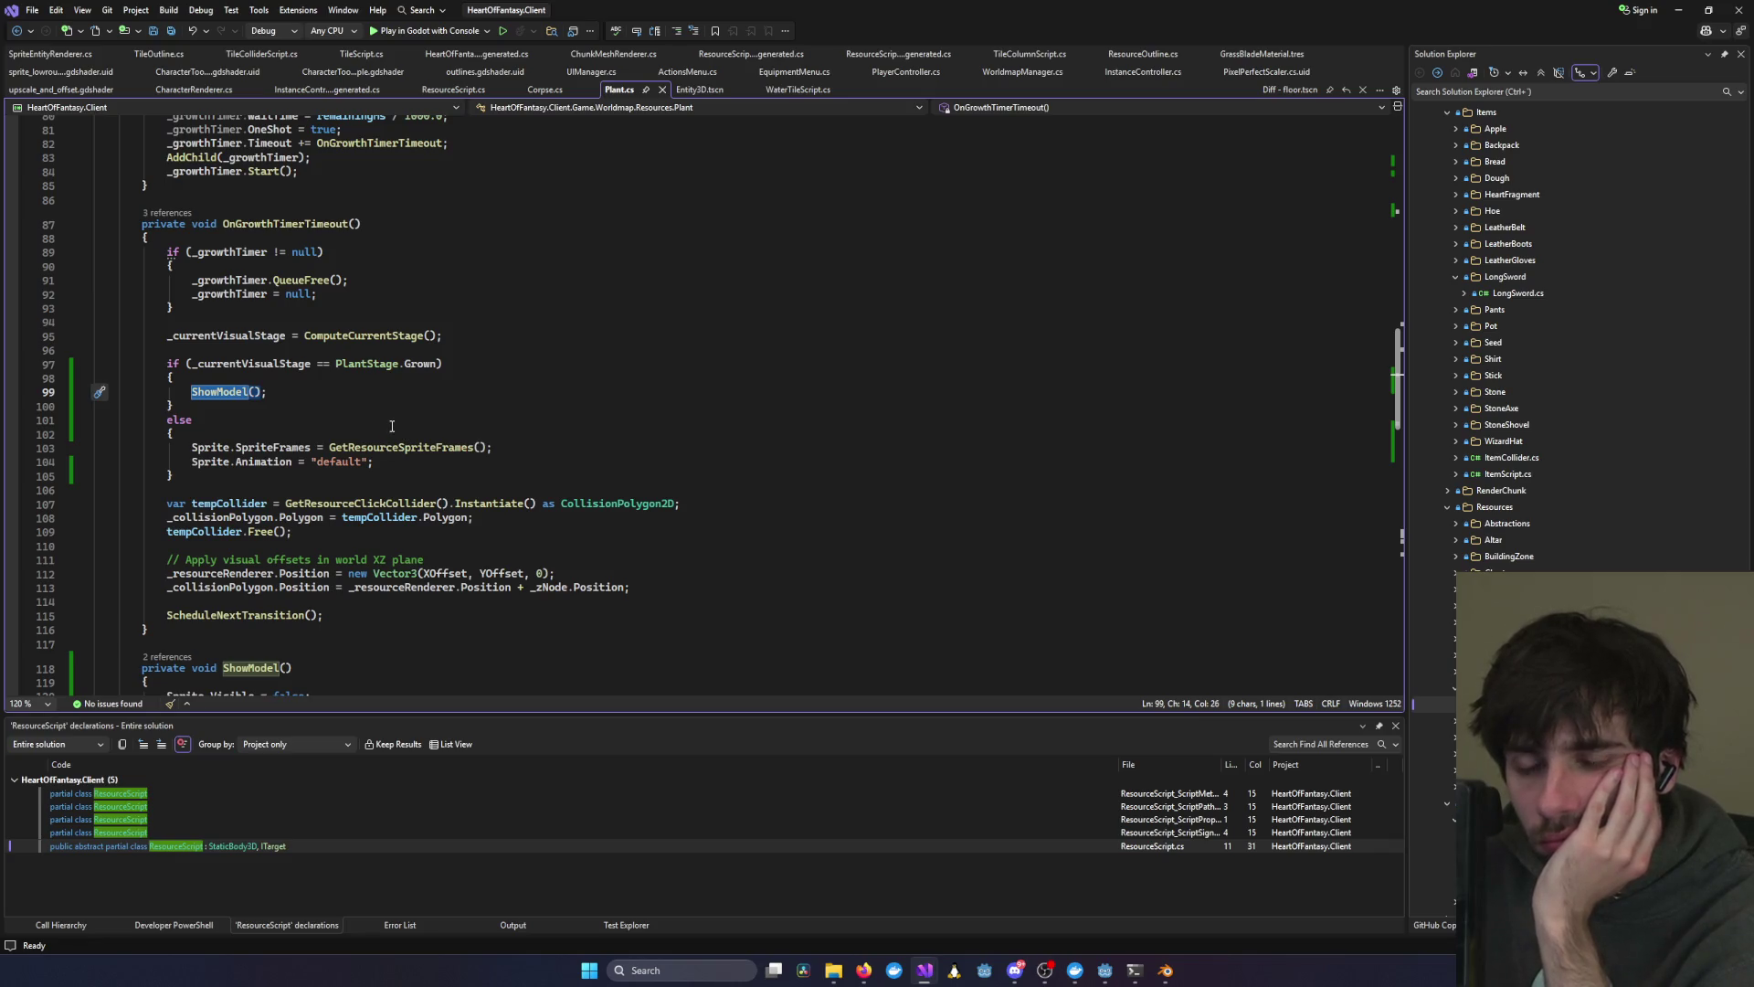
pyautogui.scroll(-3, 392, 427)
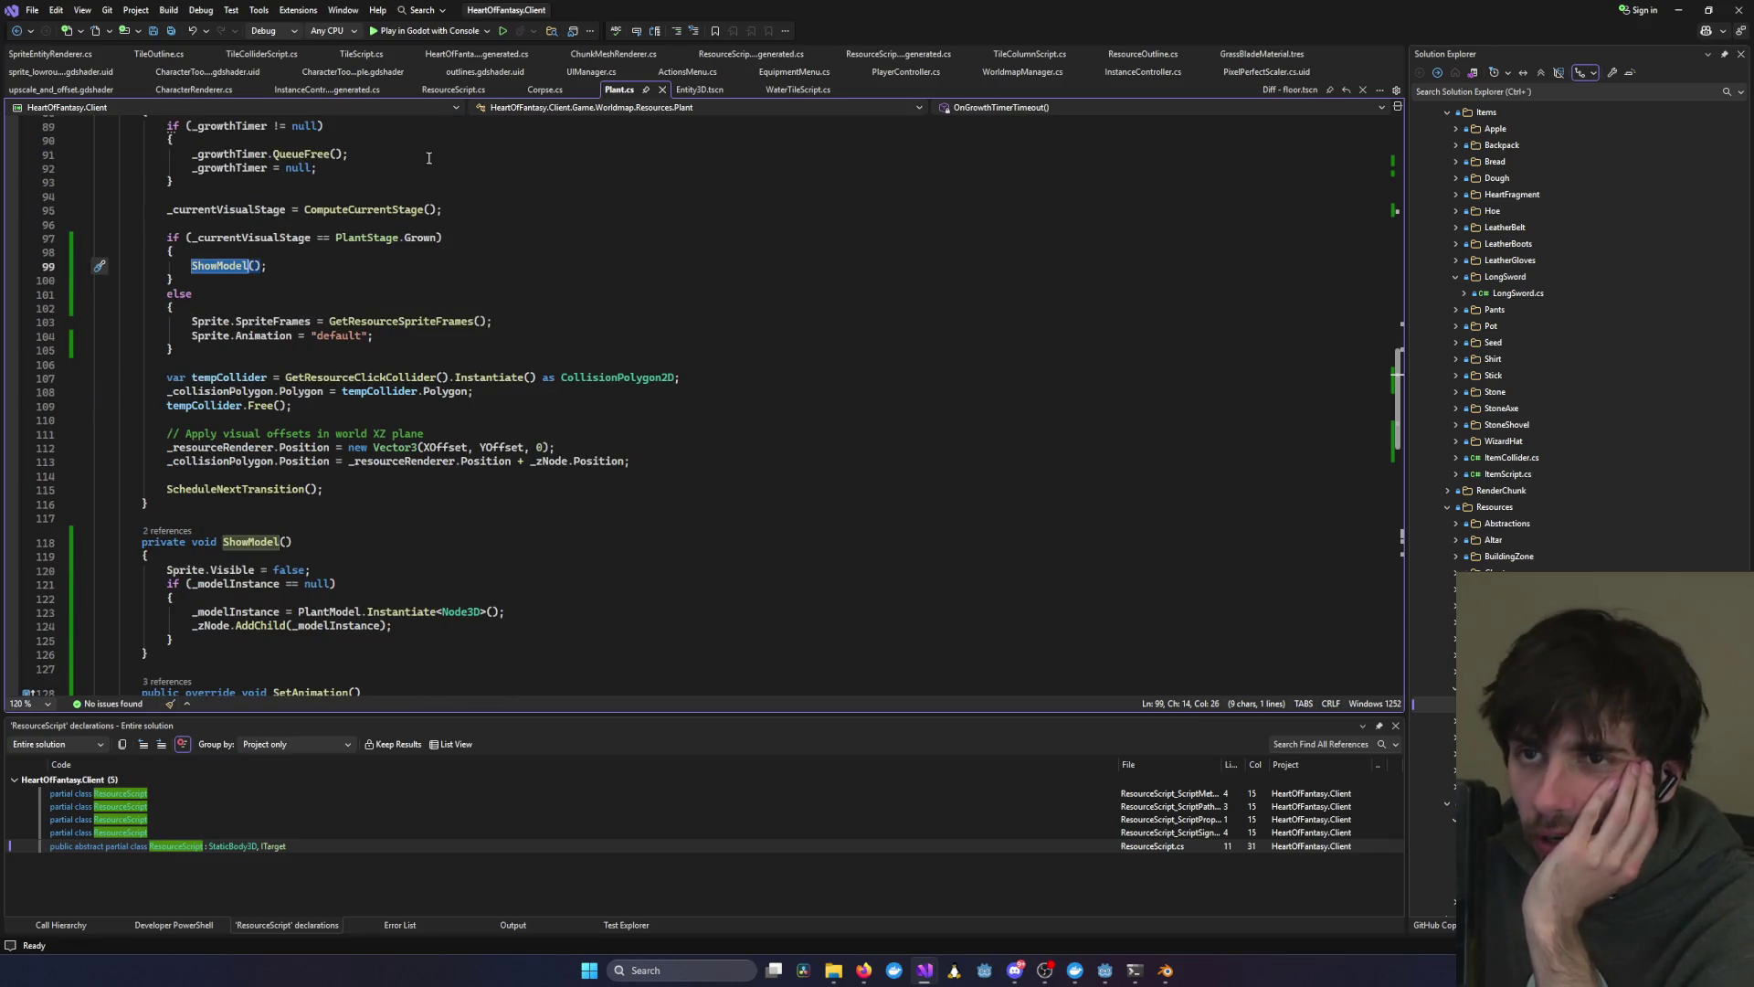
pyautogui.click(398, 32)
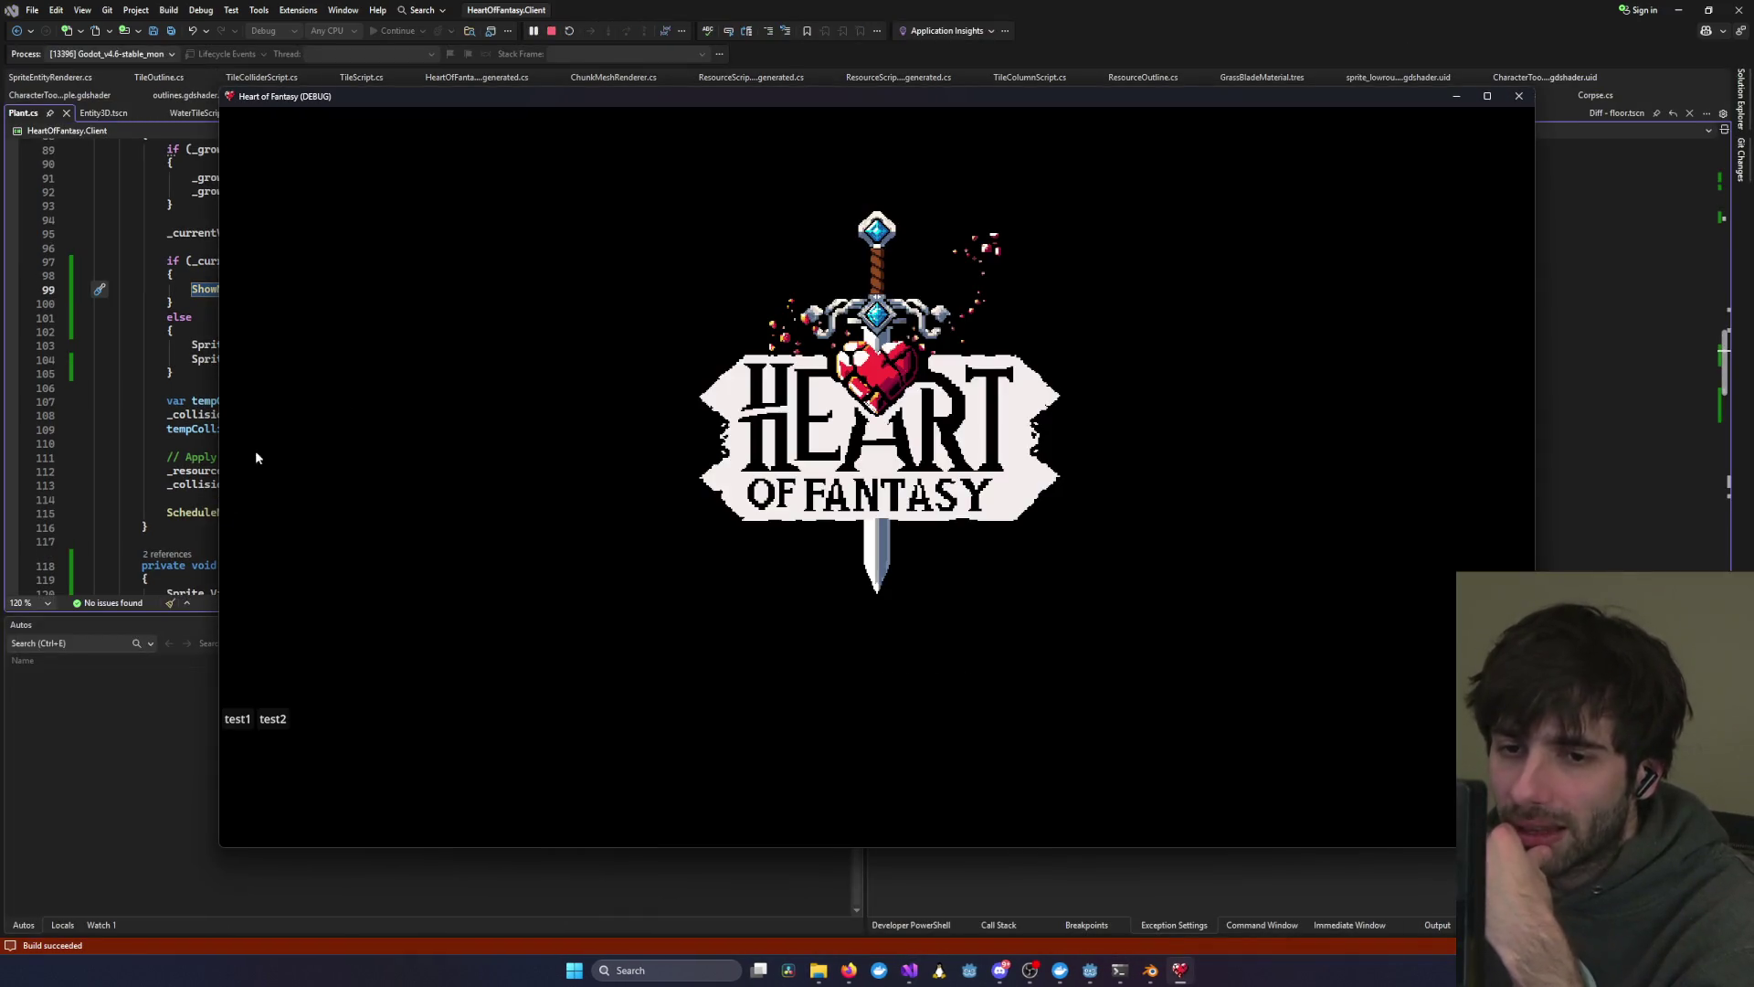
# Log in with the test account and enter the forest world as the saved test1 character
pyautogui.click(237, 719)
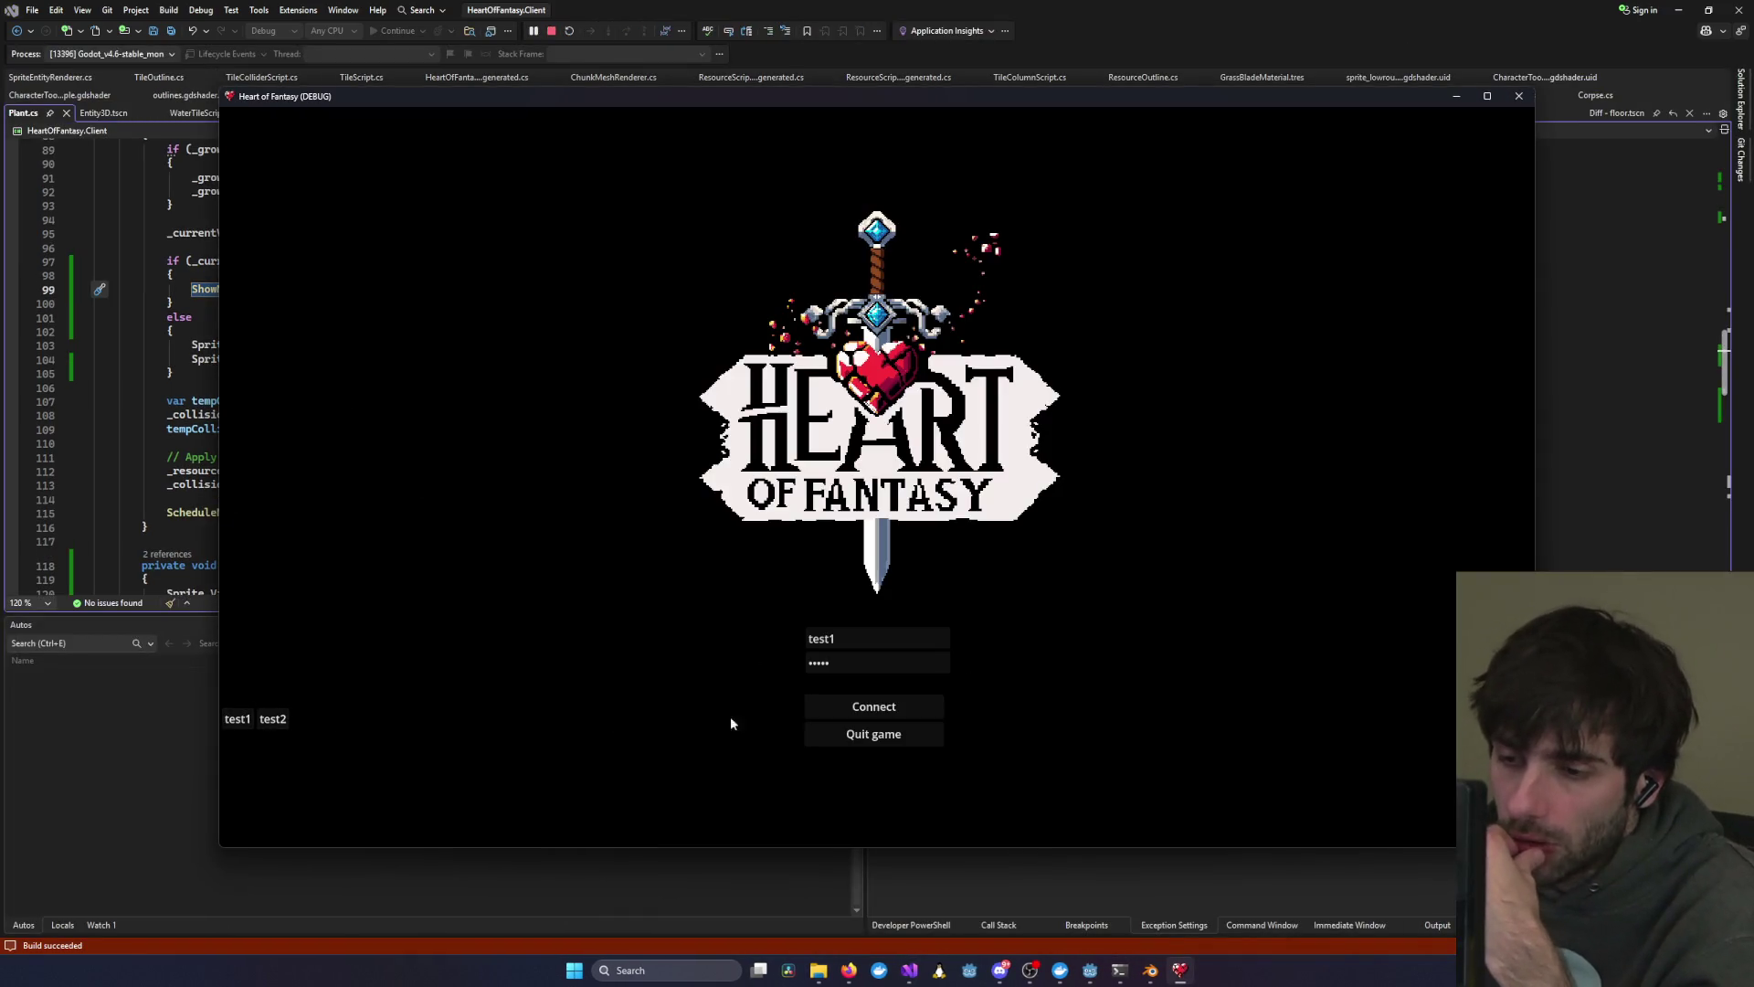
pyautogui.click(854, 709)
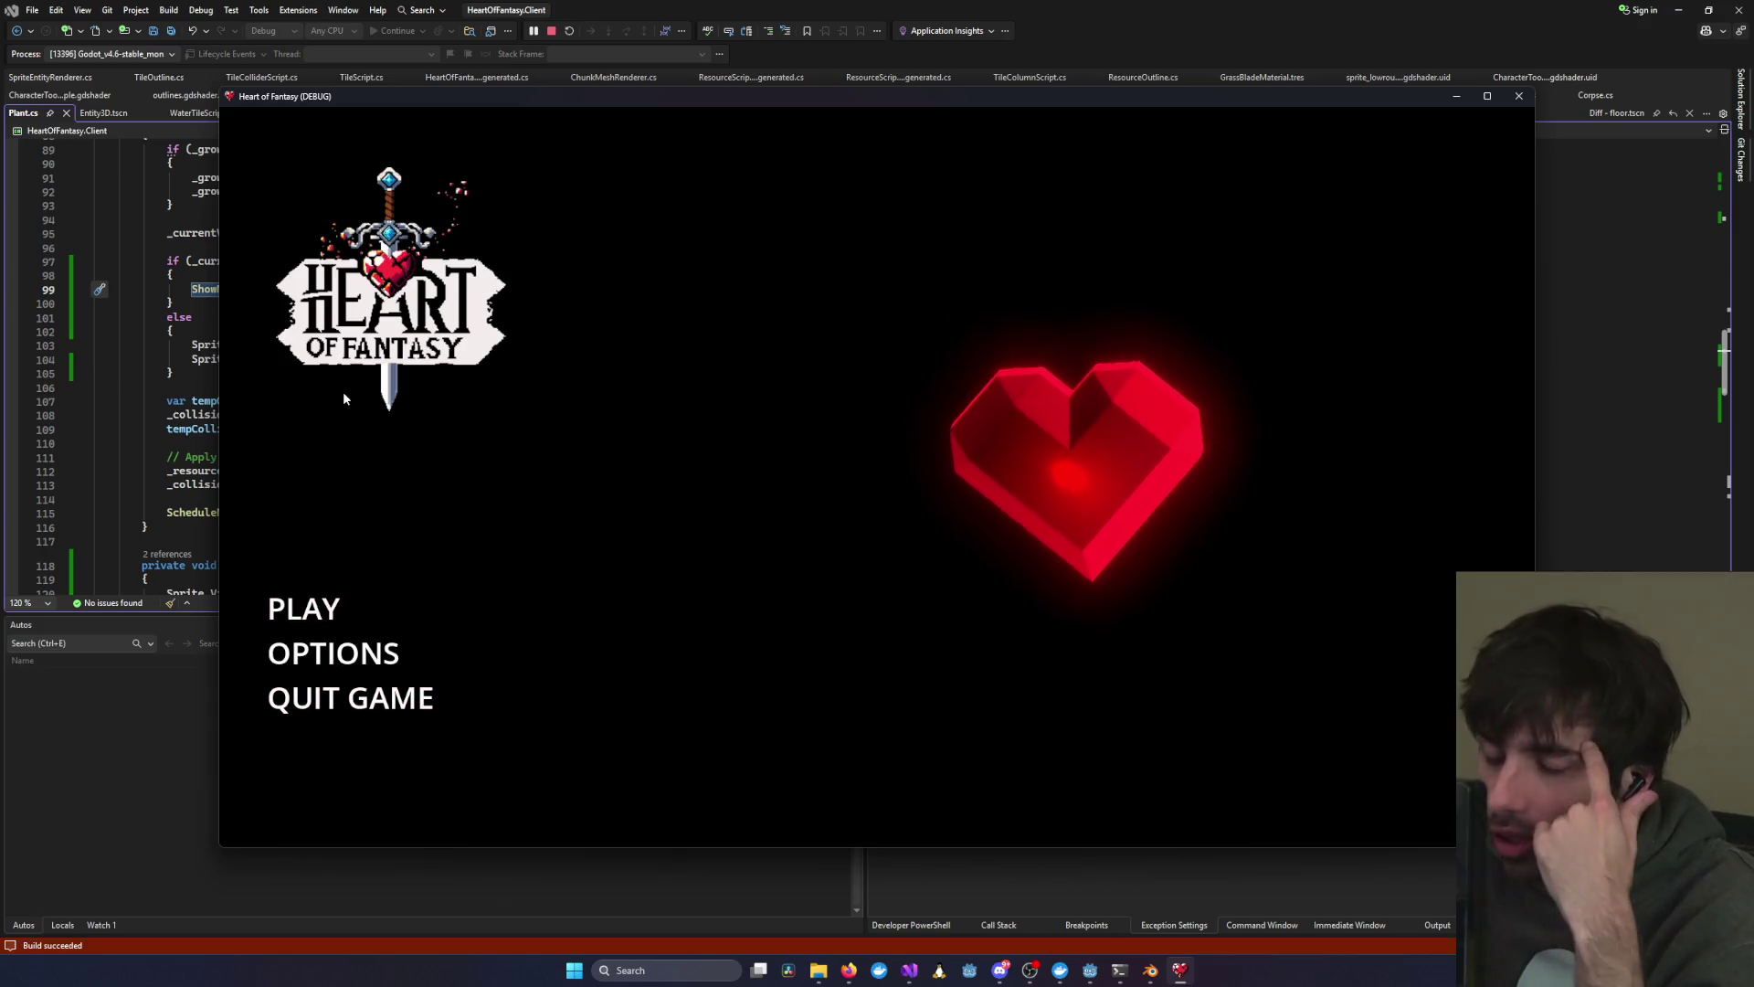
pyautogui.click(305, 606)
pyautogui.click(382, 605)
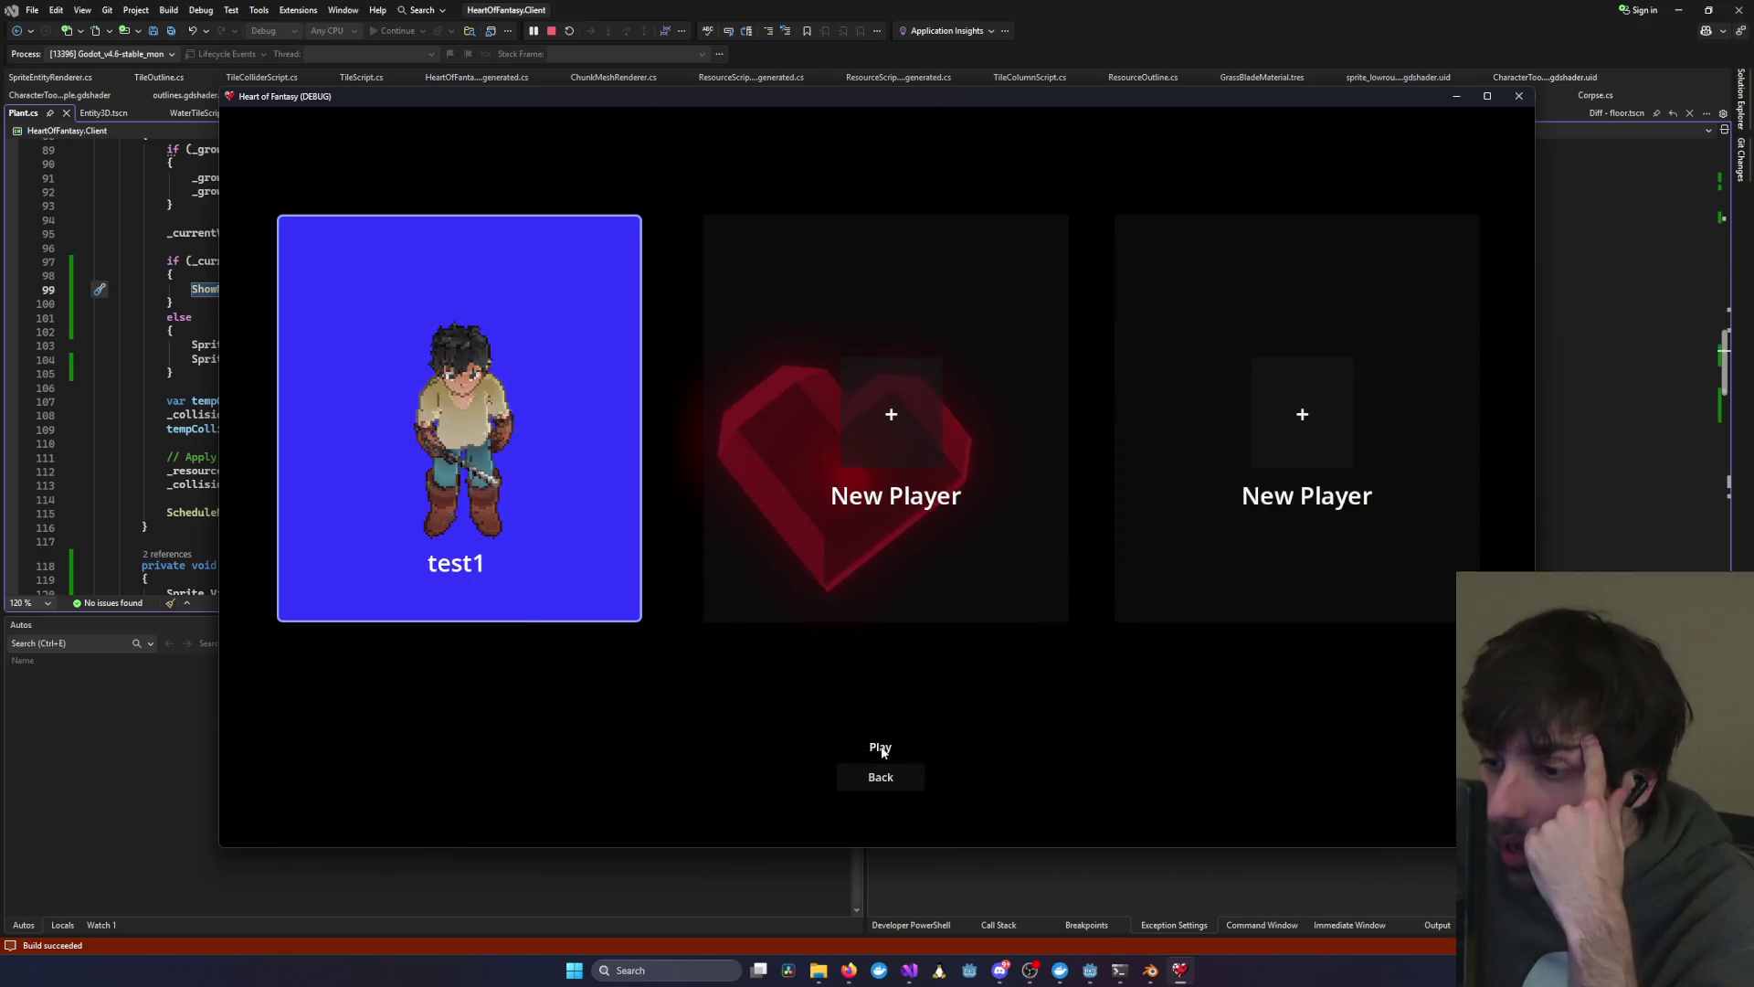
pyautogui.click(881, 748)
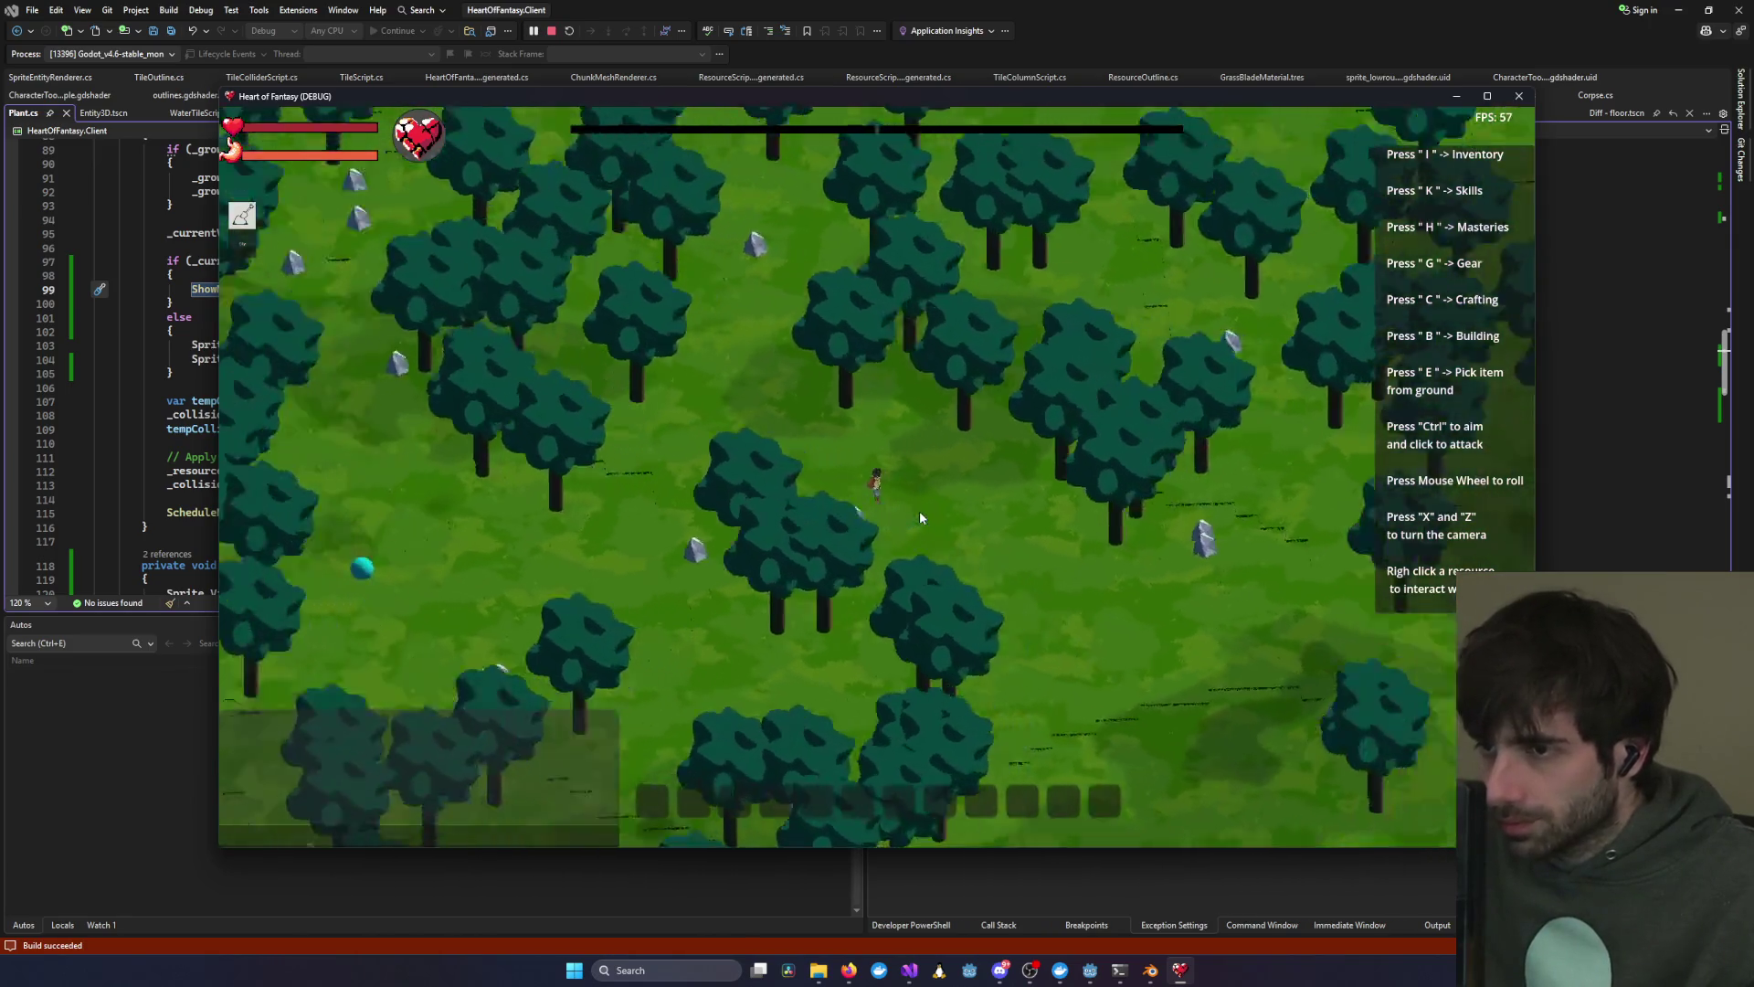
# Inspect the trees from several zooms and X-rotated angles, then return to Plant.cs in Visual Studio
pyautogui.press('x')
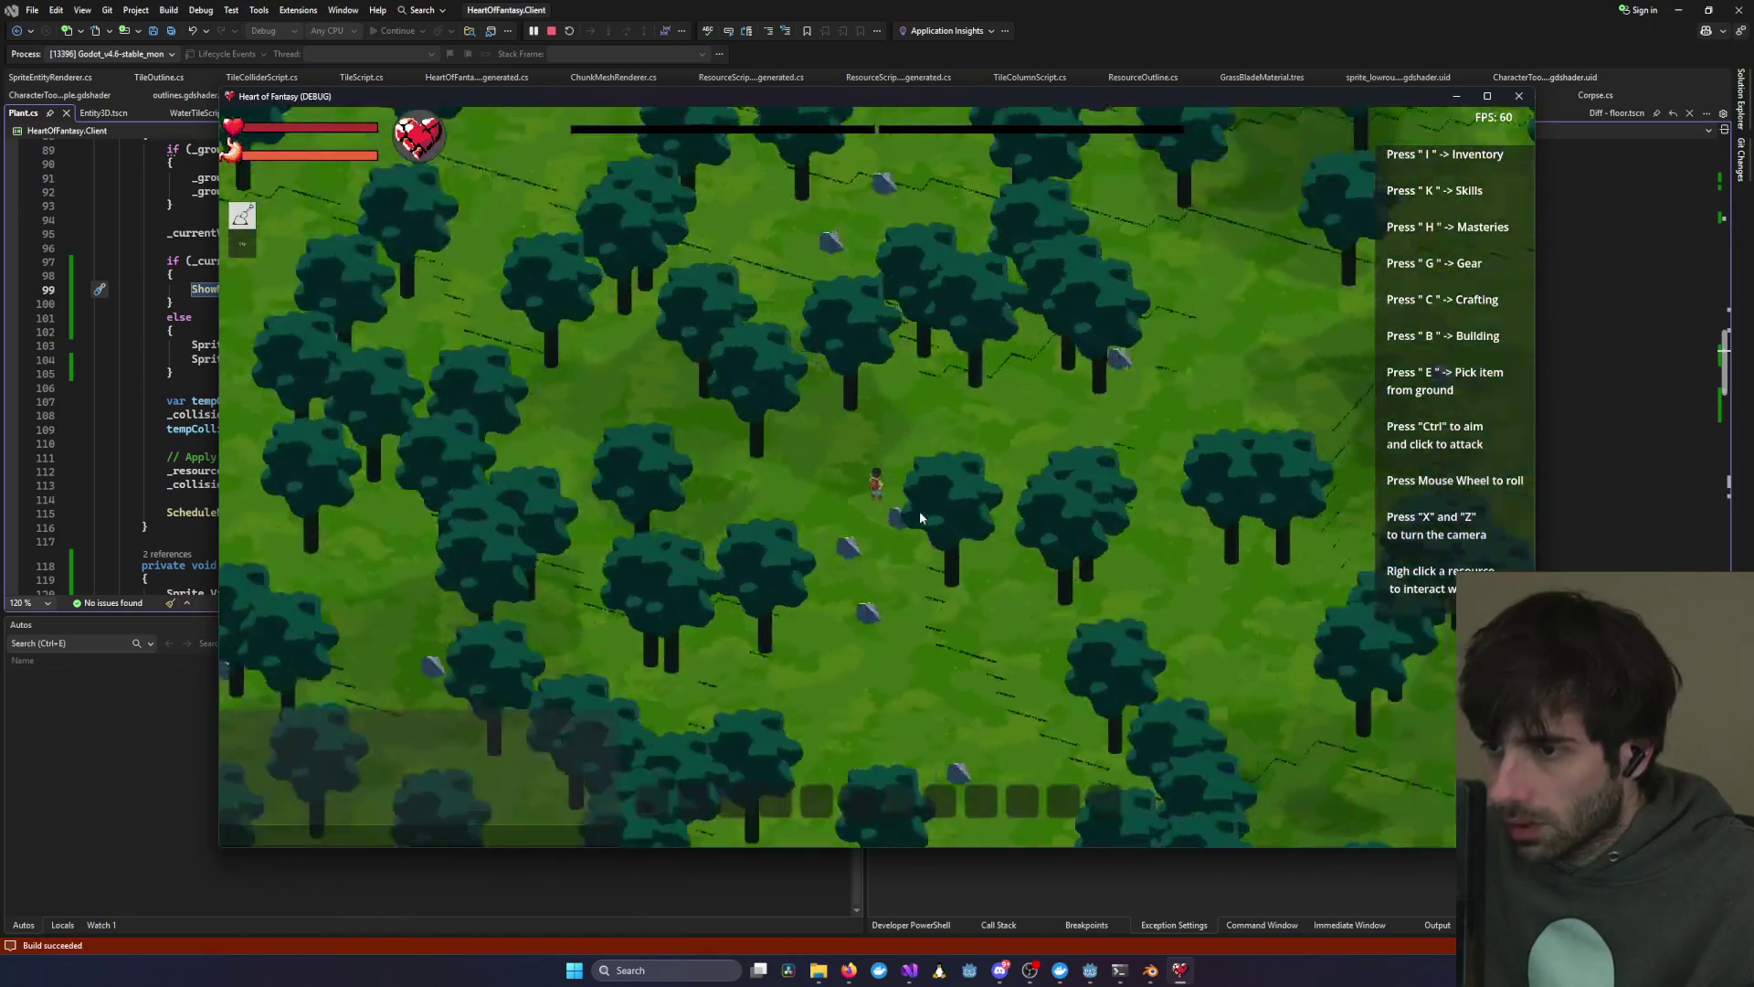
pyautogui.scroll(5, 919, 517)
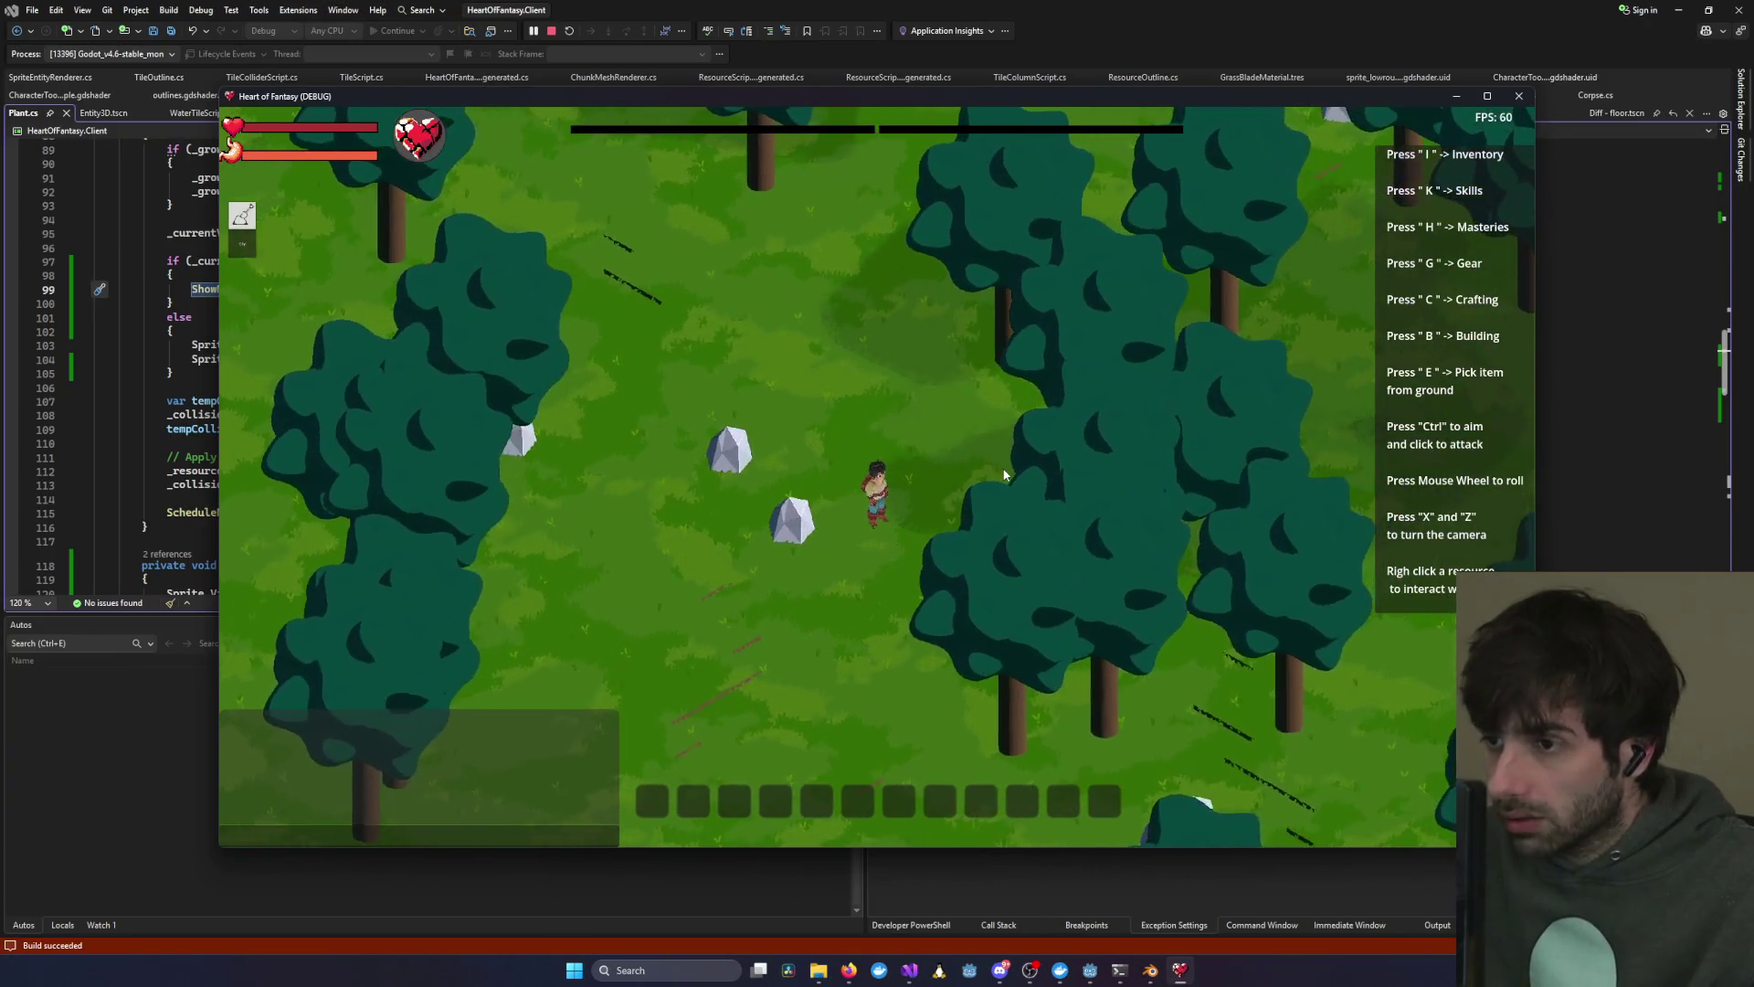
pyautogui.scroll(5, 1003, 474)
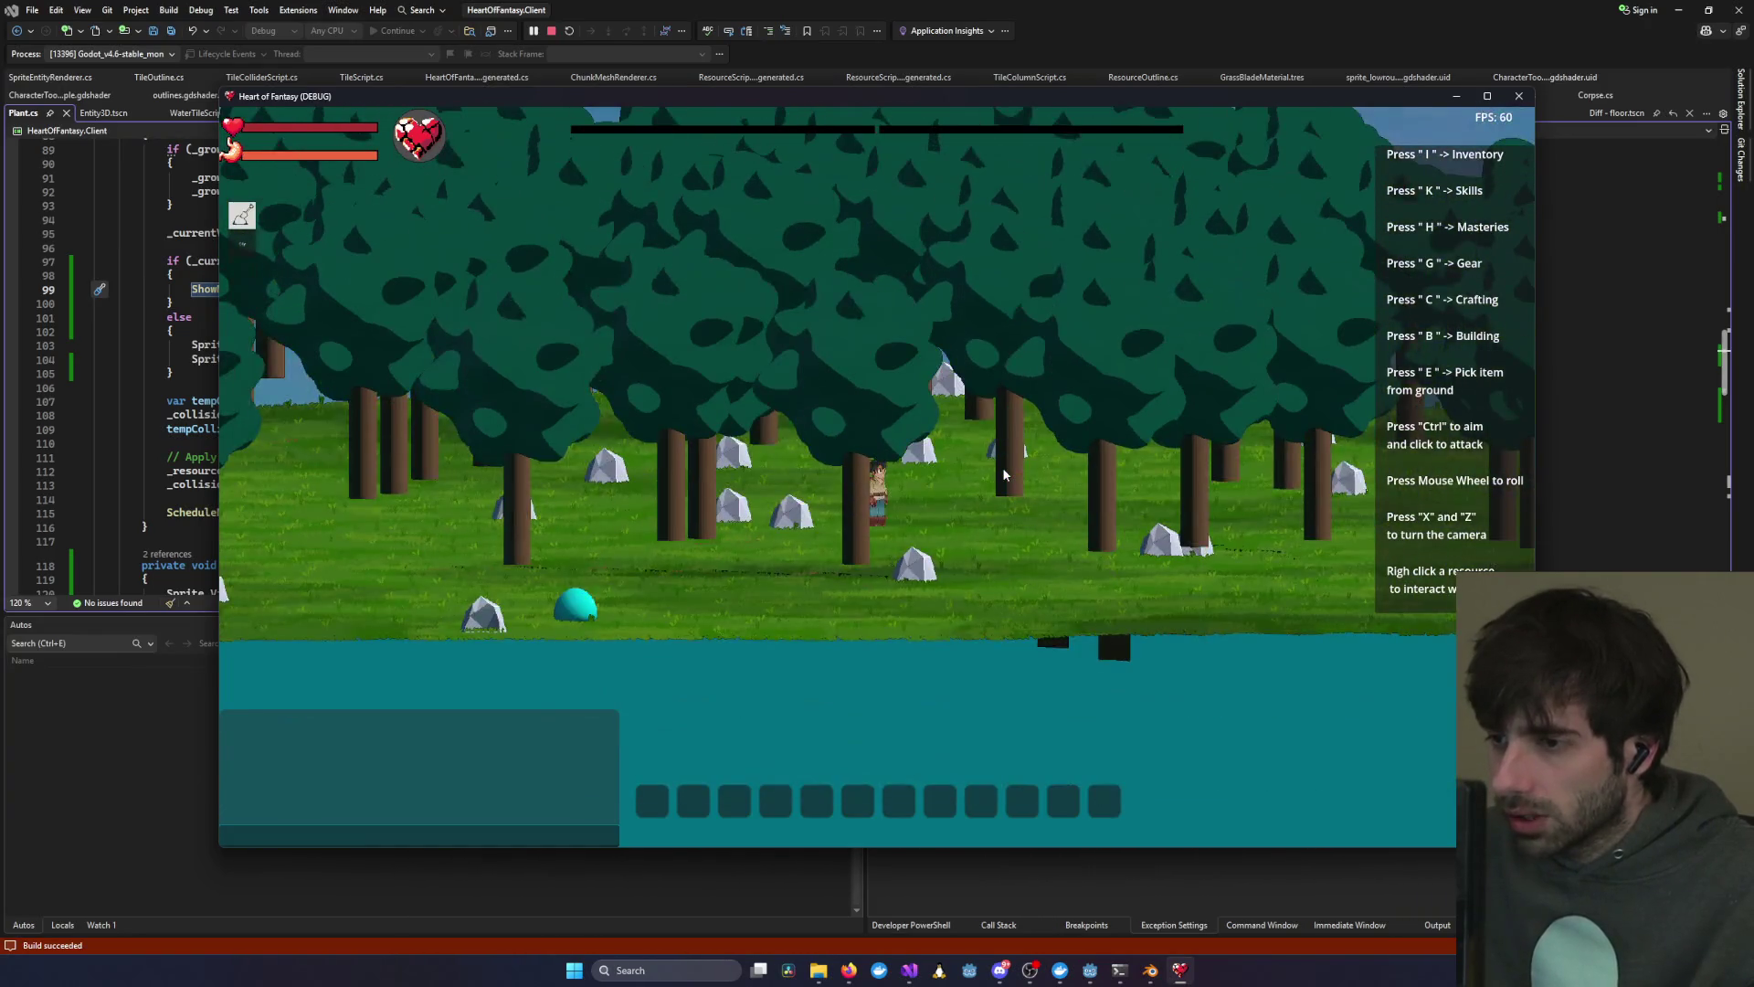
pyautogui.scroll(-2, 1003, 474)
pyautogui.press('x')
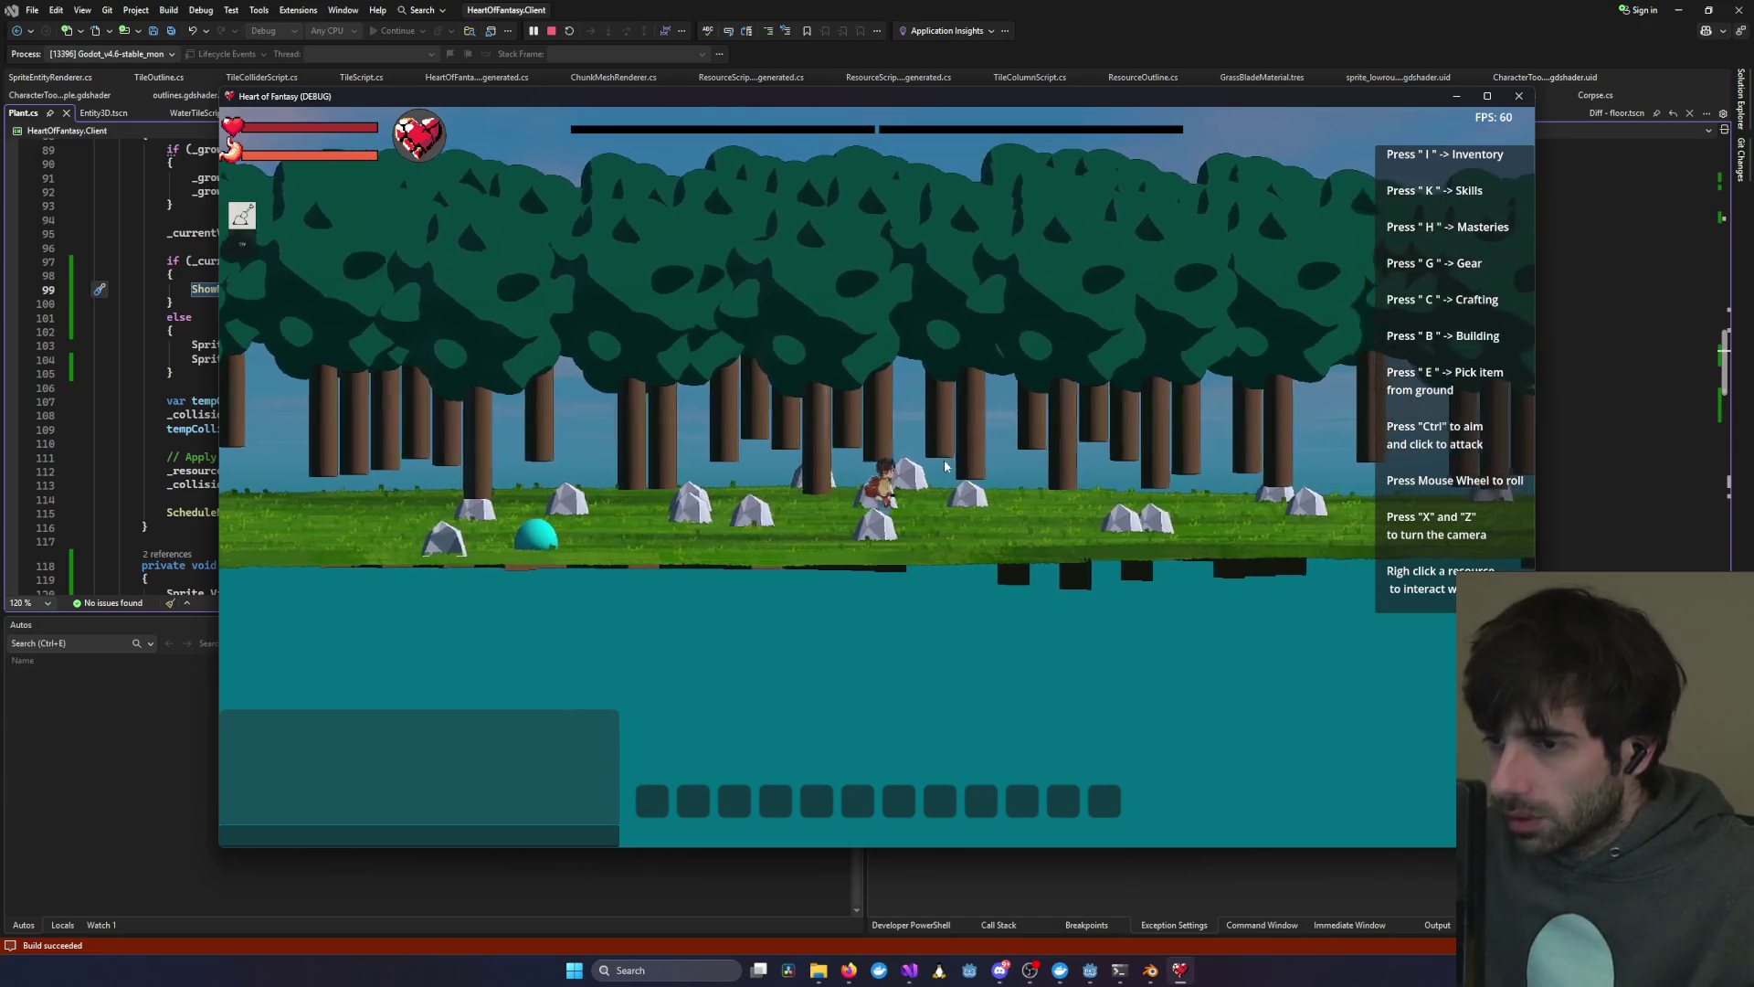
pyautogui.scroll(5, 947, 465)
pyautogui.scroll(-3, 947, 466)
pyautogui.scroll(2, 910, 483)
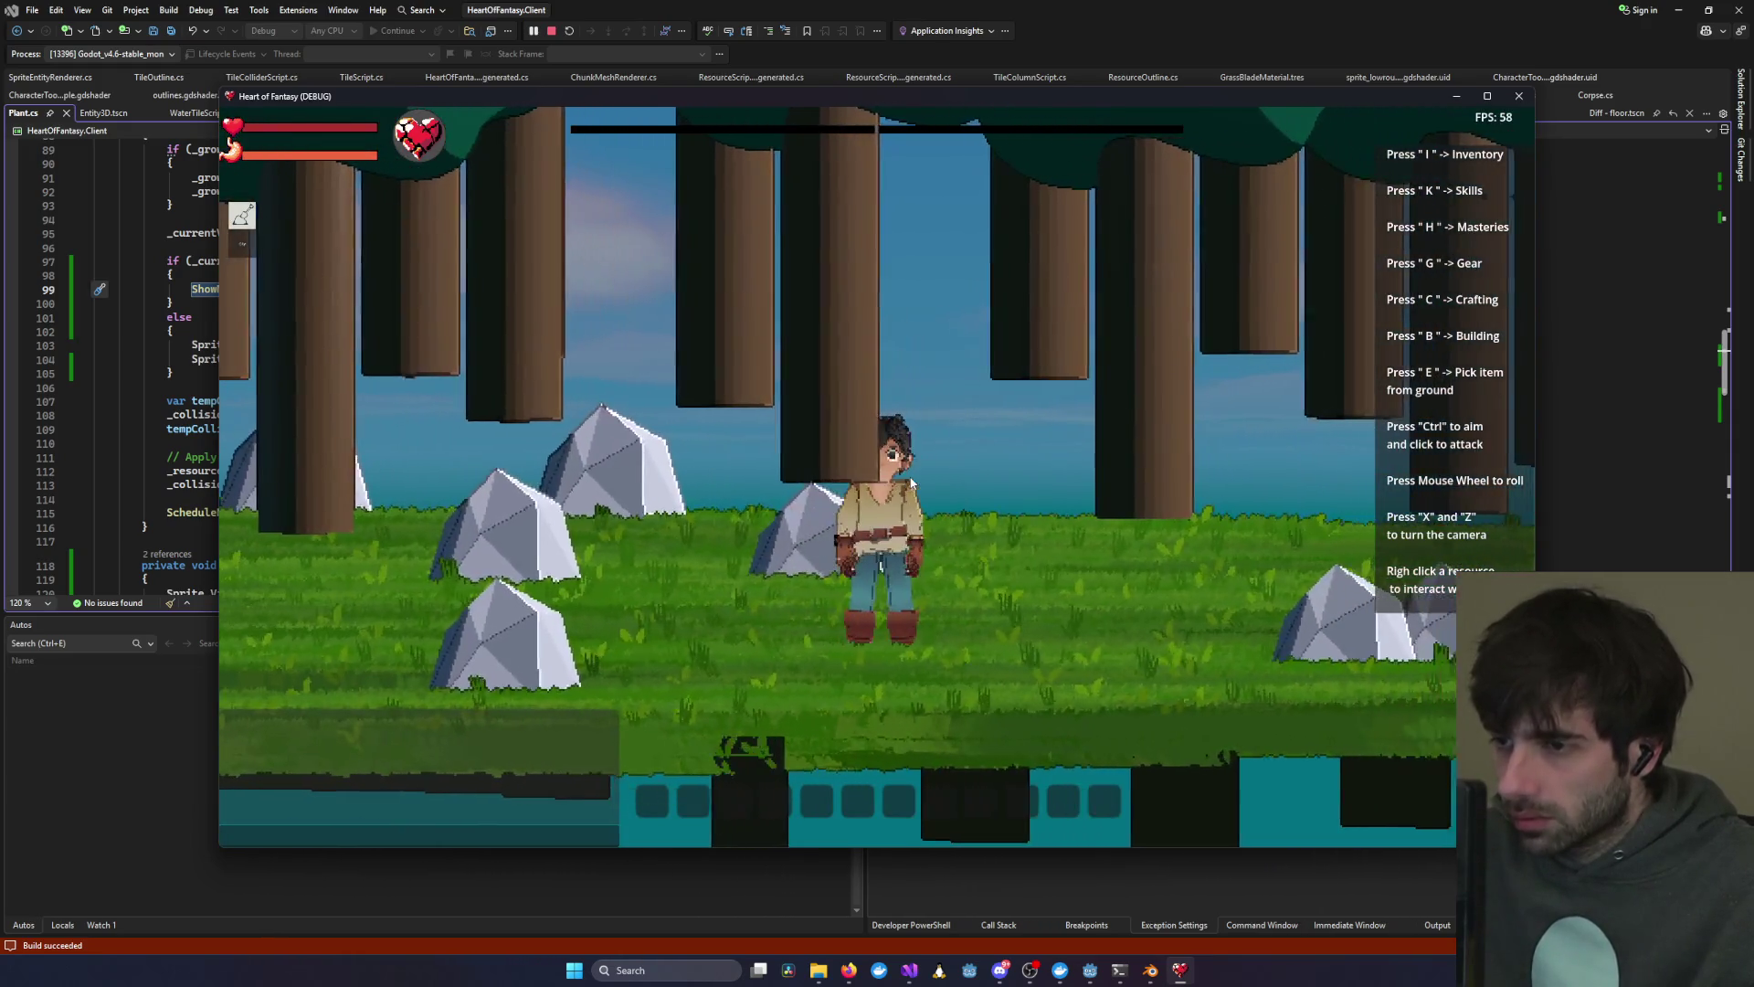
pyautogui.scroll(-3, 911, 483)
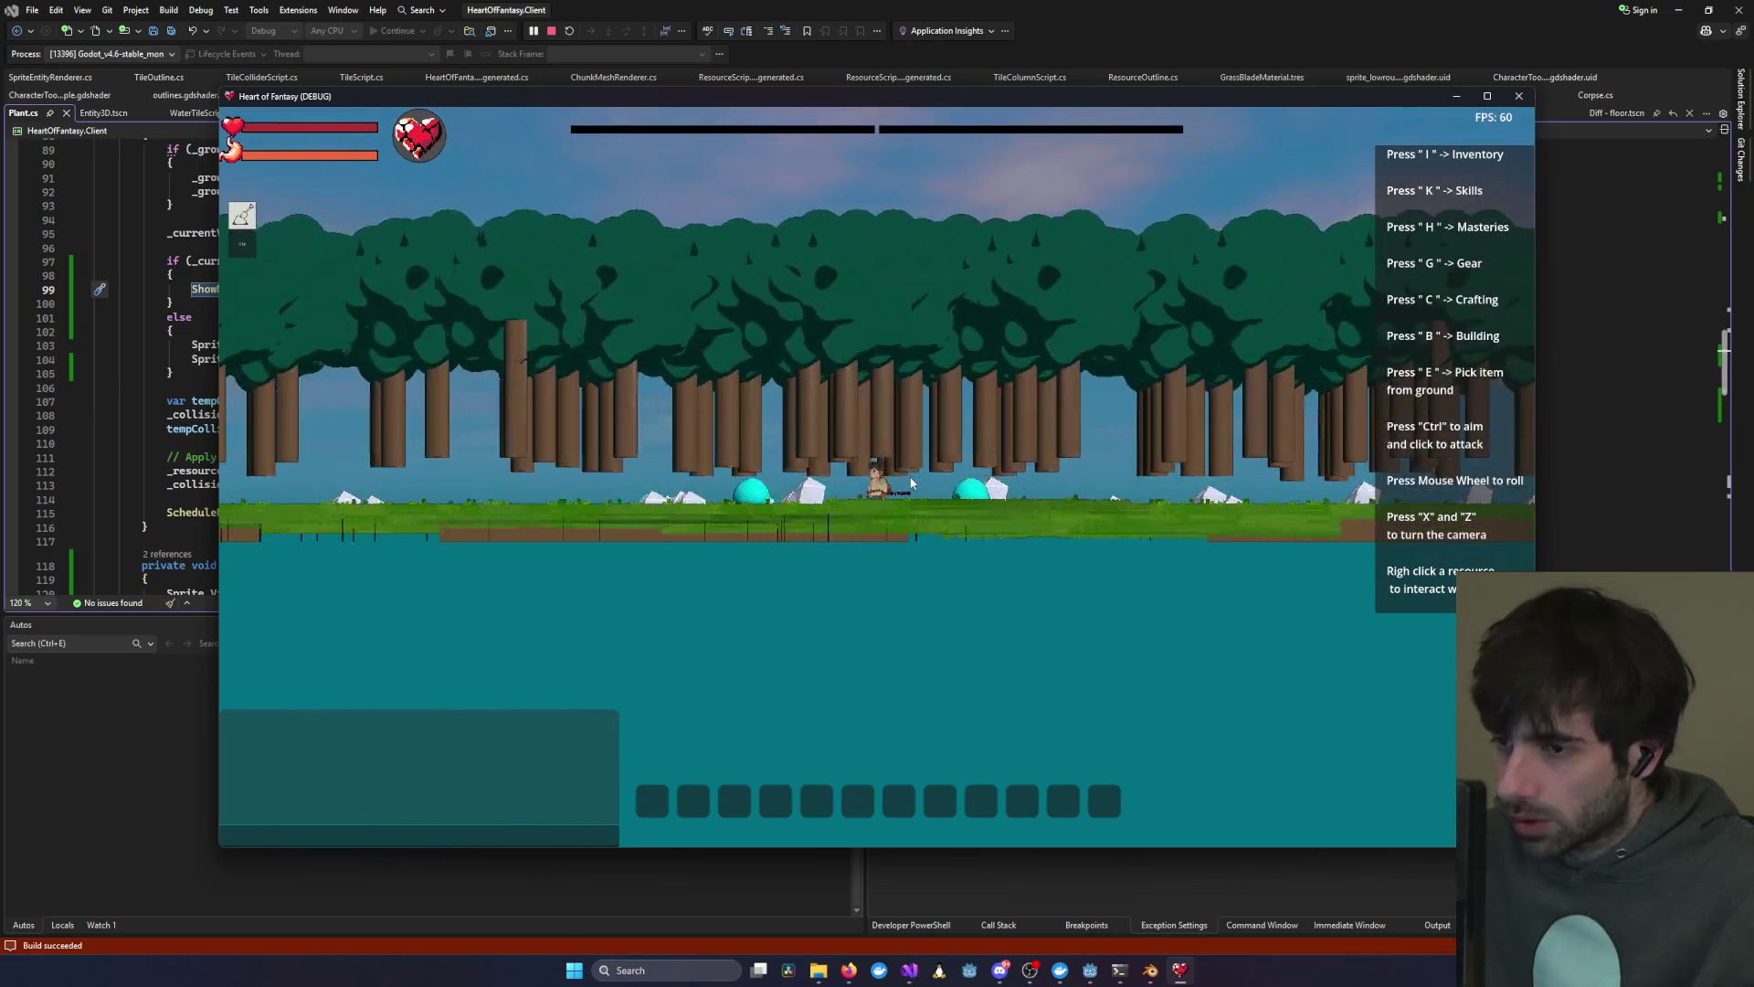
pyautogui.scroll(3, 910, 482)
pyautogui.scroll(-4, 908, 483)
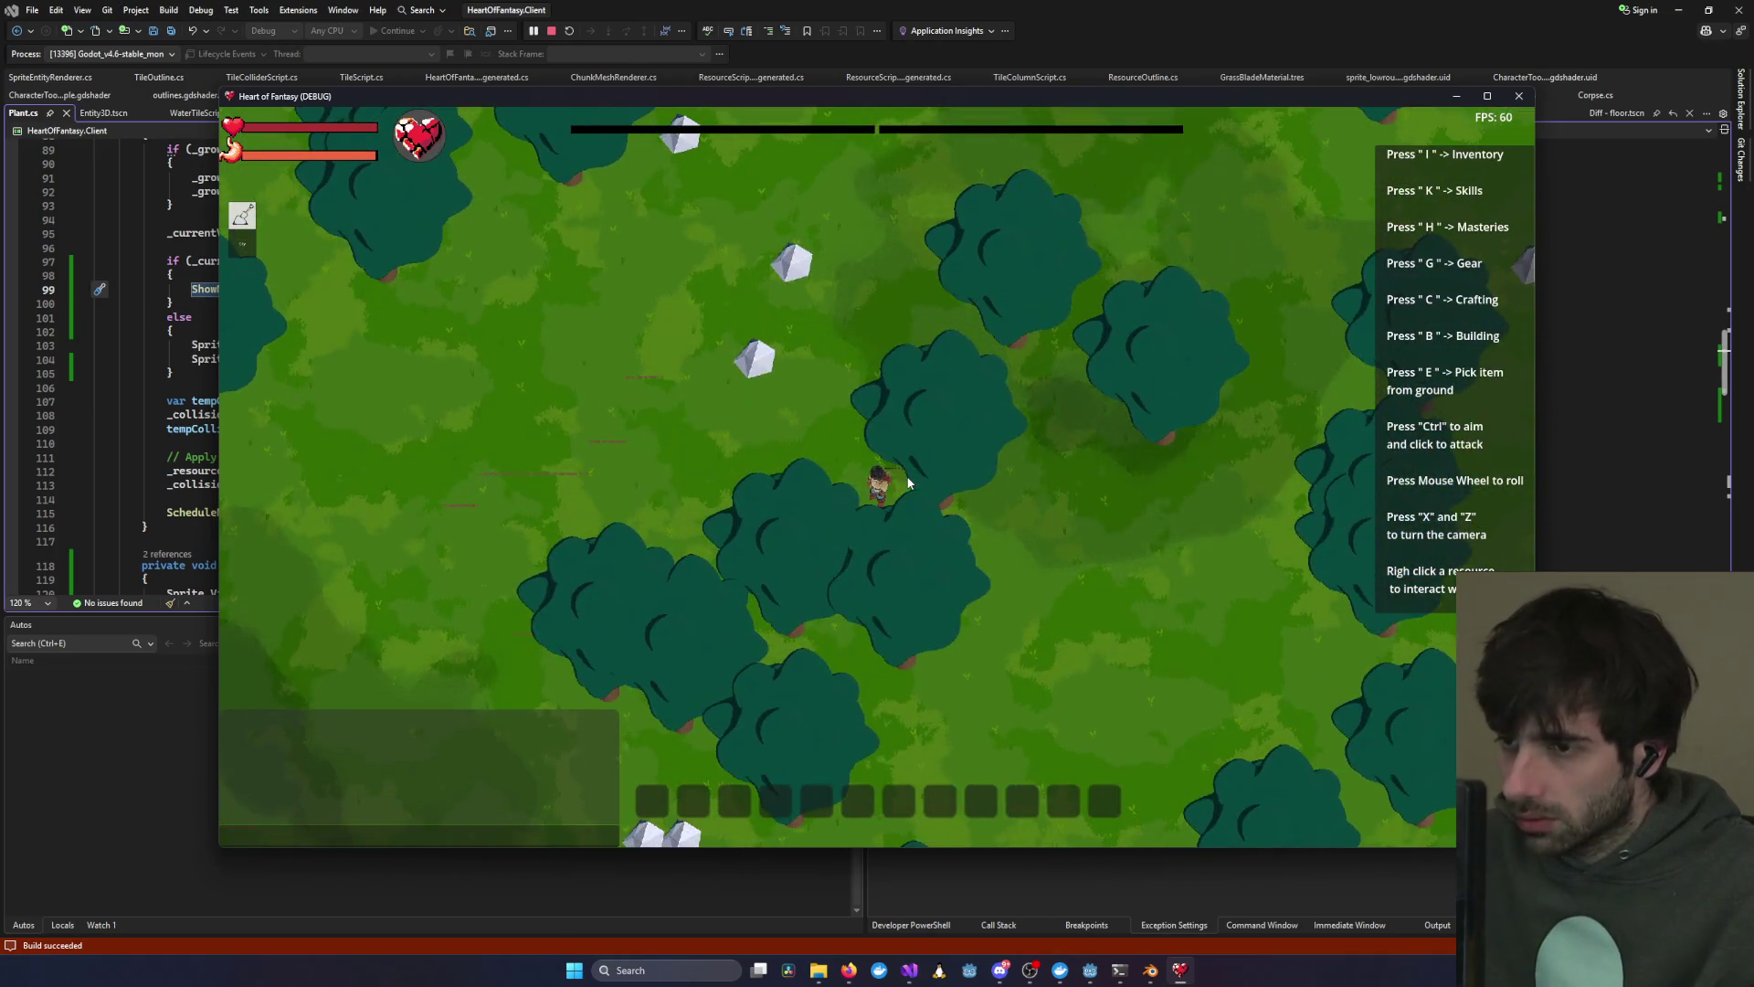
pyautogui.scroll(3, 909, 482)
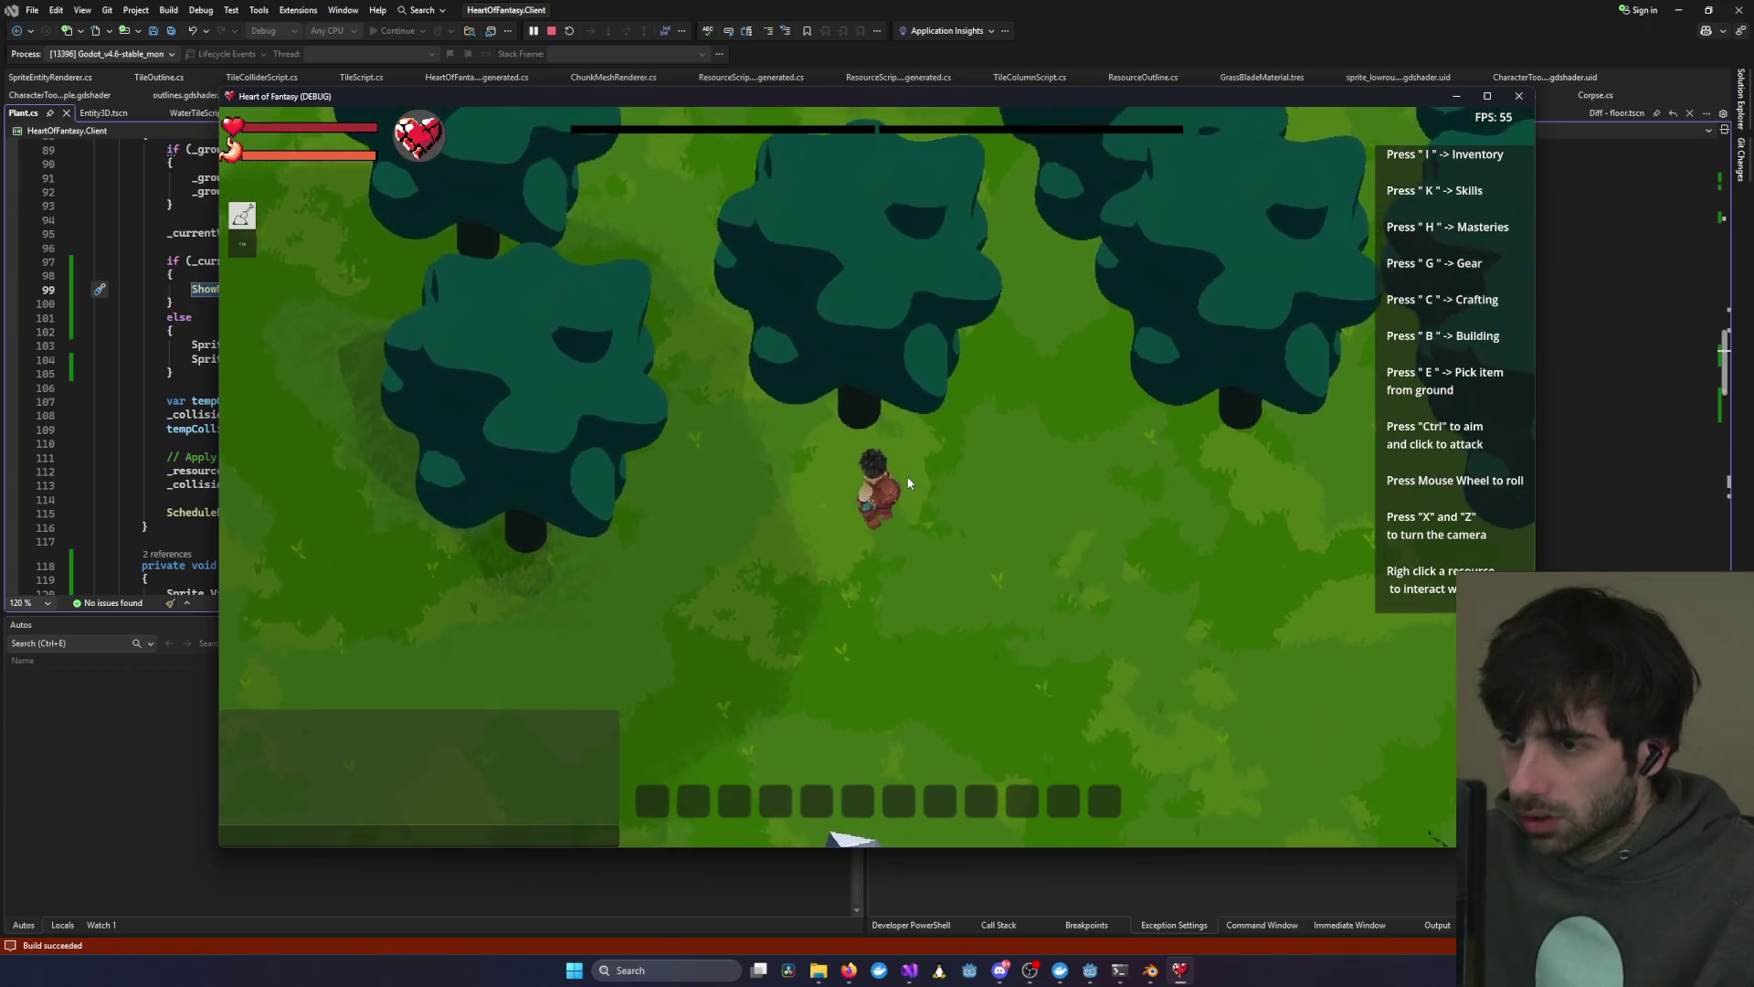
pyautogui.scroll(3, 909, 483)
pyautogui.scroll(-5, 909, 482)
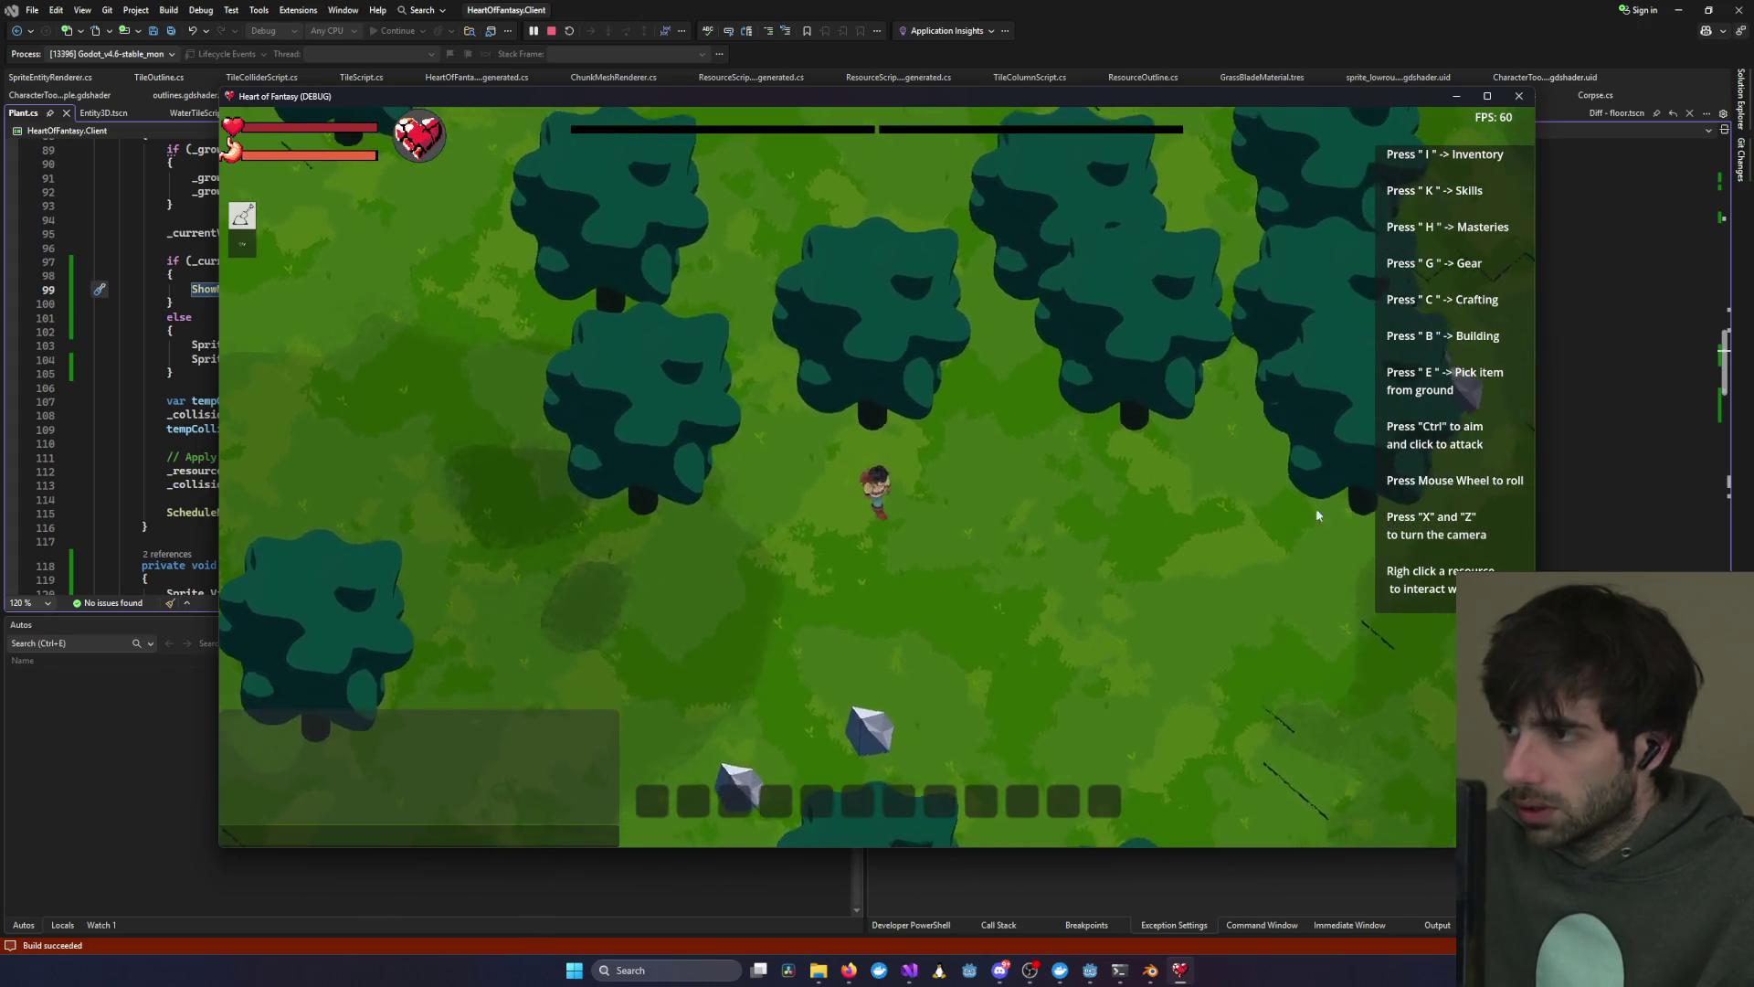
pyautogui.click(1612, 420)
pyautogui.click(1681, 177)
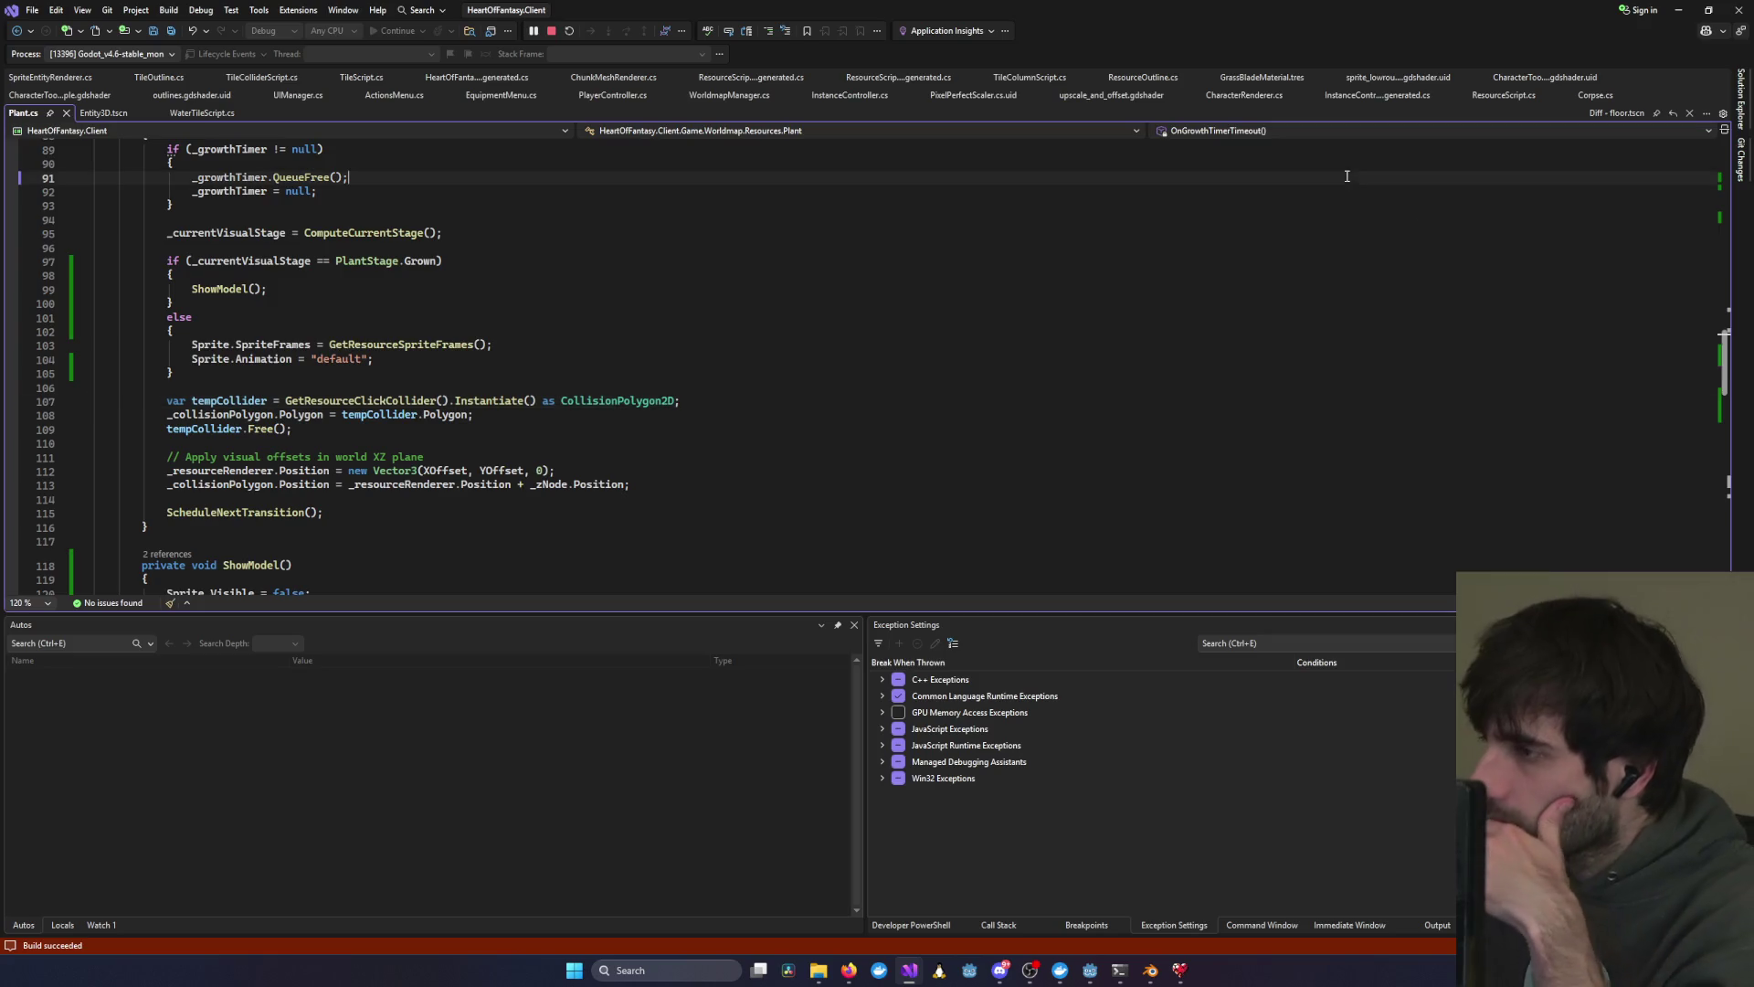
# Replace the 1.409 vertical offset value with 0 in Plant.cs
pyautogui.scroll(20, 1417, 281)
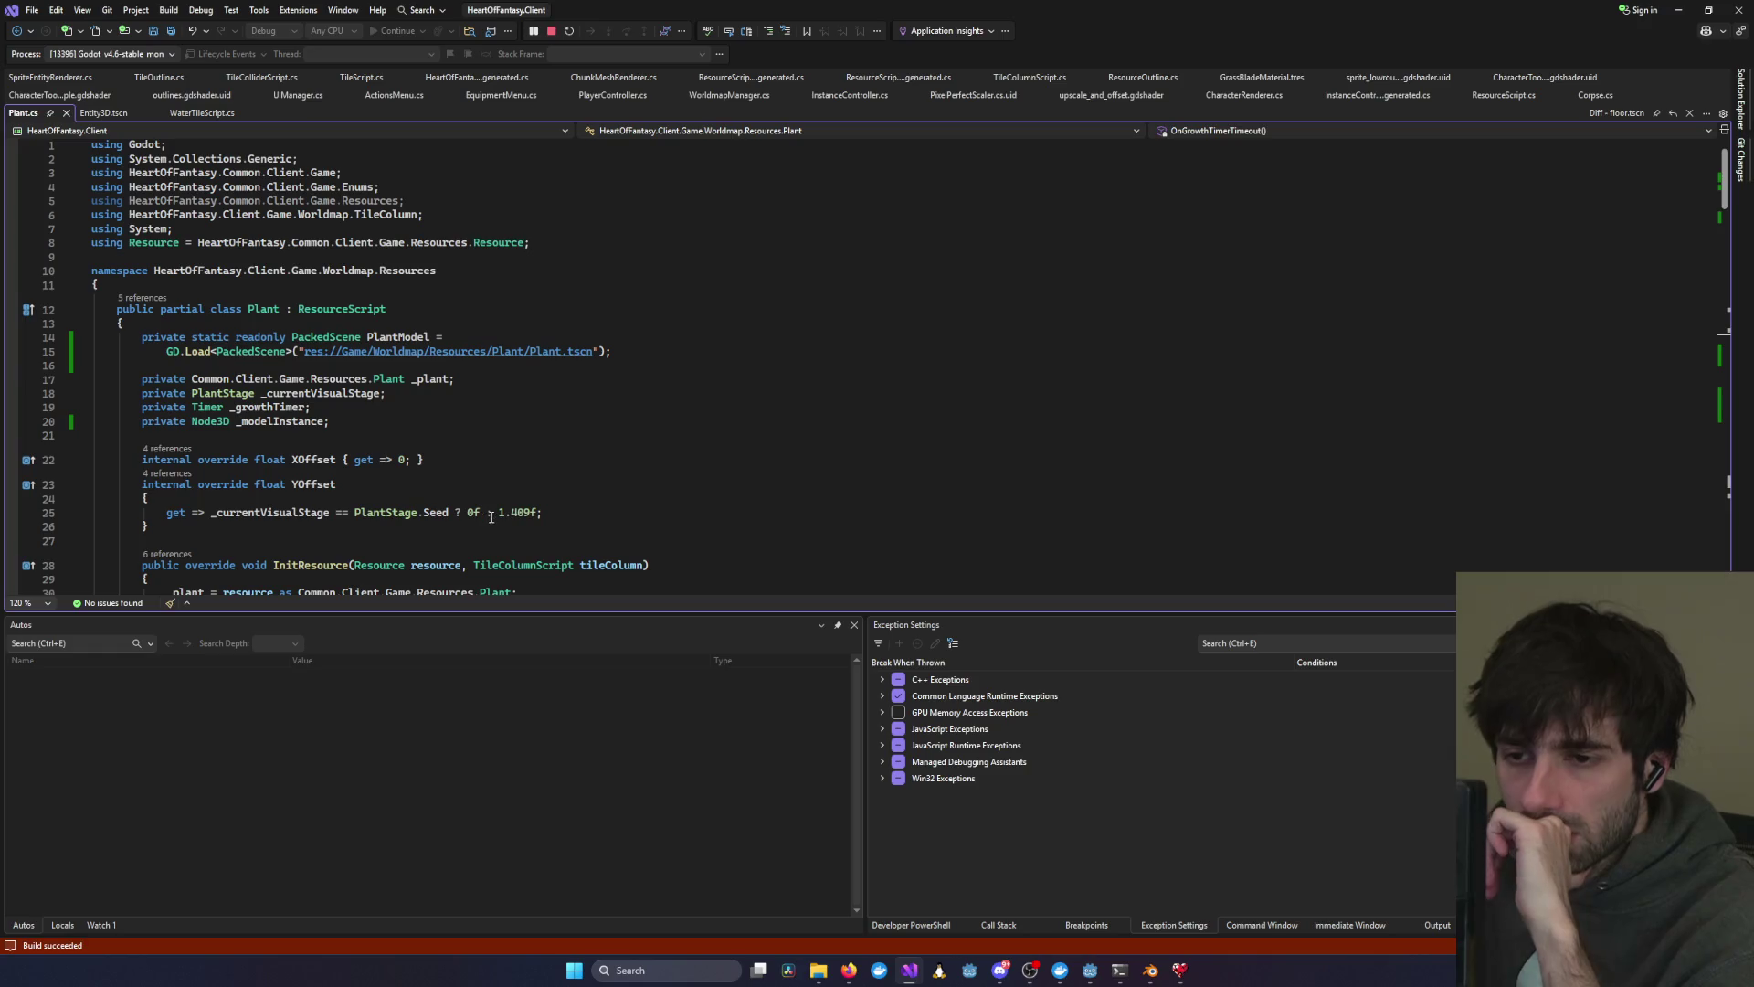
pyautogui.doubleClick(500, 513)
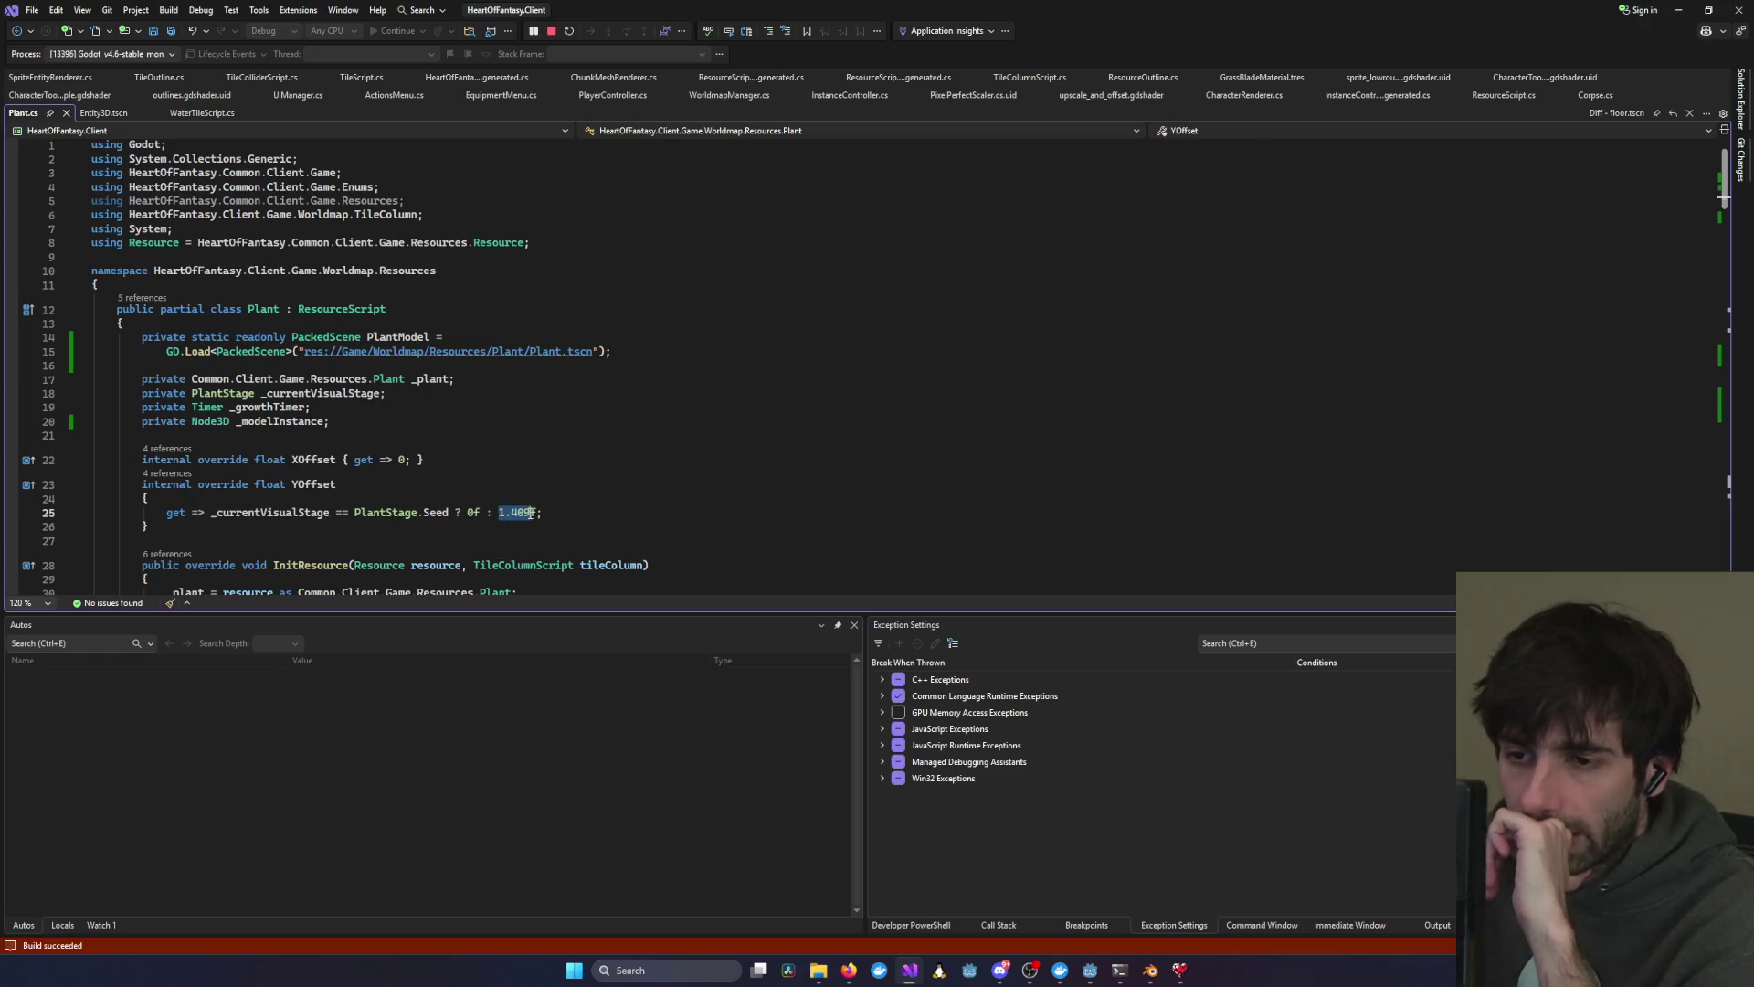
pyautogui.write('0')
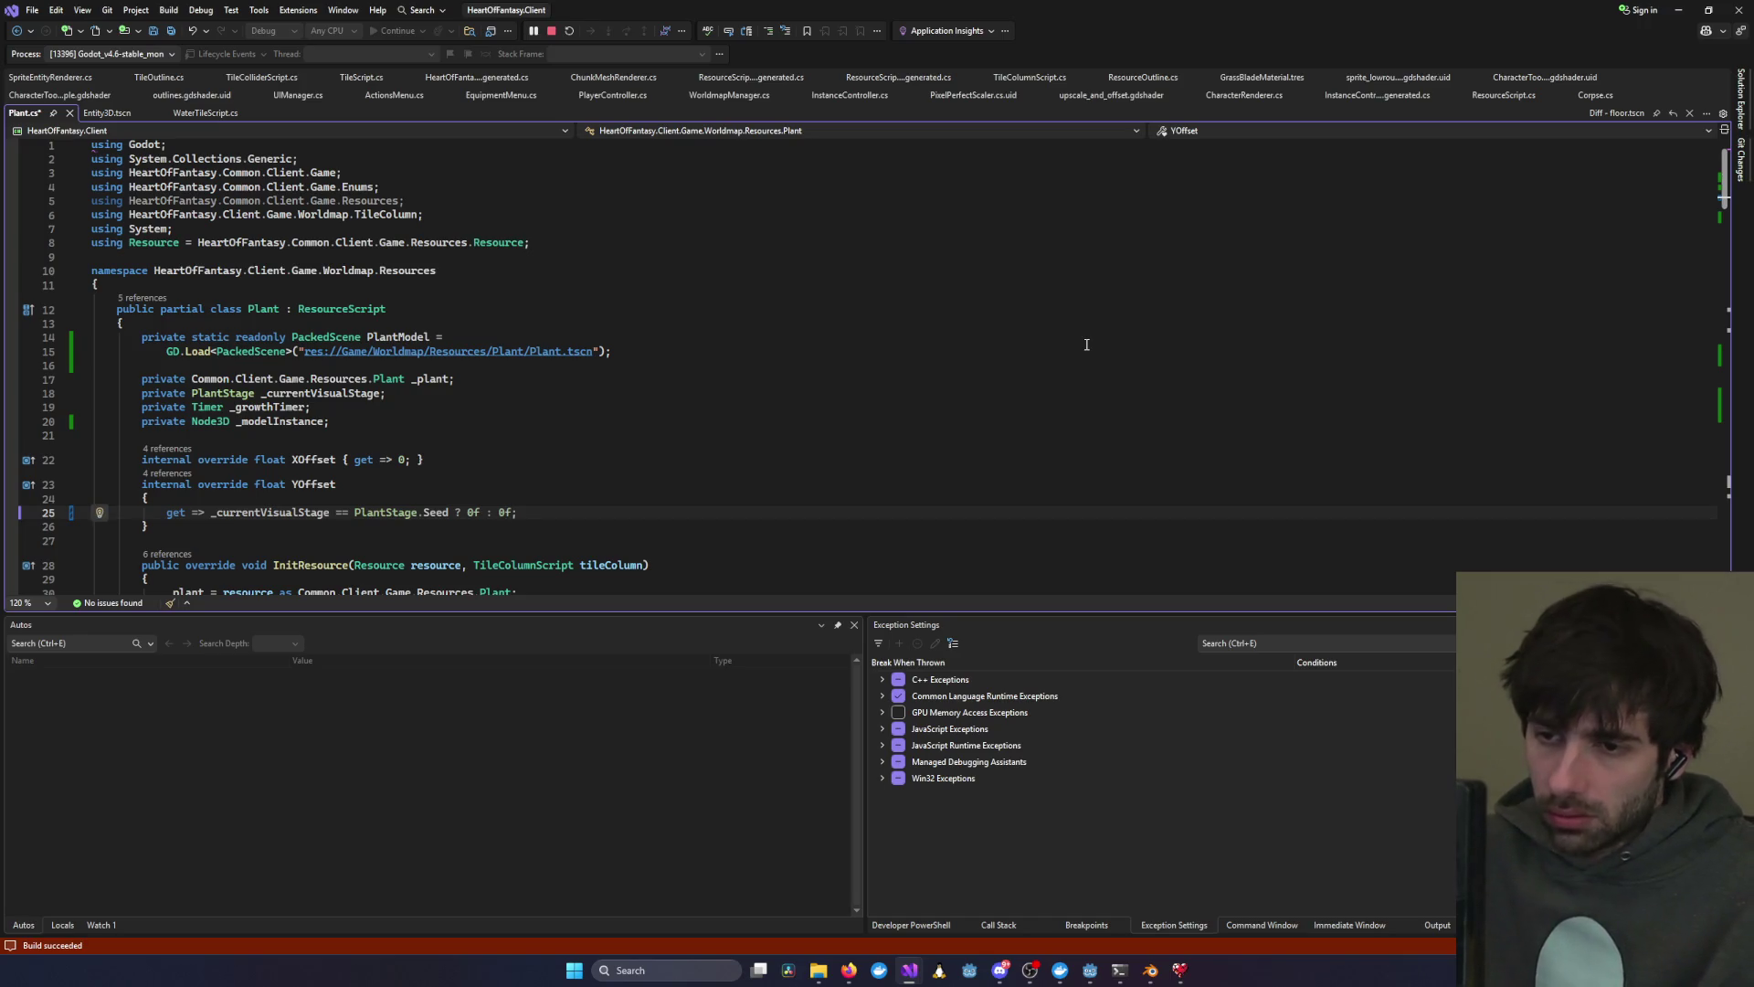
pyautogui.press('BackSpace')
pyautogui.press('BackSpace')
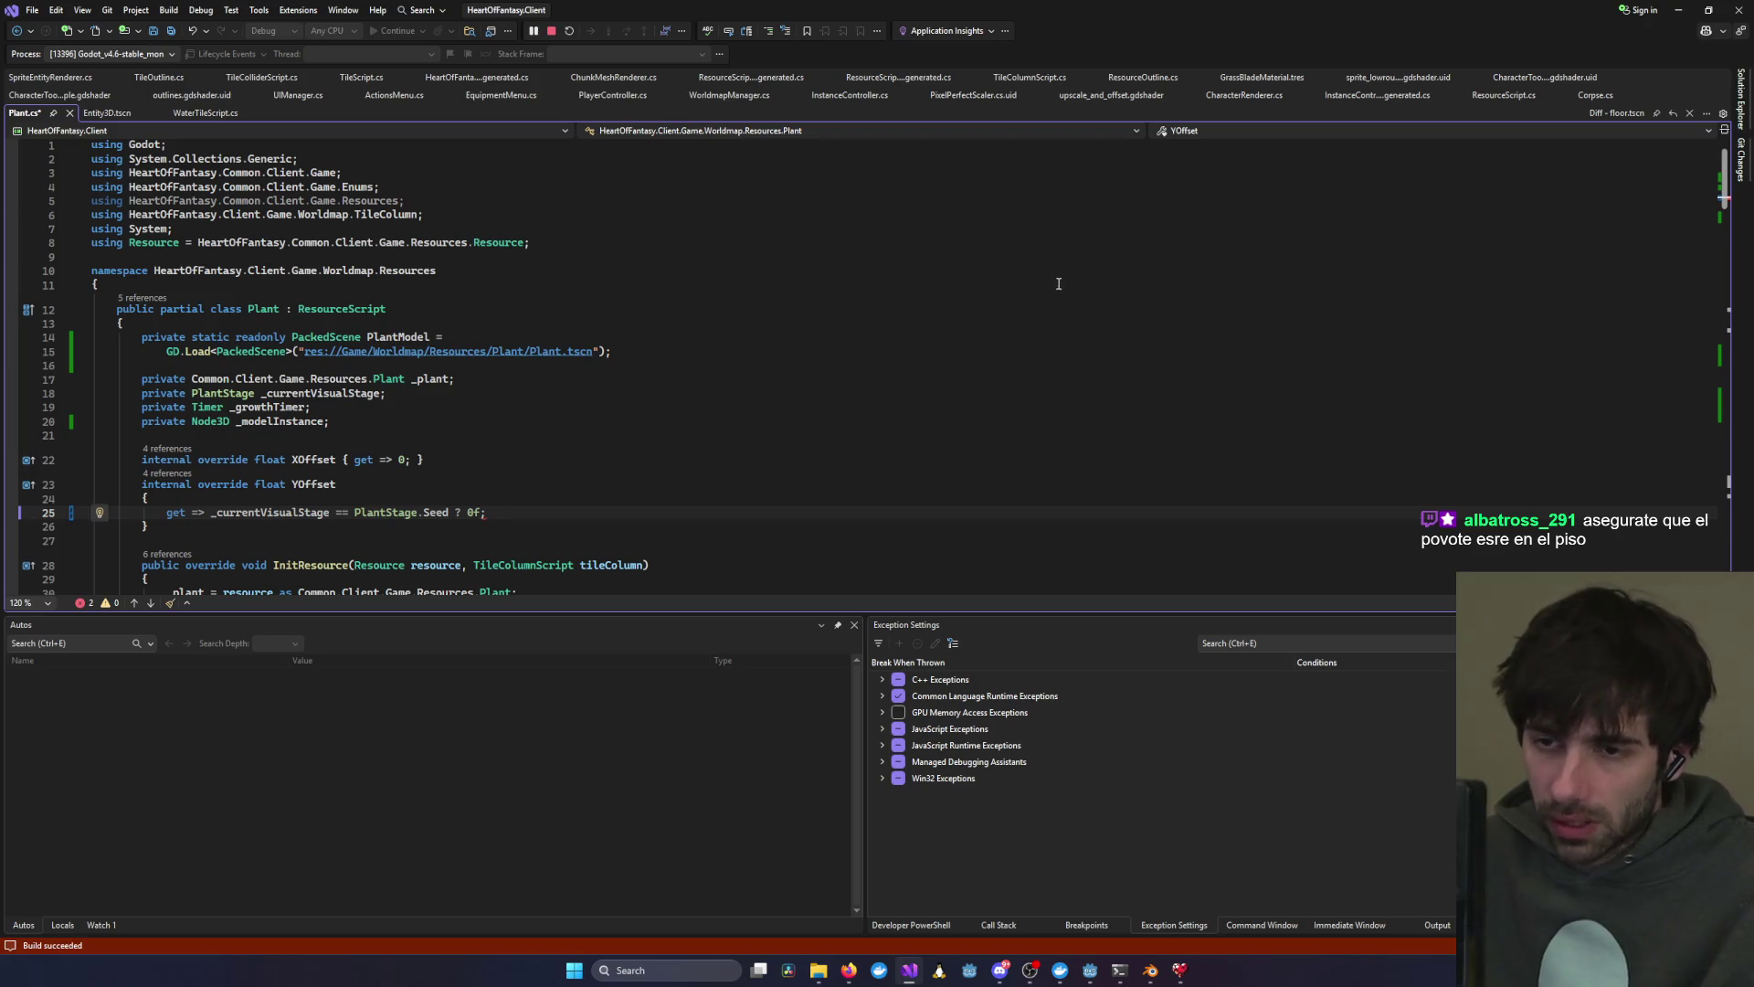
# Replace the YOffset block with a copied XOffset line renamed YOffset, save, and relaunch the game
pyautogui.tripleClick(373, 459)
pyautogui.hotkey('ctrl', 'c')
pyautogui.moveTo(91, 484); pyautogui.dragTo(151, 528)
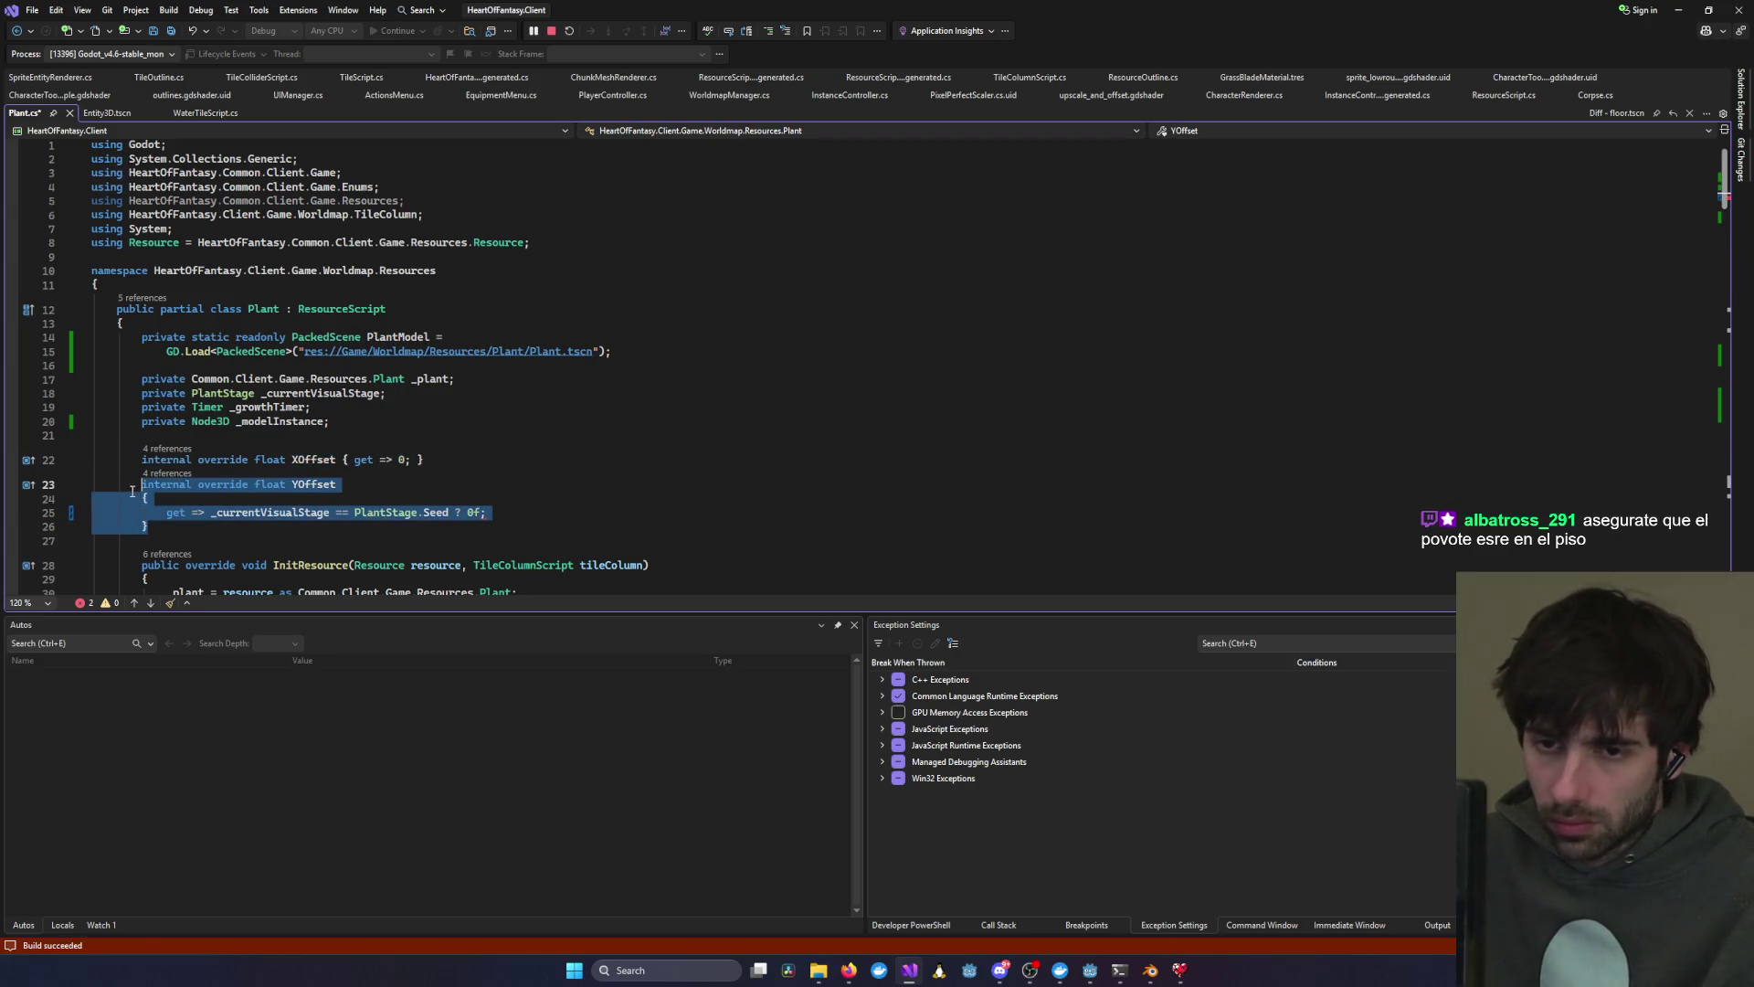
pyautogui.hotkey('ctrl', 'v')
pyautogui.doubleClick(295, 486)
pyautogui.write('YOffset')
pyautogui.hotkey('ctrl', 's')
pyautogui.click(514, 445)
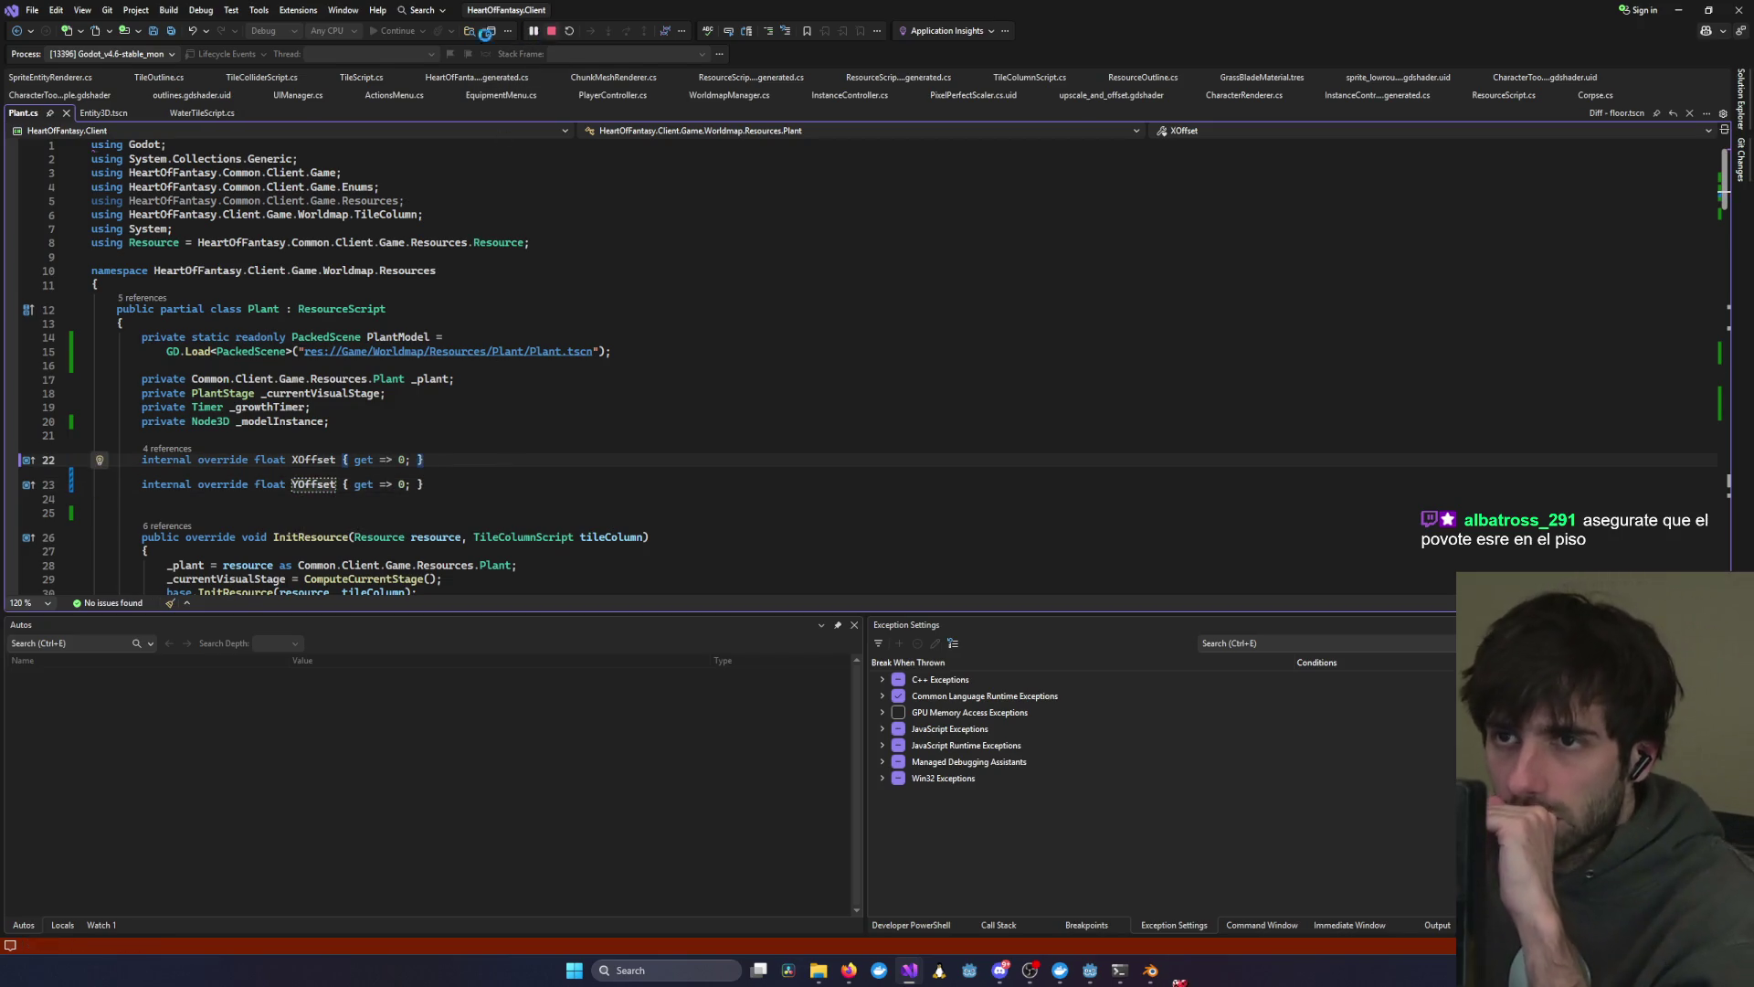
pyautogui.hotkey('ctrl', 'shift', 'F5')
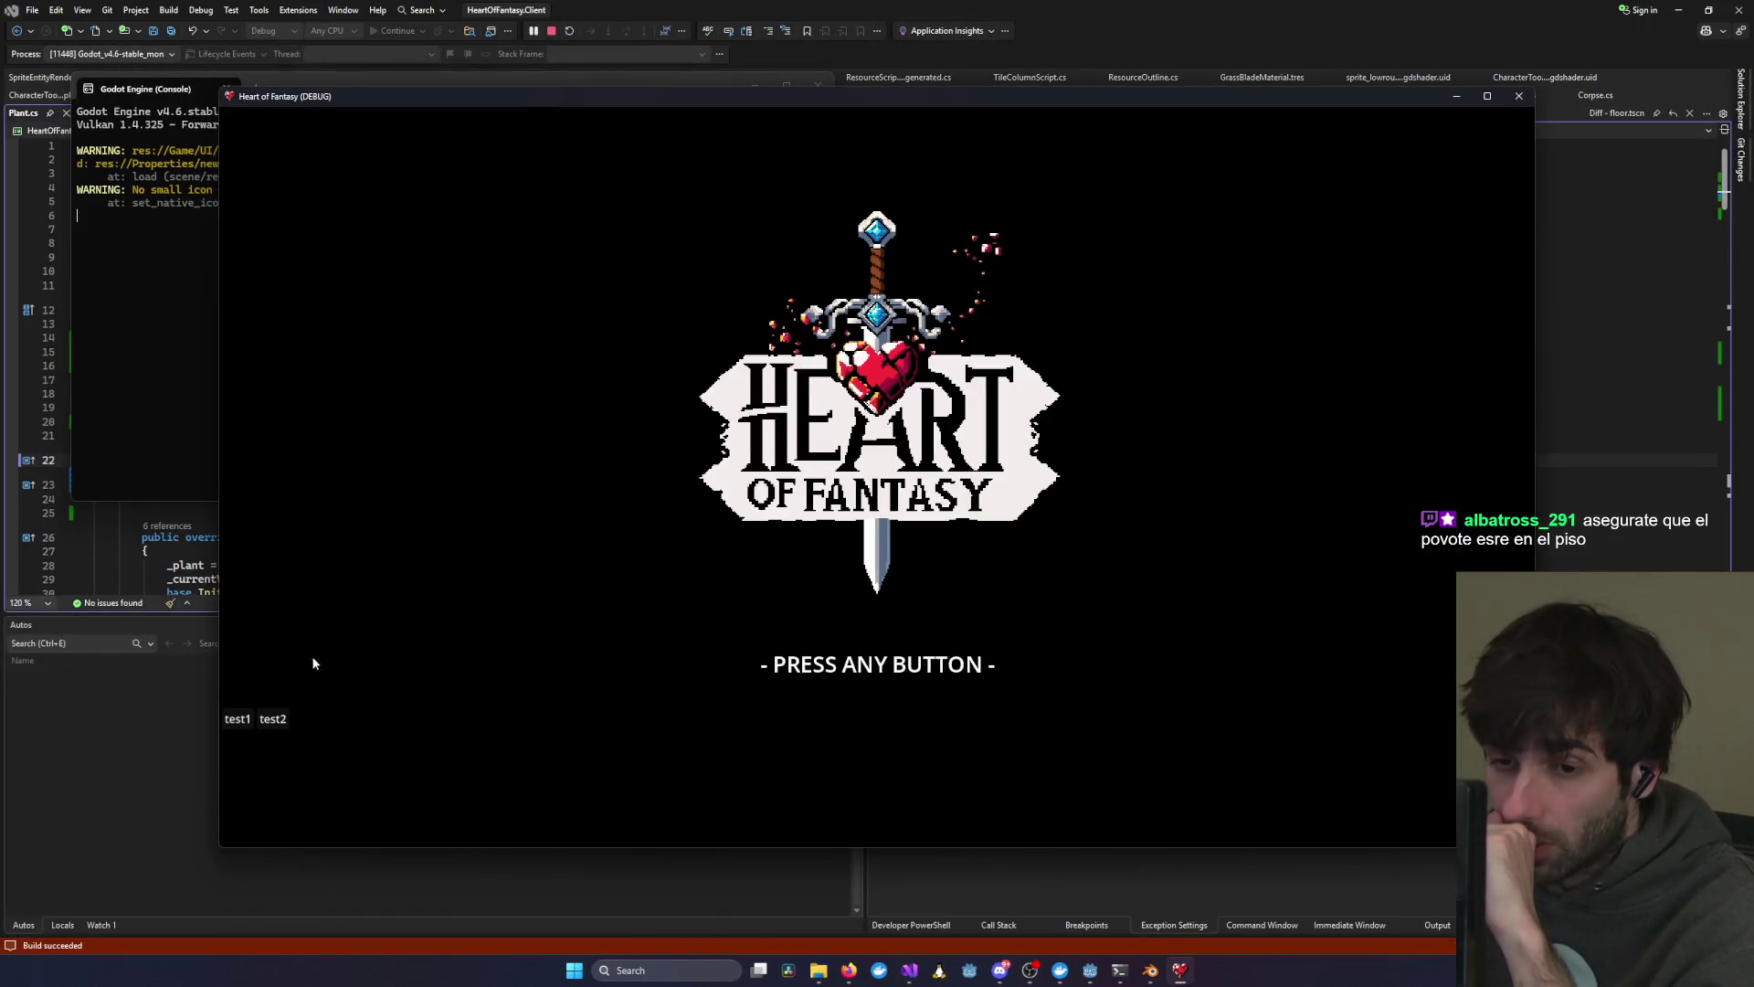
# Log in and enter the game world with the character
pyautogui.click(239, 719)
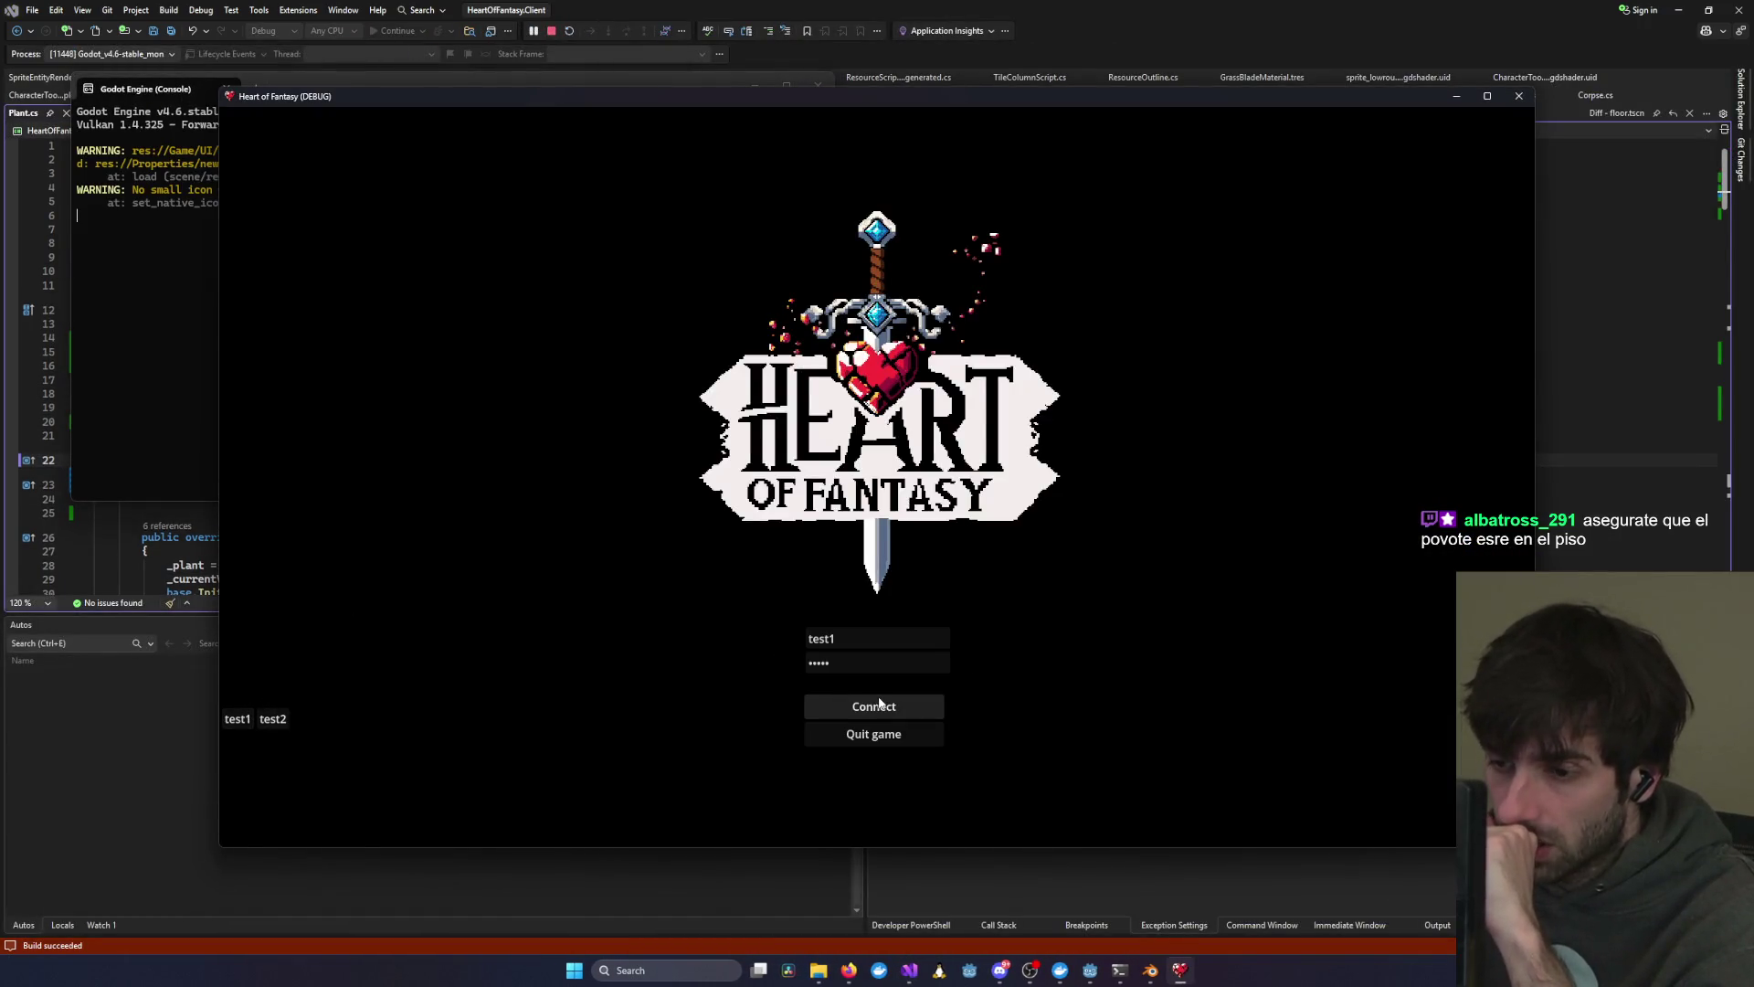
pyautogui.click(302, 605)
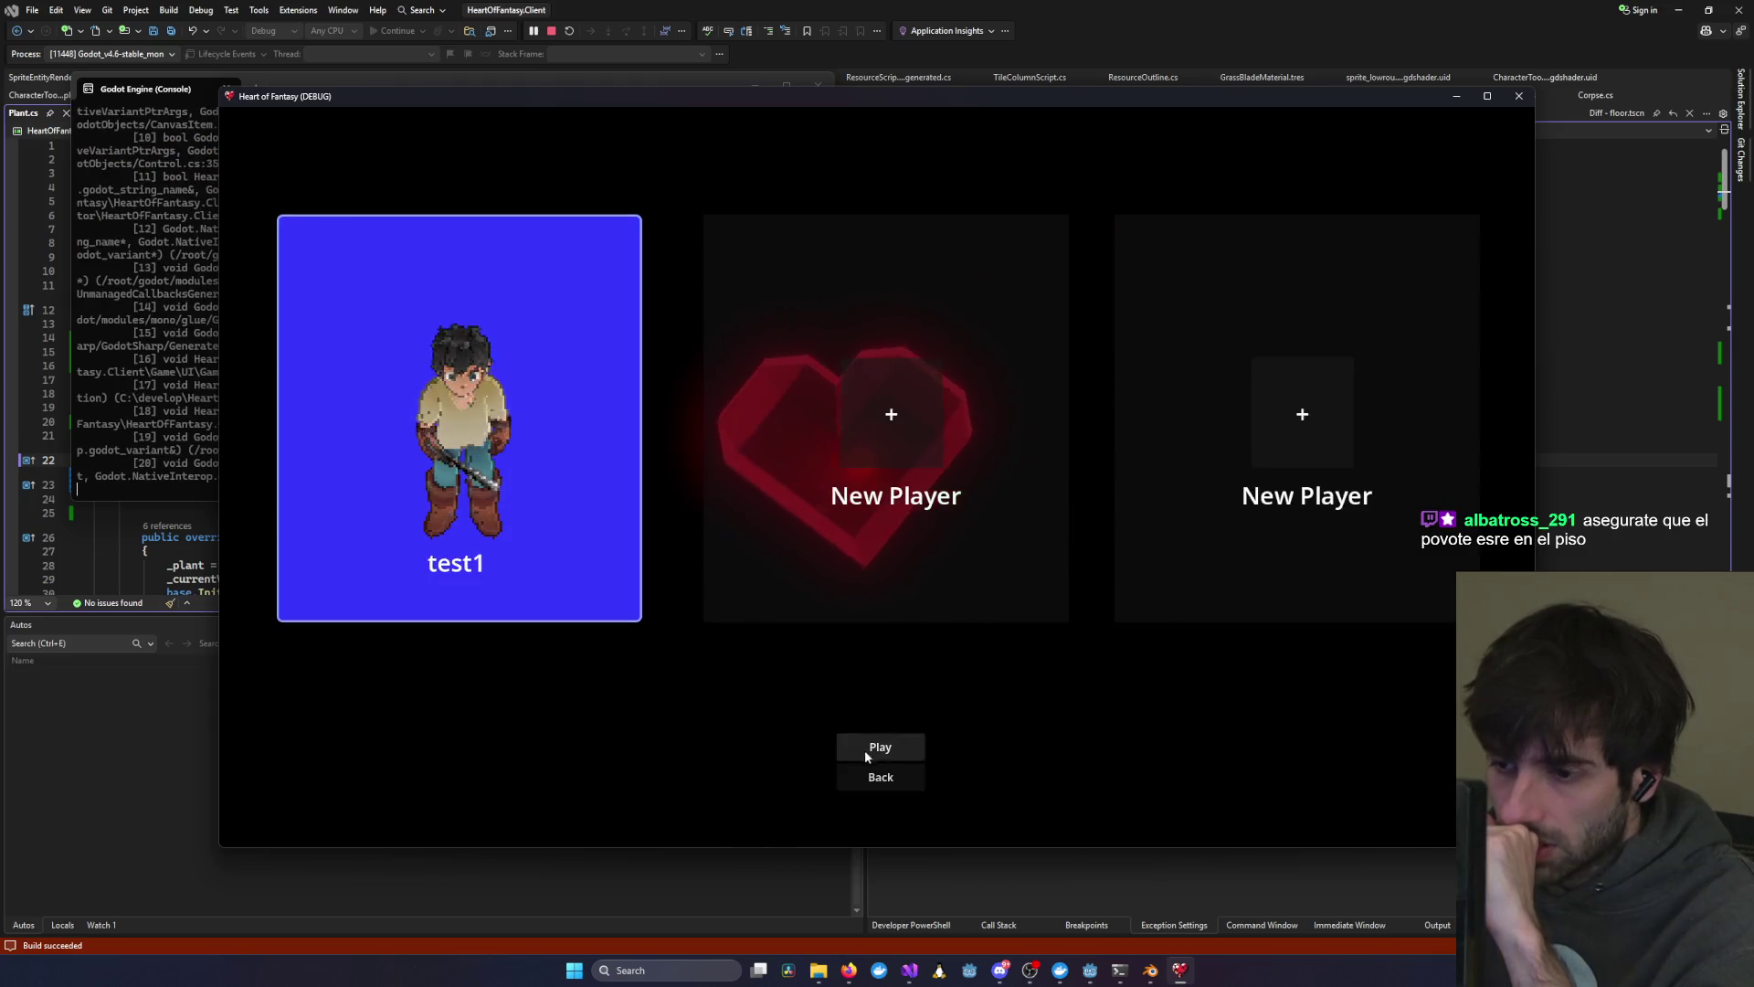
pyautogui.click(864, 749)
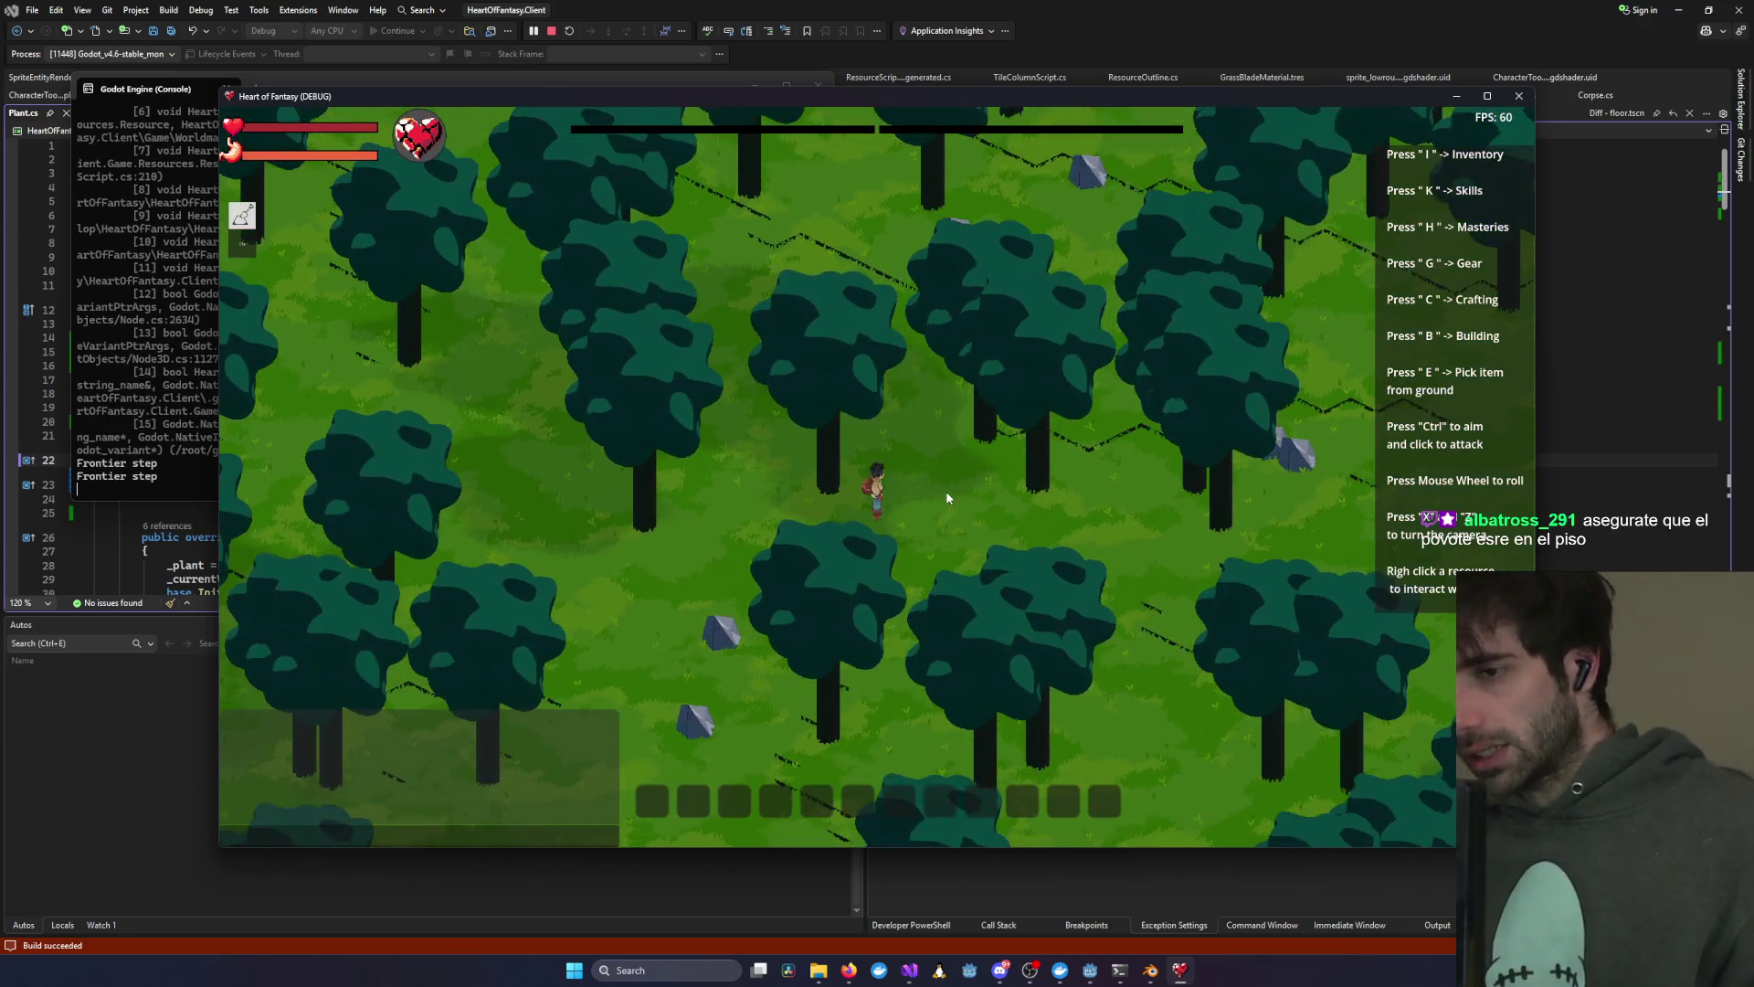
# Check the new trees at several camera zooms, rotating the camera with Q
pyautogui.scroll(5, 939, 488)
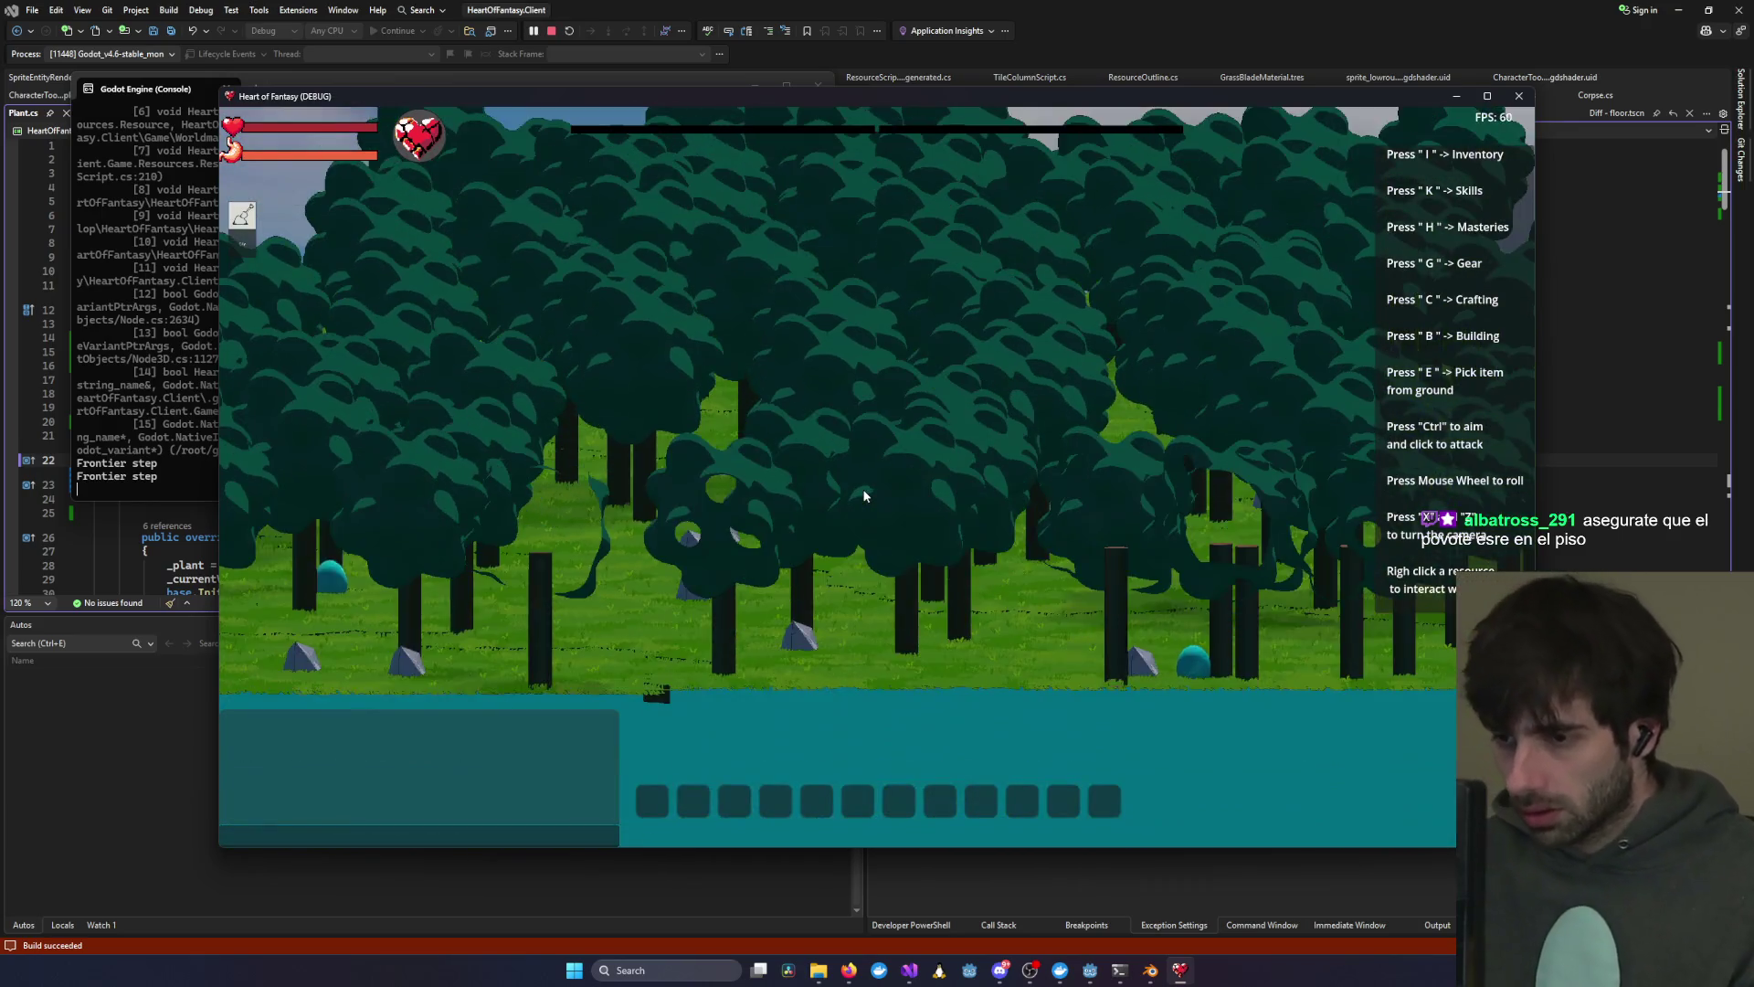
pyautogui.scroll(5, 864, 495)
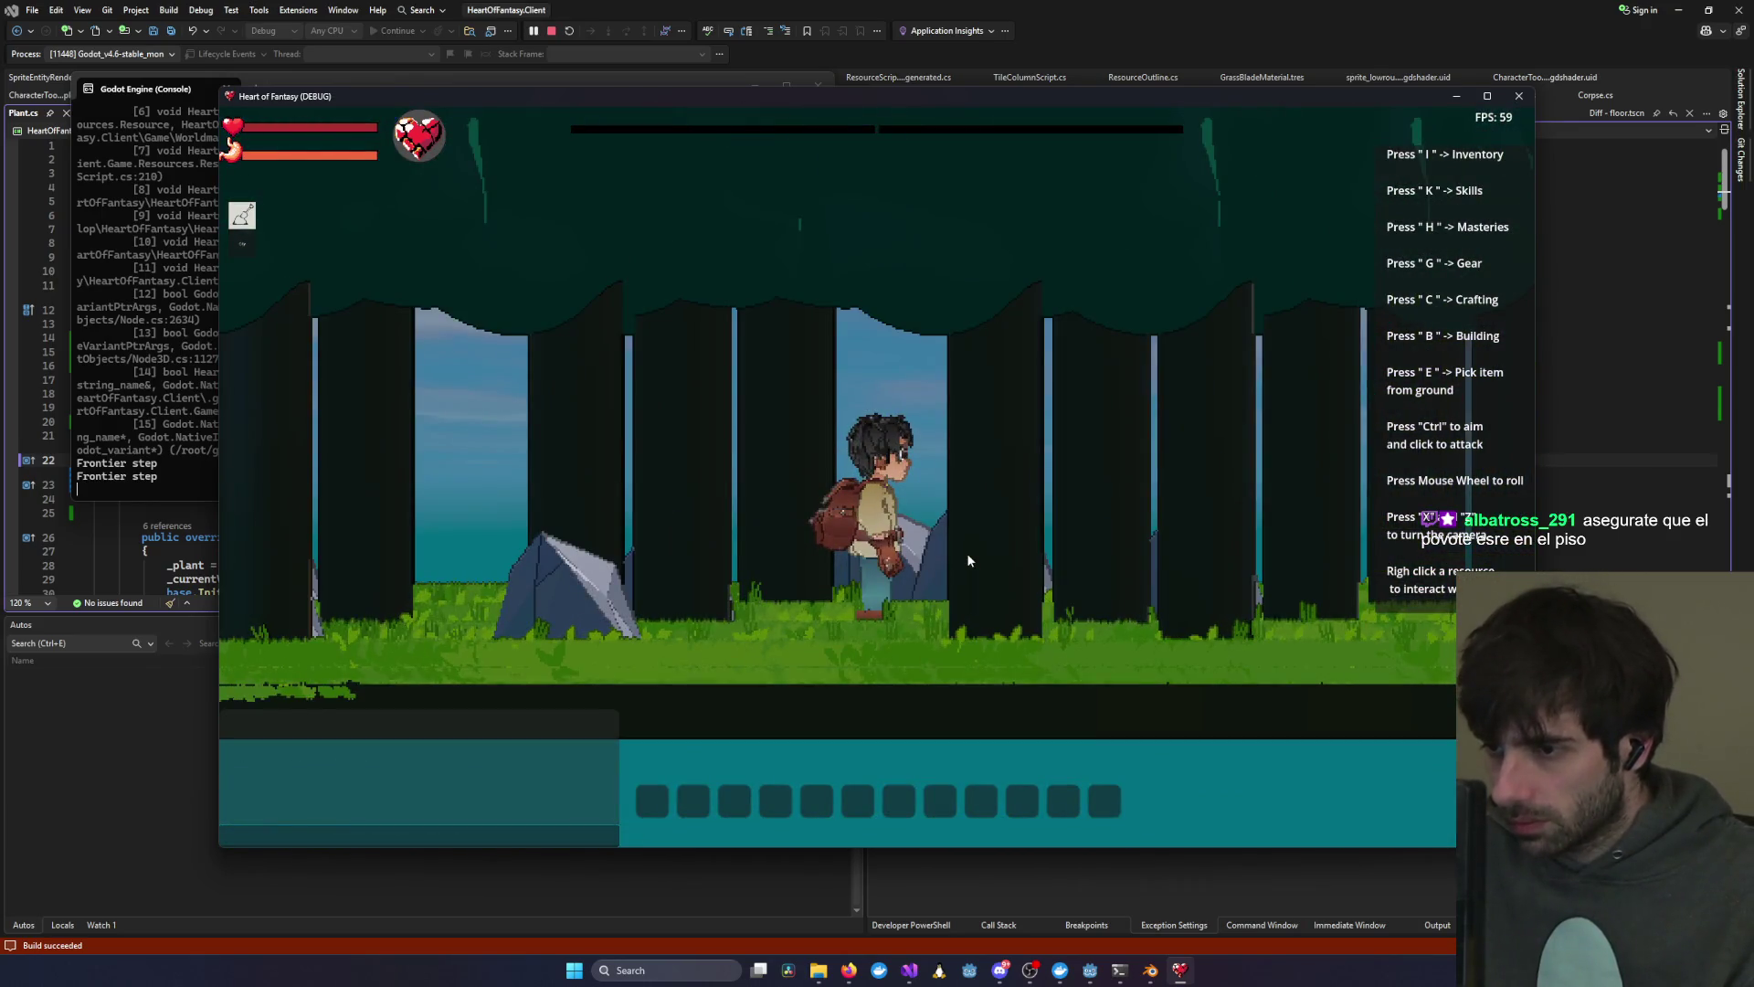
pyautogui.scroll(3, 968, 560)
pyautogui.scroll(-3, 1005, 622)
pyautogui.press('q')
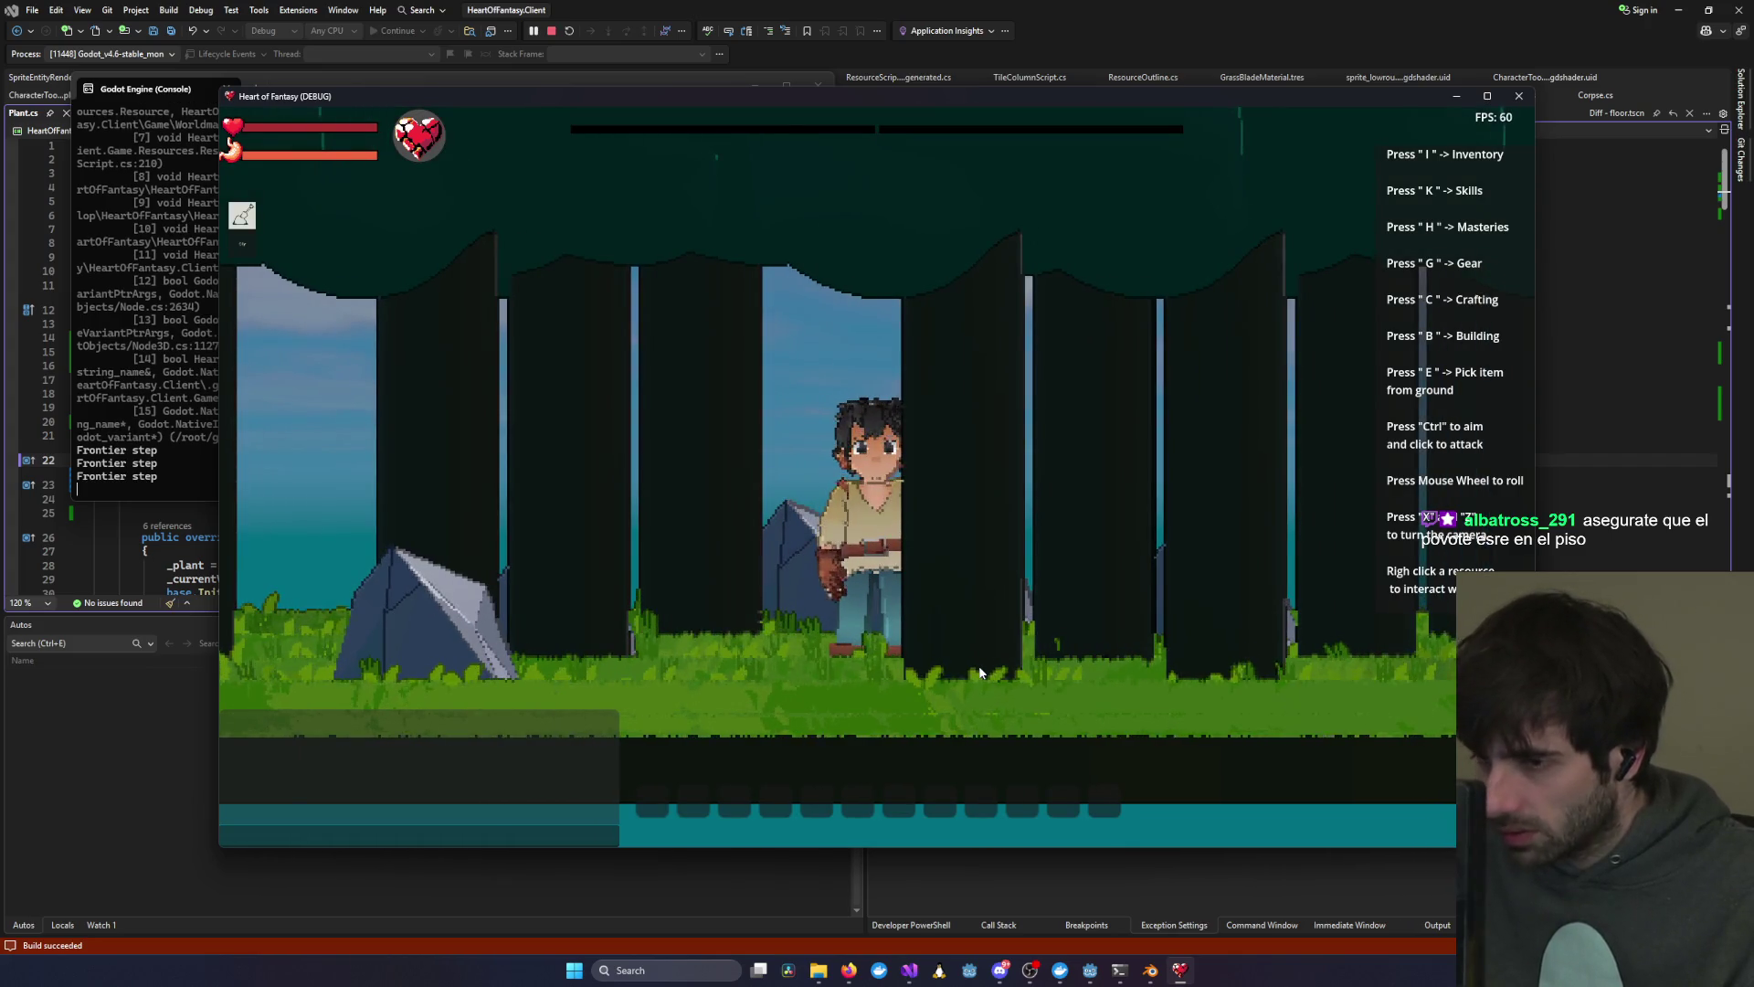
pyautogui.scroll(-5, 978, 665)
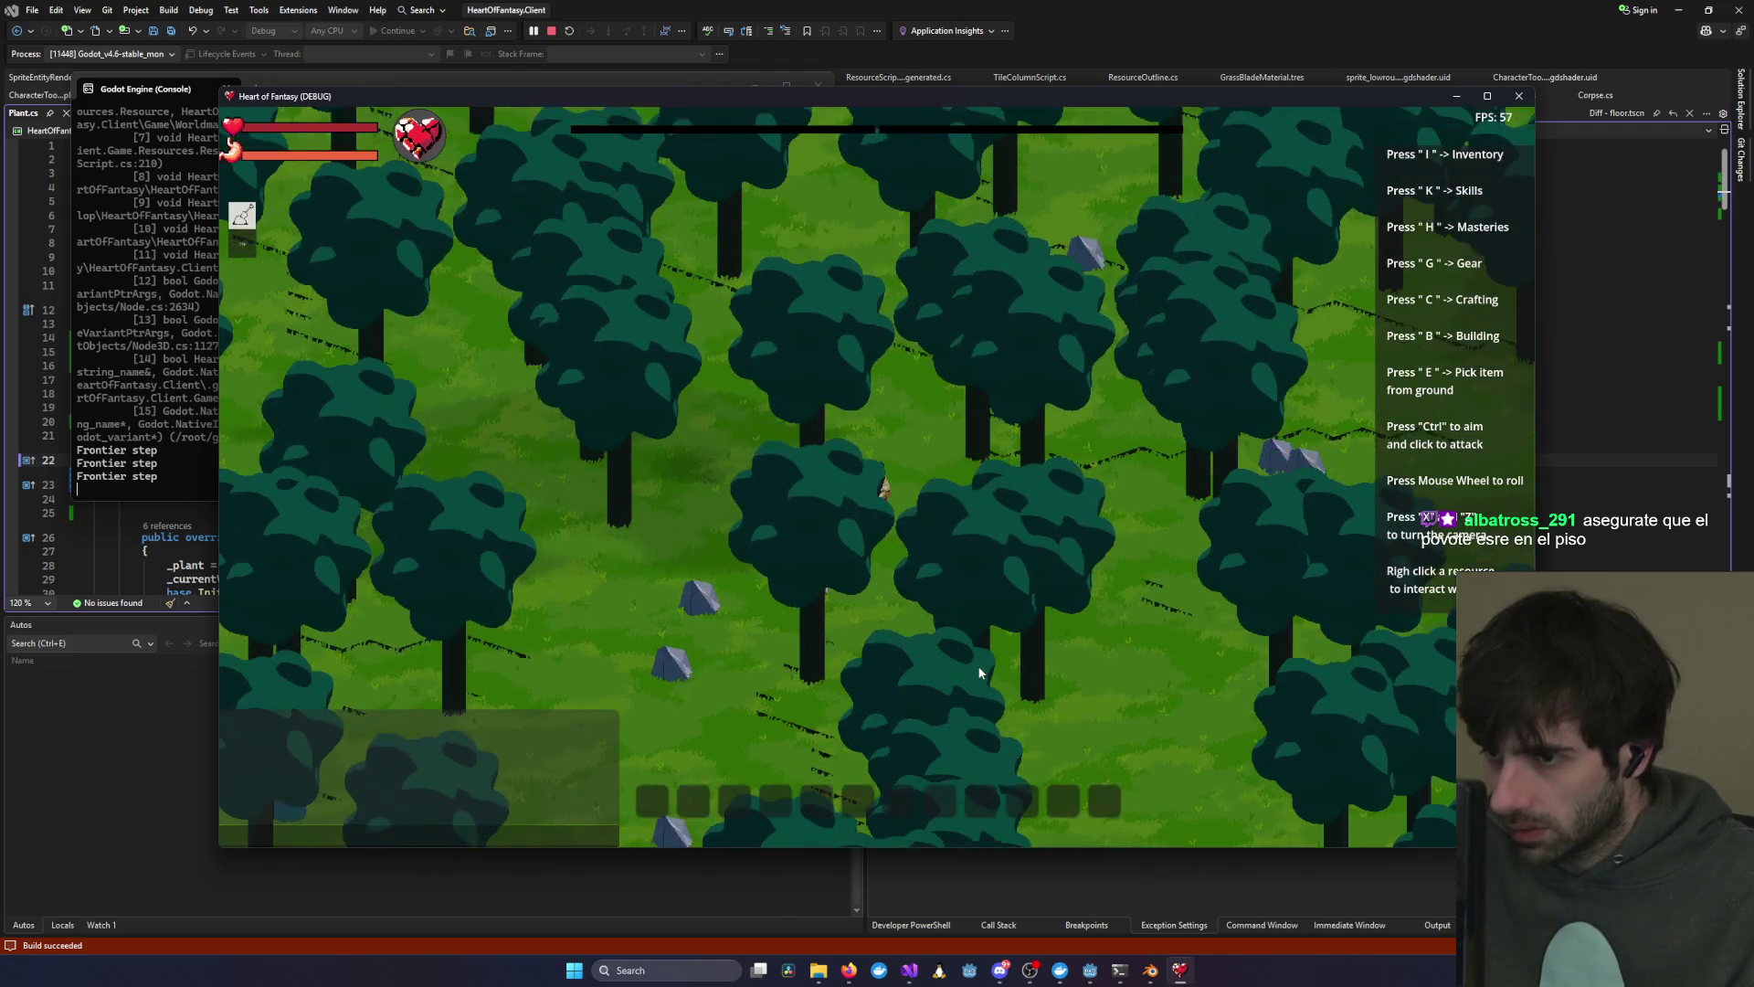
pyautogui.scroll(2, 978, 665)
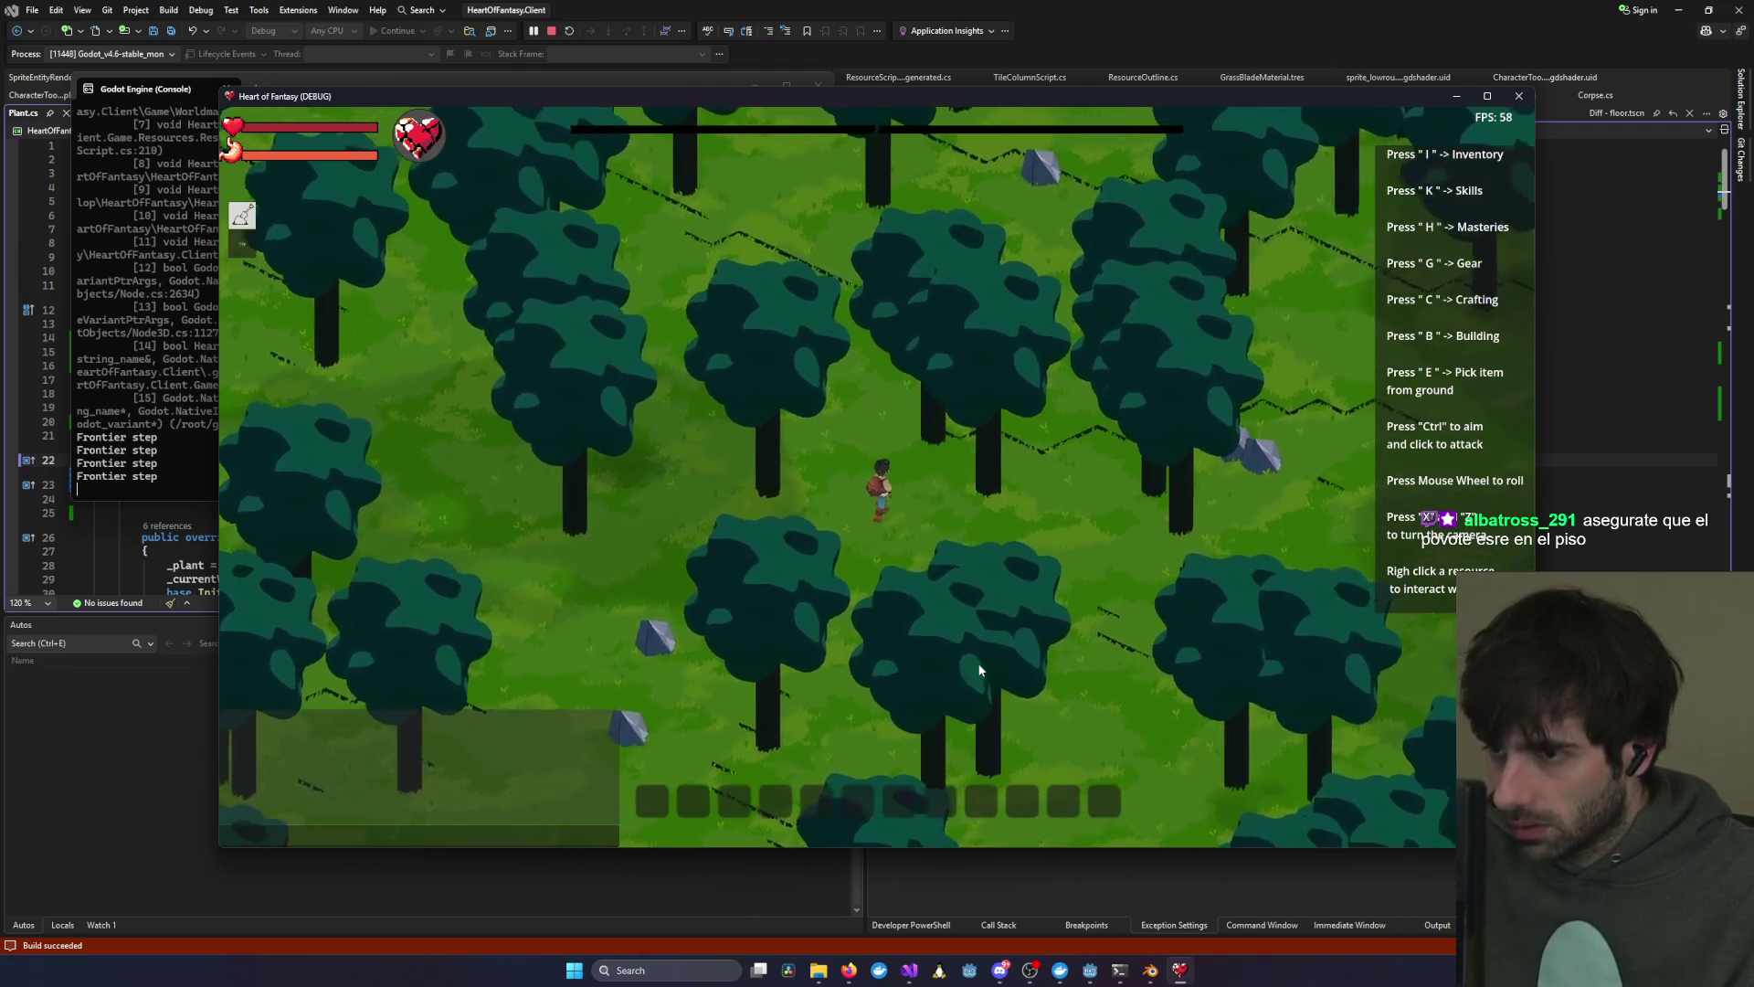
pyautogui.scroll(4, 979, 670)
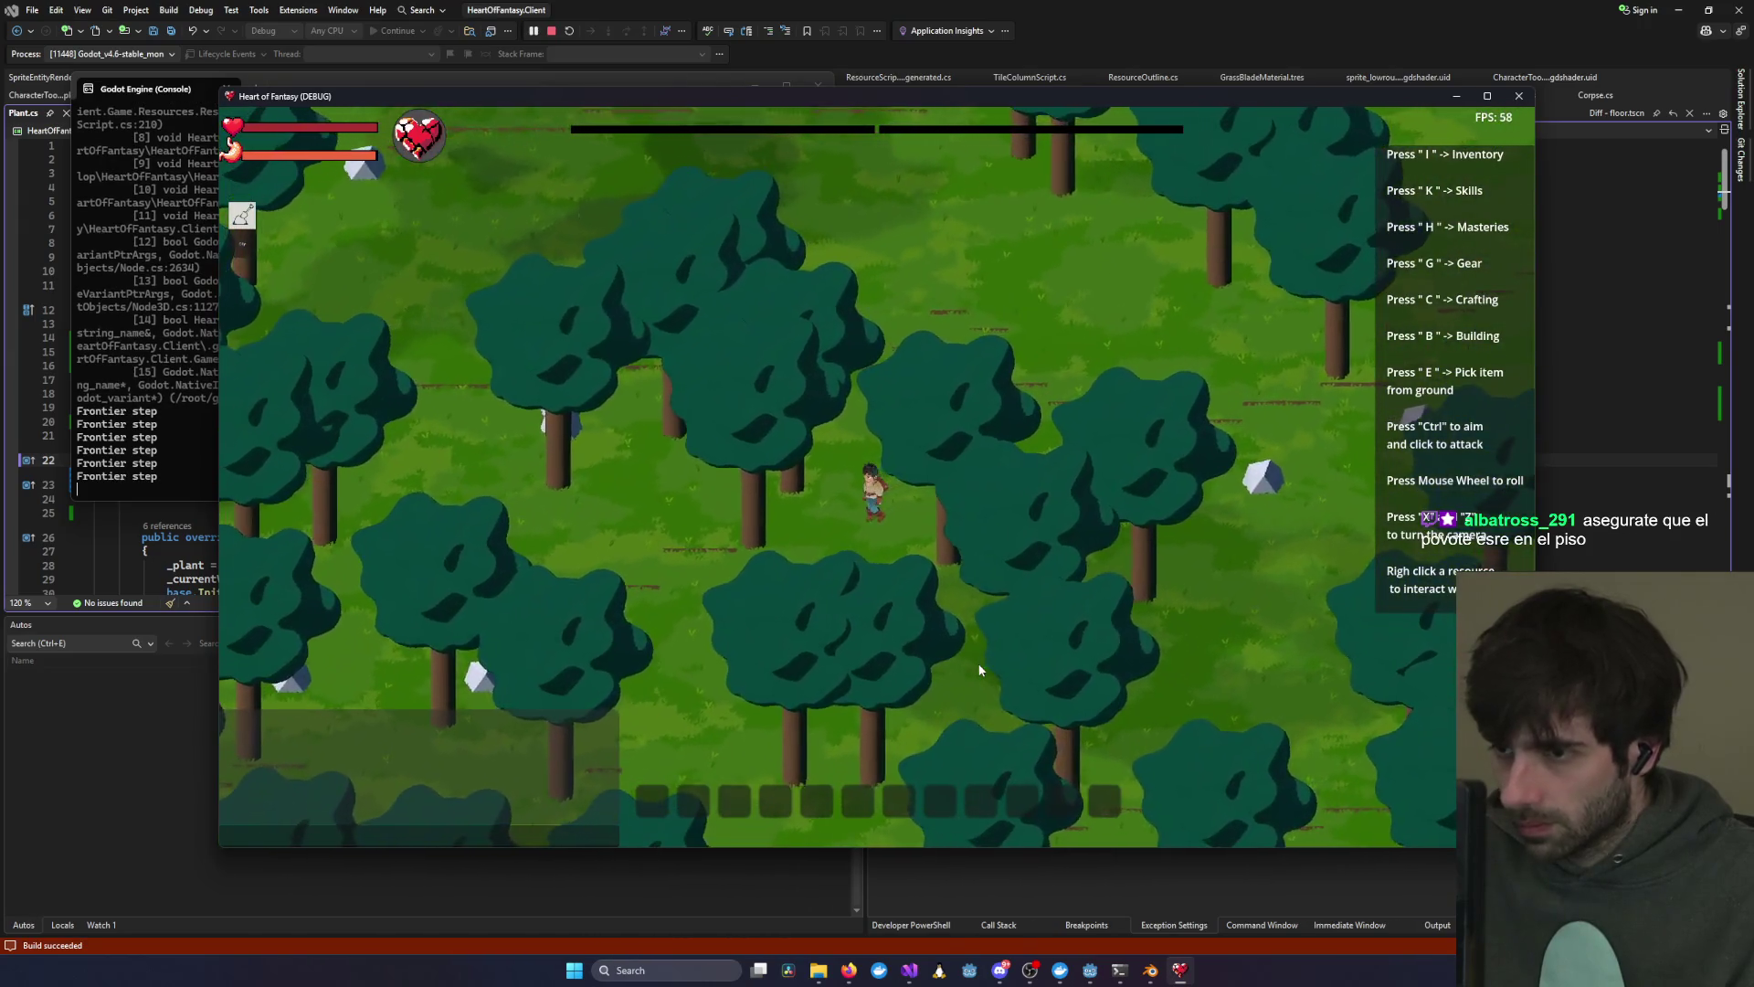
pyautogui.scroll(4, 979, 669)
pyautogui.scroll(-3, 784, 550)
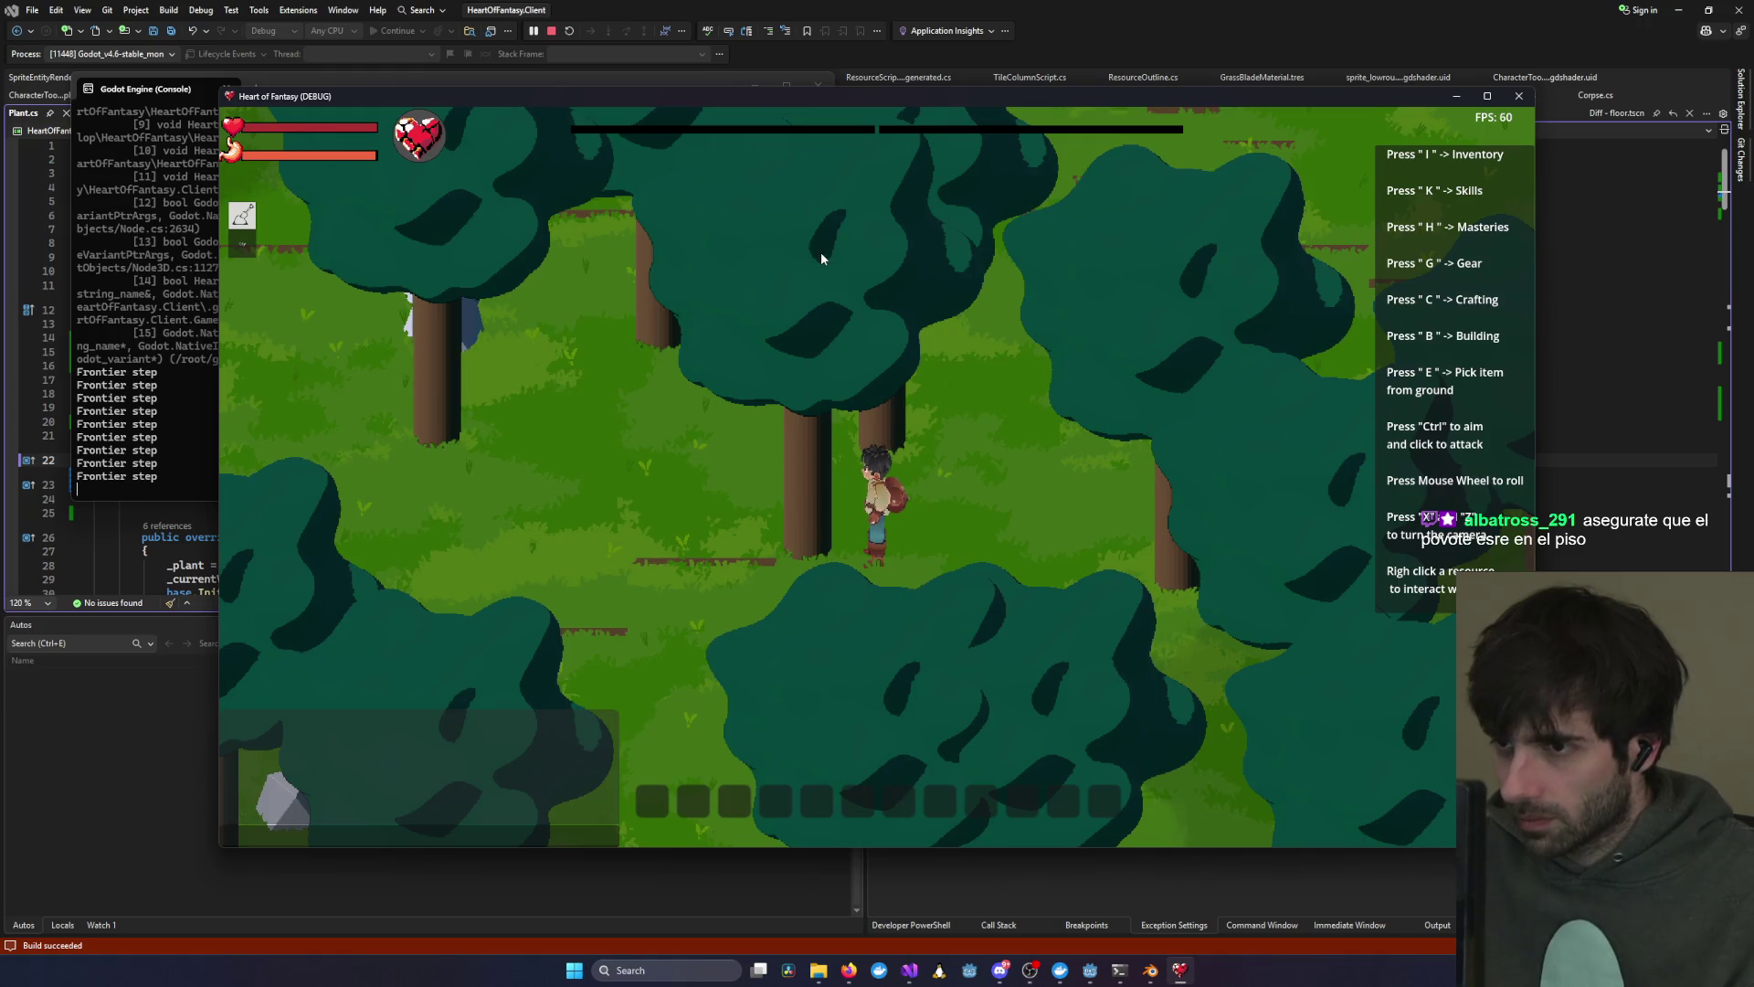
pyautogui.scroll(-2, 832, 370)
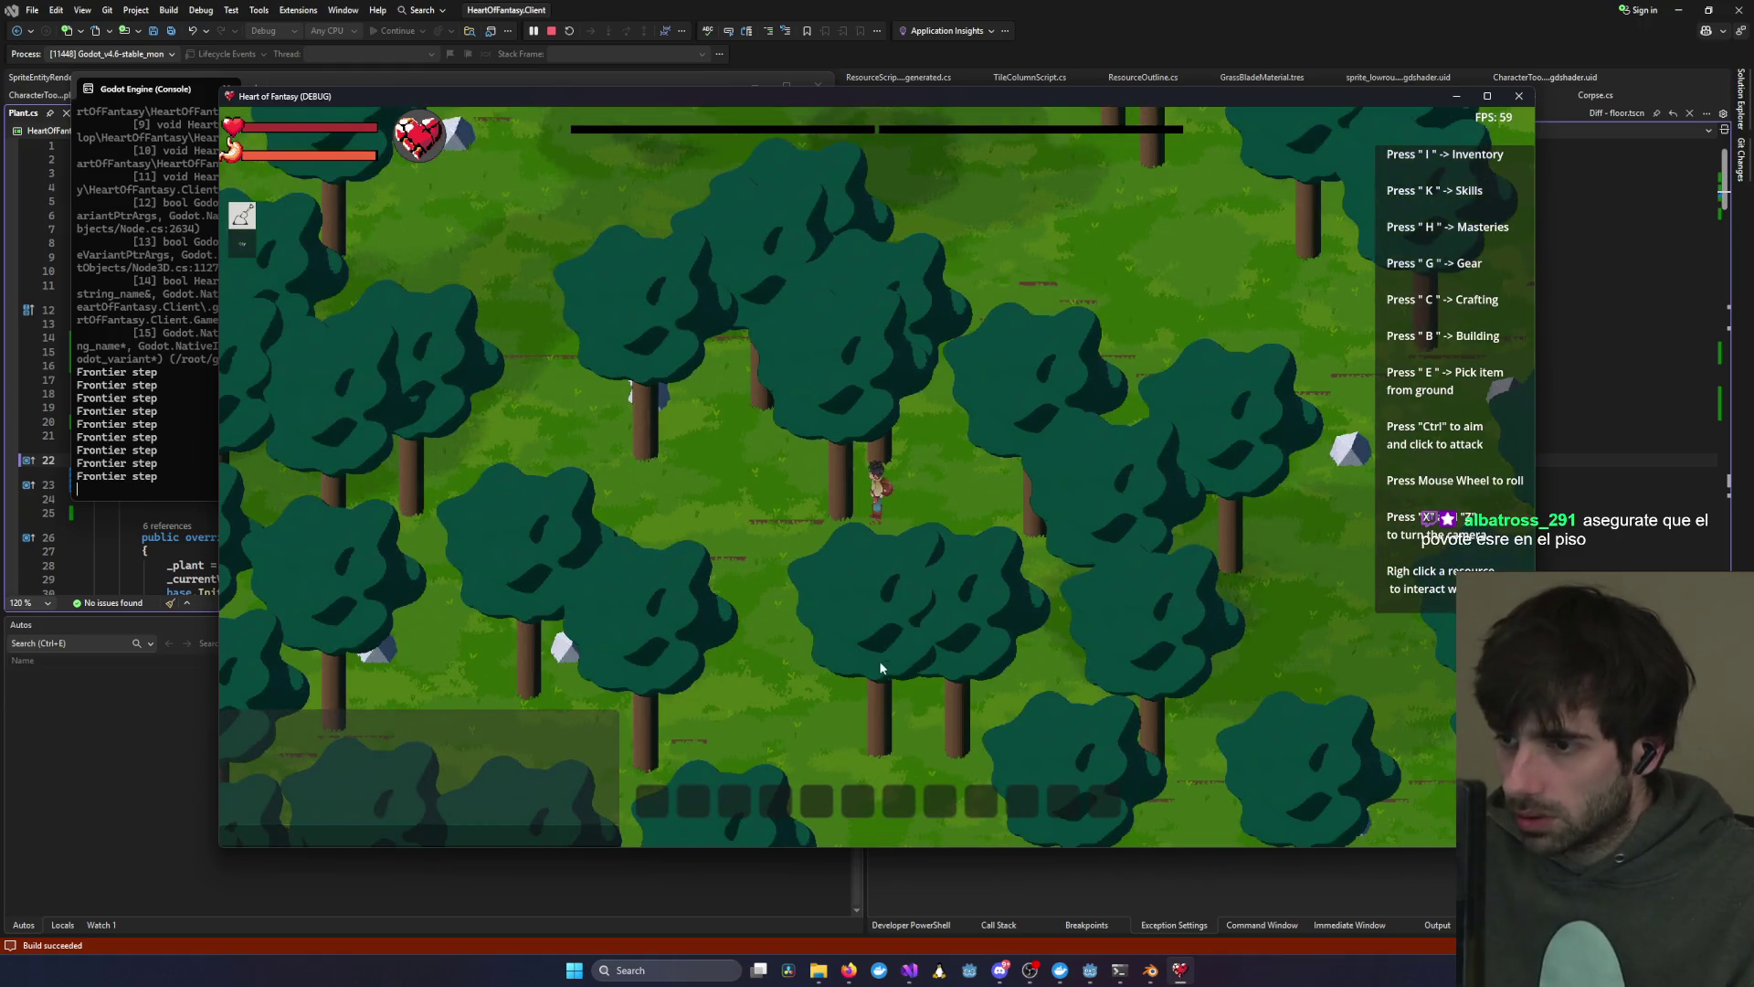
pyautogui.scroll(-2, 721, 622)
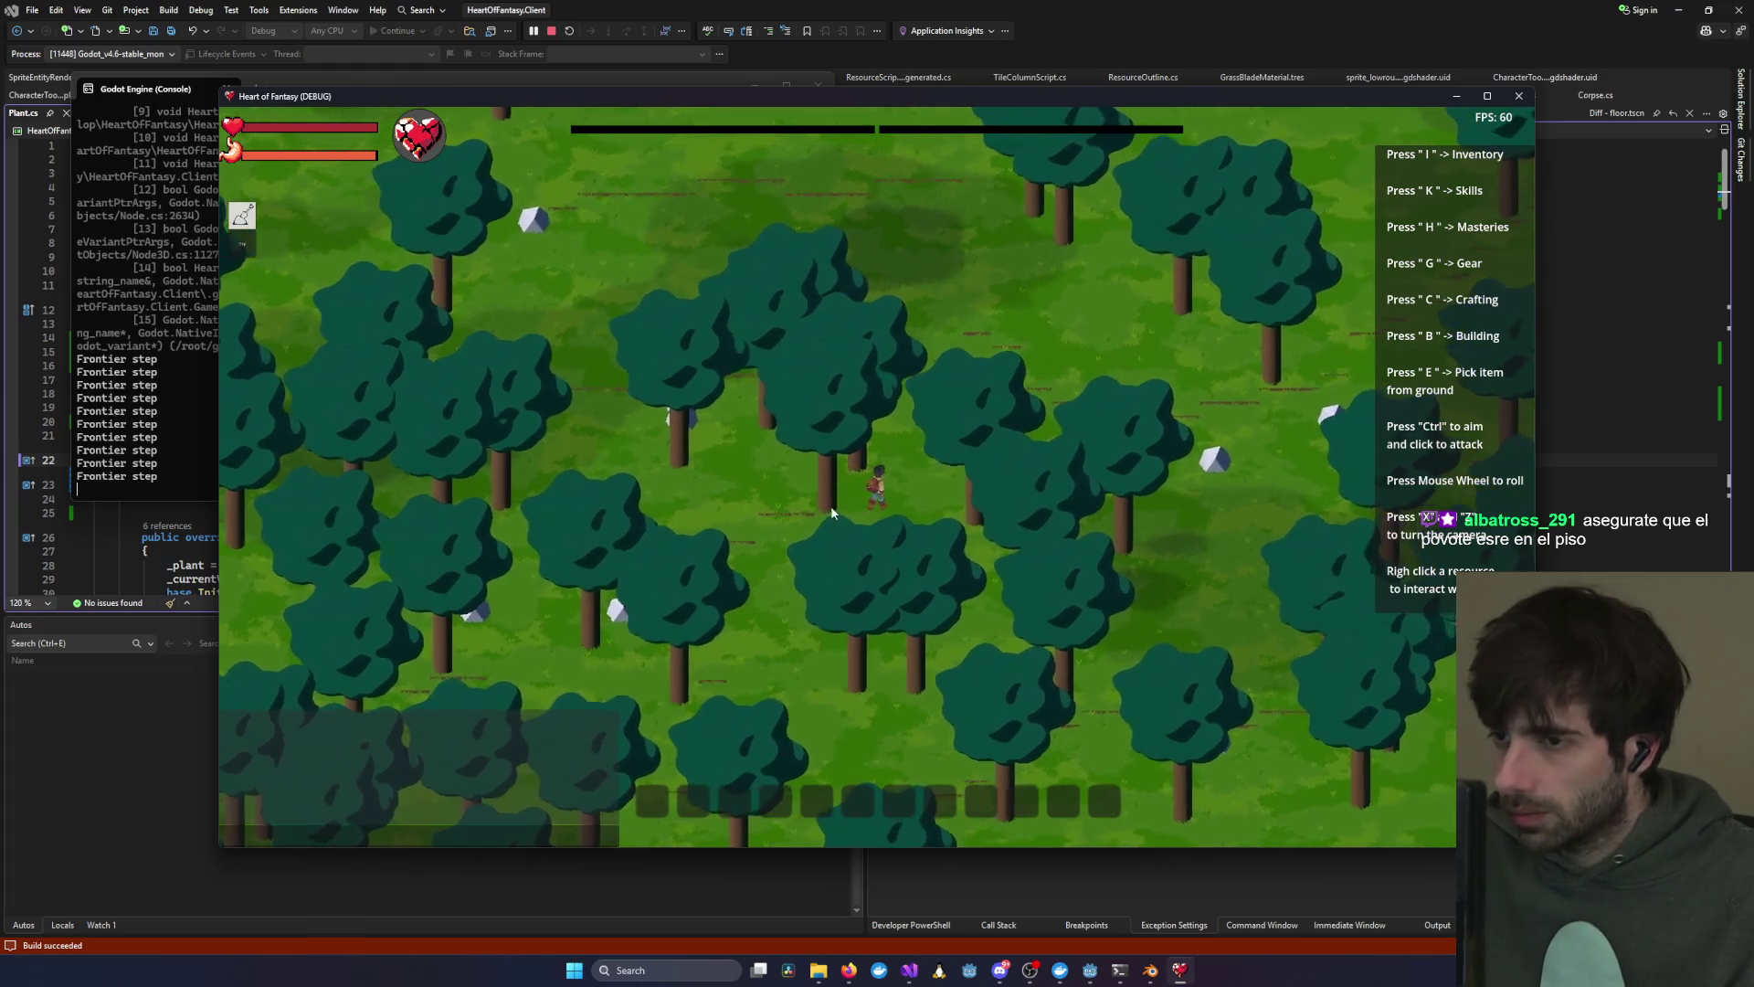
pyautogui.scroll(3, 832, 500)
pyautogui.press('q')
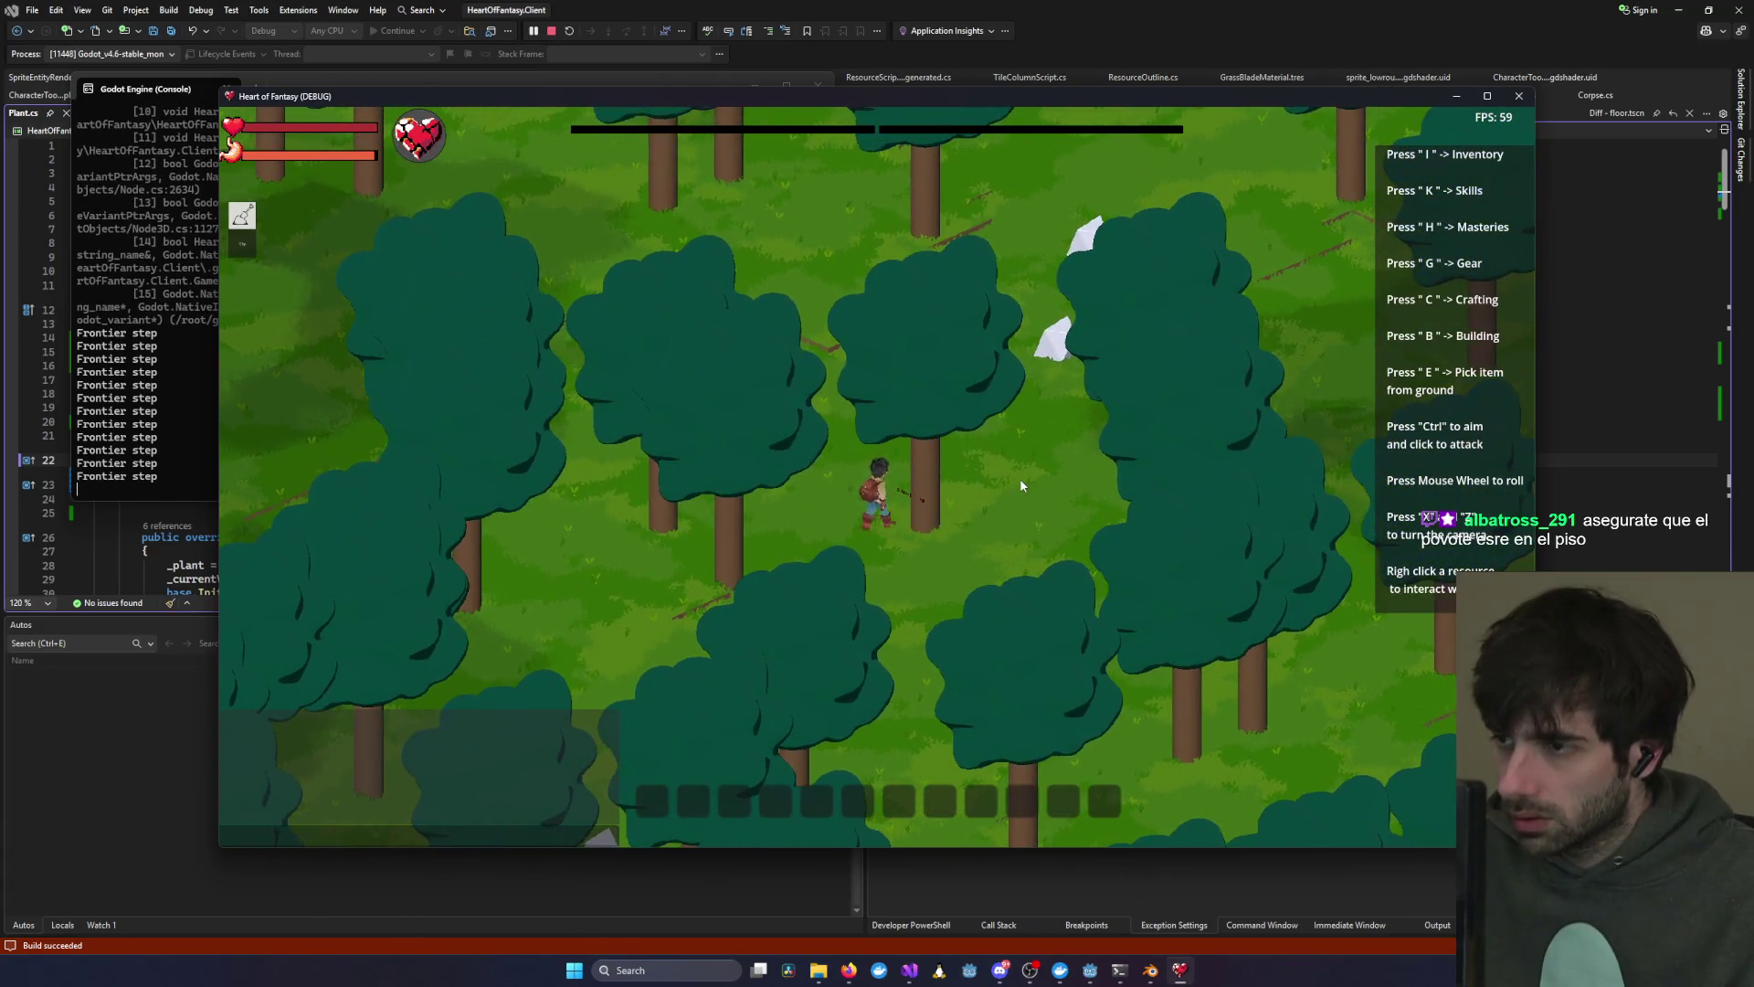
pyautogui.scroll(-5, 1019, 479)
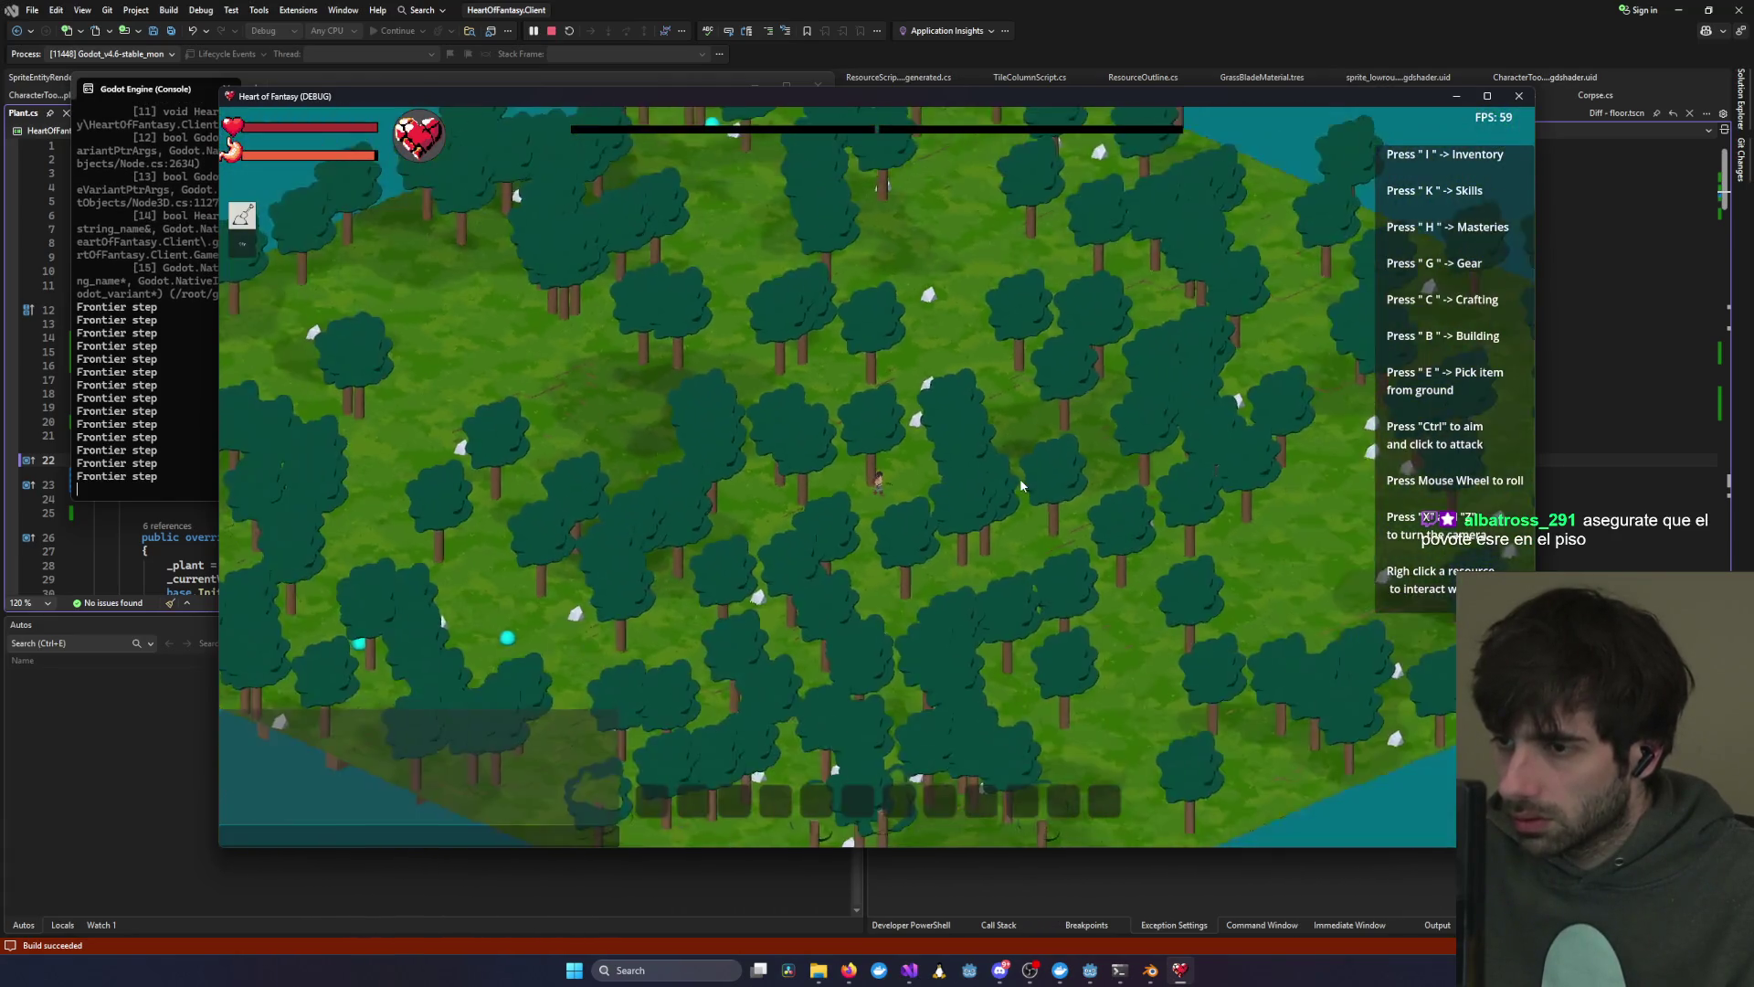
pyautogui.scroll(-5, 1019, 479)
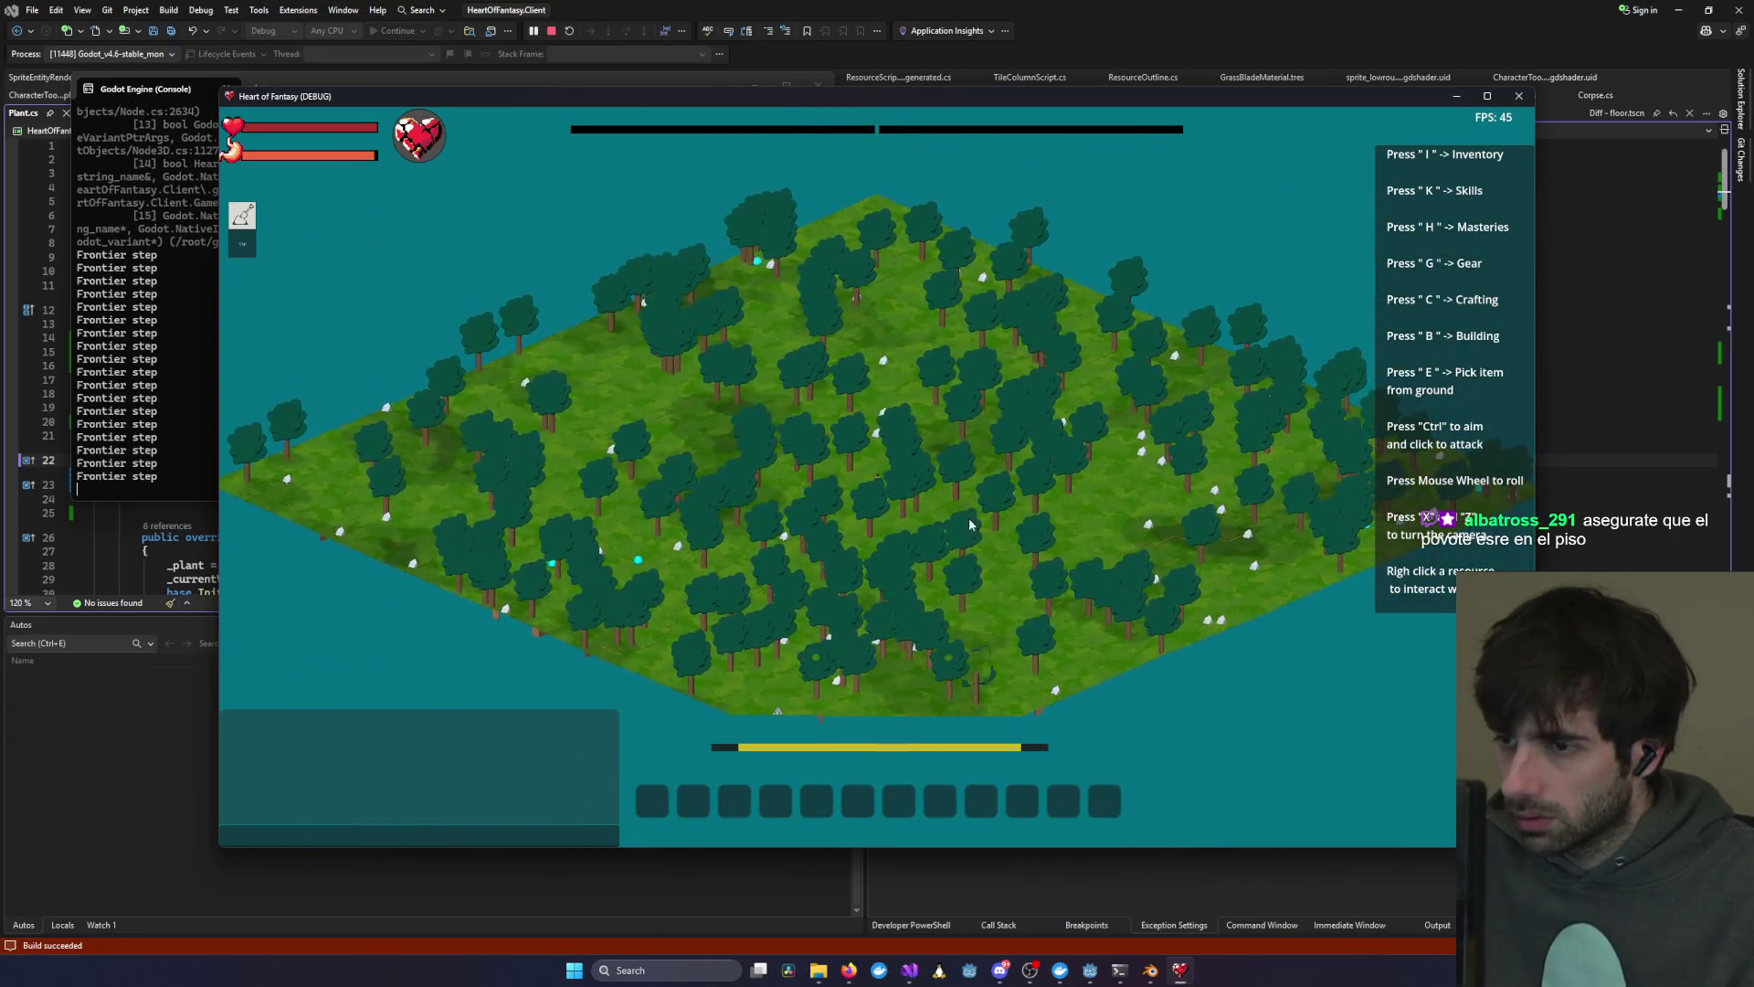
# Enable creative mode with the /creative chat command
pyautogui.press('Return')
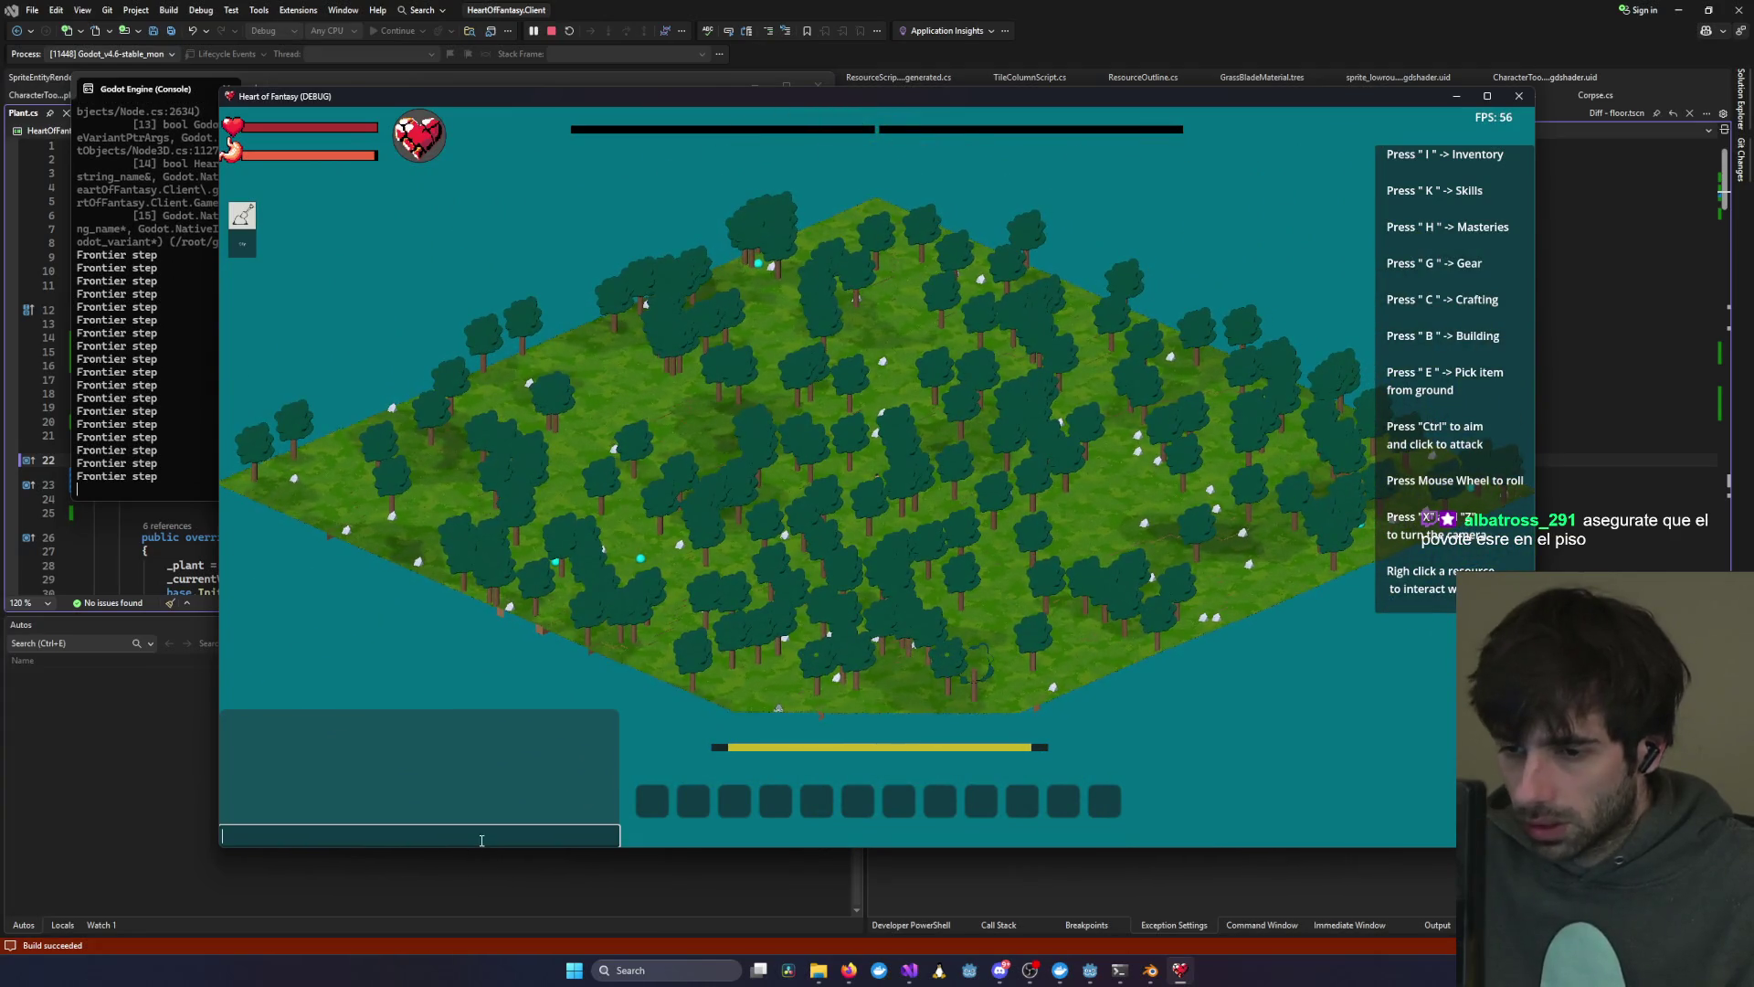
pyautogui.write('/creative')
pyautogui.press('Return')
# Roam left and down across the forest island, then zoom in and walk up
pyautogui.press('a')
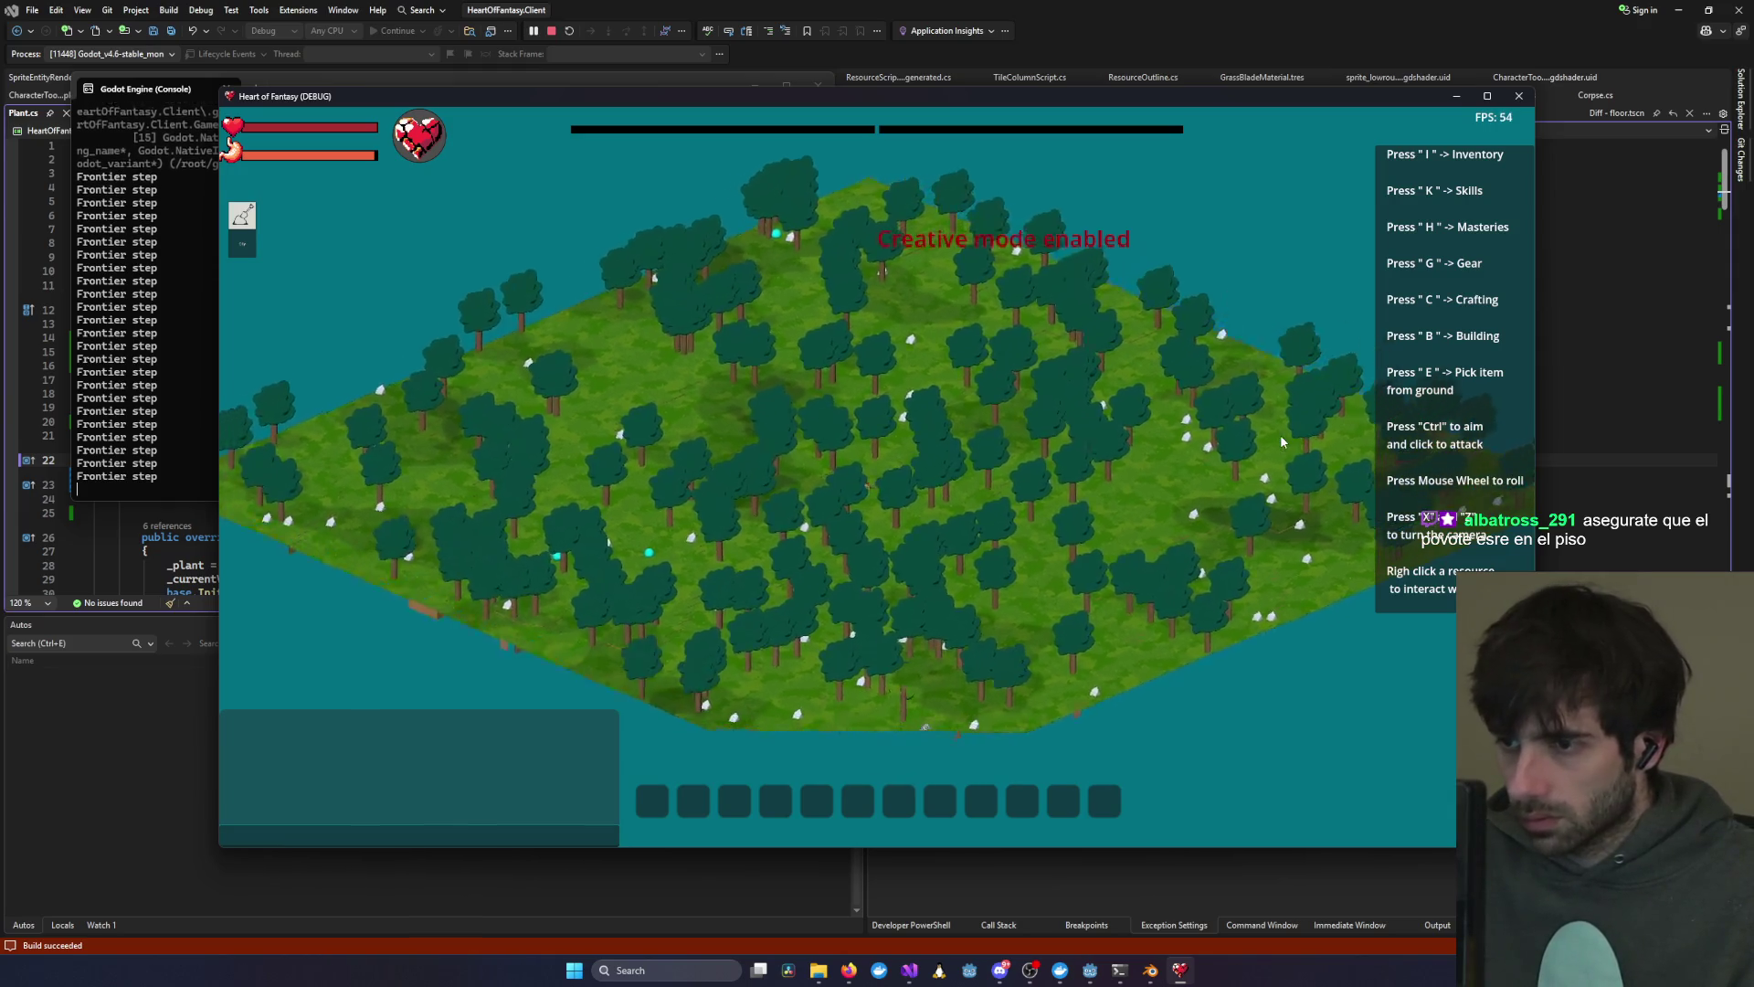
pyautogui.press('a')
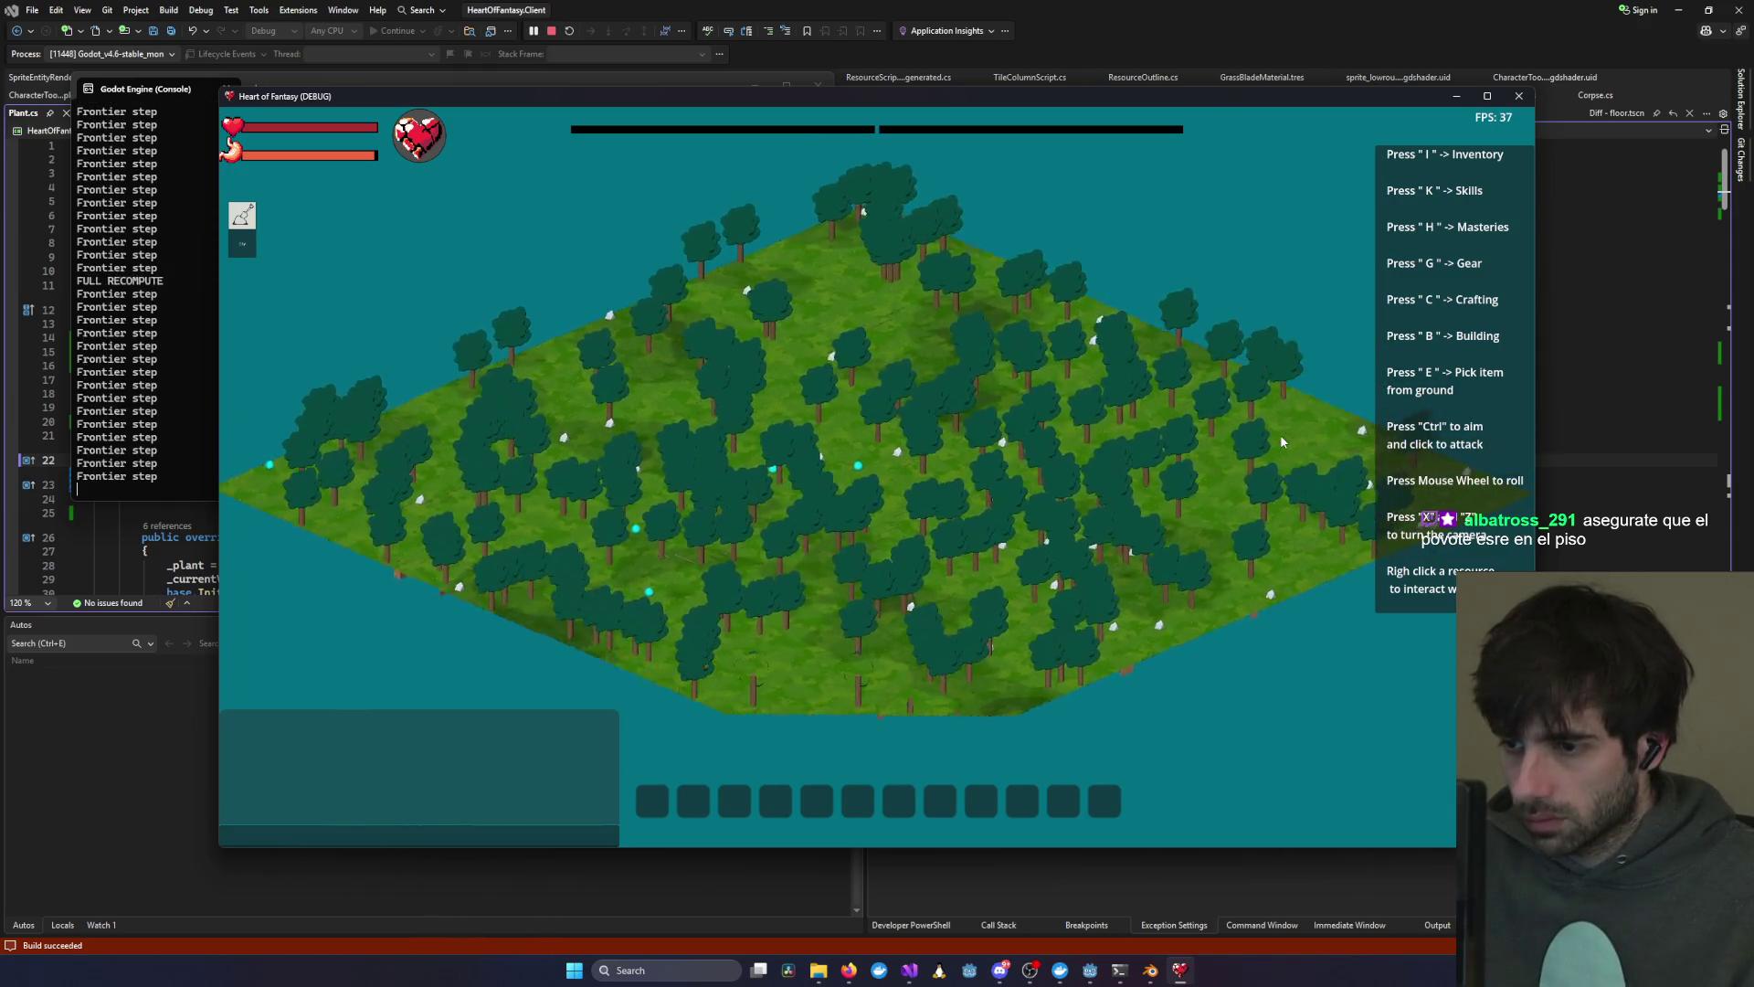
pyautogui.press('a')
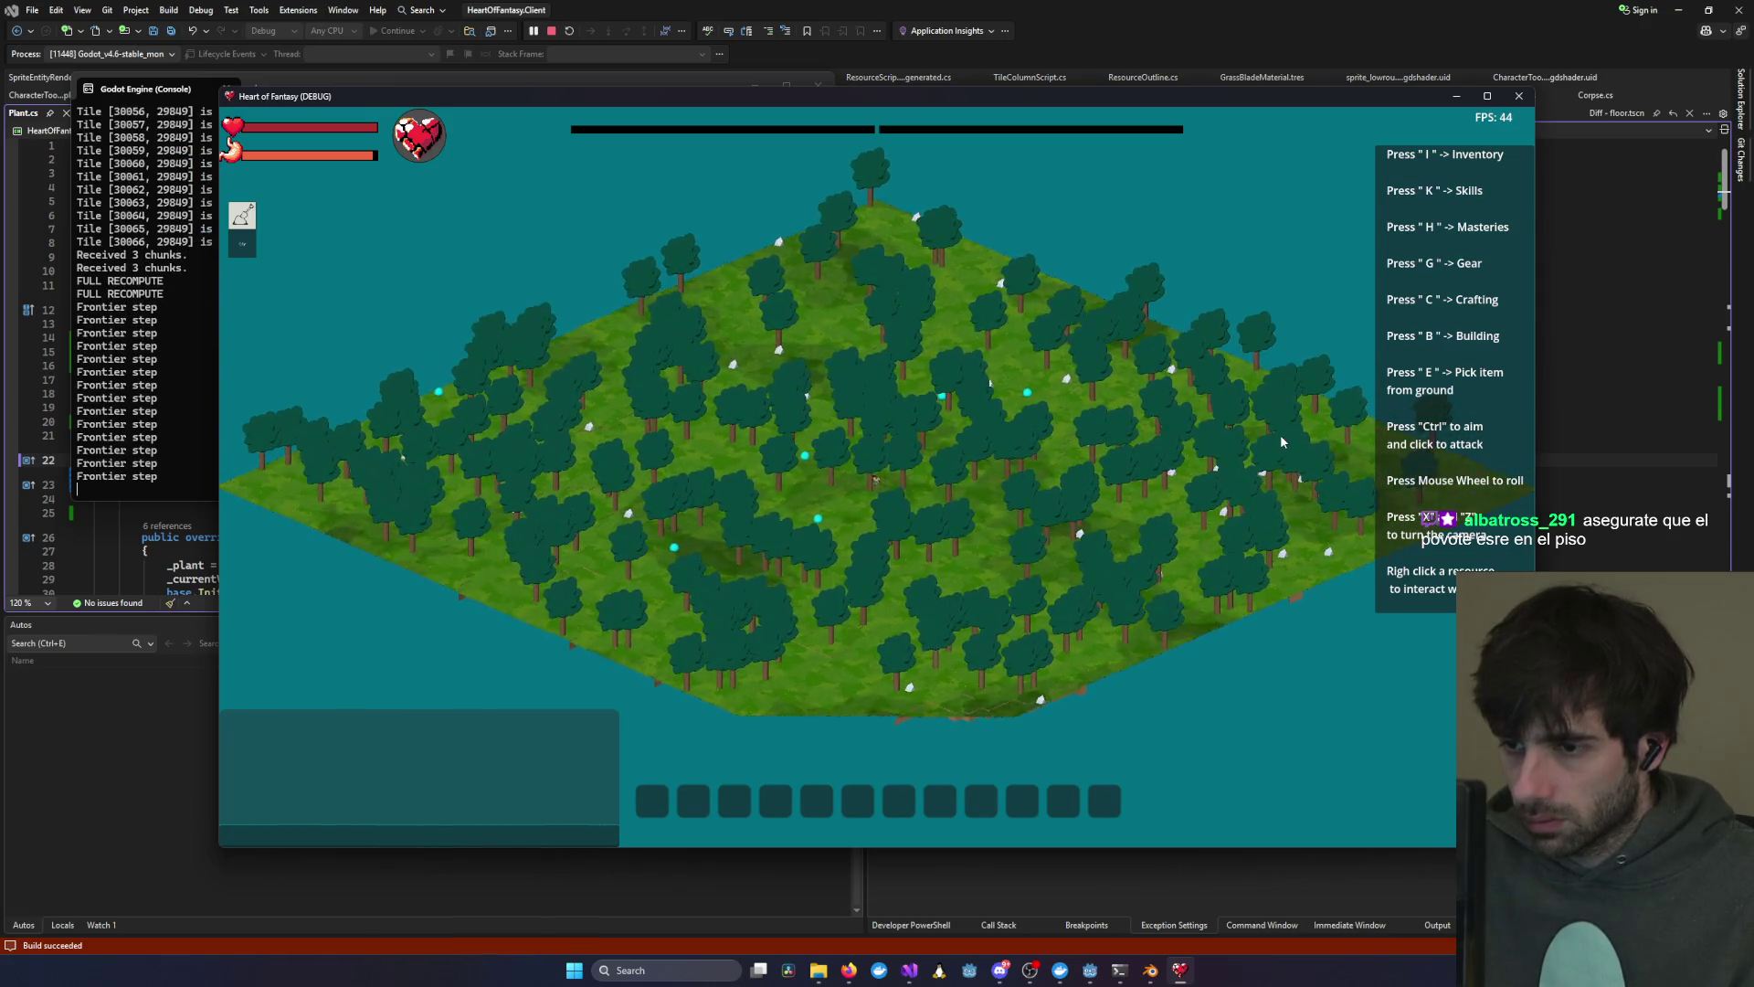
pyautogui.press('a')
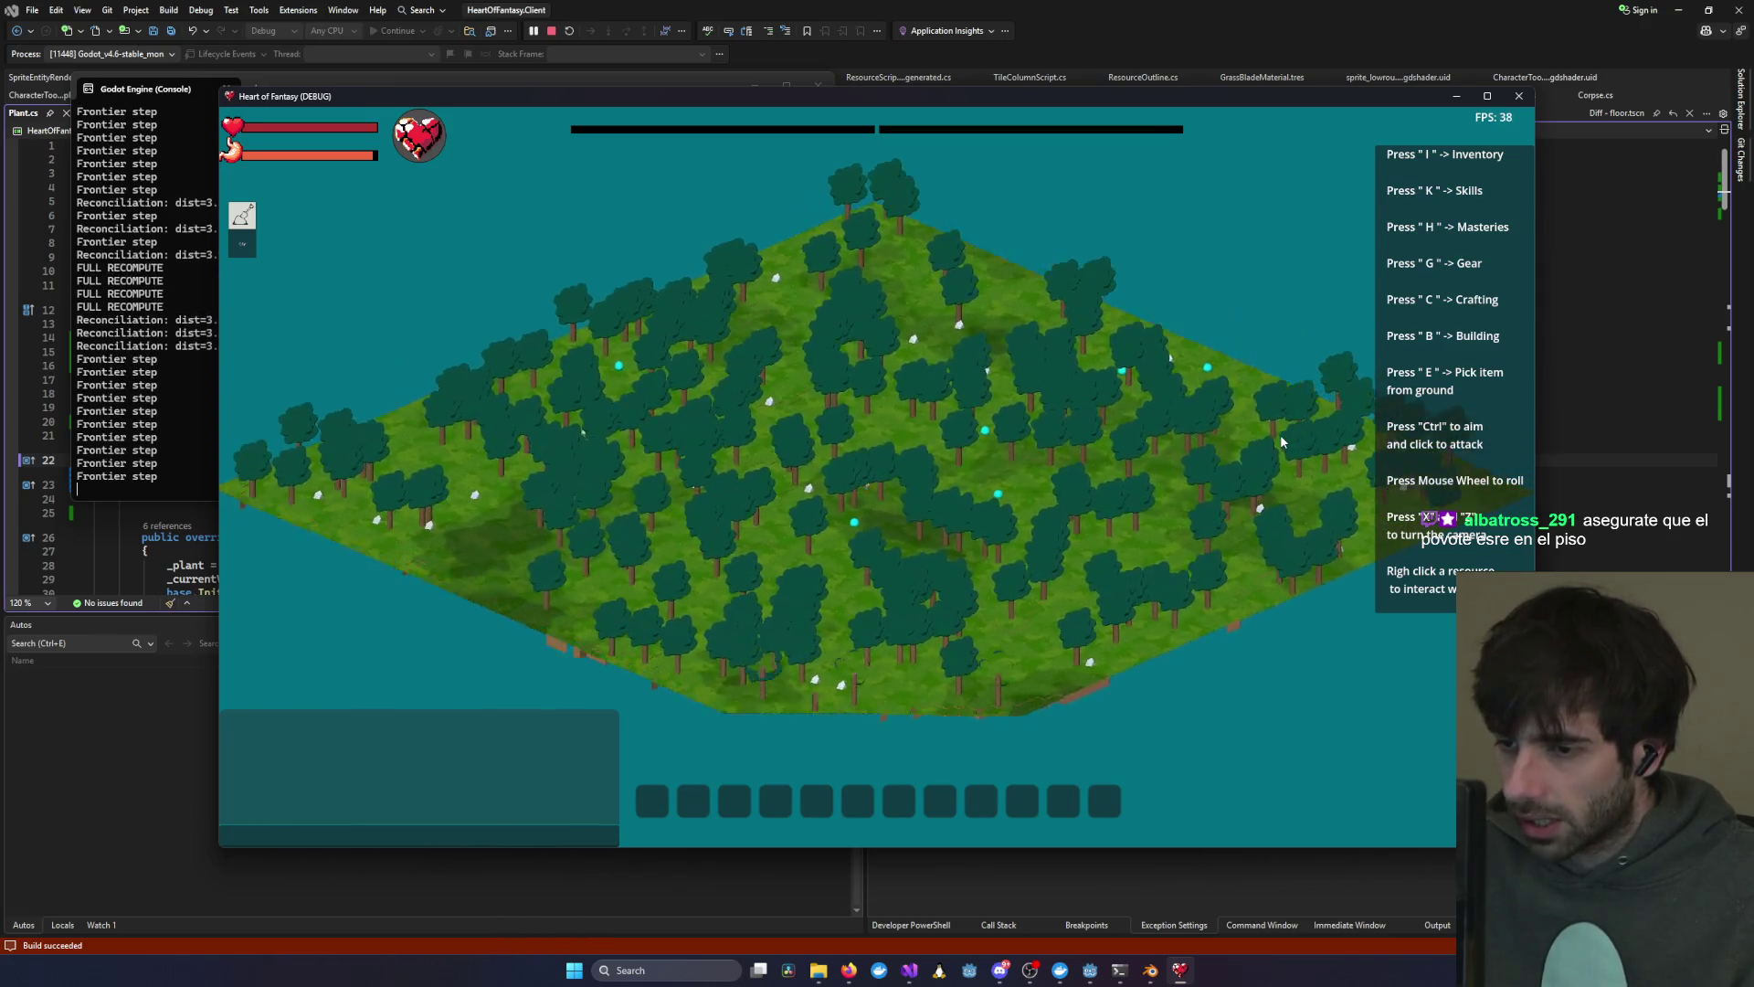
pyautogui.press('a')
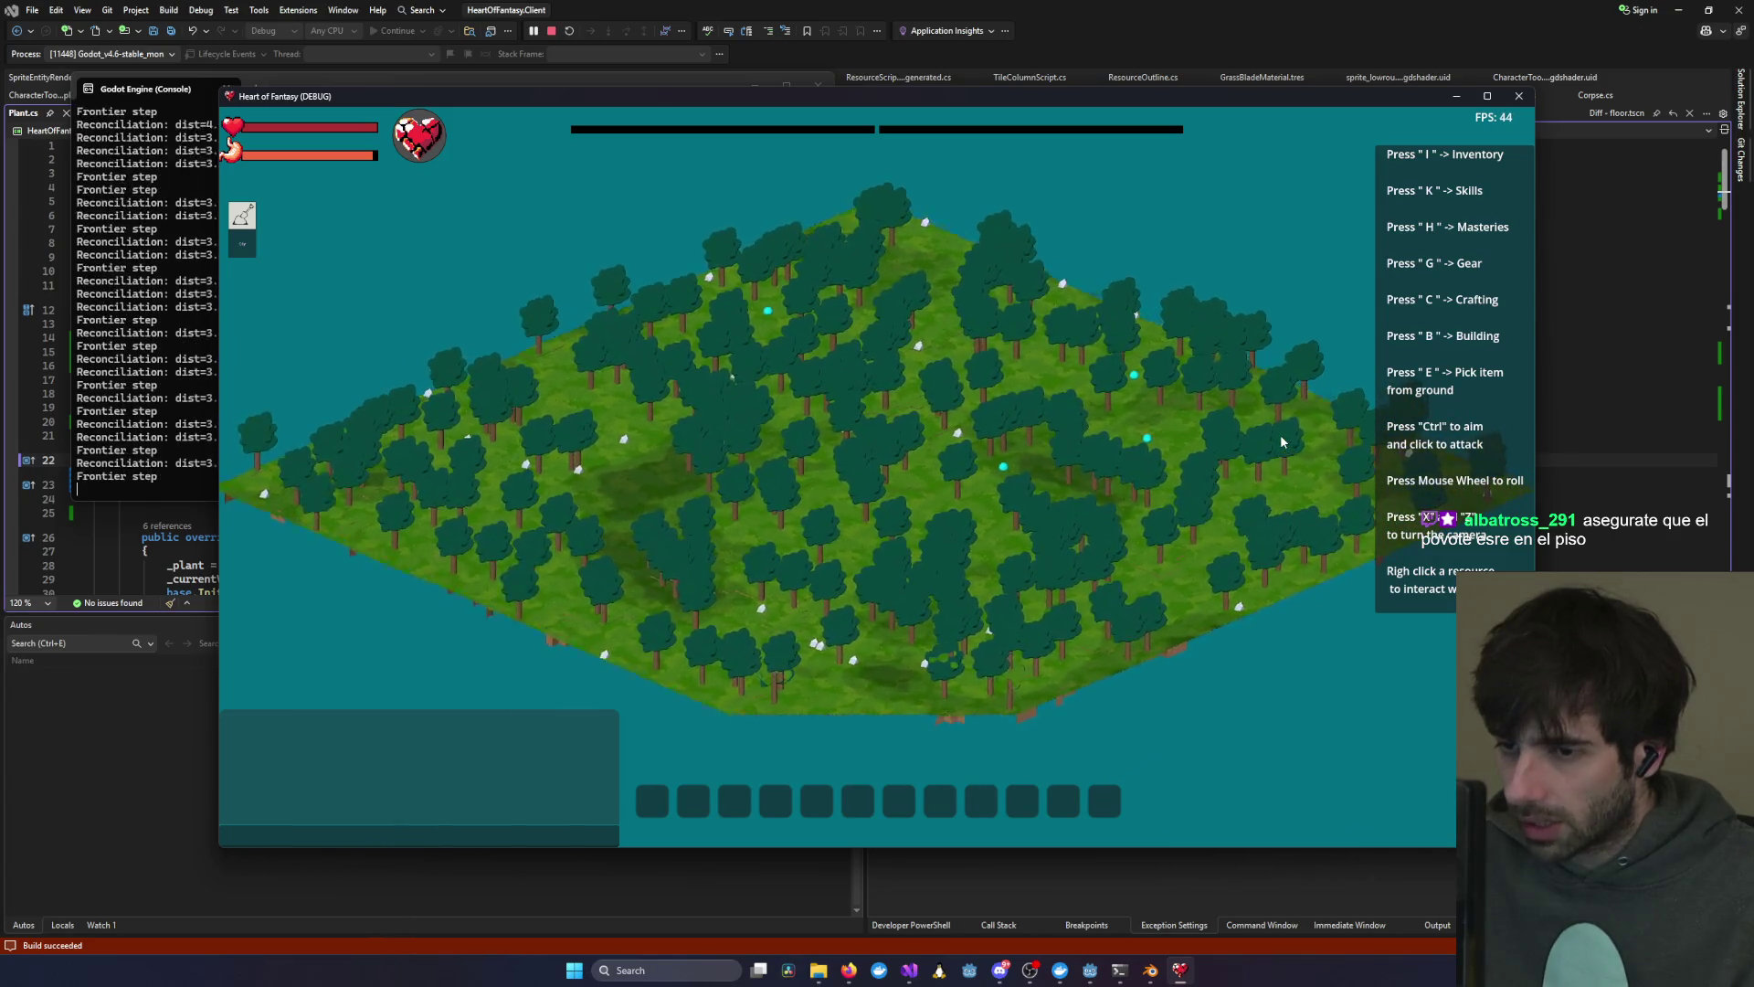
pyautogui.press('a')
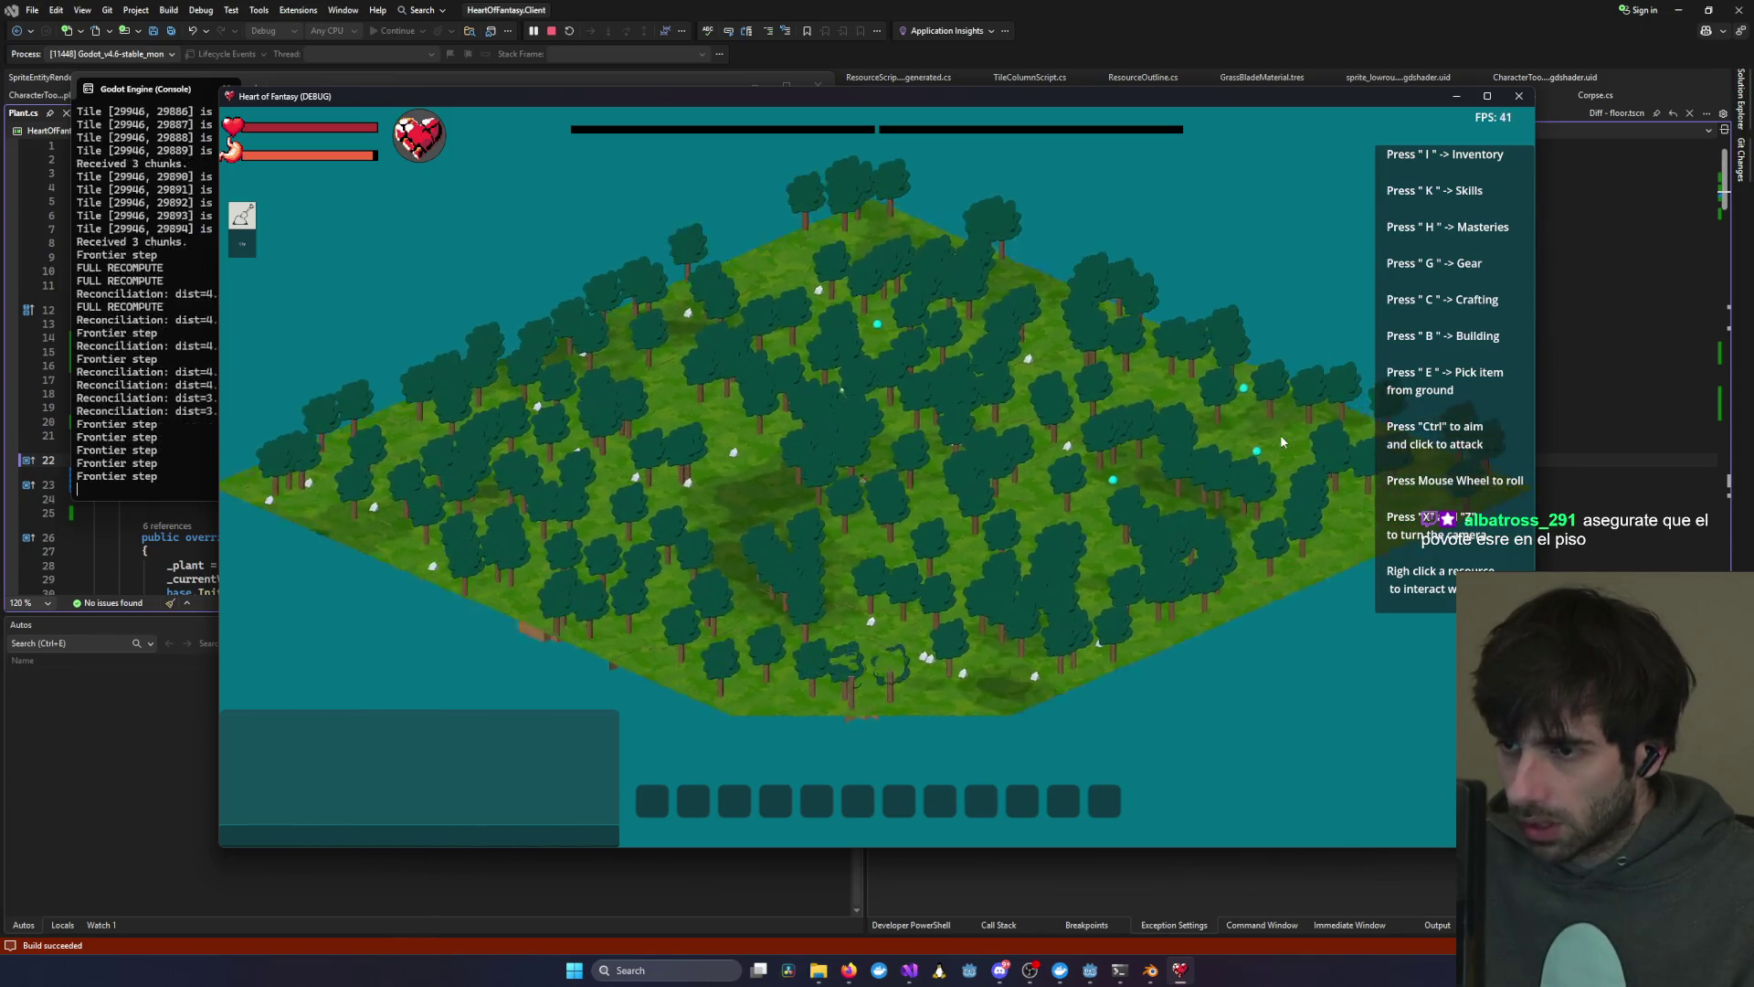
pyautogui.press('a')
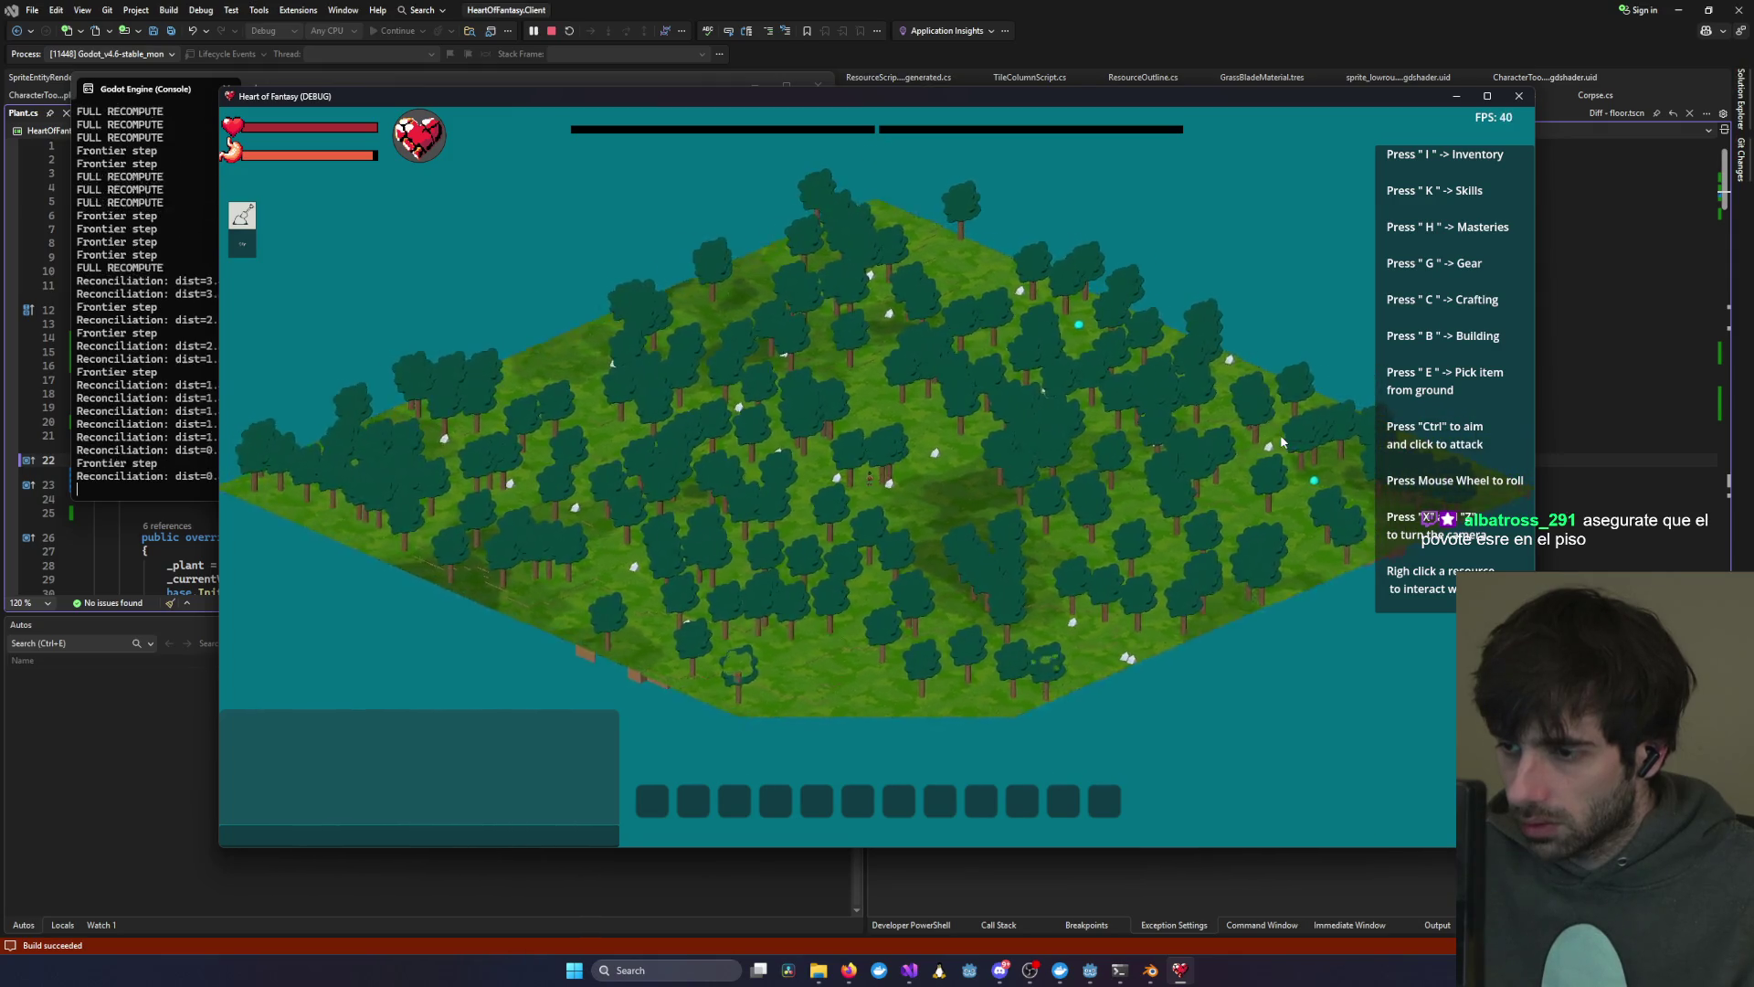
pyautogui.press('a')
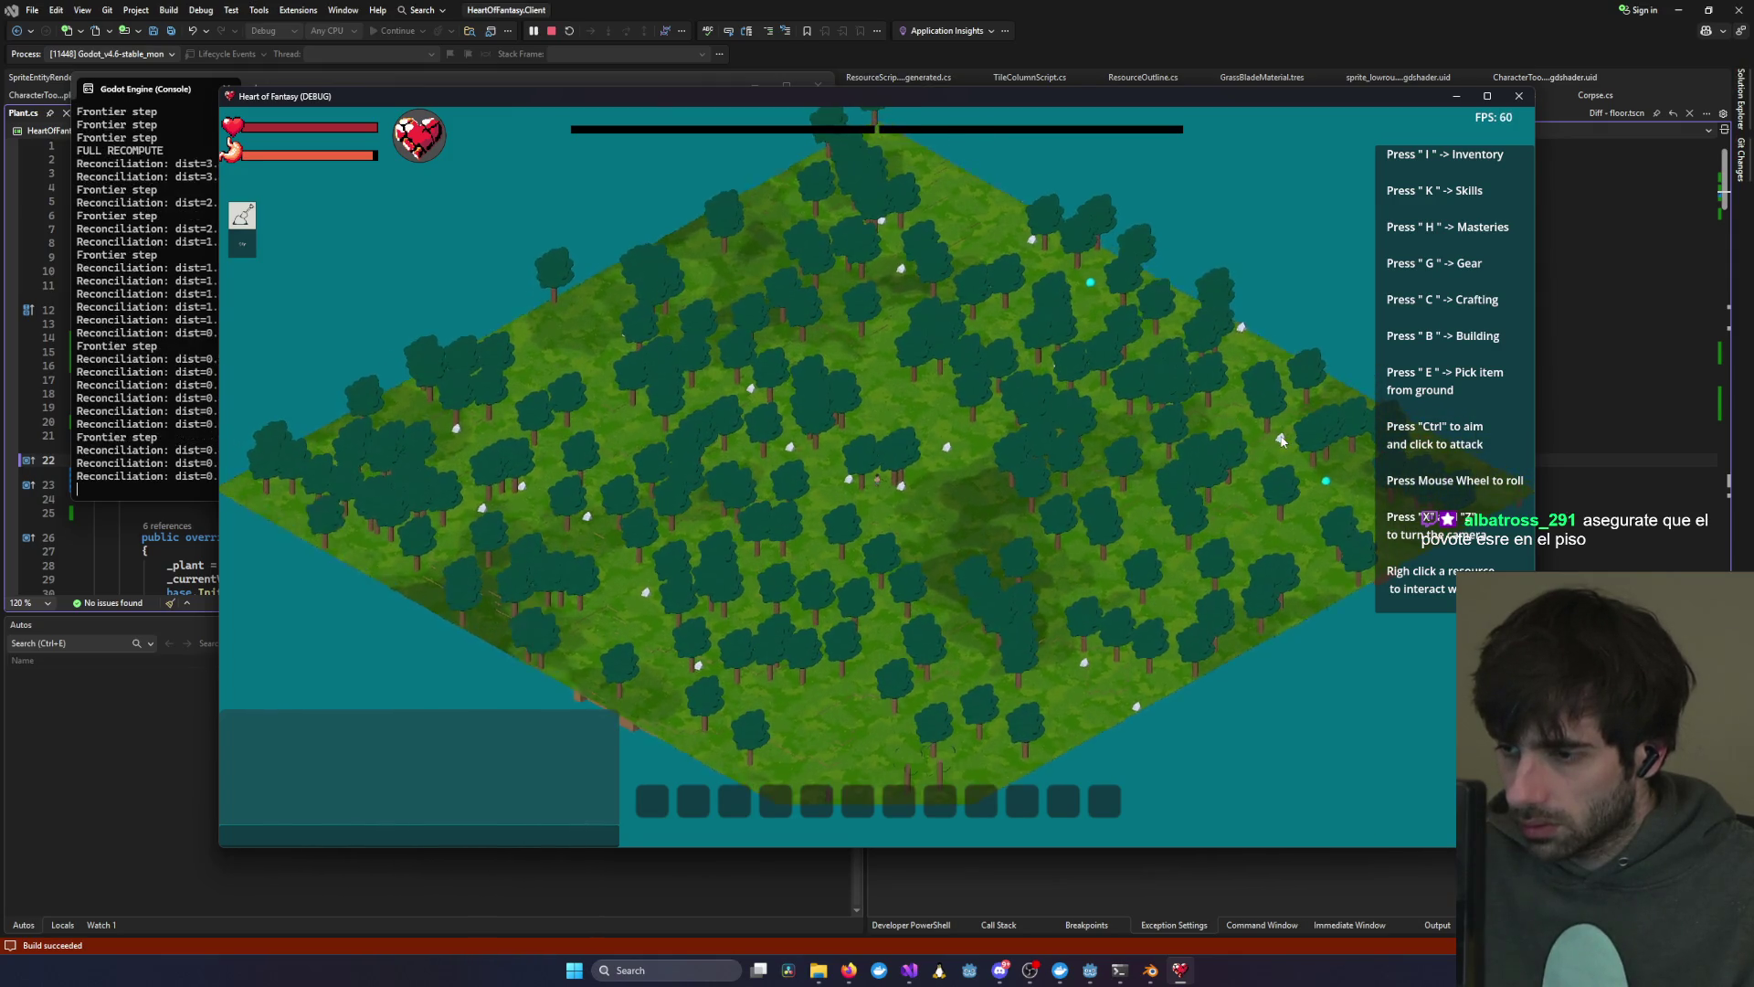
pyautogui.press('a')
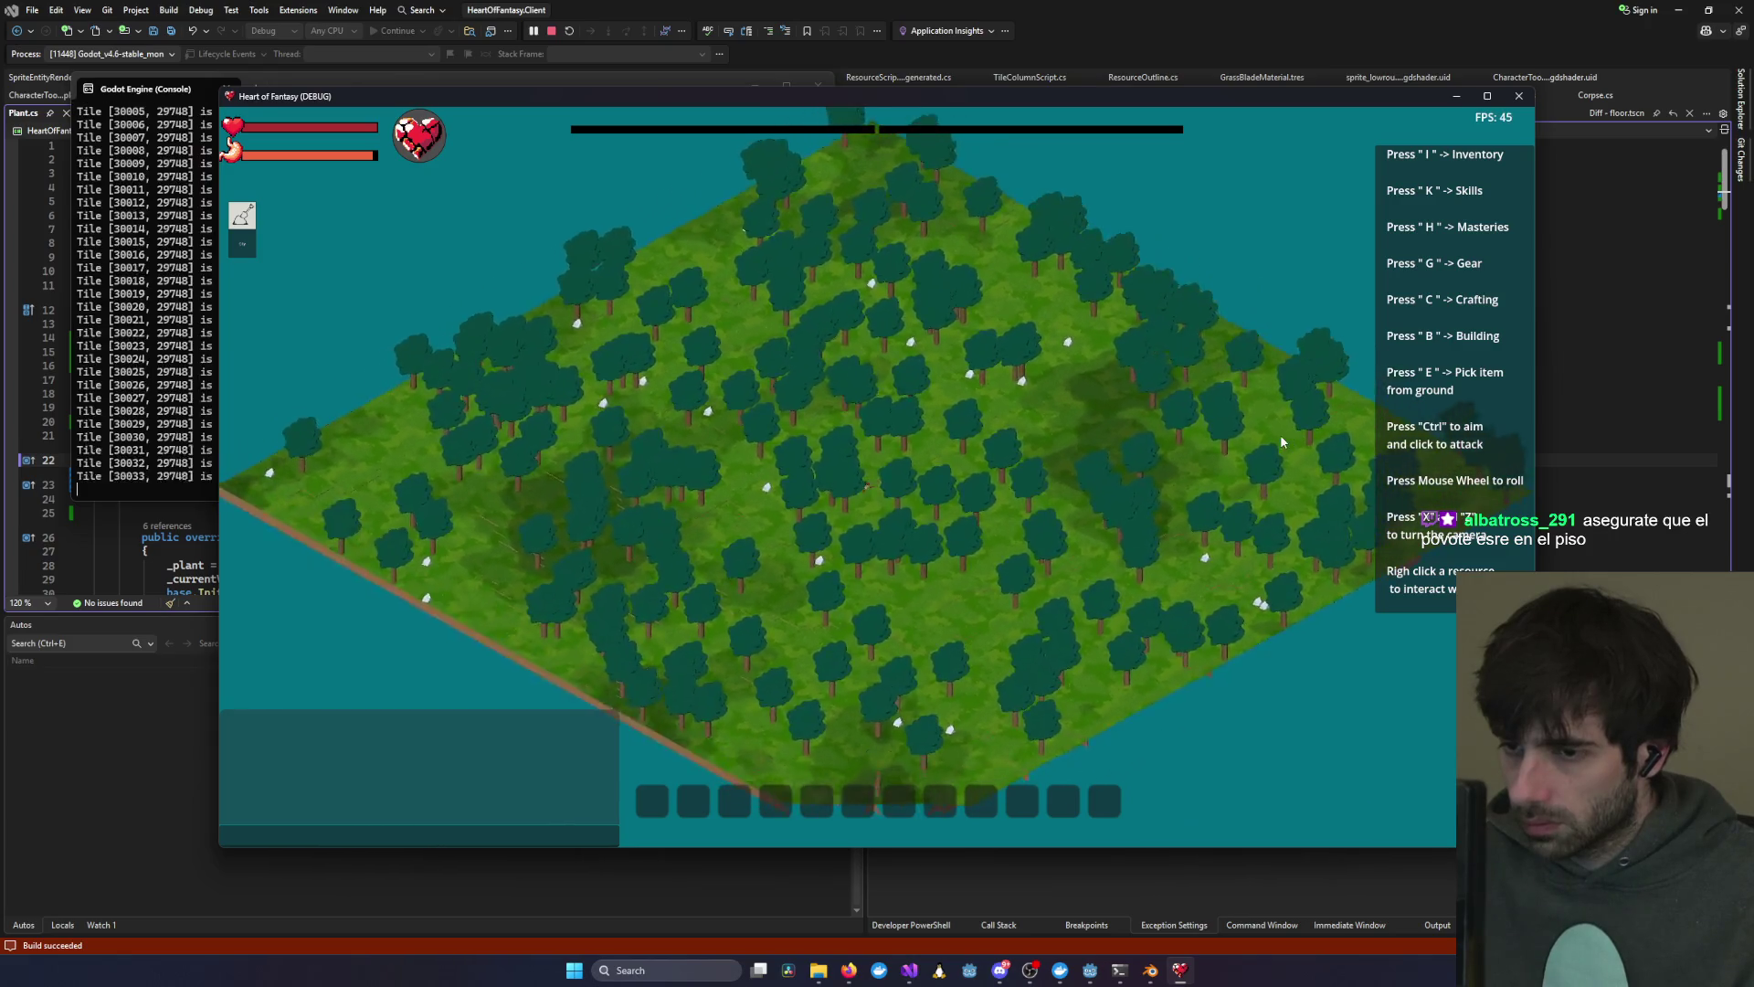
pyautogui.press('a')
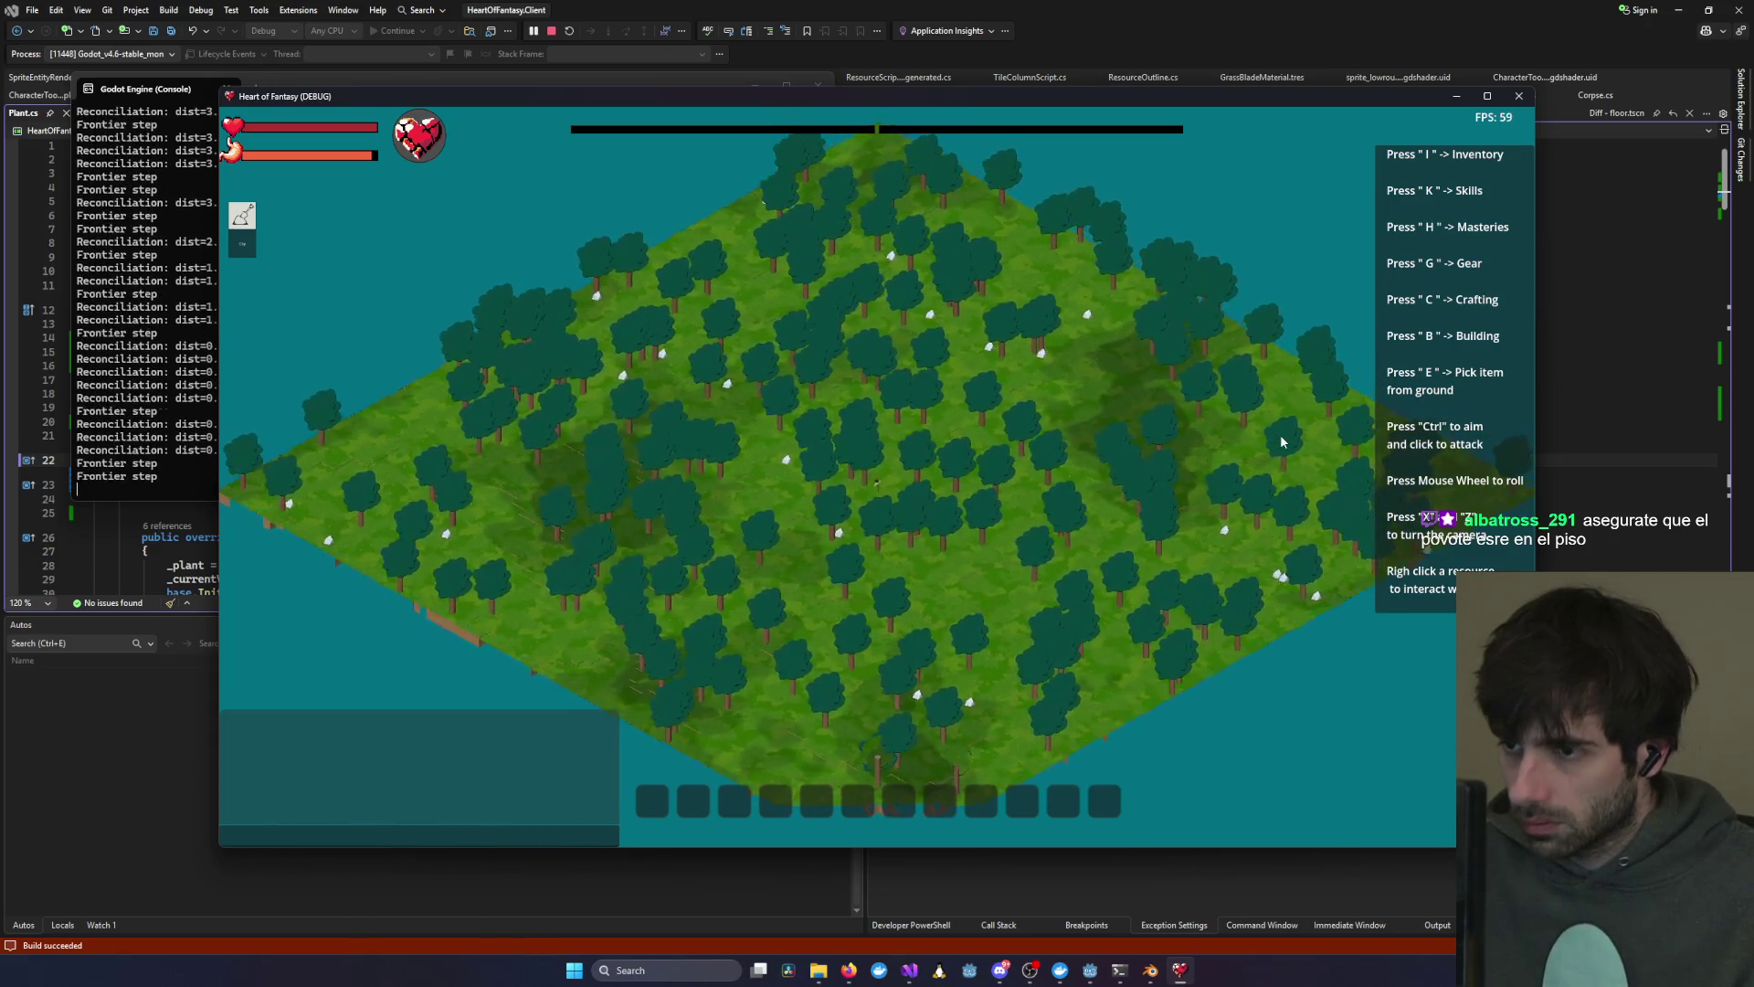
pyautogui.press('s')
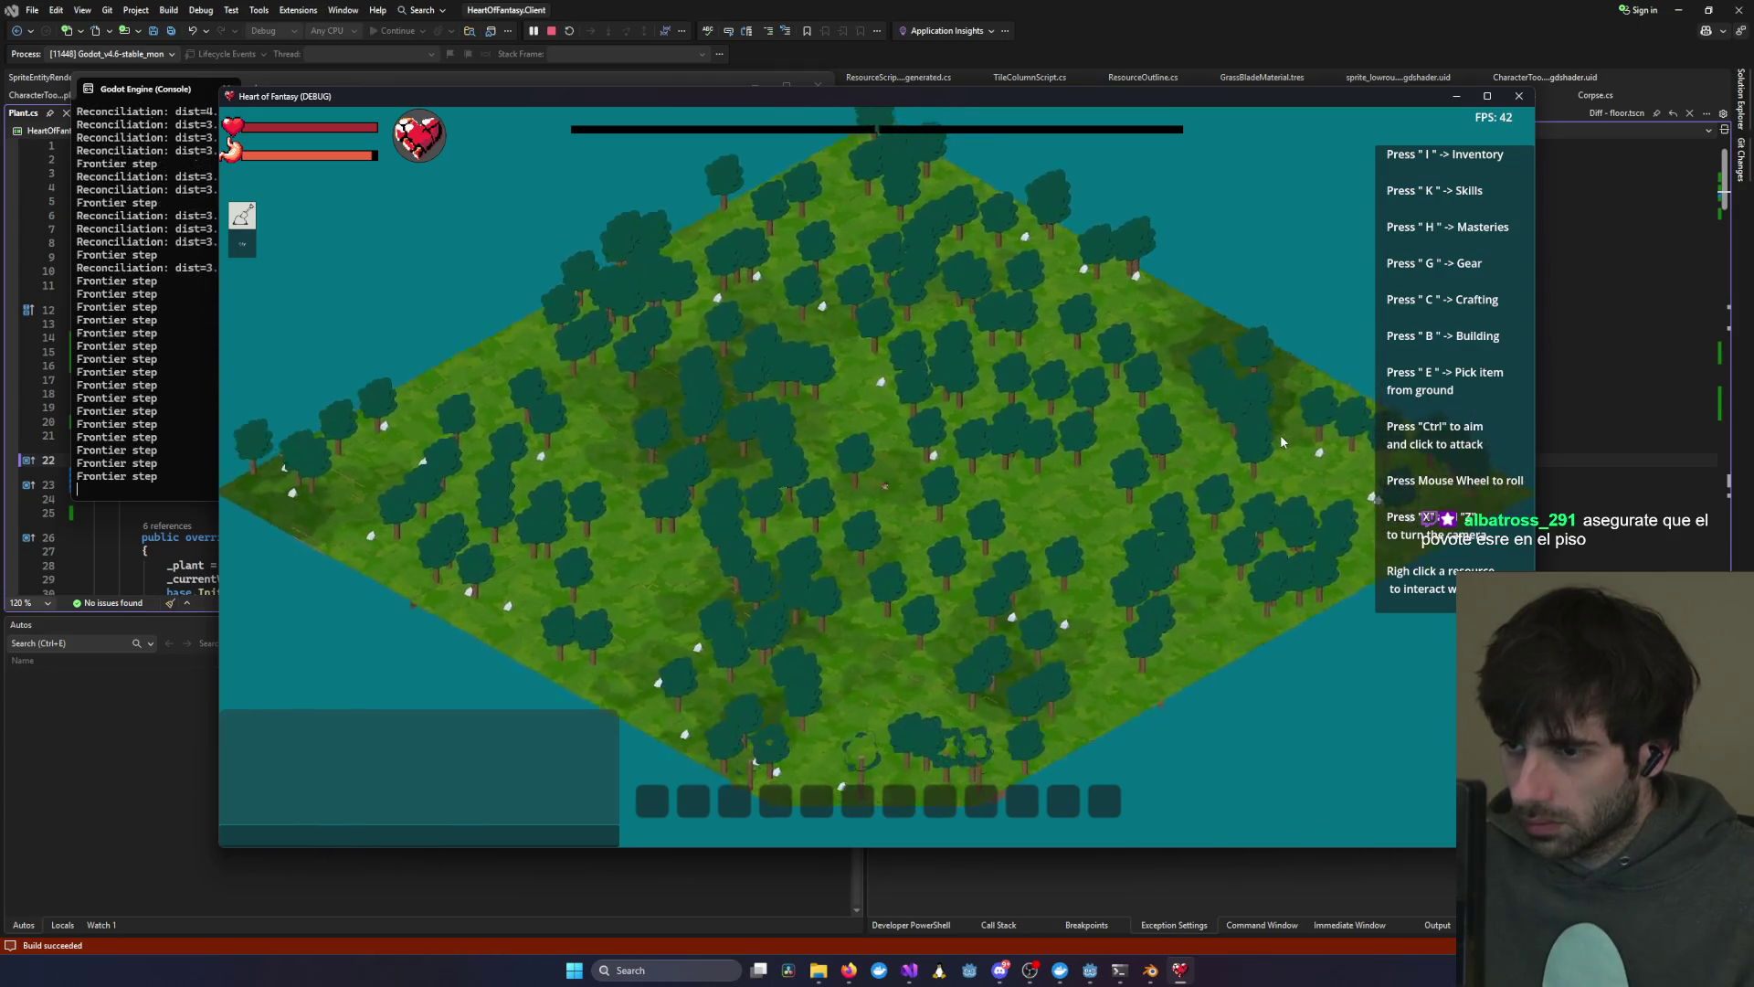
pyautogui.press('s')
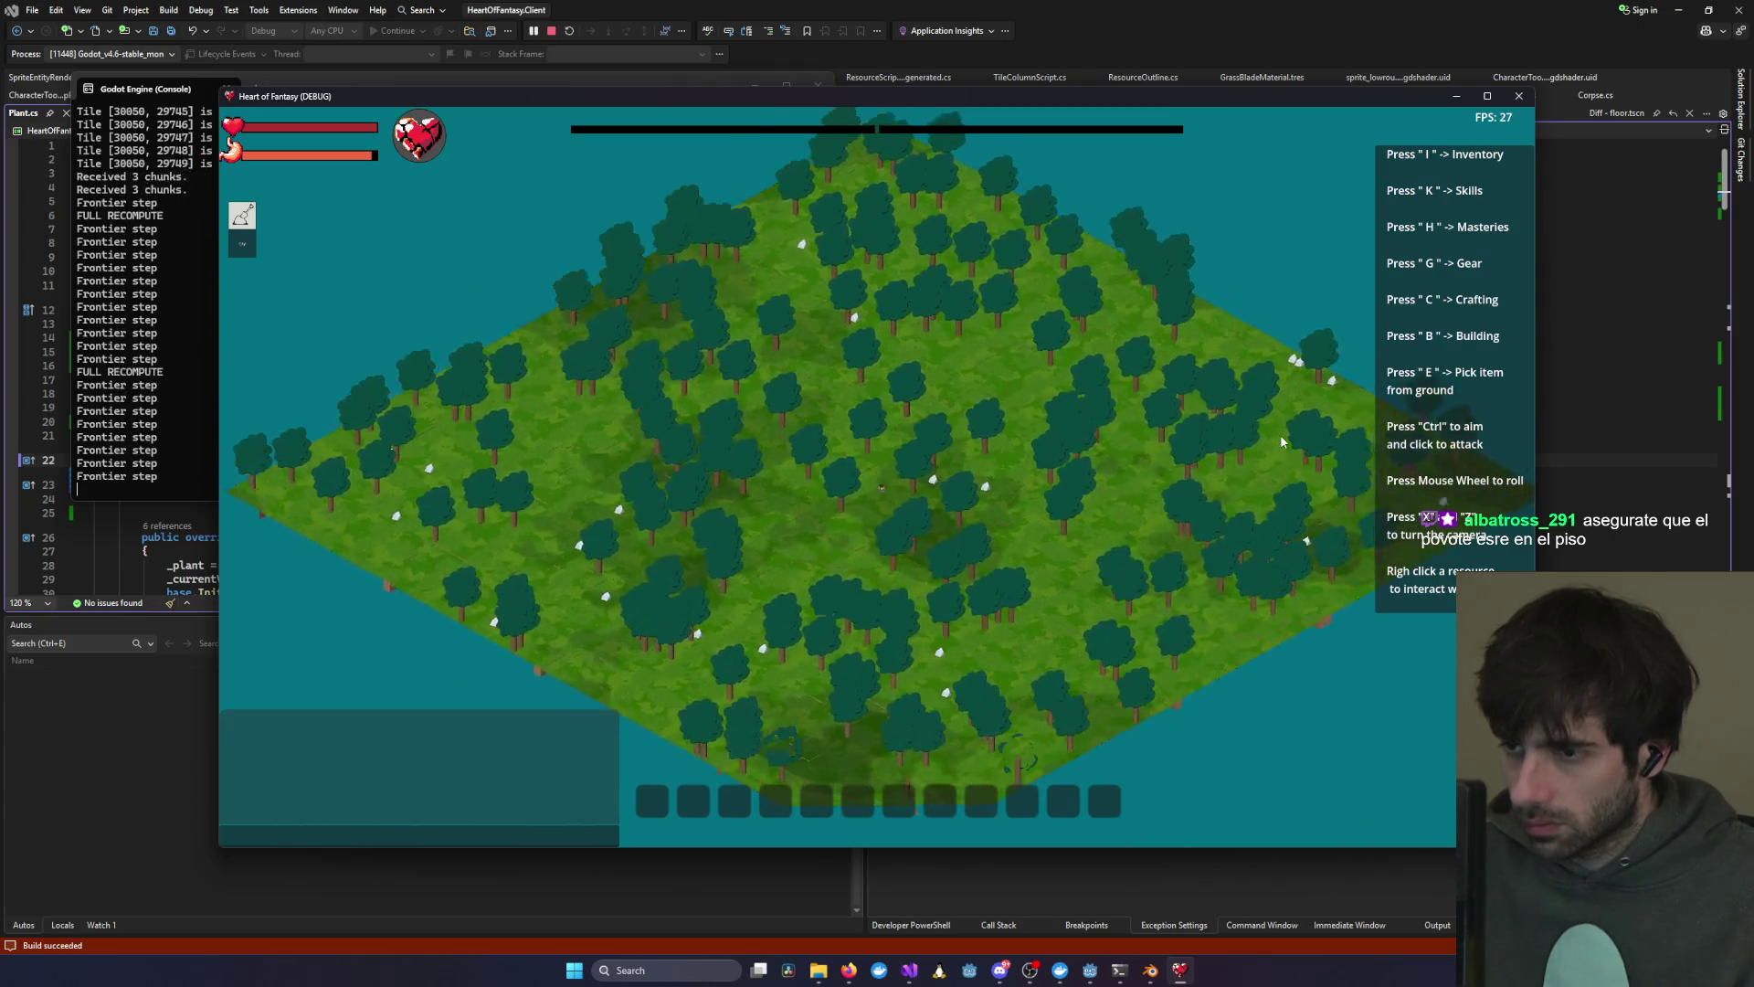
pyautogui.press('s')
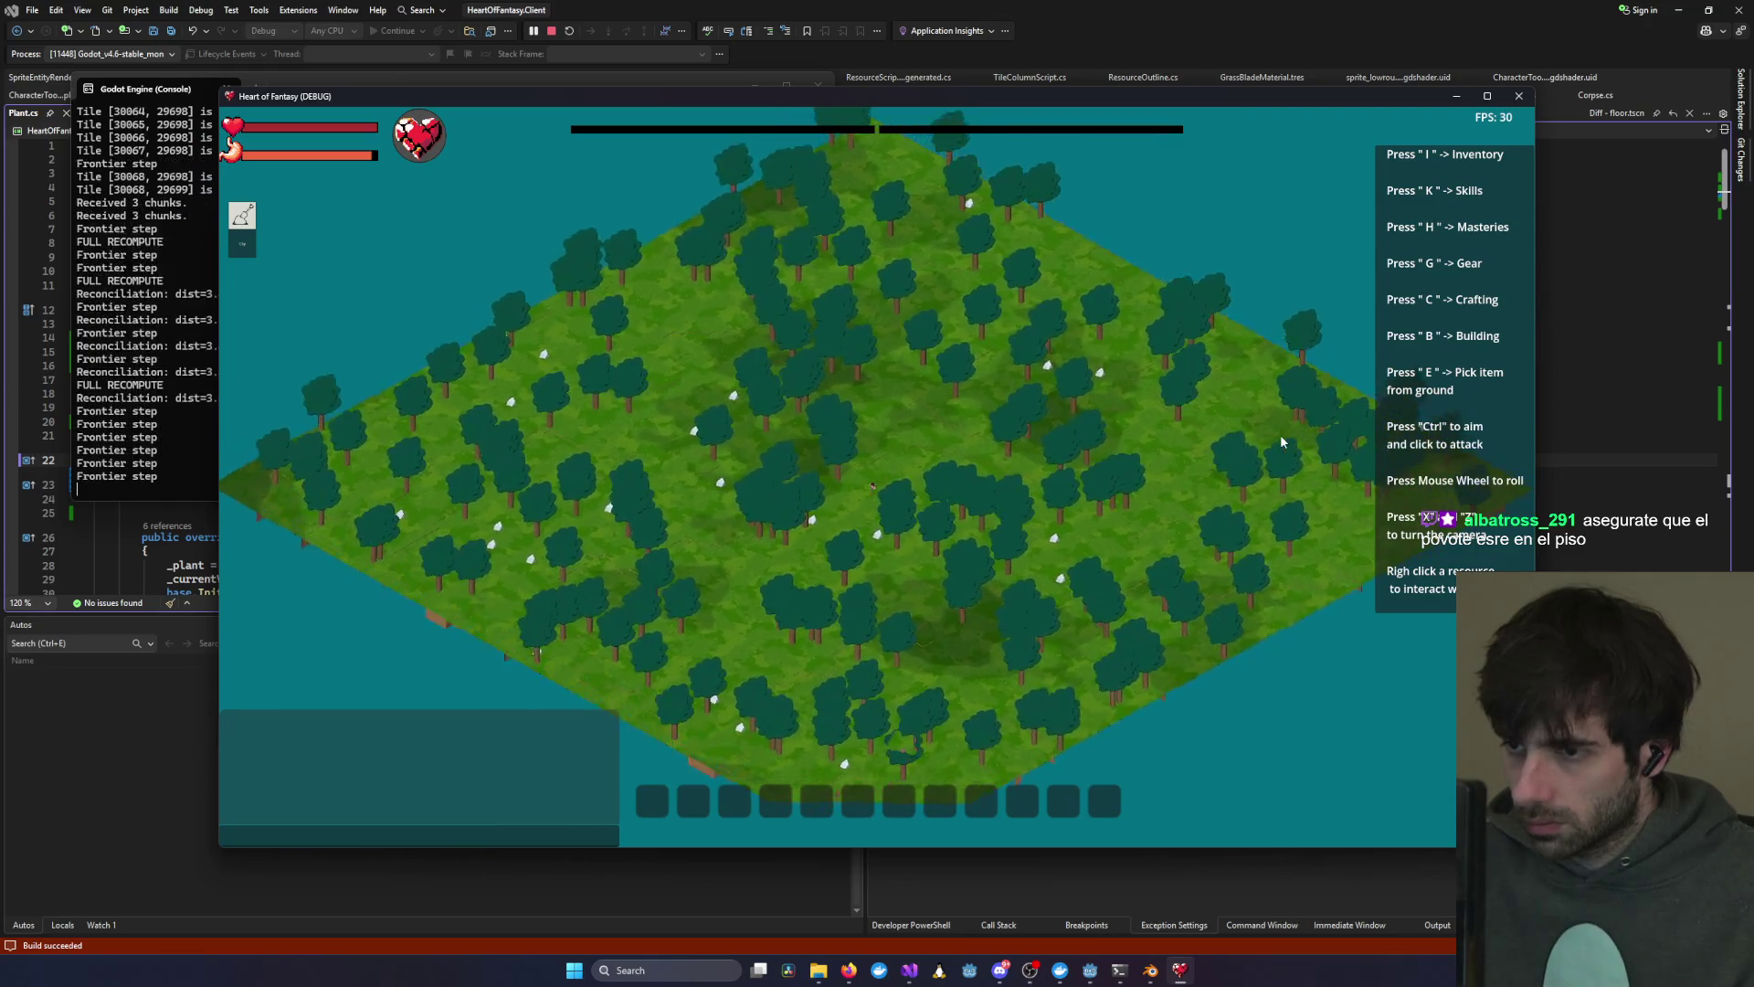
pyautogui.press('s')
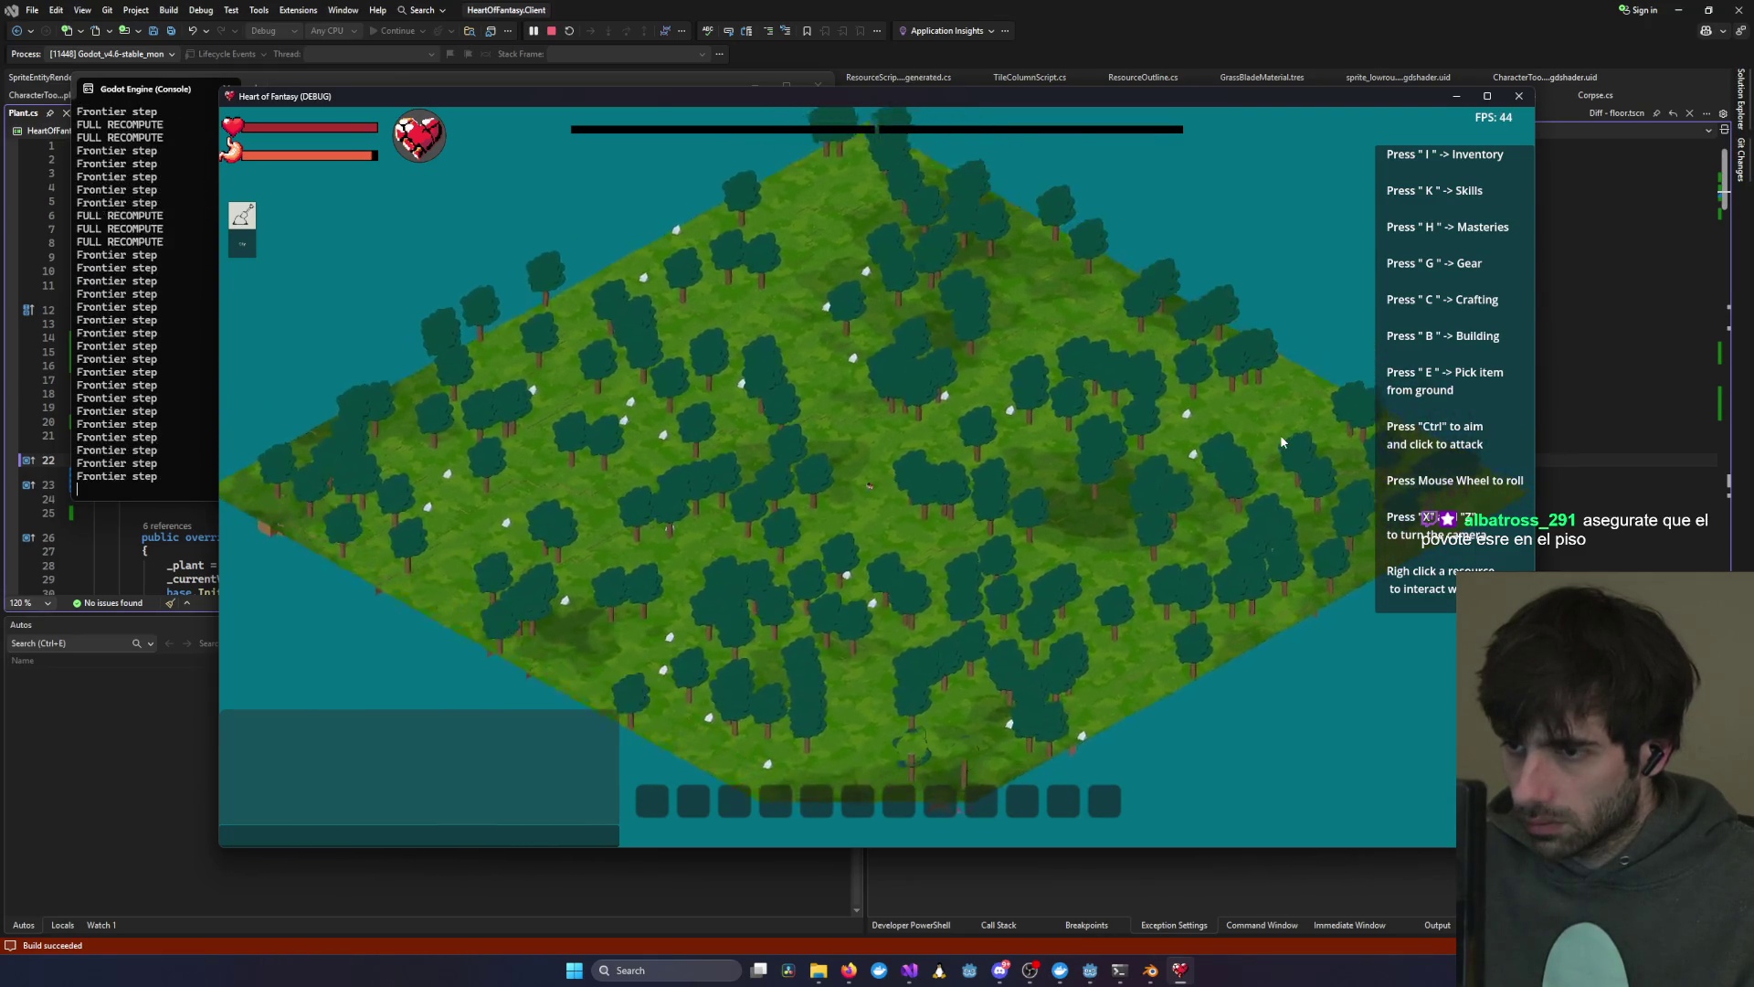
pyautogui.press('s')
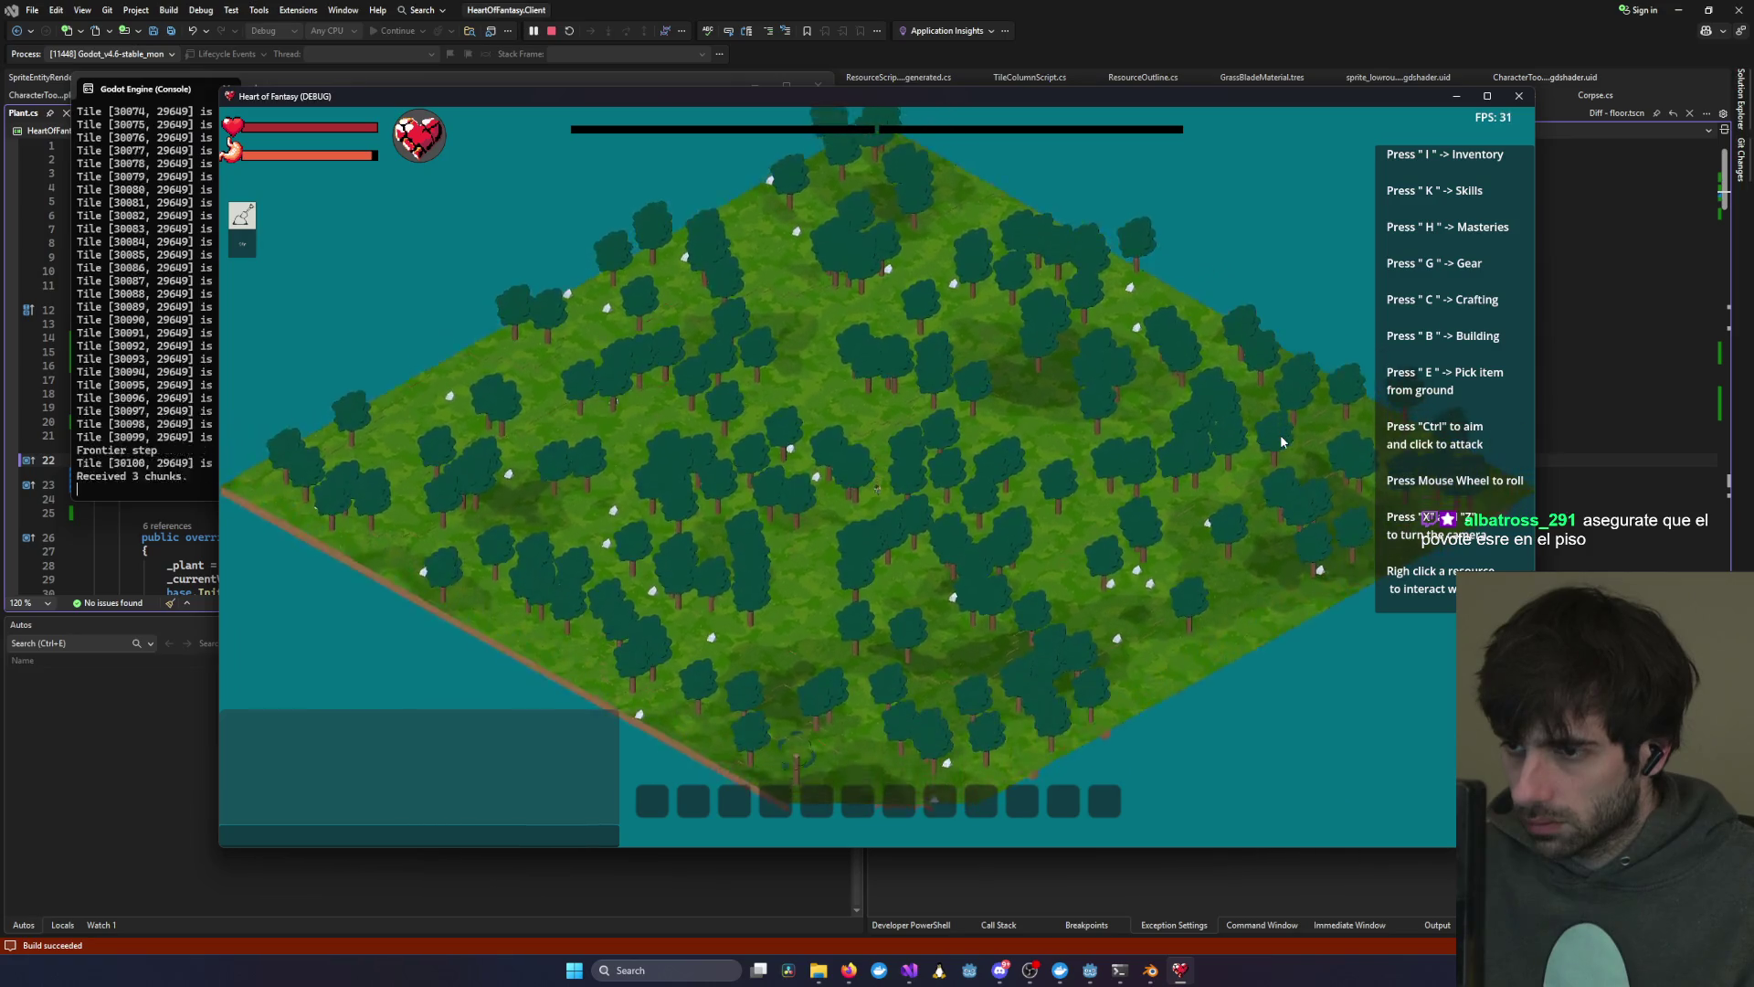
pyautogui.press('s')
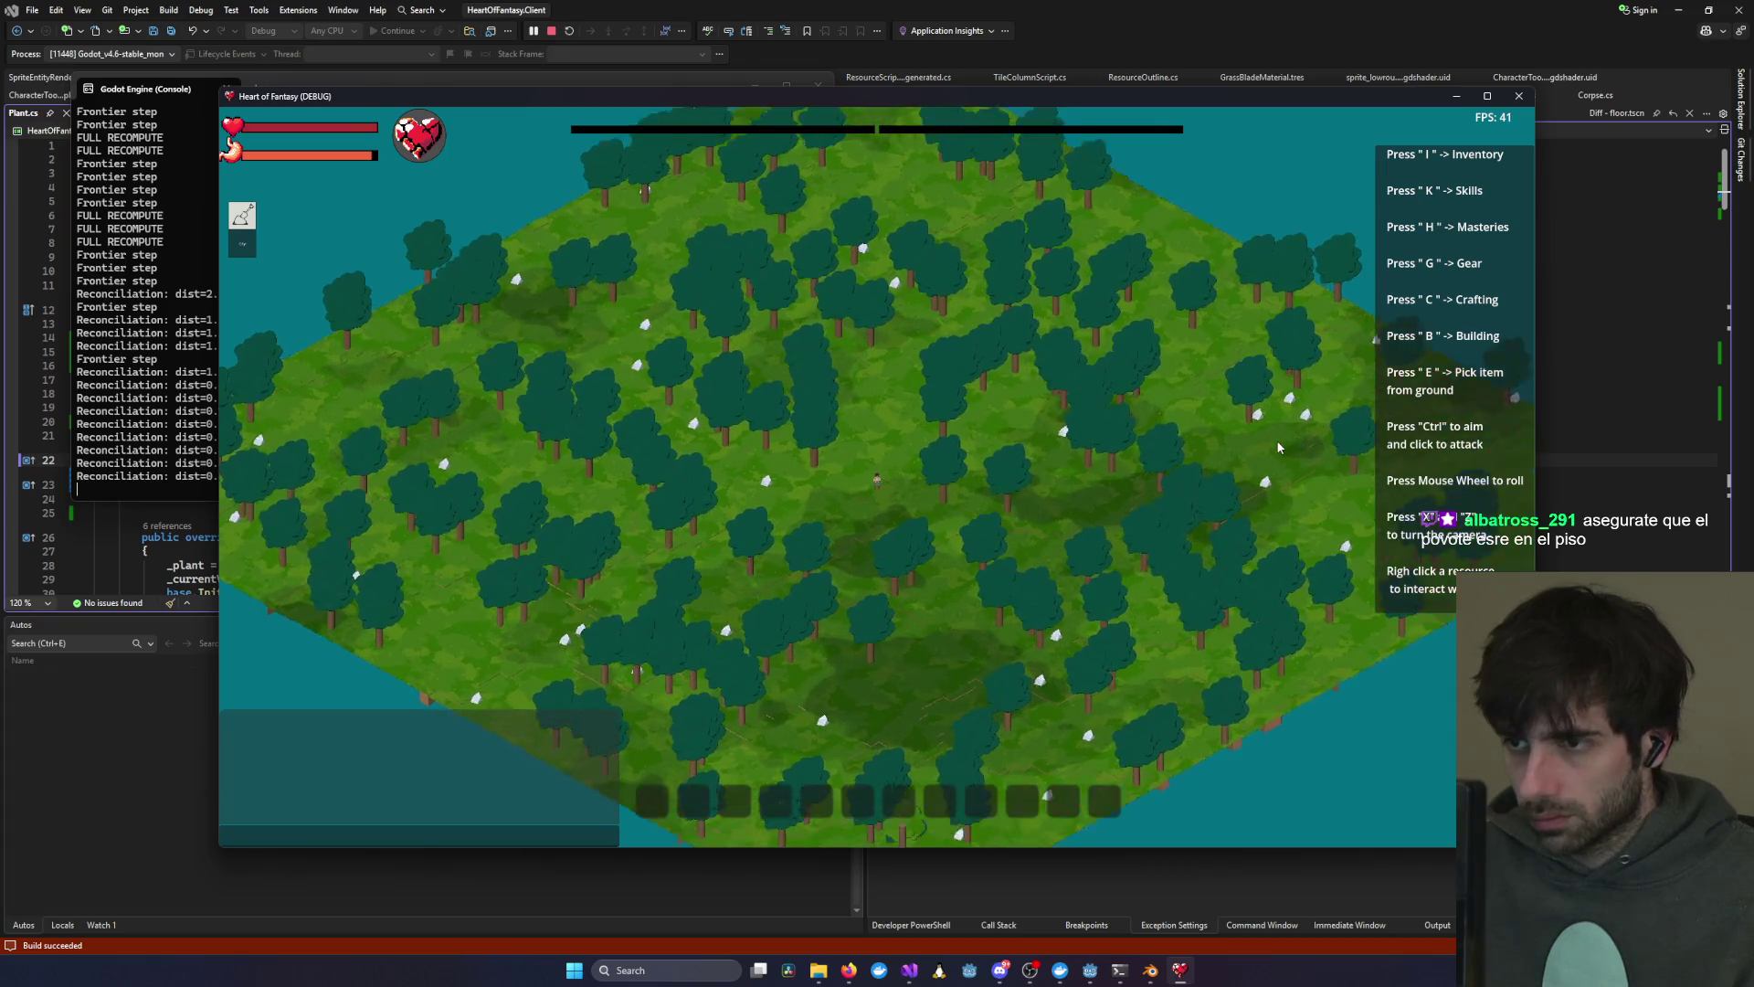
pyautogui.scroll(5, 1278, 443)
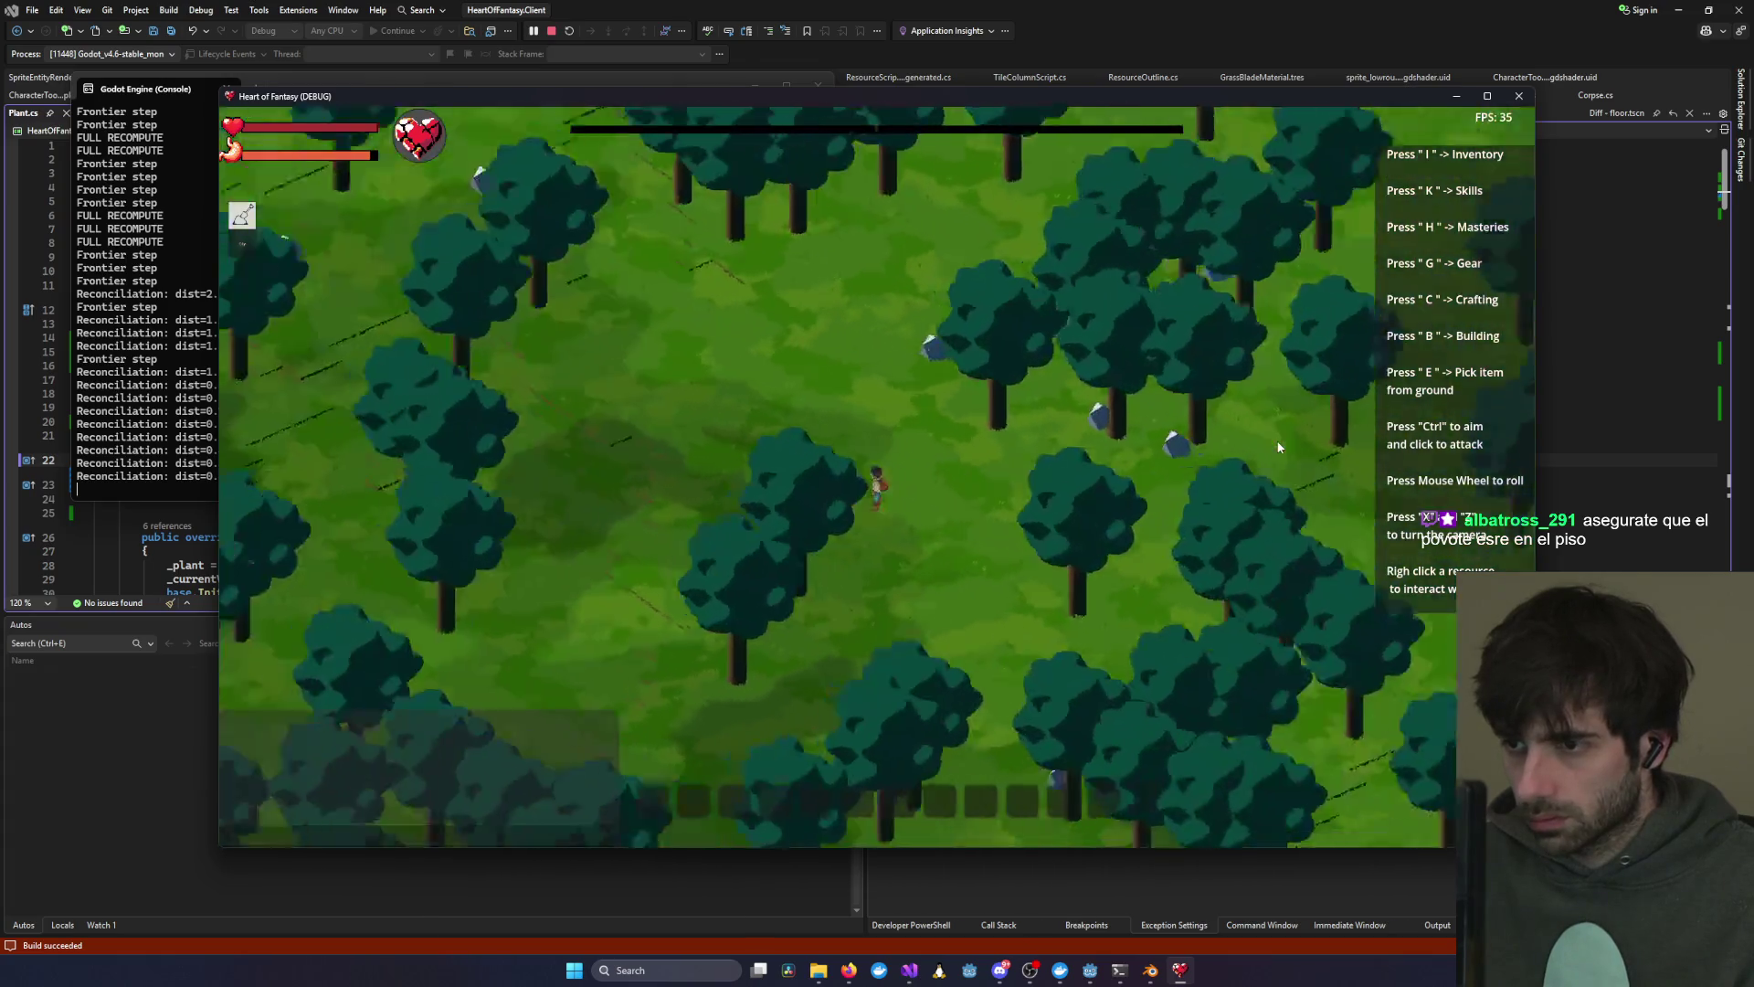
pyautogui.scroll(5, 1278, 446)
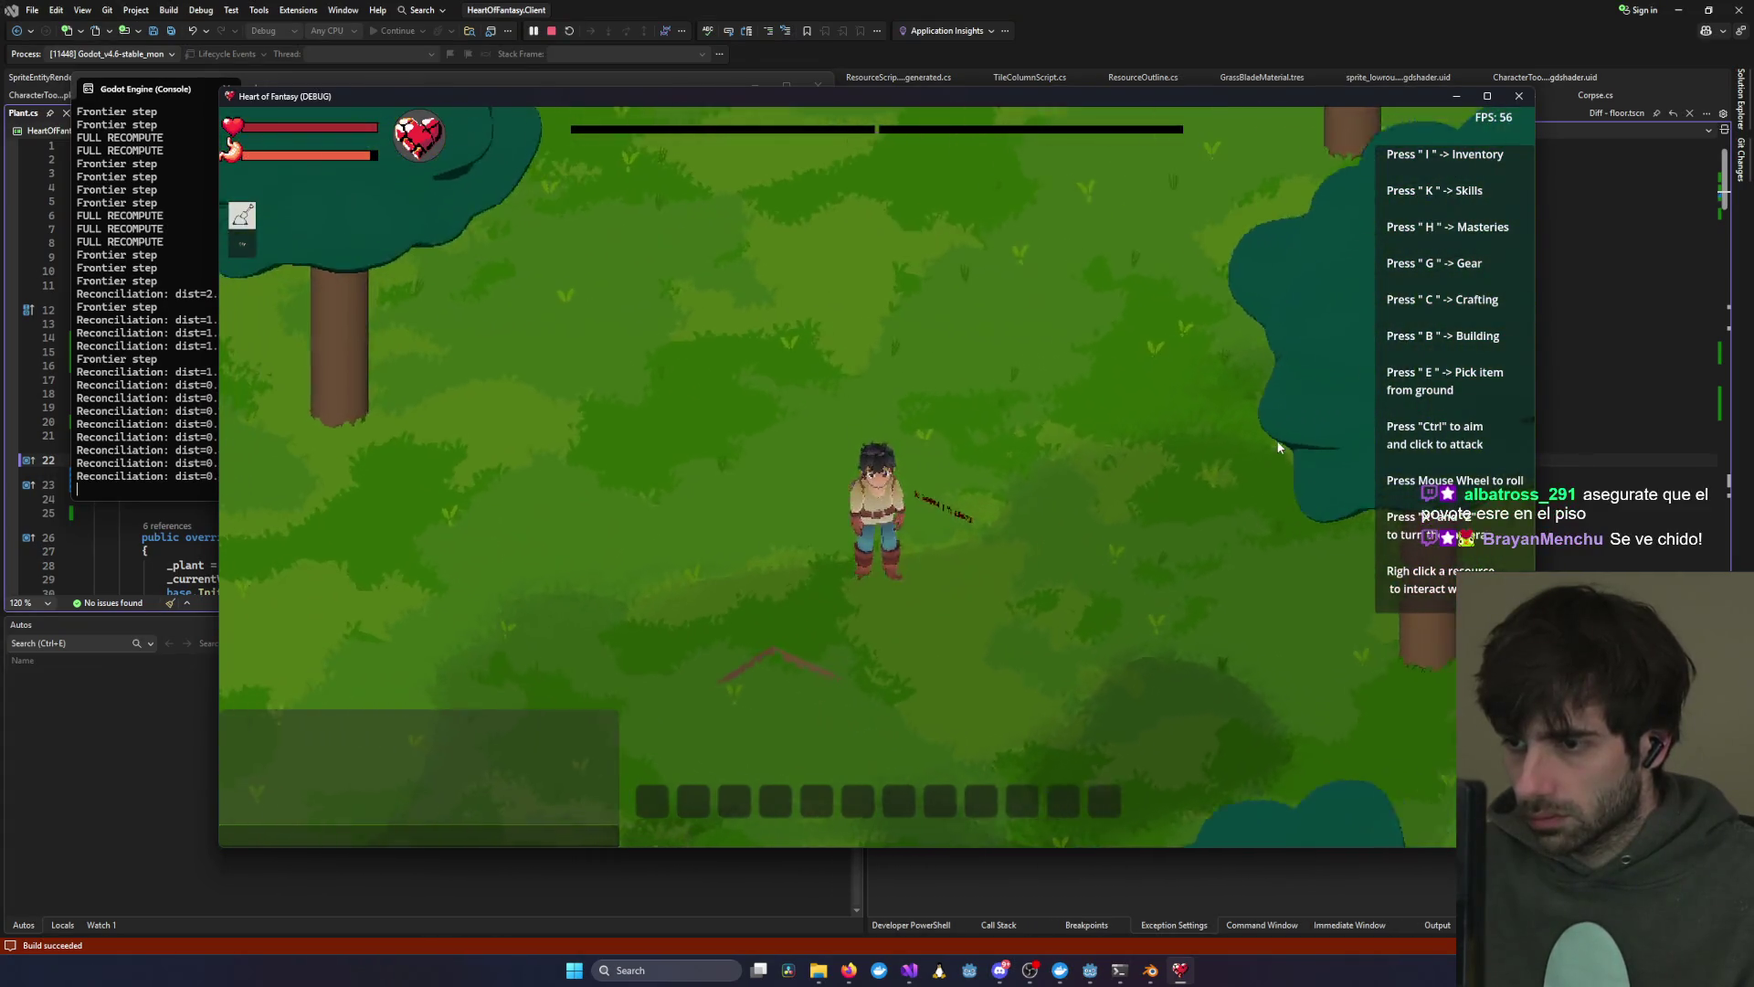
pyautogui.scroll(2, 1278, 446)
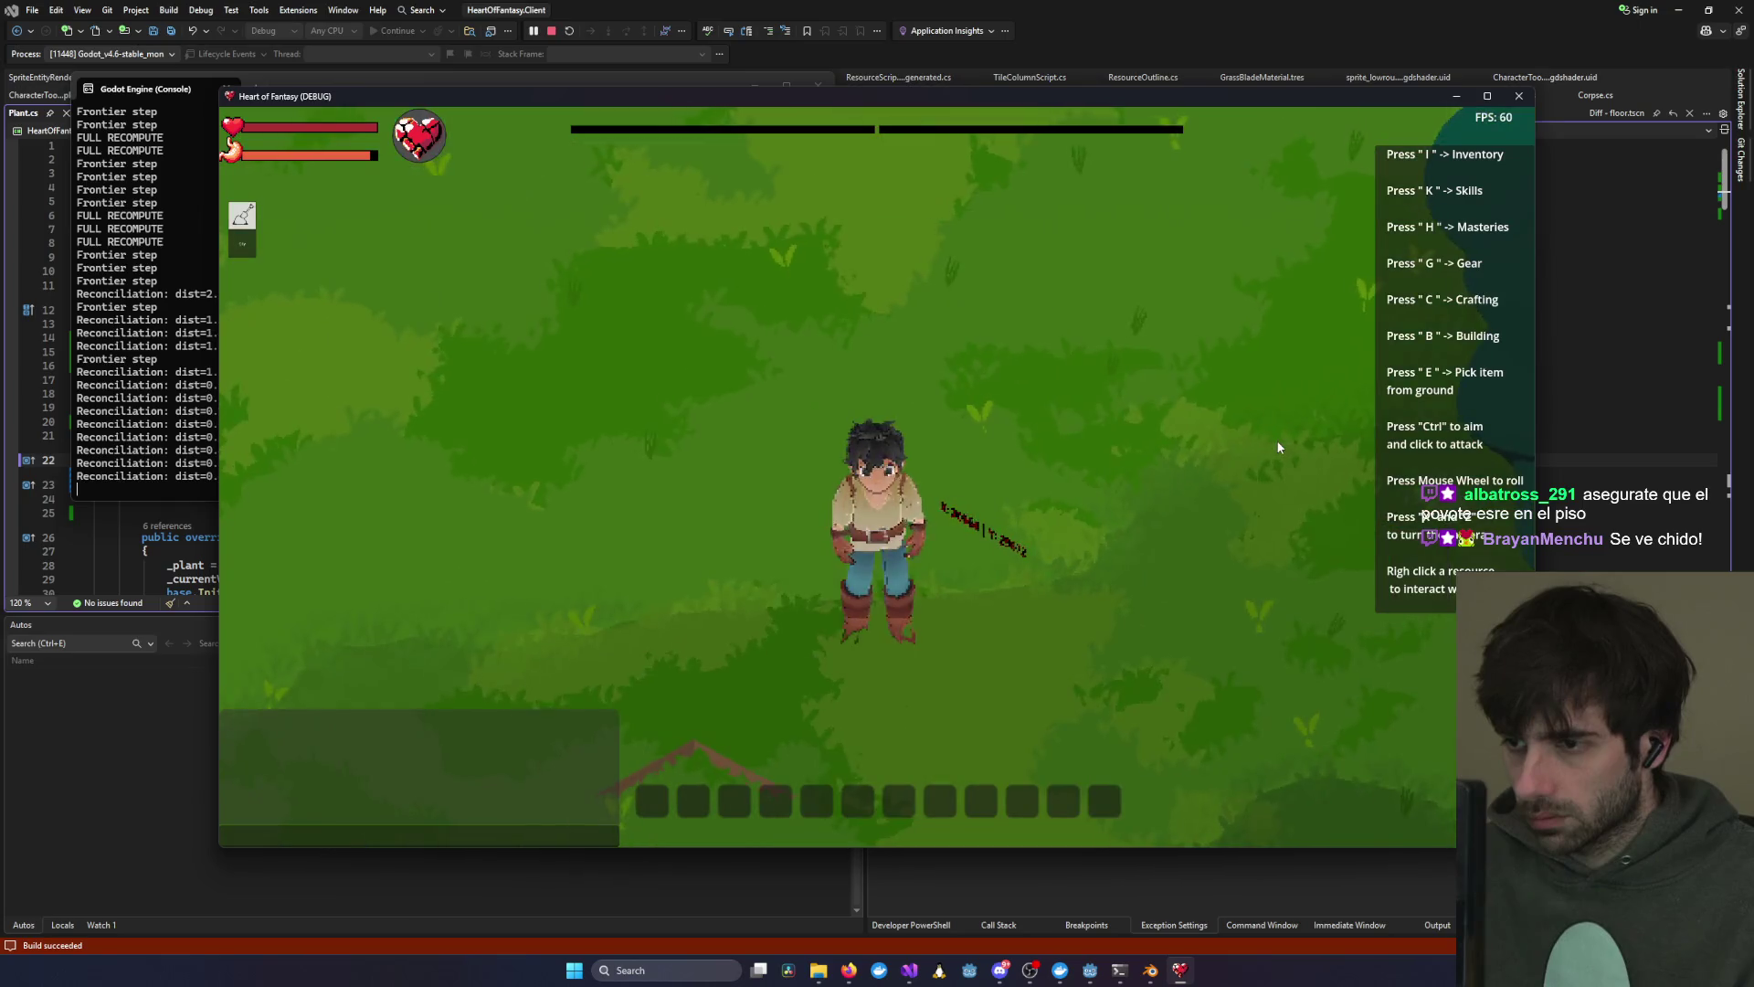
pyautogui.press('w')
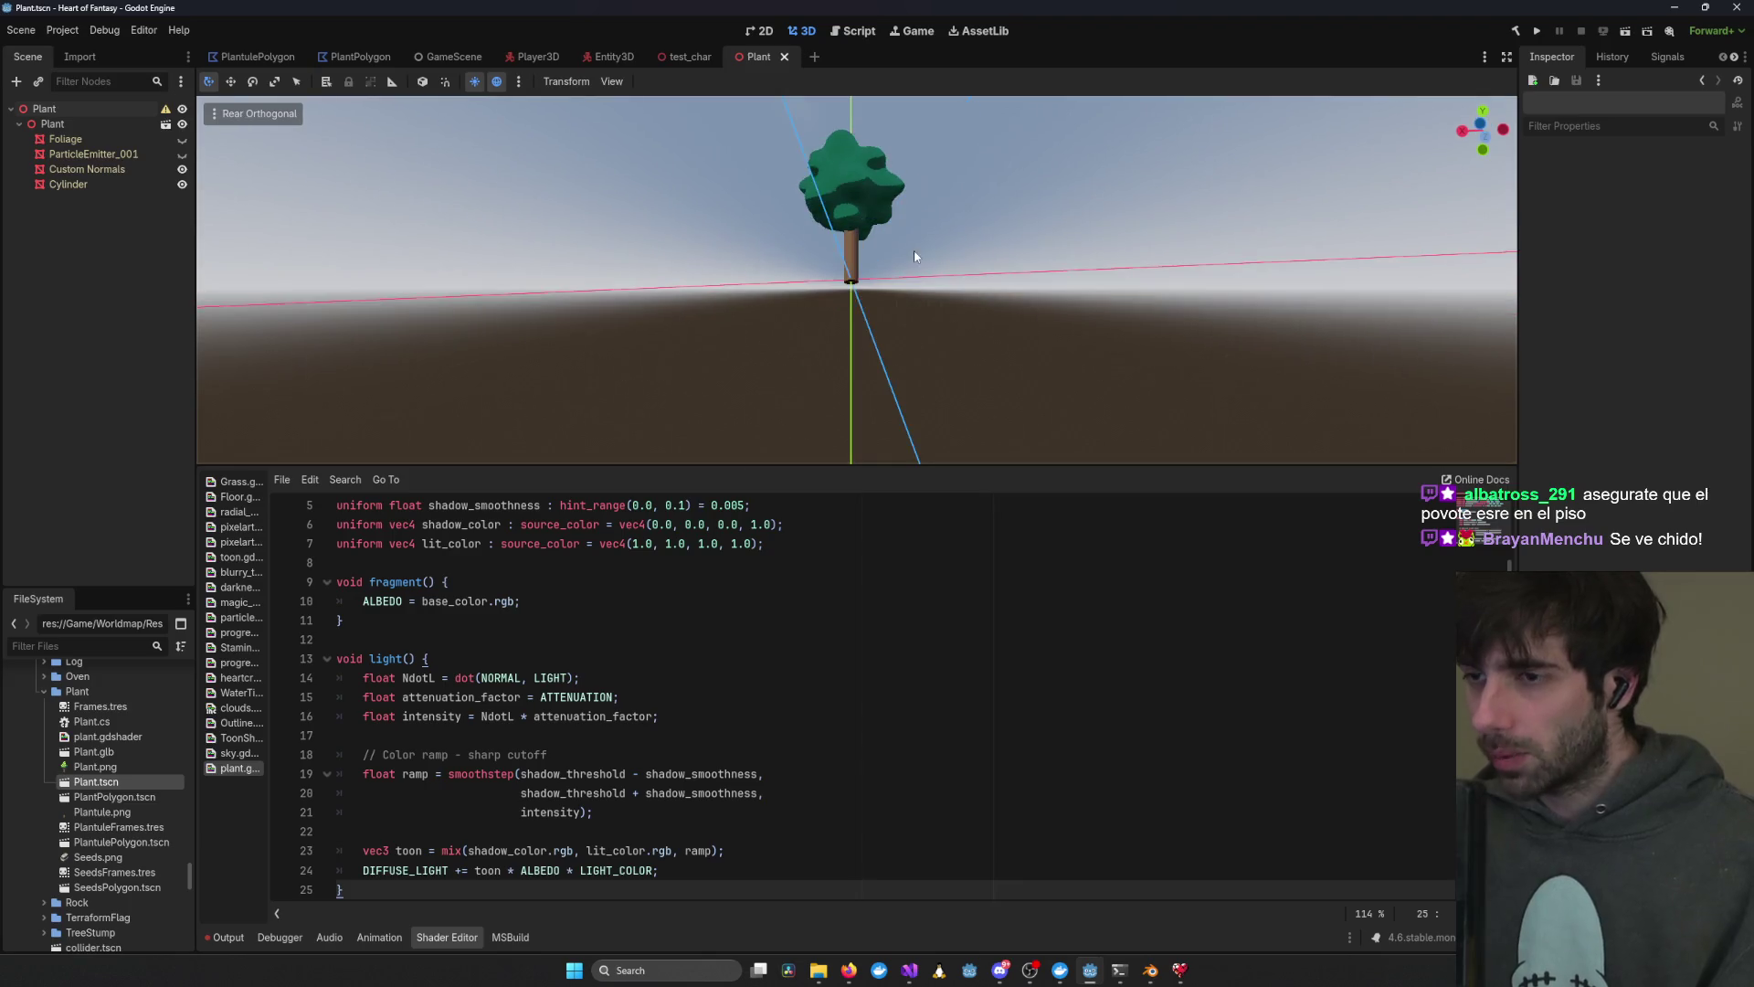
# Zoom out and orbit the Plant scene's tree, then minimize the Godot editor
pyautogui.scroll(-5, 908, 338)
pyautogui.moveTo(902, 338)
pyautogui.mouseDown()
pyautogui.moveTo(957, 327)
pyautogui.moveTo(952, 297)
pyautogui.moveTo(932, 364)
pyautogui.mouseUp()
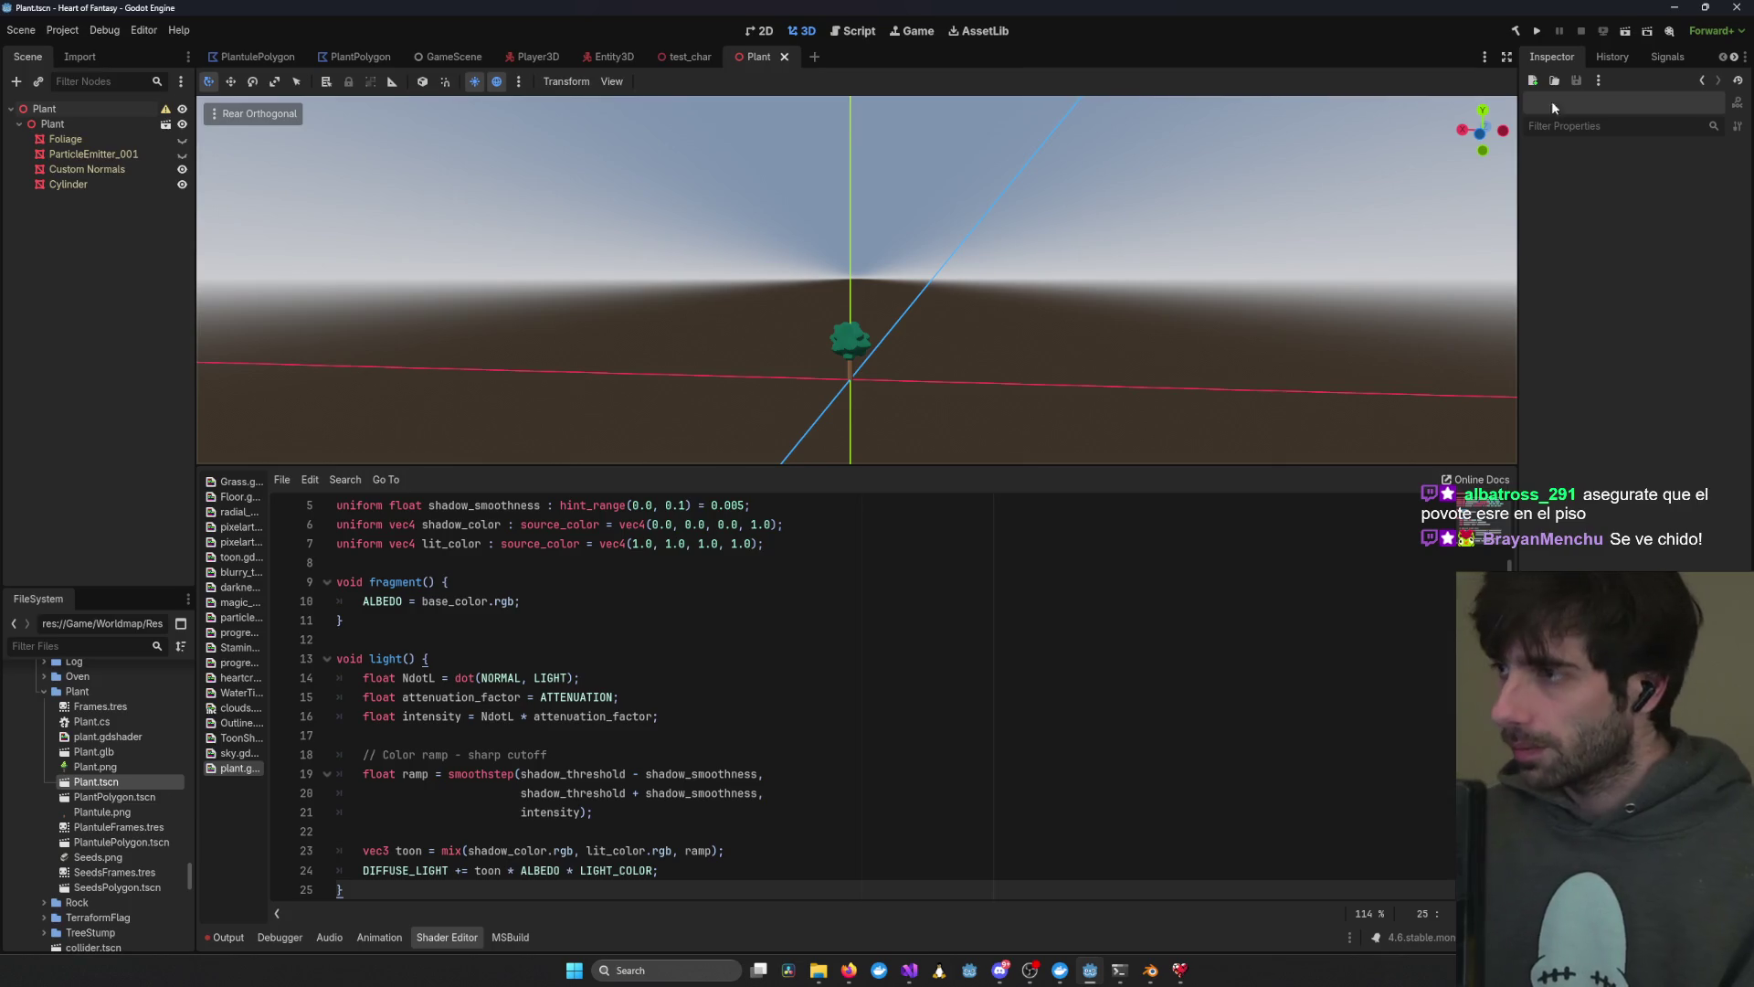
pyautogui.click(1678, 9)
pyautogui.scroll(-4, 977, 456)
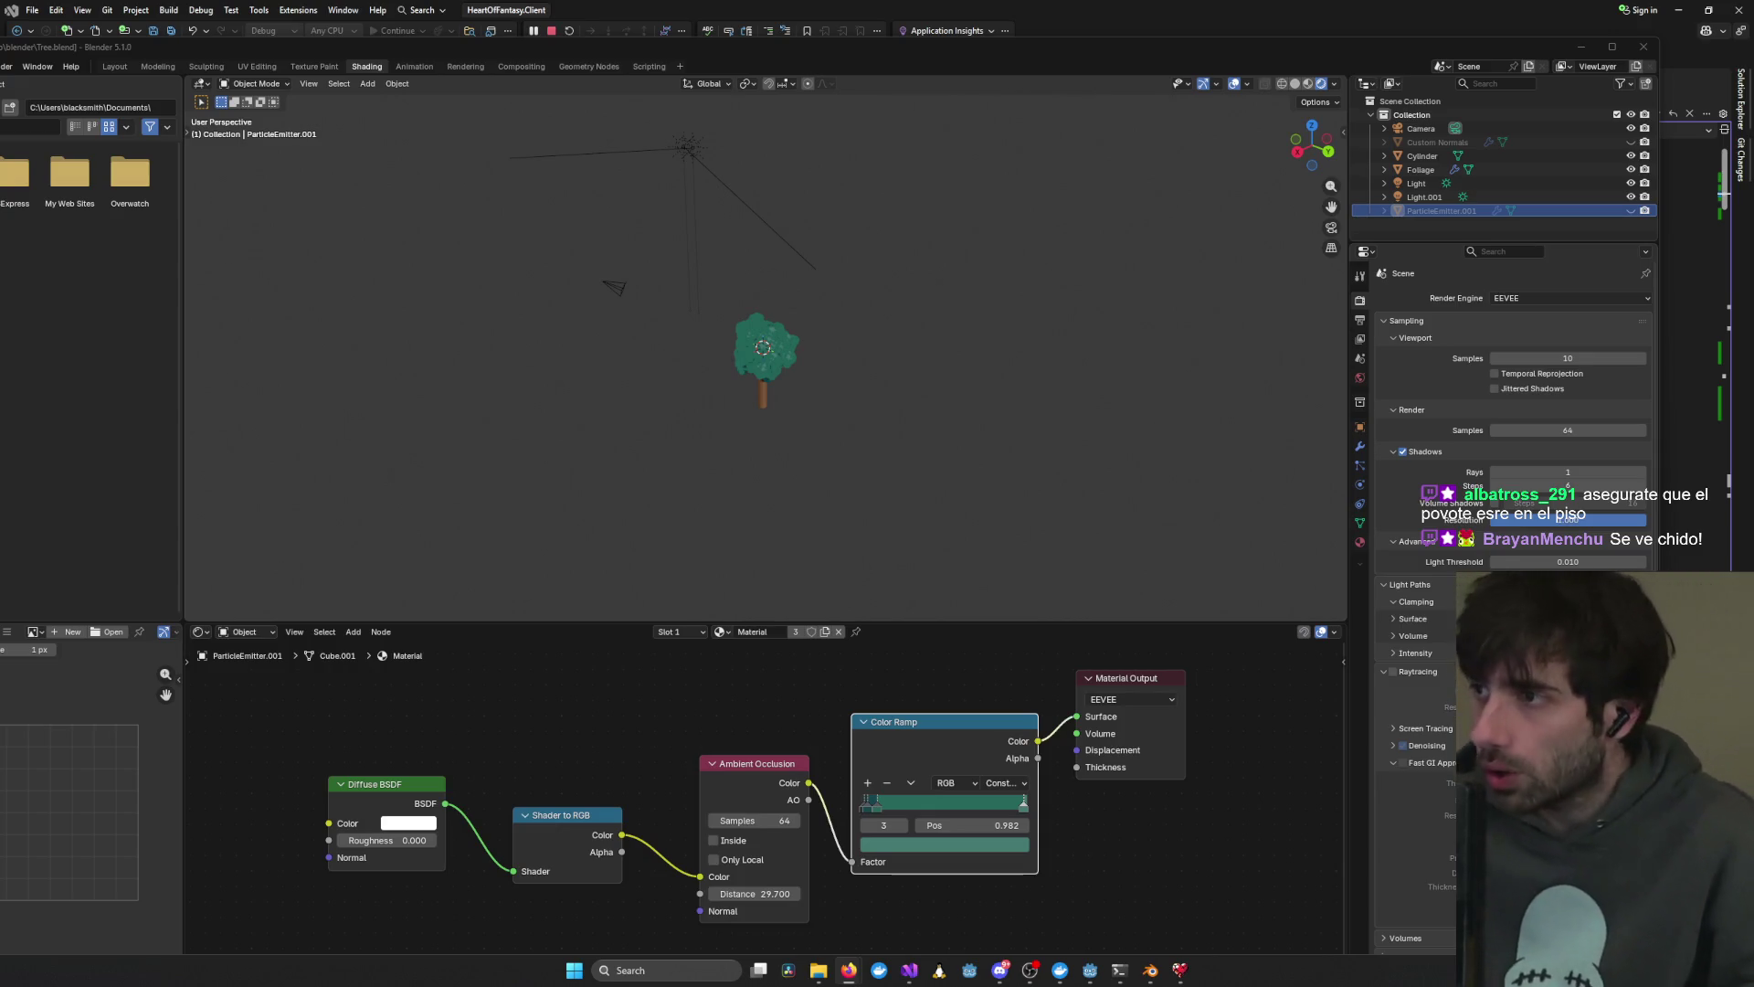
# Minimize and restore Blender, then bring the running game to the front
pyautogui.click(1589, 53)
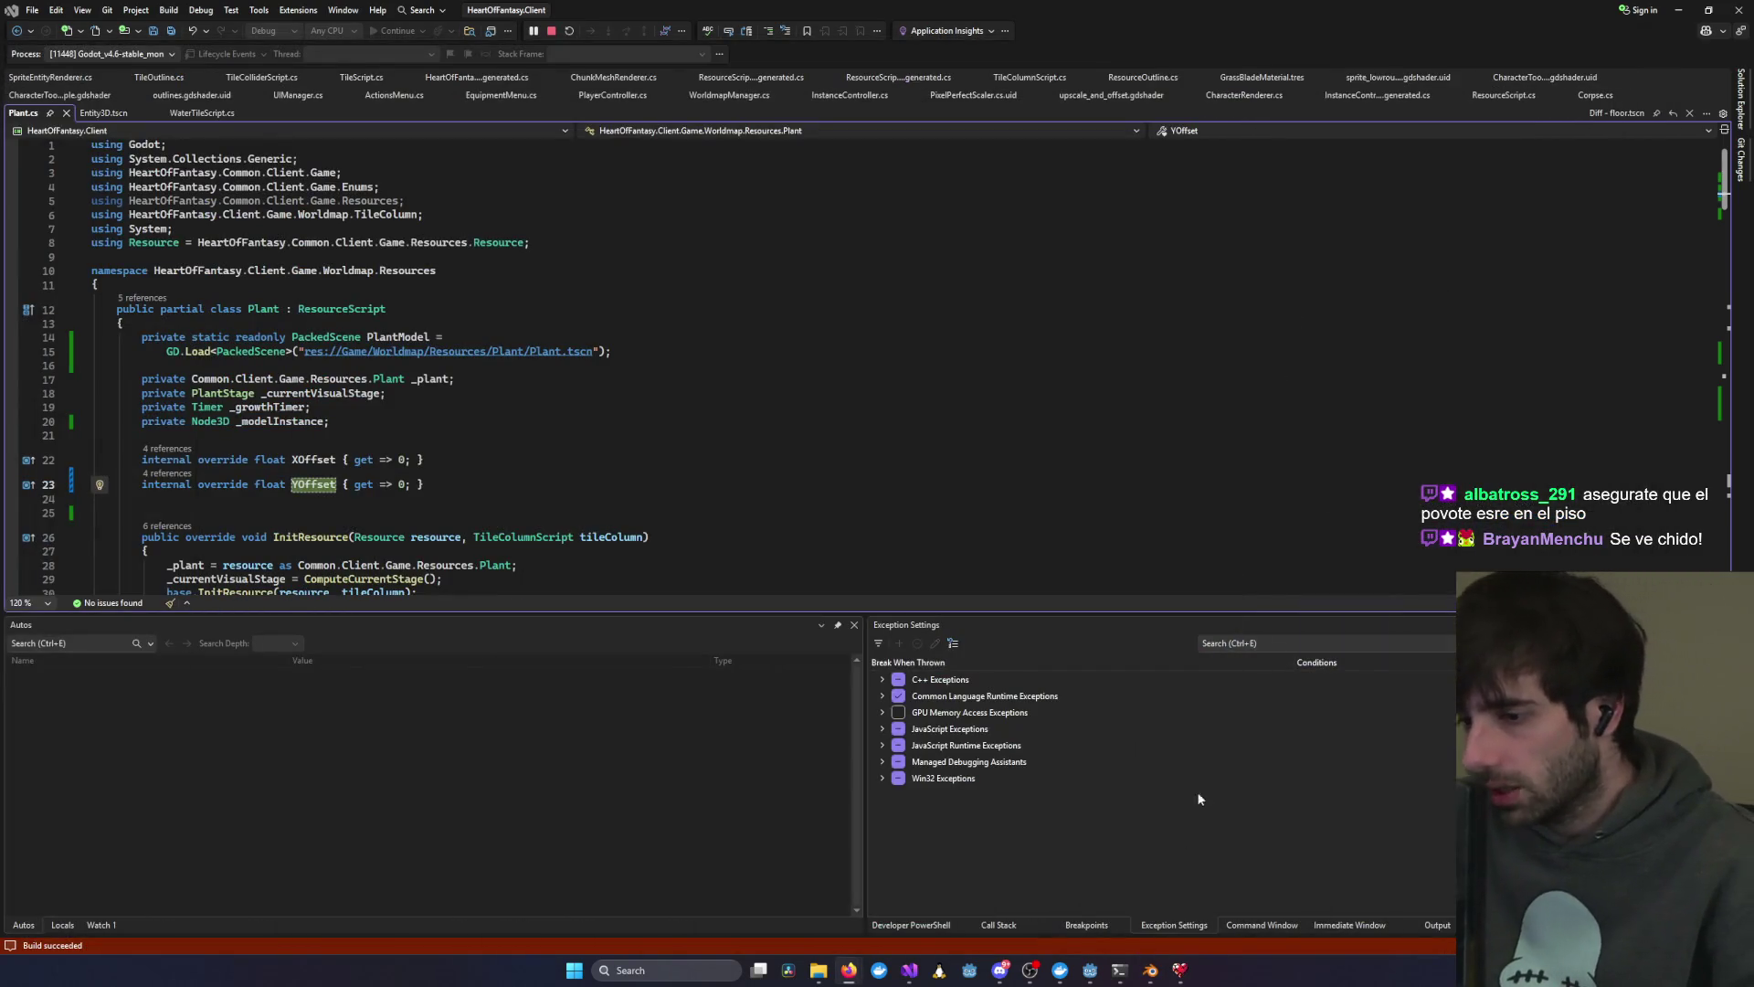
pyautogui.click(1147, 974)
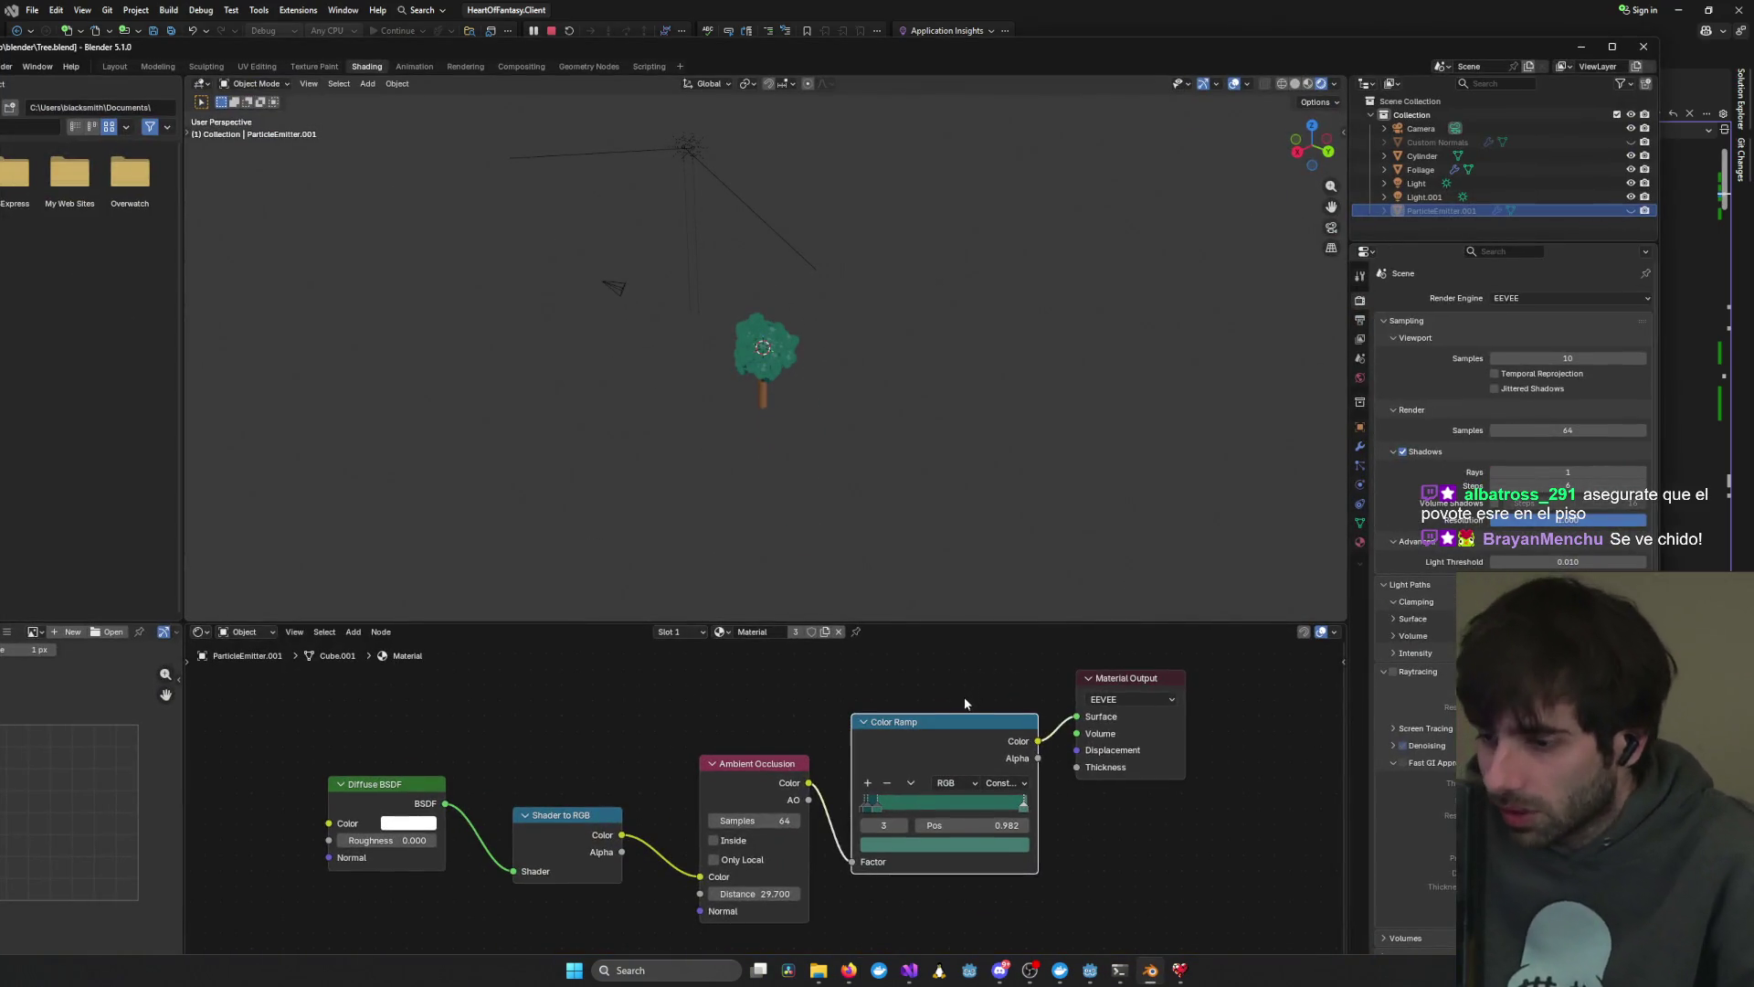
pyautogui.click(1180, 970)
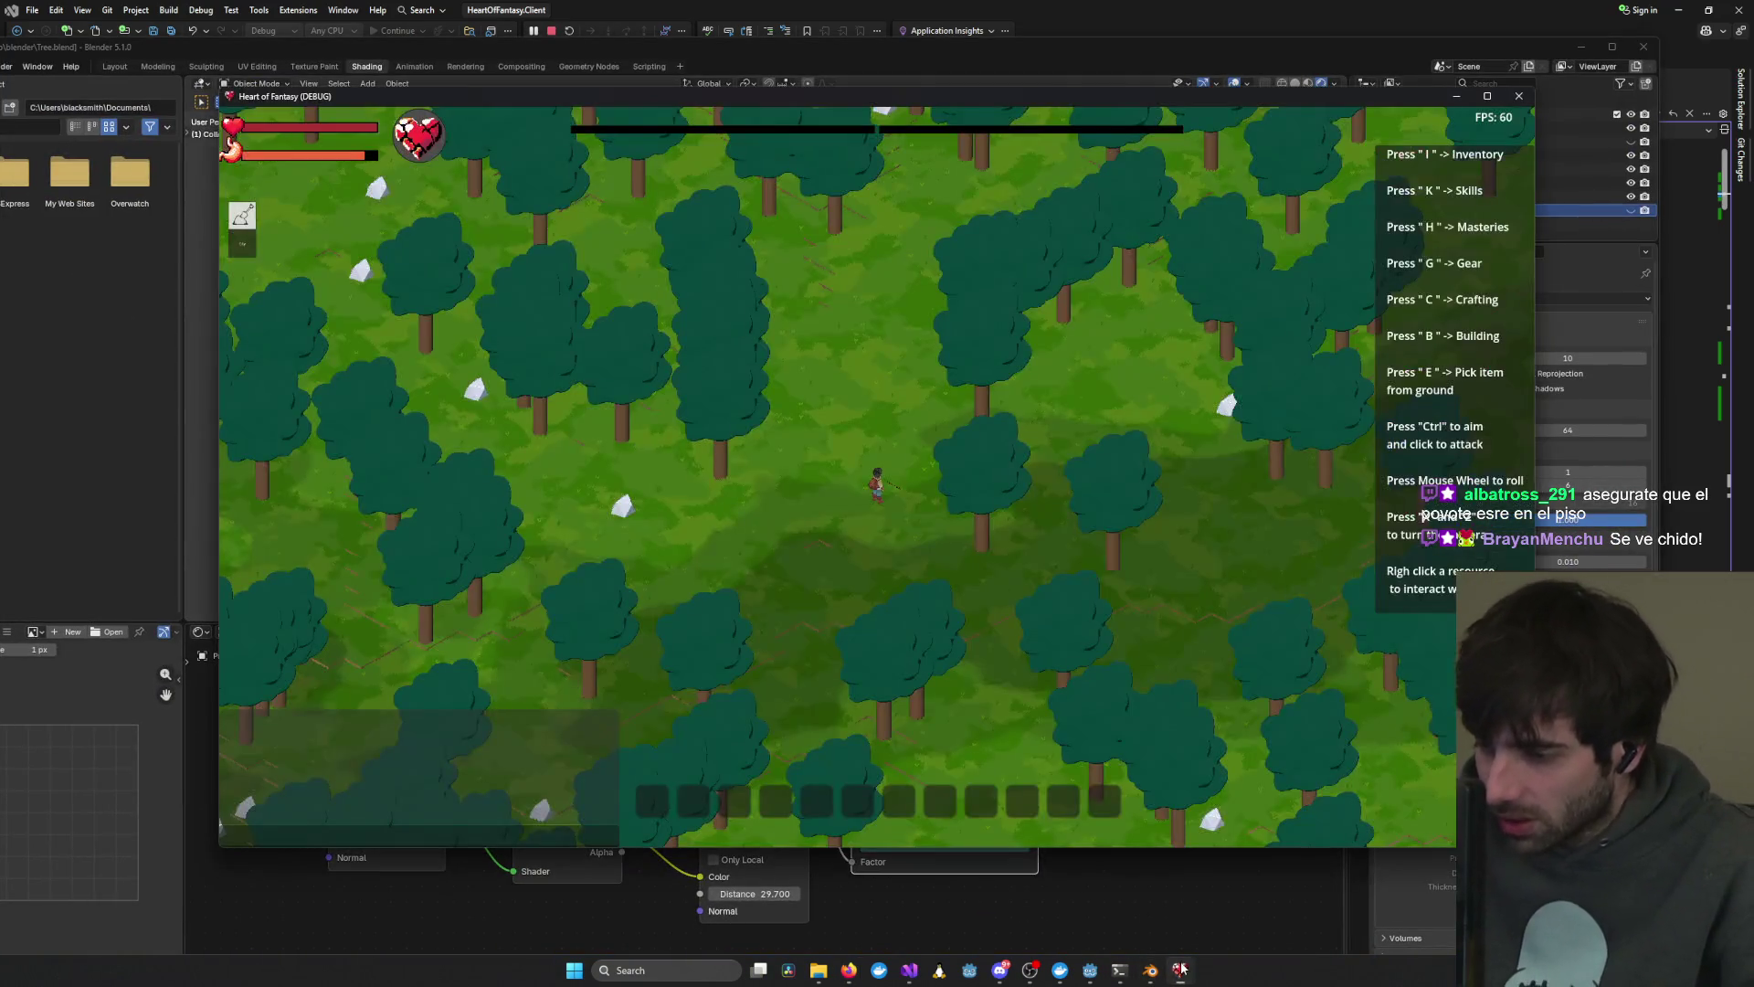
# Walk the character north and toward the tree on the right, under its canopy
pyautogui.scroll(3, 975, 549)
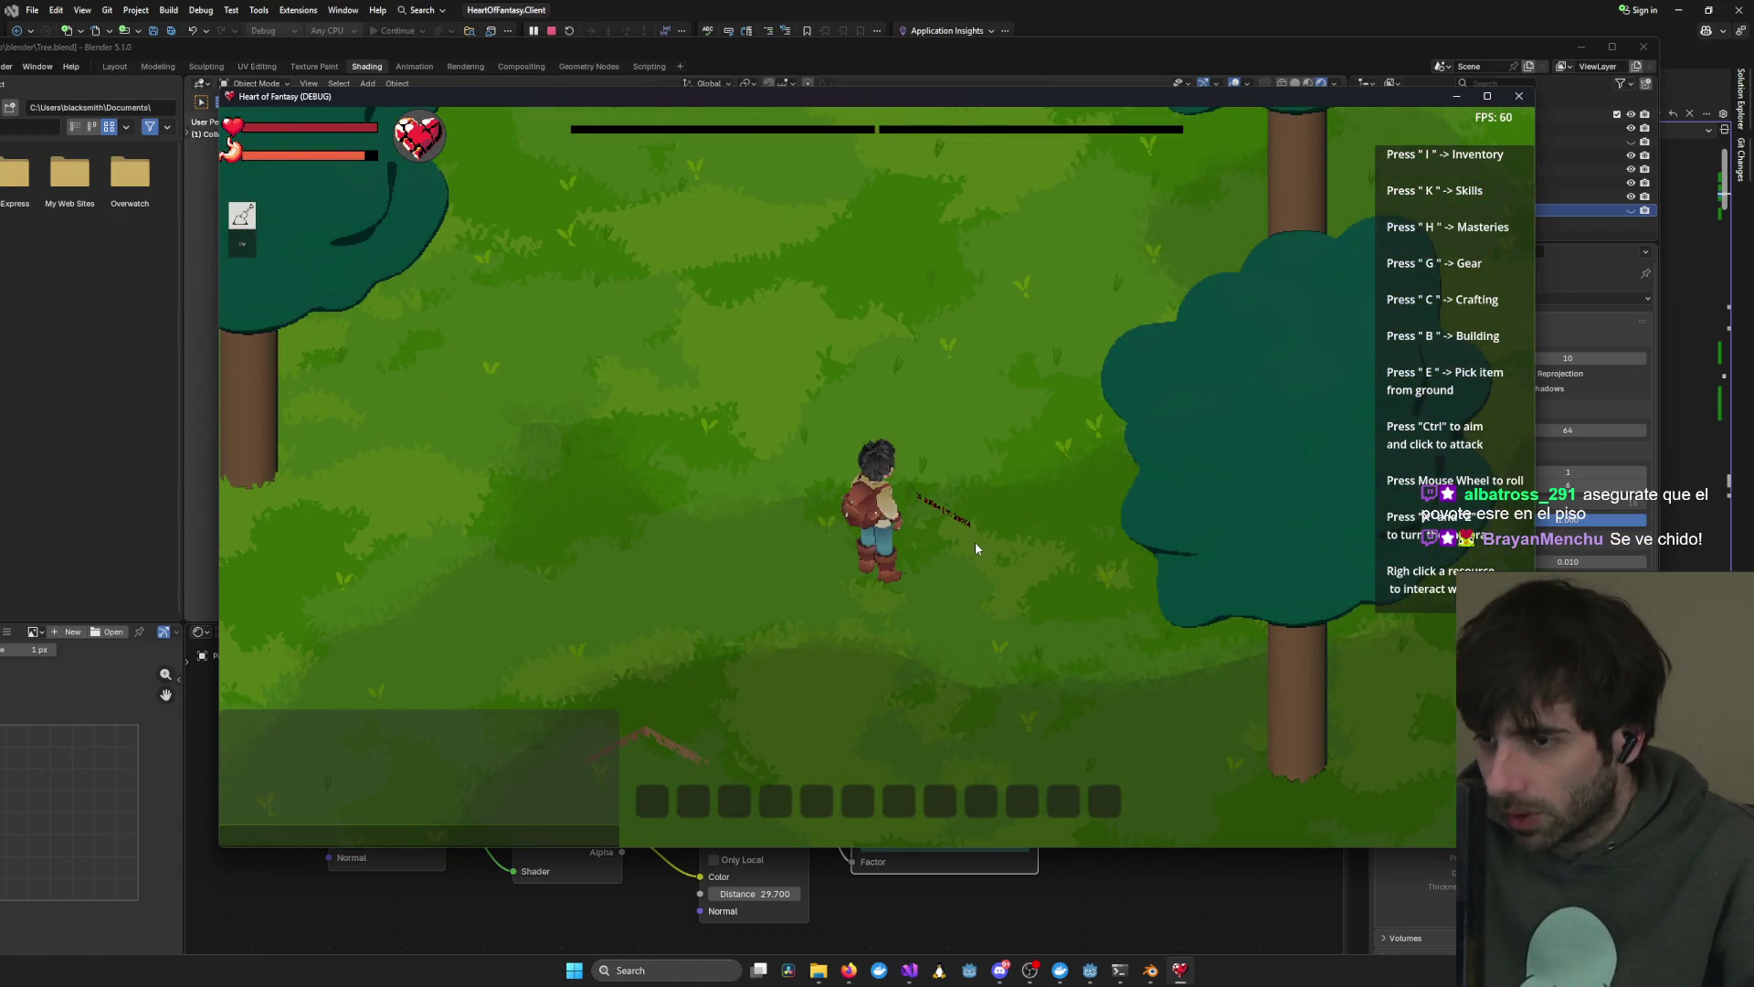
pyautogui.scroll(3, 938, 670)
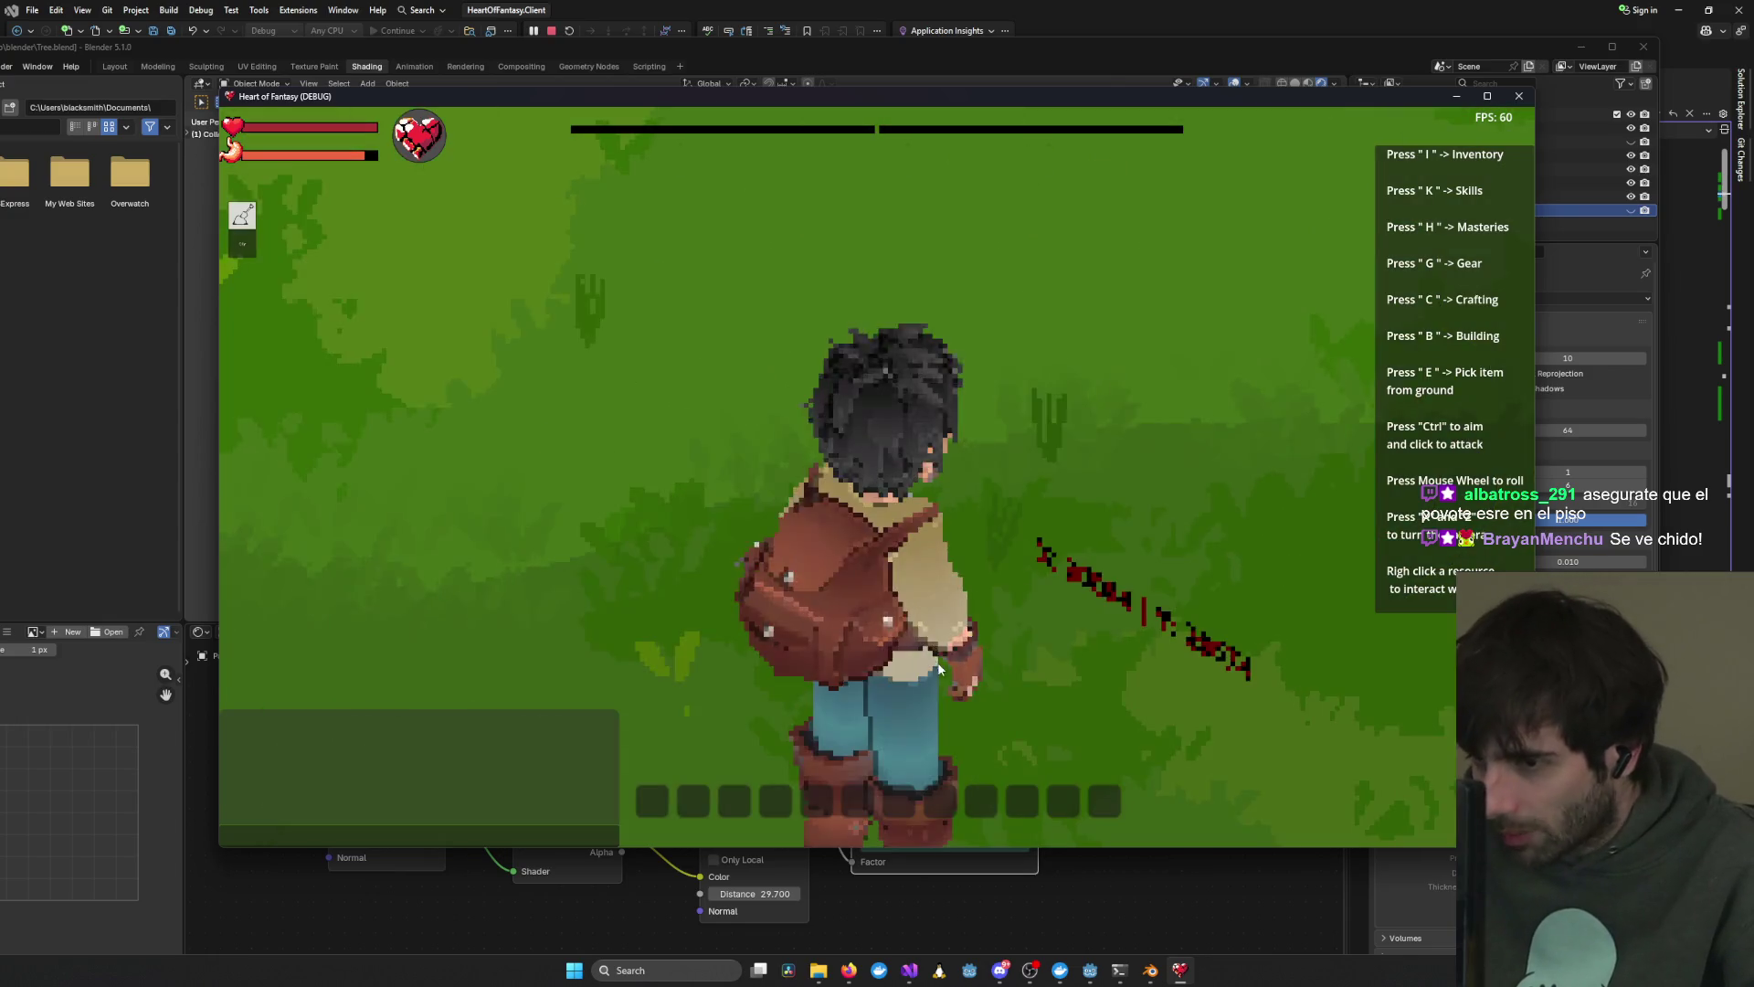
pyautogui.scroll(-5, 1000, 736)
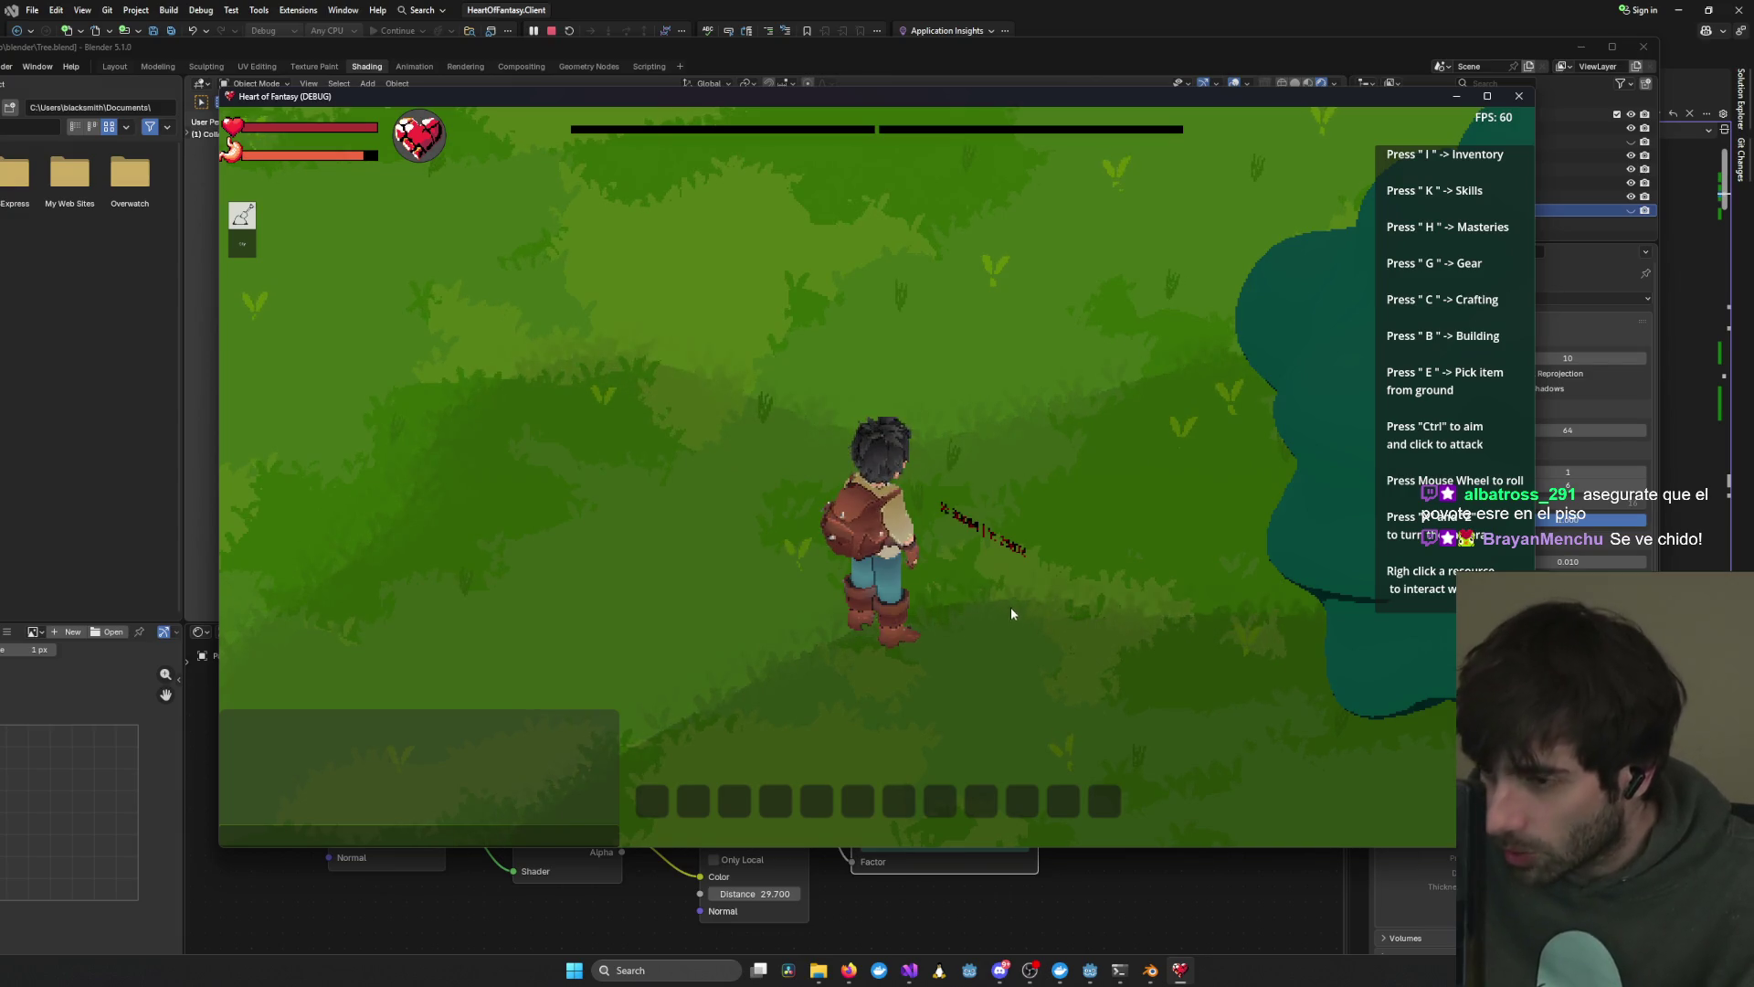
pyautogui.press('w')
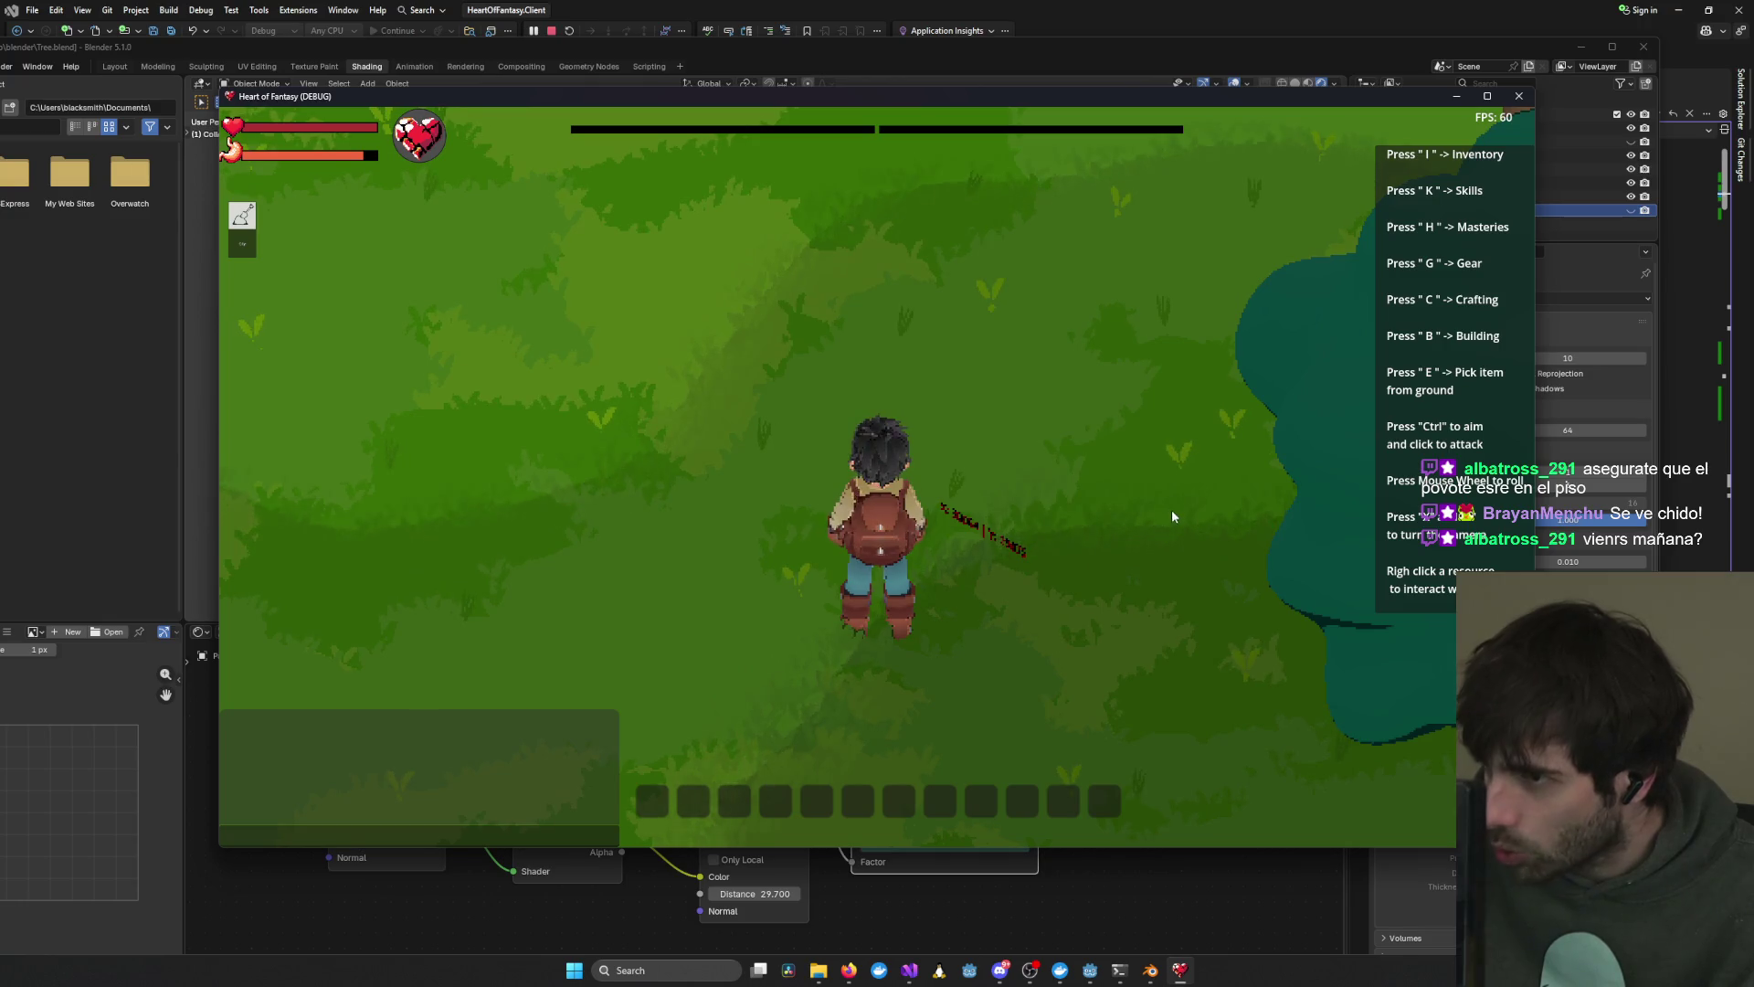
pyautogui.click(1165, 413)
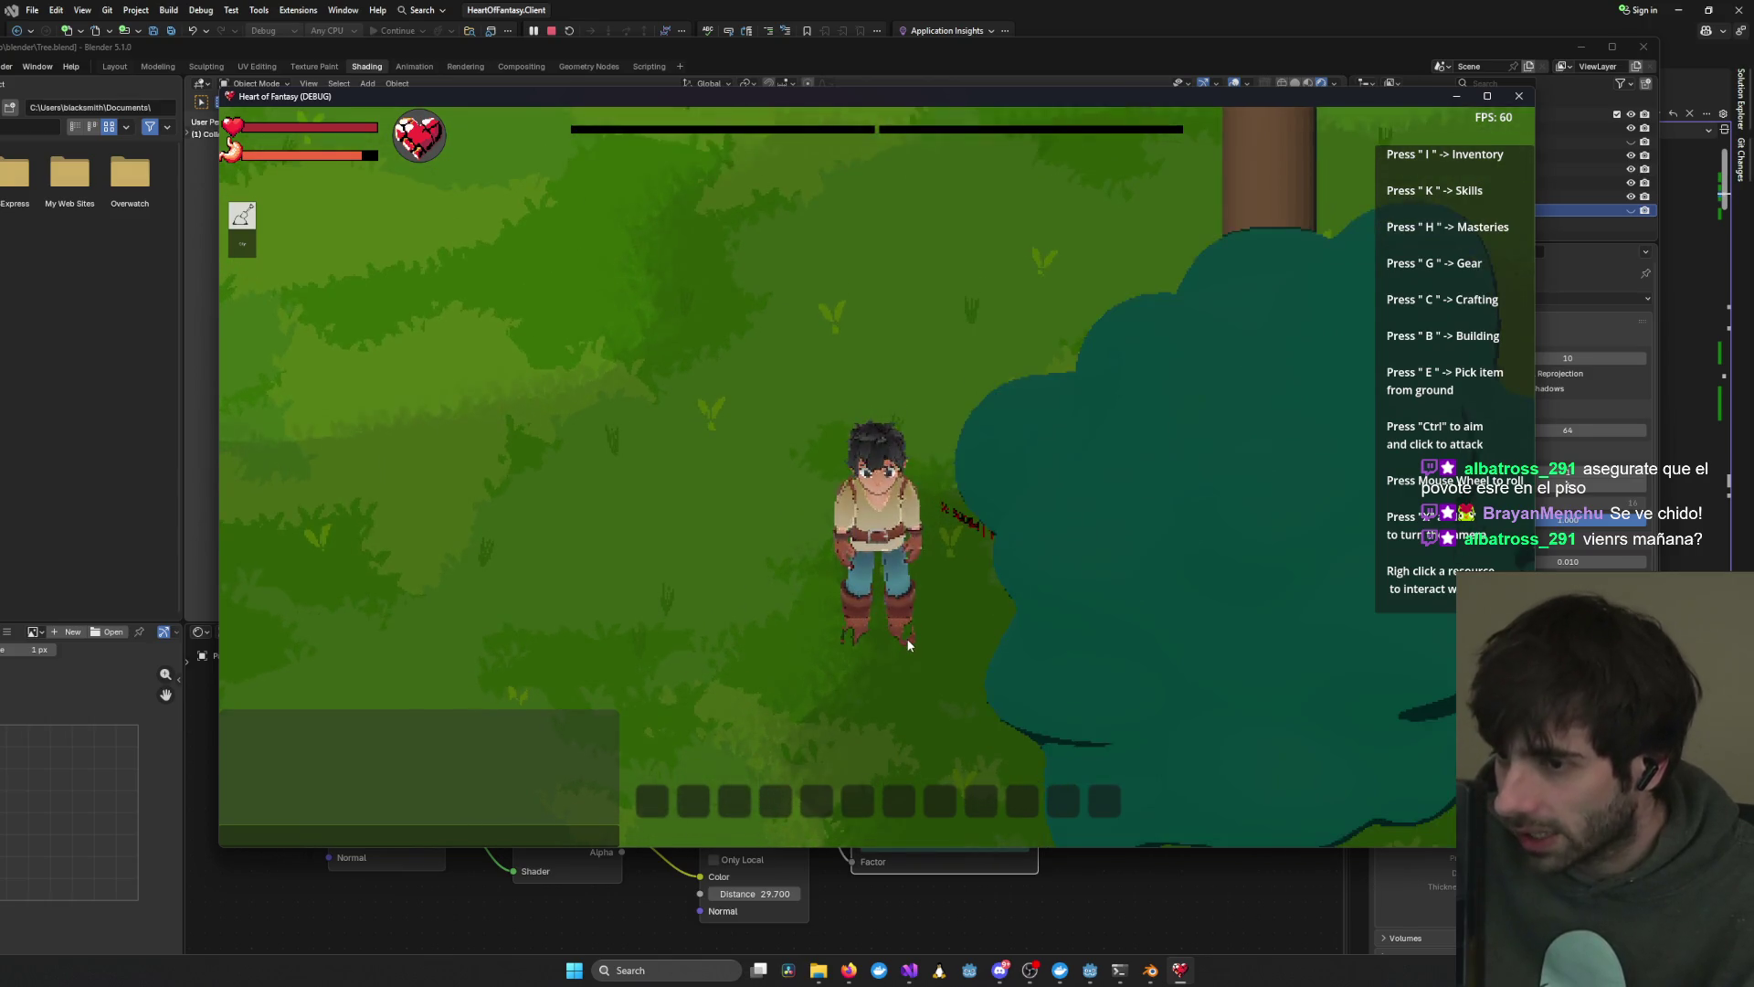
pyautogui.press('w')
# Zoom in close on the tree, then out to a wide island overview
pyautogui.scroll(-3, 984, 595)
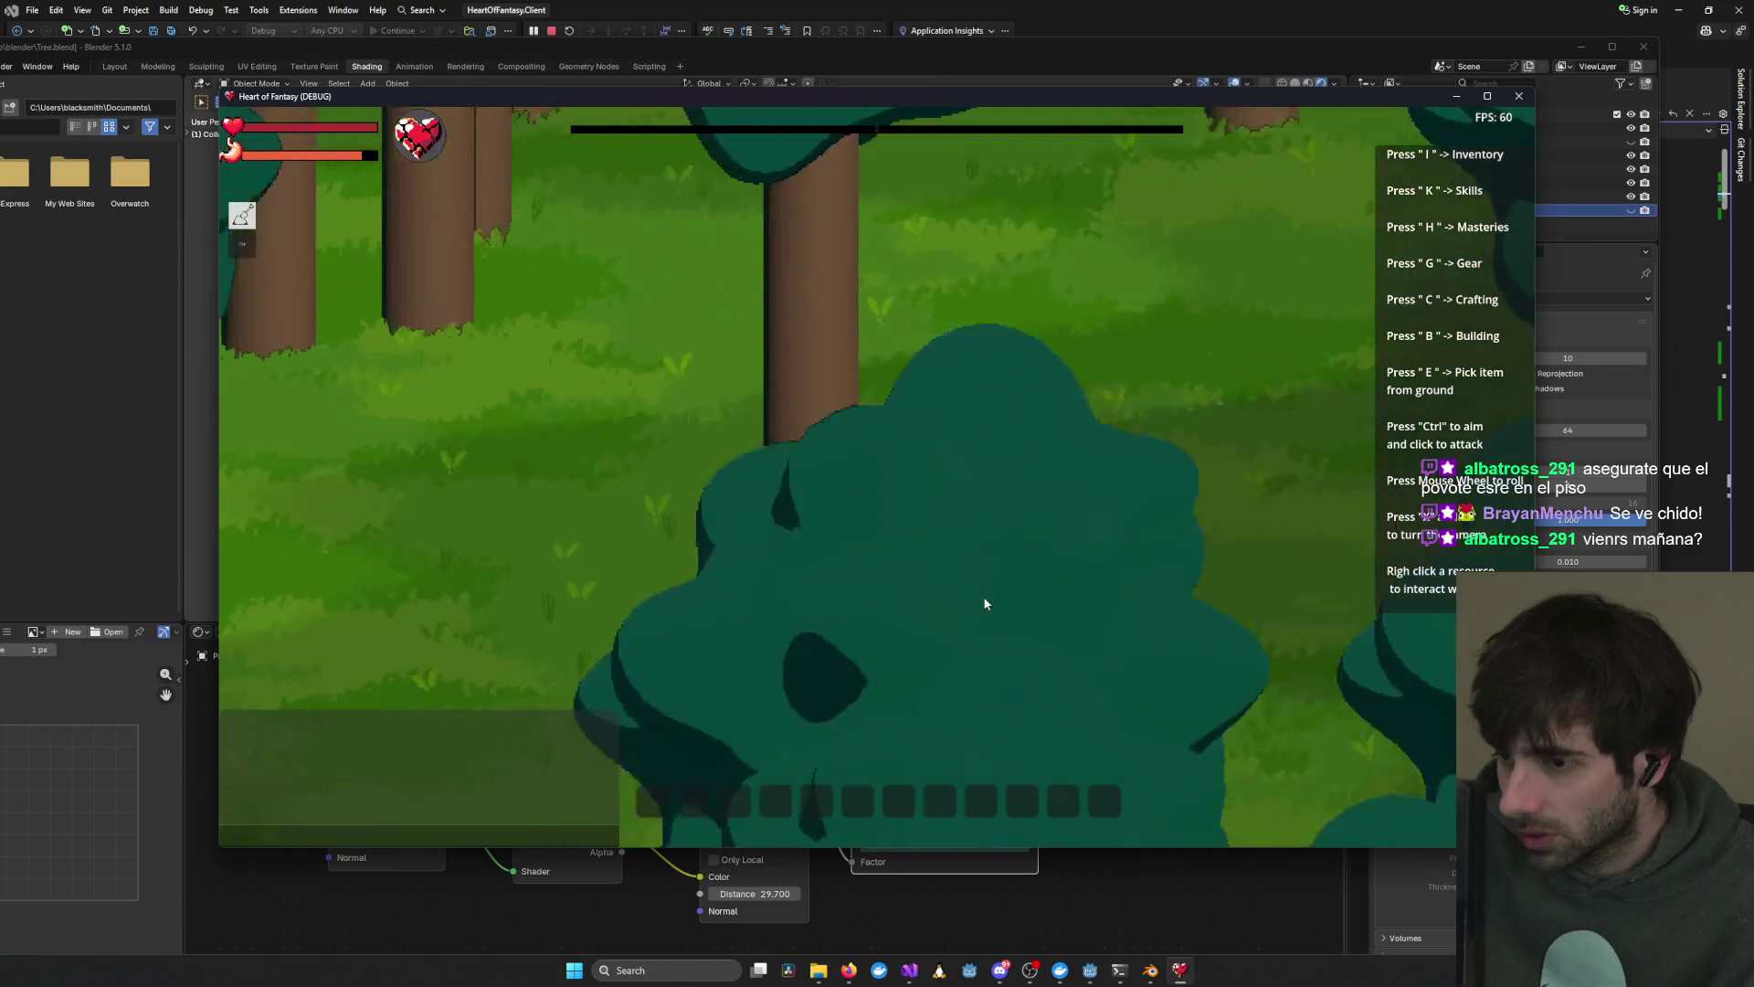
pyautogui.scroll(6, 983, 595)
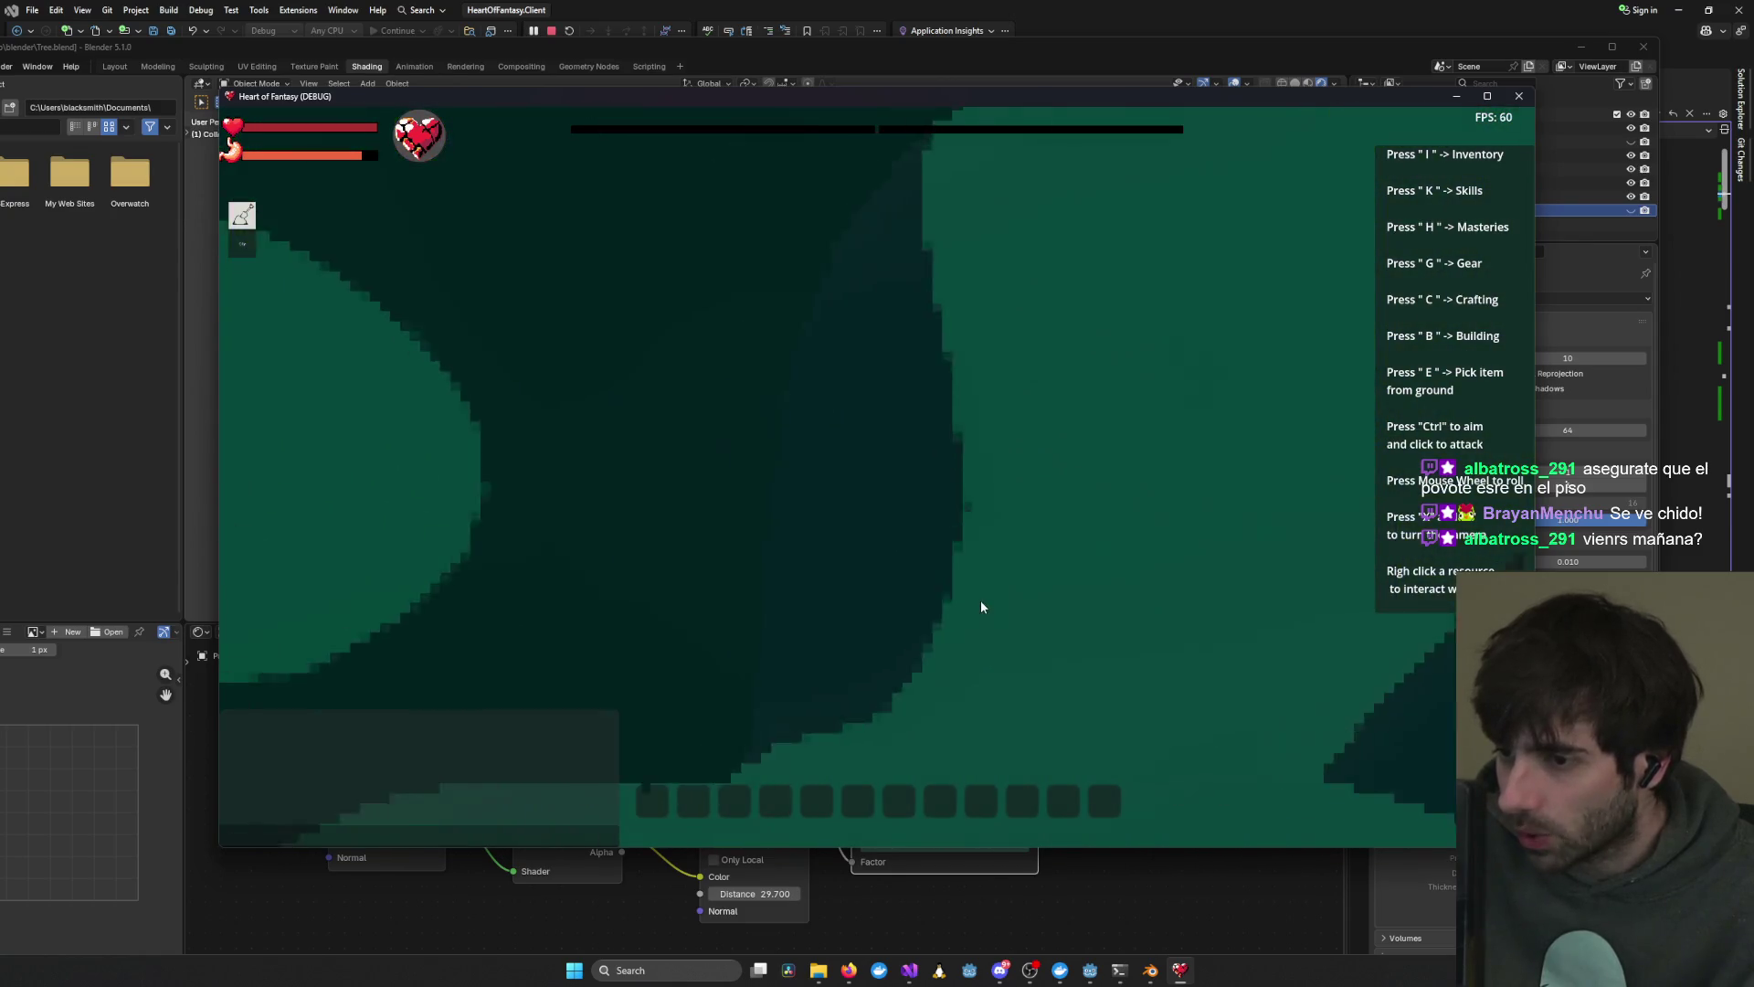
pyautogui.scroll(5, 979, 600)
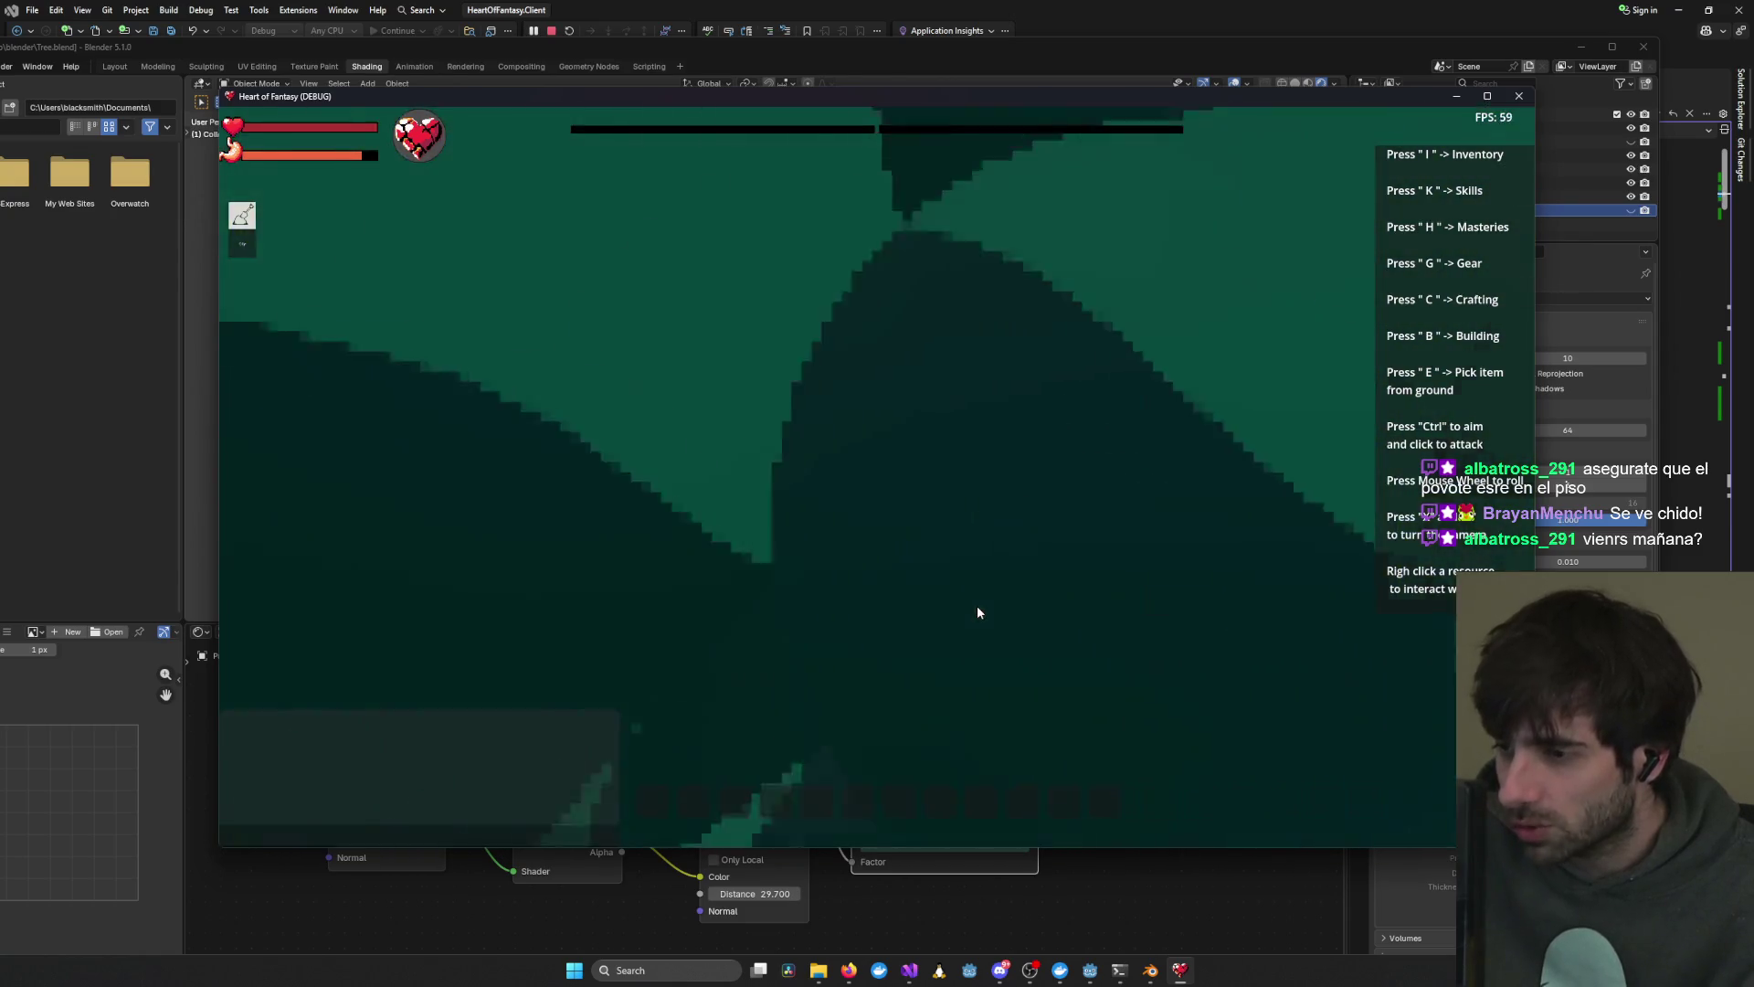
pyautogui.scroll(-5, 976, 606)
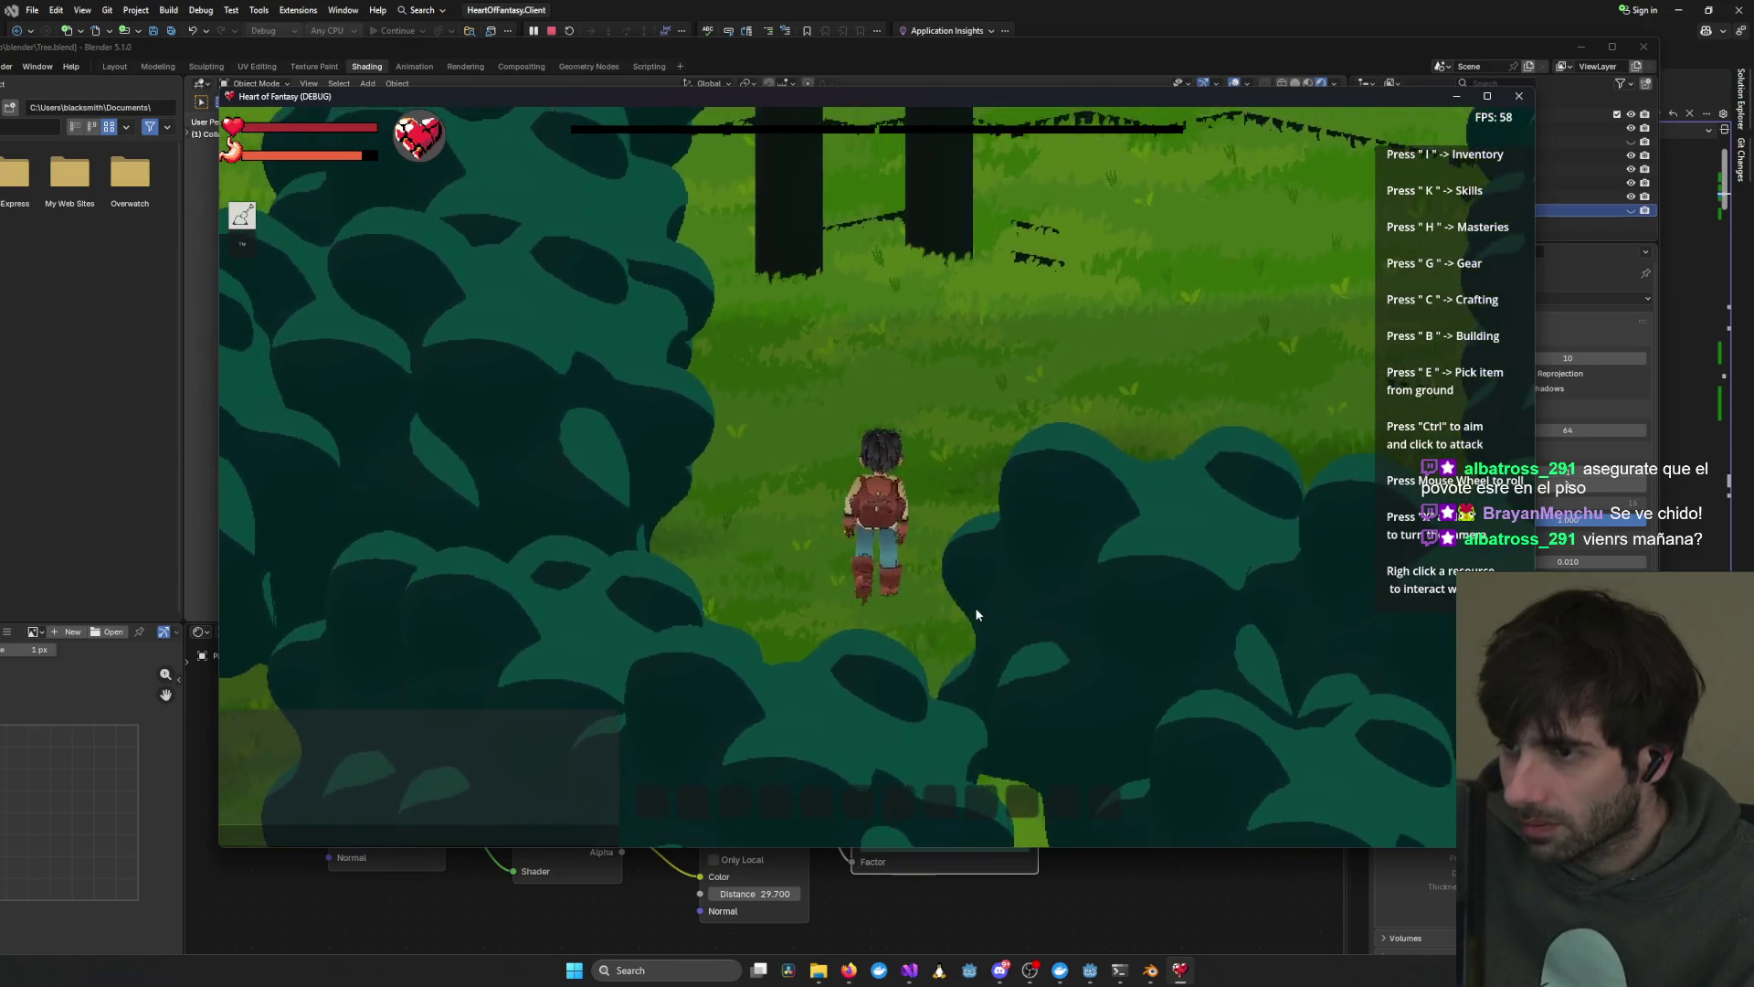
pyautogui.scroll(-5, 976, 612)
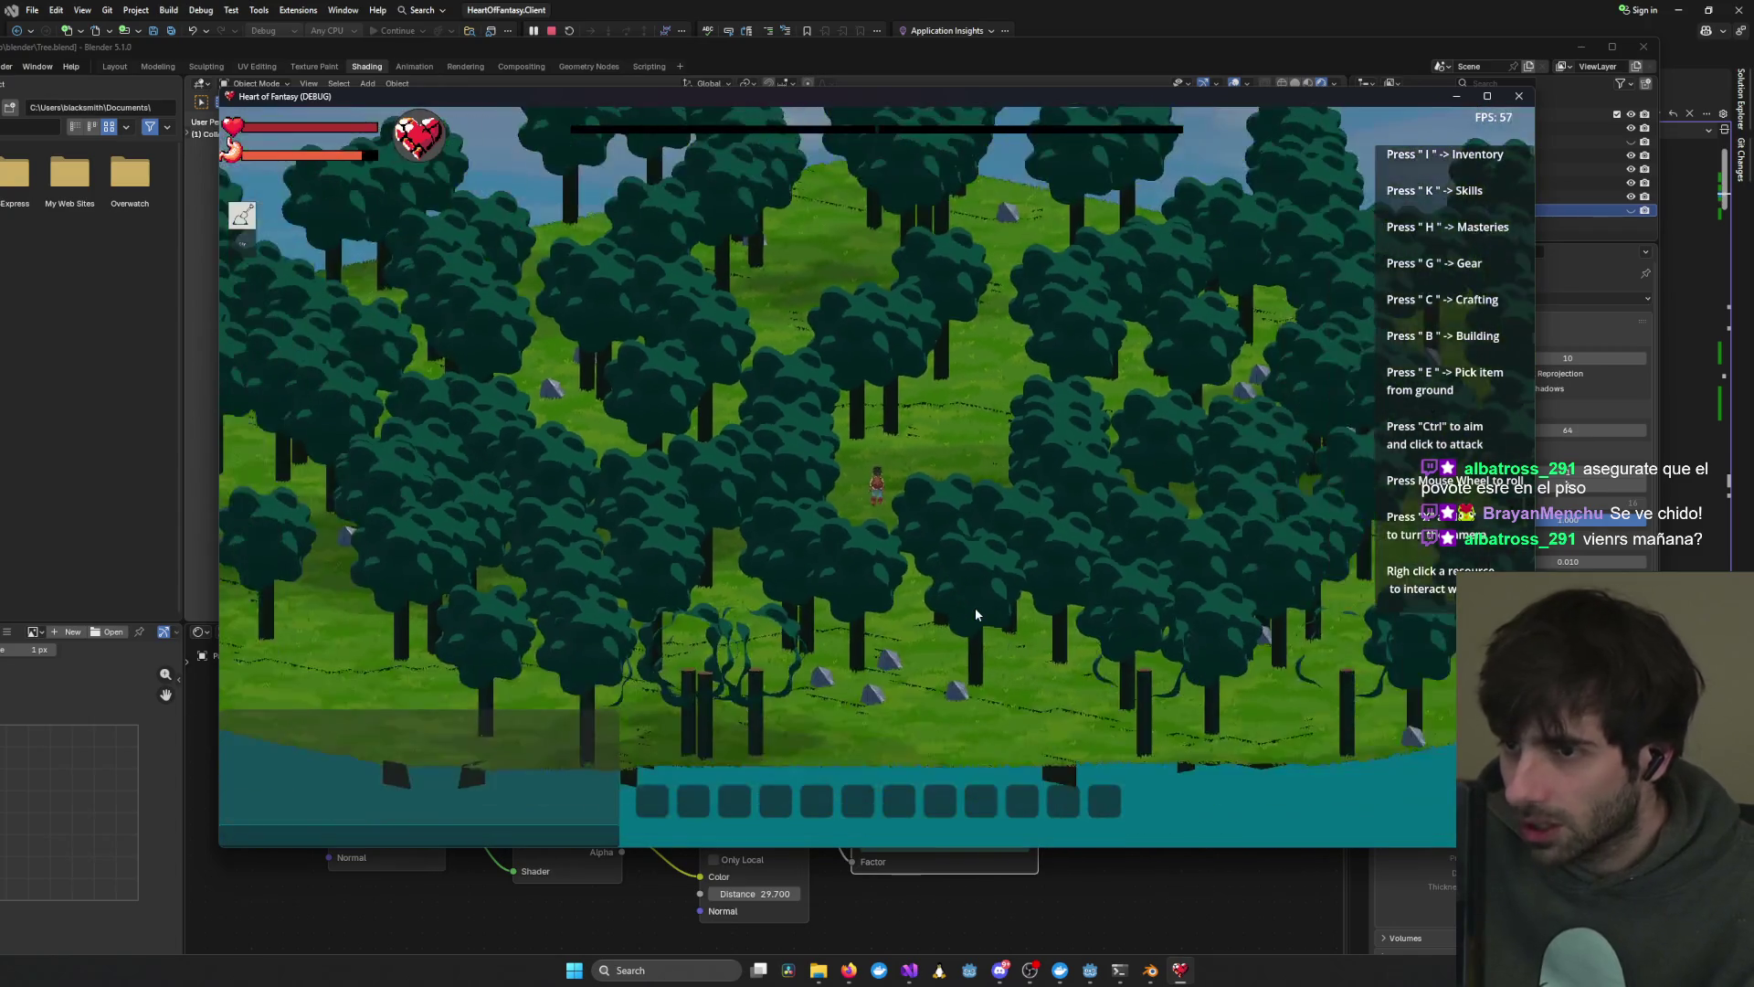
# Walk the character south past the rocks while zooming in and out on the trees
pyautogui.scroll(5, 937, 596)
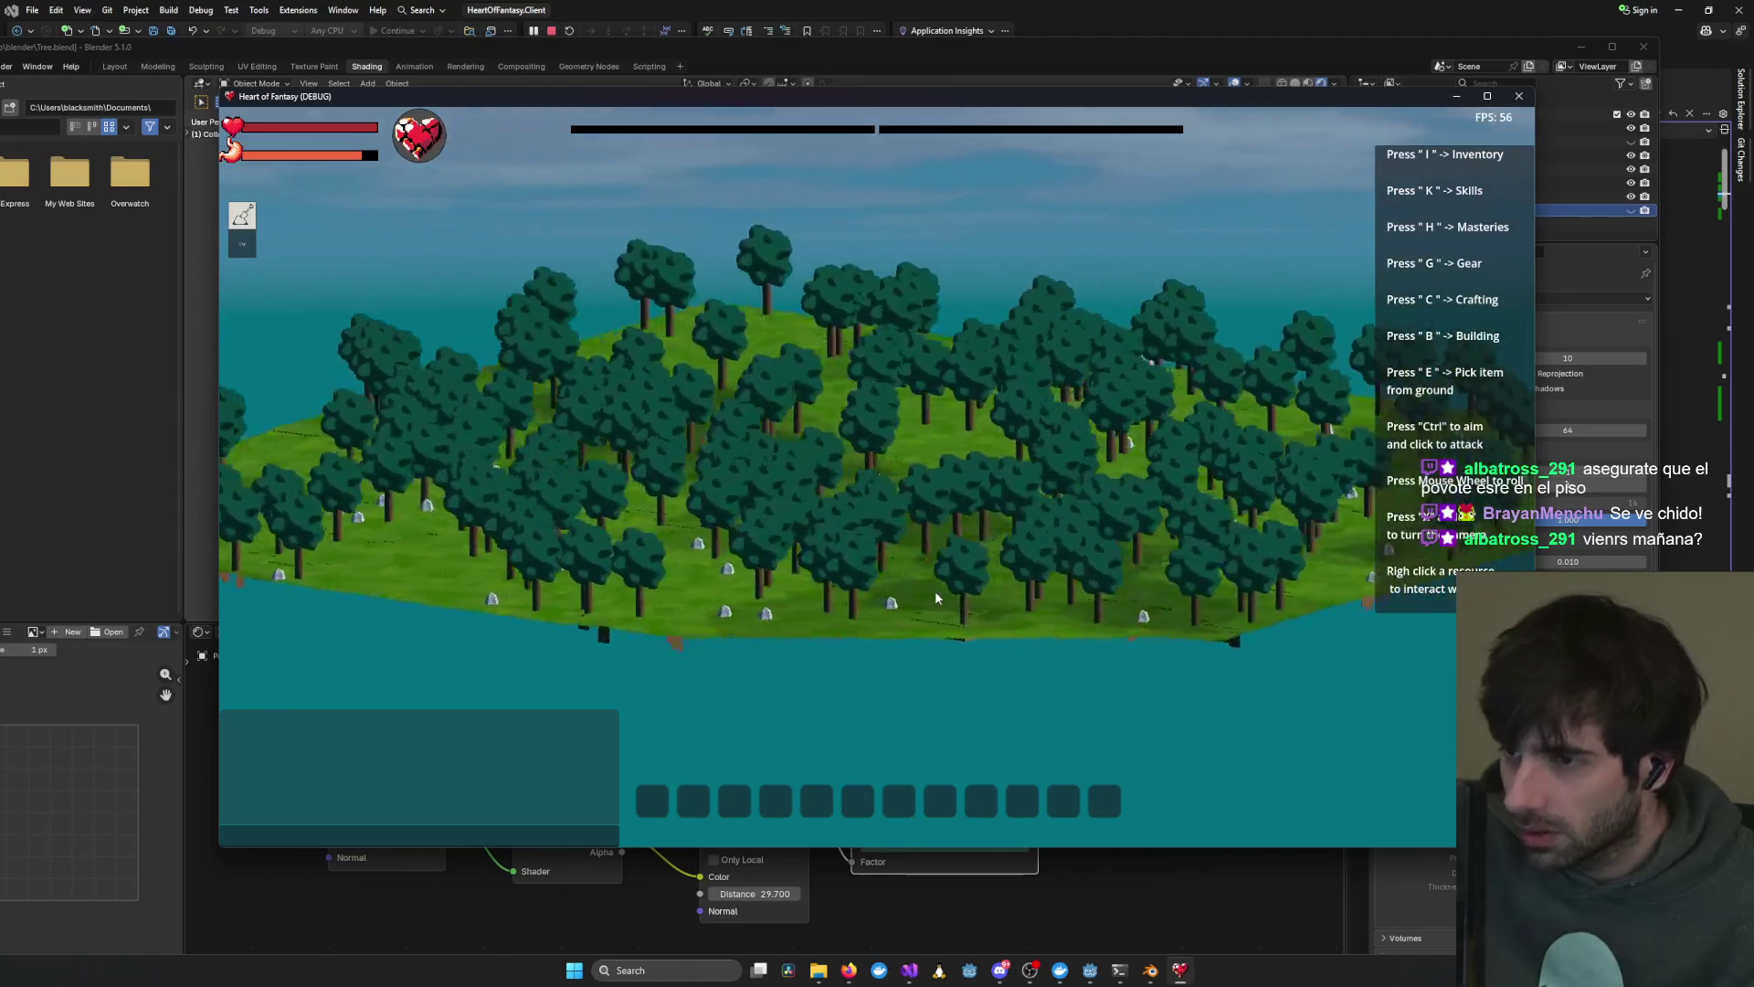
pyautogui.scroll(5, 924, 599)
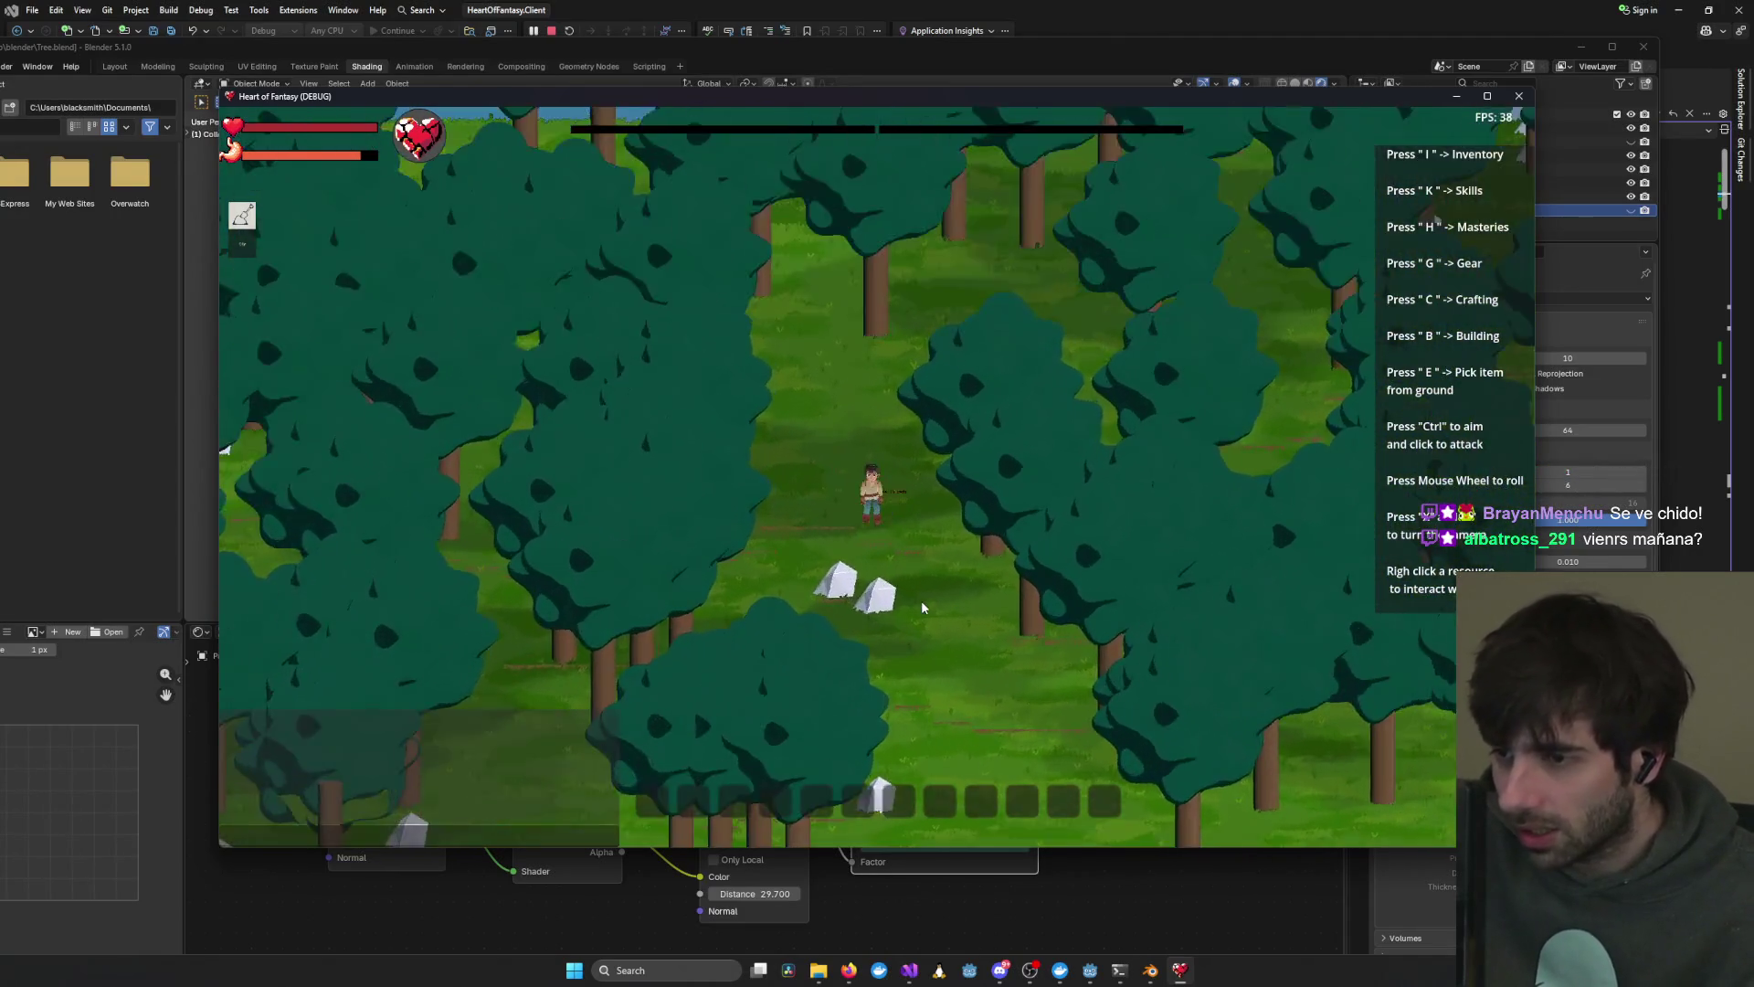
pyautogui.scroll(3, 921, 601)
pyautogui.scroll(-2, 919, 607)
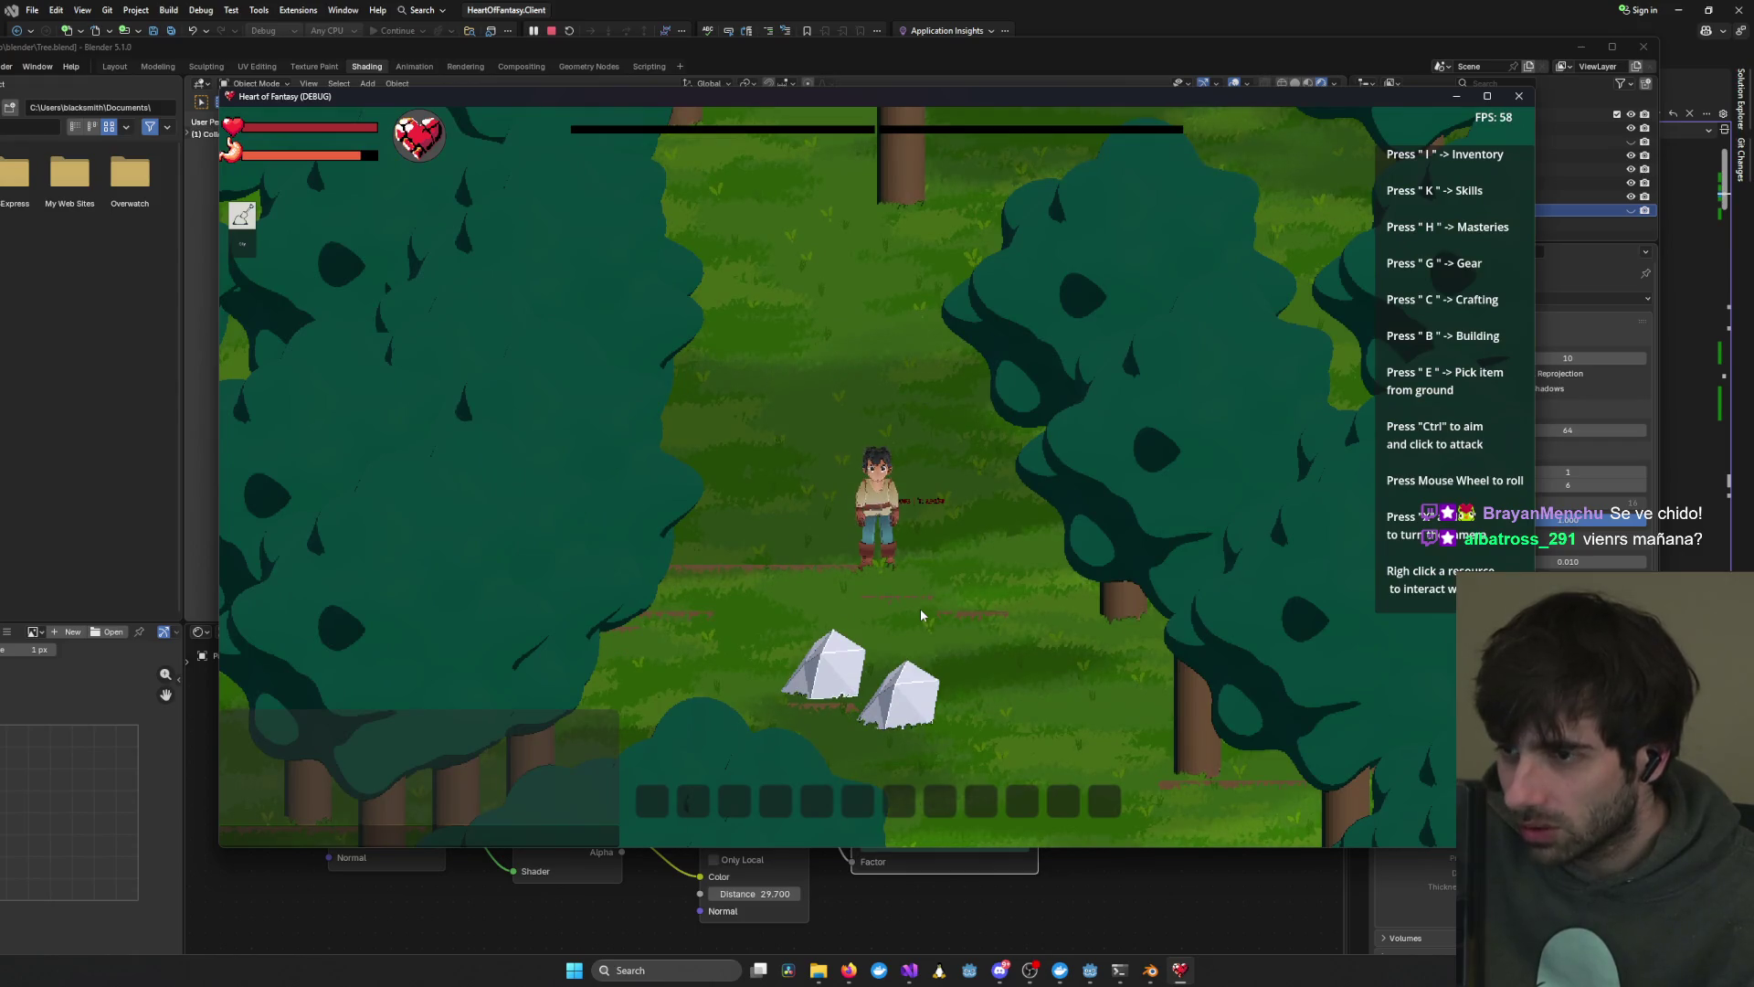
pyautogui.press('s')
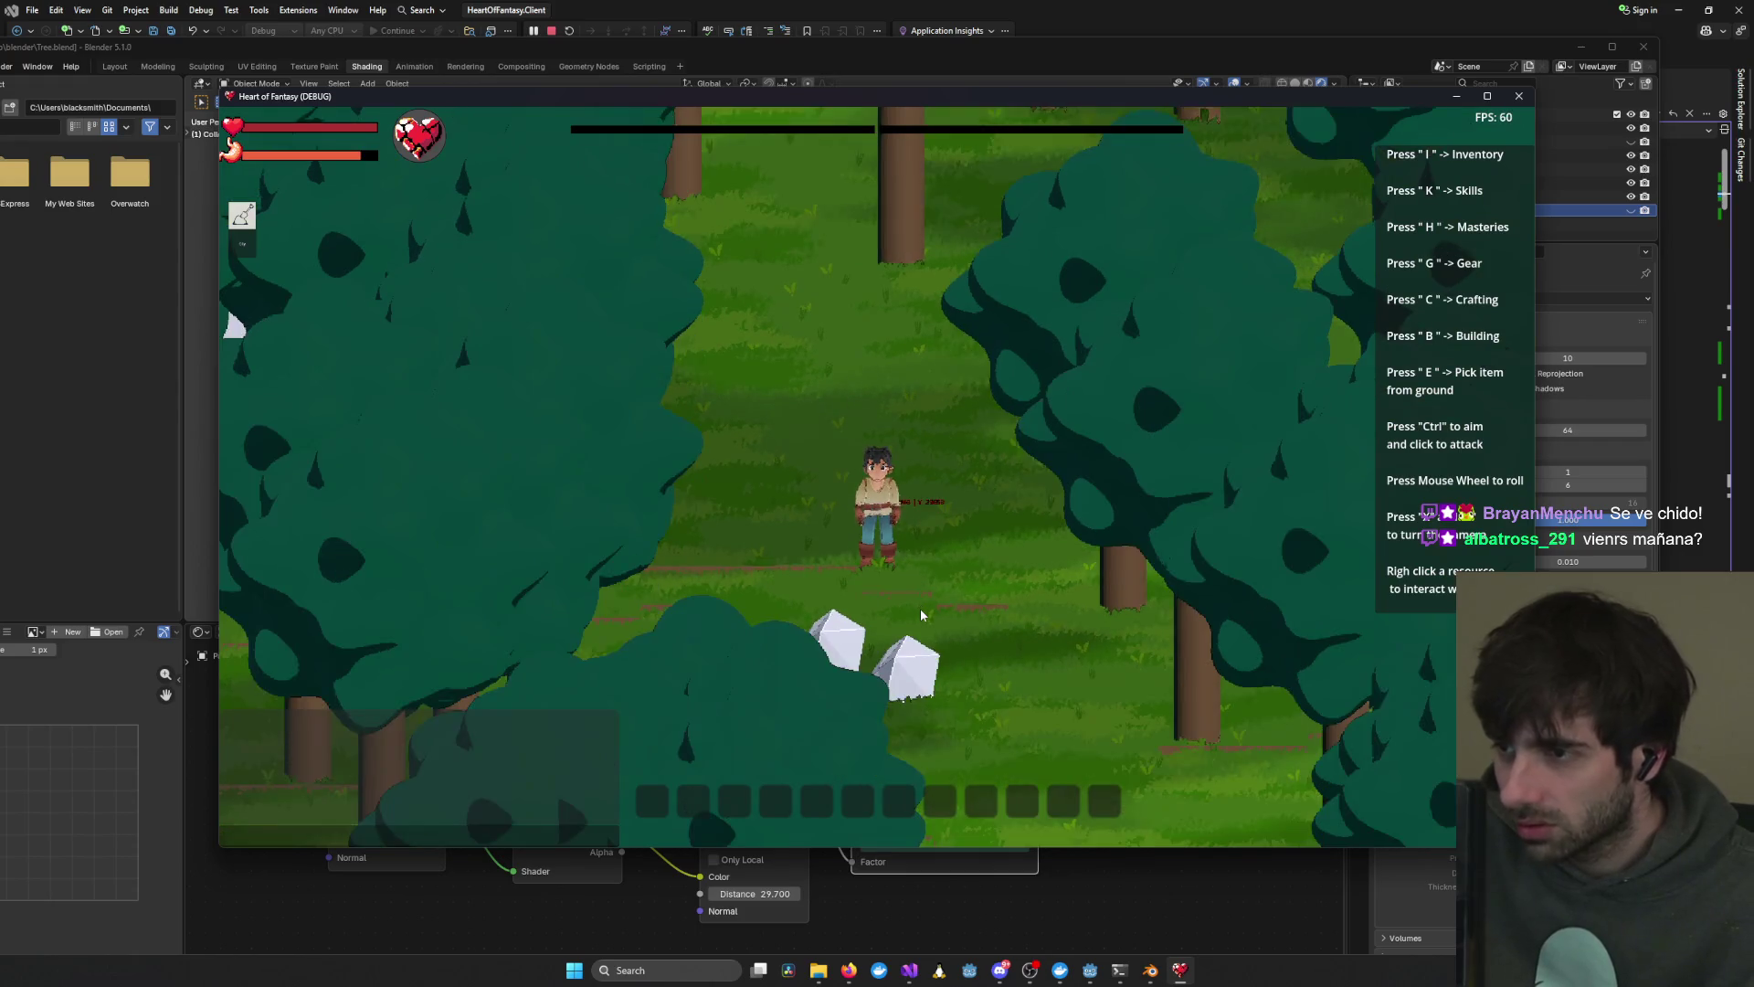
pyautogui.scroll(-5, 920, 614)
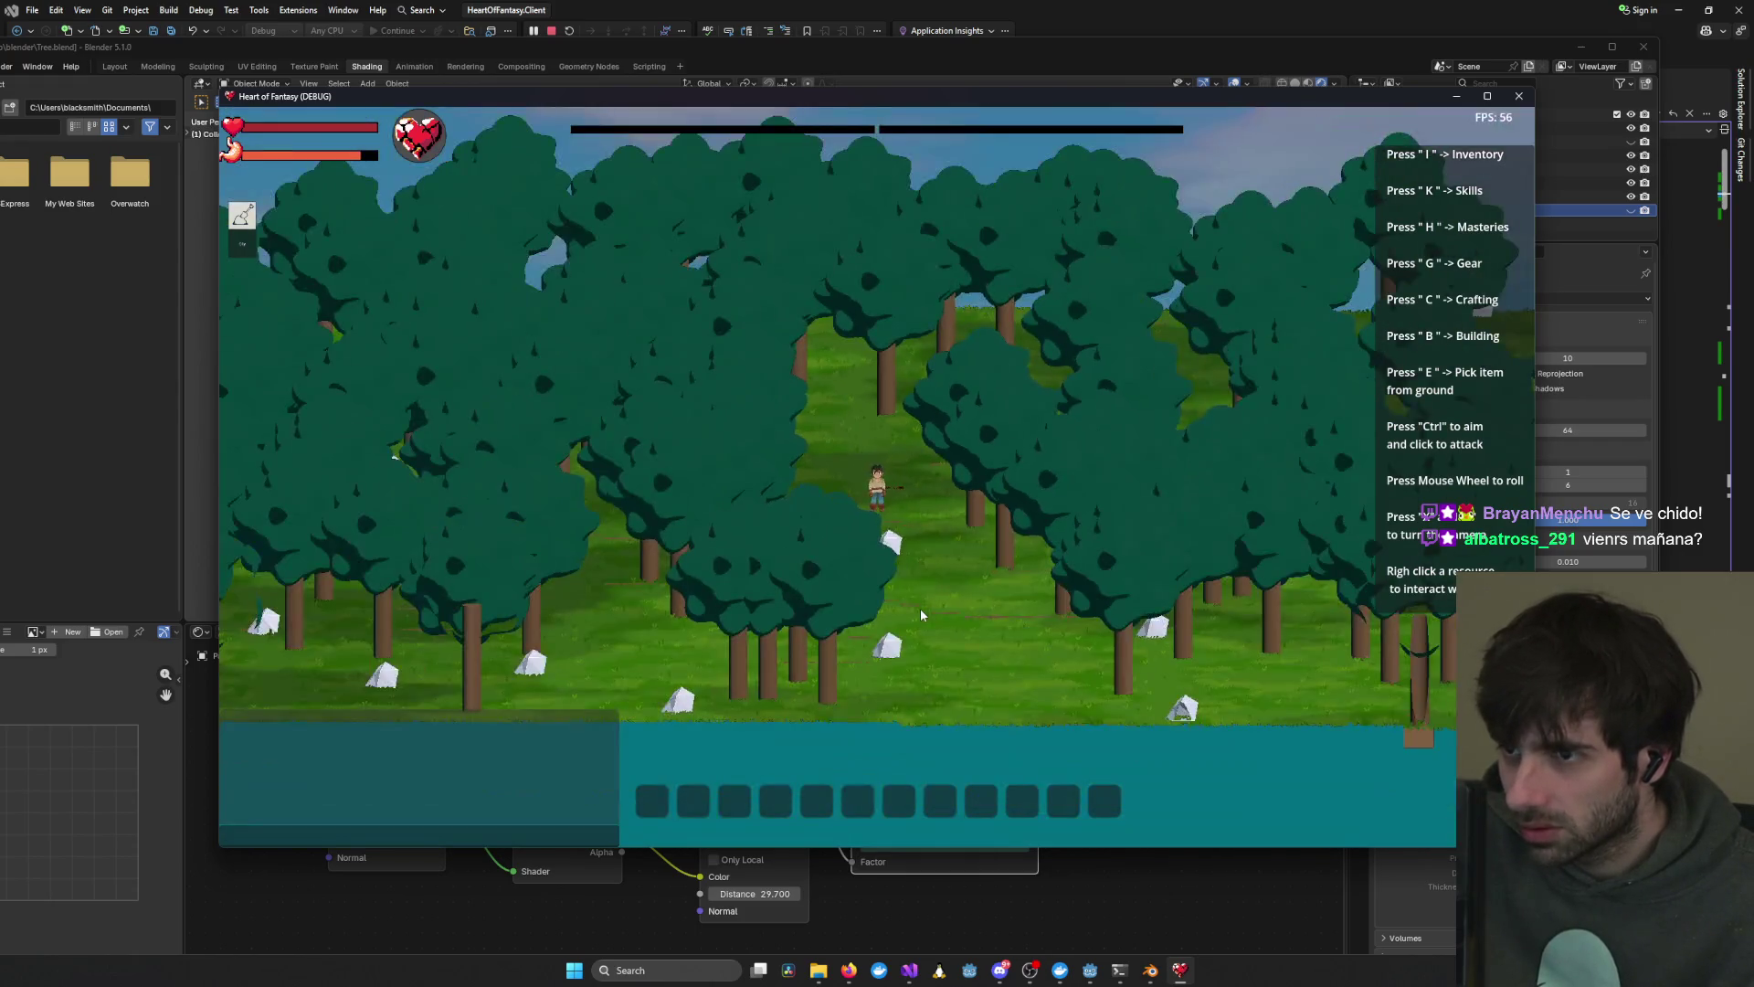
pyautogui.scroll(3, 921, 614)
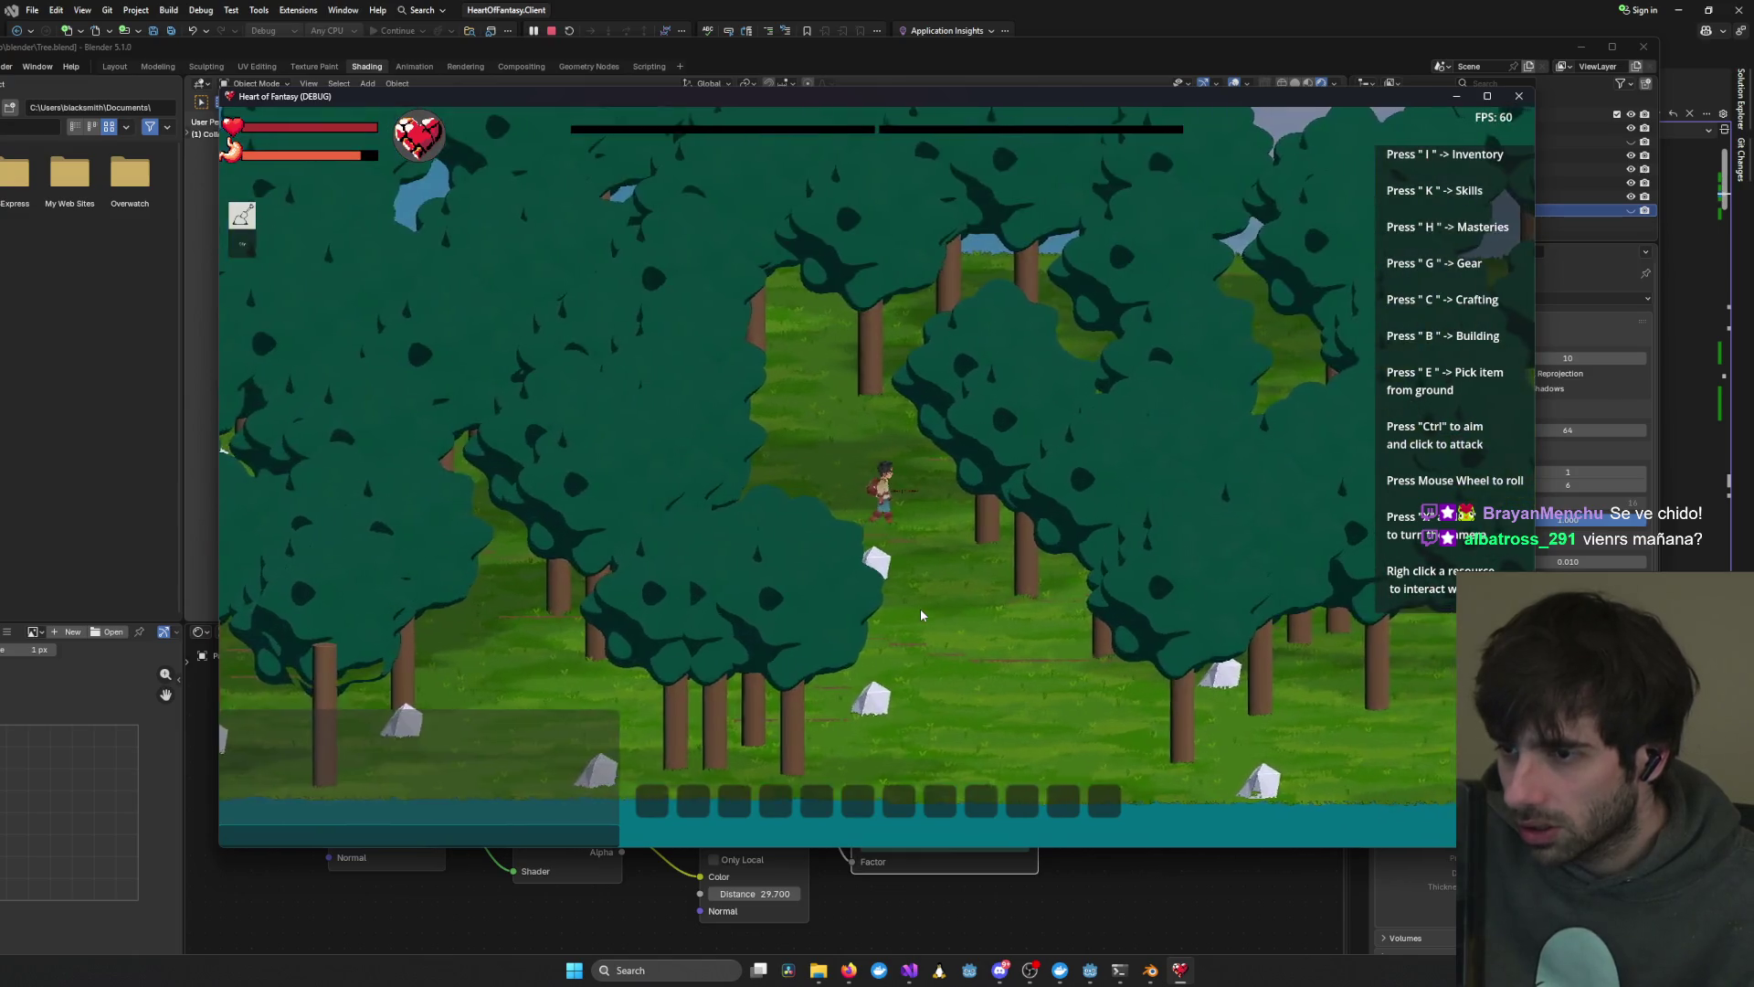
pyautogui.scroll(5, 921, 615)
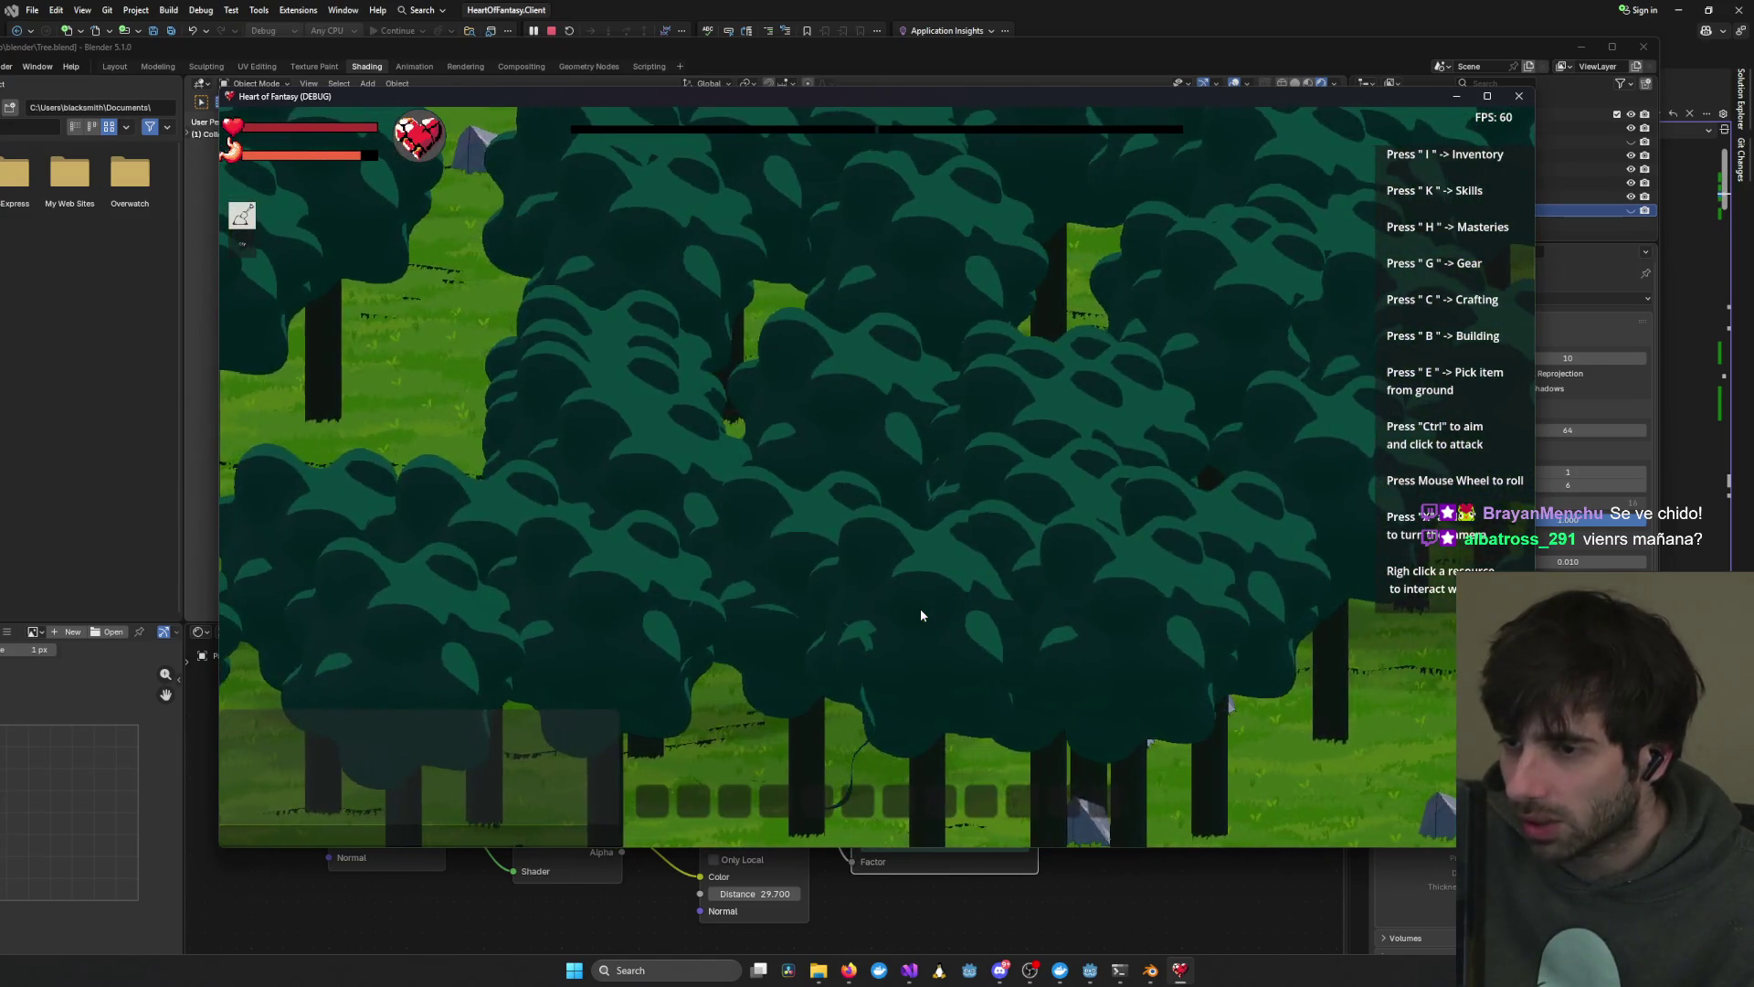
pyautogui.scroll(-3, 921, 614)
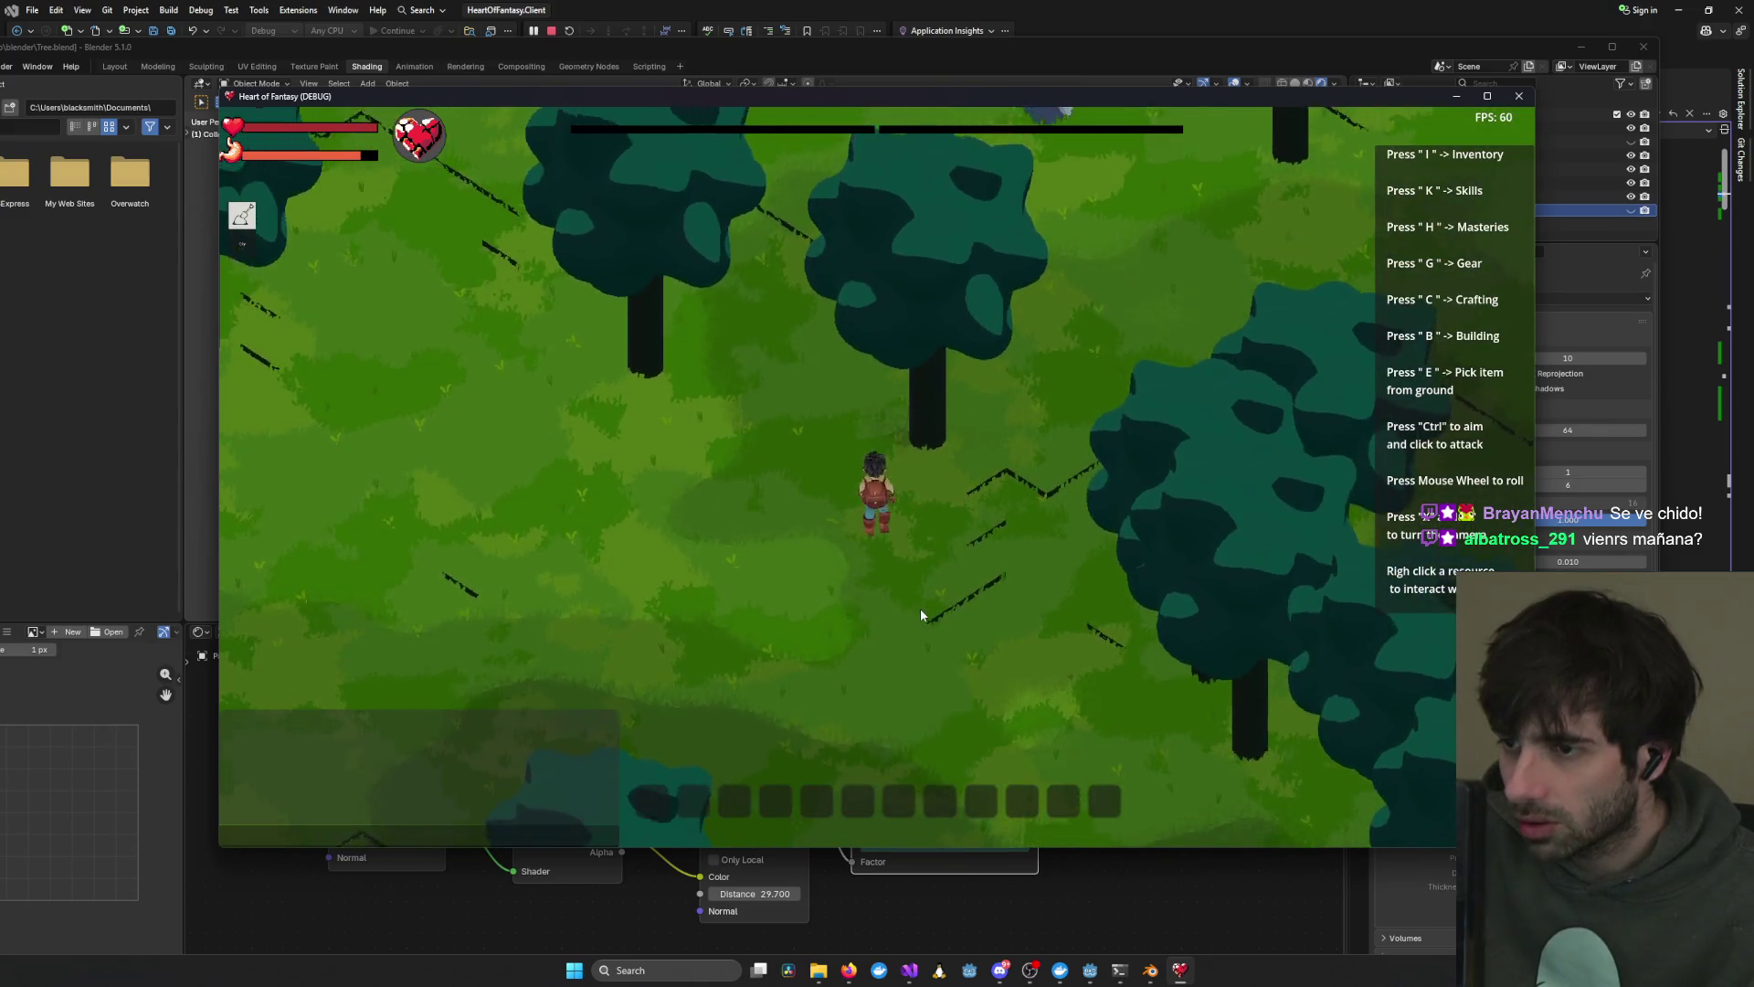
pyautogui.scroll(4, 919, 609)
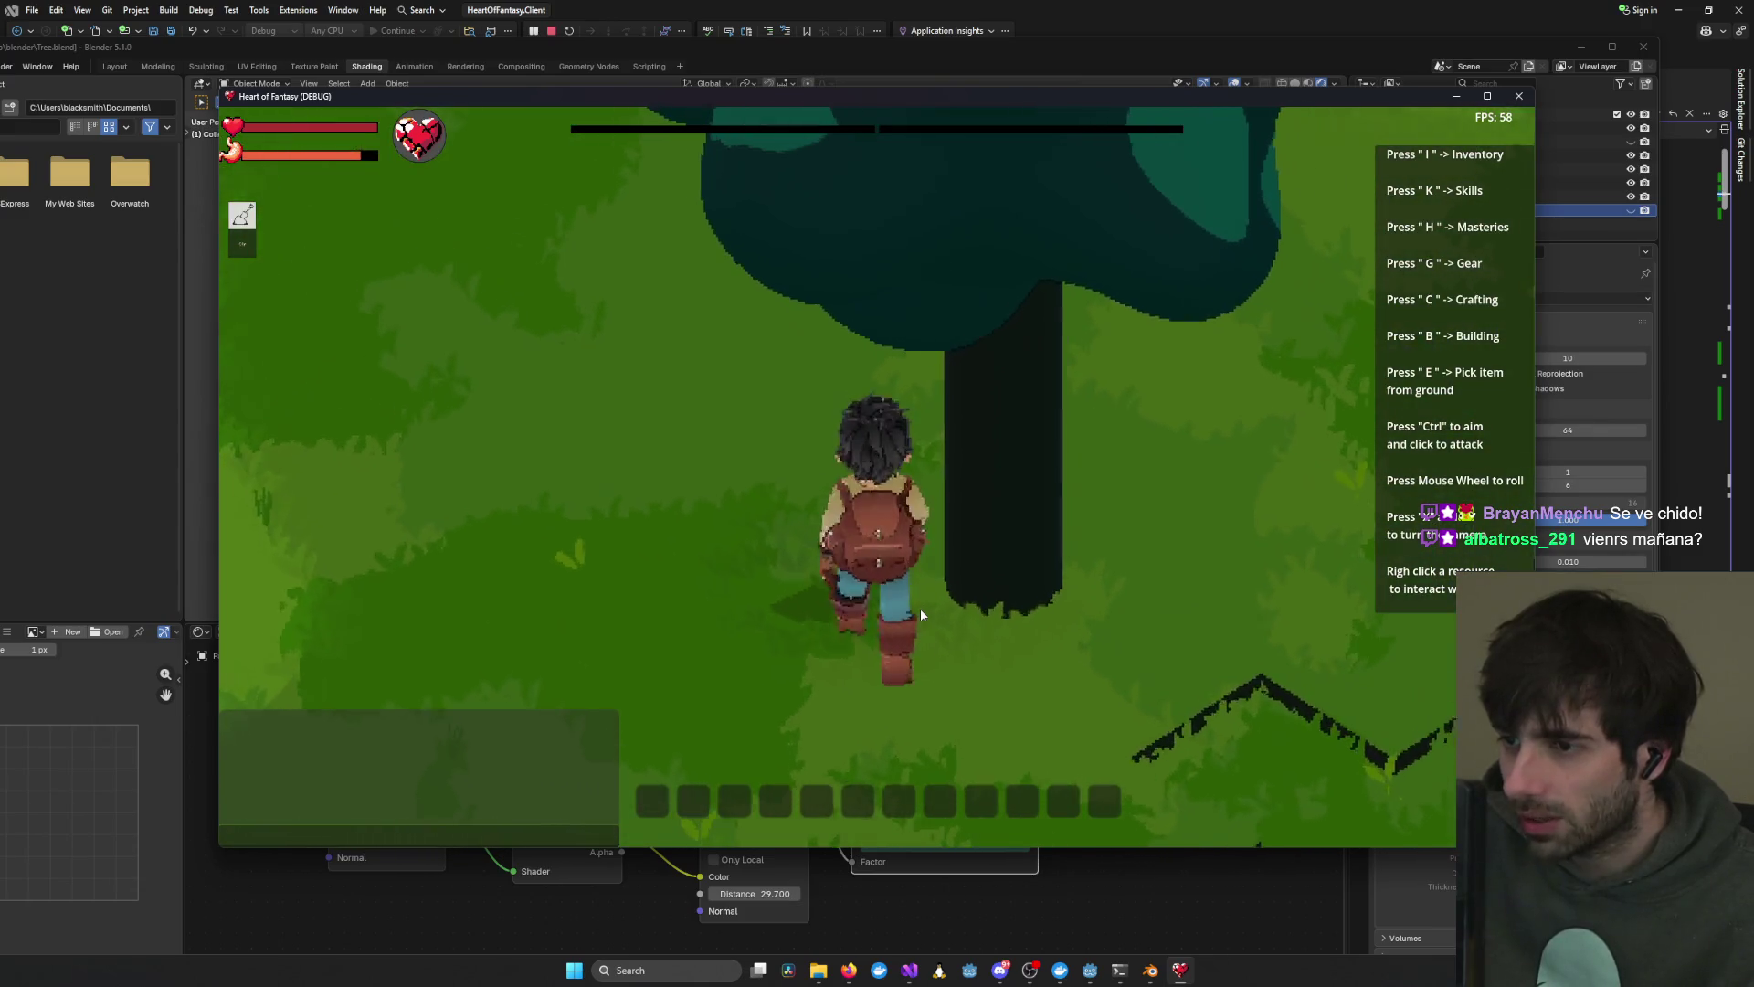
pyautogui.scroll(-5, 921, 614)
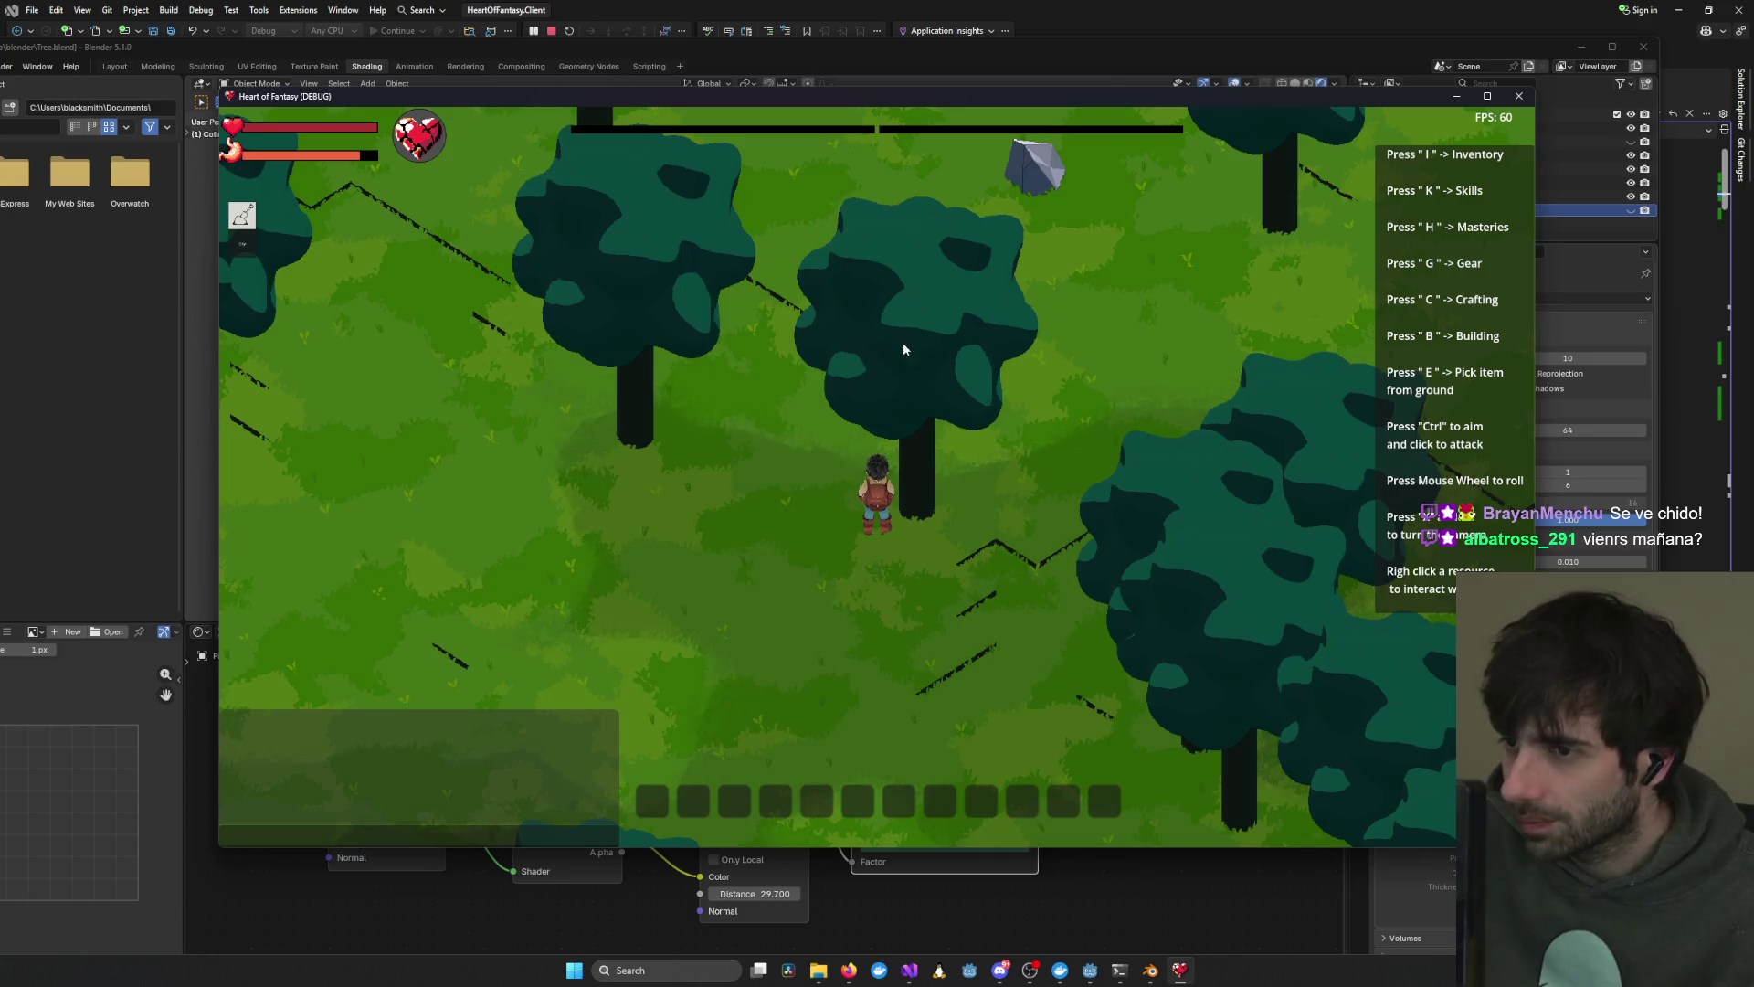
# Move north through the clearing, view the forest from the side, then return to top-down
pyautogui.press('w')
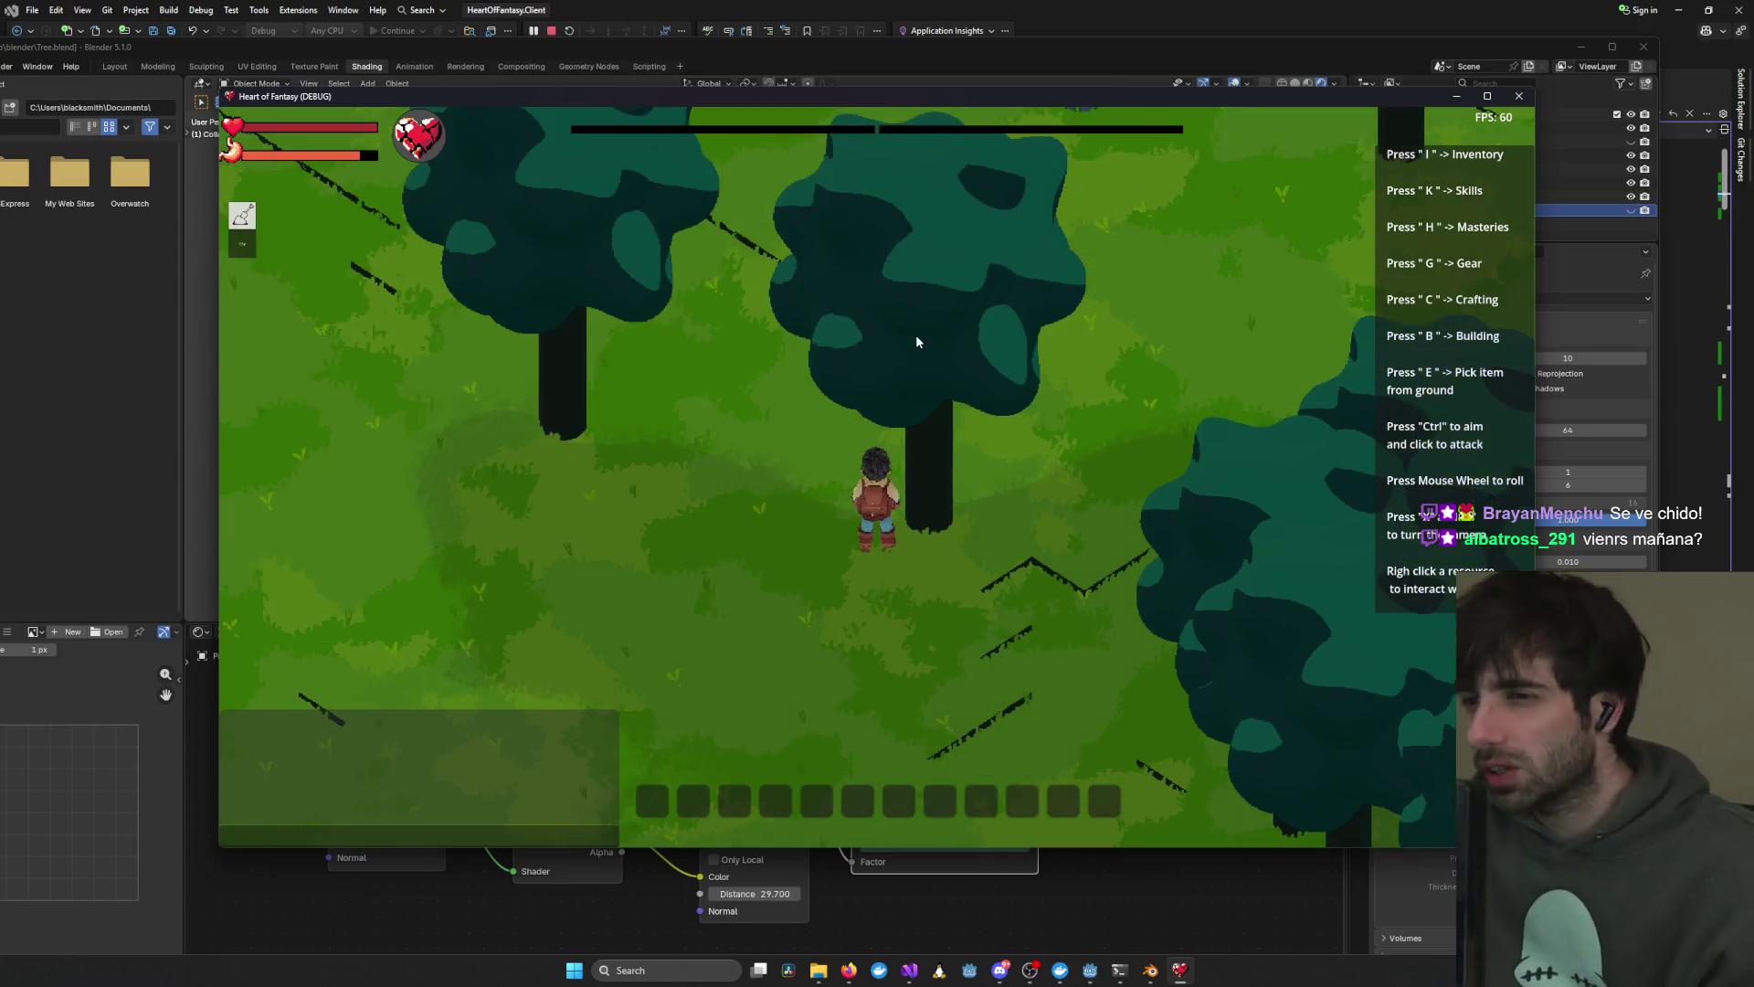
pyautogui.scroll(-3, 921, 309)
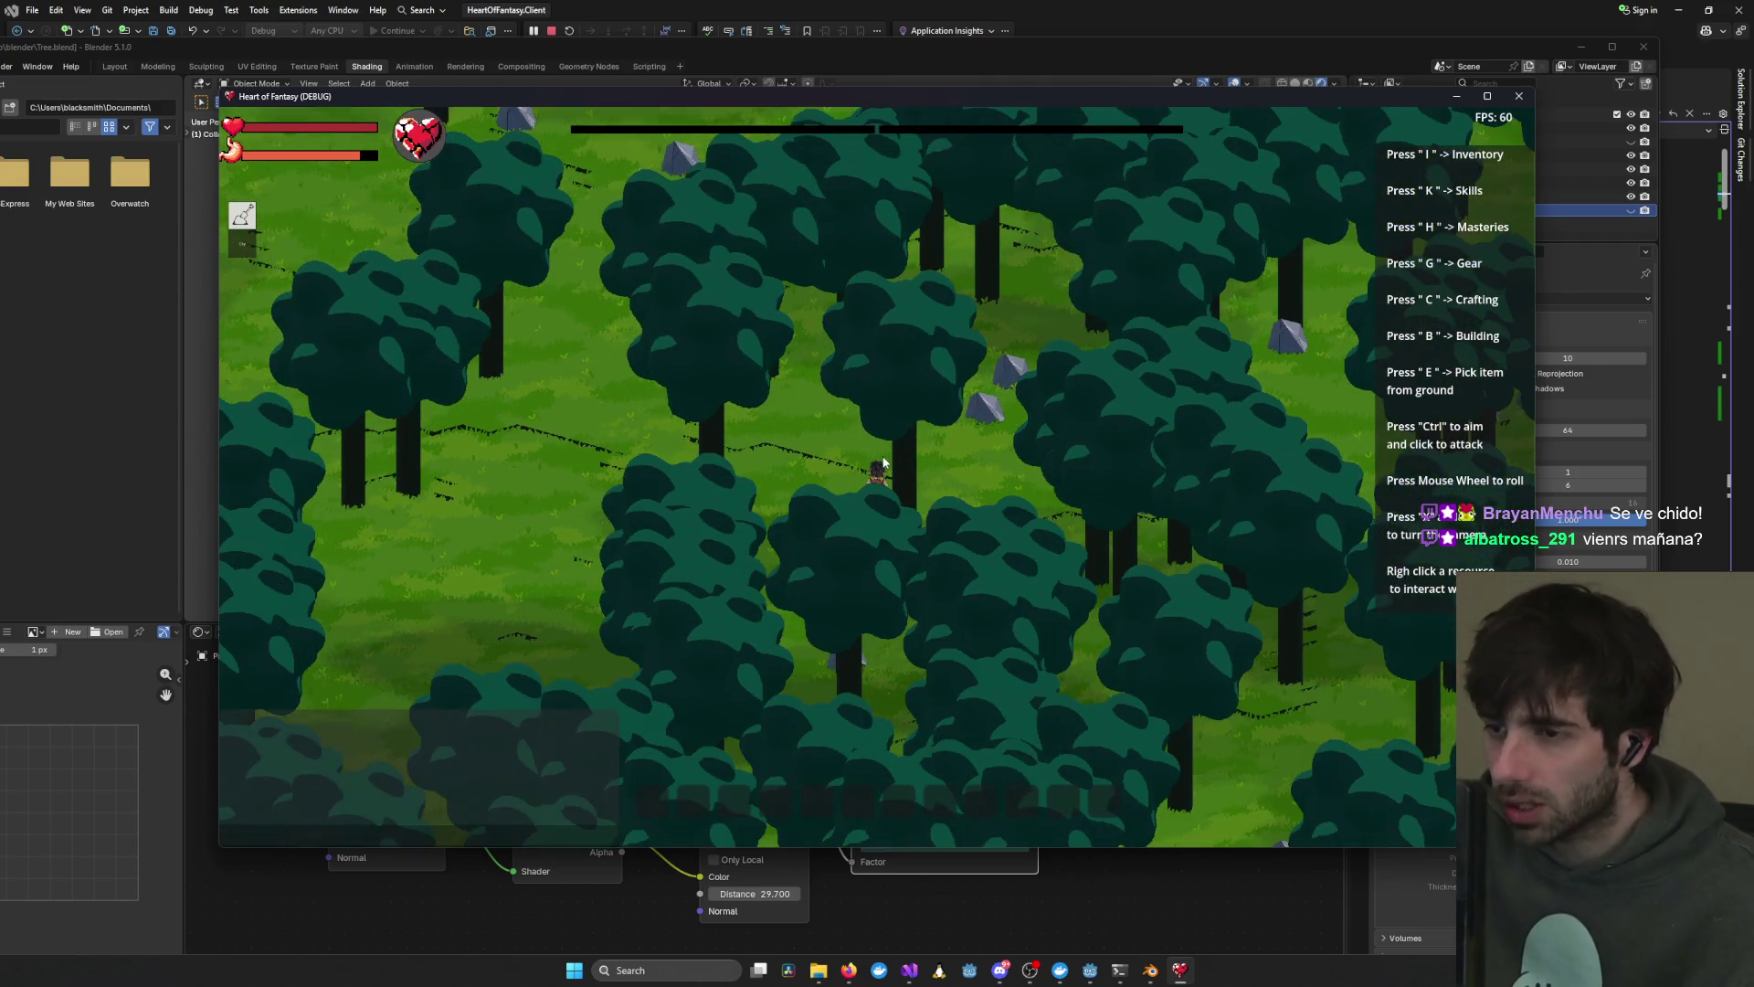
pyautogui.press('v')
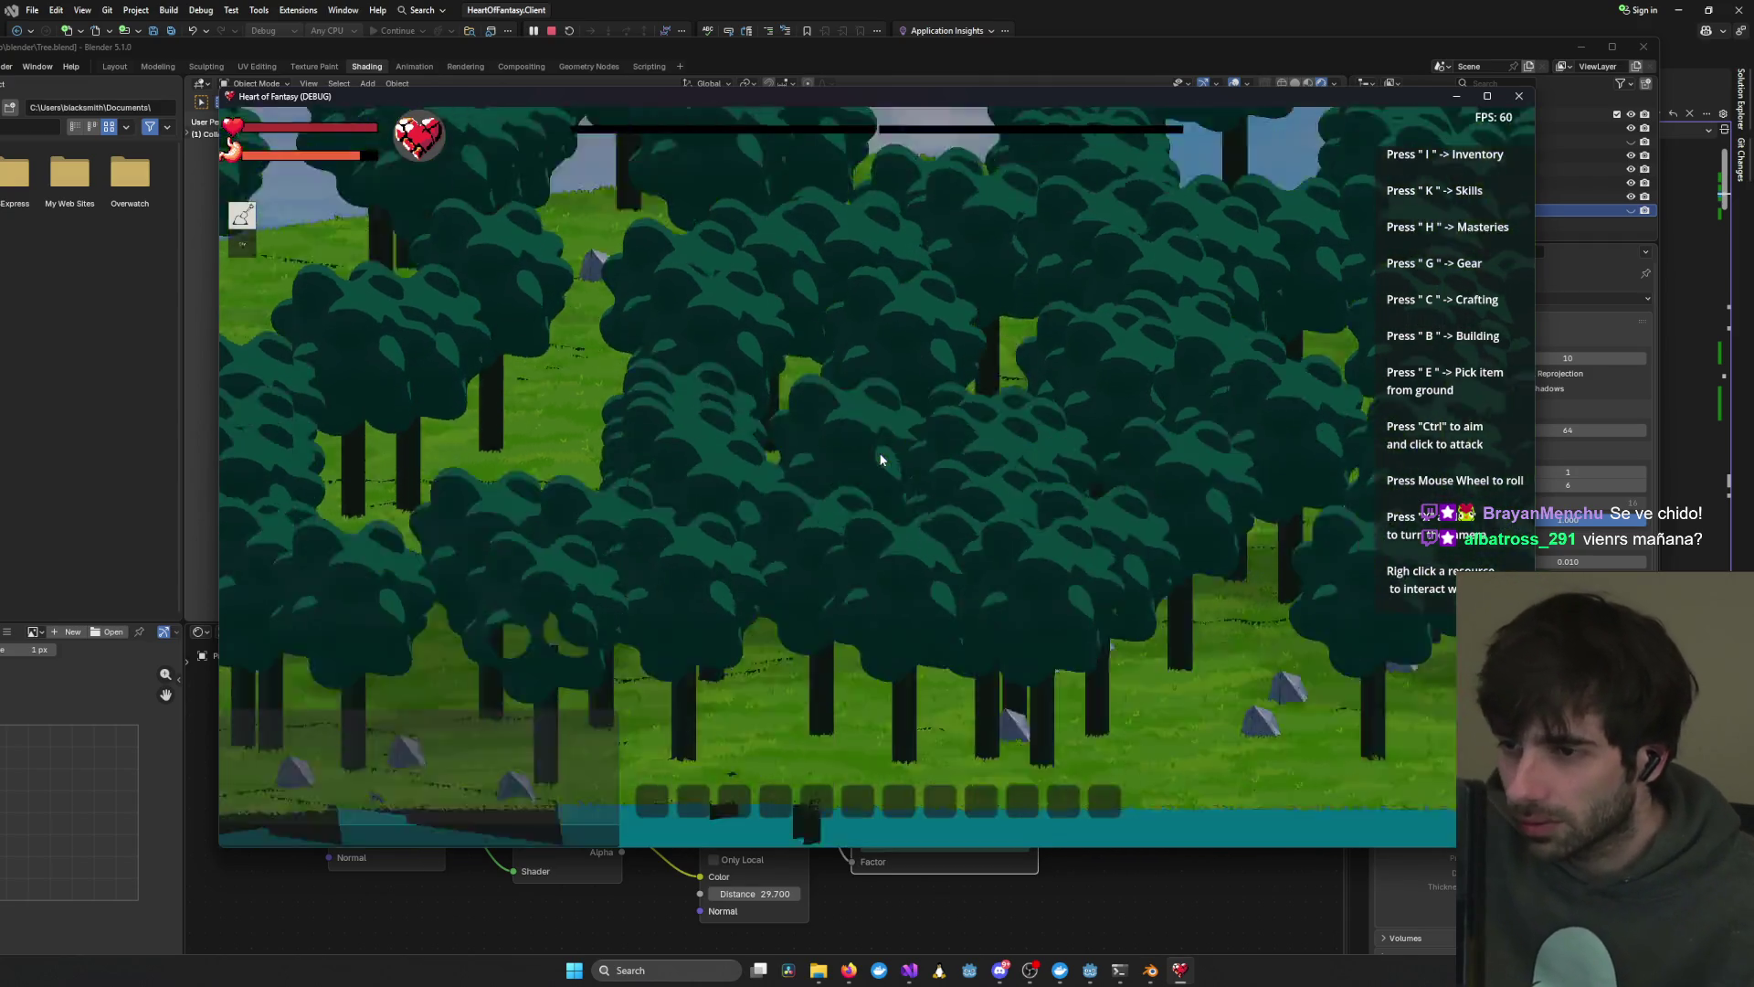
pyautogui.scroll(3, 888, 503)
pyautogui.scroll(-3, 888, 503)
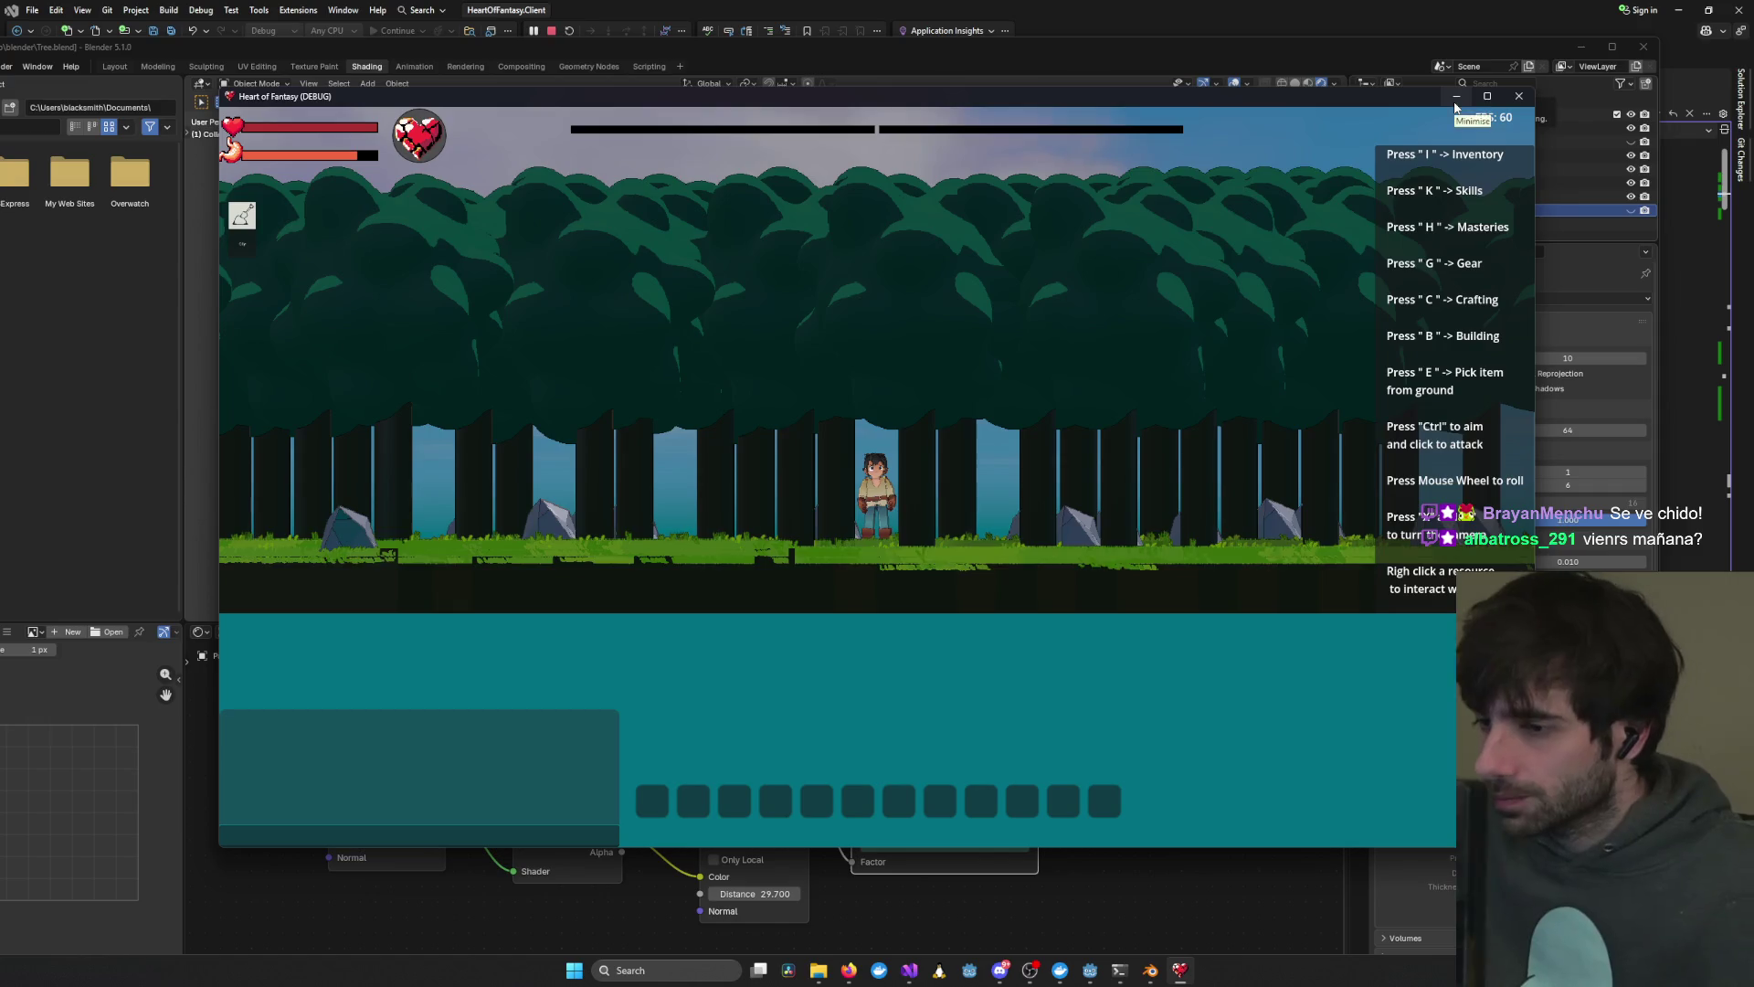
pyautogui.press('x')
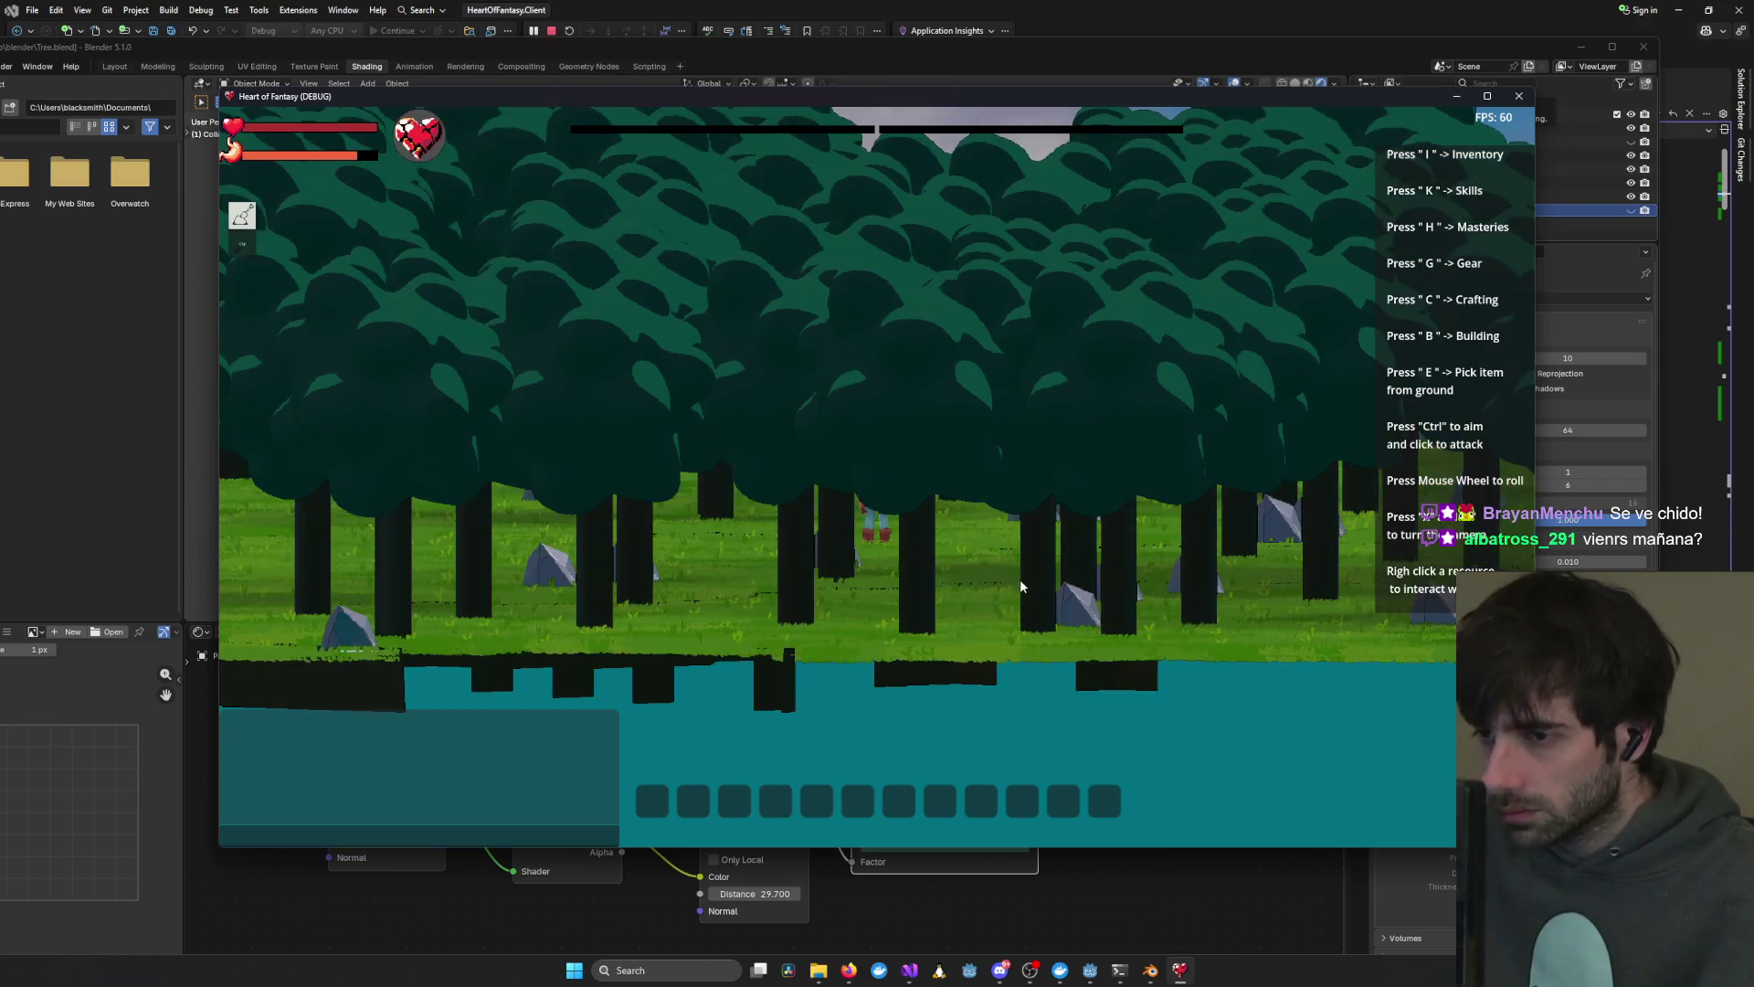
pyautogui.scroll(-3, 1003, 548)
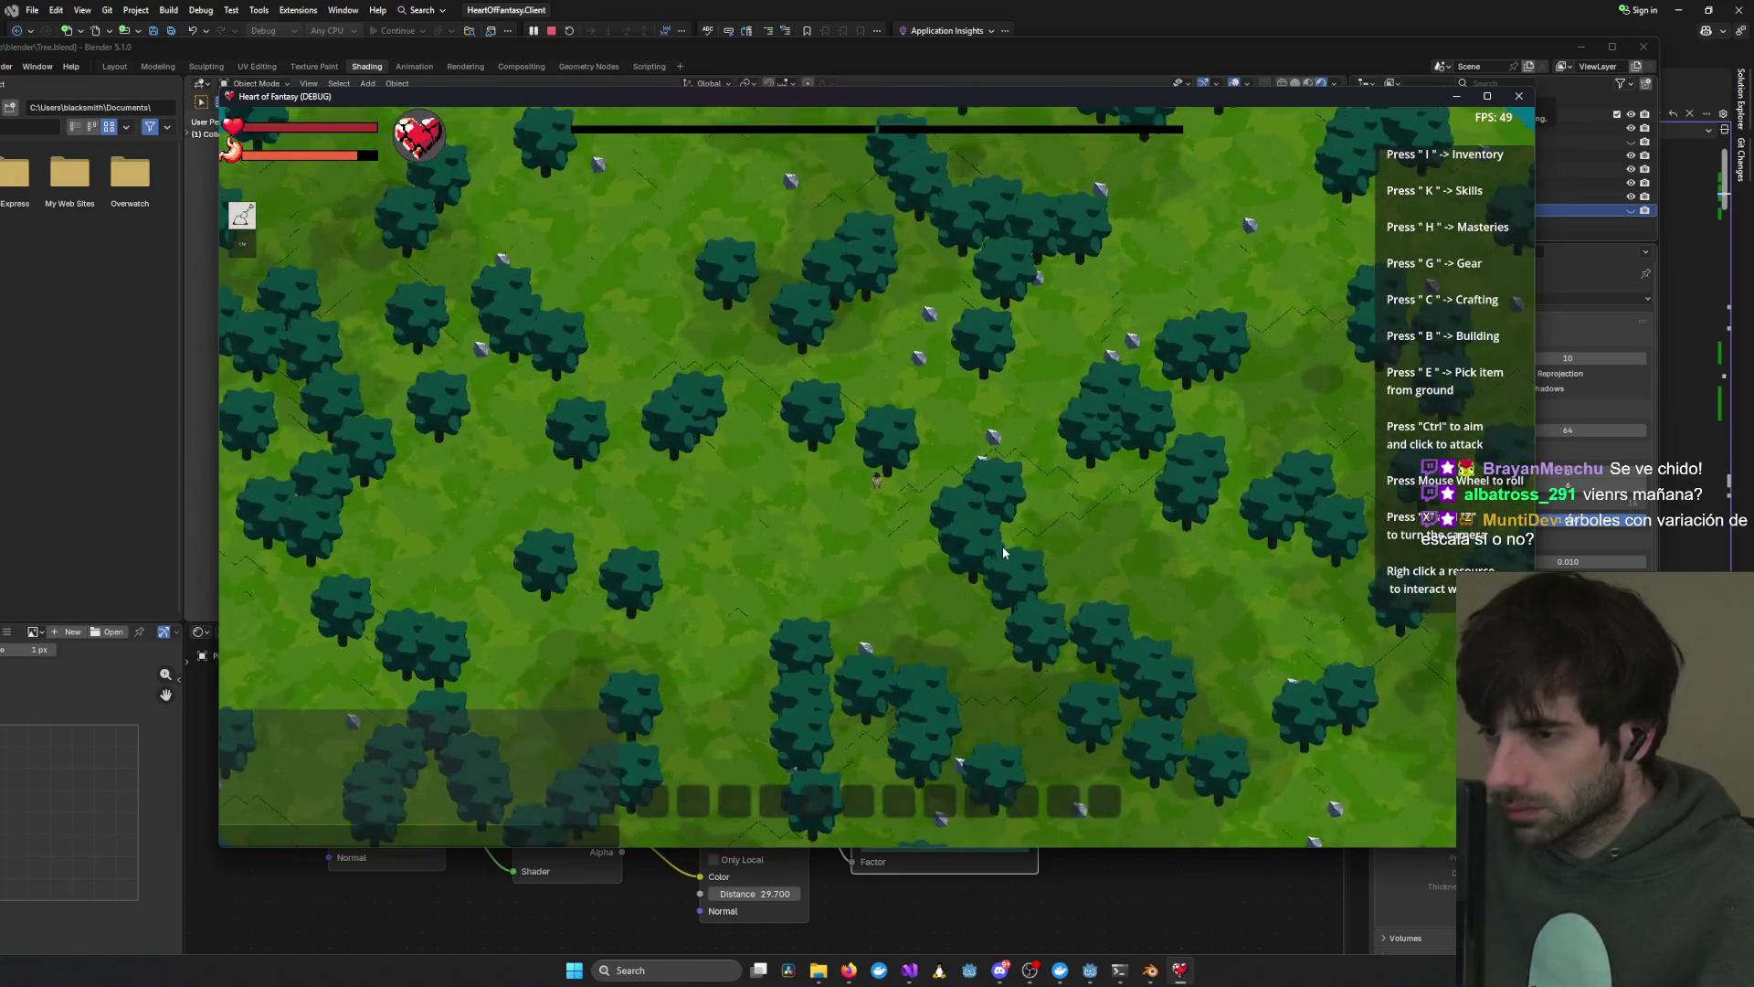
pyautogui.scroll(5, 1002, 552)
pyautogui.scroll(6, 1003, 554)
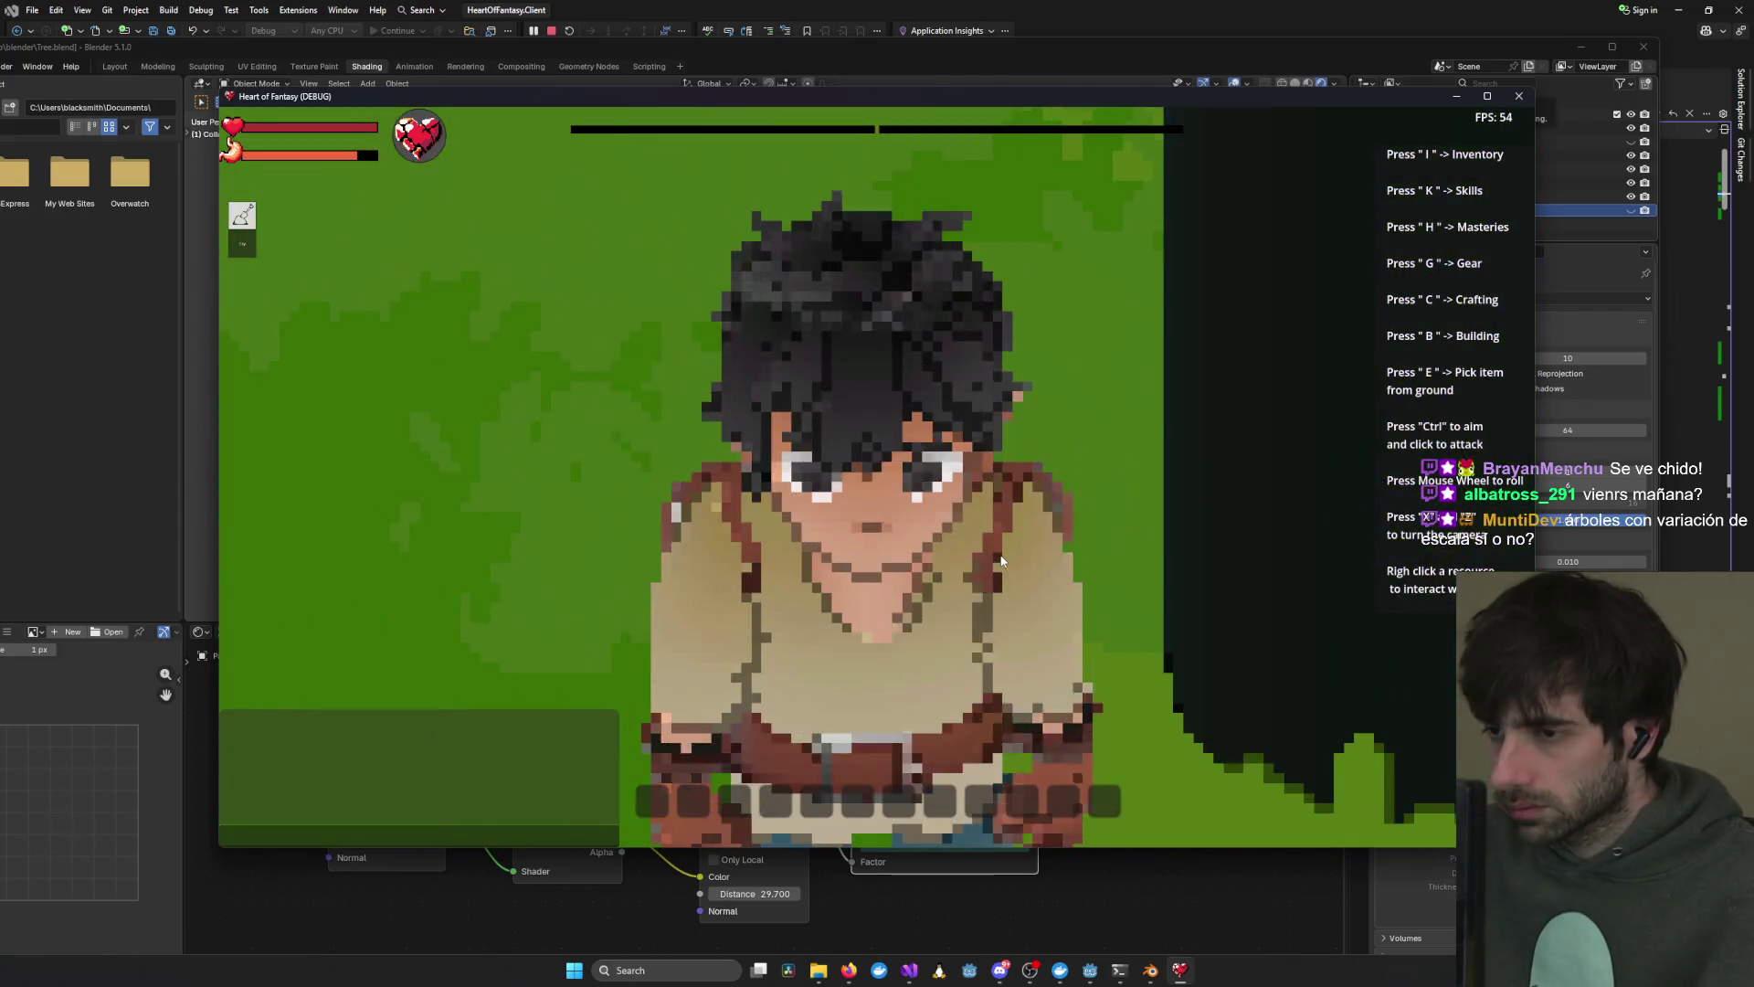
pyautogui.scroll(-3, 1002, 559)
# Run the character around the clearing in all directions, zoom out, and close the game
pyautogui.press('w')
pyautogui.press('a')
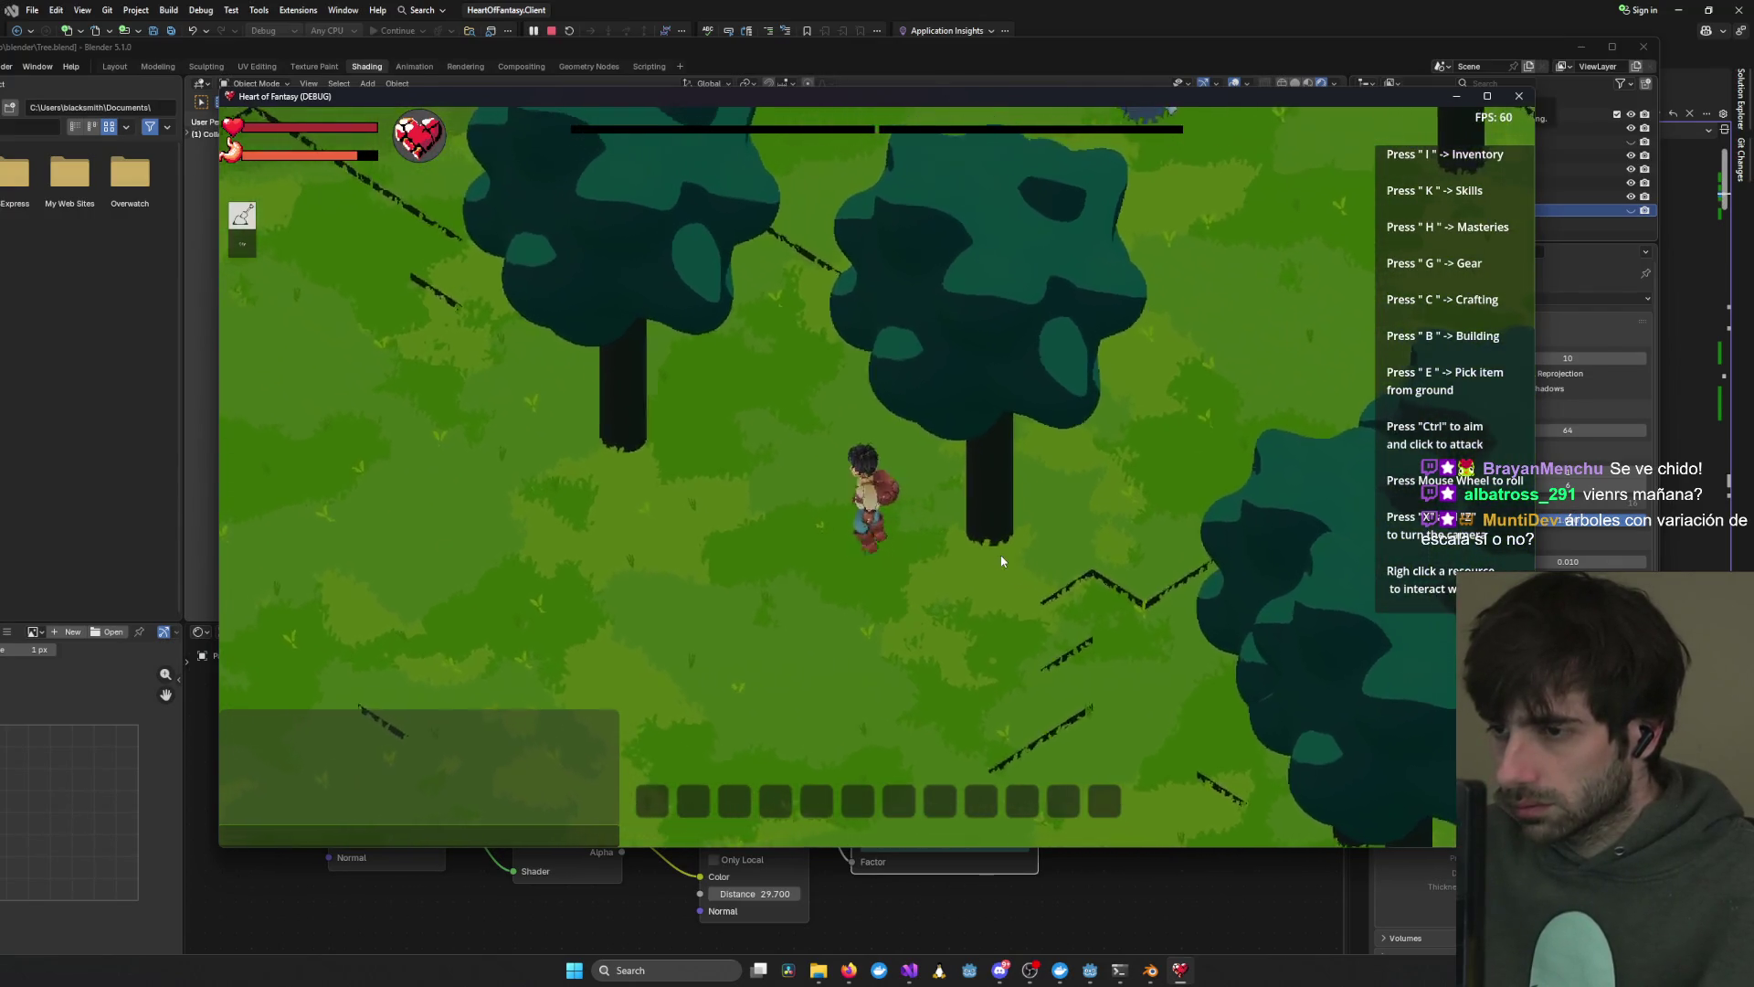
pyautogui.scroll(-3, 997, 561)
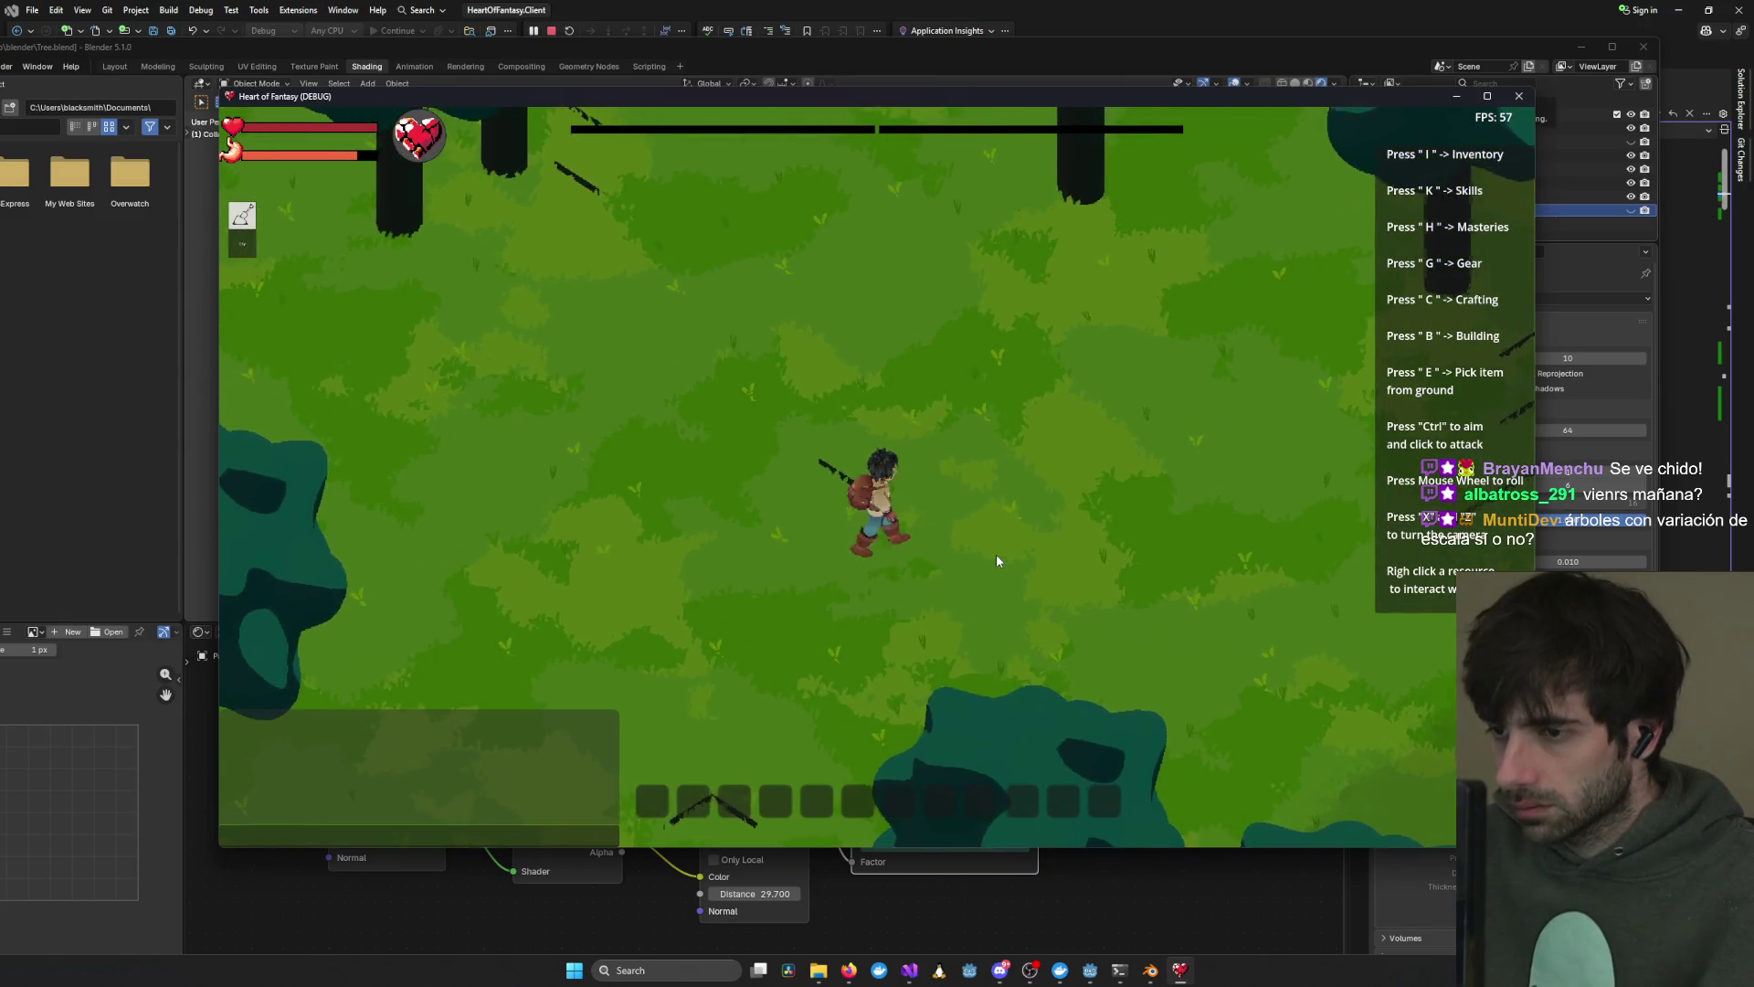
pyautogui.scroll(5, 997, 561)
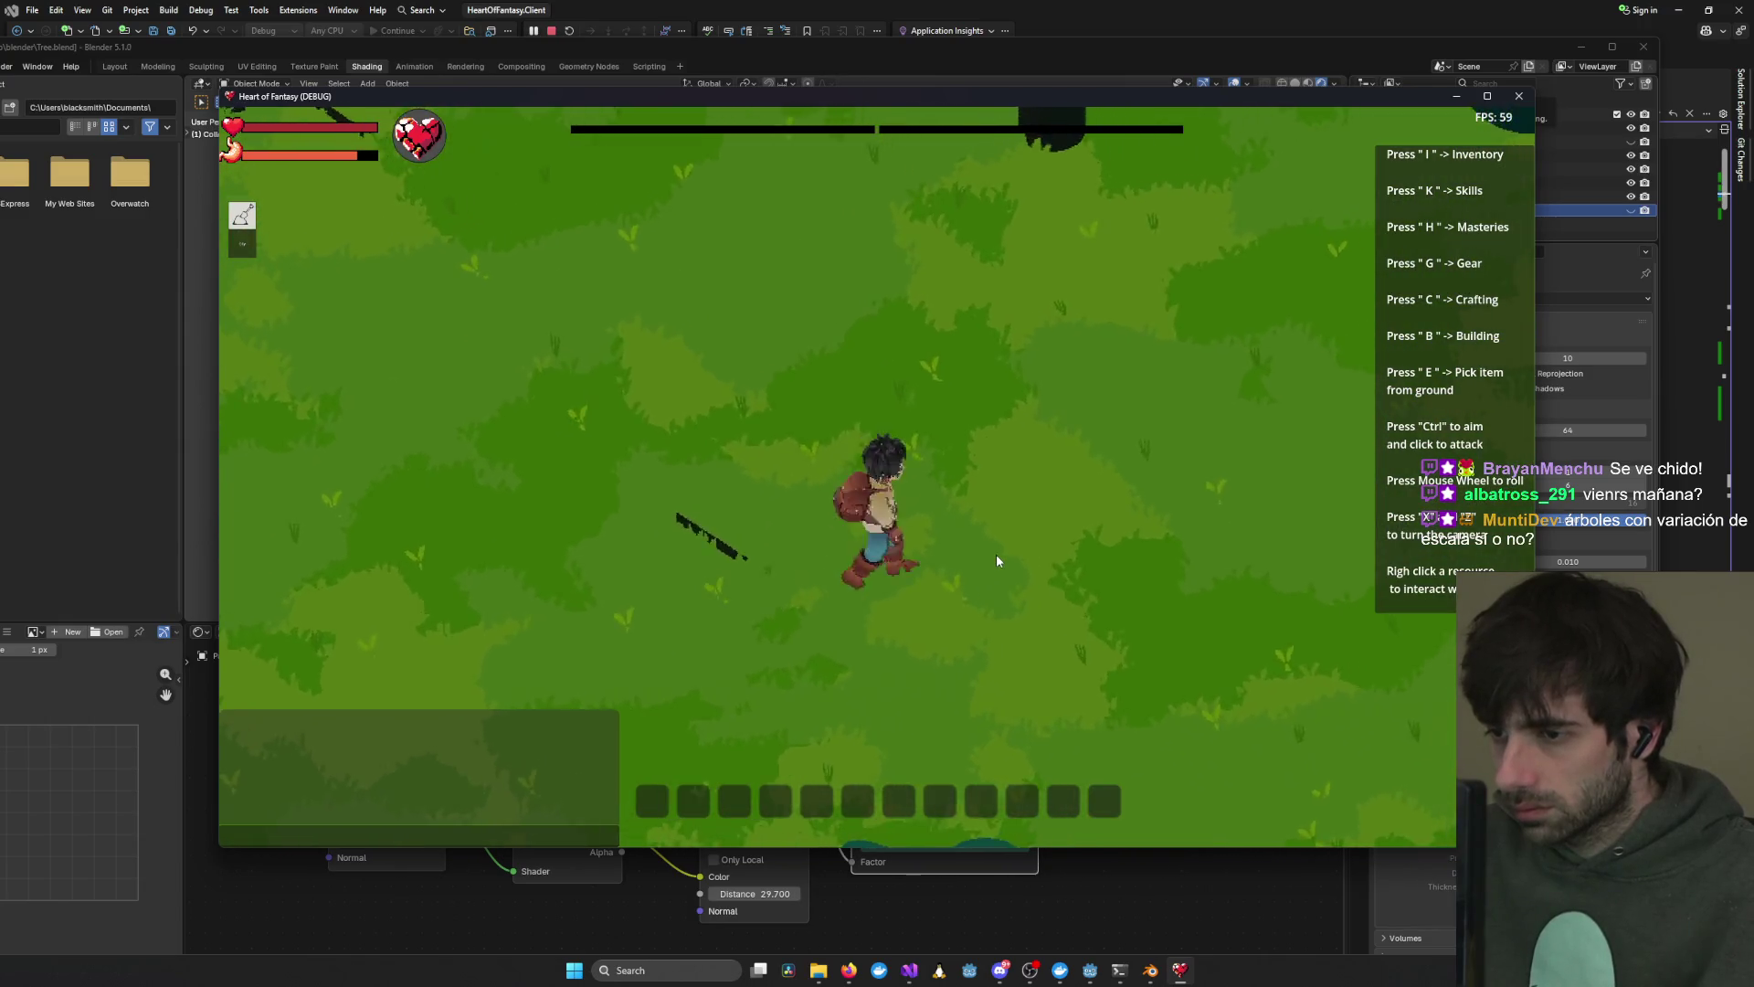
pyautogui.scroll(-3, 995, 560)
pyautogui.press('d')
pyautogui.press('w')
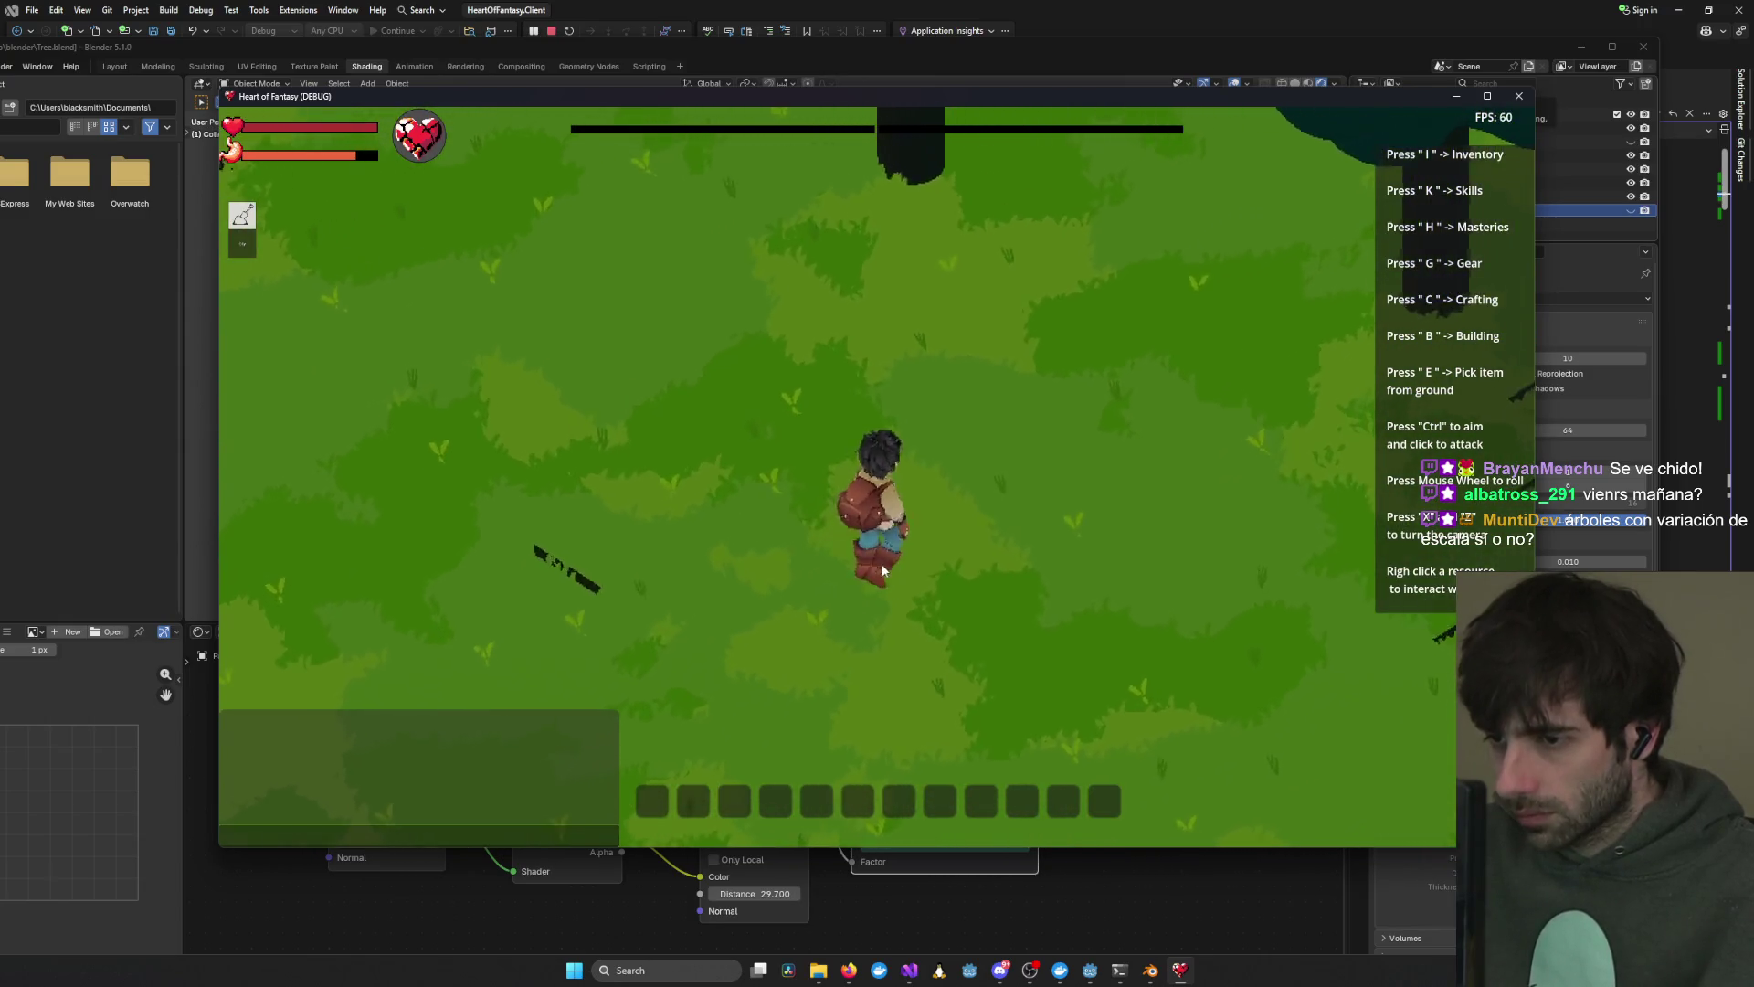
pyautogui.scroll(3, 794, 585)
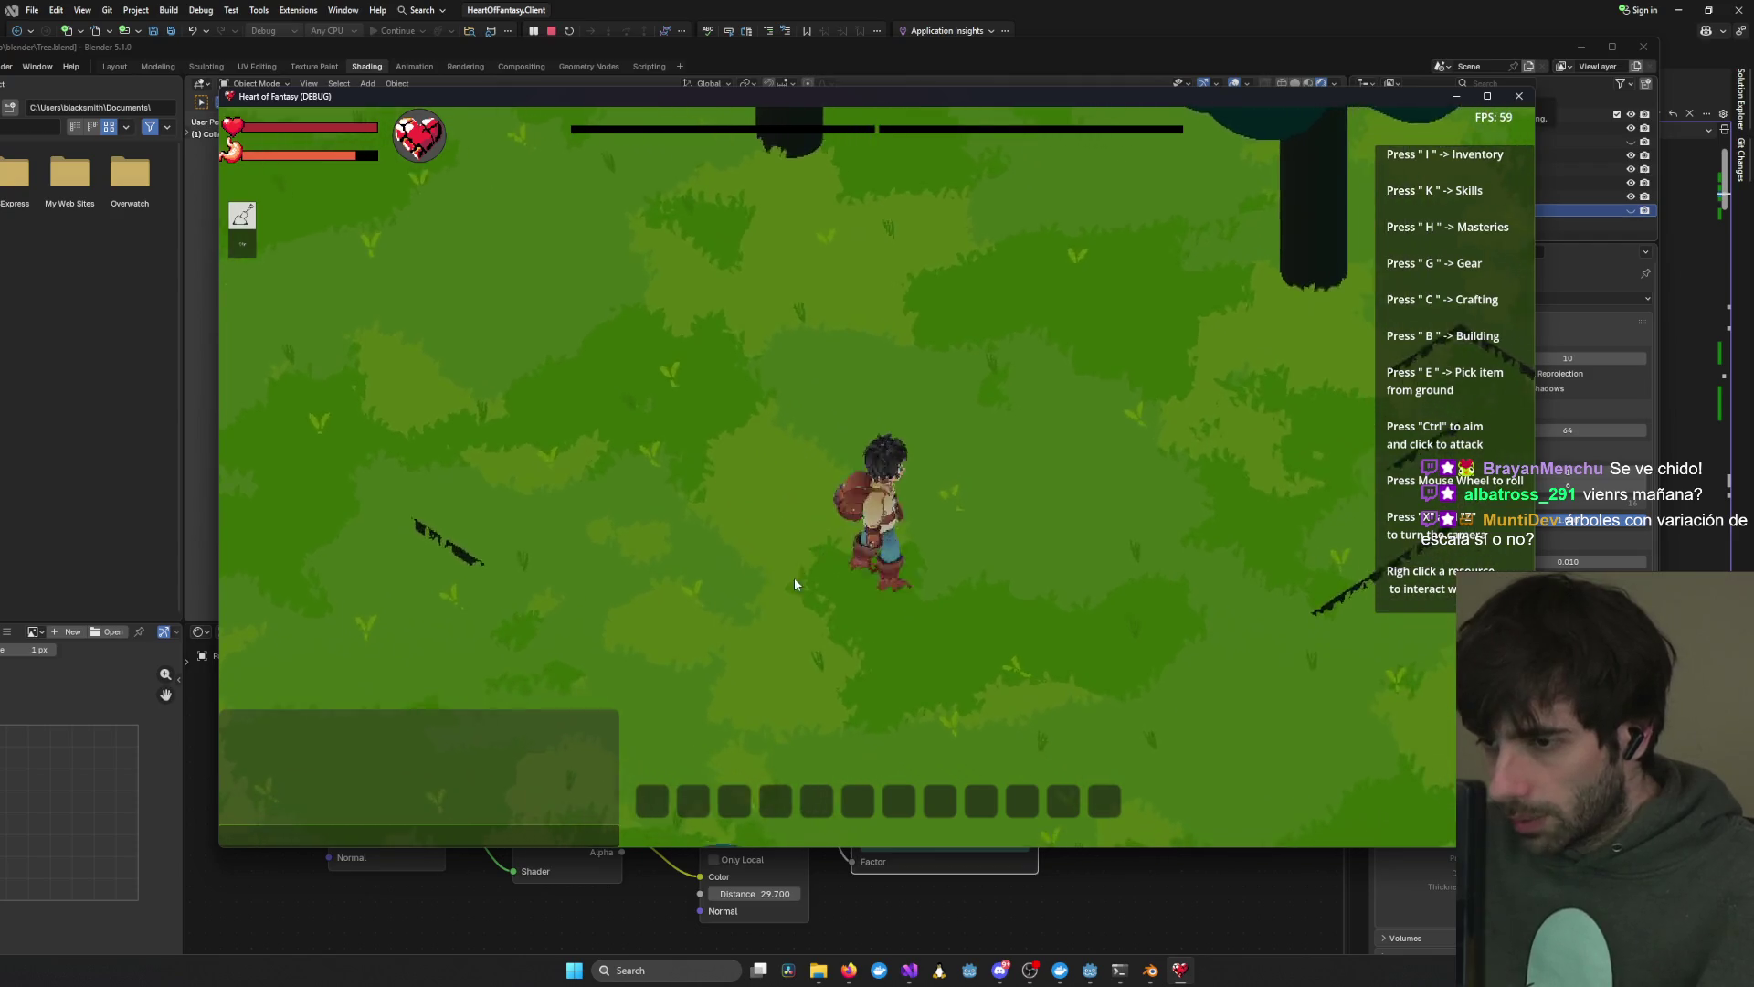
pyautogui.press('d')
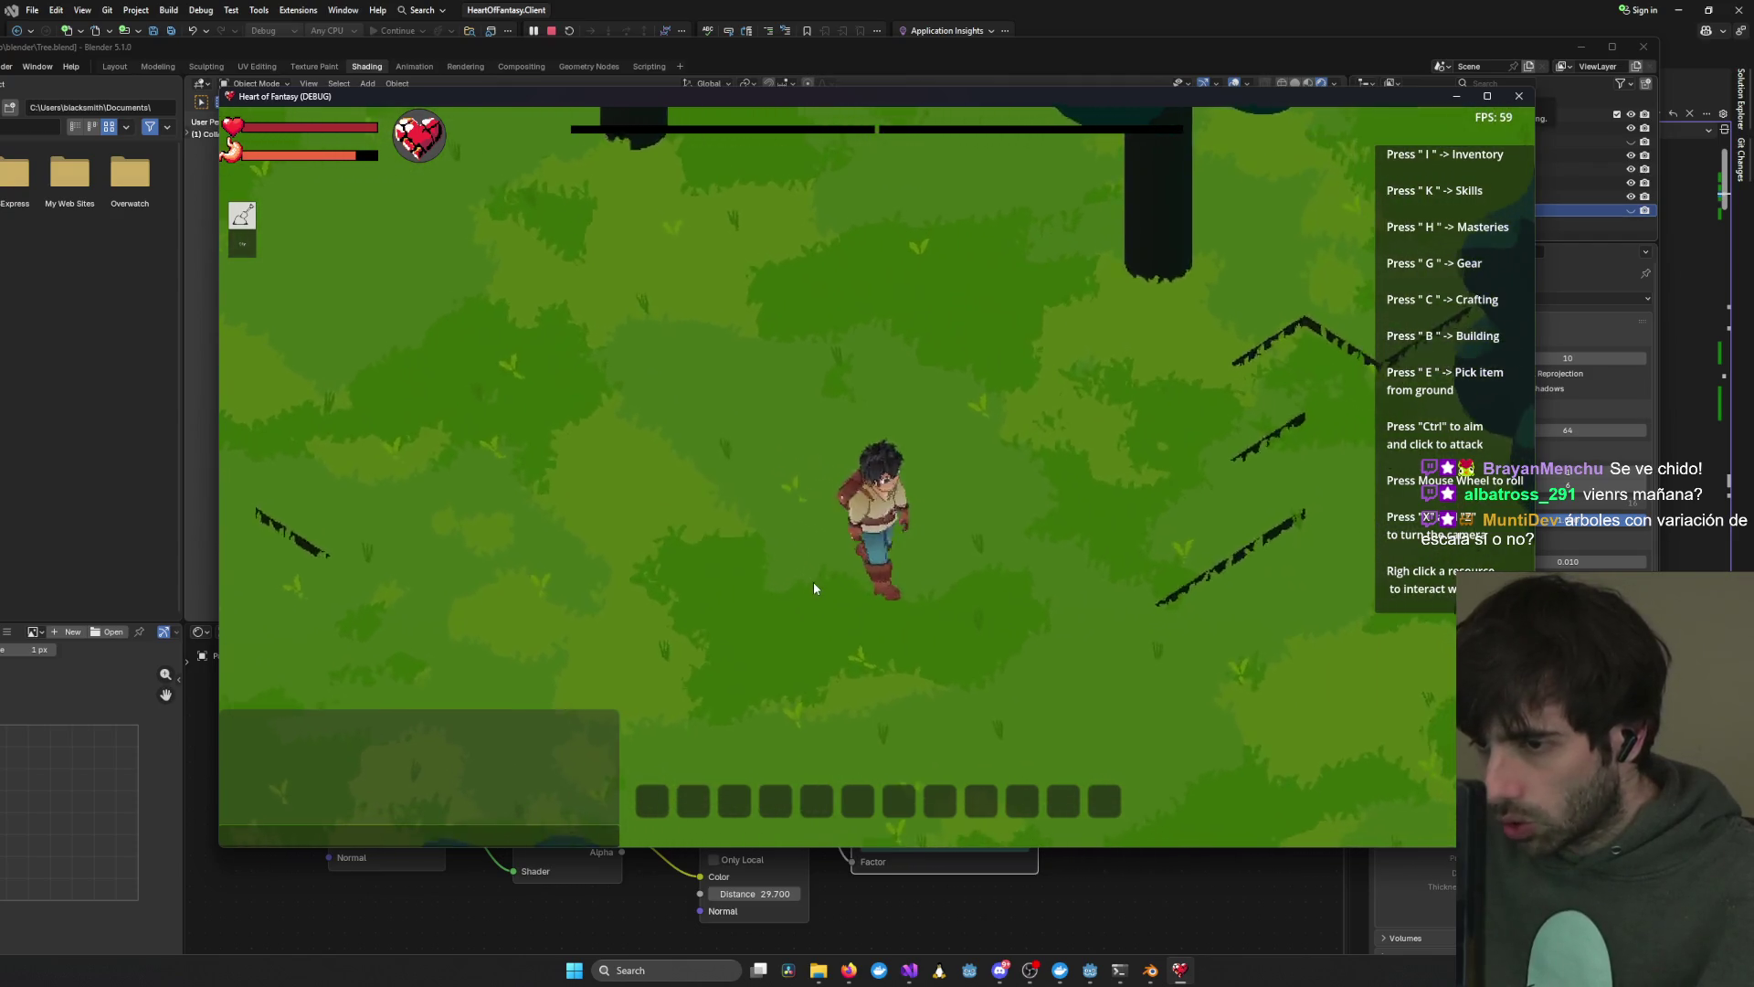
pyautogui.press('w')
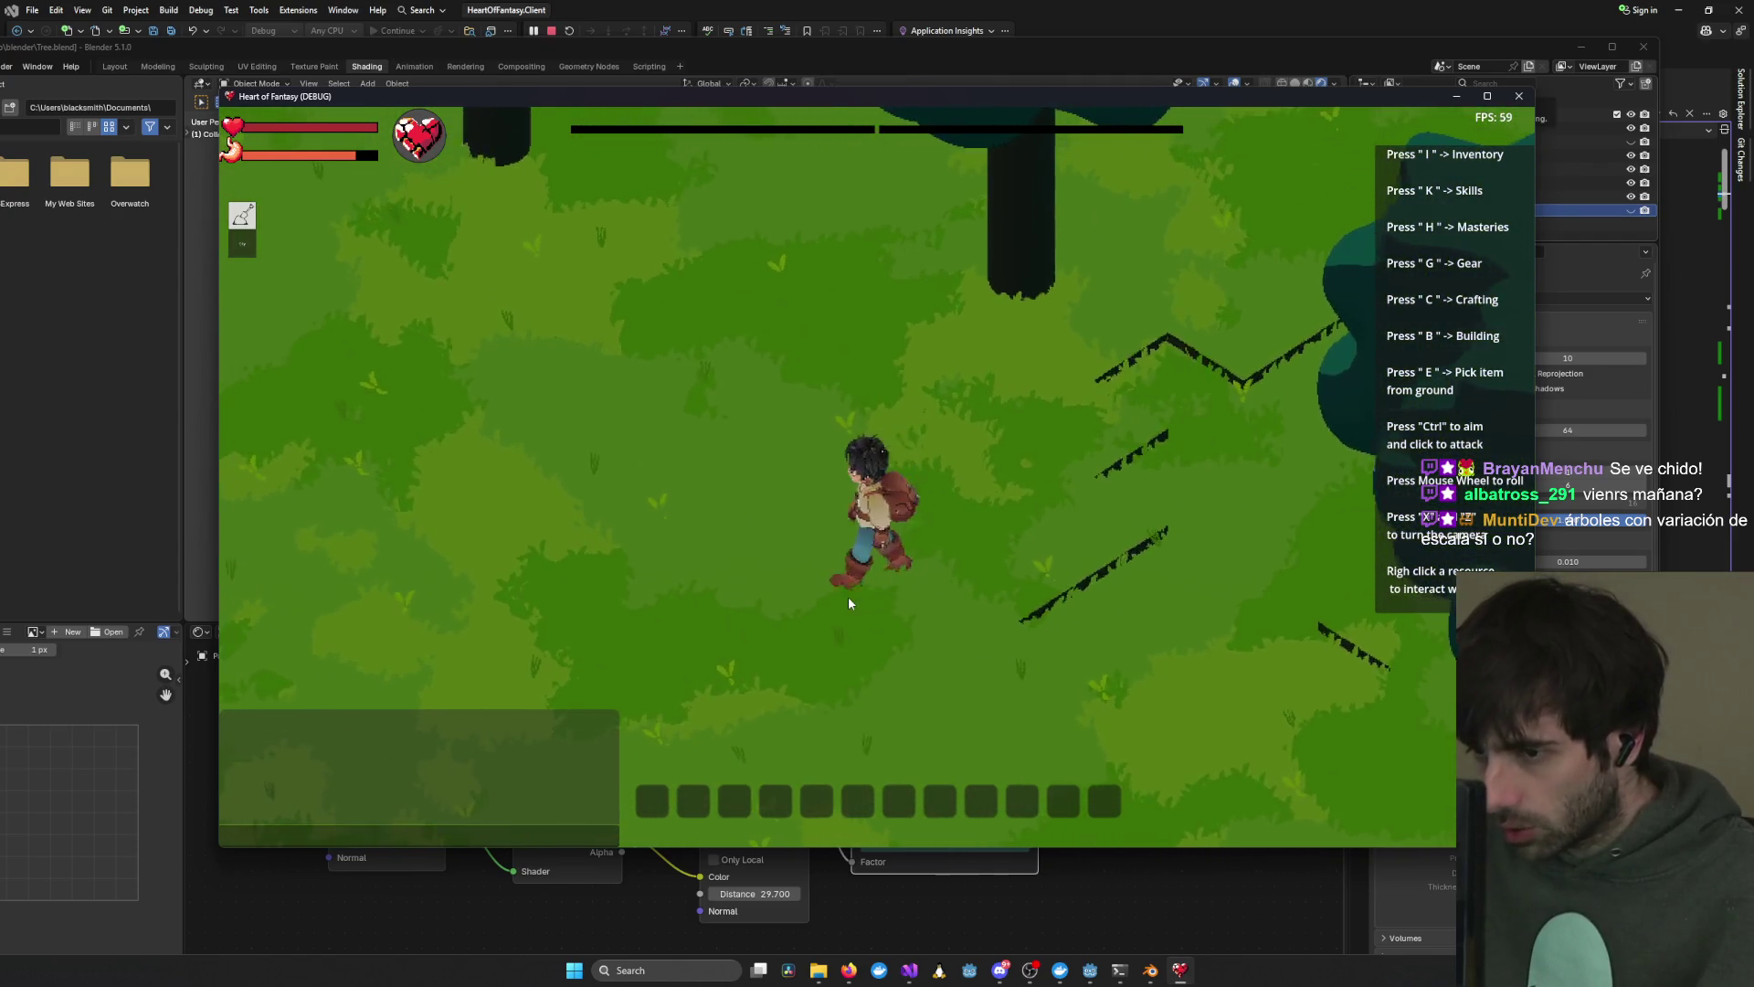
pyautogui.press('a')
pyautogui.press('a')
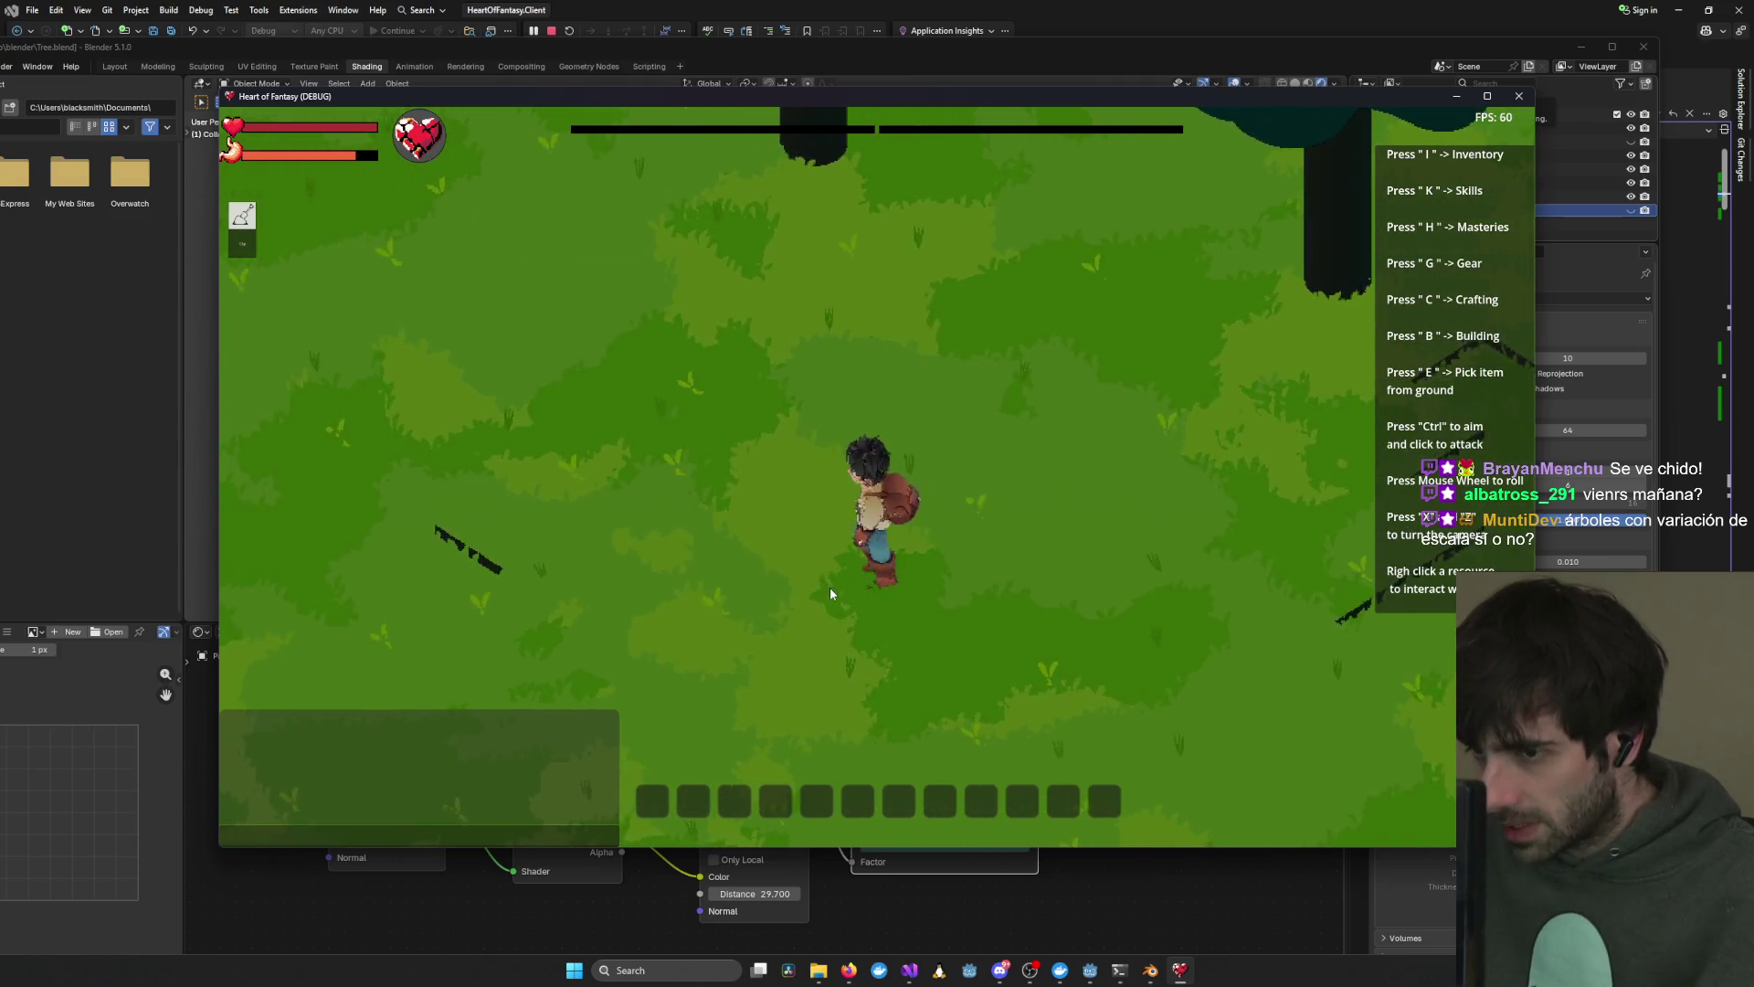
pyautogui.press('s')
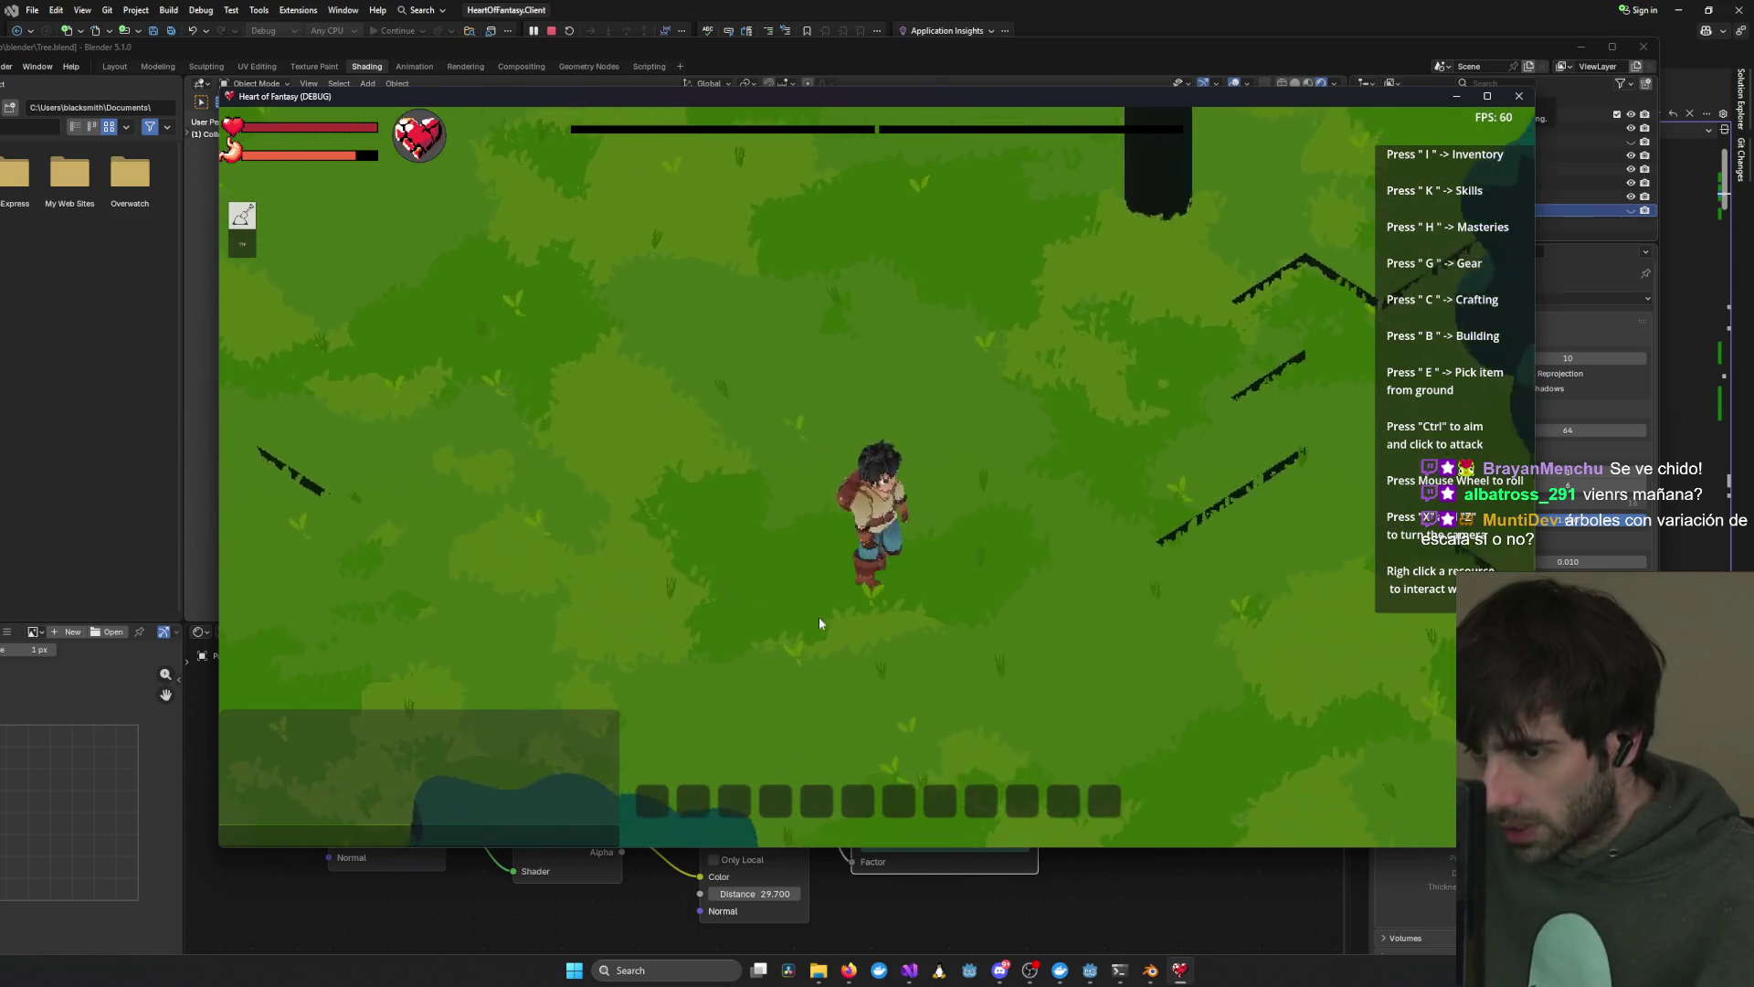
pyautogui.press('d')
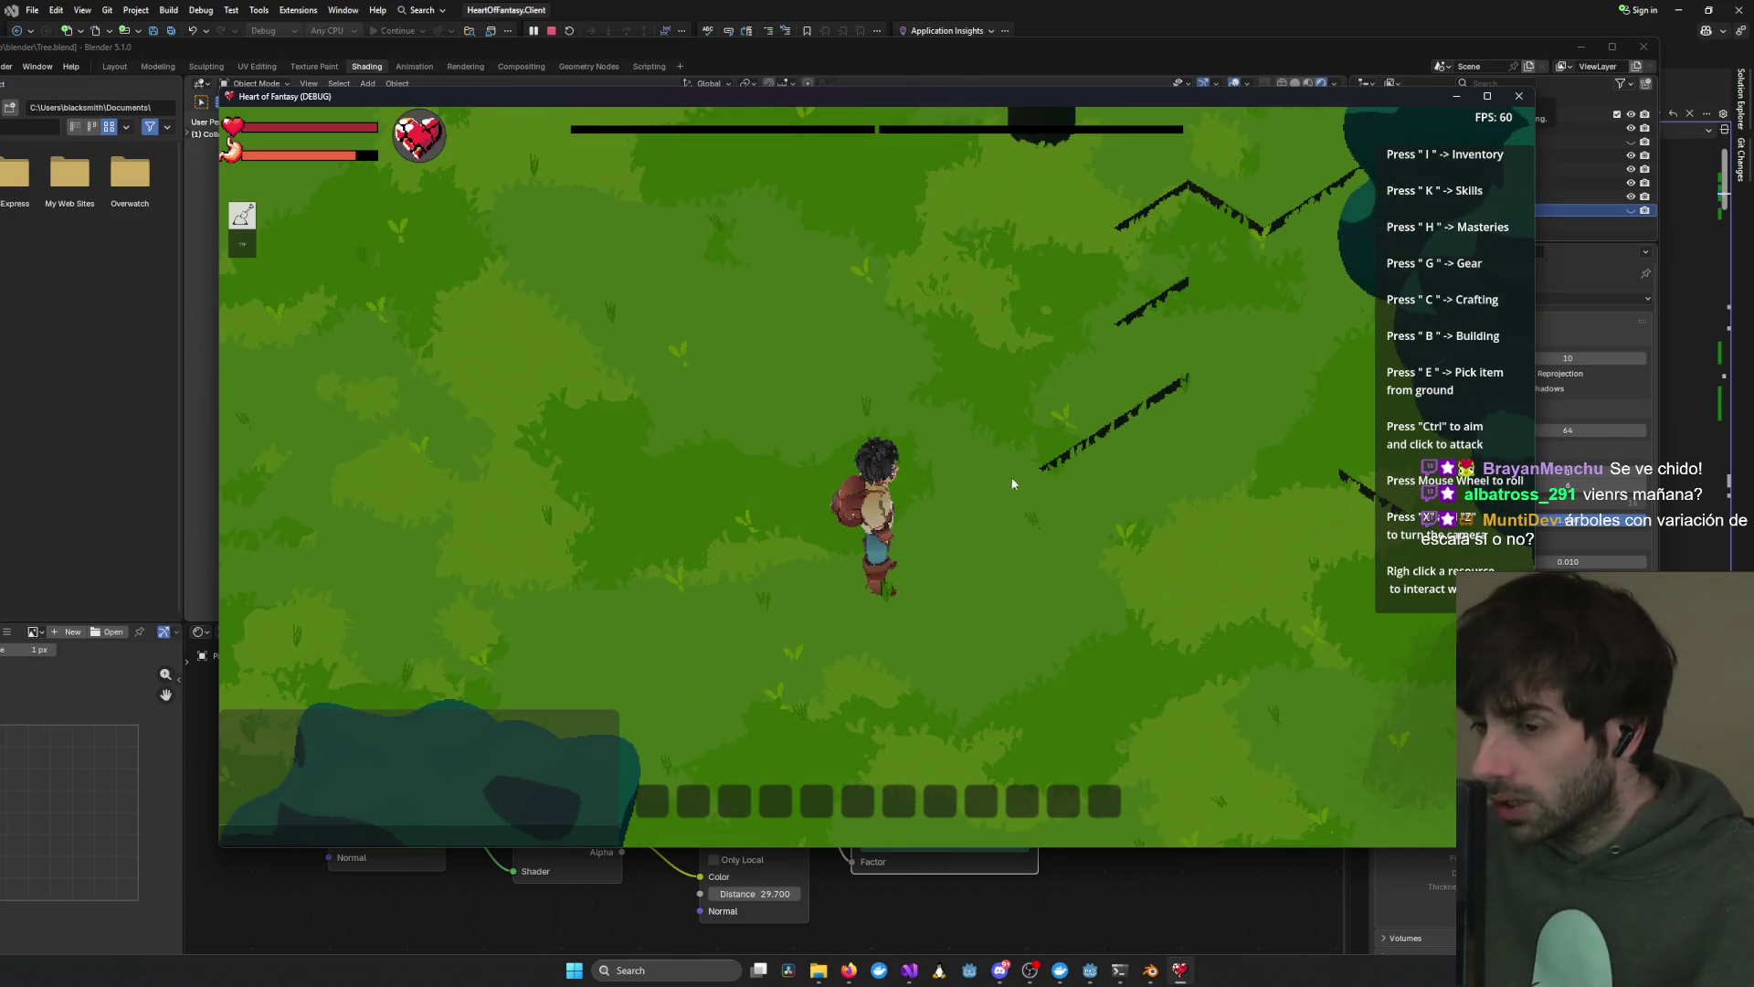
pyautogui.scroll(-3, 1285, 327)
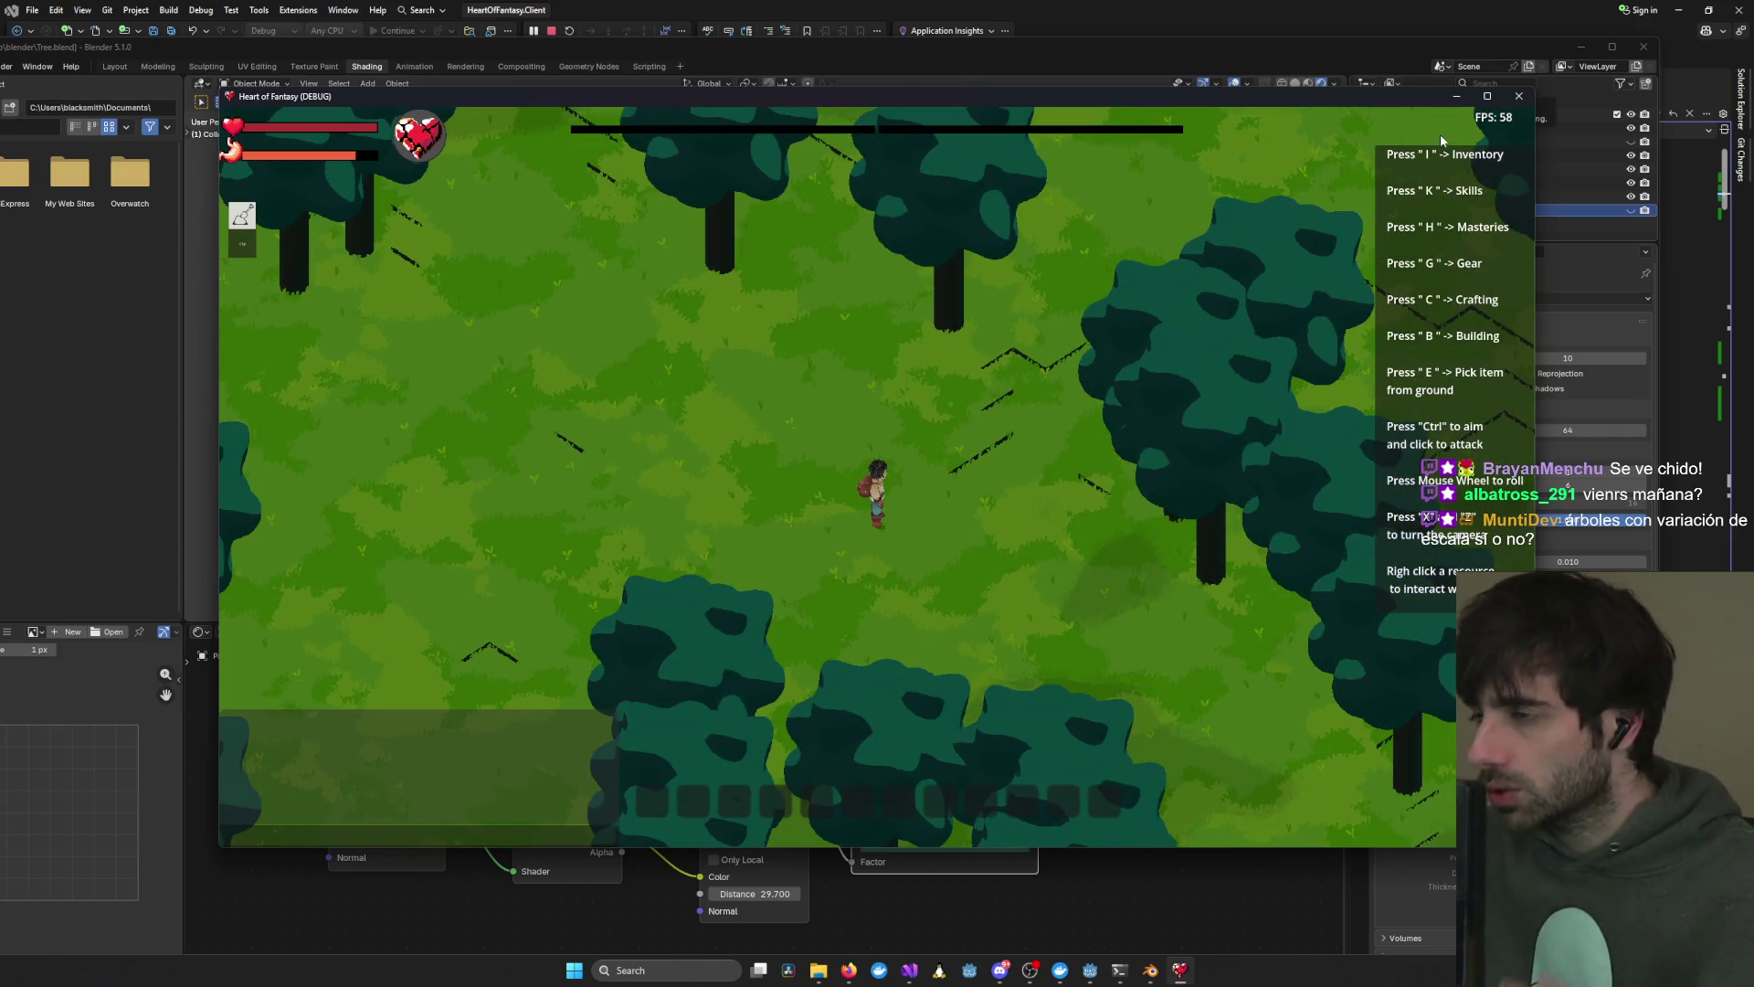
pyautogui.click(1519, 98)
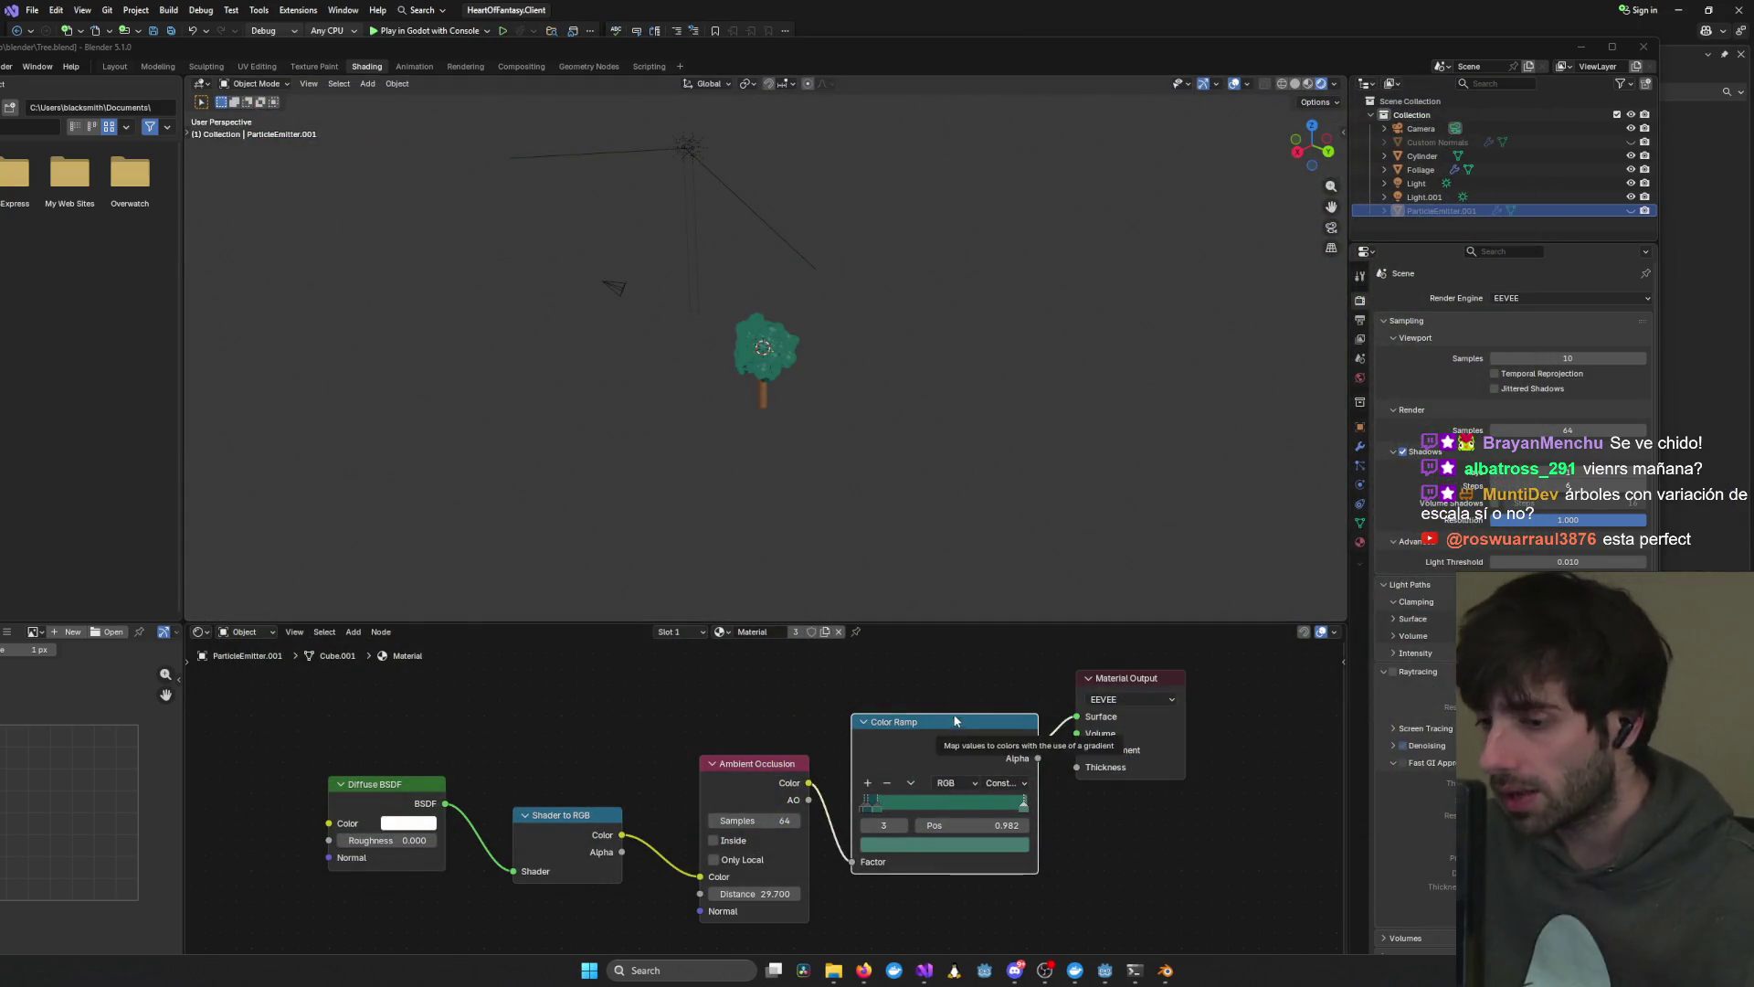
# Switch from Blender to Visual Studio showing Plant.cs with Alt+Tab
pyautogui.moveTo(929, 971)
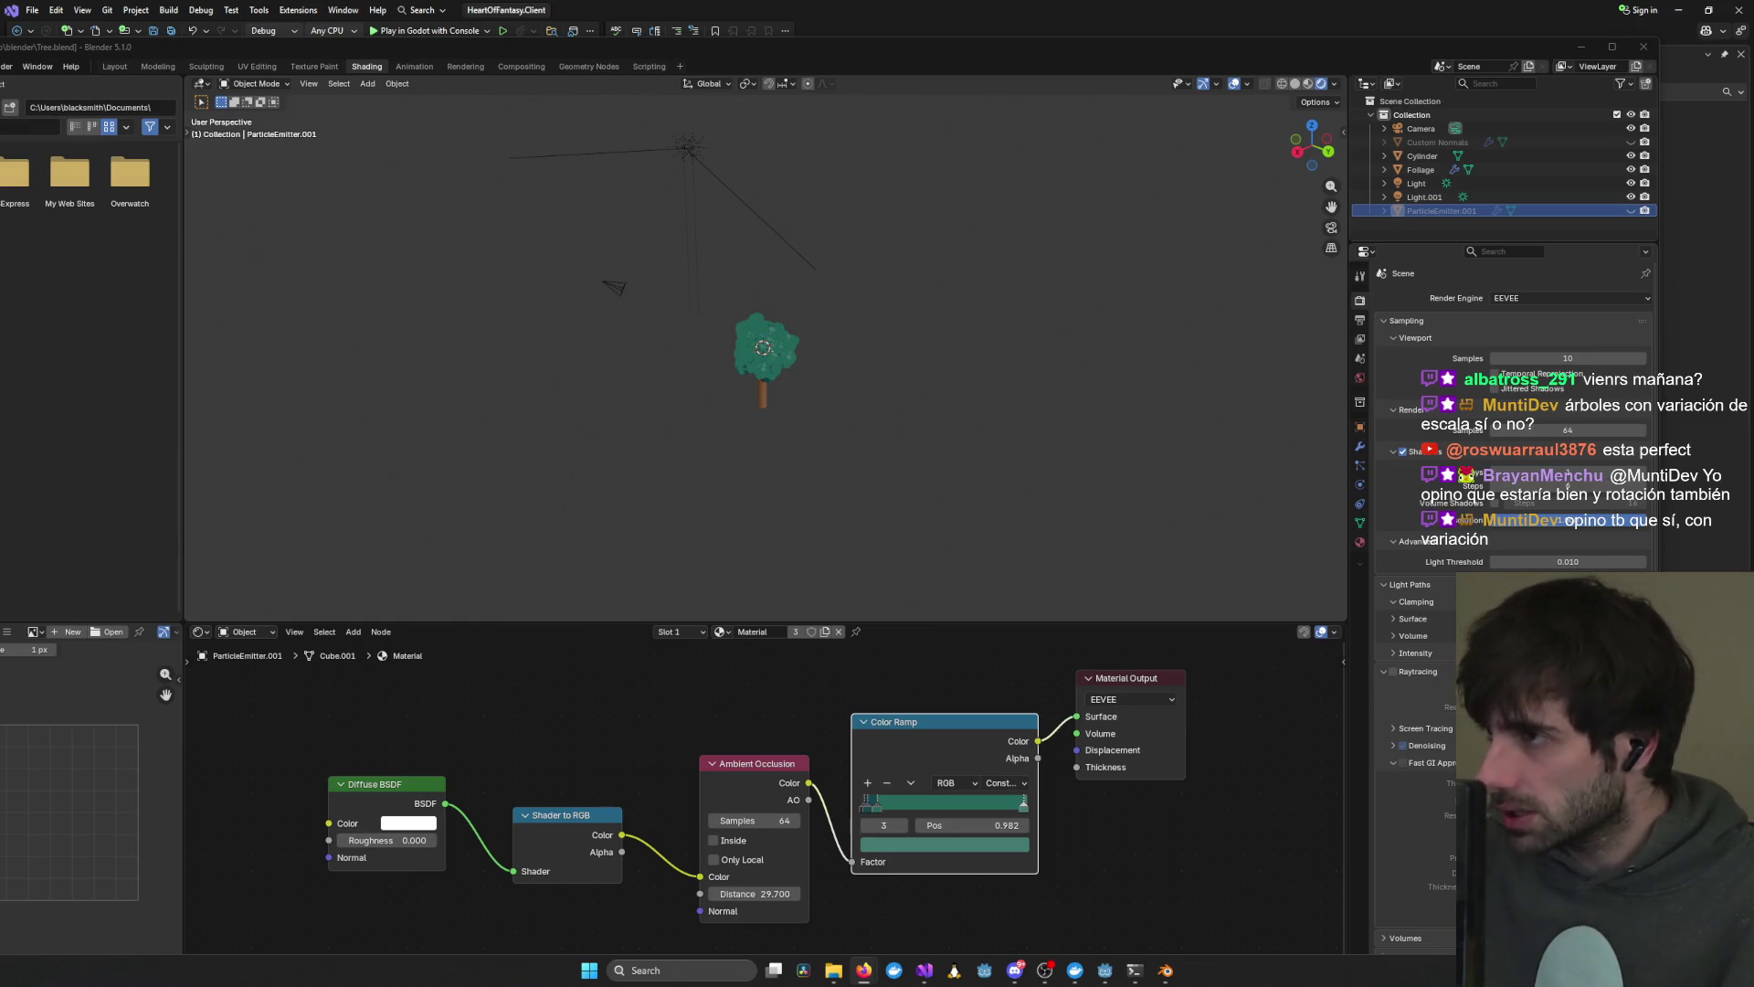
pyautogui.hotkey('alt', 'Tab')
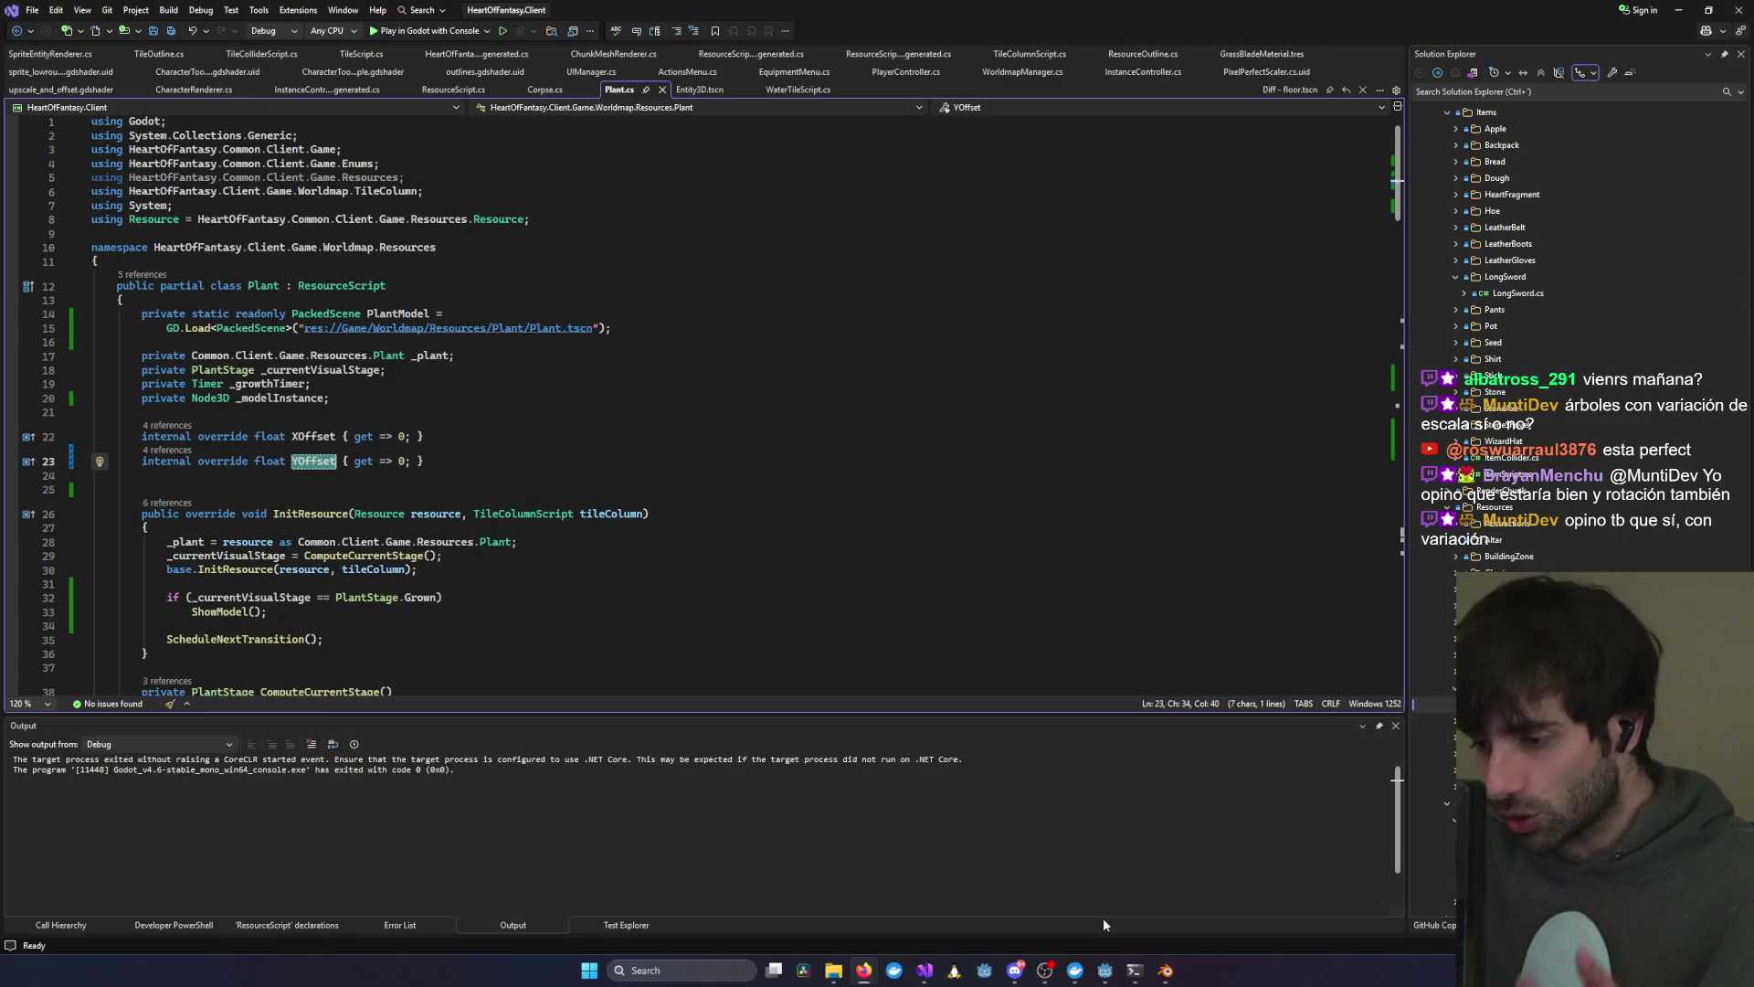
# Bring the HeartOfFantasy.Client solution forward and start the game in debug mode
pyautogui.moveTo(925, 970)
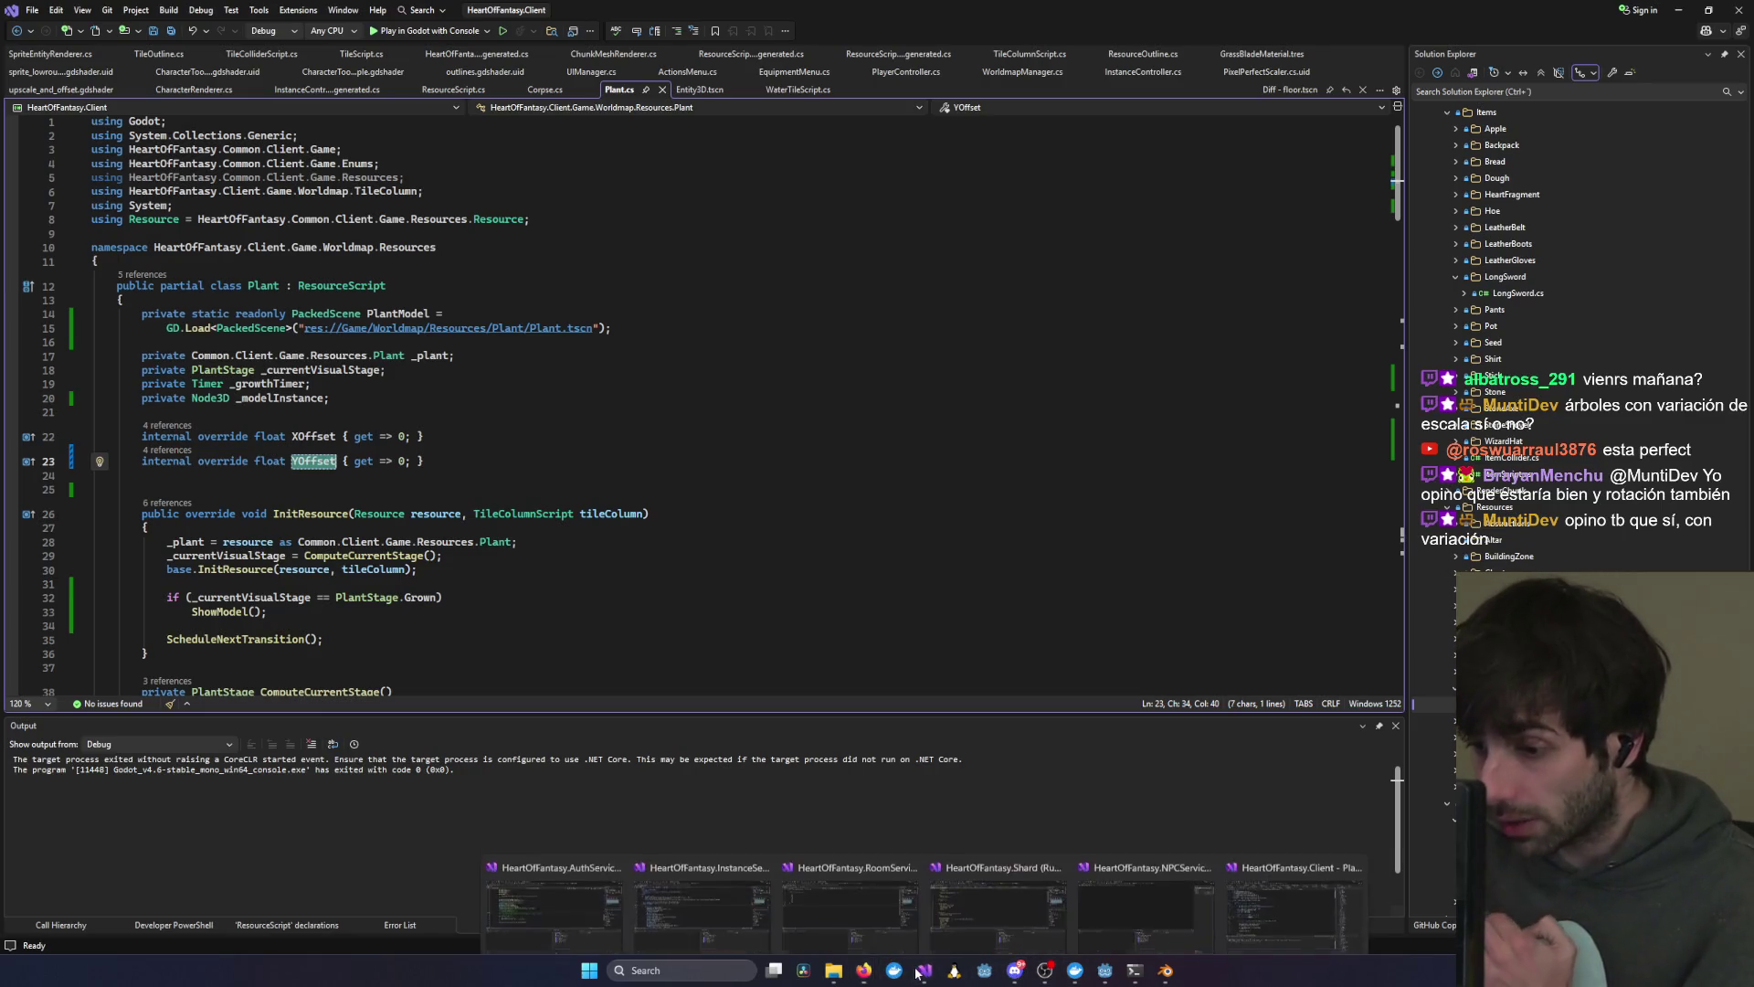
pyautogui.click(1296, 883)
pyautogui.click(375, 30)
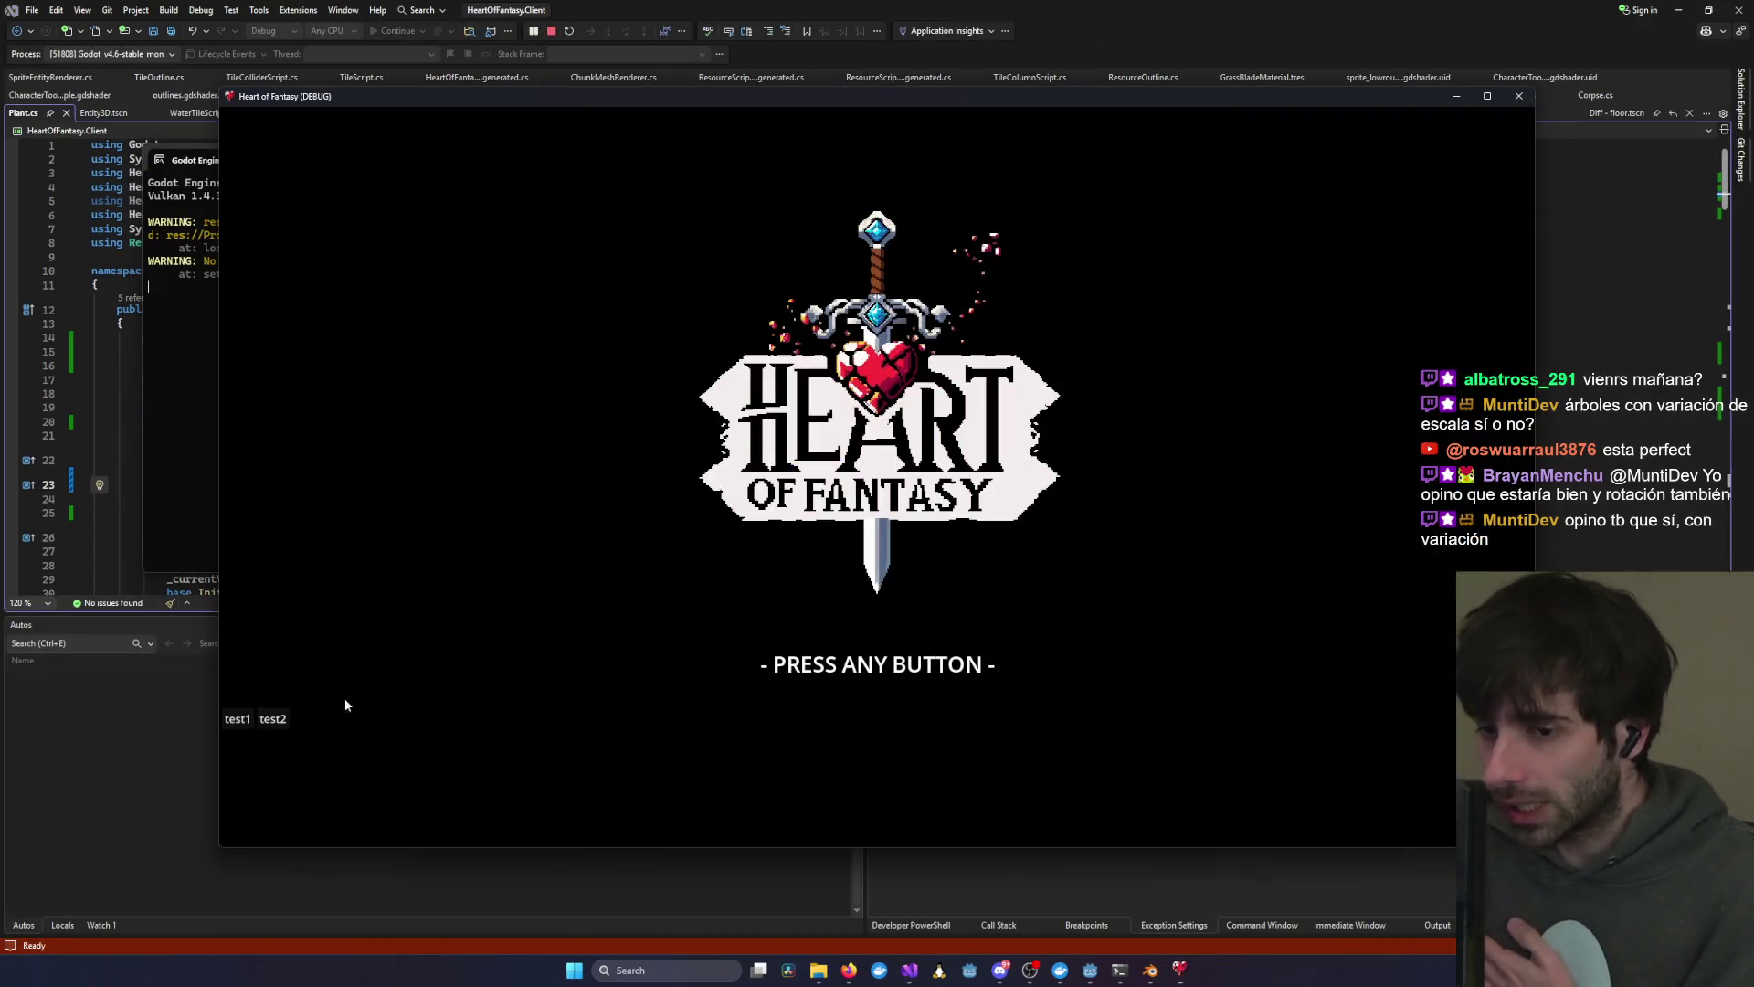
# Log in with the test debug account and join the world as the test character
pyautogui.click(237, 719)
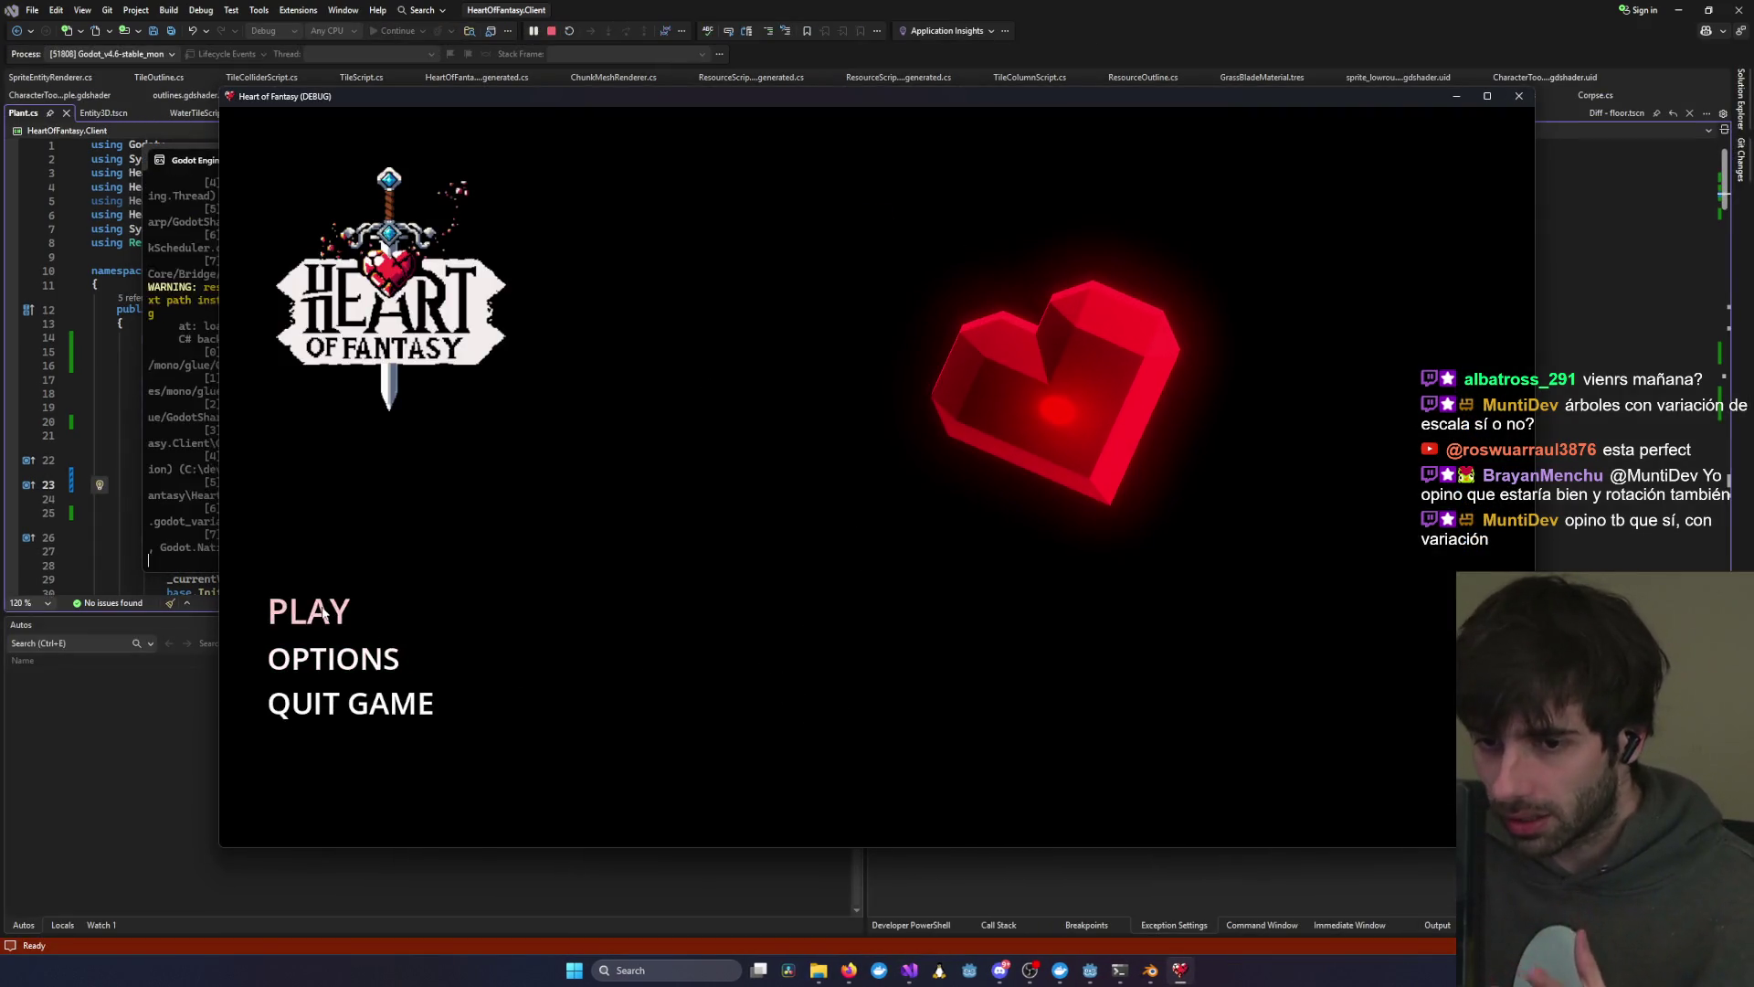
pyautogui.click(304, 609)
pyautogui.click(415, 530)
pyautogui.click(879, 745)
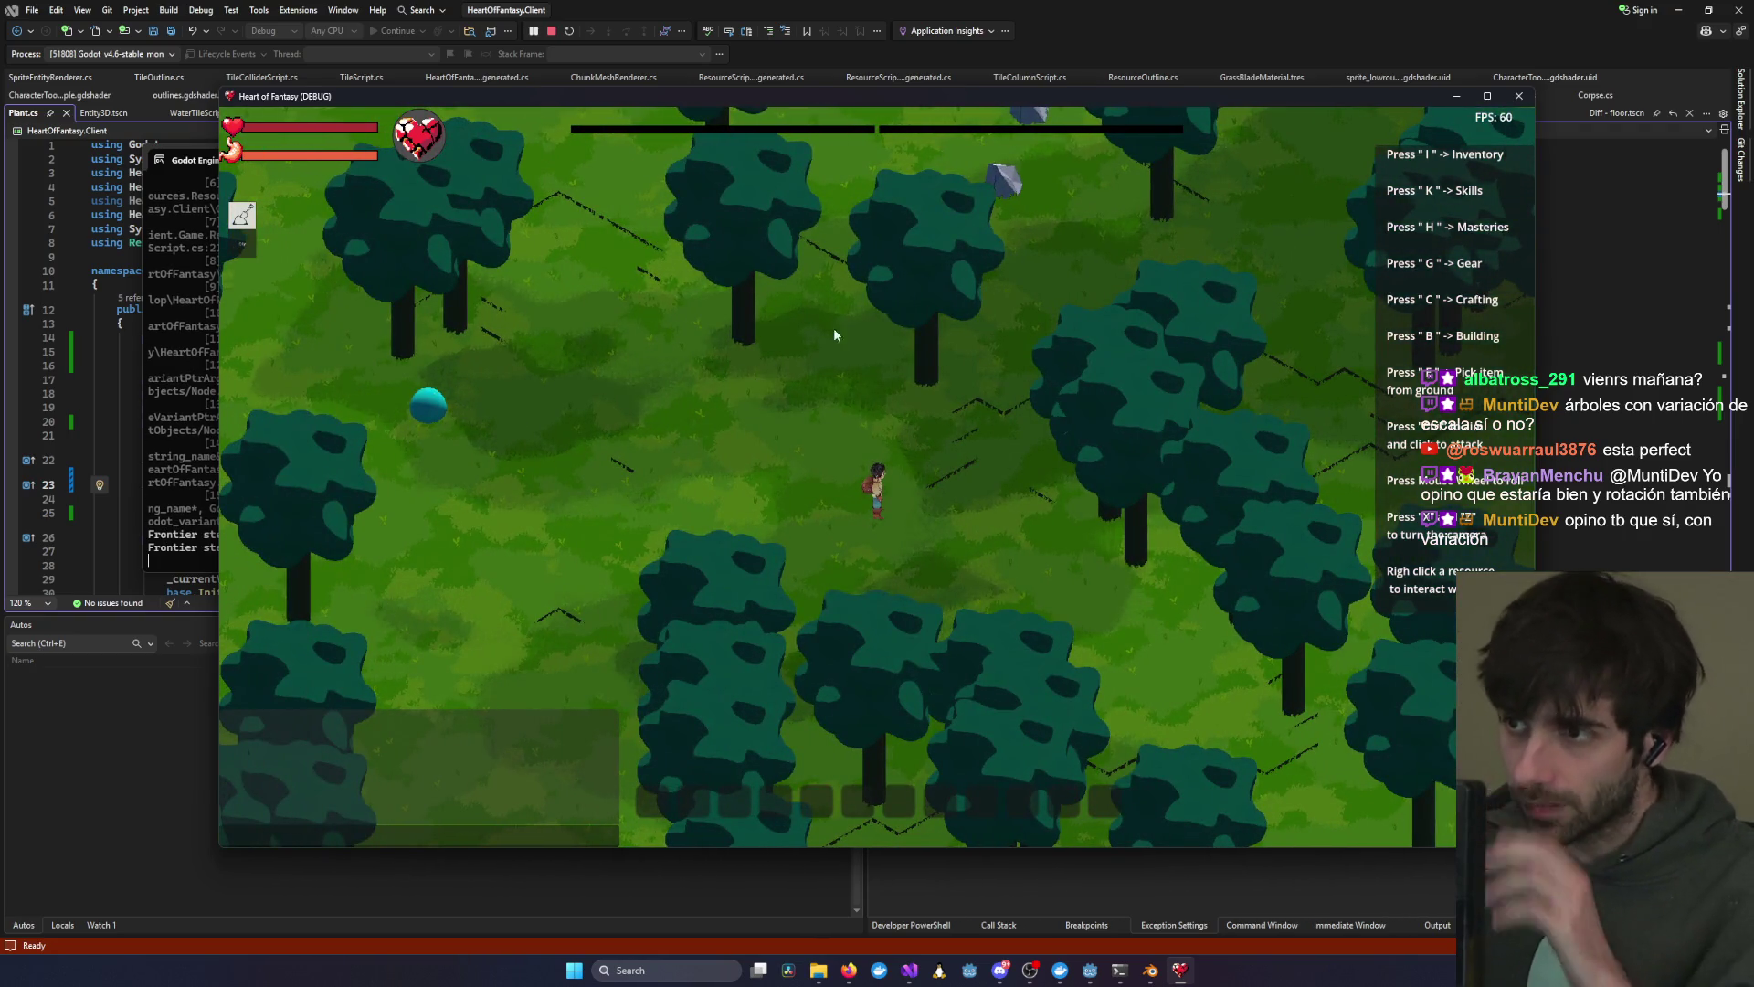
# Zoom in and walk the character north-east, then north past the rock toward the grown trees
pyautogui.hotkey('w', 'd')
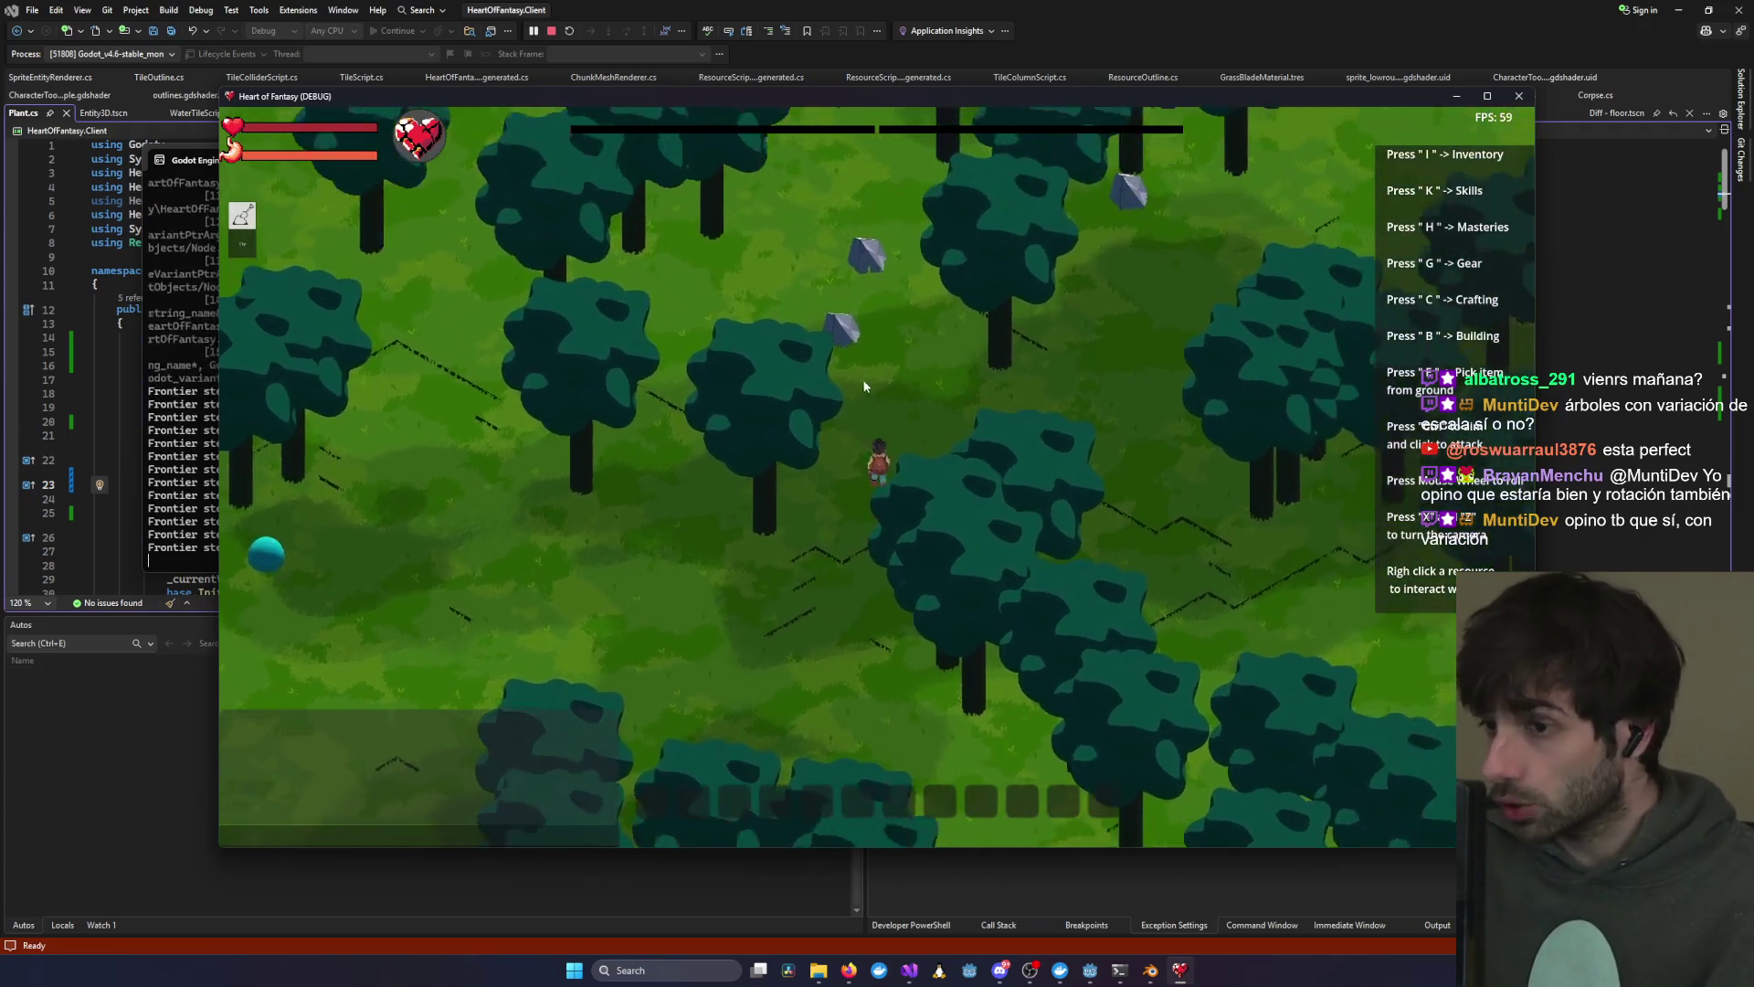
pyautogui.scroll(5, 863, 384)
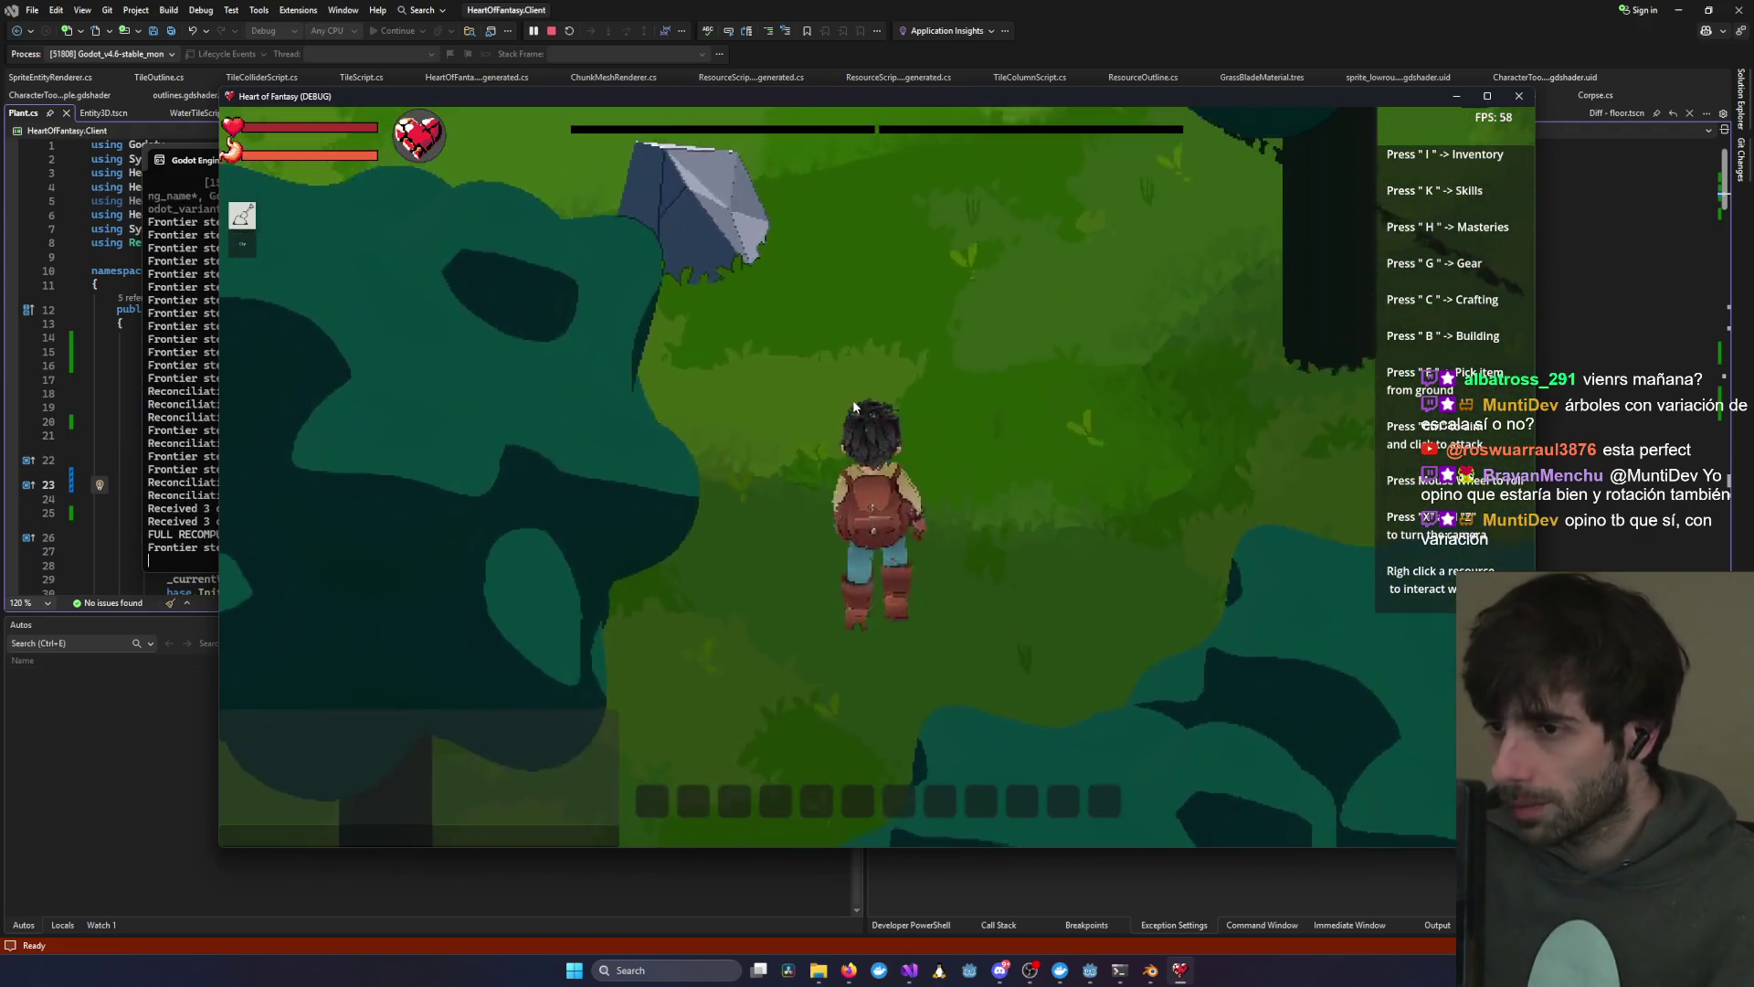
pyautogui.press('w')
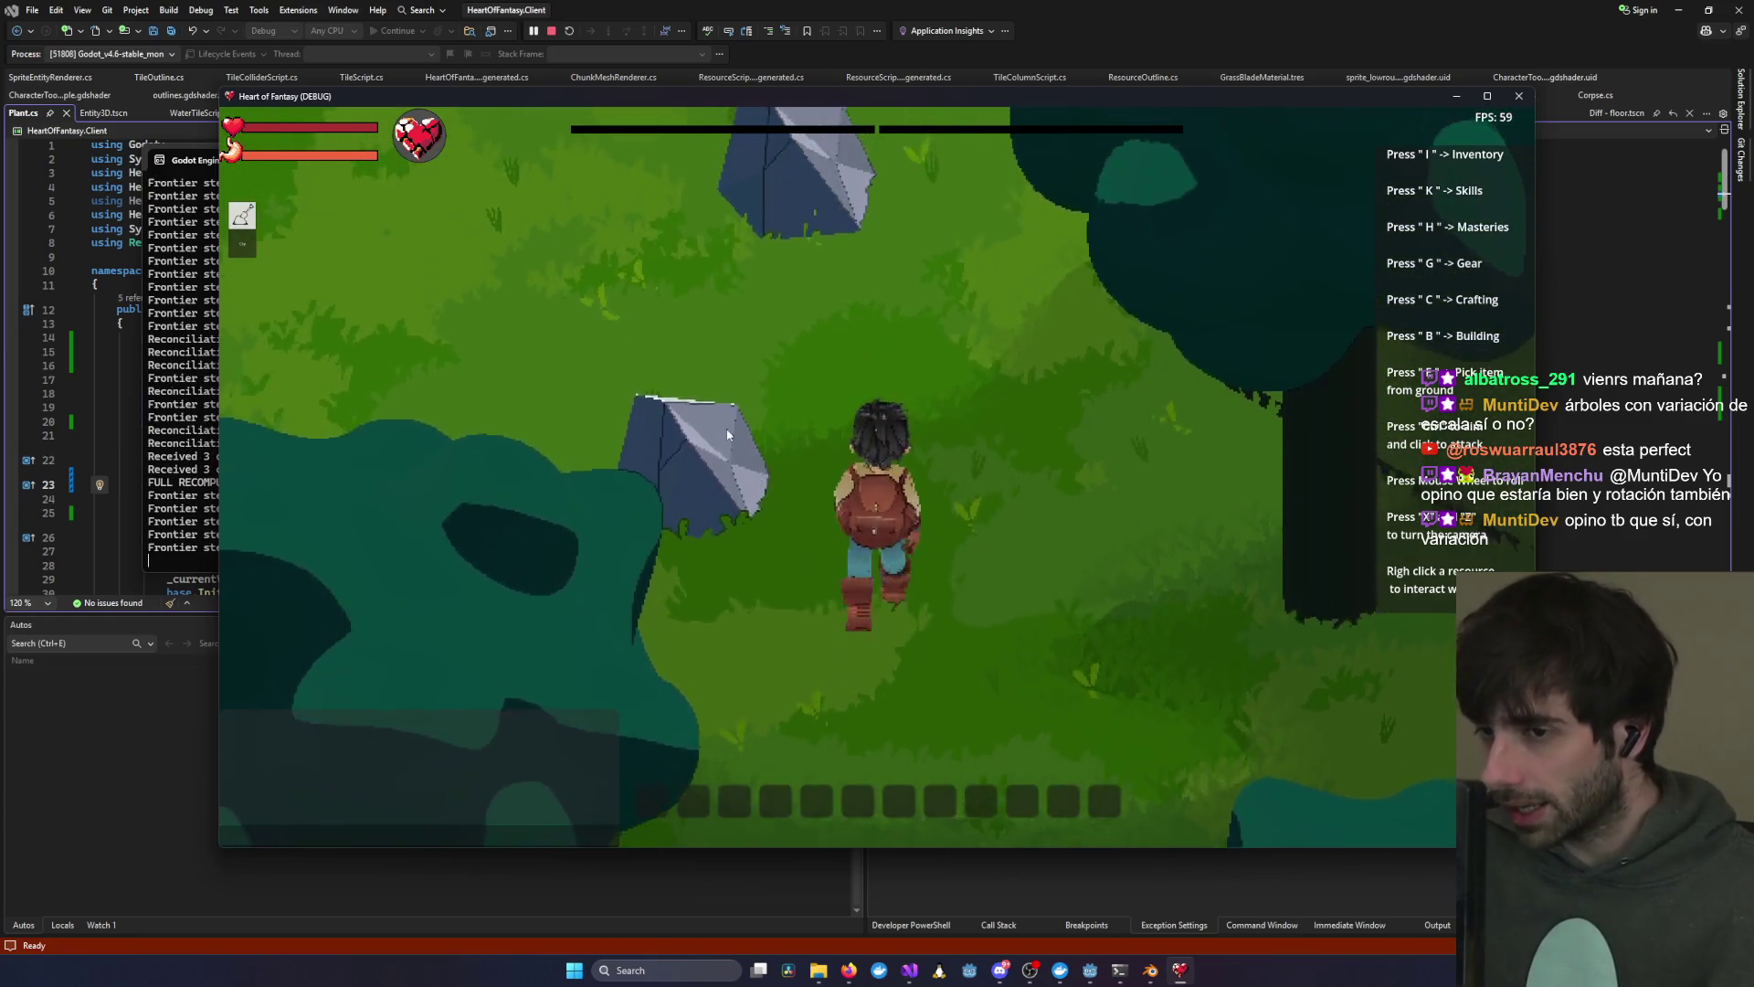
pyautogui.press('w')
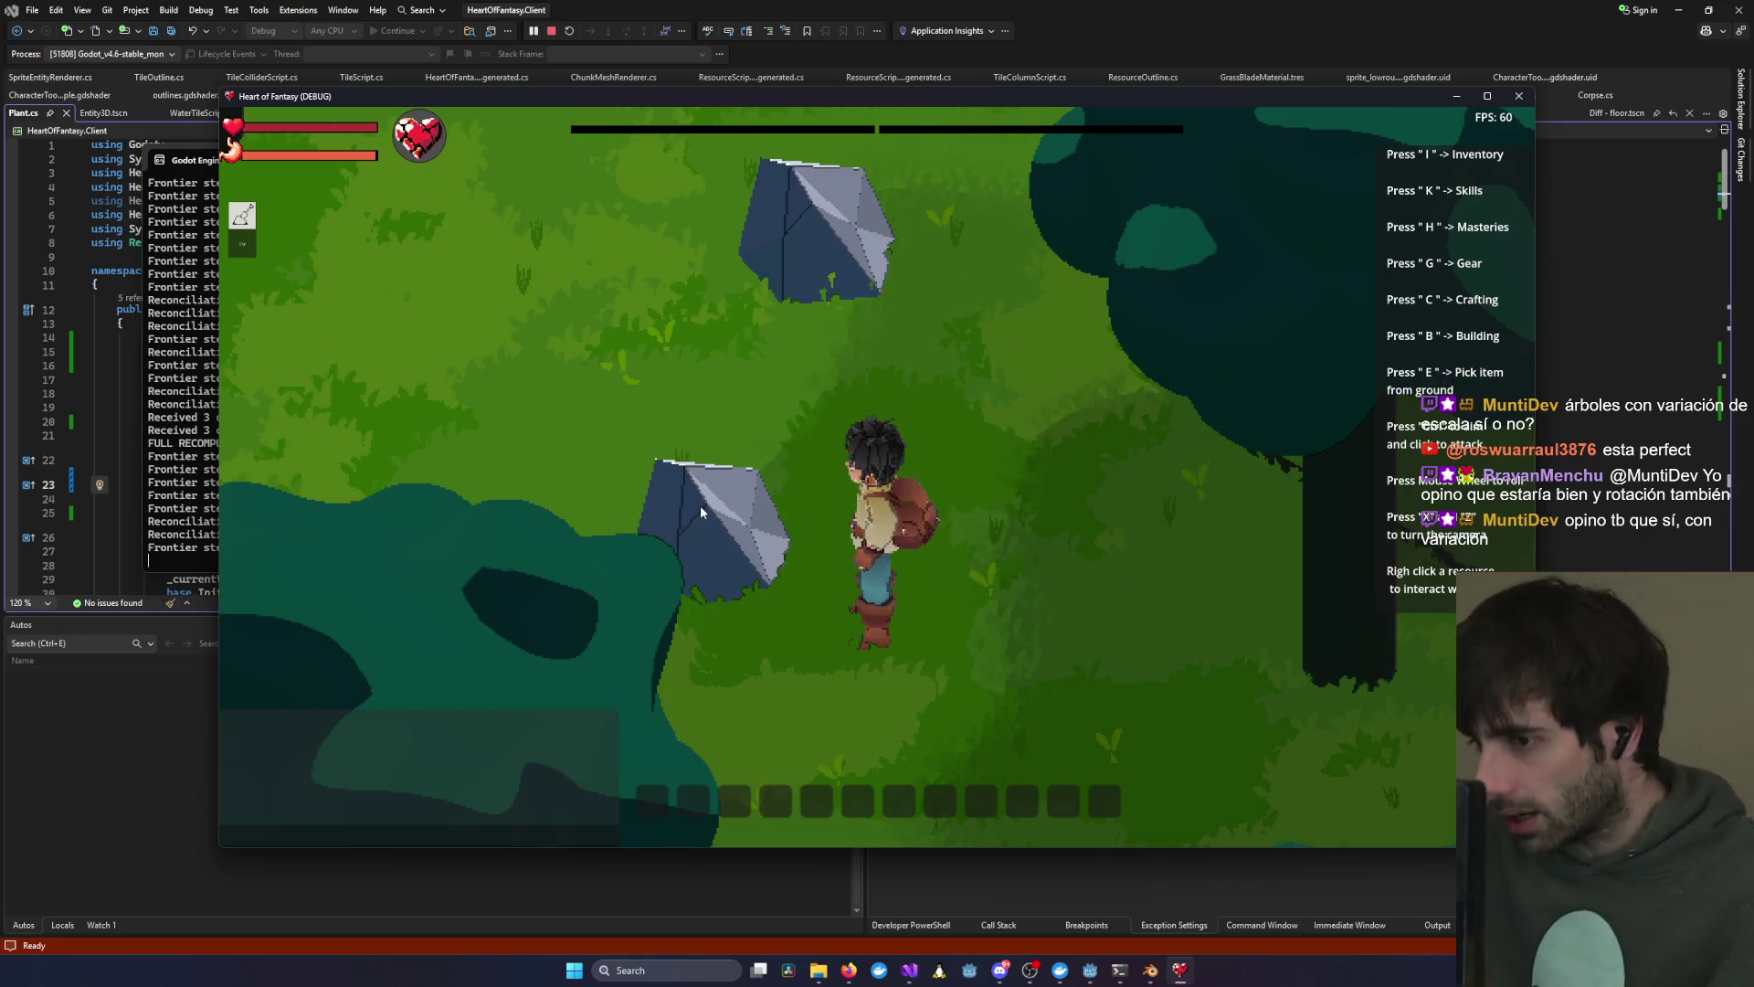
# View the tree models at far and close zooms, then close the game window
pyautogui.scroll(-2, 699, 506)
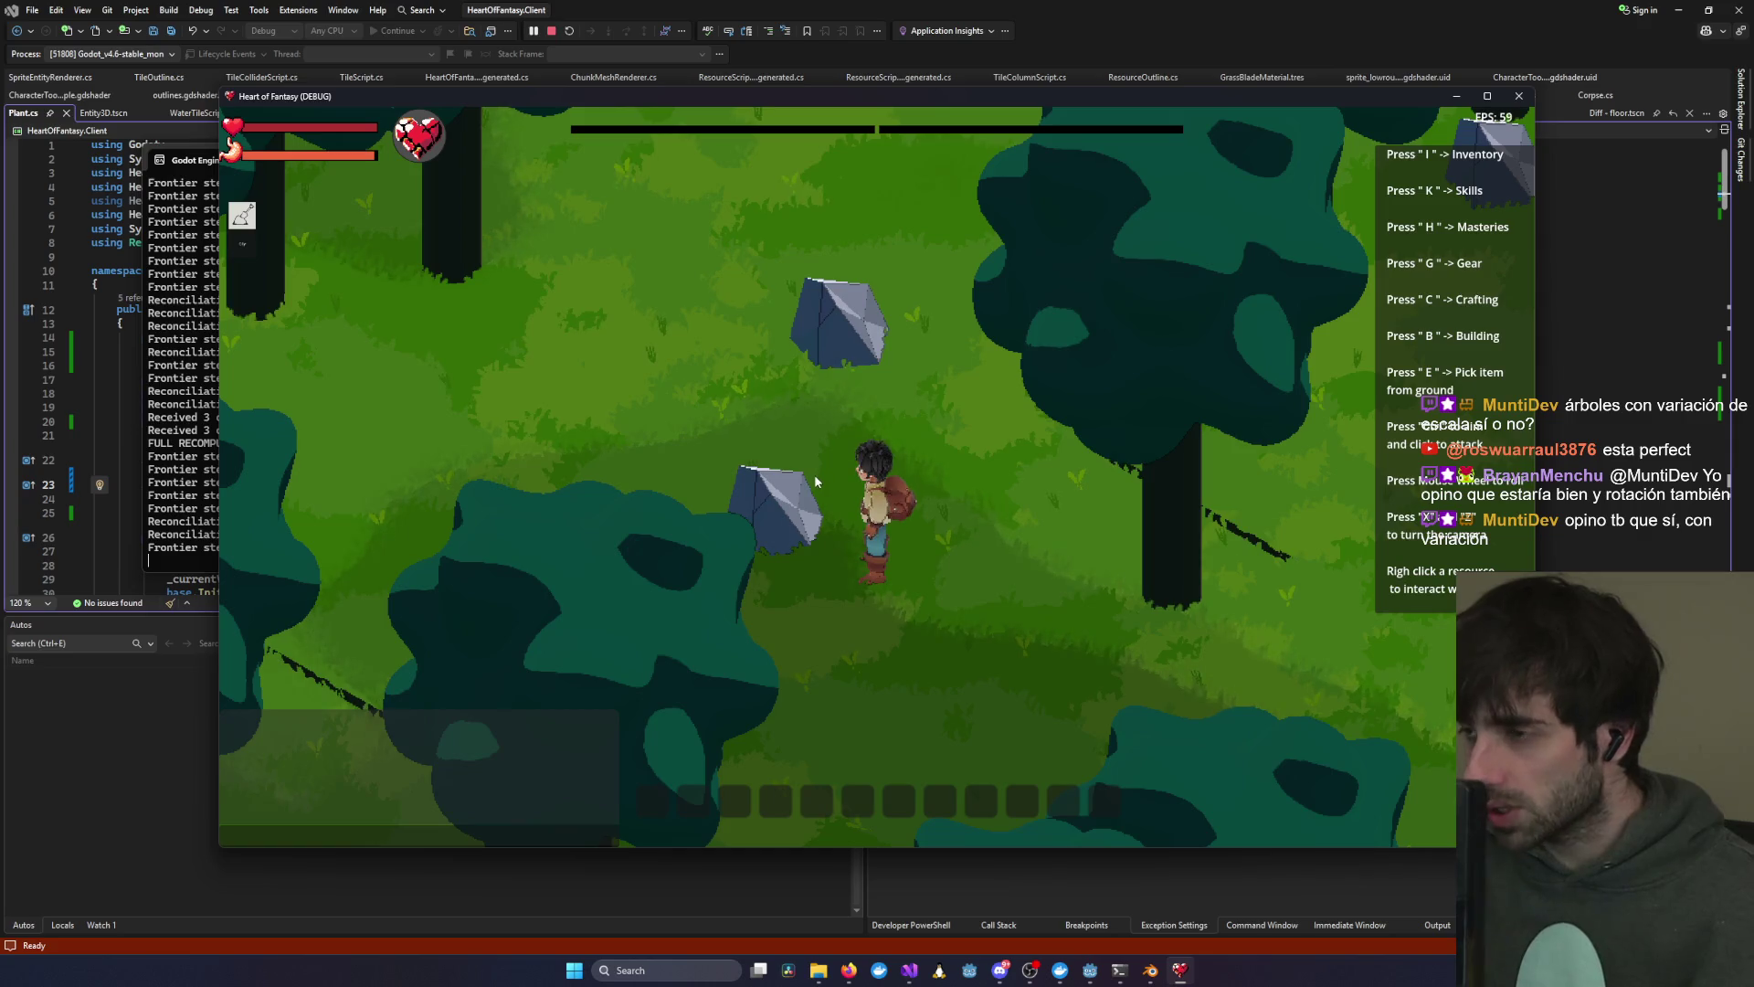
pyautogui.scroll(-2, 818, 516)
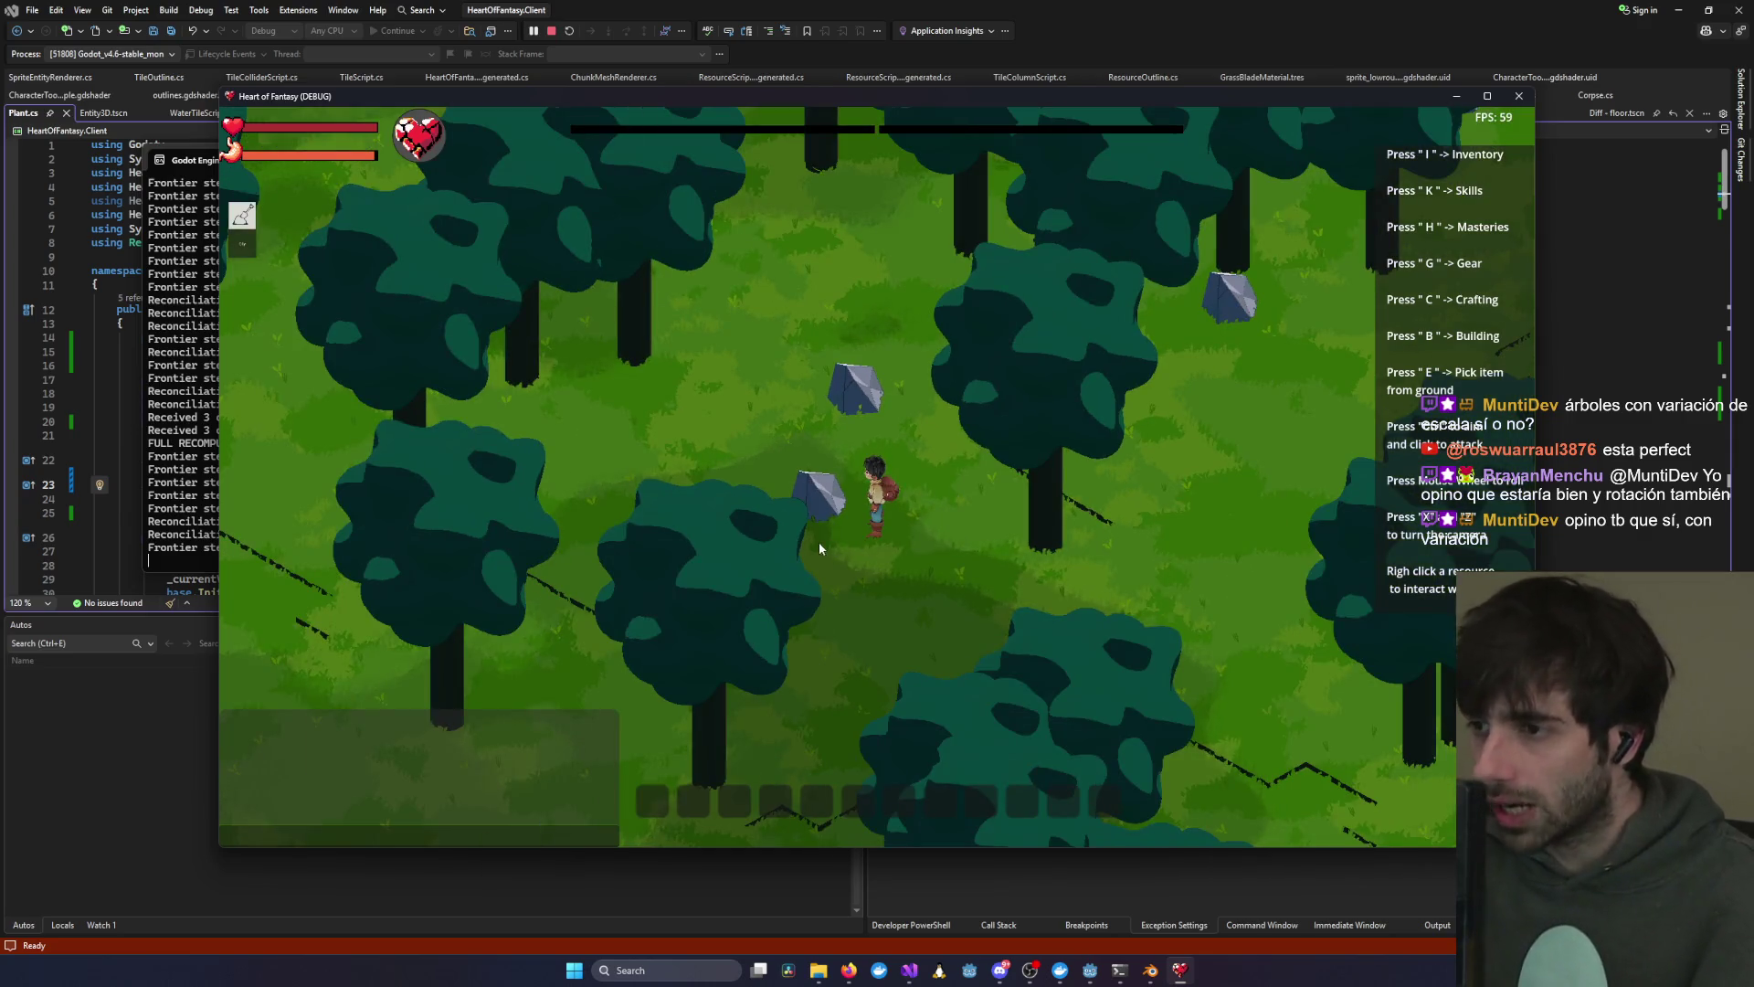
pyautogui.scroll(-2, 859, 564)
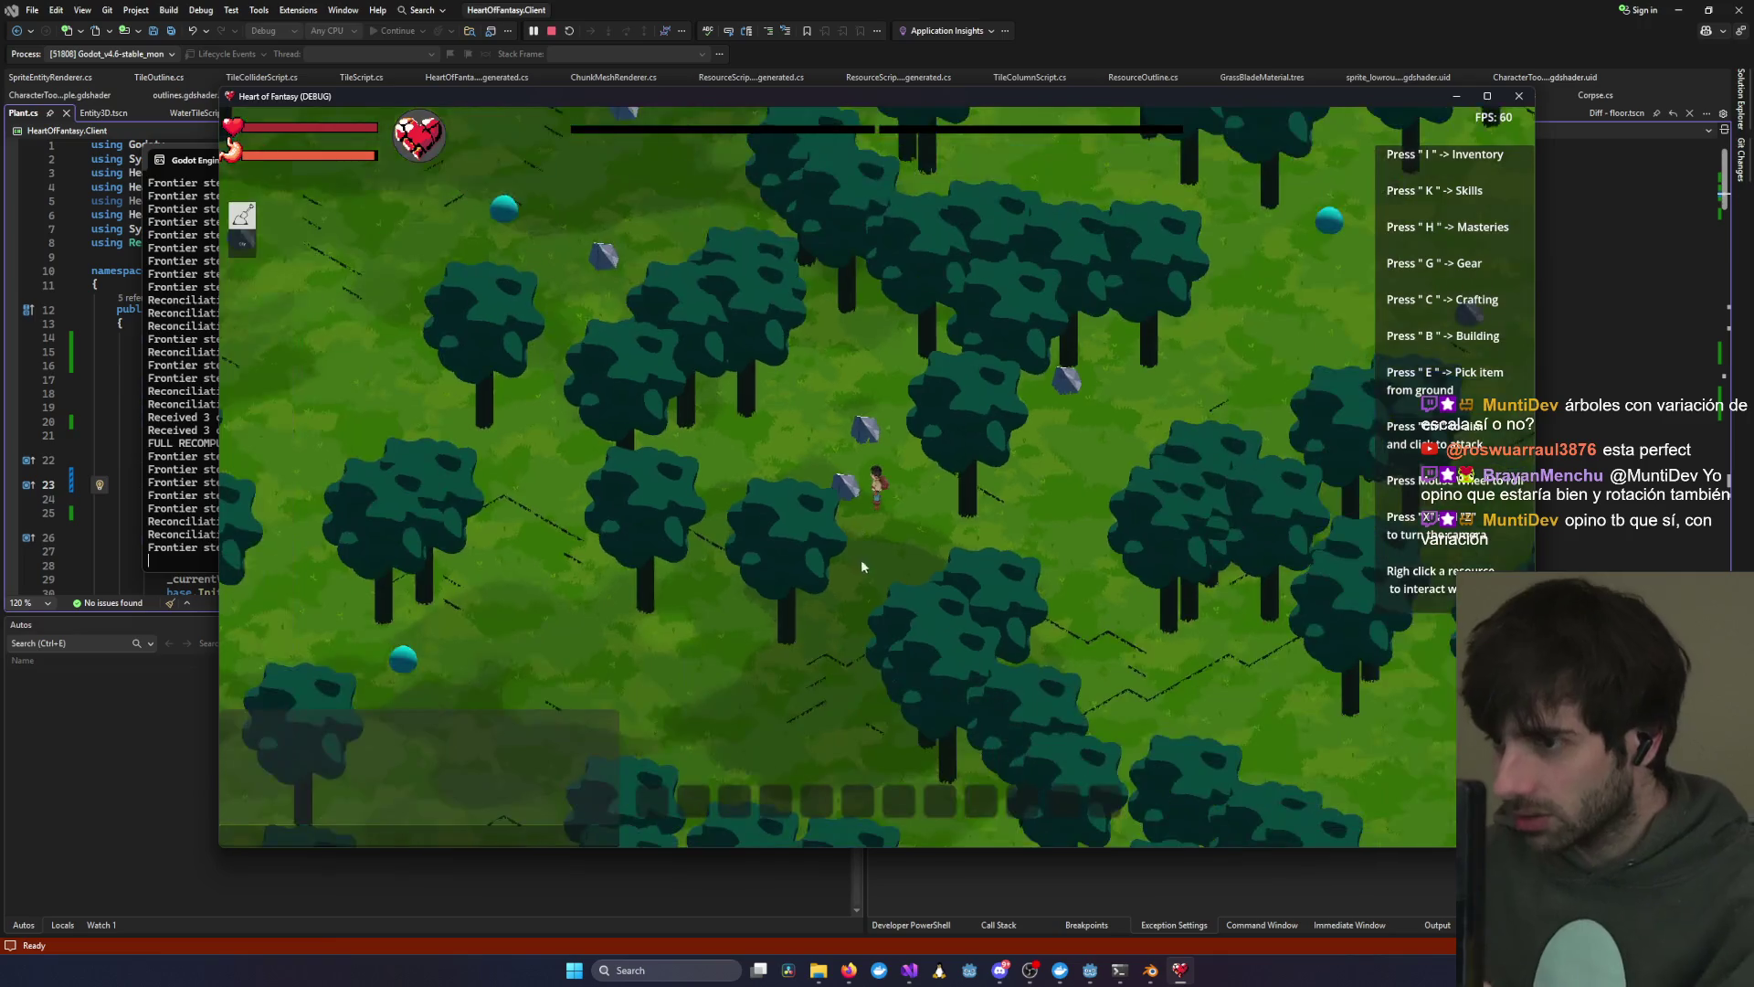
pyautogui.scroll(-3, 919, 545)
pyautogui.scroll(2, 1017, 573)
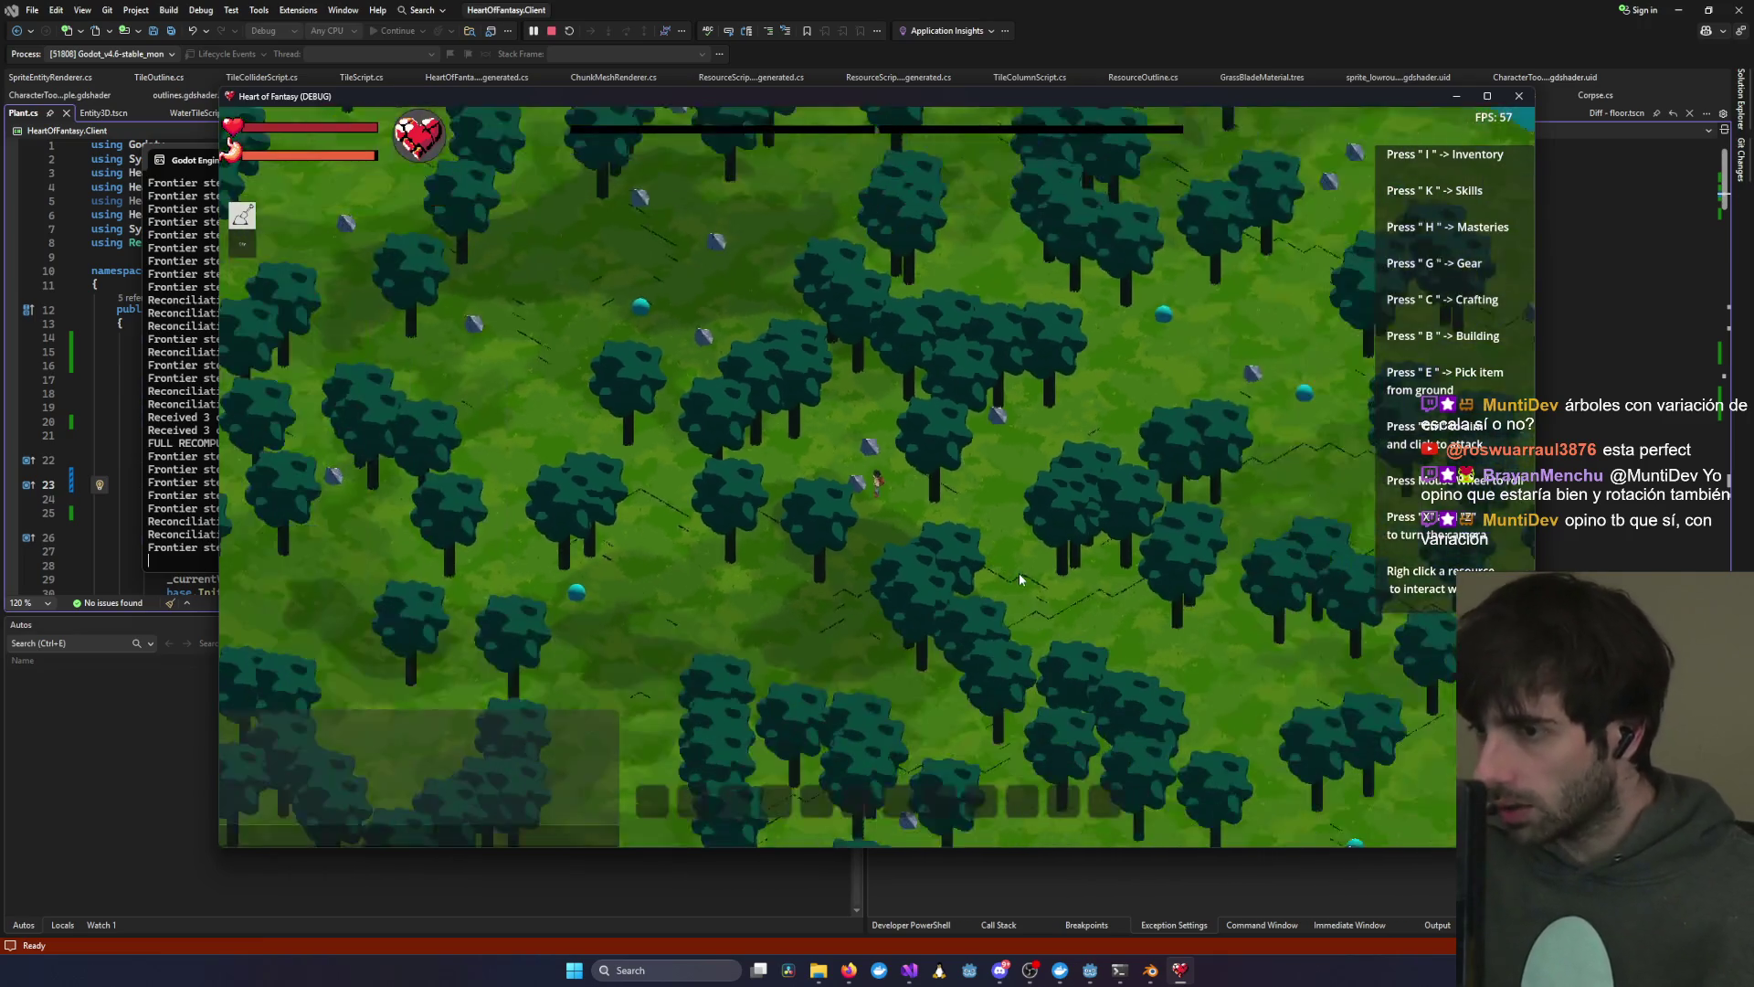
pyautogui.scroll(-1, 1018, 573)
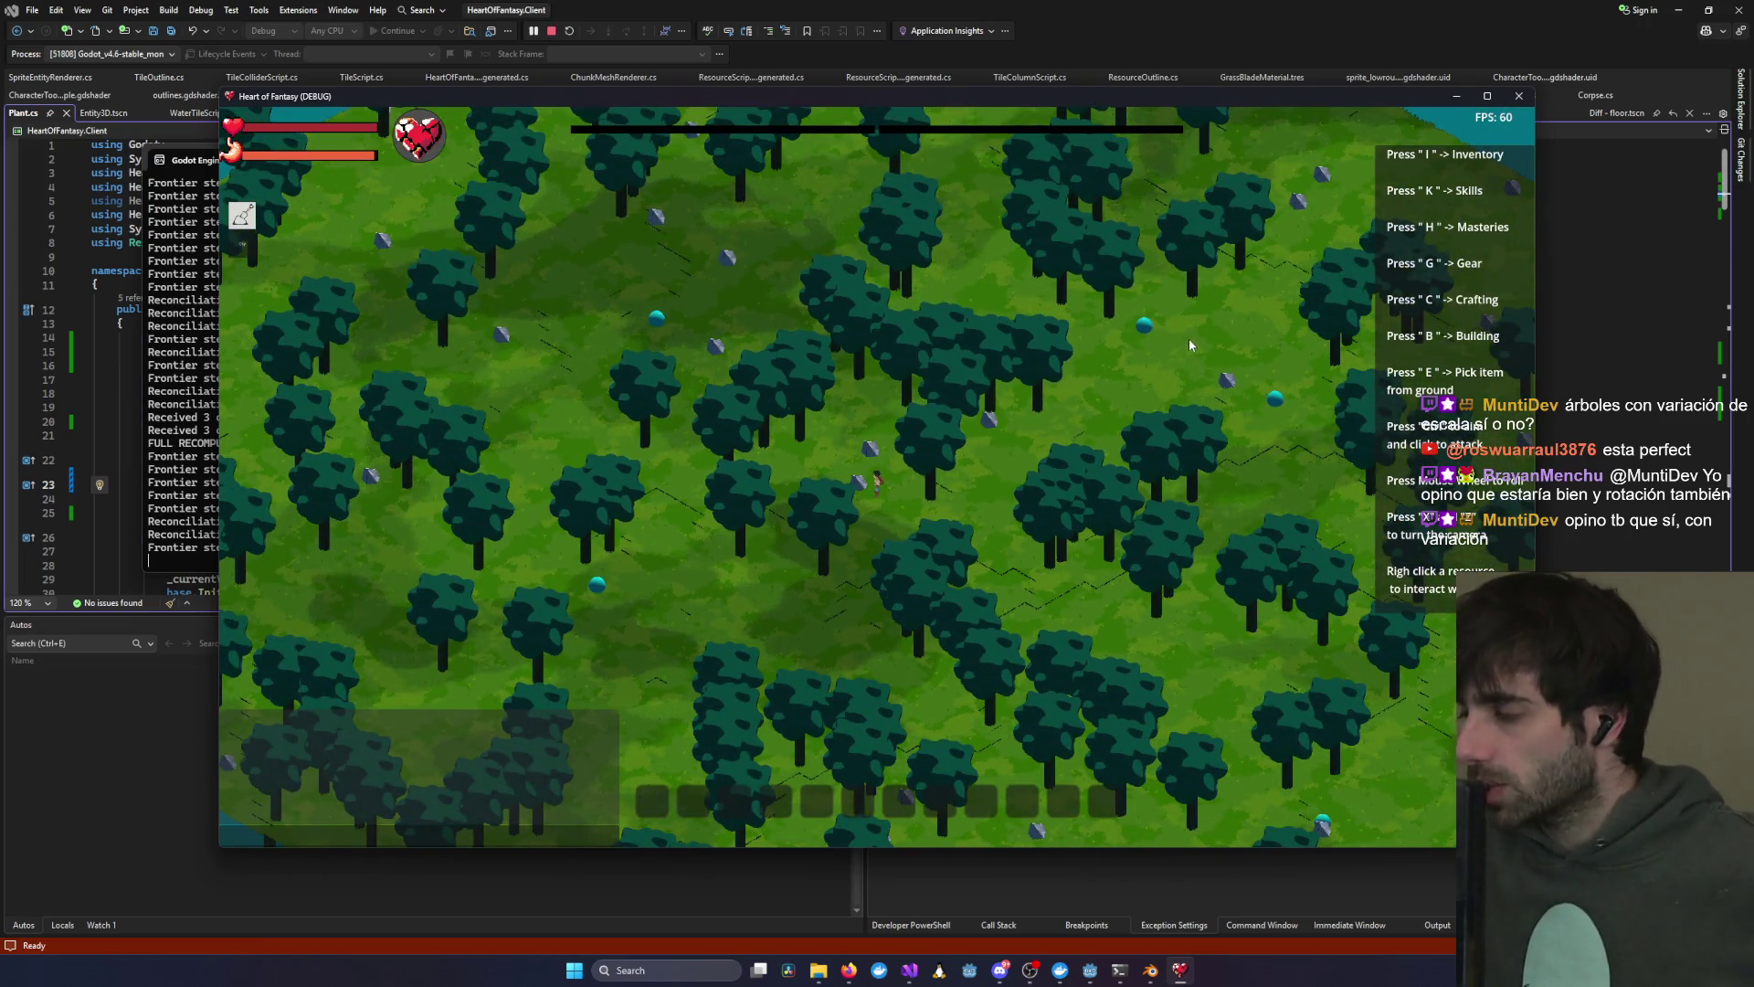
pyautogui.scroll(5, 919, 552)
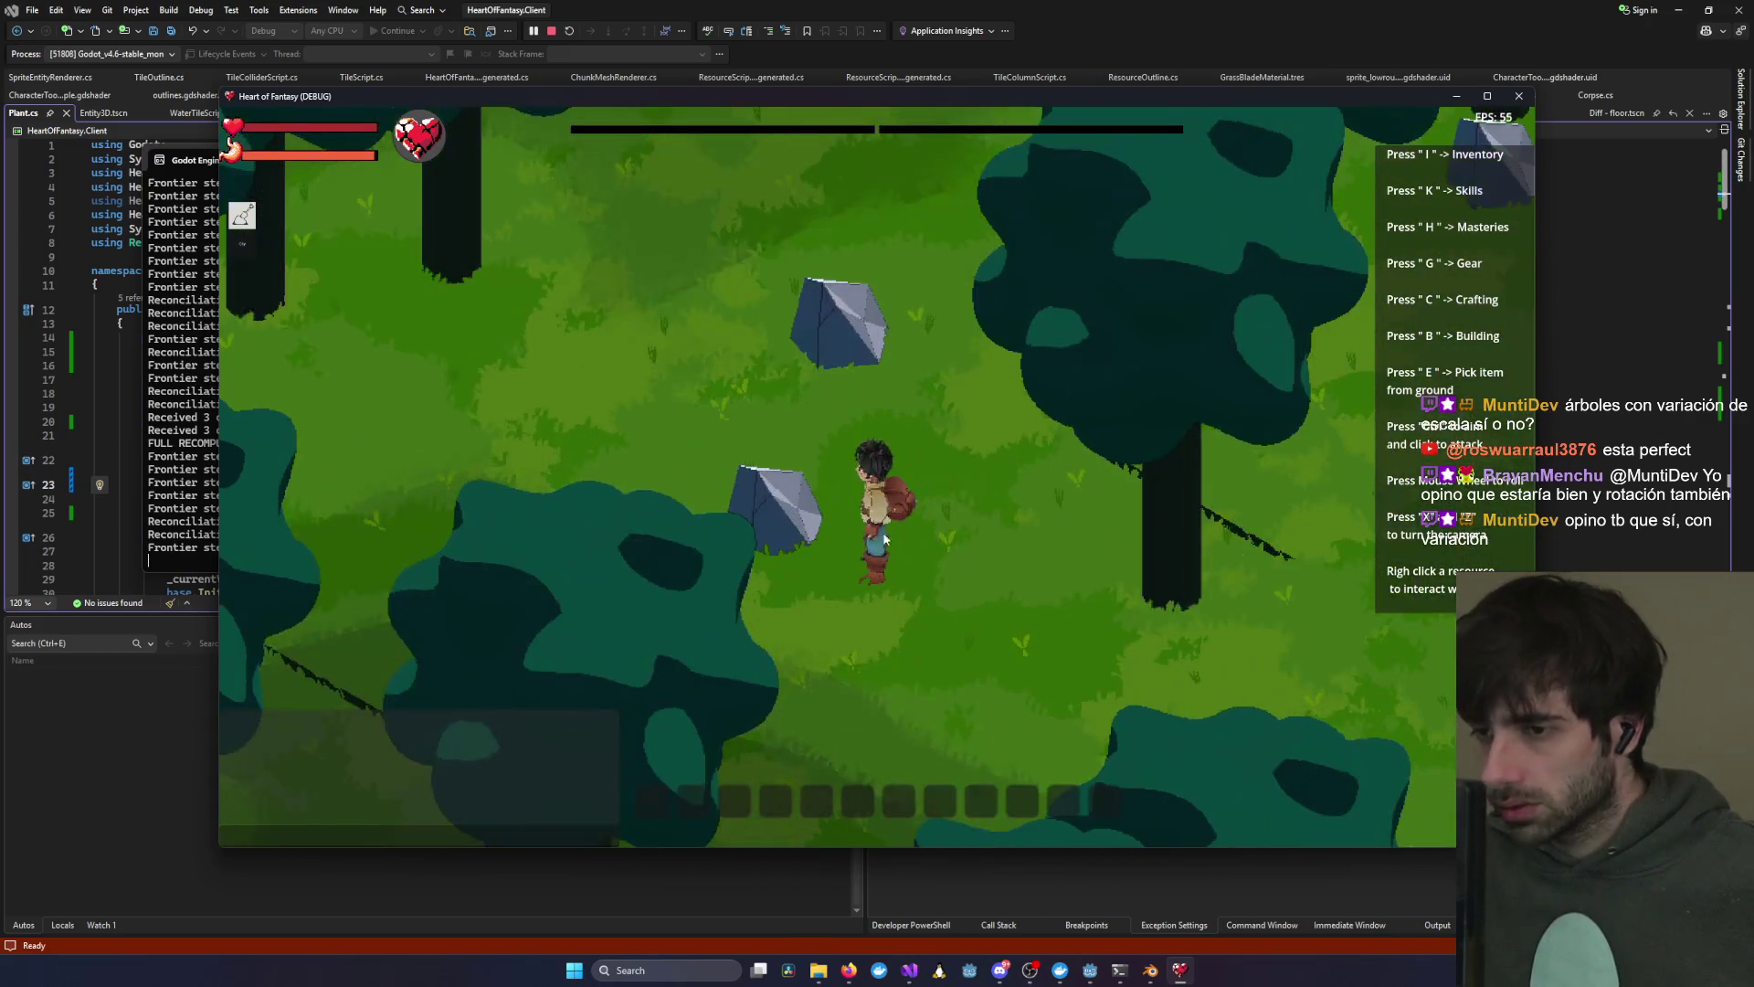
pyautogui.scroll(-2, 807, 505)
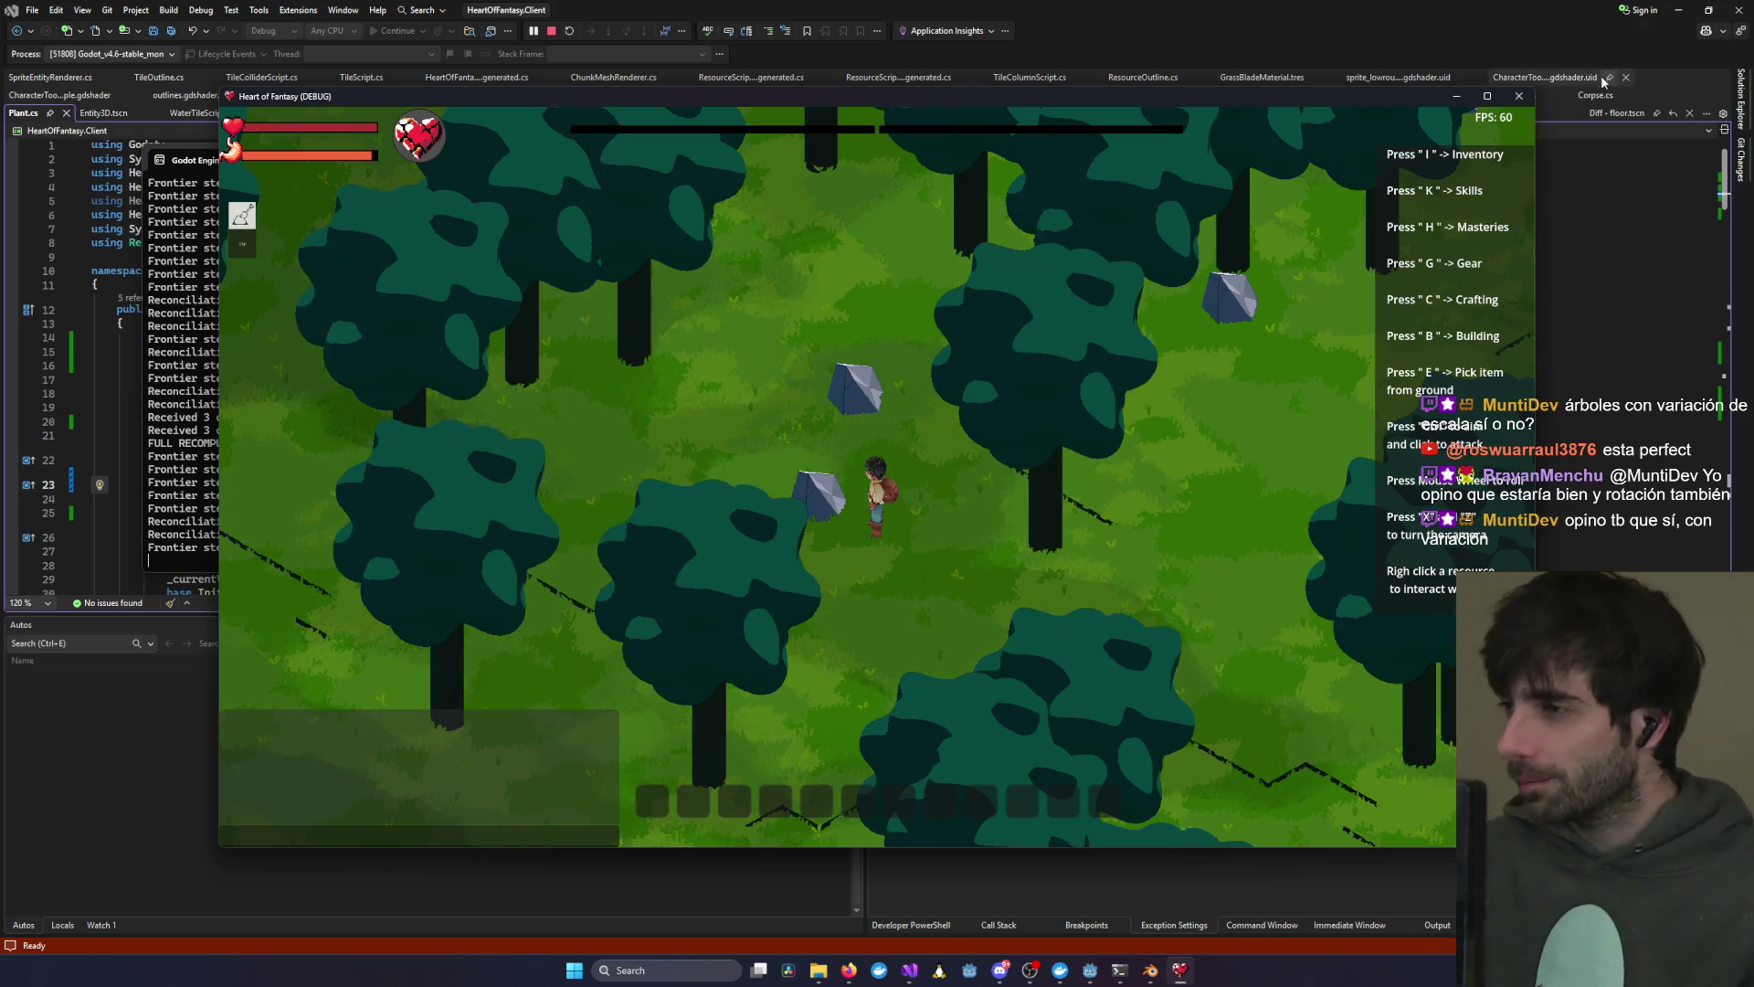
pyautogui.click(1518, 96)
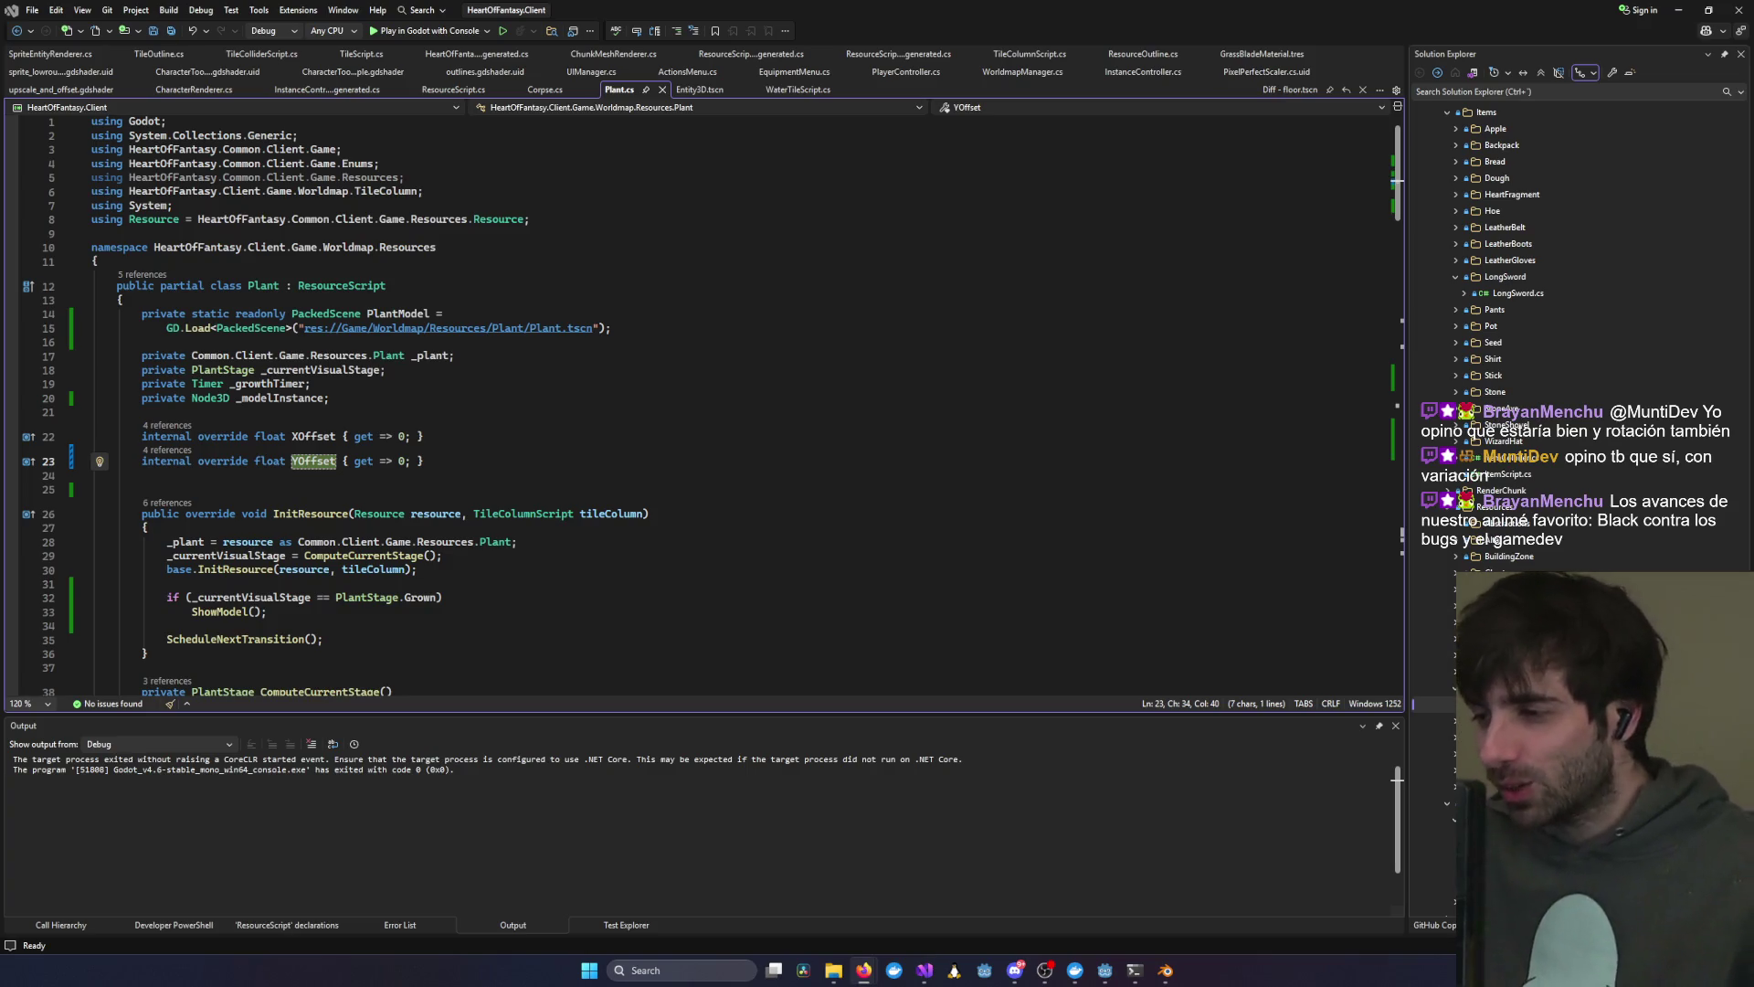
# Deselect YOffset and scroll Plant.cs to ComputeCurrentStage, placing the cursor after the else on line 53
pyautogui.press('Down')
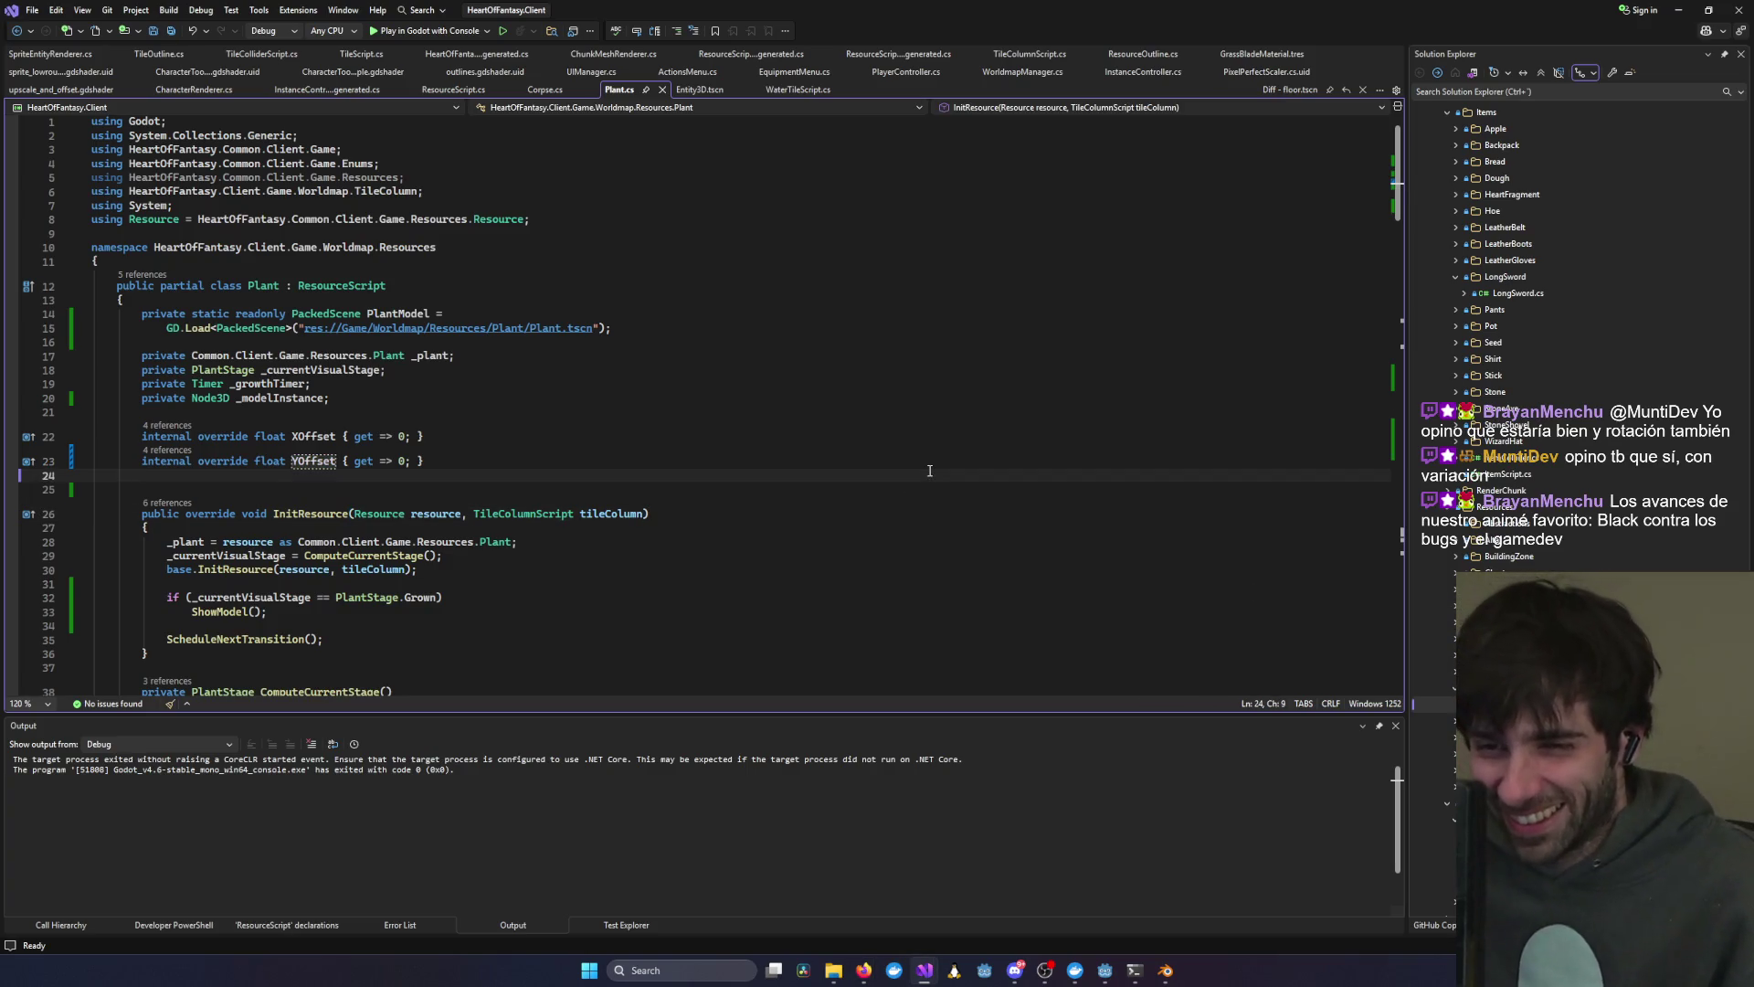
pyautogui.scroll(-7, 930, 472)
pyautogui.click(193, 608)
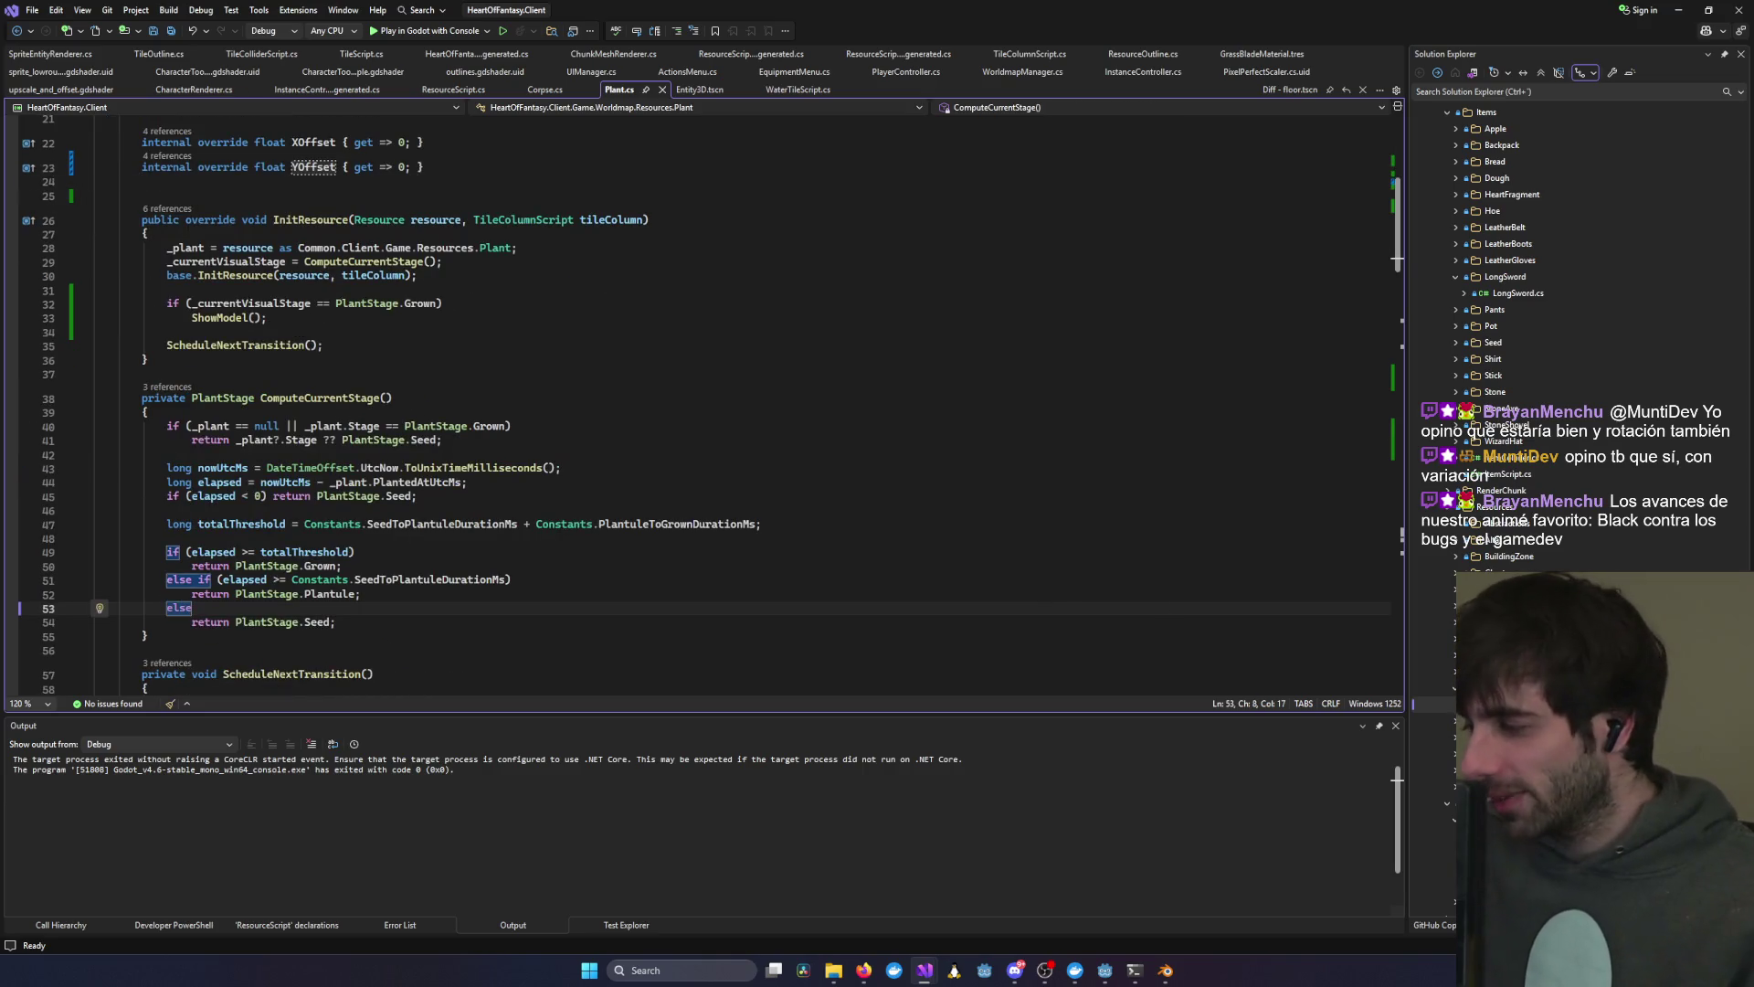